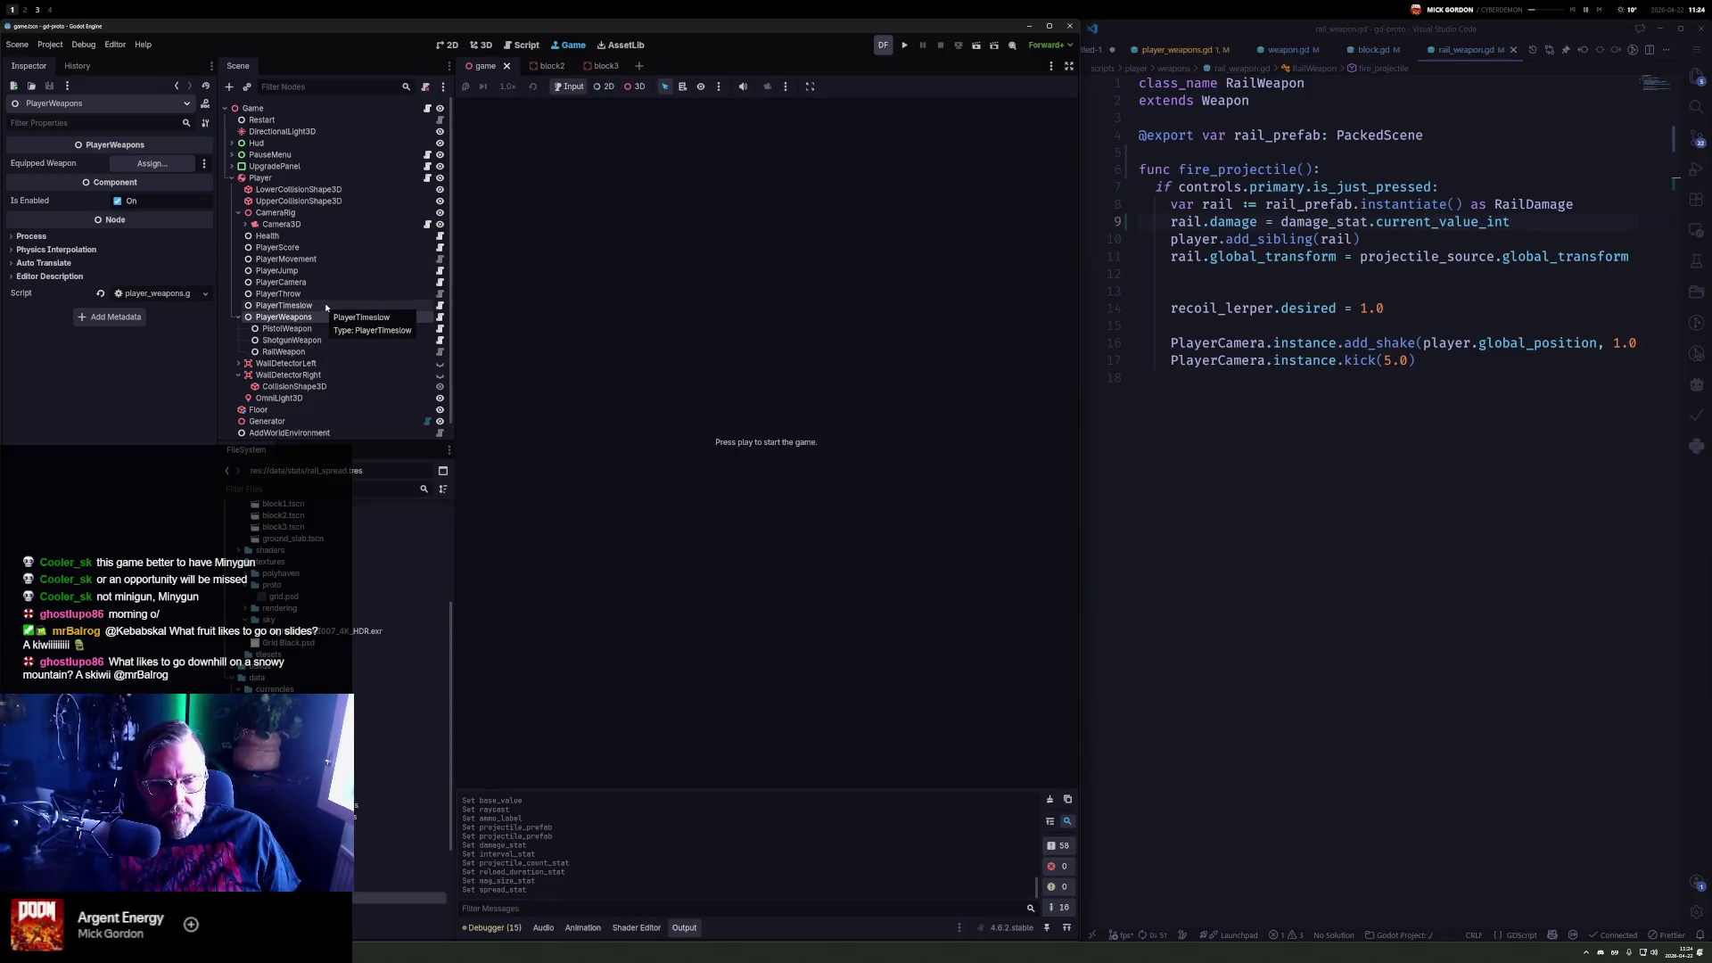
- Run the game, fire the equipped weapon, then switch to weapon 2 and fire it
click(902, 49)
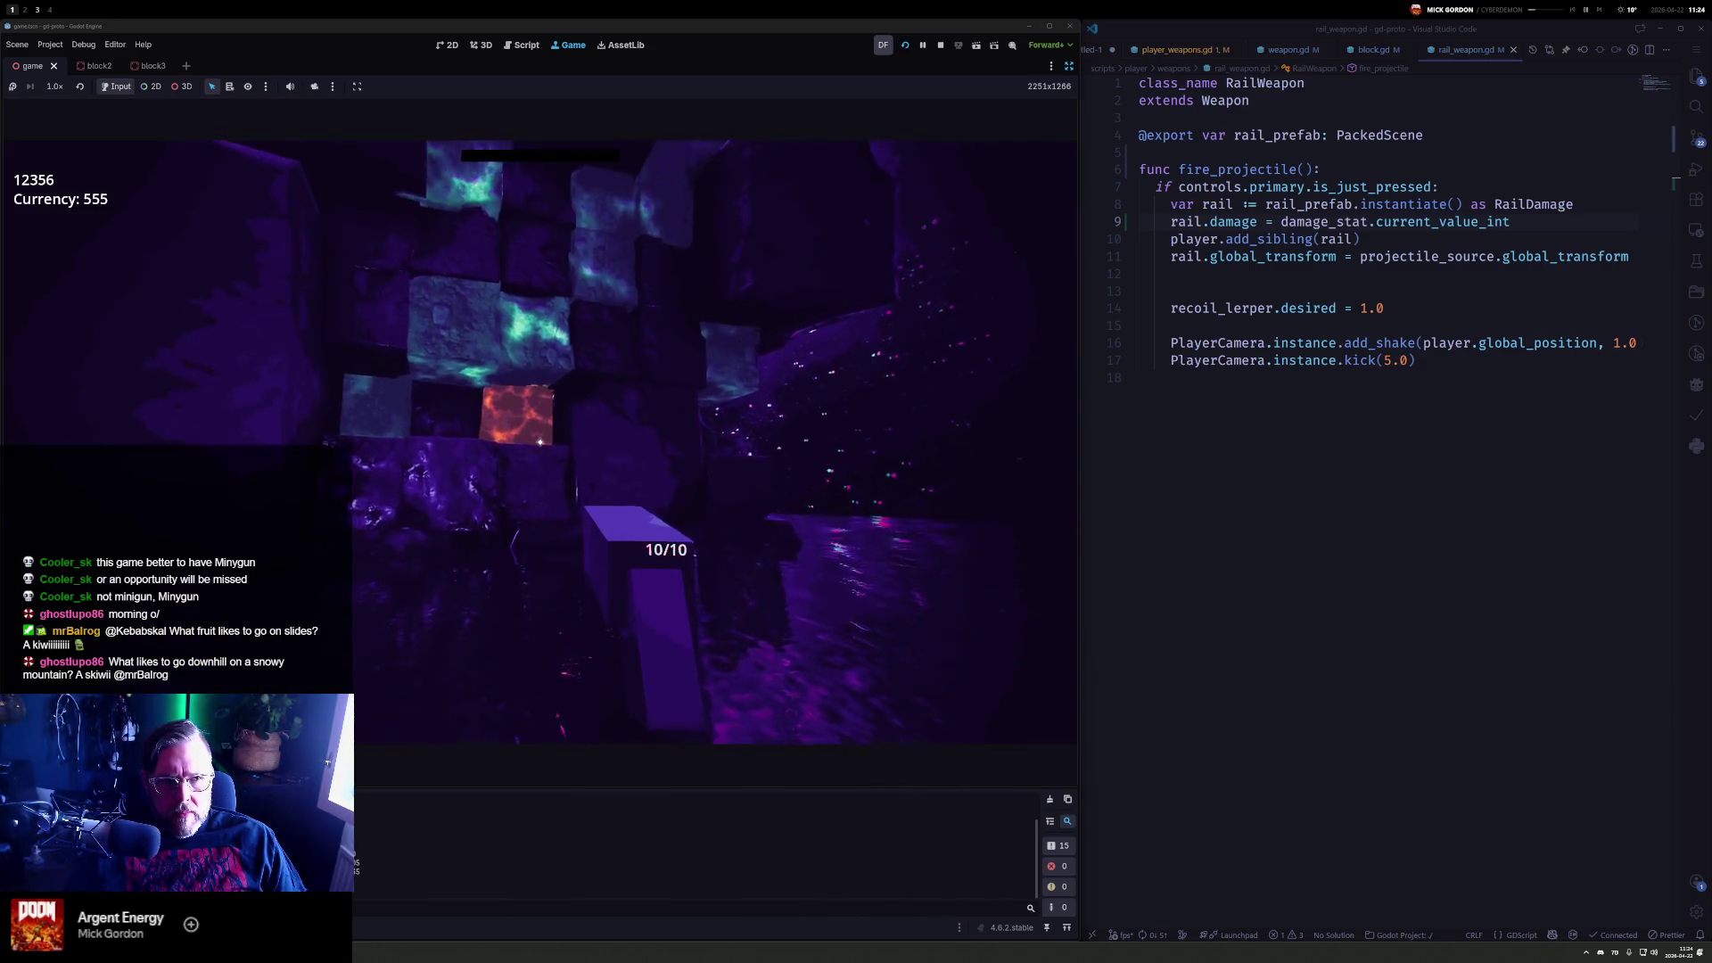
click(540, 441)
click(540, 441)
click(540, 442)
click(539, 441)
click(540, 441)
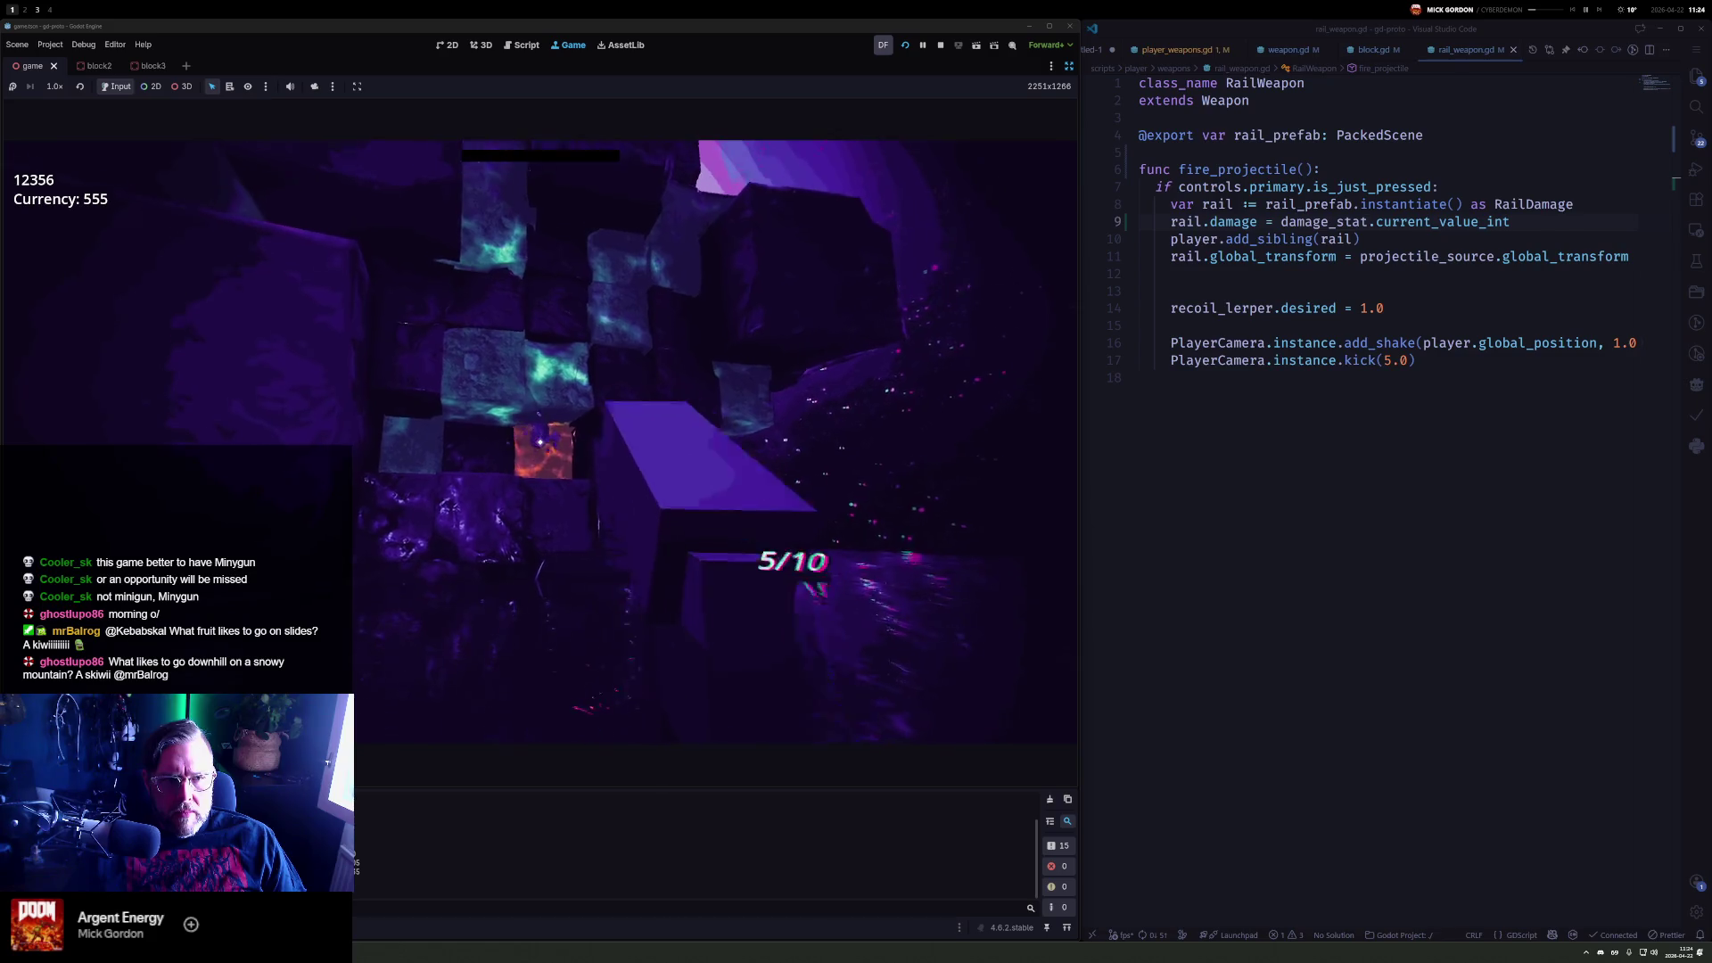
click(540, 441)
click(540, 442)
click(539, 442)
key(2)
click(539, 442)
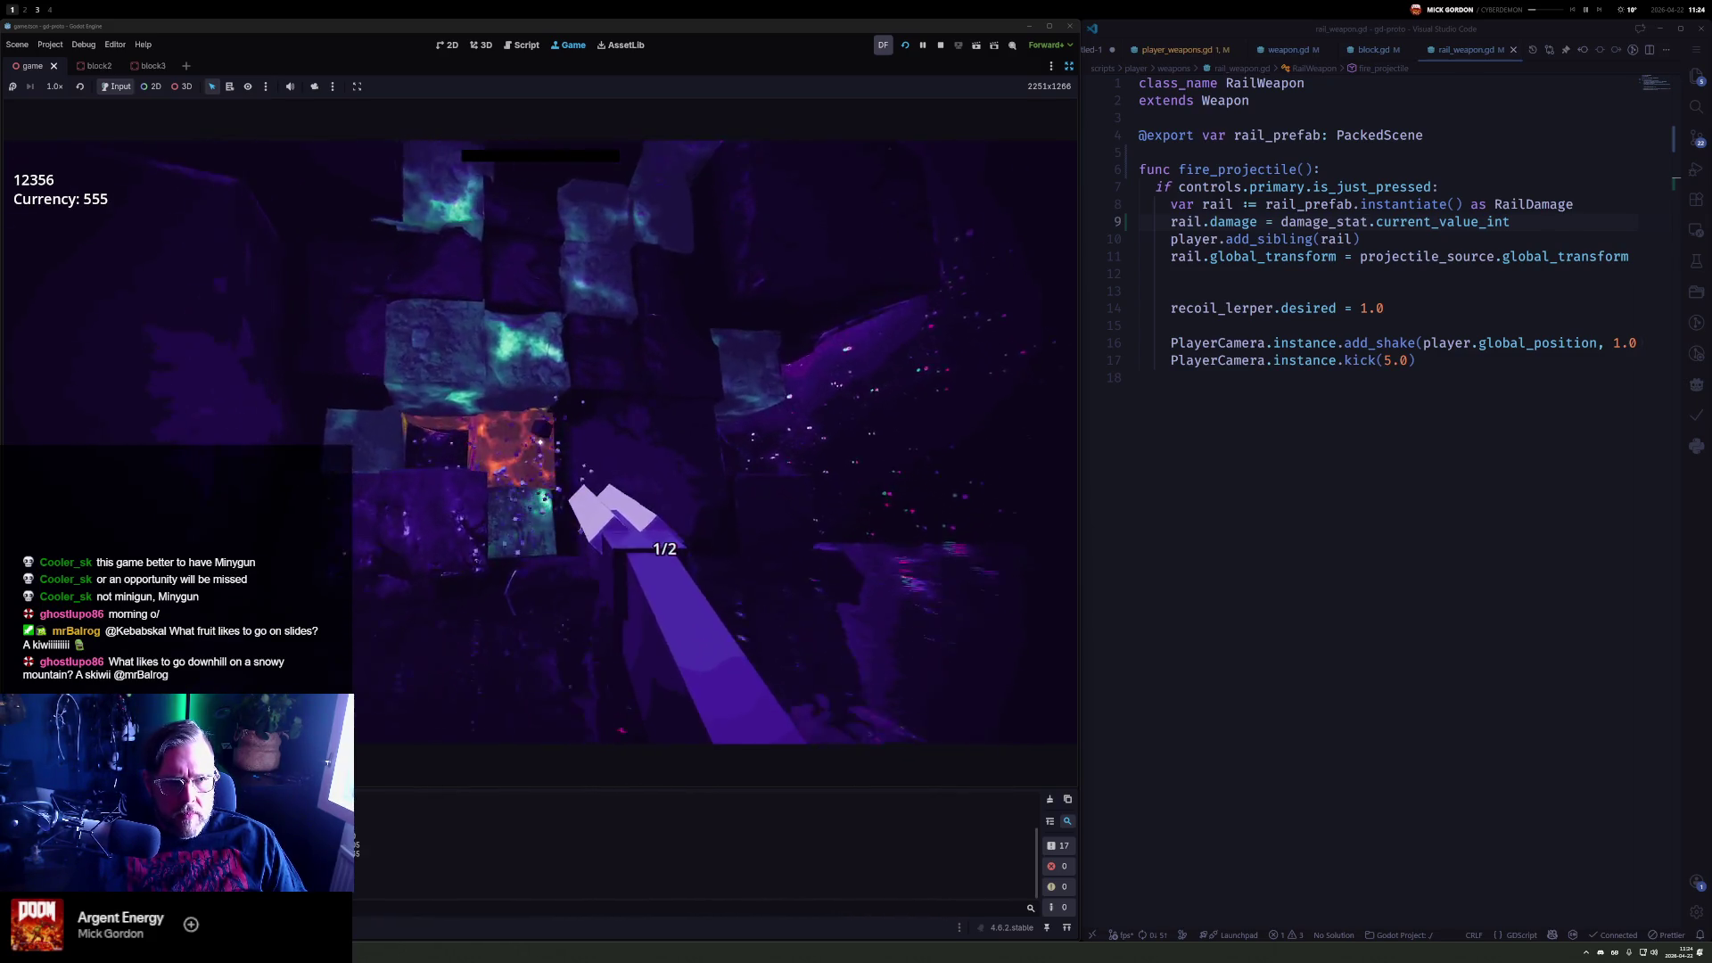
click(539, 441)
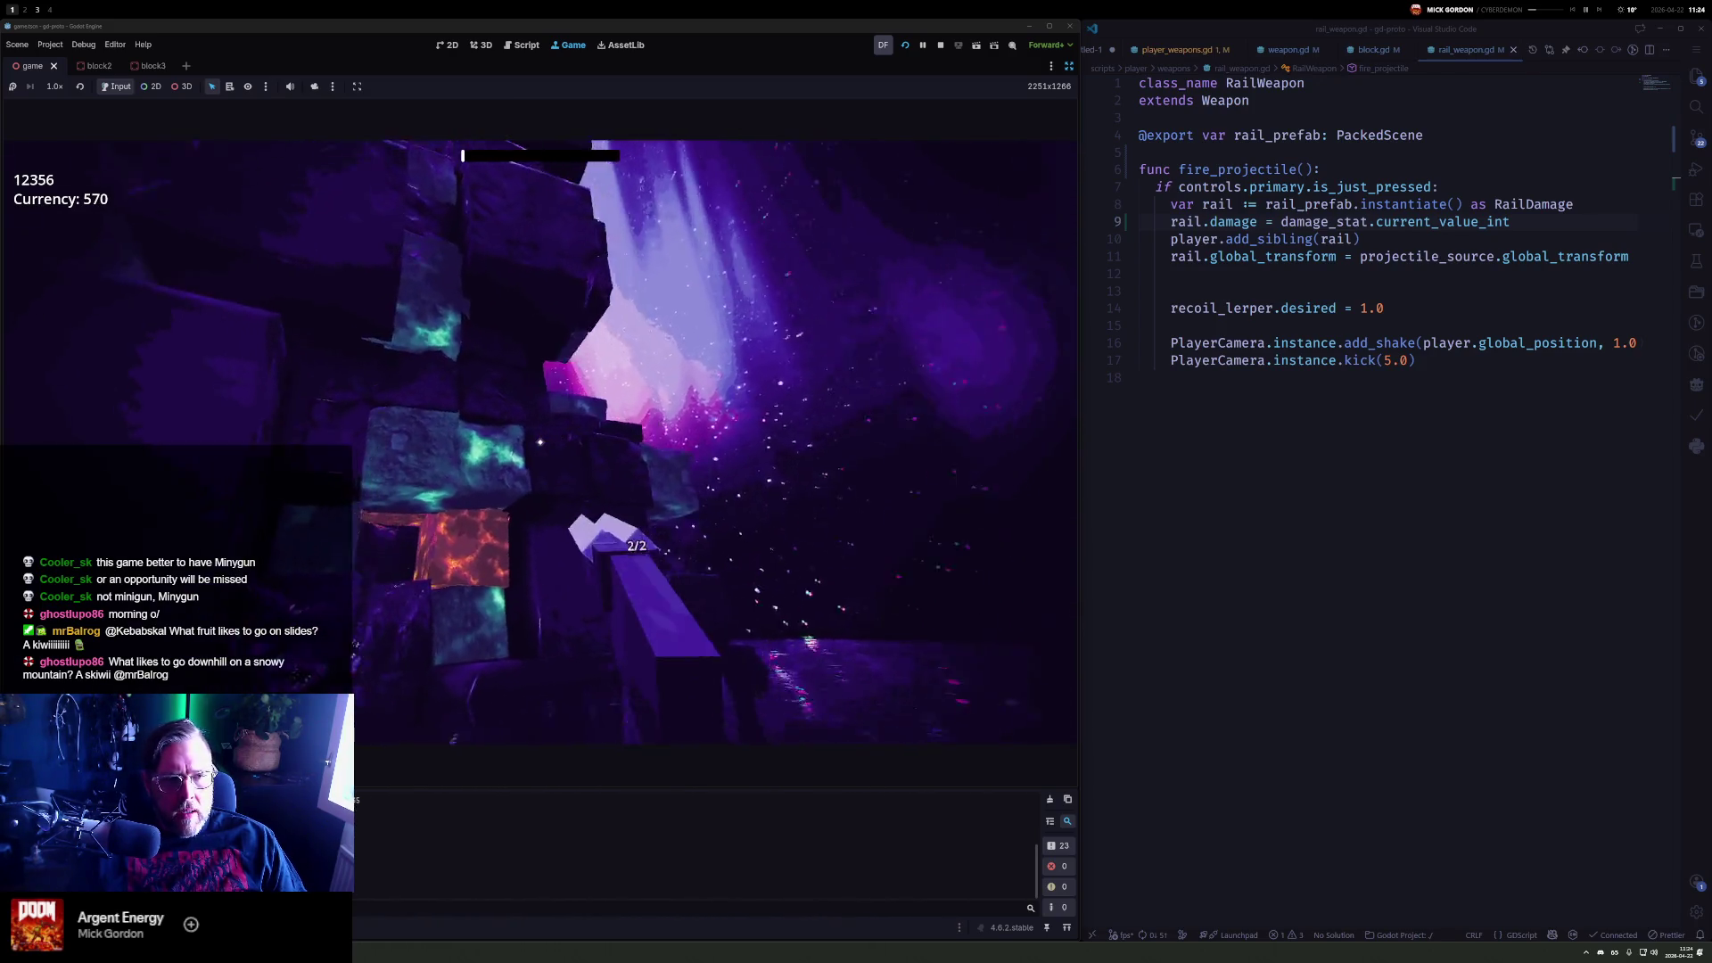
- Fire the 10-round weapon, shatter blocks with the rail weapon, then pause and stop the game
key(1)
click(540, 441)
click(539, 441)
click(540, 441)
click(540, 441)
click(540, 441)
click(539, 441)
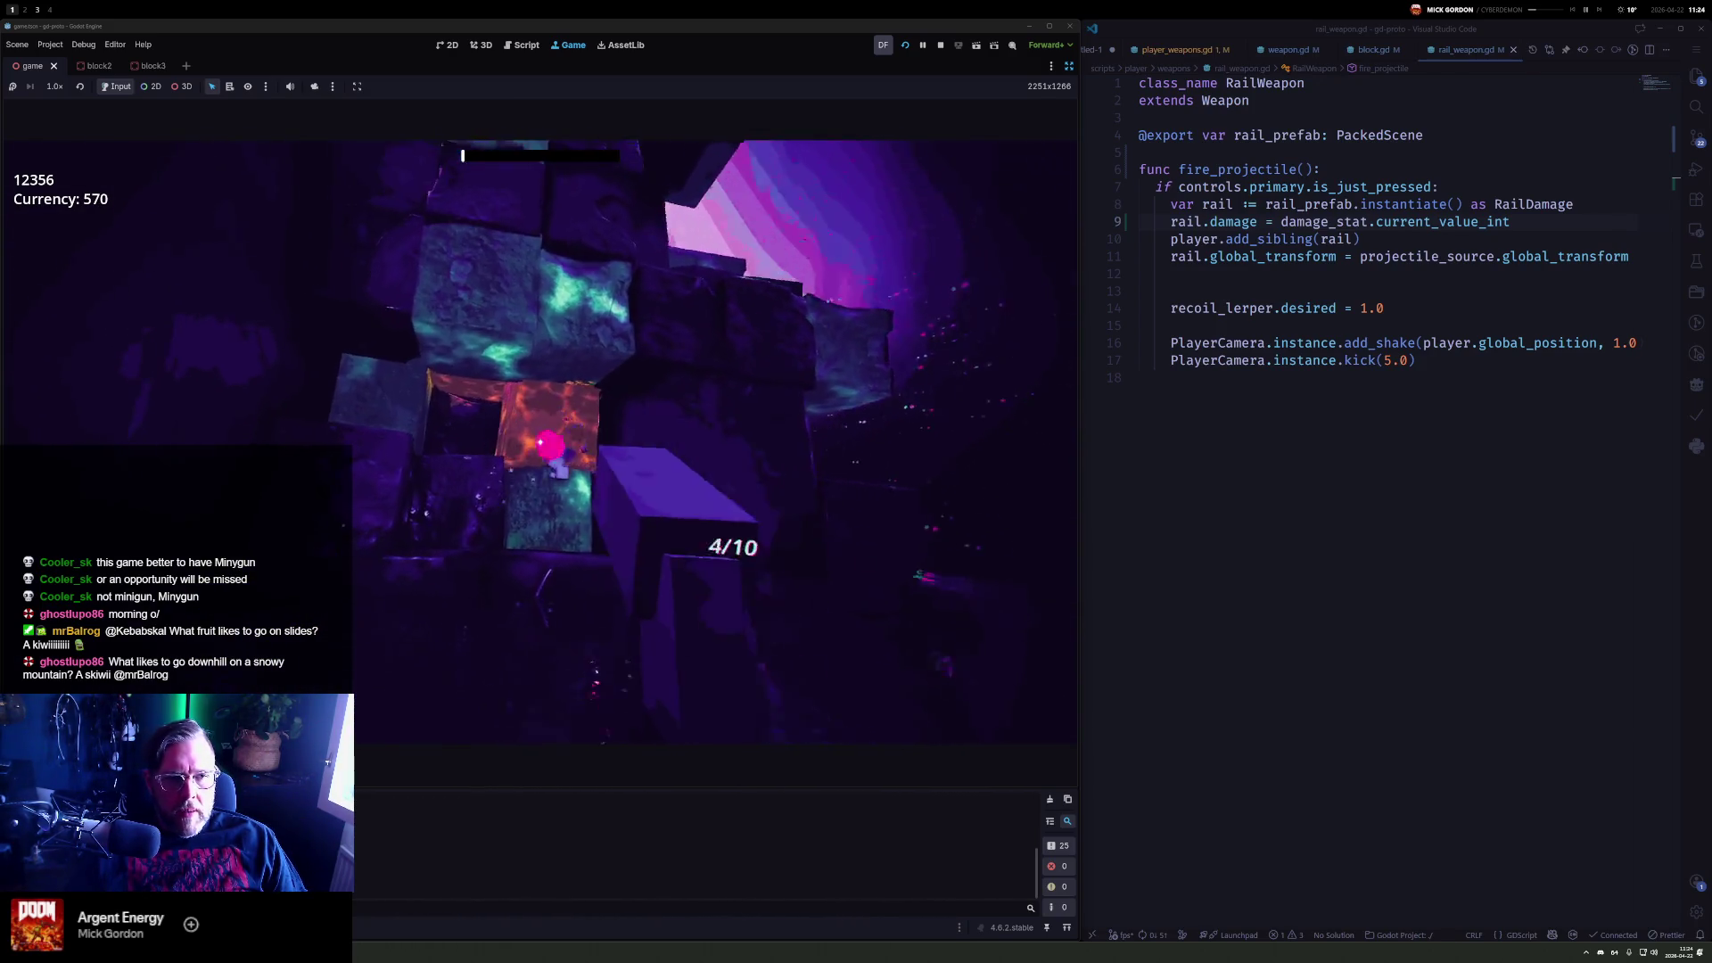
click(539, 442)
click(539, 441)
click(539, 442)
key(2)
click(540, 442)
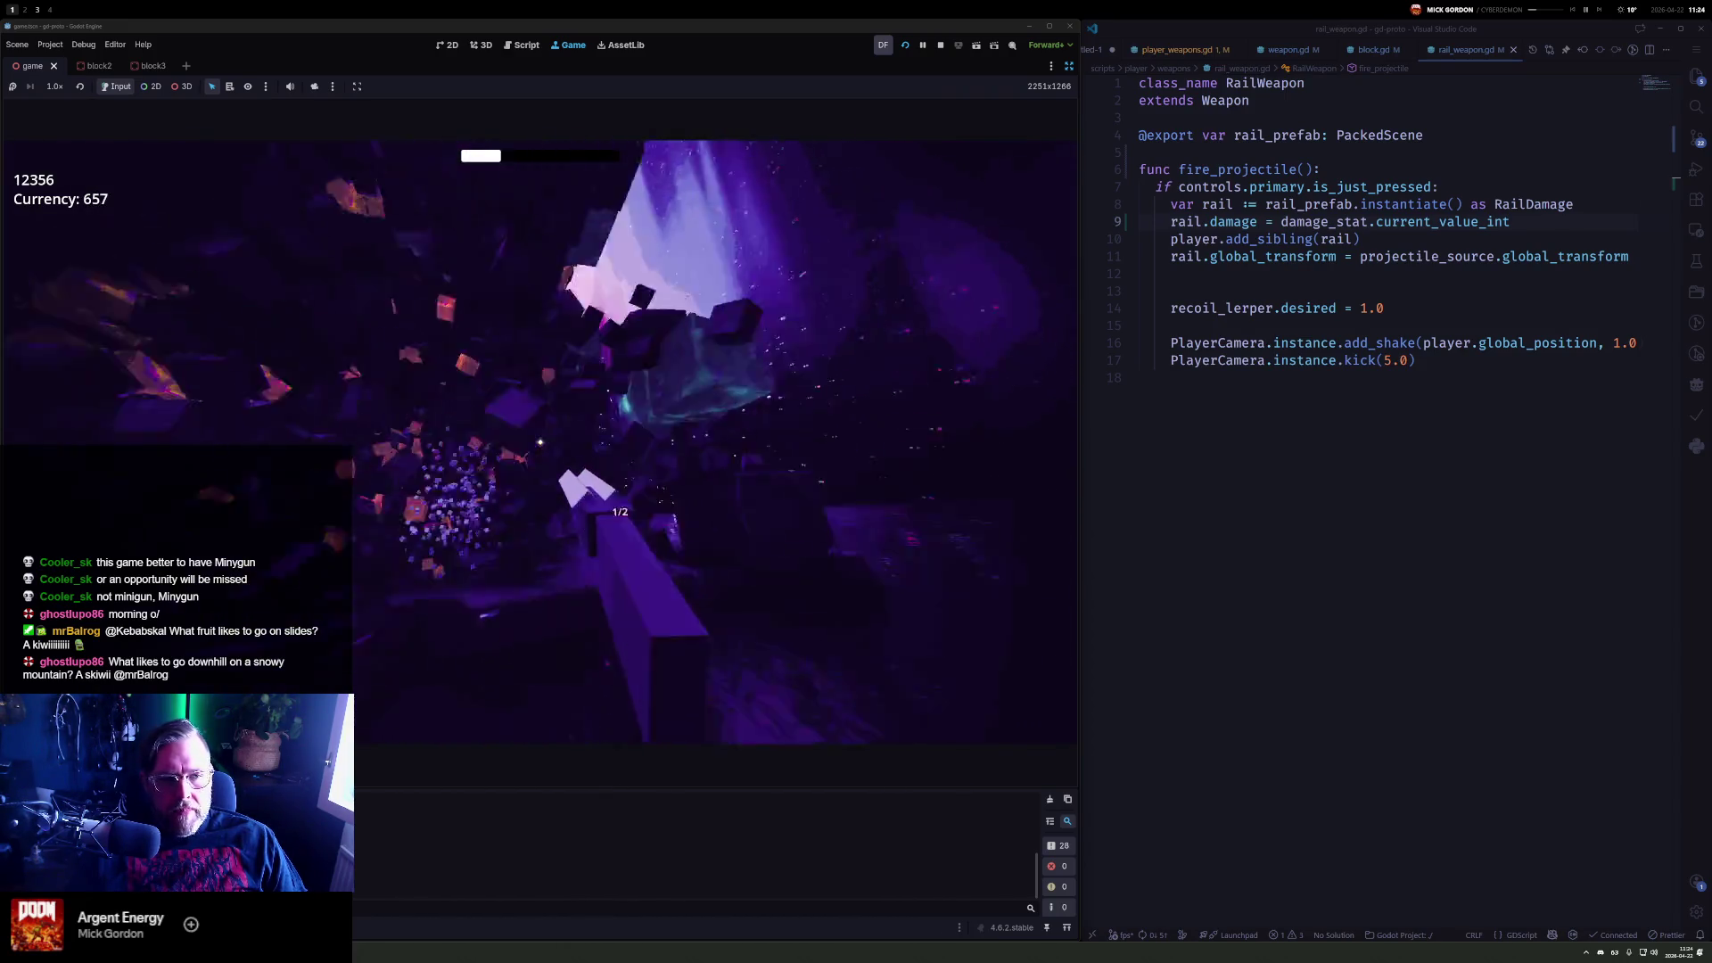
click(539, 441)
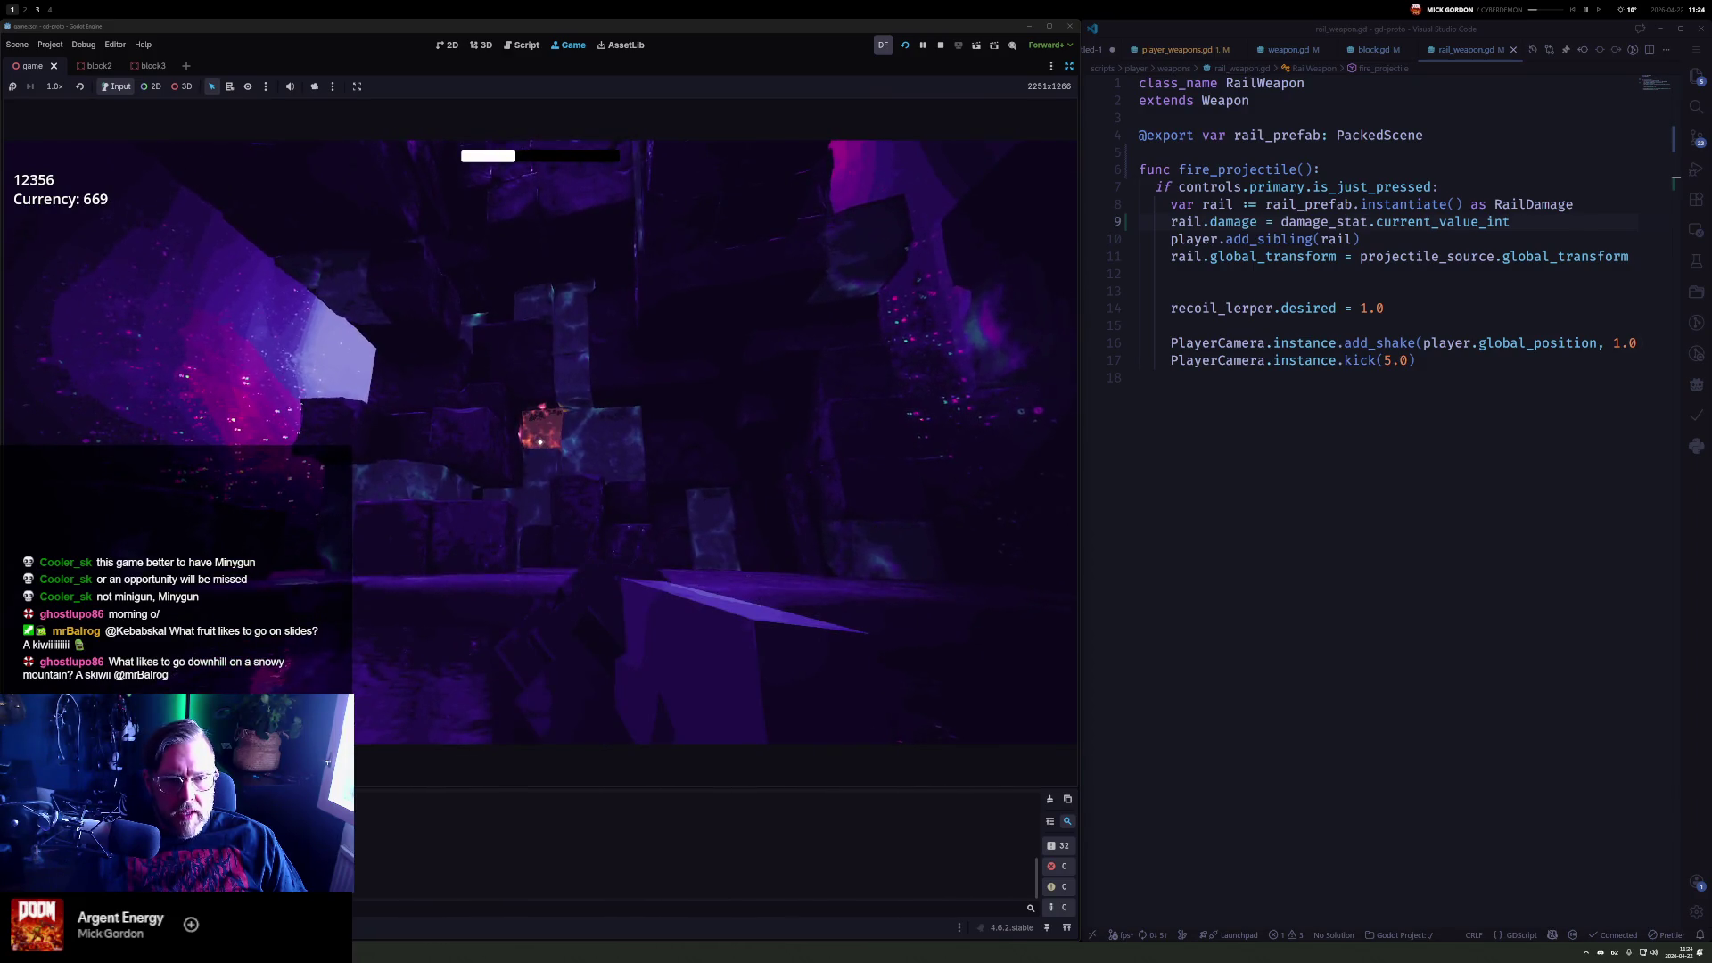
key(Escape)
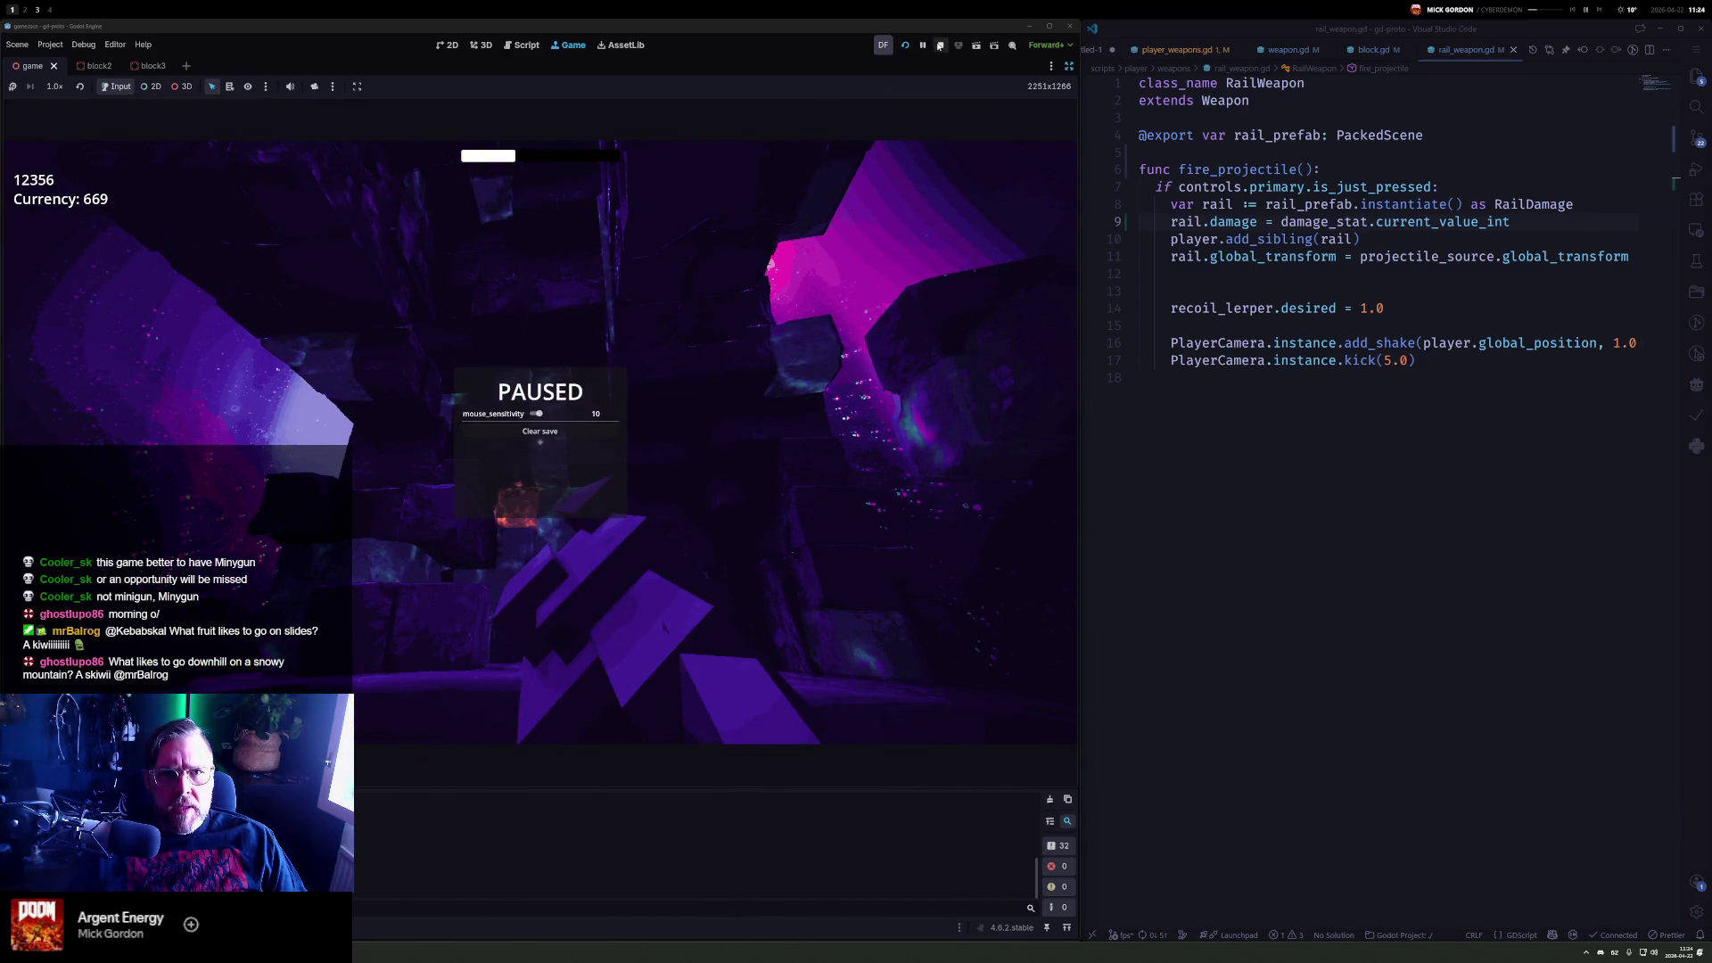
click(939, 46)
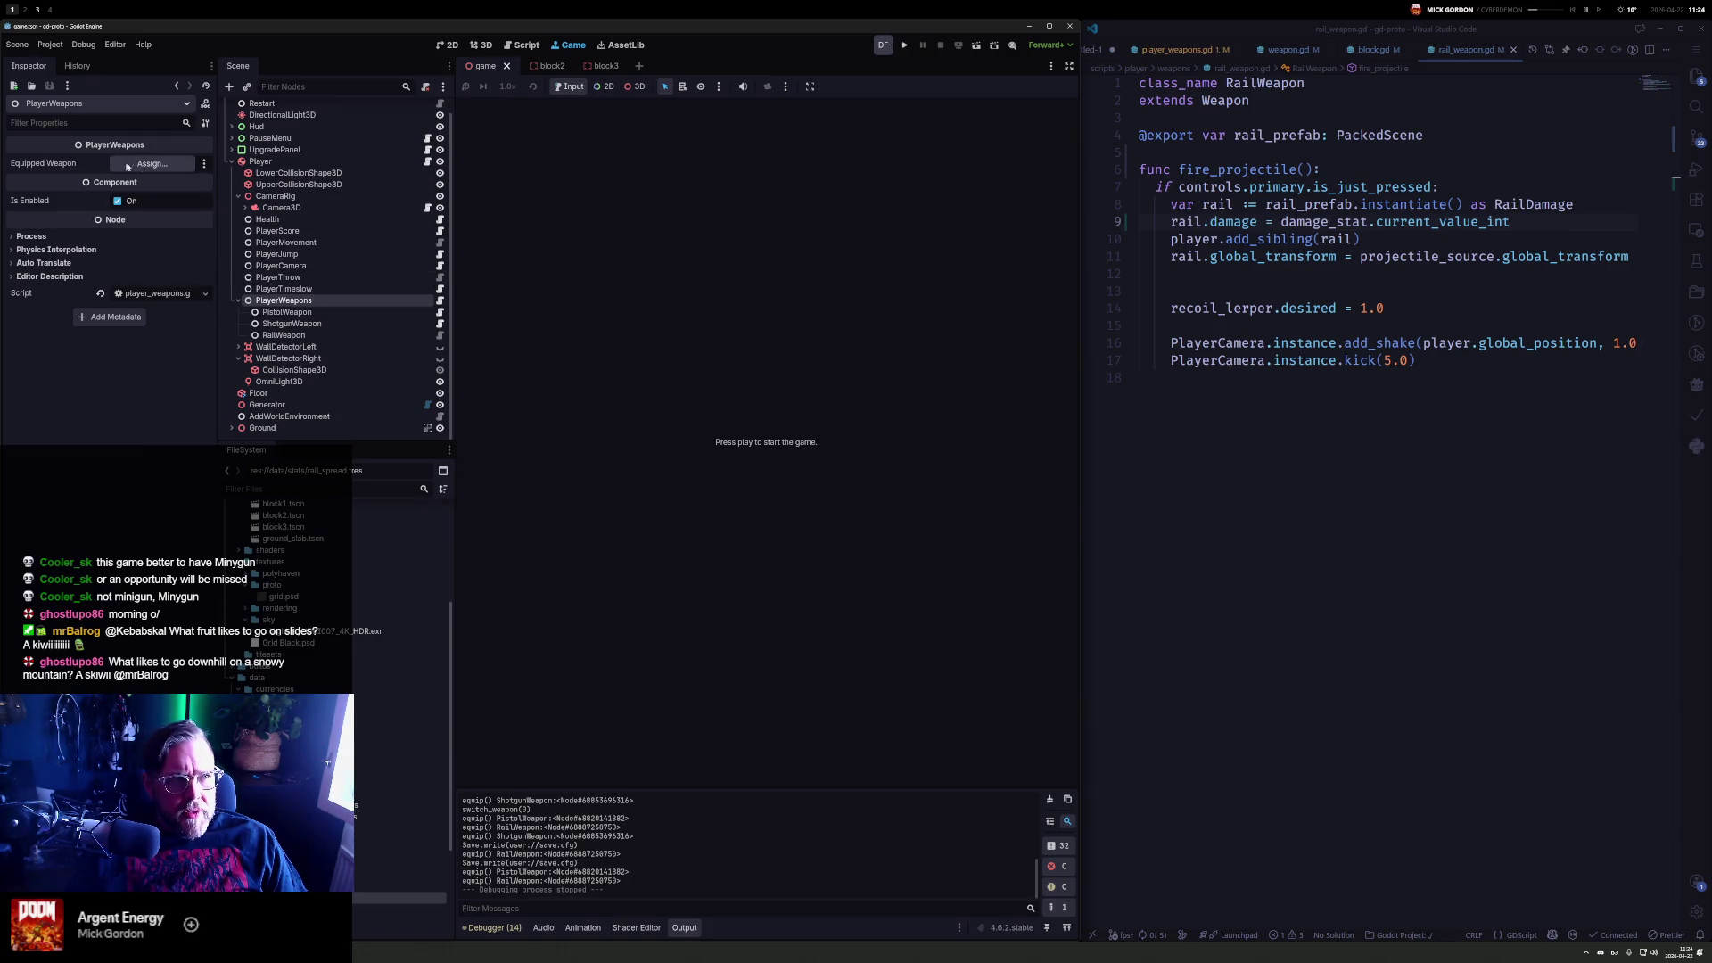
- Select RailWeapon and expand its children down to the Rail weapon's AmmoLabel3D node
click(283, 336)
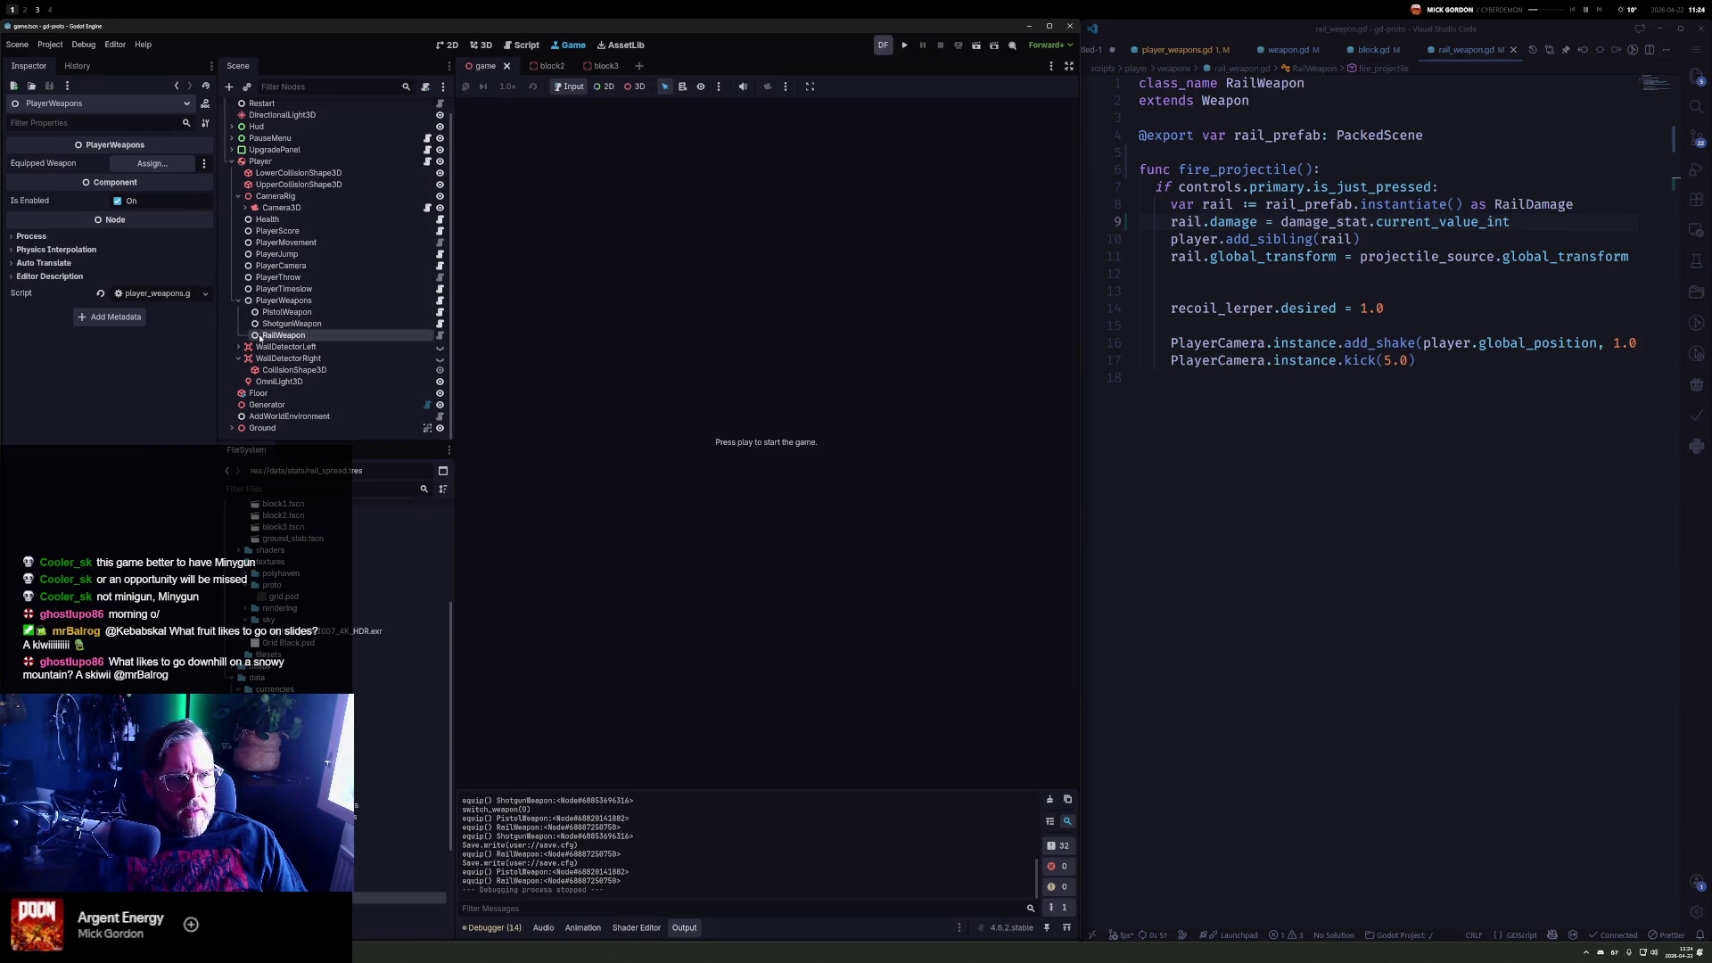
click(251, 207)
scroll(333, 324, down, 3)
scroll(333, 324, down, 3)
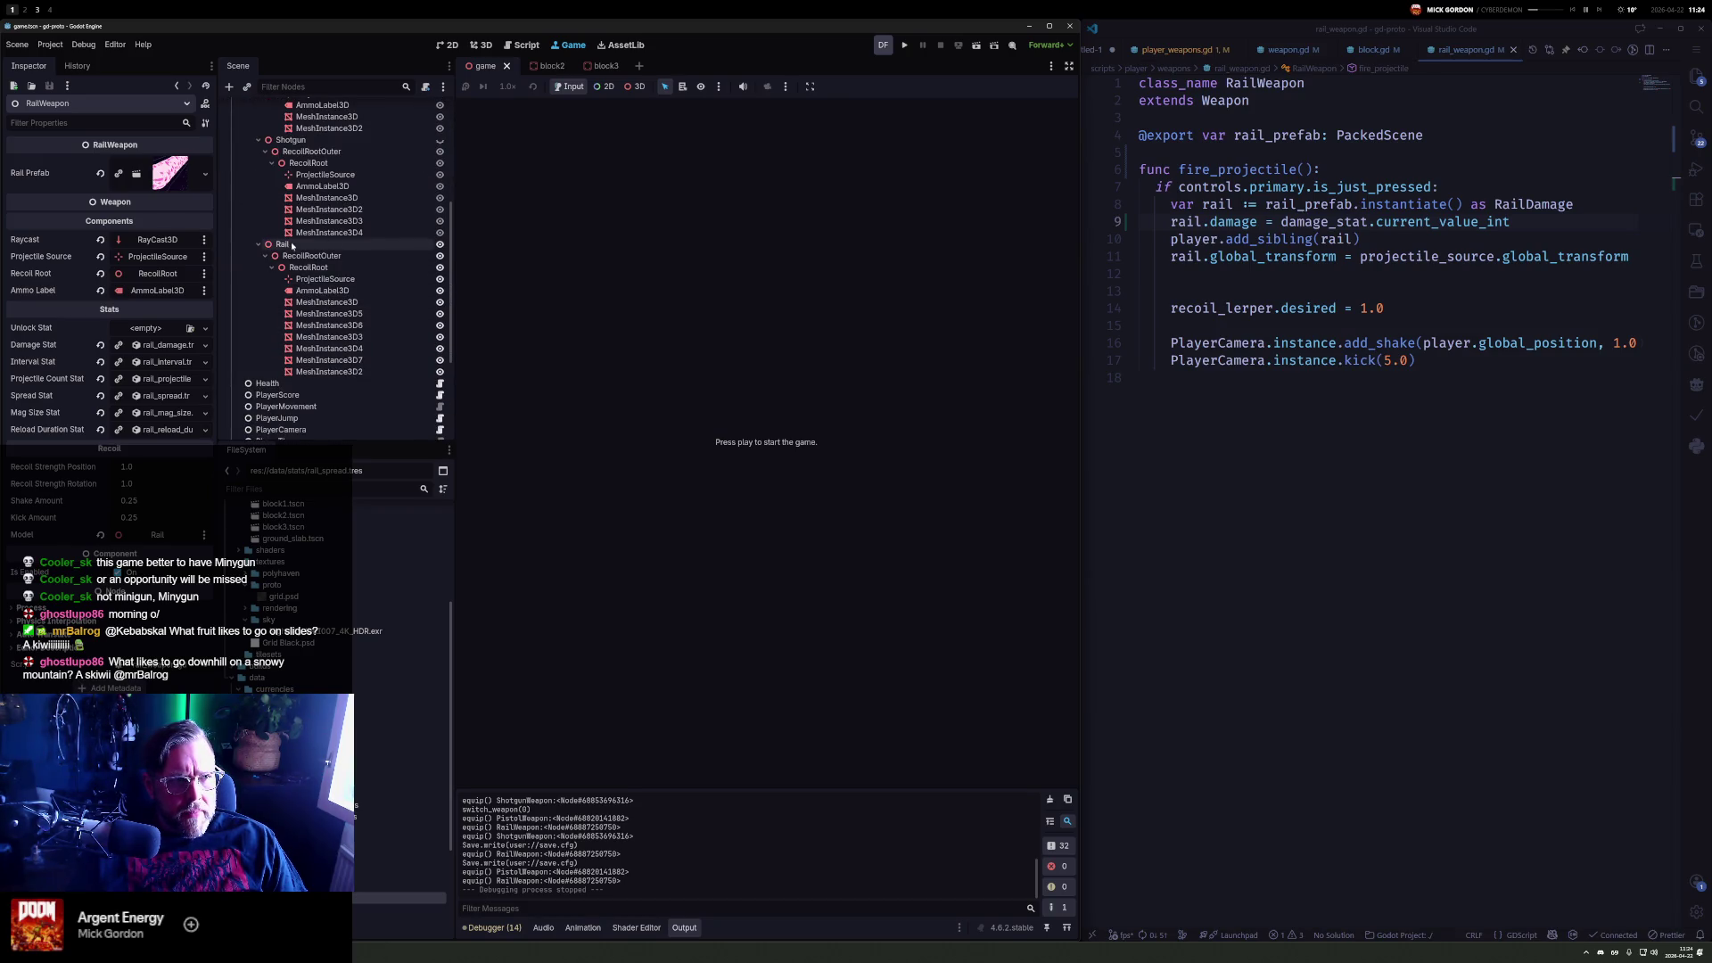
click(321, 291)
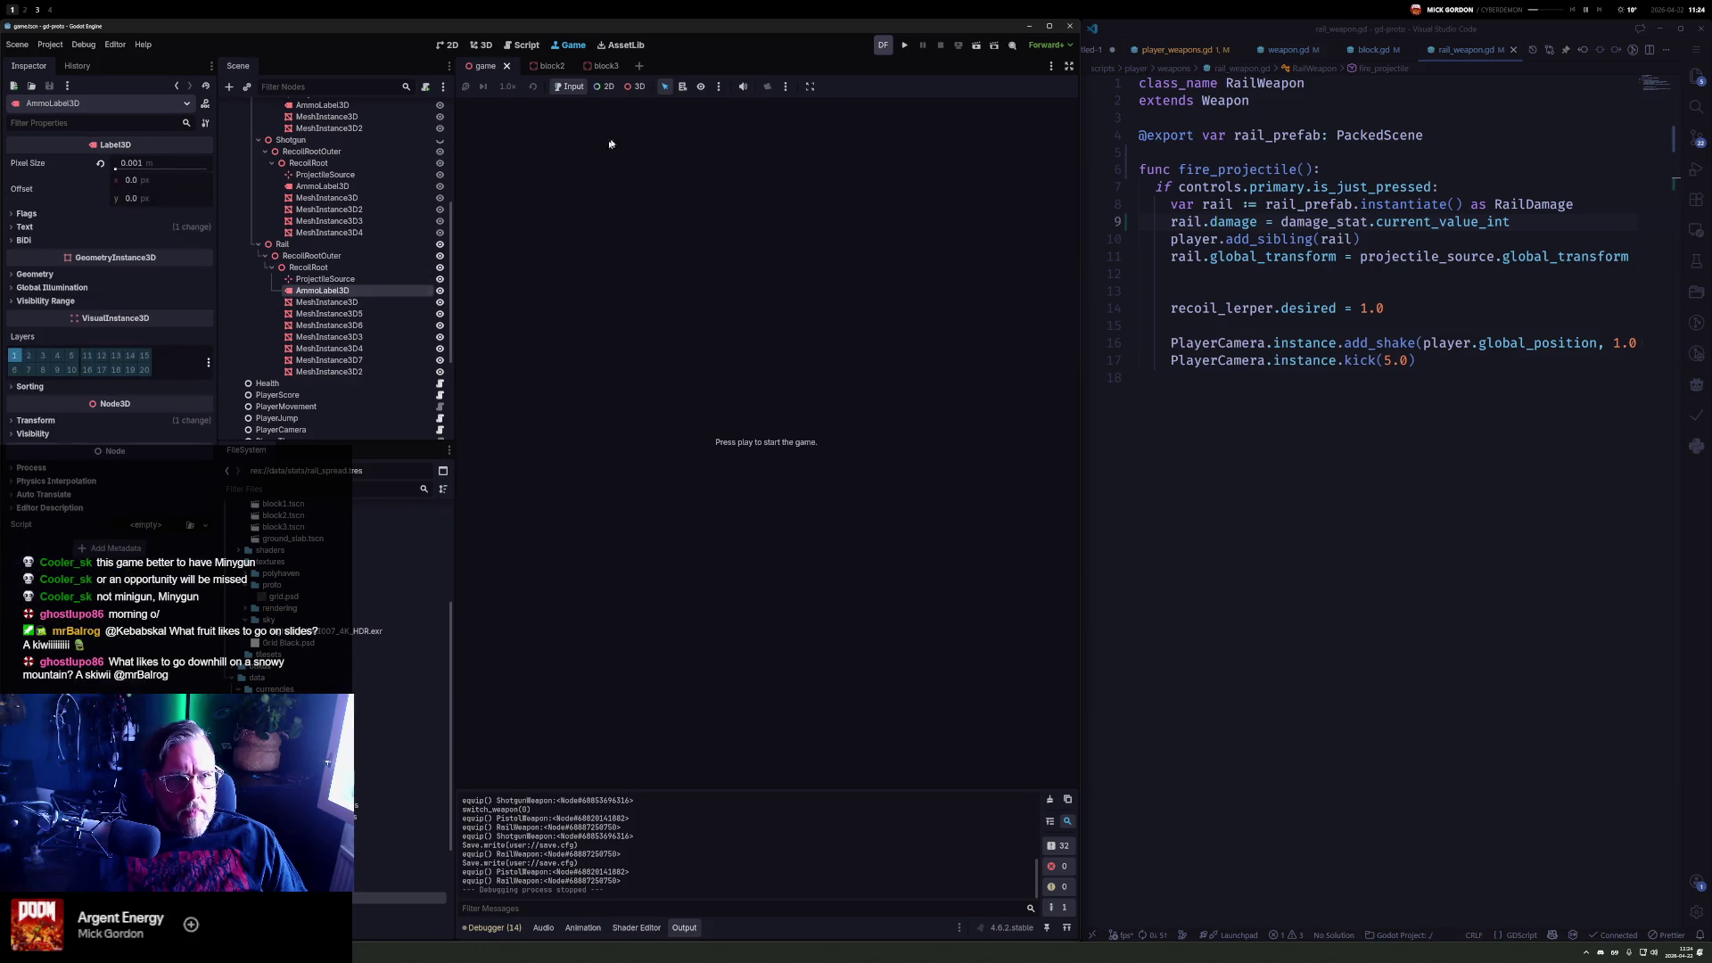
- Focus the 3D view on AmmoLabel3D, orbit to see it from the side, and rerun the game with F5
click(483, 47)
key(f)
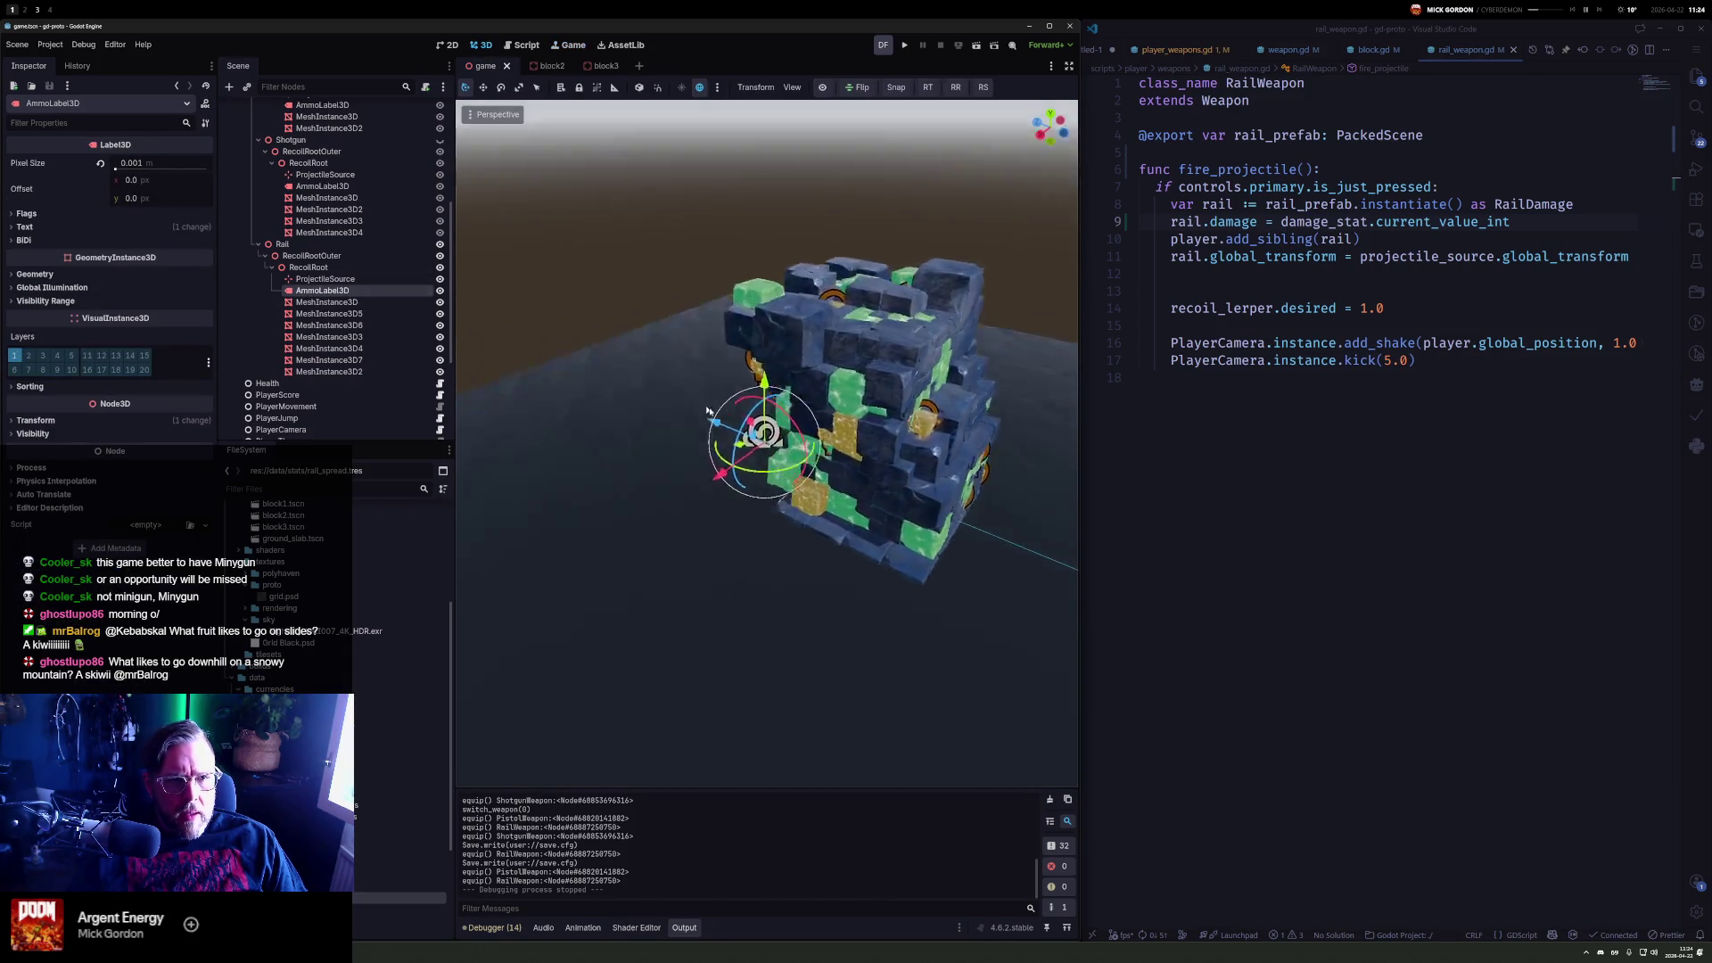
scroll(767, 444, up, 4)
scroll(766, 444, up, 5)
mouse_move(699, 336)
mouse_down()
mouse_move(624, 592)
mouse_move(570, 334)
mouse_up()
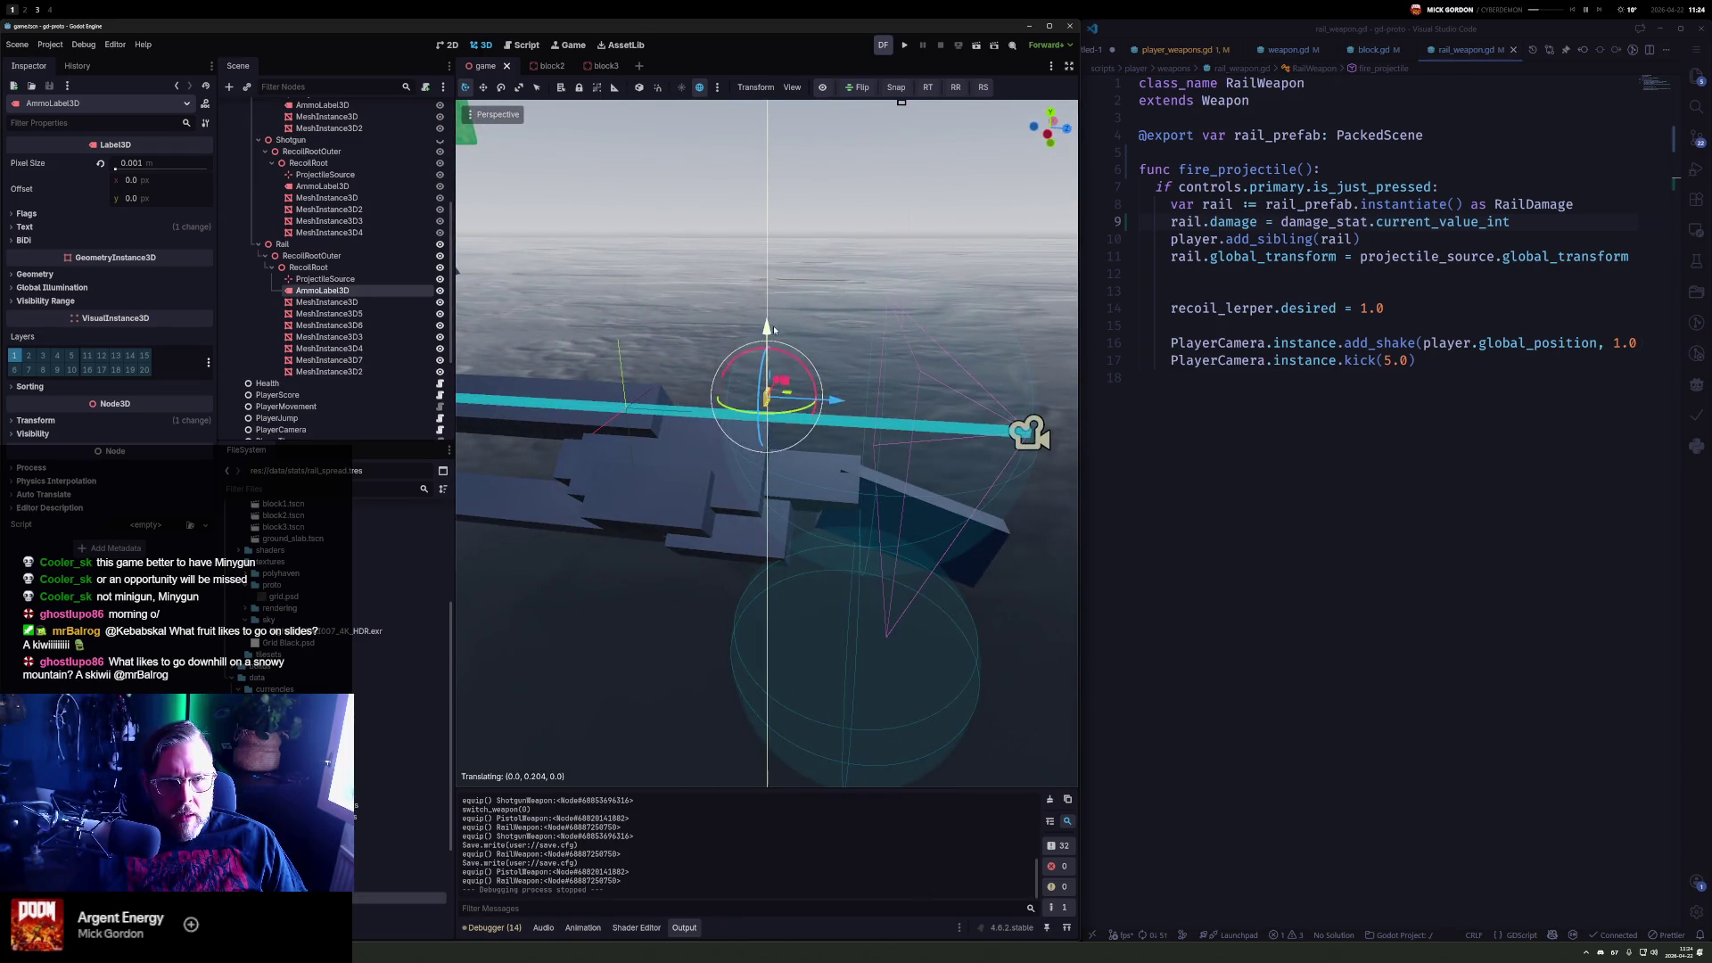
key(F5)
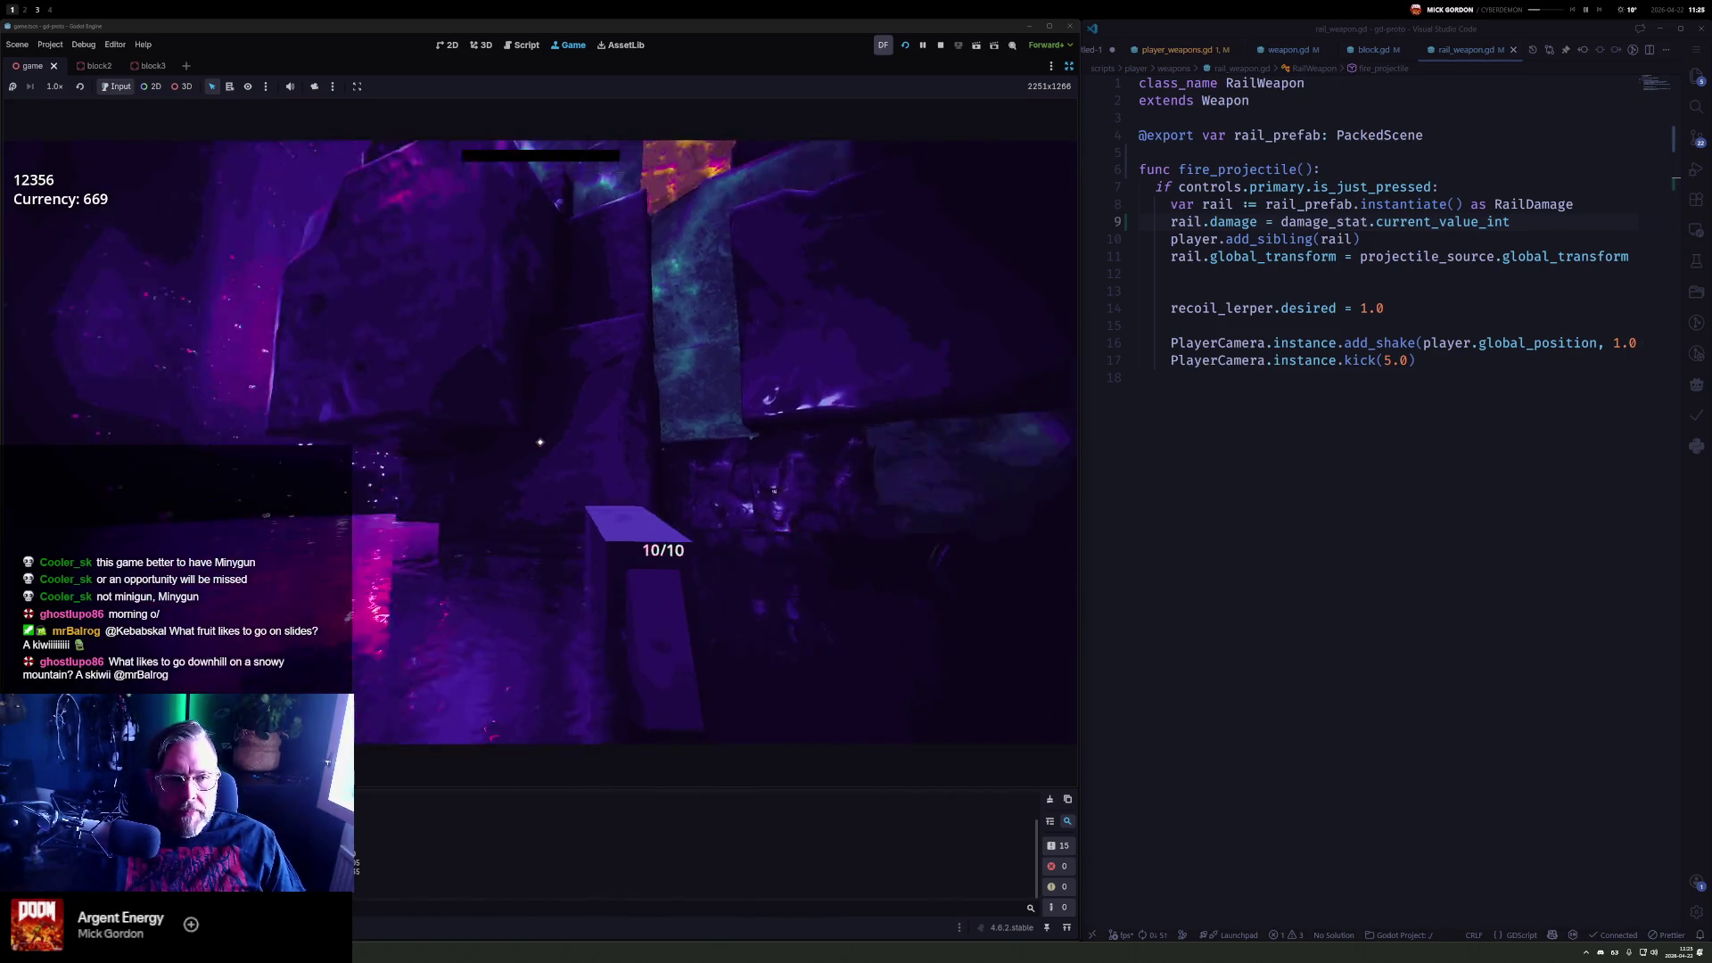
- Switch to weapon 2 and back to the 10-round weapon, fire four shots, then pause and stop
key(2)
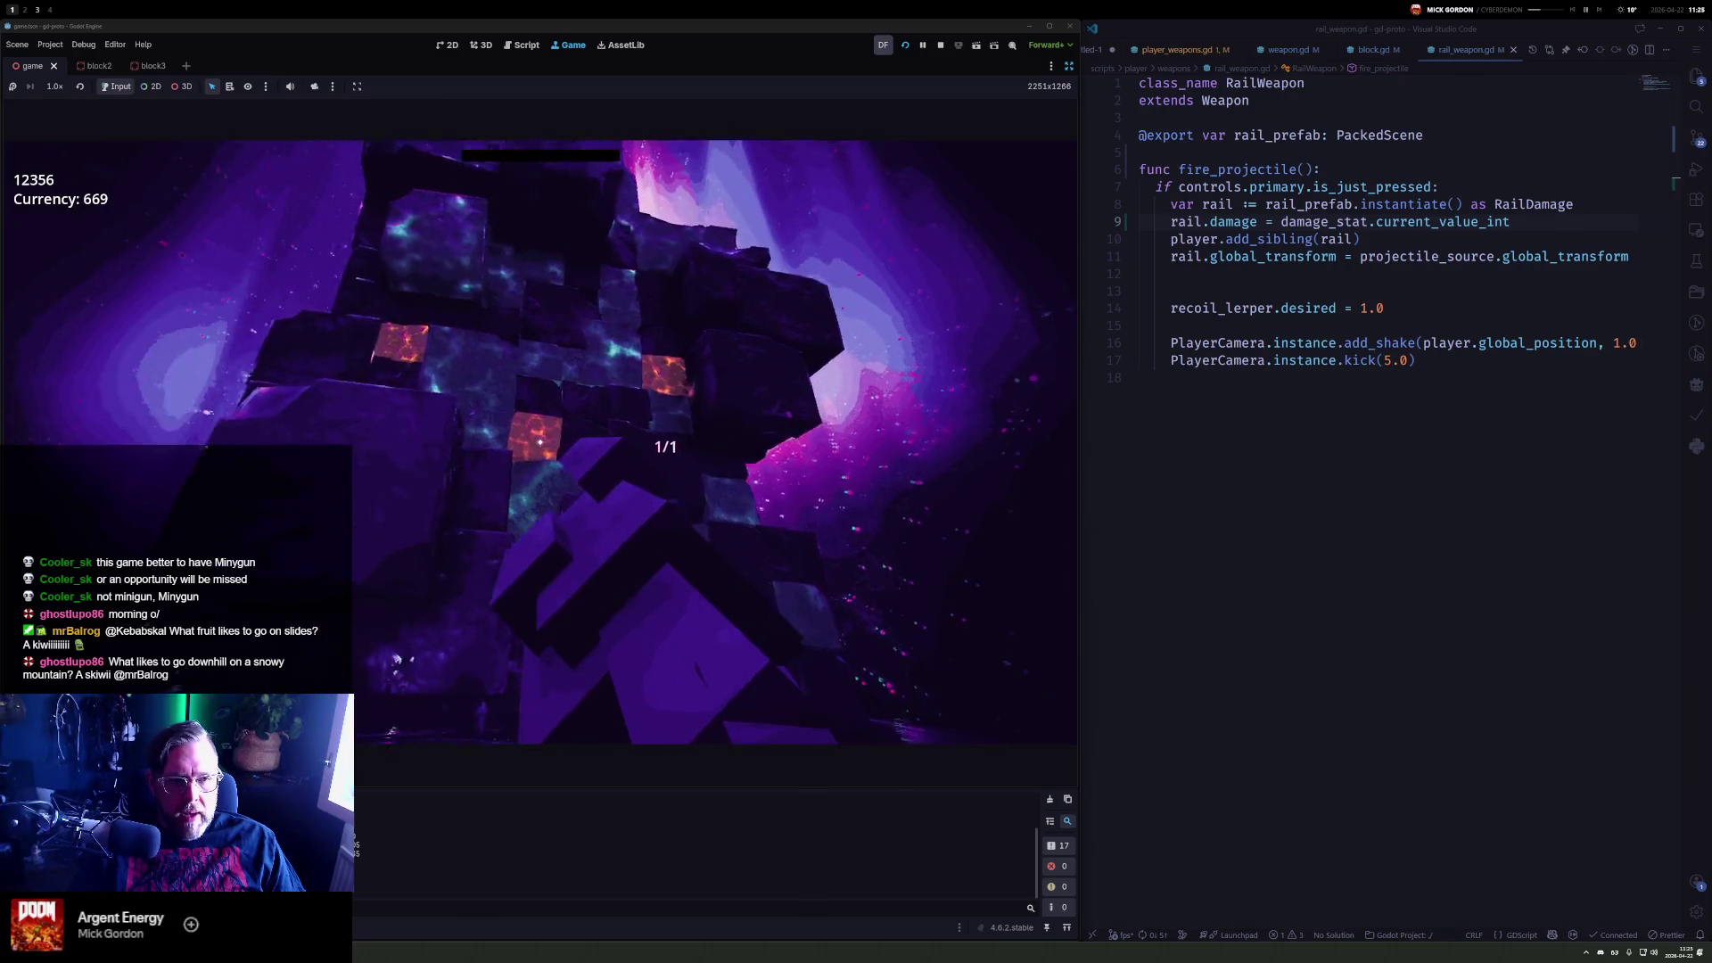
key(1)
click(539, 442)
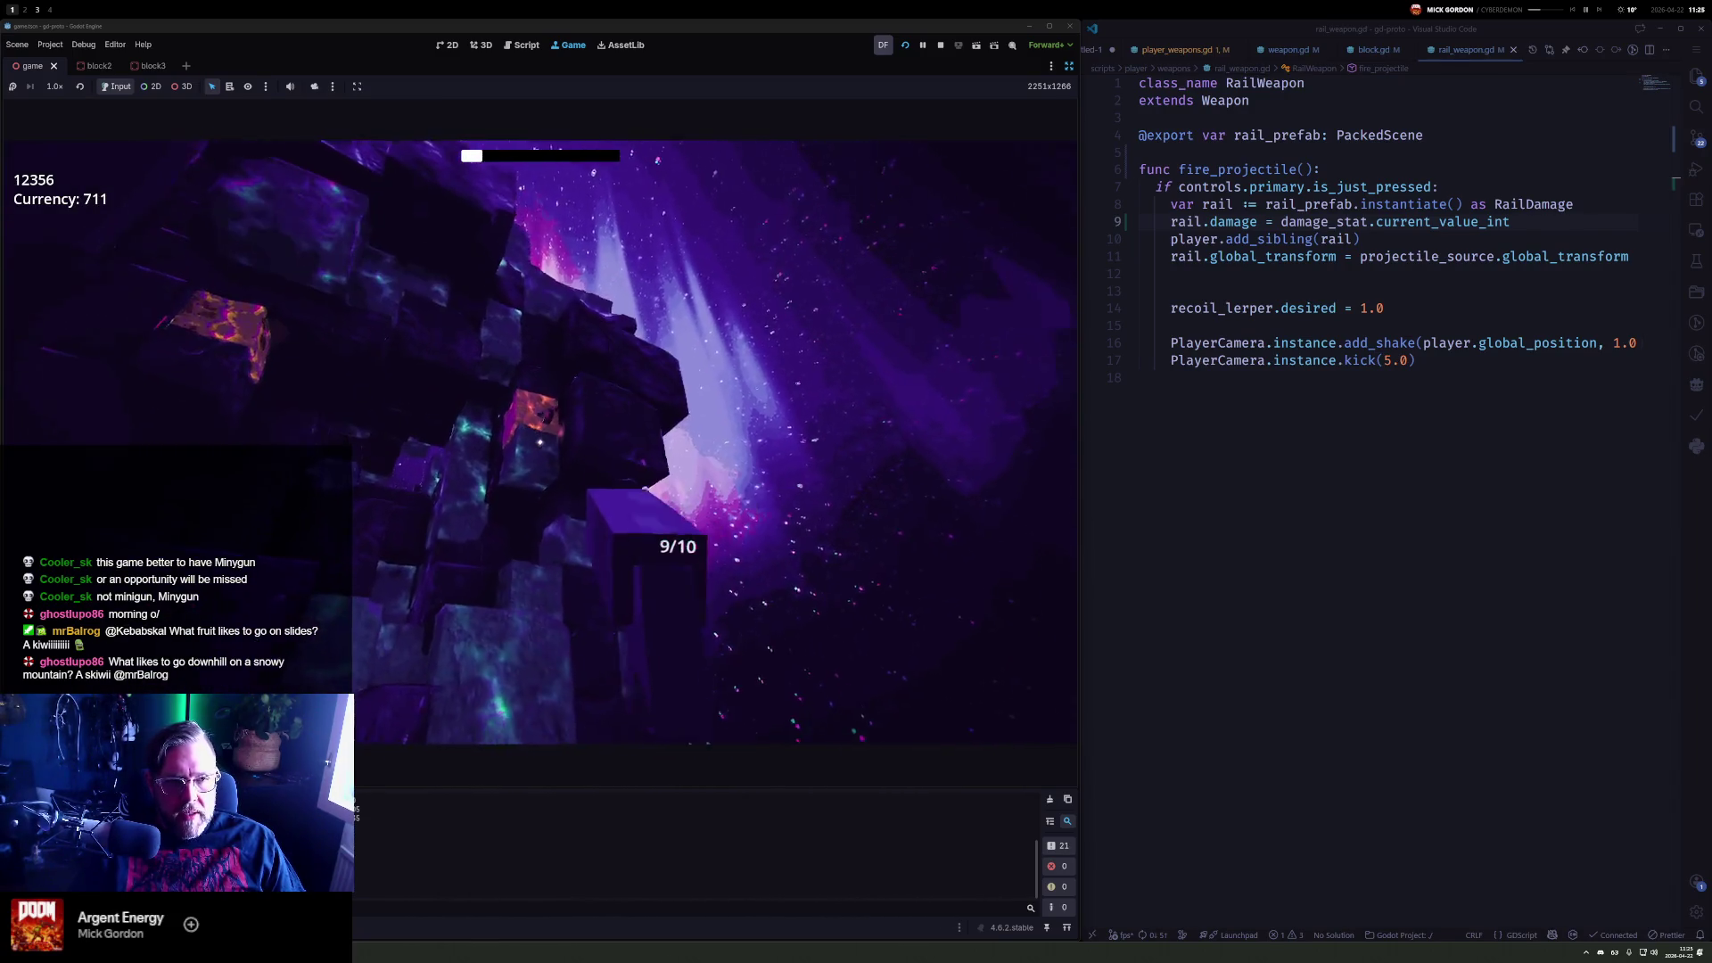
click(540, 441)
click(539, 441)
click(539, 441)
click(539, 442)
click(540, 441)
click(539, 441)
click(539, 441)
click(539, 441)
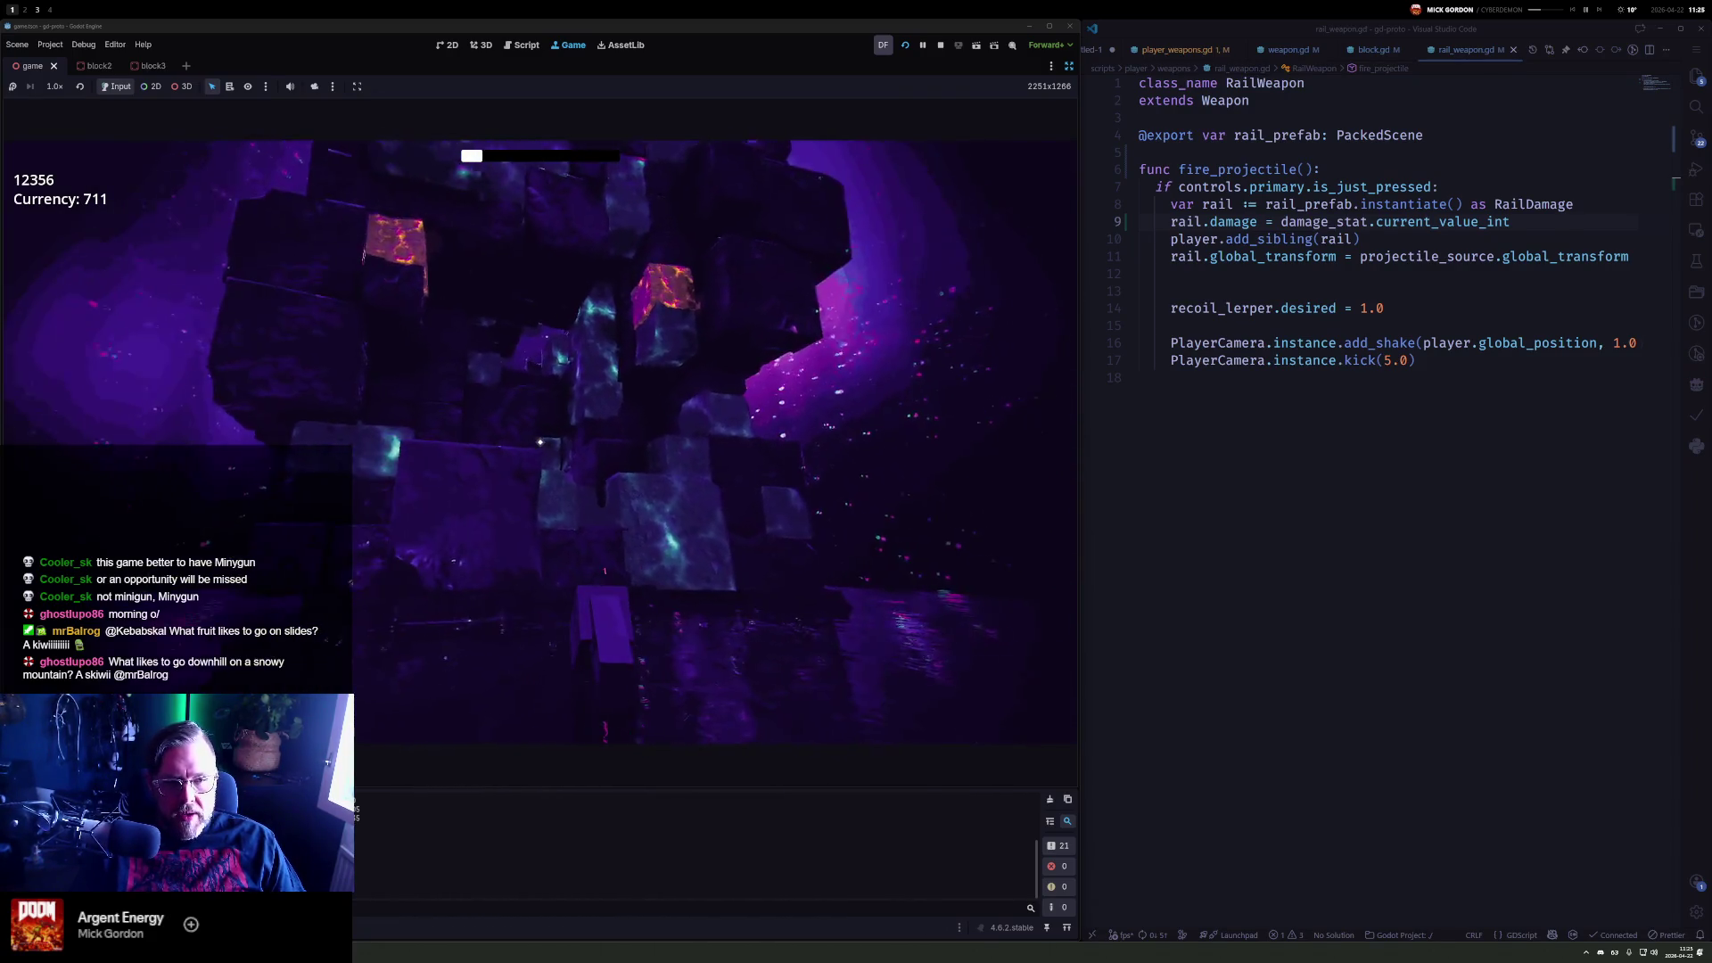
key(Escape)
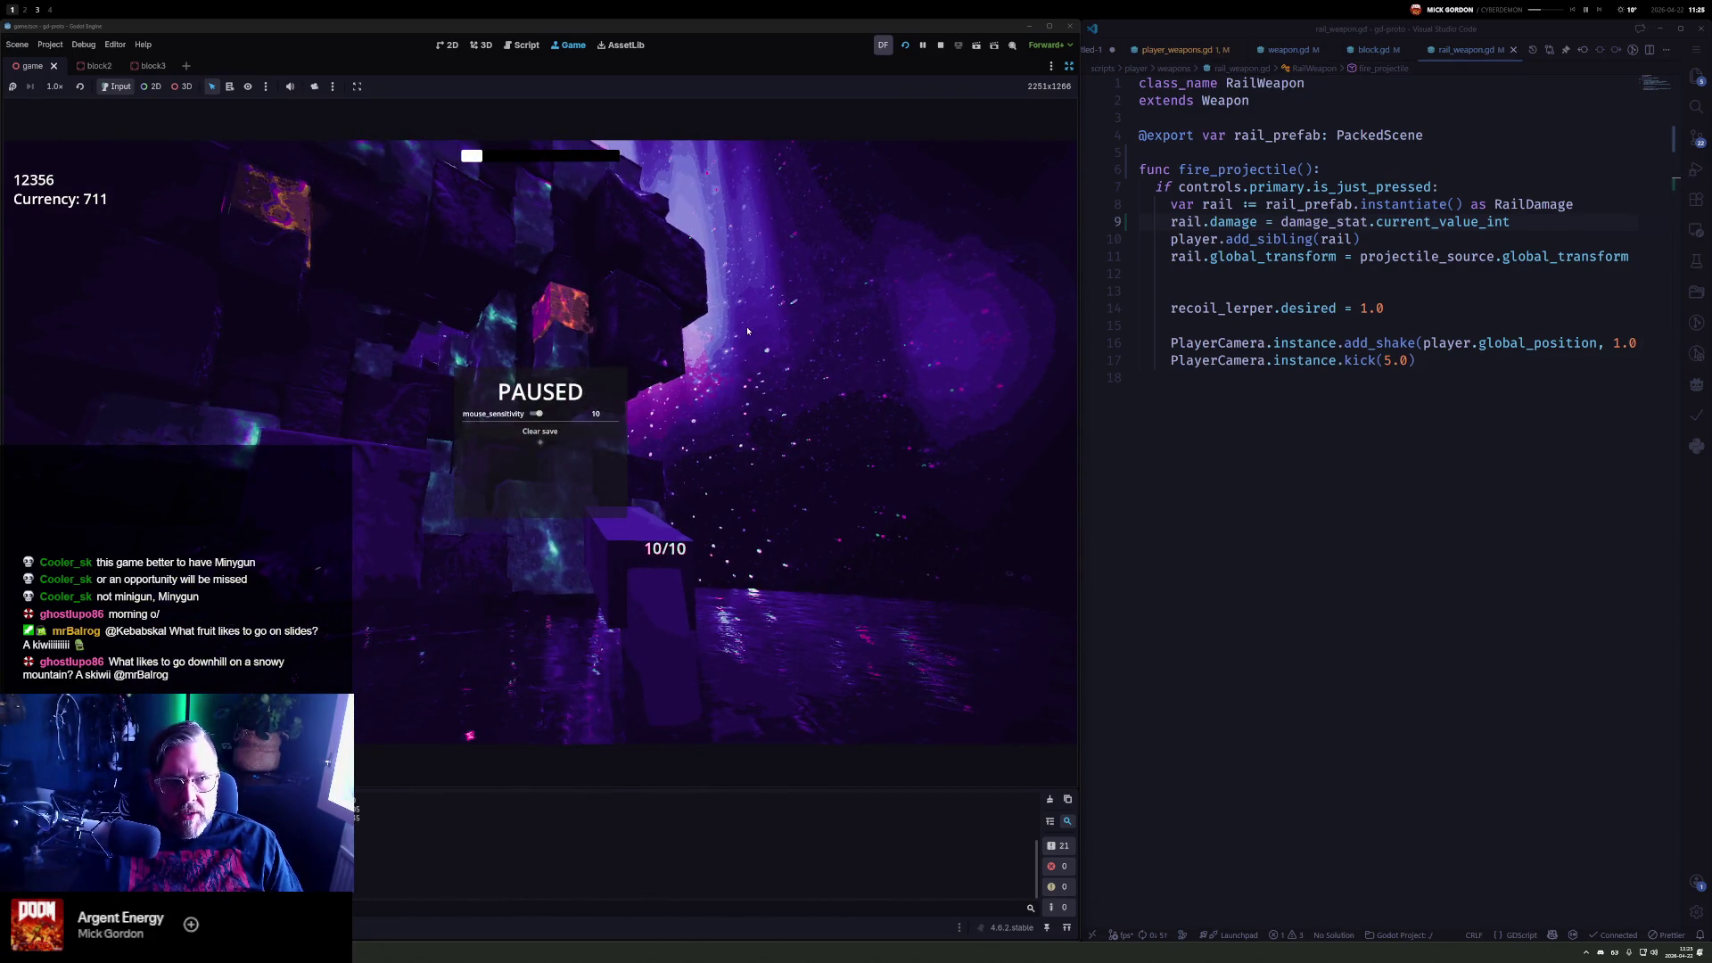
click(942, 48)
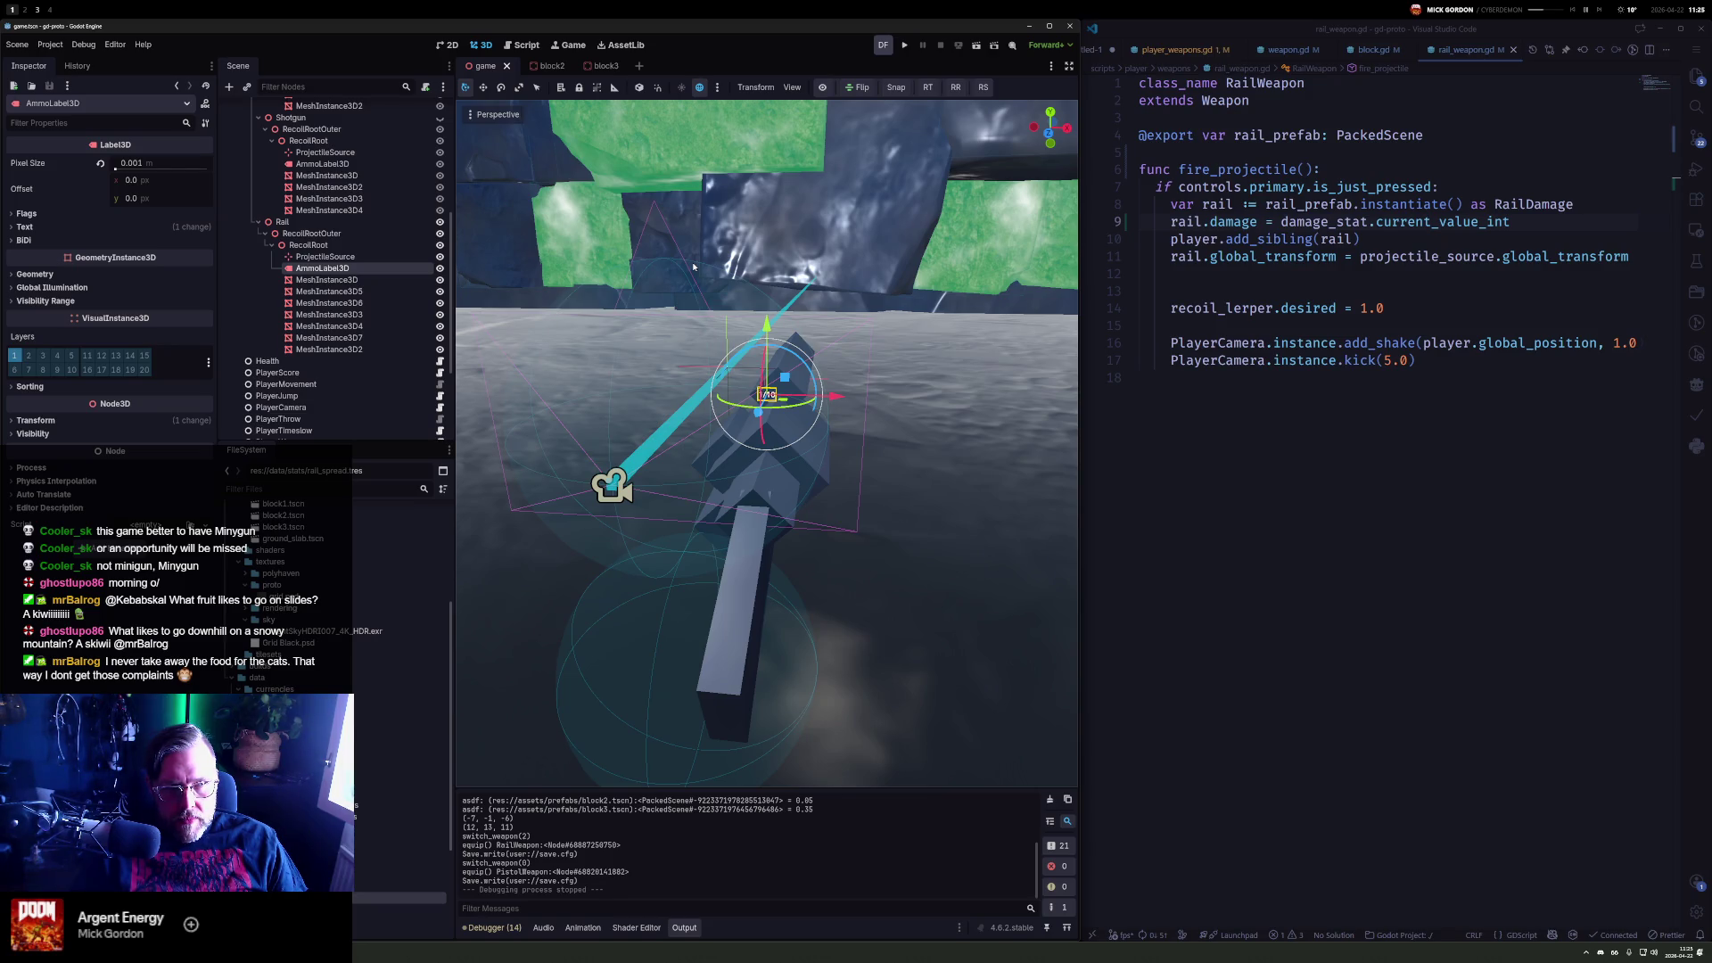
click(1697, 76)
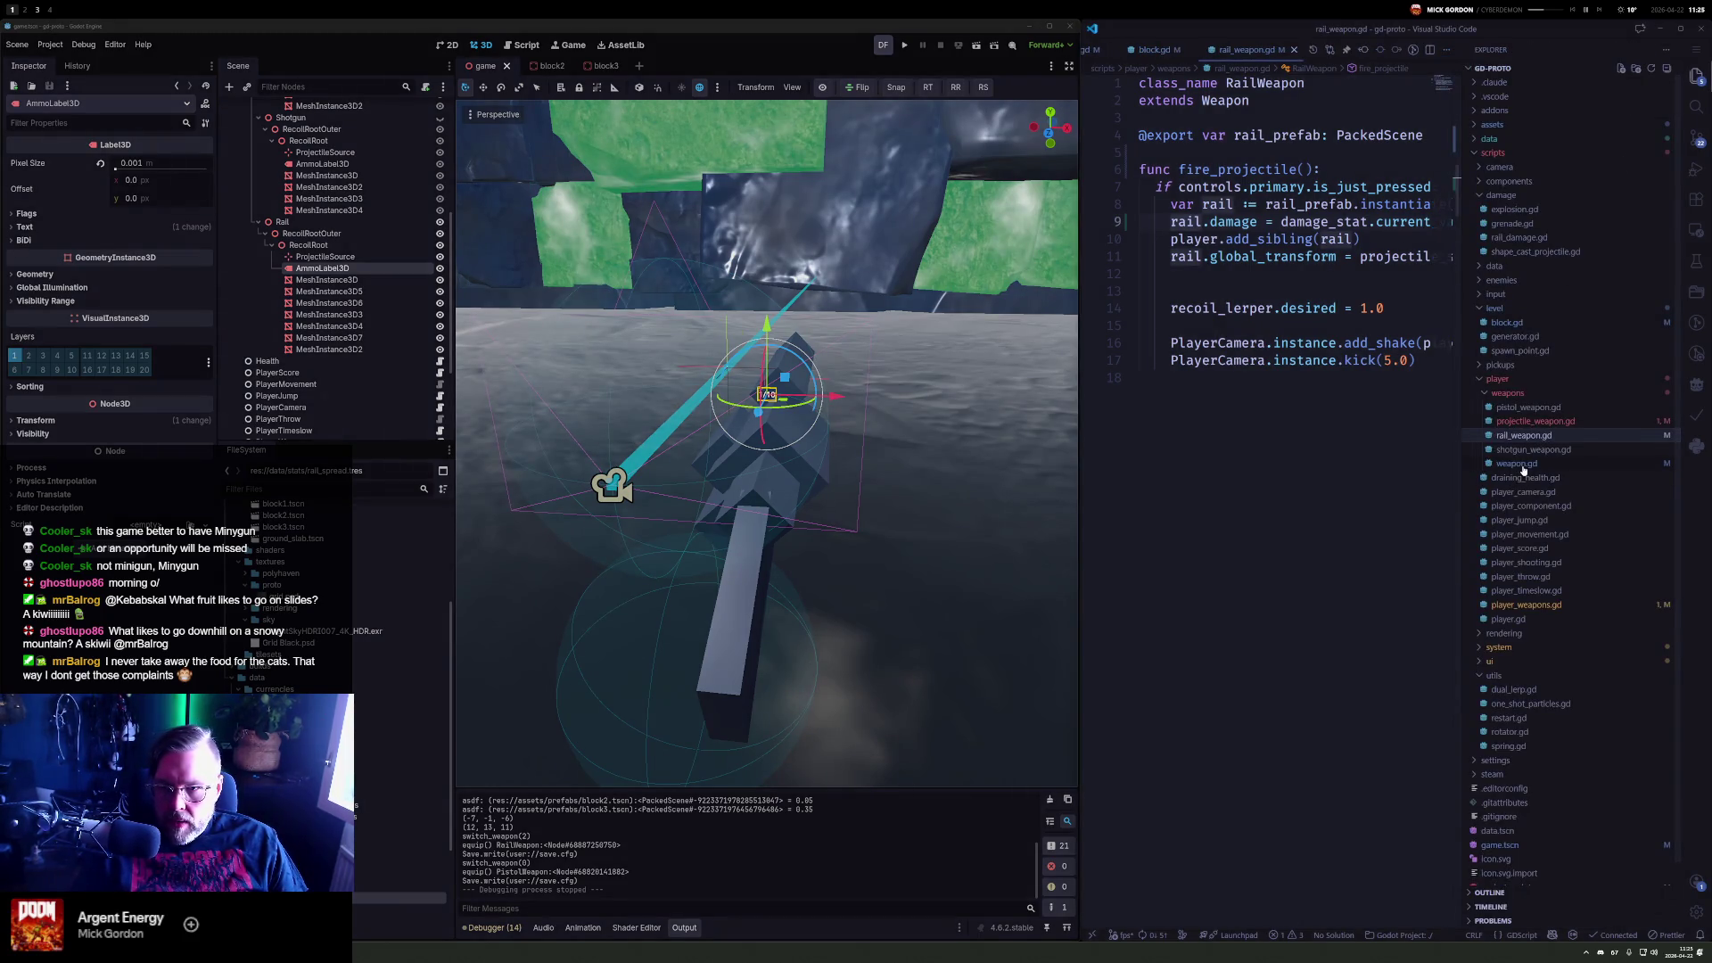
- Create a new file weapon_icon.gd inside the ui/hud folder
click(1483, 661)
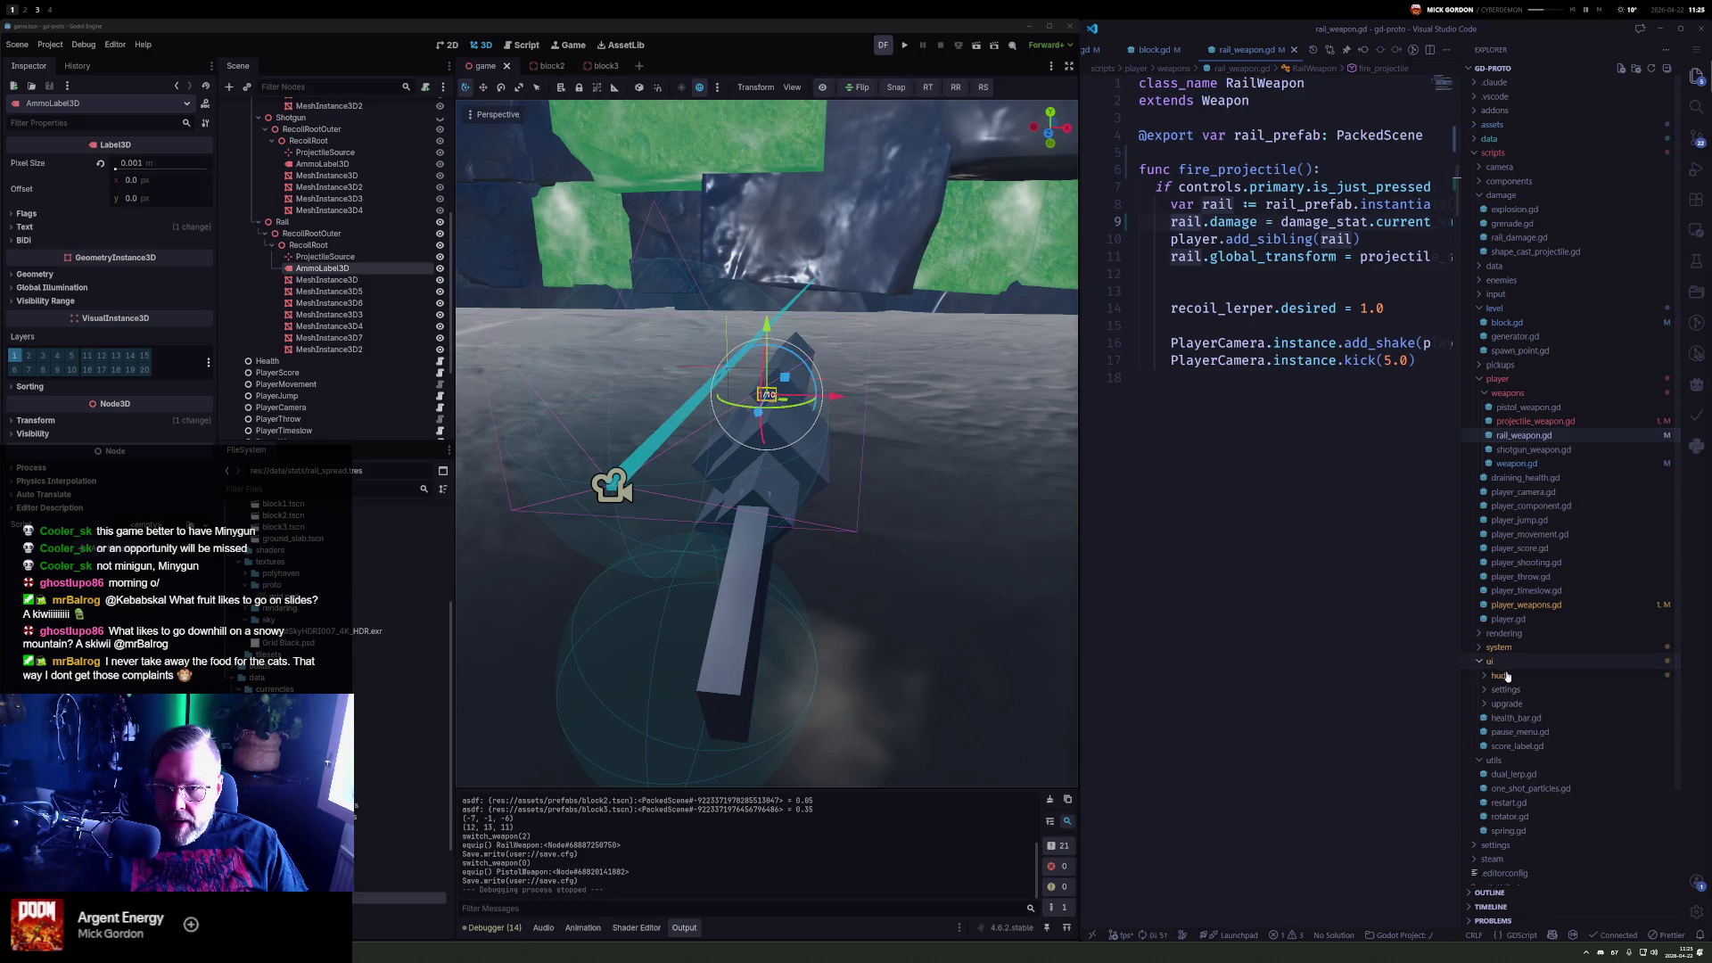
click(1487, 676)
right_click(1509, 677)
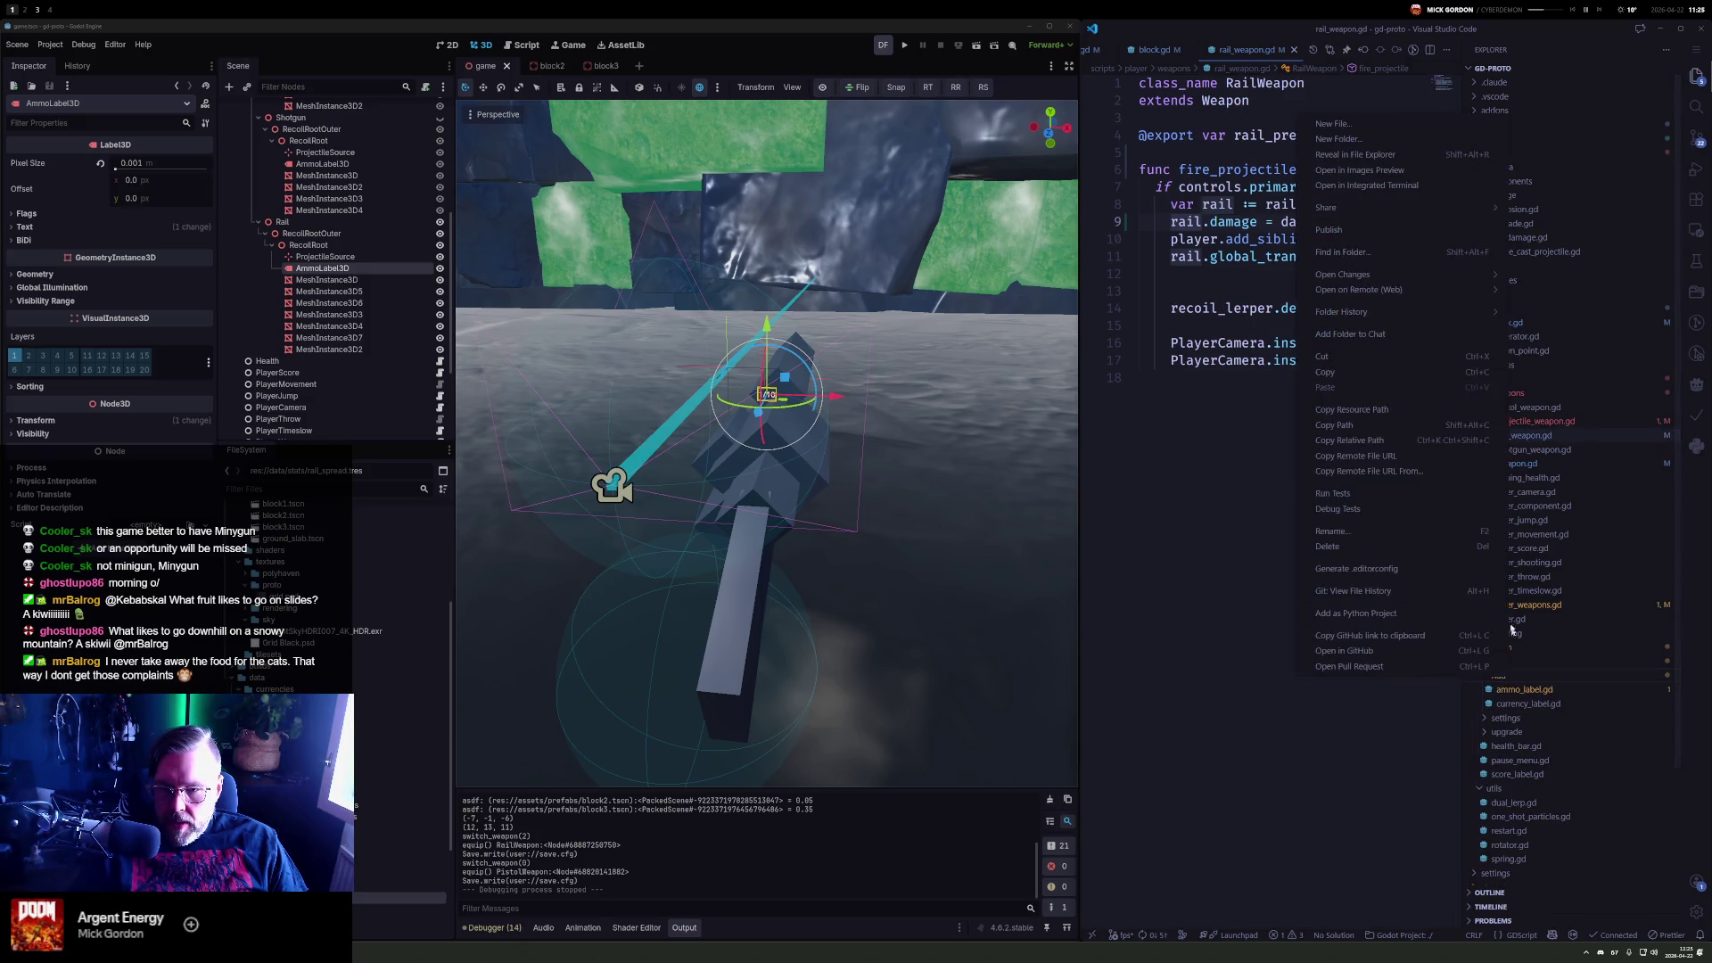
click(1412, 125)
text(weapon_icon)
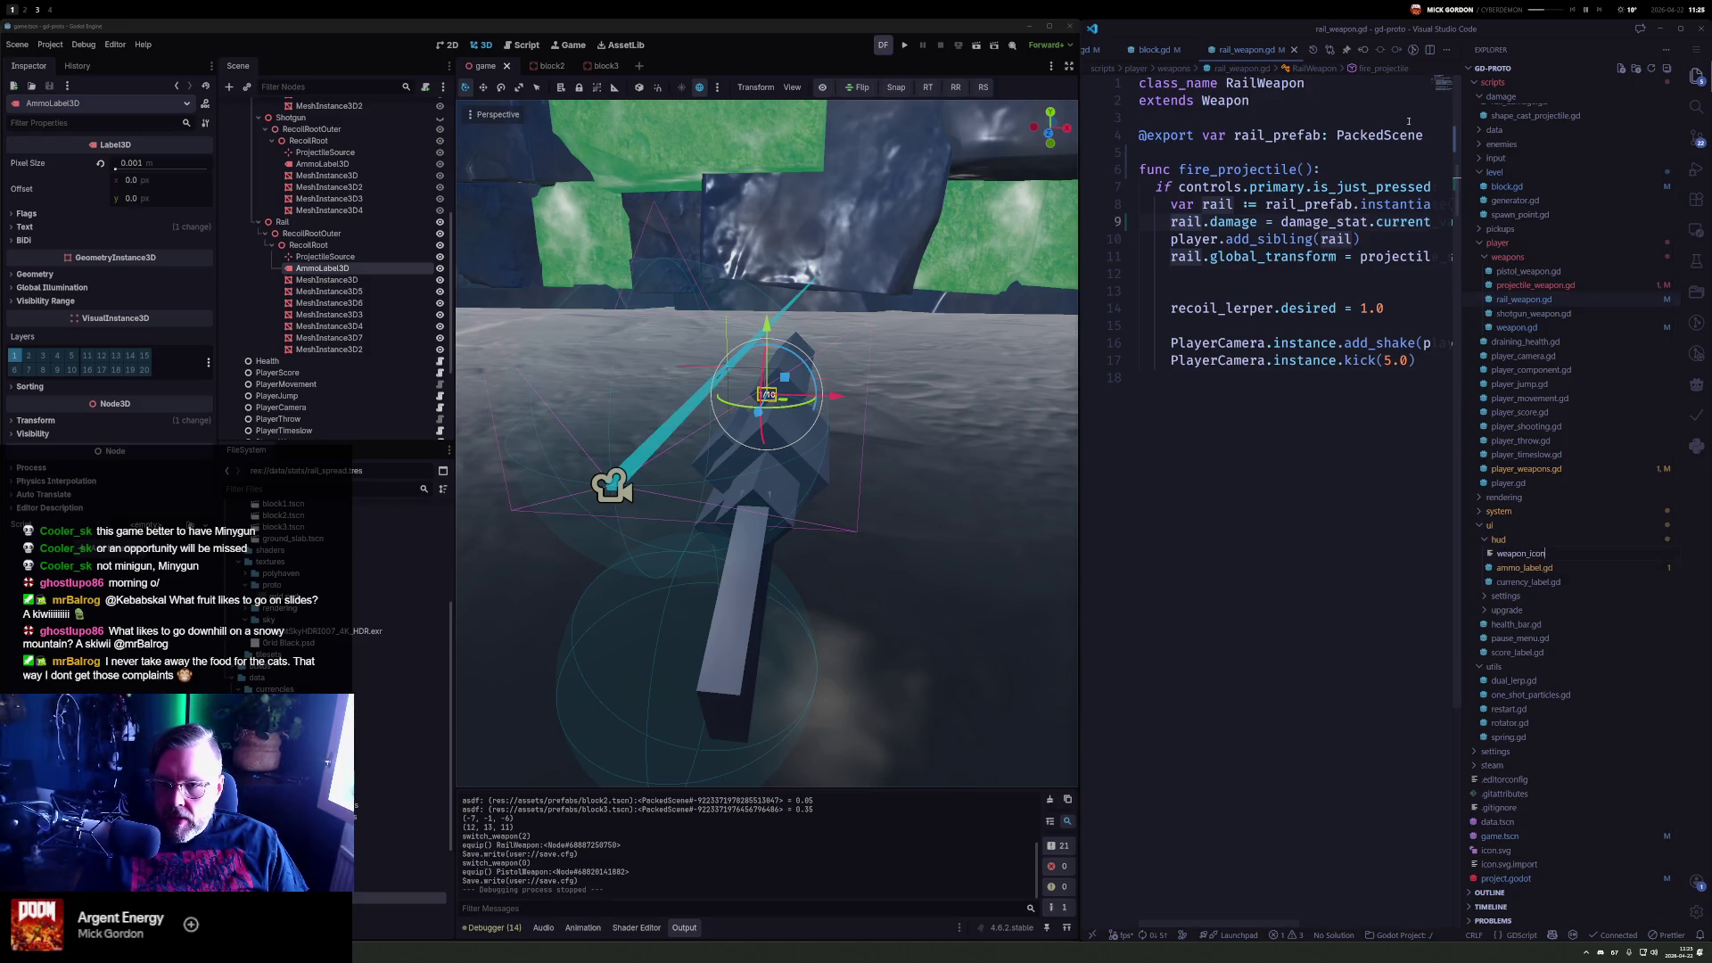
key(Return)
- Declare class_name WeaponIcon extending Control, and begin an exported name_label variable
text(mo)
key(BackSpace)
key(BackSpace)
text(no)
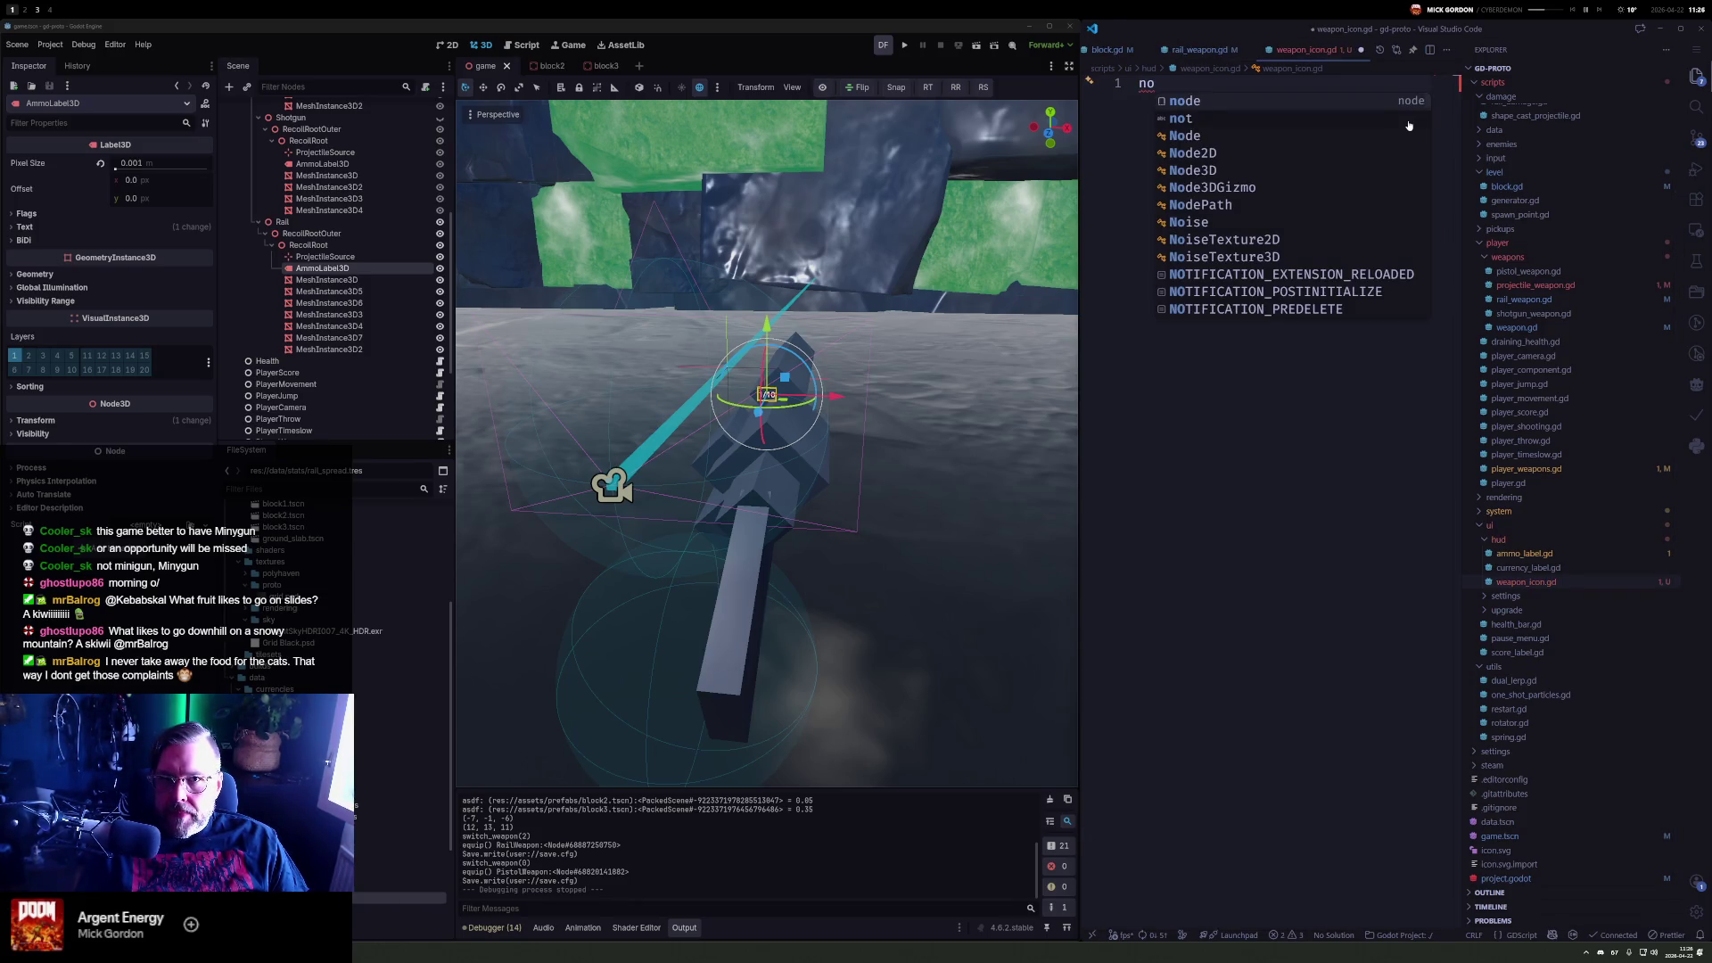
key(BackSpace)
key(BackSpace)
text(class_name WeaponIcon)
key(Return)
text(extends Labe)
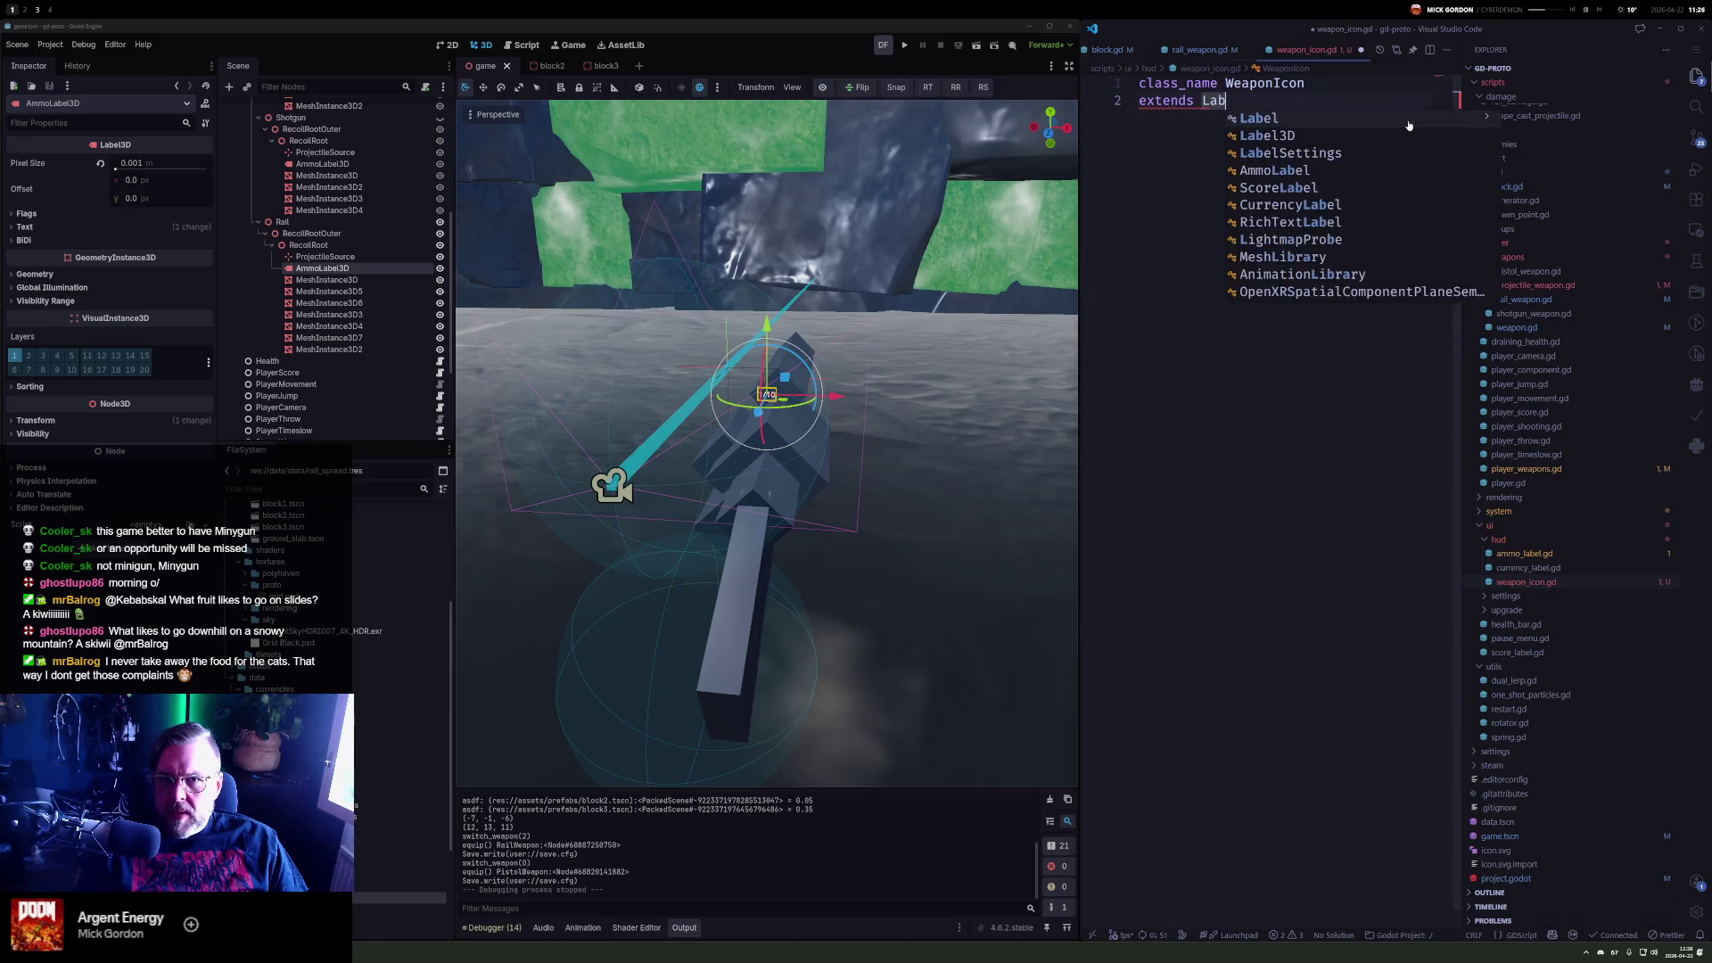
key(BackSpace)
key(BackSpace)
key(BackSpace)
text(Control)
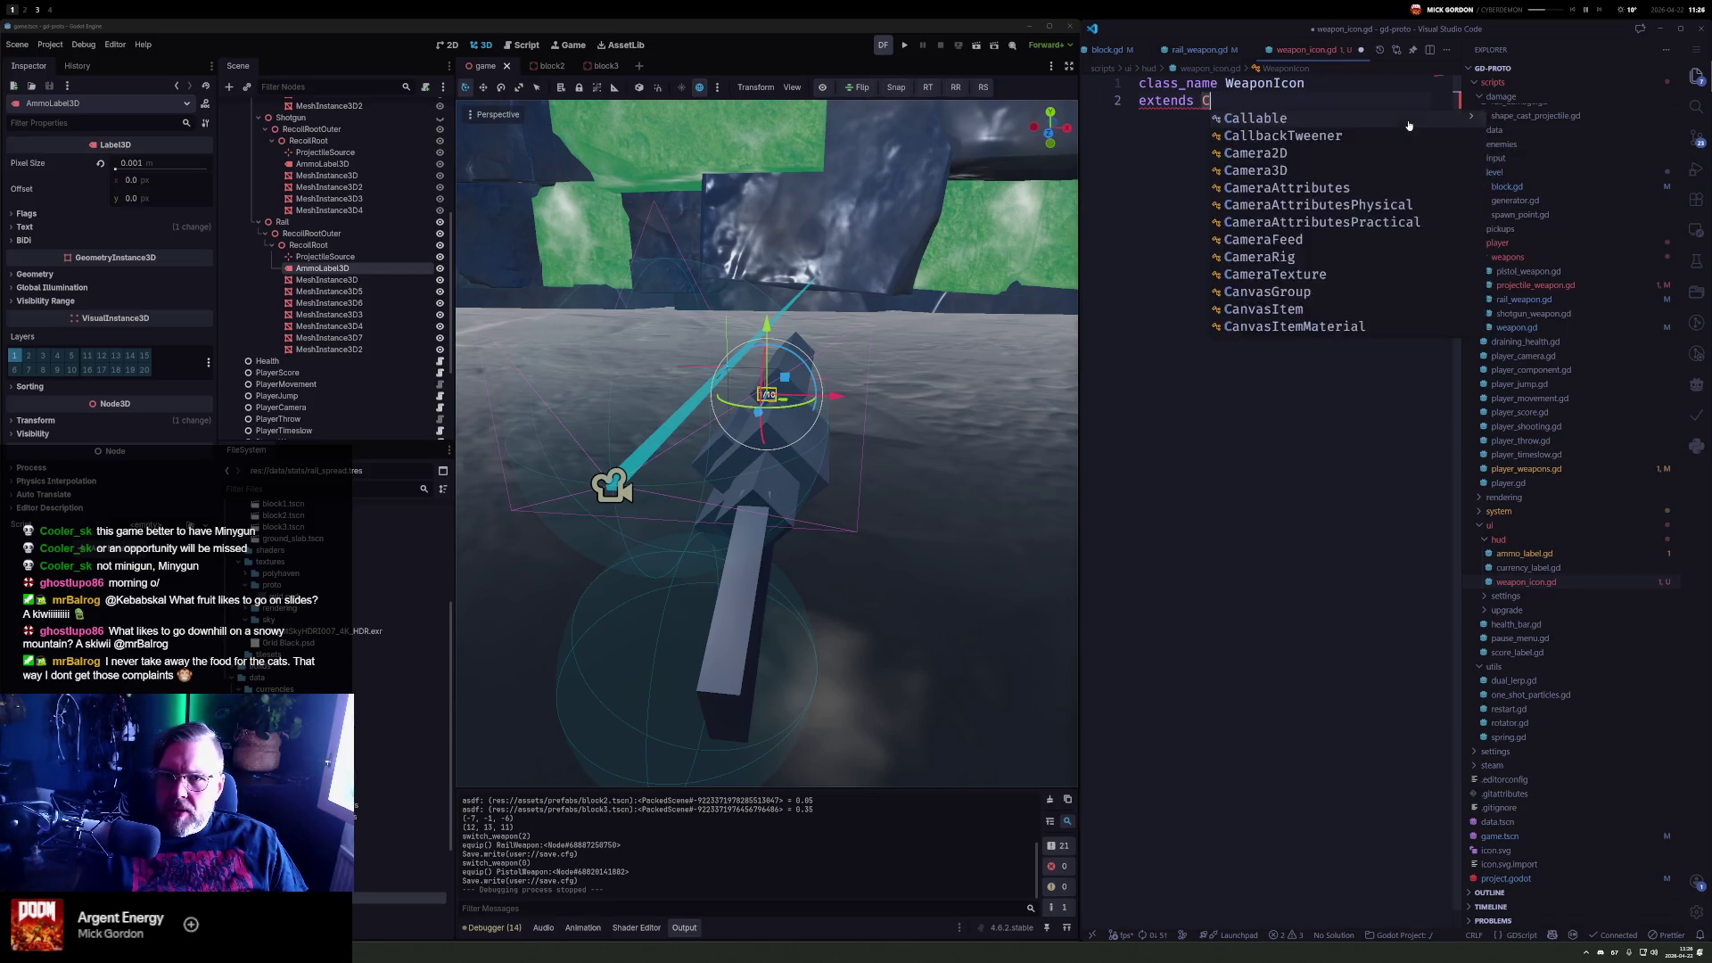
key(Return)
key(Return)
key(Return)
text(@export var )
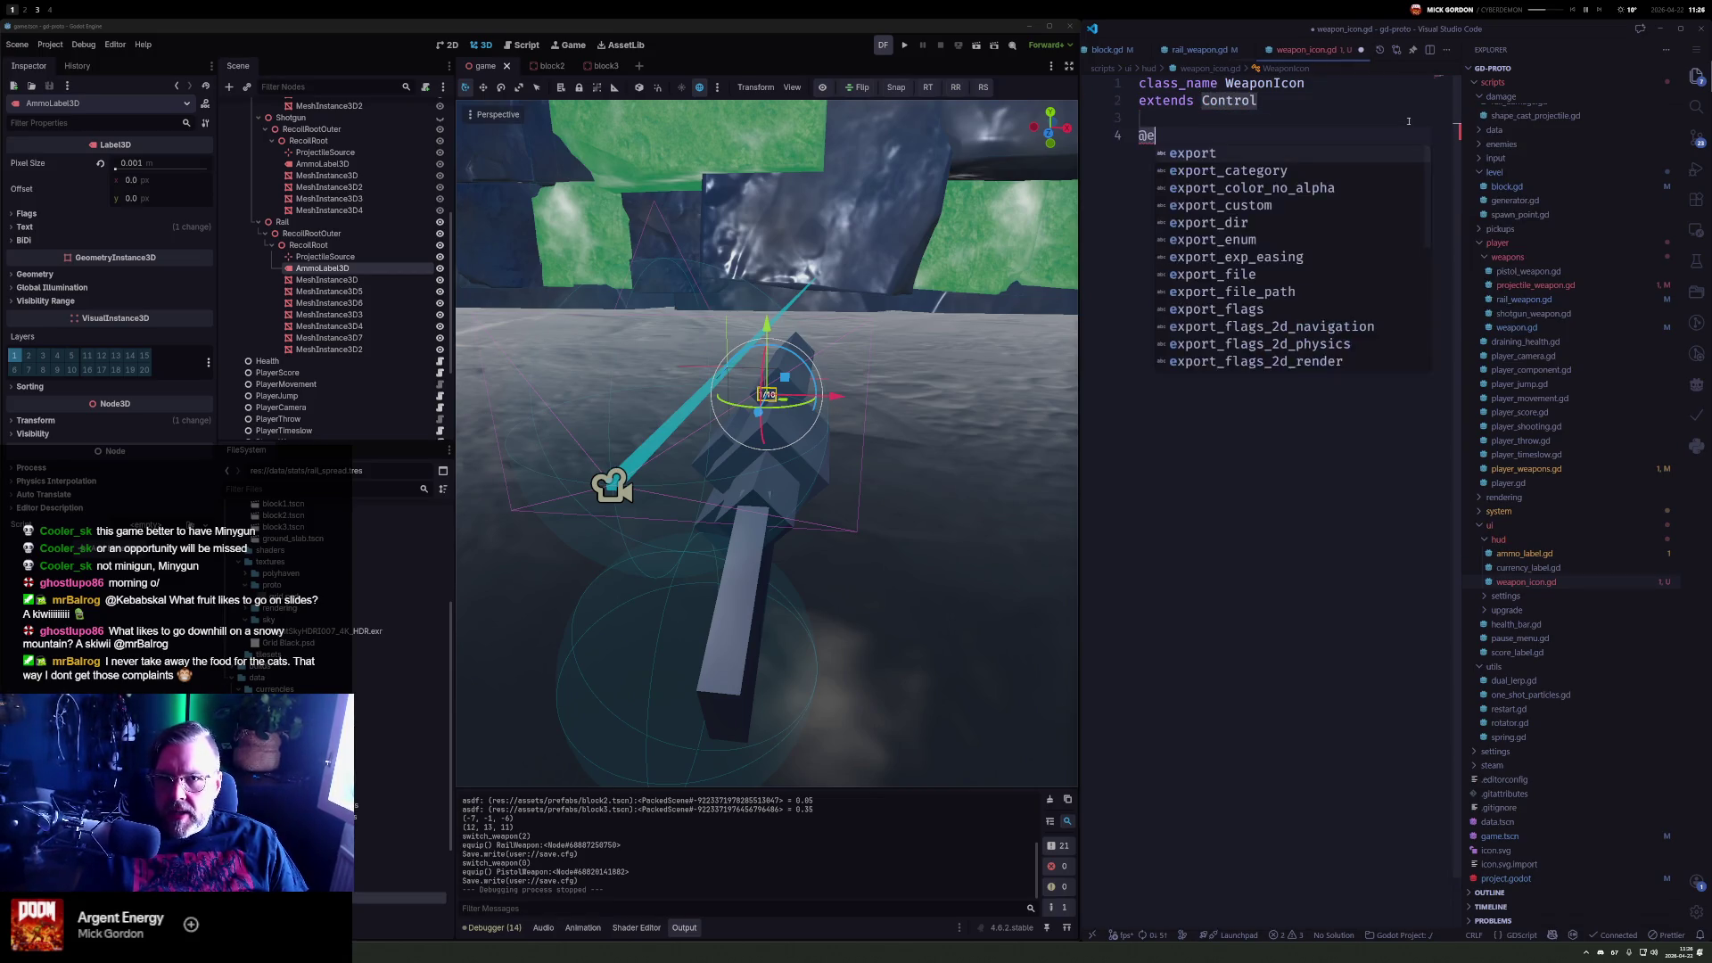
text(name_label:)
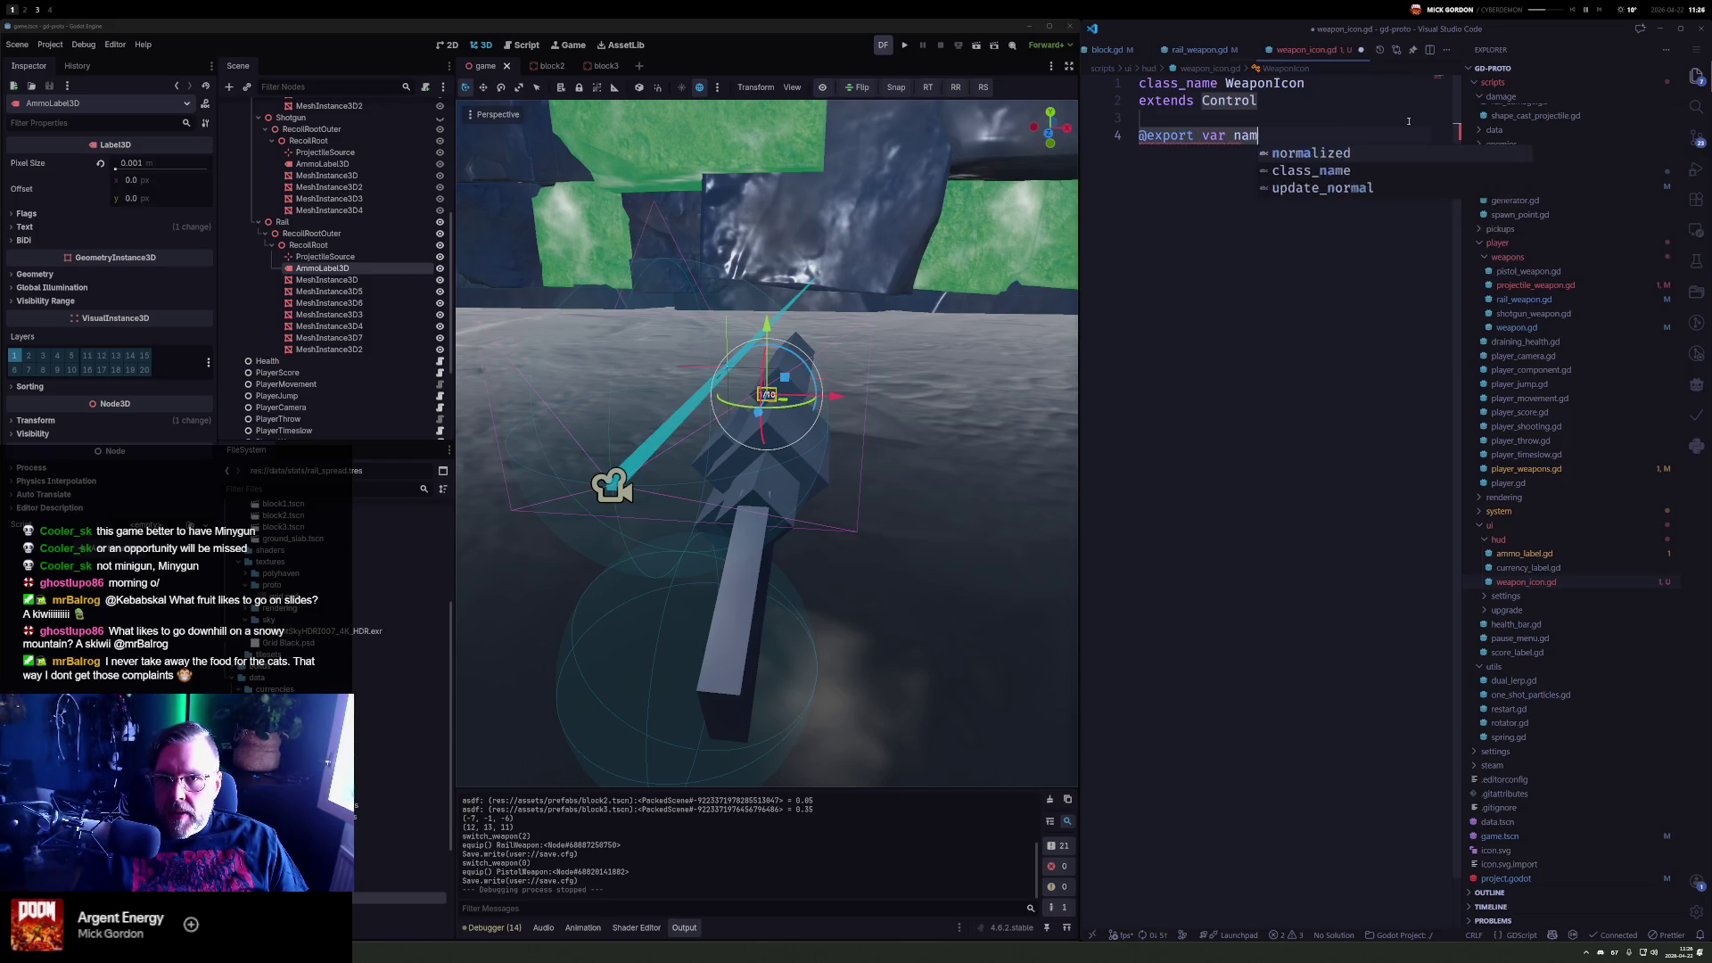
text(Name)
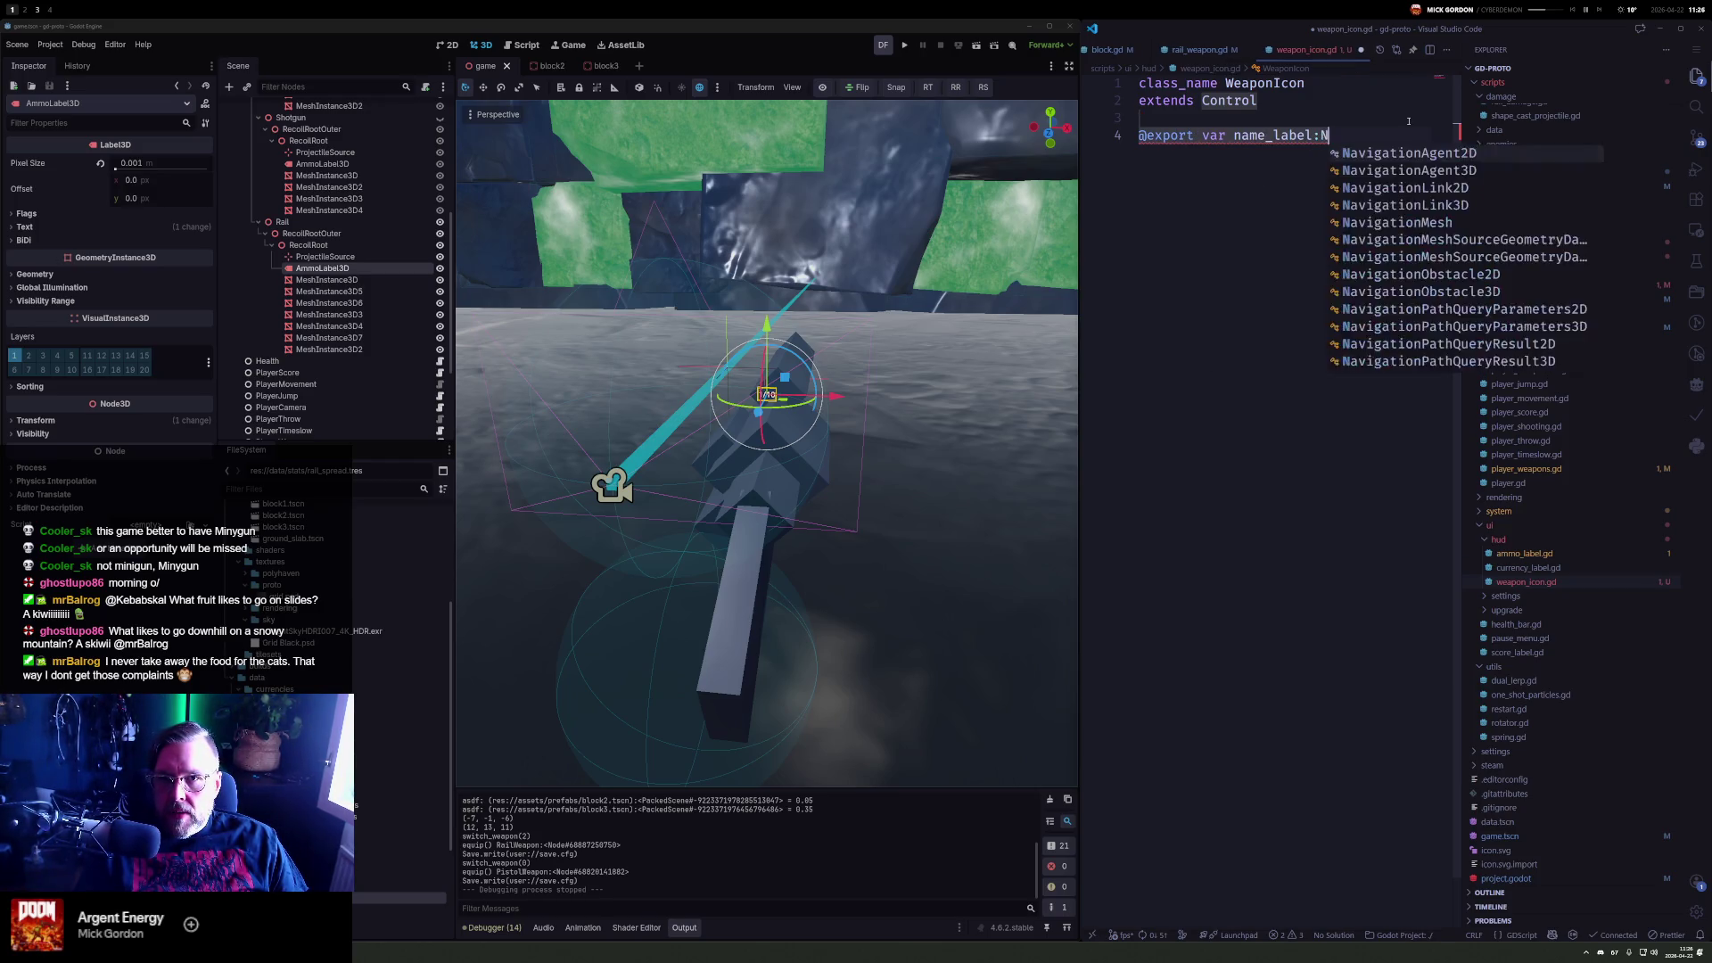
- Type name_label as Label, duplicate the line, and turn the first copy into weapon:Weapon
key(BackSpace)
key(BackSpace)
key(BackSpace)
text(Label)
key(Escape)
key(shift+alt+Down)
key(ctrl+Right)
key(ctrl+Right)
key(ctrl+Right)
key(Up)
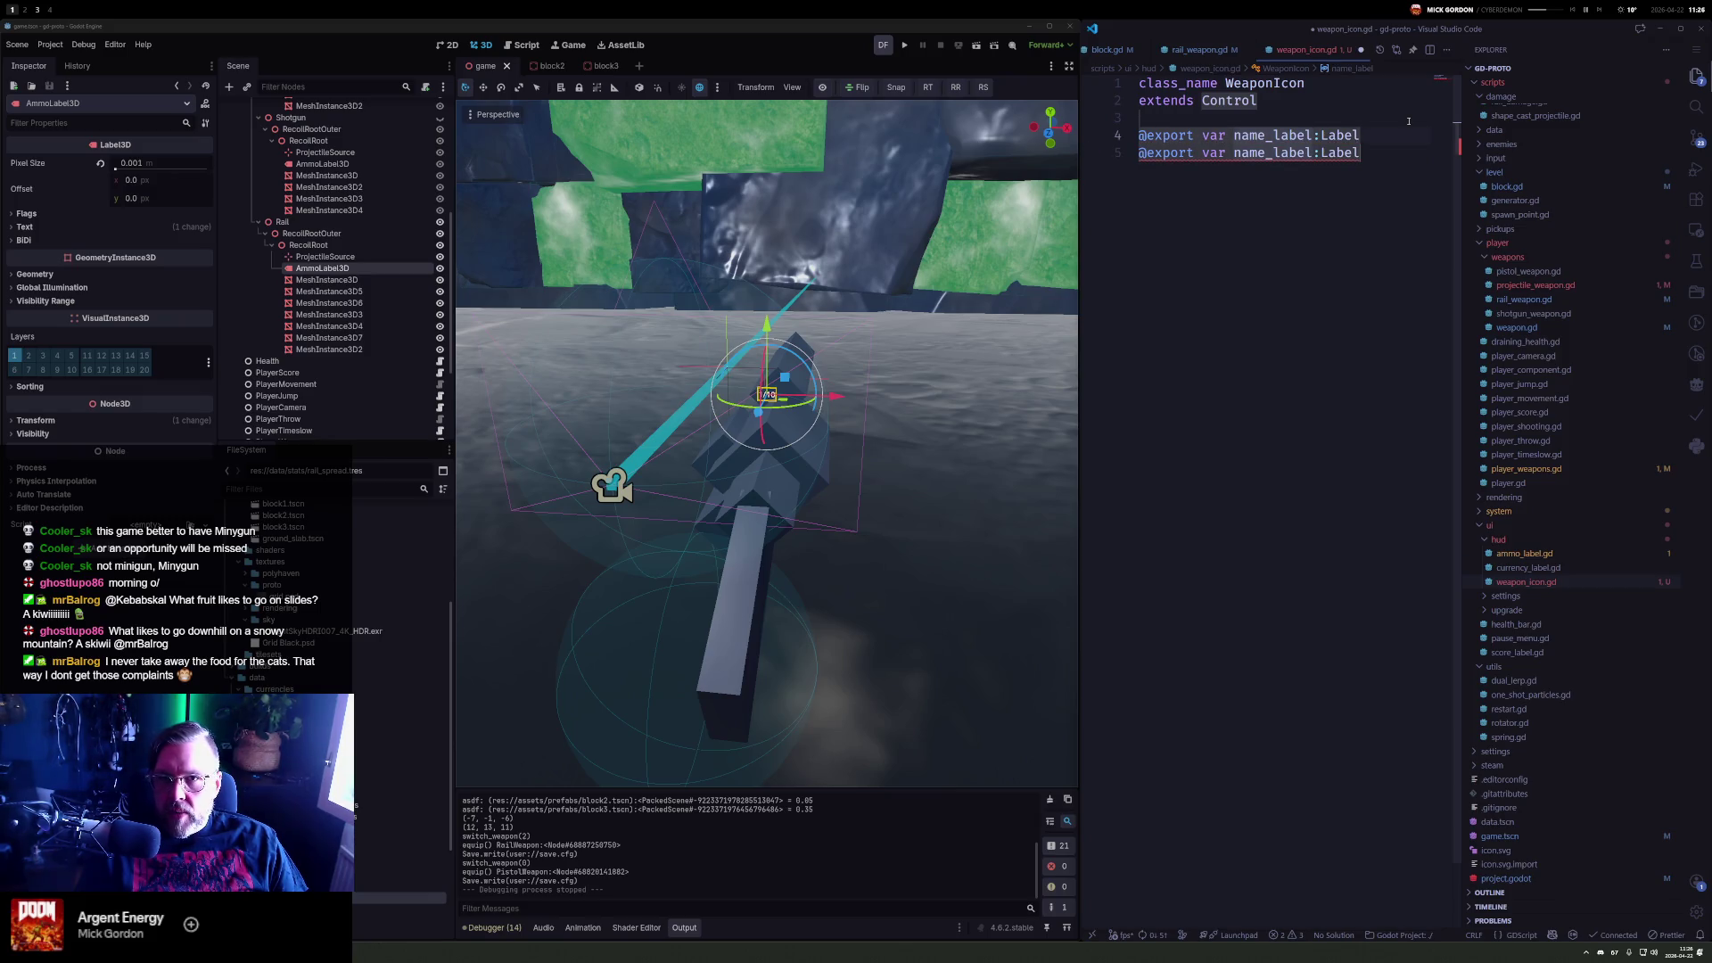
text(ea)
key(ctrl+shift+Right)
text(wea)
key(Tab)
key(ctrl+shift+Right)
text(:Weapon)
key(Escape)
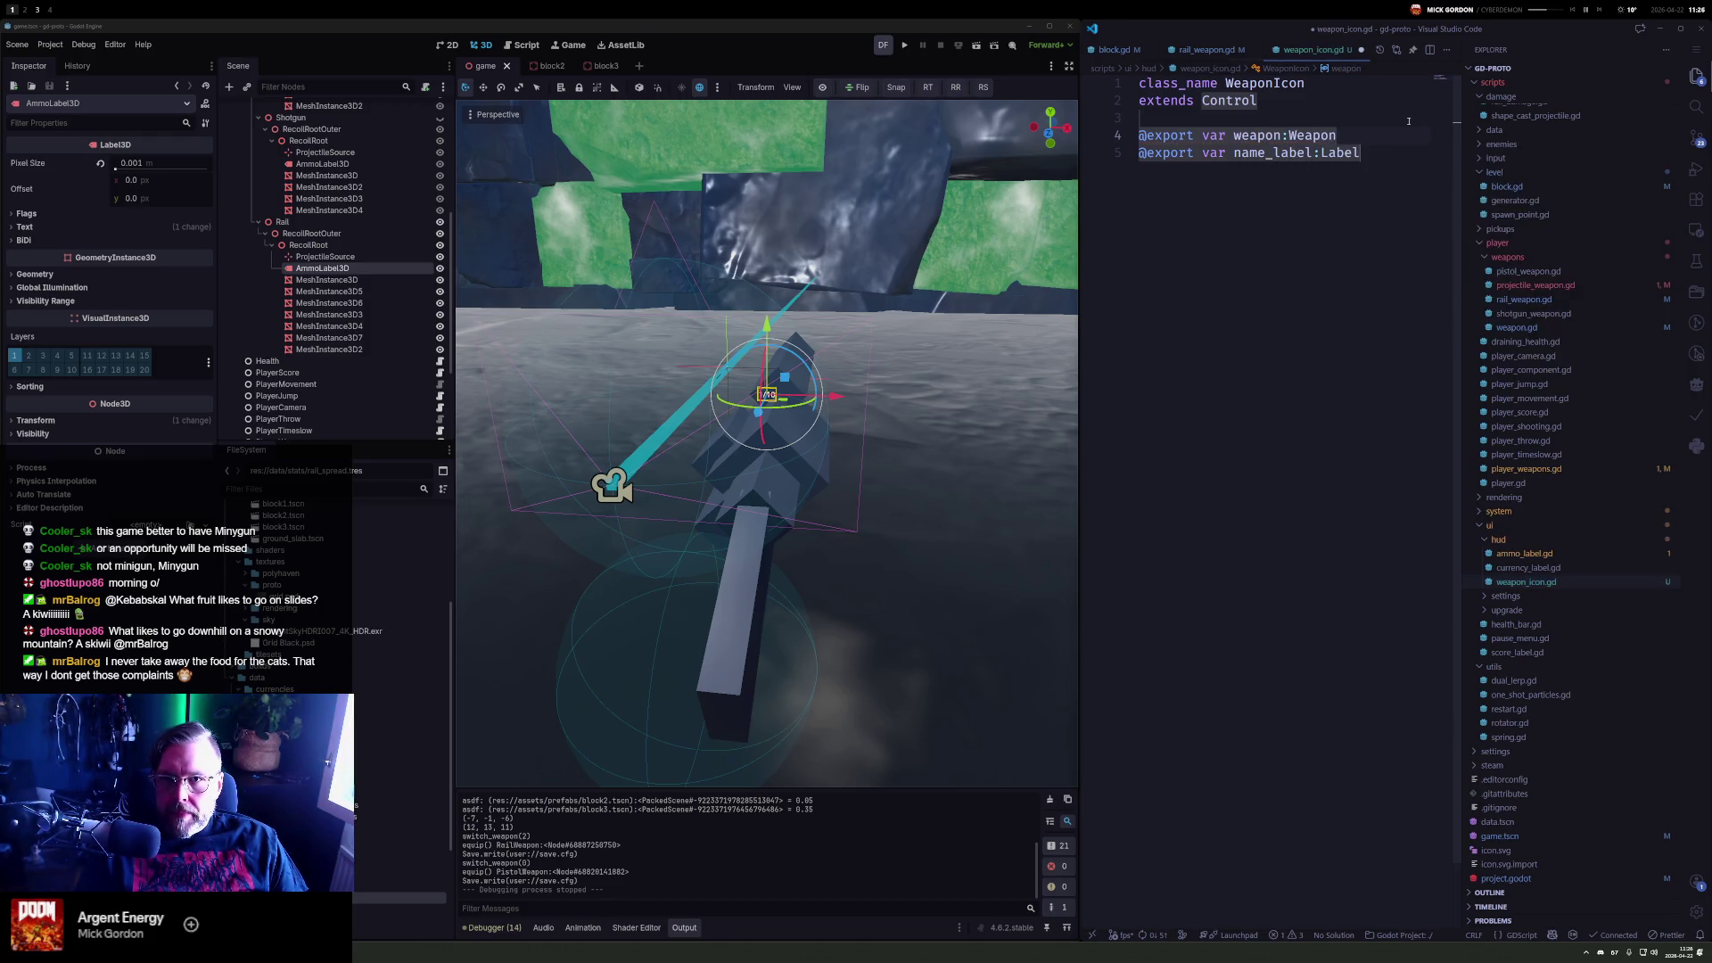
- Duplicate the name_label declaration and rename the copy to info_label
key(Escape)
key(shift+alt+Down)
key(ctrl+Left)
key(ctrl+Left)
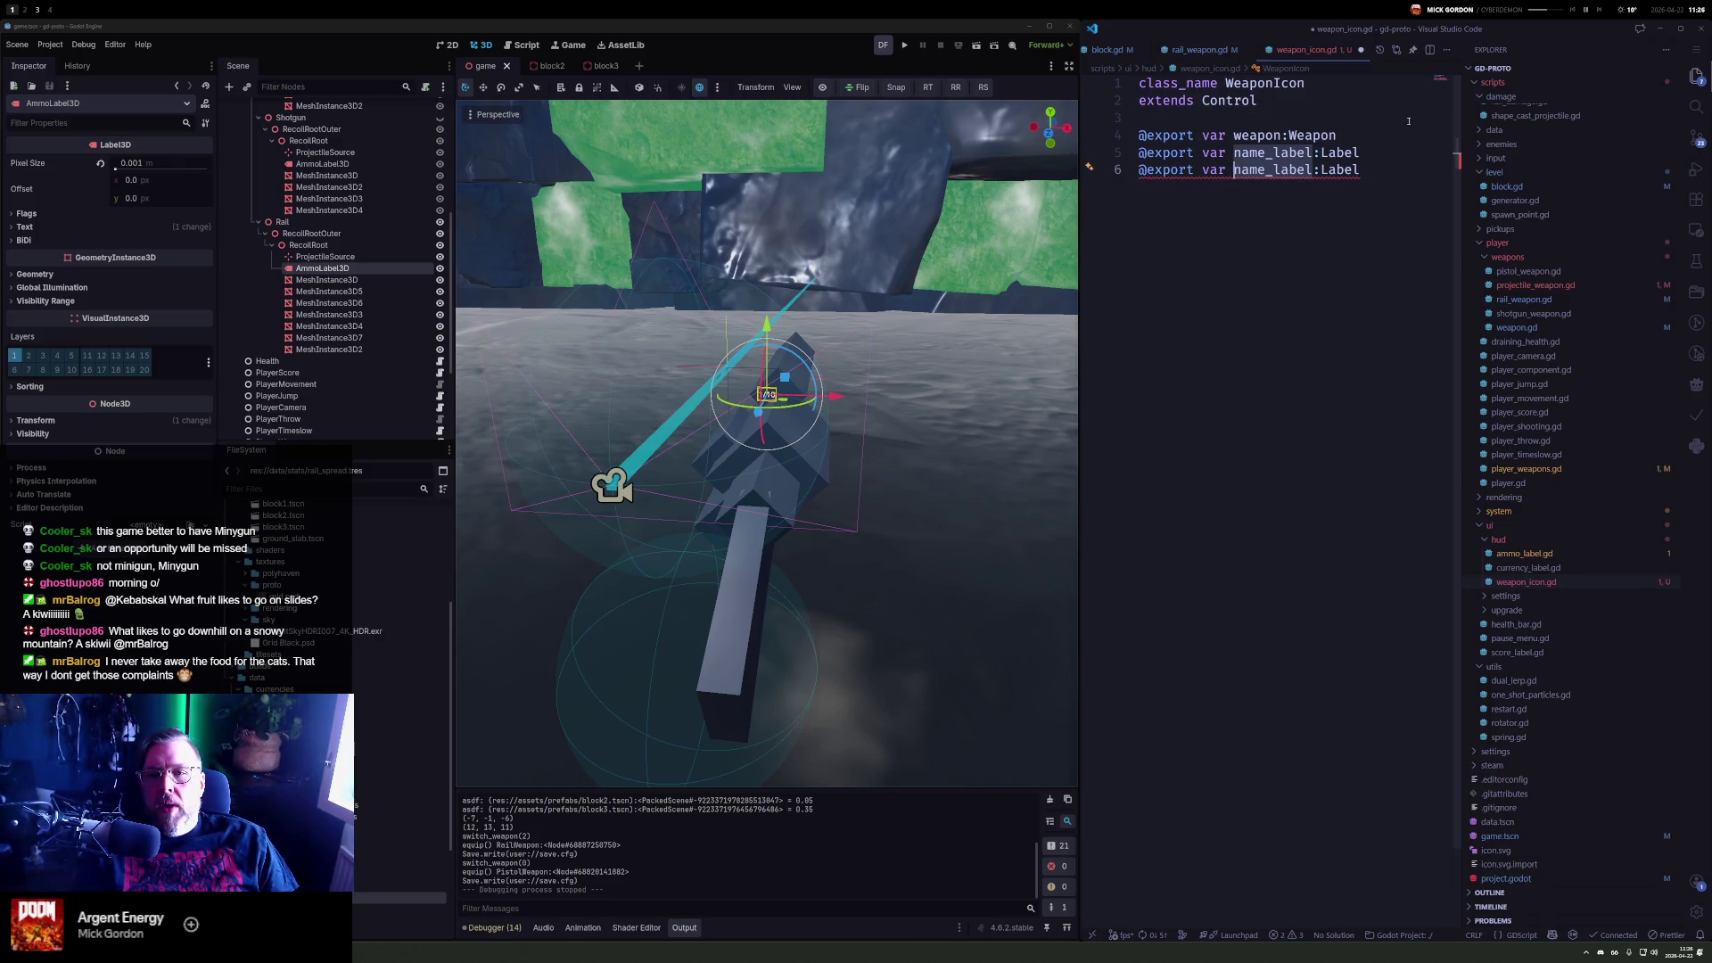
key(ctrl+BackSpace)
text(info)
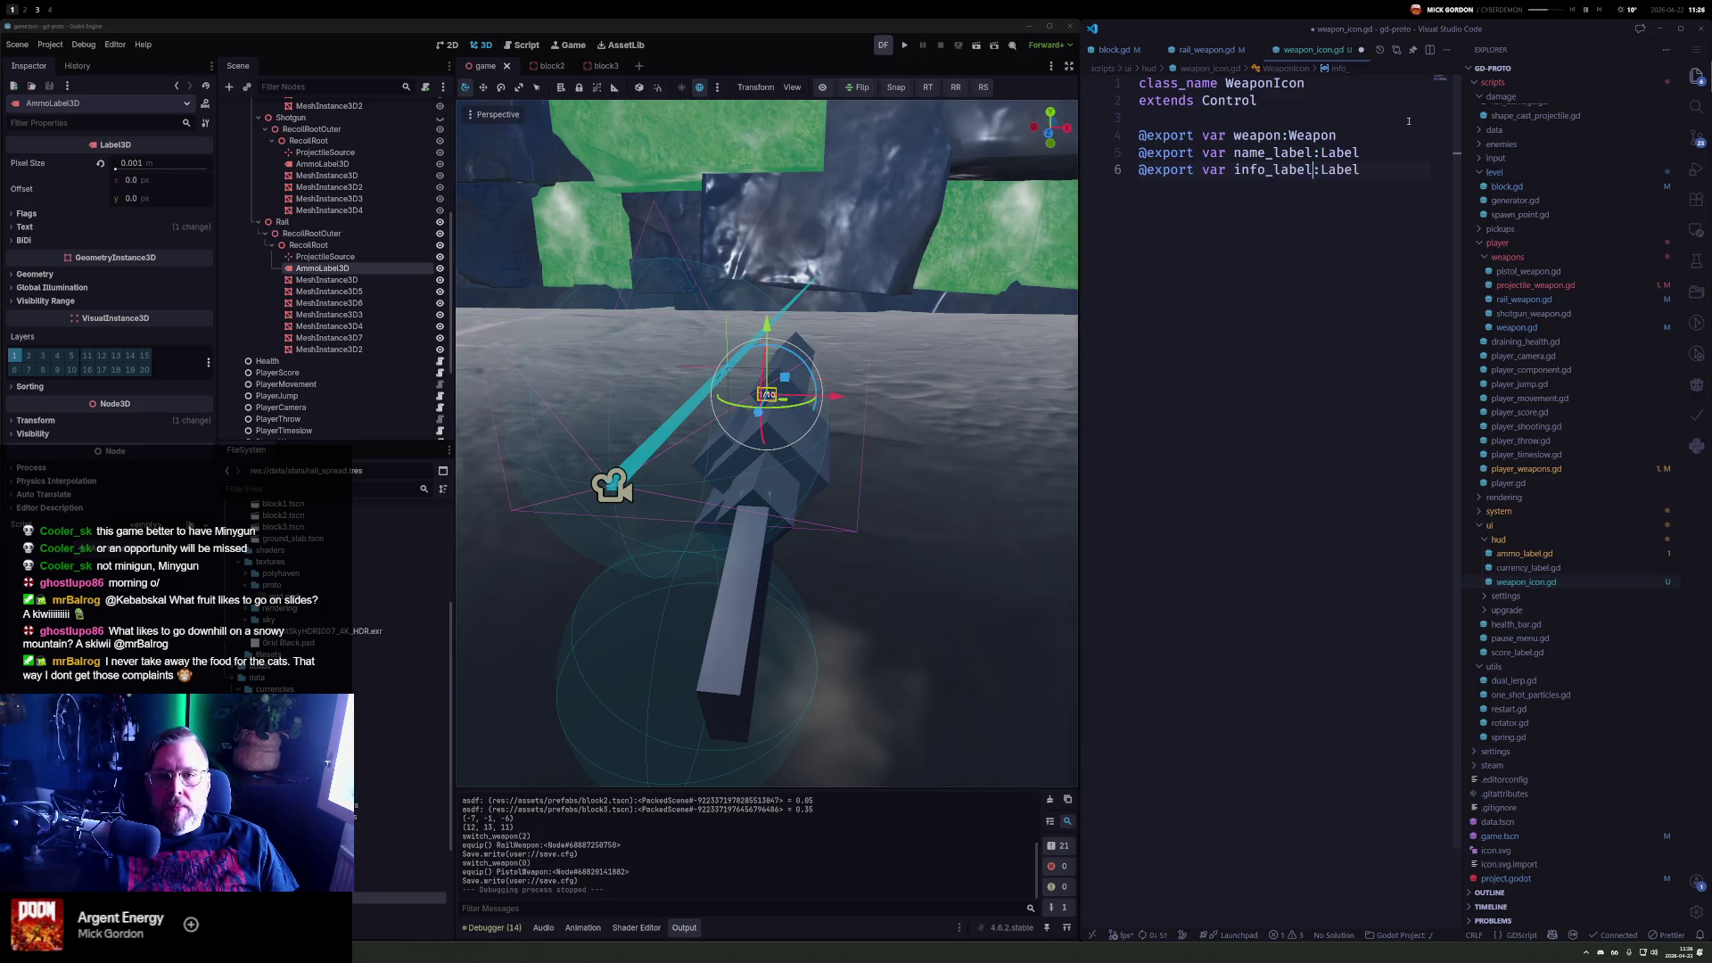
- Add a func _ready declaration below the exported variables
key(End)
key(Return)
key(Return)
text(func _ready)
key(ctrl+Left)
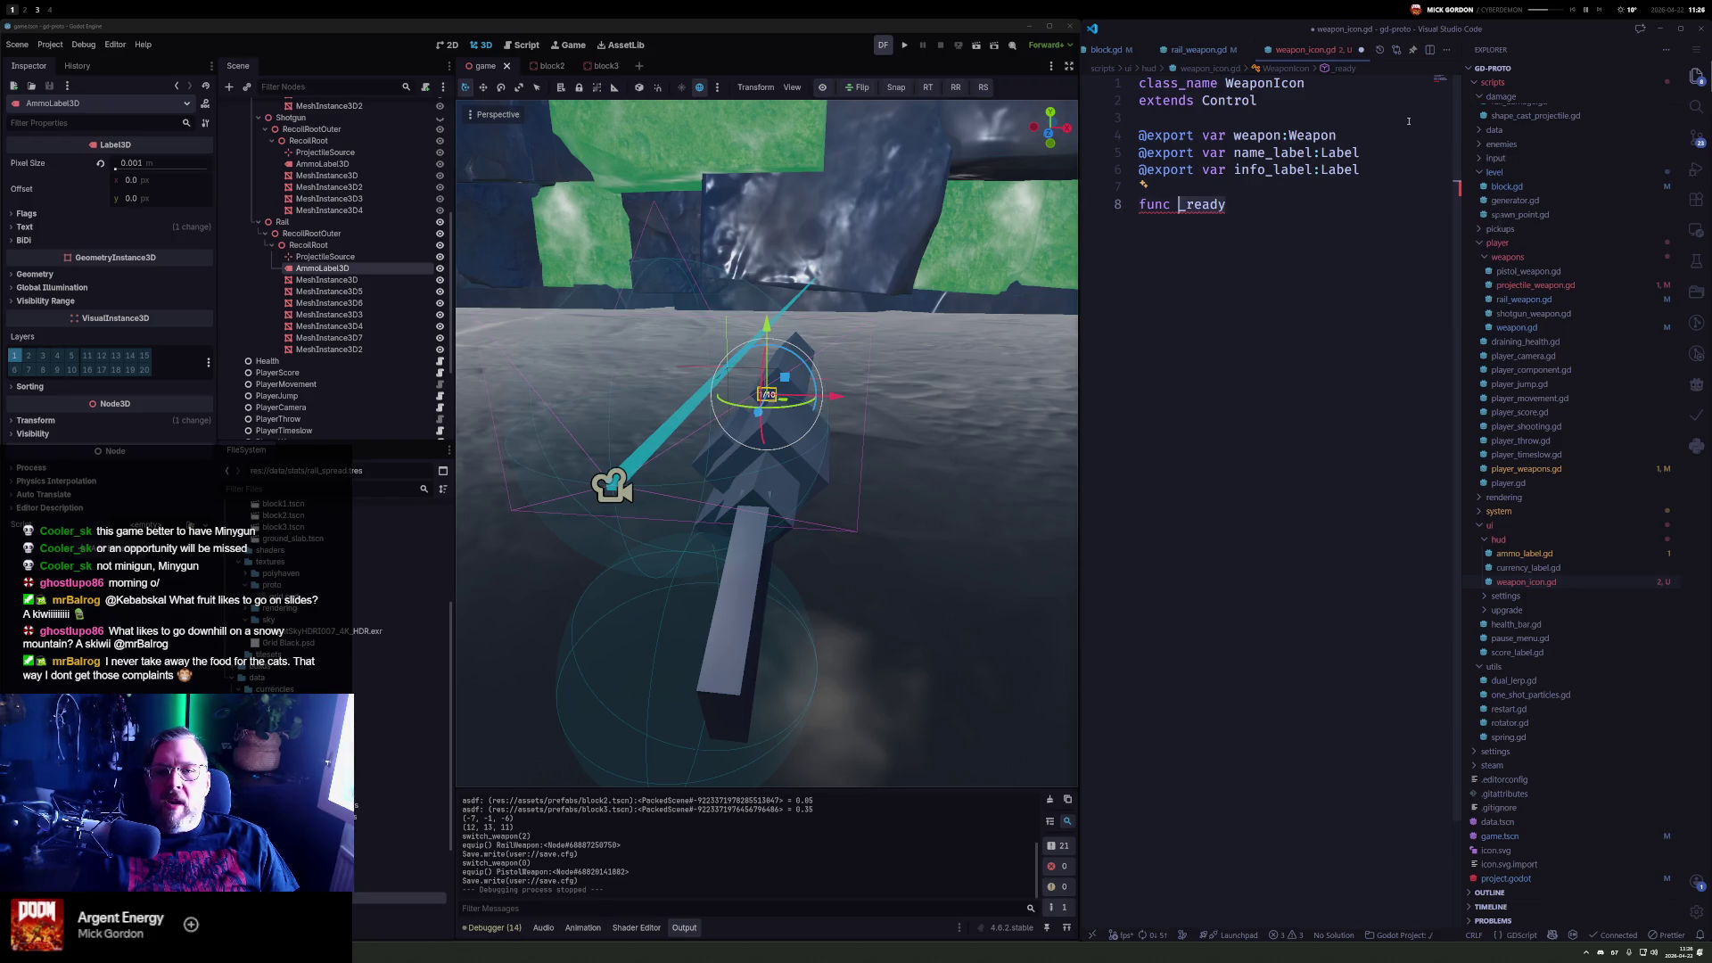
- Replace _ready with _physics_process and set name_label.text to weapon.name
text(_)
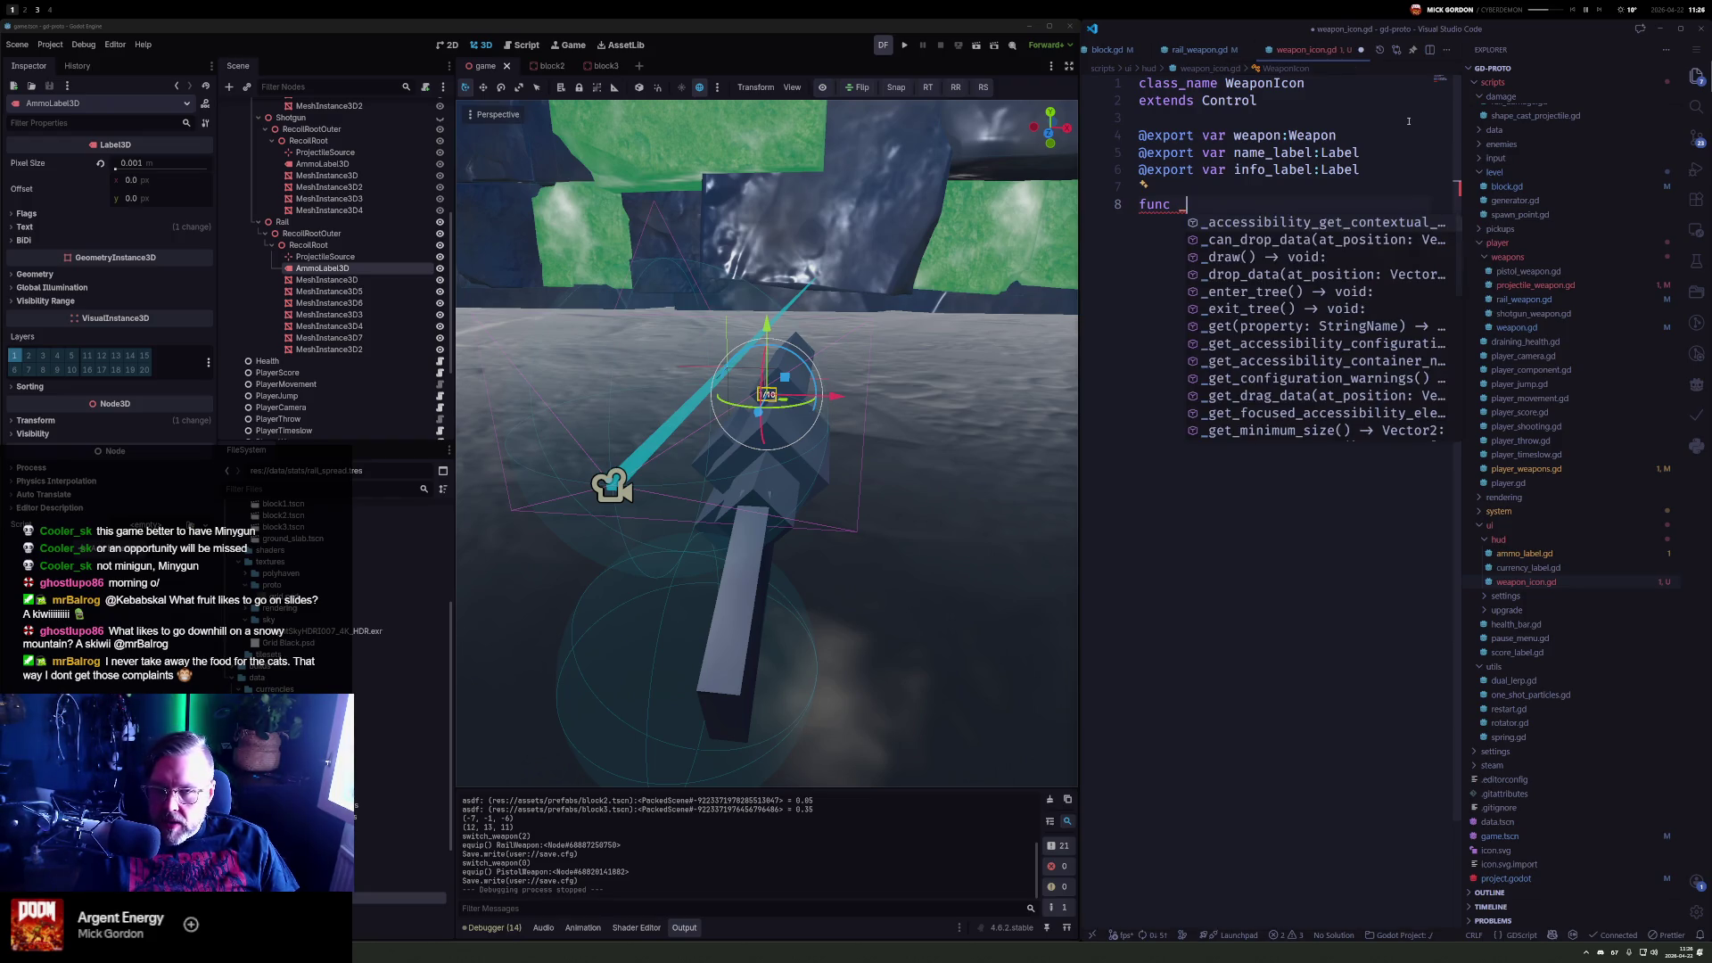
text(p)
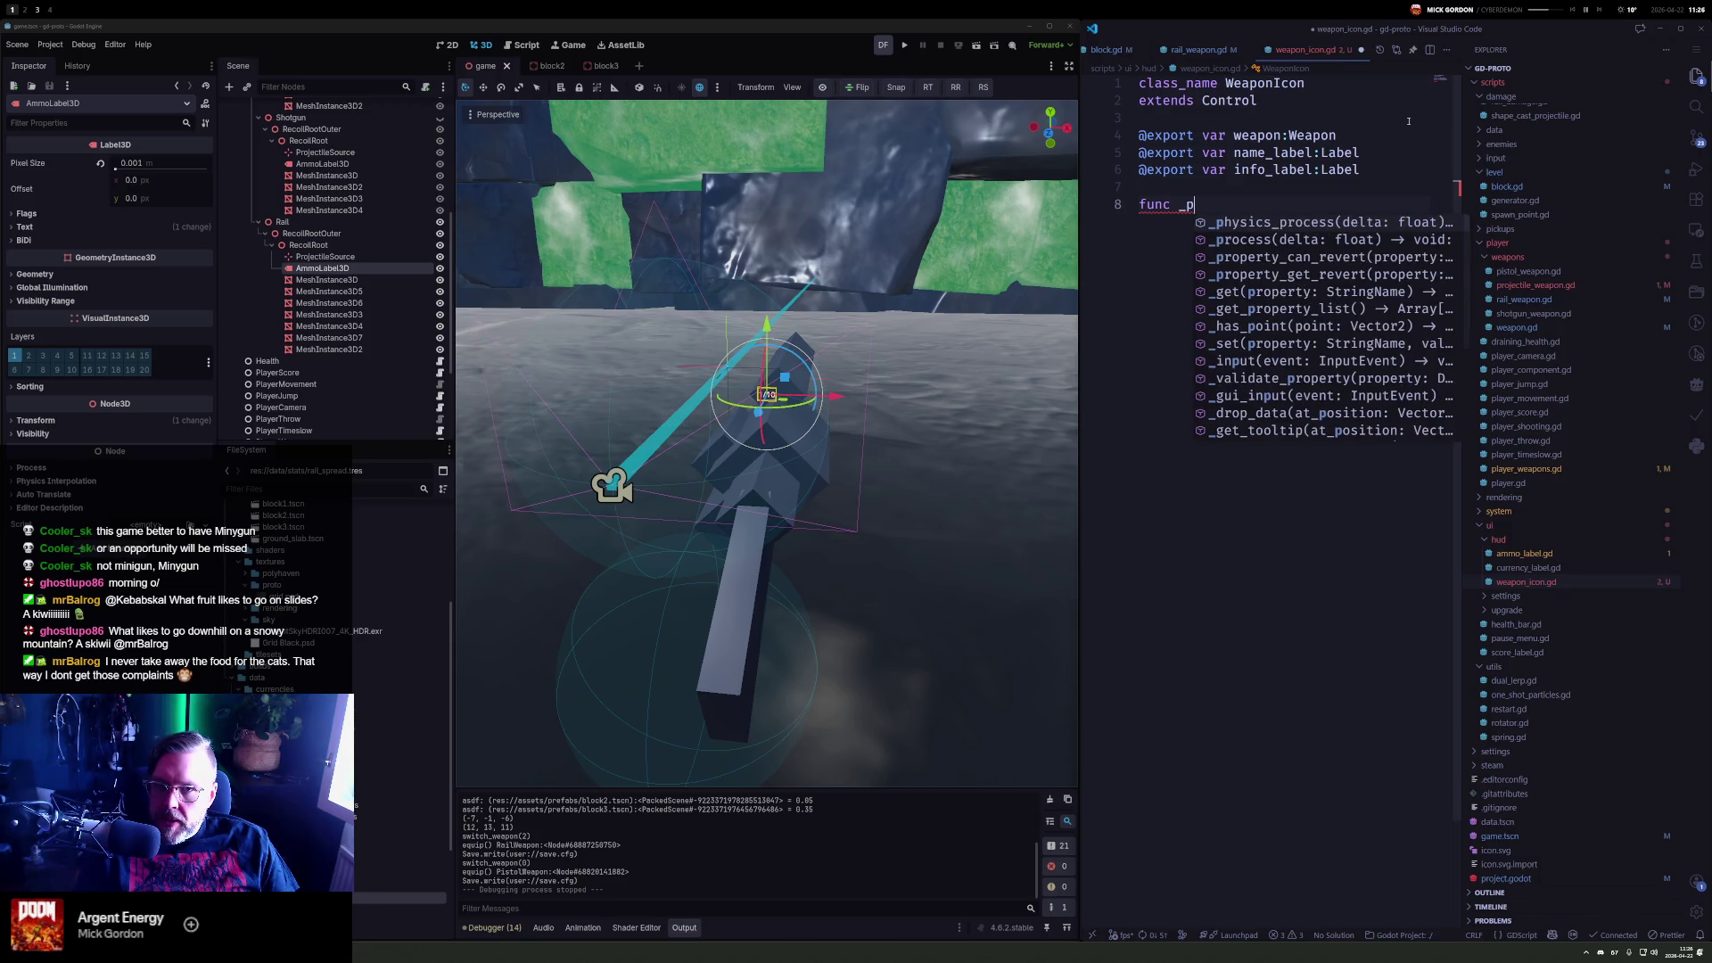
key(Return)
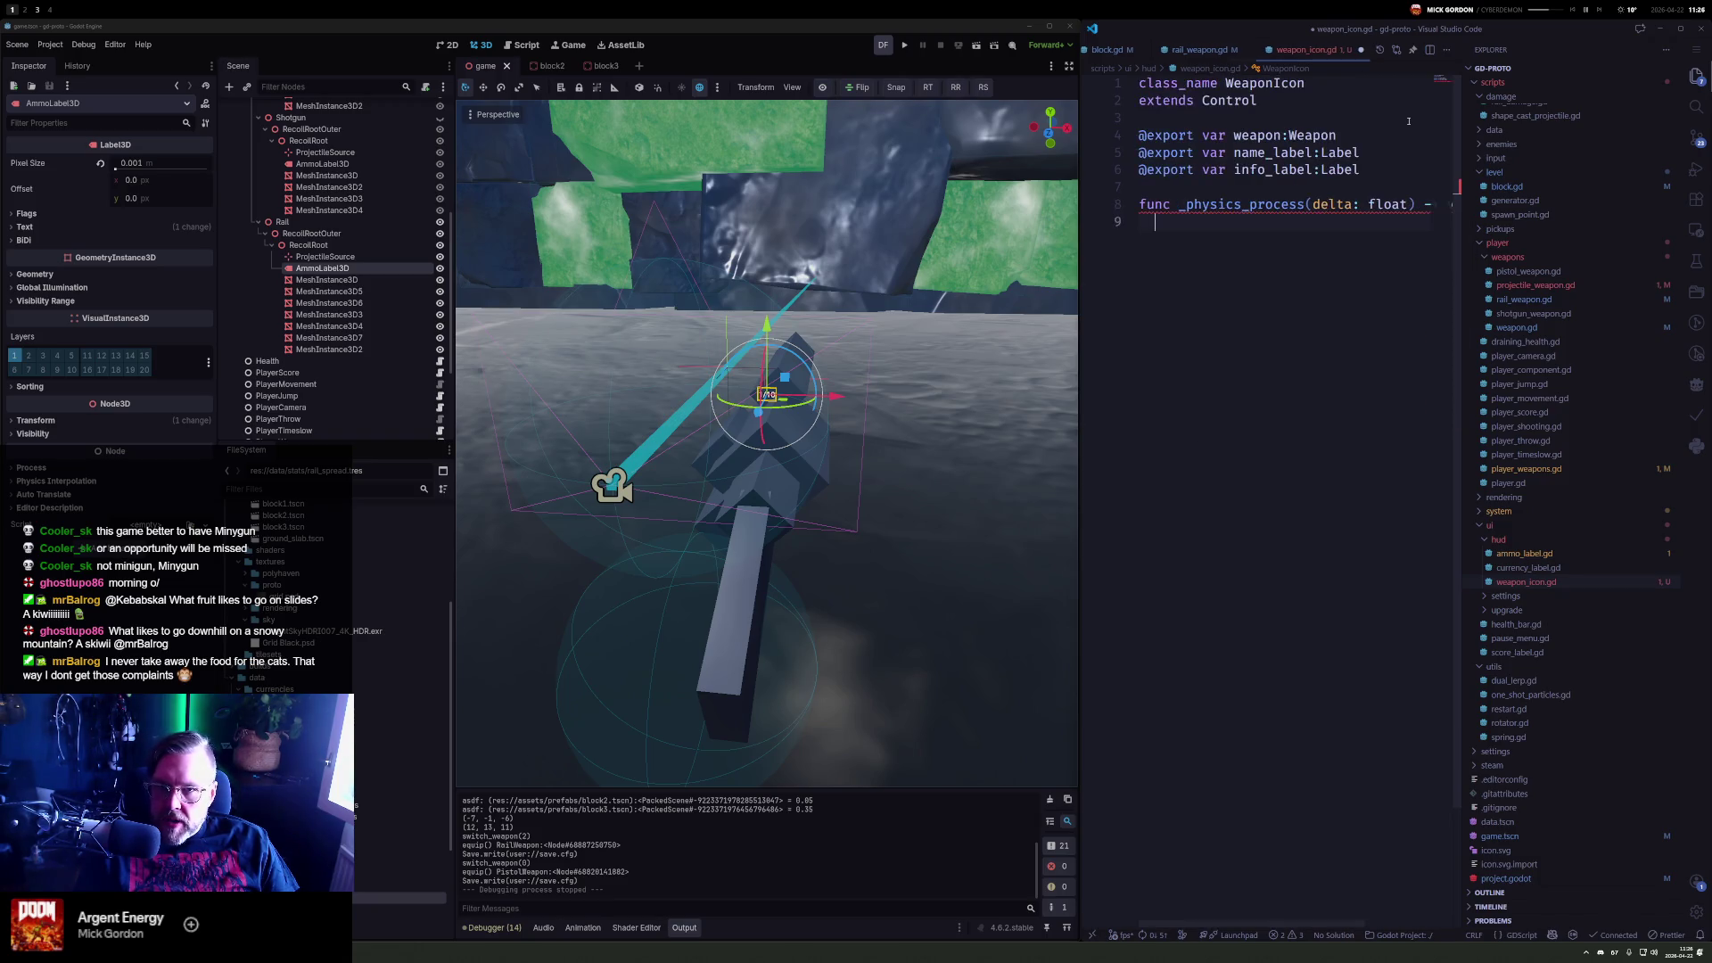
key(Return)
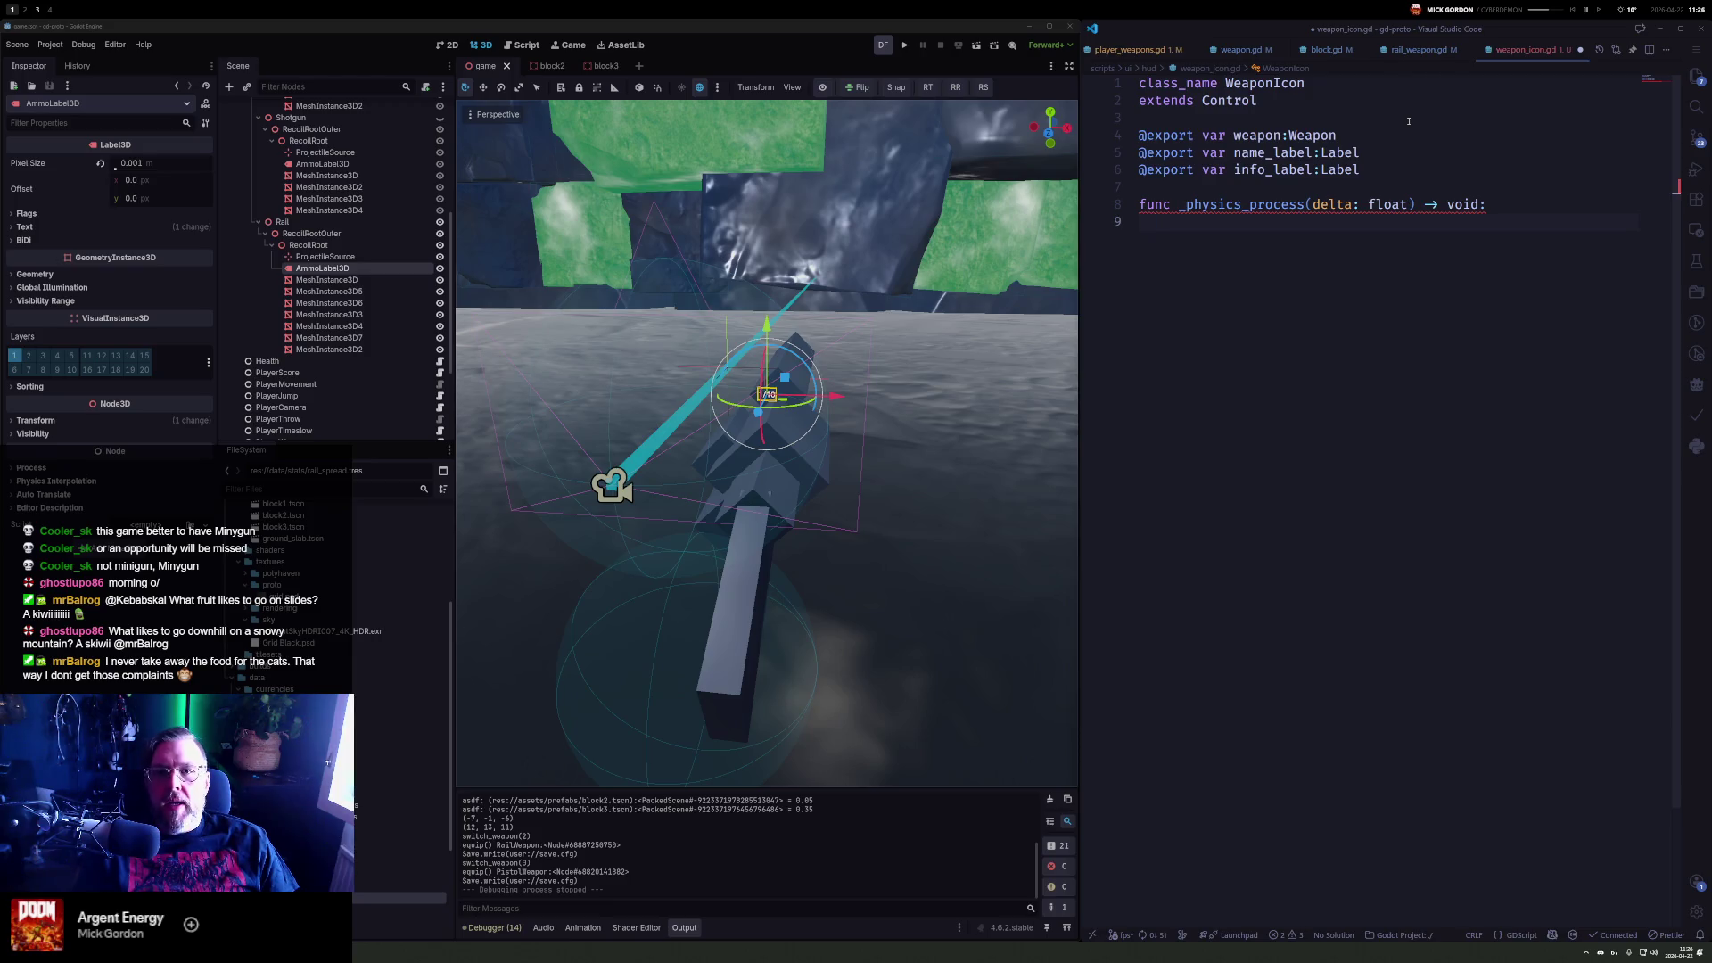
text(ame_label.text =()
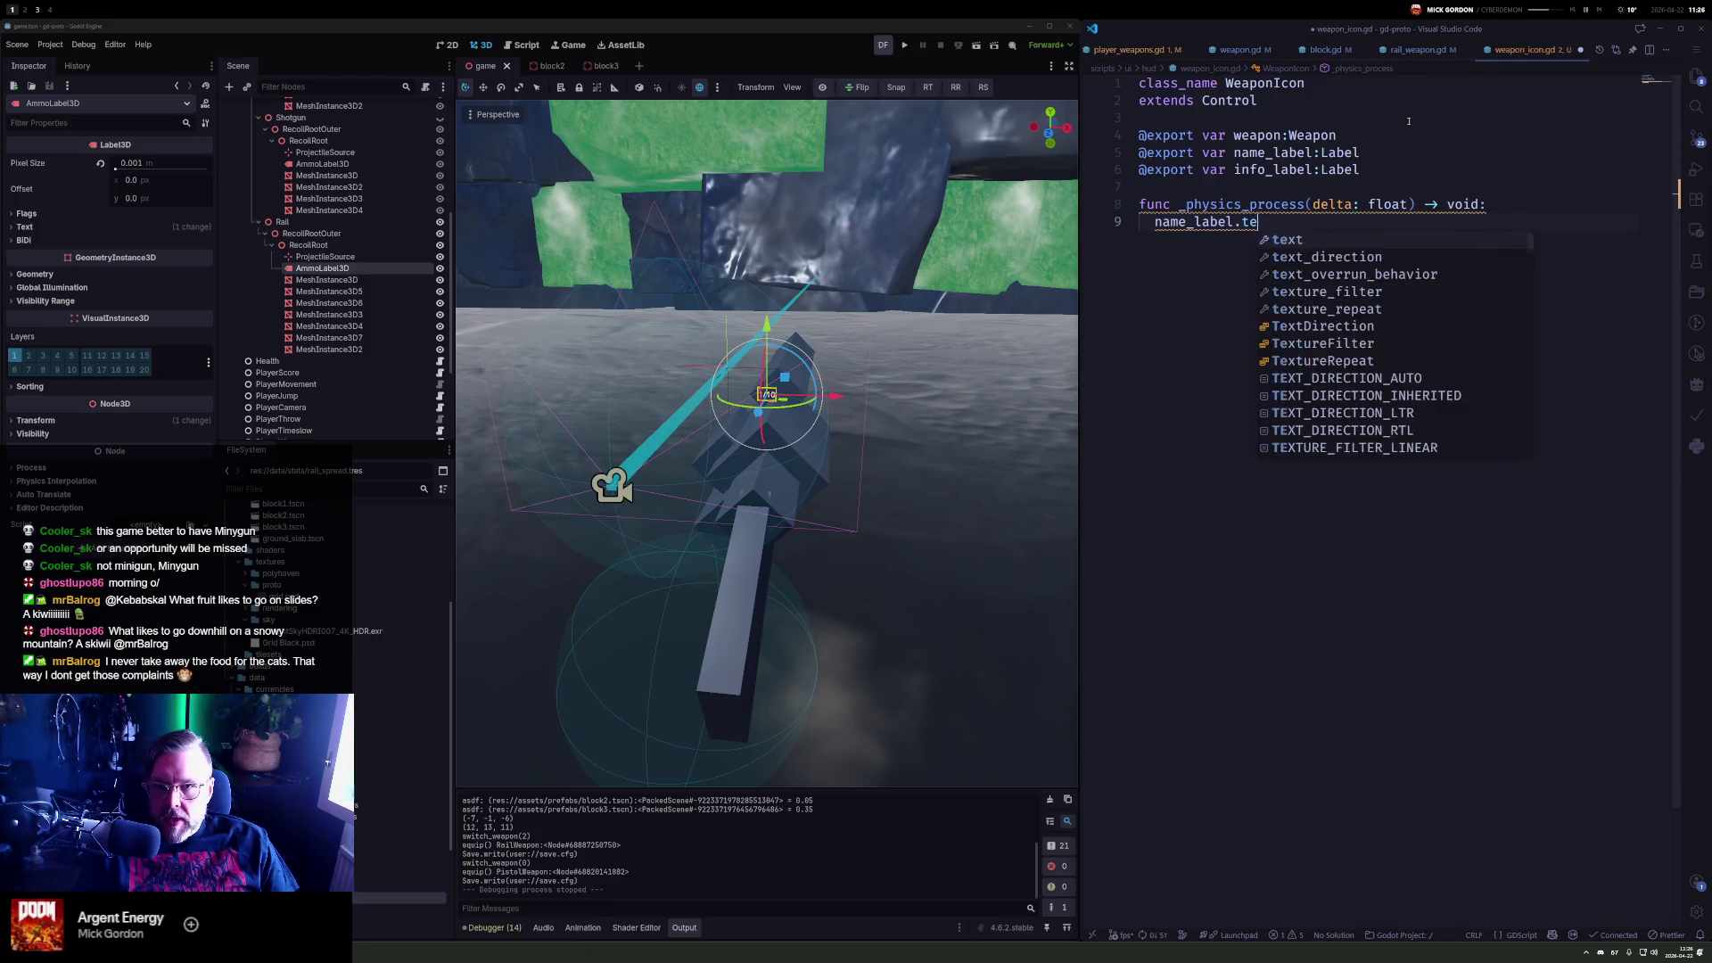
key(BackSpace)
text(weapon.name)
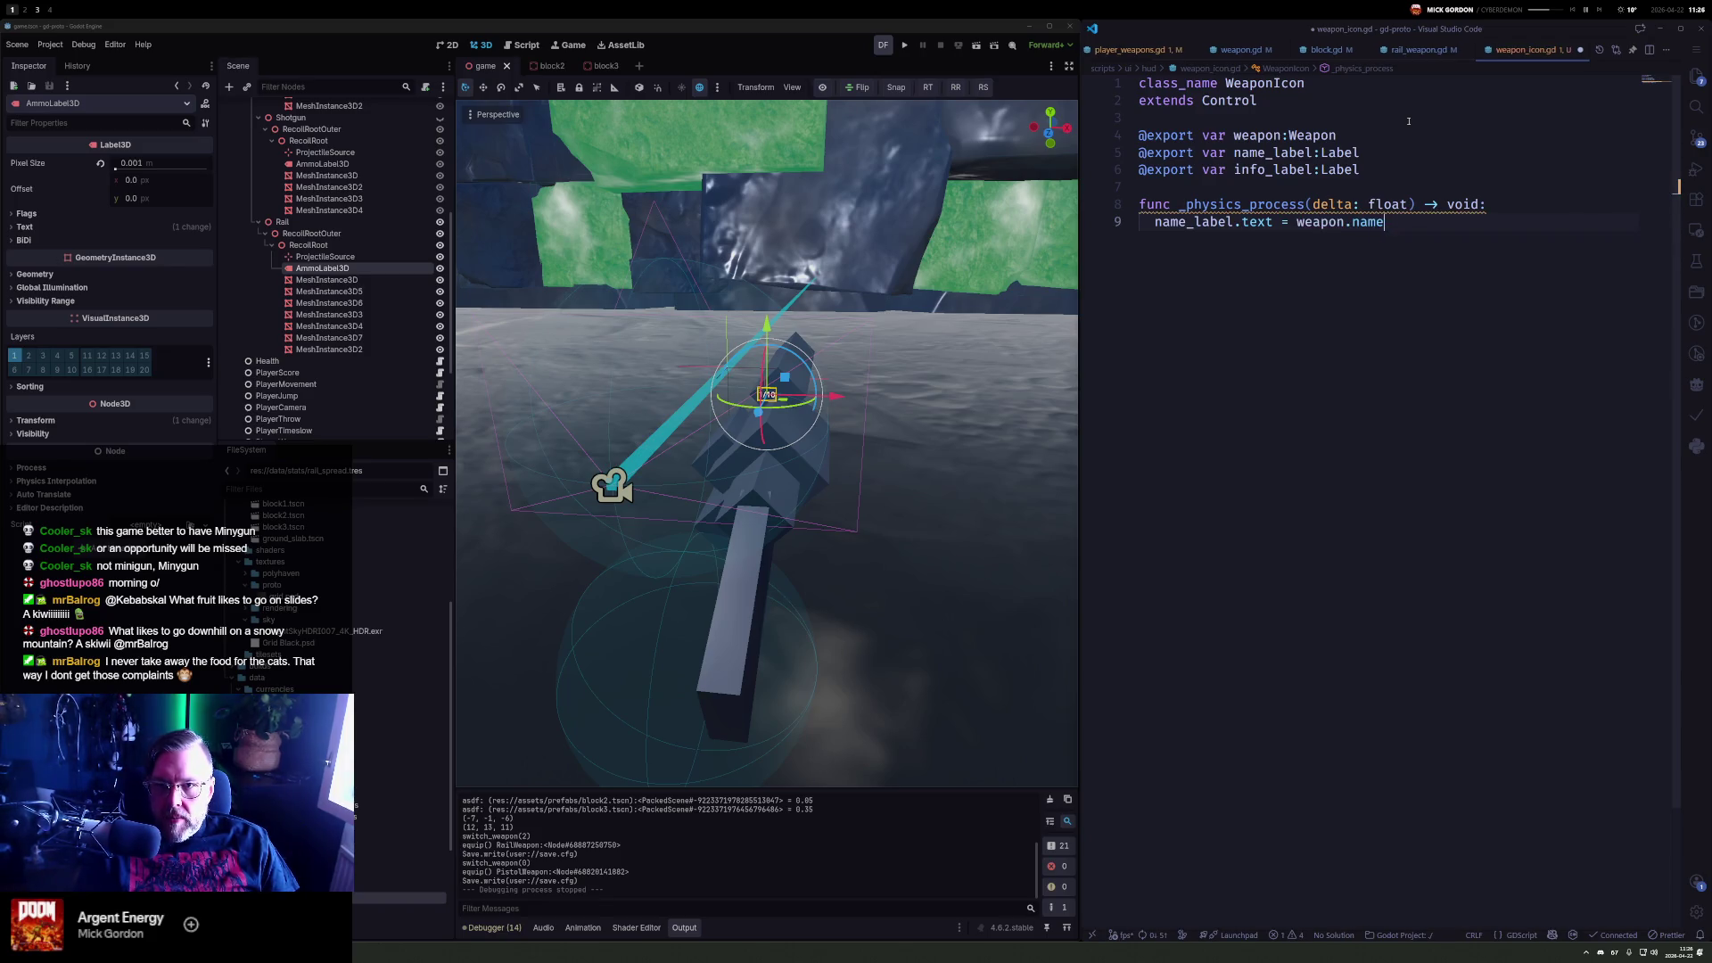
- Copy the name assignment line and change the copy to set info_label.text
text(name_label.text = weapon.name)
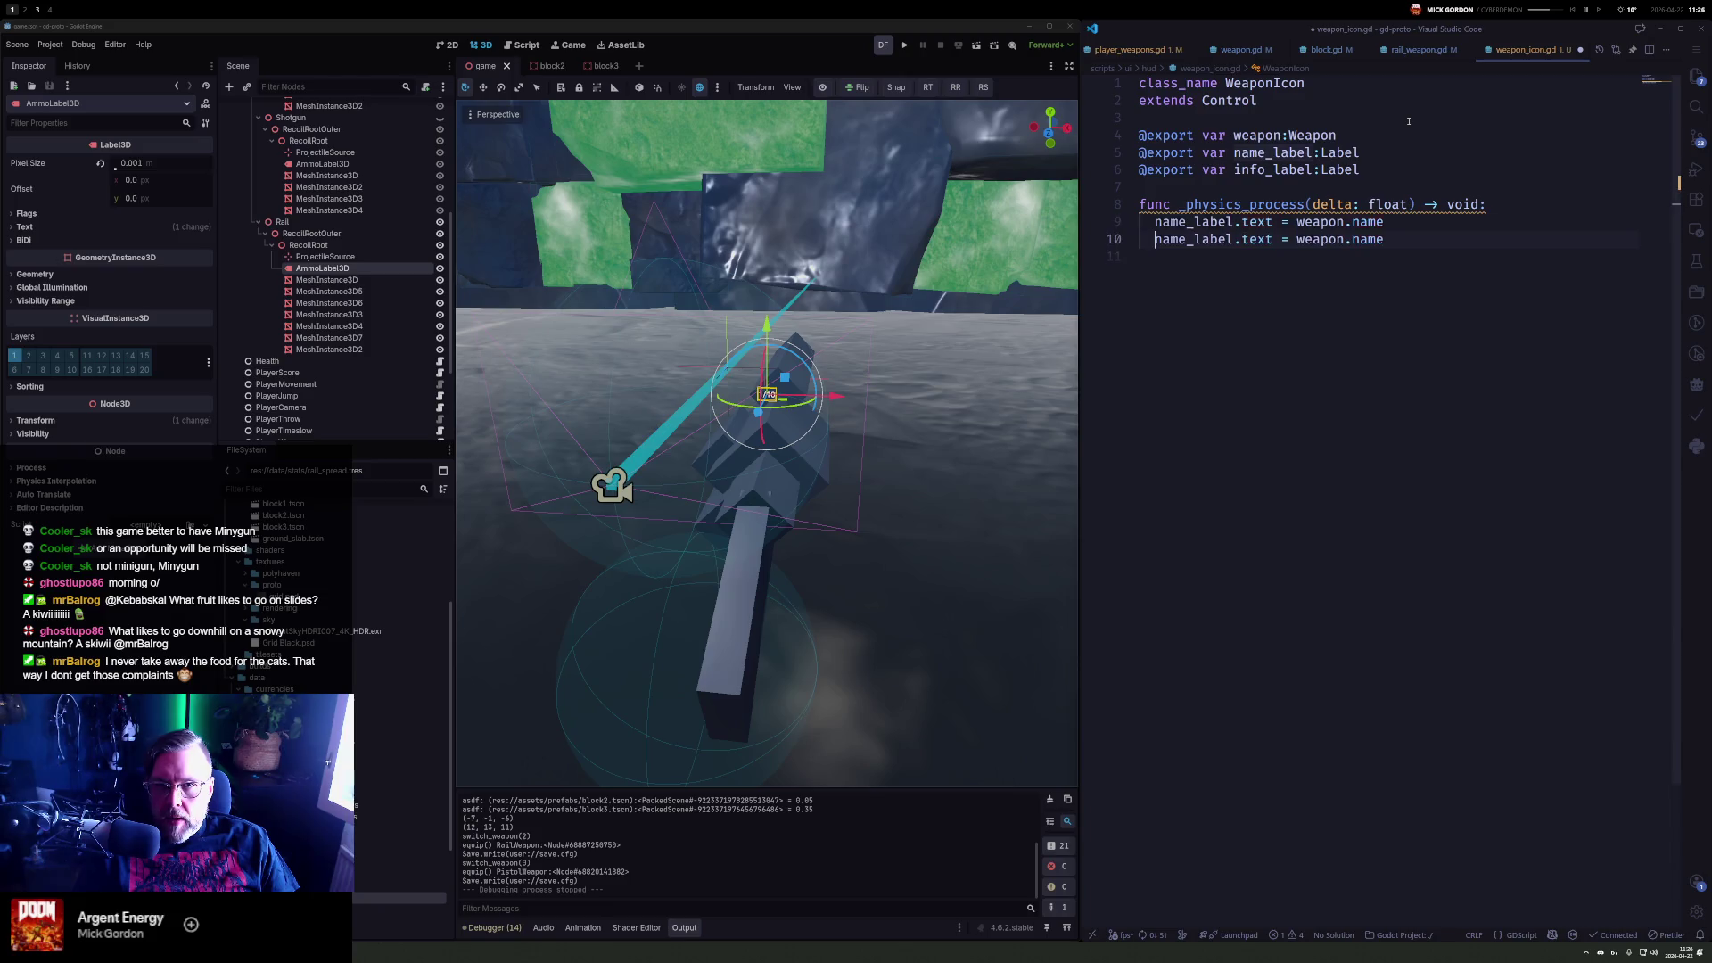
key(Up)
key(Home)
key(ctrl+shift+Right)
text(info)
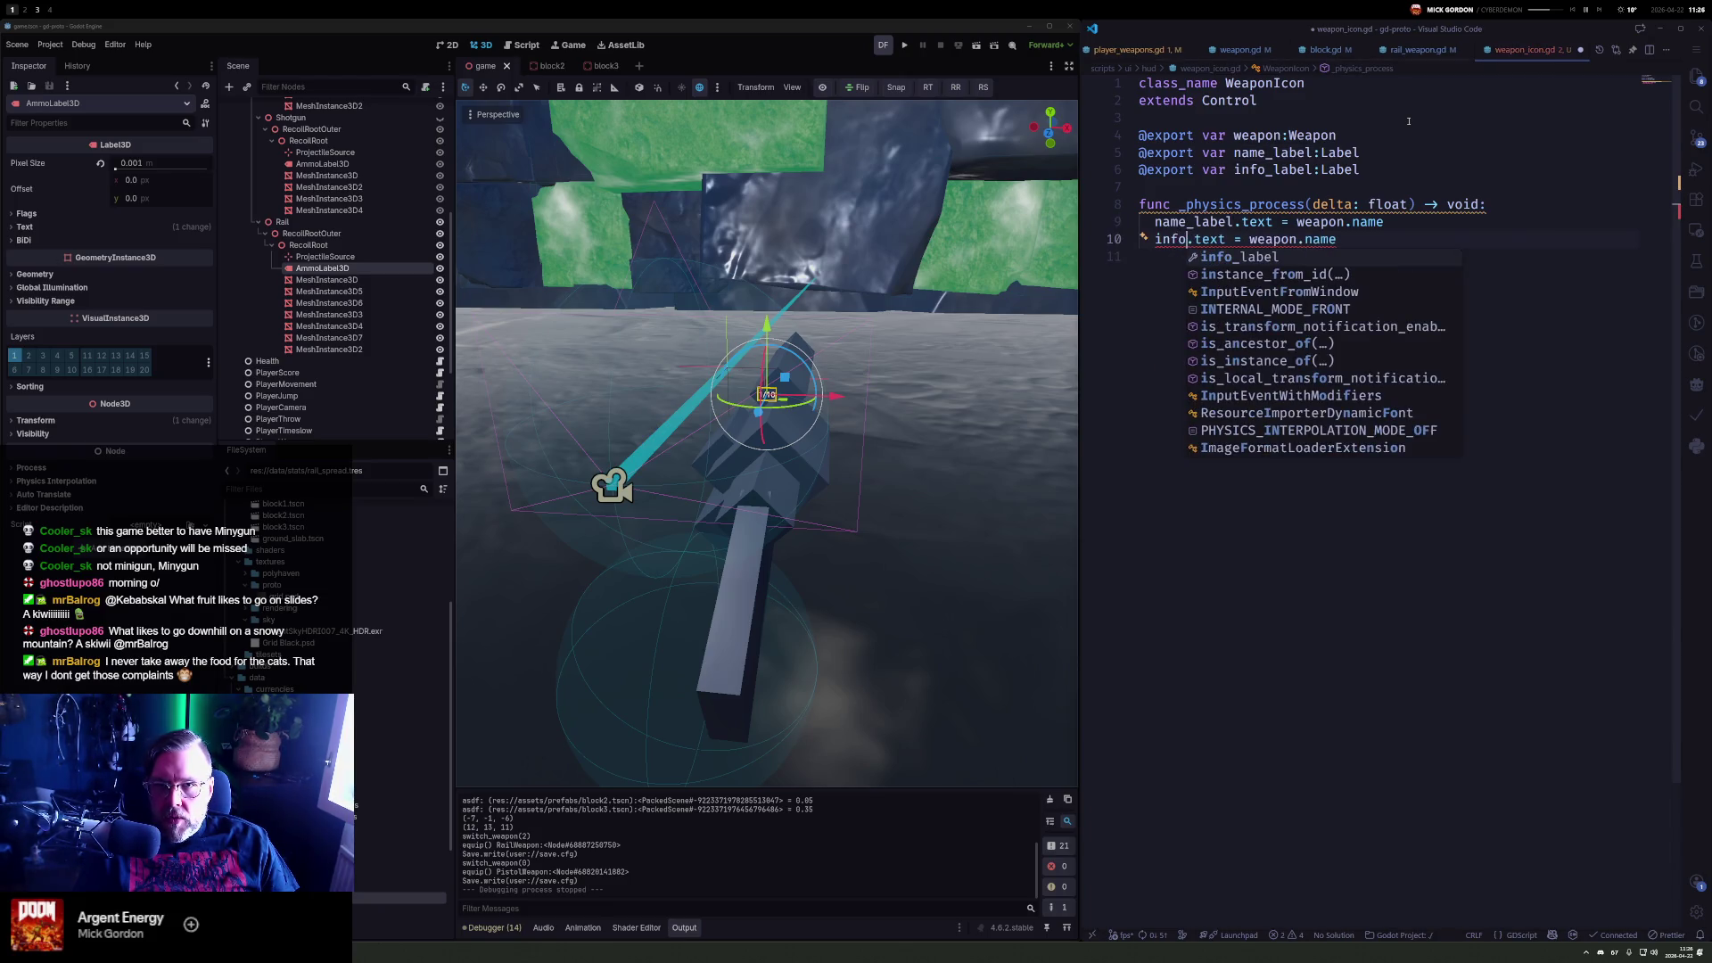
key(Up)
- Add an if weapon.is_reloading: condition above the info_label line
key(Tab)
key(Home)
key(Return)
key(Return)
key(Up)
text(if ammo)
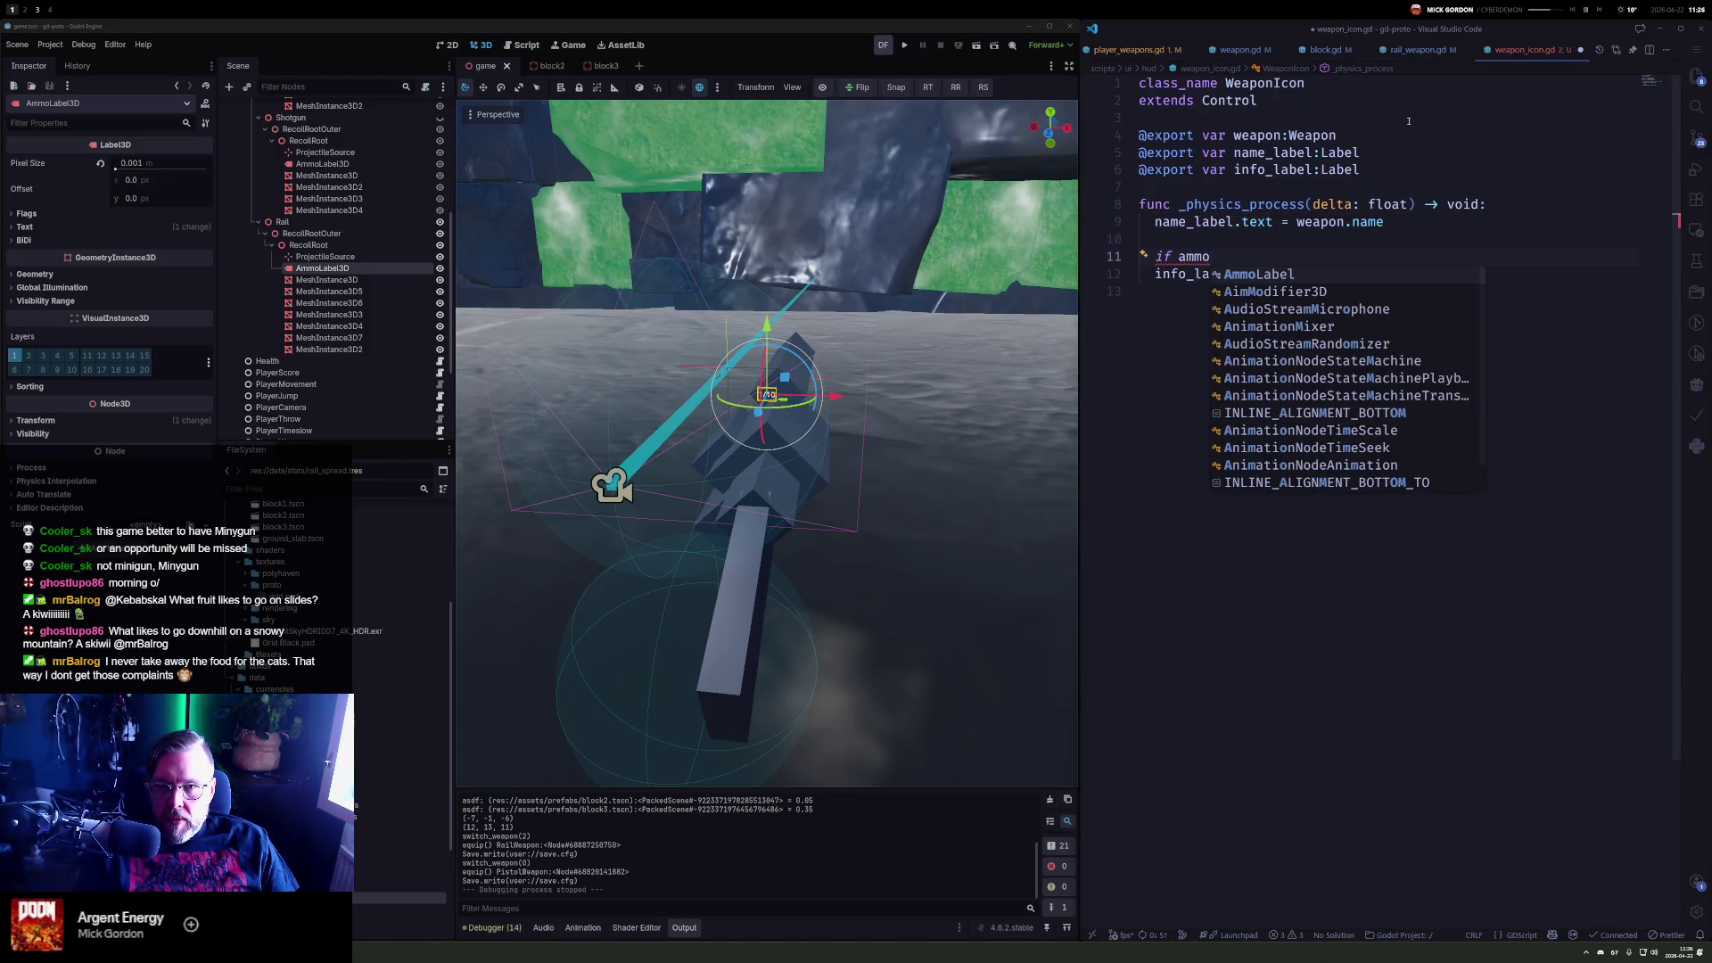
key(ctrl+BackSpace)
text(weapon.ammo)
key(Return)
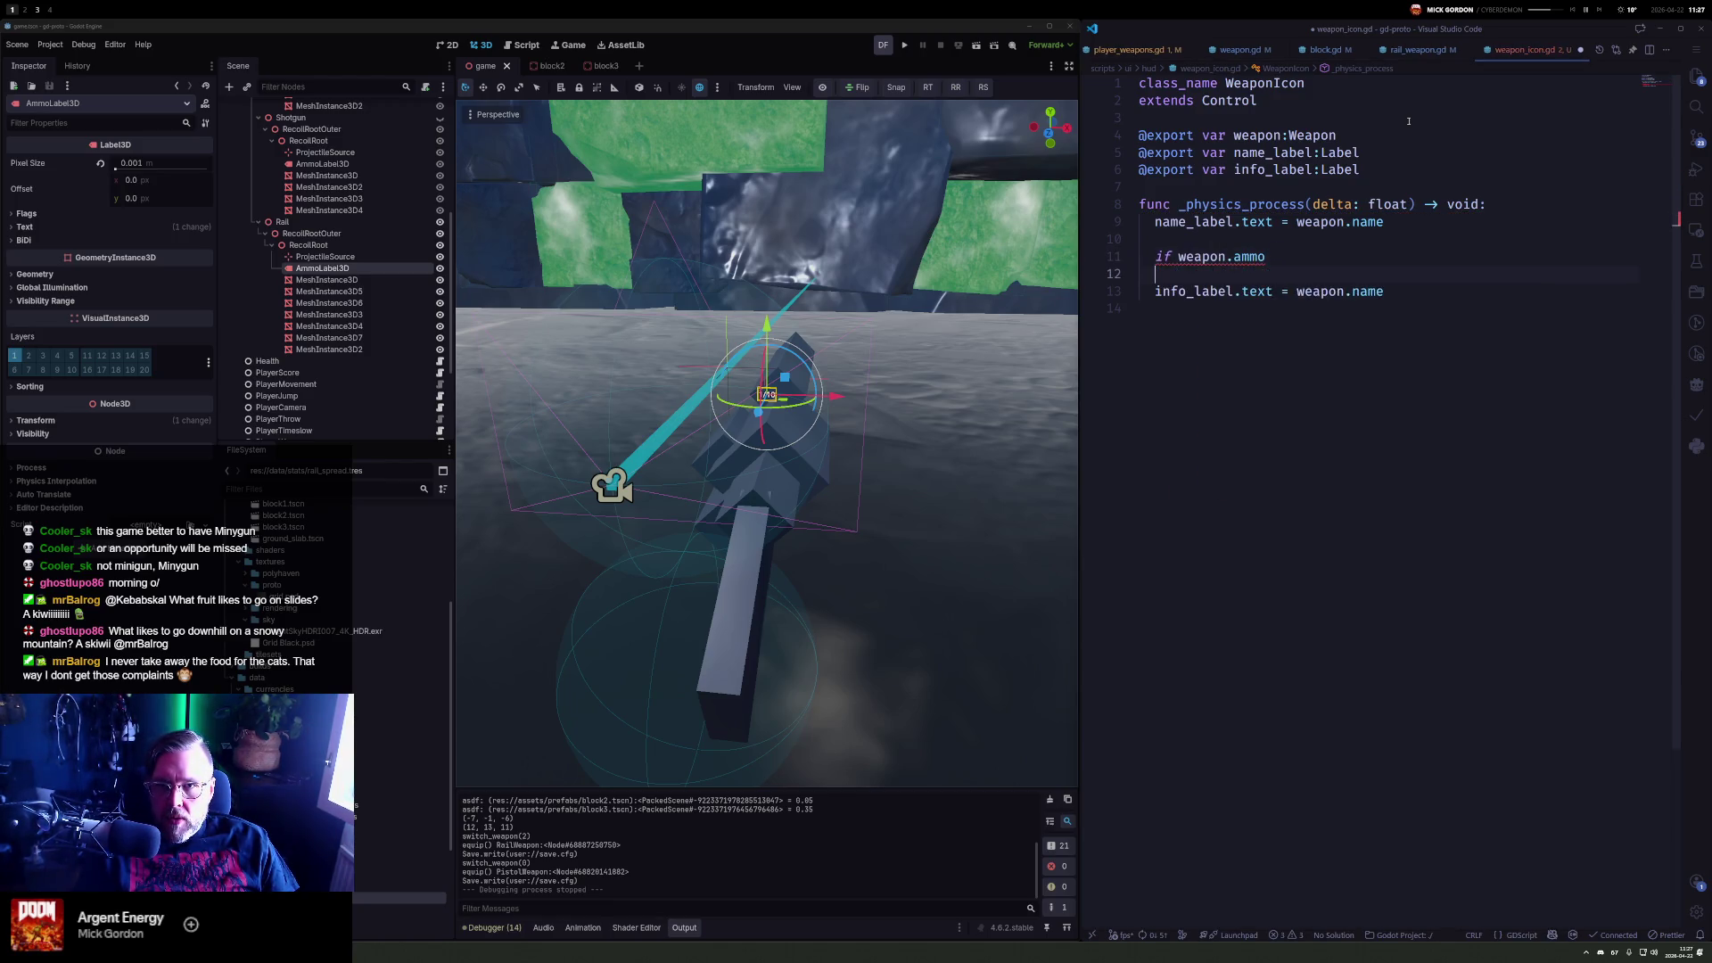
text(.is_reloading:)
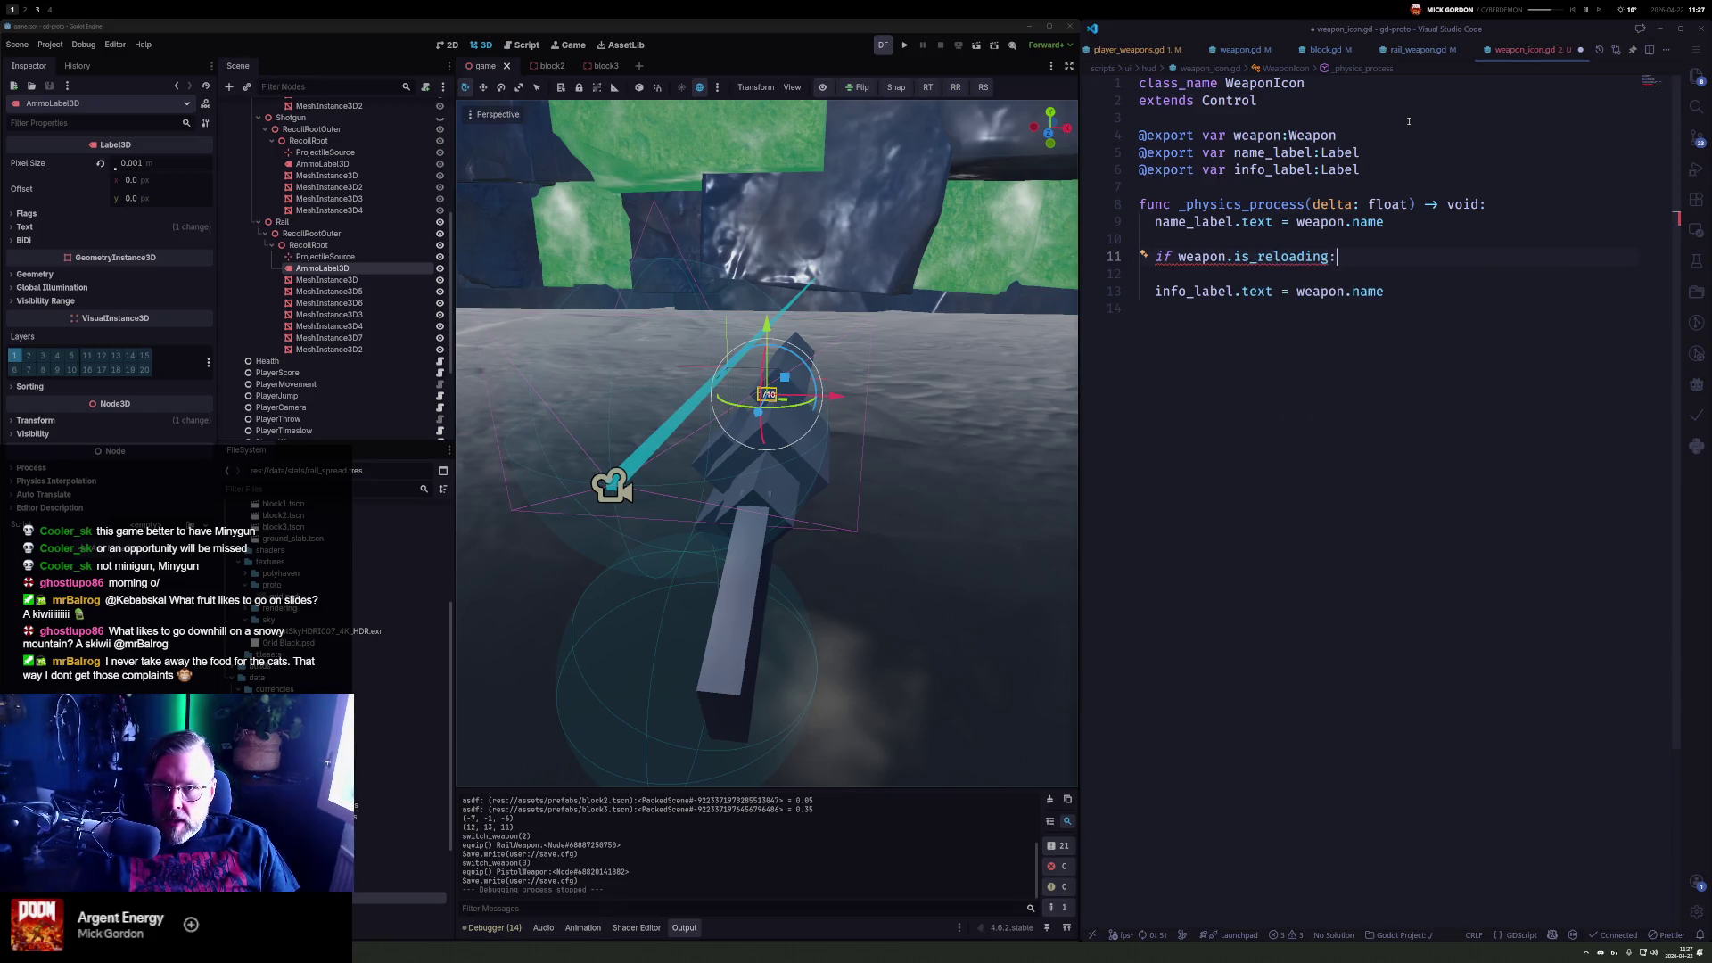
- When reloading, show str(ceili(weapon.reload_time_left)) in info_label, then add an else branch
key(Delete)
key(Up)
key(End)
key(Down)
key(shift+End)
text(weapon.t)
text(ti)
key(Tab)
key(ctrl+Left)
key(ctrl+Left)
text(str()
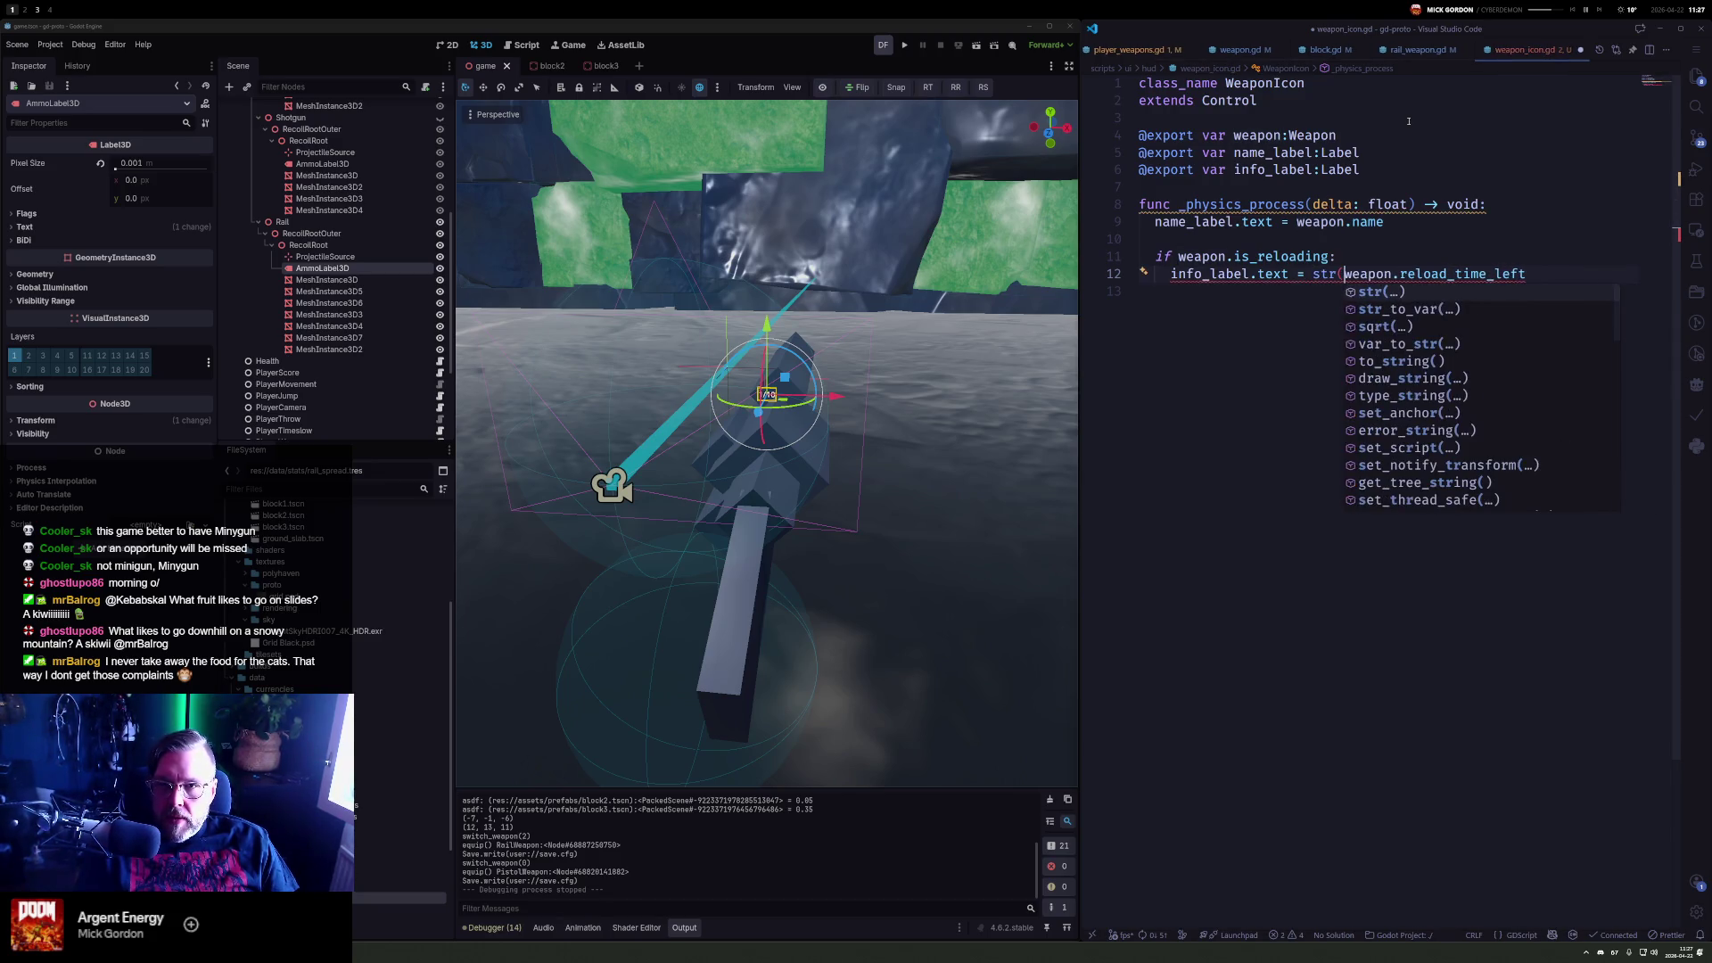
text(c)
key(BackSpace)
text(floori)
key(BackSpace)
key(BackSpace)
key(BackSpace)
text(ceili()
text()))
text(else:)
key(Return)
- In the else branch, set info_label.text to the weapon's current ammo value
key(Up)
key(Up)
key(shift+alt+Down)
key(alt+Down)
key(alt+Down)
key(alt+Up)
key(ctrl+Right)
key(ctrl+Right)
key(ctrl+Right)
key(Right)
key(shift+End)
key(shift+Left)
text(weapon.ammo, "/", w)
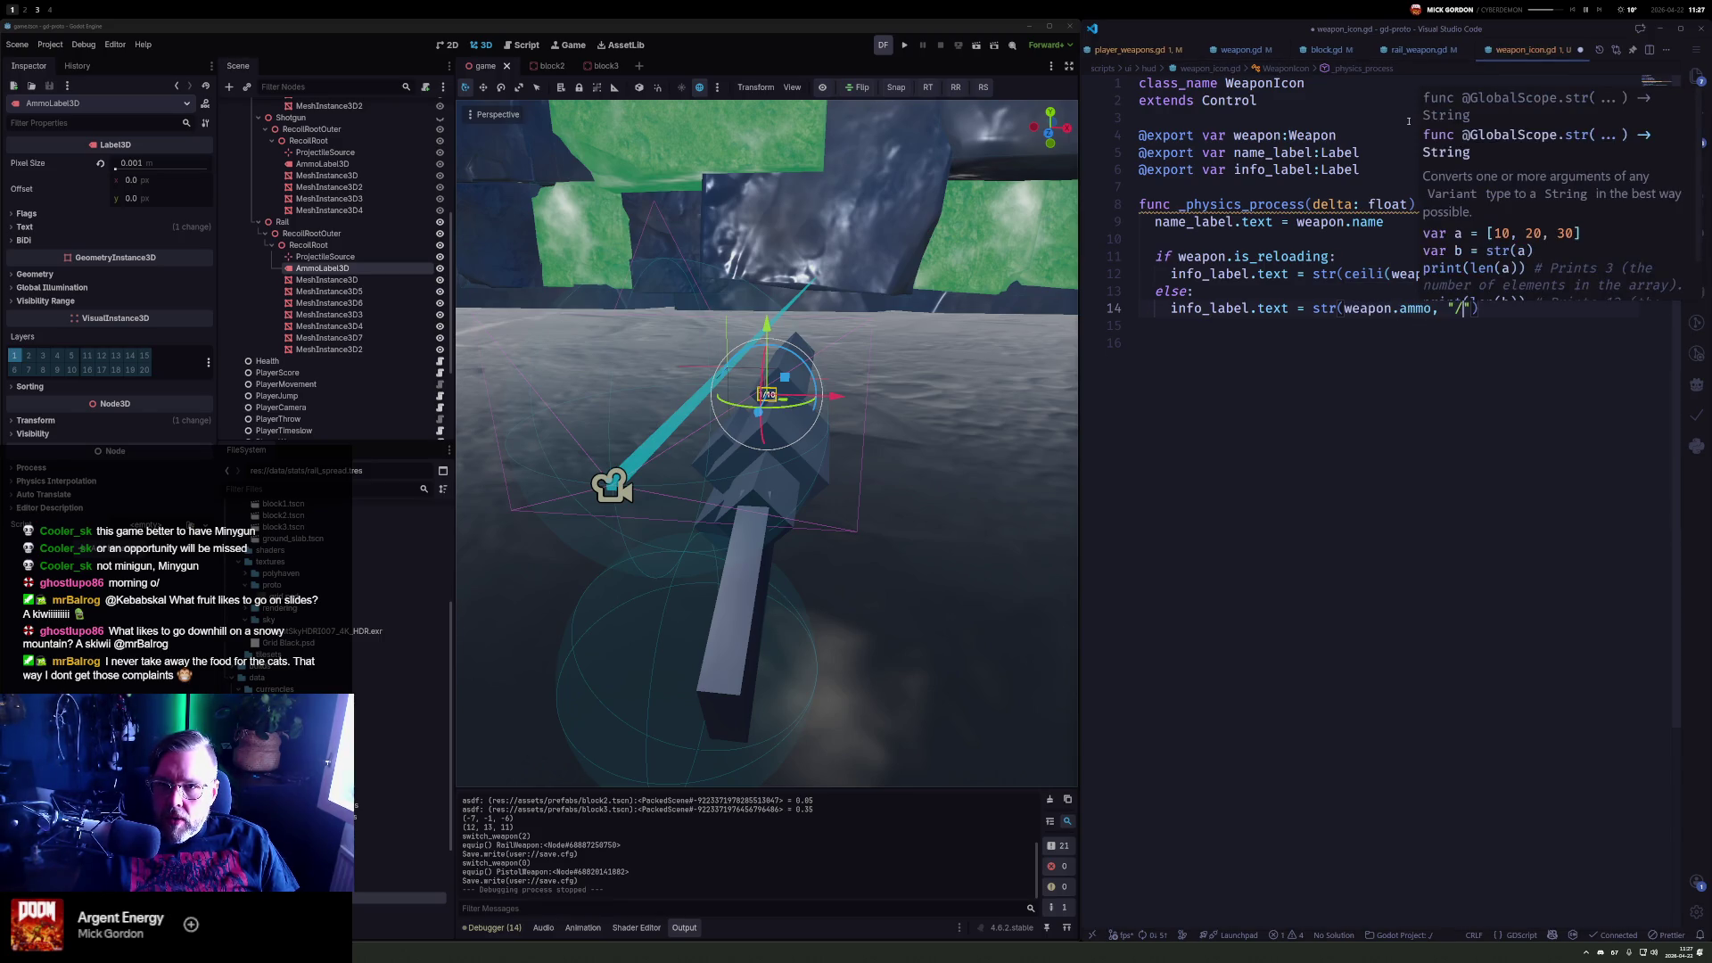
text(eapon)
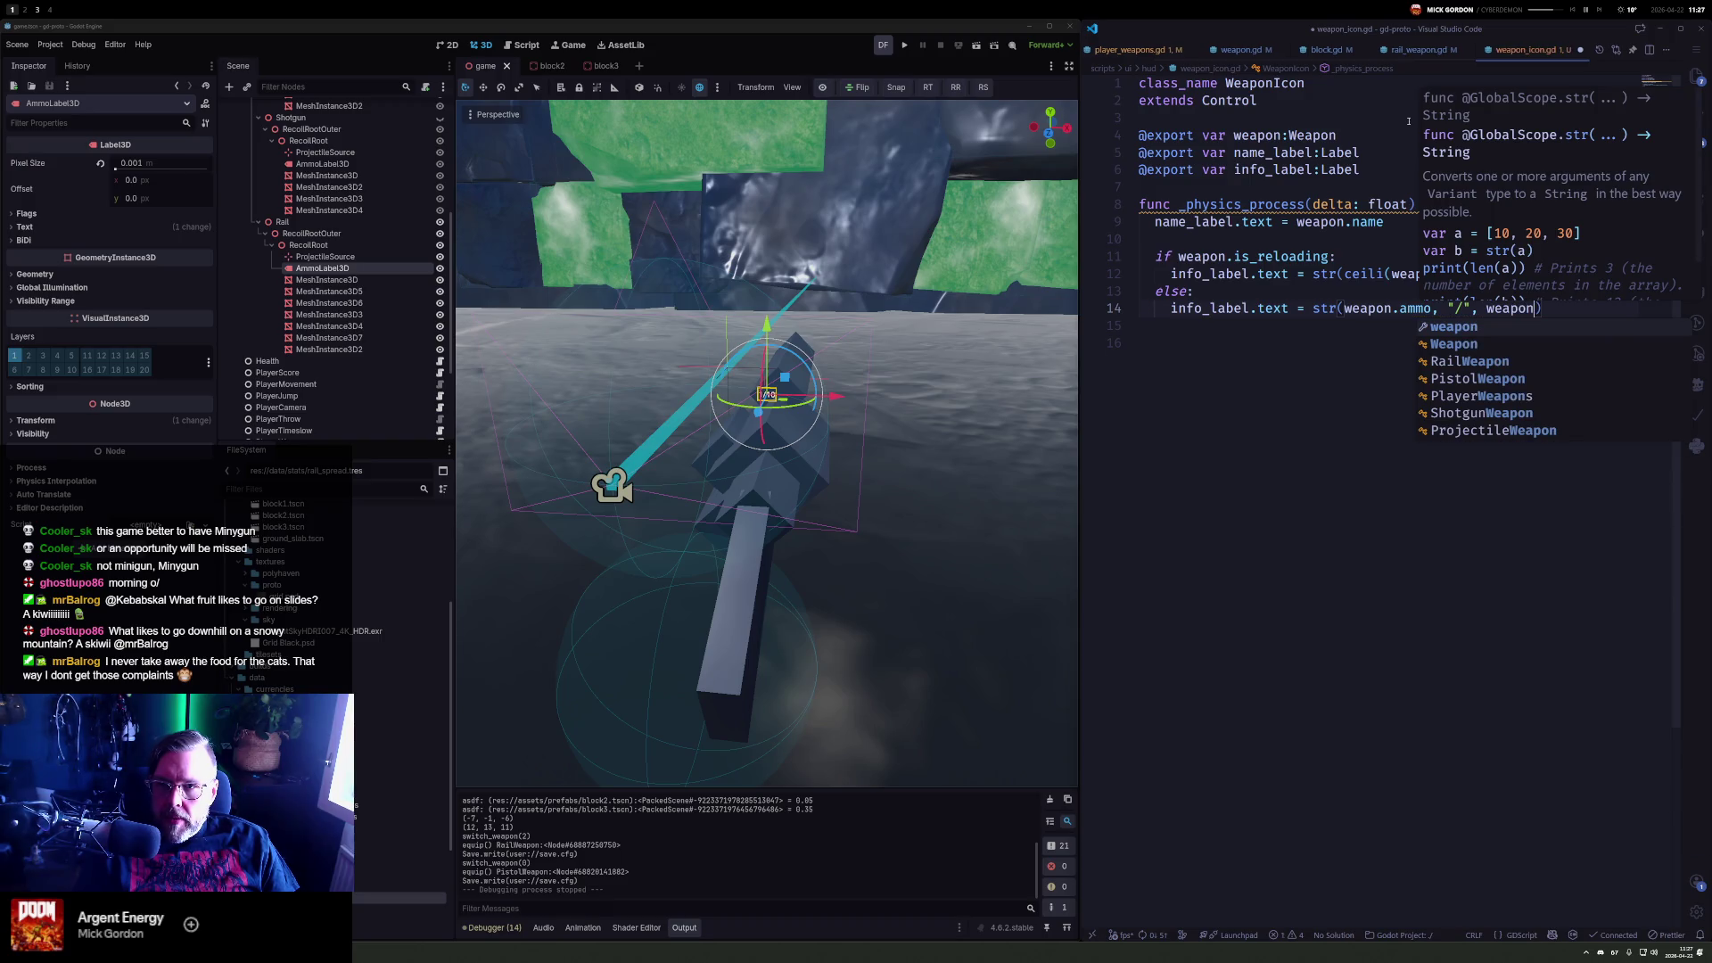
text(.ammo)
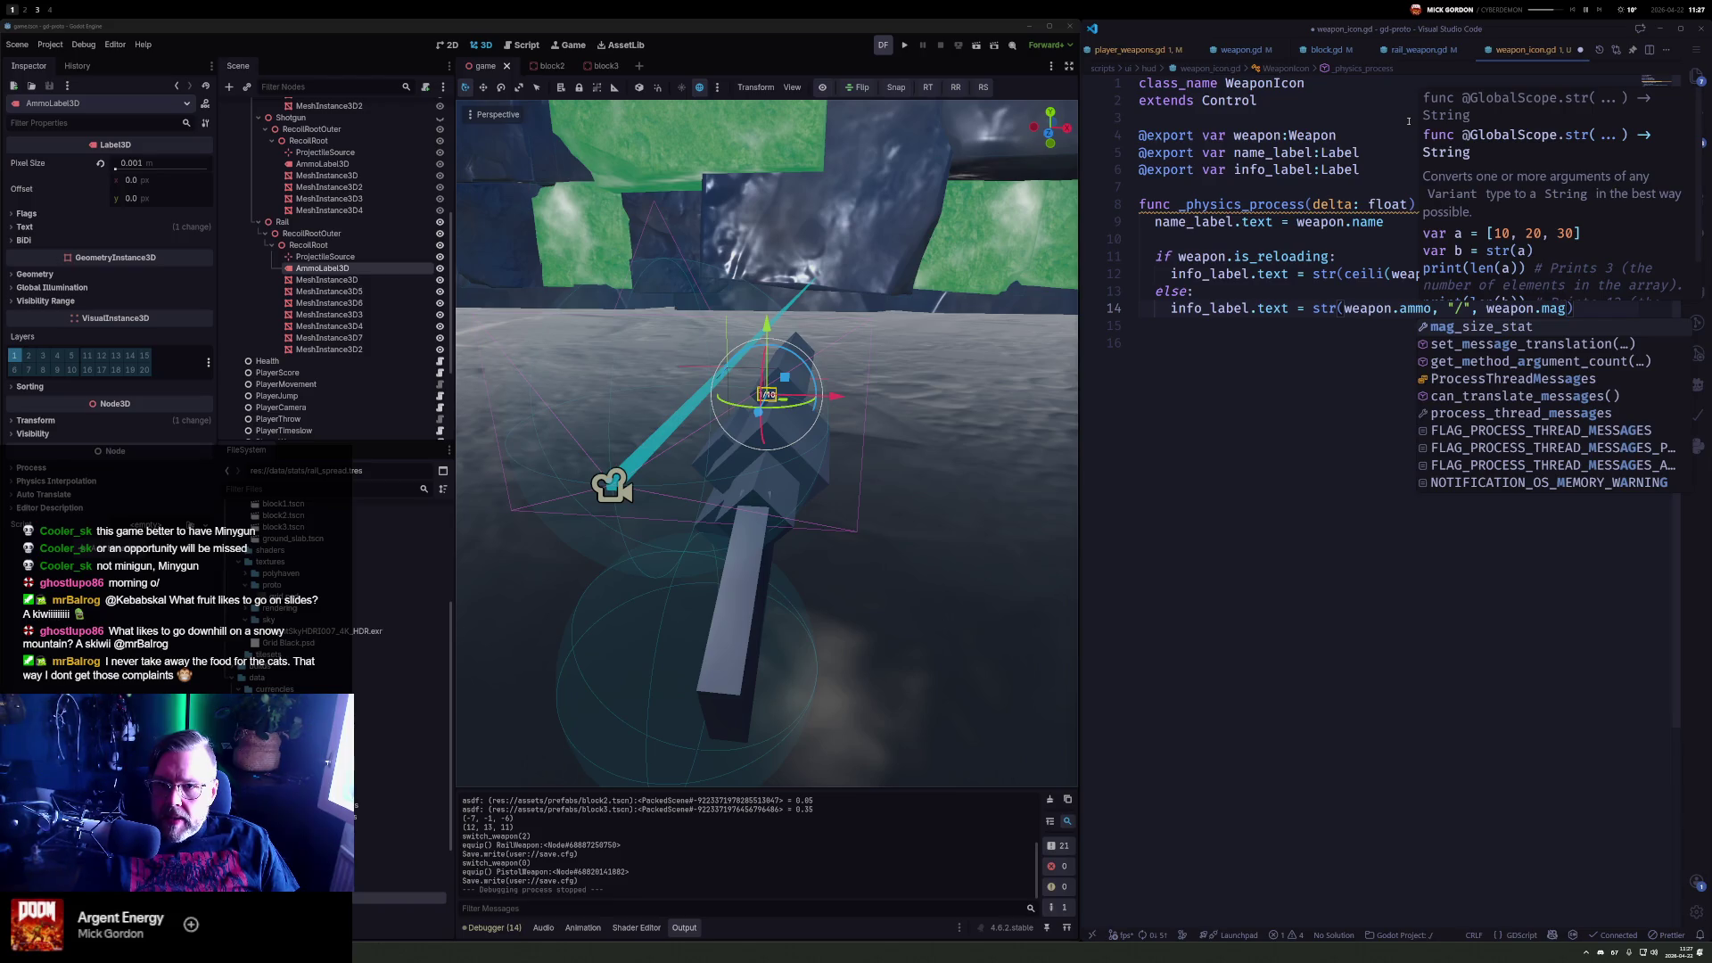
key(Tab)
text(.)
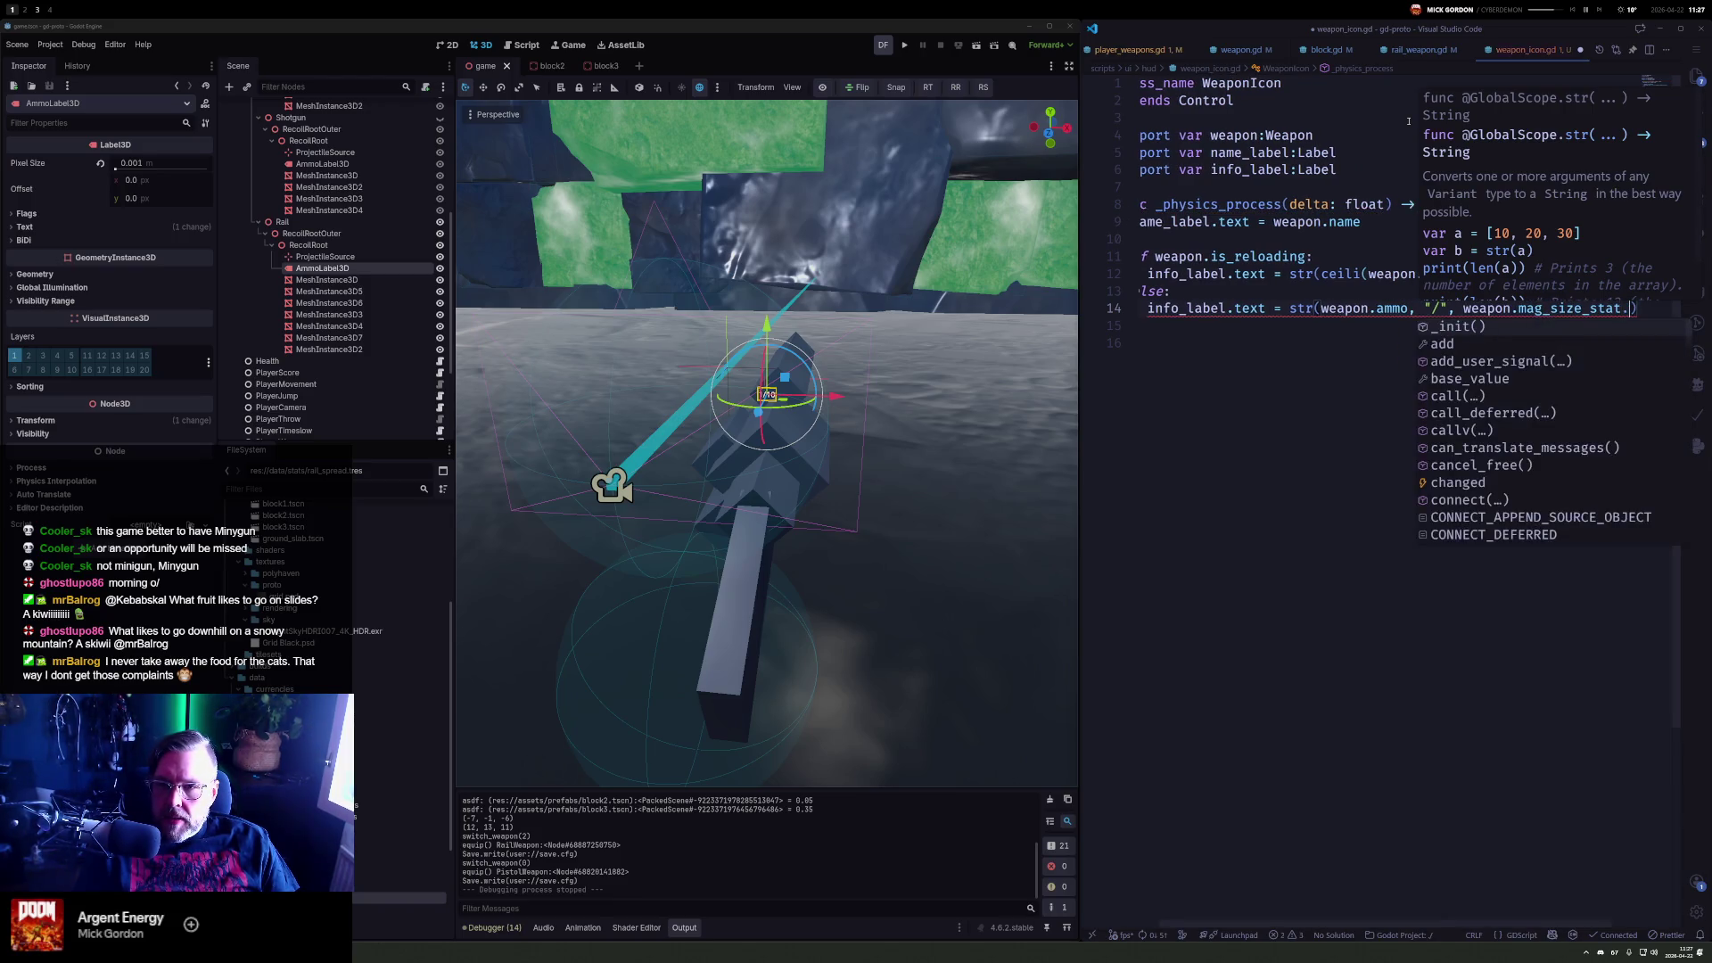
text(cu)
key(Tab)
key(Home)
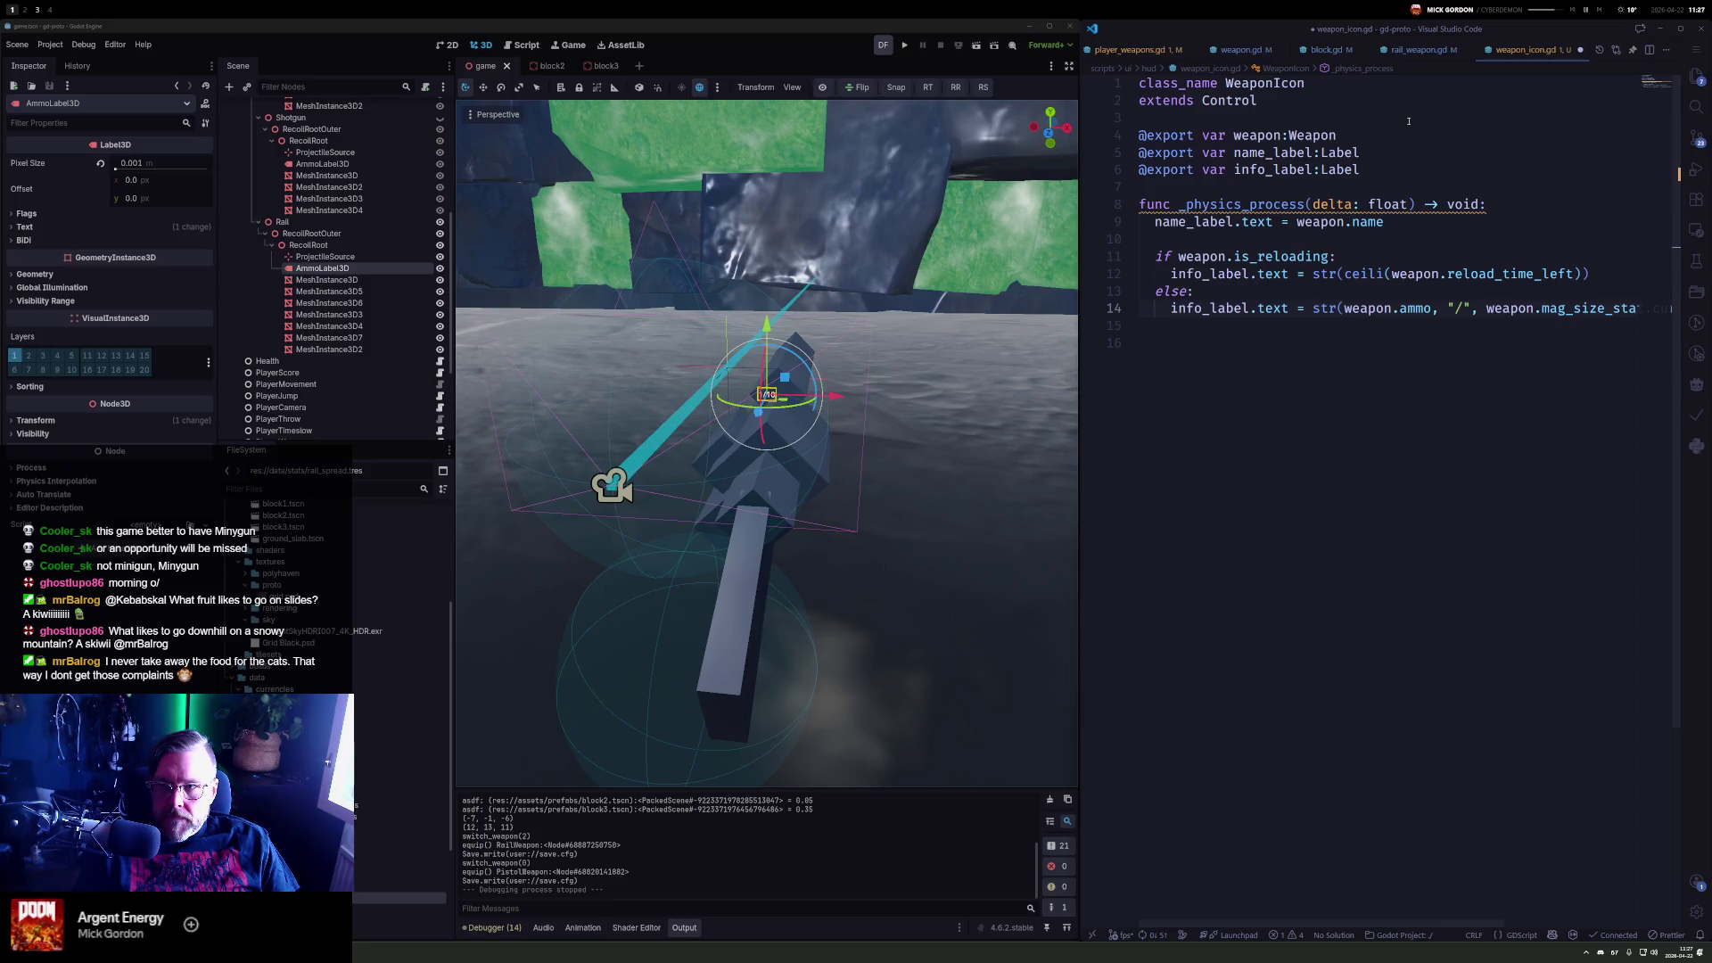
key(ctrl+Right)
key(ctrl+Right)
key(ctrl+Right)
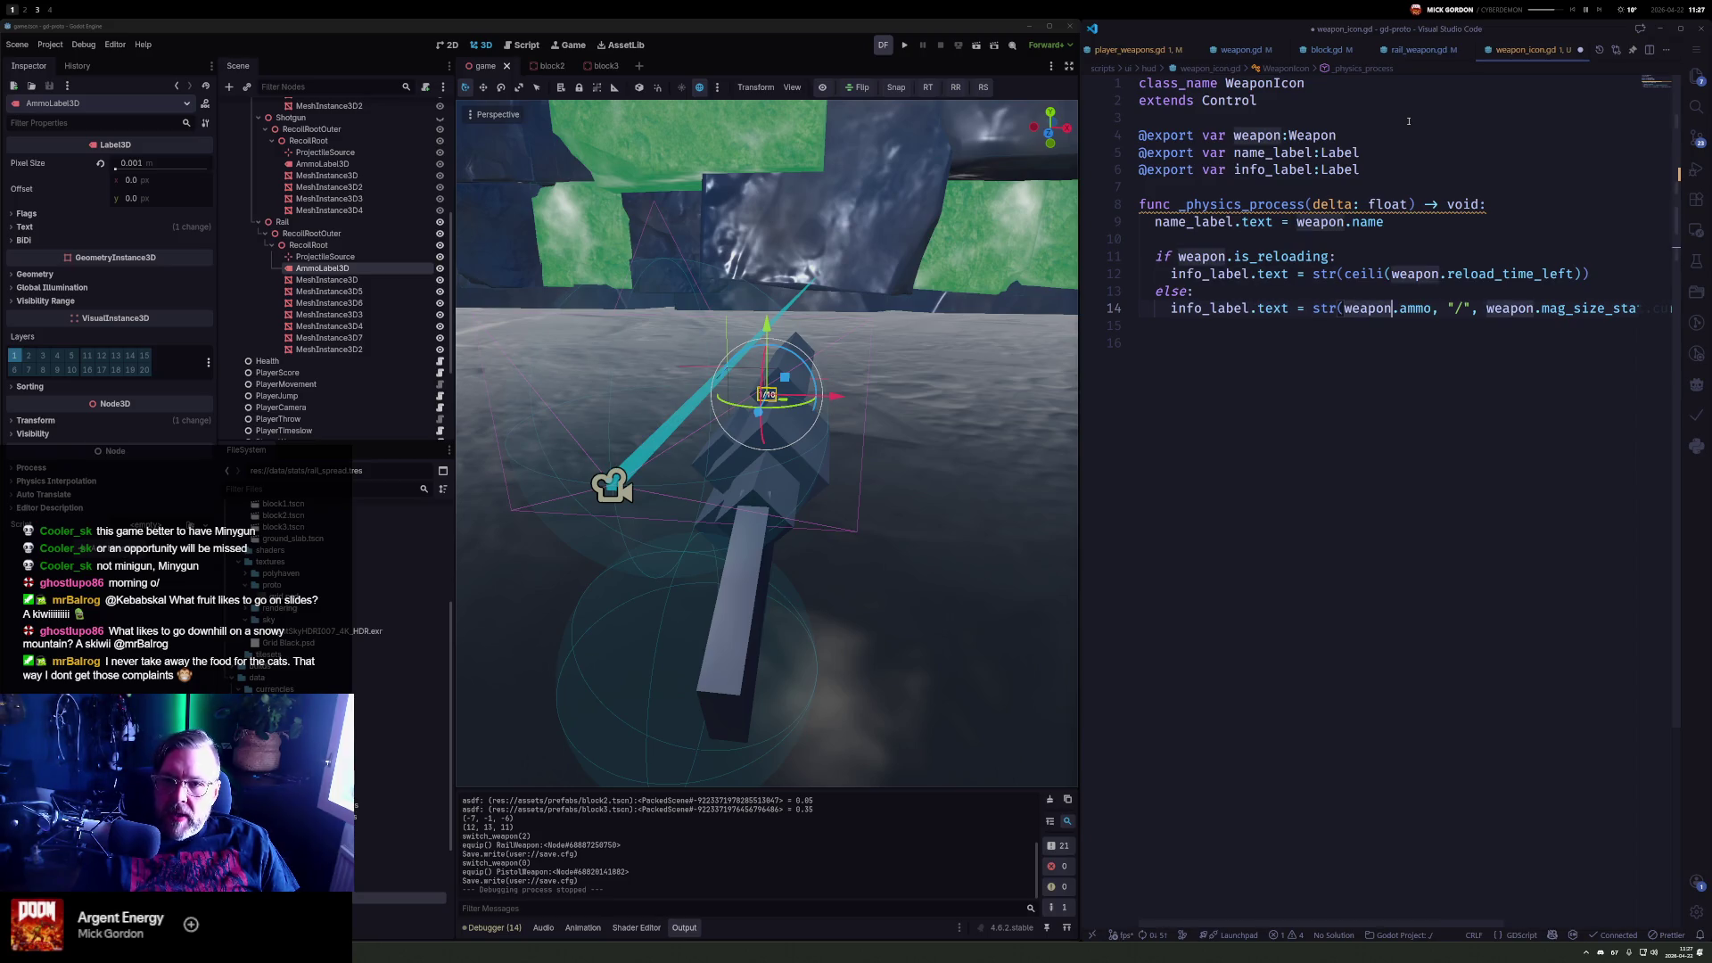
key(ctrl+BackSpace)
key(ctrl+BackSpace)
key(ctrl+BackSpace)
key(Home)
key(ctrl+Right)
key(ctrl+Right)
key(ctrl+Right)
key(ctrl+Right)
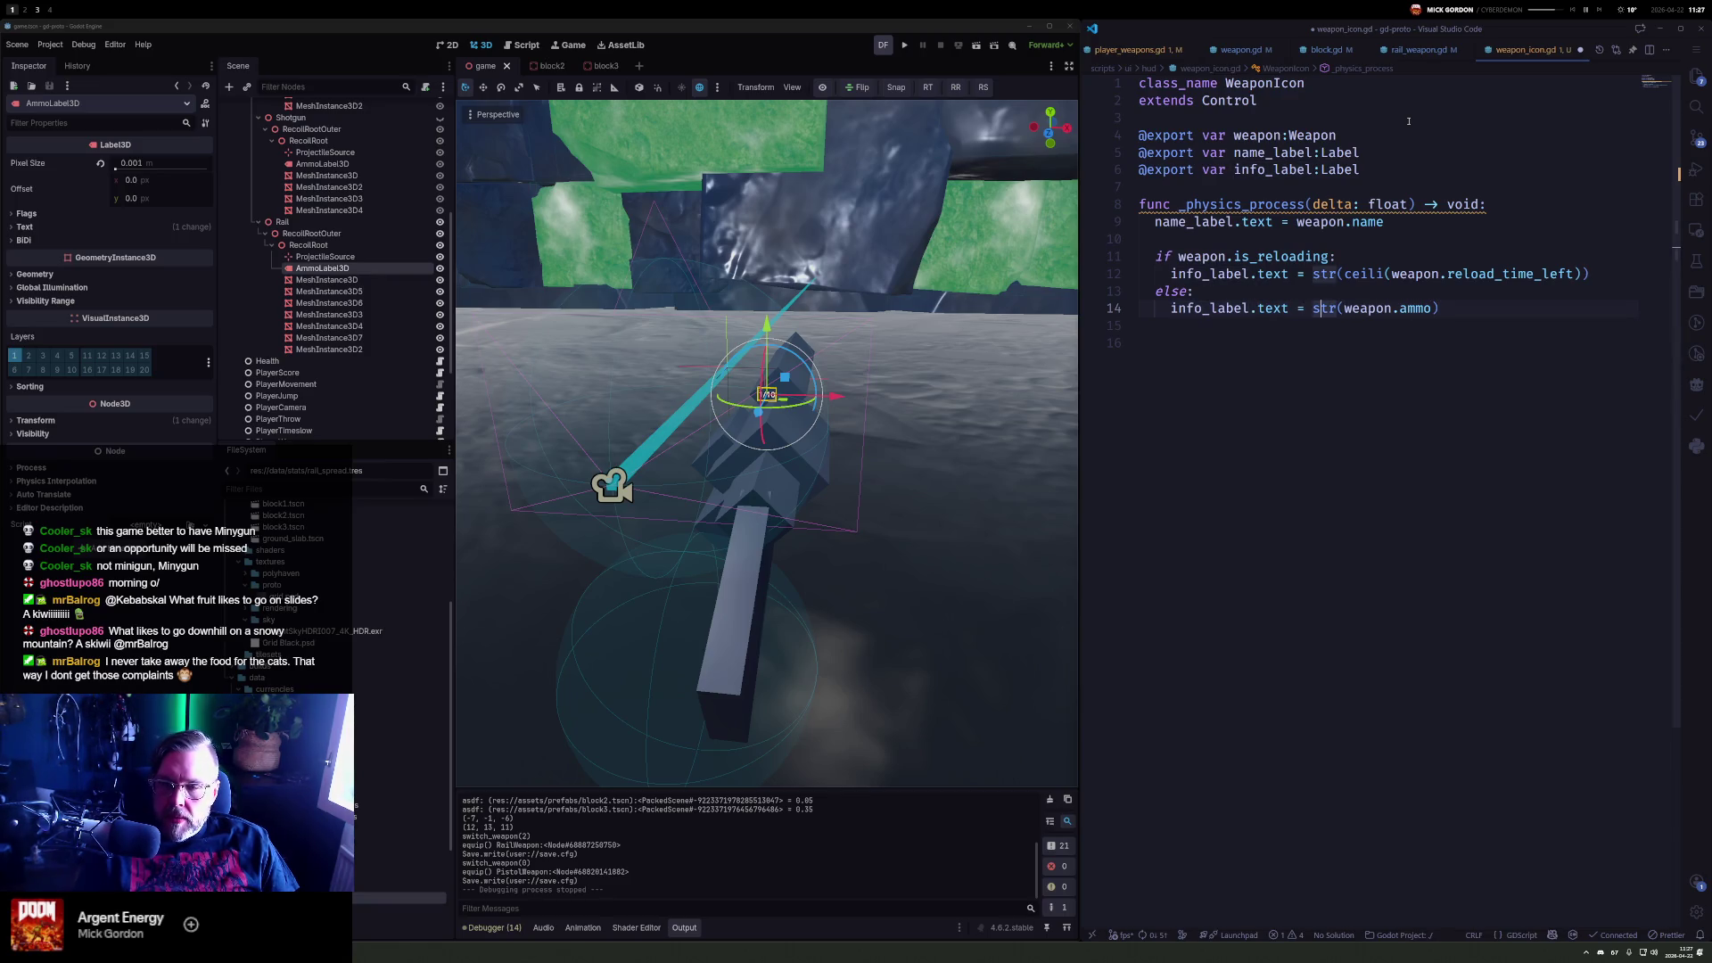
- Save weapon_icon.gd and switch Godot to the 2D view
key(ctrl+s)
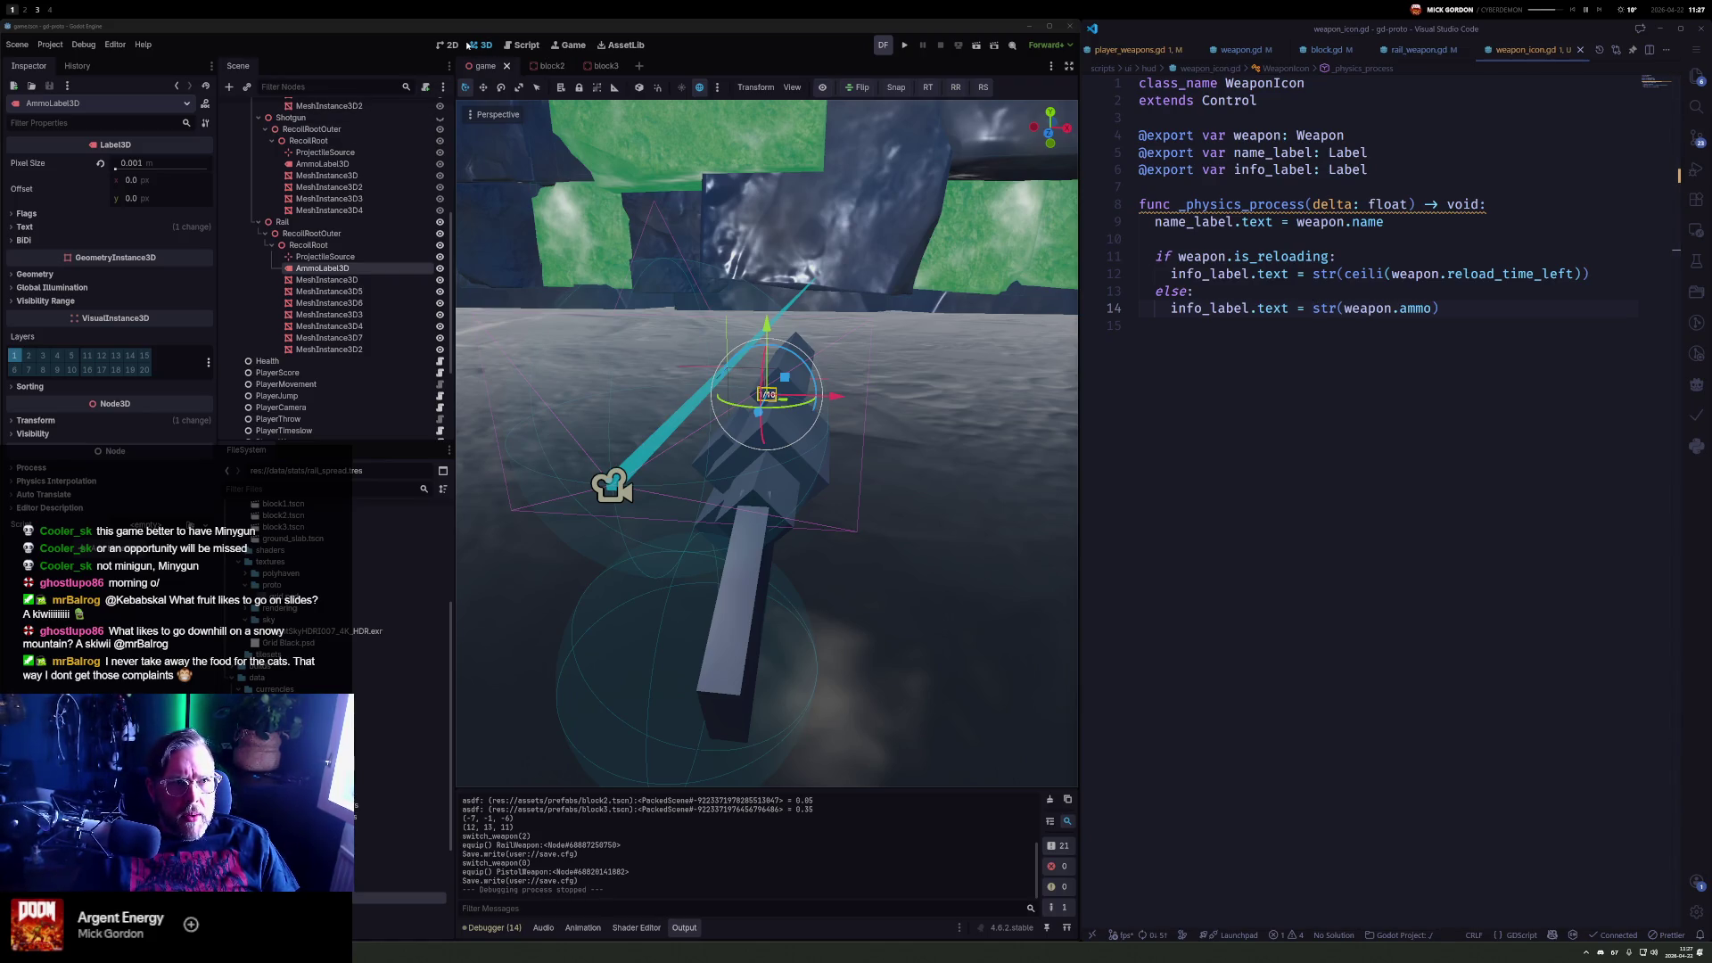
key(ctrl+F1)
scroll(323, 265, up, 10)
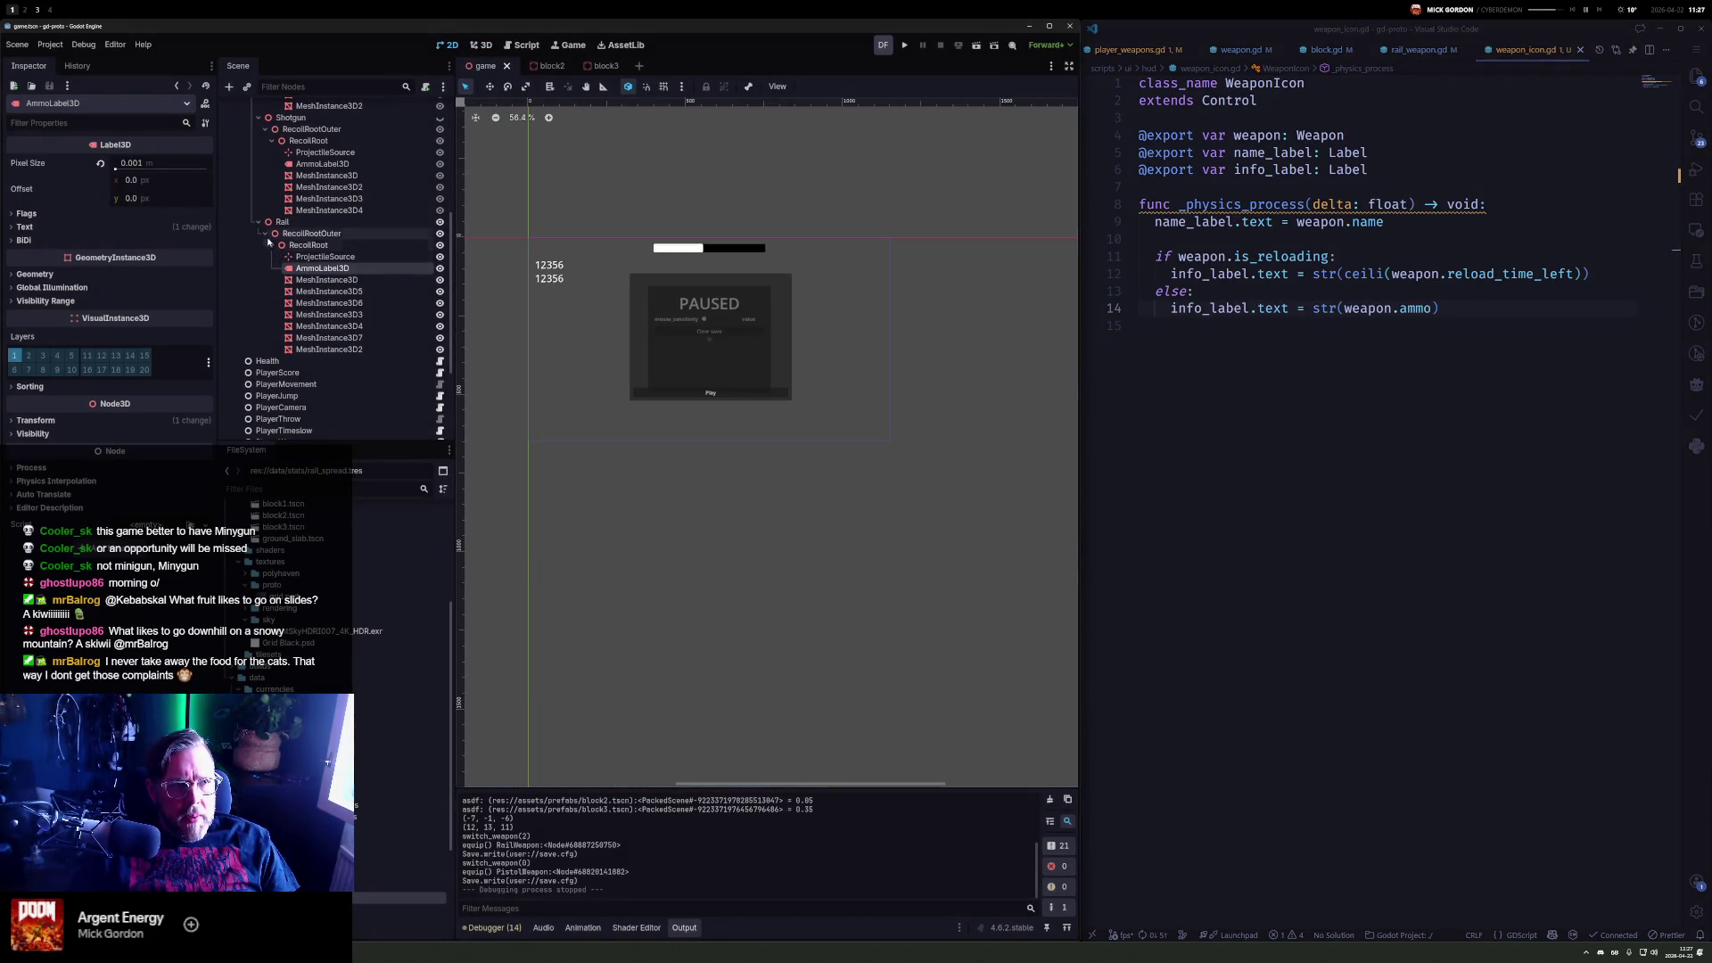
- Add an HBoxContainer as a child of the Hud node
click(233, 178)
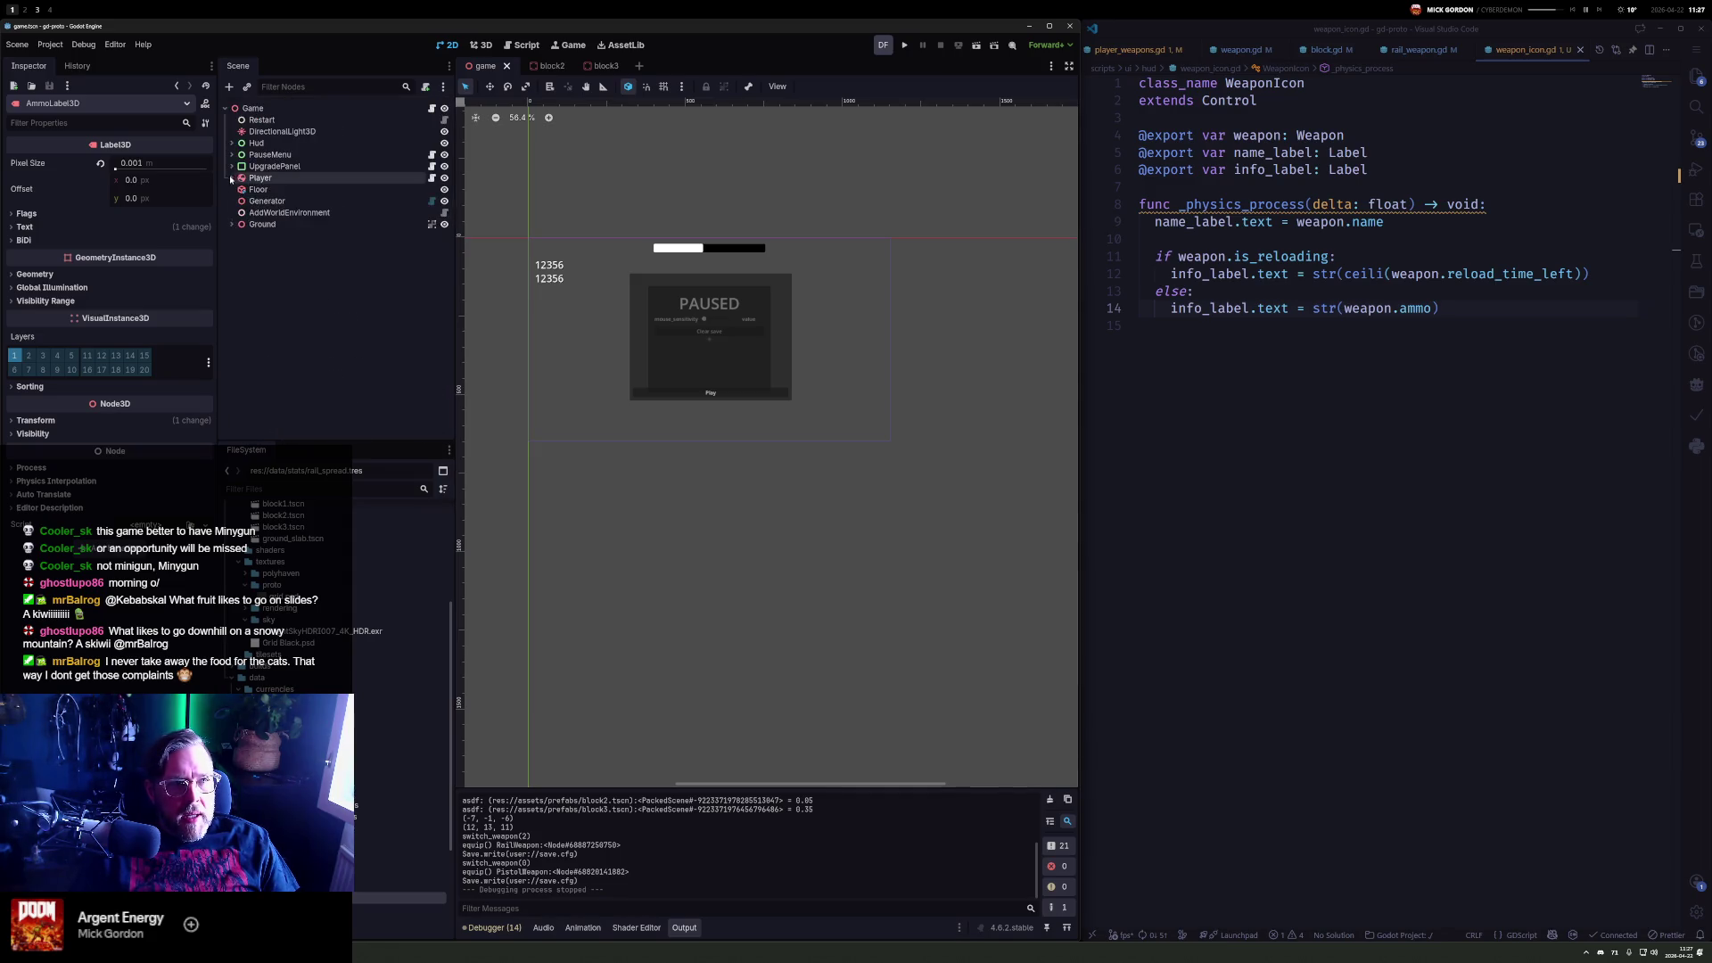
click(232, 143)
click(256, 143)
key(ctrl+a)
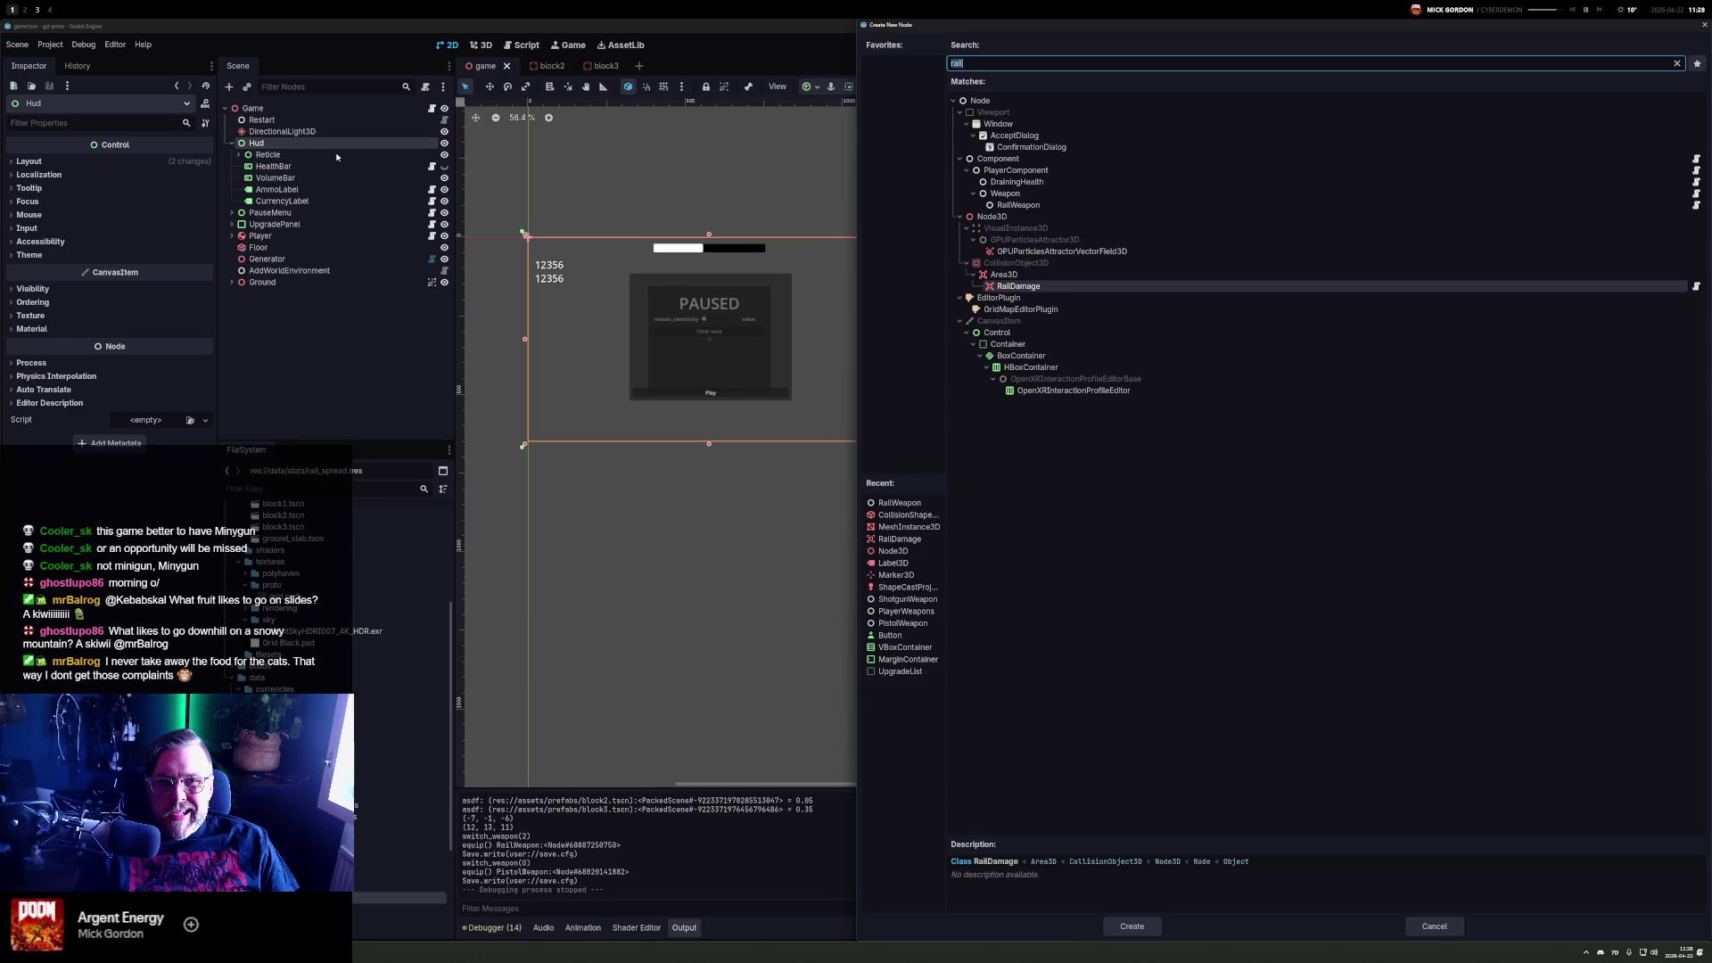
key(BackSpace)
key(BackSpace)
key(BackSpace)
text(hbox)
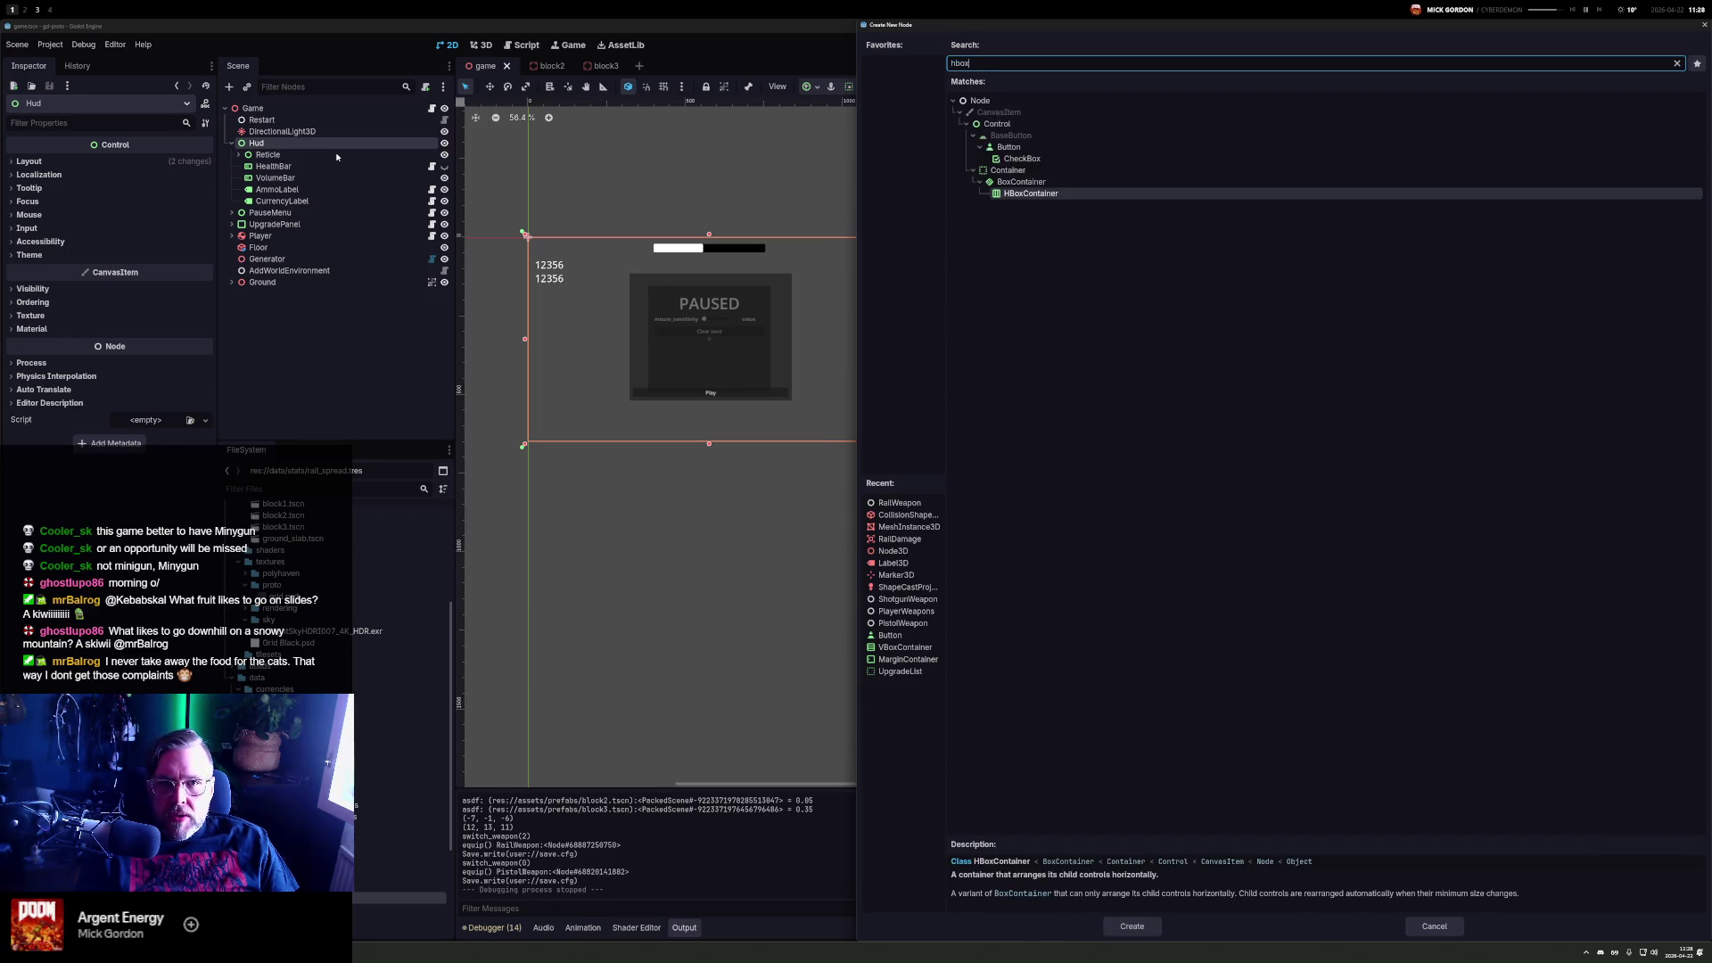
key(Return)
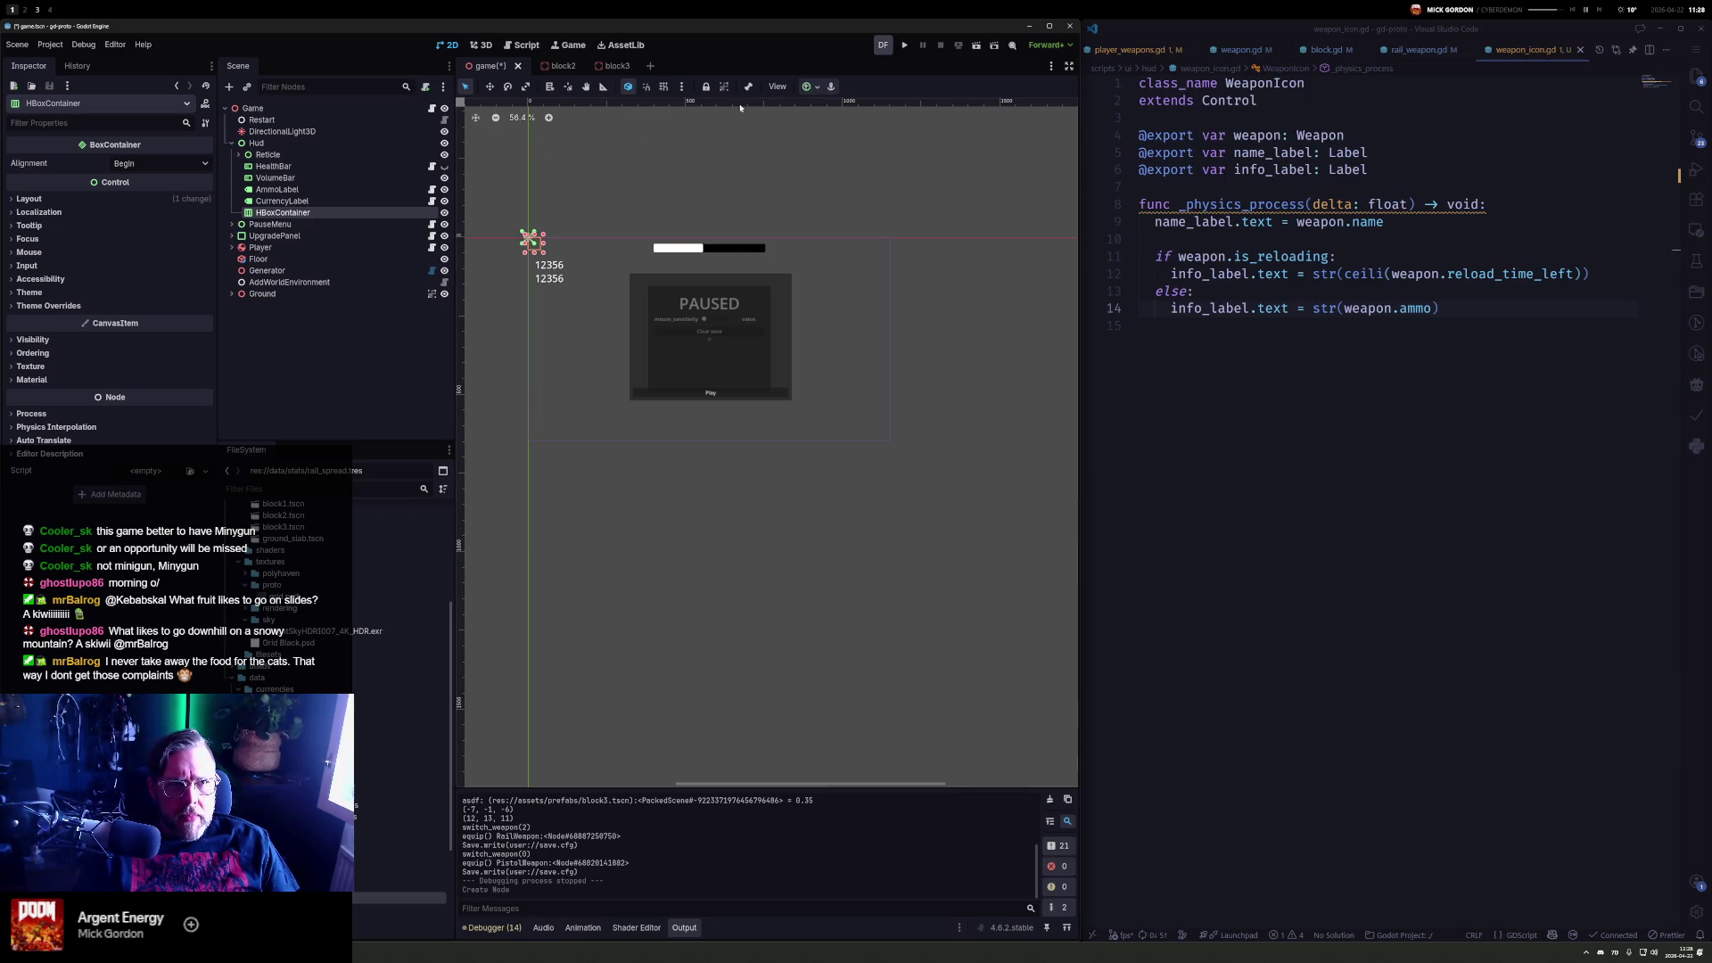
- Anchor the HBoxContainer to Center Bottom and widen it evenly on both sides
click(814, 88)
click(835, 160)
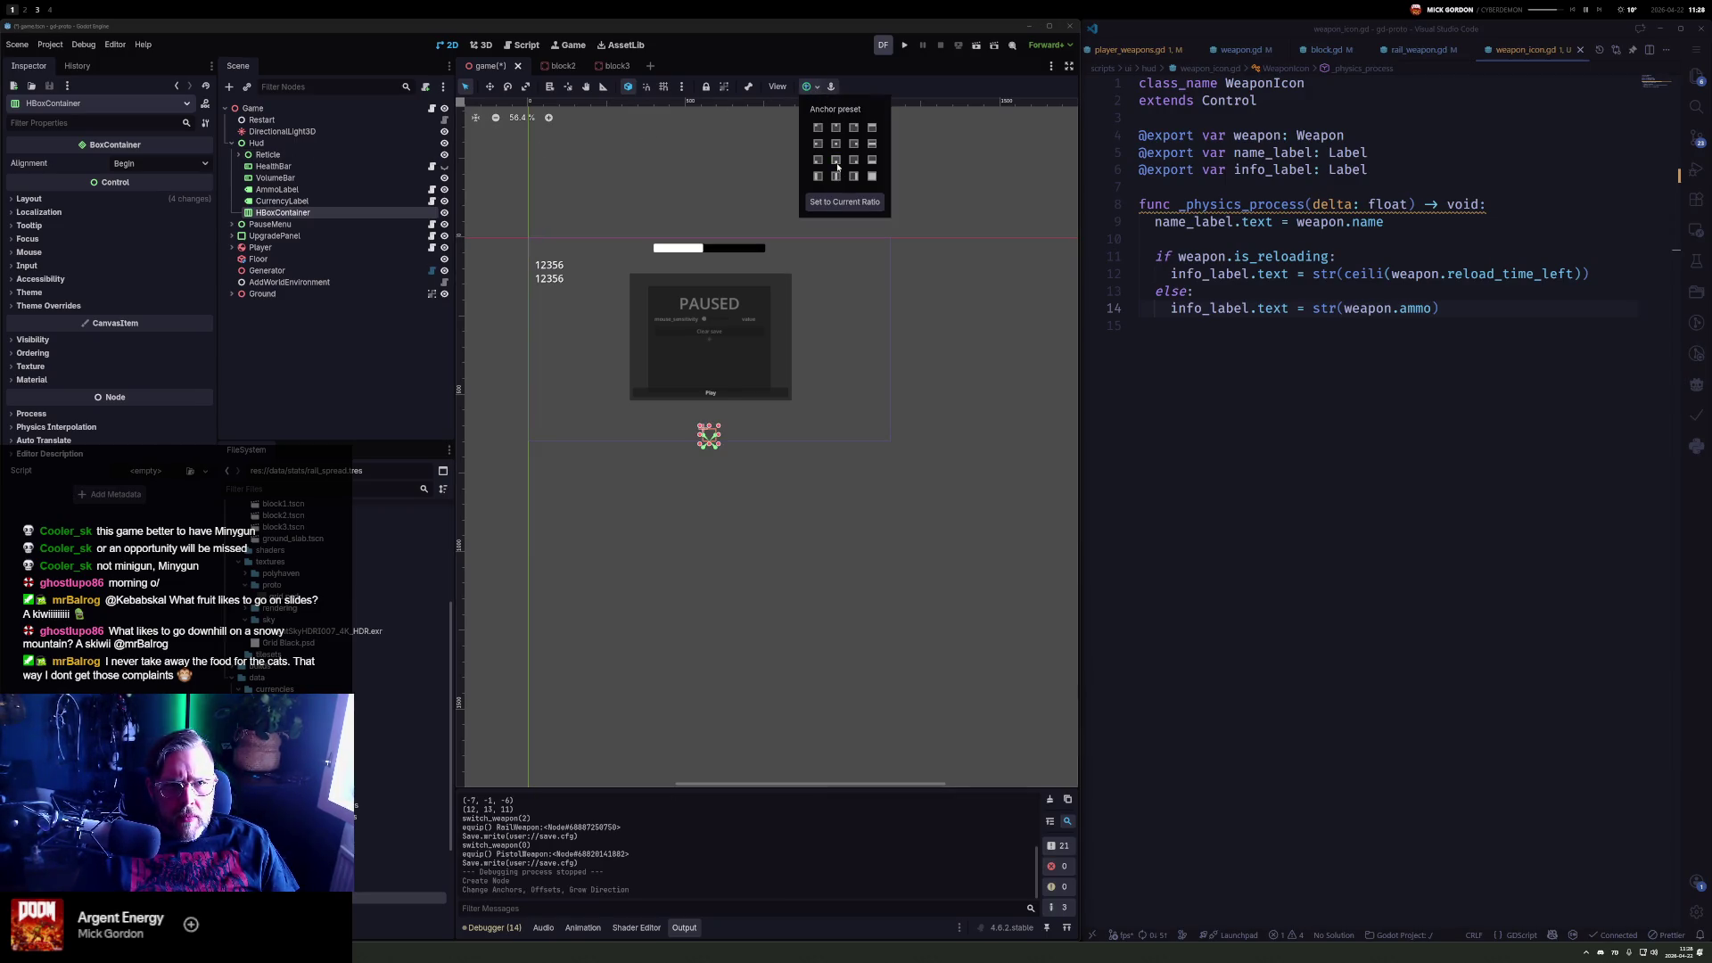
click(720, 438)
drag(720, 437, 787, 437)
- Add a Control child under the HBoxContainer, then a Label under that Control
right_click(268, 214)
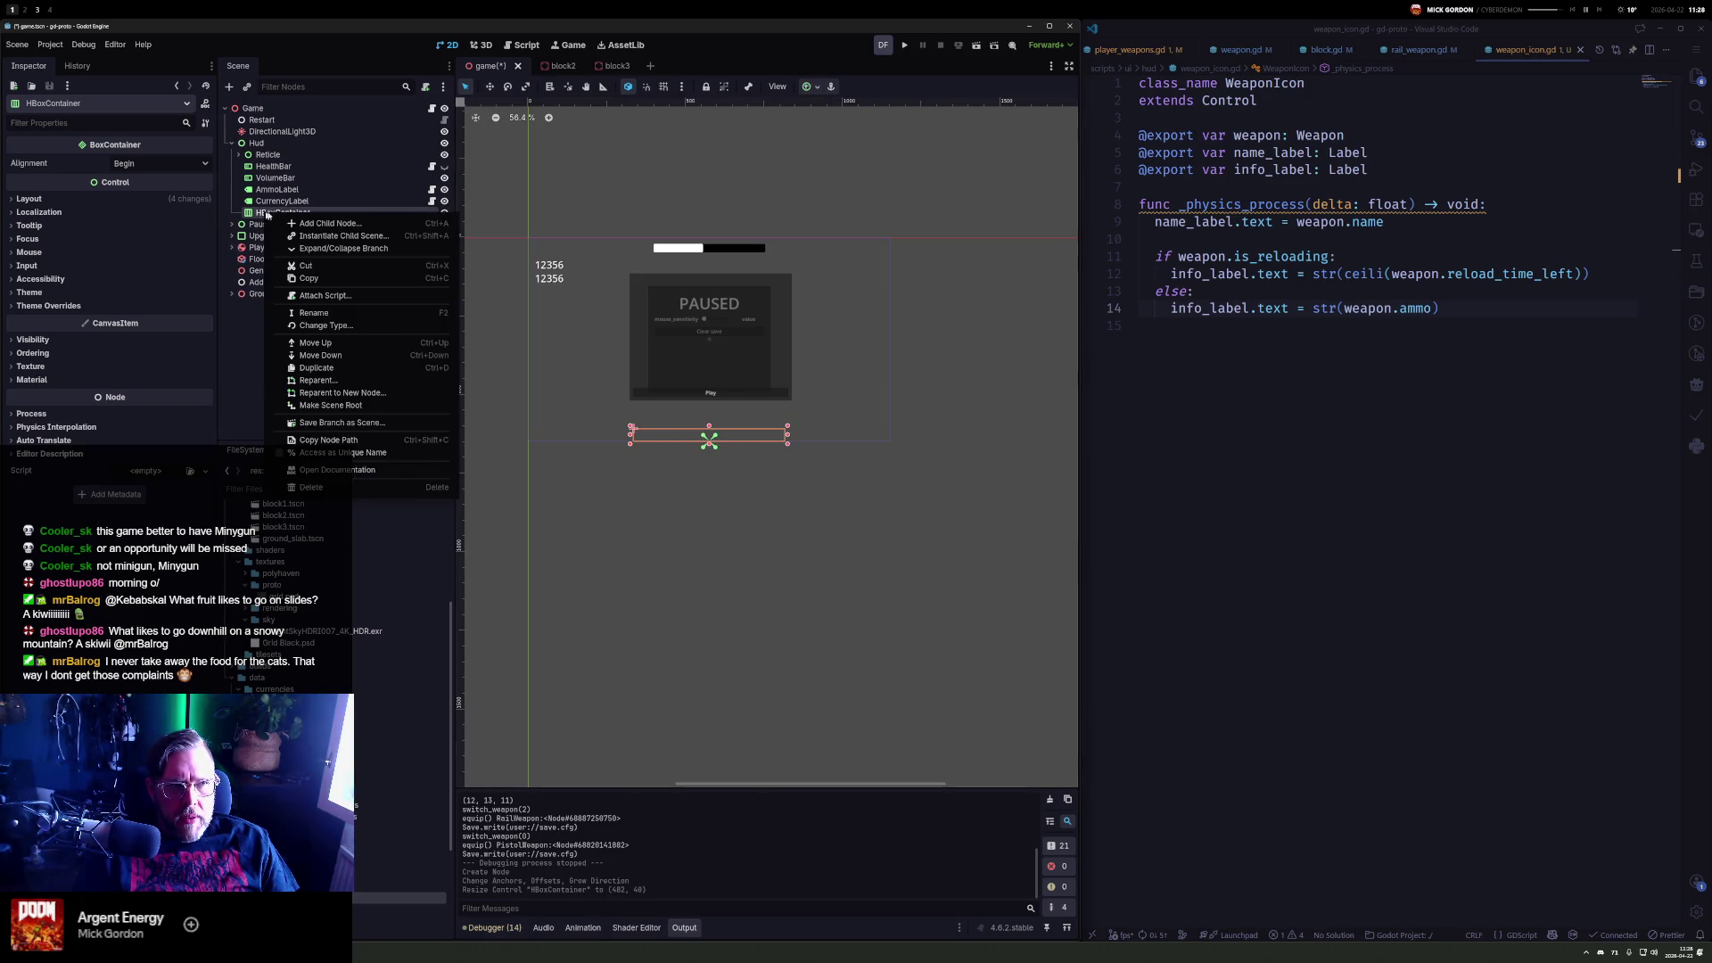
click(334, 223)
key(Up)
key(Up)
key(Up)
key(Return)
right_click(312, 220)
click(350, 234)
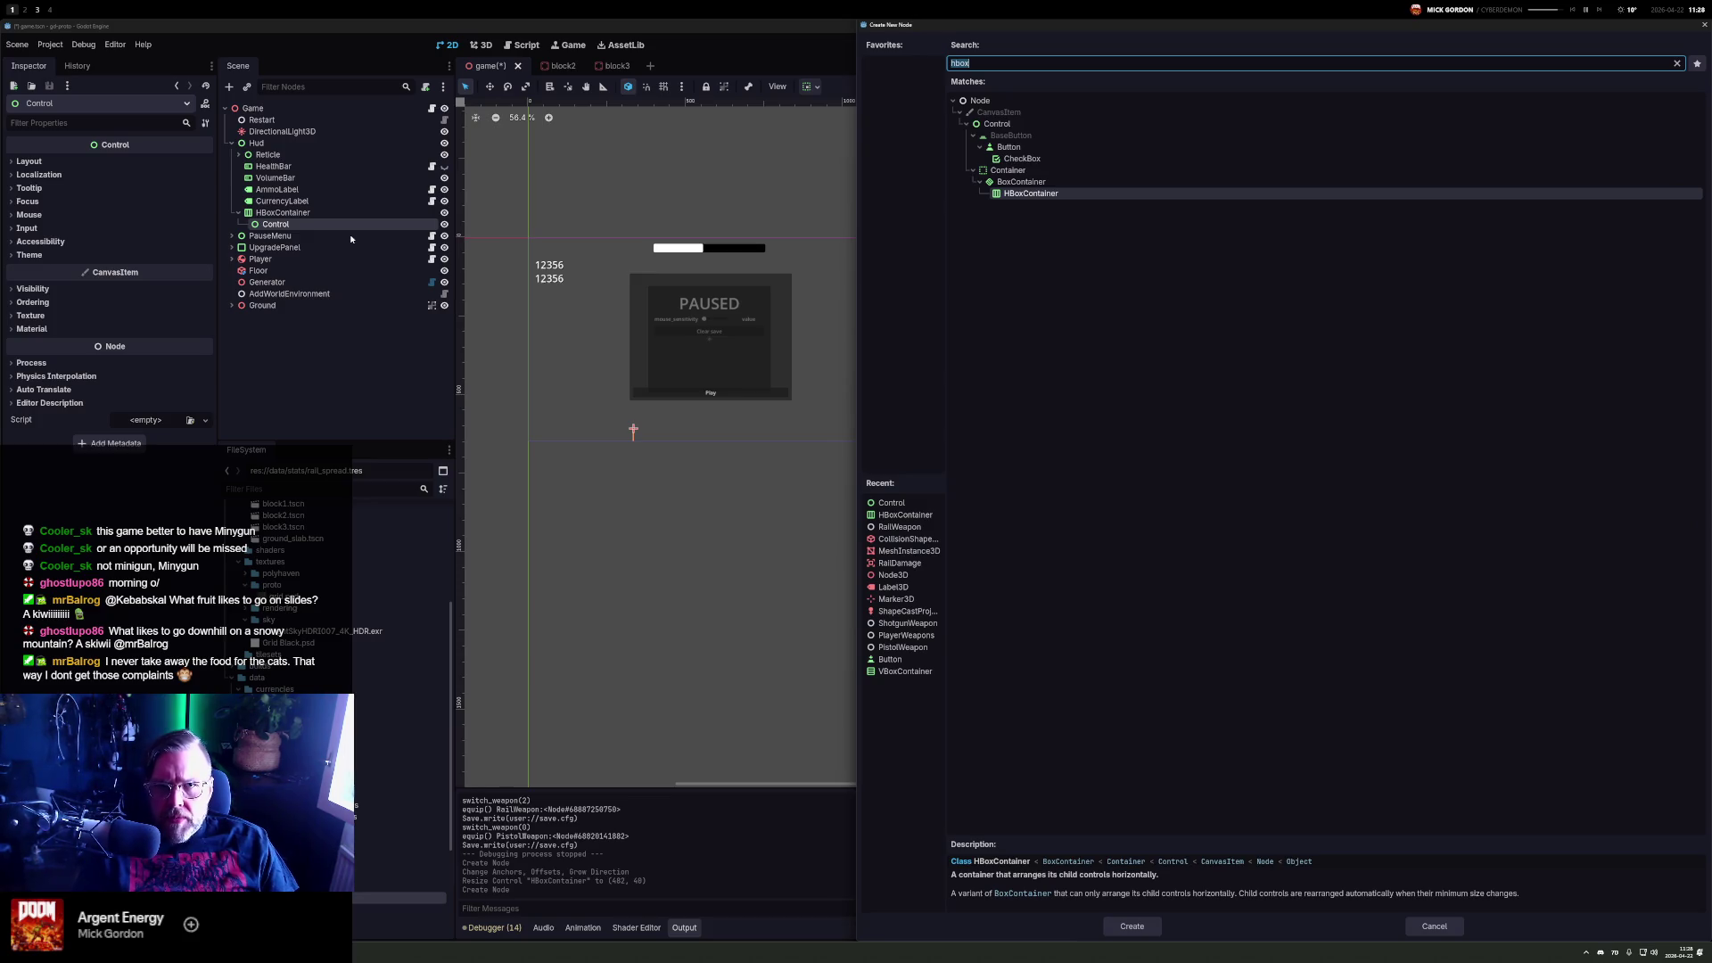
text(label)
key(Return)
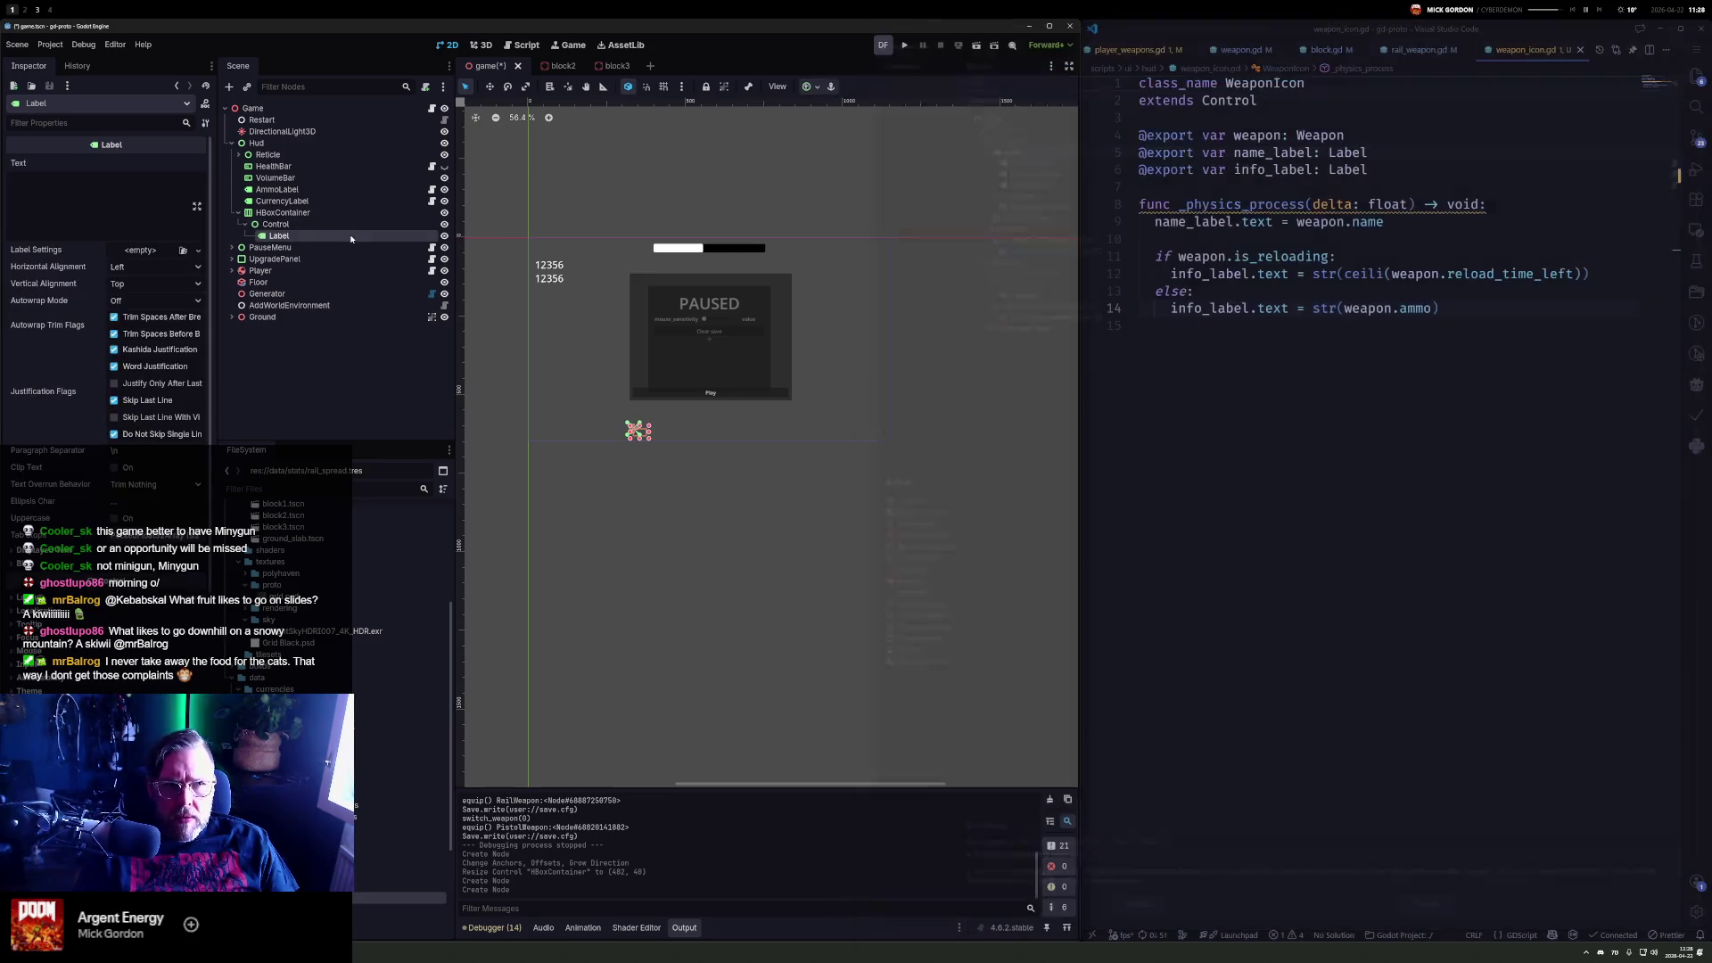
- Rename the Label to NameLabel, then duplicate it and rename the copy InfoLabel
text(ame)
key(Return)
key(ctrl+d)
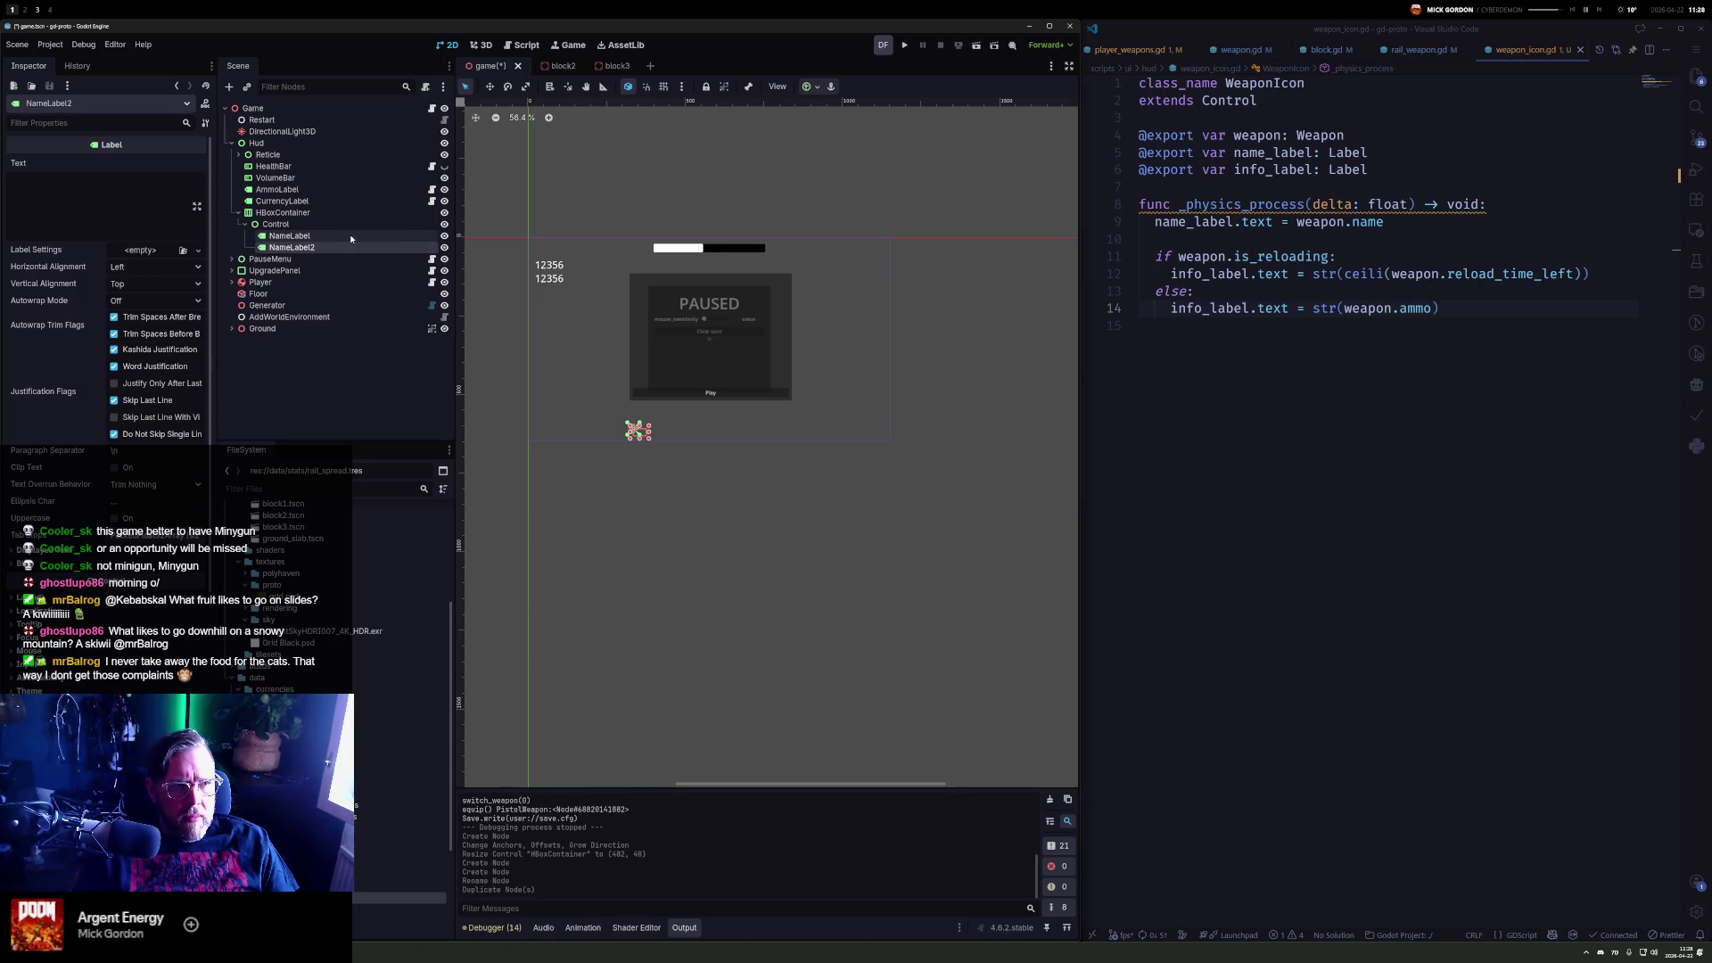
key(F2)
key(End)
key(BackSpace)
key(Home)
key(ctrl+shift+Right)
text(Info)
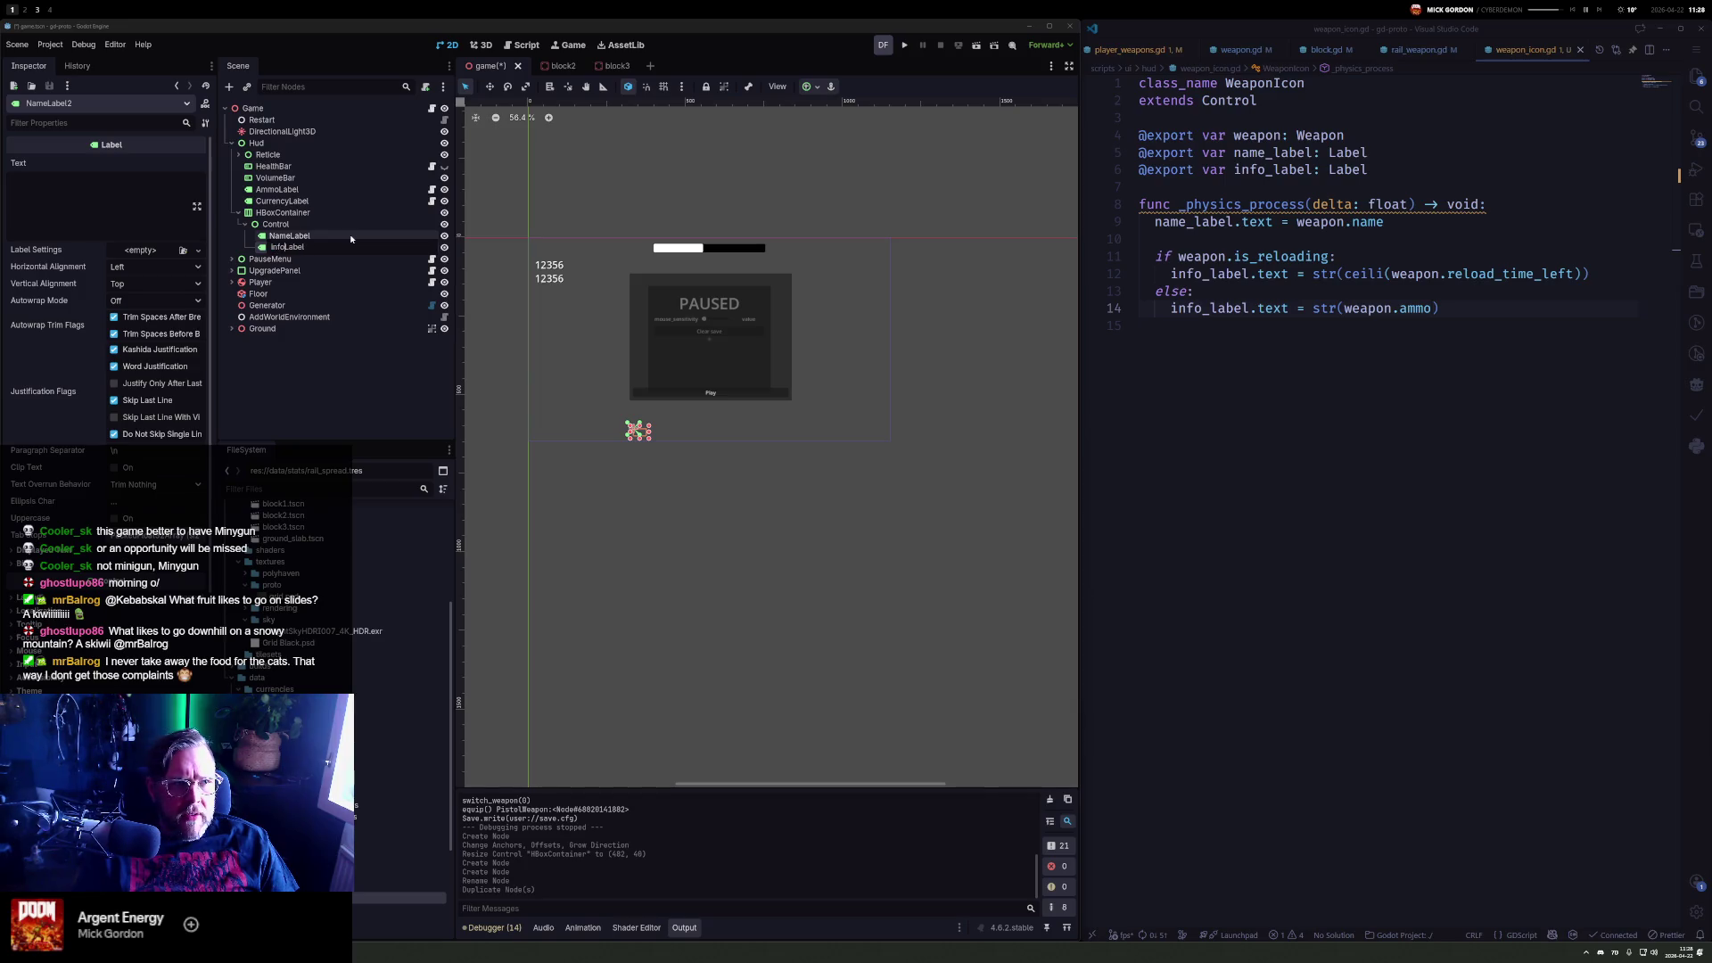
key(Return)
- Set NameLabel's text to Name and InfoLabel's text to Info
click(350, 234)
click(123, 234)
click(286, 247)
click(132, 198)
text(Info)
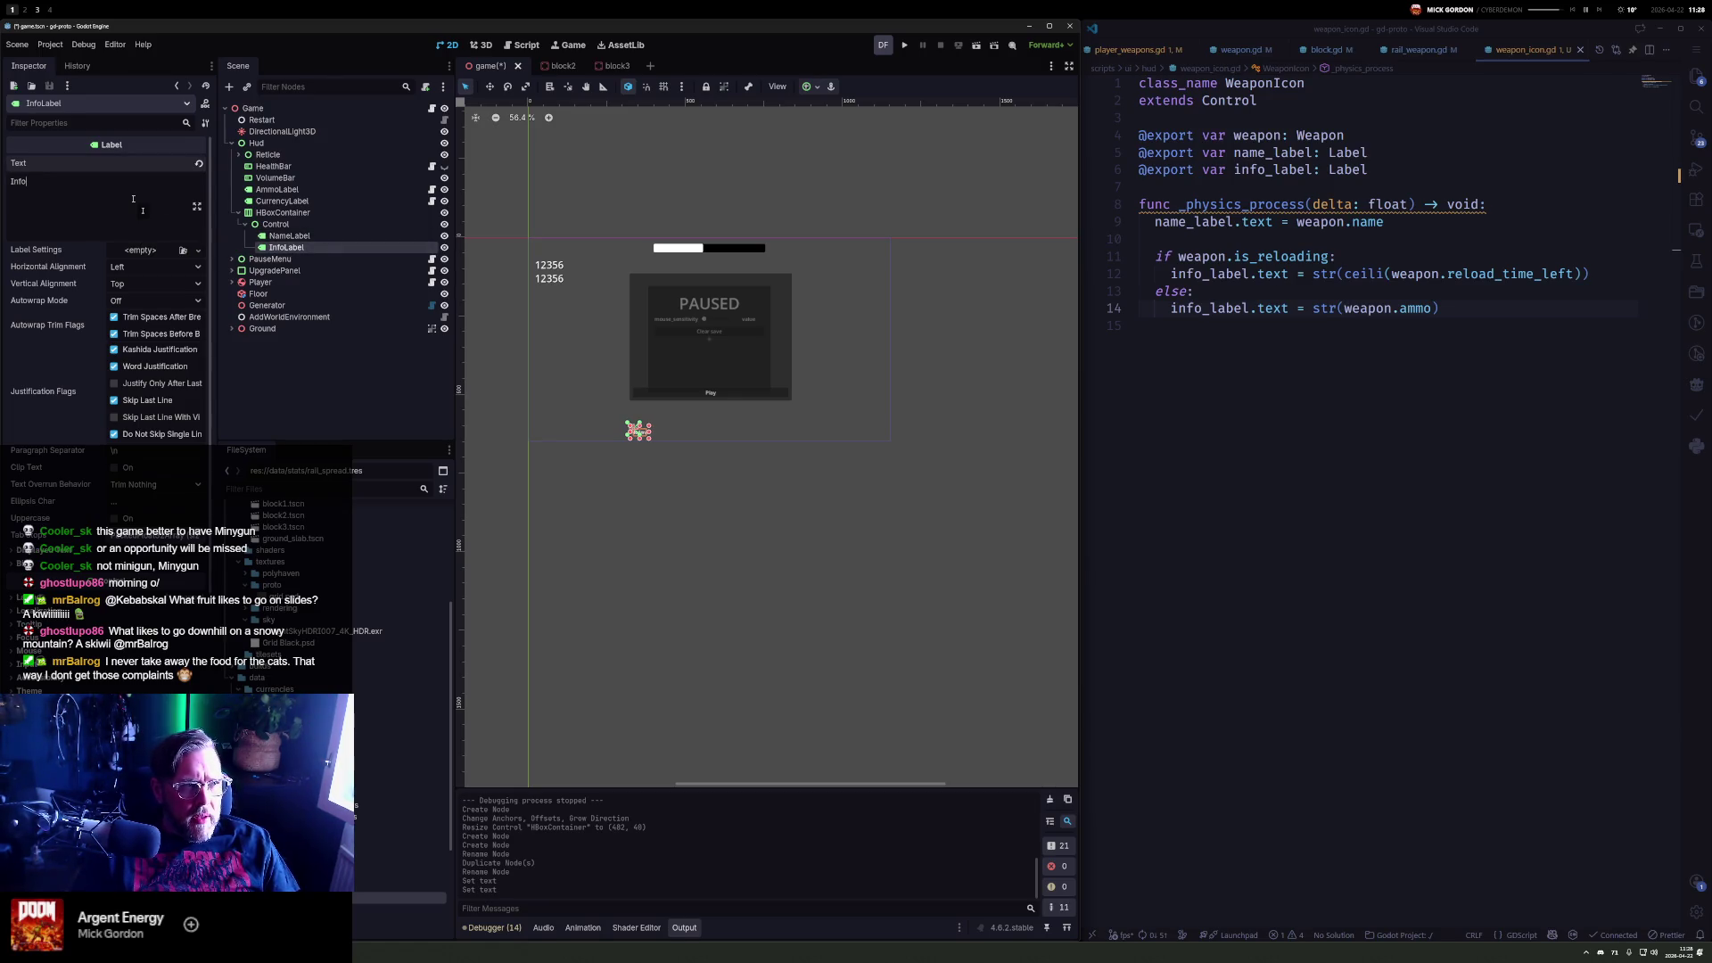
scroll(633, 432, up, 5)
scroll(471, 312, up, 2)
click(275, 224)
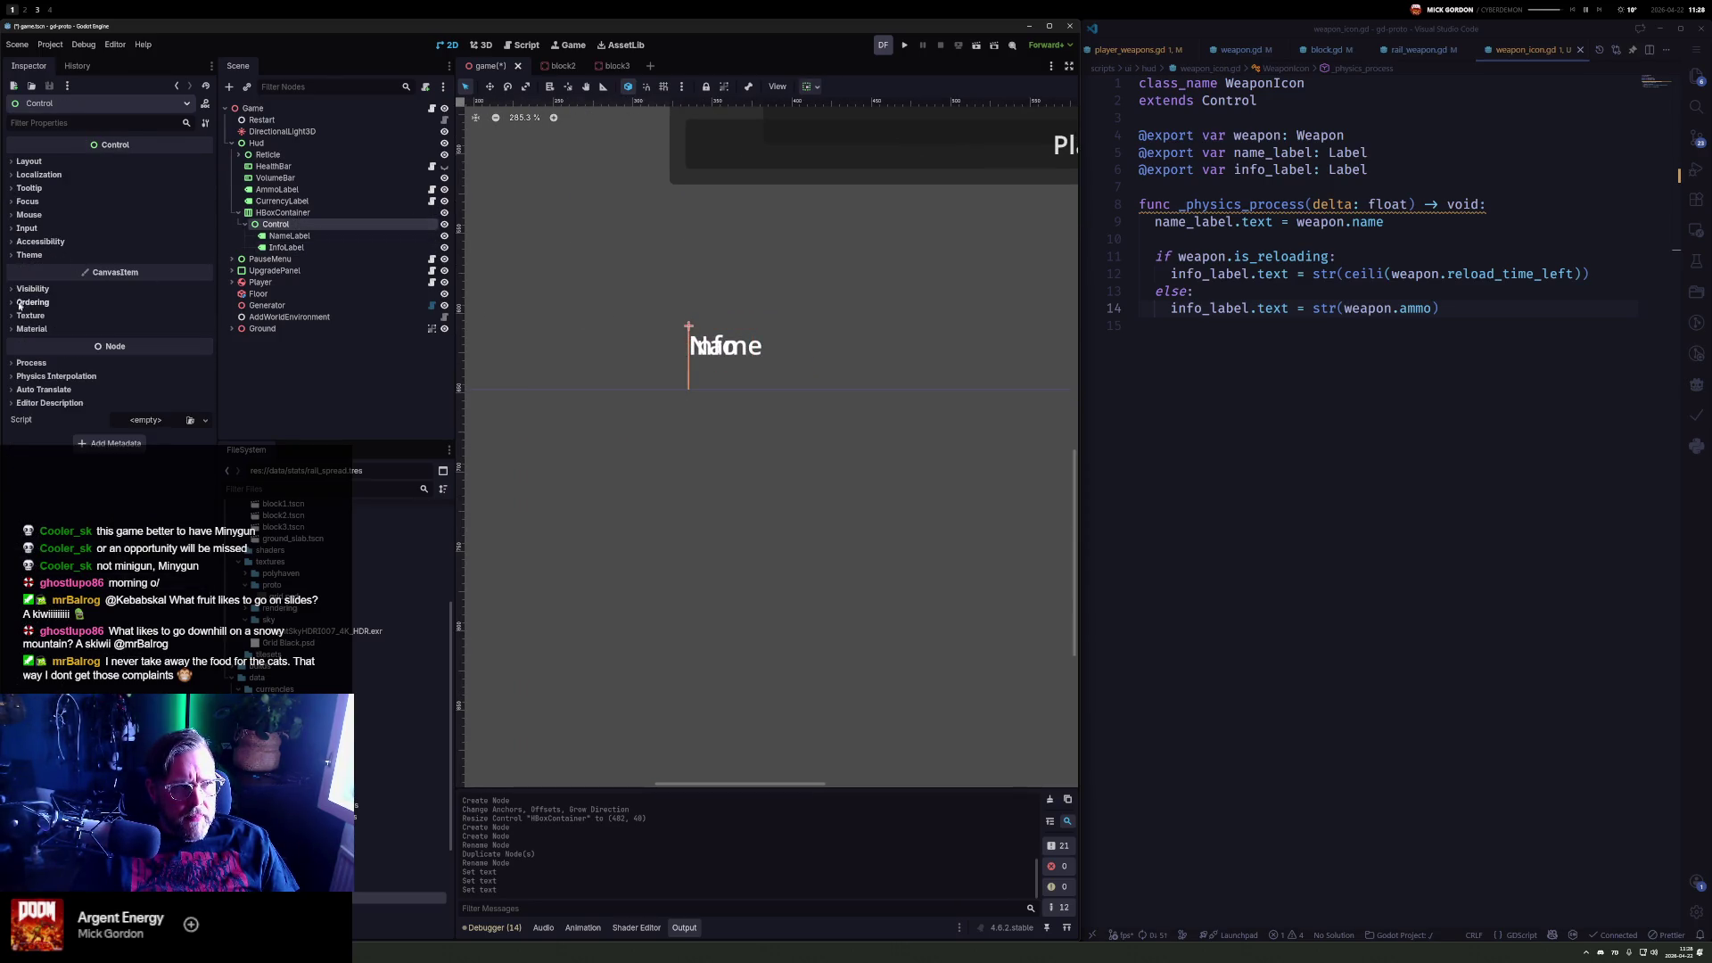
- Set the Control's Custom Minimum Size x to 100
click(11, 163)
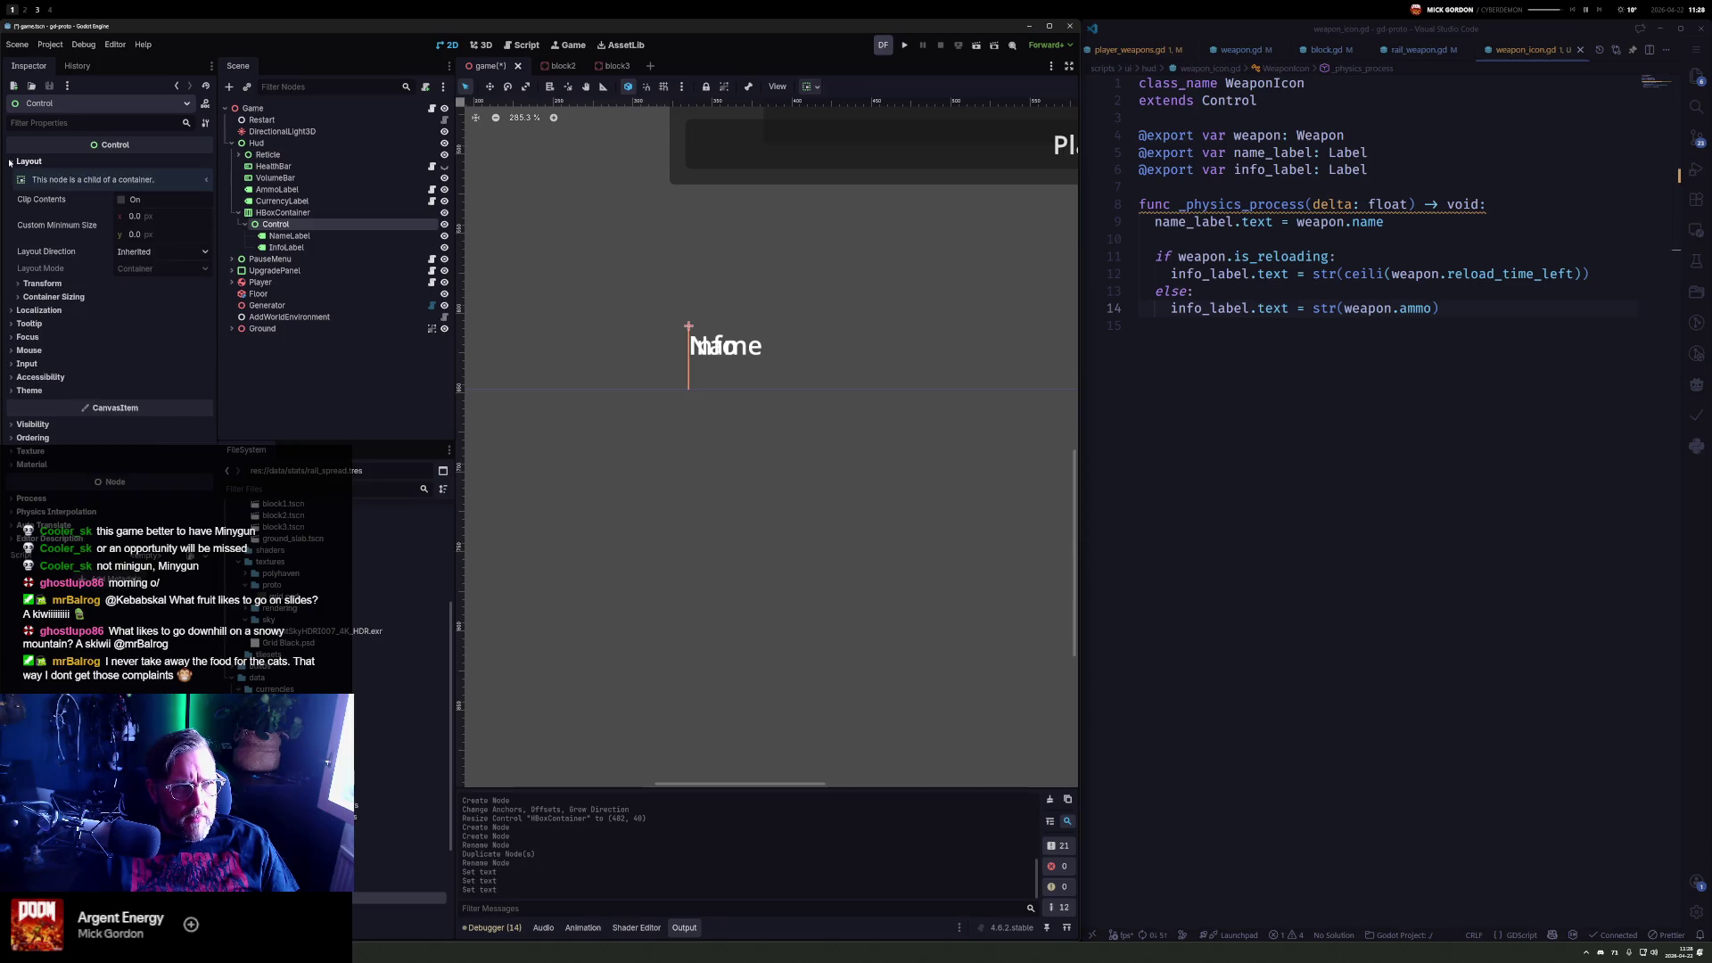
click(64, 282)
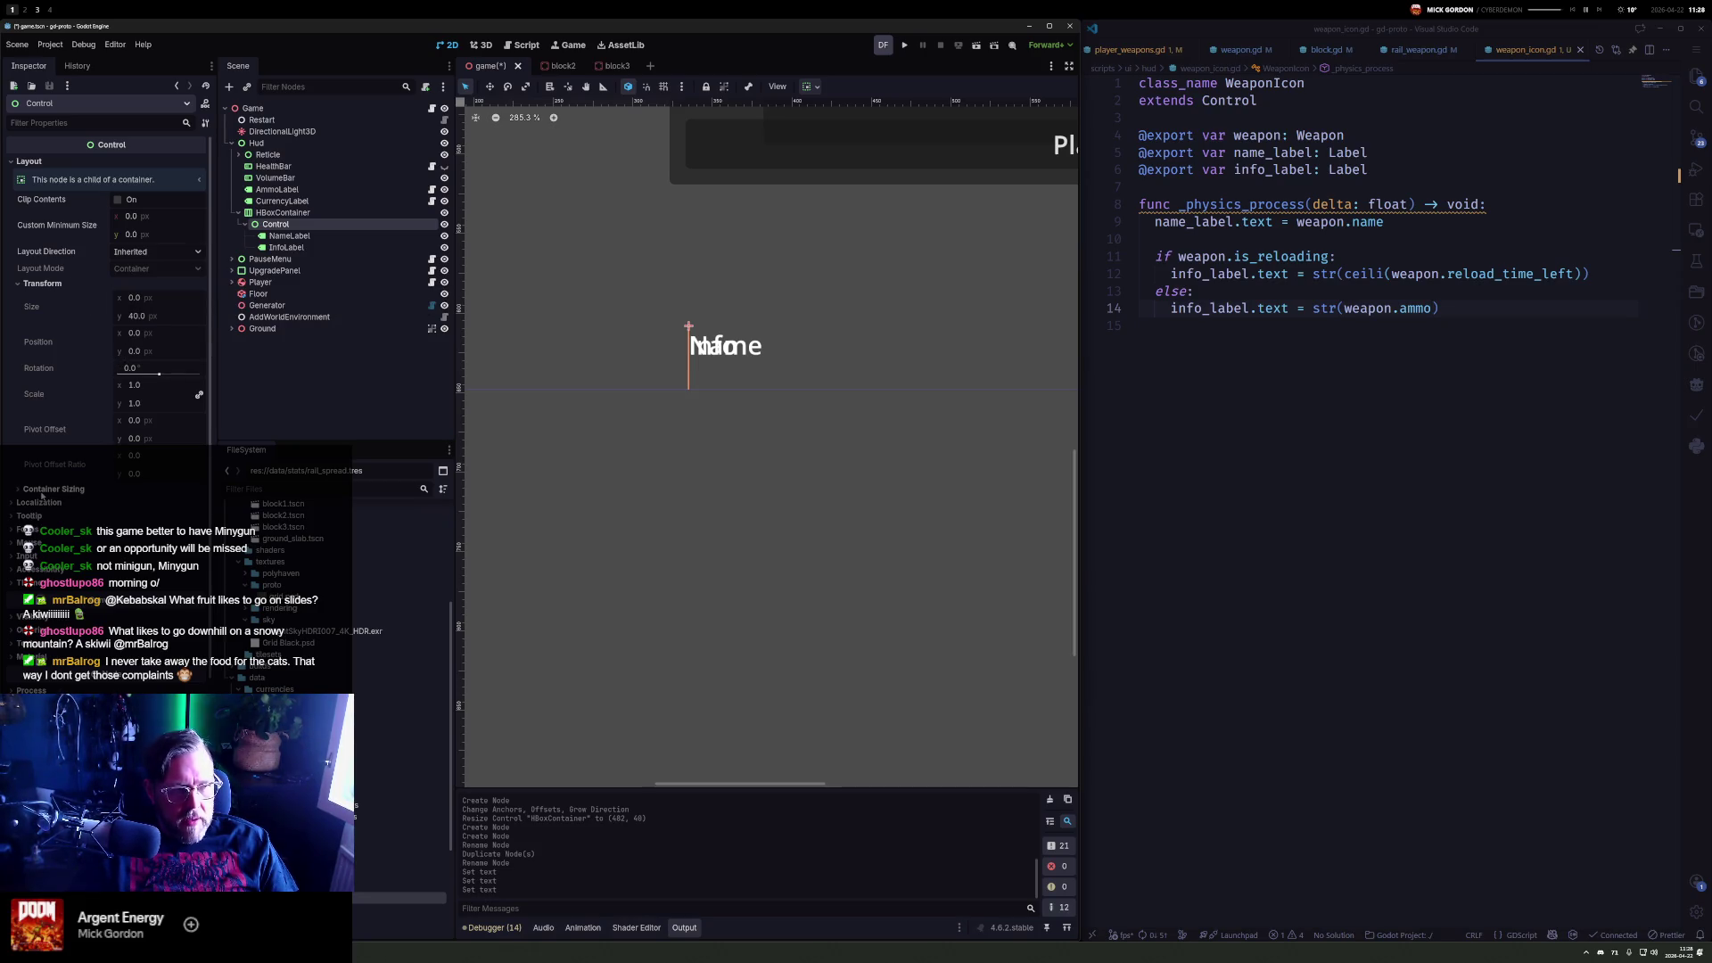
click(23, 285)
click(18, 297)
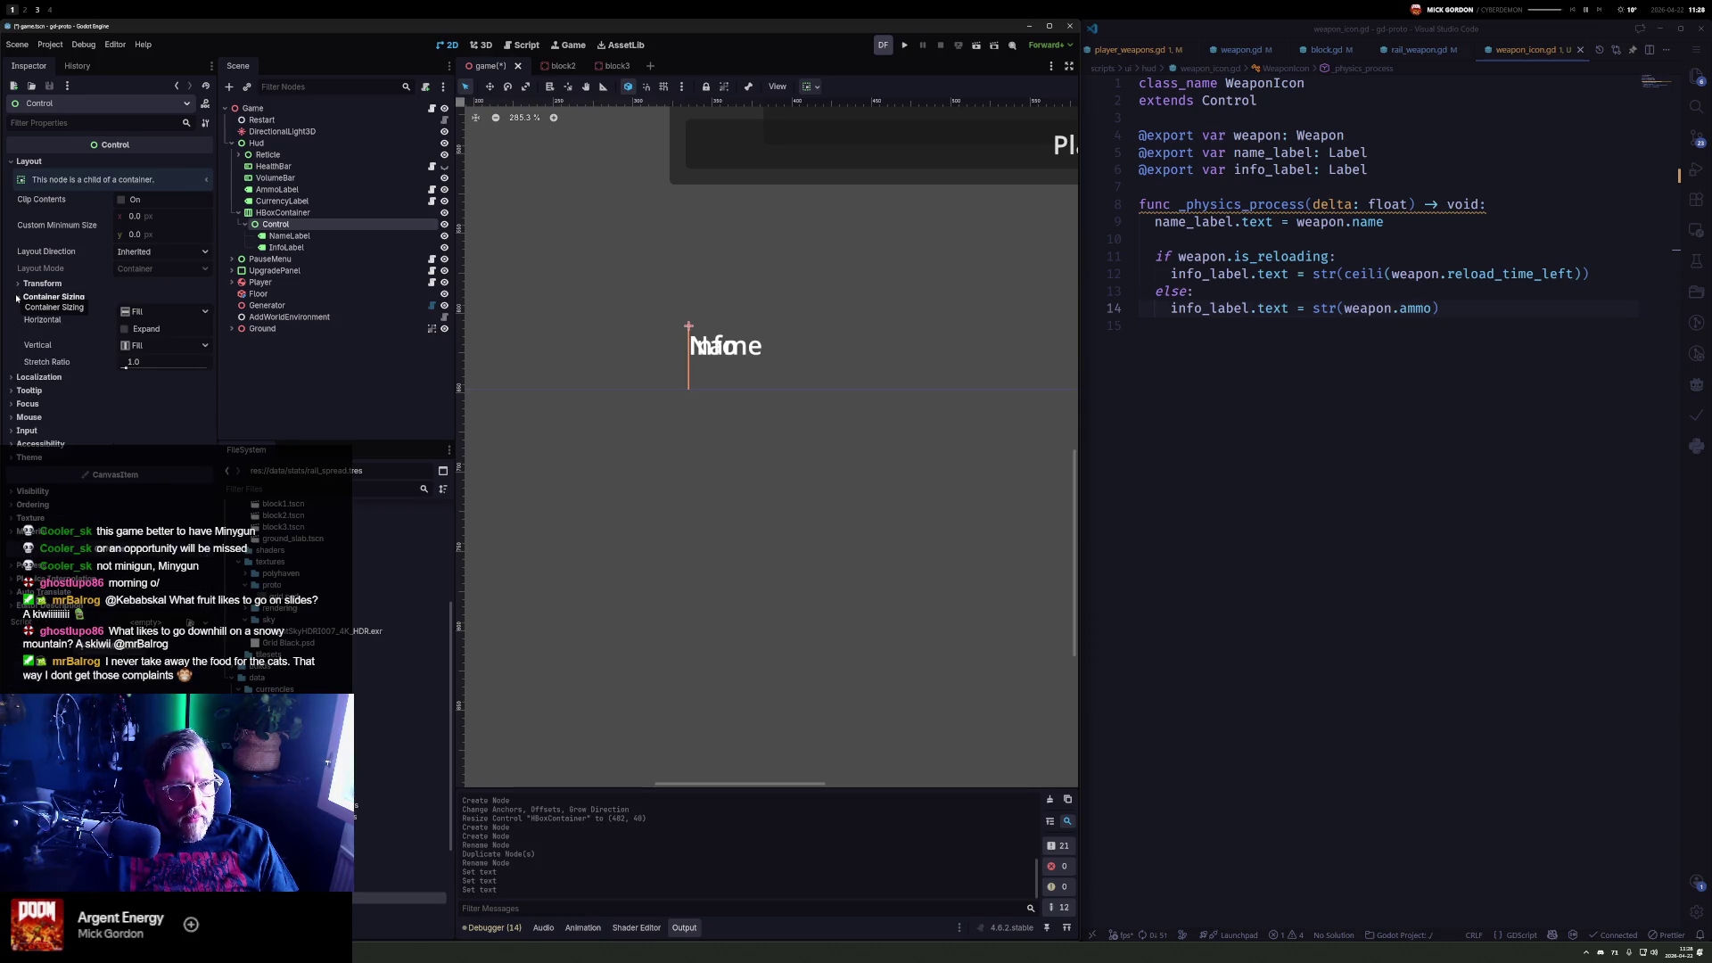
click(17, 297)
click(156, 216)
text(100)
key(Return)
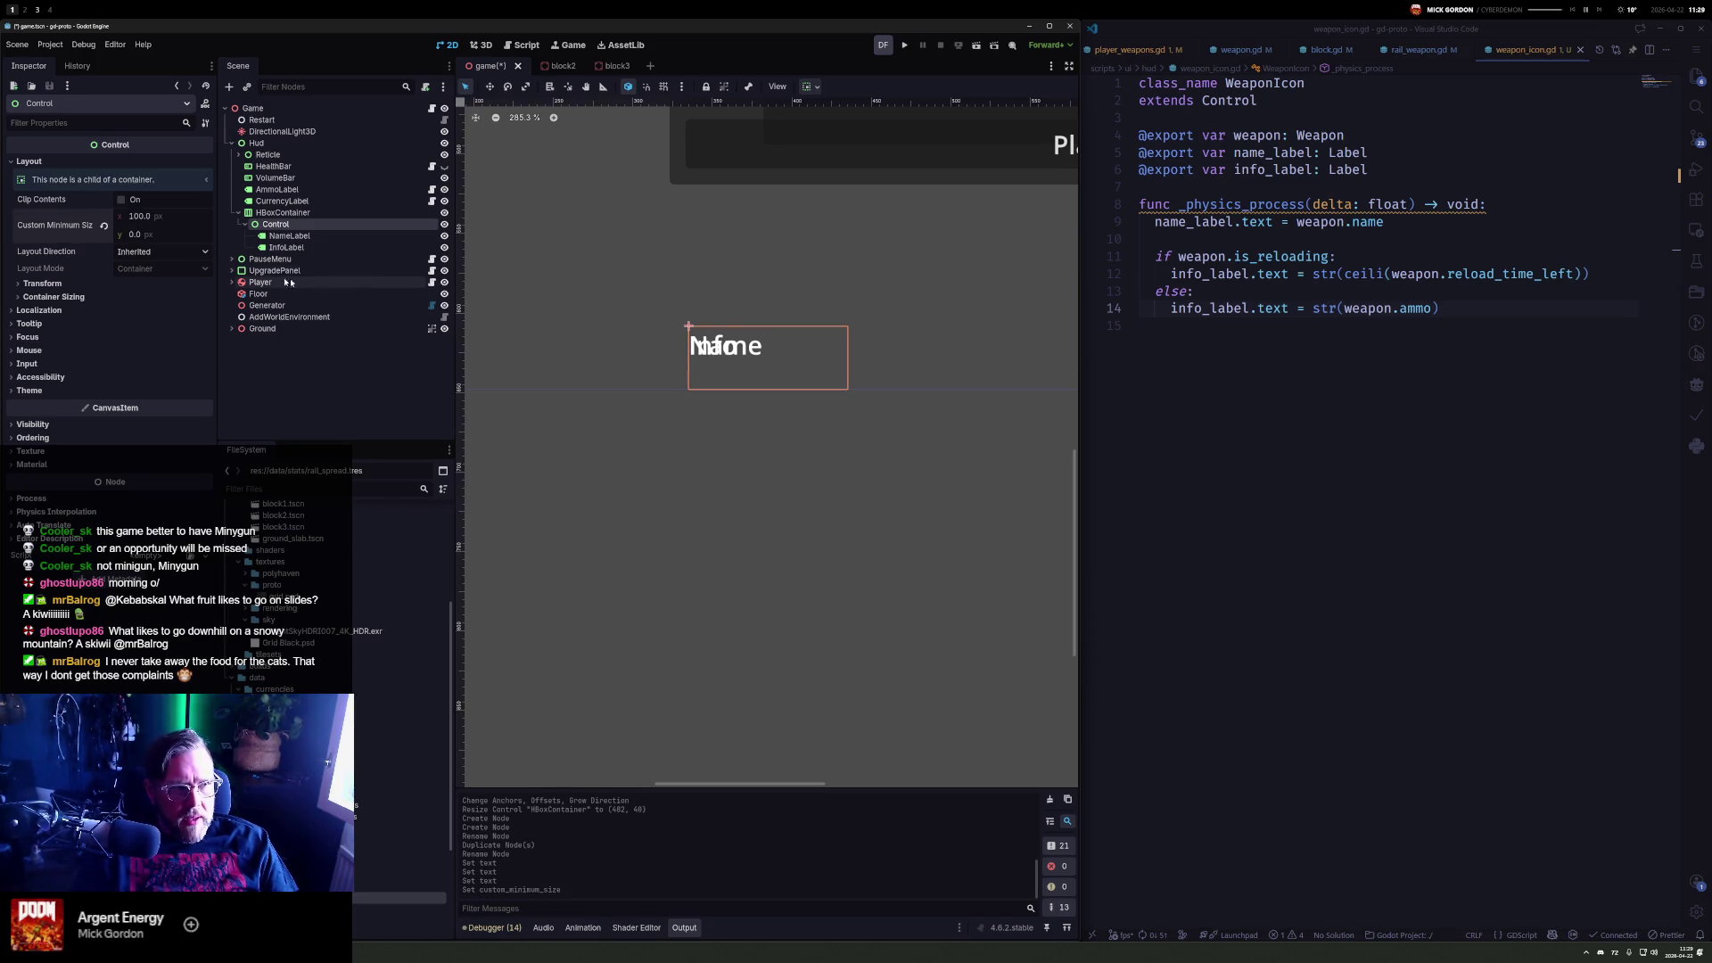
- Apply the Top Wide anchor preset to NameLabel and Bottom Wide to InfoLabel
click(289, 236)
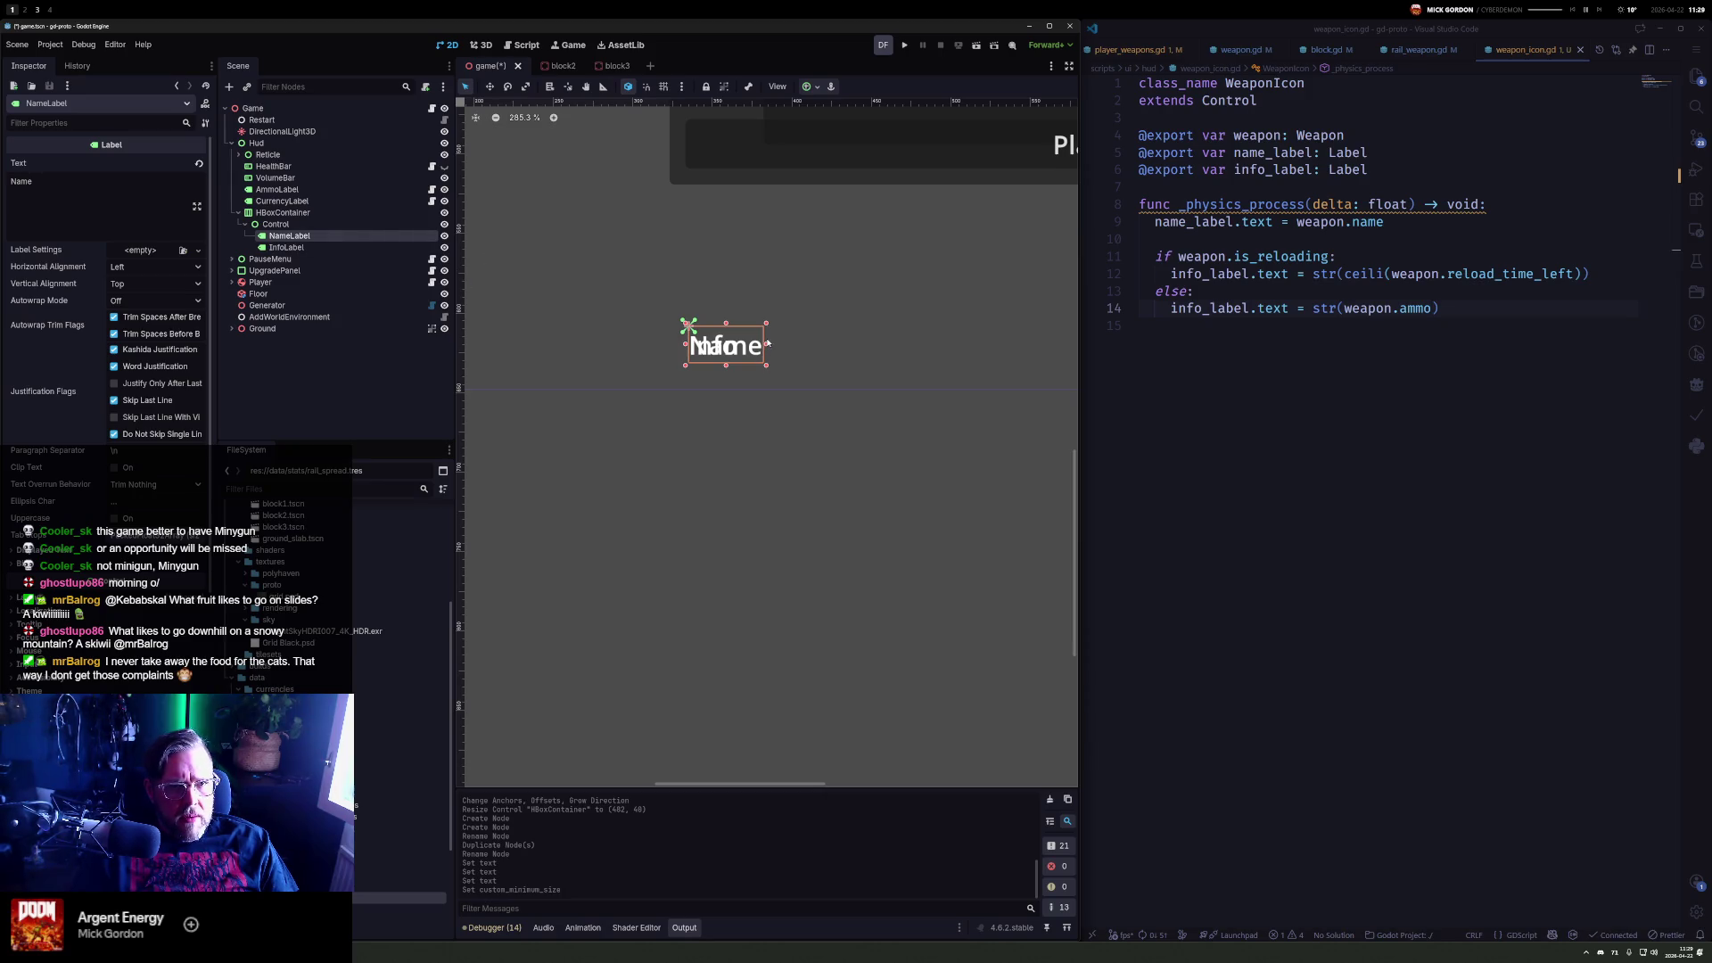
click(819, 87)
click(872, 128)
click(288, 260)
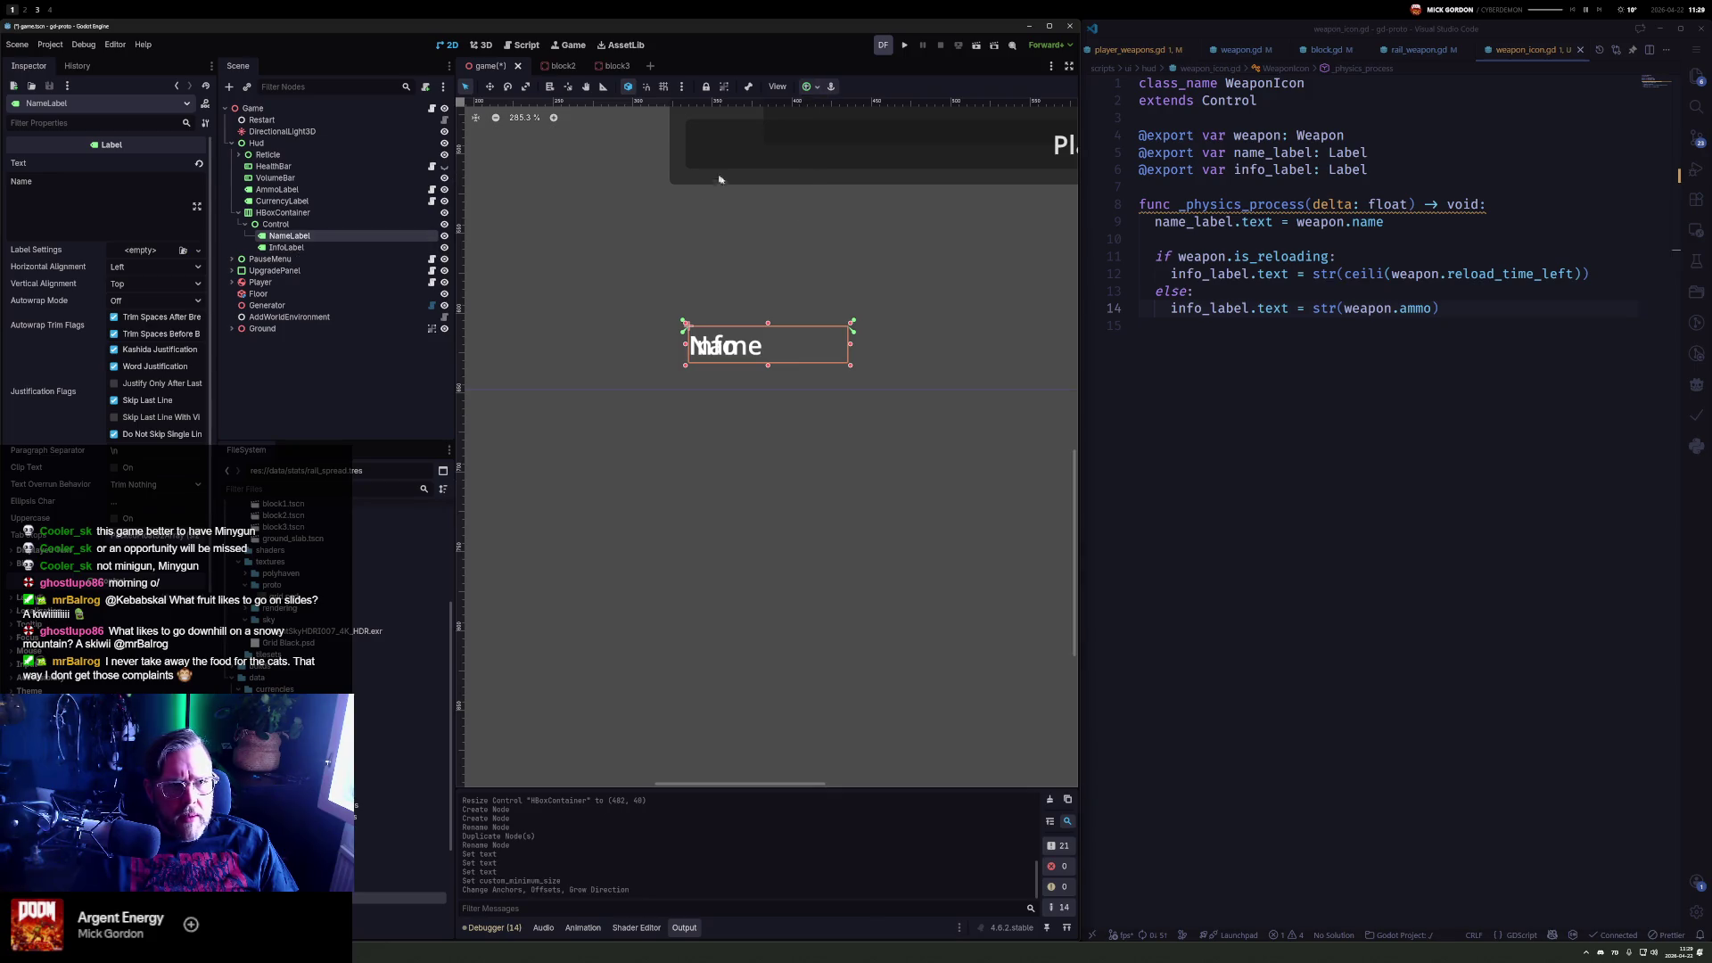
click(286, 247)
click(826, 87)
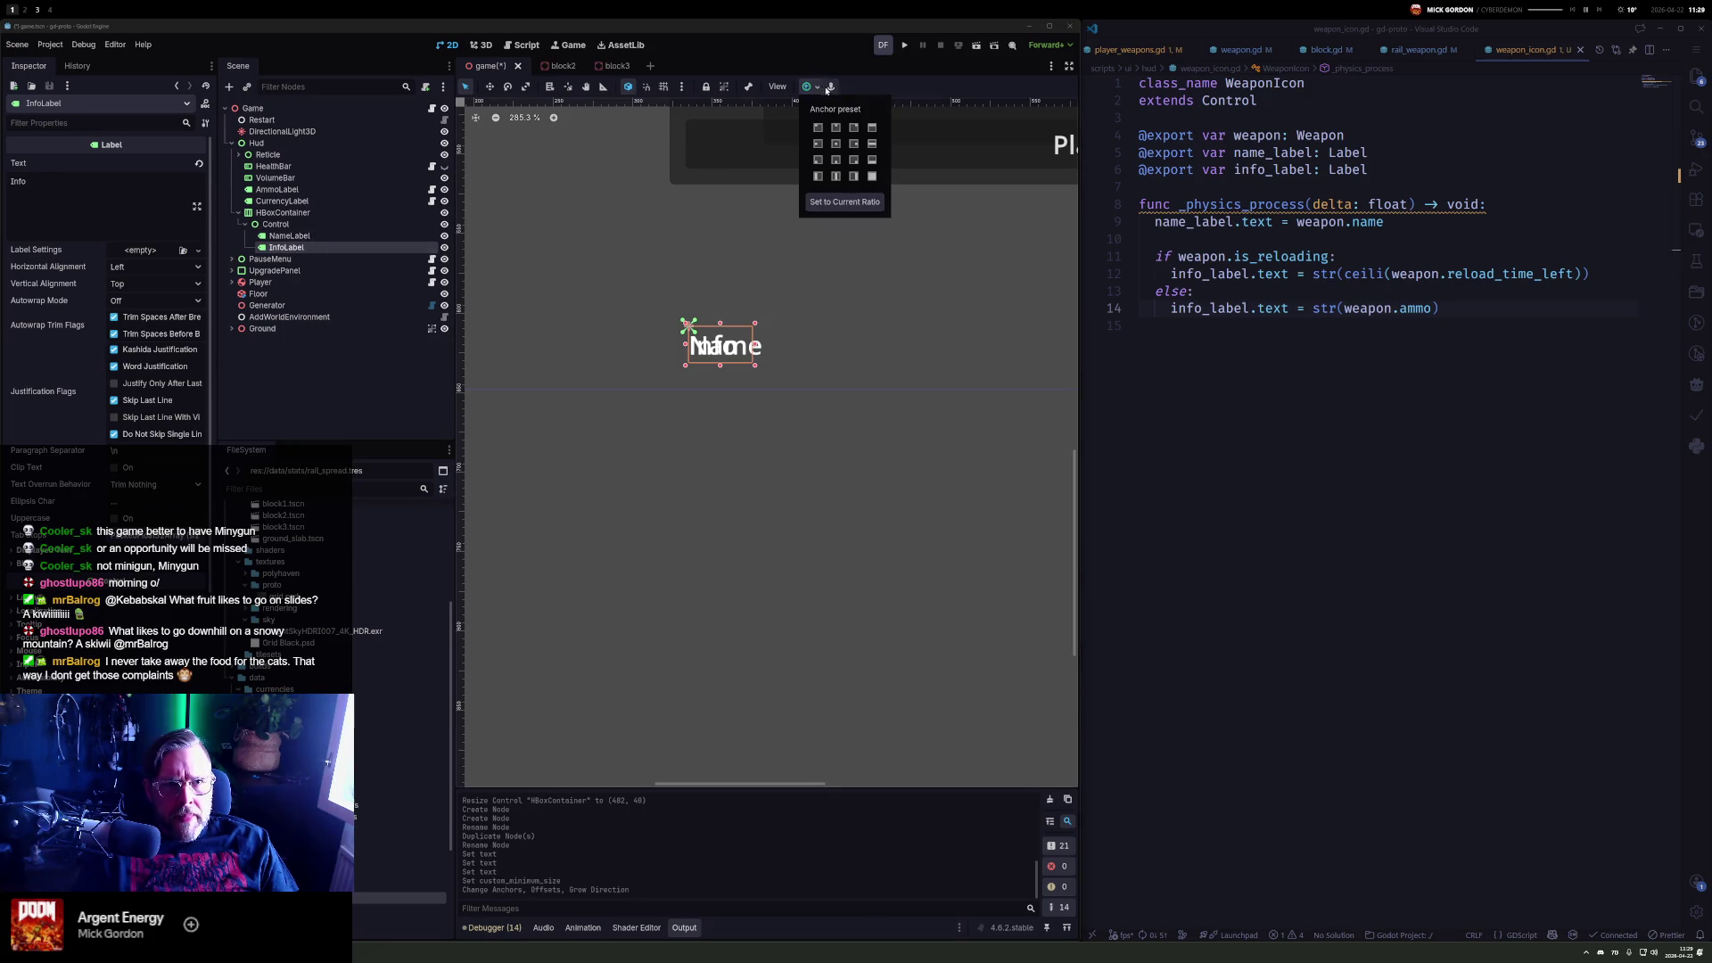
click(872, 160)
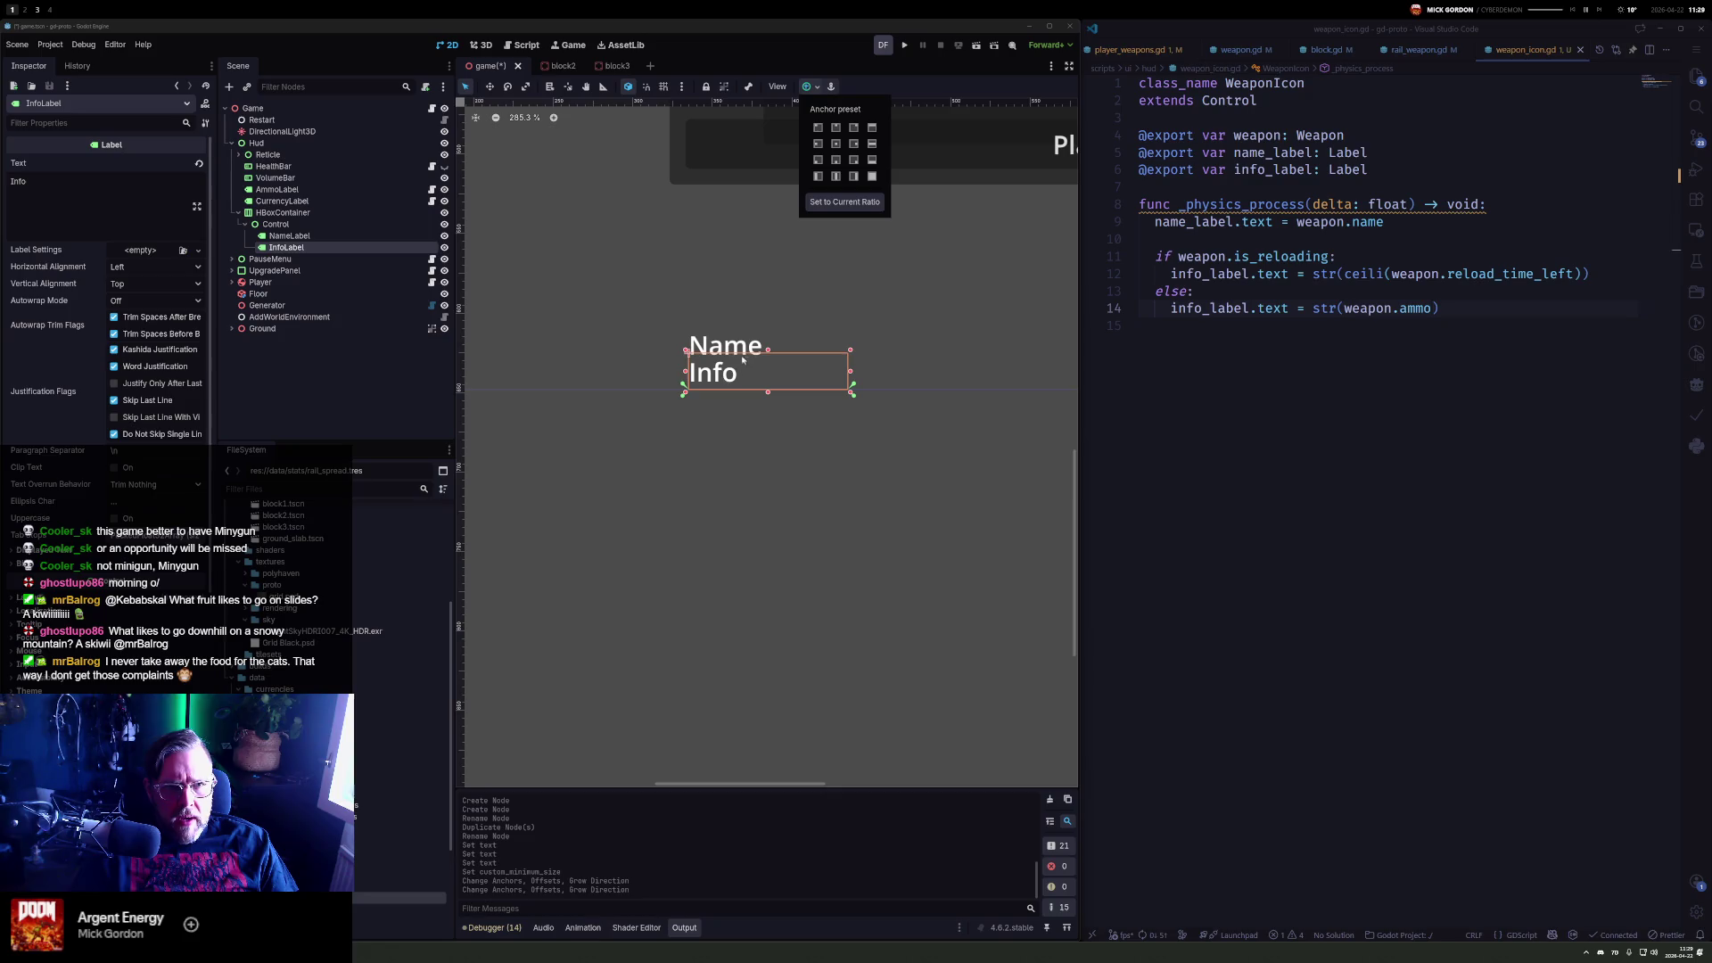
- Close the anchor preset popup and select NameLabel in the Scene dock
click(301, 237)
click(302, 236)
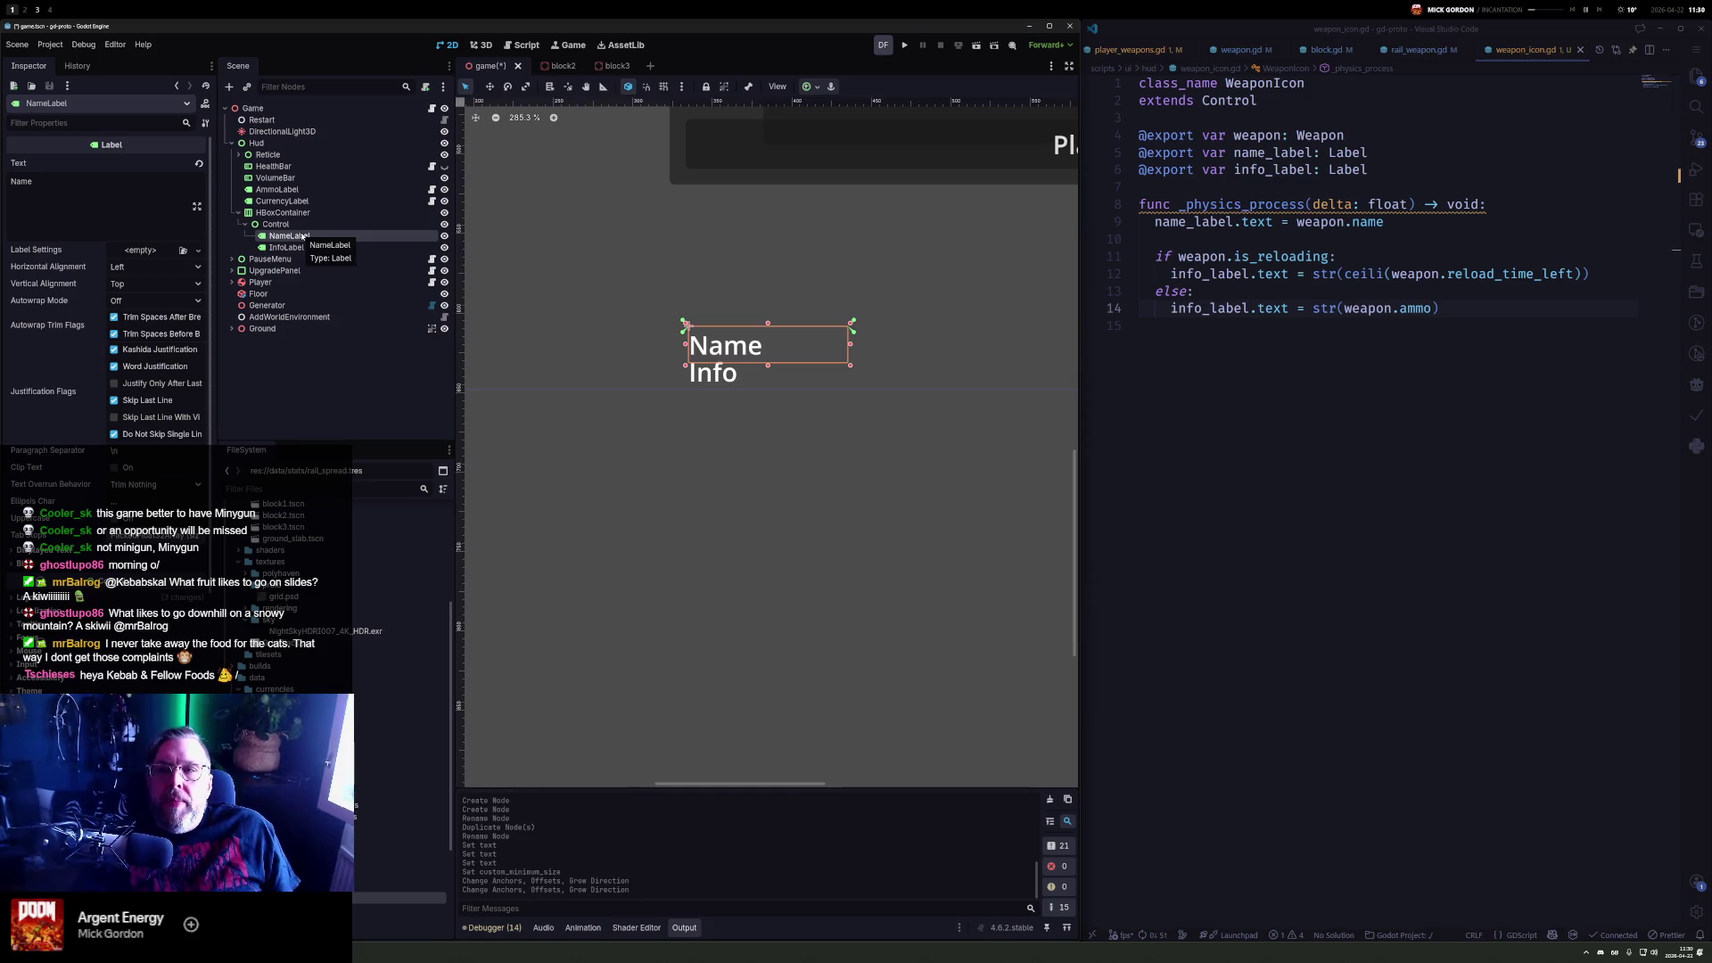
- Centre both labels horizontally and align NameLabel's text vertically to Bottom
click(140, 270)
click(151, 304)
click(286, 247)
click(143, 266)
click(153, 301)
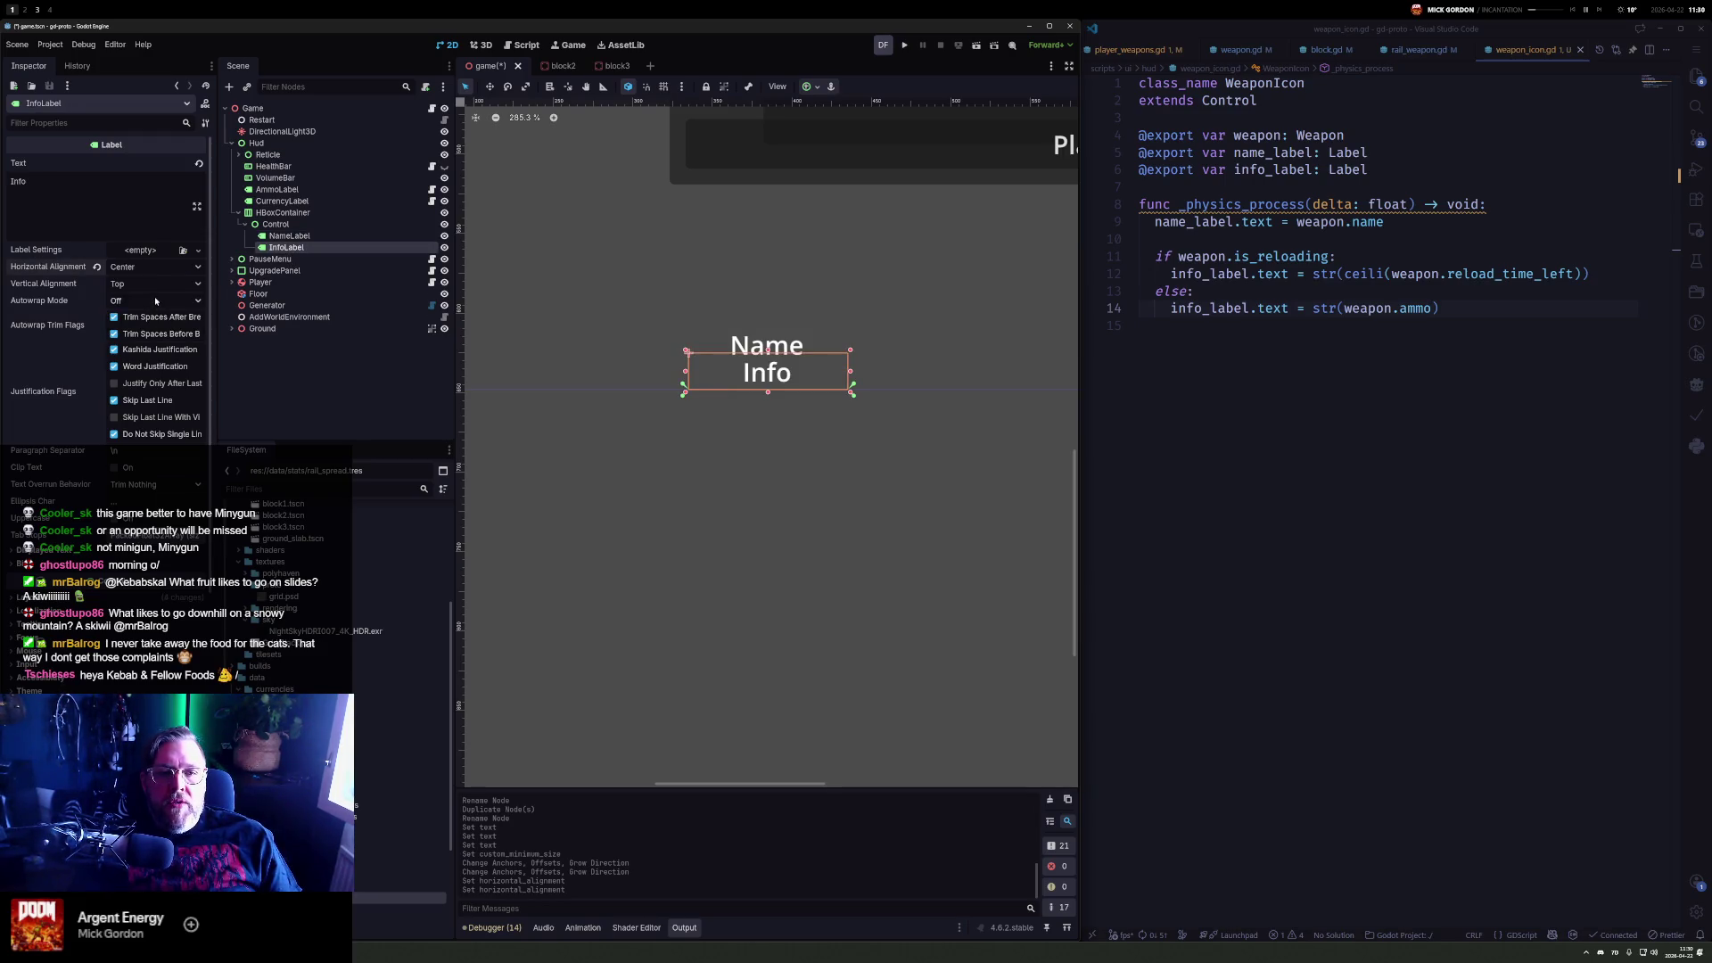
click(133, 283)
click(140, 270)
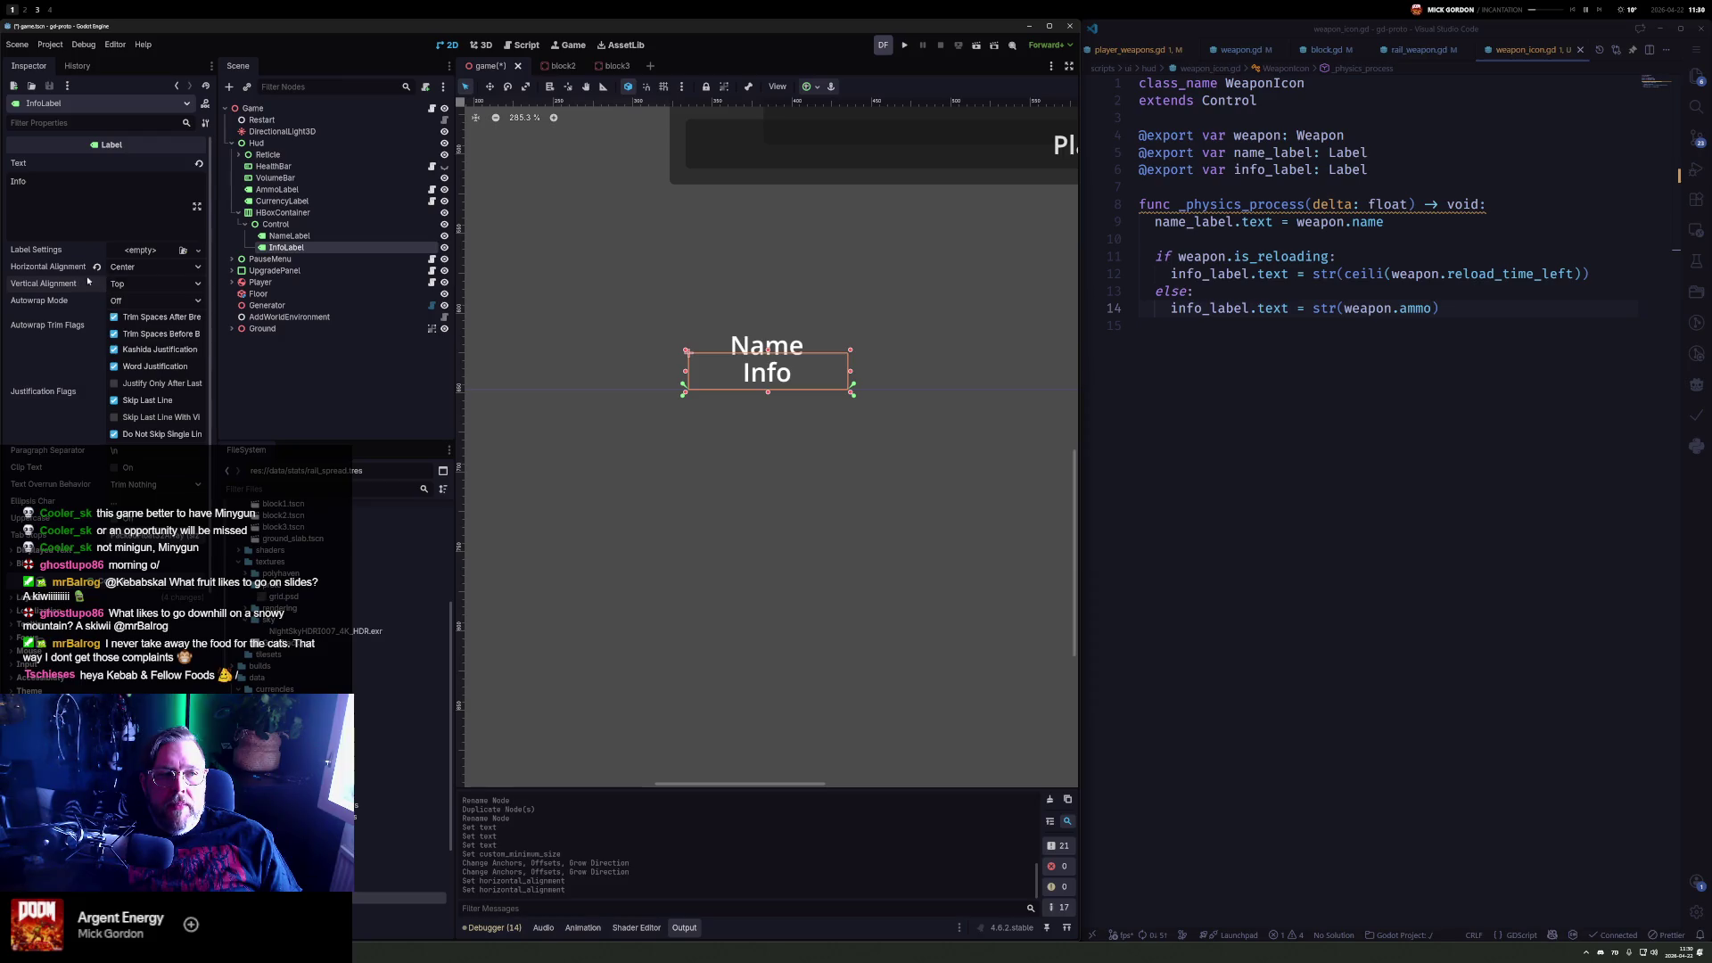
click(277, 236)
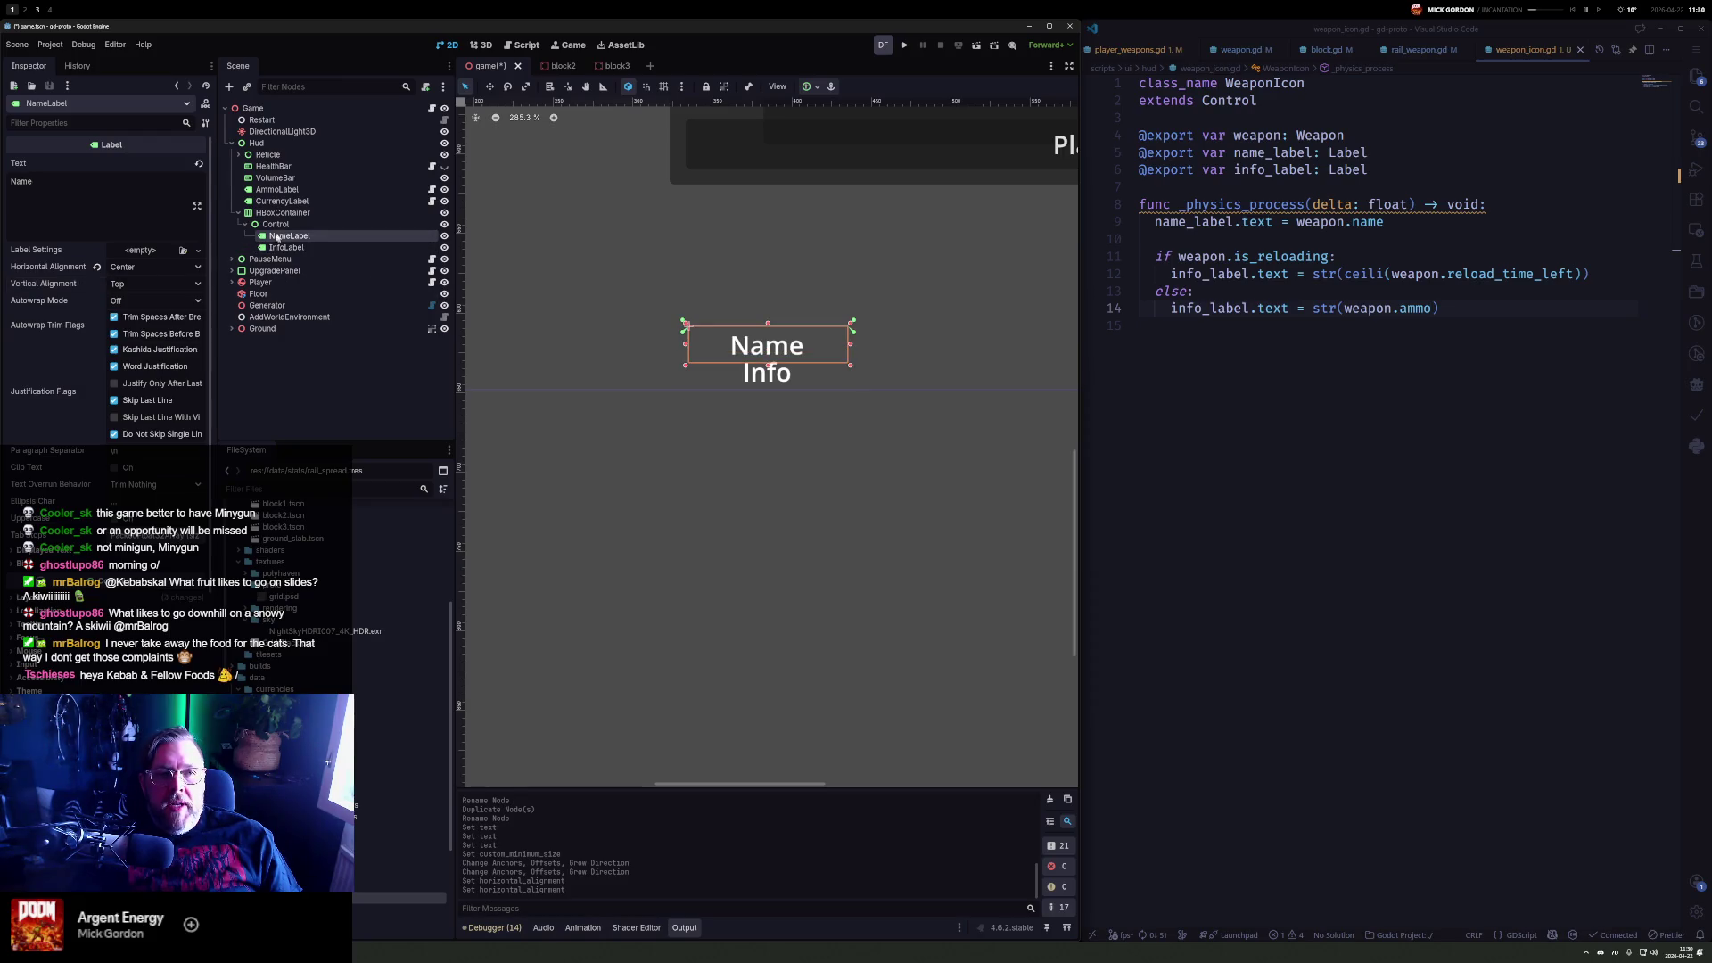
click(133, 283)
click(134, 328)
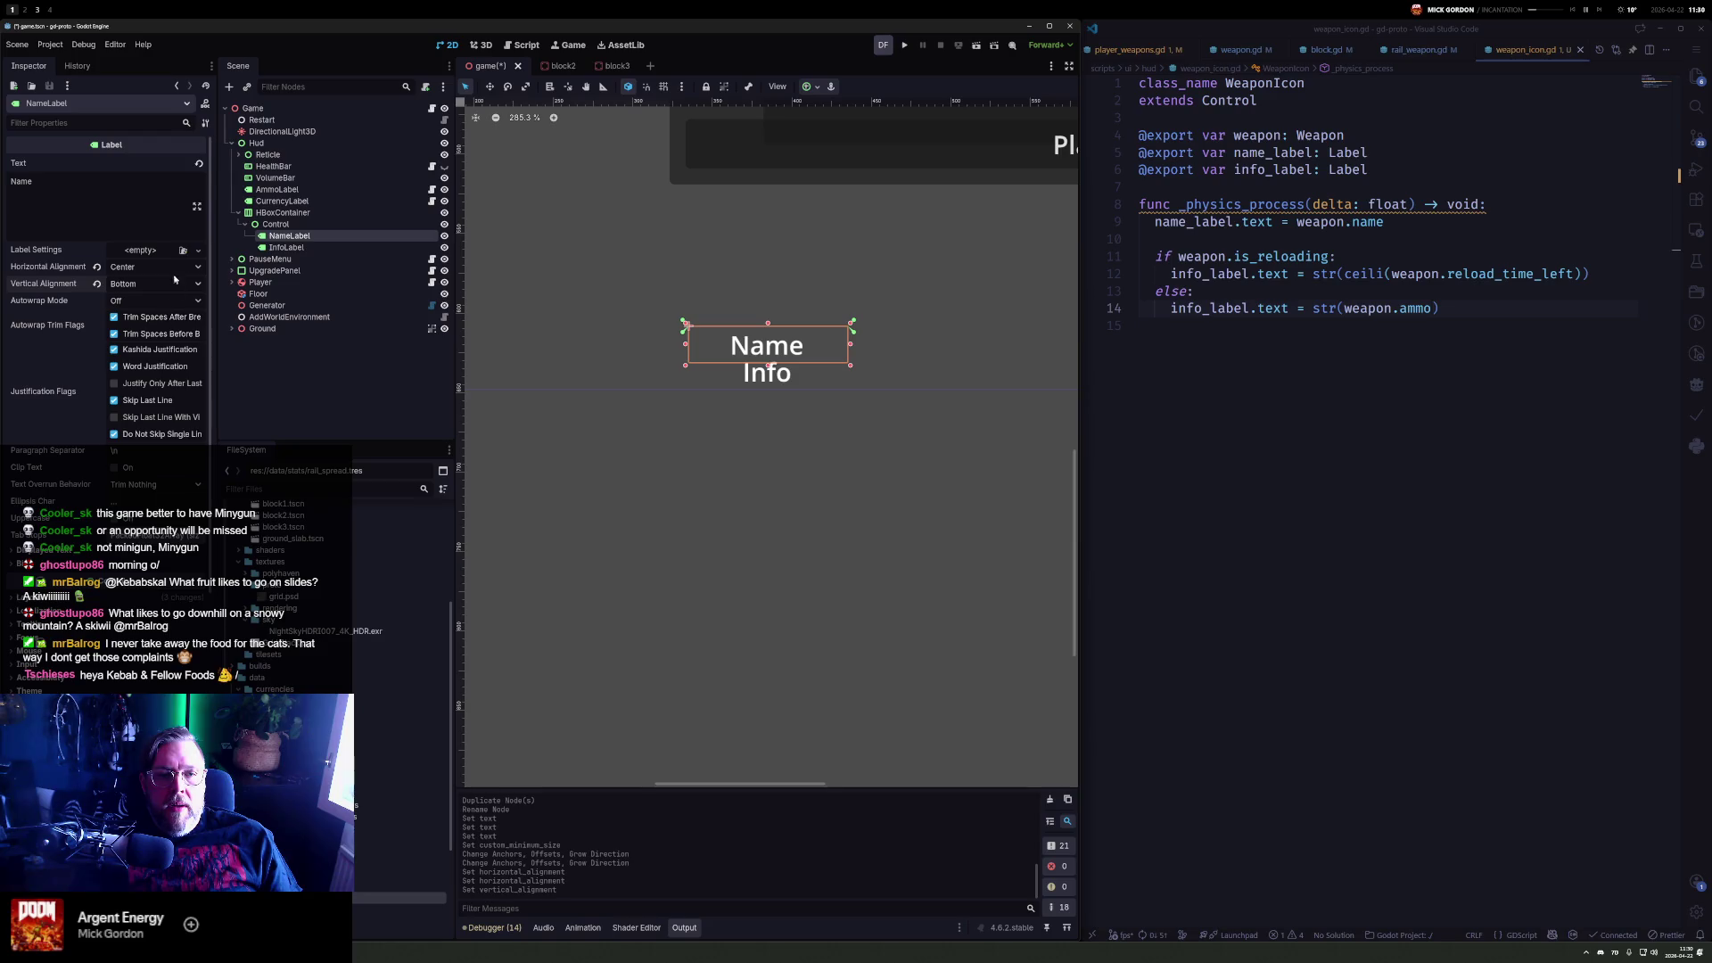
- Give NameLabel new LabelSettings with a font size of 11
click(138, 250)
click(188, 281)
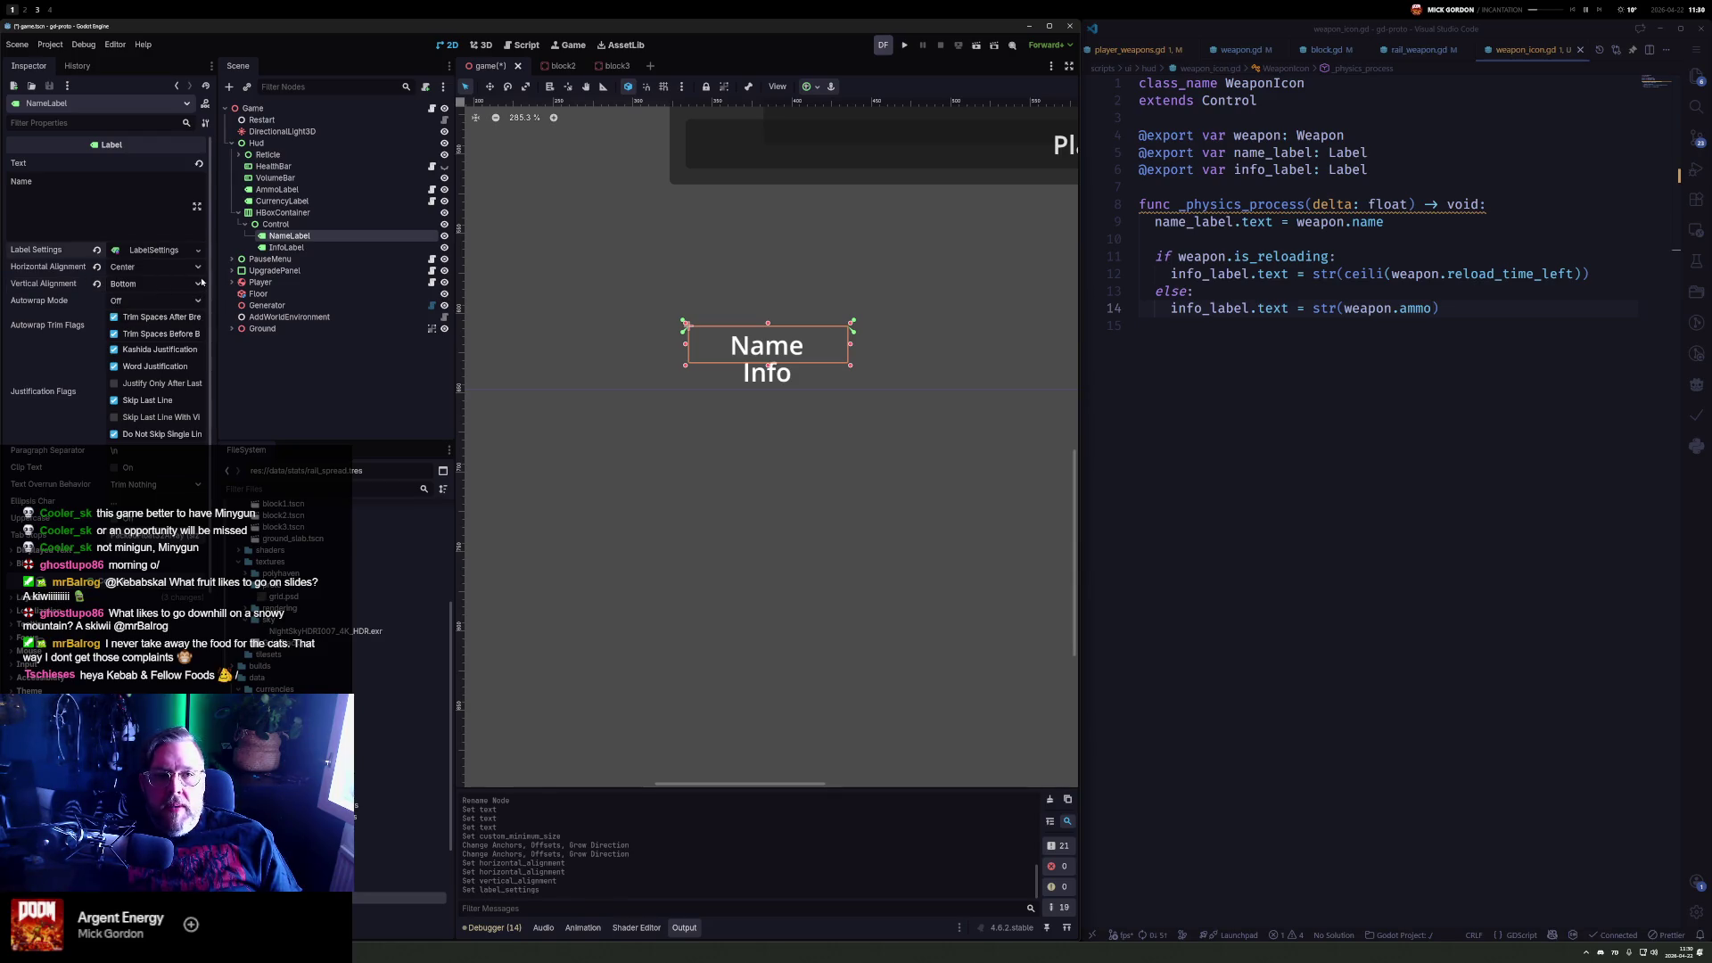
click(149, 253)
click(125, 299)
drag(125, 331, 102, 331)
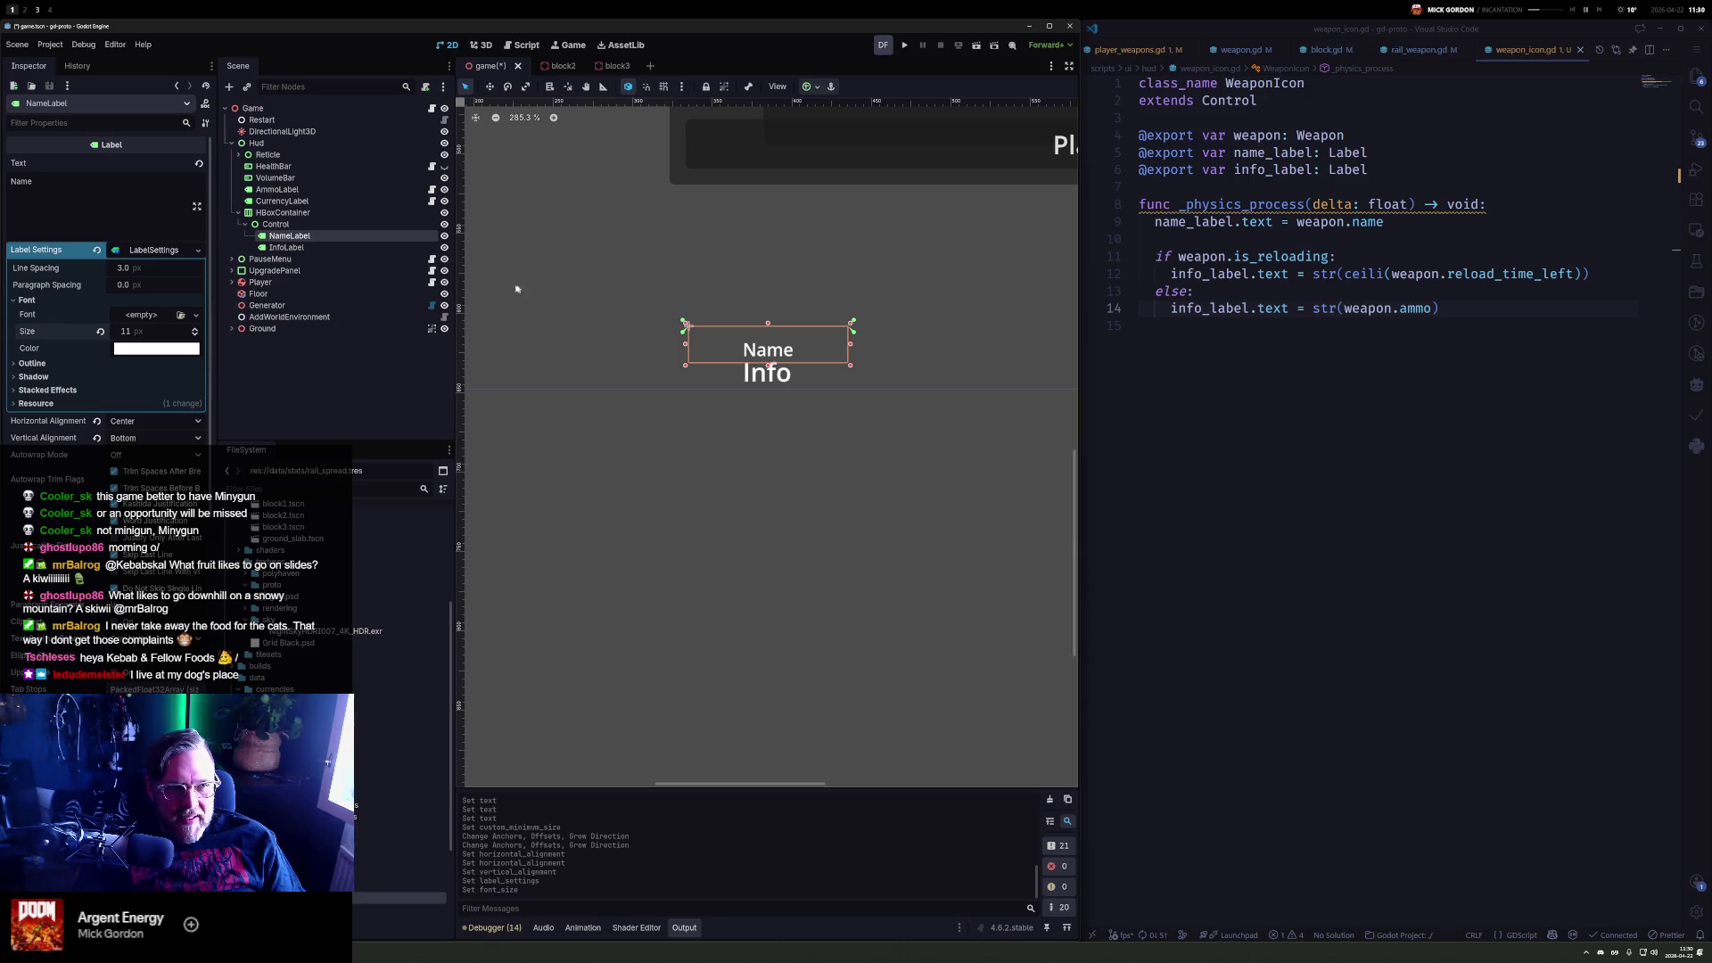
right_click(301, 227)
- Paste a copy of VolumeBar under the Control and resize it into a thin bar above Name
click(378, 239)
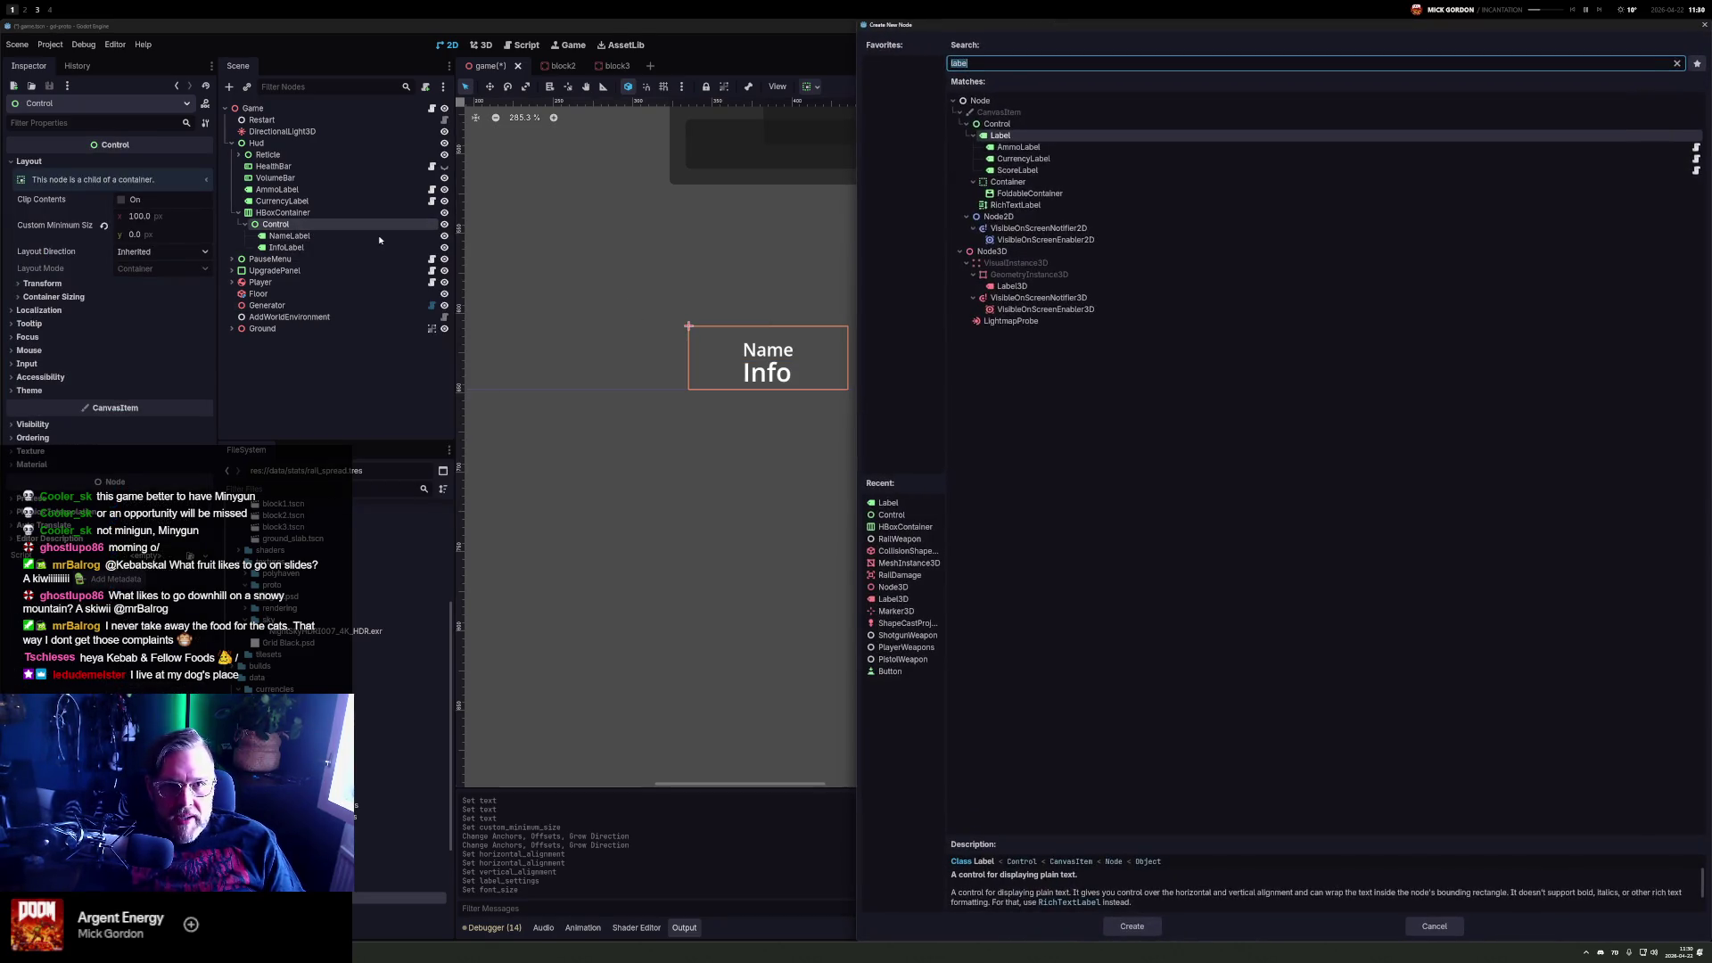
key(Escape)
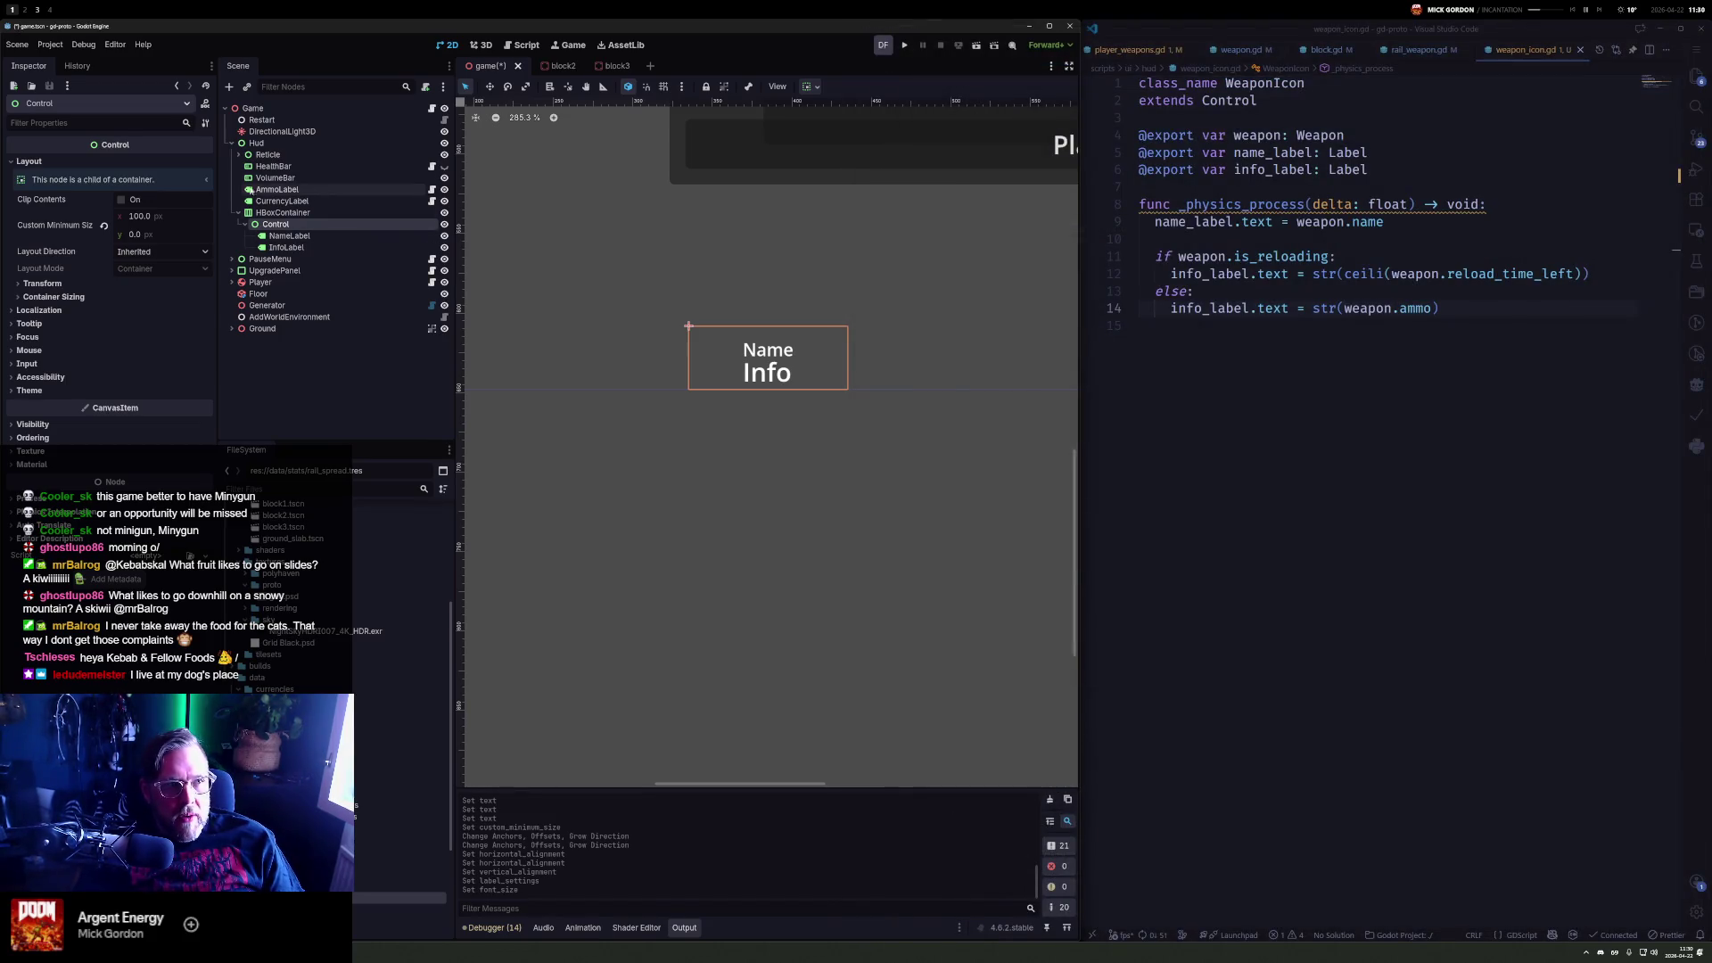
click(272, 177)
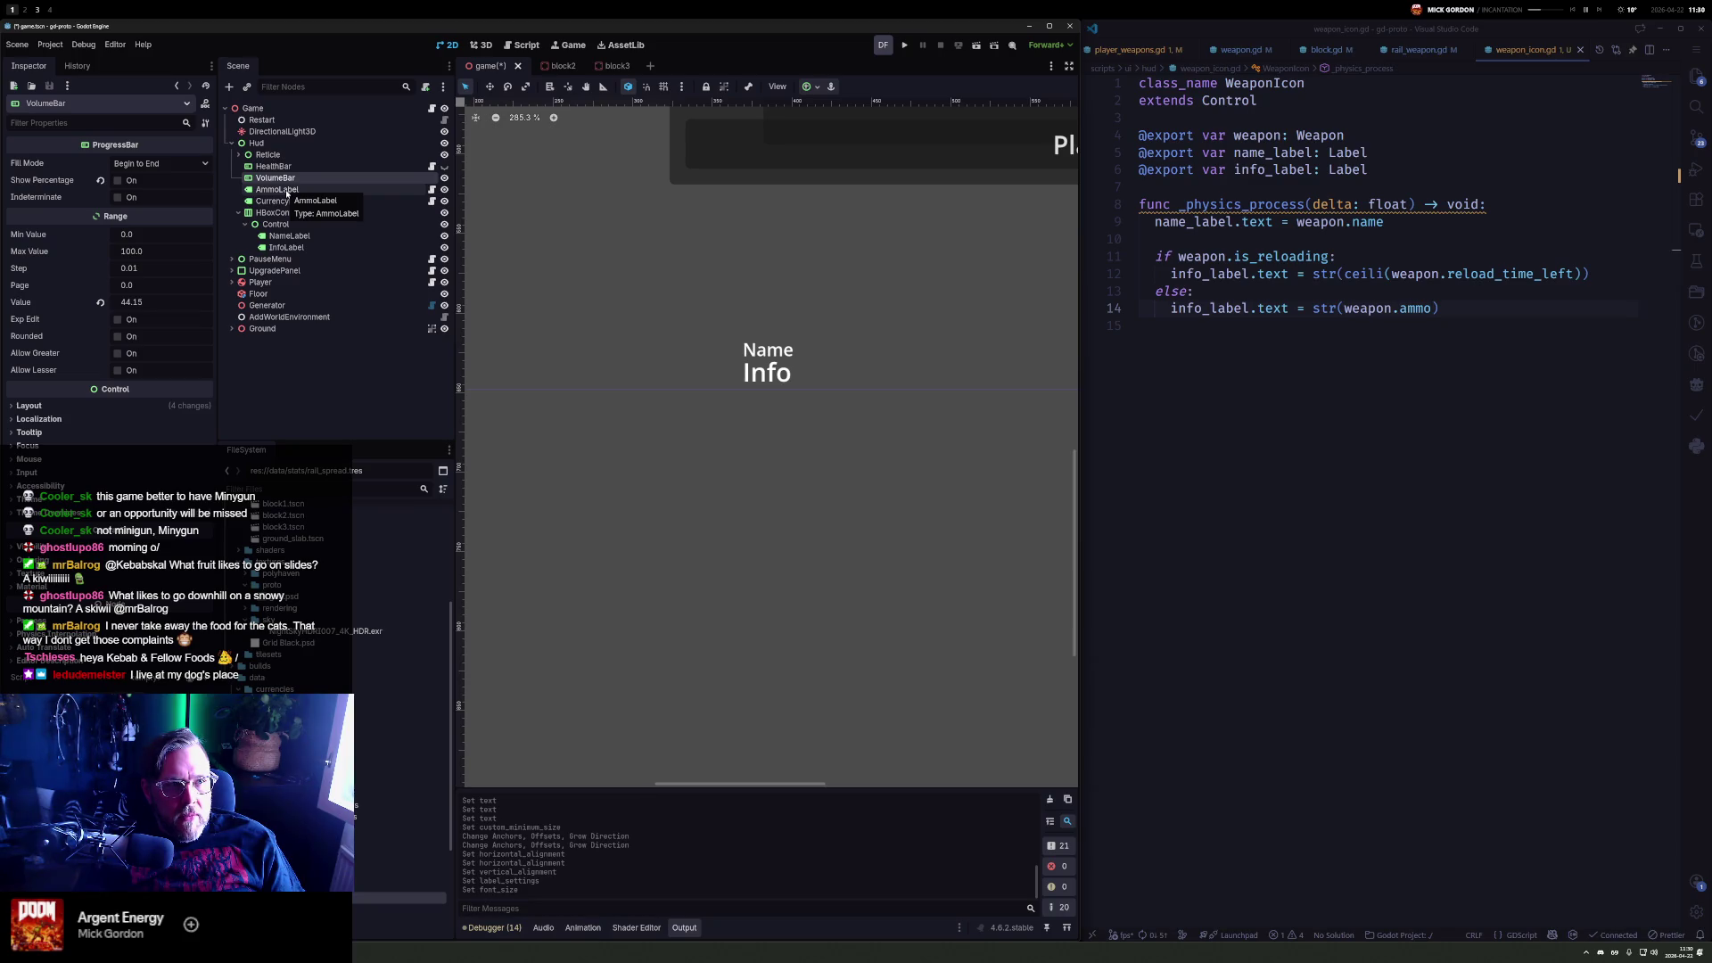
click(324, 223)
key(ctrl+v)
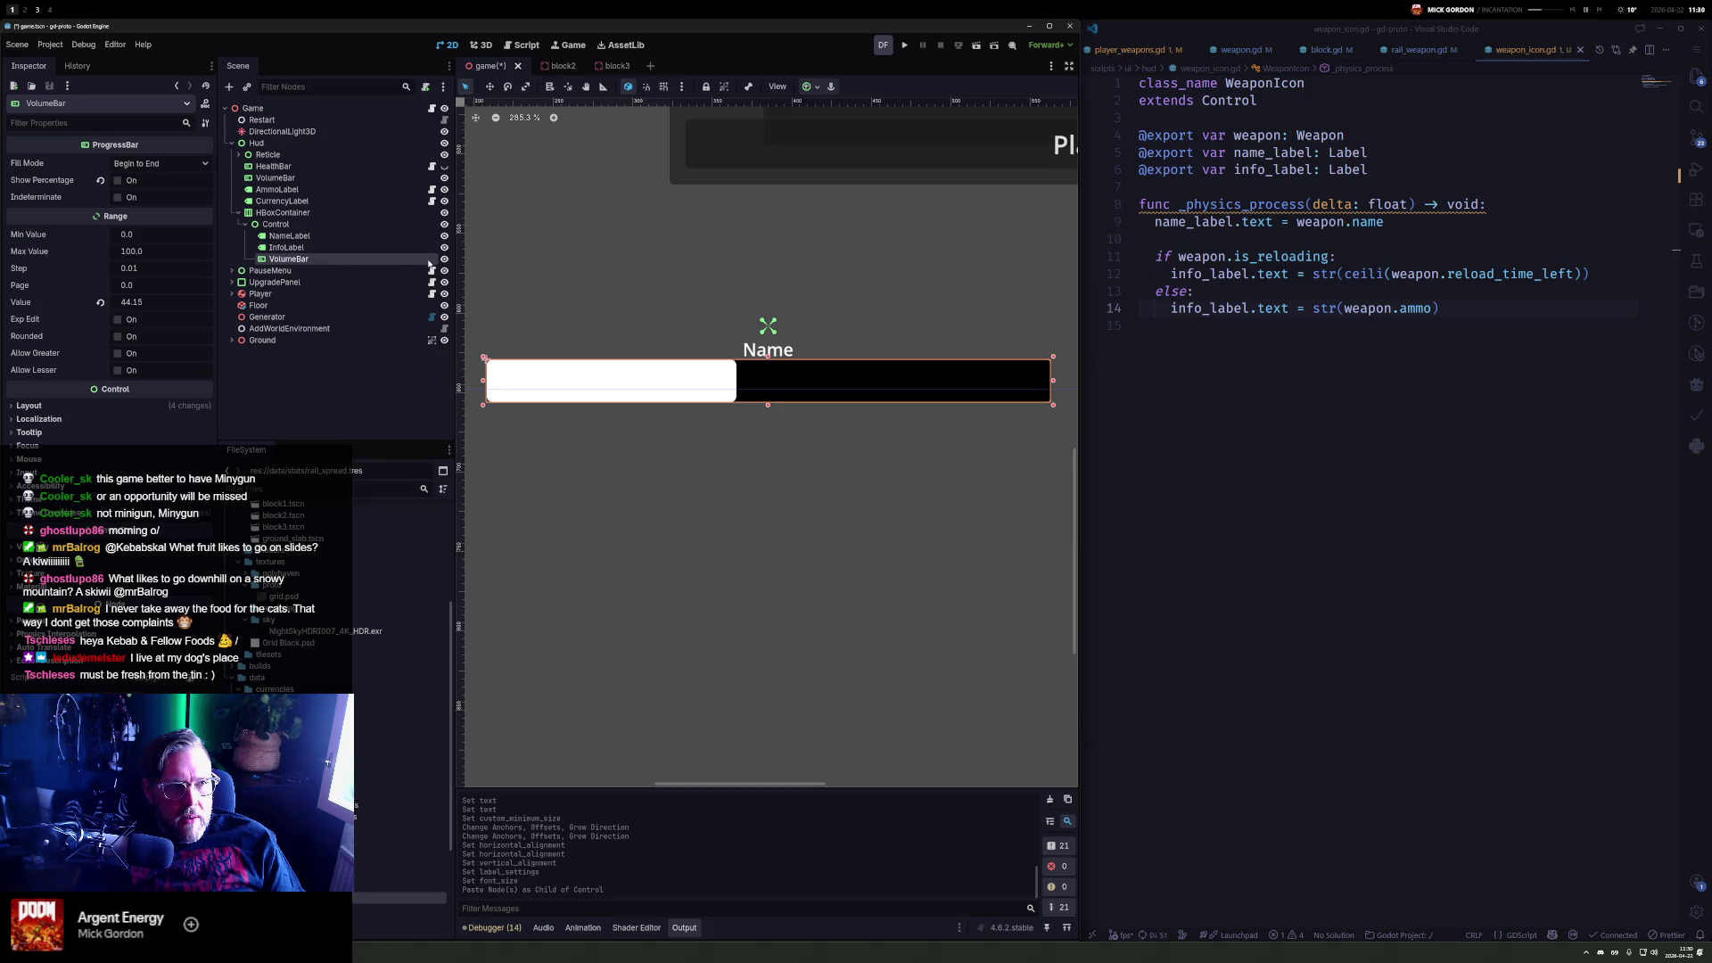
mouse_move(1053, 382)
mouse_down()
mouse_move(766, 374)
mouse_move(786, 366)
mouse_move(793, 325)
mouse_up()
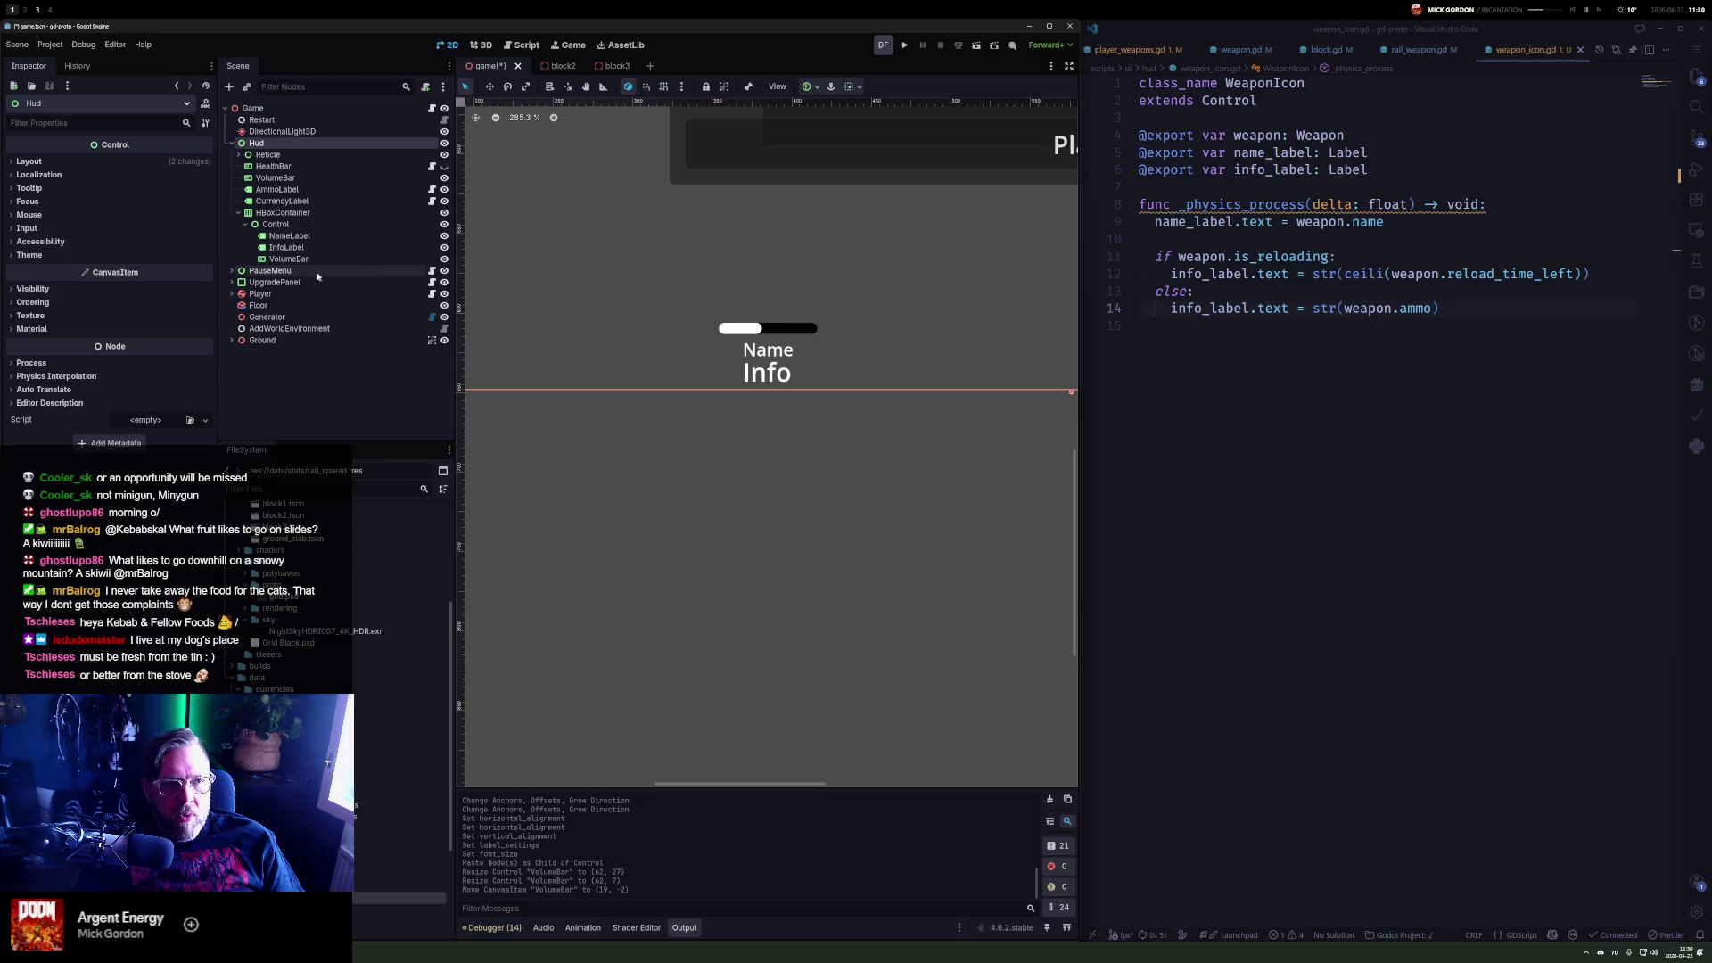
- Rename the Control to WeaponIcon
click(276, 224)
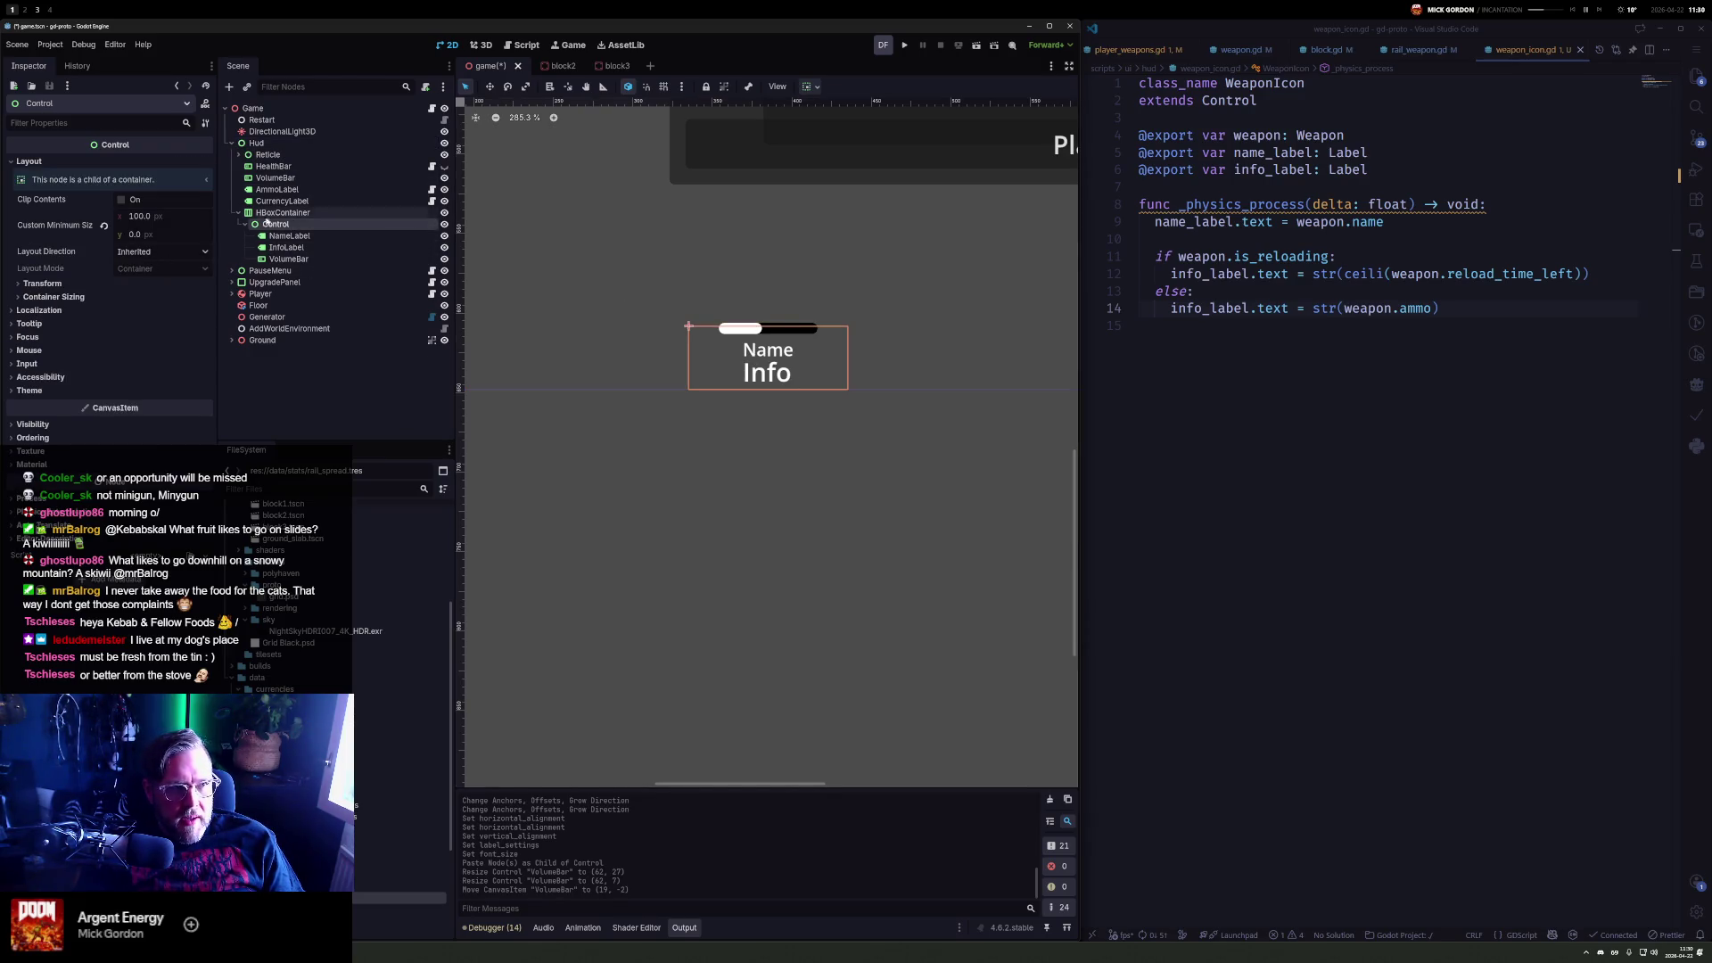
double_click(267, 223)
text(WeaponI)
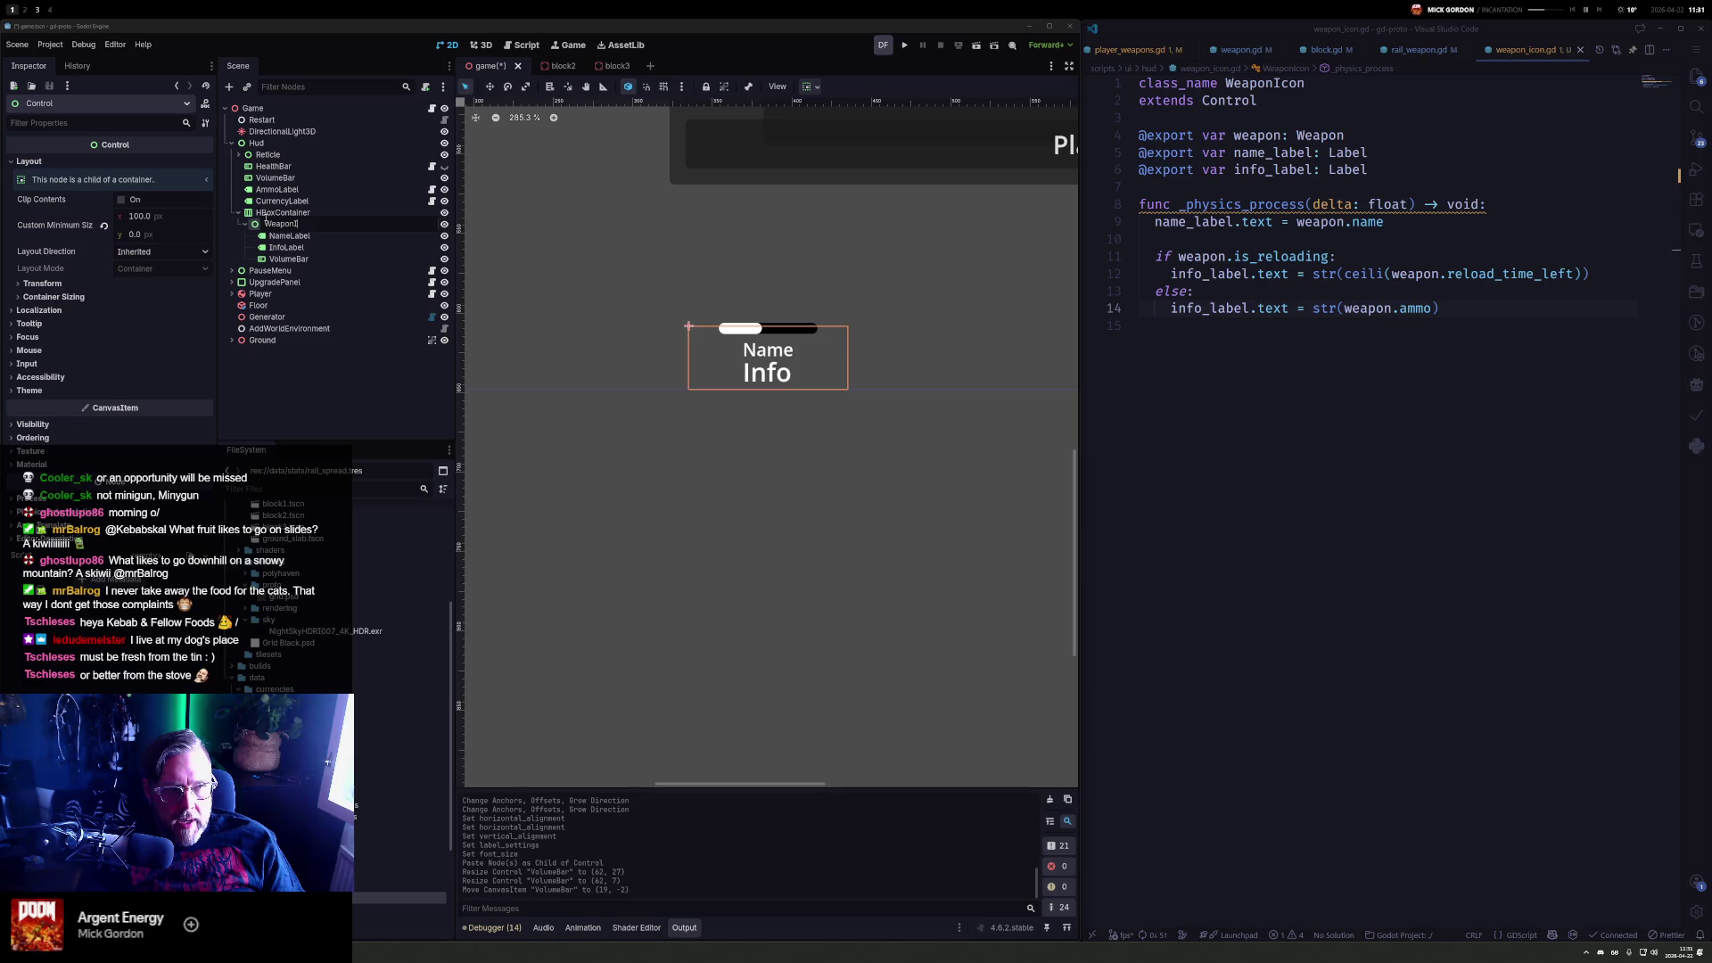
text(con)
- Confirm the WeaponIcon name and attach weapon_icon.gd to it from the FileSystem dock
key(Return)
click(302, 489)
text(wea)
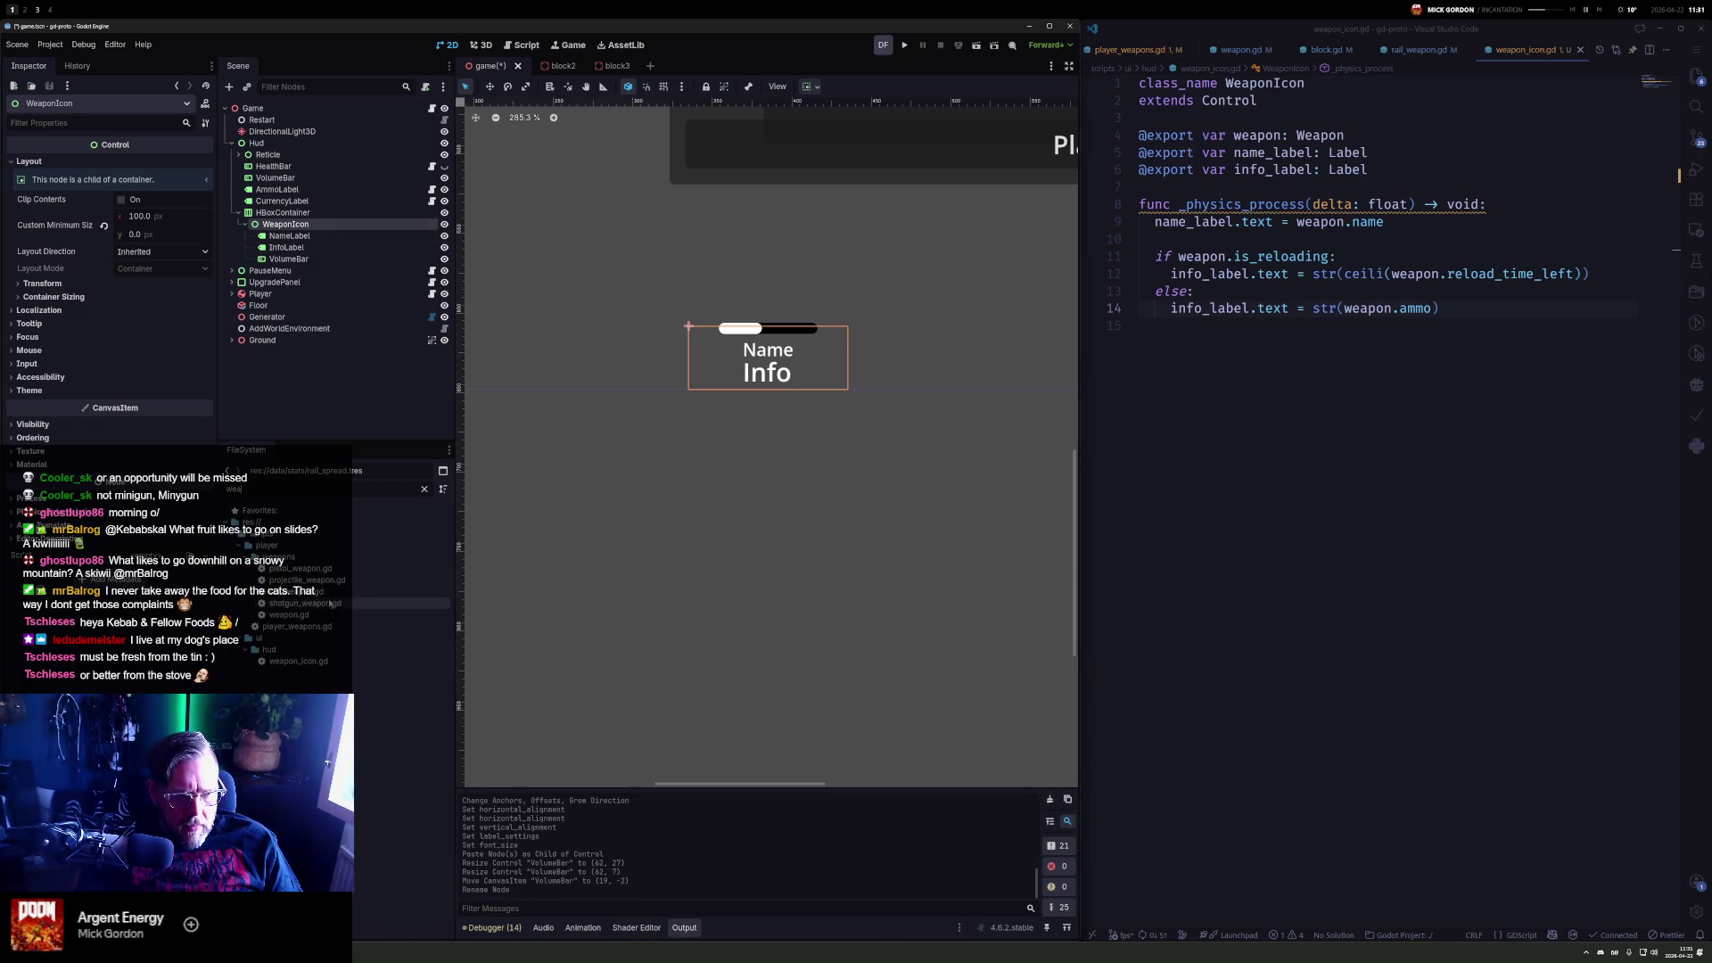
mouse_move(298, 661)
mouse_down()
mouse_move(287, 227)
mouse_move(163, 165)
mouse_move(169, 184)
mouse_up()
- Rename the pasted VolumeBar child to ReloadBar
click(293, 260)
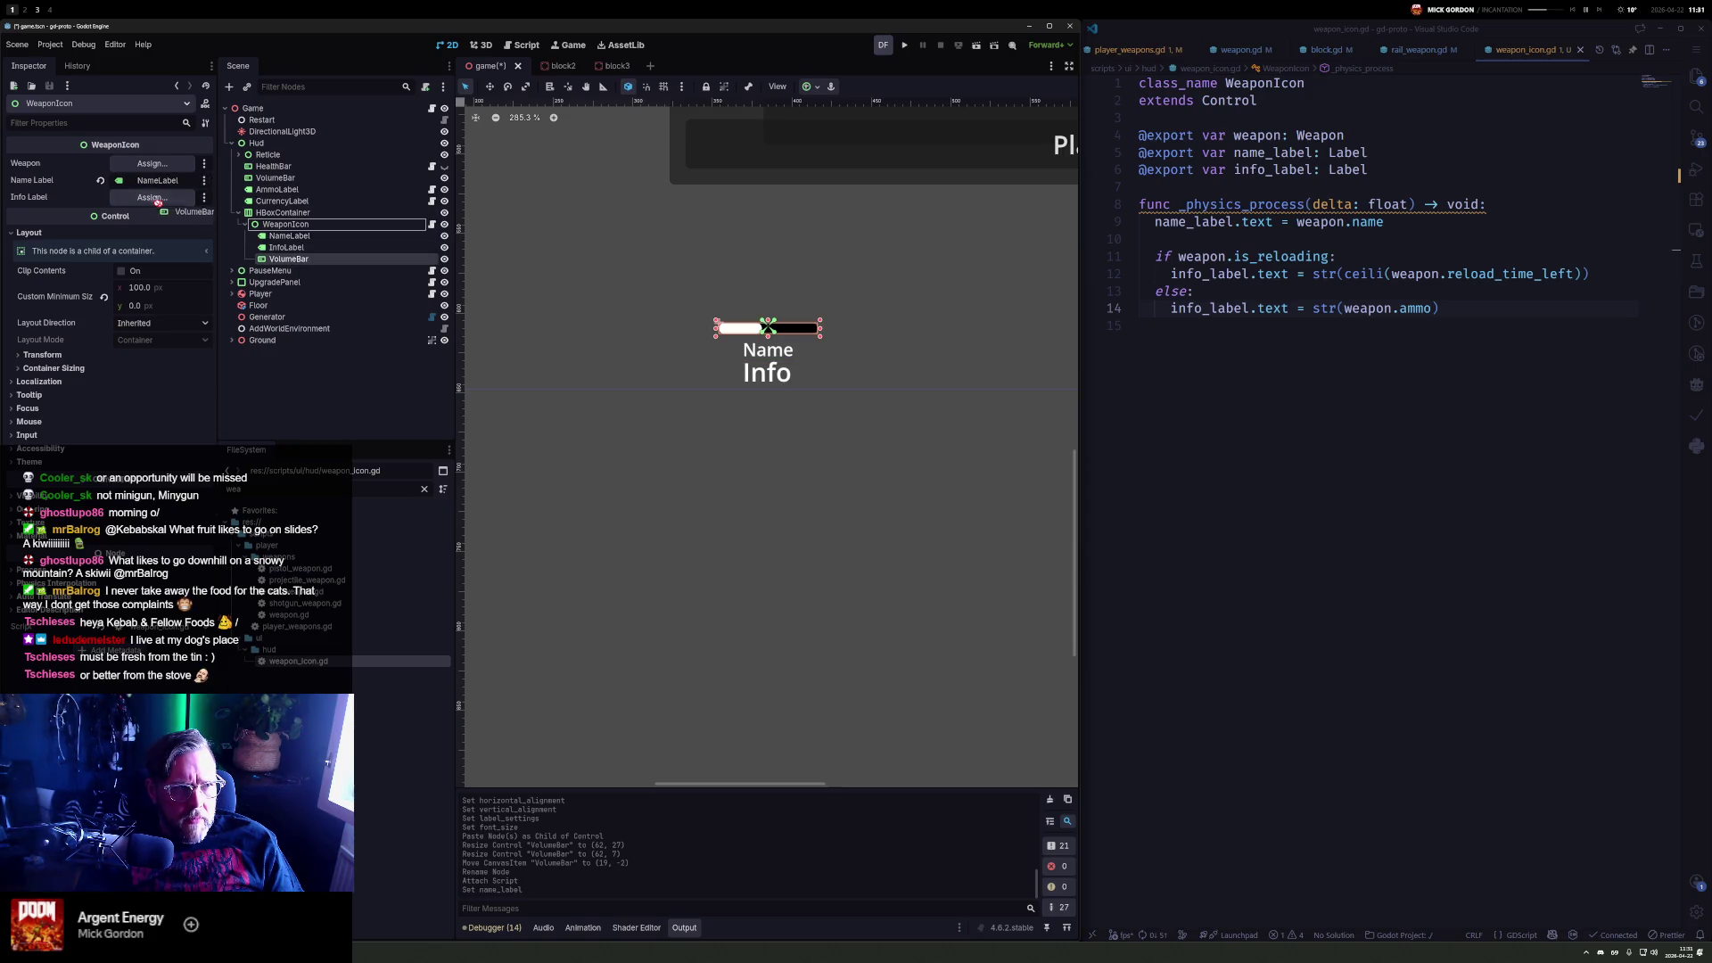
click(294, 258)
text(Reload)
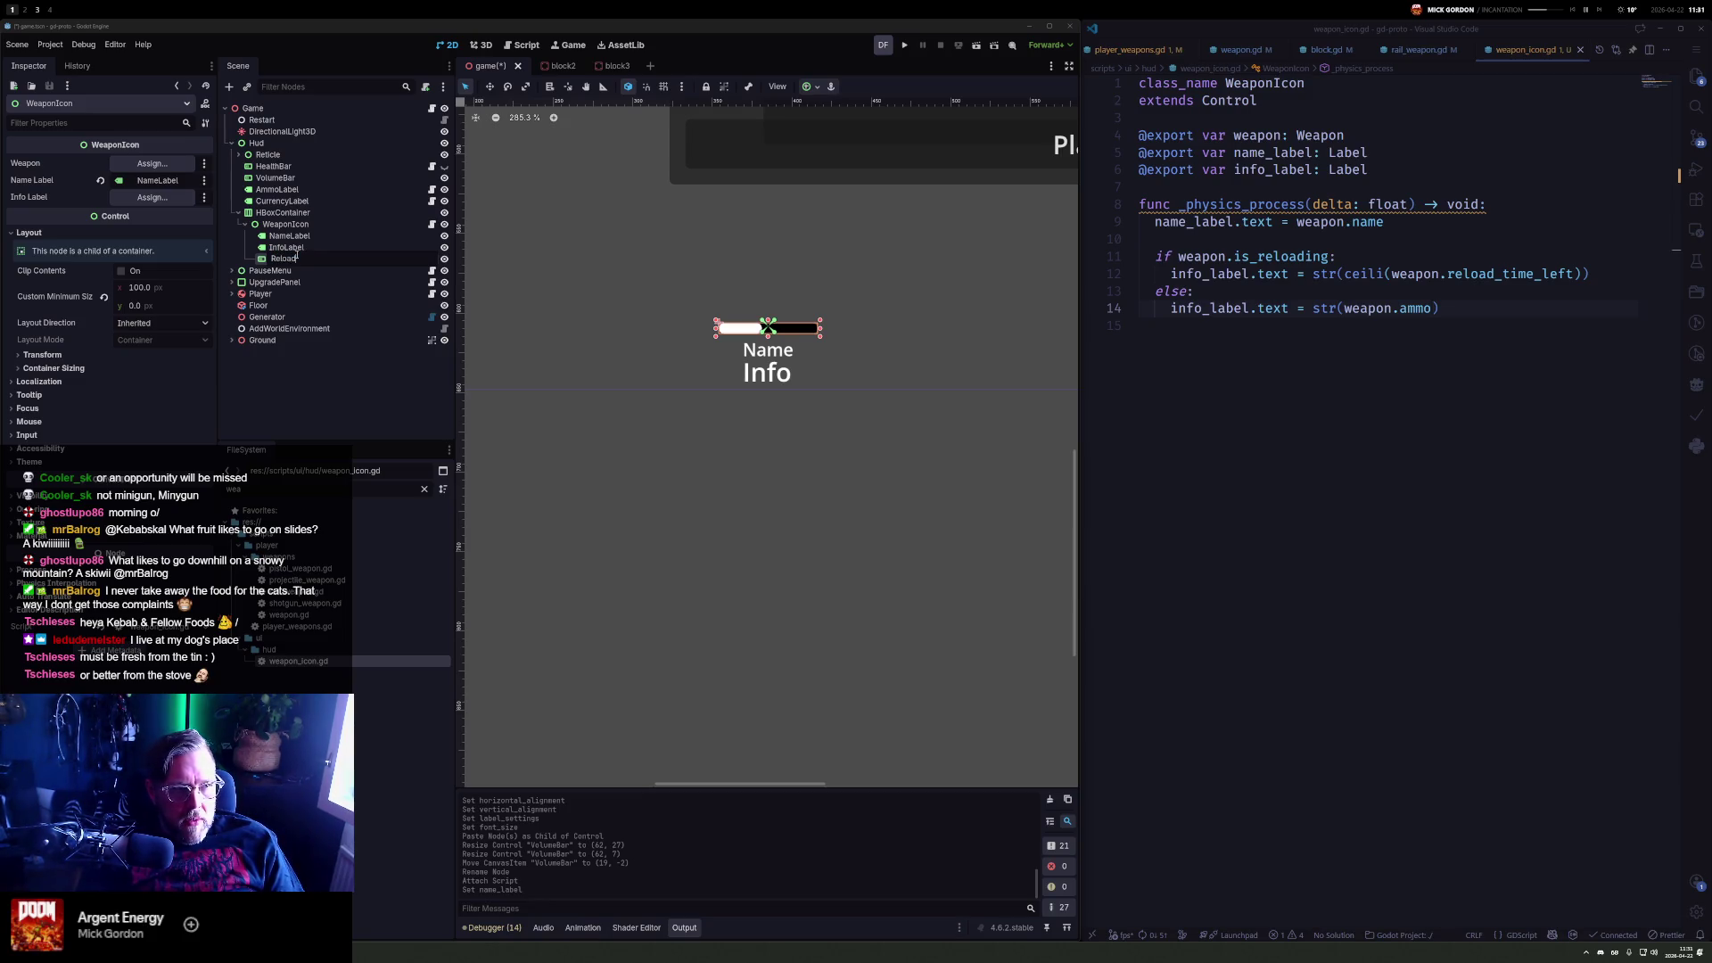
text(Bar)
key(Return)
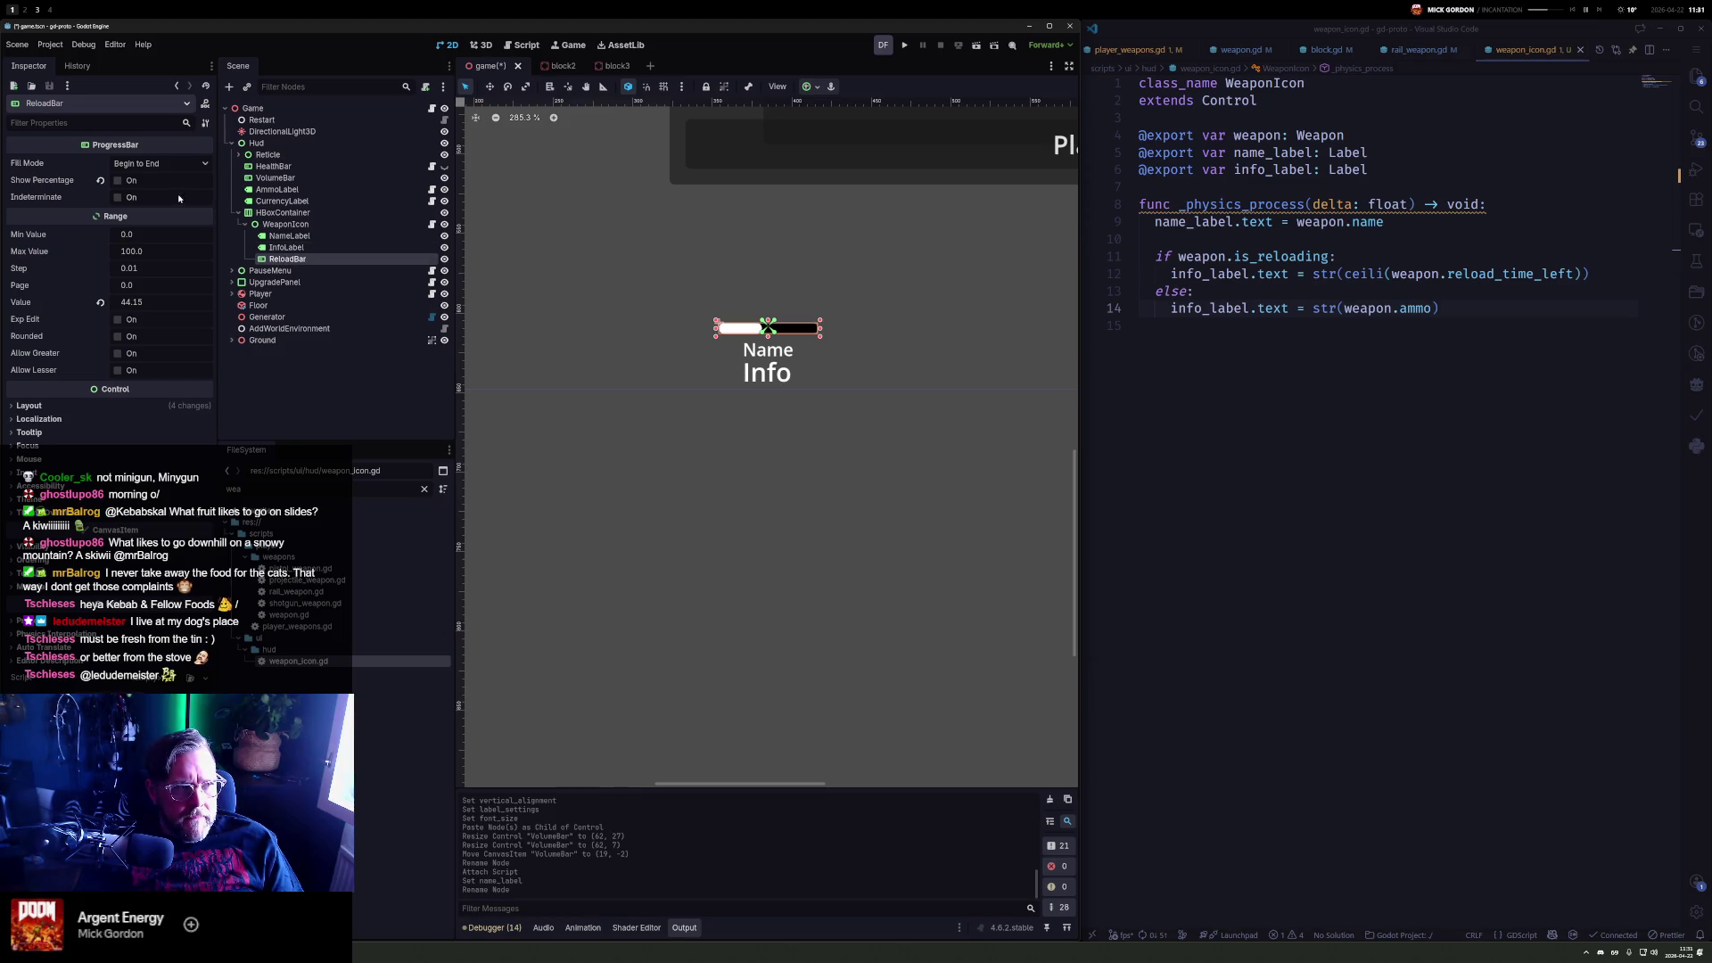
click(297, 226)
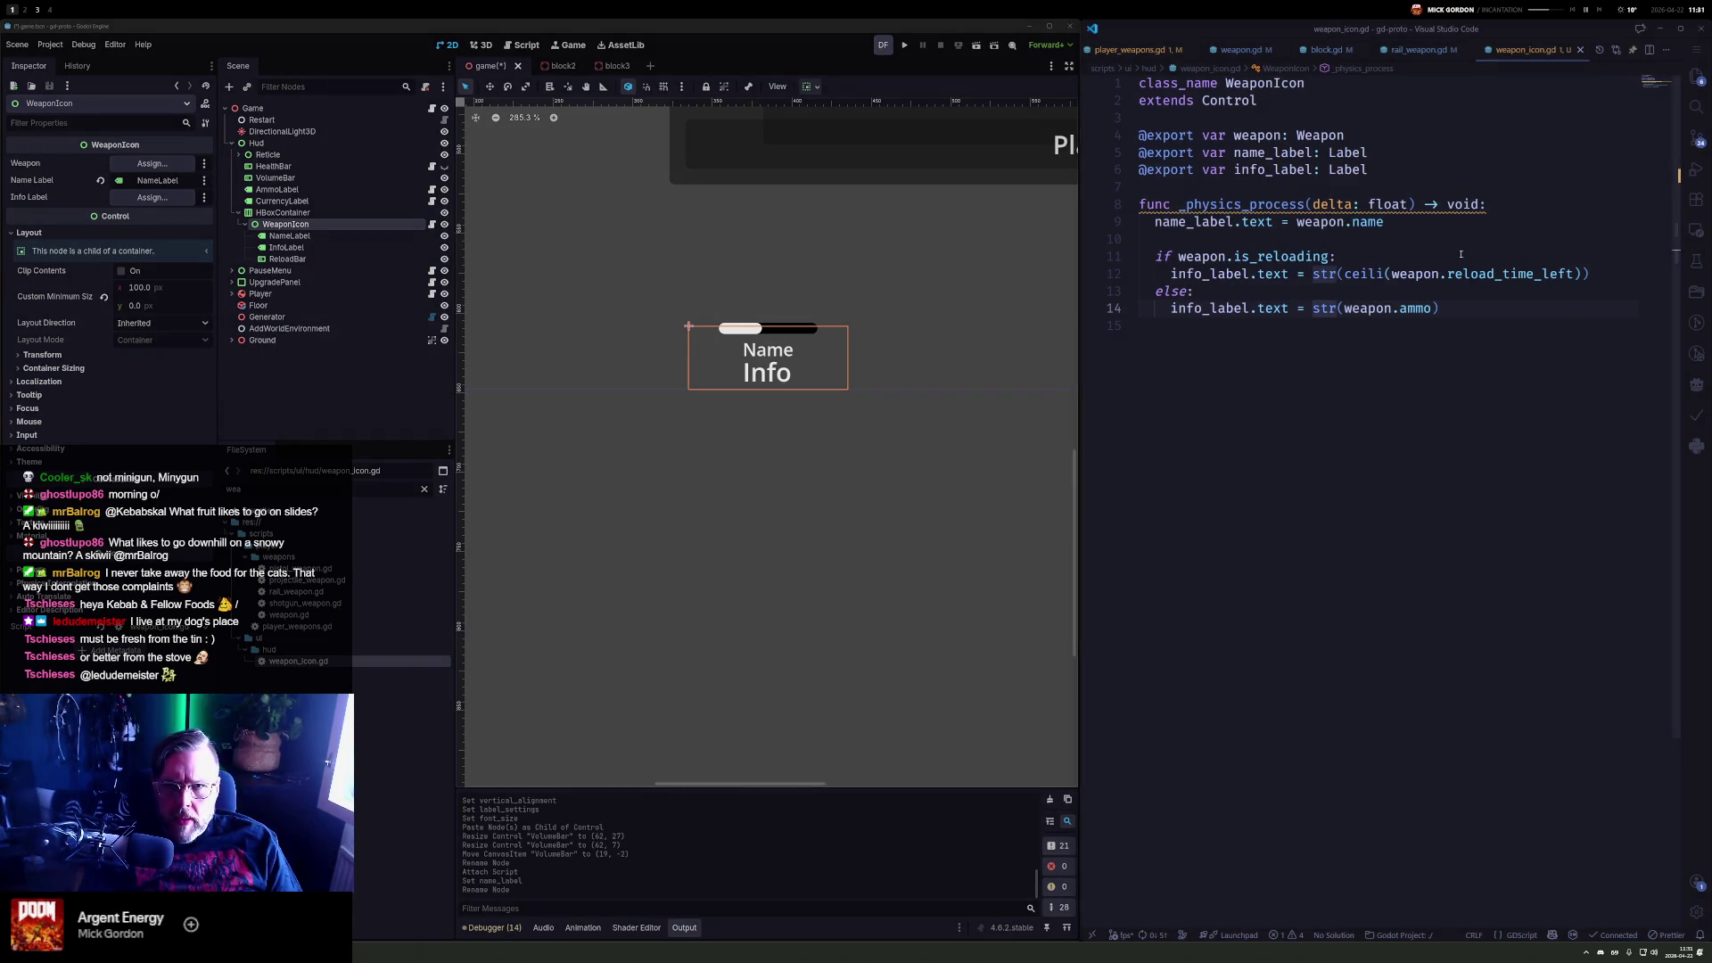
- Add an exported 'reload_bar: ProgressBar' variable and begin a 'reload_bar.' statement in the reloading branch
key(Return)
text(reload)
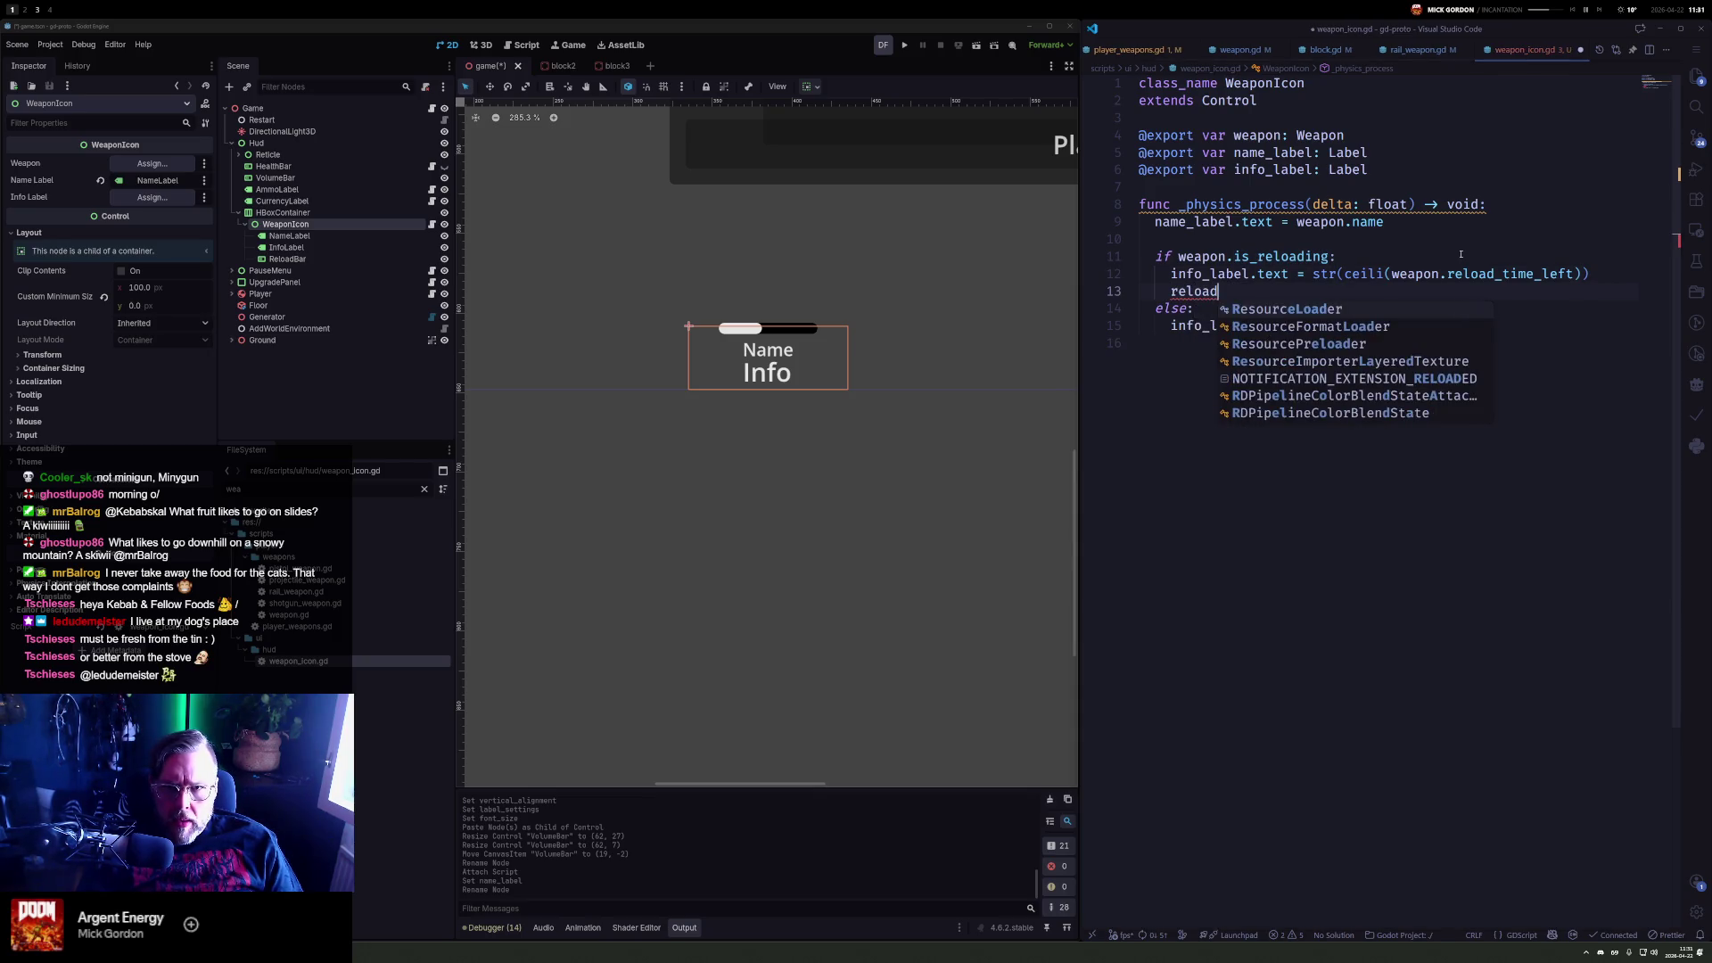
text(_bar)
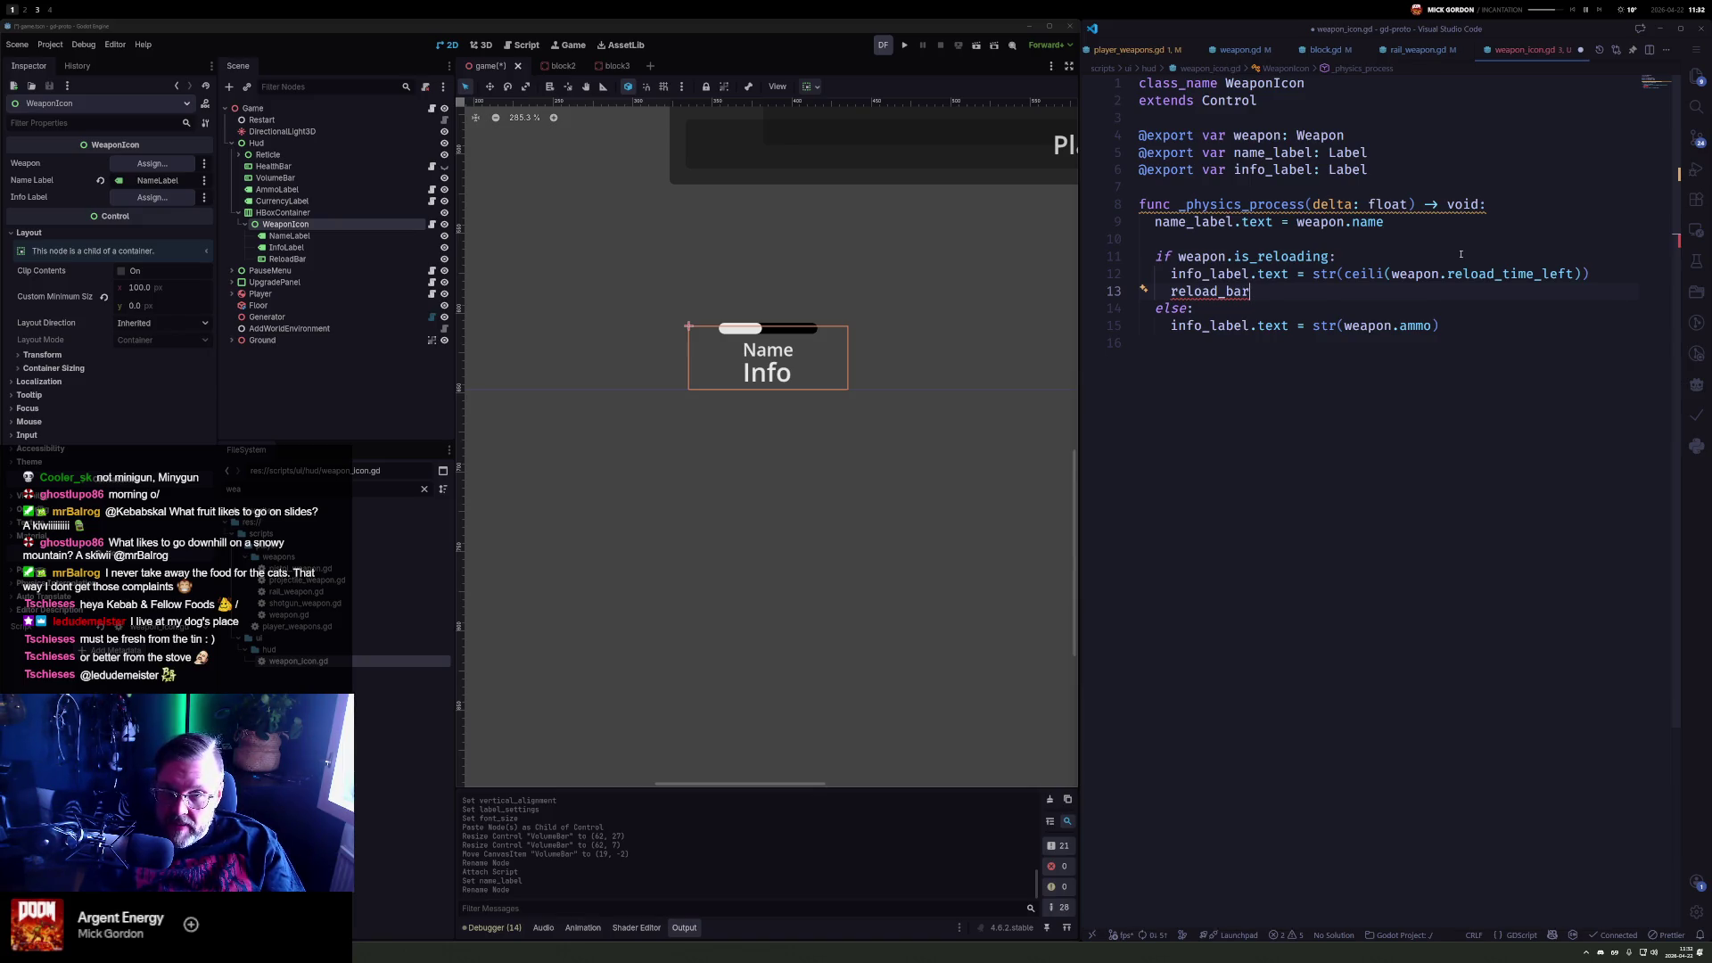
key(Up)
key(Up)
key(Up)
key(shift+alt+Down)
key(ctrl+d)
text(progress)
text(_bar)
key(ctrl+BackSpace)
text(reload)
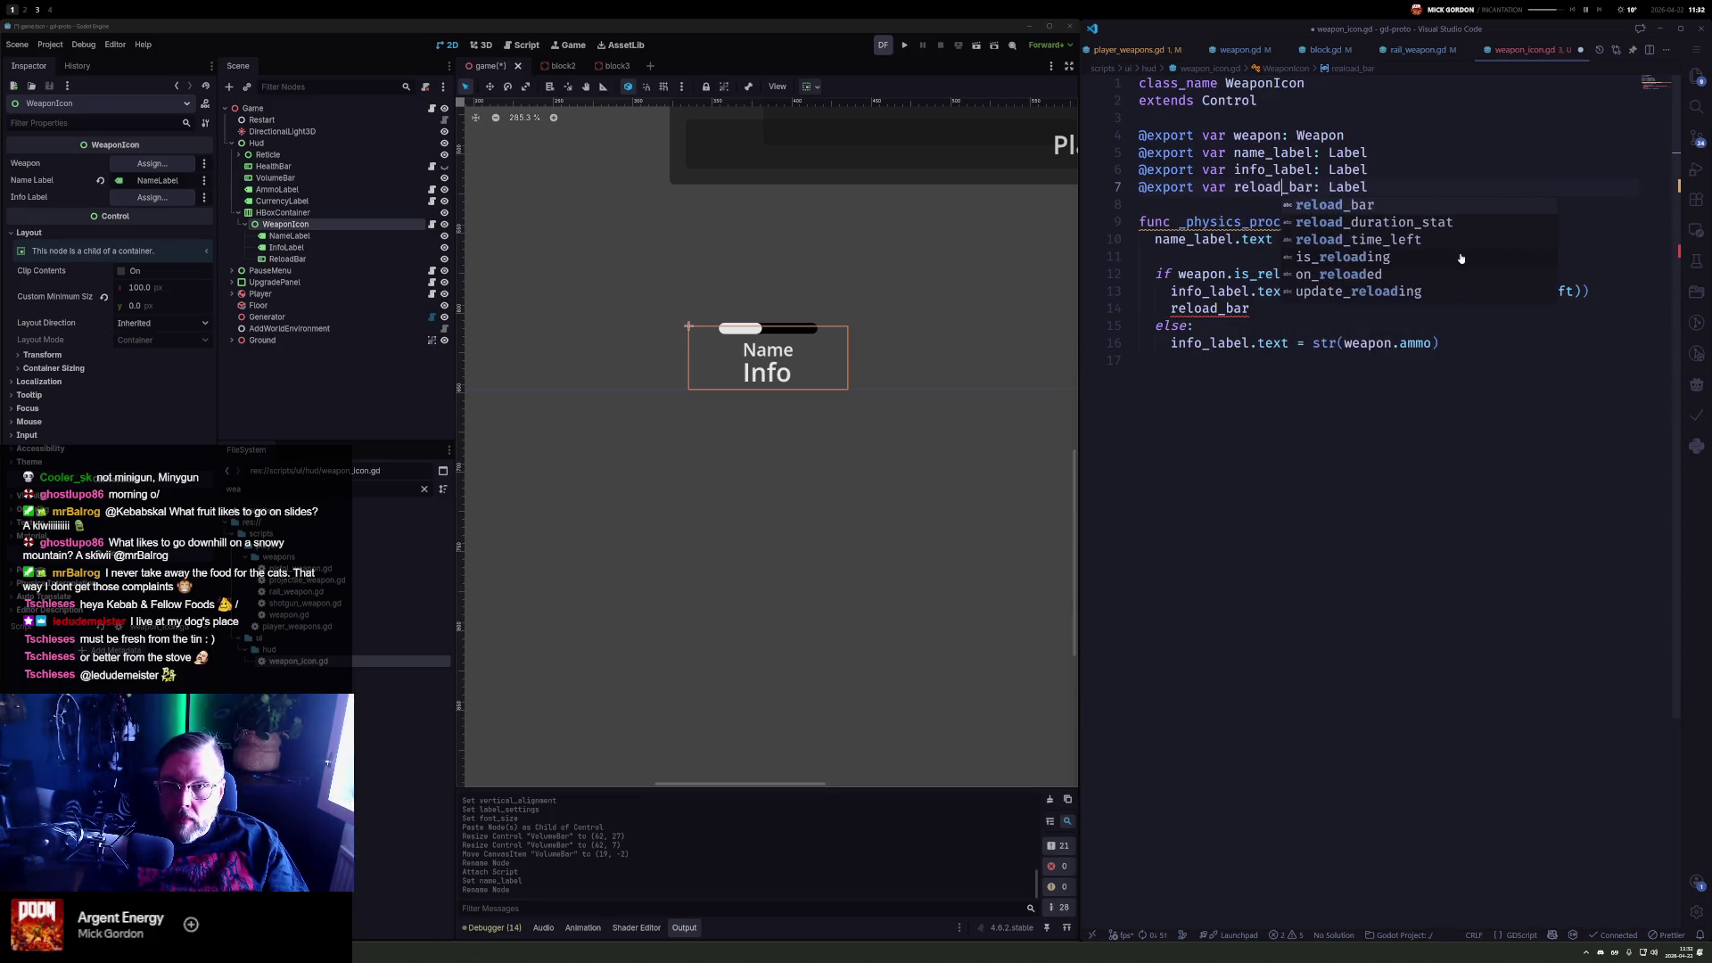
key(End)
key(ctrl+BackSpace)
text(Progre)
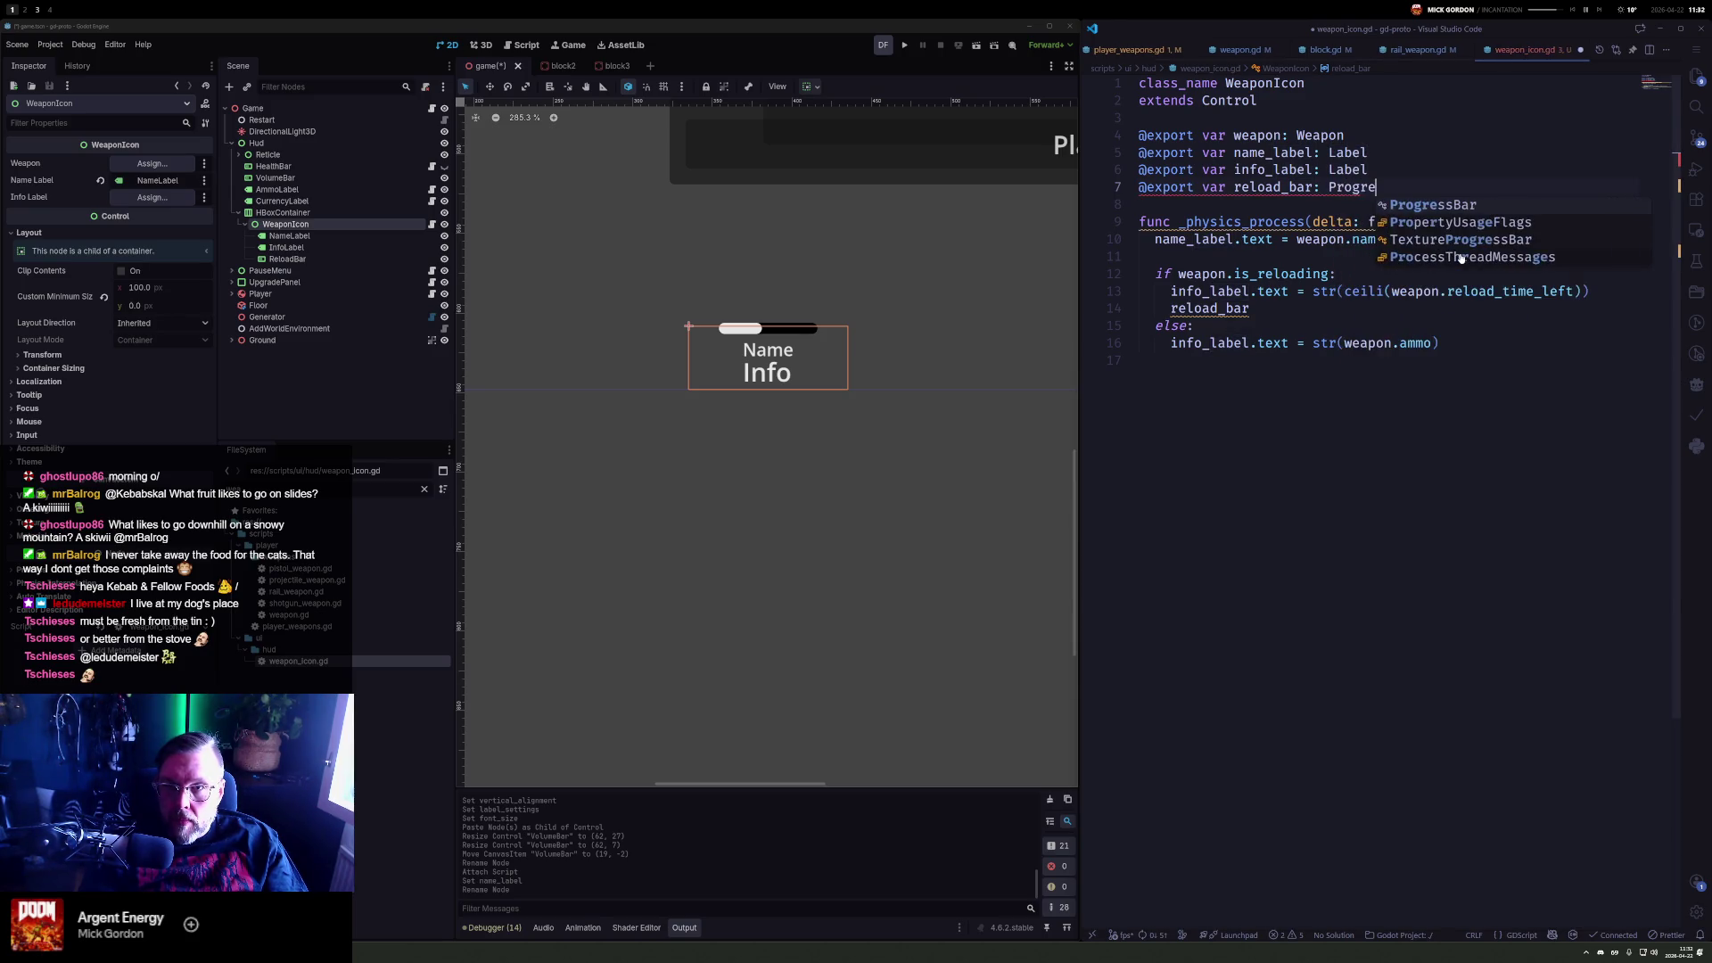
key(Tab)
key(Down)
key(Down)
key(Down)
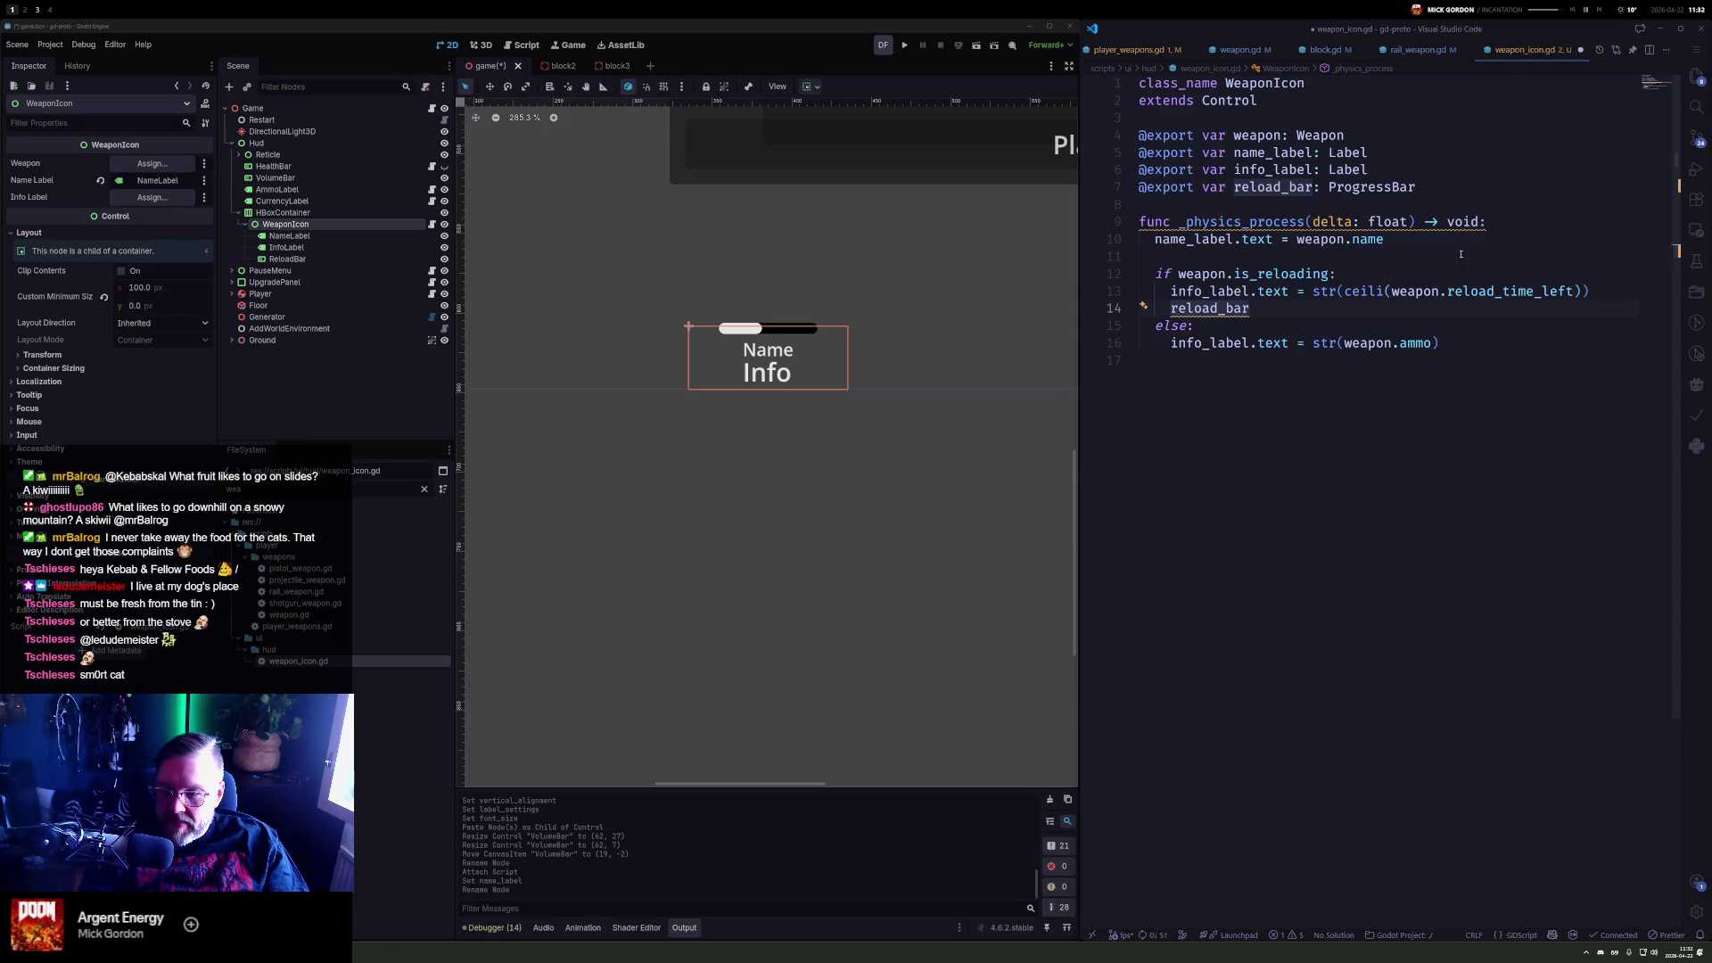
text(.)
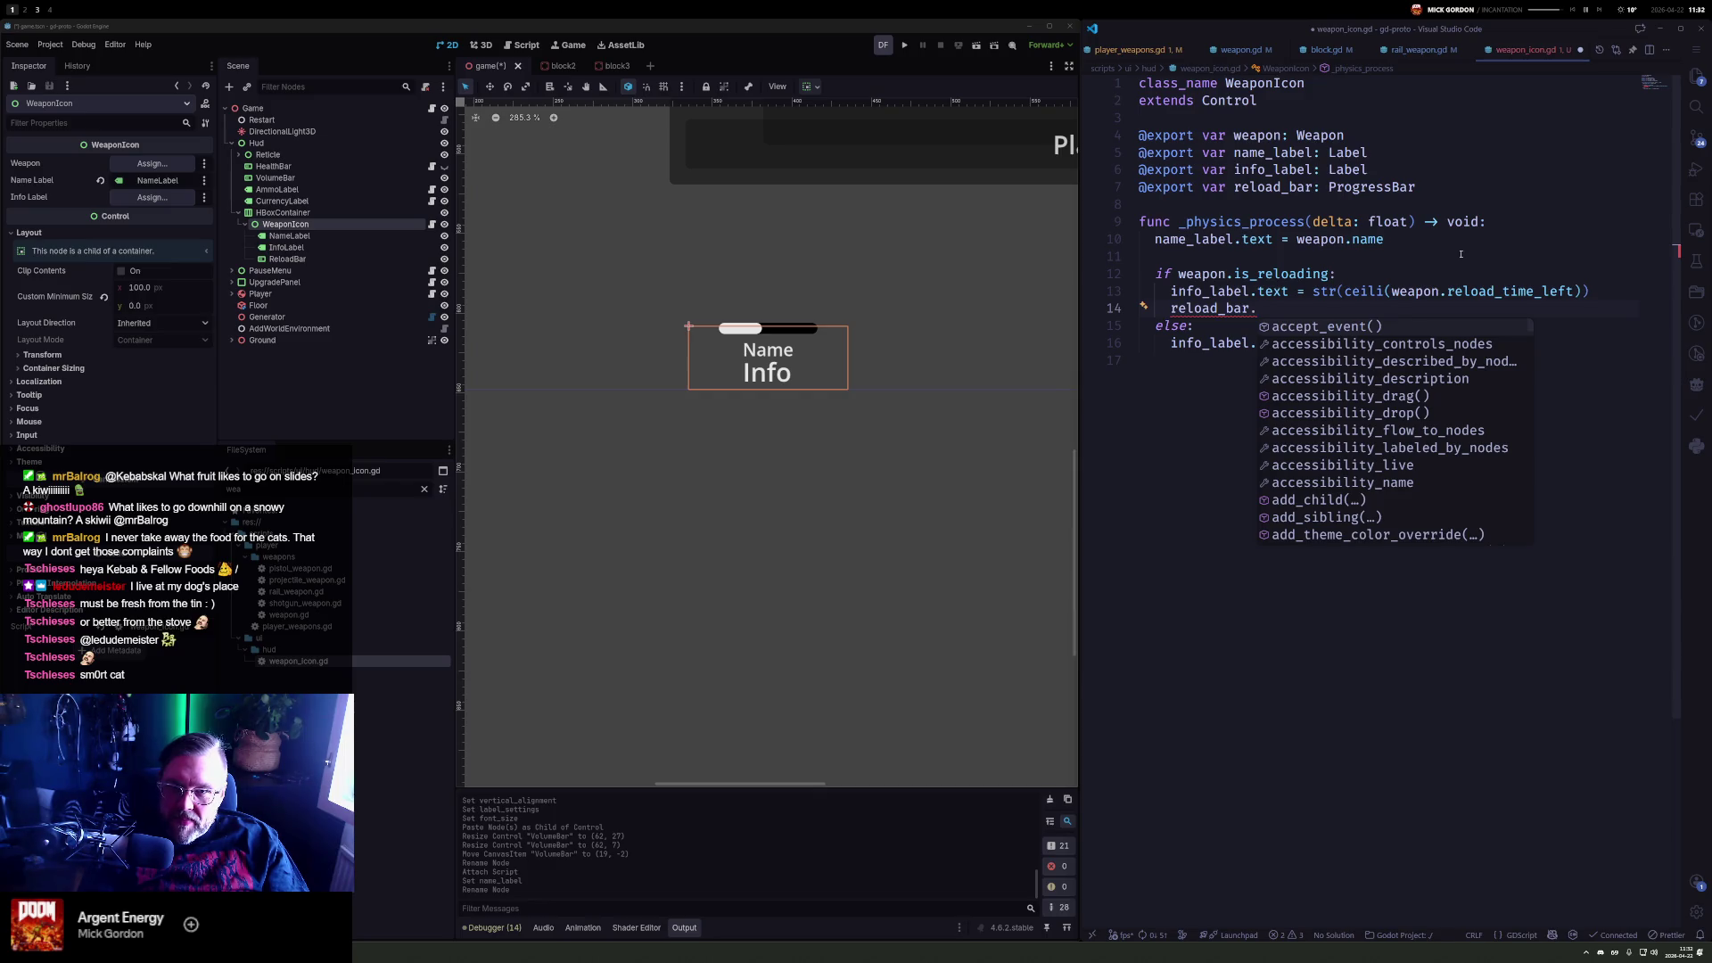
- While reloading, show reload_bar and set its max_value to weapon.reload_duration_stat.current_value
text(visible = true)
key(Return)
text(reload)
key(Tab)
text(.)
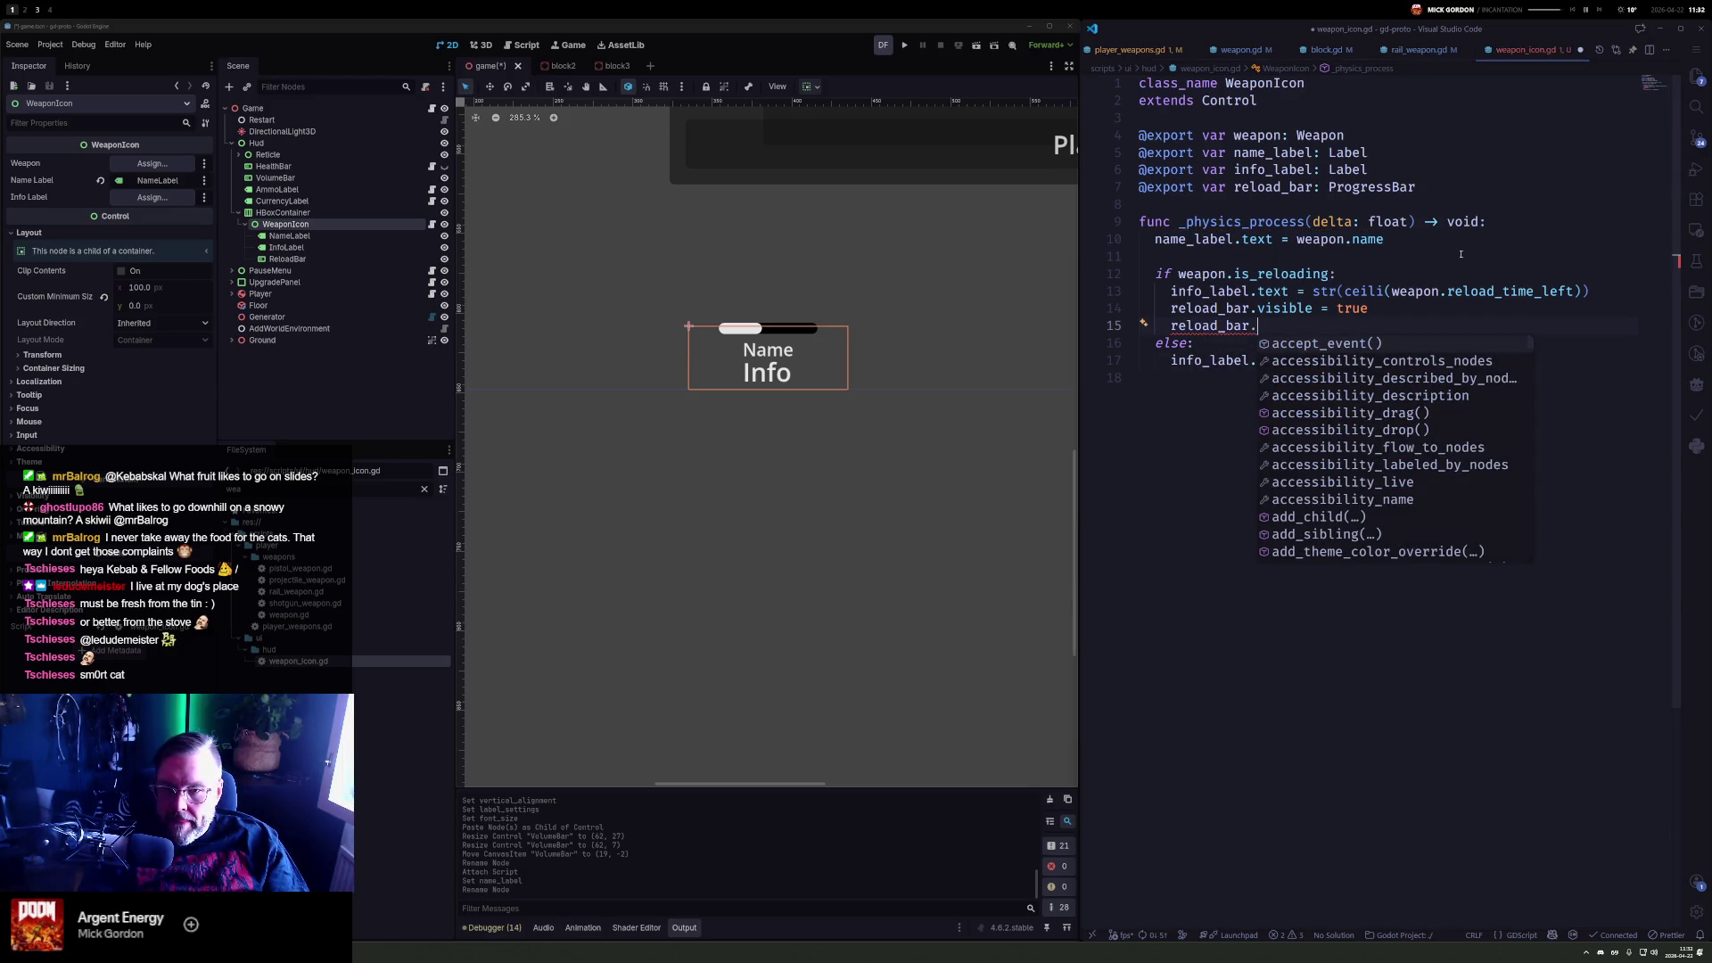
text(a)
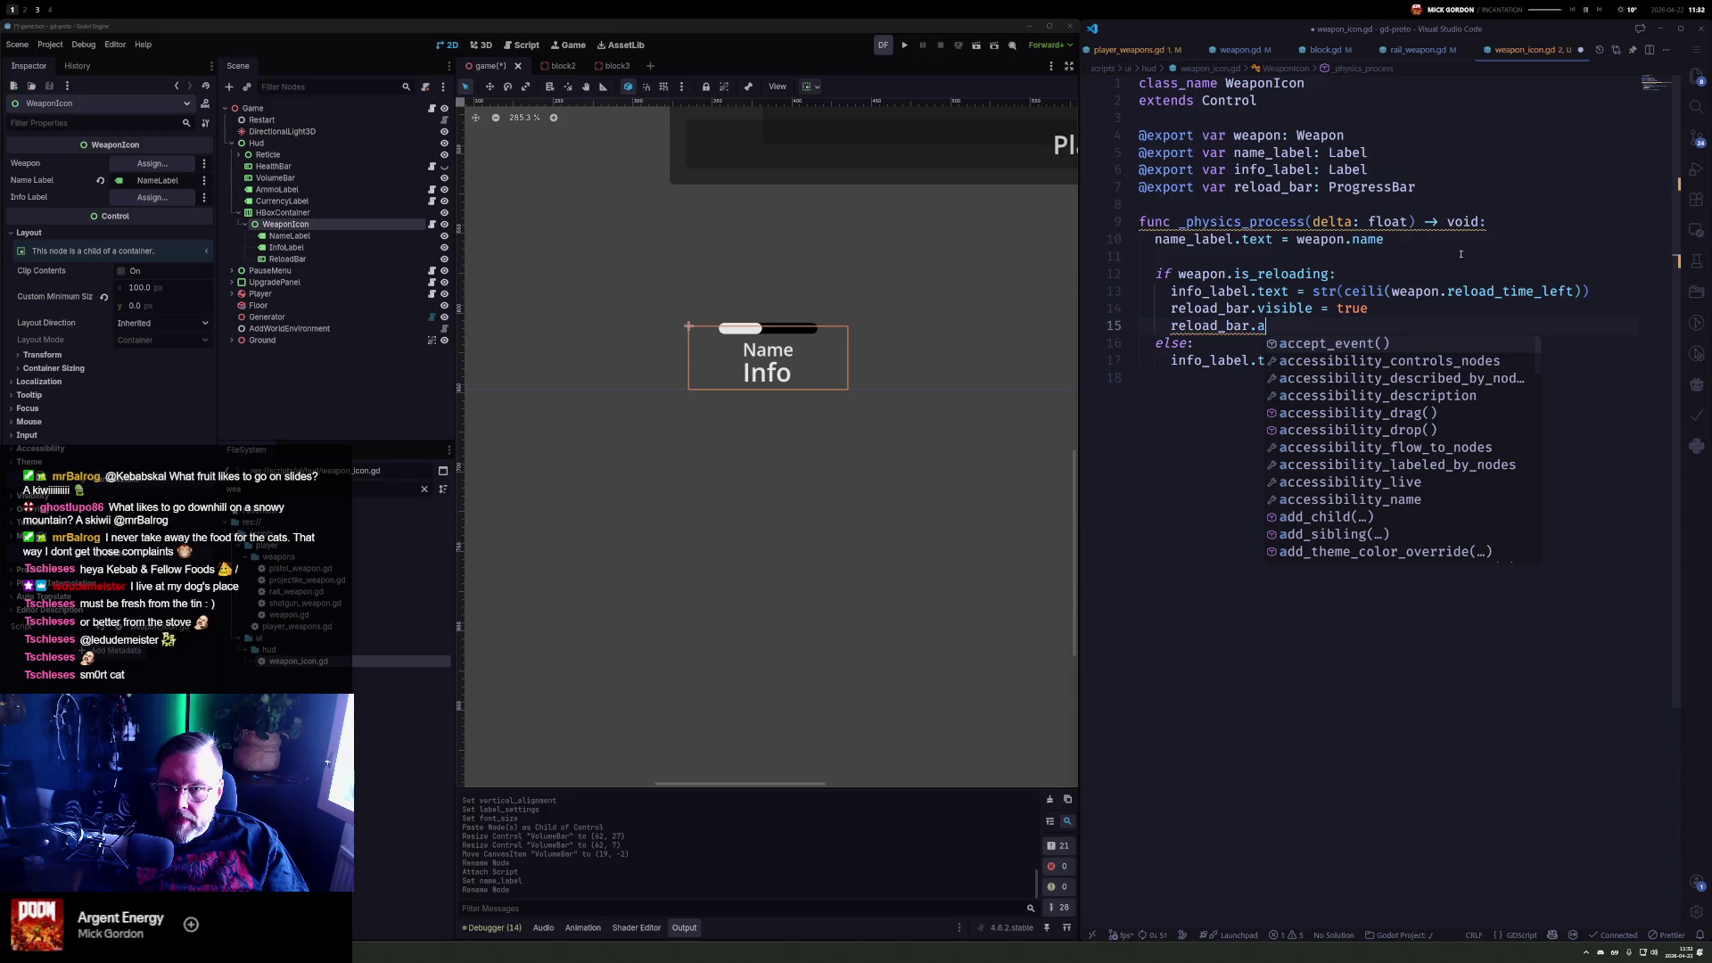
key(BackSpace)
text(max)
key(Tab)
text(= weapon.rel)
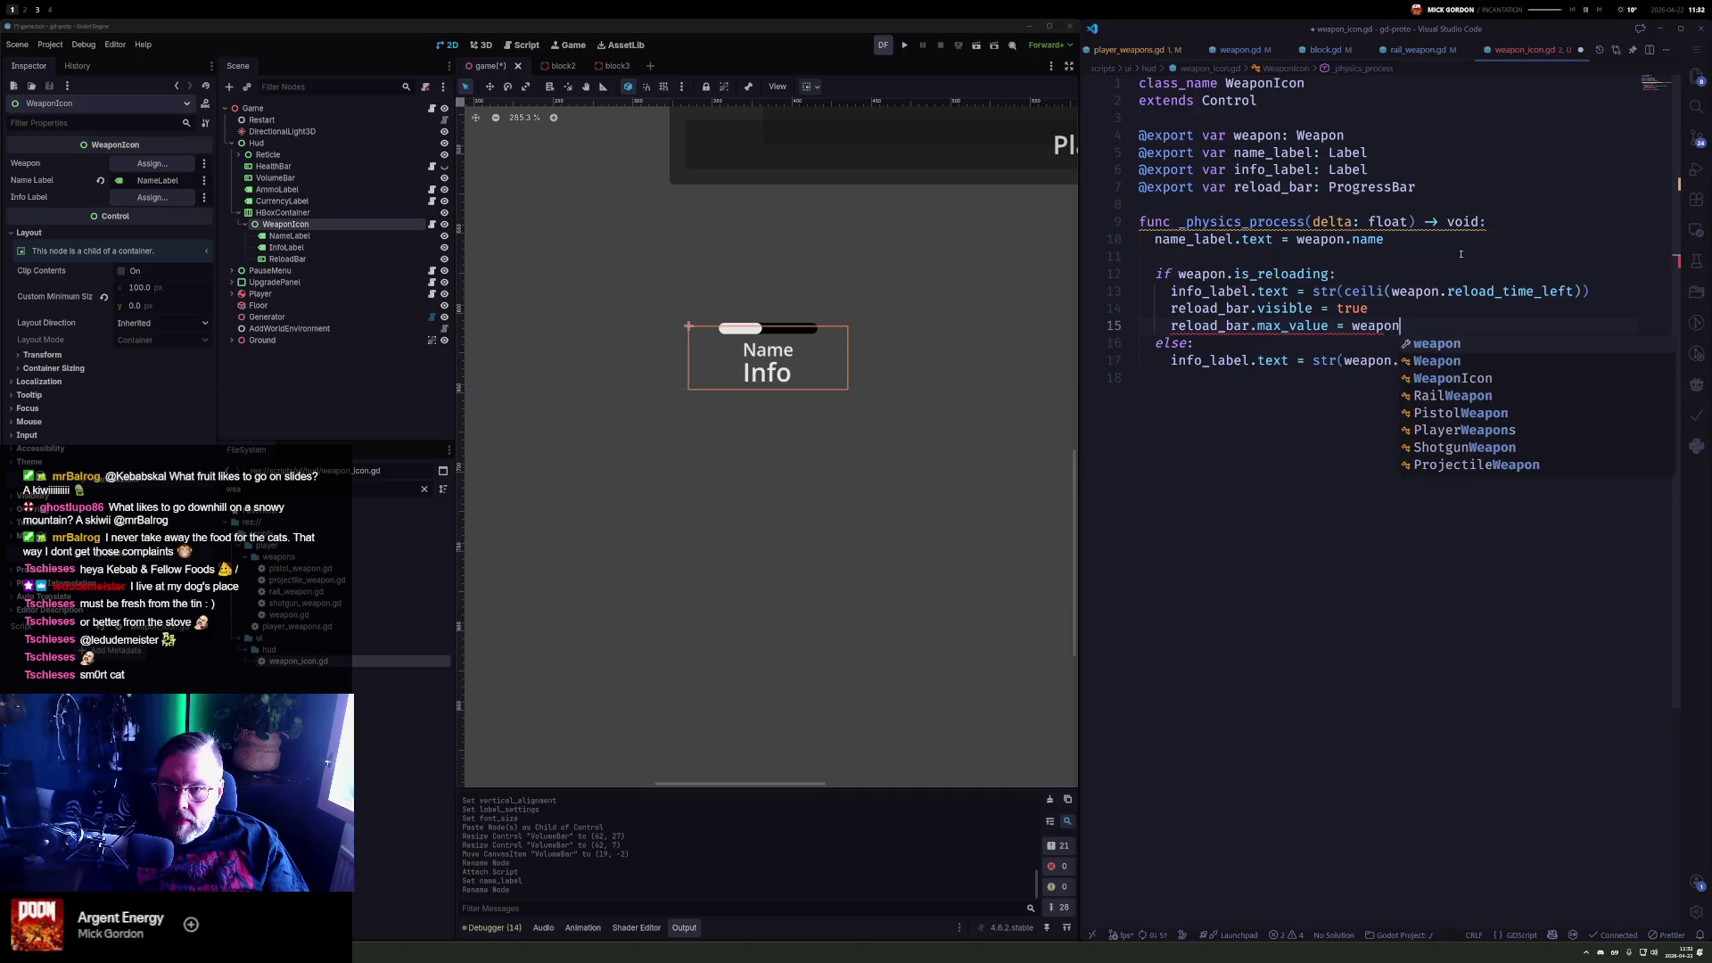
text(oad)
key(Tab)
text(.val)
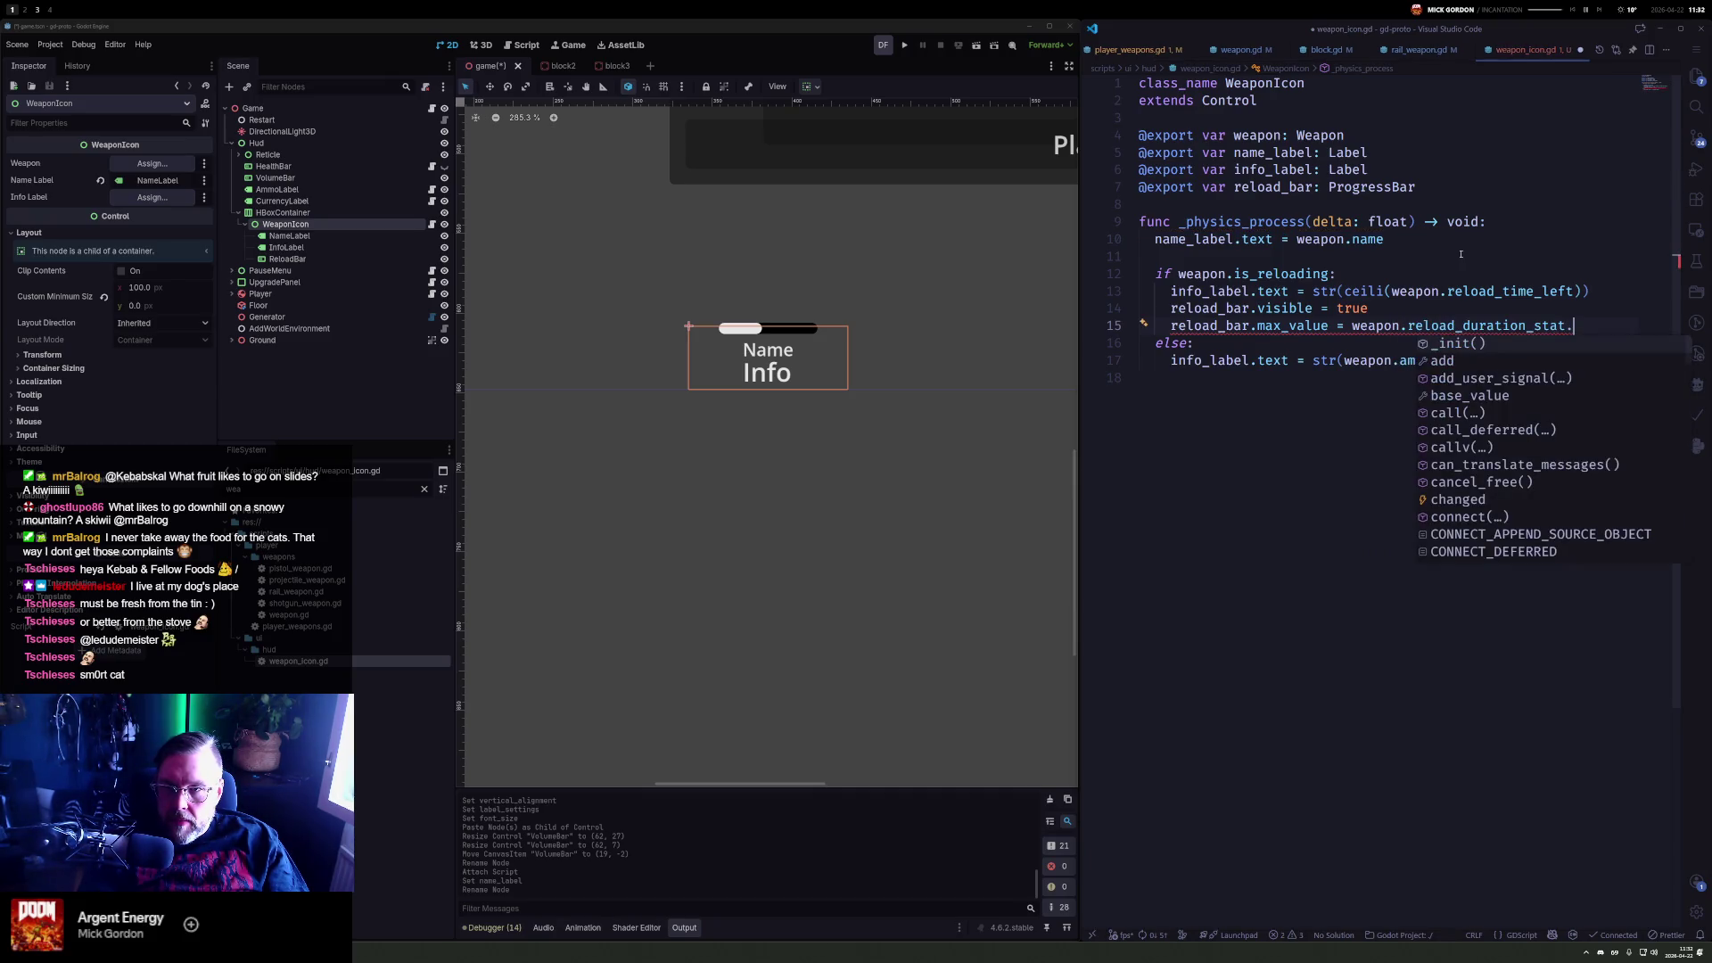
key(Tab)
key(ctrl+z)
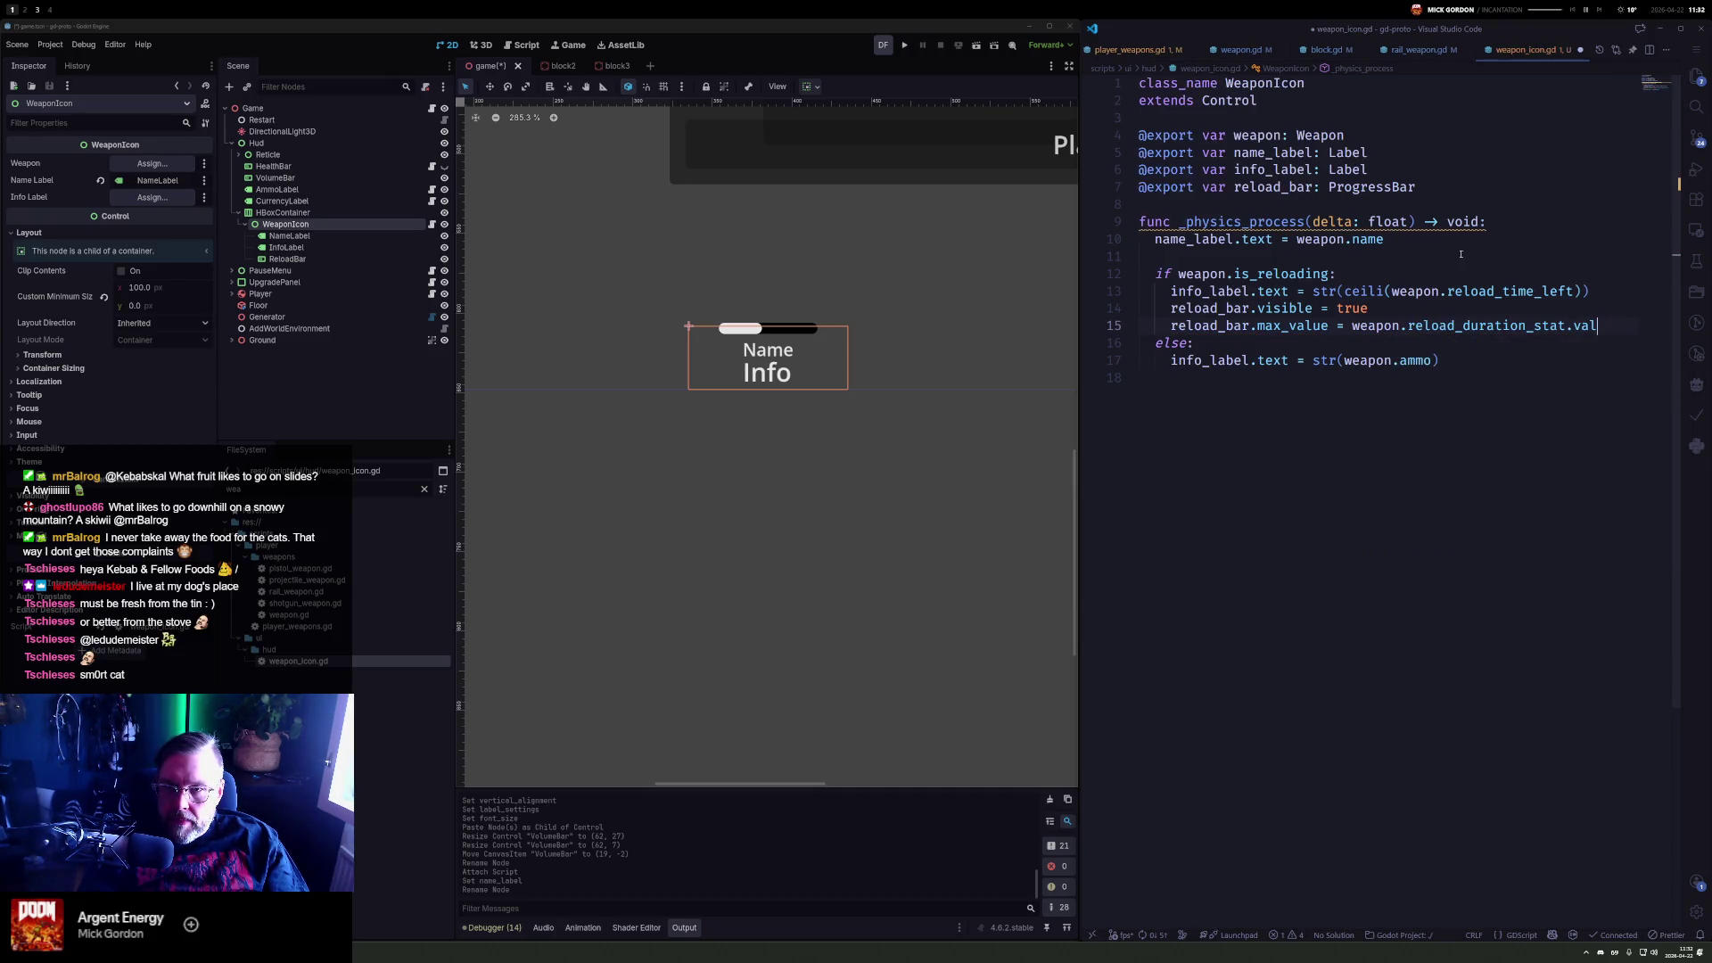
text(lue)
key(Down)
key(Tab)
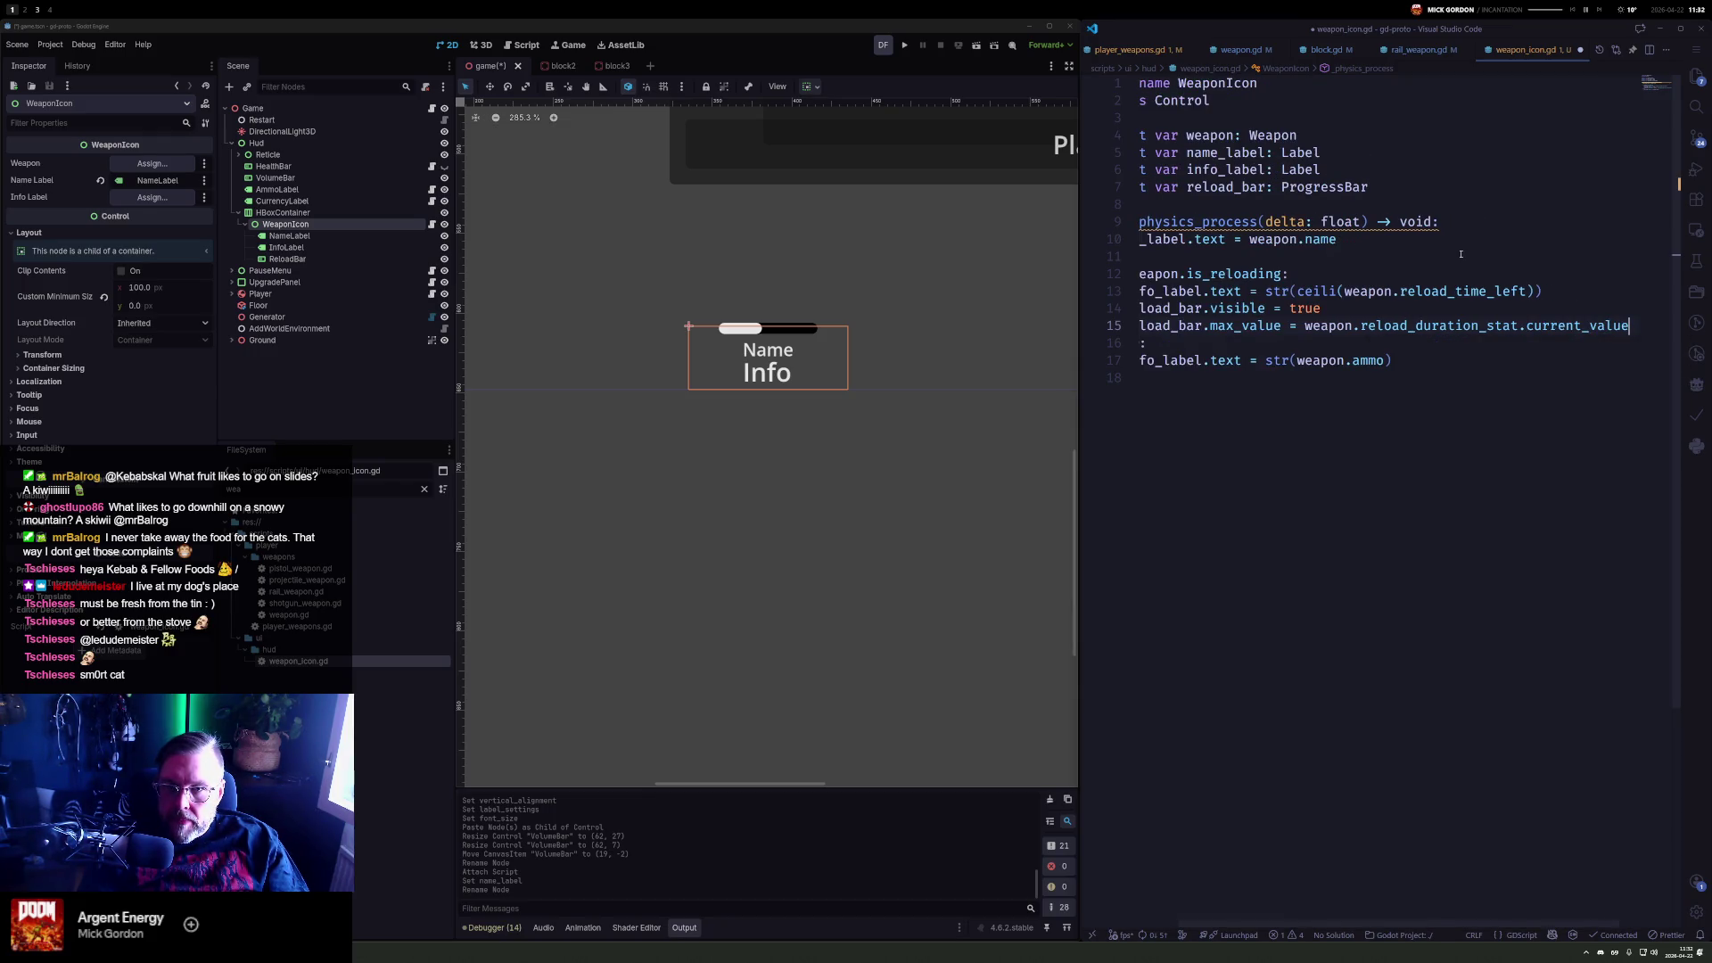
- Add a reload_bar.value line set to the reload duration minus weapon.reload_time_left
key(ctrl+shift+Left)
key(ctrl+shift+Left)
key(ctrl+shift+Left)
key(shift+alt+Down)
key(Home)
key(ctrl+Right)
key(Right)
key(ctrl+shift+Right)
text(value)
key(End)
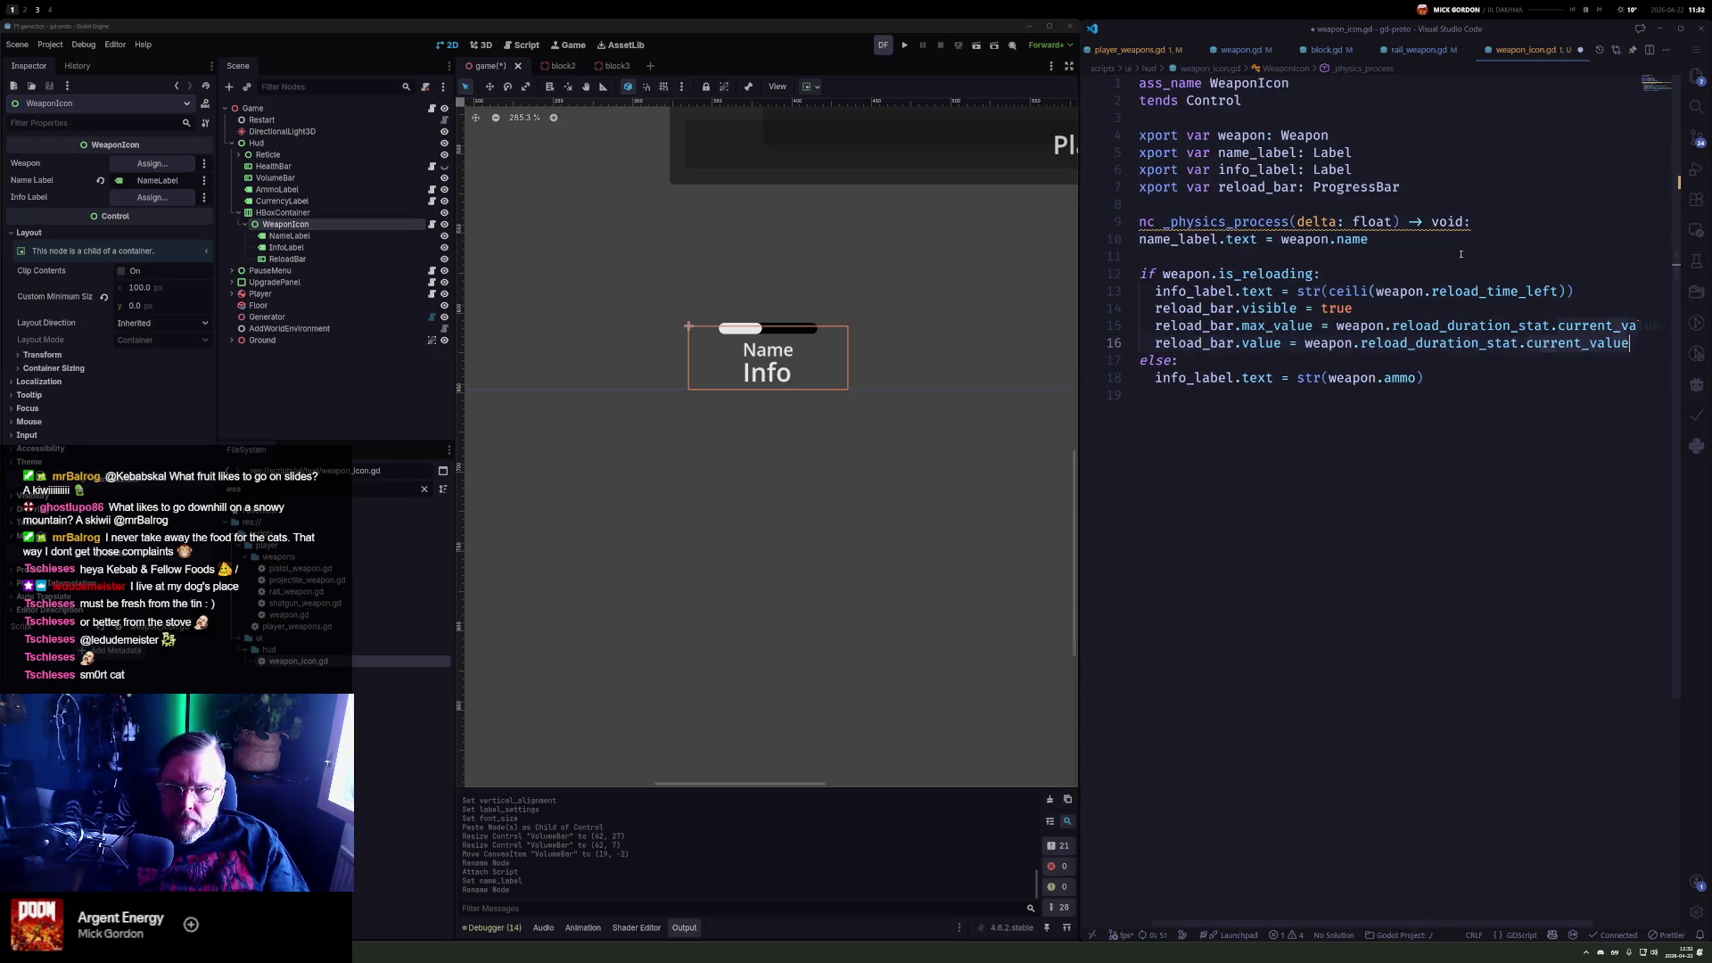
text(- weapon.)
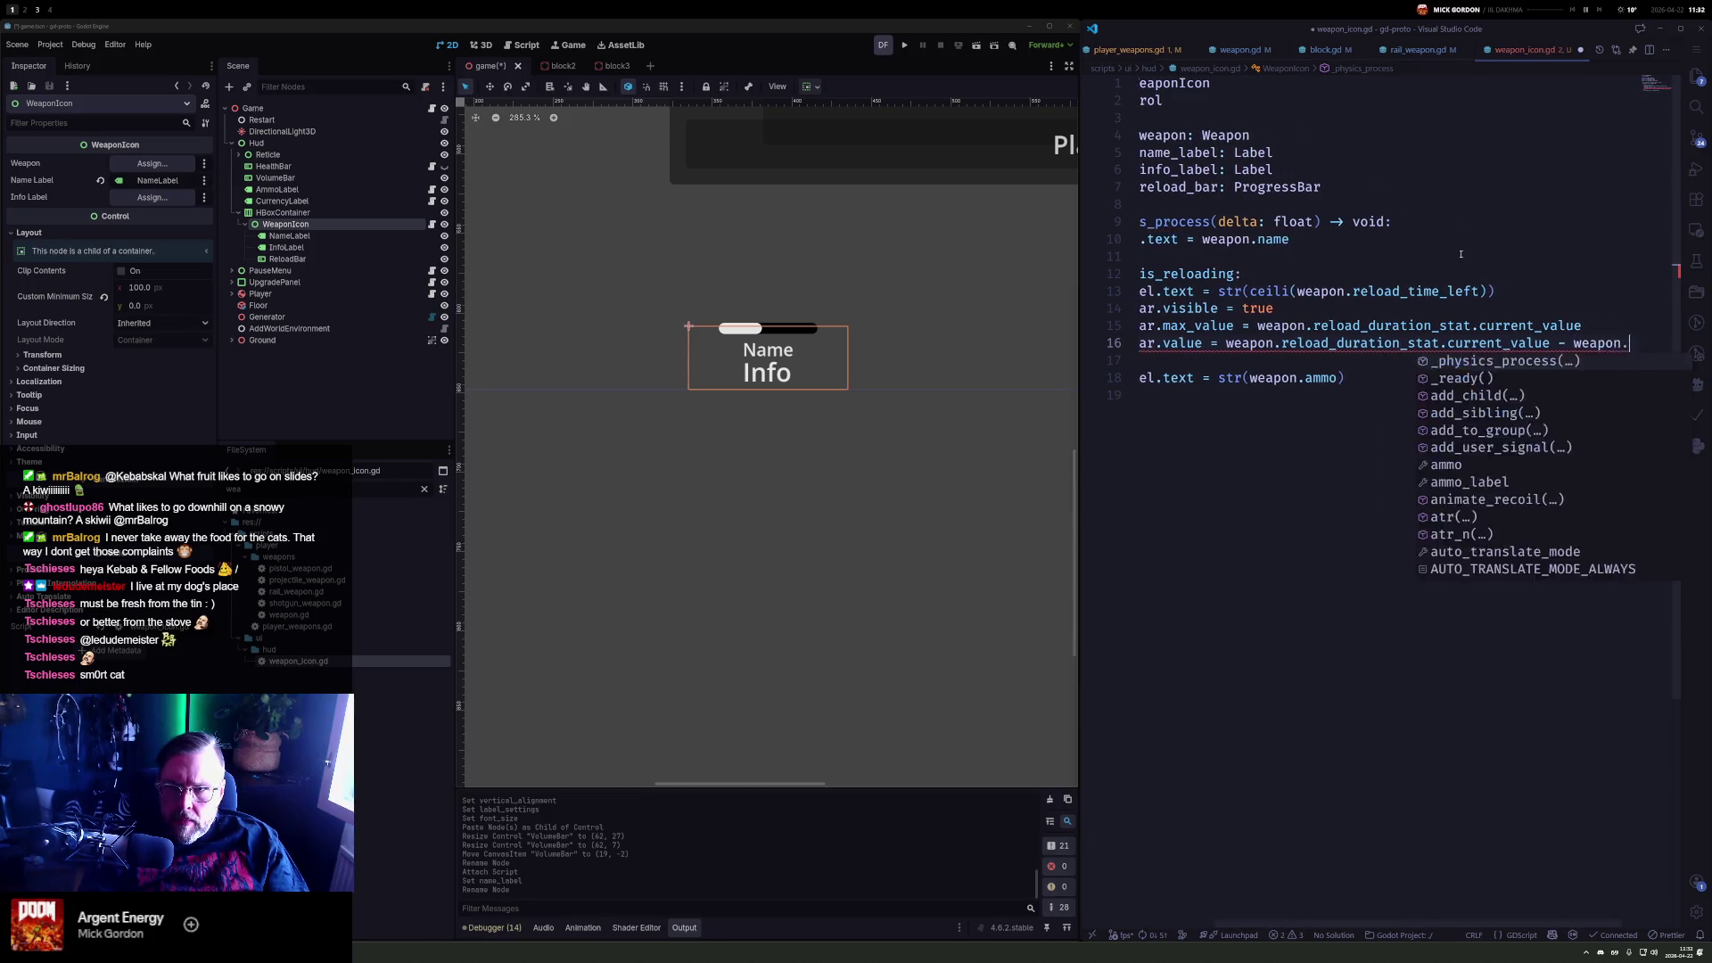
text(reload_t)
key(Tab)
key(Home)
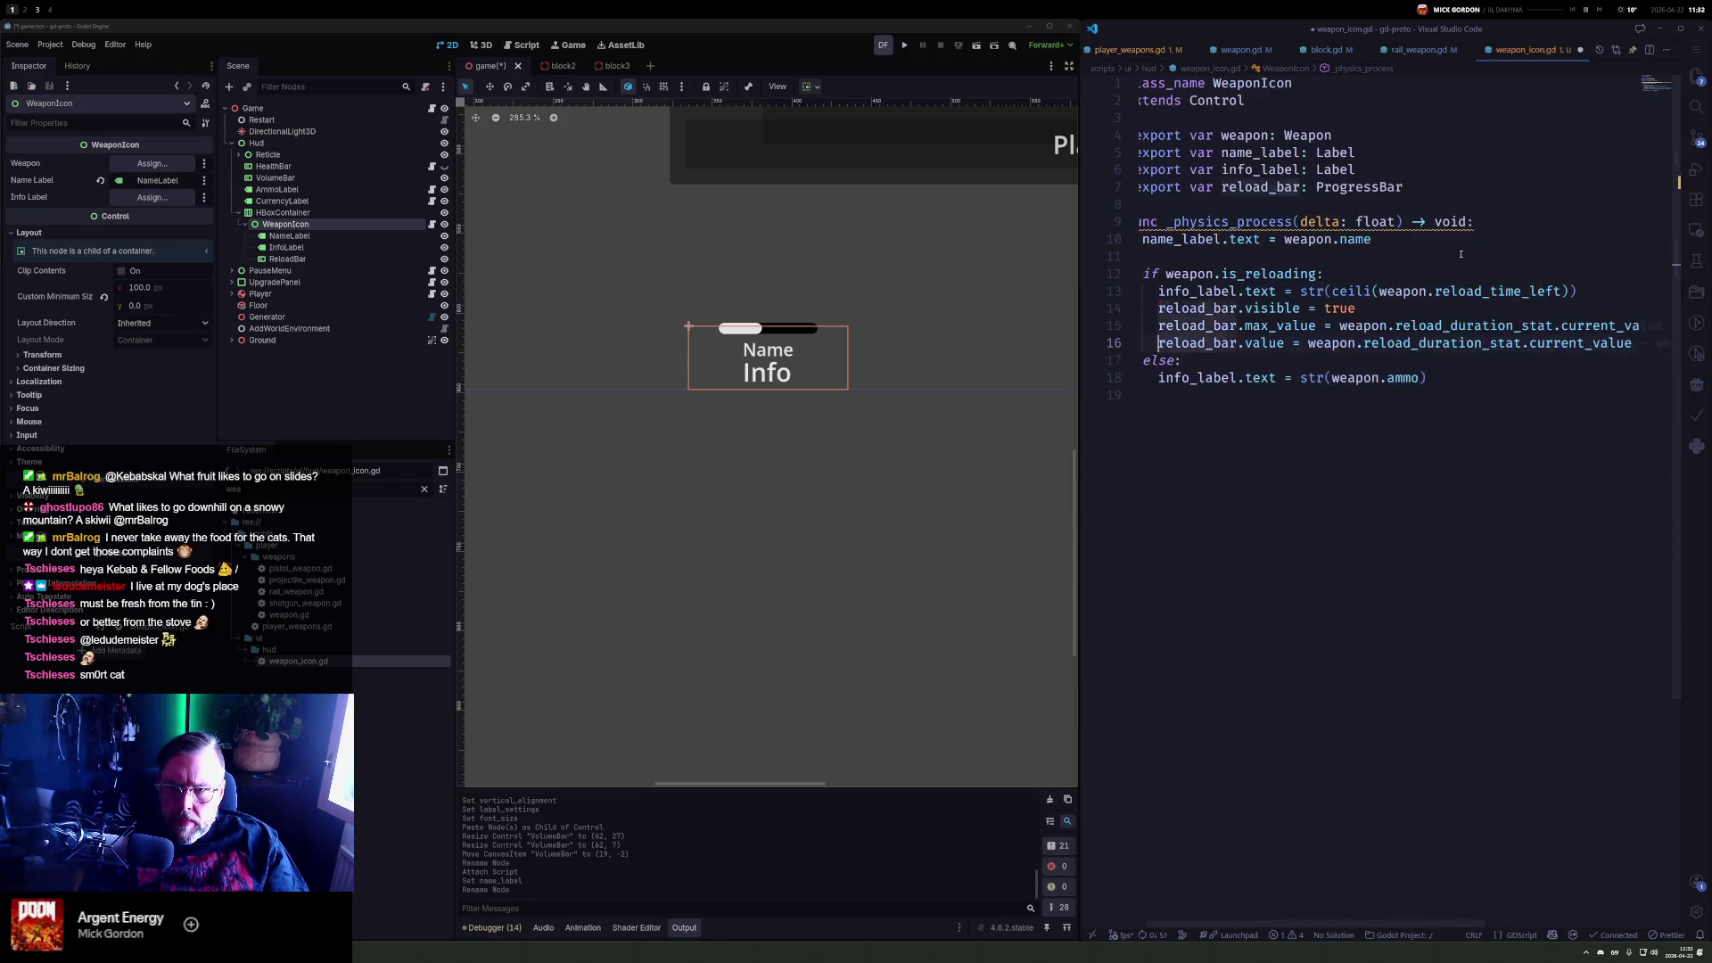
- Set reload_bar.visible = false in the else branch and save weapon_icon.gd
key(Down)
key(Down)
key(End)
key(Return)
text(reloadb)
key(Tab)
text(.vba)
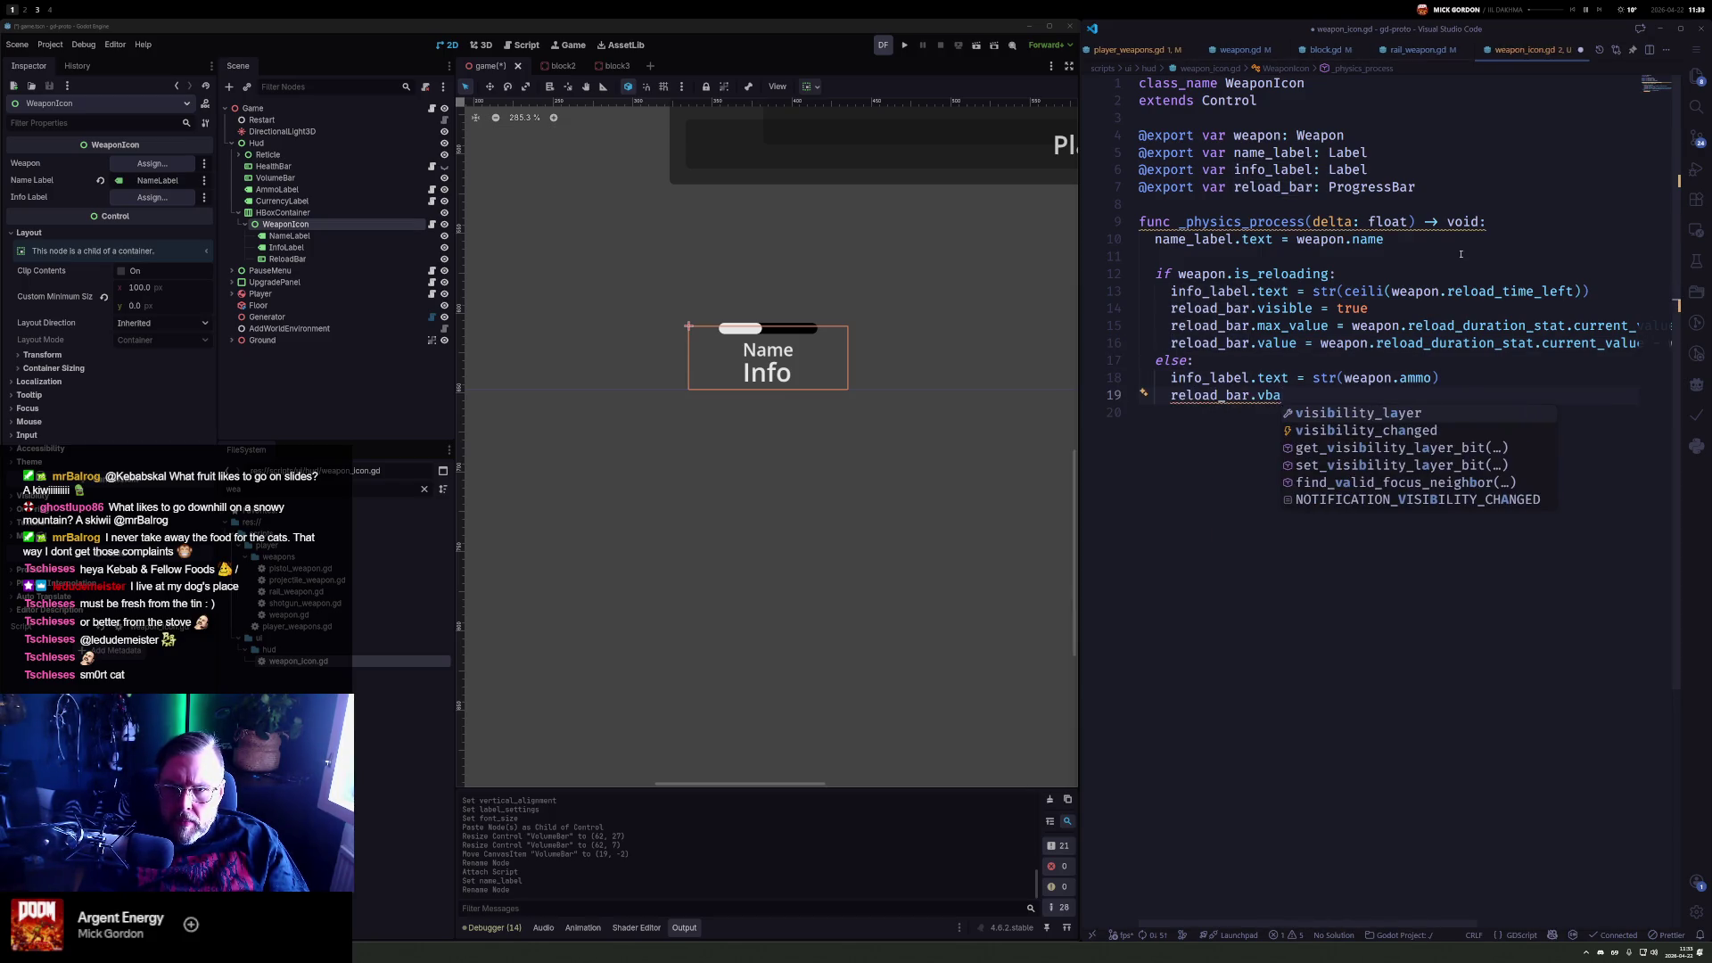
key(BackSpace)
key(BackSpace)
text(alue =)
key(BackSpace)
key(BackSpace)
key(BackSpace)
text(isible = false)
key(ctrl+s)
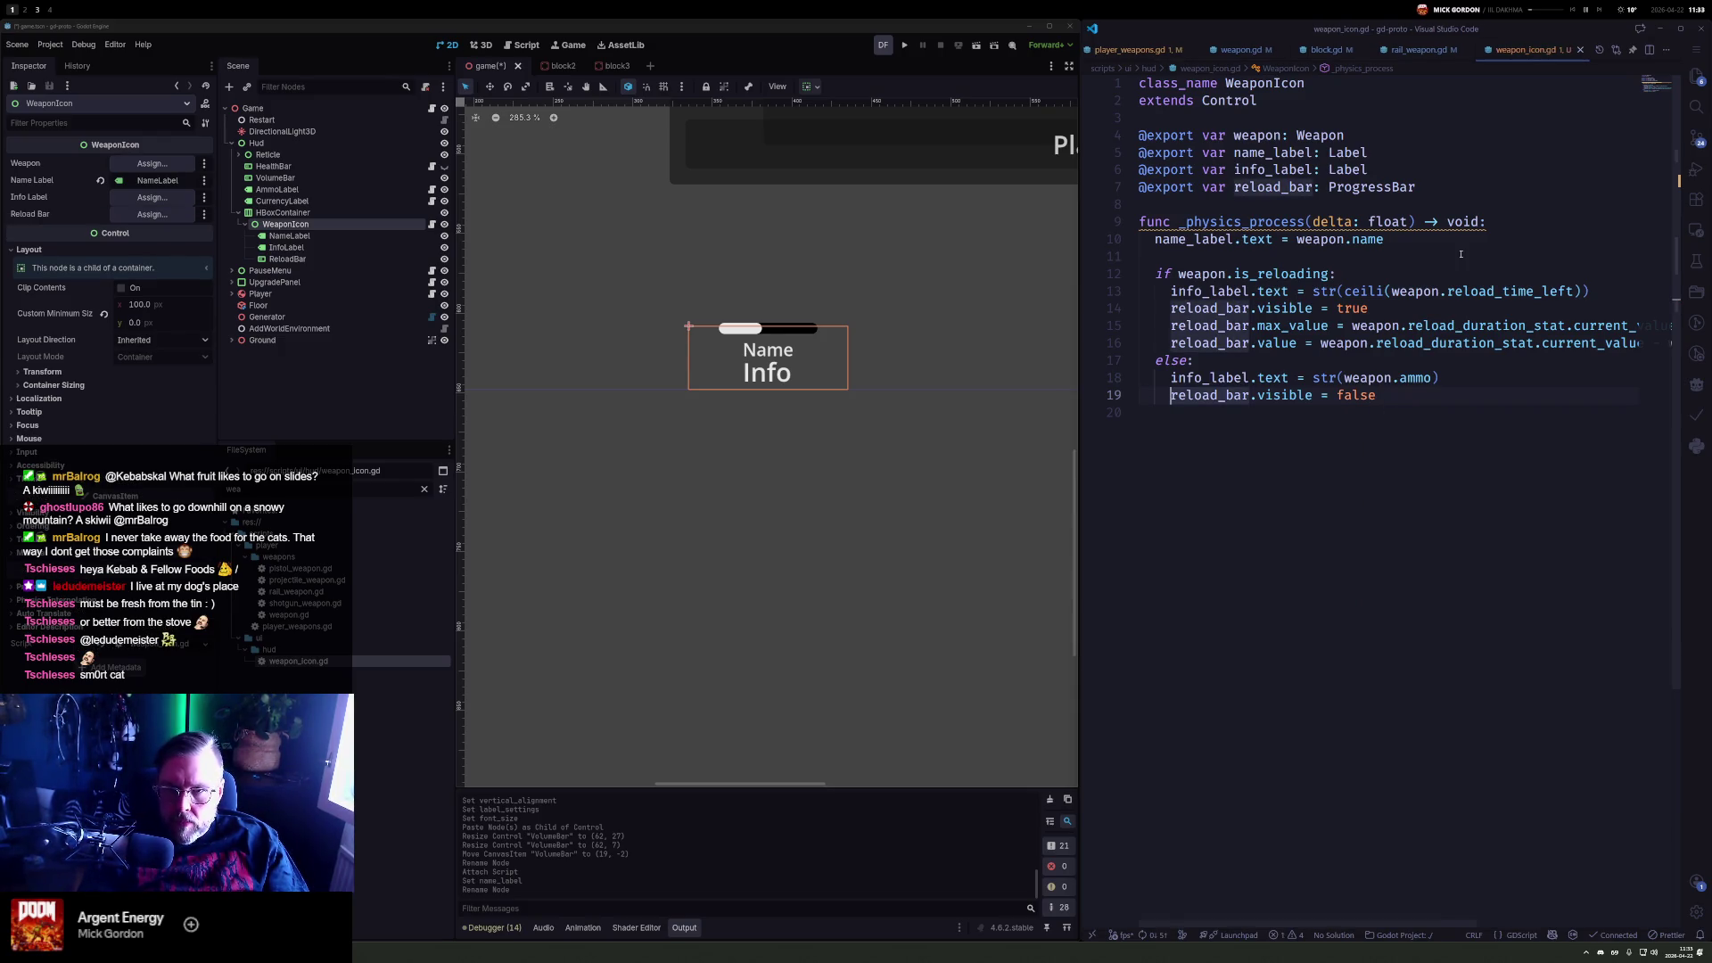
- Tidy the blank lines and begin 'var color := Color.' before the reloading check
click(1460, 255)
key(Down)
key(End)
key(Return)
key(Return)
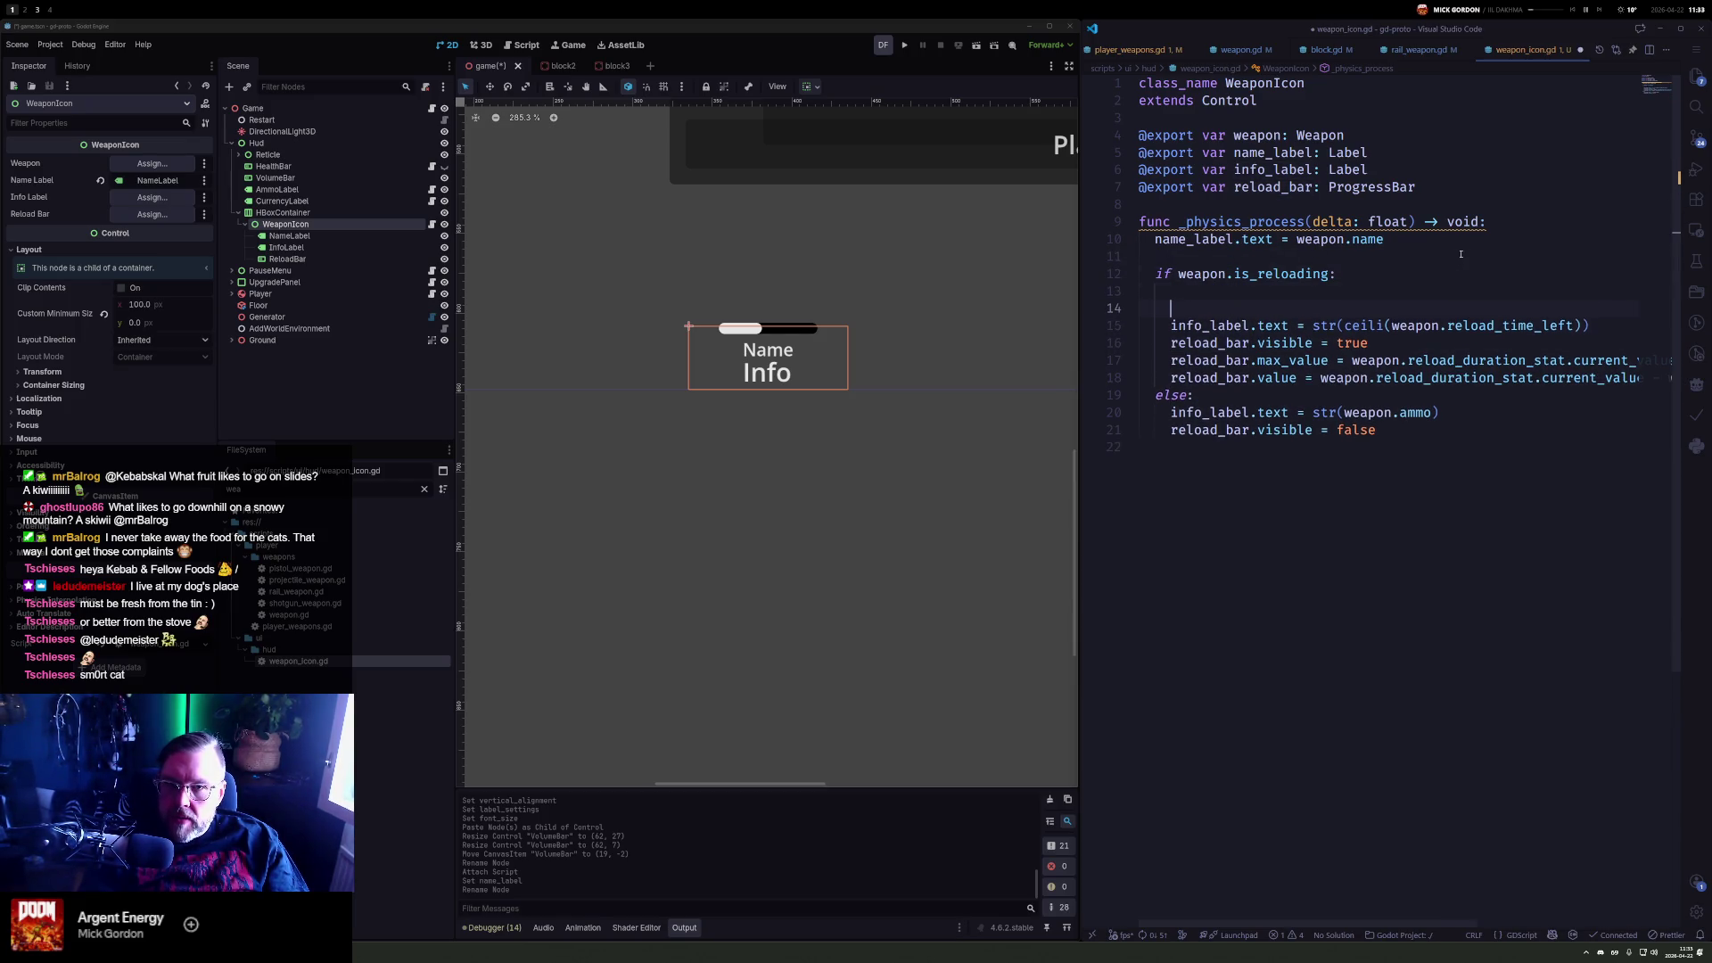
key(Up)
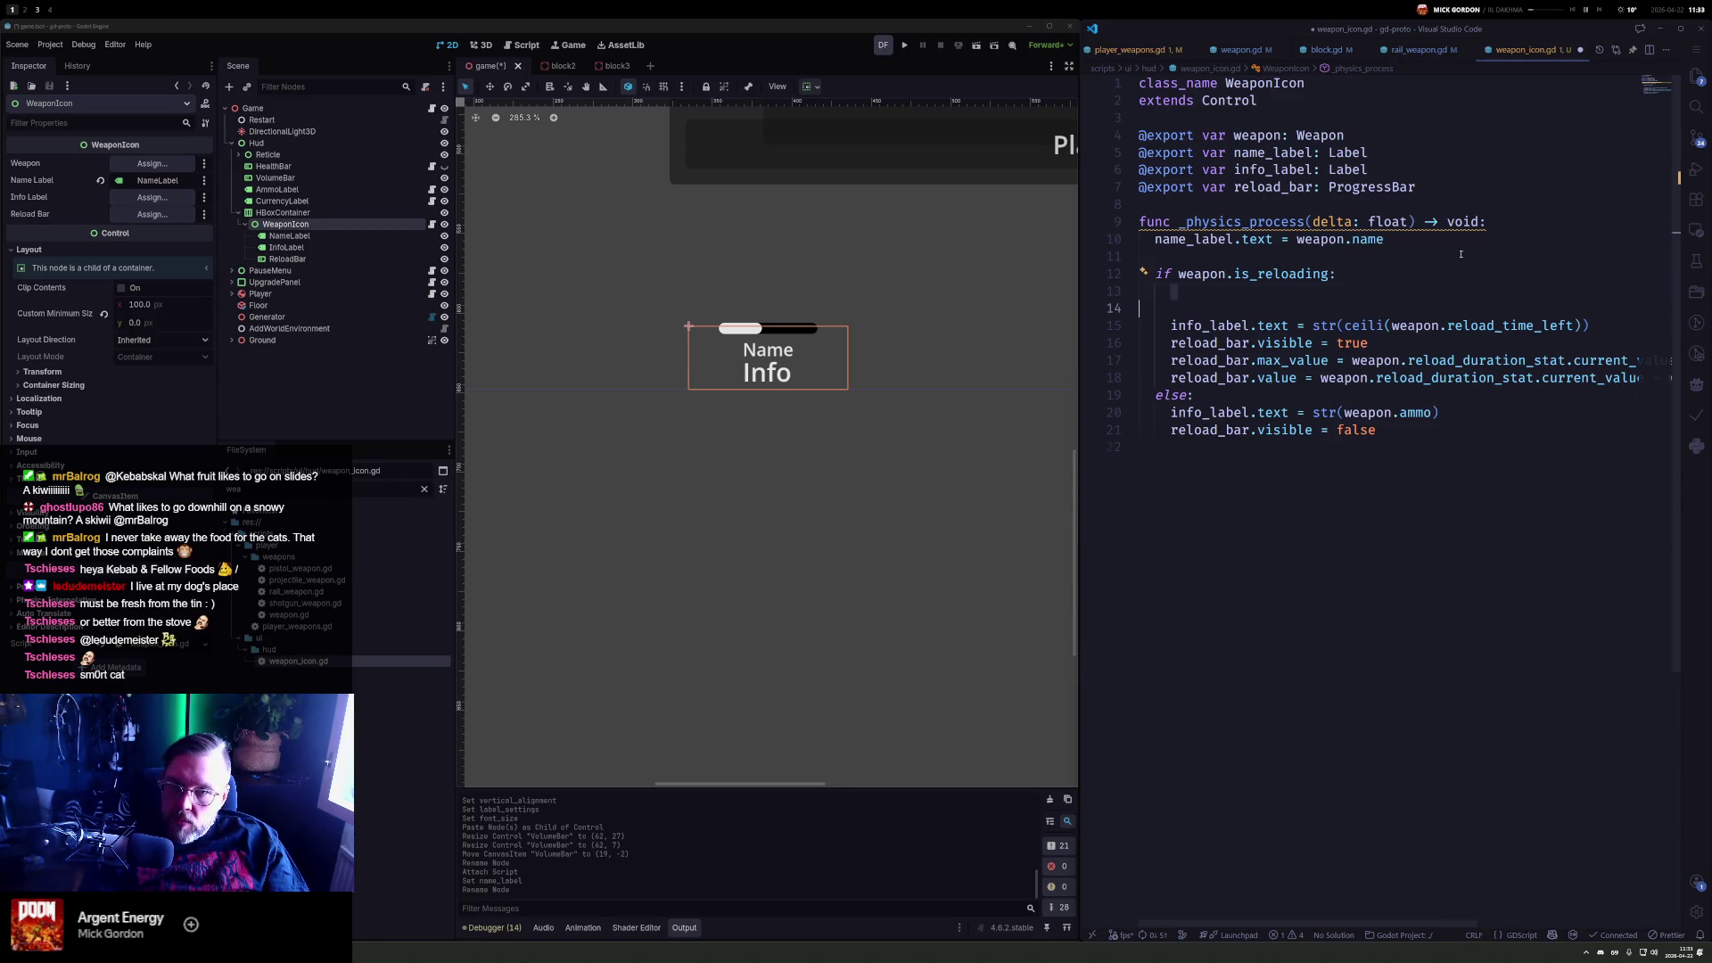
key(ctrl+shift+k)
key(BackSpace)
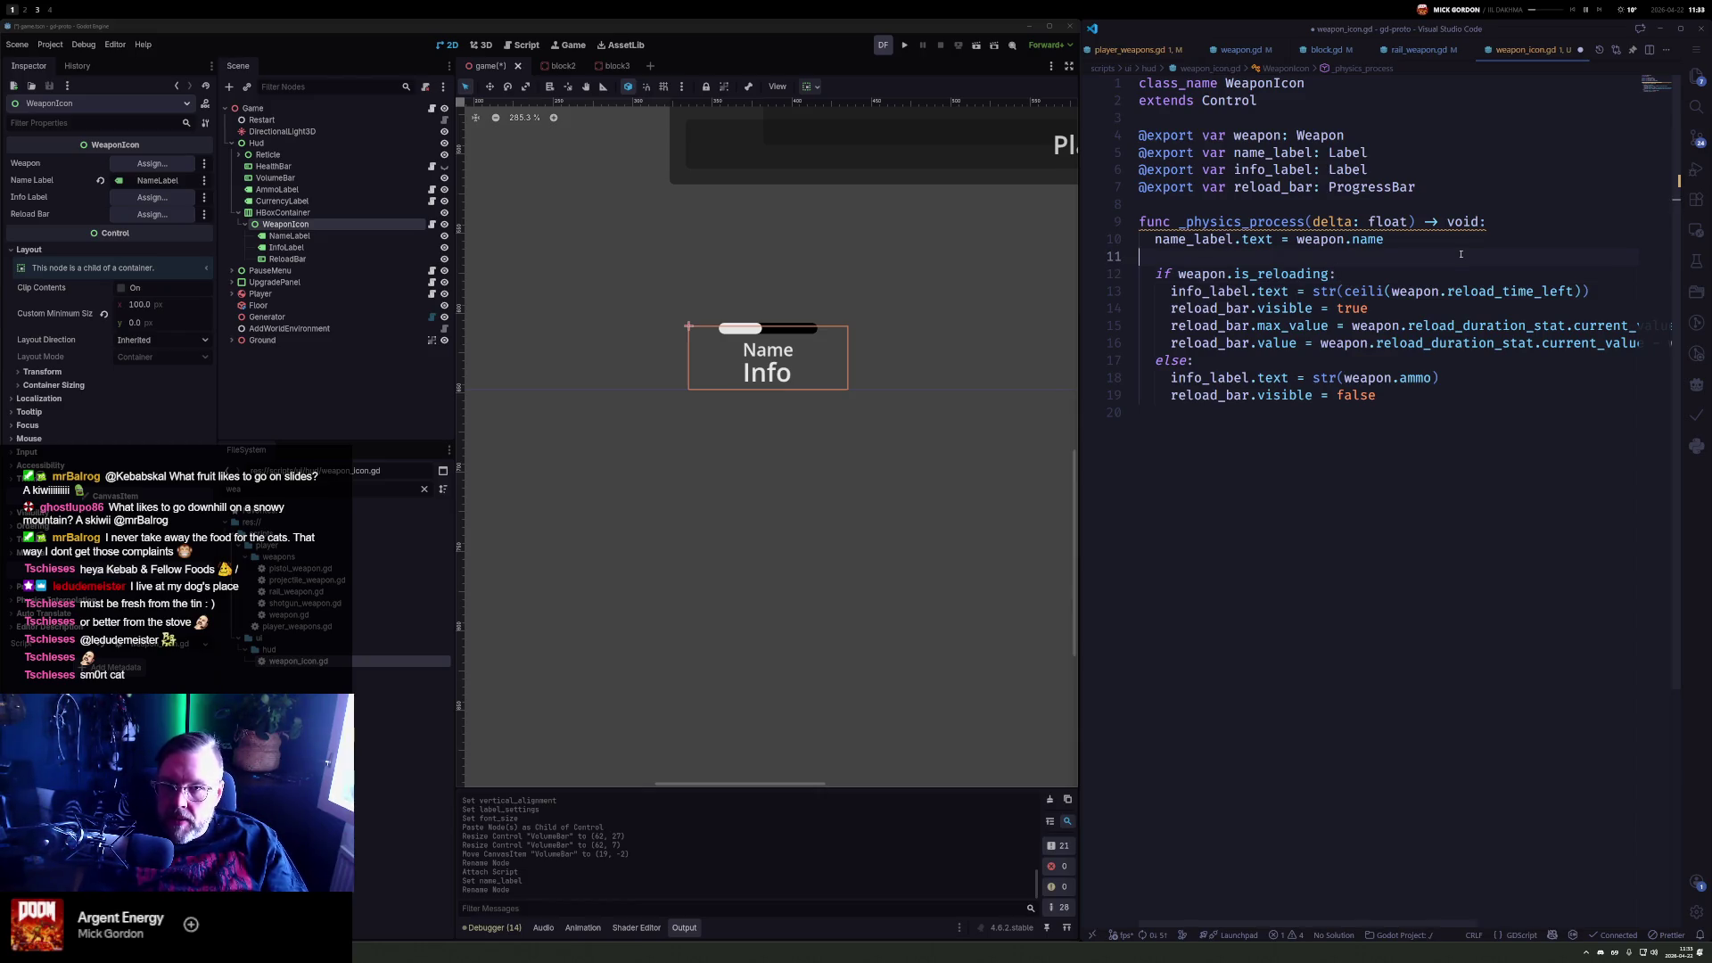
click(1460, 254)
text(var color := Co)
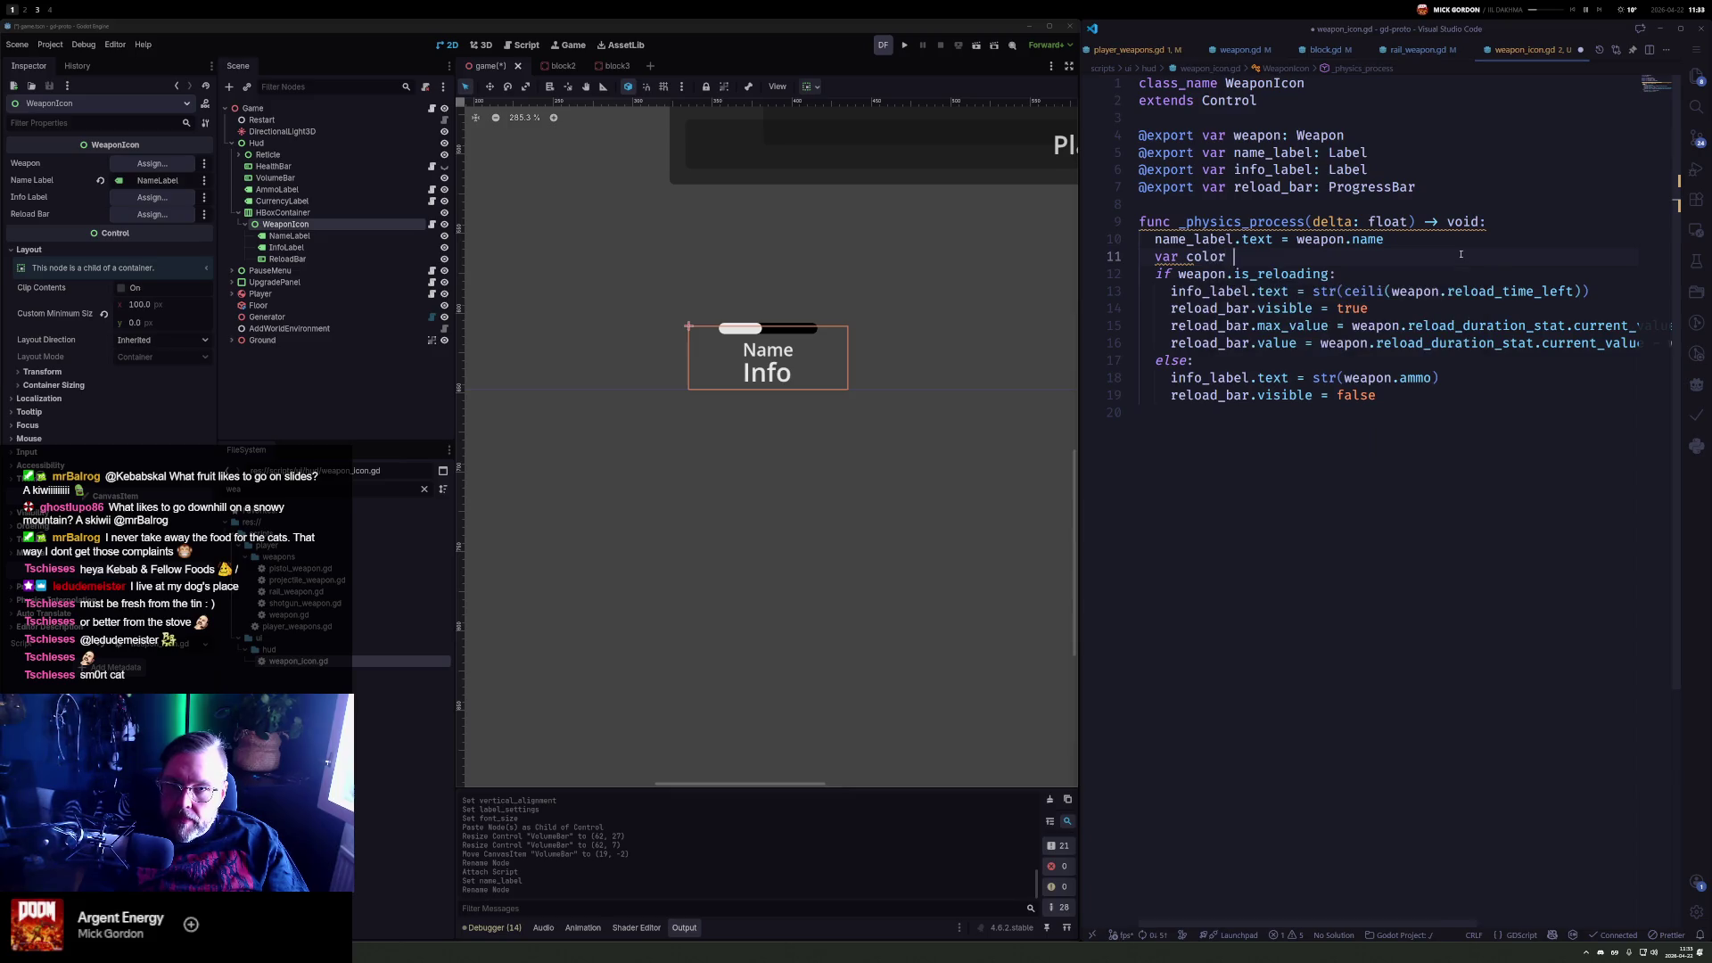
text(lor.)
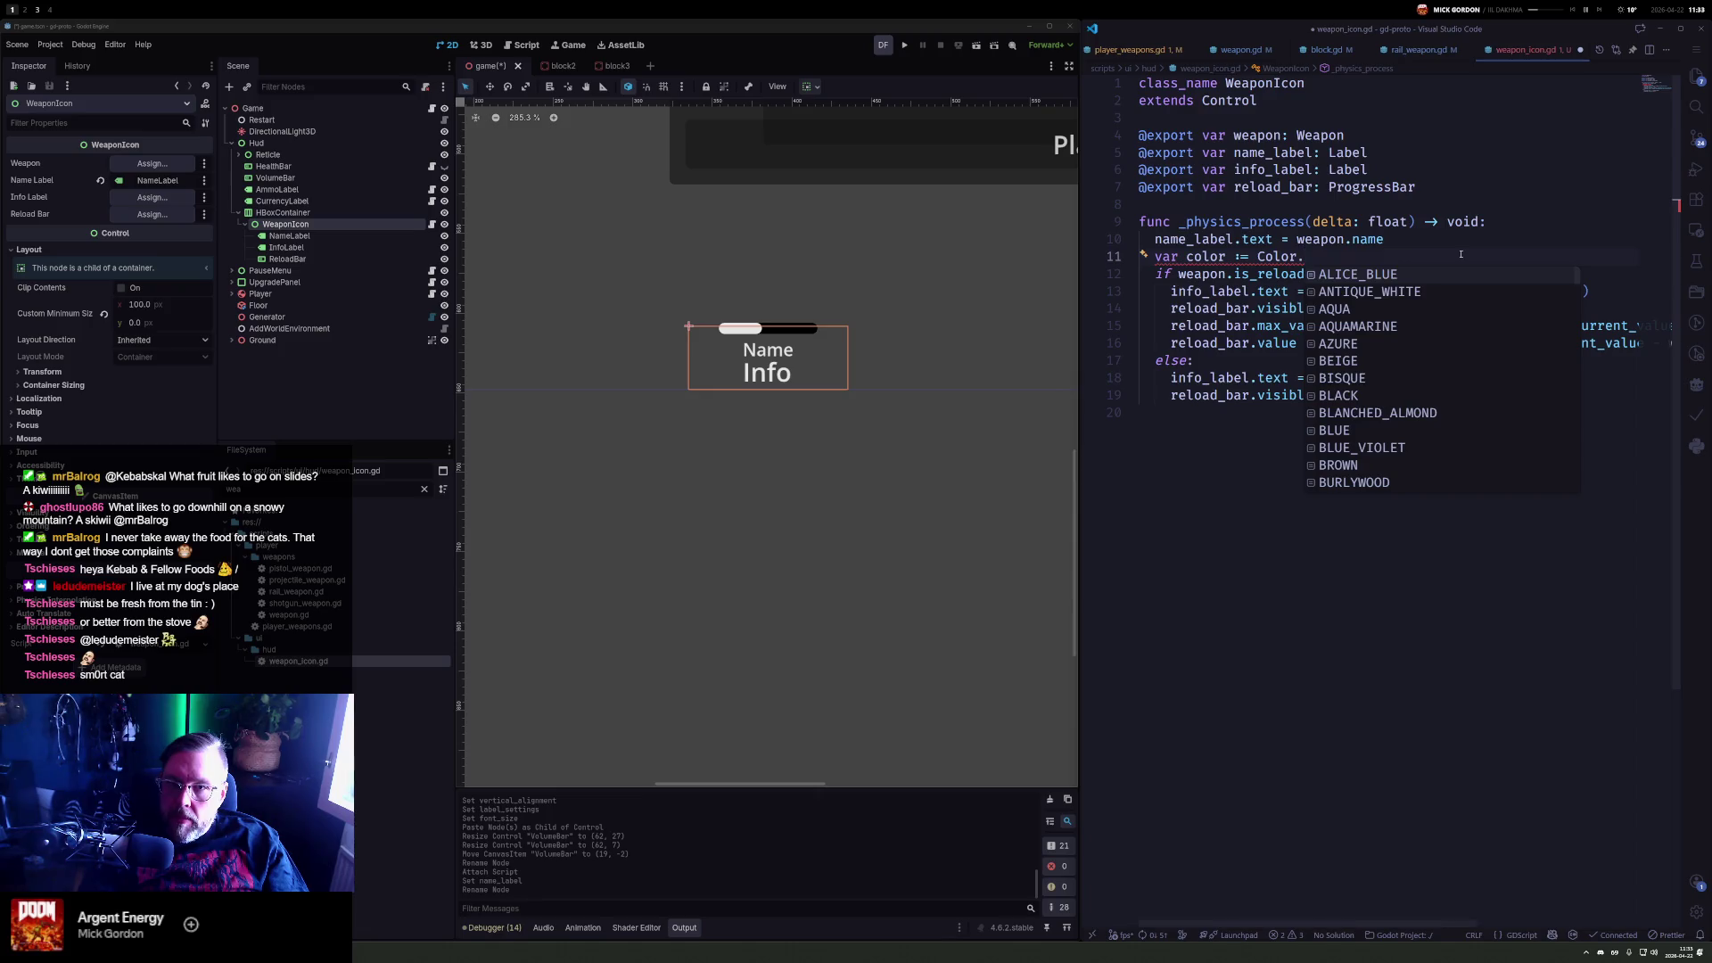
- In weapon.gd, add a Meta export category by copying the Components category line
key(ctrl+Tab)
key(Up)
key(Up)
key(Up)
key(Down)
key(Down)
key(Down)
key(Down)
key(Up)
key(Up)
key(Up)
key(shift+alt+Up)
key(Left)
key(Left)
key(ctrl+shift+Left)
text(Meta)
key(End)
key(Return)
key(Return)
key(Up)
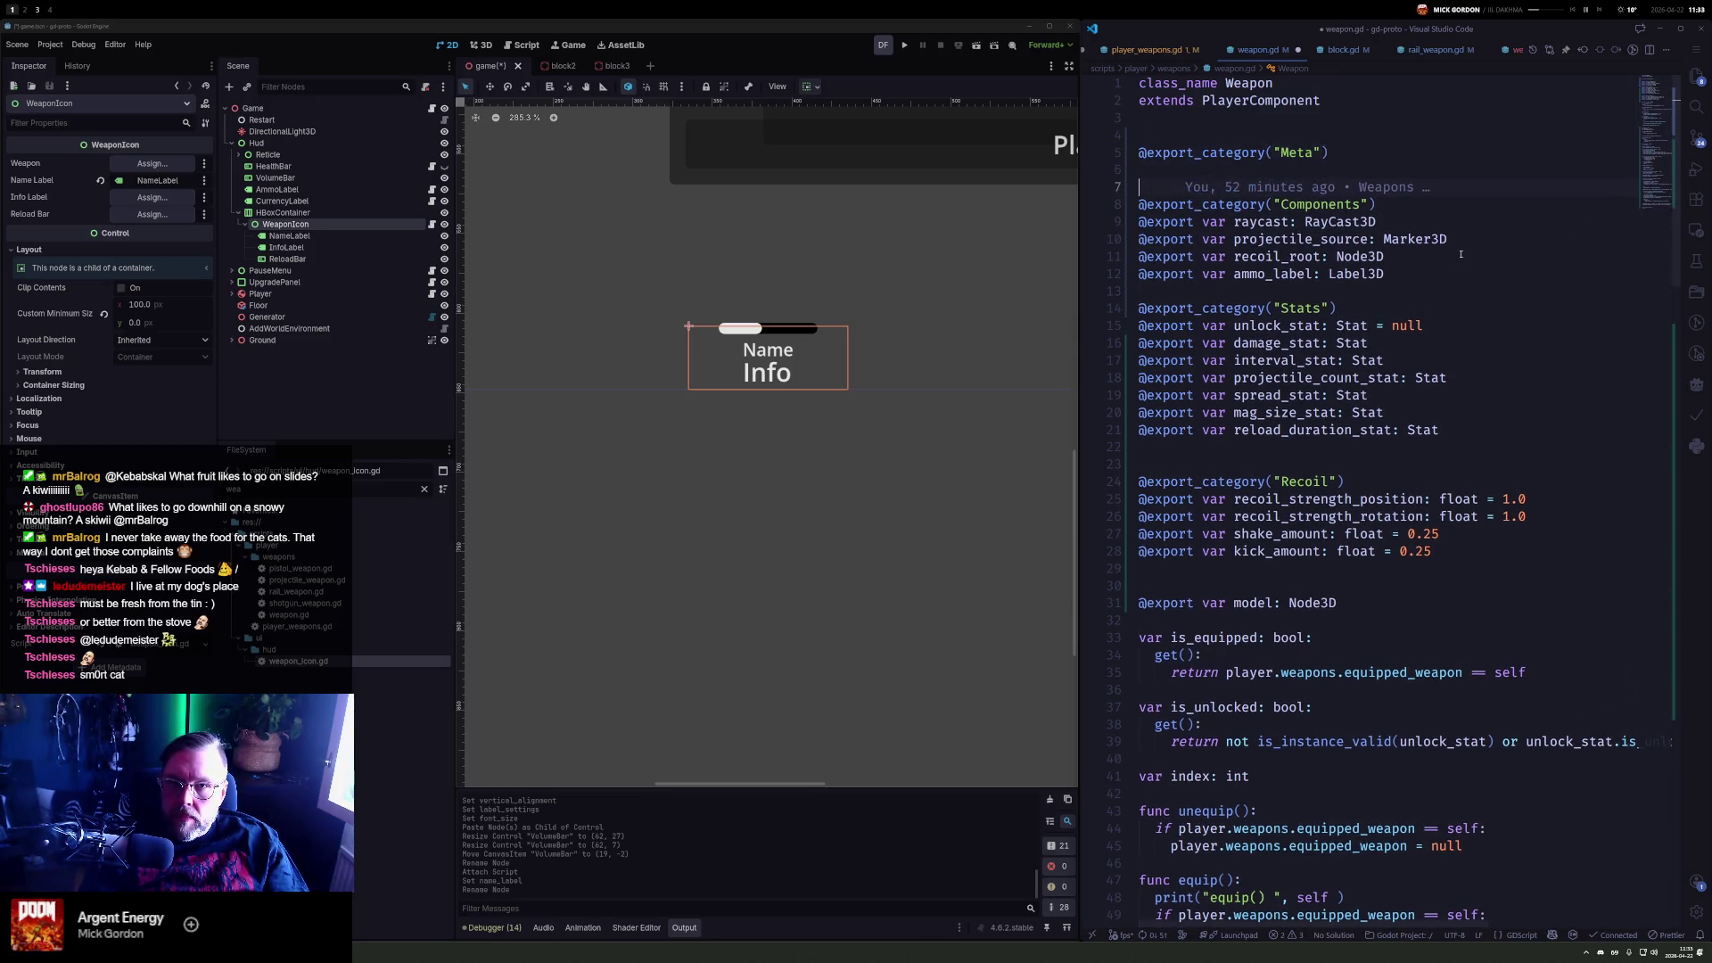
text(@export var color:=)
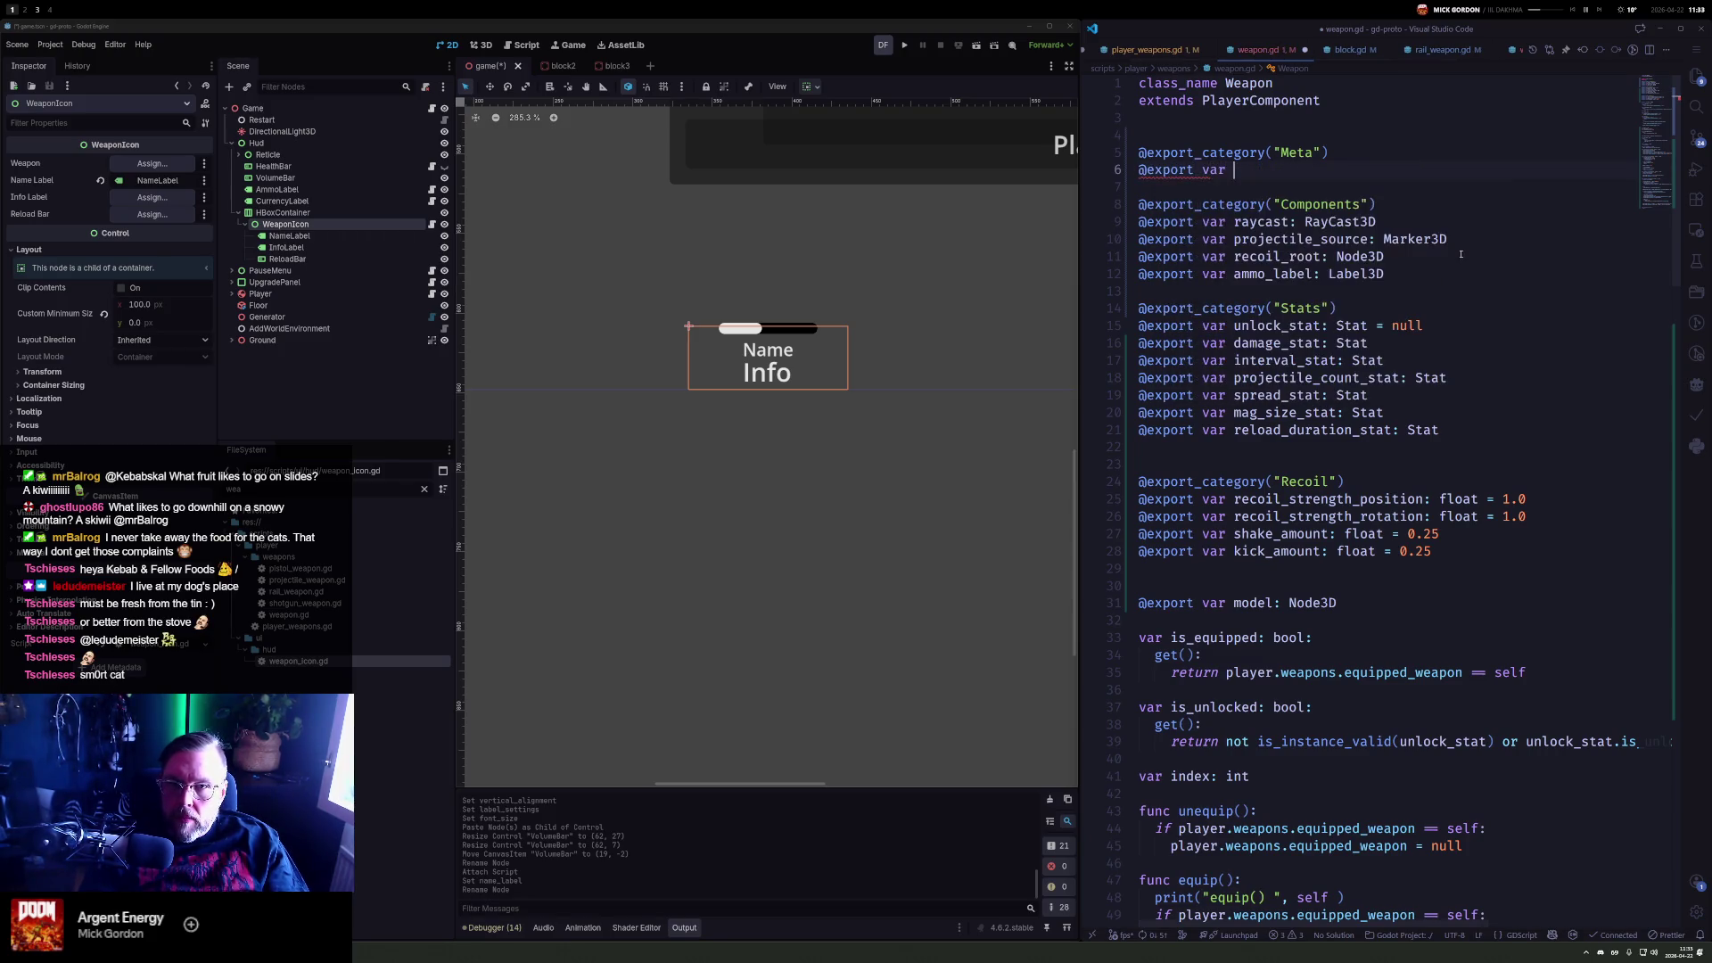
key(BackSpace)
key(BackSpace)
text(: Color = Color.WHITE)
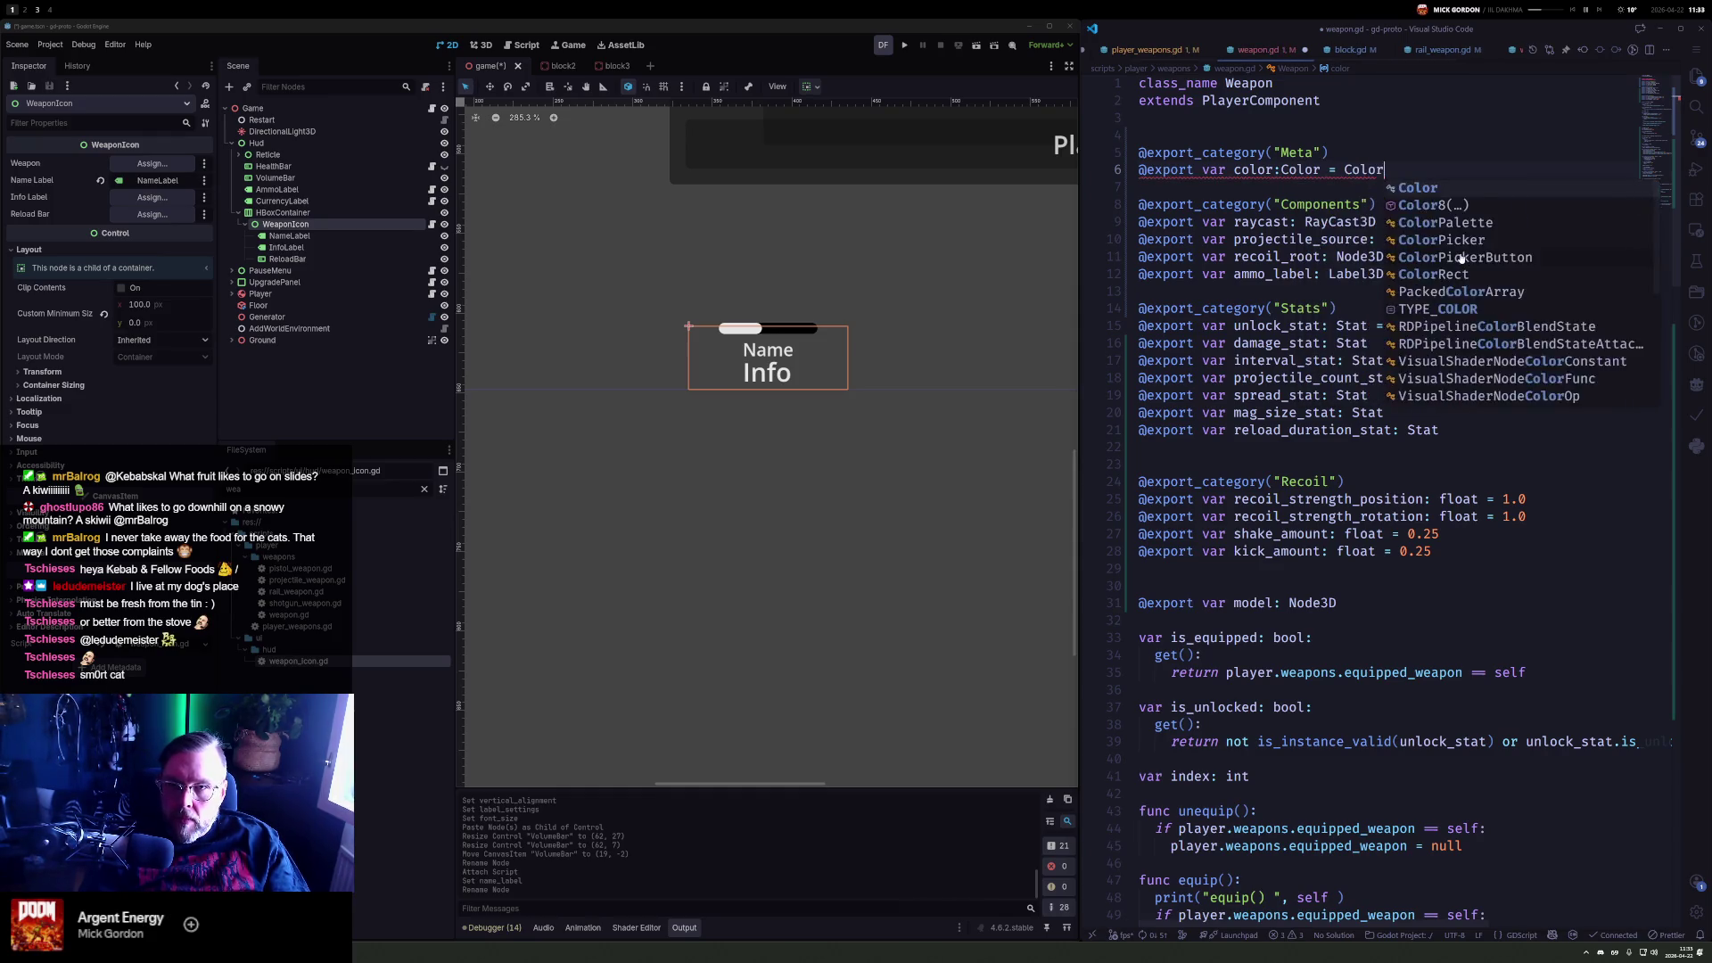
key(ctrl+s)
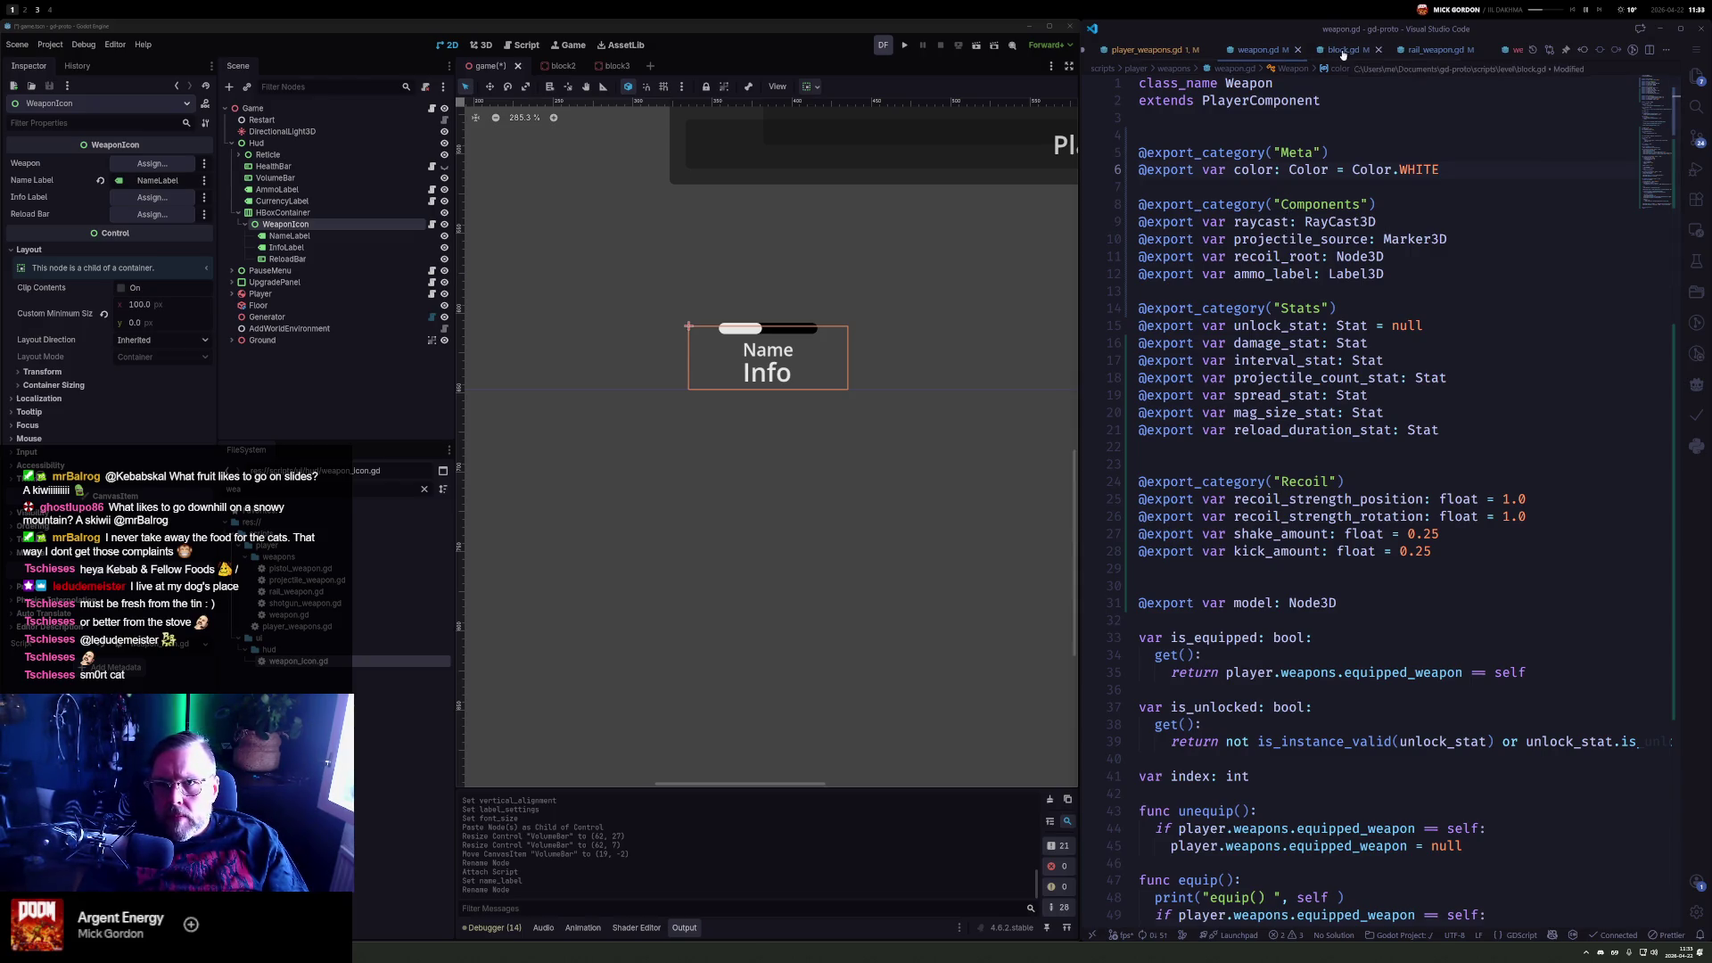
- Open weapon_icon.gd through Quick Open
key(ctrl+p)
key(Down)
key(Down)
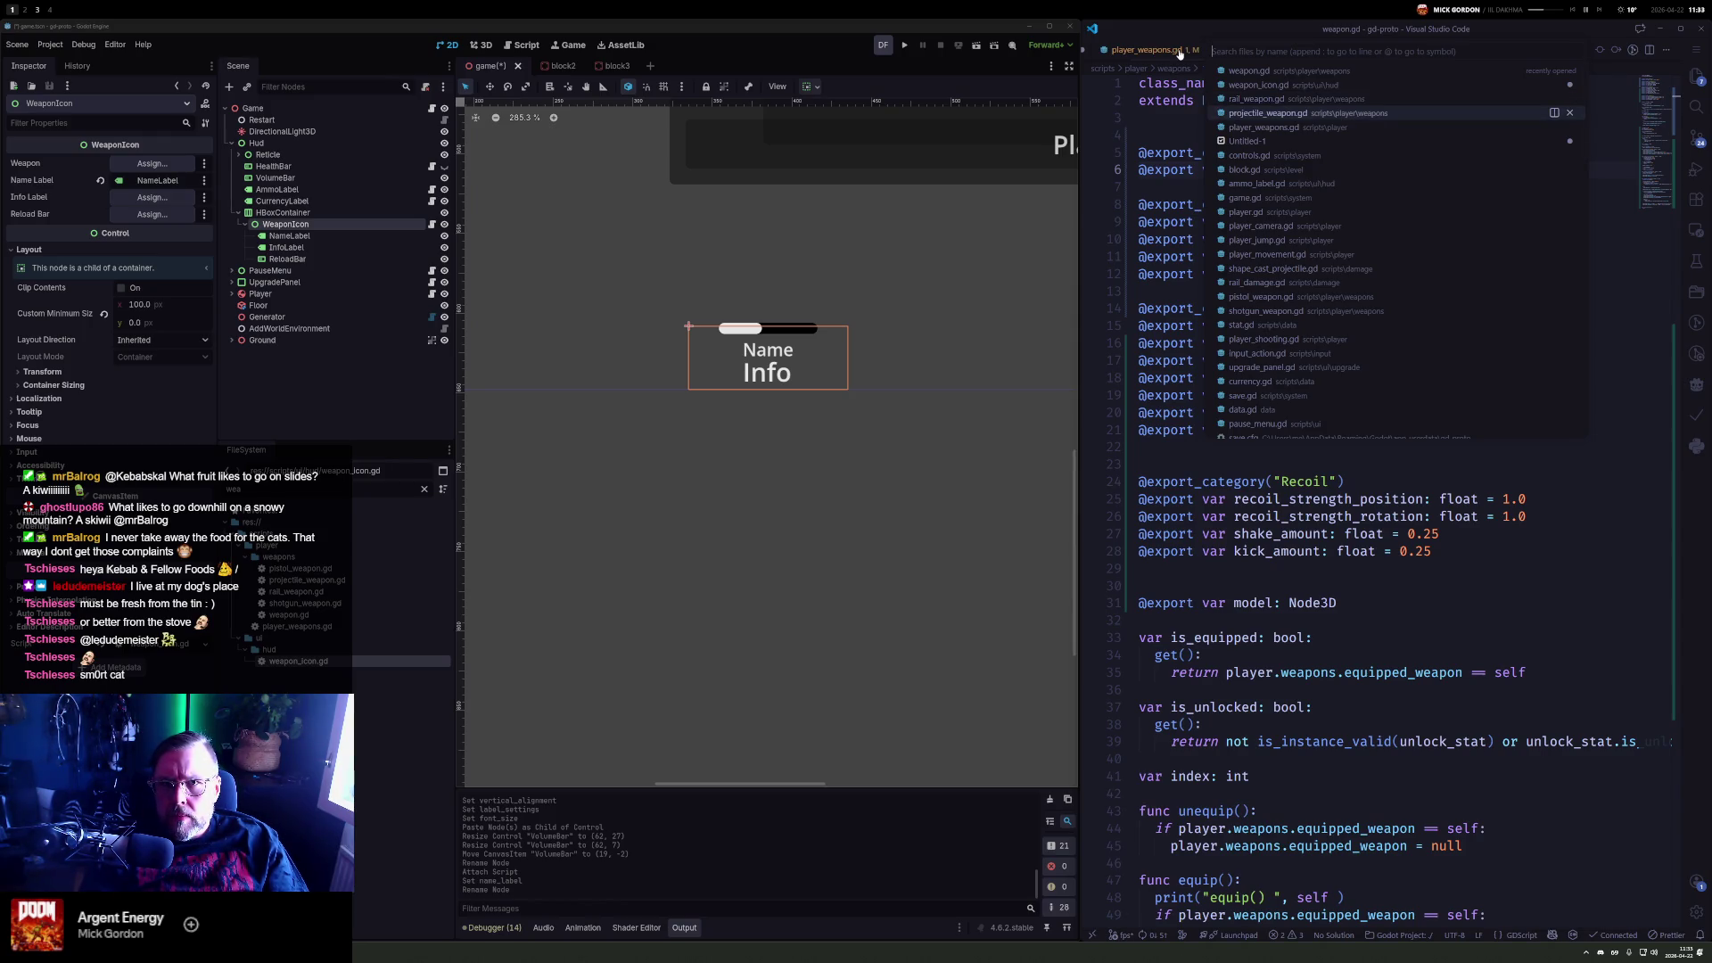
key(Up)
key(Up)
key(Return)
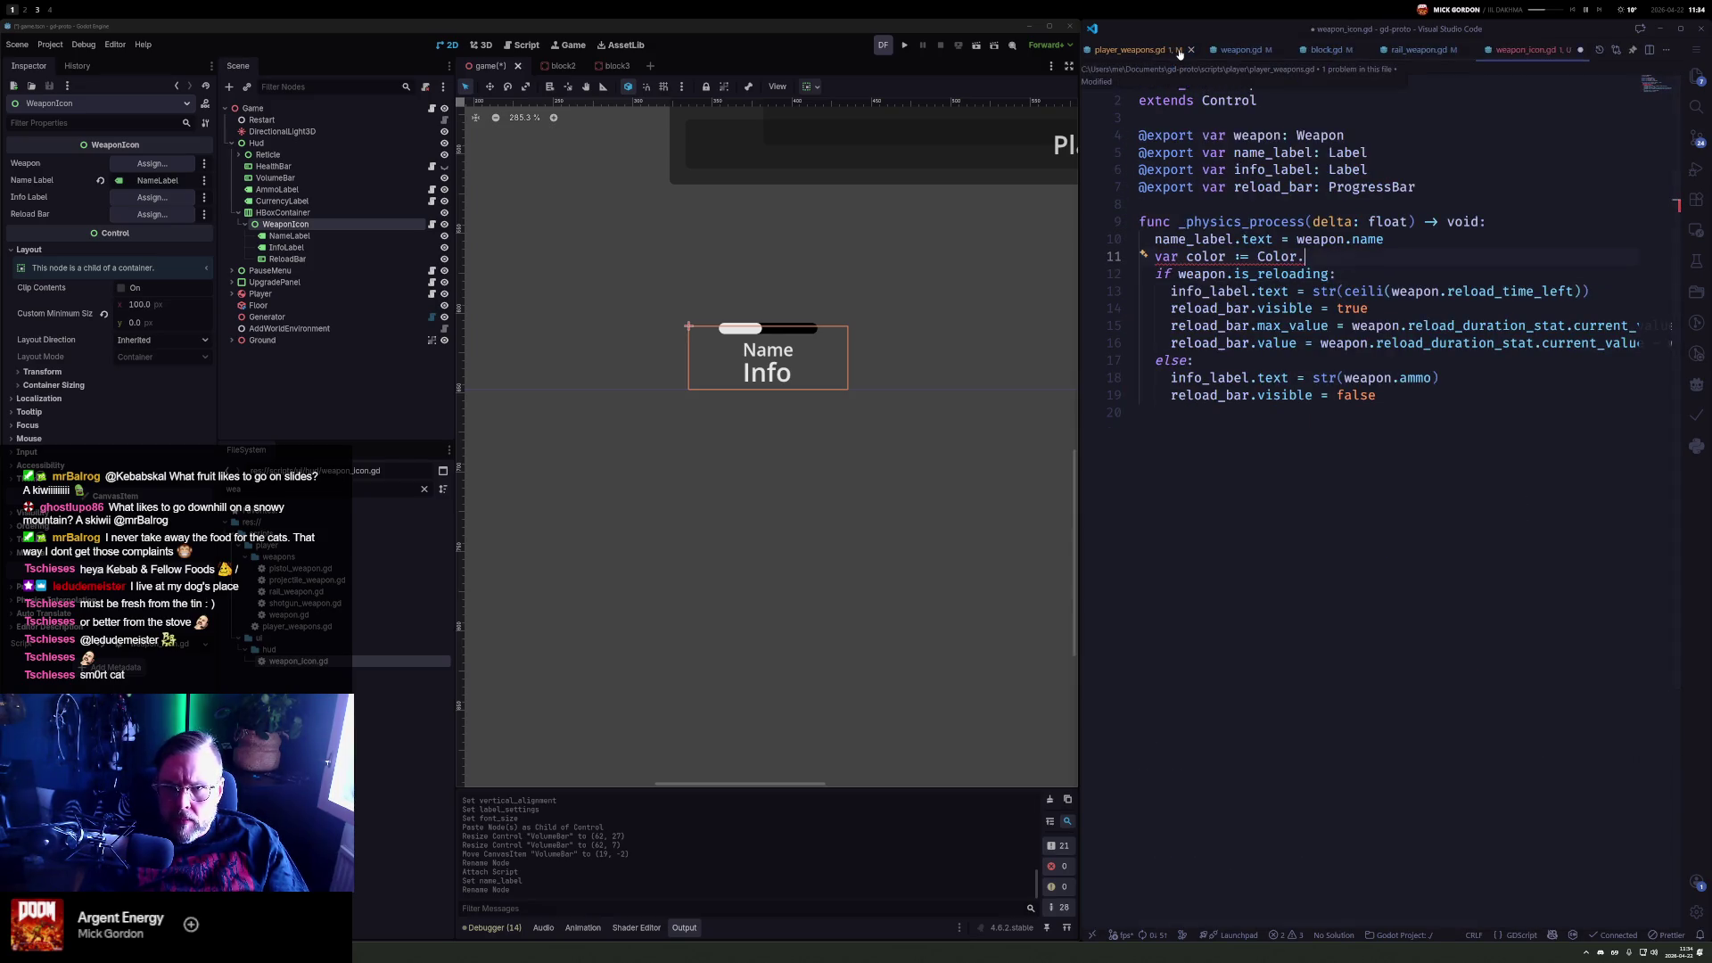
- Make line 11 'var color := weapon.color if weapon.is_equipped else Color.DIM_GRAY'
key(ctrl+Left)
key(shift+End)
text(weapon)
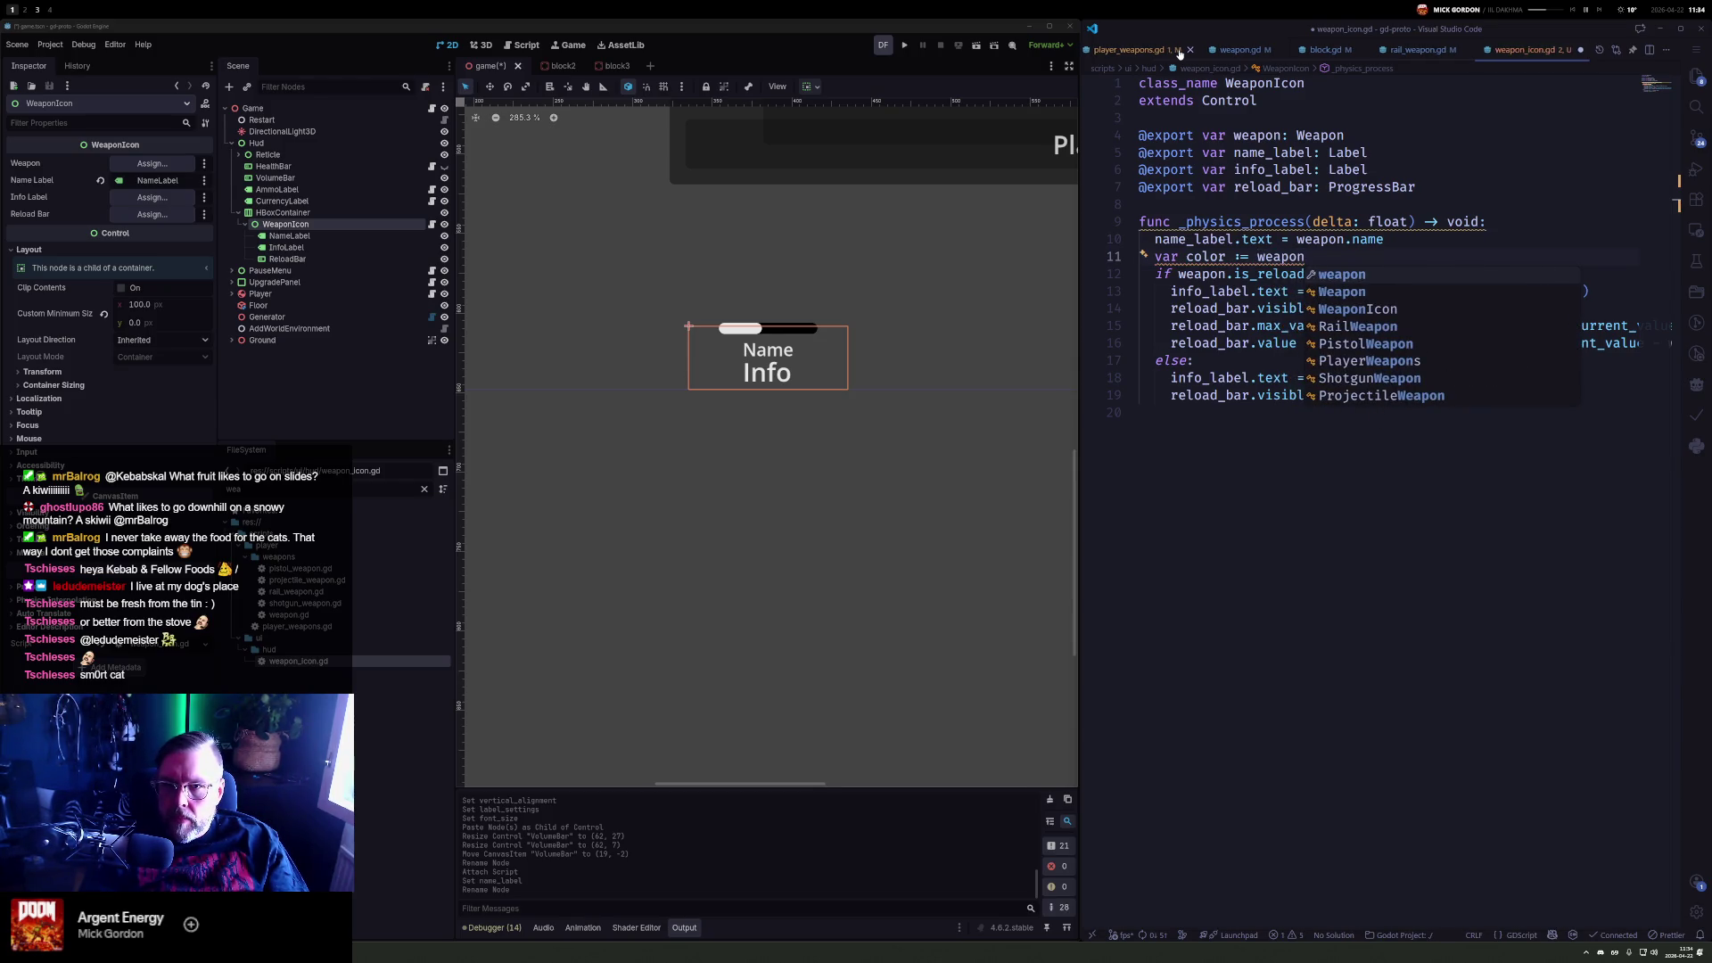
text(.color )
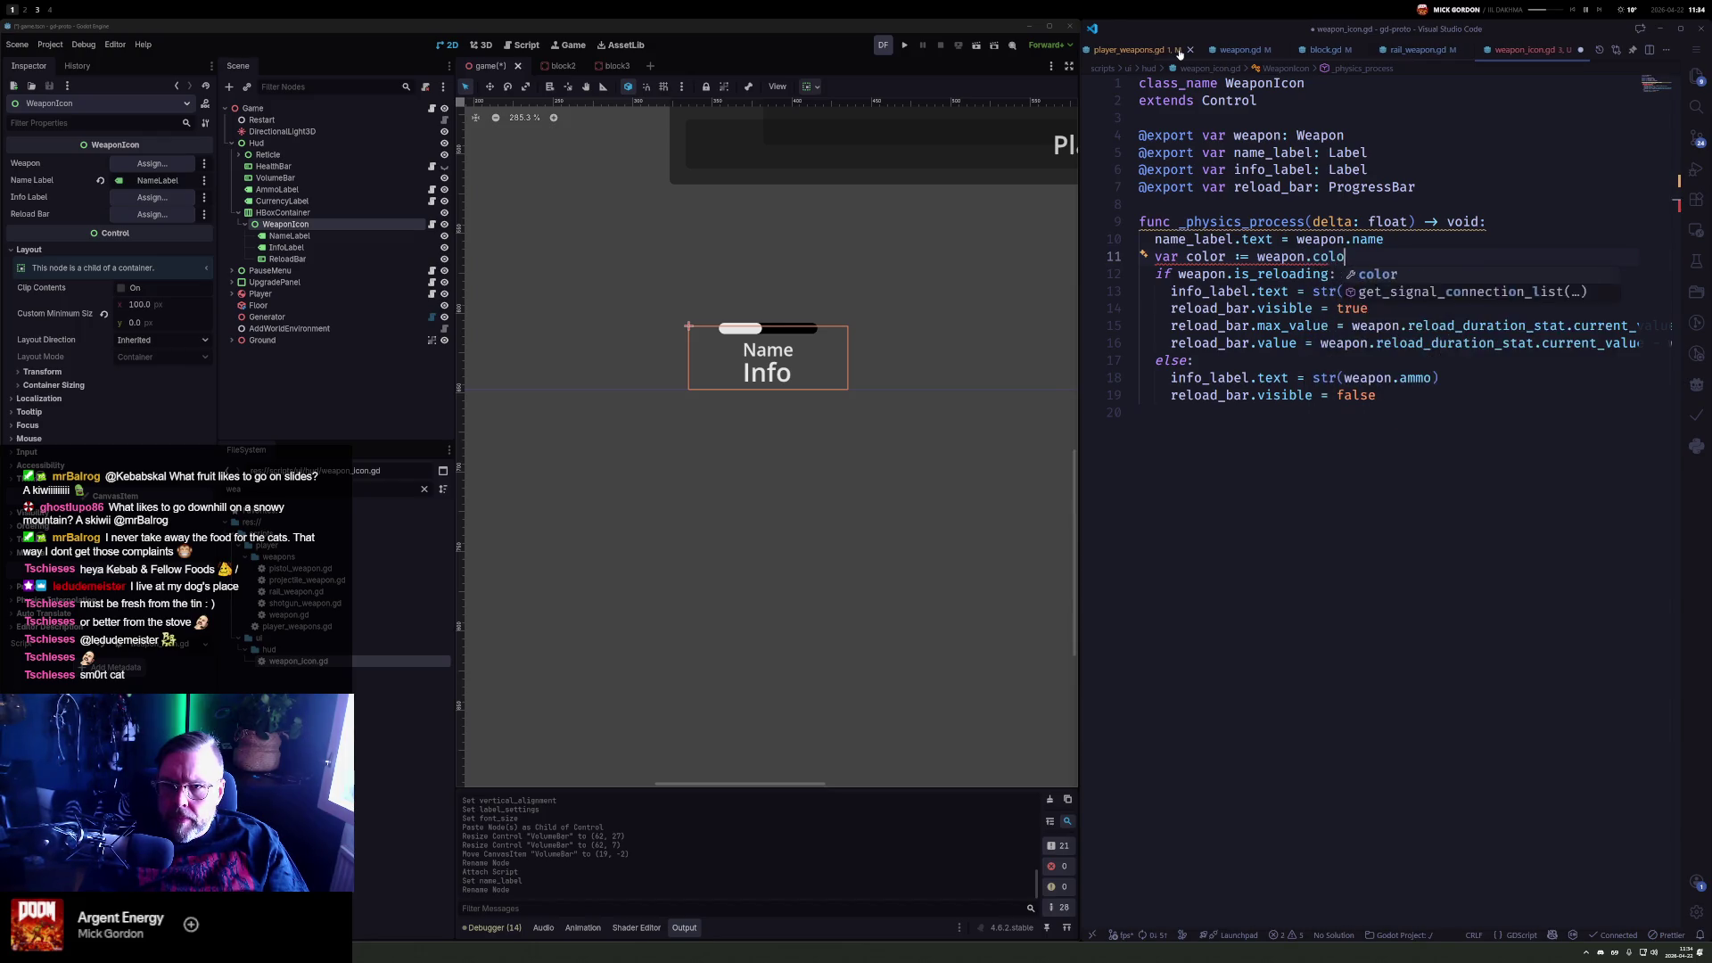
text(if)
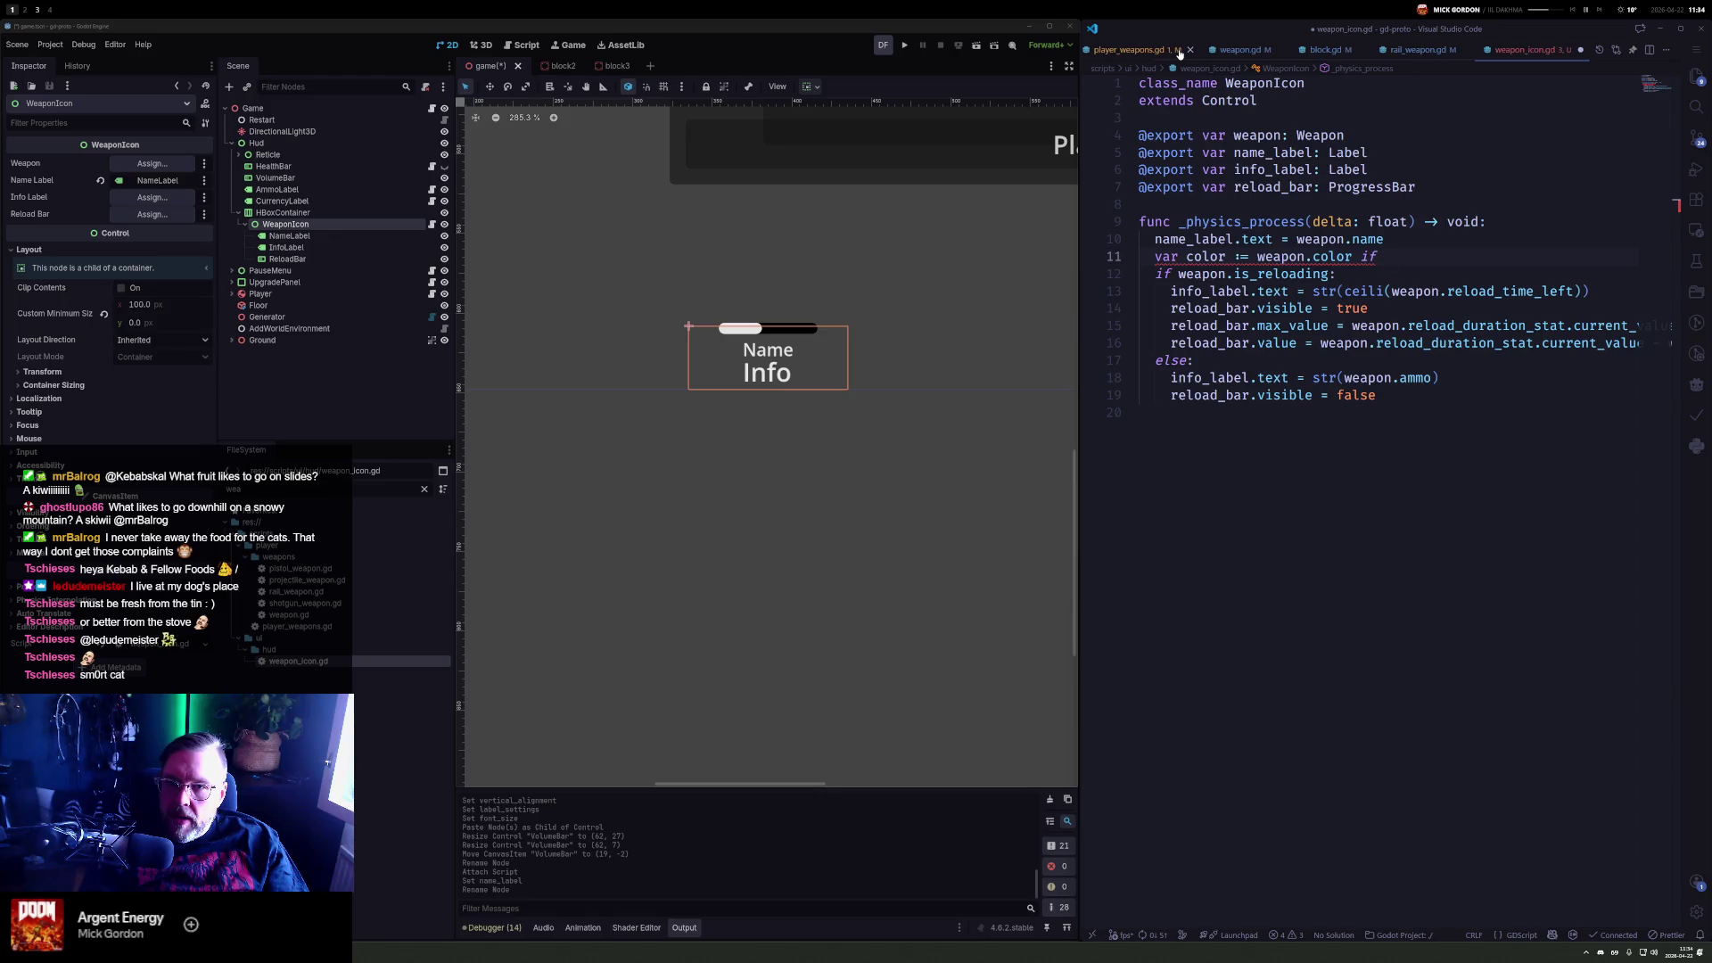
text(weapon.i)
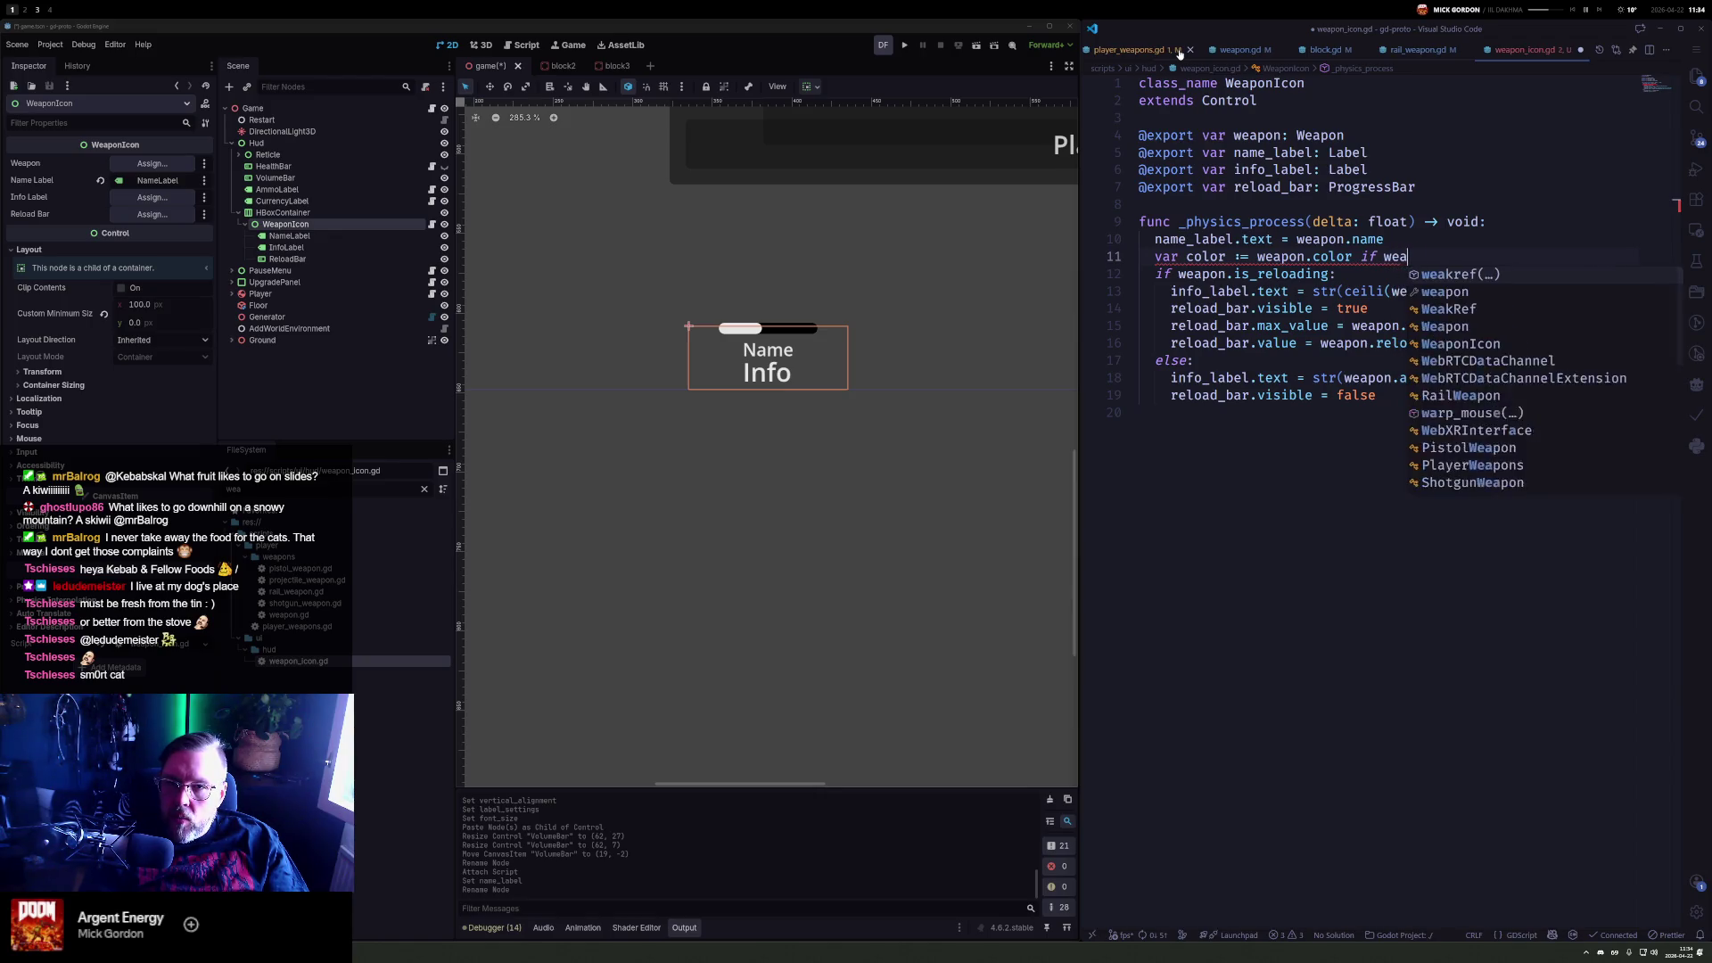
text(s_eq)
key(Tab)
text(else Color.diomg)
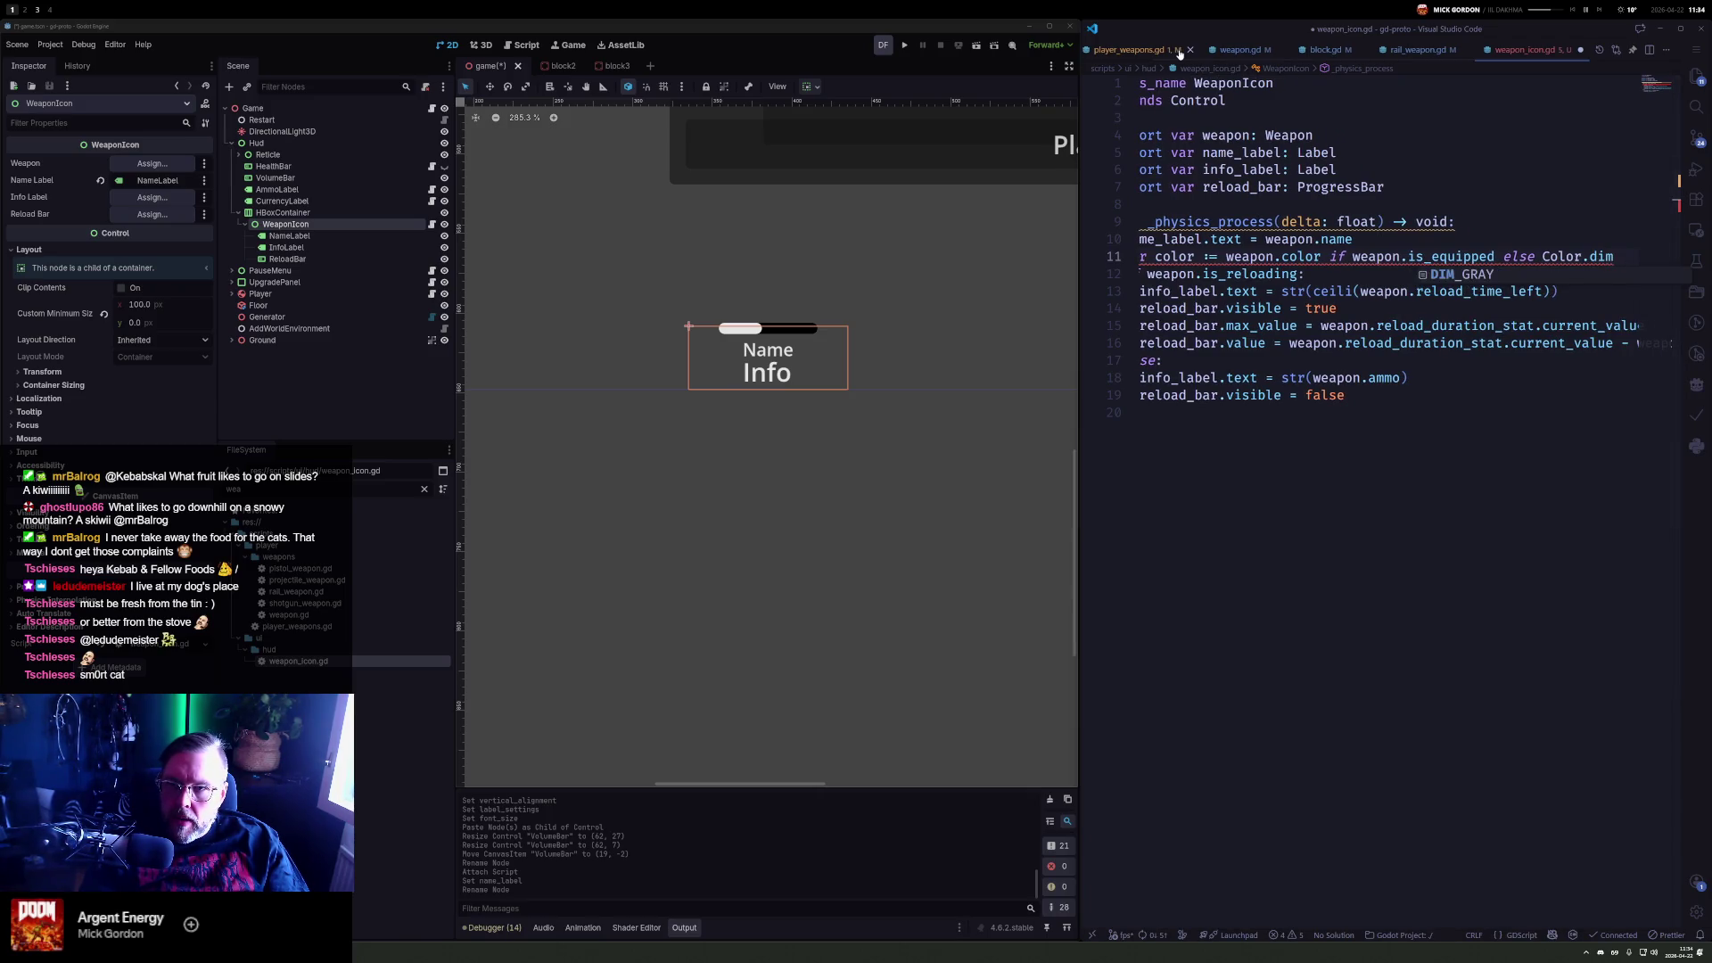
key(Tab)
key(Down)
- Add 'color.a = 0.5' inside the reloading branch
key(Return)
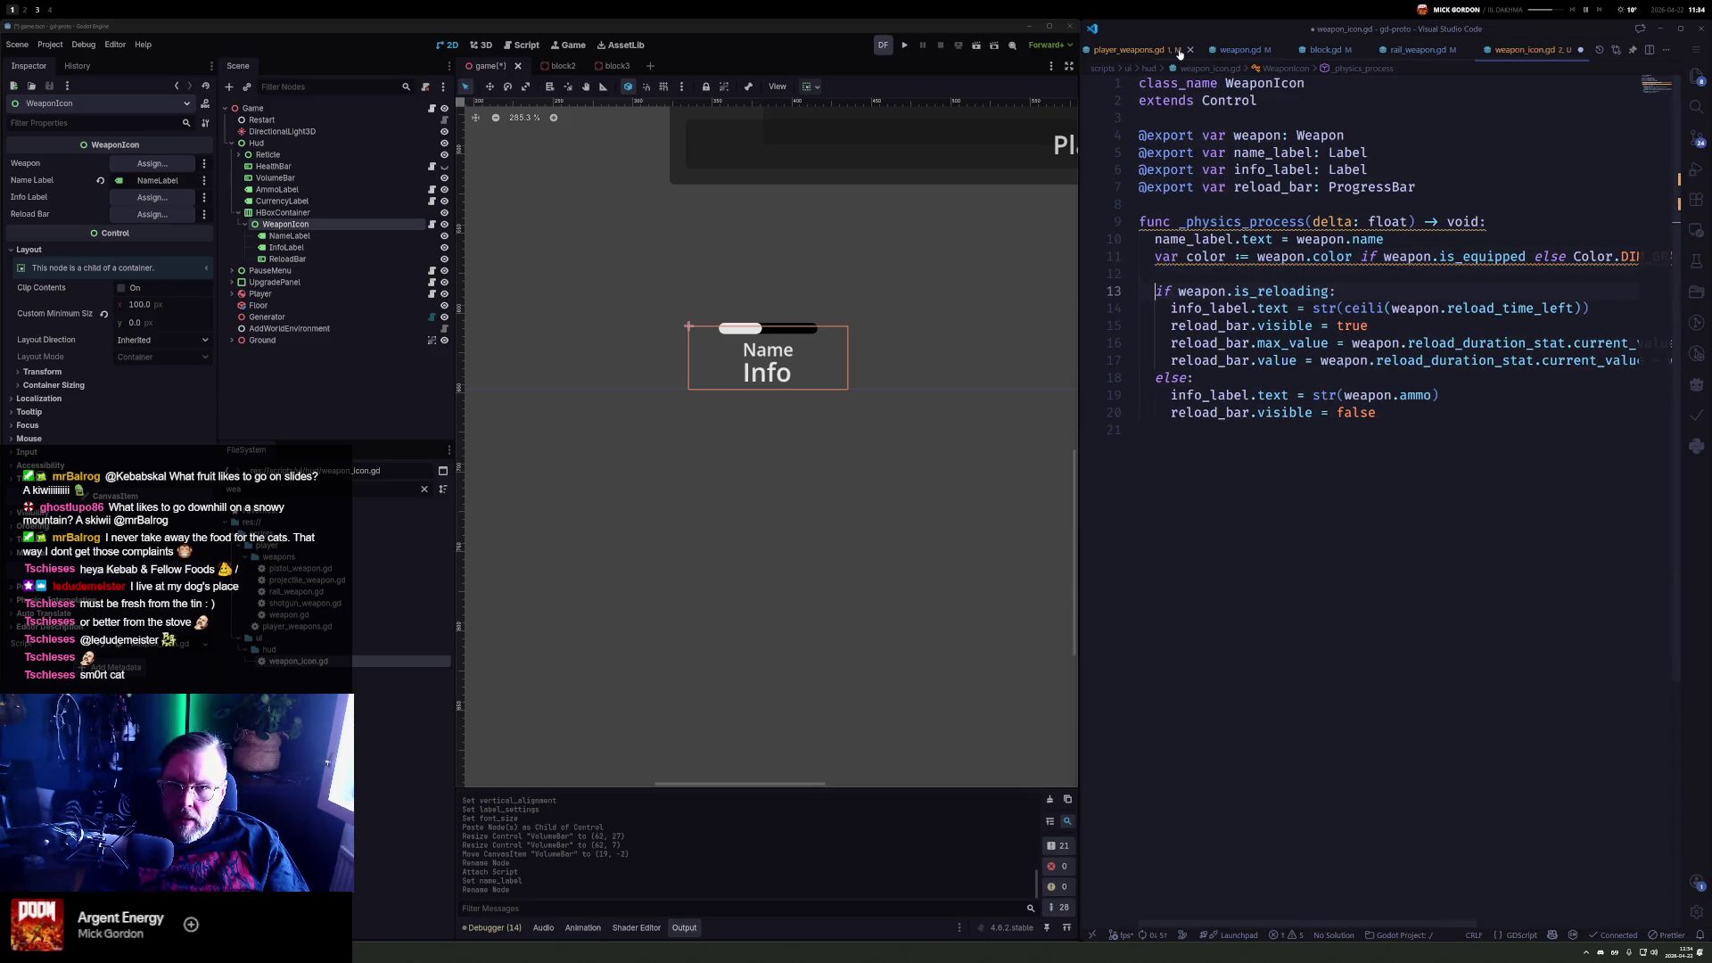
key(Down)
key(End)
key(Return)
key(Return)
key(Up)
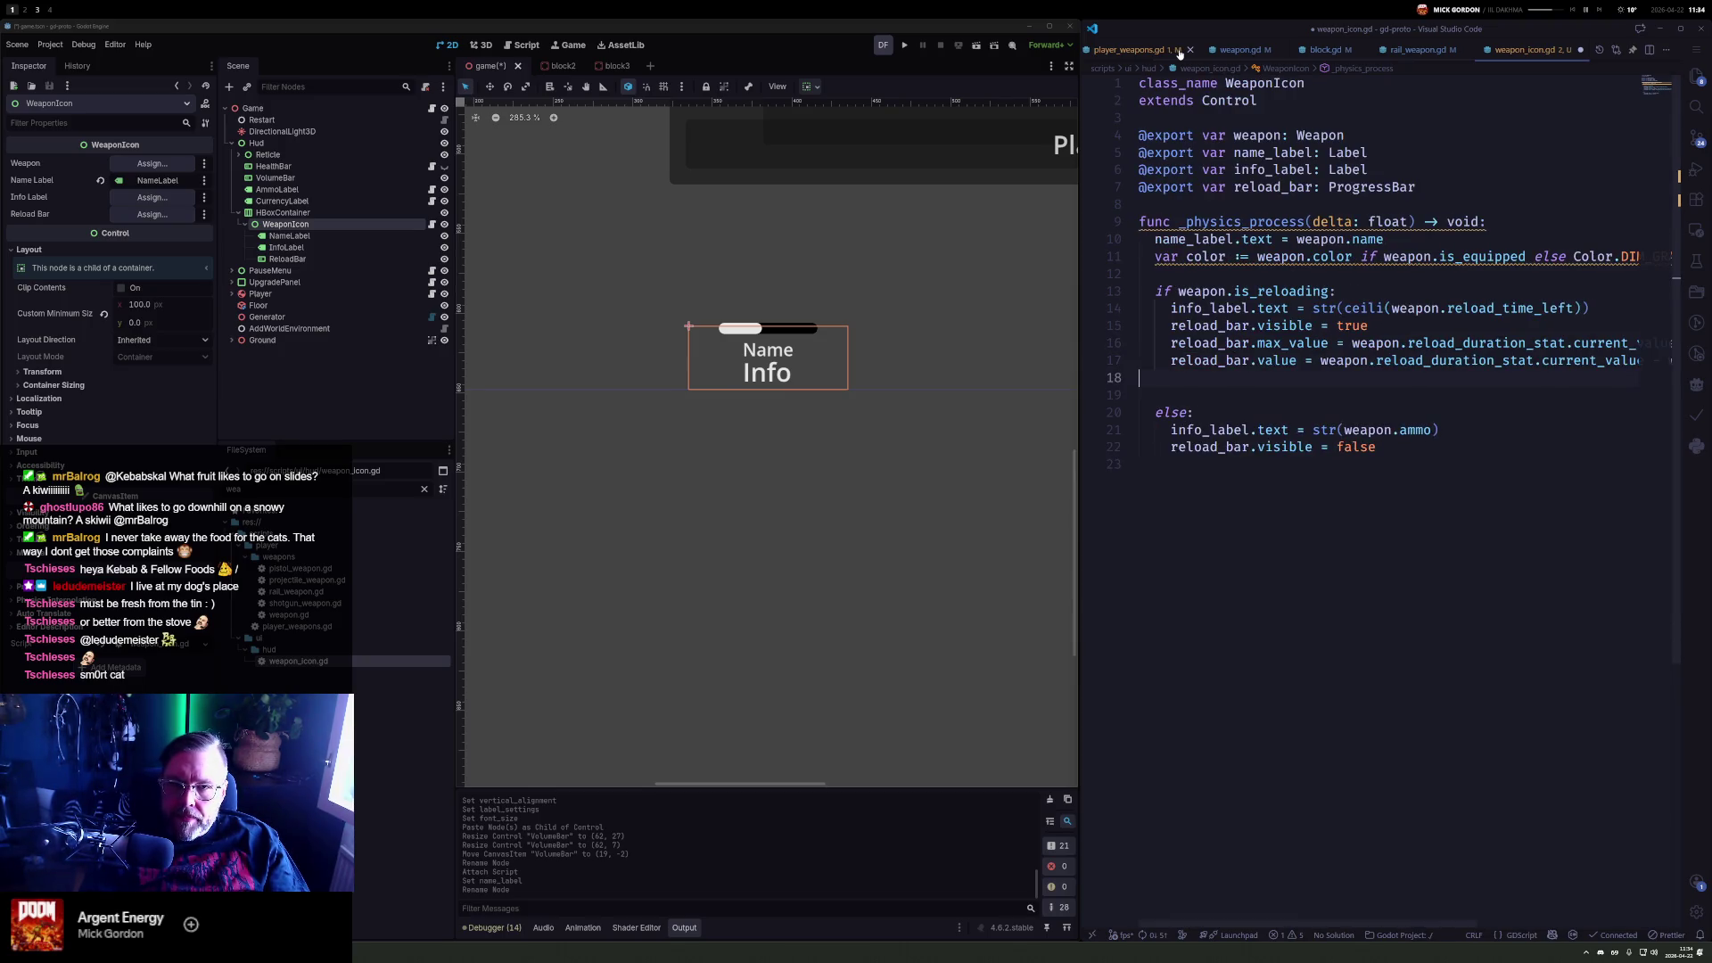
text(olor.a = )
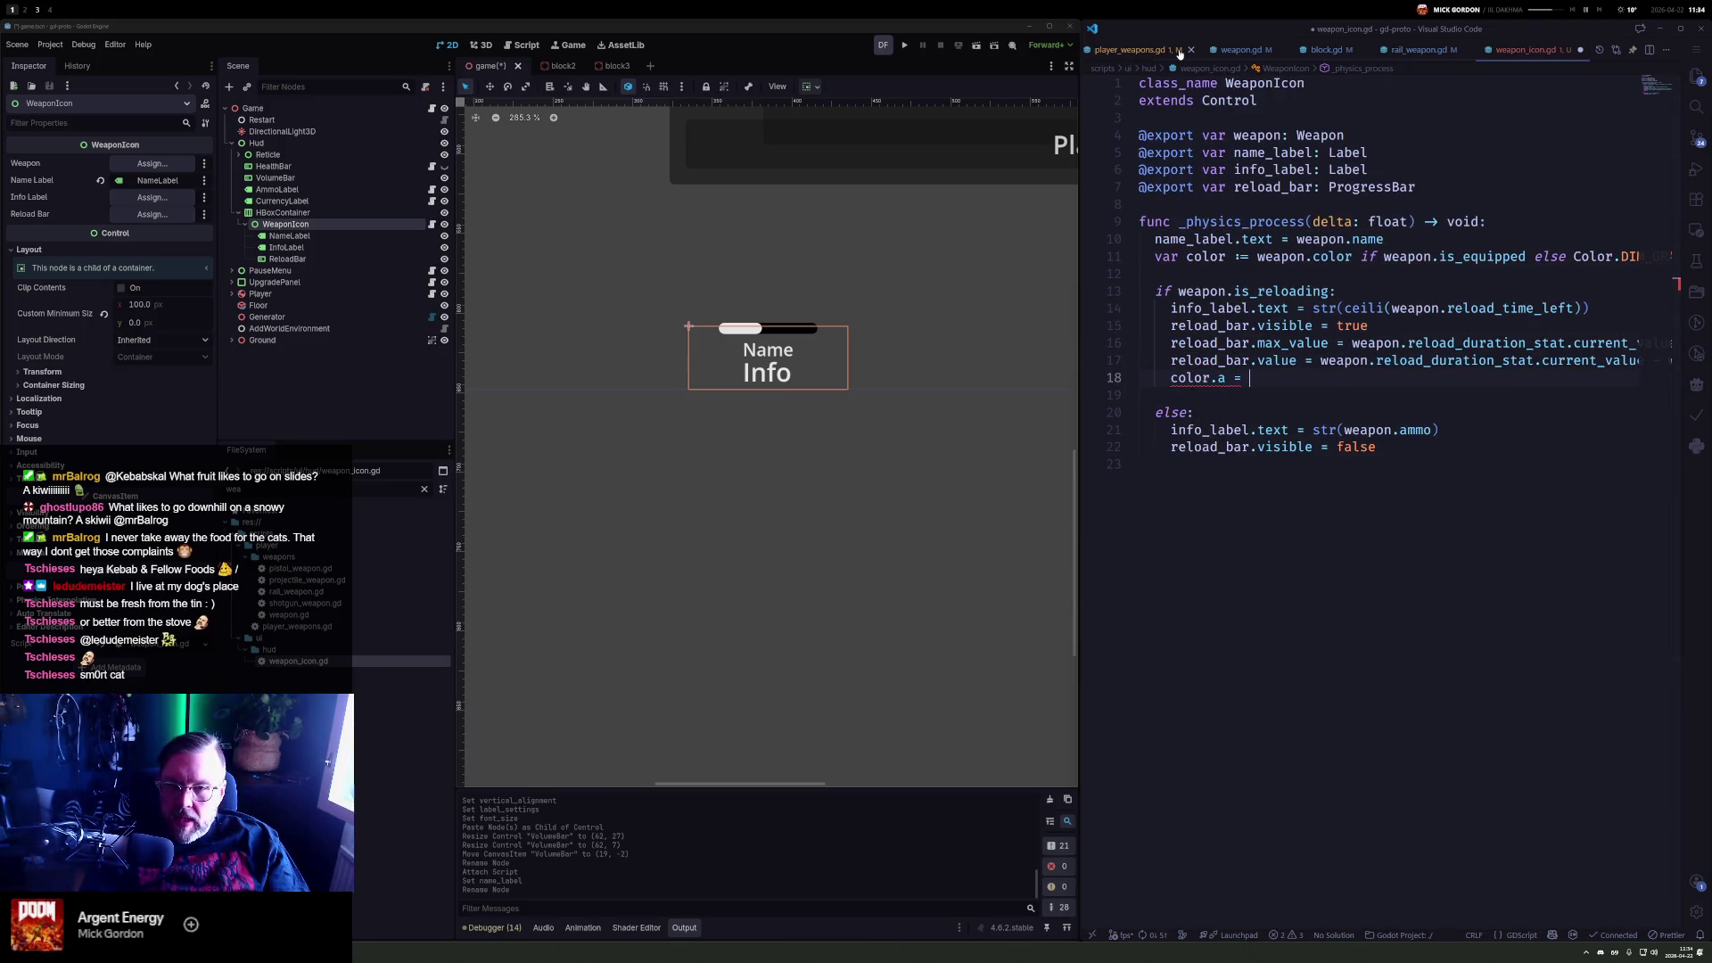
text(0.5)
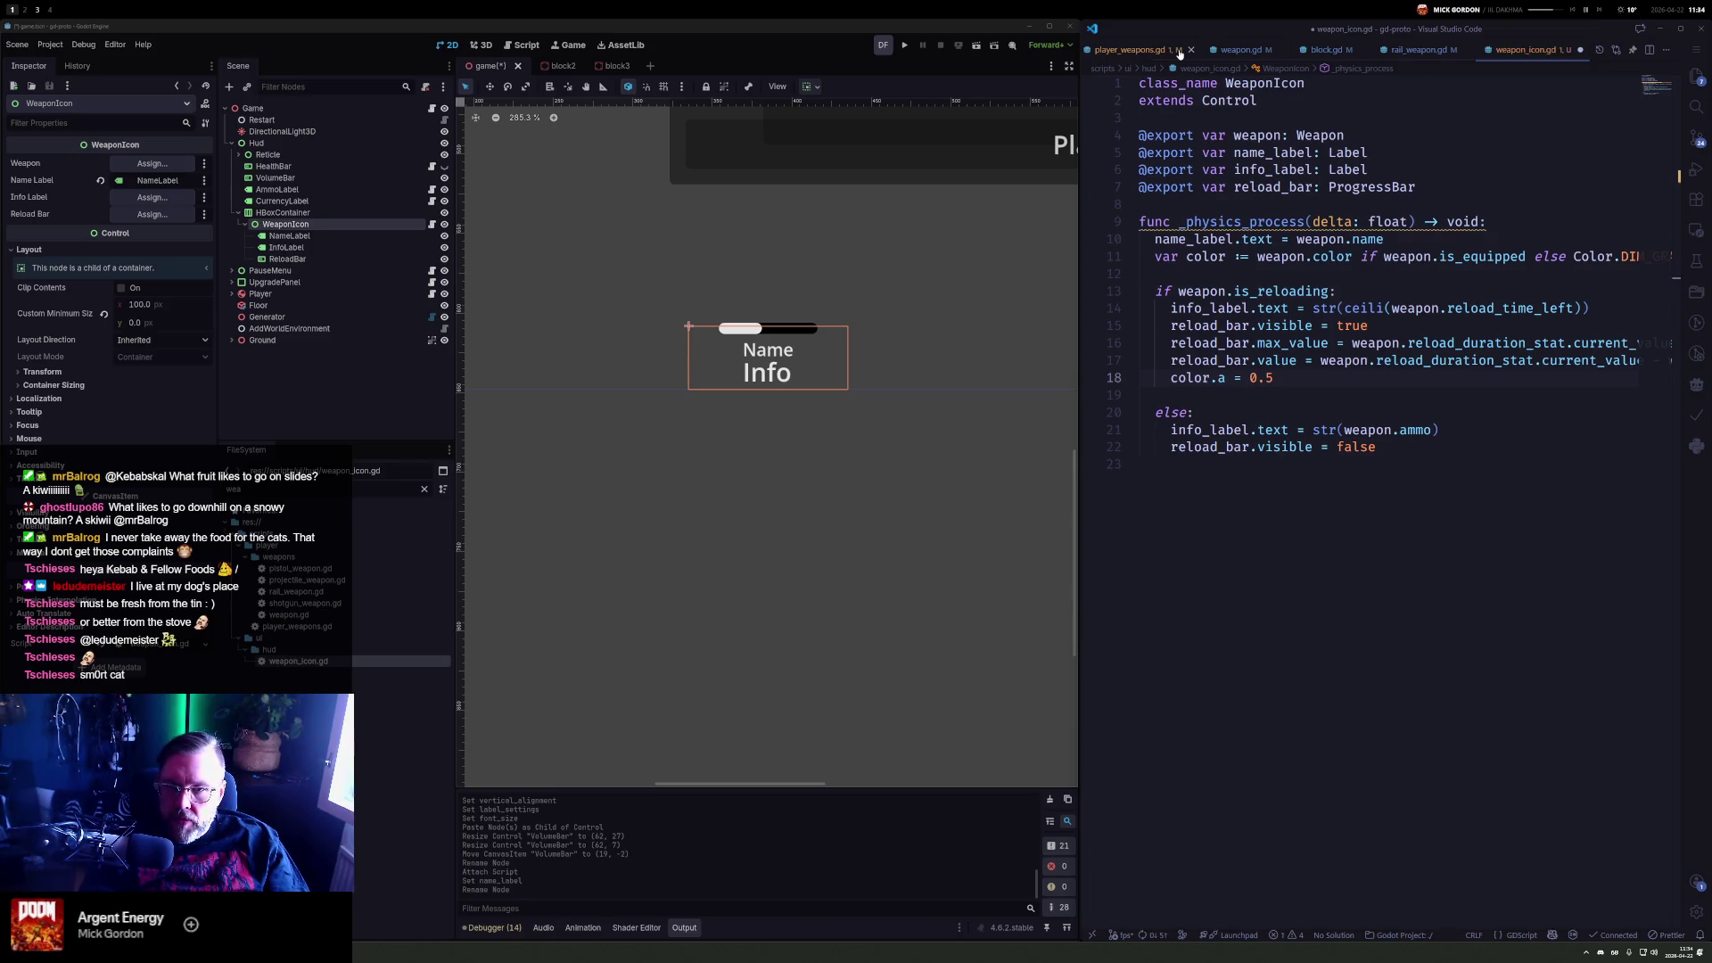
- Append 'modulate = color' after the else branch
key(Down)
key(End)
key(Return)
key(BackSpace)
text(c)
key(BackSpace)
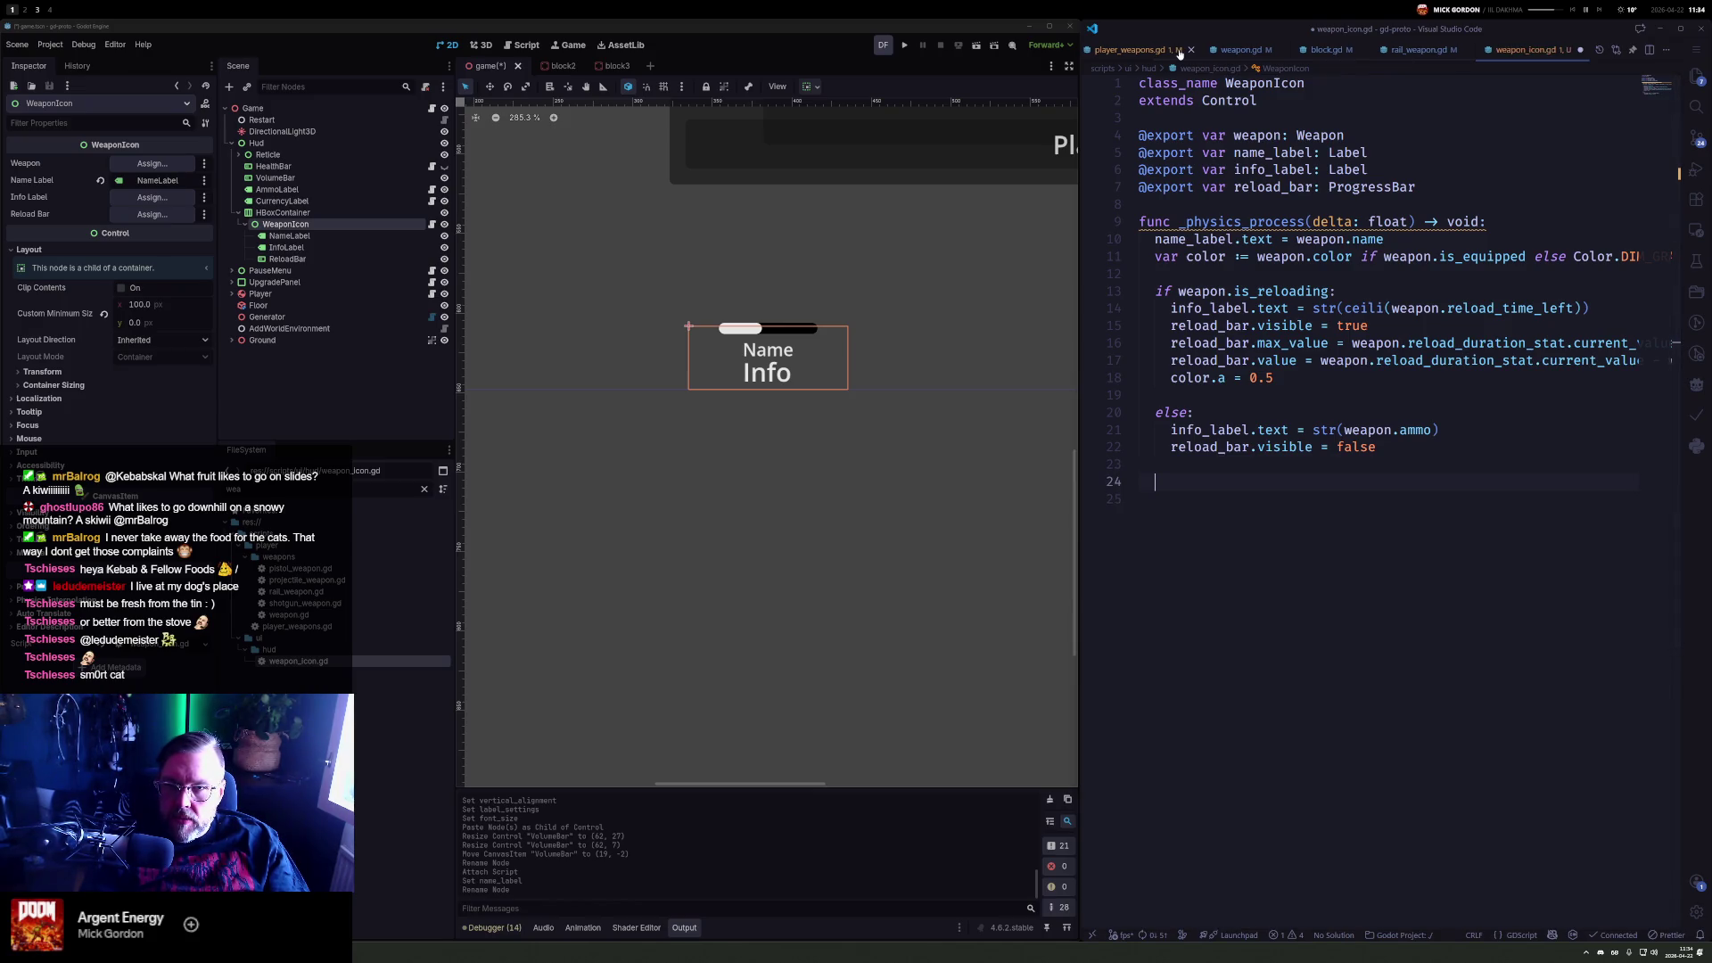
text(modulate = c)
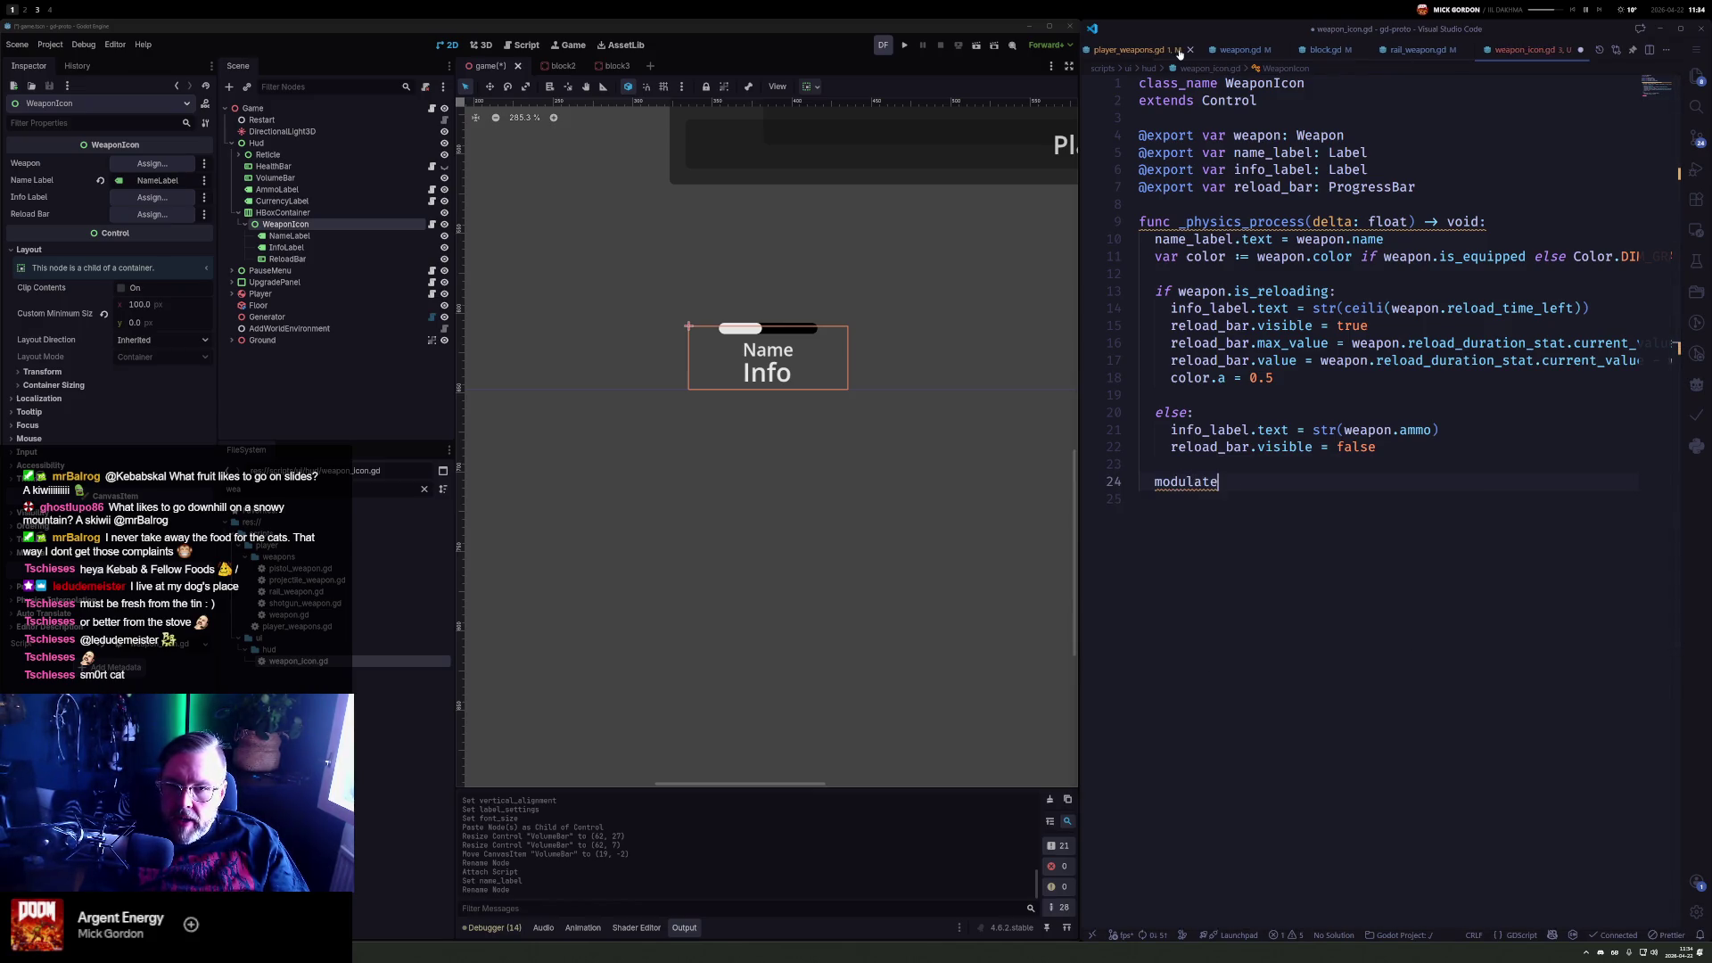
text(olor)
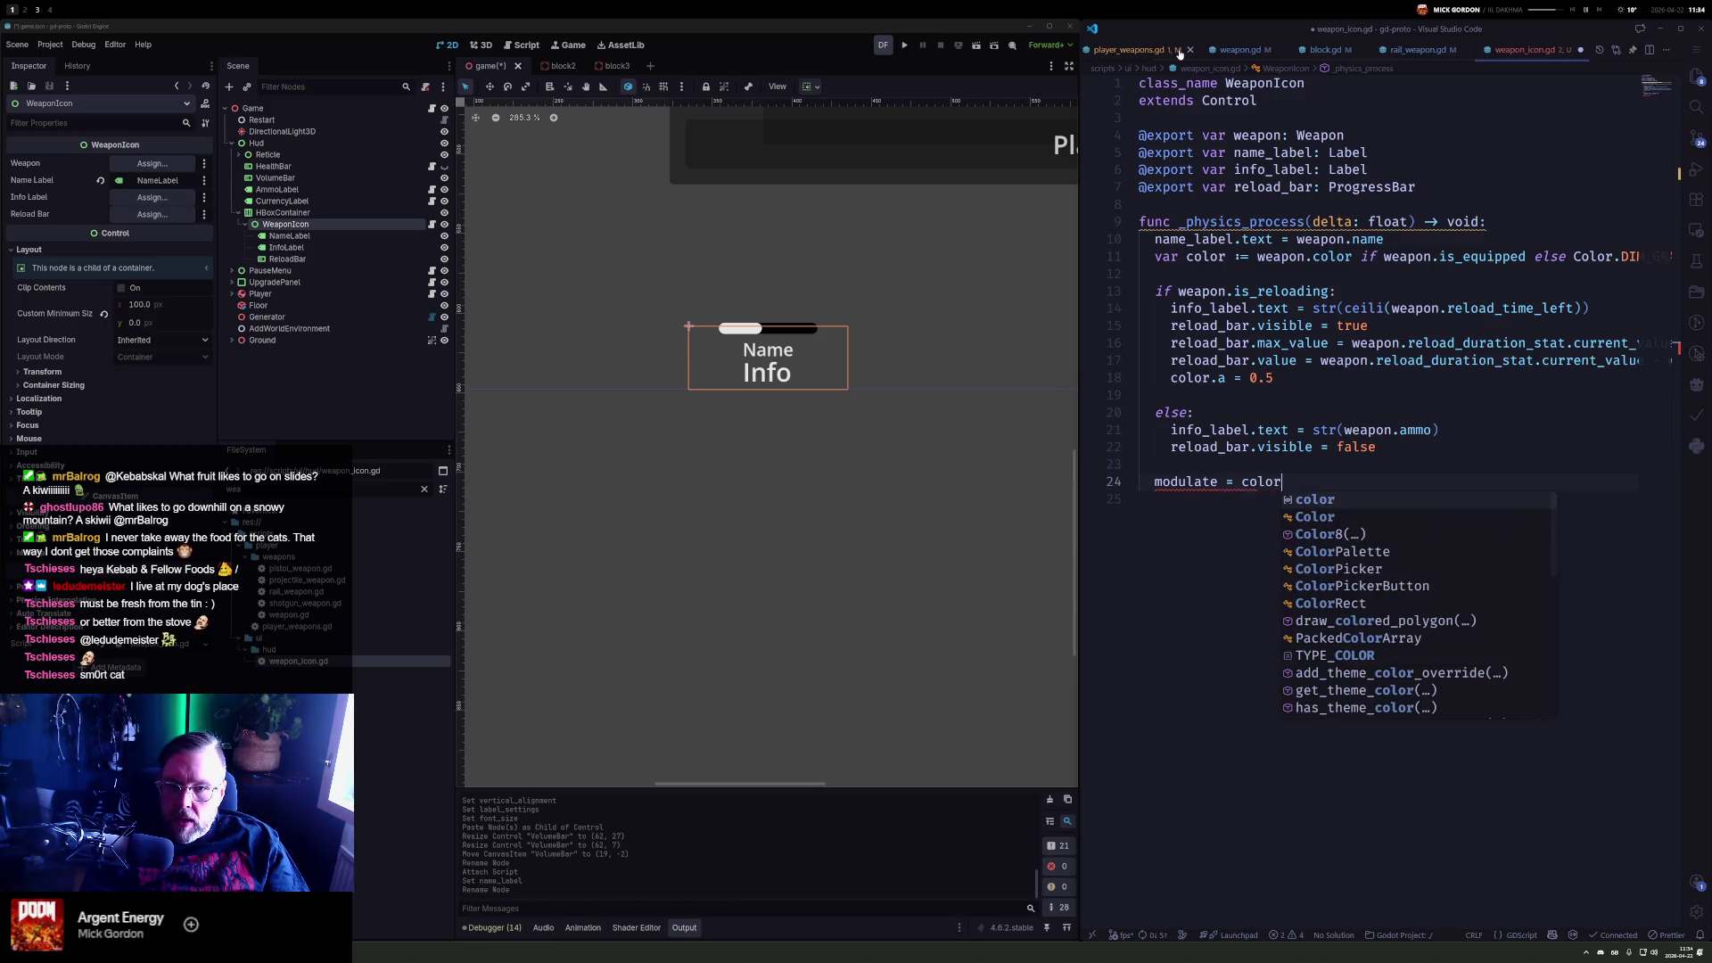
- In Godot, assign NameLabel and InfoLabel to WeaponIcon's Name Label and Info Label fields
click(385, 226)
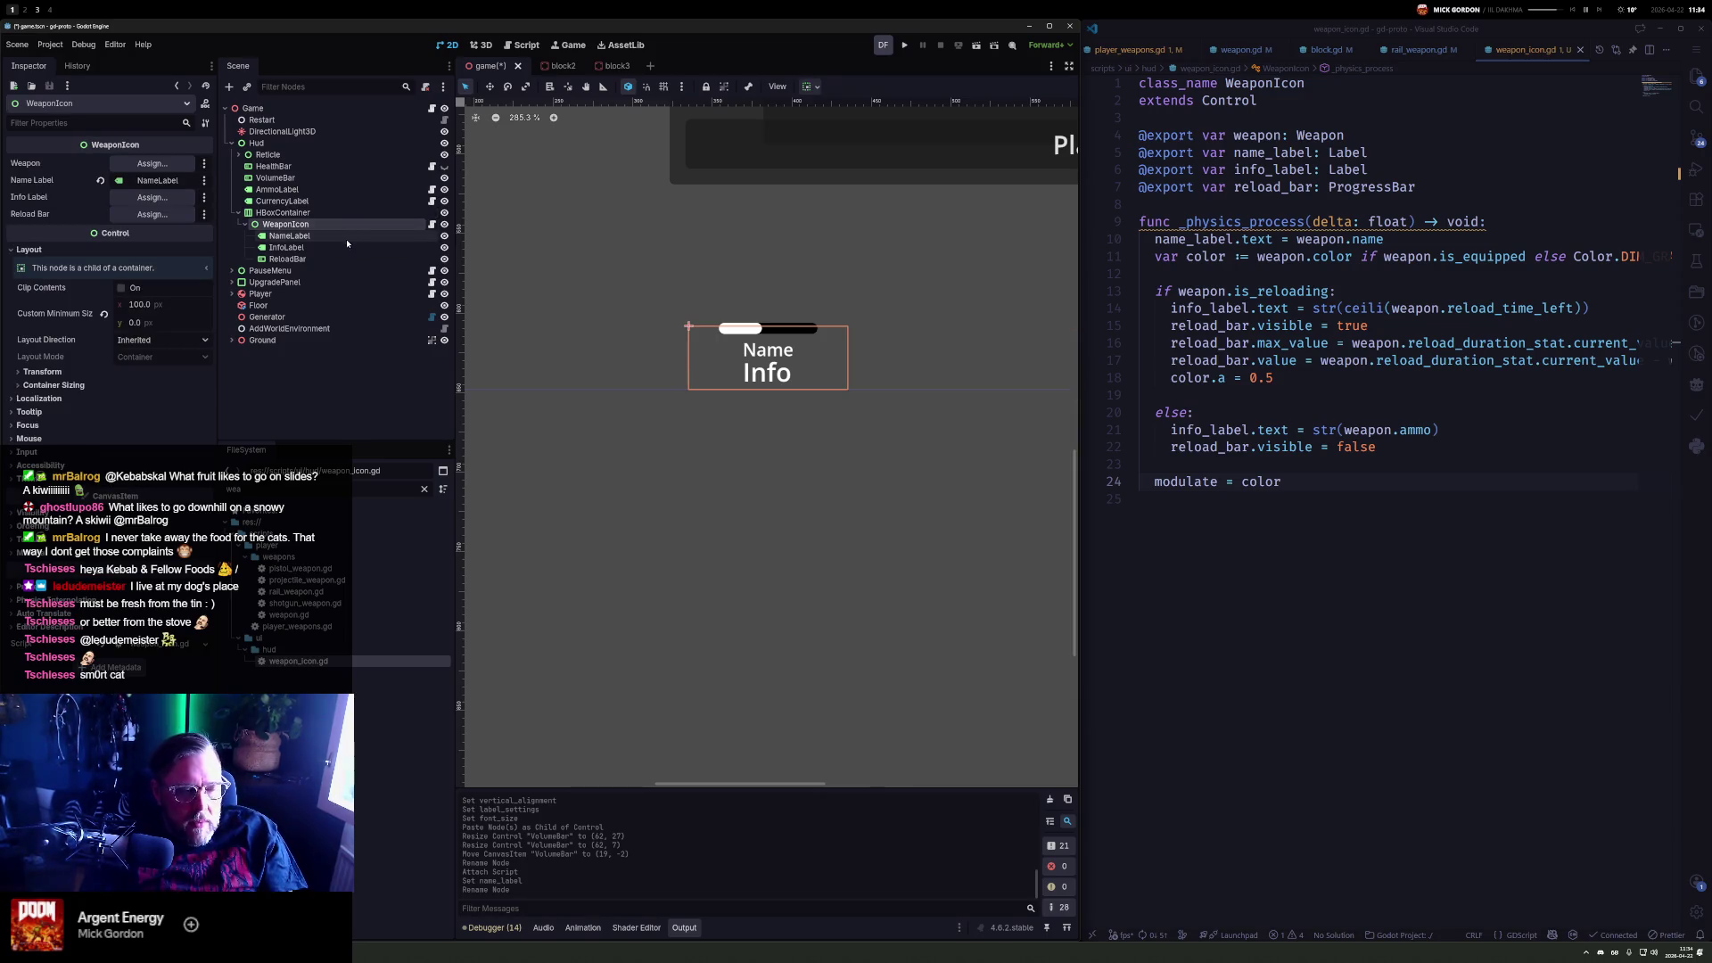
drag(339, 235, 147, 181)
mouse_move(286, 247)
mouse_down()
mouse_move(174, 201)
mouse_move(156, 214)
mouse_up()
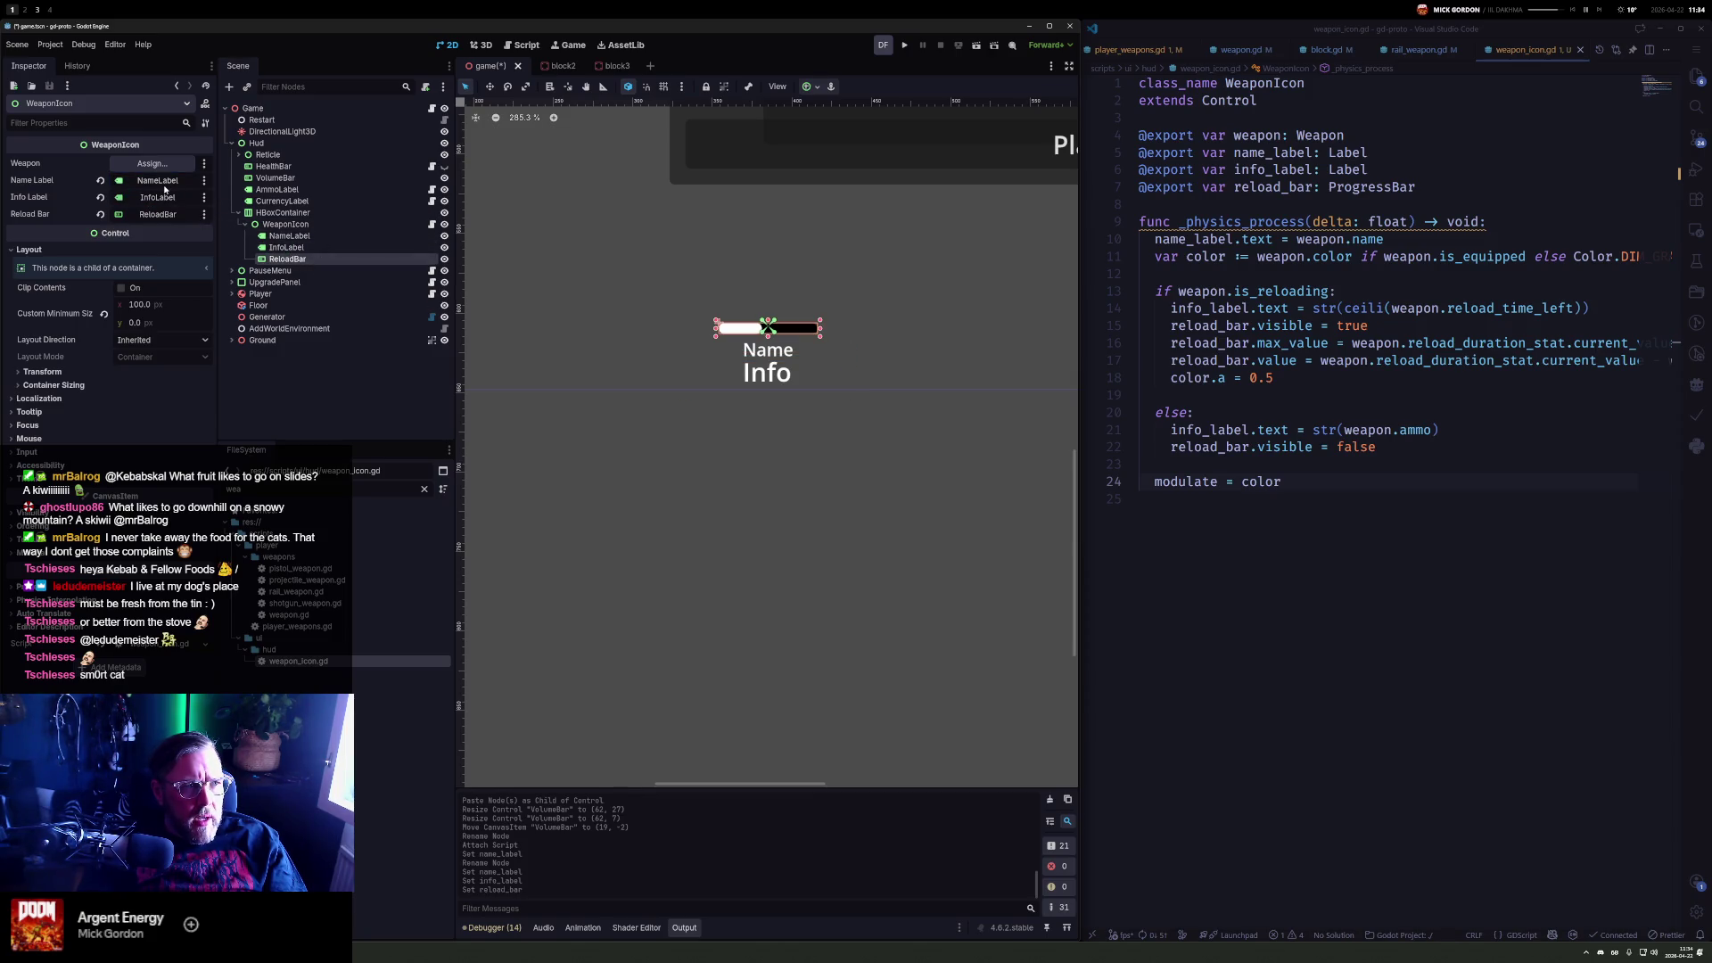
click(285, 224)
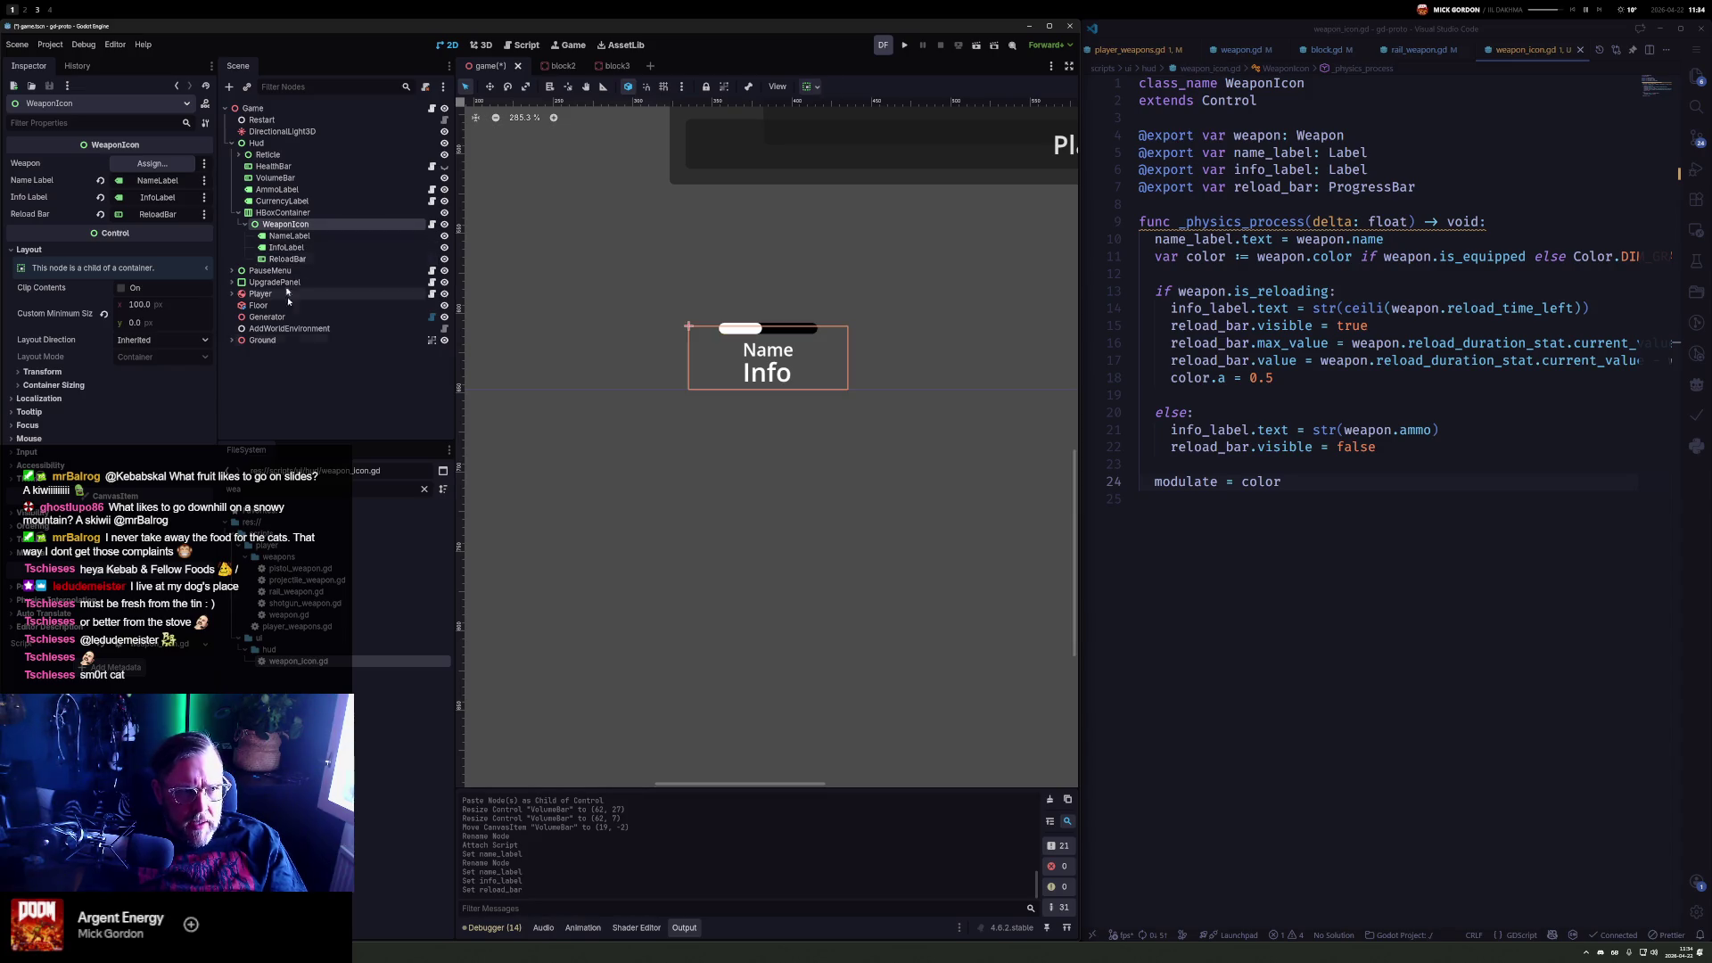
- Clear the FileSystem filter and expand the res://ui folder
click(424, 489)
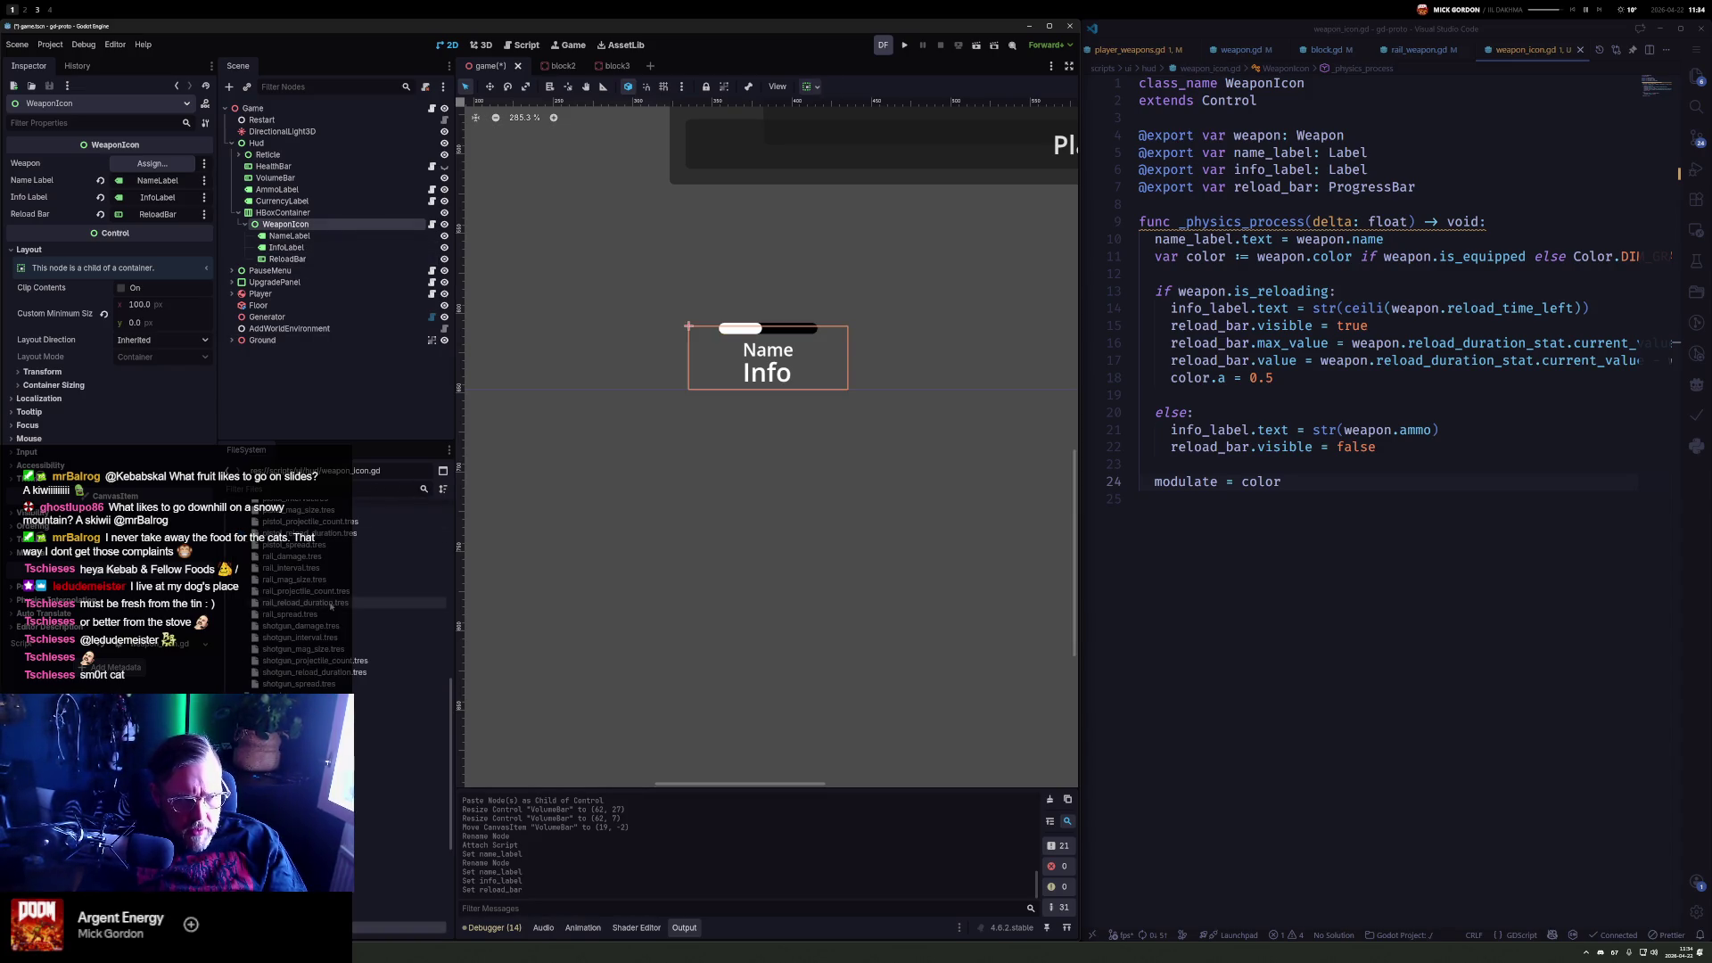
scroll(331, 605, up, 15)
scroll(291, 615, up, 1)
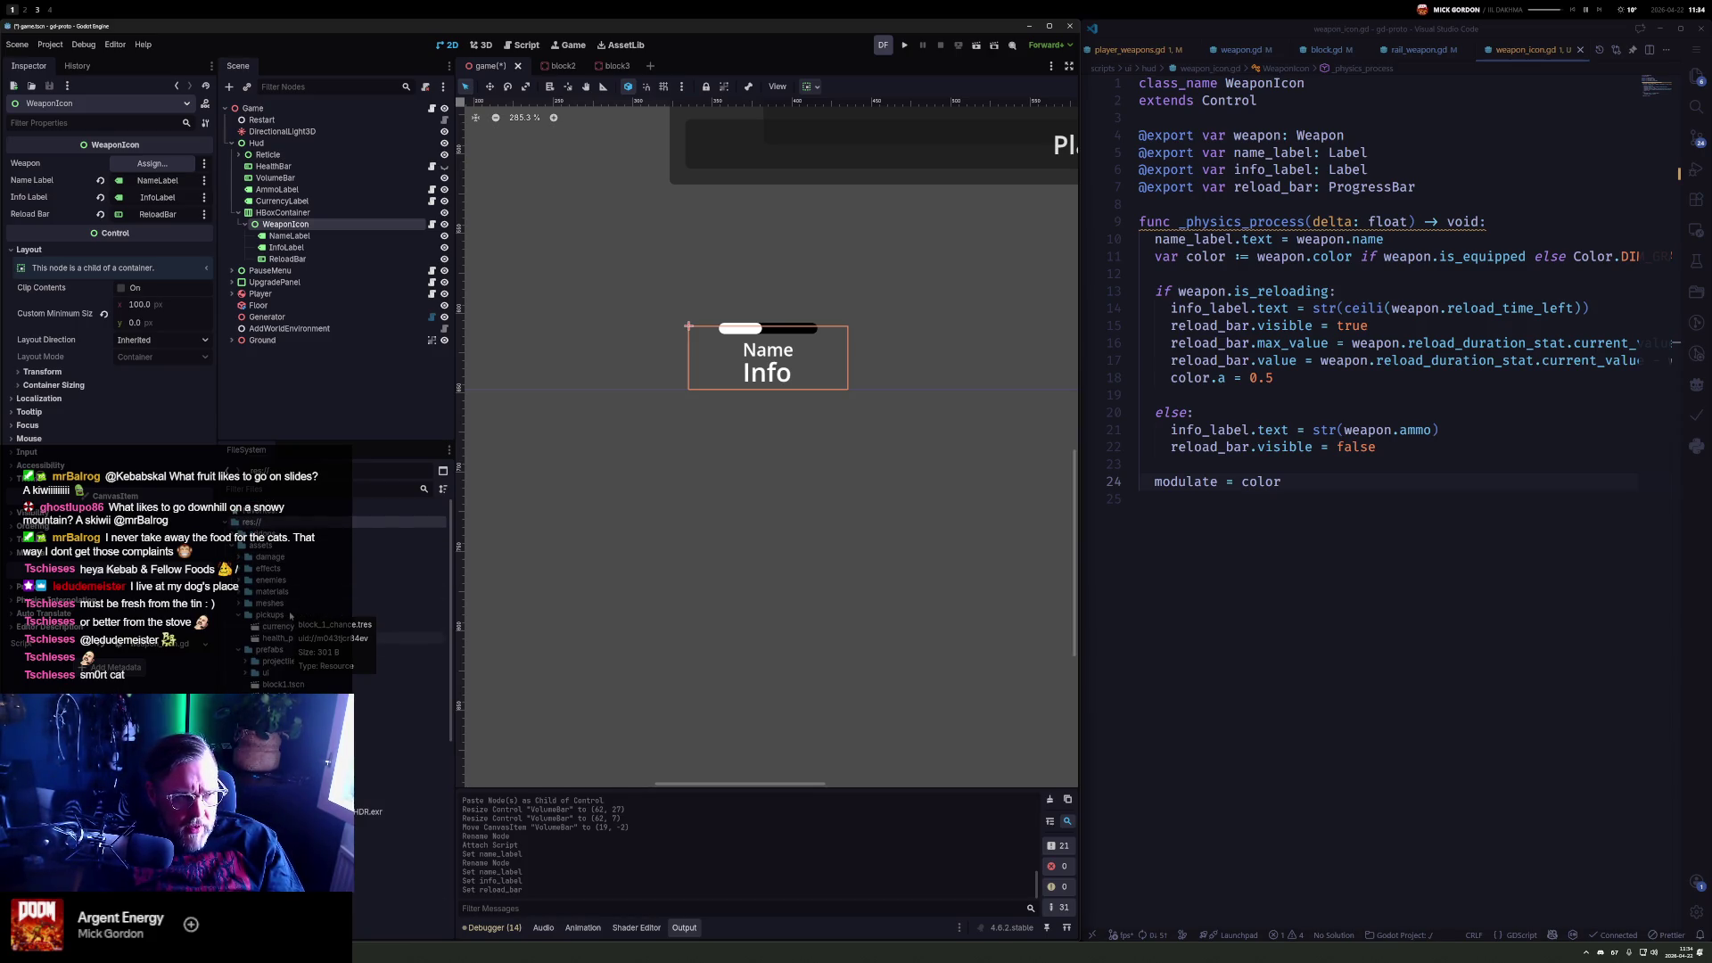
key(Down)
key(Right)
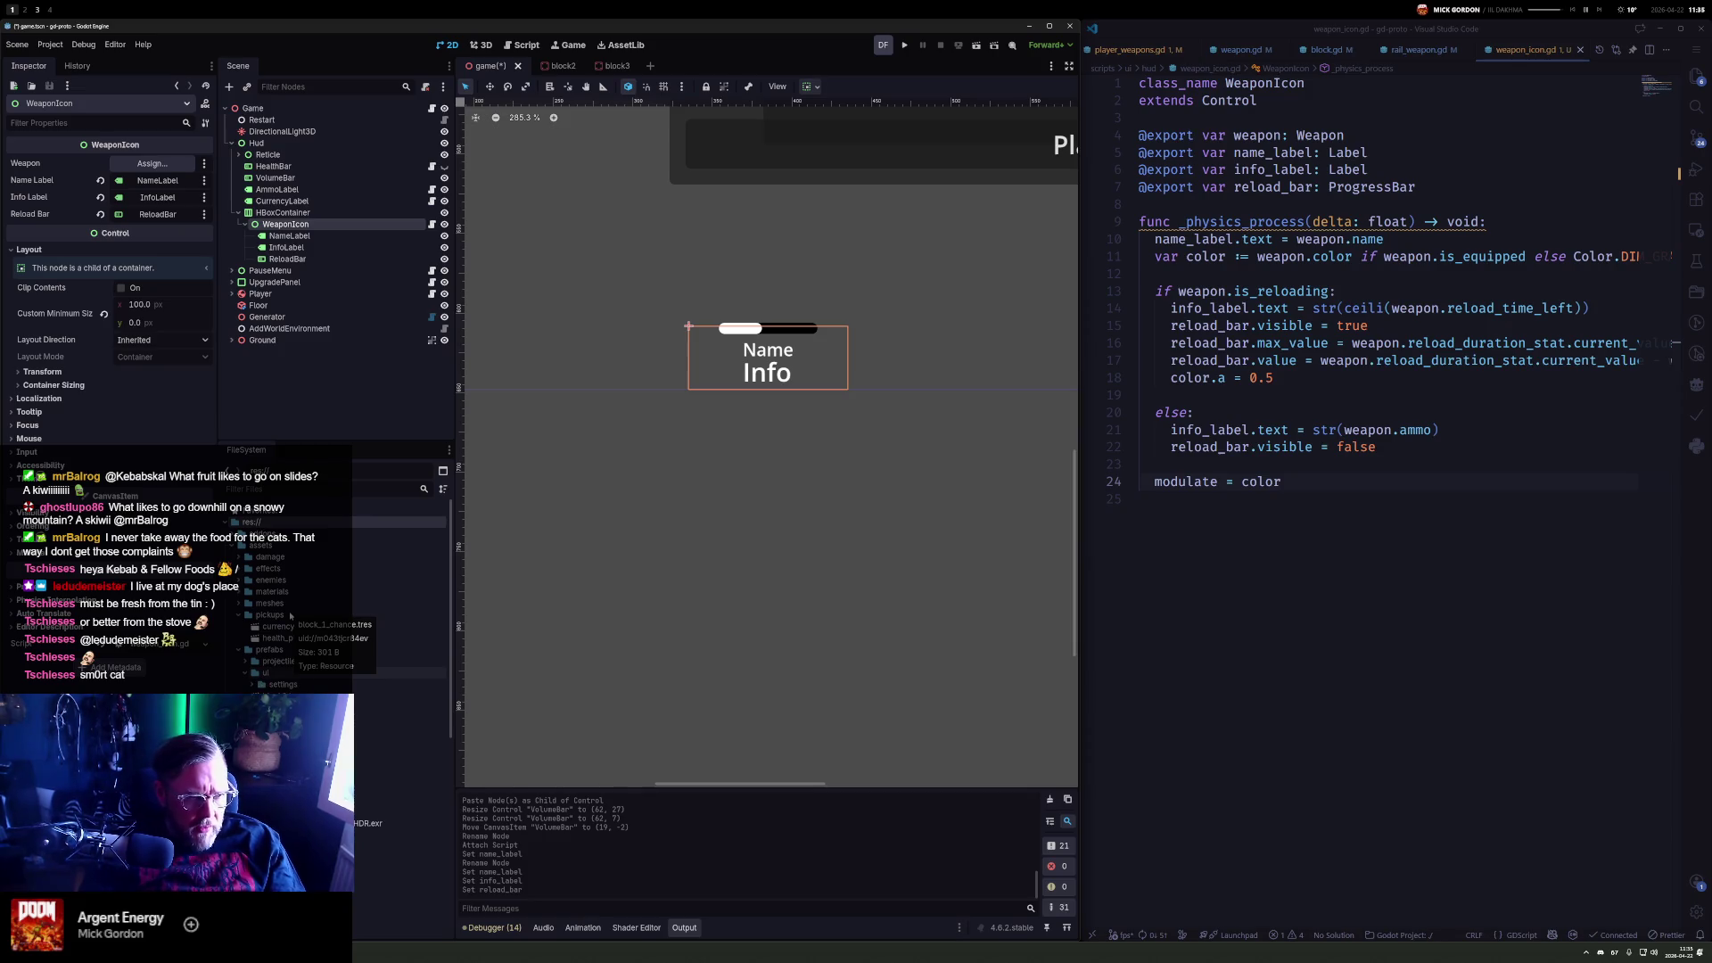
- Create a new folder named hud inside ui
right_click(282, 676)
mouse_move(343, 686)
click(482, 686)
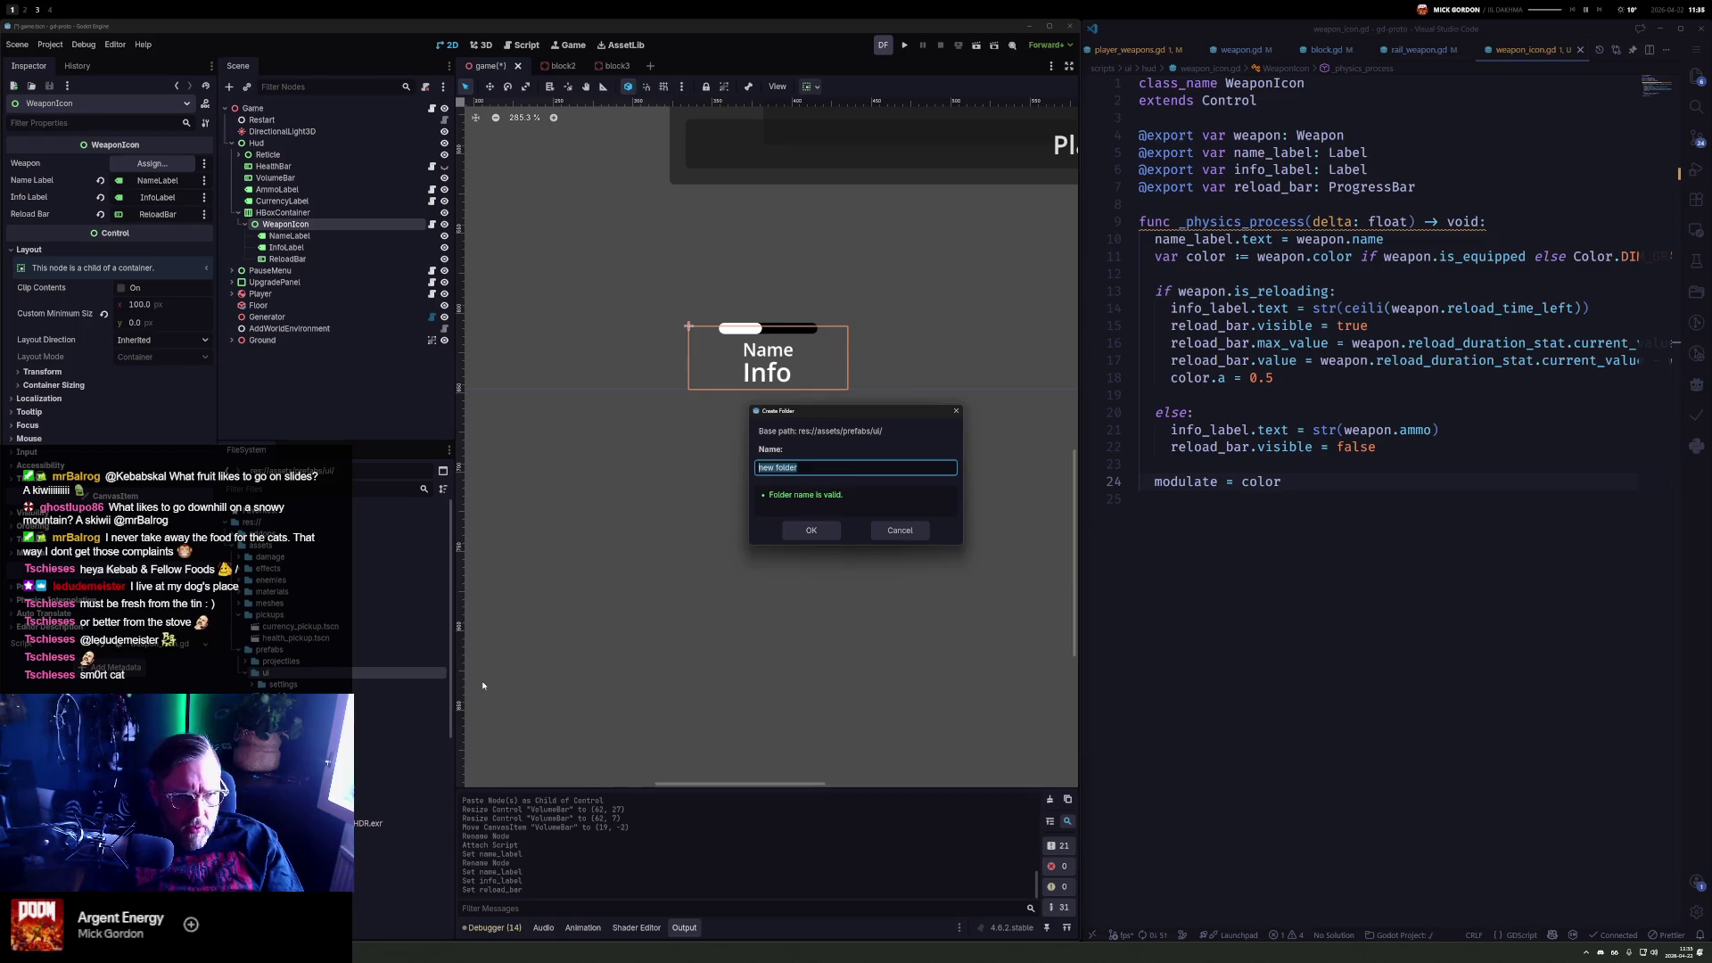
text(d)
key(Return)
- Save WeaponIcon as a scene in ui/hud and duplicate it
mouse_move(285, 224)
mouse_down()
mouse_move(317, 649)
mouse_move(276, 684)
mouse_up()
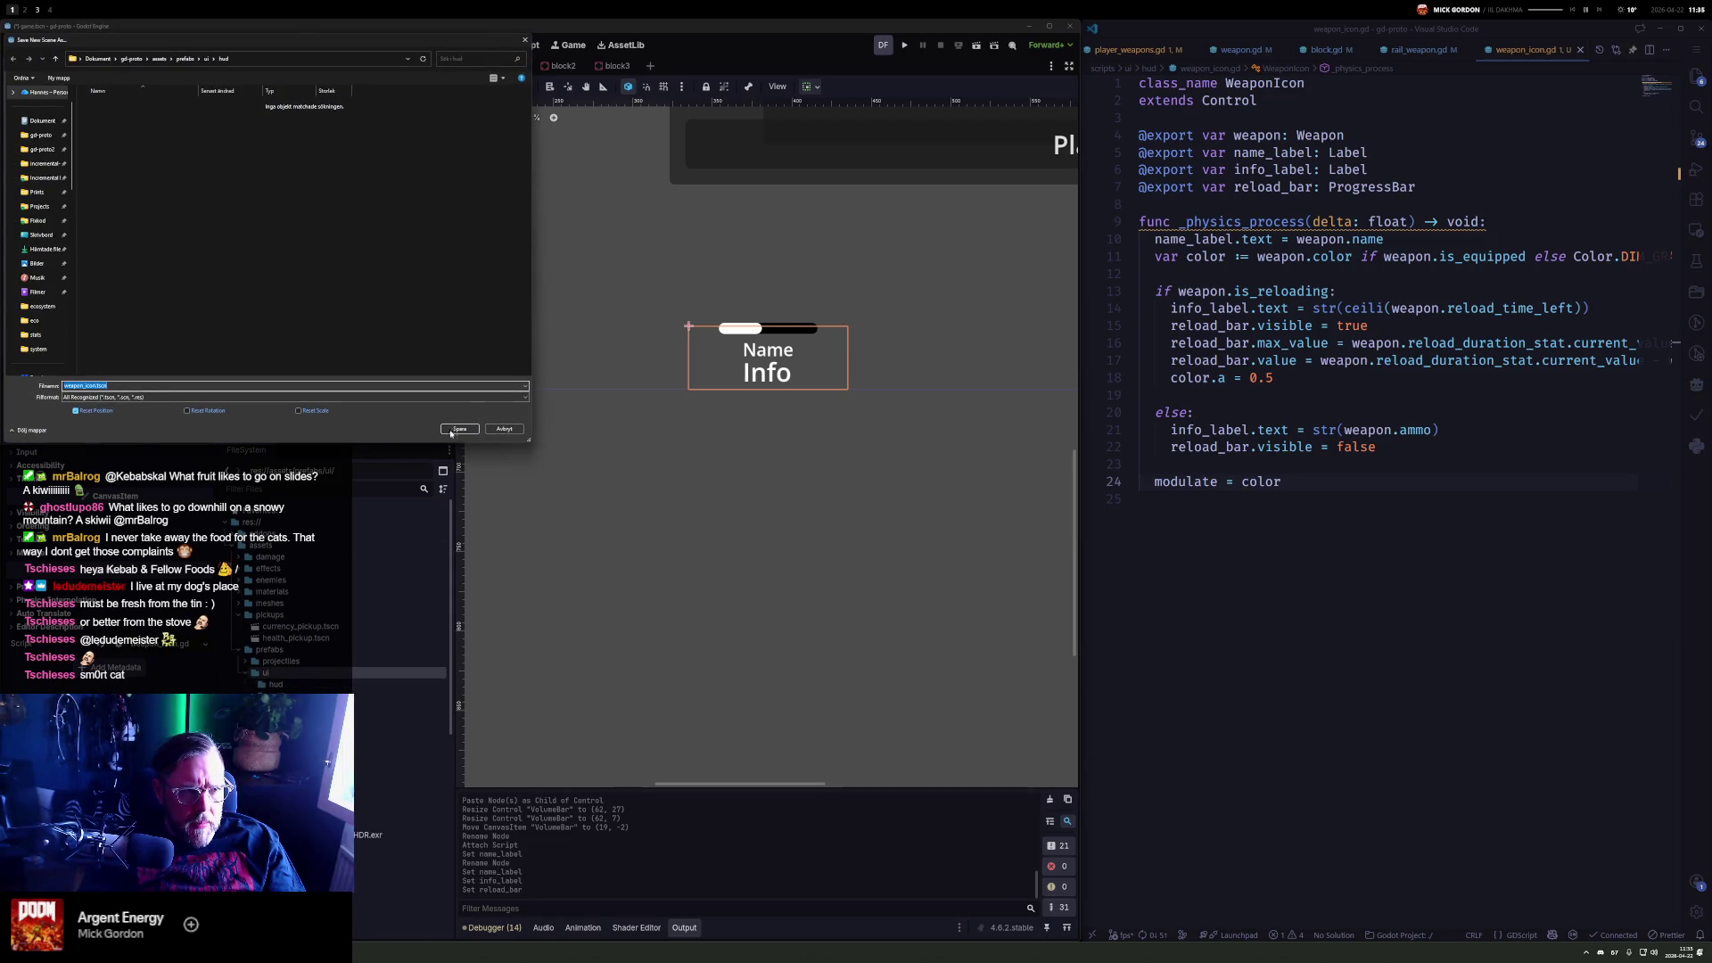
click(460, 429)
key(ctrl+d)
key(ctrl+d)
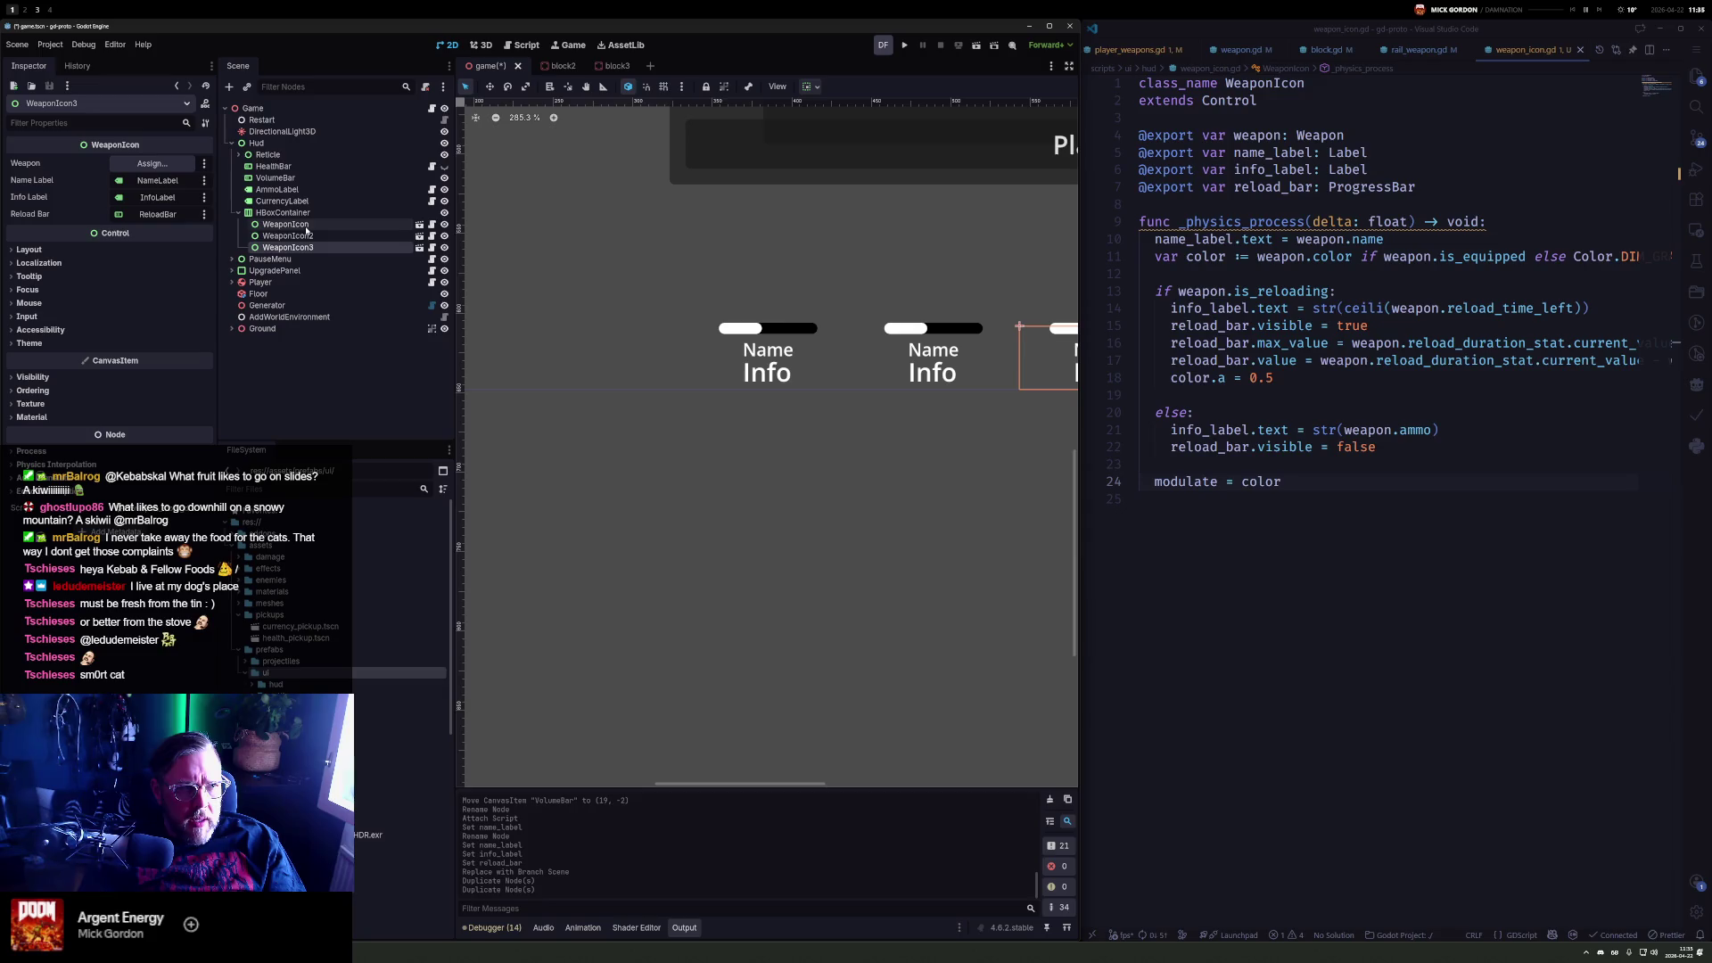
- Rename the three icons WeaponIconPistol, WeaponIconShotgun and WeaponIconRail
click(283, 213)
key(Down)
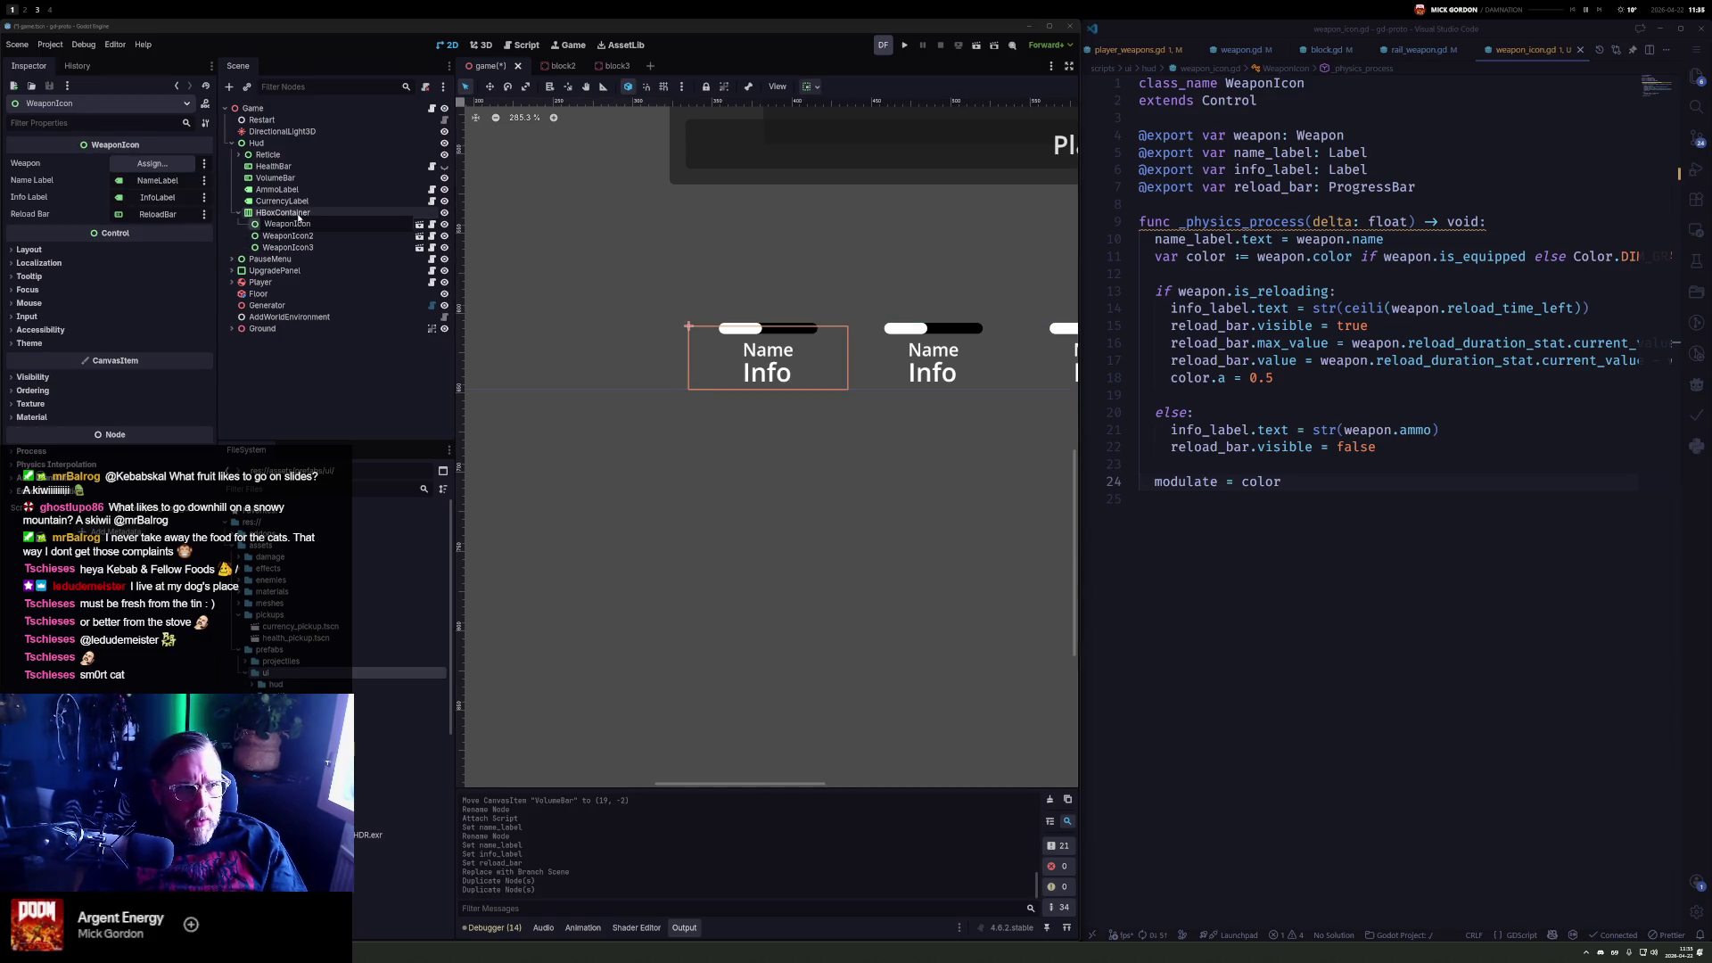
key(Return)
key(Down)
key(F2)
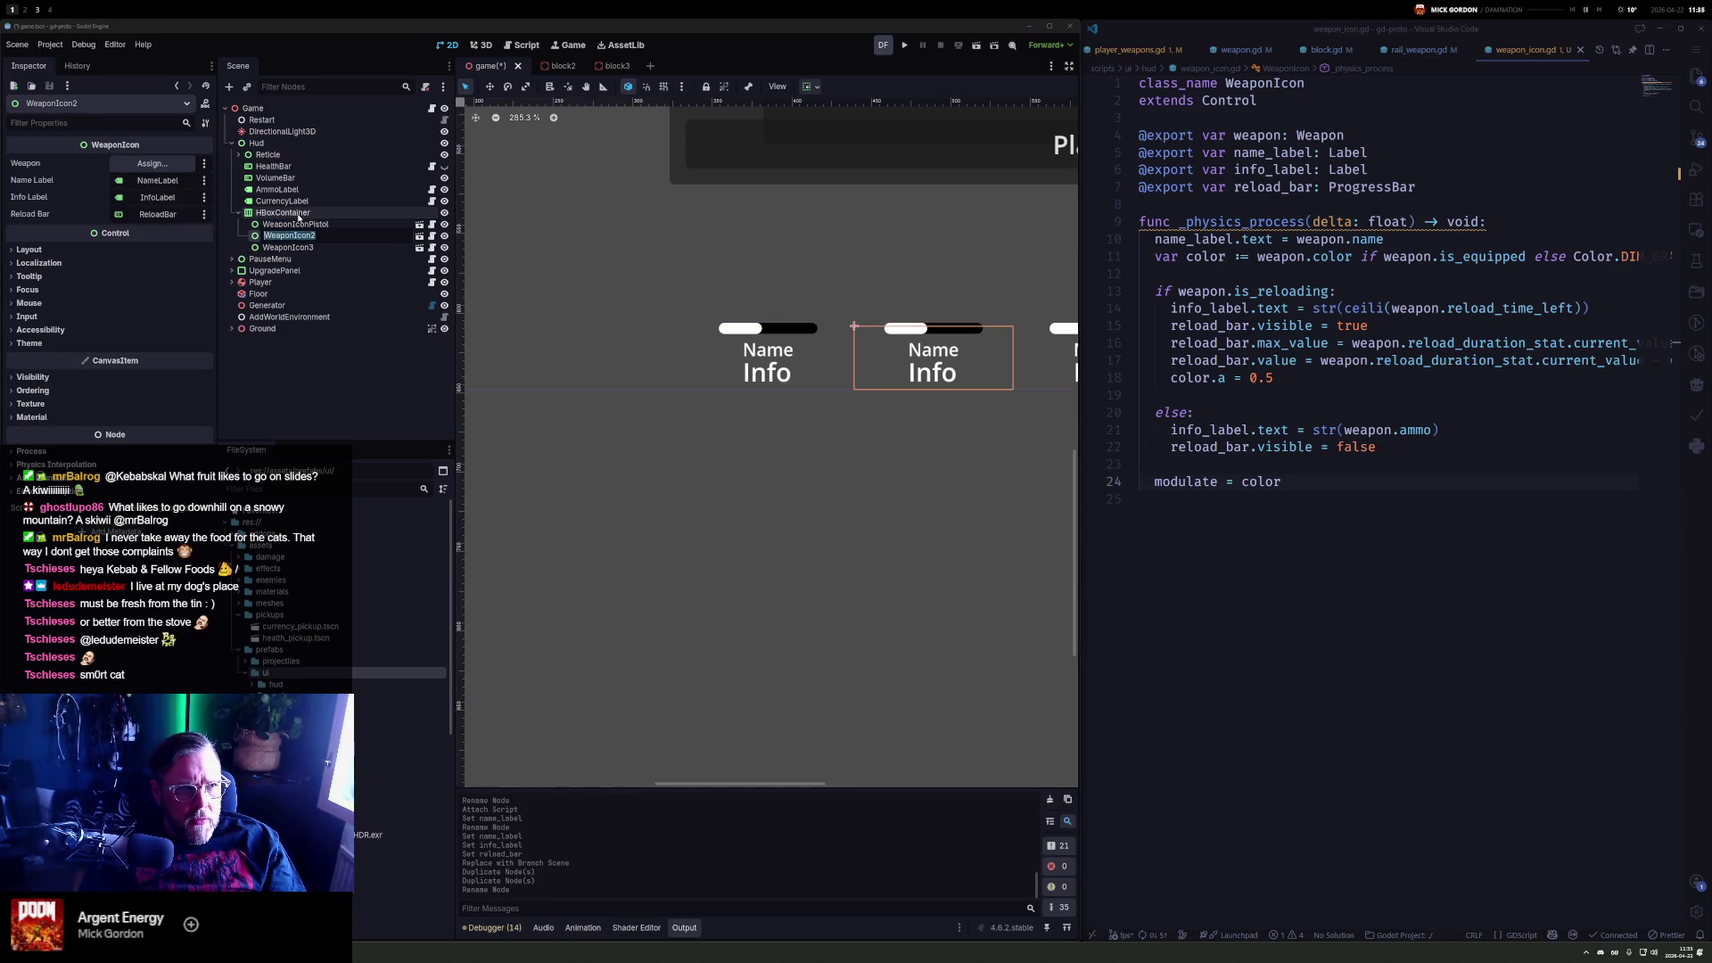
key(Return)
key(Down)
key(F2)
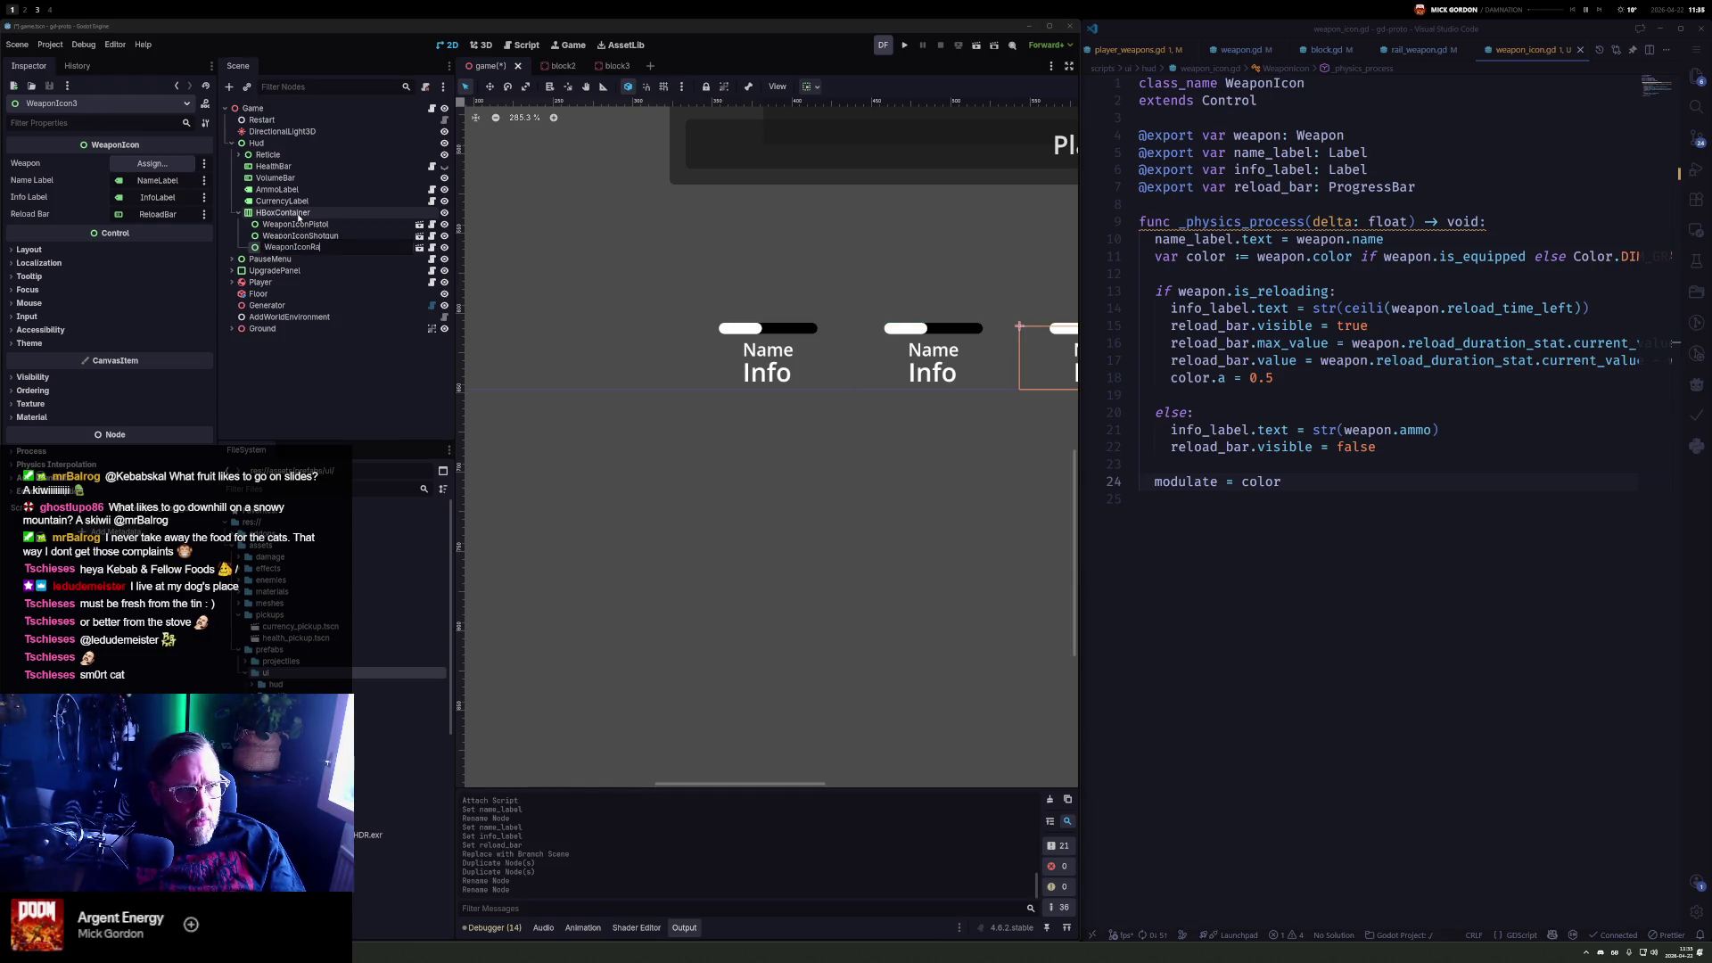
key(Return)
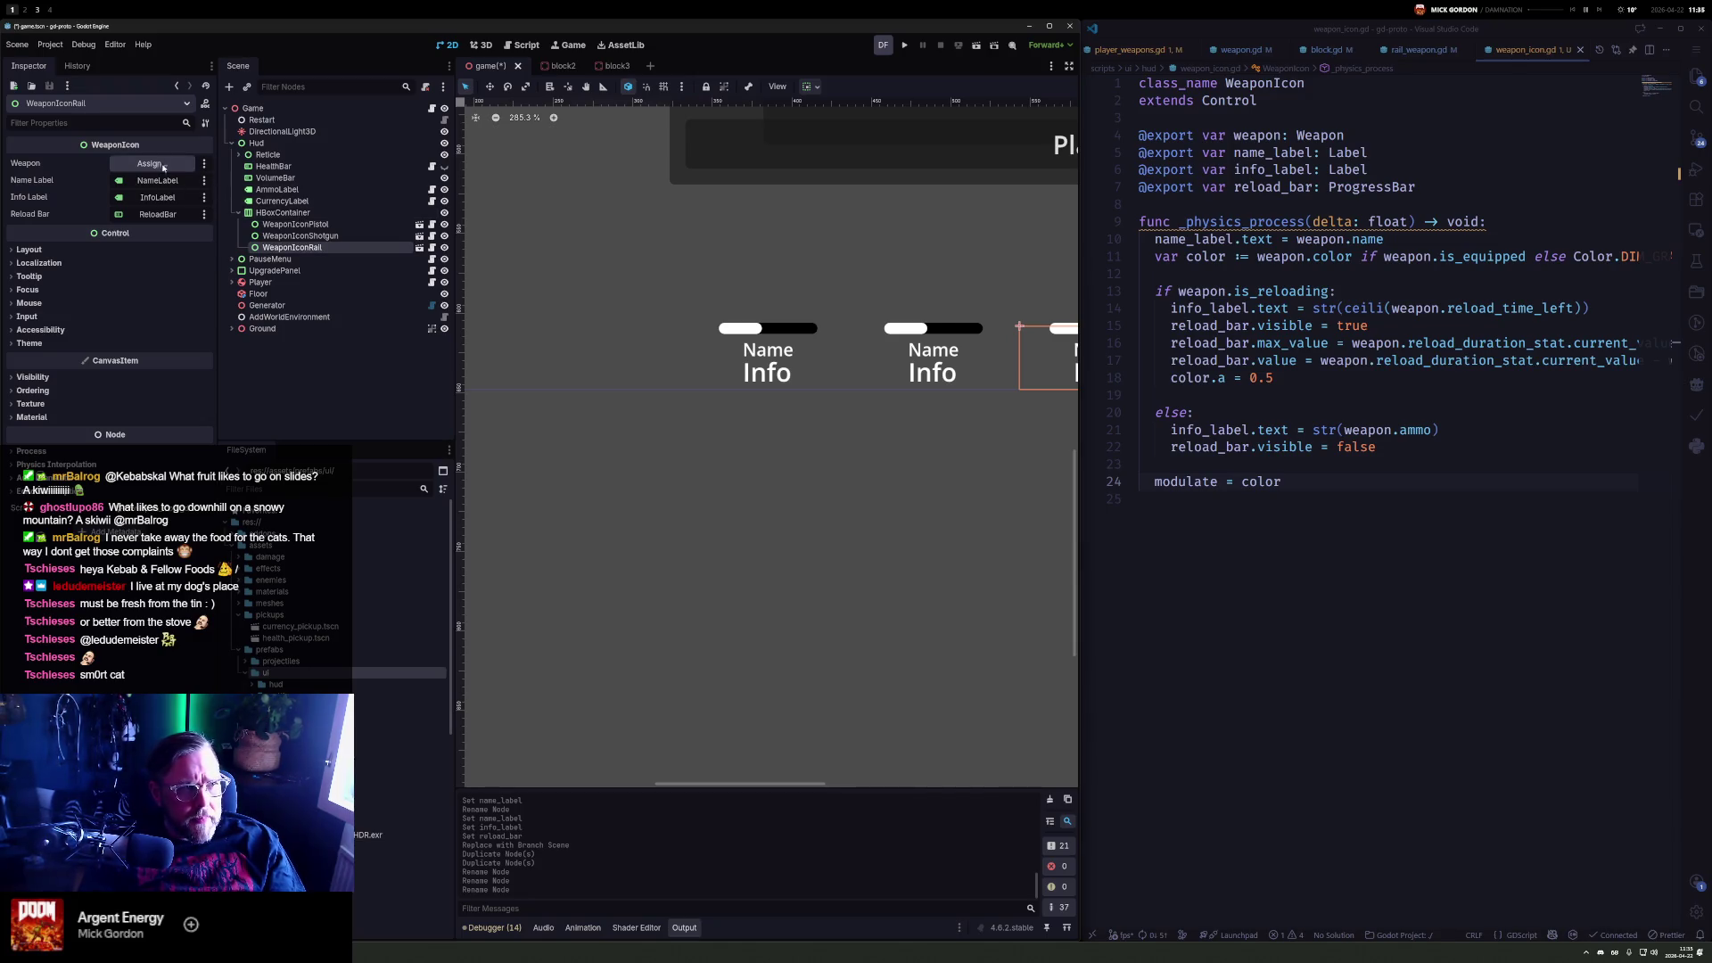
- Set the rail icon's Weapon to RailWeapon and the shotgun icon's to ShotgunWeapon
click(162, 164)
text(r)
key(Down)
key(Return)
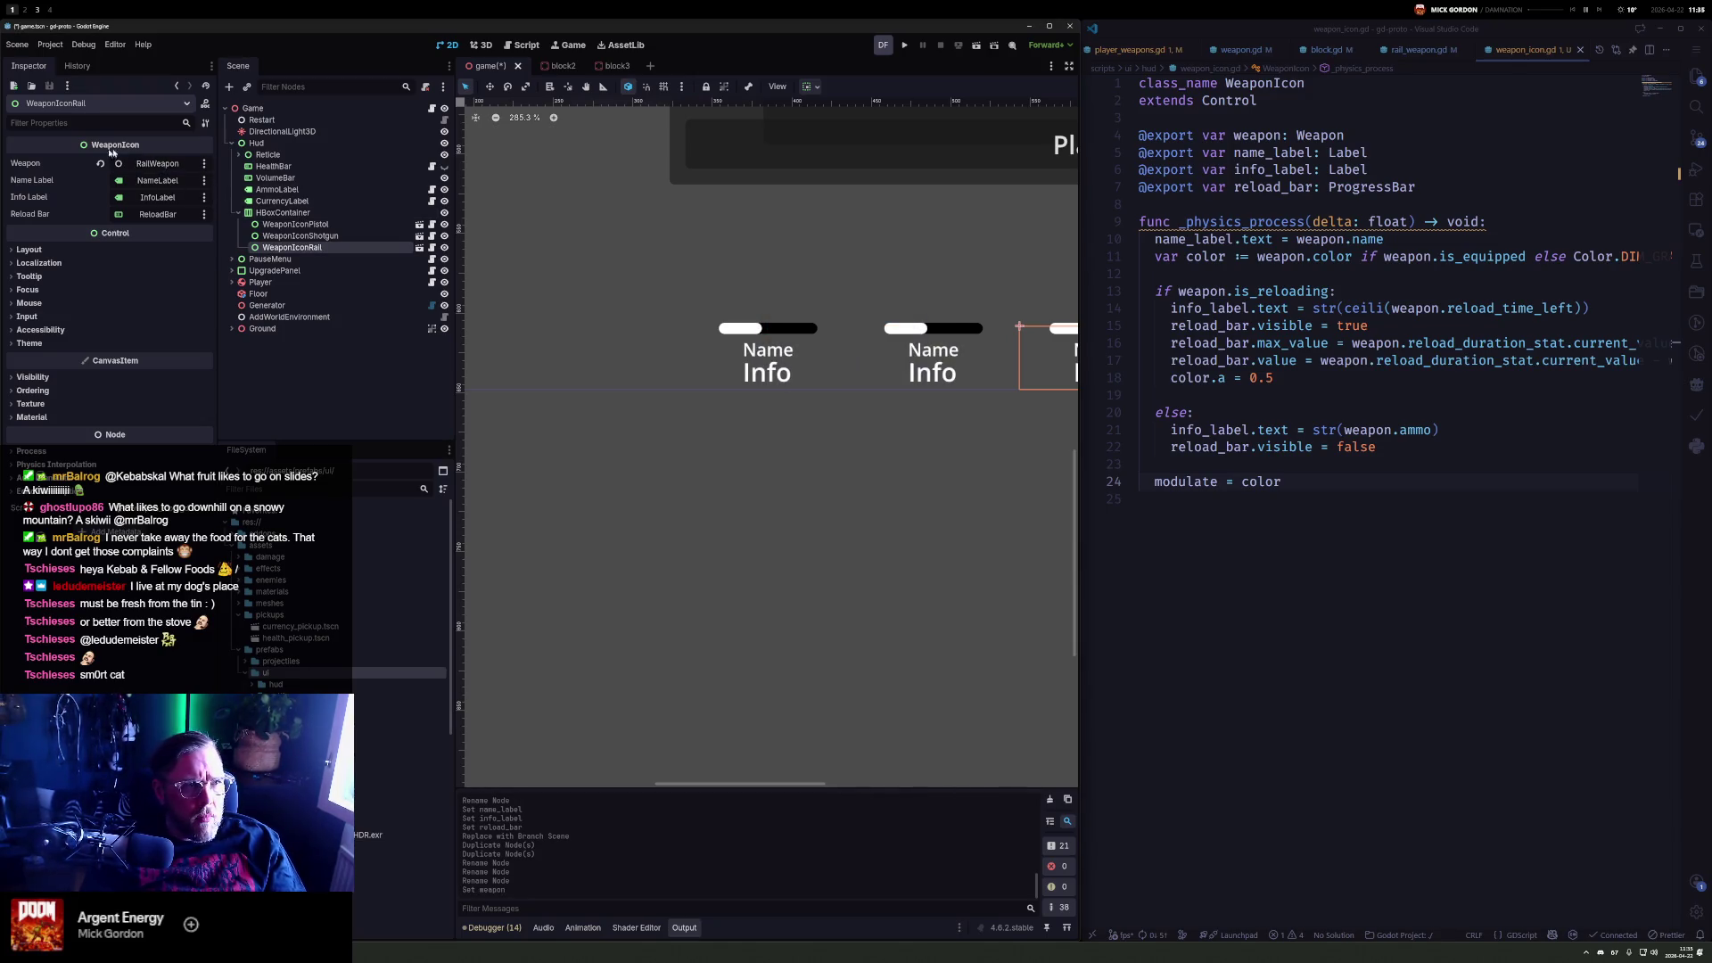
click(300, 235)
click(145, 164)
text(sh)
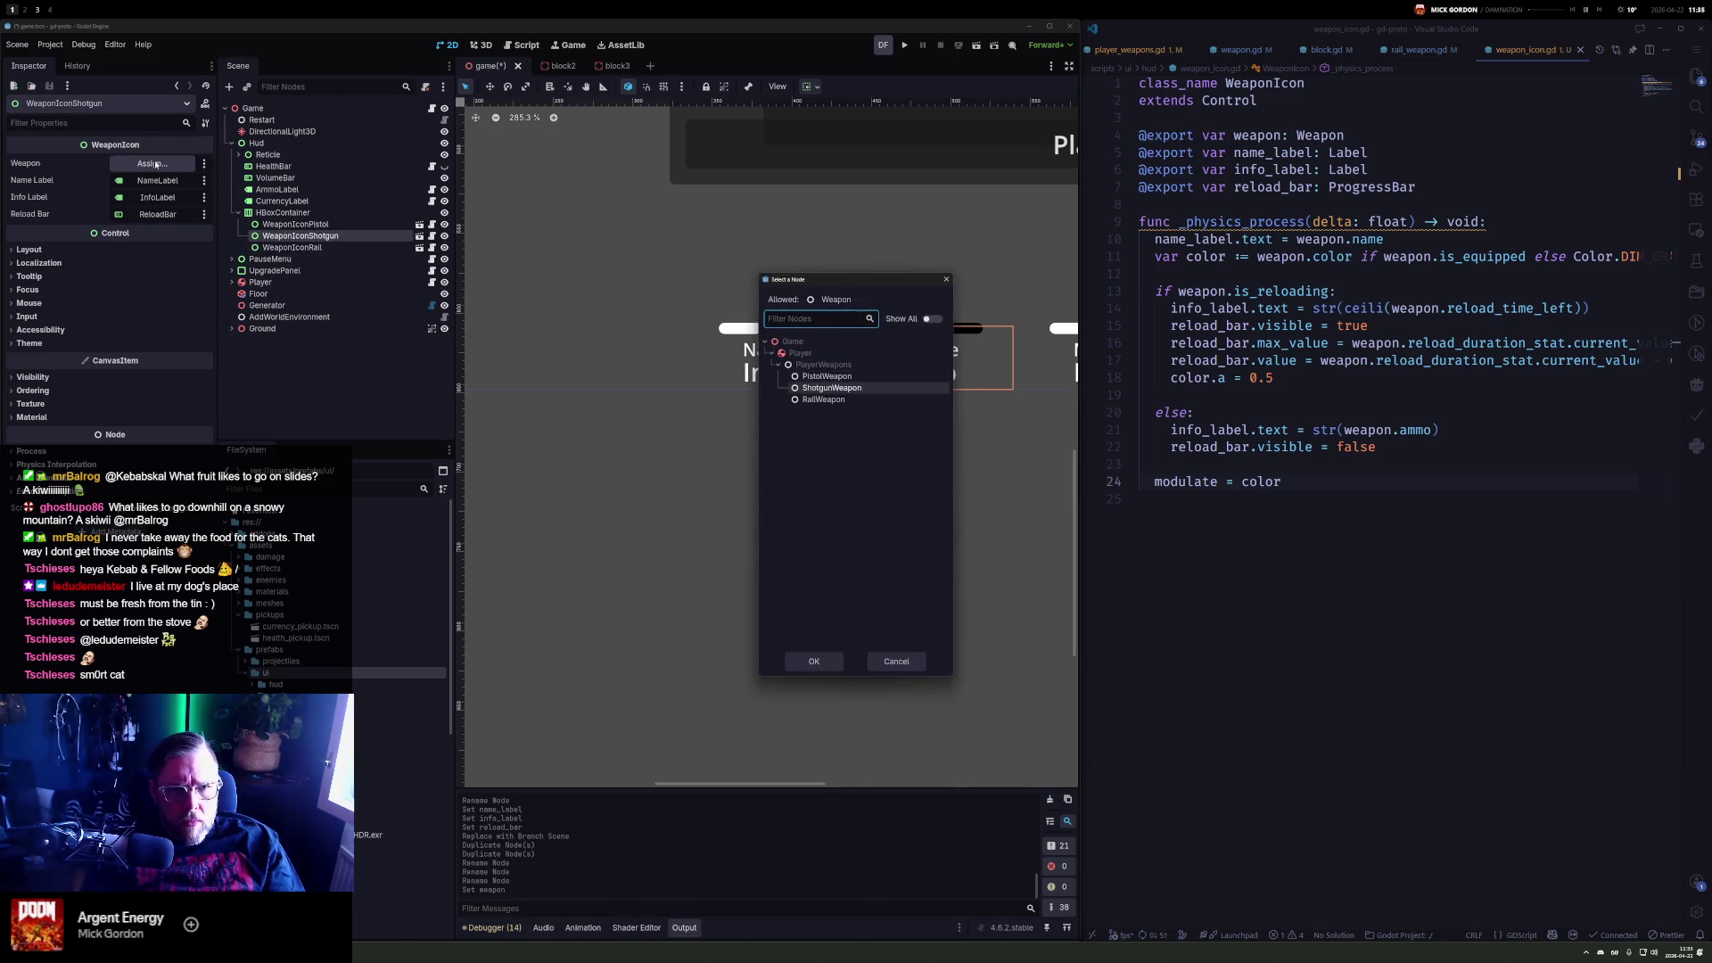
key(Return)
- Set WeaponIconPistol's Weapon to PistolWeapon and run the game
click(295, 224)
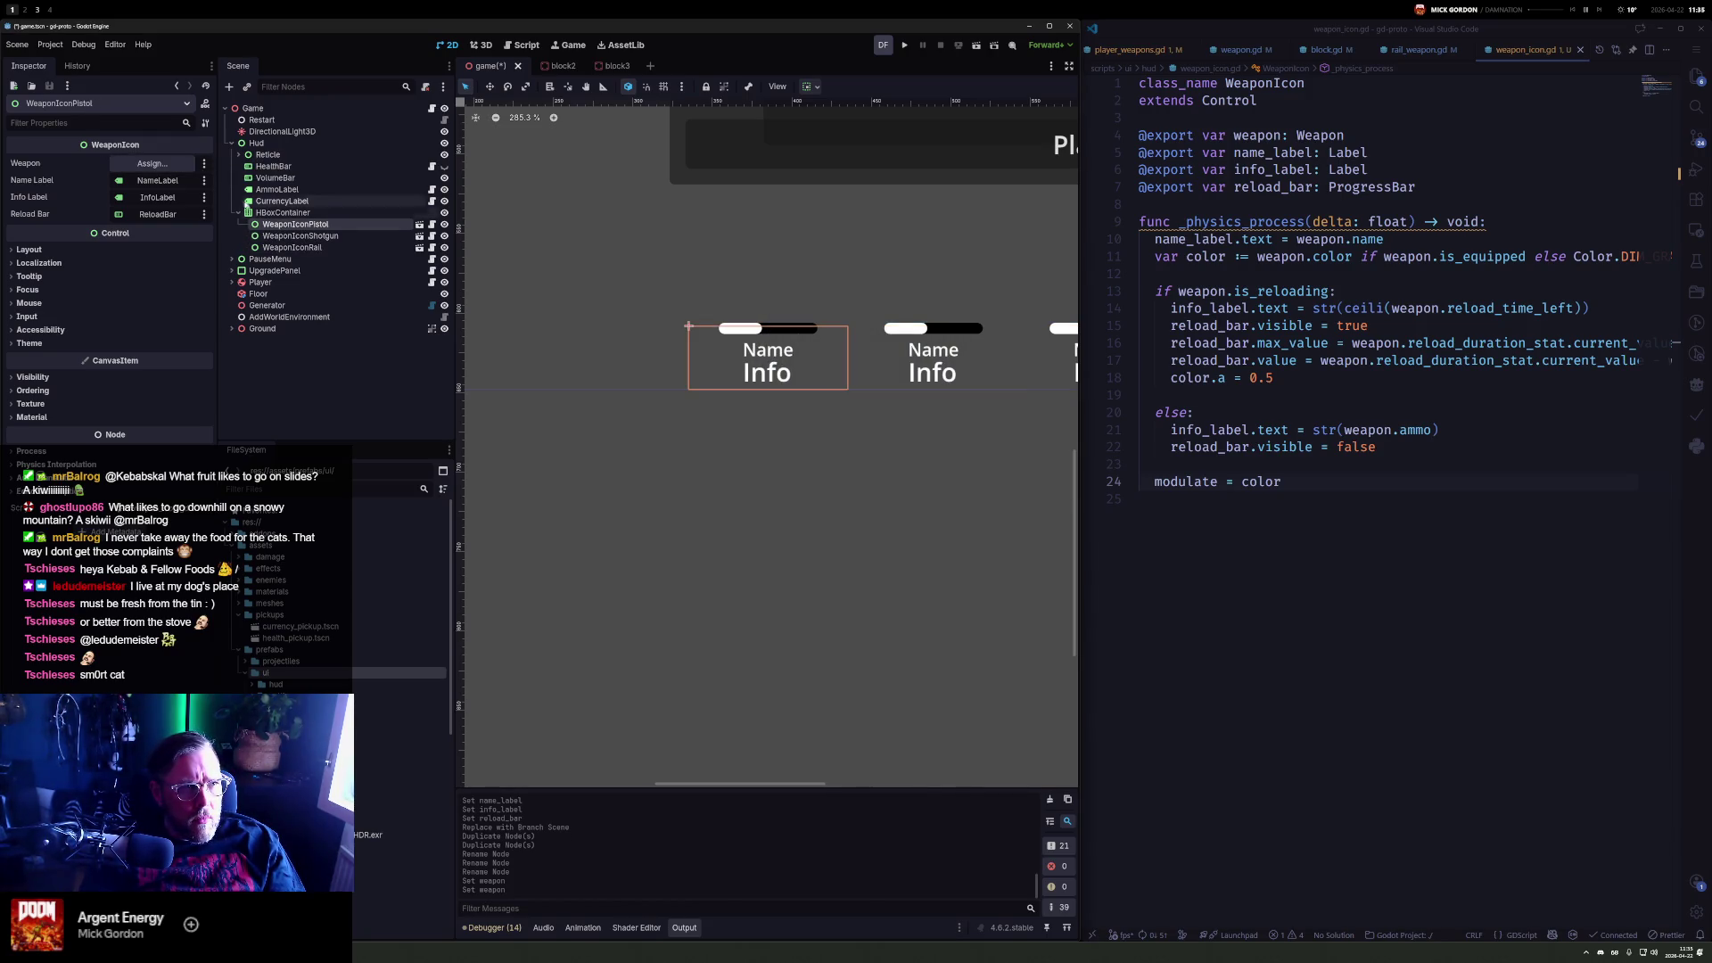
click(139, 163)
text(ooooooooooo)
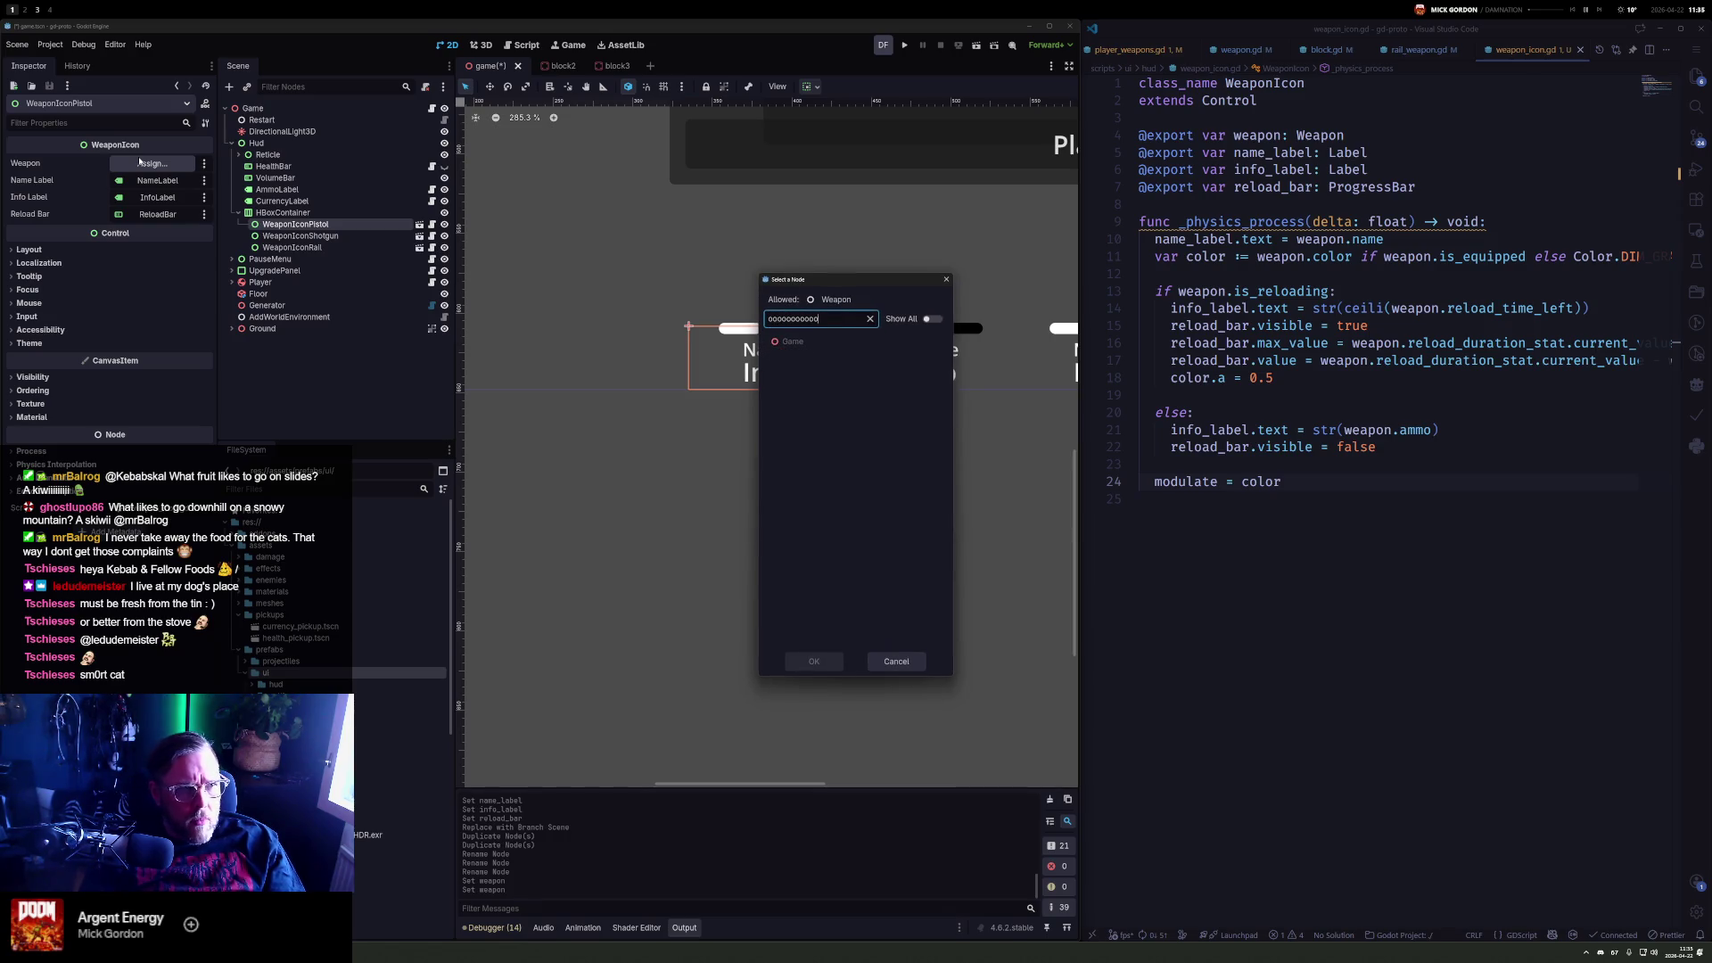
key(ctrl+a)
text(g)
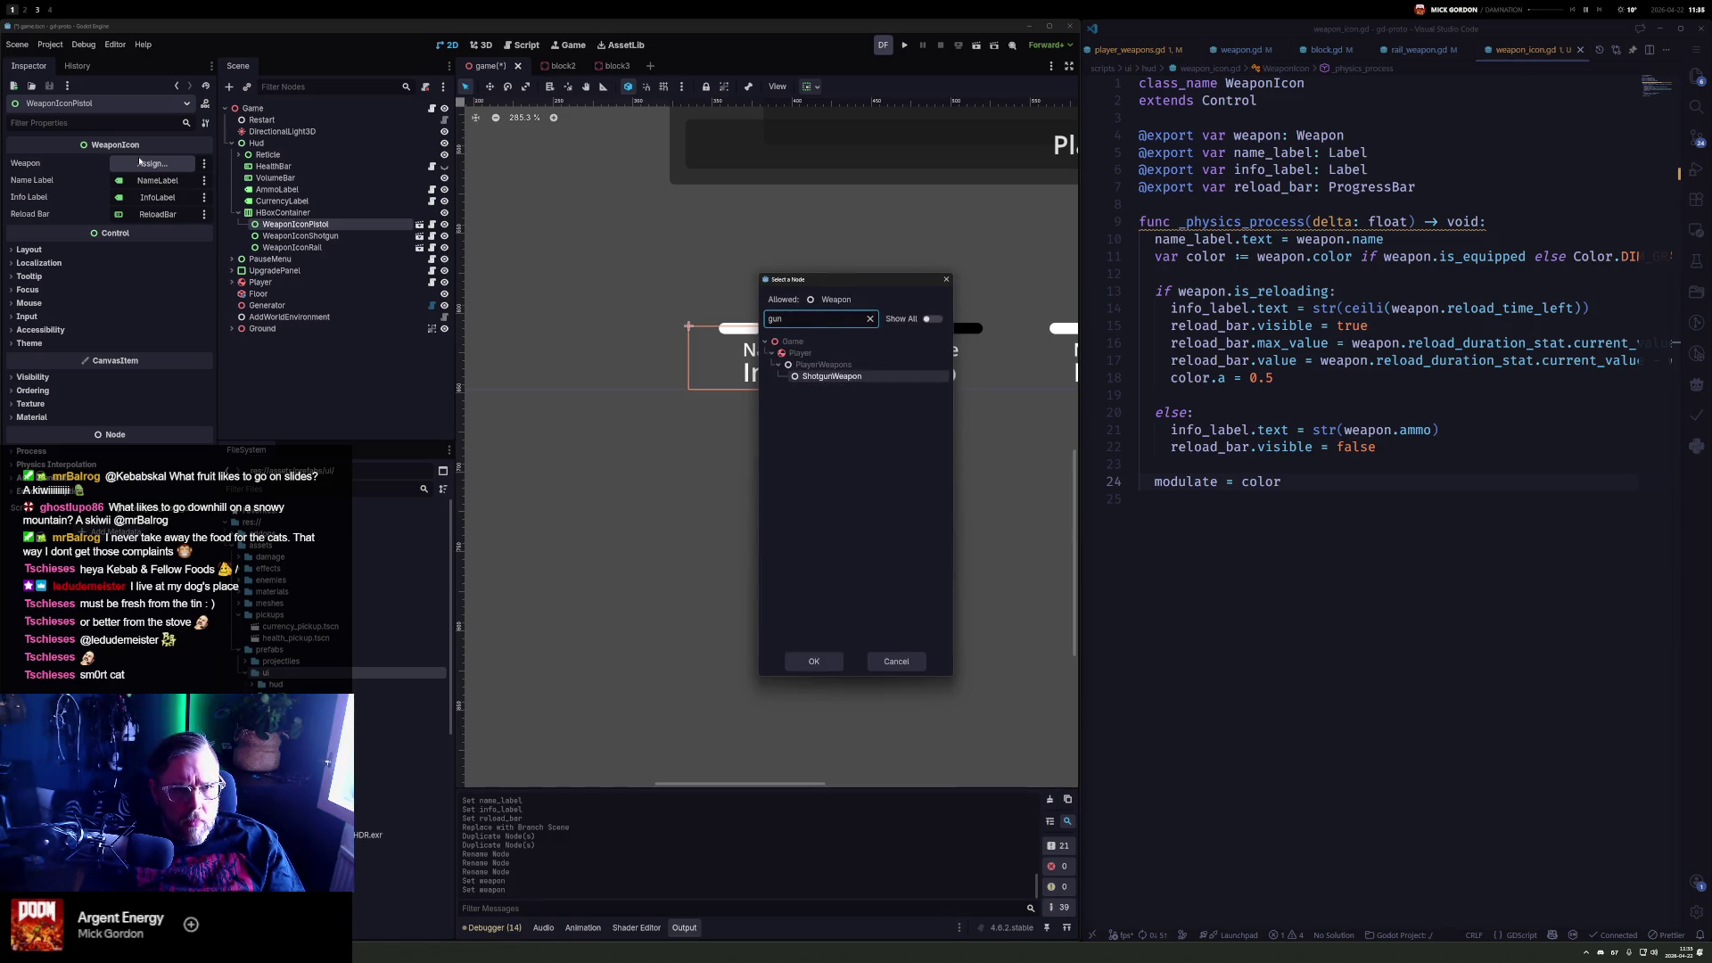
key(BackSpace)
key(BackSpace)
key(BackSpace)
text(is)
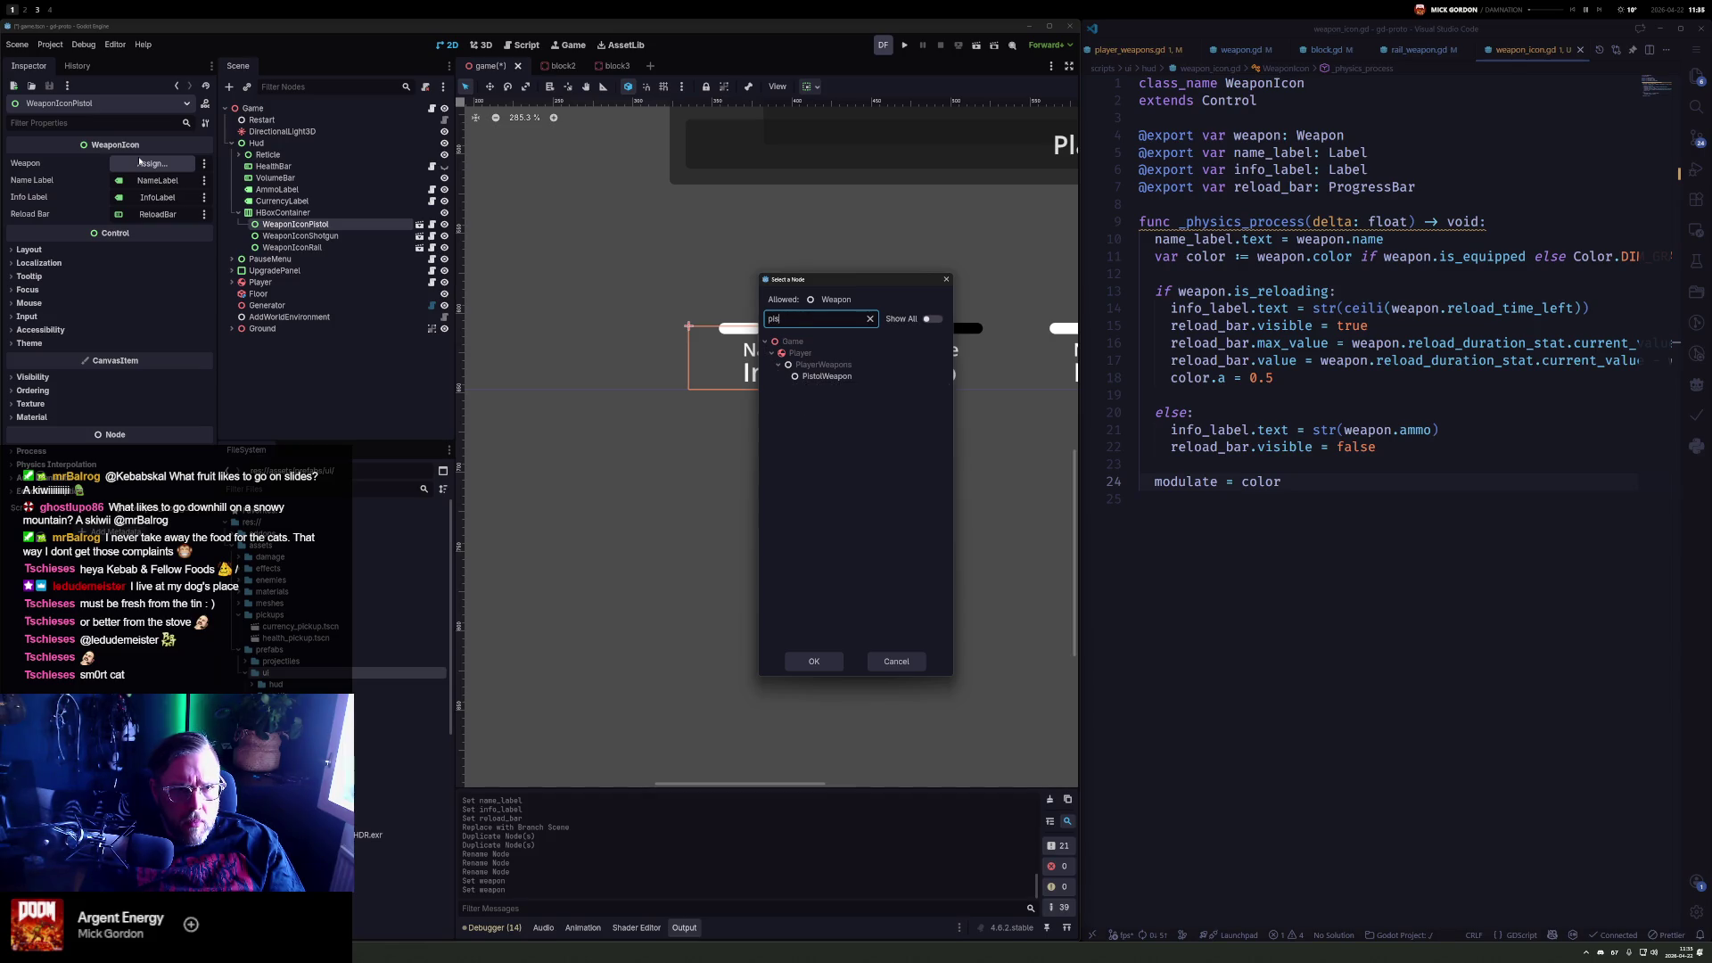
key(Return)
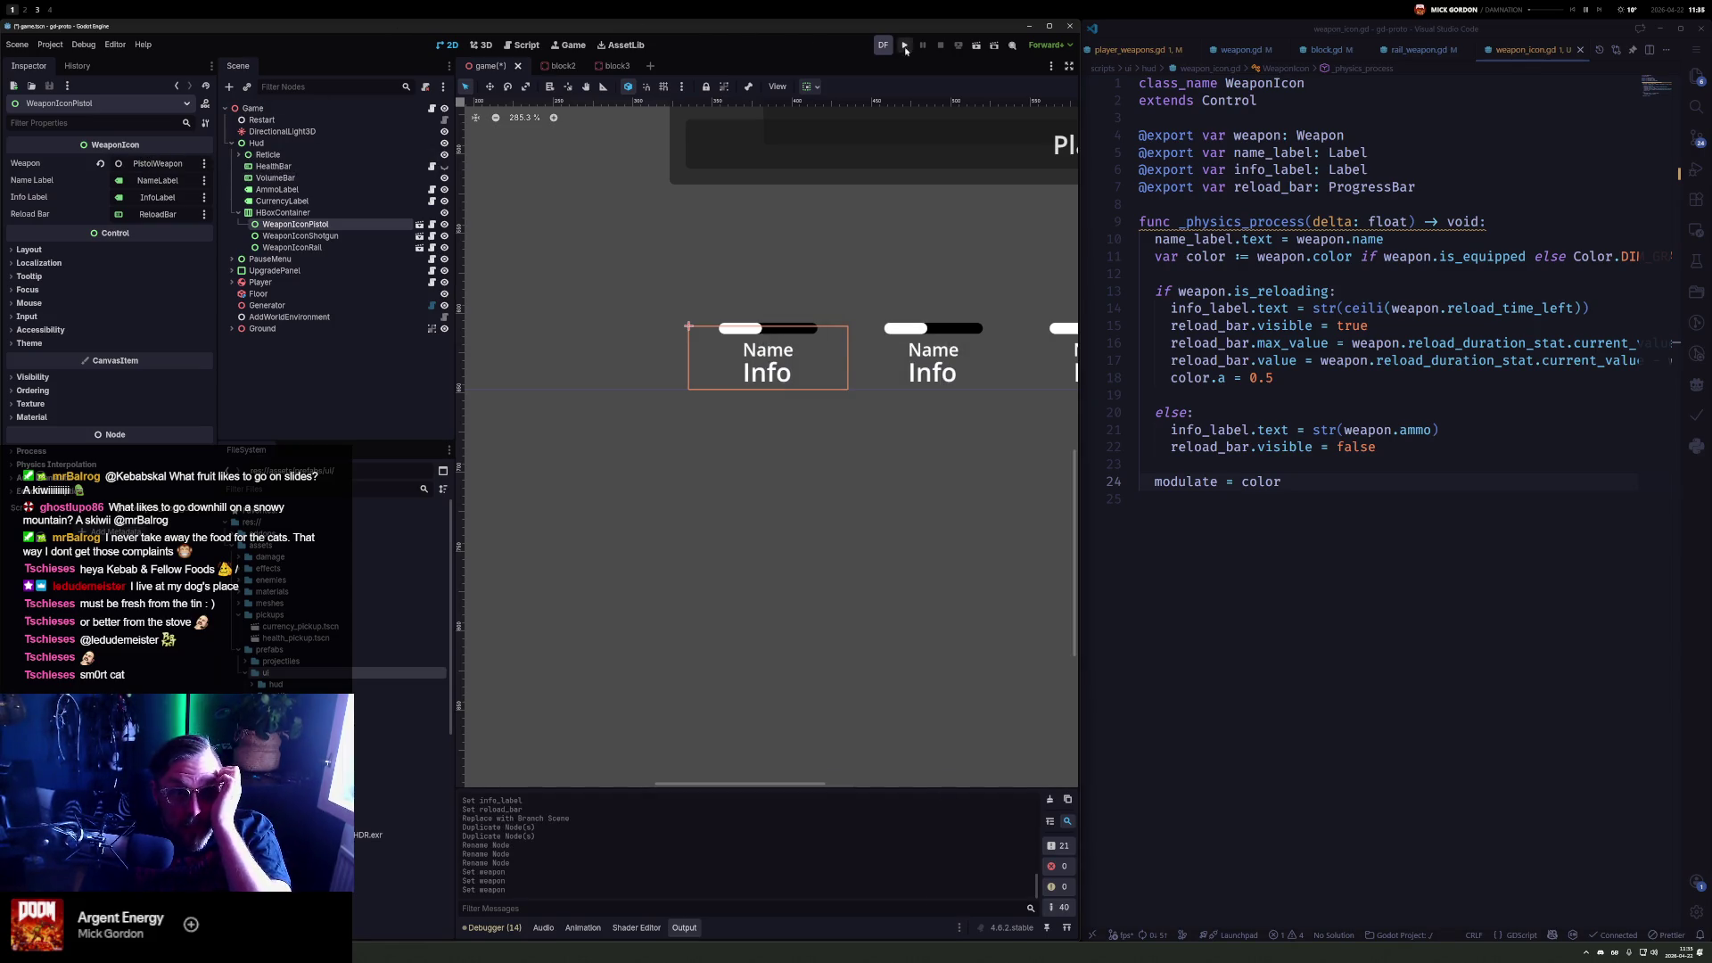
click(905, 45)
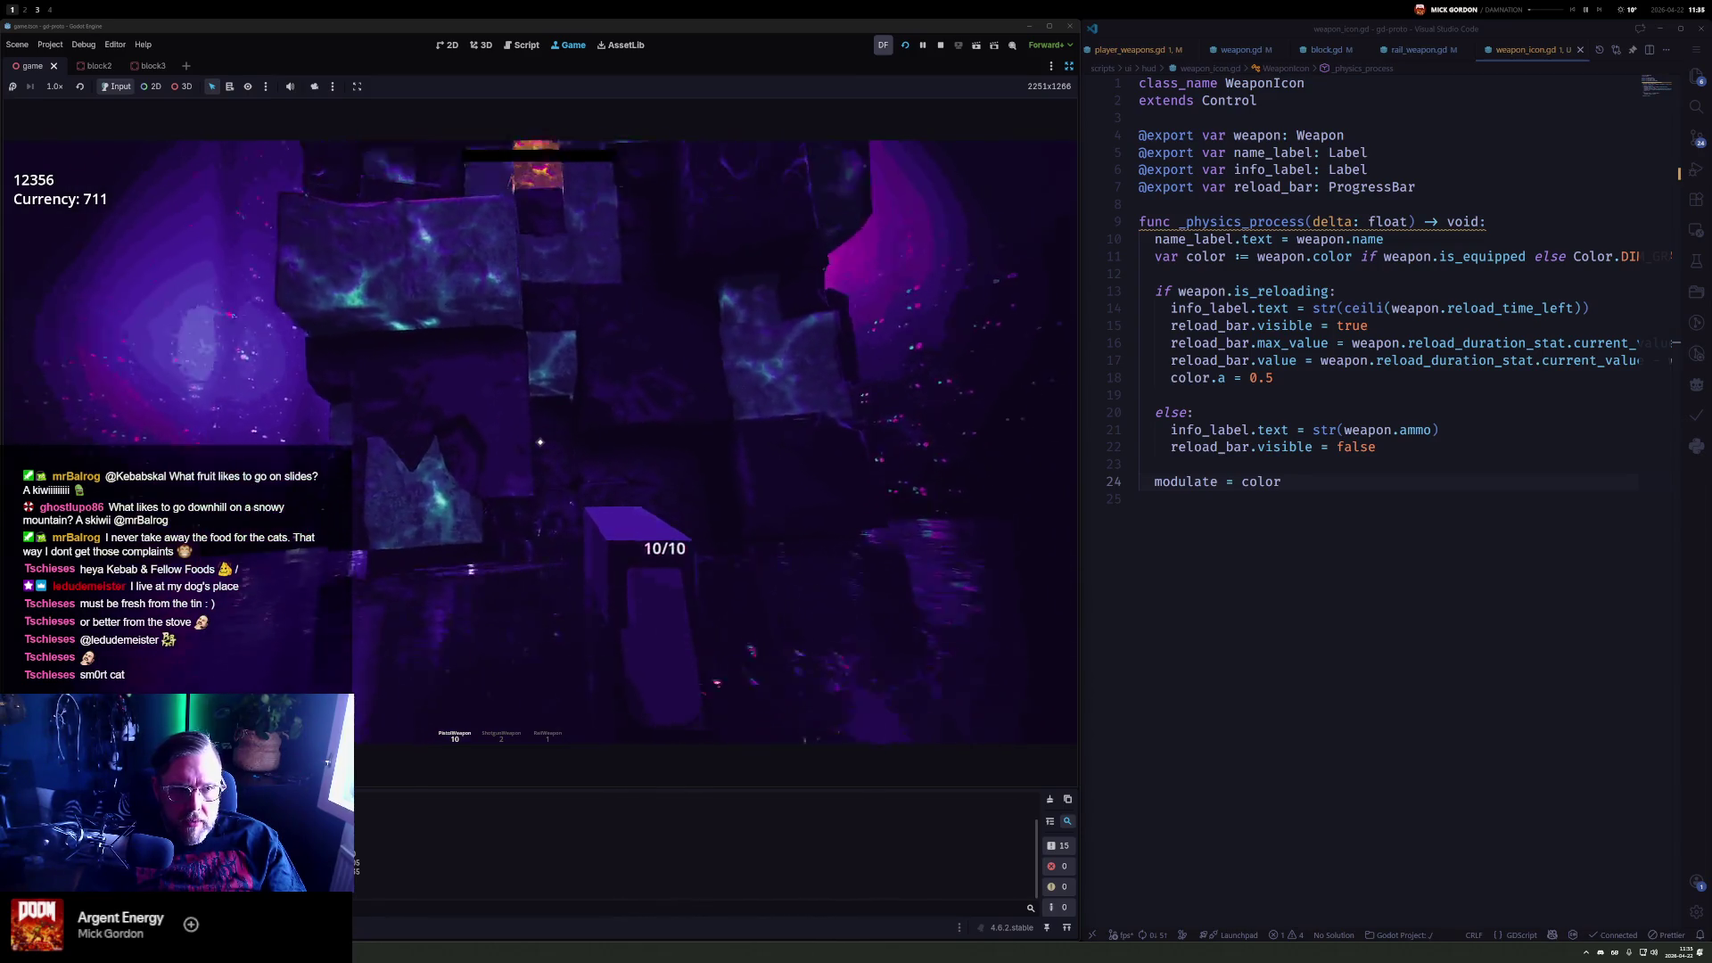
- Fire the pistol several times, then switch to the shotgun with key 2 and fire it
click(540, 441)
click(540, 442)
click(540, 441)
click(539, 441)
click(539, 441)
click(539, 441)
click(539, 442)
click(540, 442)
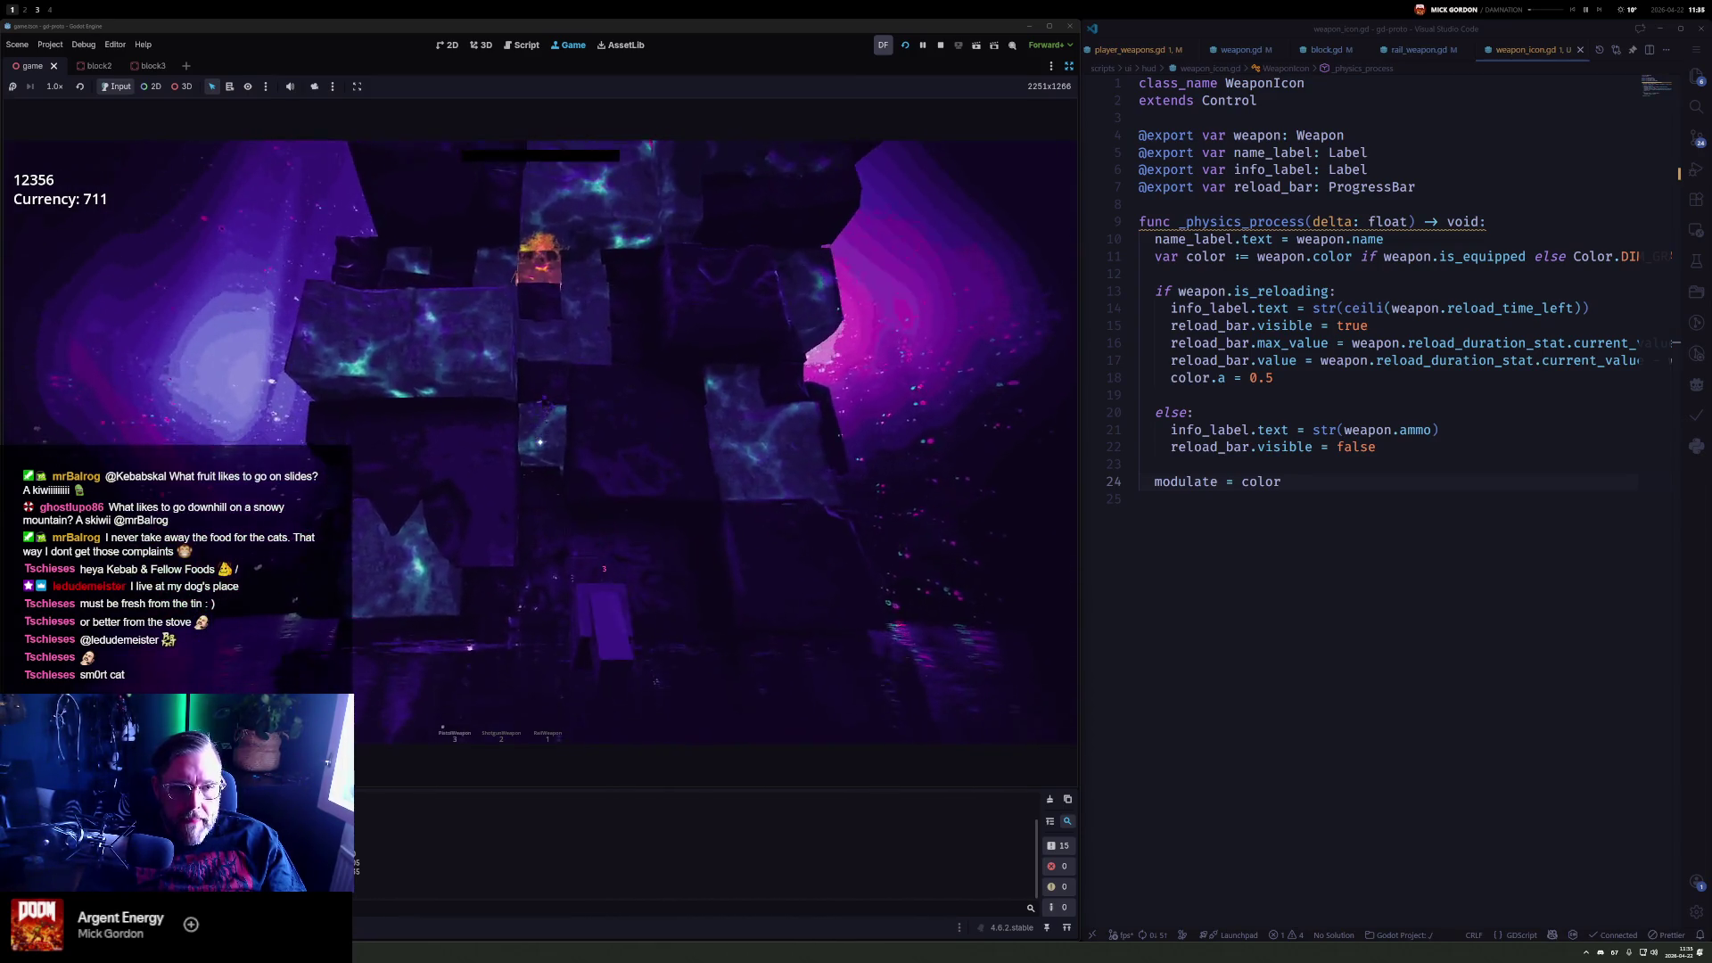
key(2)
click(539, 441)
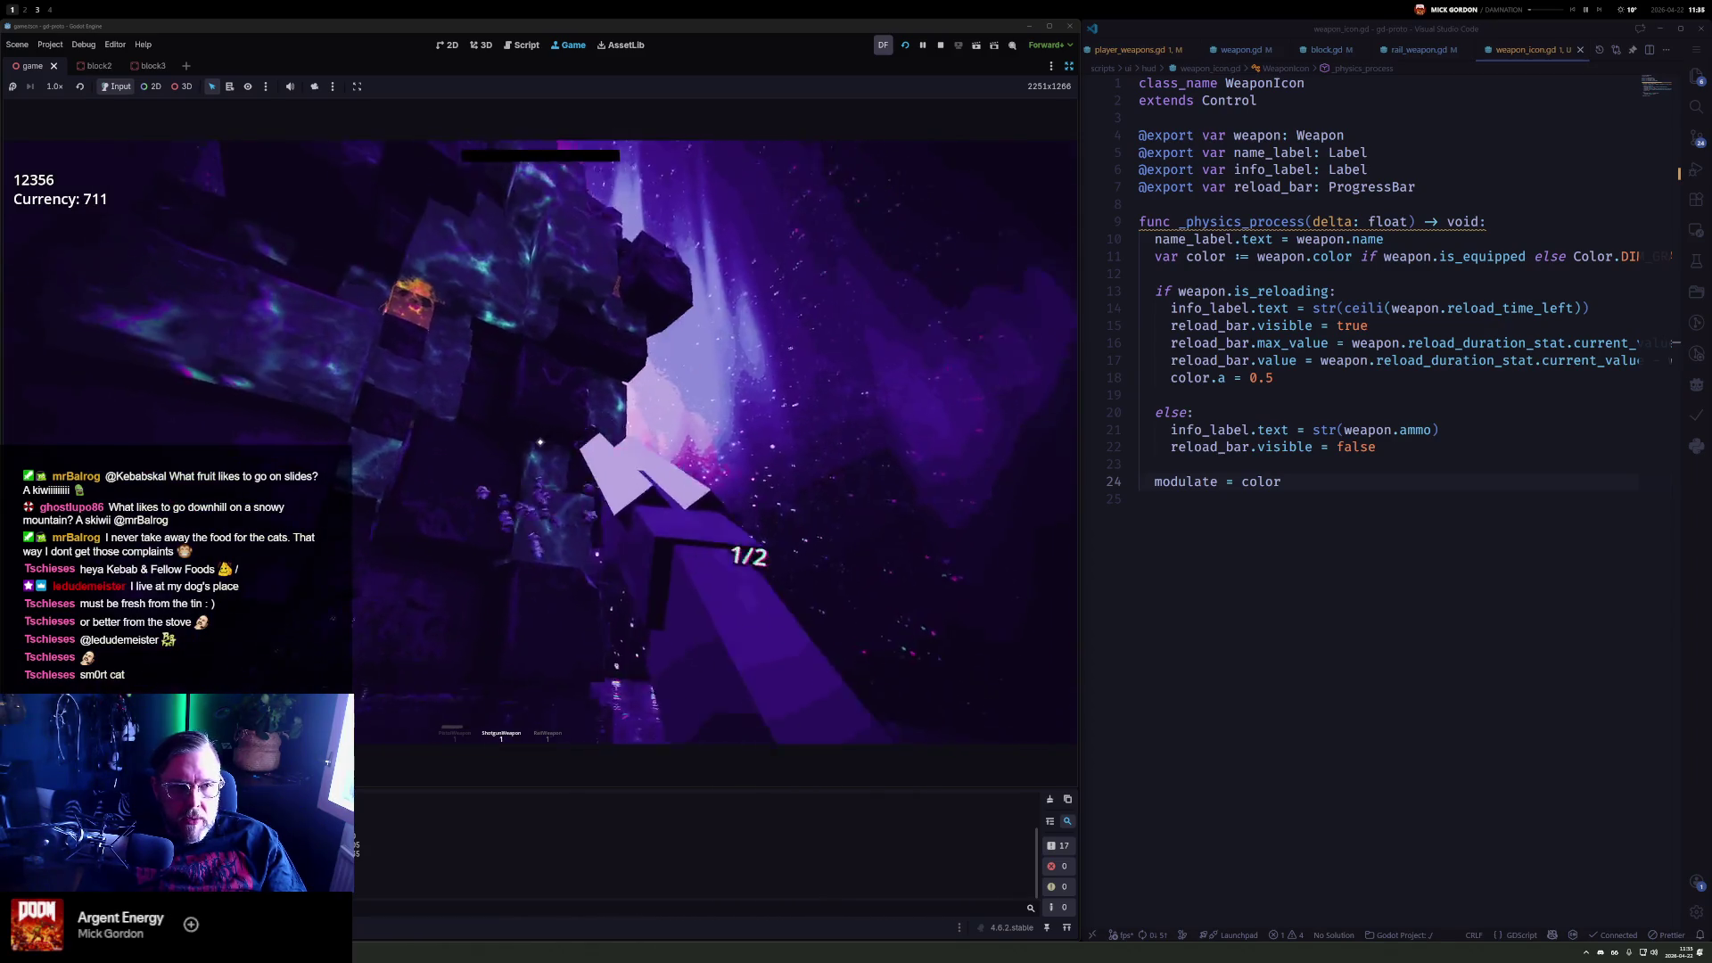
click(540, 441)
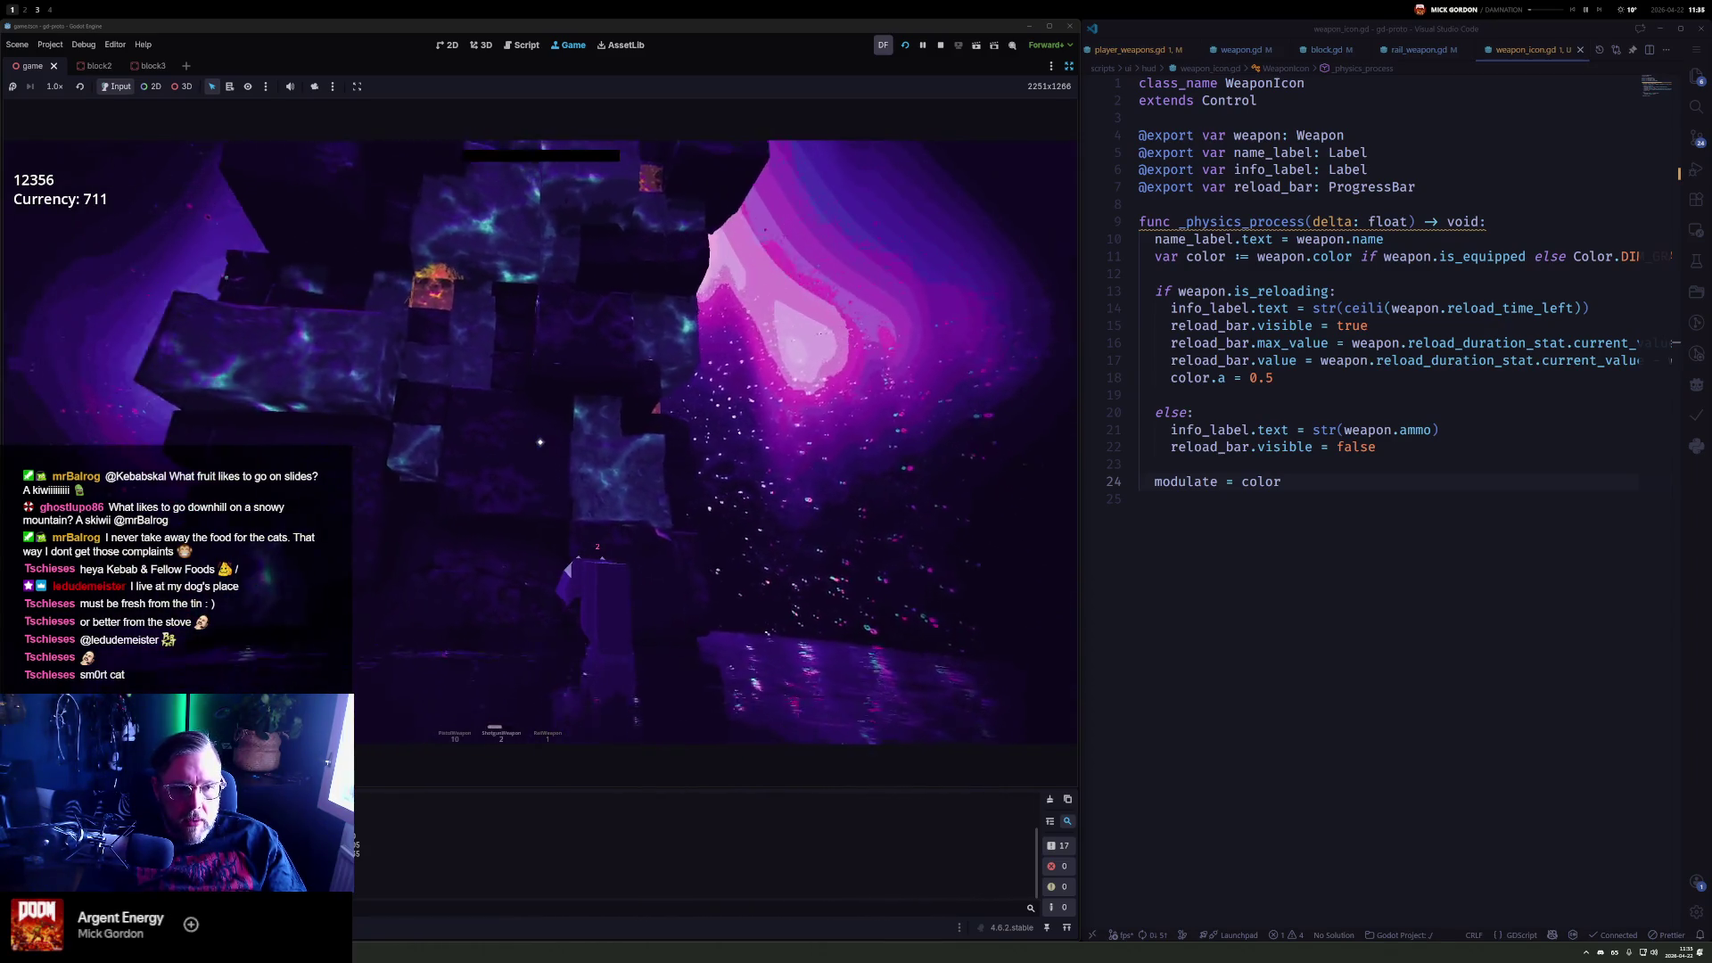
- Fire the rail gun, switch back to the pistol and fire, then pause and stop the game
key(3)
click(540, 441)
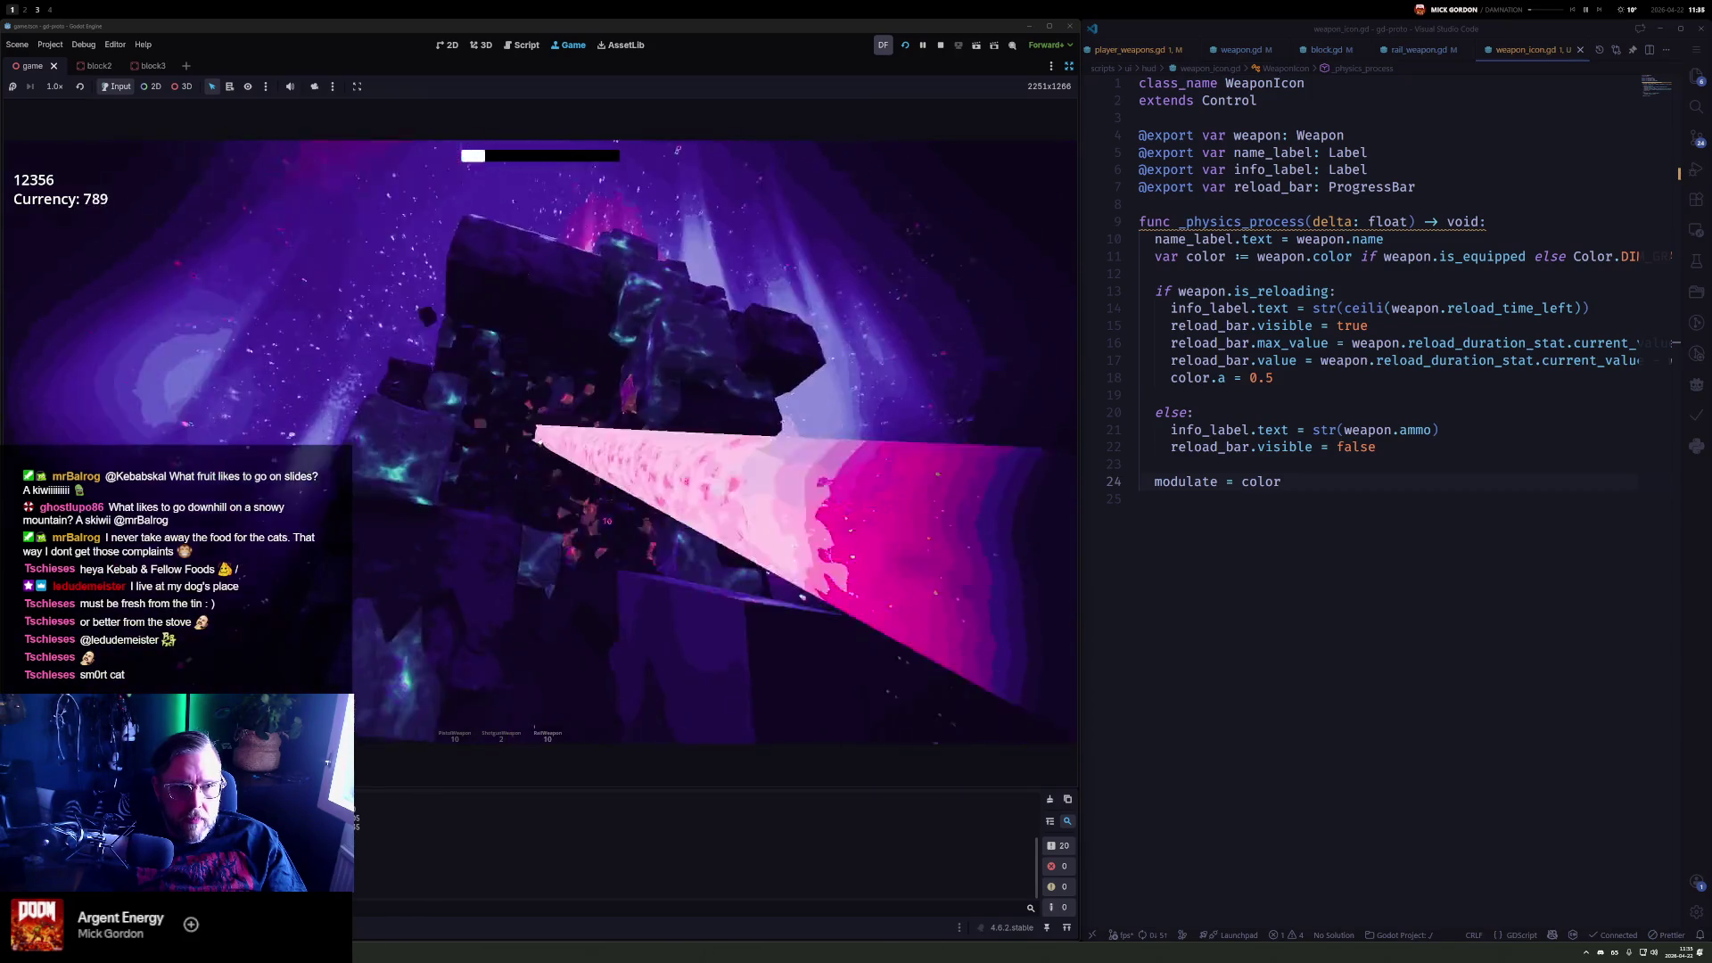
key(1)
click(540, 442)
click(540, 441)
click(539, 441)
click(539, 441)
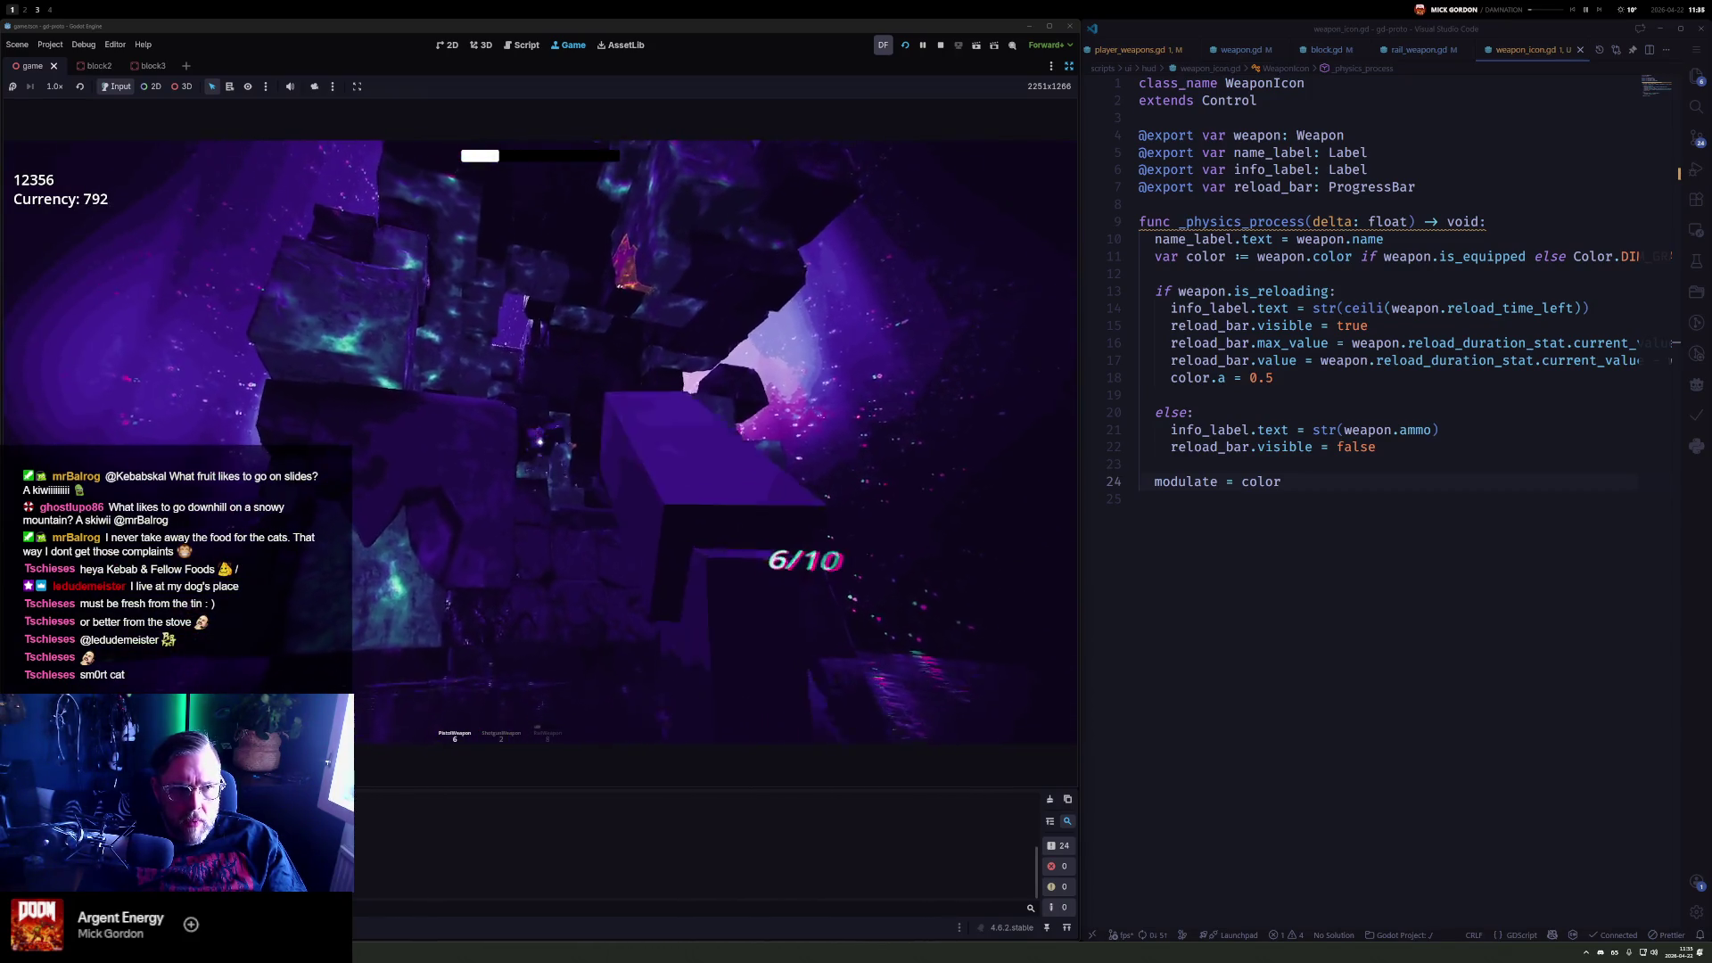
click(540, 441)
key(Escape)
click(941, 45)
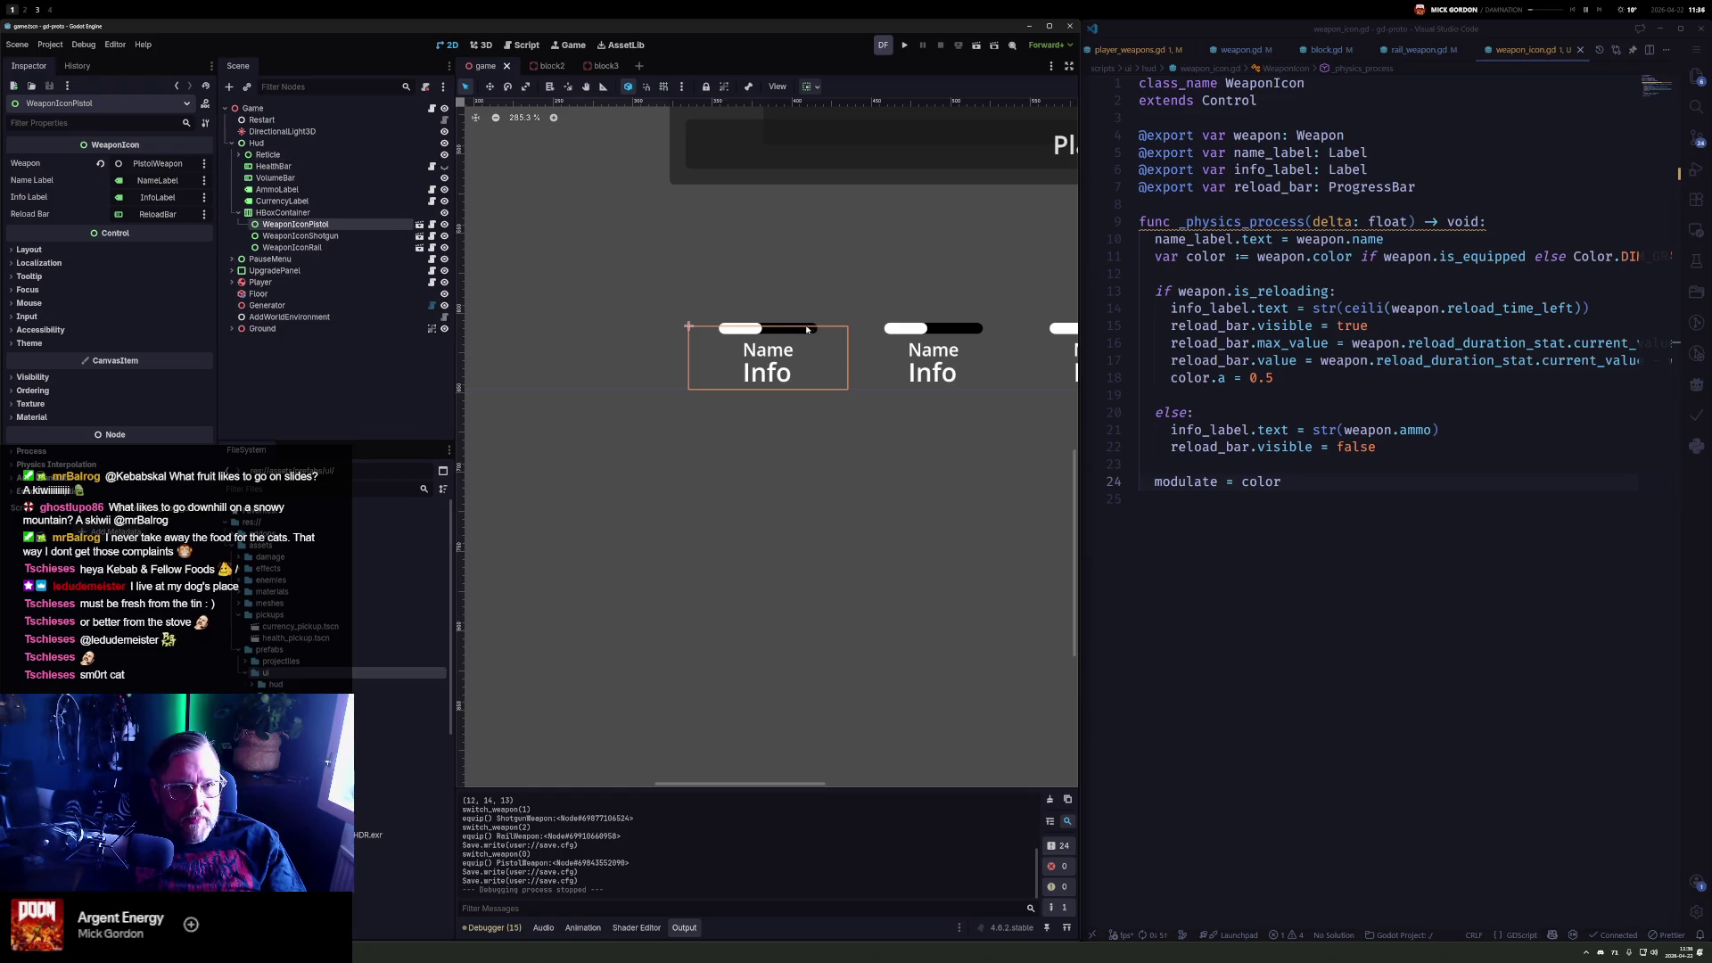
- Set the PistolWeapon node's Color to yellow
click(231, 282)
scroll(305, 354, down, 1)
click(238, 275)
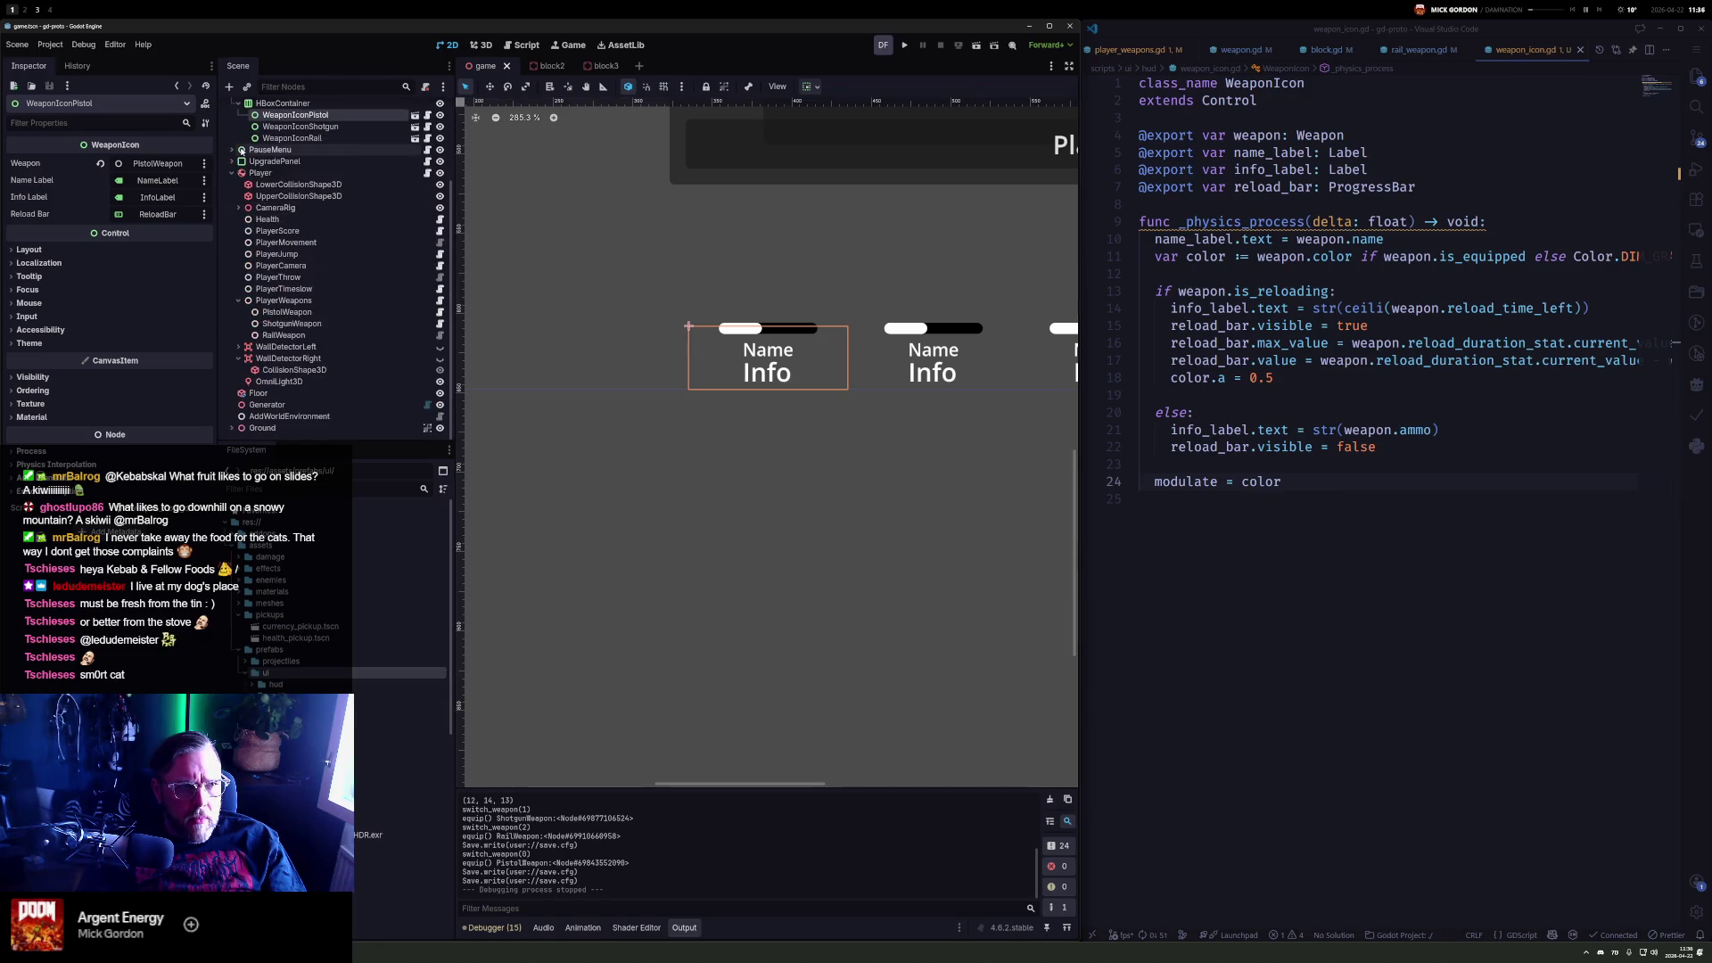
click(309, 313)
click(150, 220)
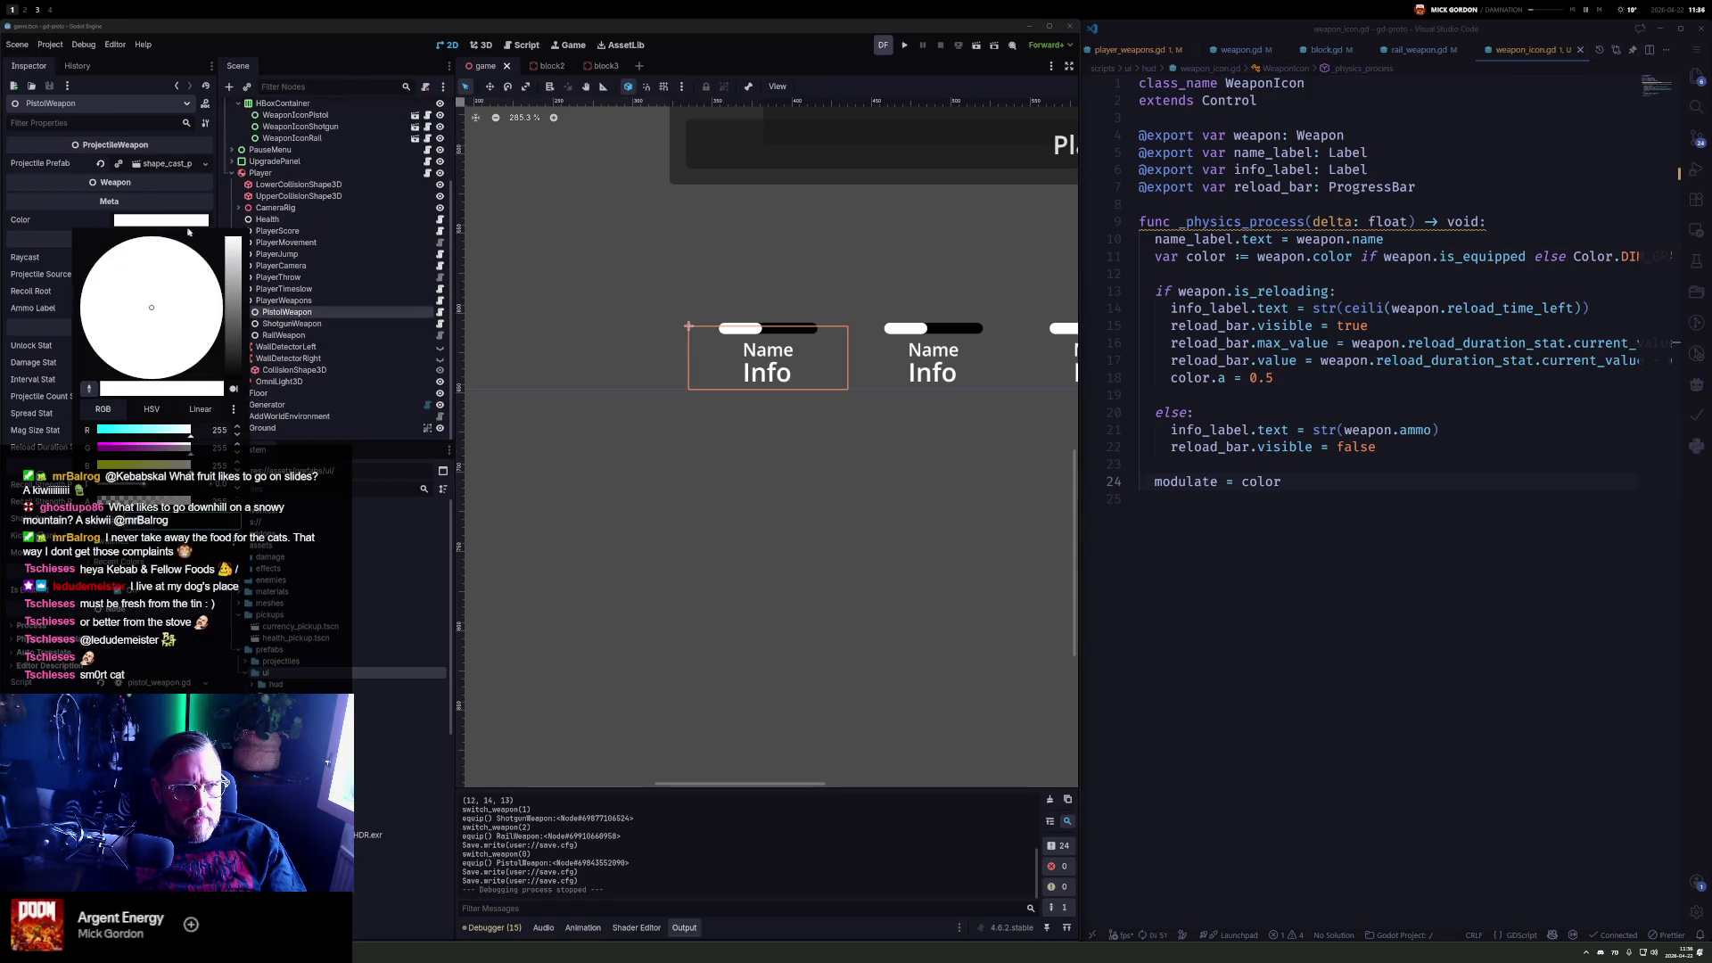
drag(189, 464, 98, 465)
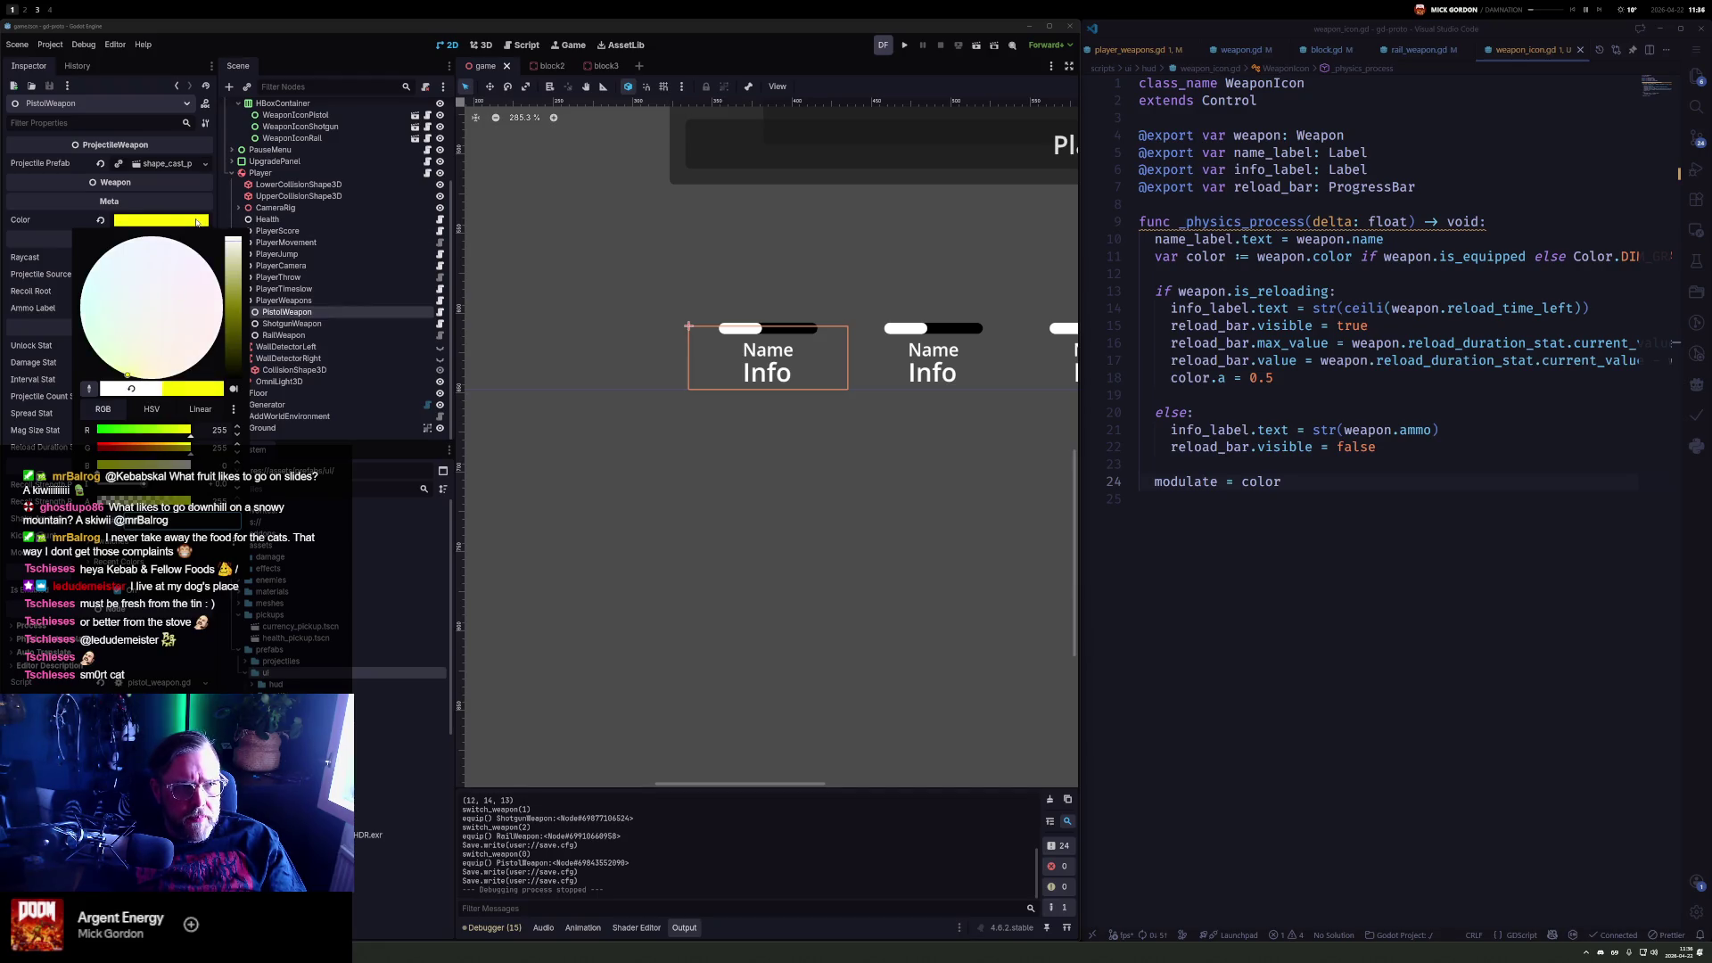
click(248, 253)
- Set the ShotgunWeapon node's Color to green
click(292, 324)
click(161, 220)
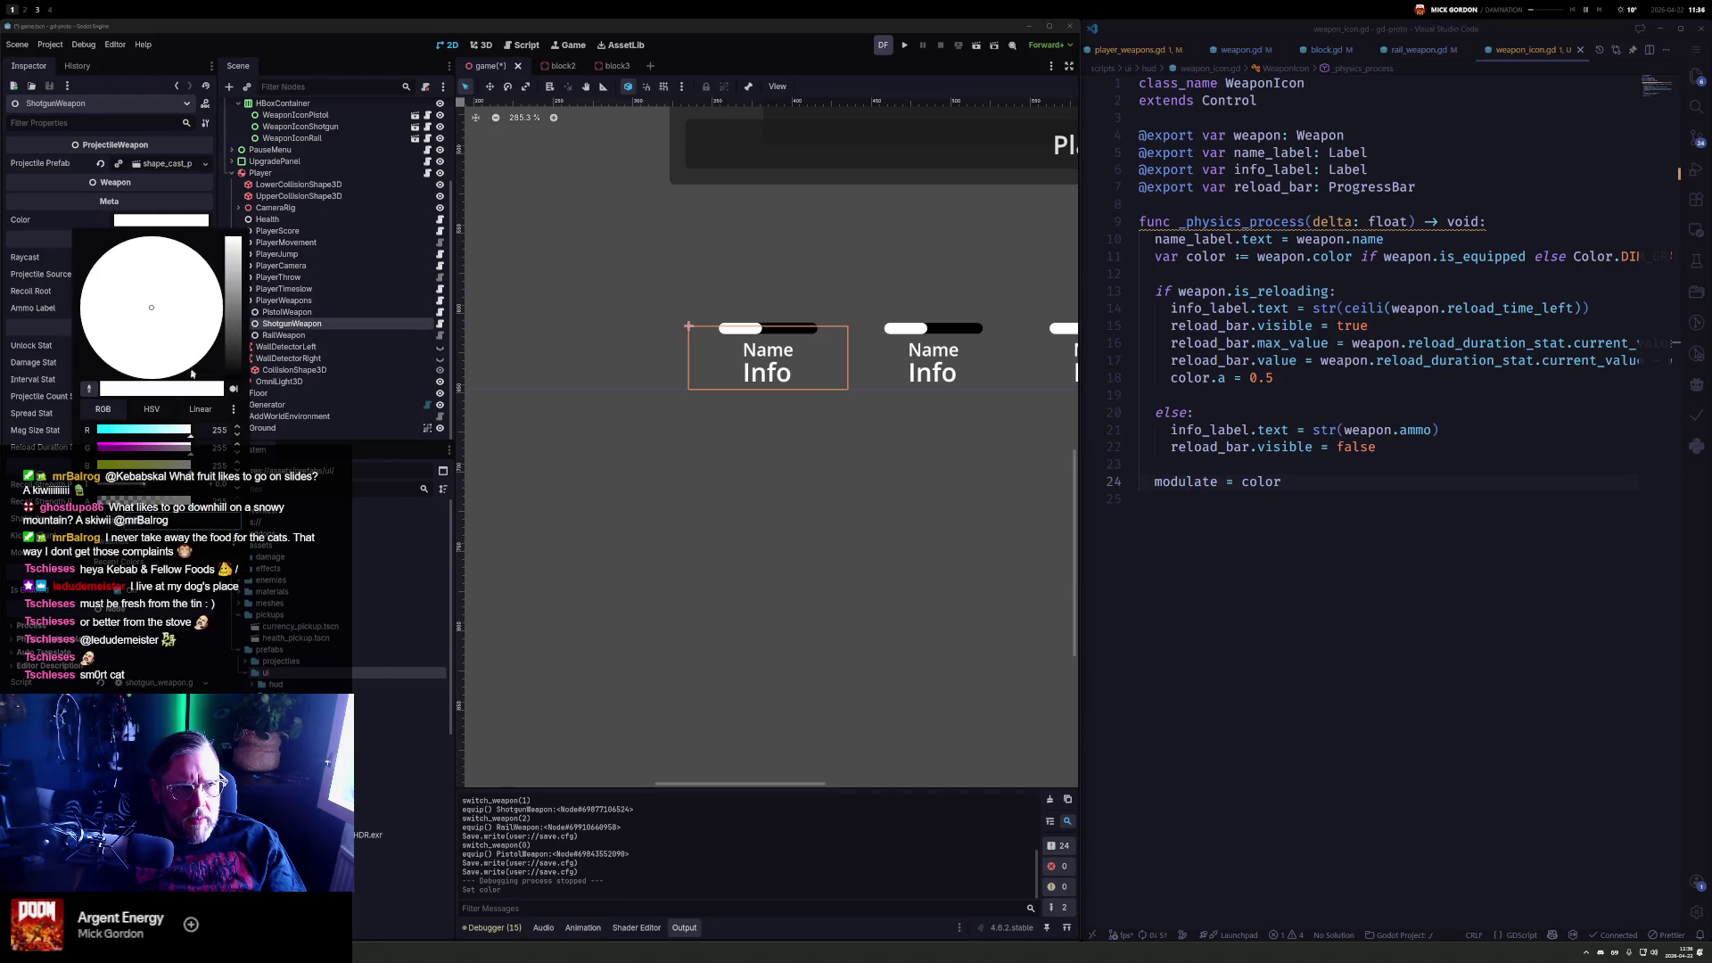
drag(190, 464, 97, 464)
drag(190, 430, 97, 430)
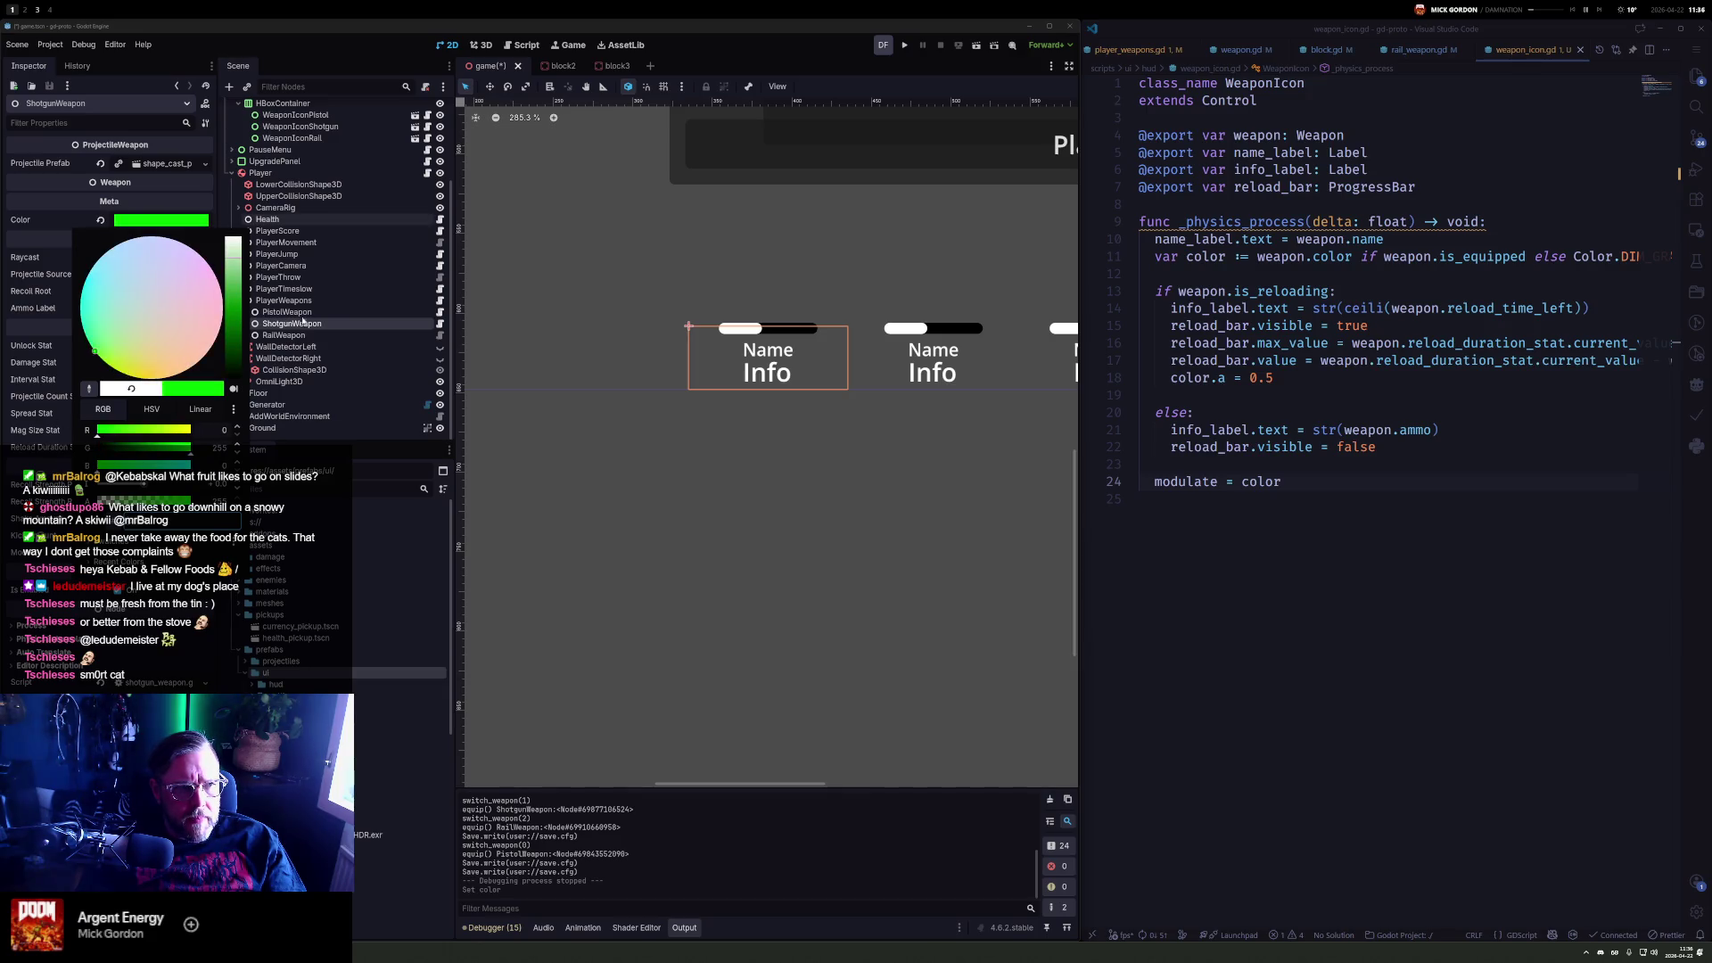
click(305, 337)
- Set the RailWeapon node's Color to magenta and launch the game with F5
click(305, 337)
click(156, 239)
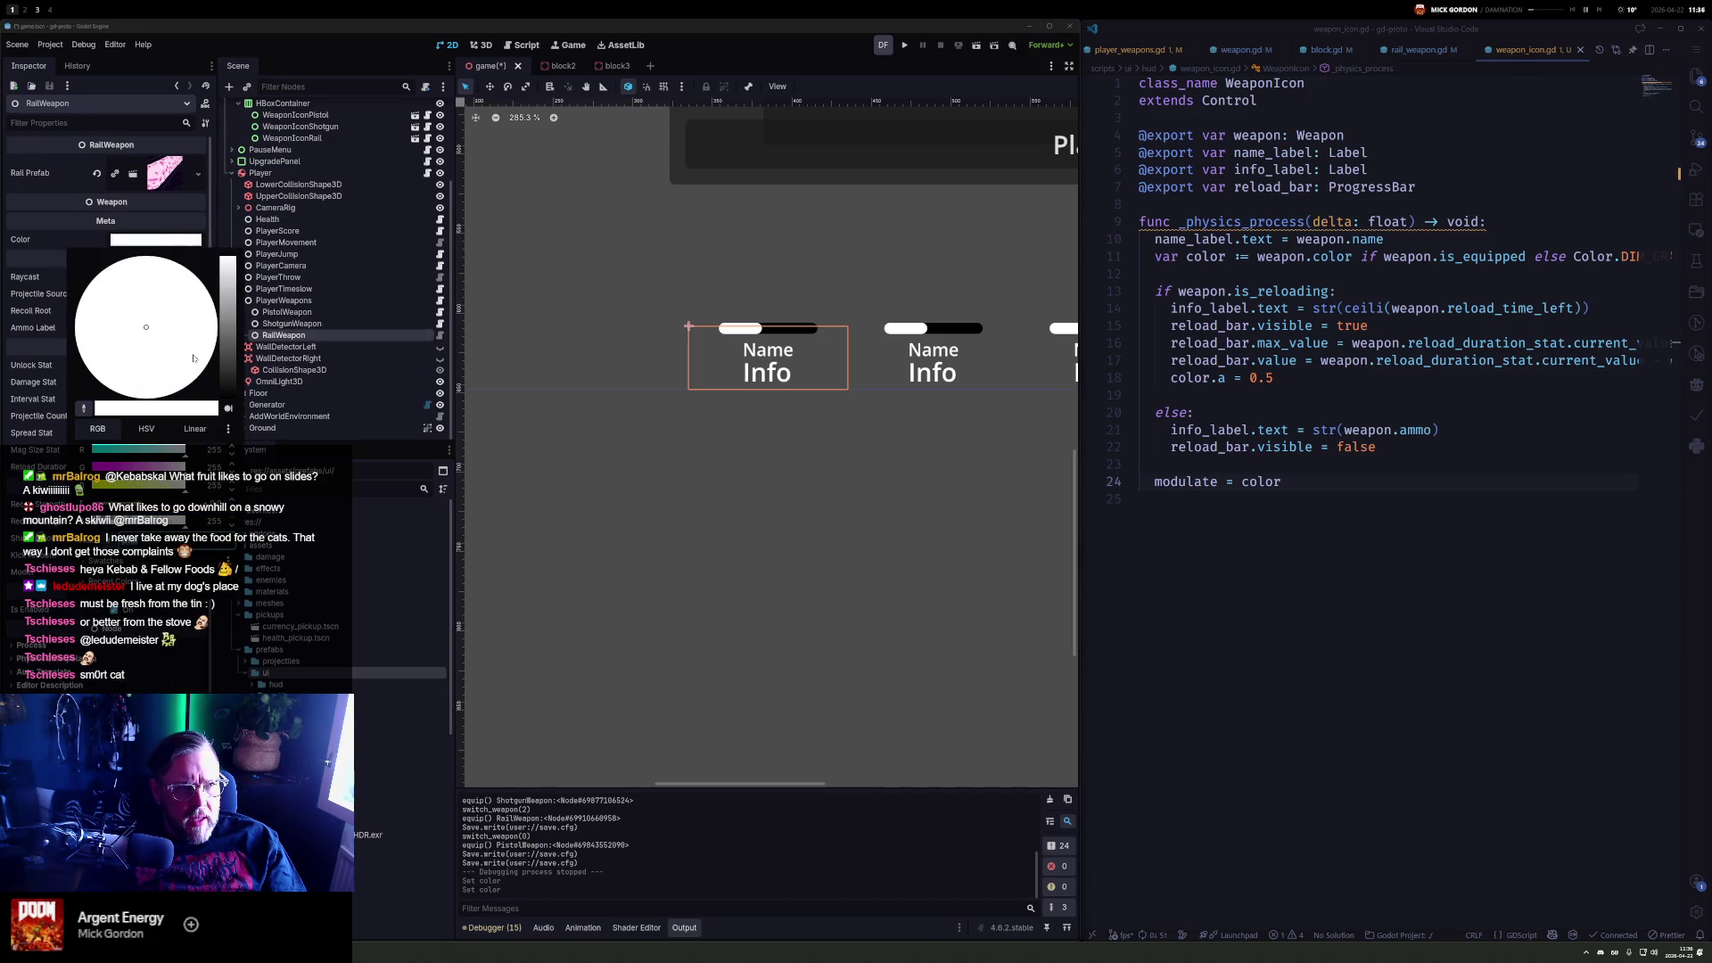
click(178, 271)
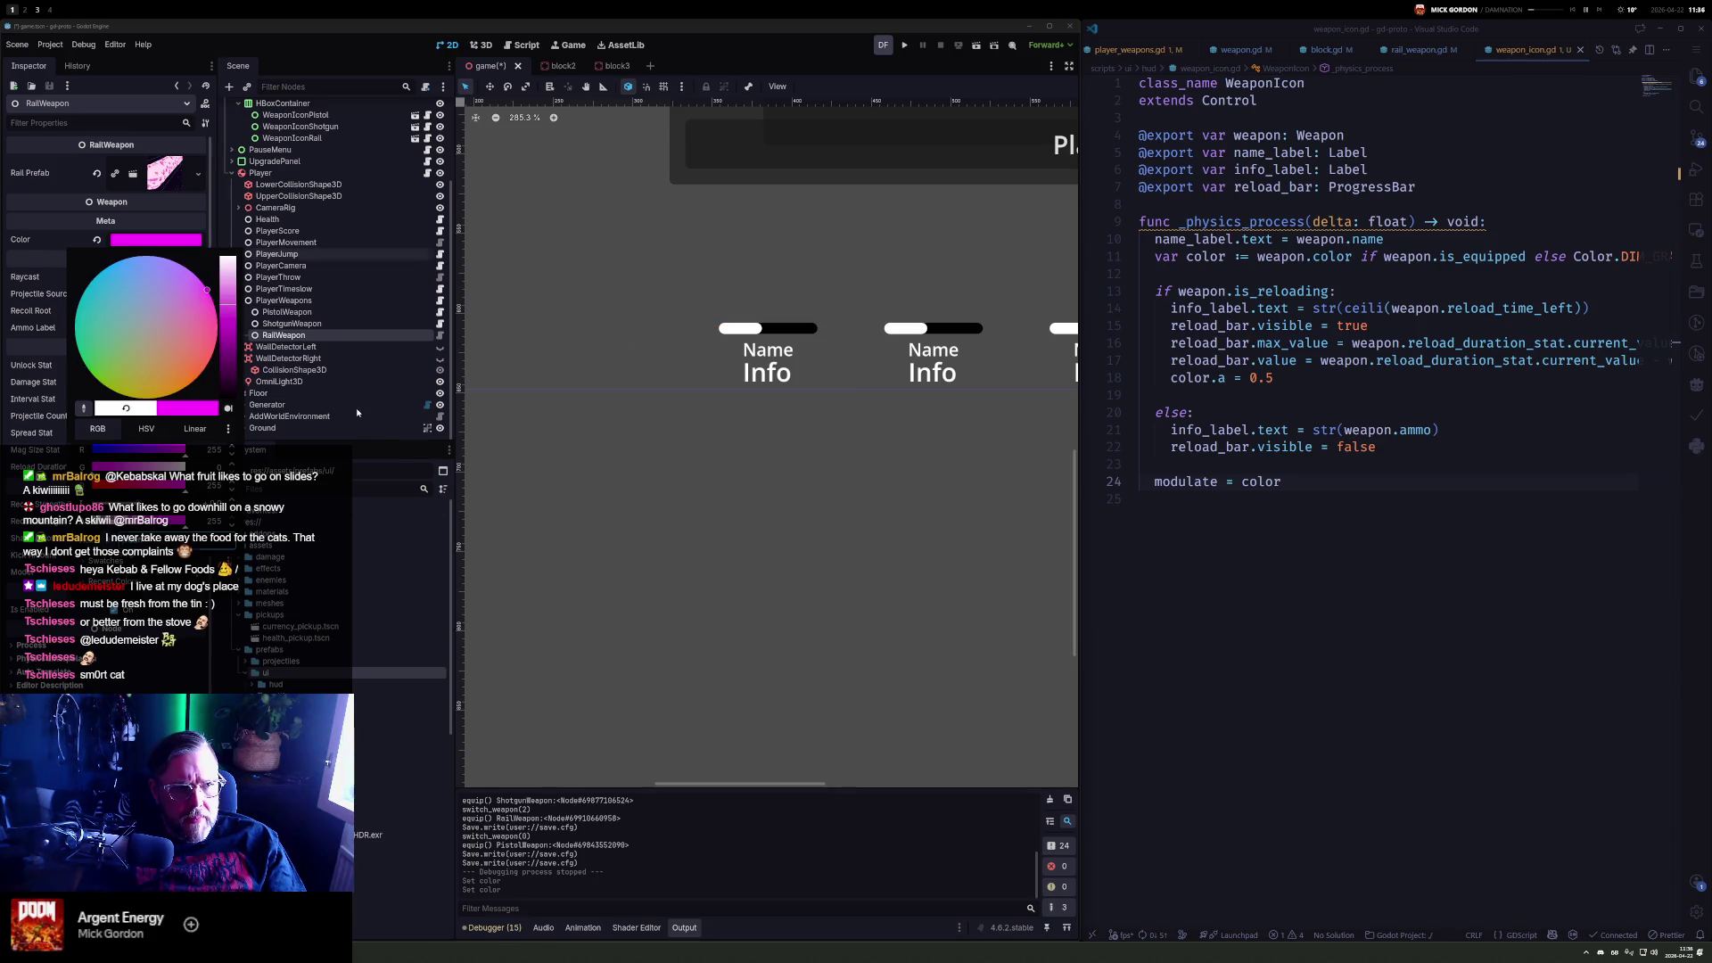
click(367, 328)
key(F5)
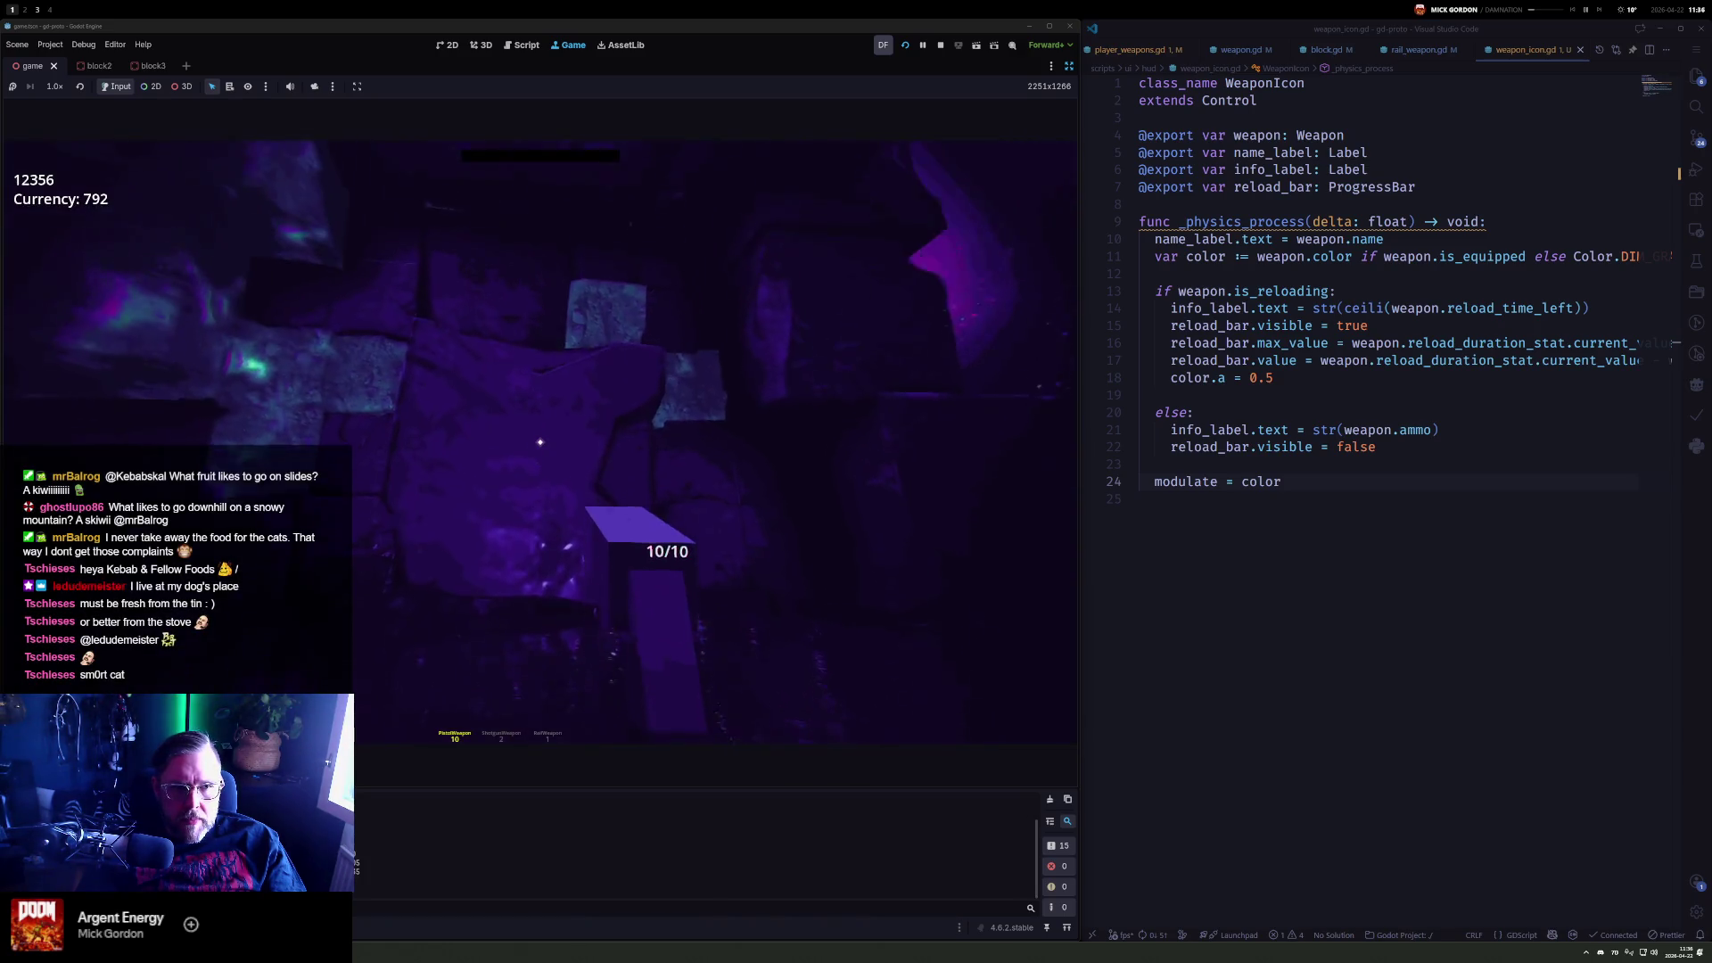
- Cycle between pistol, shotgun and rail weapons with keys 1, 2 and 3 to check the HUD colours
key(2)
key(1)
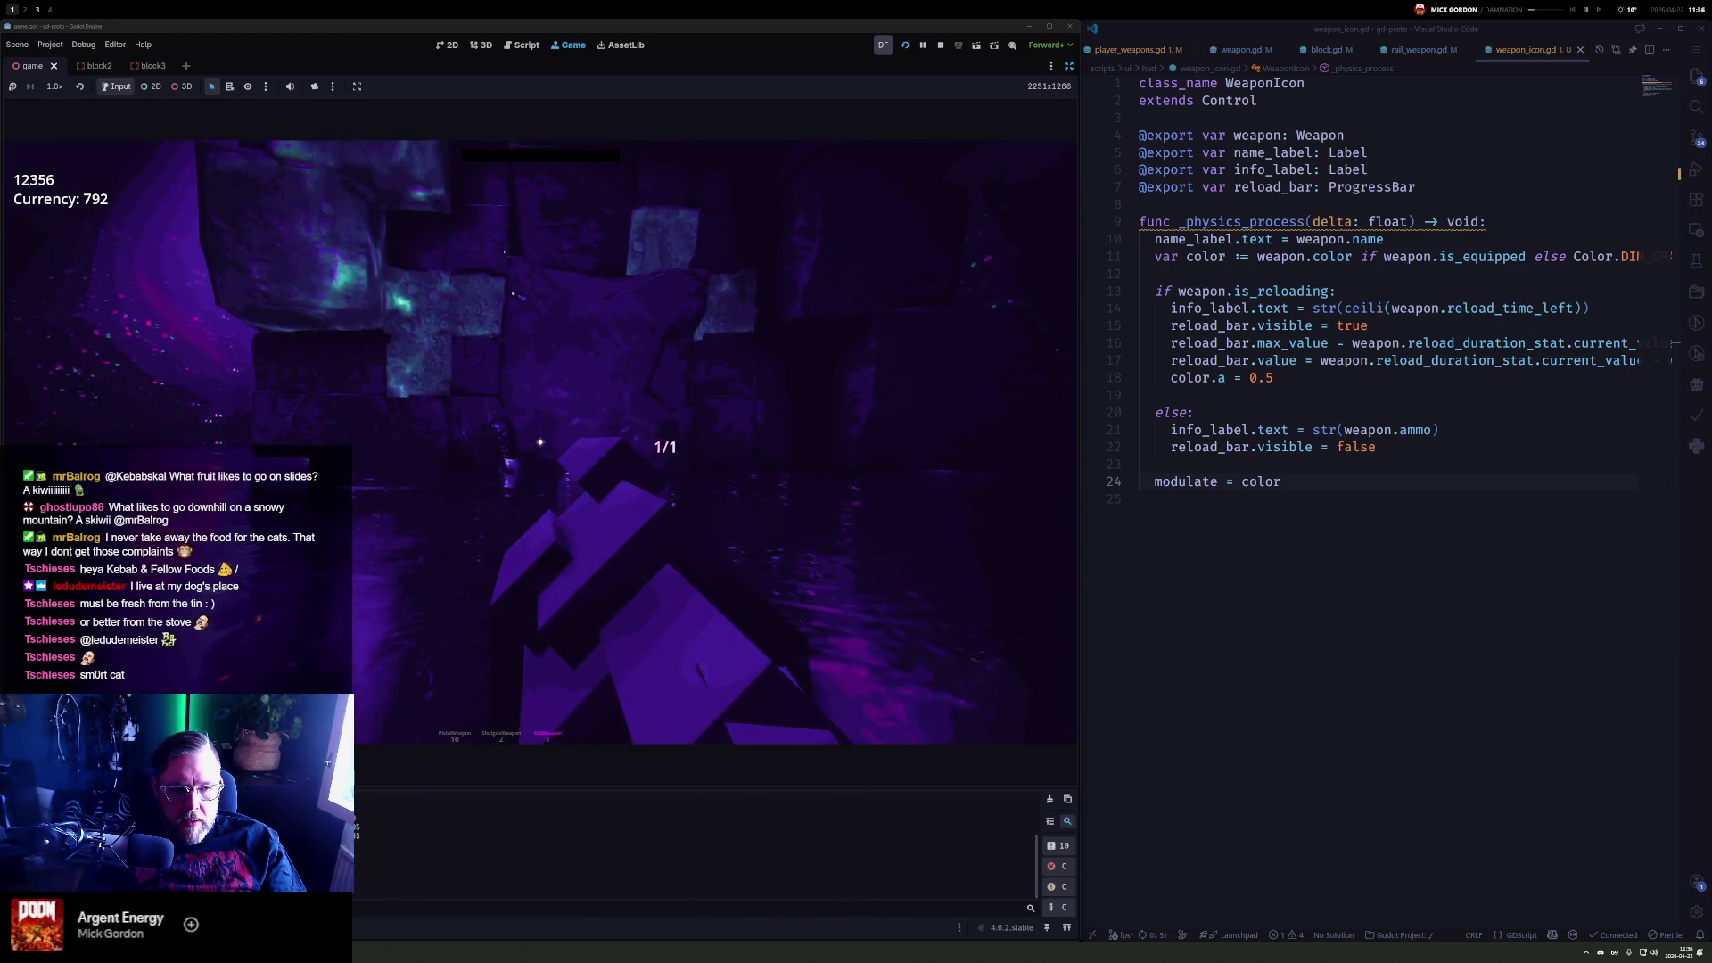
key(2)
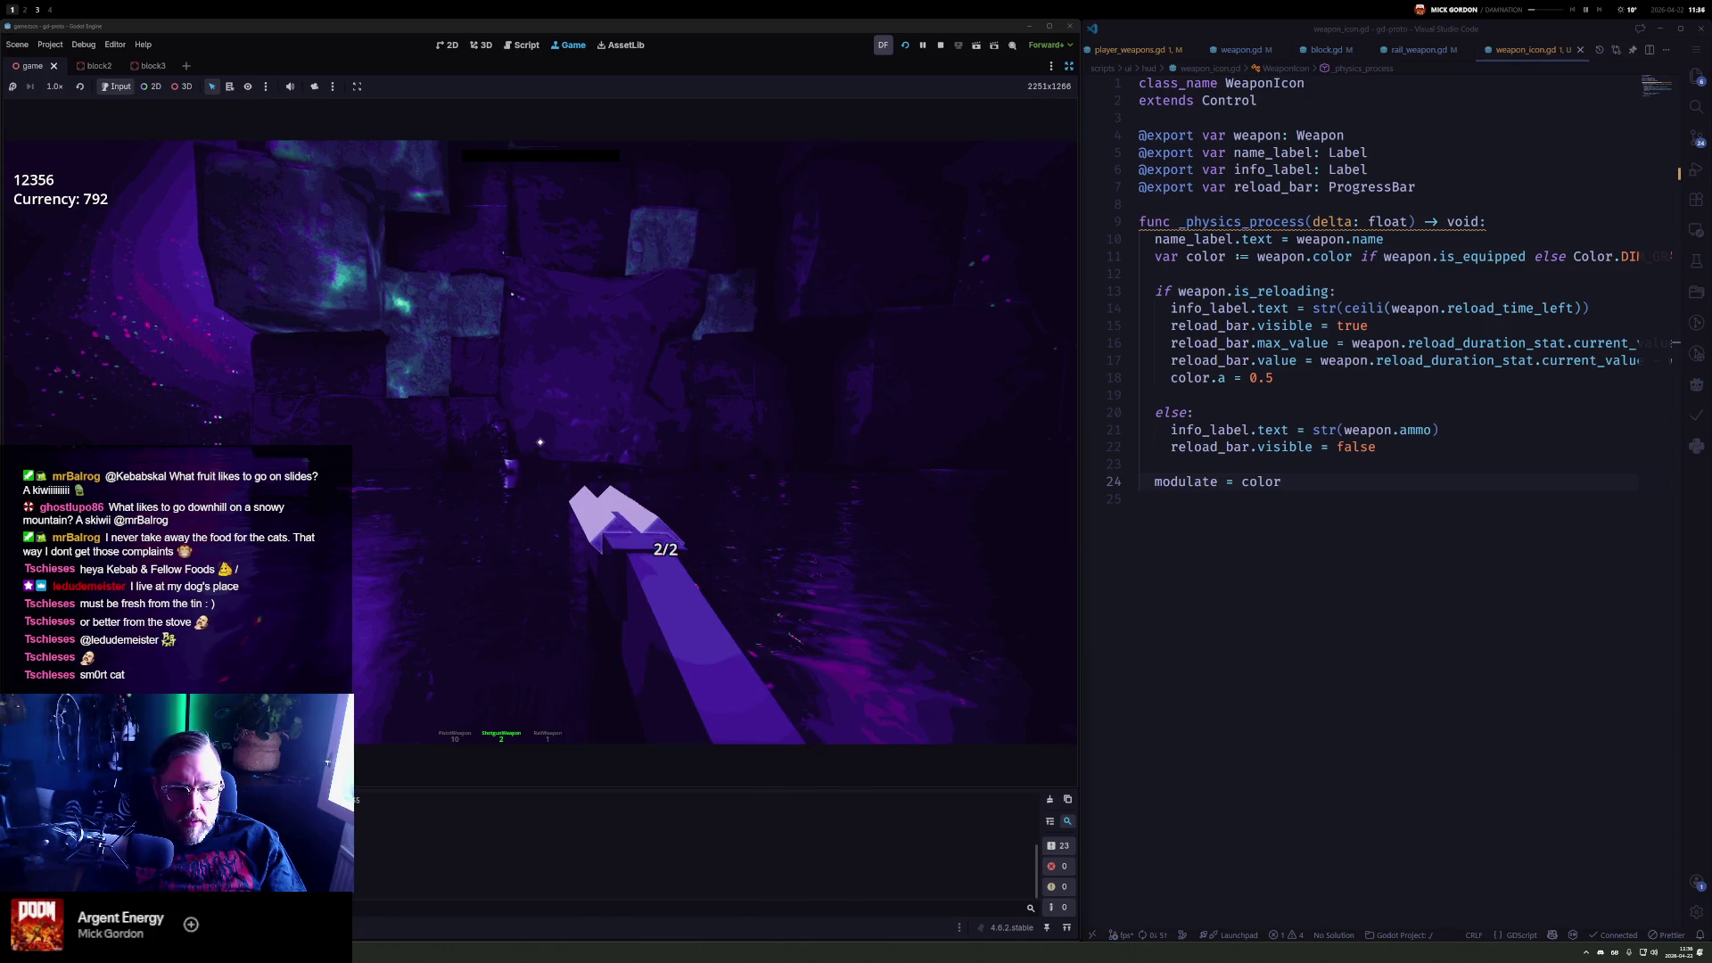
key(3)
key(1)
key(3)
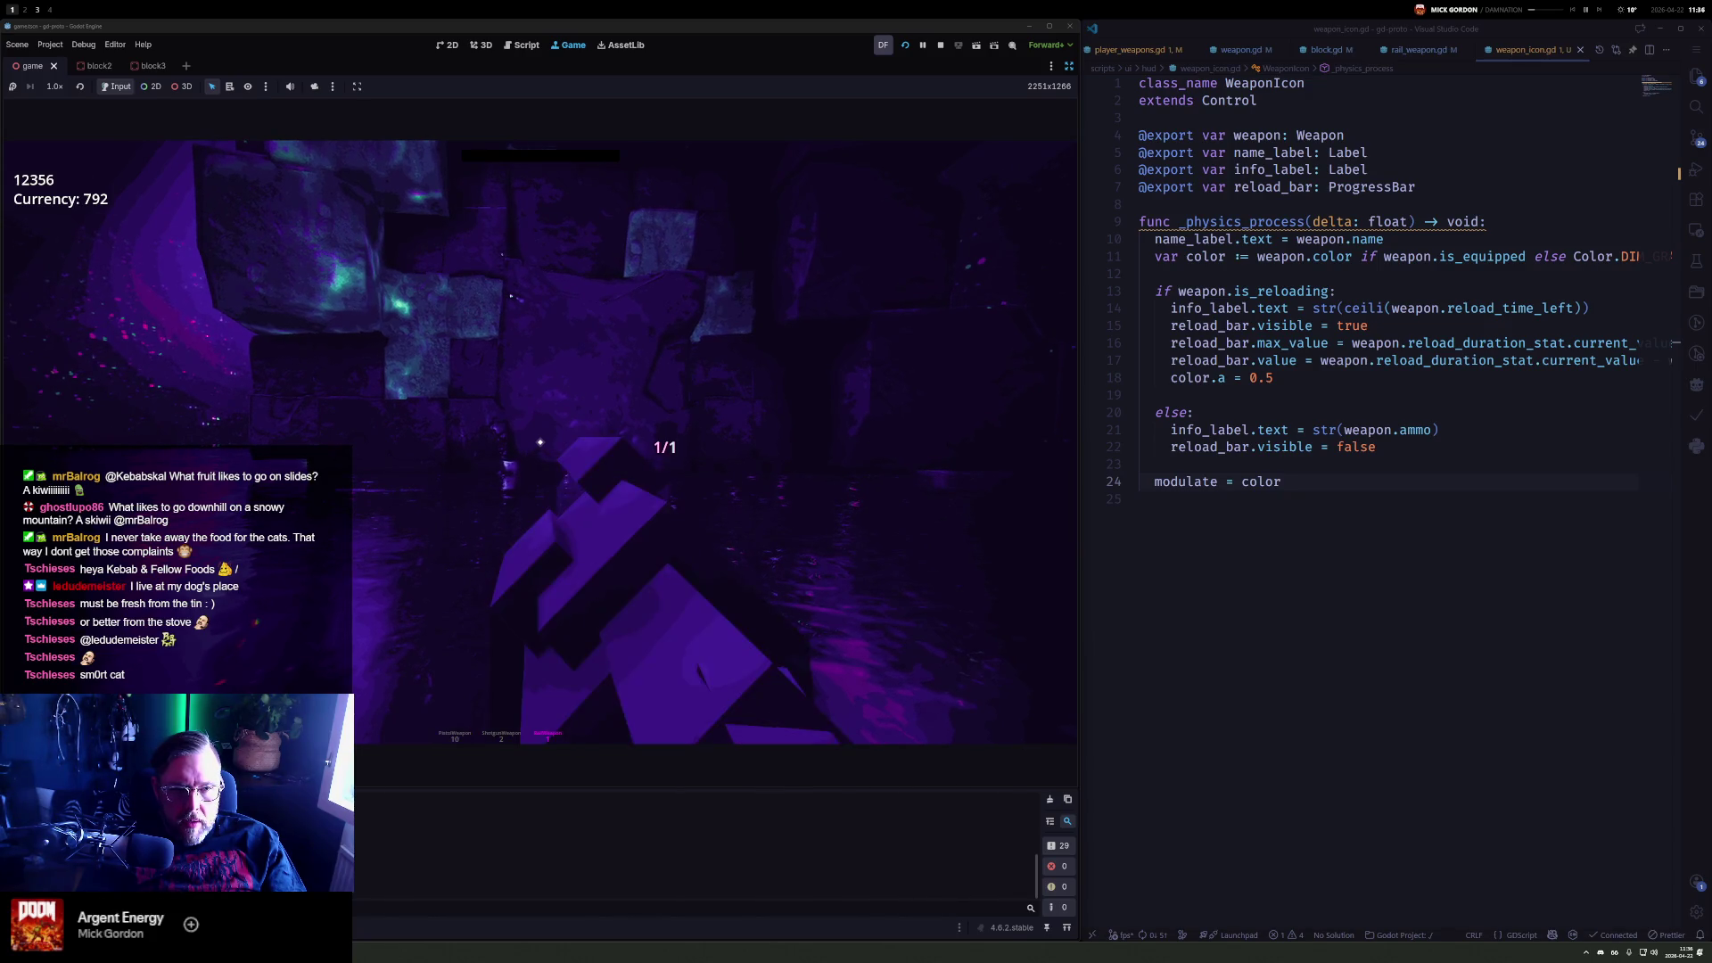
key(1)
key(3)
key(1)
key(3)
key(1)
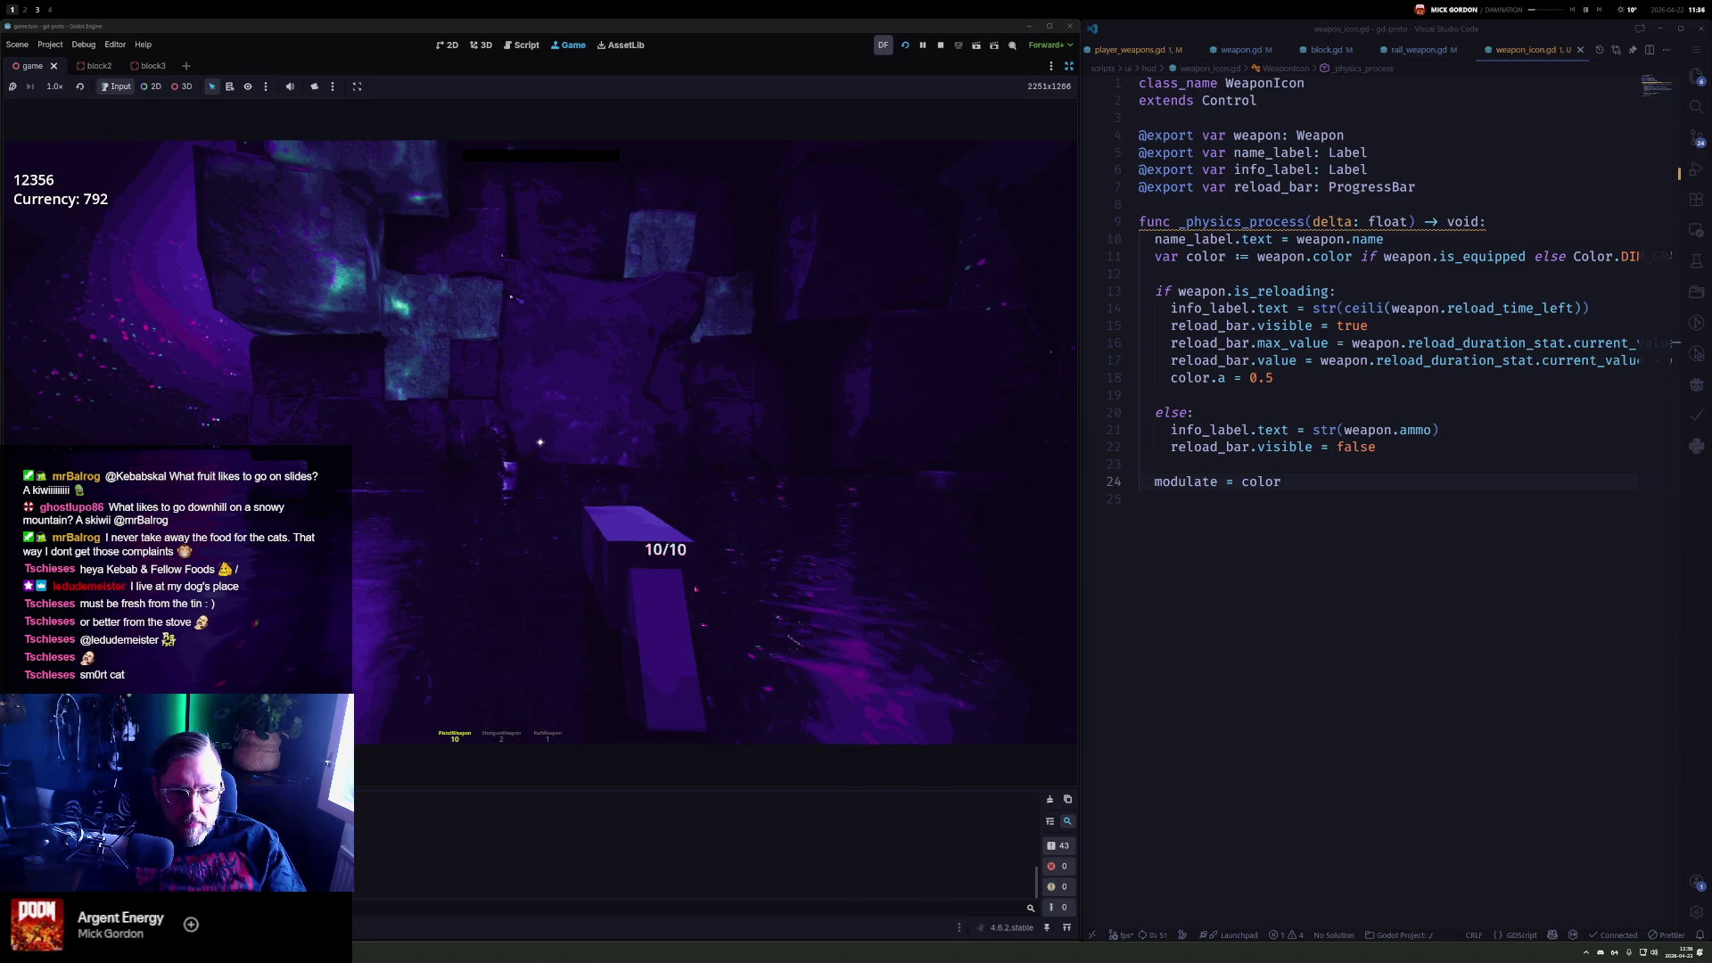
- Pause and stop the game, then open Project Settings
key(Escape)
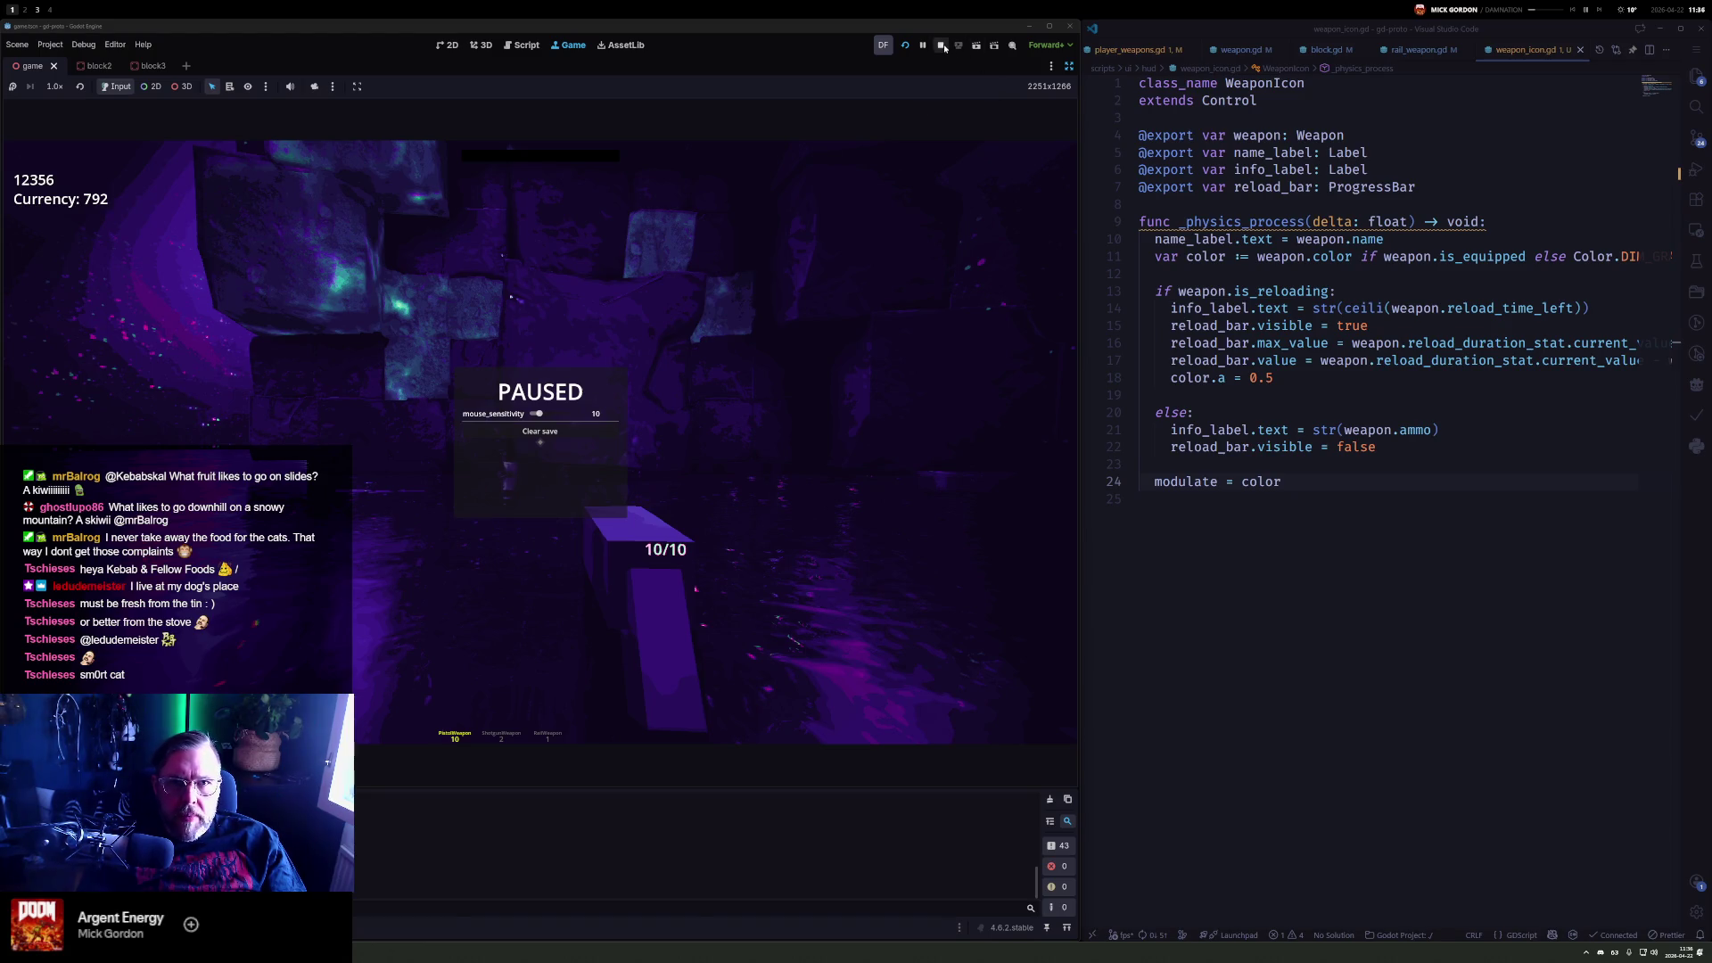
click(941, 46)
click(50, 44)
click(154, 80)
- Dismiss the file search dialog and open Project Settings on the General tab
key(Escape)
click(50, 44)
click(155, 80)
key(Escape)
click(50, 44)
click(81, 68)
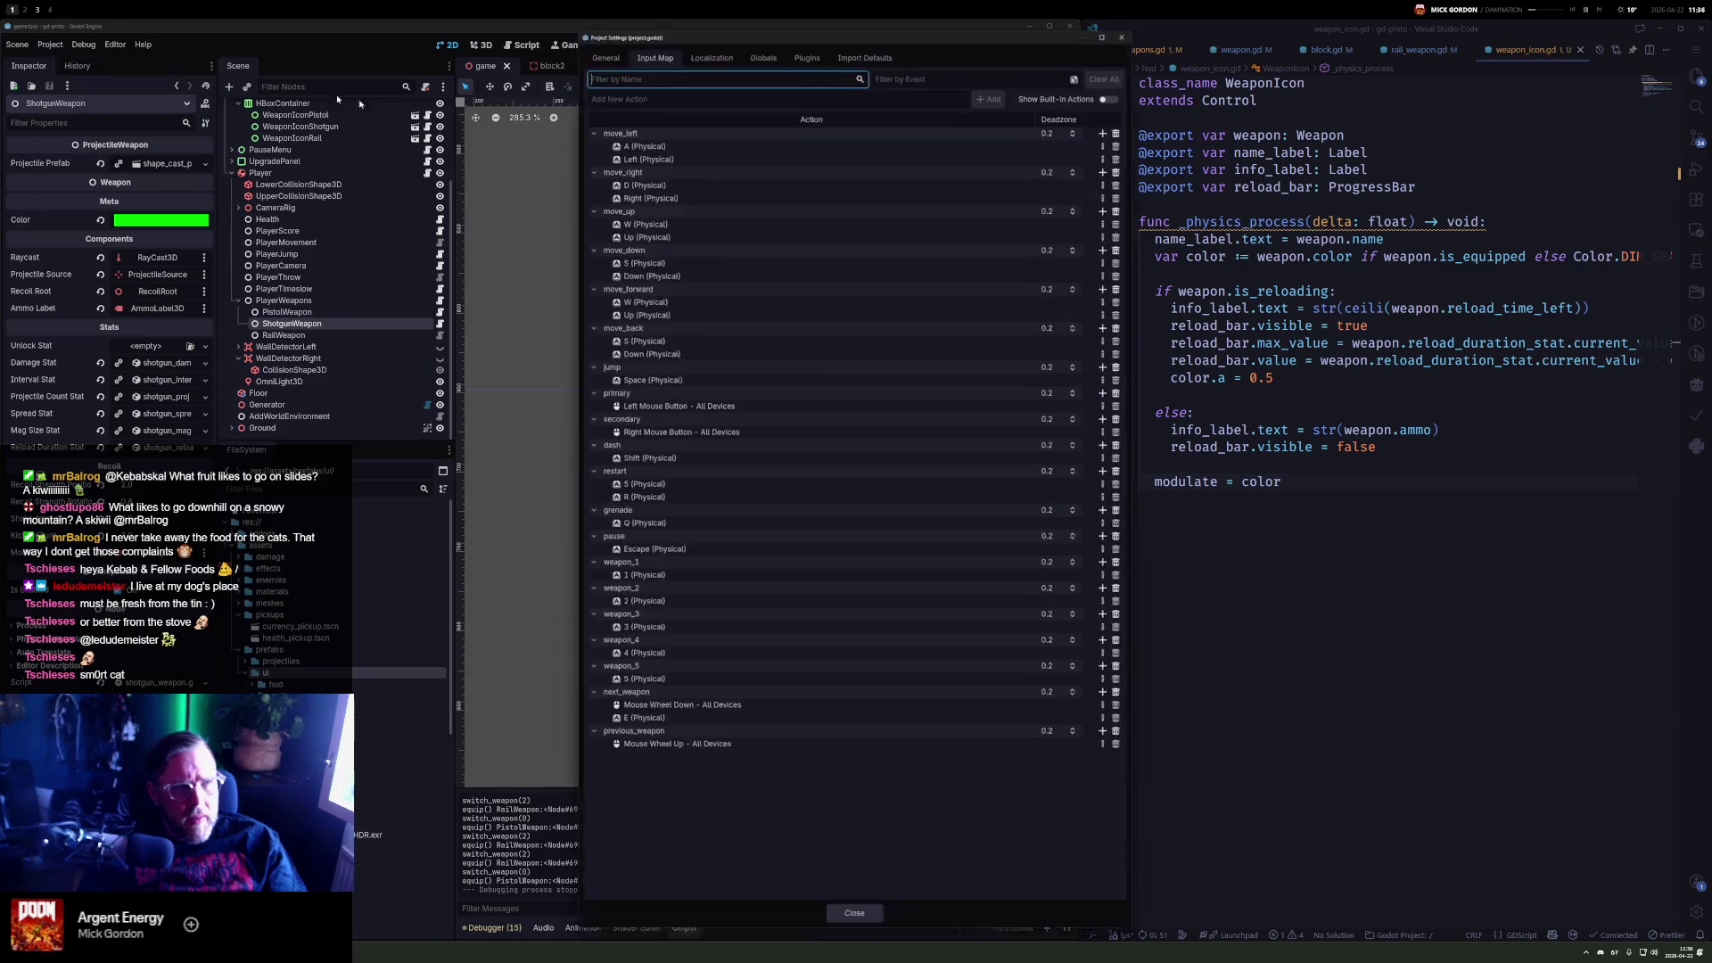
click(599, 46)
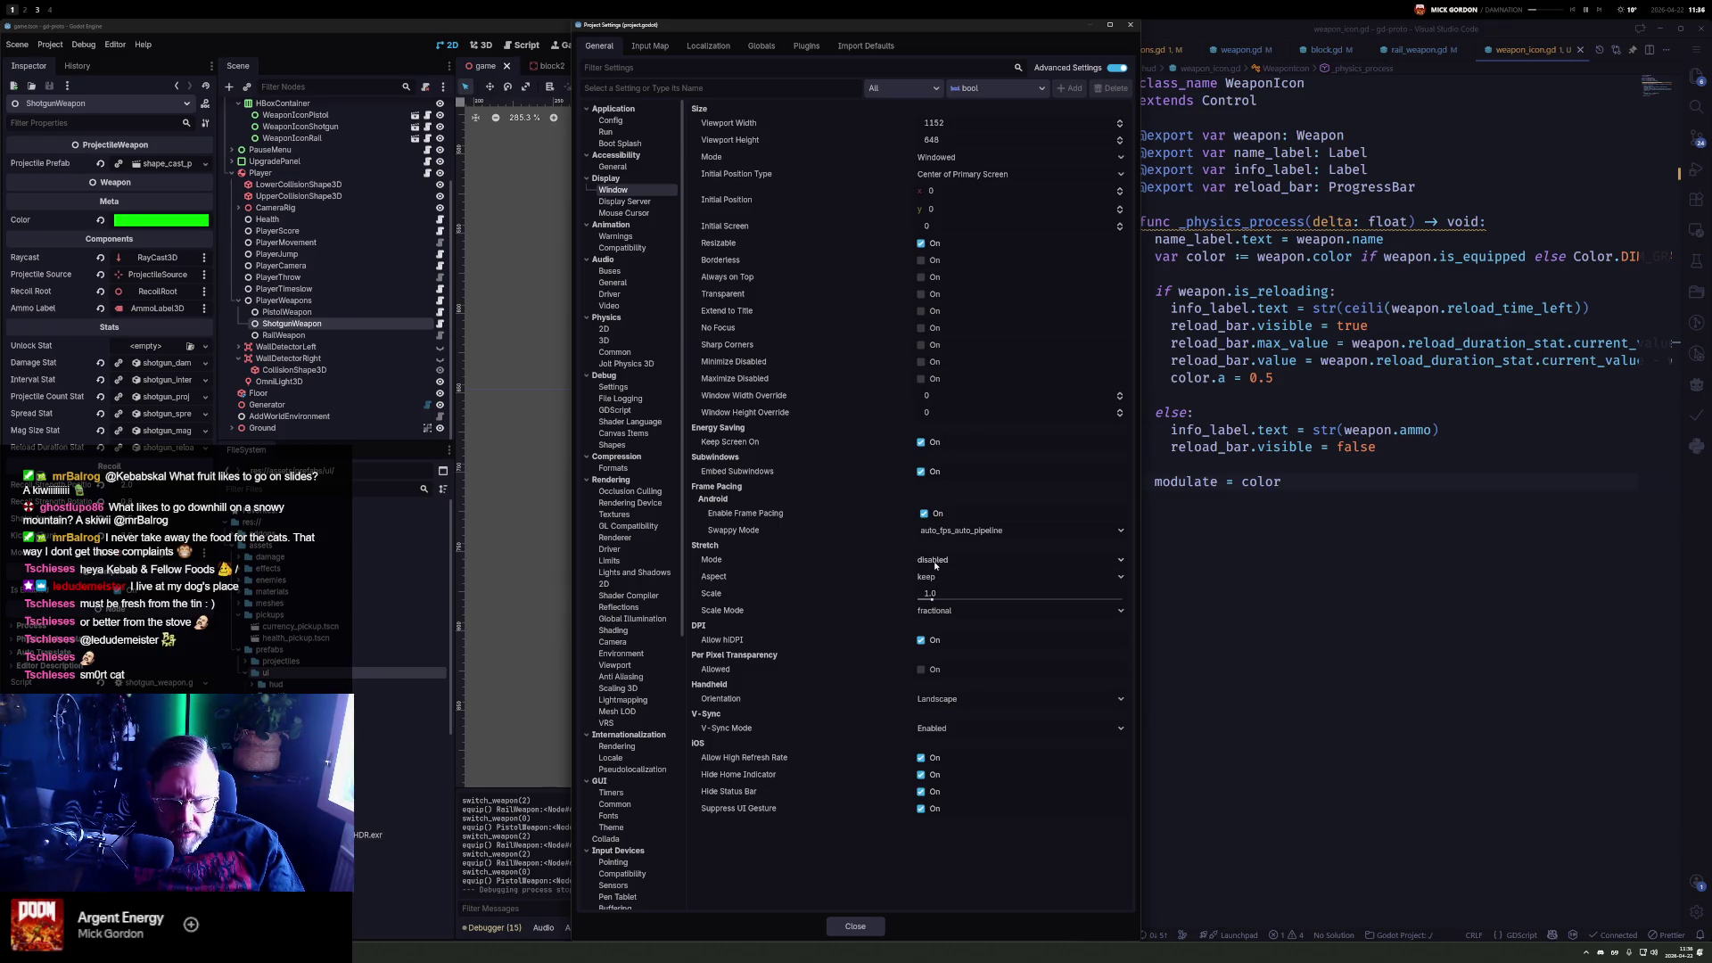
- Set Display > Window Stretch Mode to canvas_items, close settings and run the project
click(934, 562)
click(935, 593)
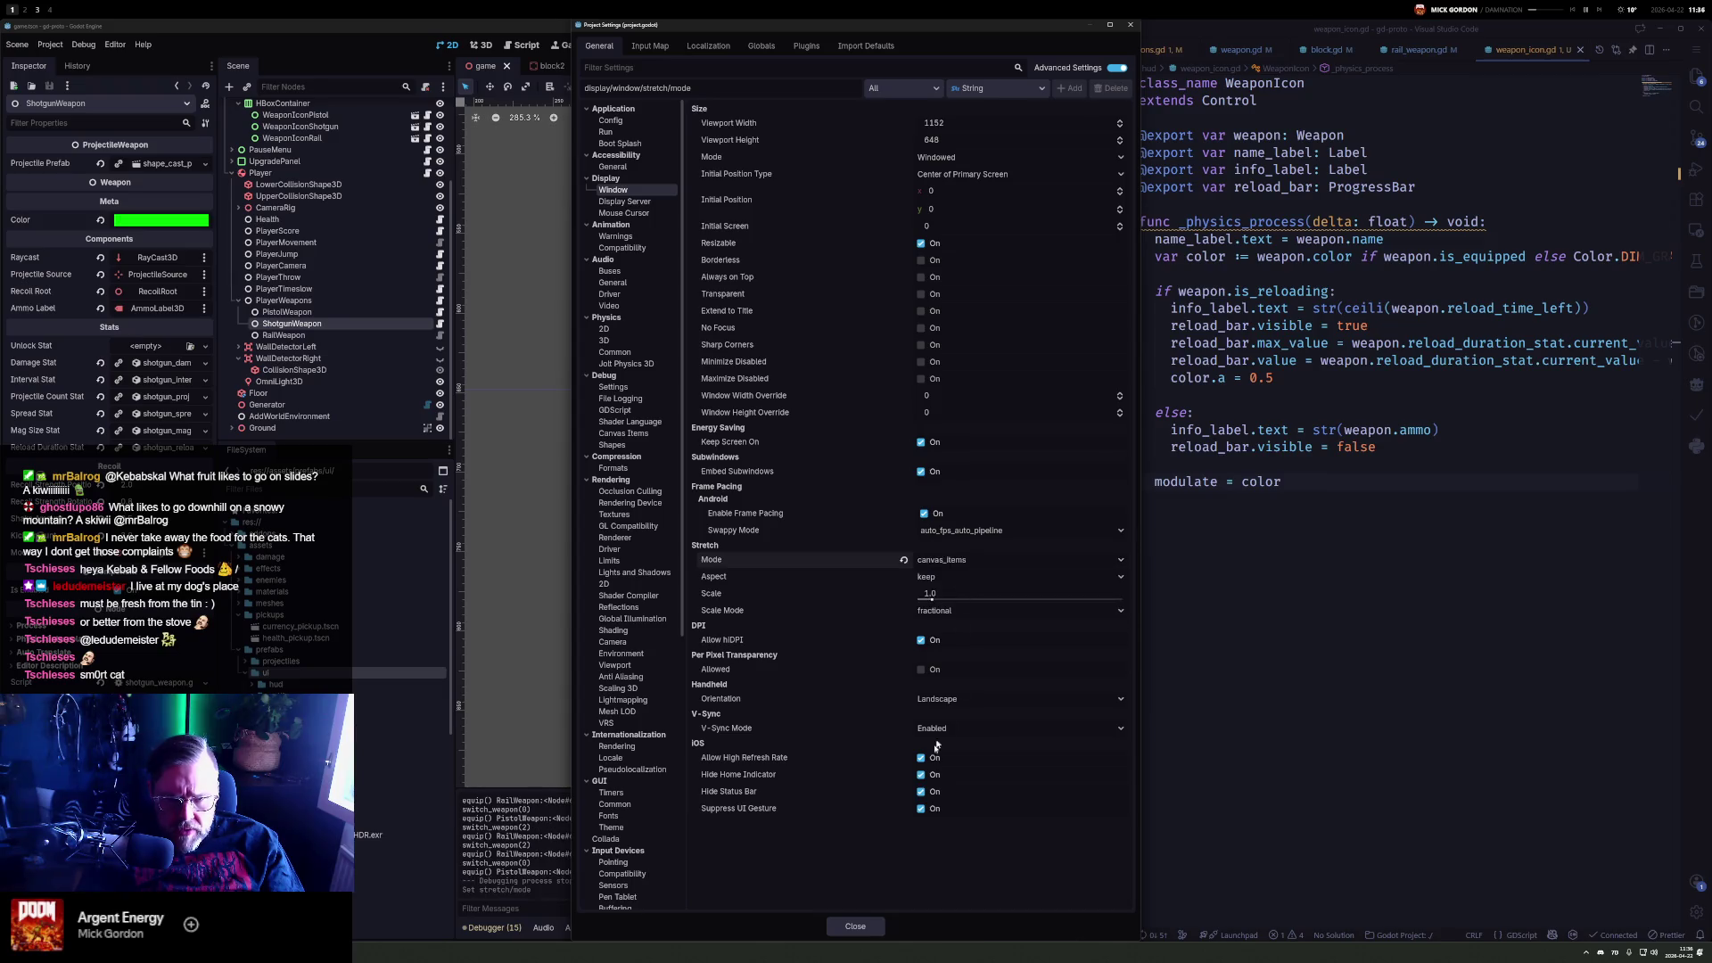
click(856, 927)
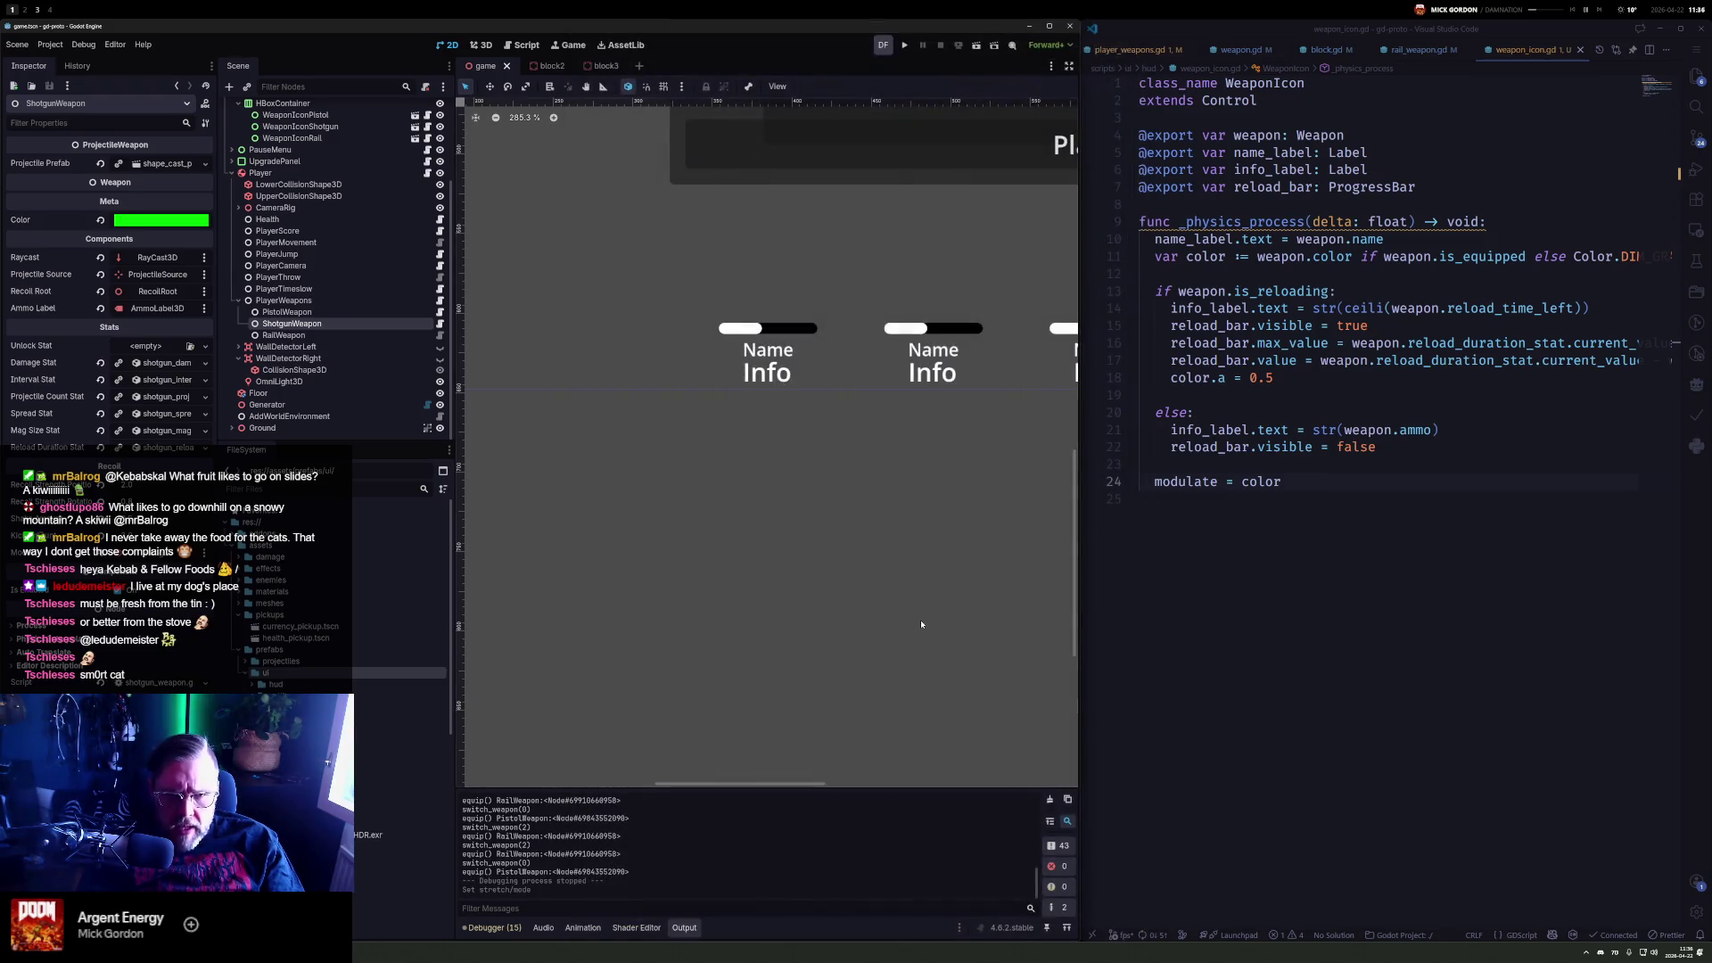
click(905, 45)
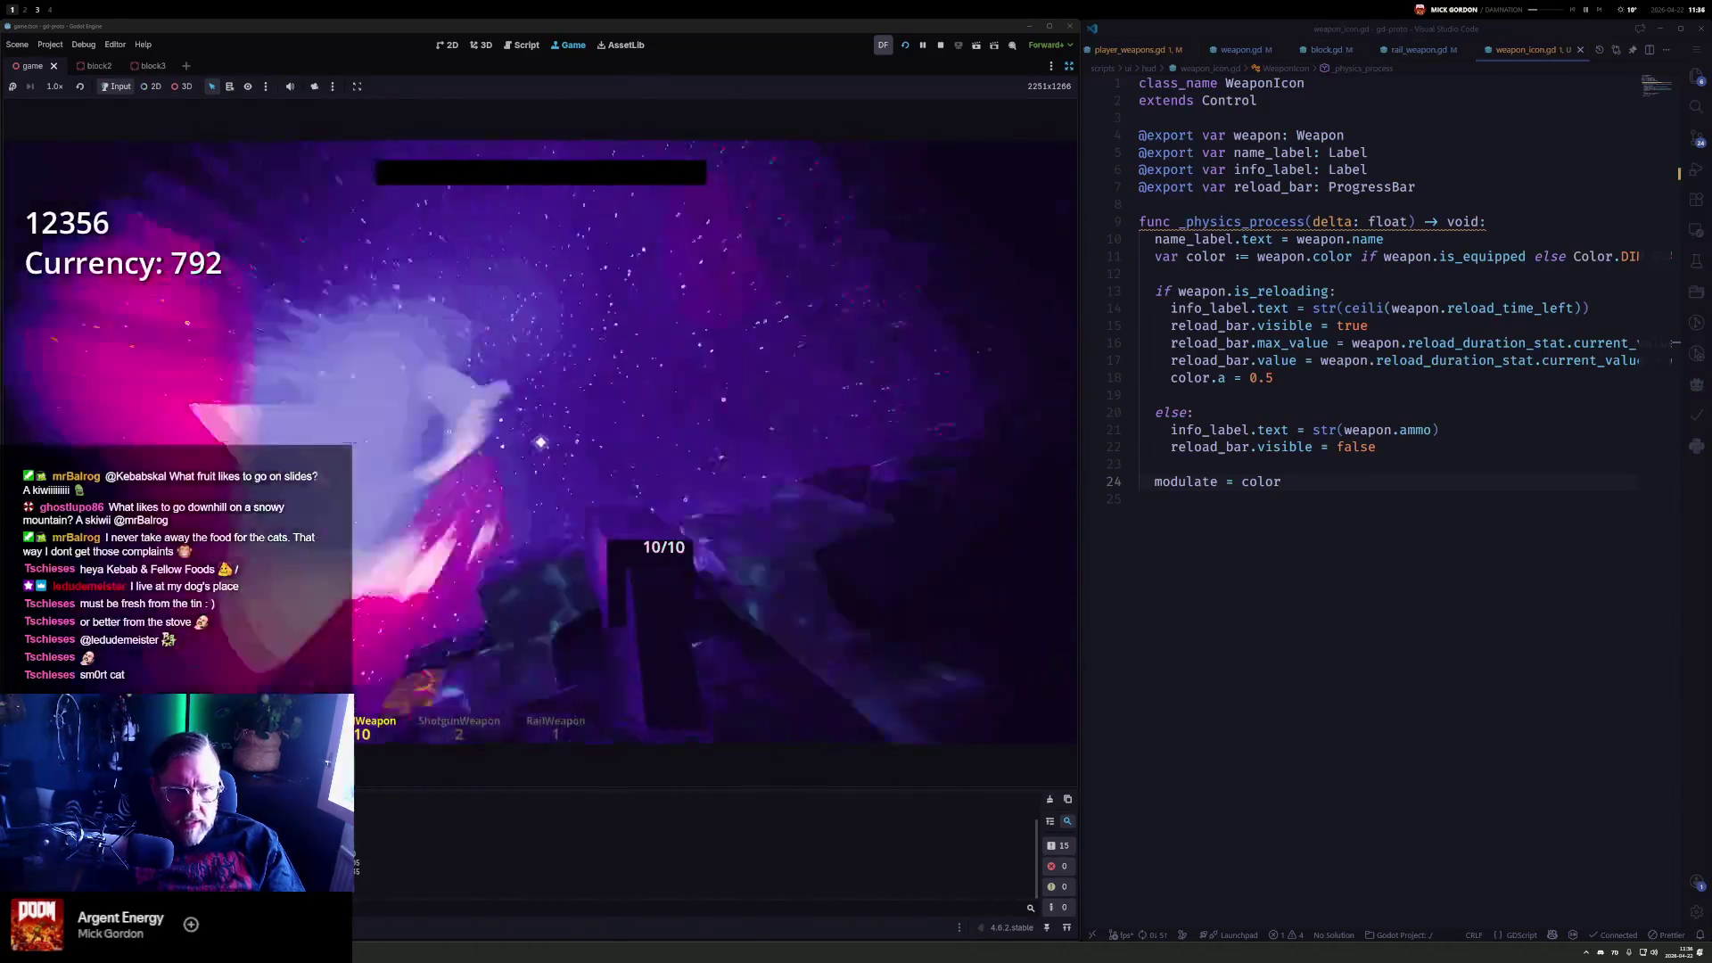
- Fire one pistol shot, pause the game, and bring up Quick Open in VS Code
click(540, 442)
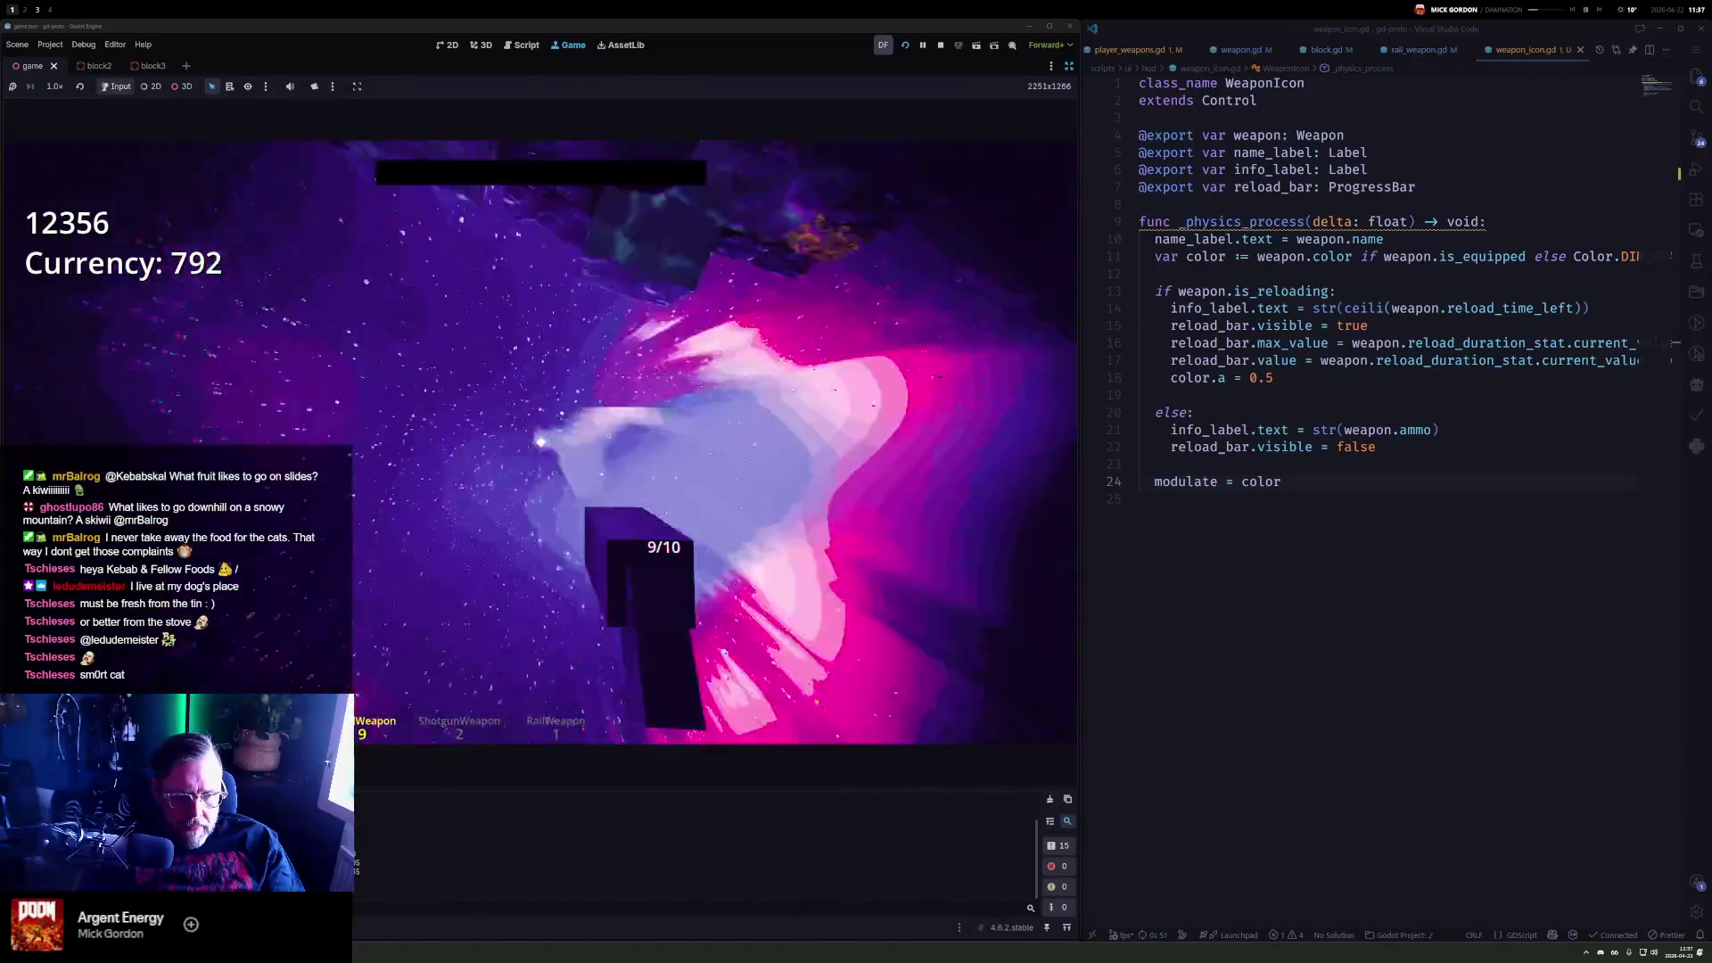
key(Escape)
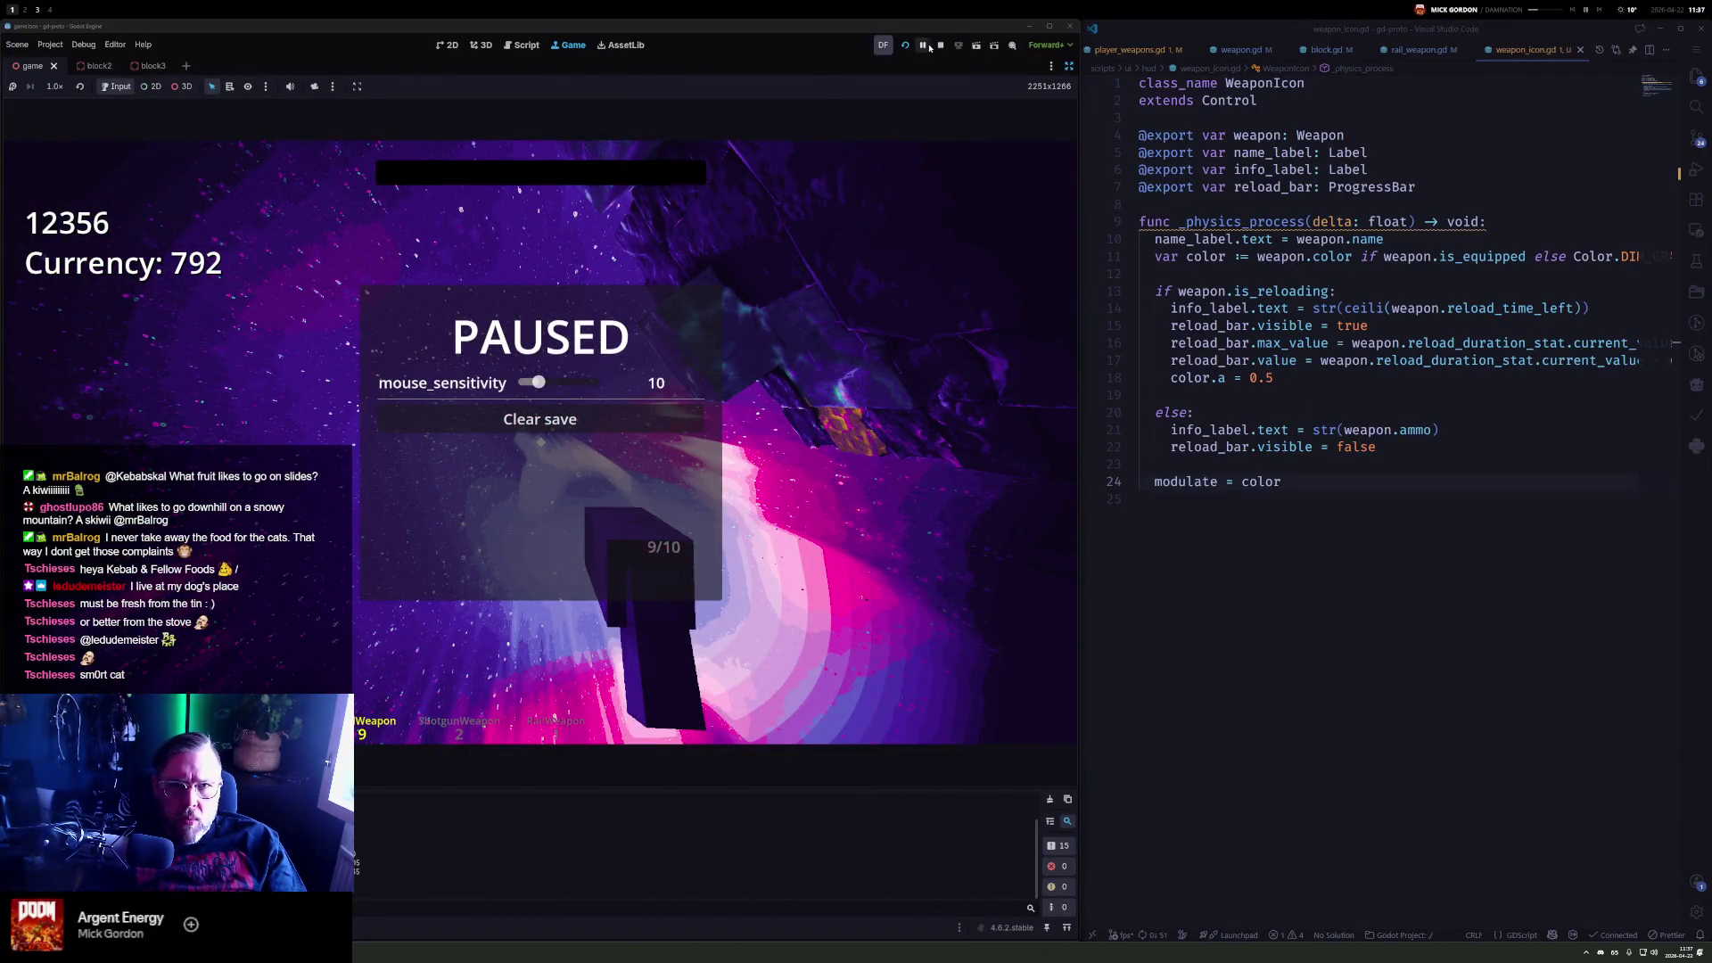
click(1293, 213)
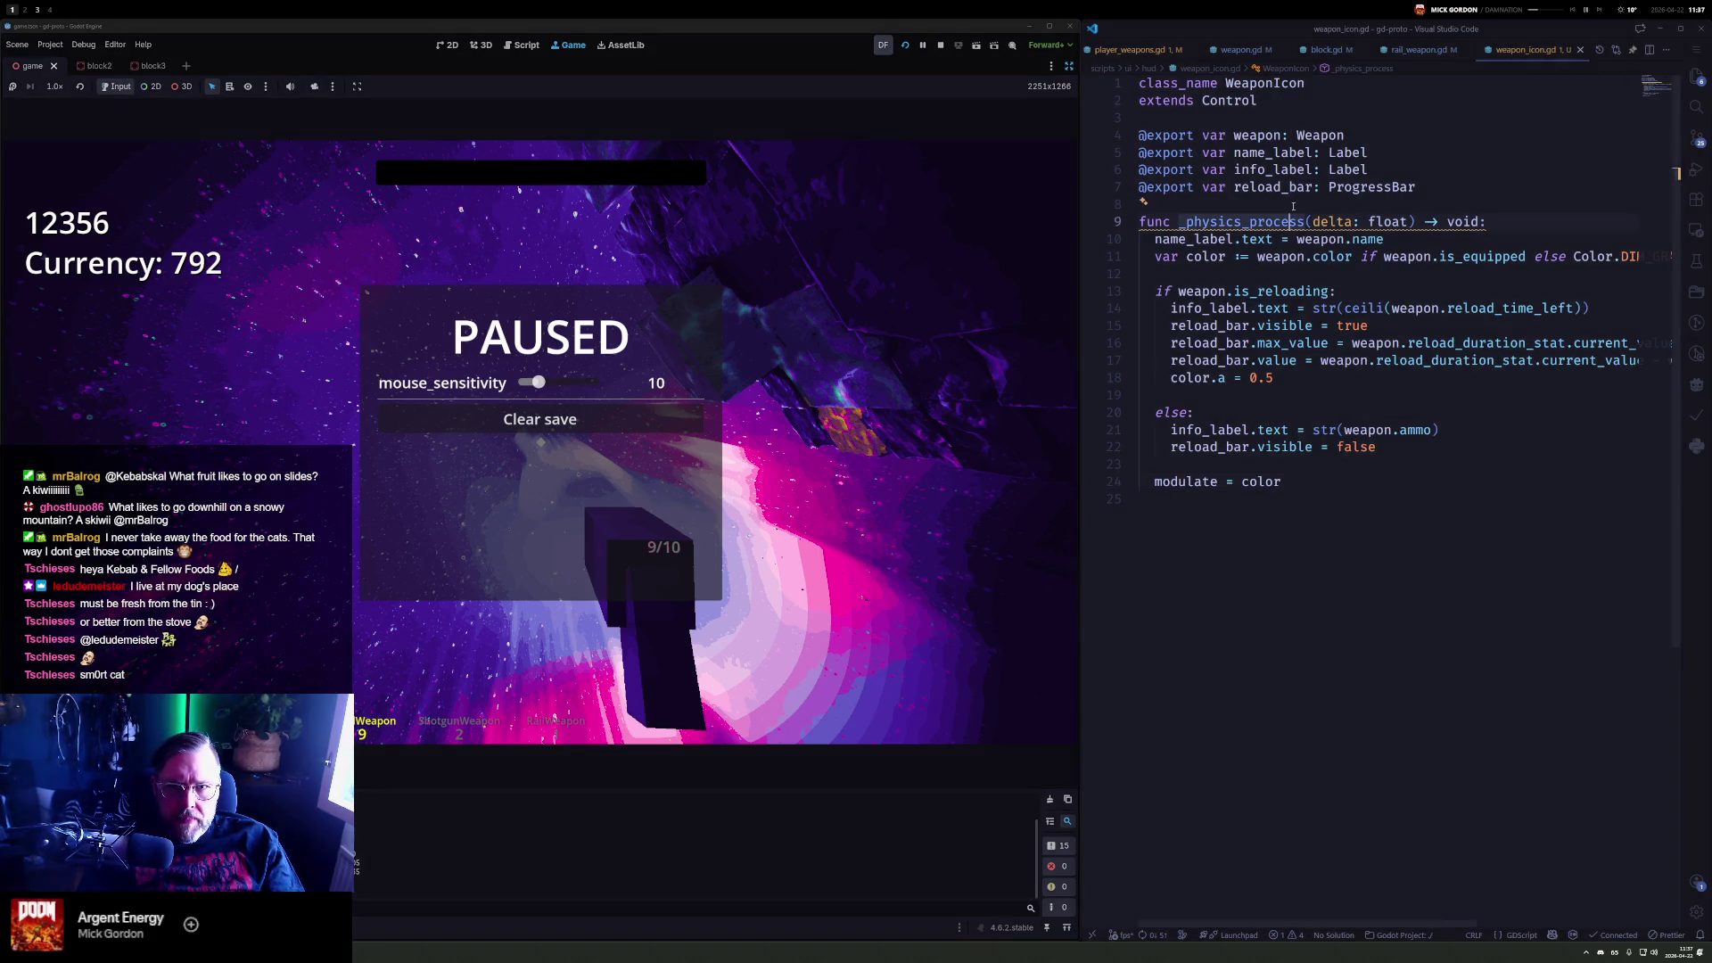
key(ctrl+p)
- Open controls.gd and inspect the center getter and its use in capture_mouse
text(controls)
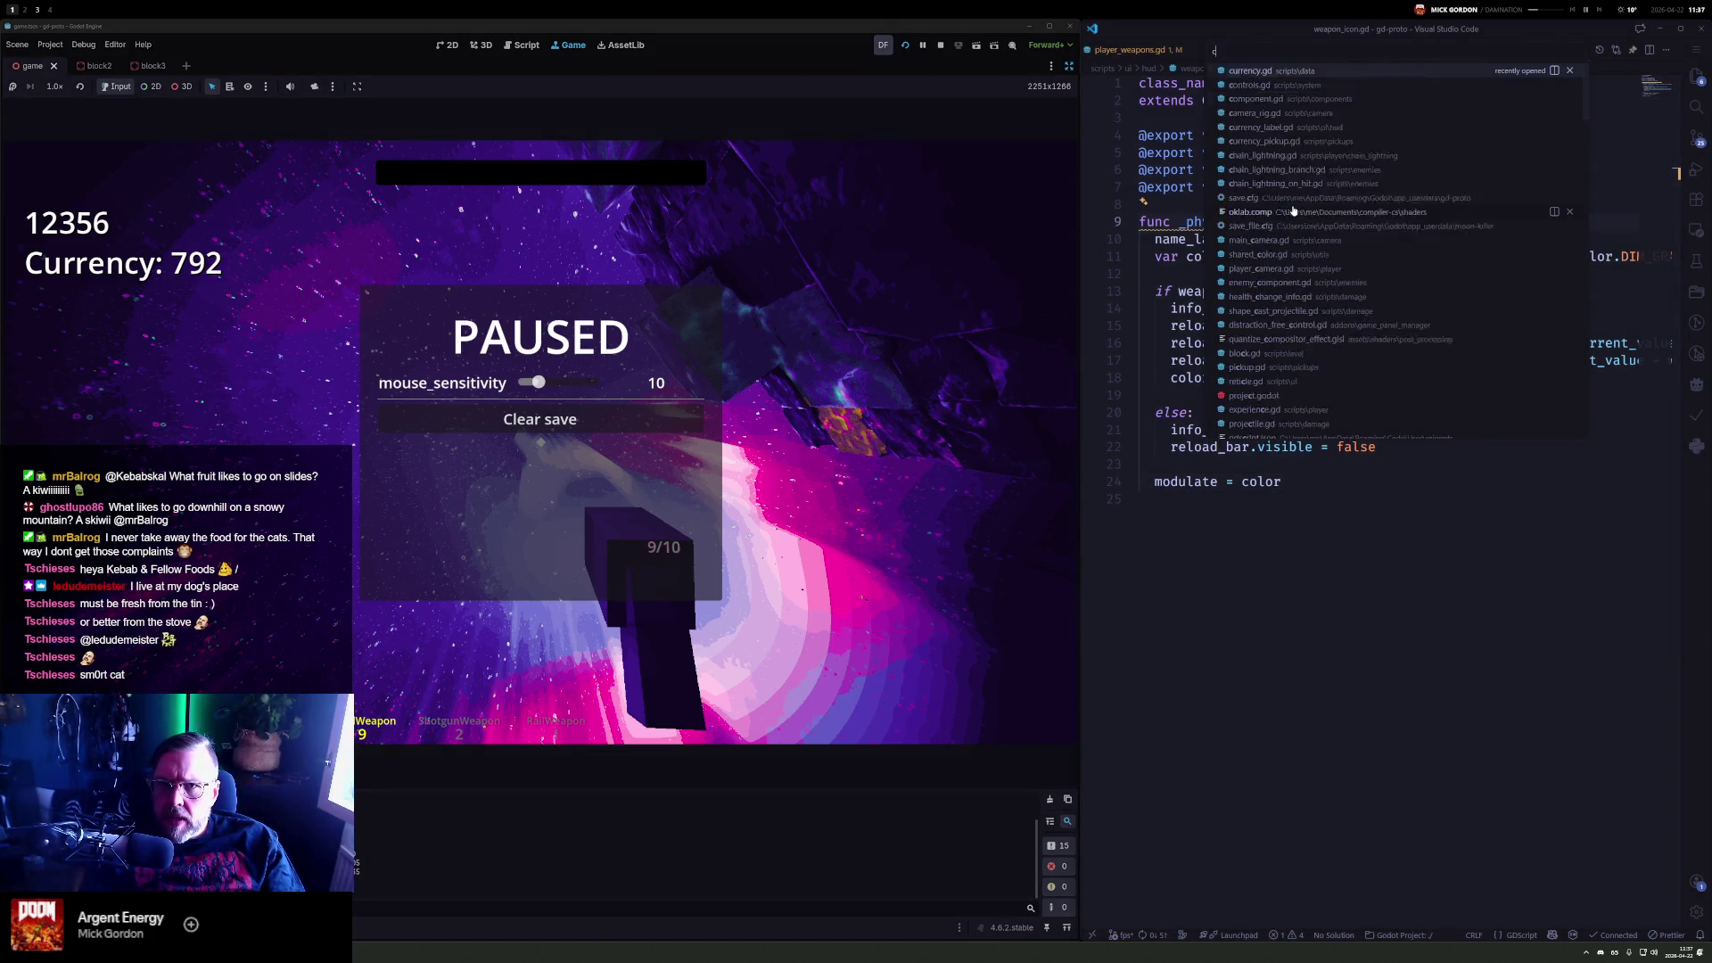
key(Return)
key(Down)
key(Down)
key(Down)
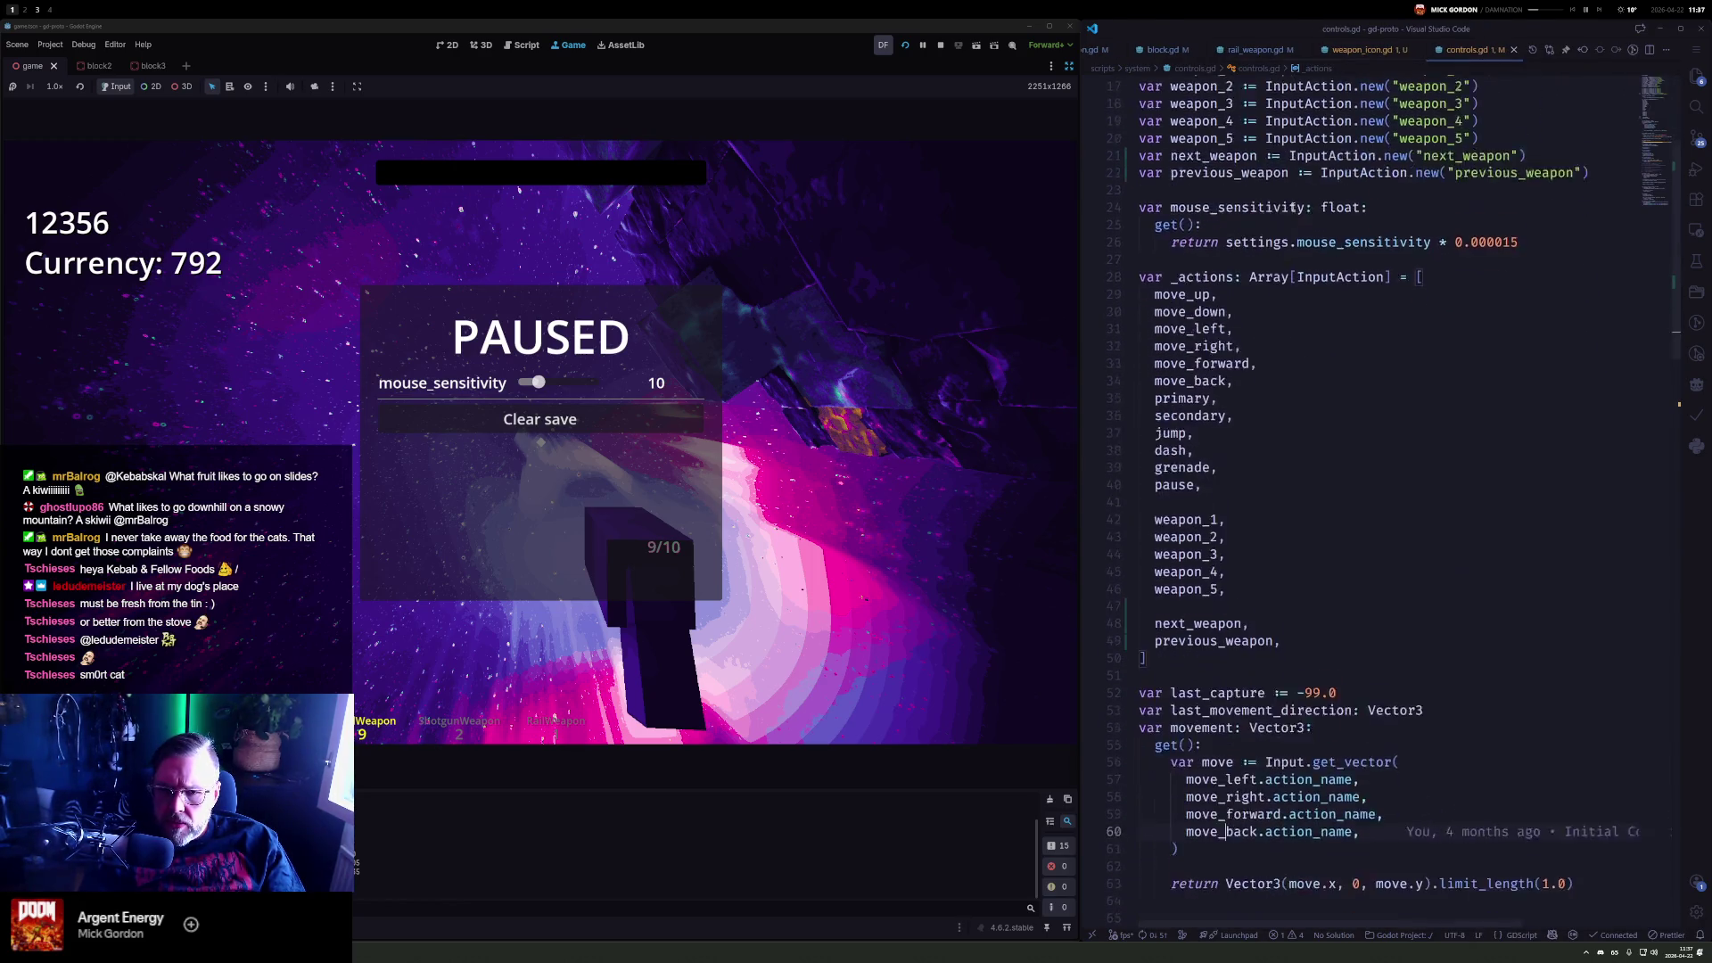
key(Up)
key(Up)
key(Up)
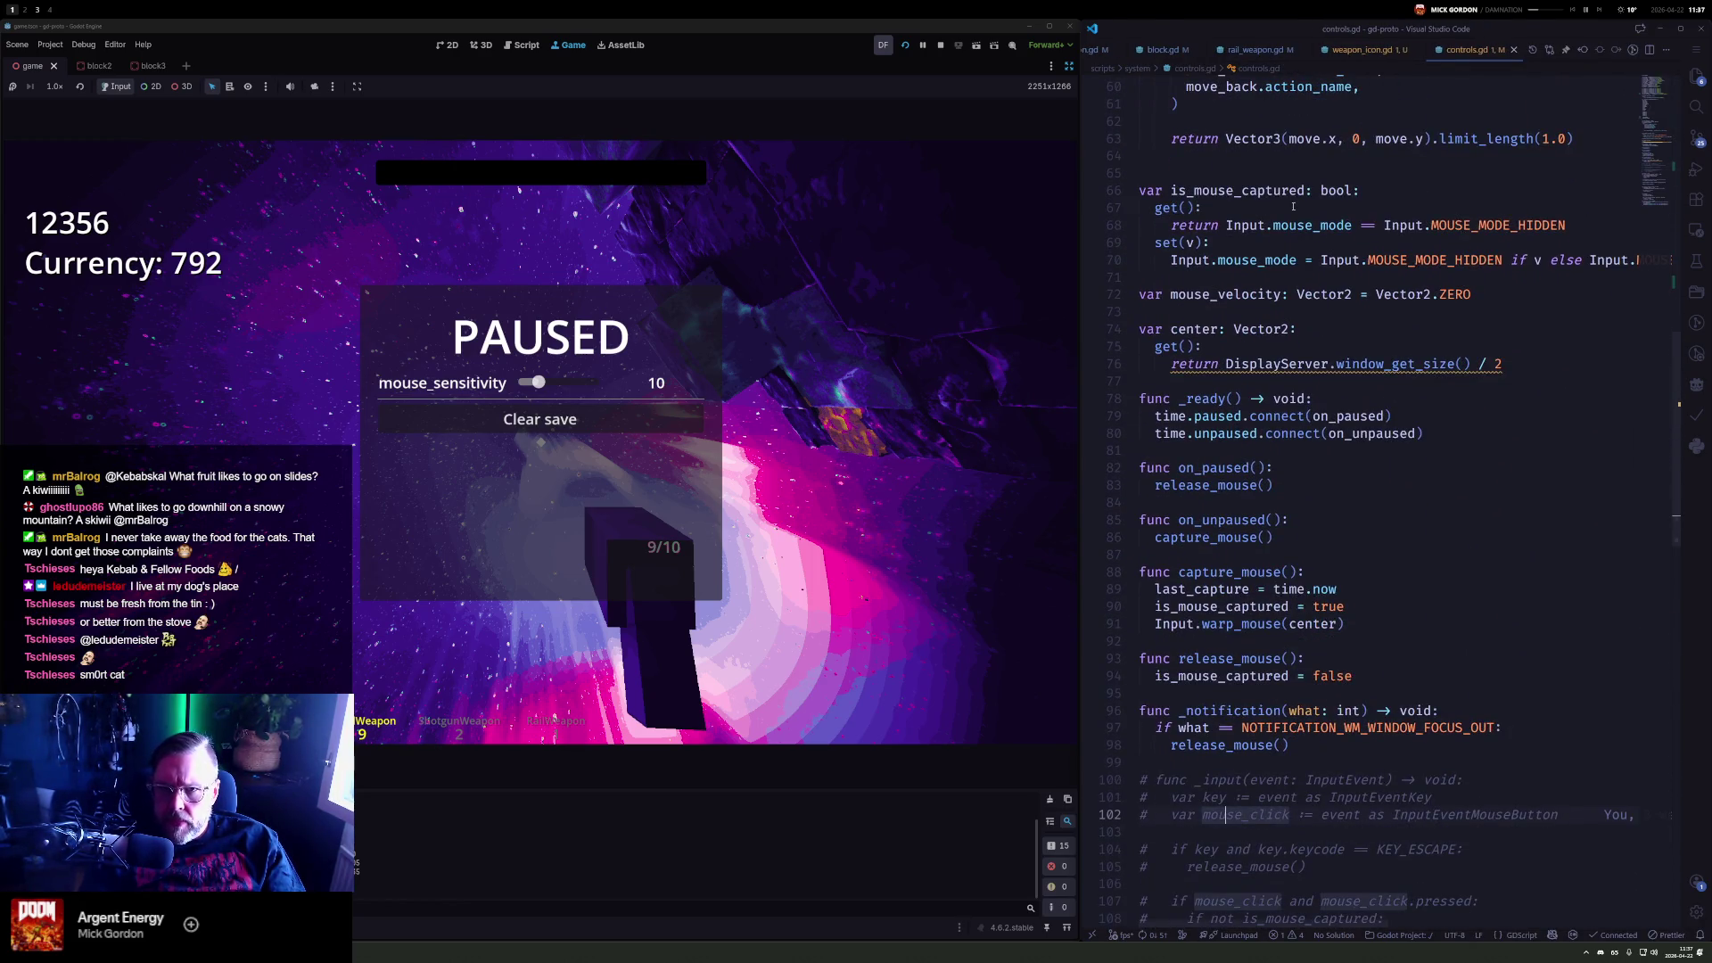
key(Right)
key(Right)
key(Right)
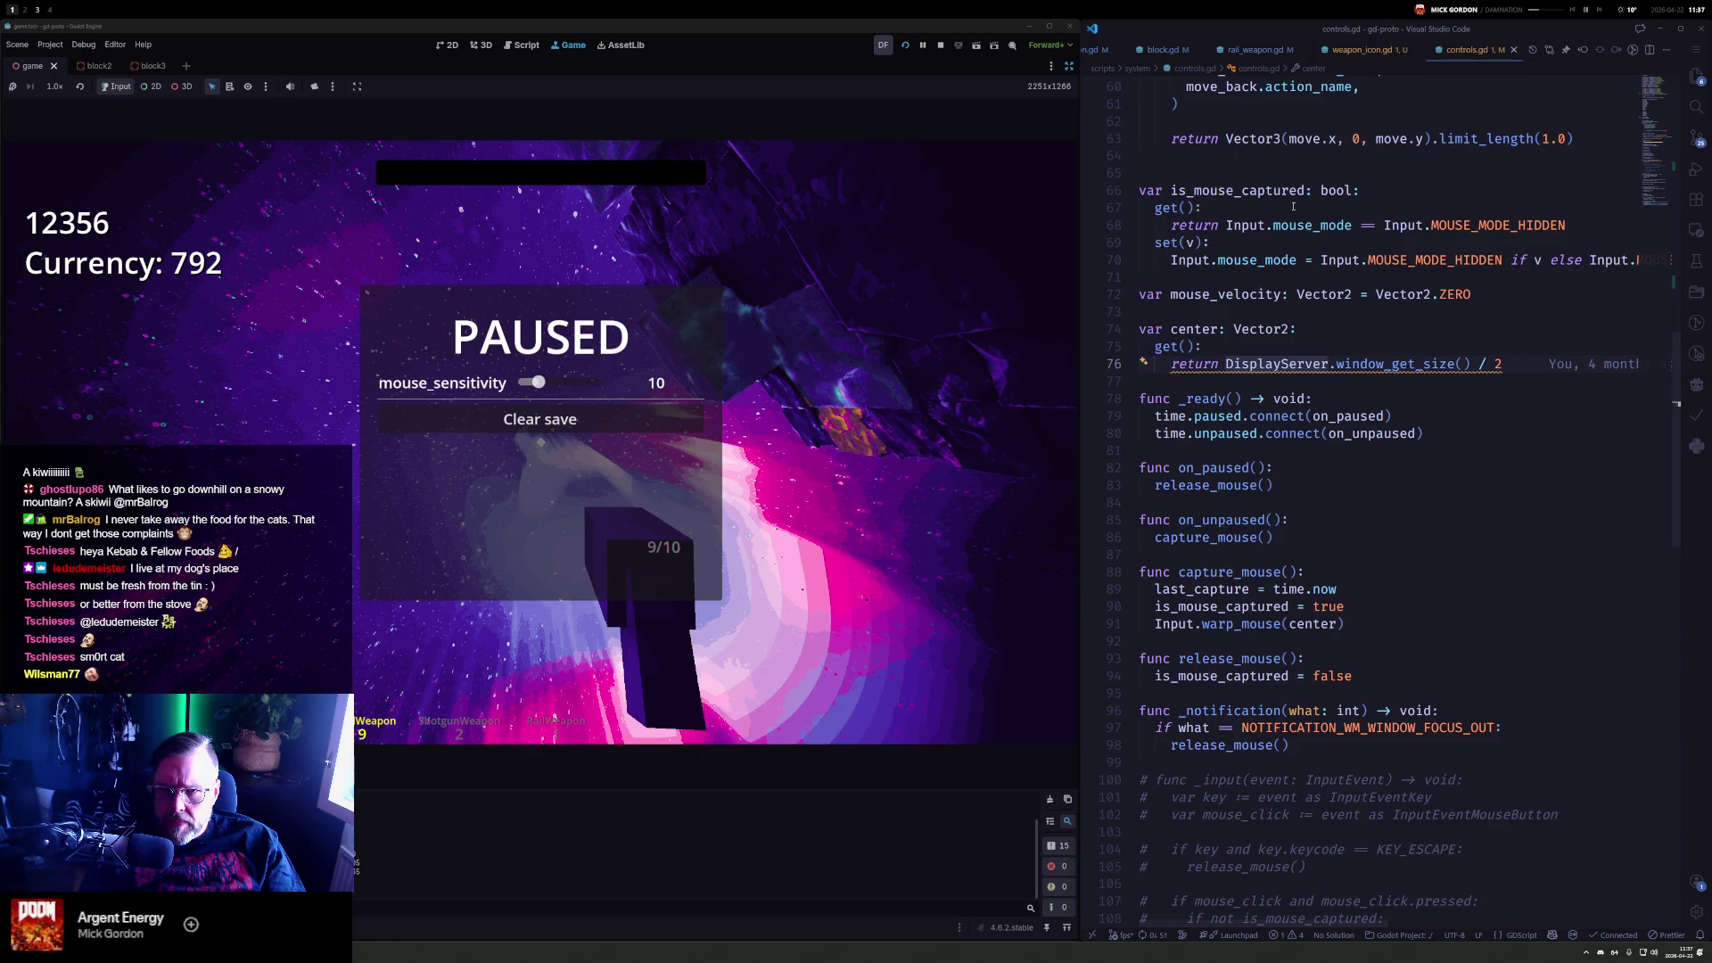
key(Down)
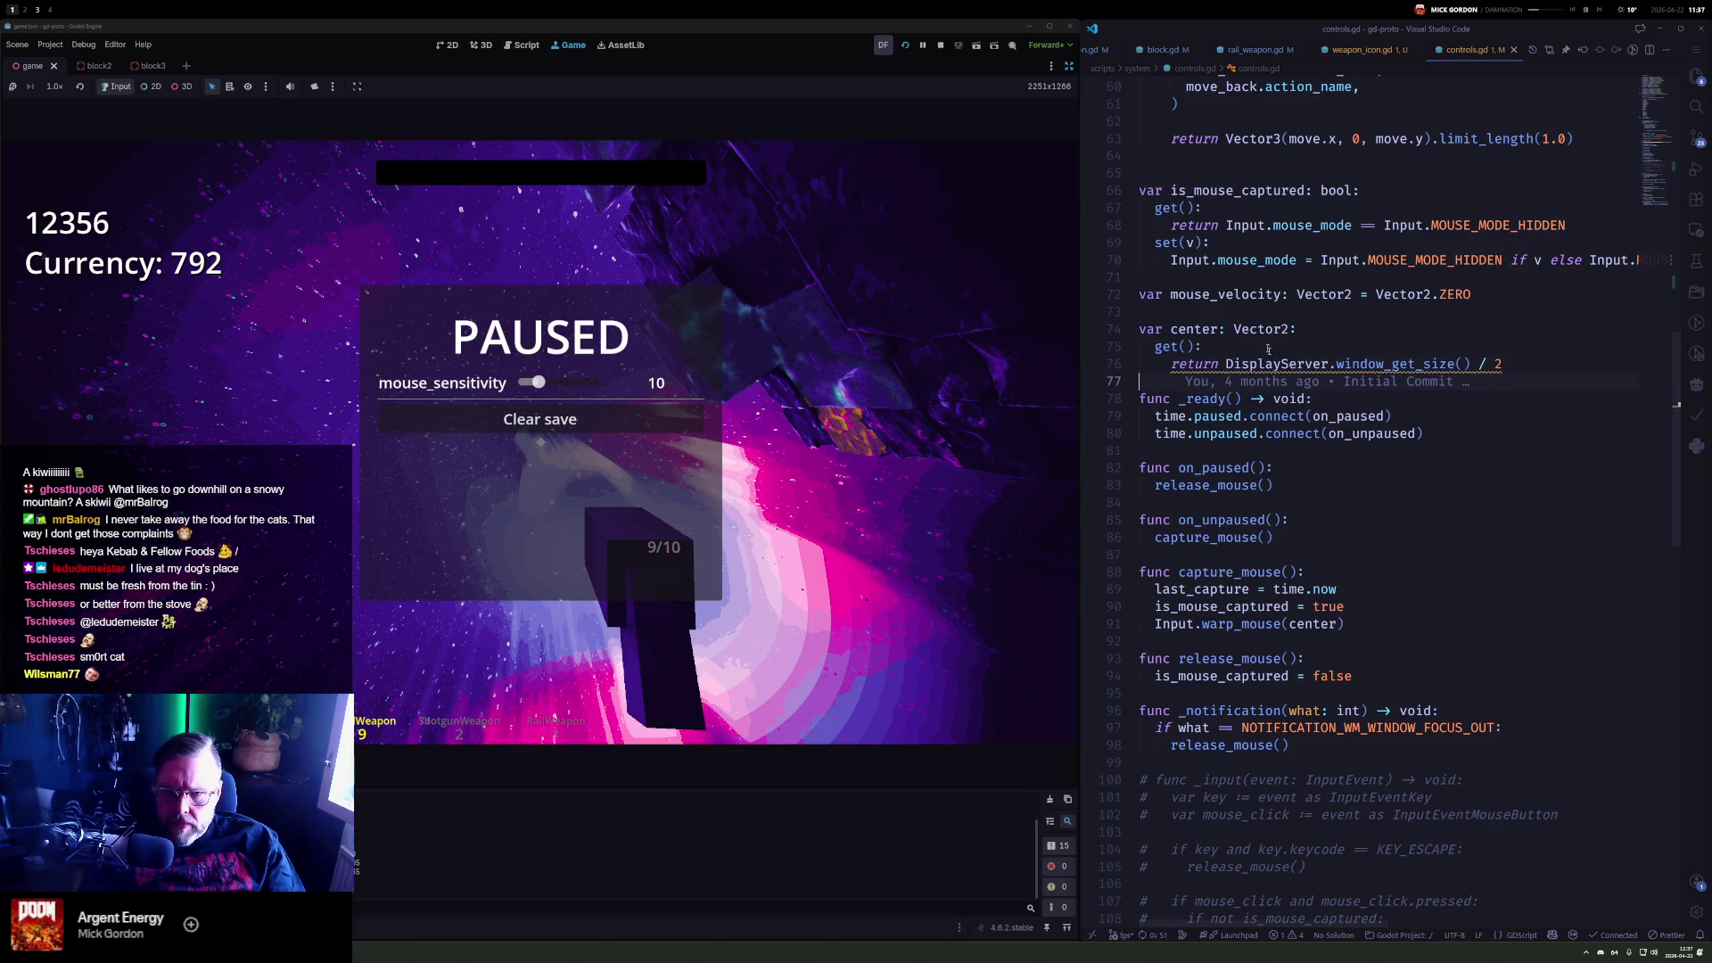
scroll(1264, 389, down, 3)
click(1309, 420)
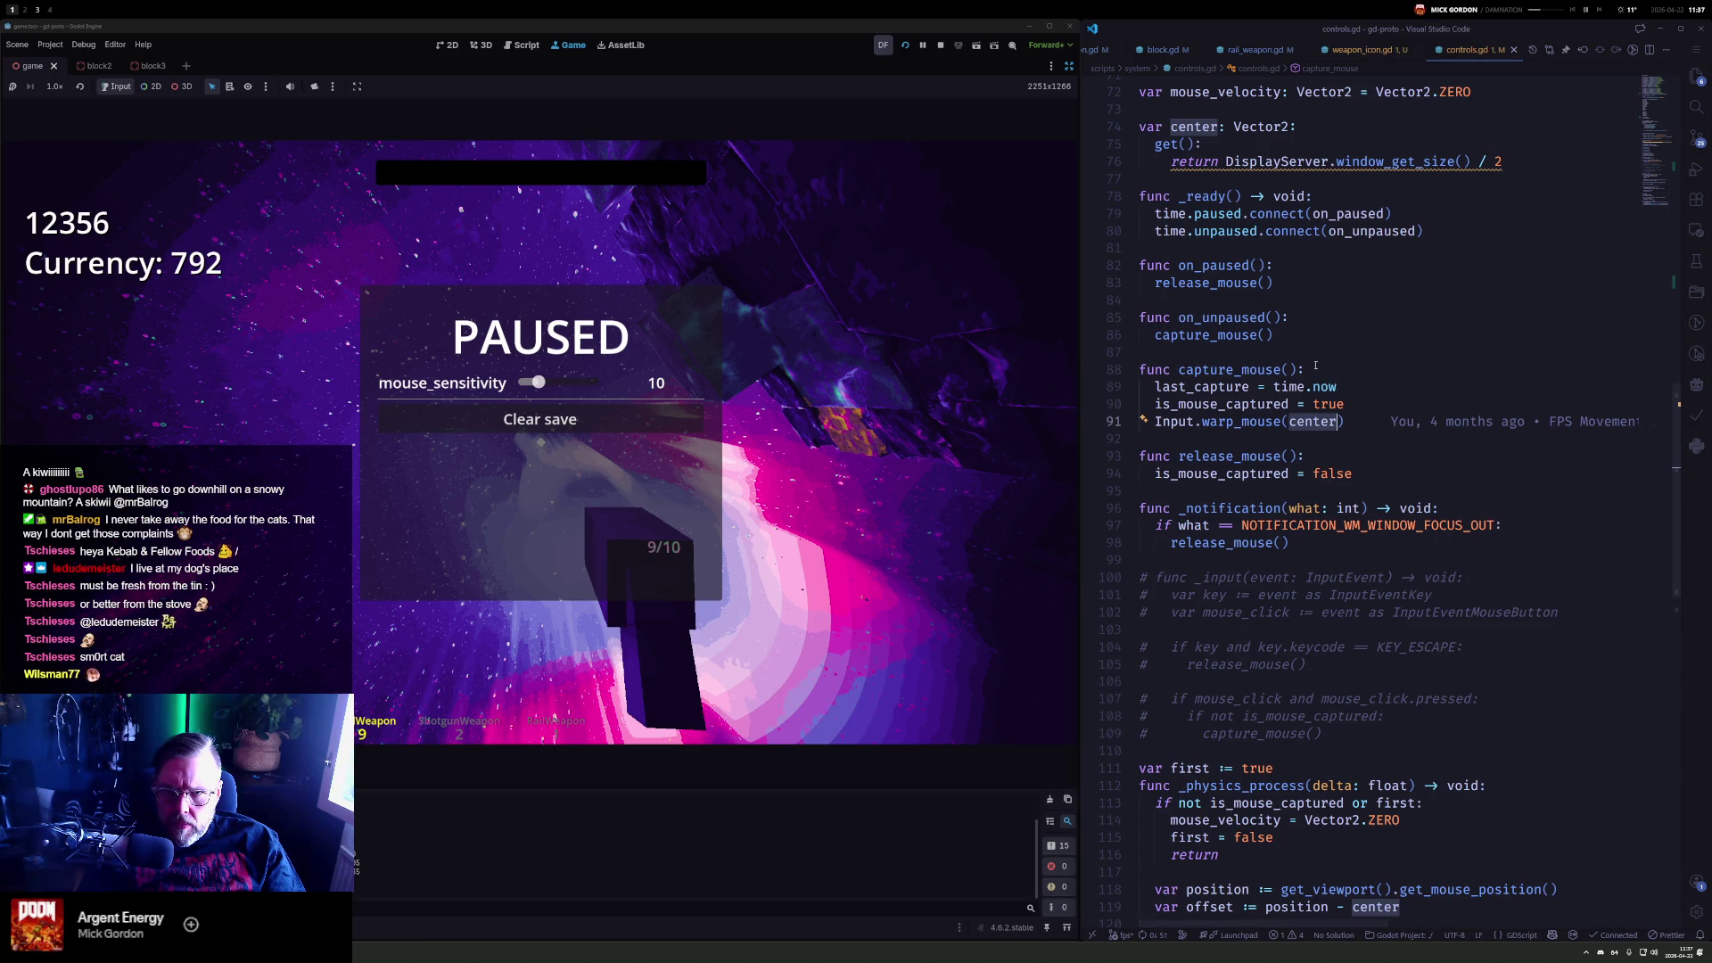
- Resume the game to recapture the mouse, then pause it again
key(Escape)
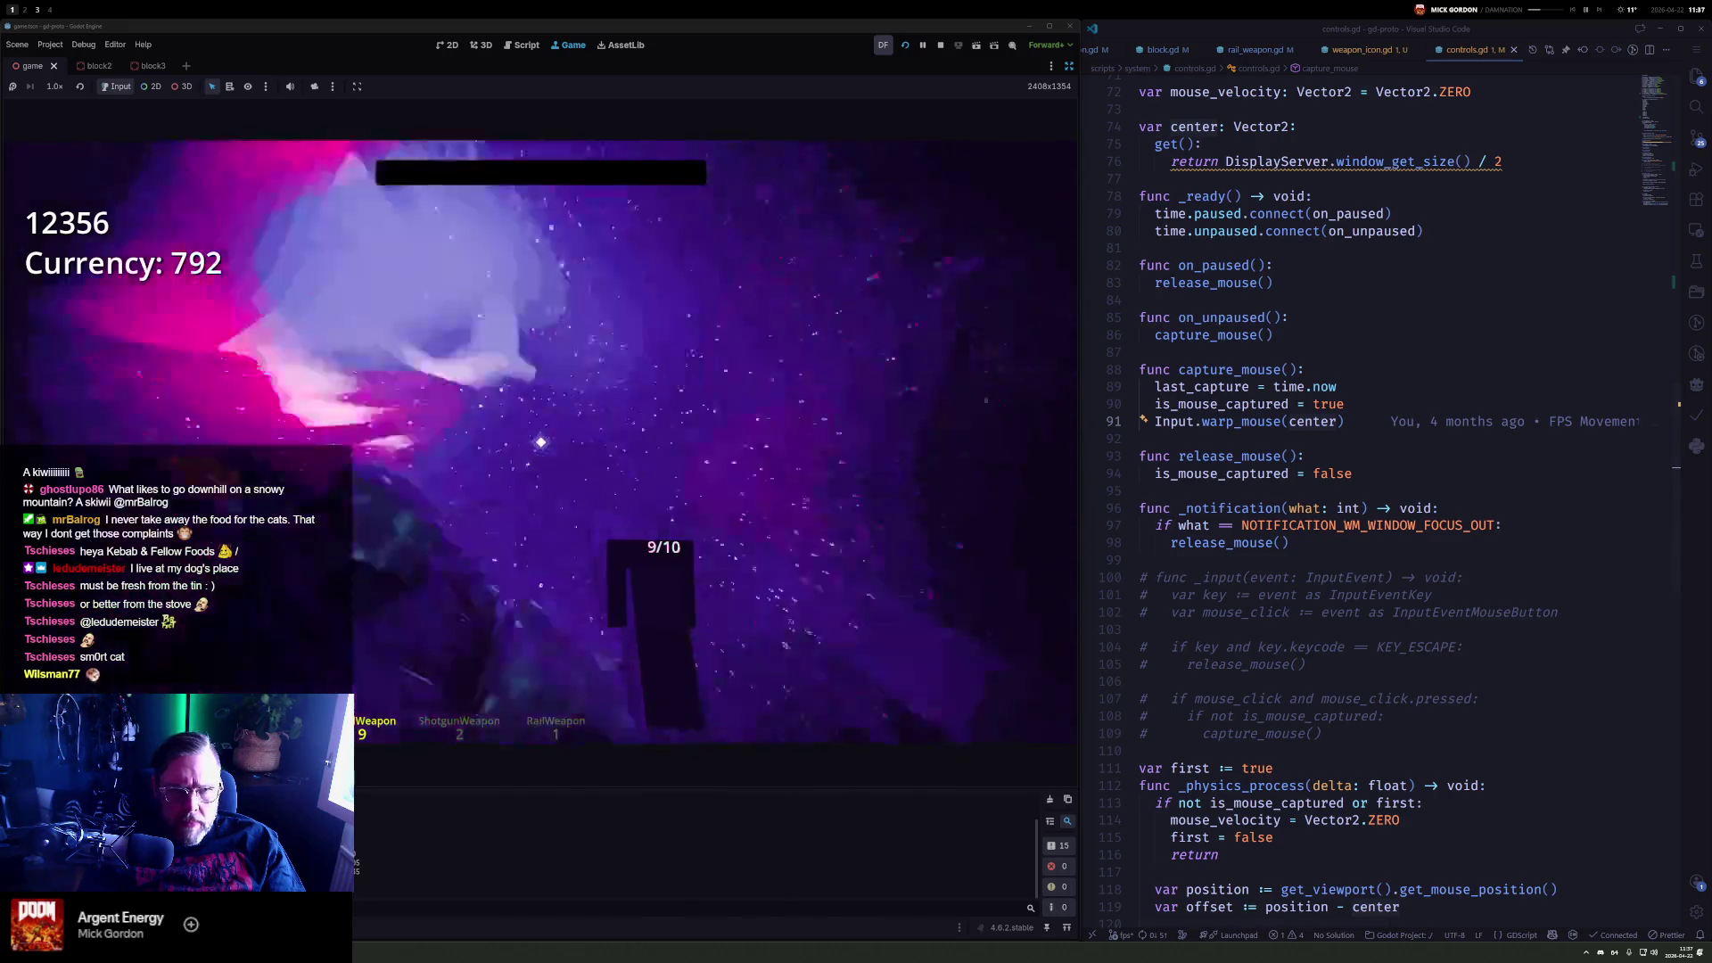
click(541, 442)
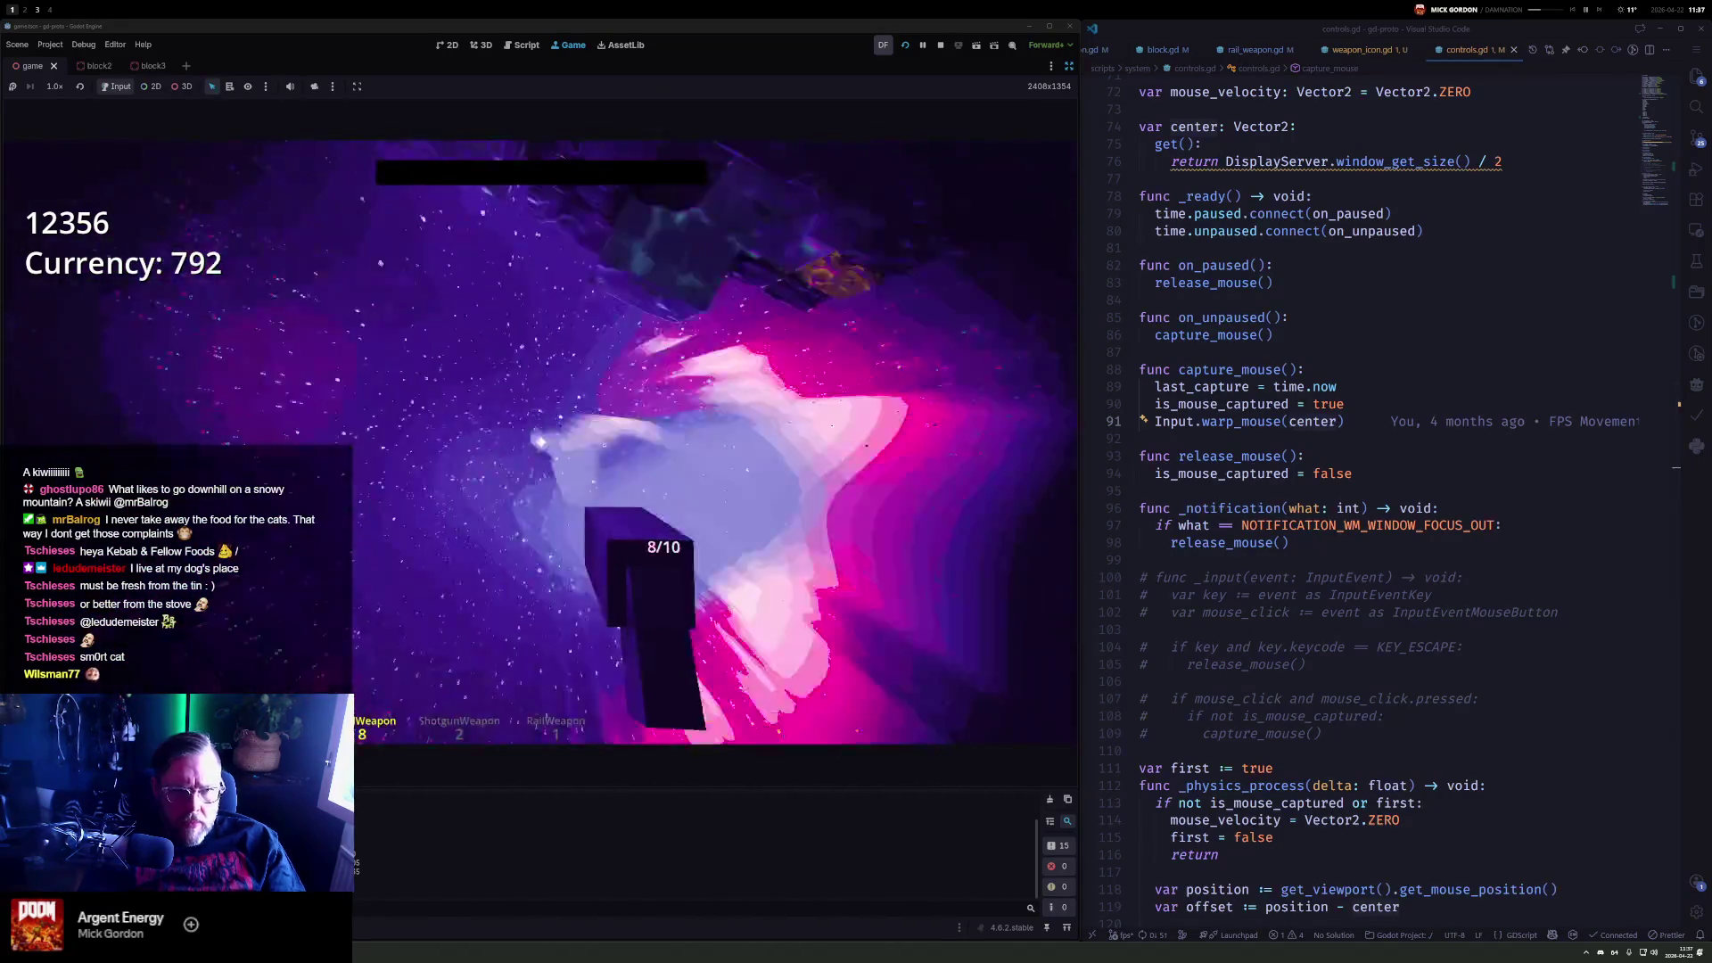
key(Escape)
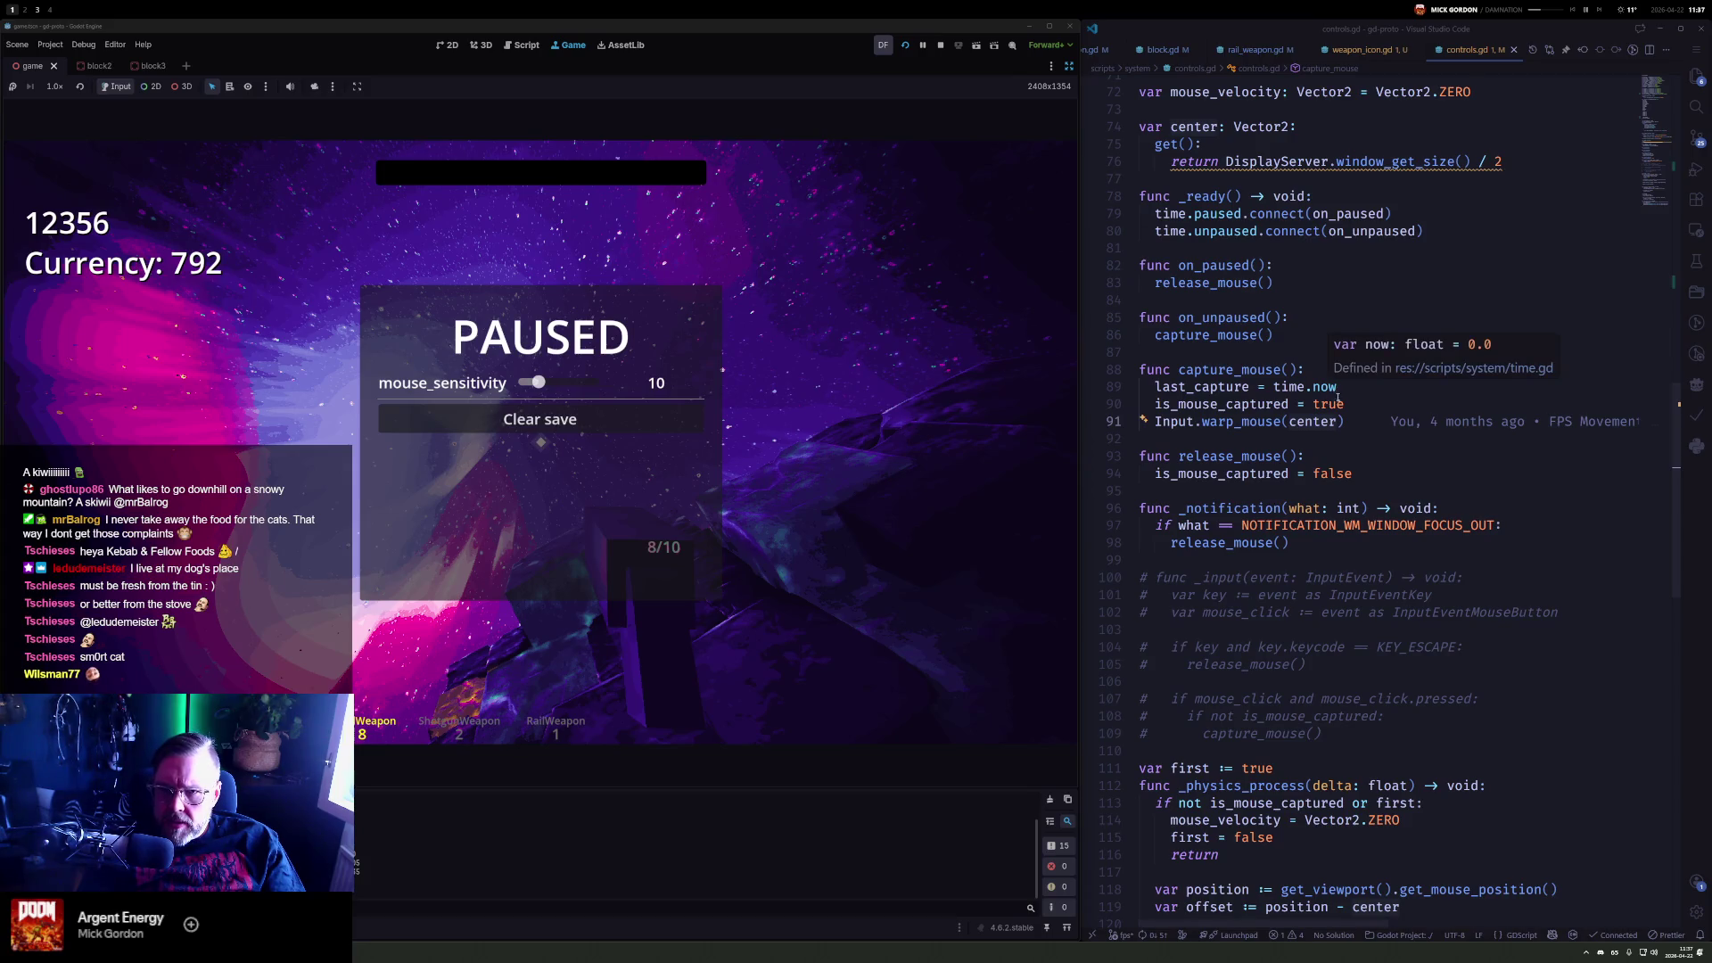
click(1346, 422)
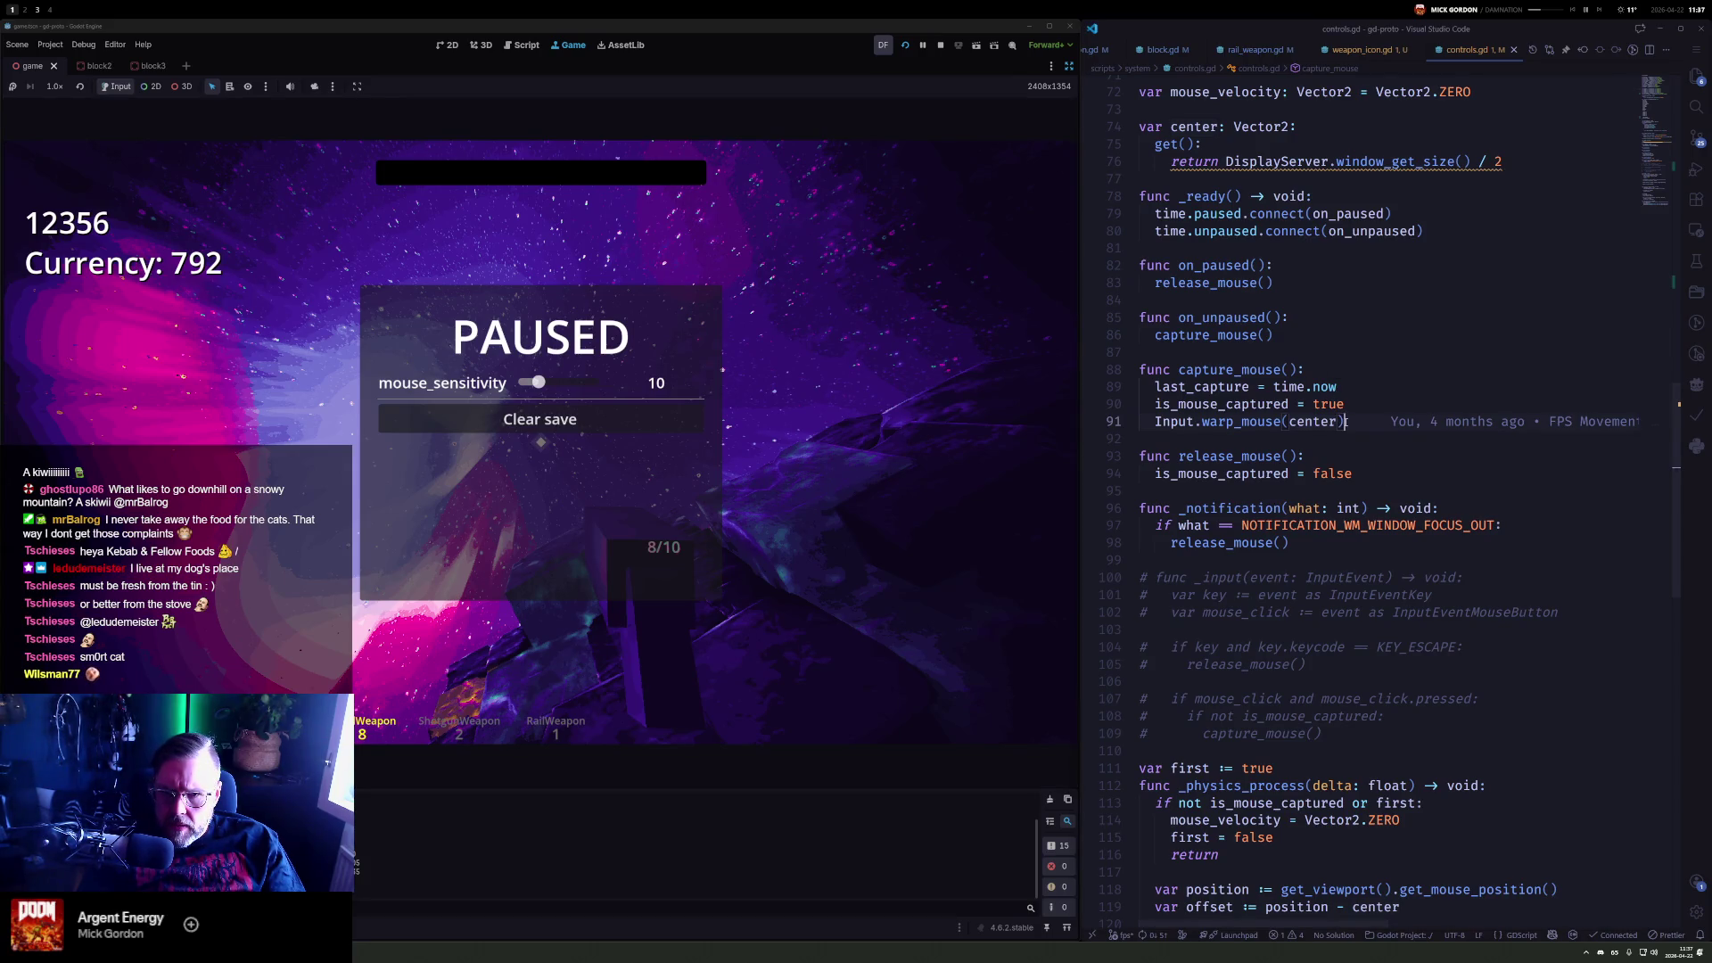
- Review _physics_process: the center offset calculation, get_viewport on line 118 and warp_mouse on line 123
scroll(1346, 422, down, 10)
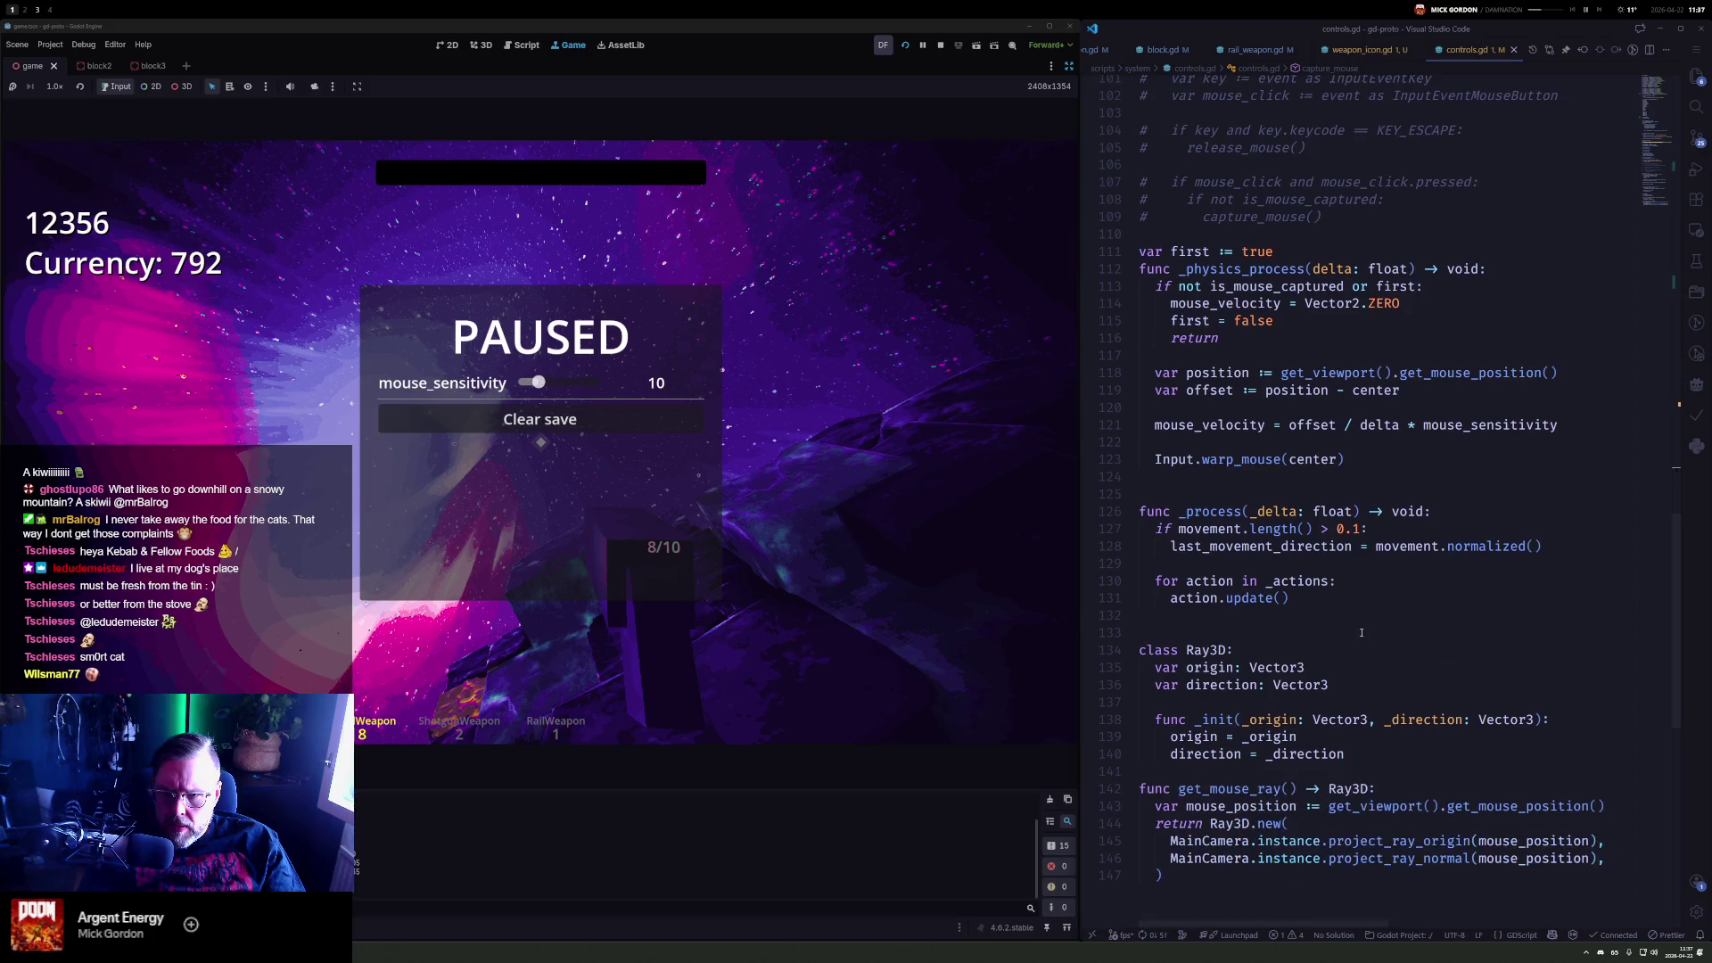
click(1257, 407)
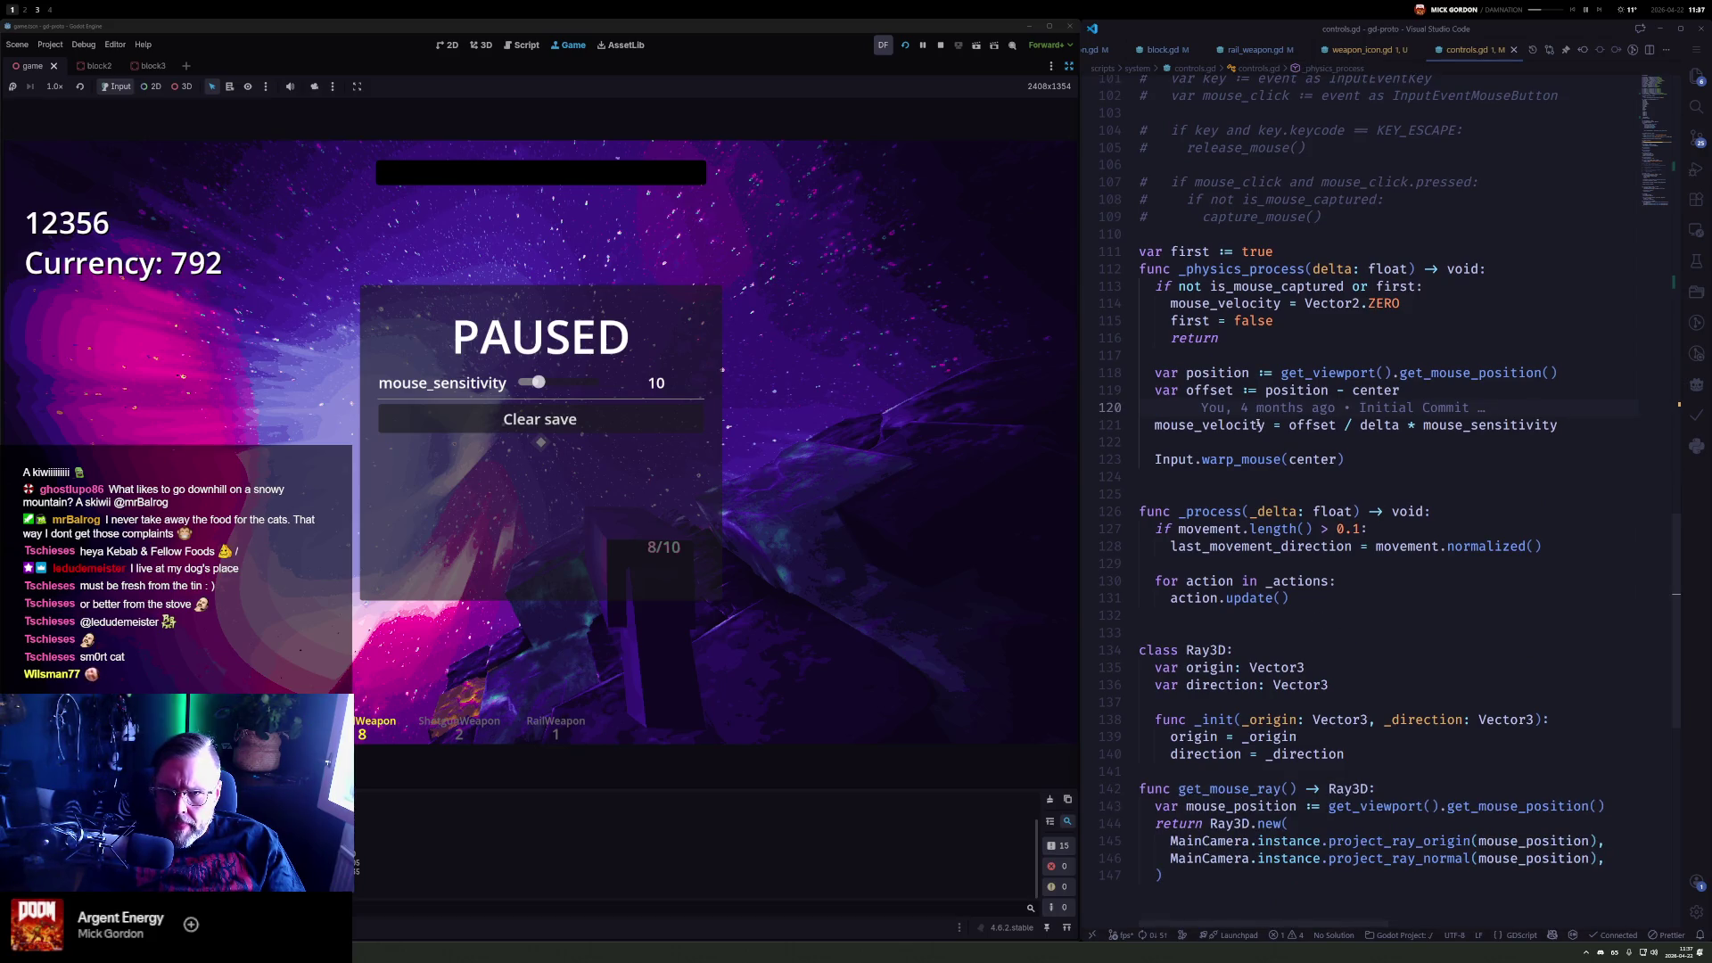
mouse_move(1258, 425)
click(1281, 460)
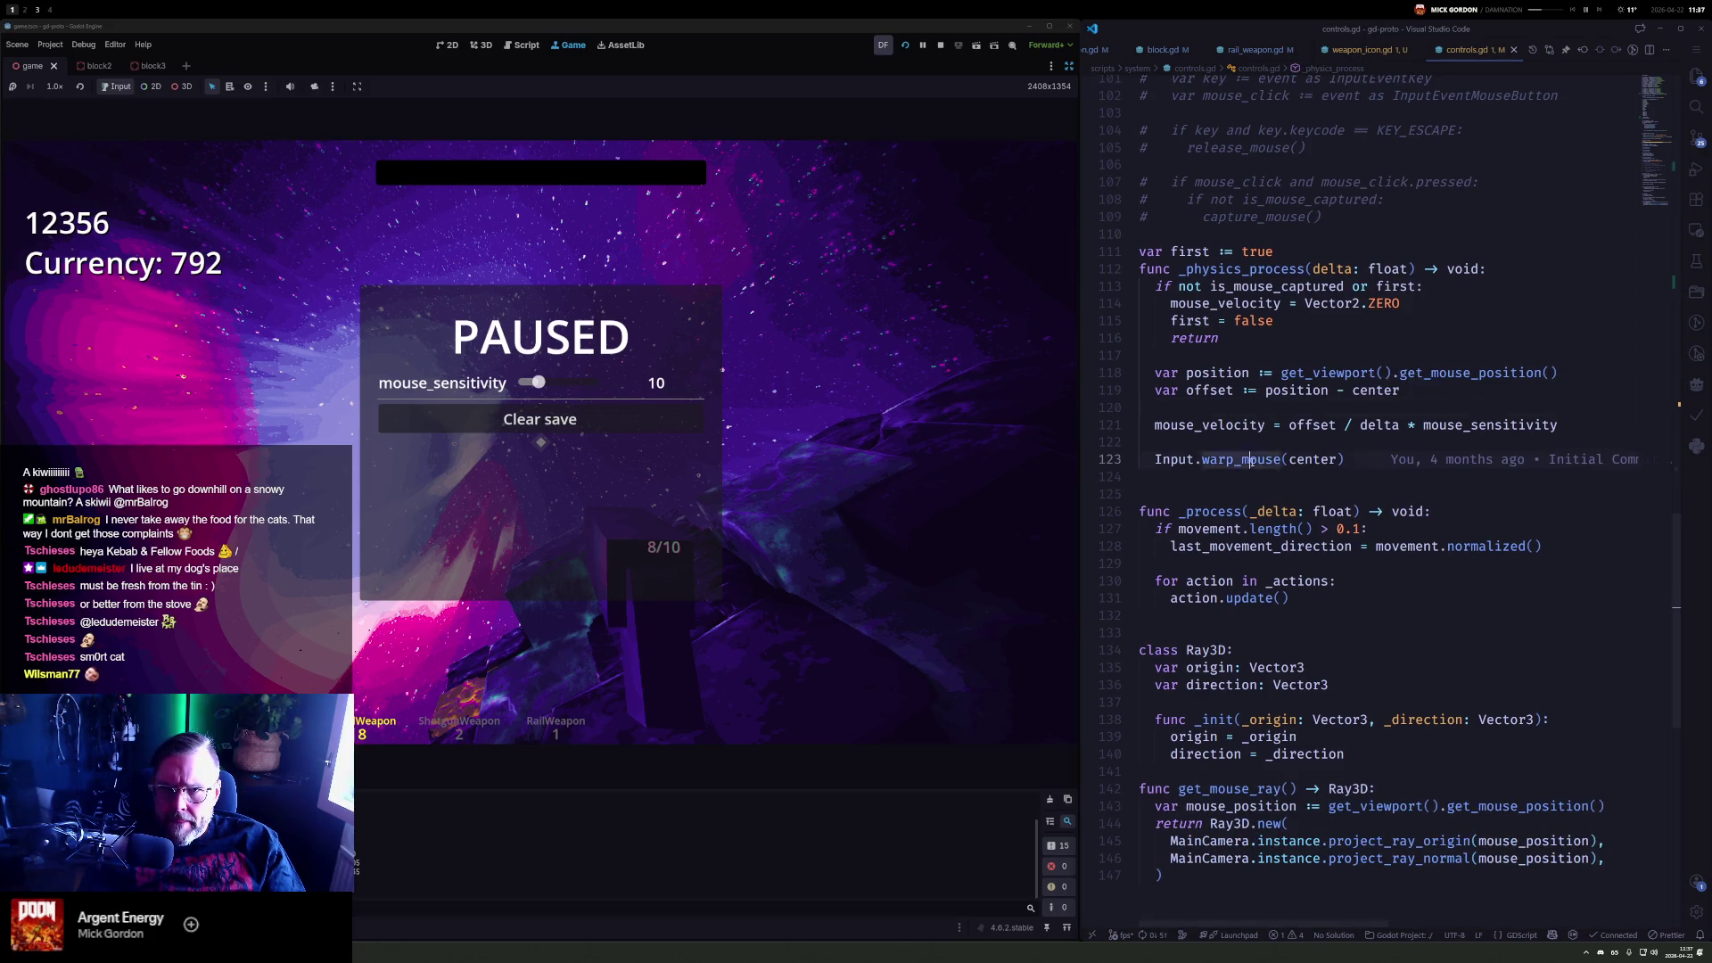
scroll(1357, 503, up, 5)
scroll(1357, 503, down, 5)
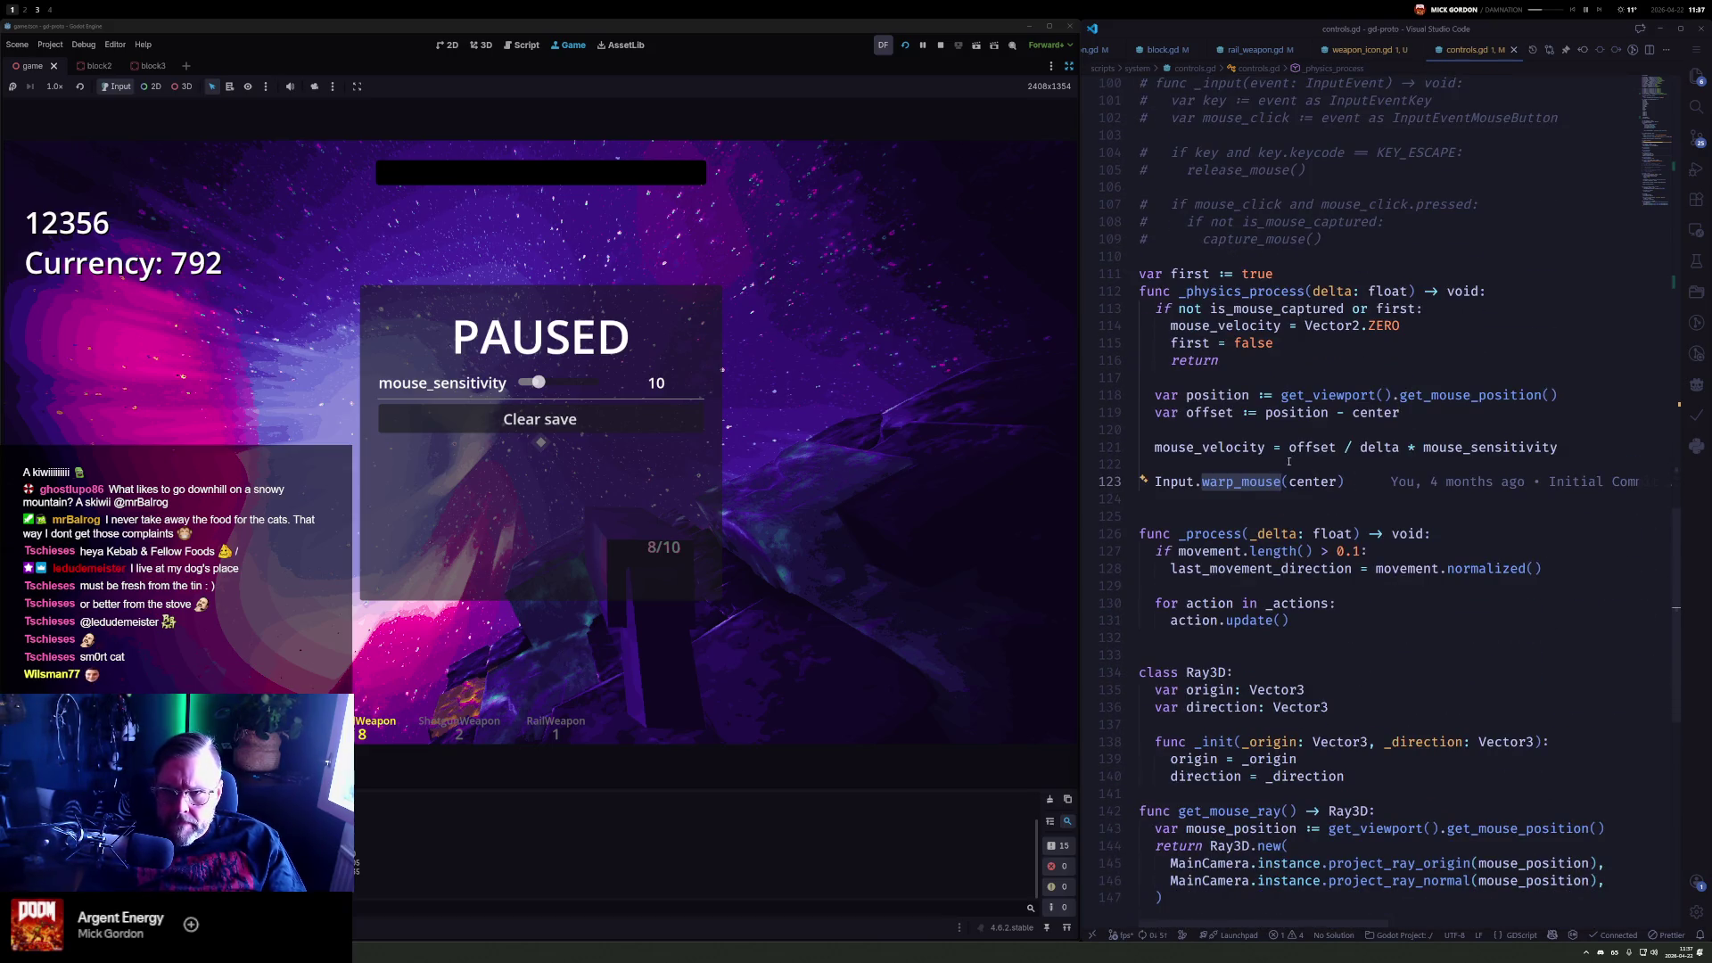
click(1321, 395)
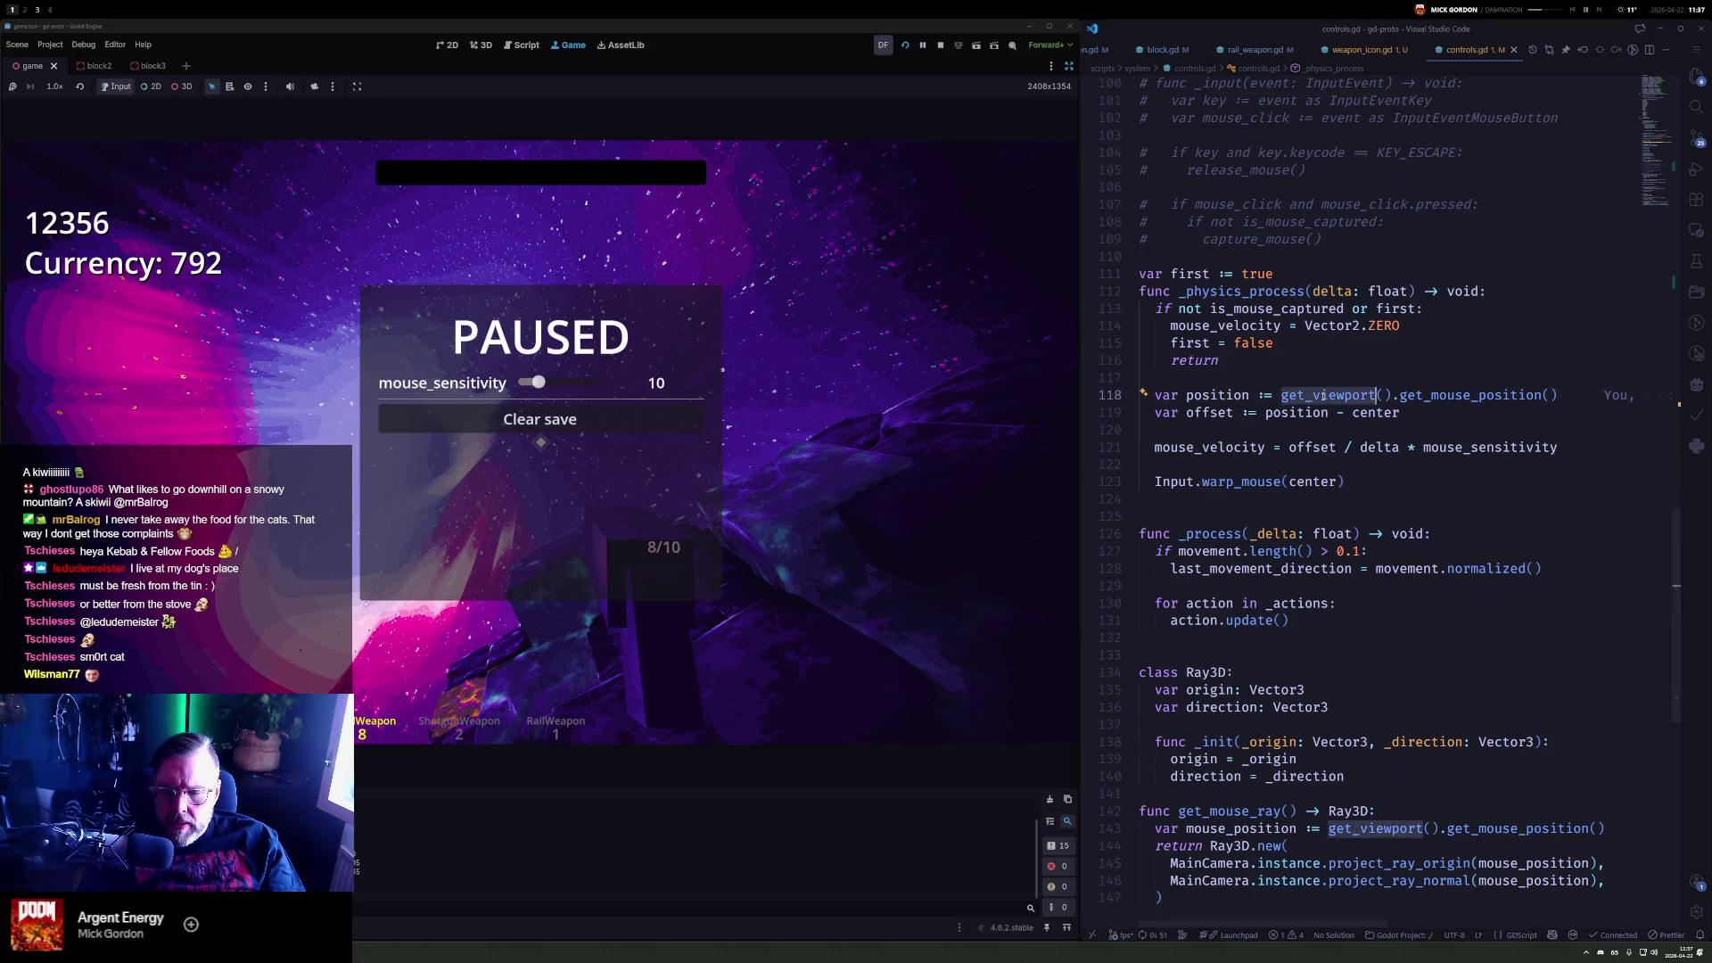
mouse_move(1316, 396)
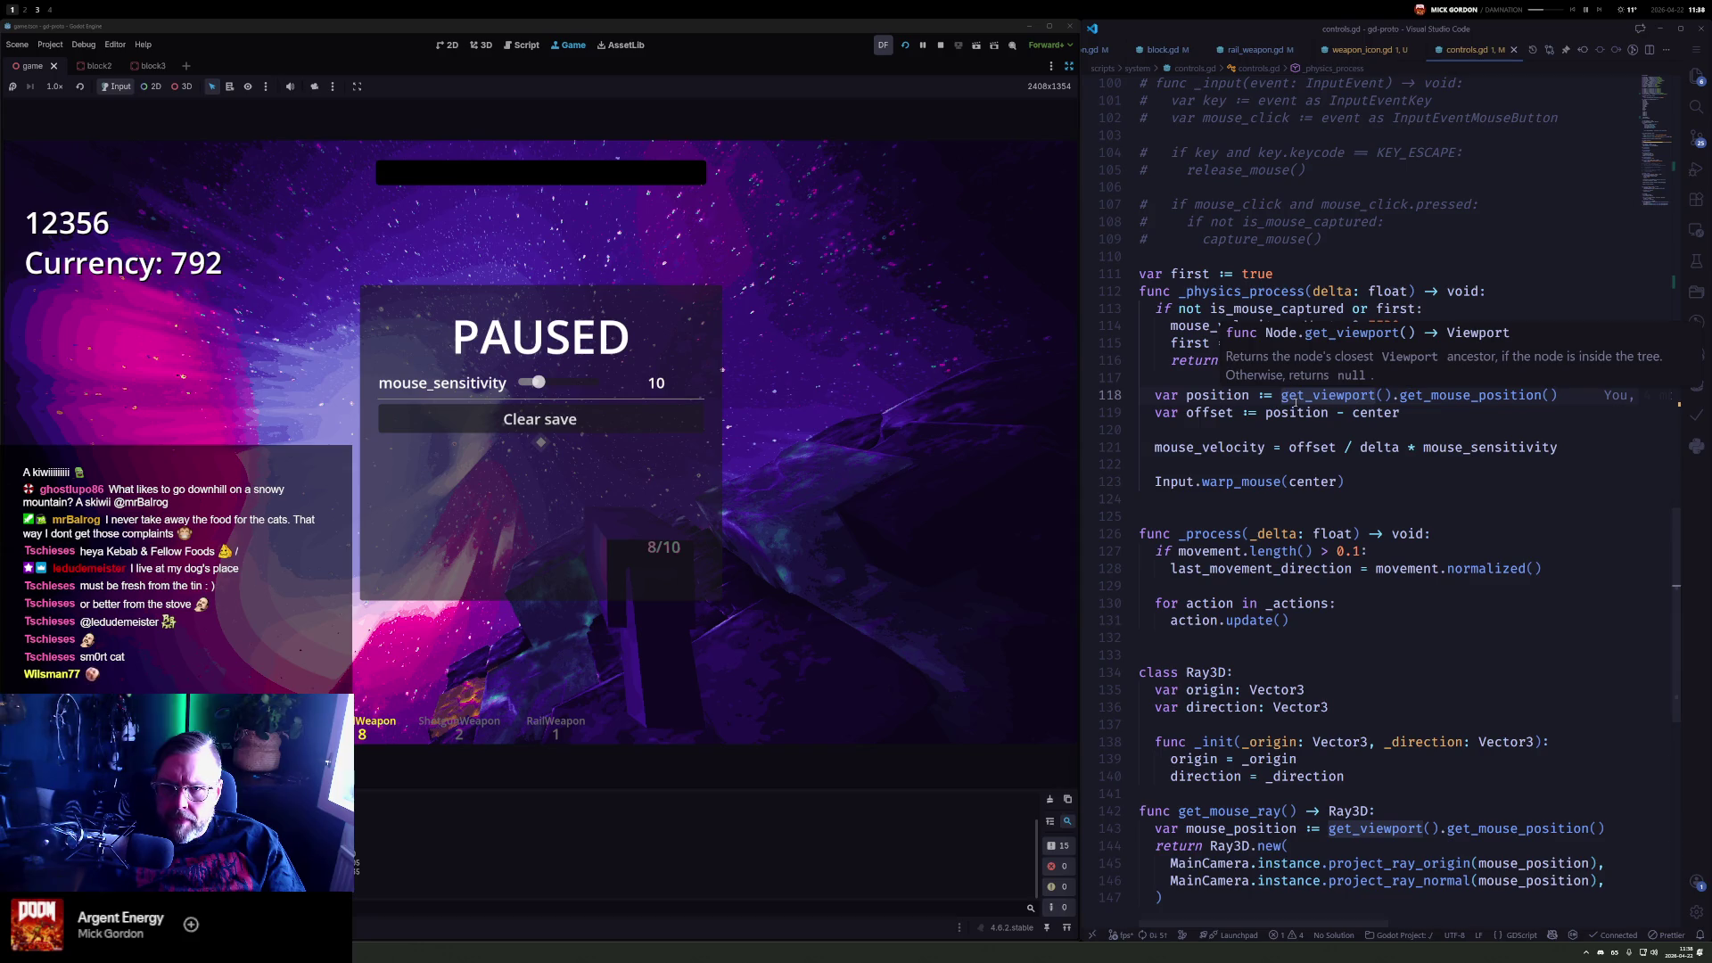
click(1401, 412)
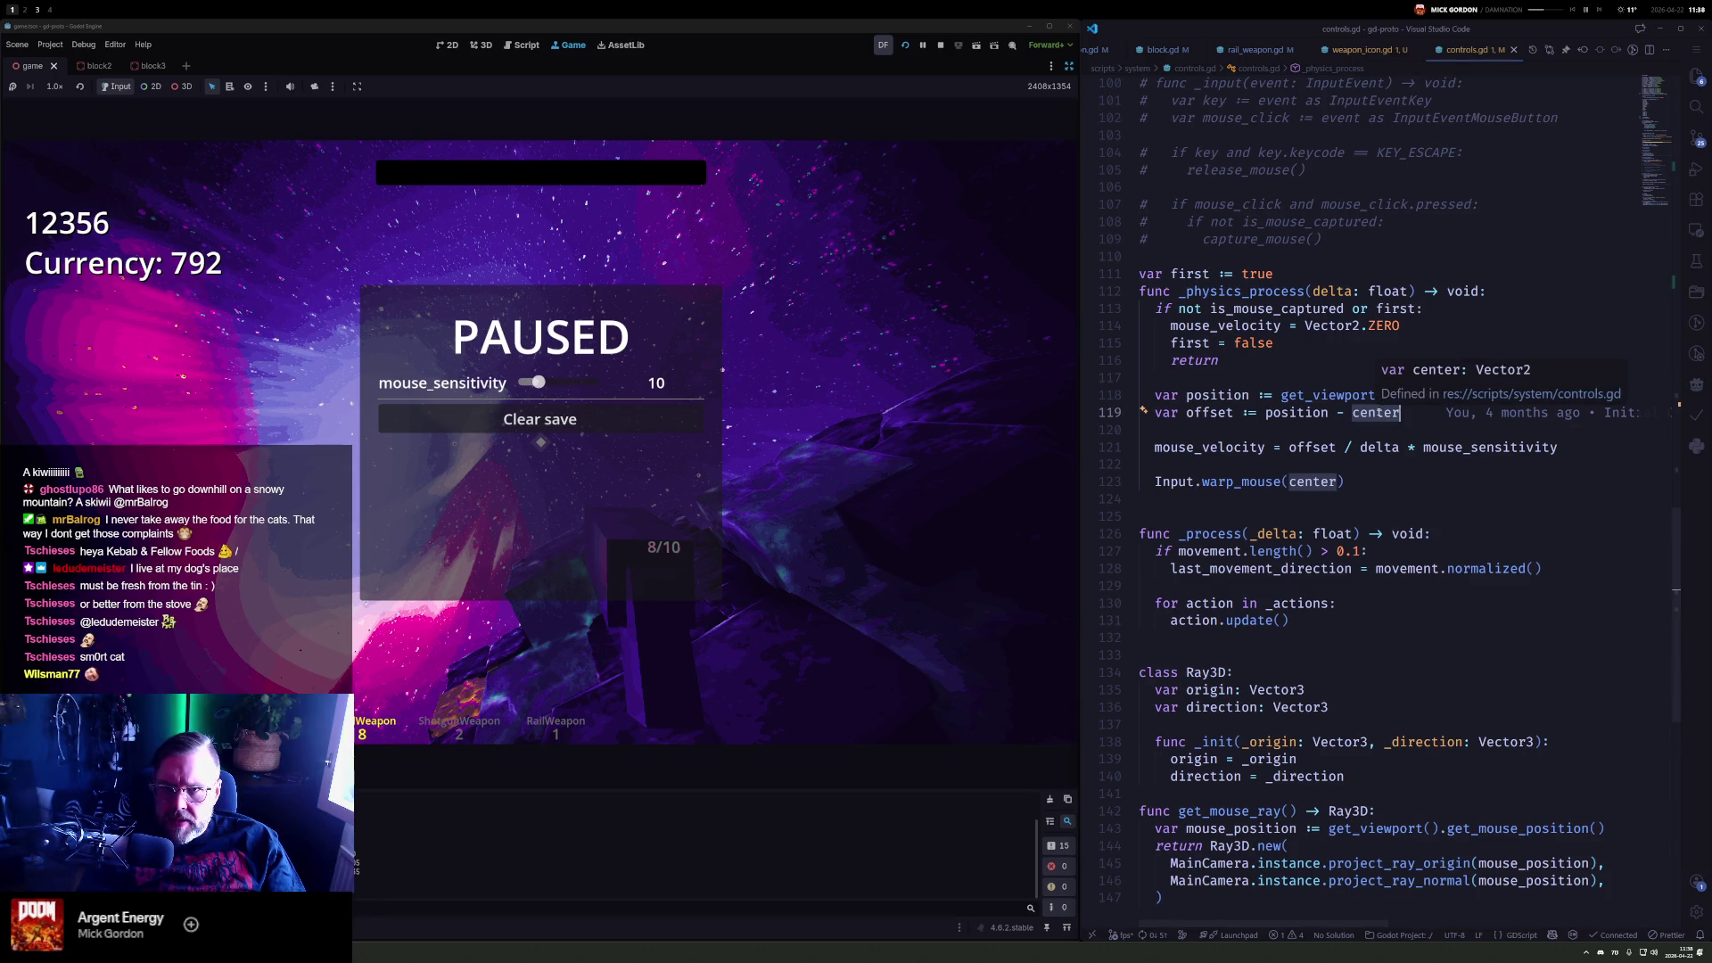
click(1259, 375)
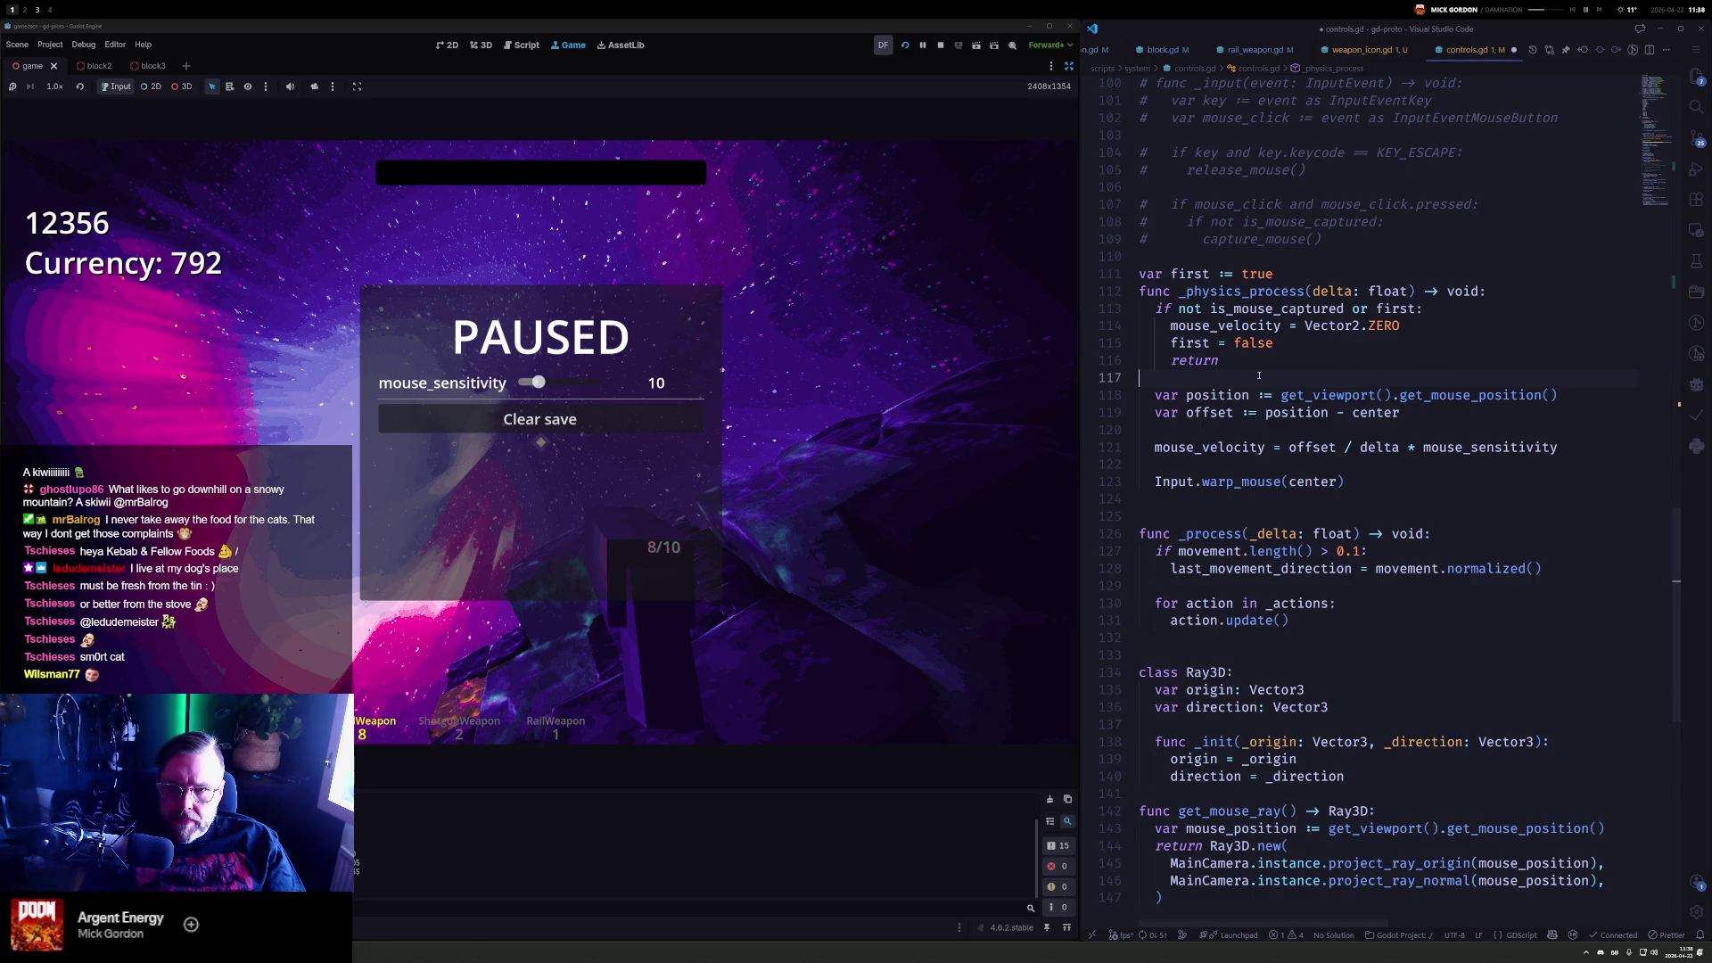
- Add a print(center) debug line and test it in the running game
key(Return)
text(print(center)
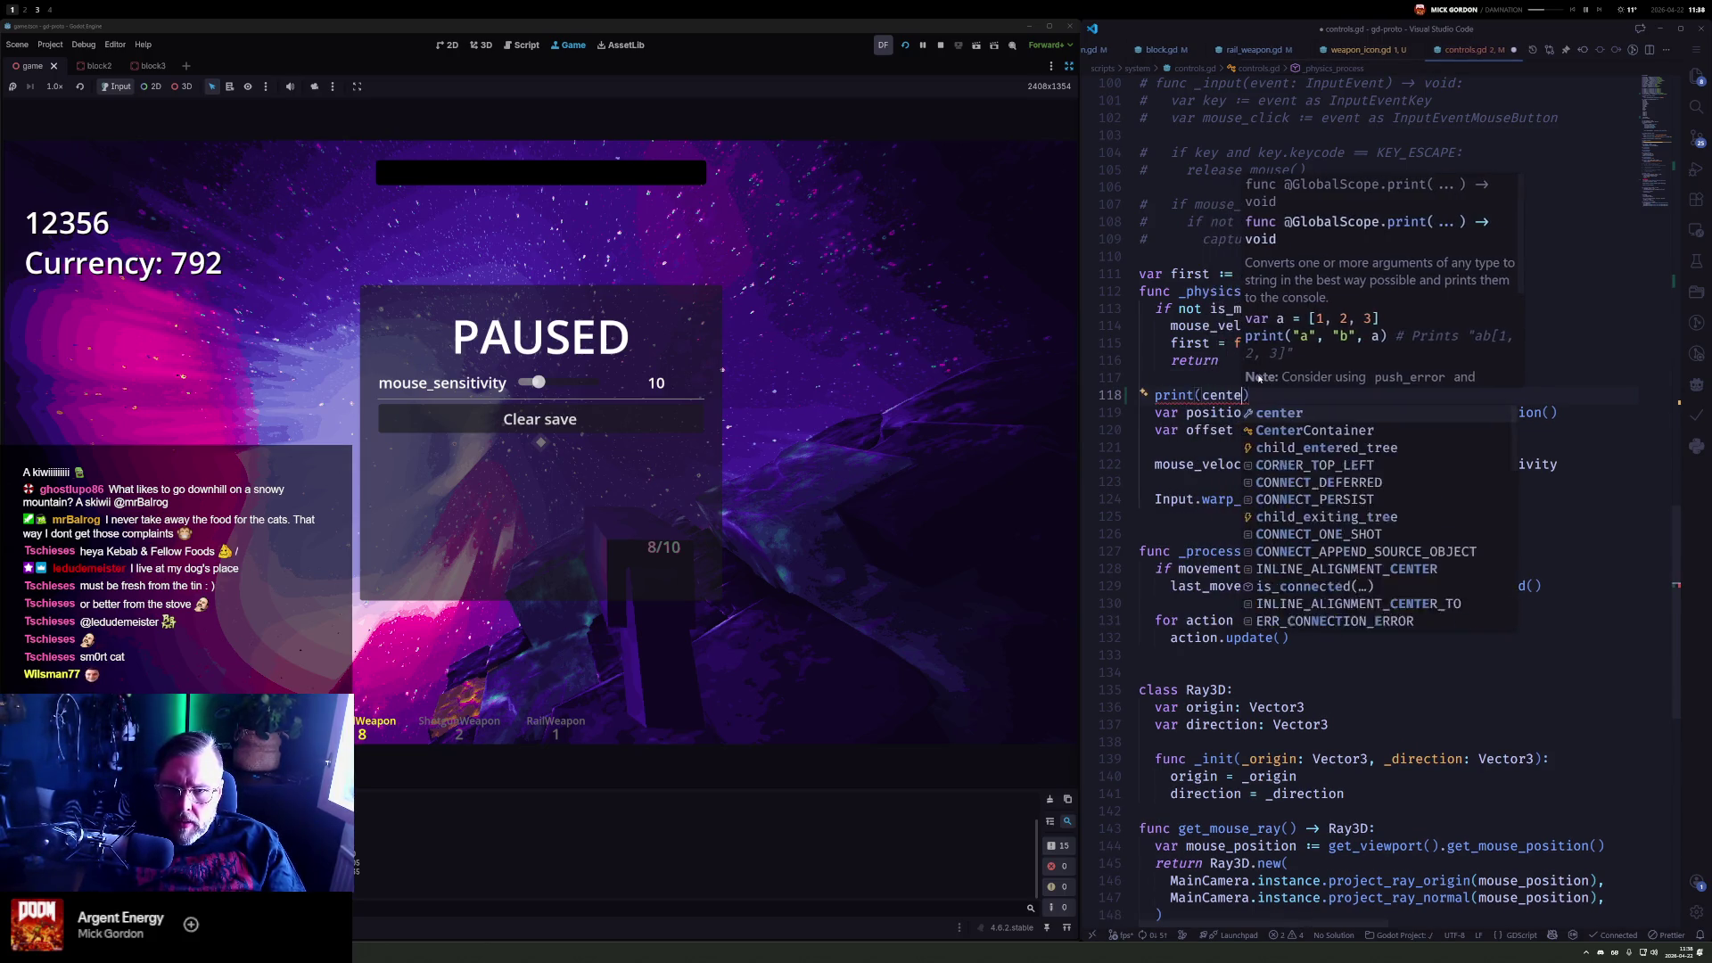
key(Escape)
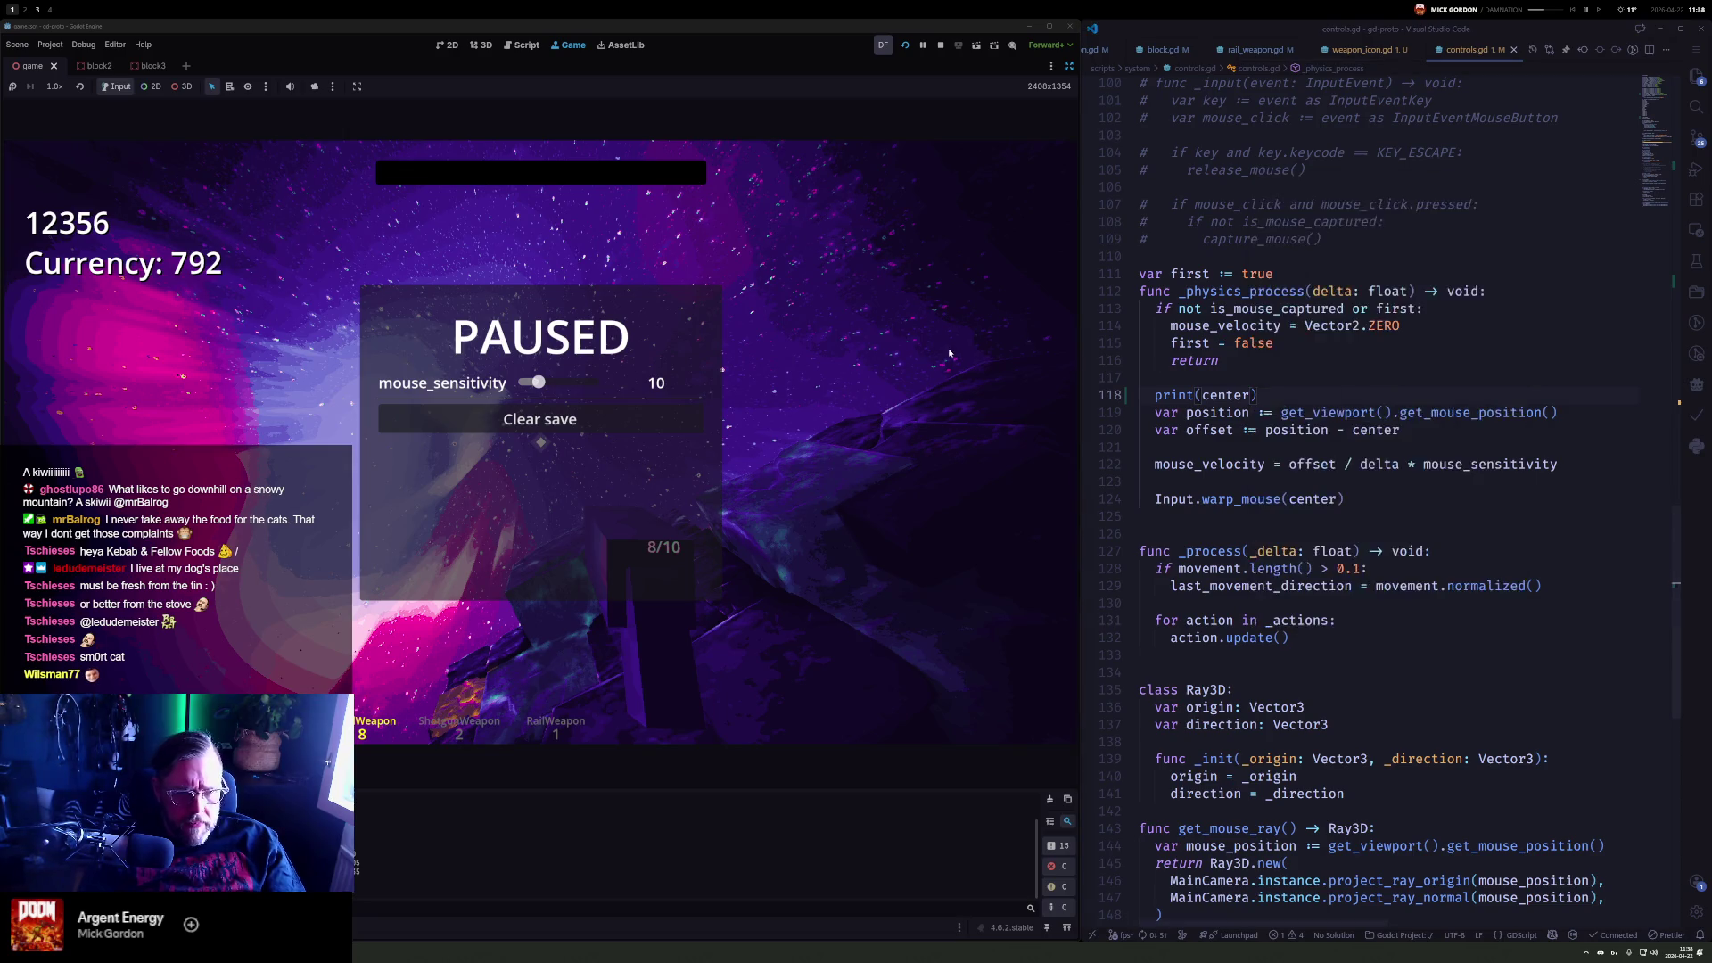
click(541, 443)
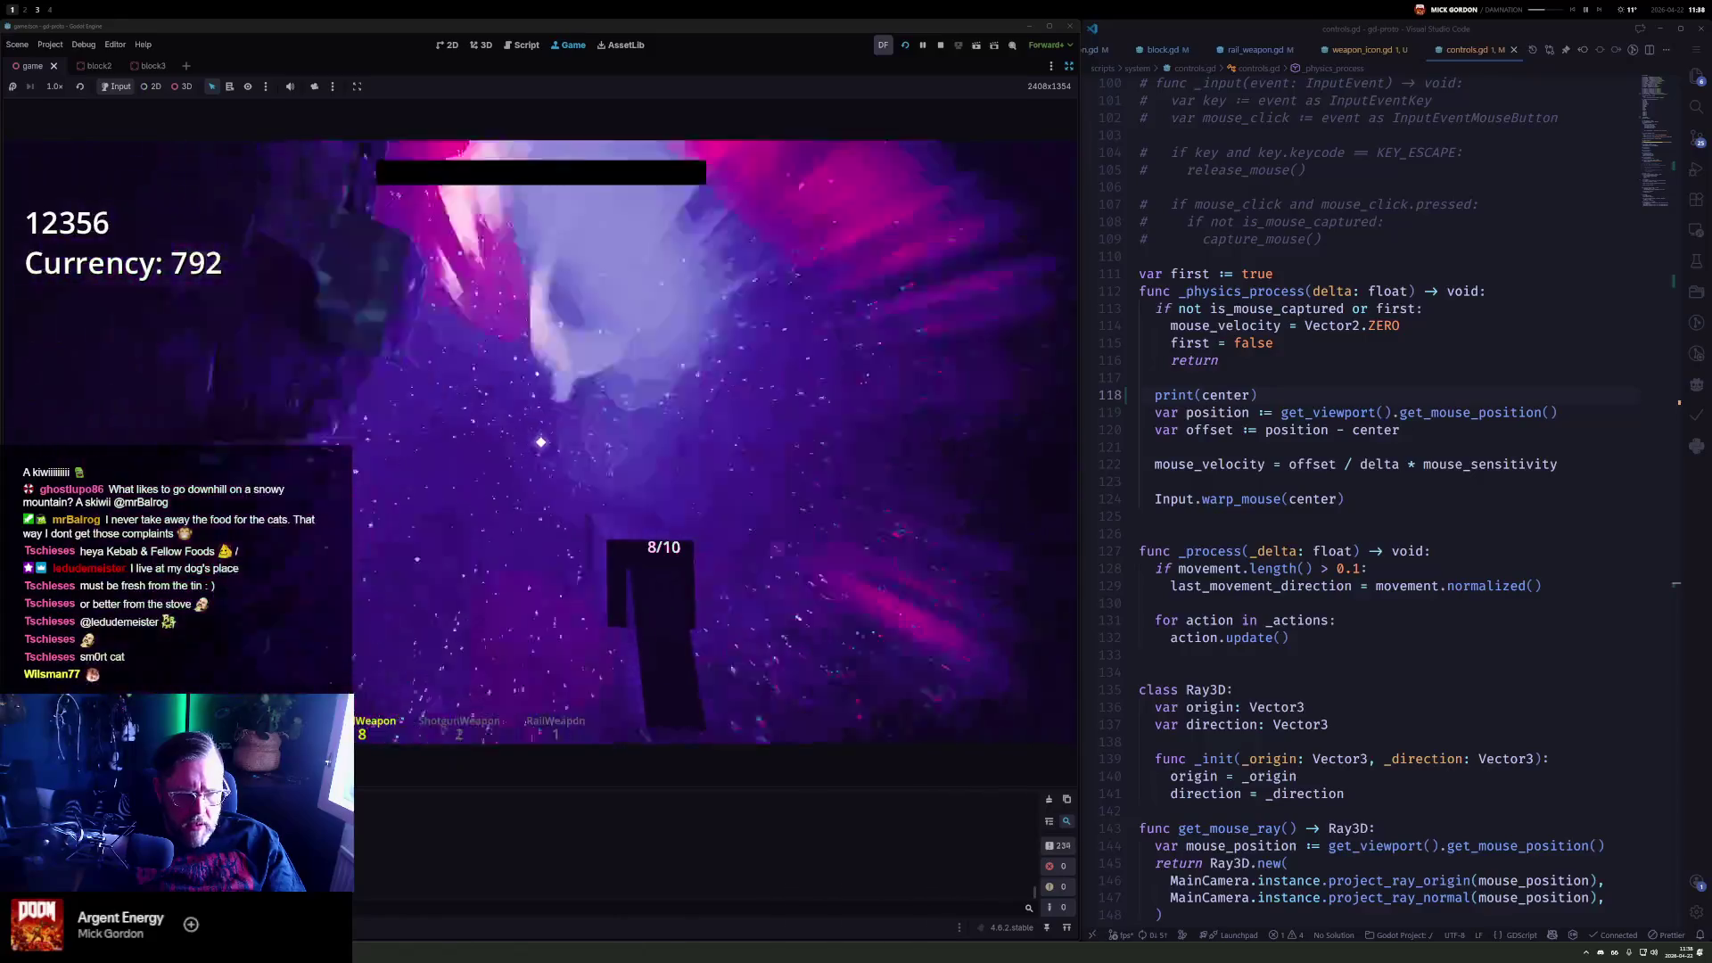
key(Escape)
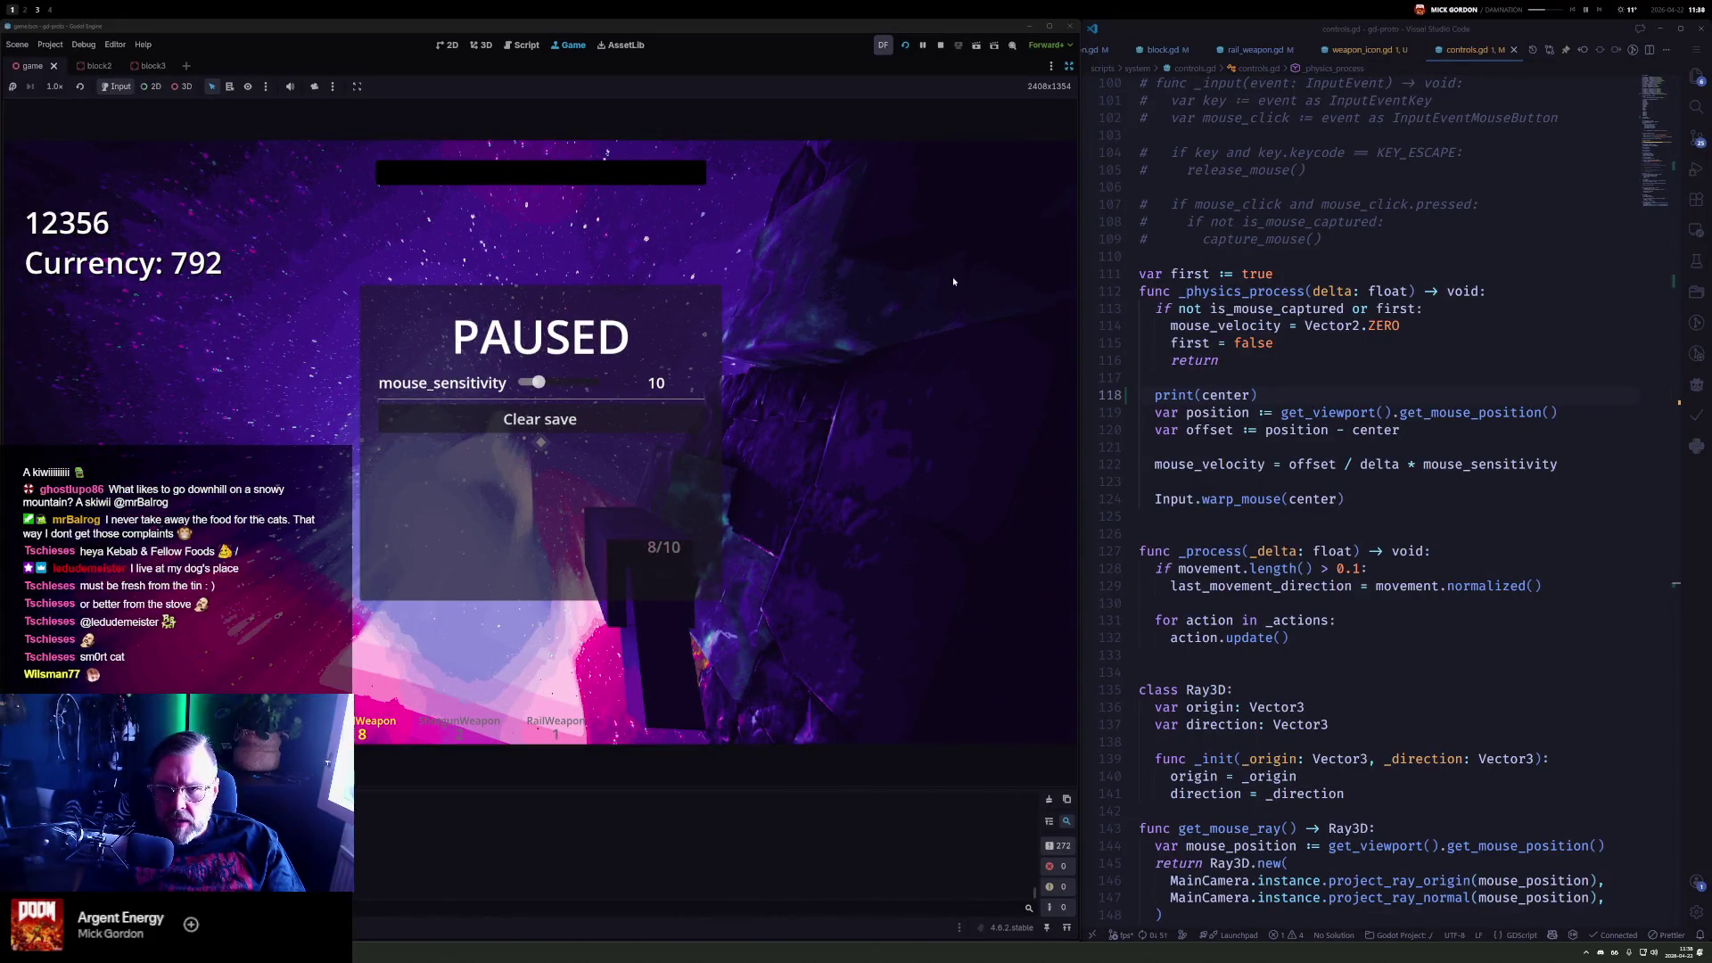
- Stop the game, pick a different Stretch Mode in Project Settings, and run again
click(941, 46)
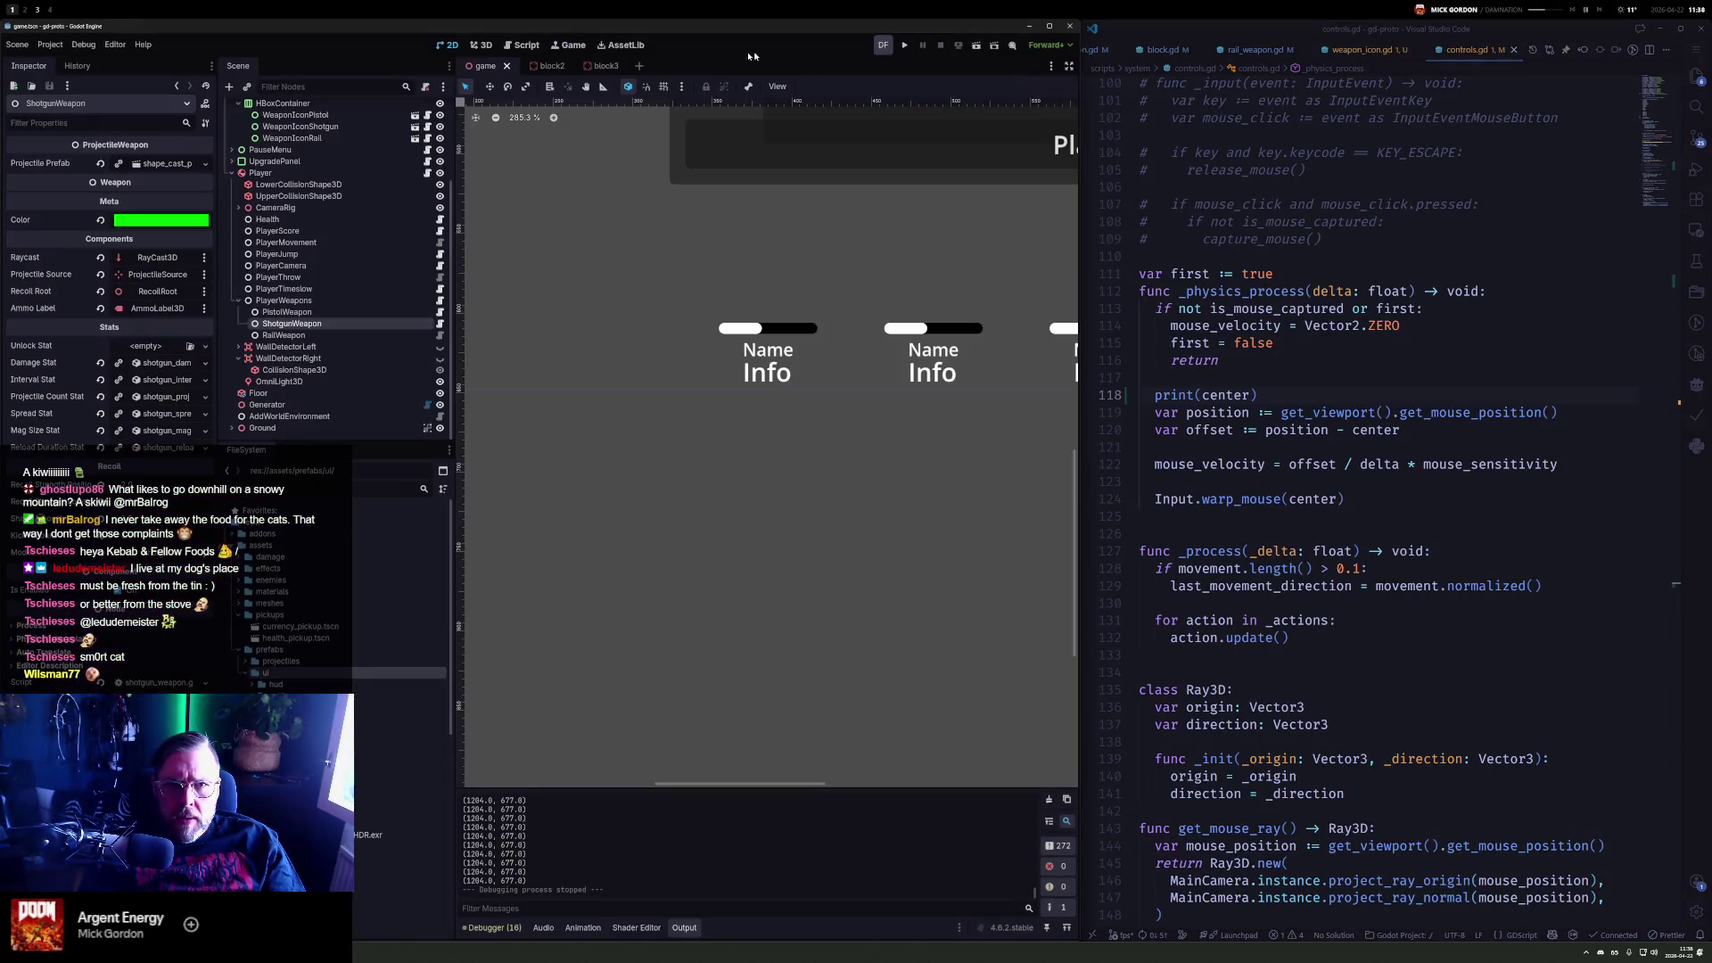
click(45, 48)
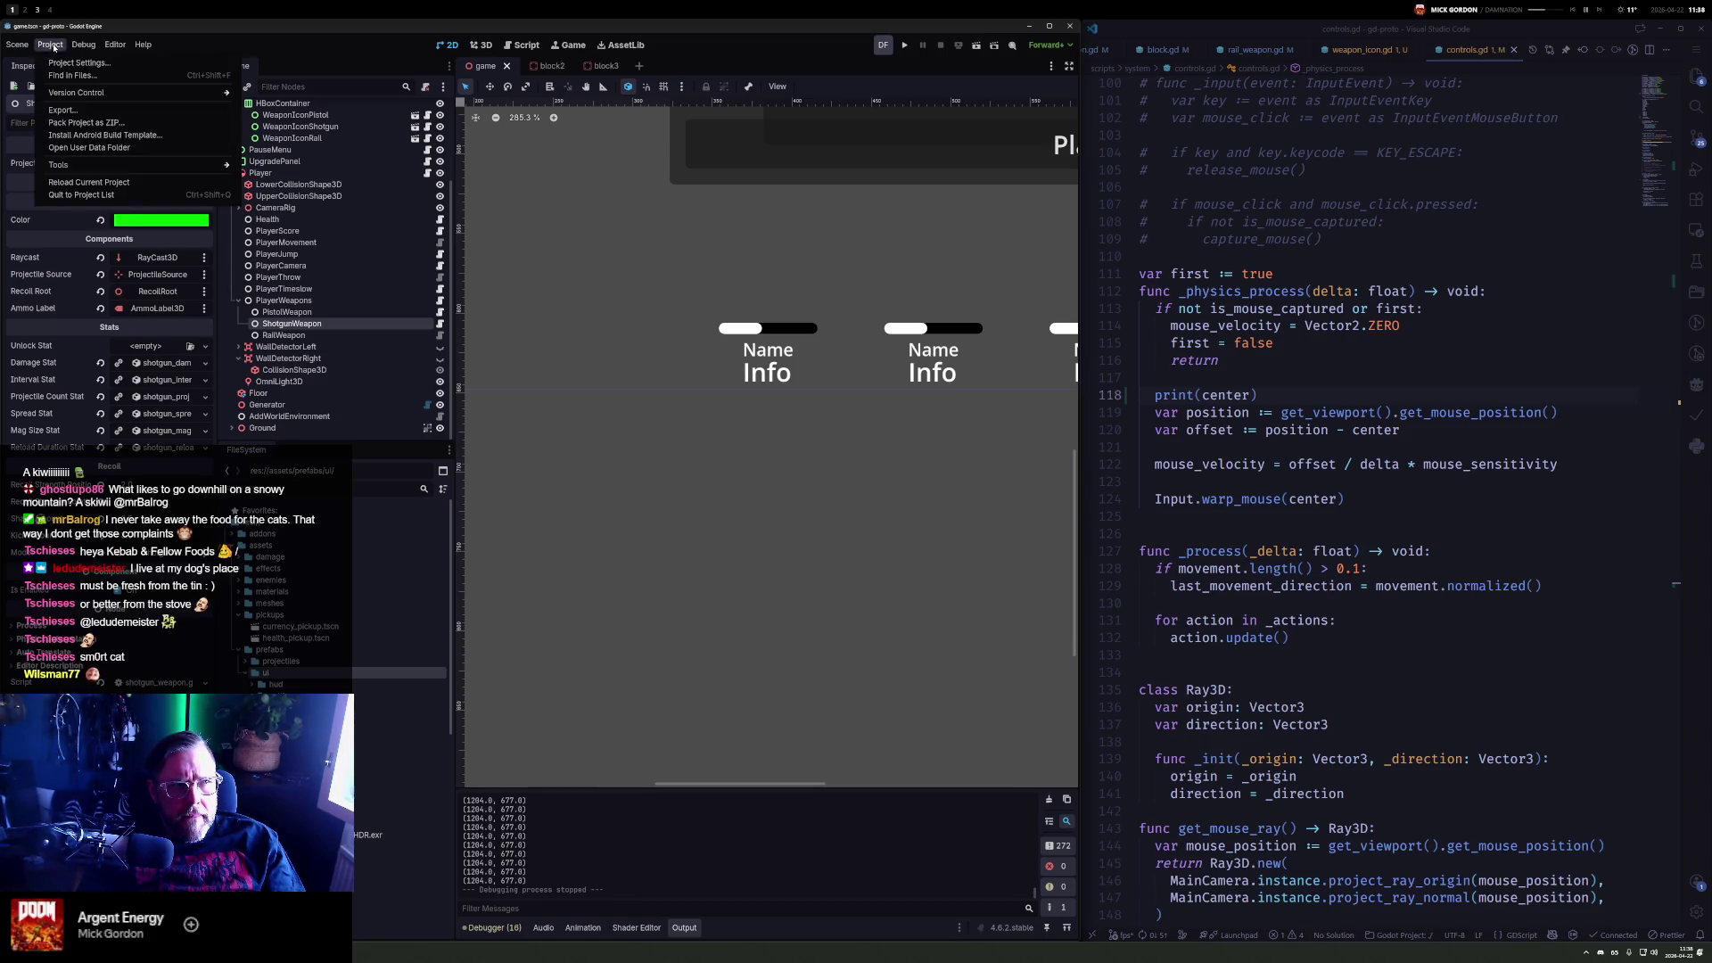
click(61, 66)
click(981, 560)
click(981, 581)
click(855, 926)
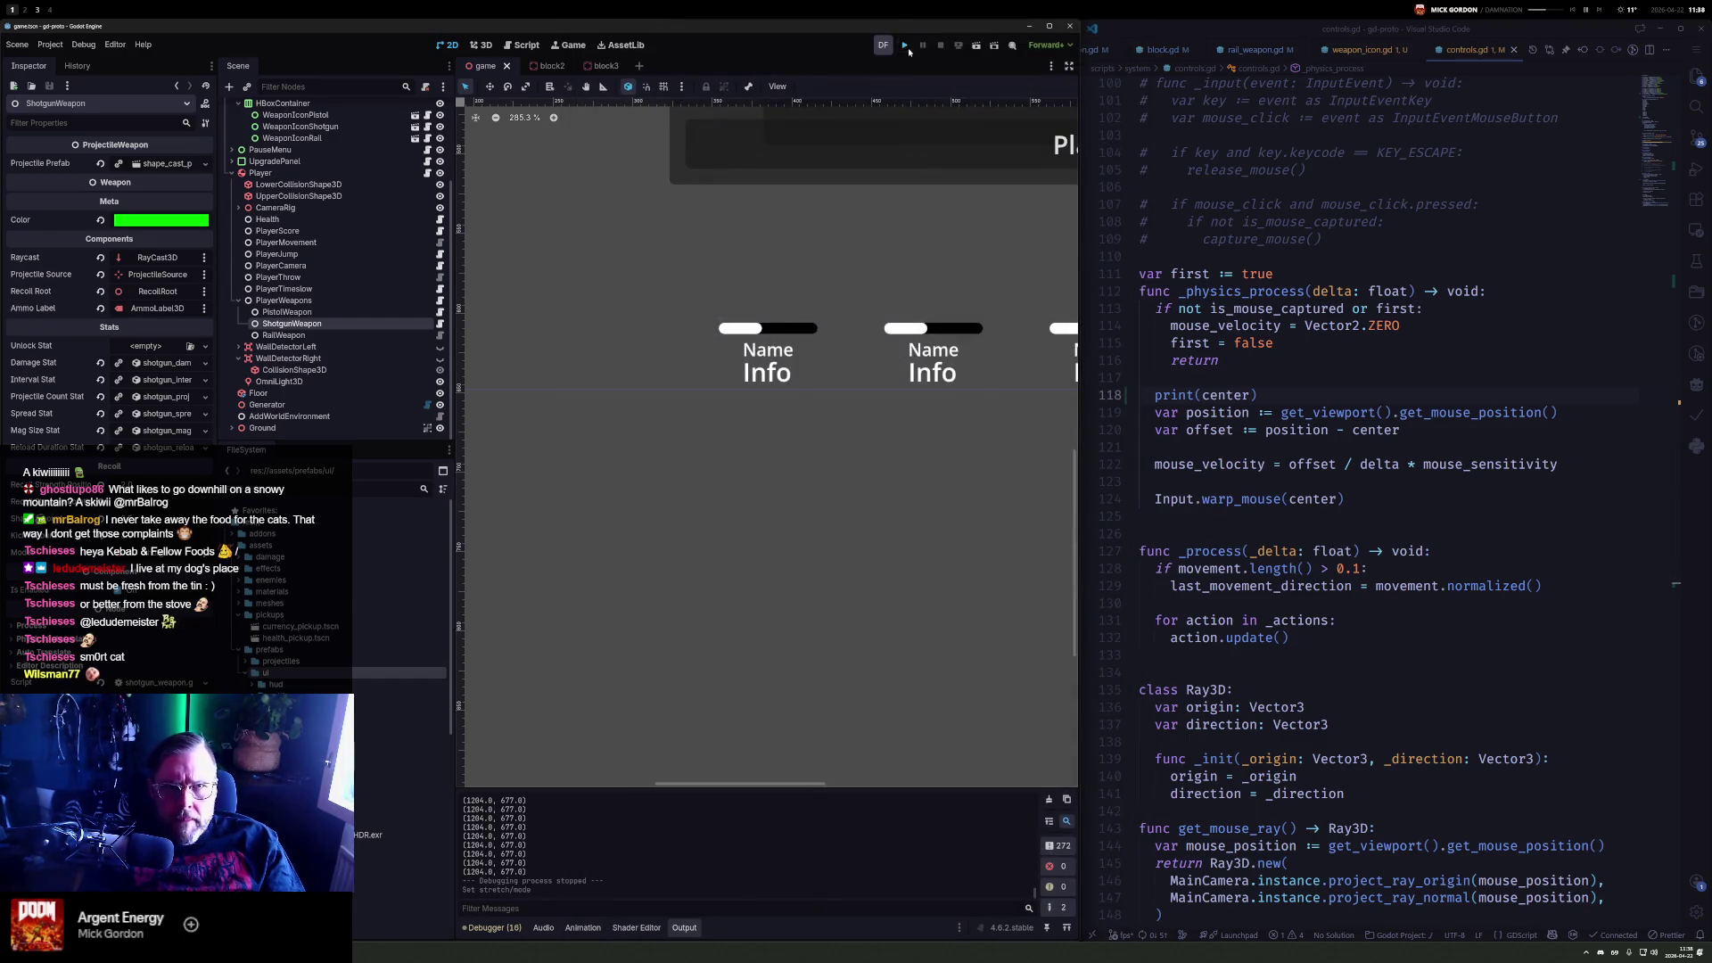
click(906, 46)
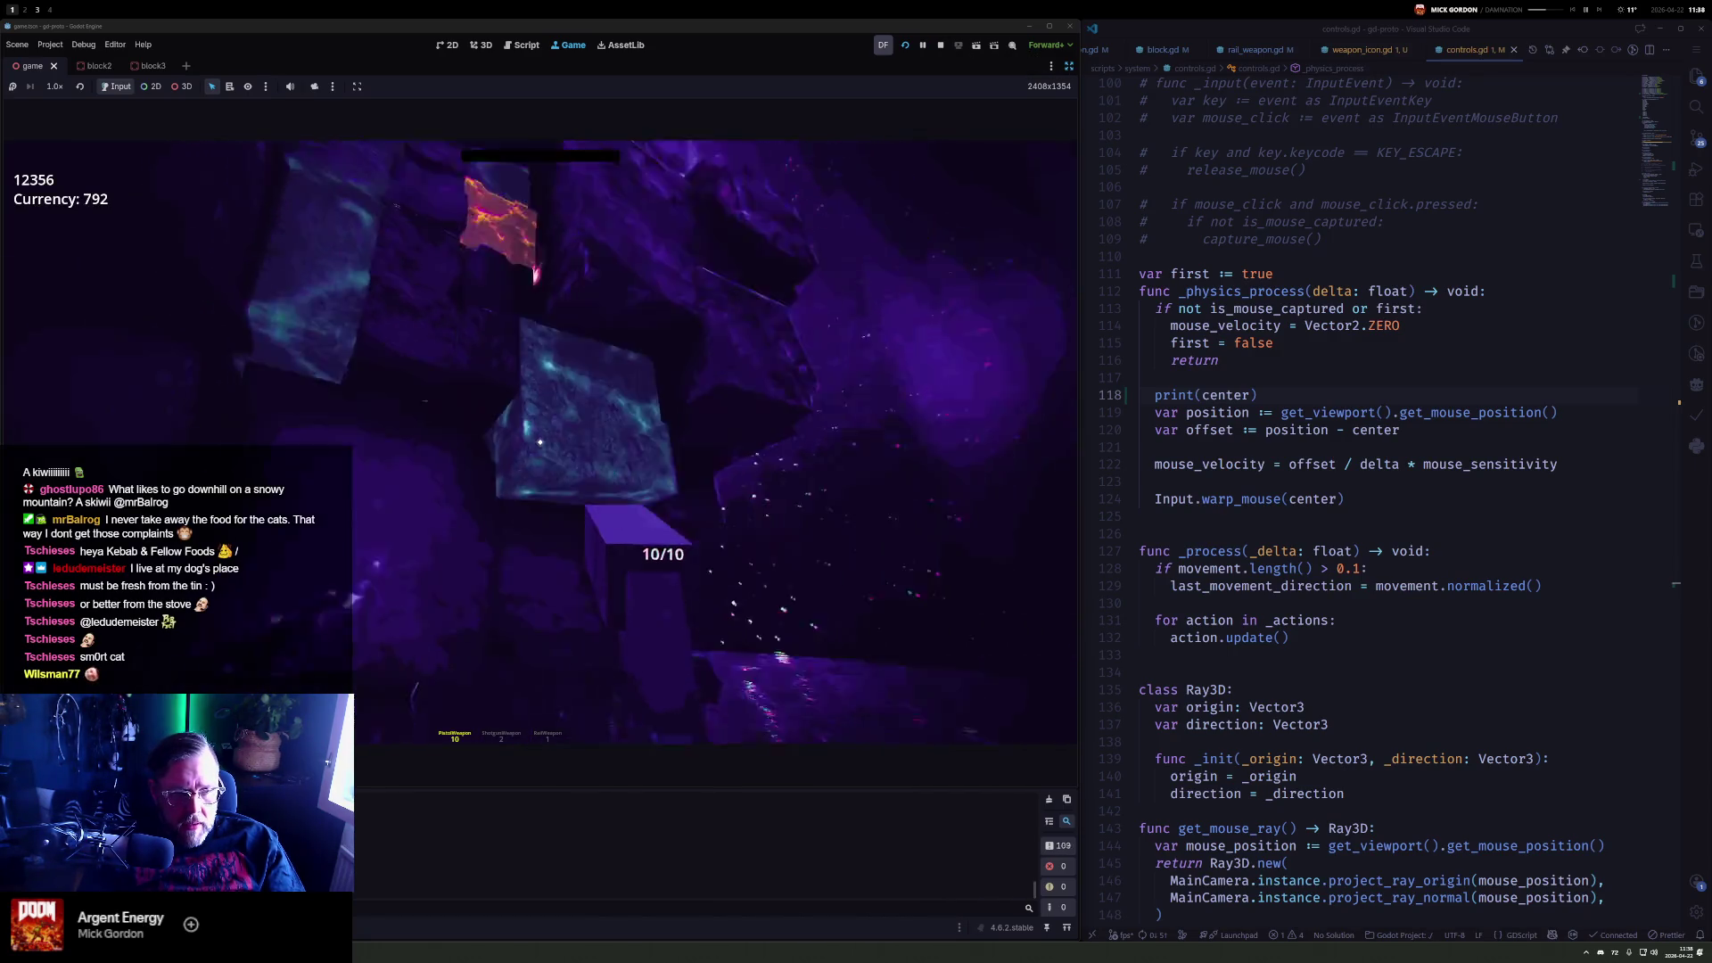
- Pause the game and select the get_viewport() call on line 119 of controls.gd
key(Escape)
click(1400, 430)
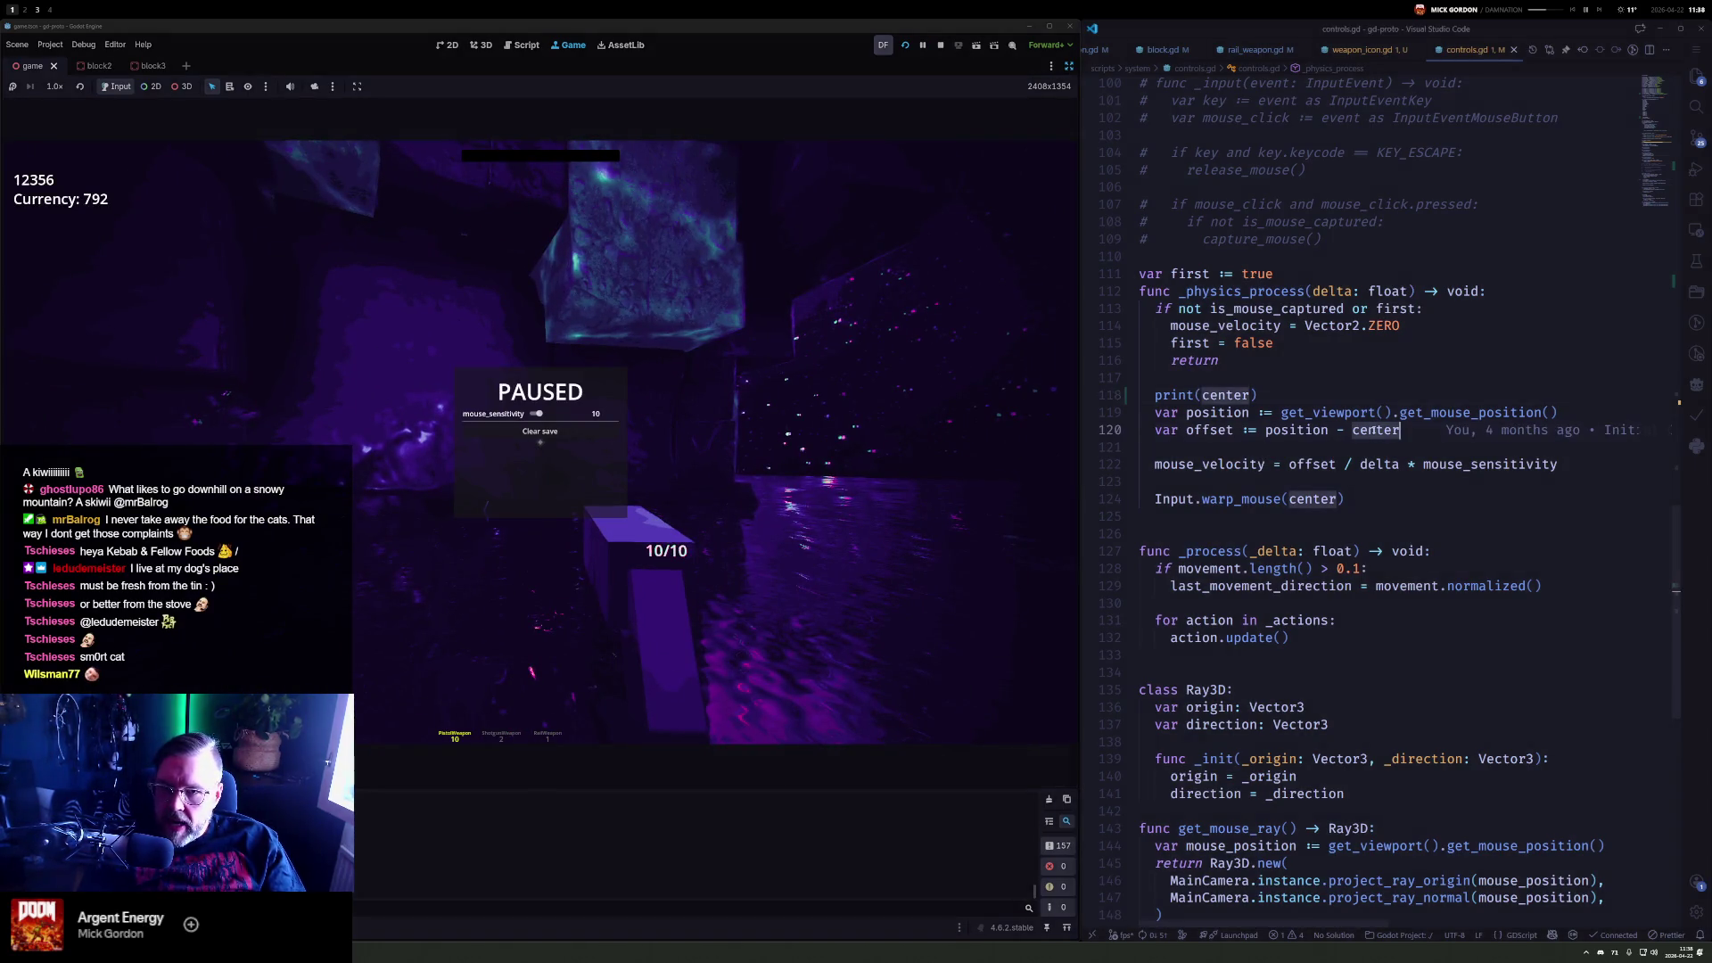
click(1330, 412)
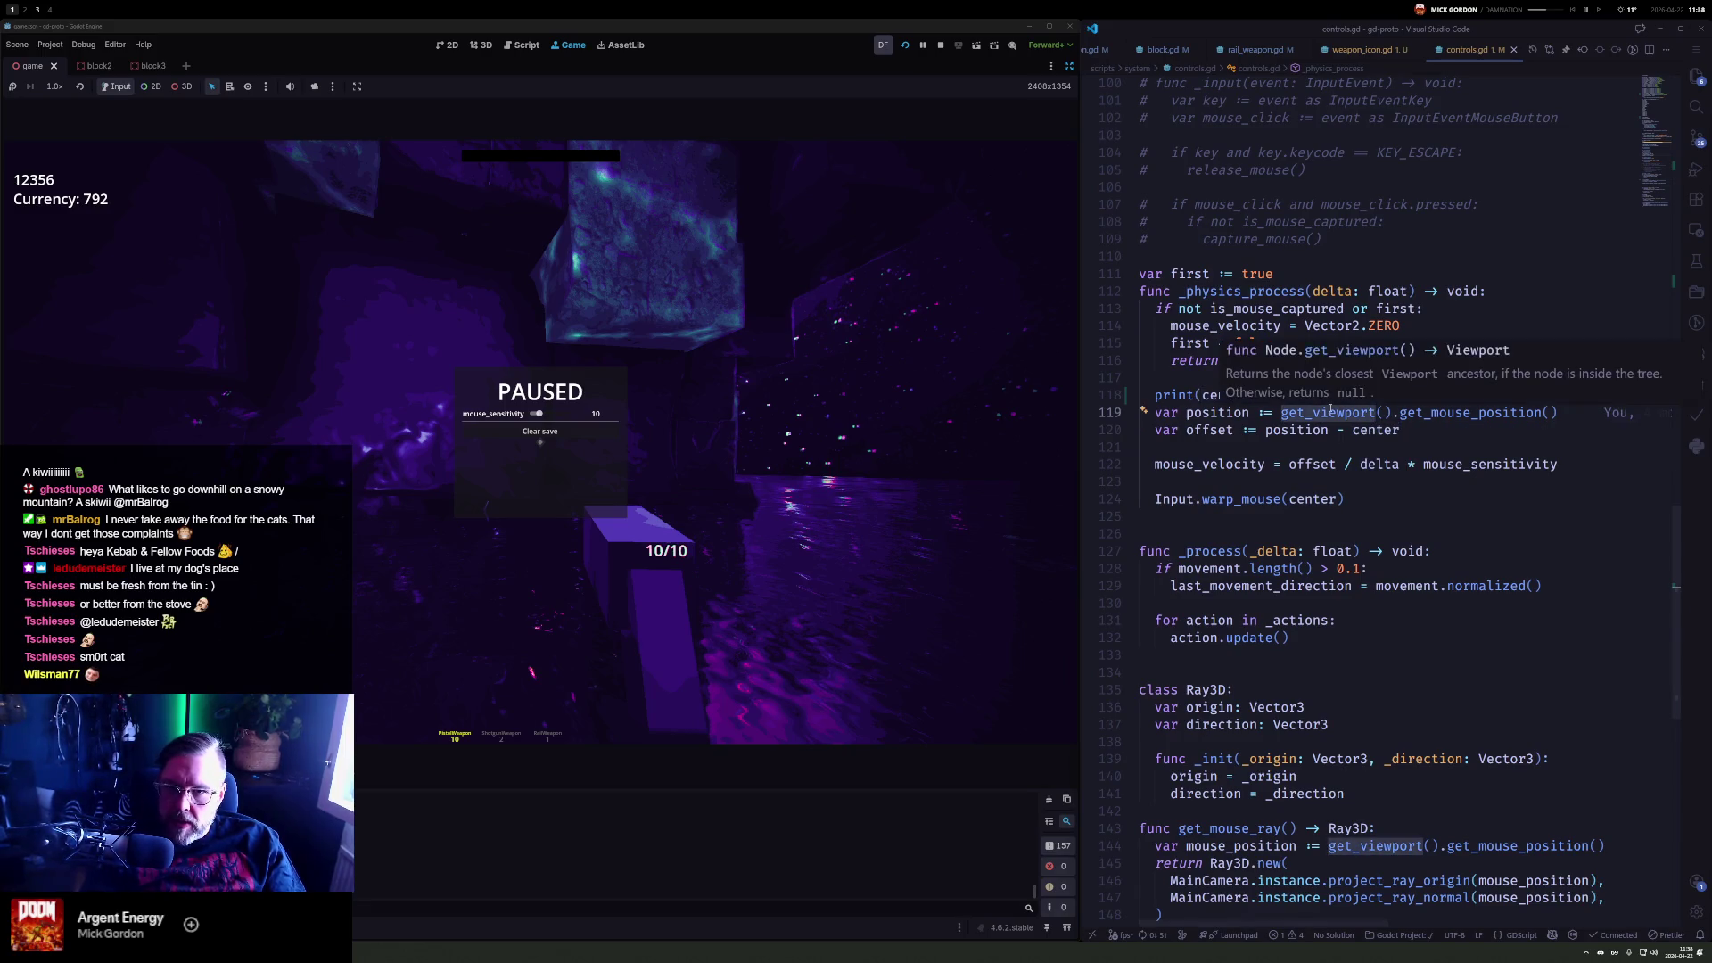
key(ctrl+shift+Right)
key(ctrl+shift+Right)
- Try Input's mouse position on line 119, then remove it and the print(center) debug line
key(shift+Left)
text(Input)
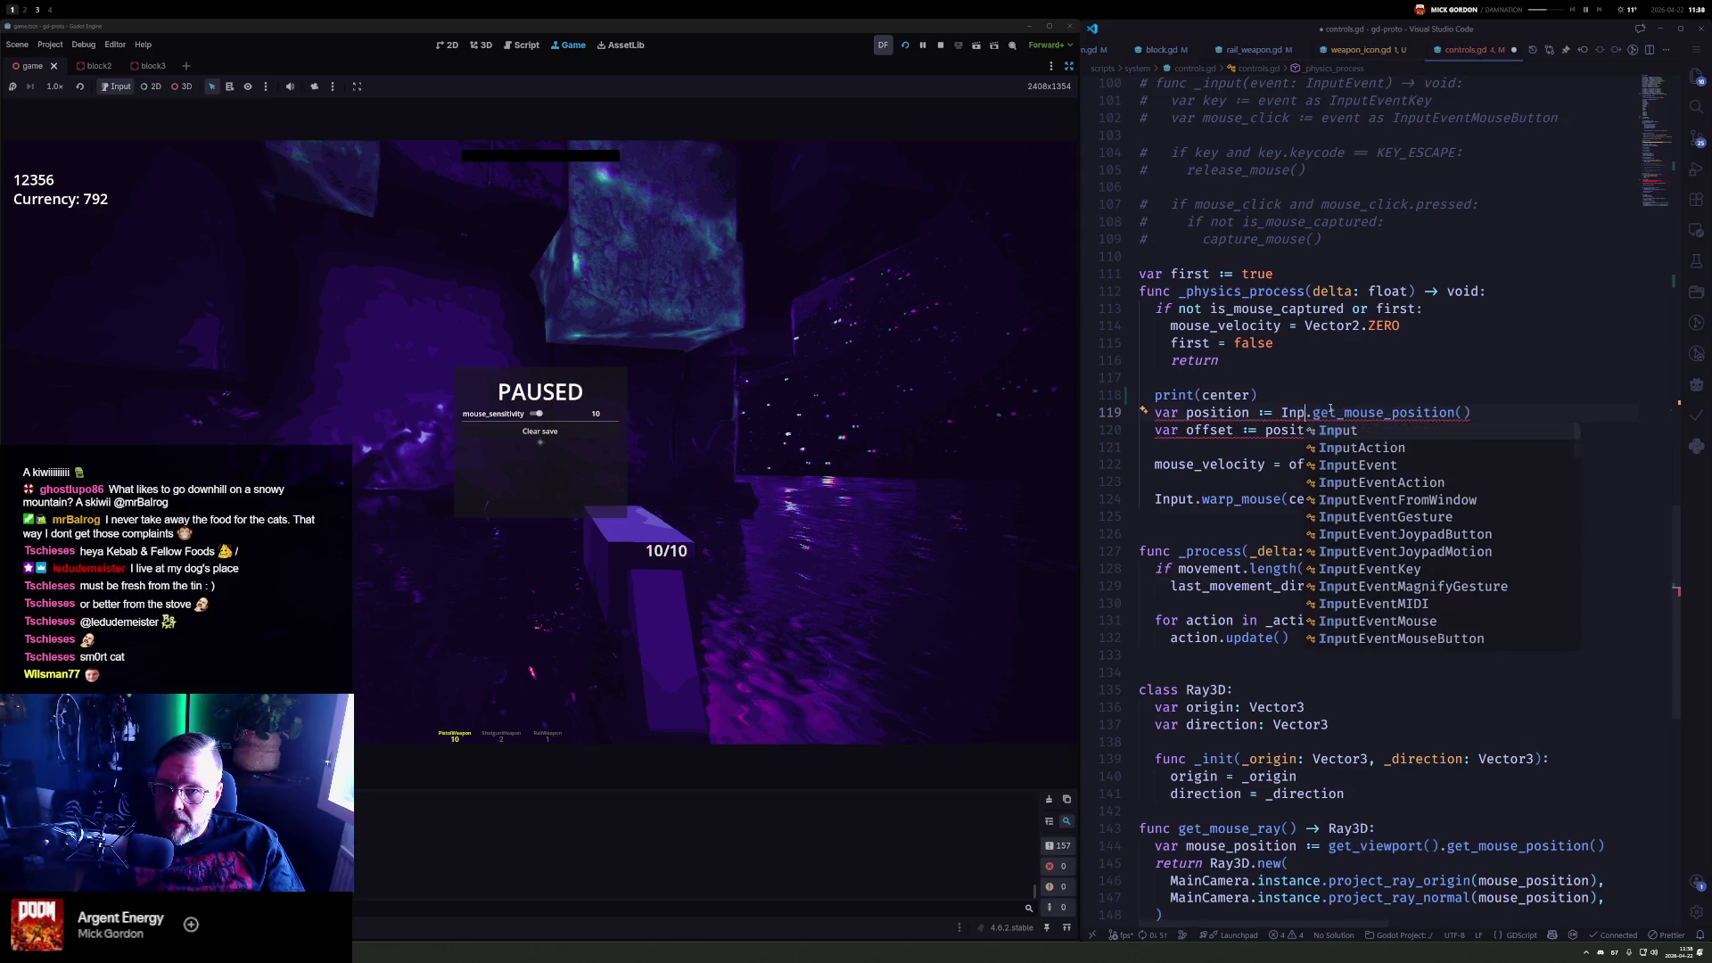
text(.mousepo)
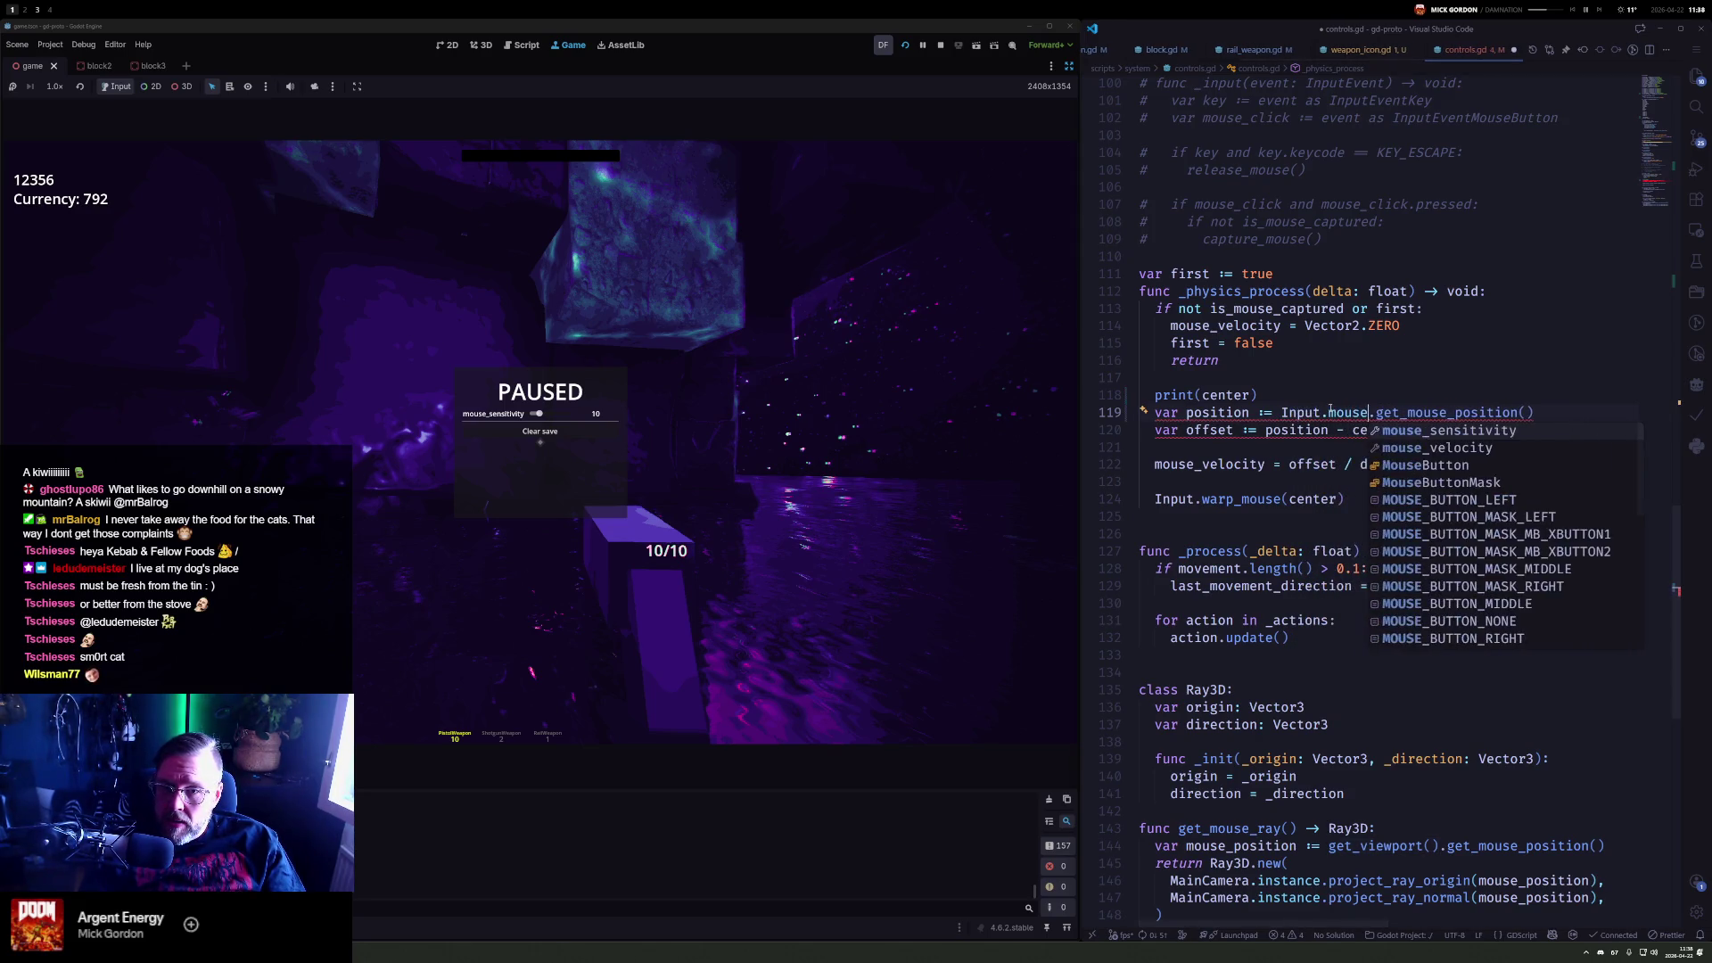
key(BackSpace)
key(BackSpace)
key(Page_Down)
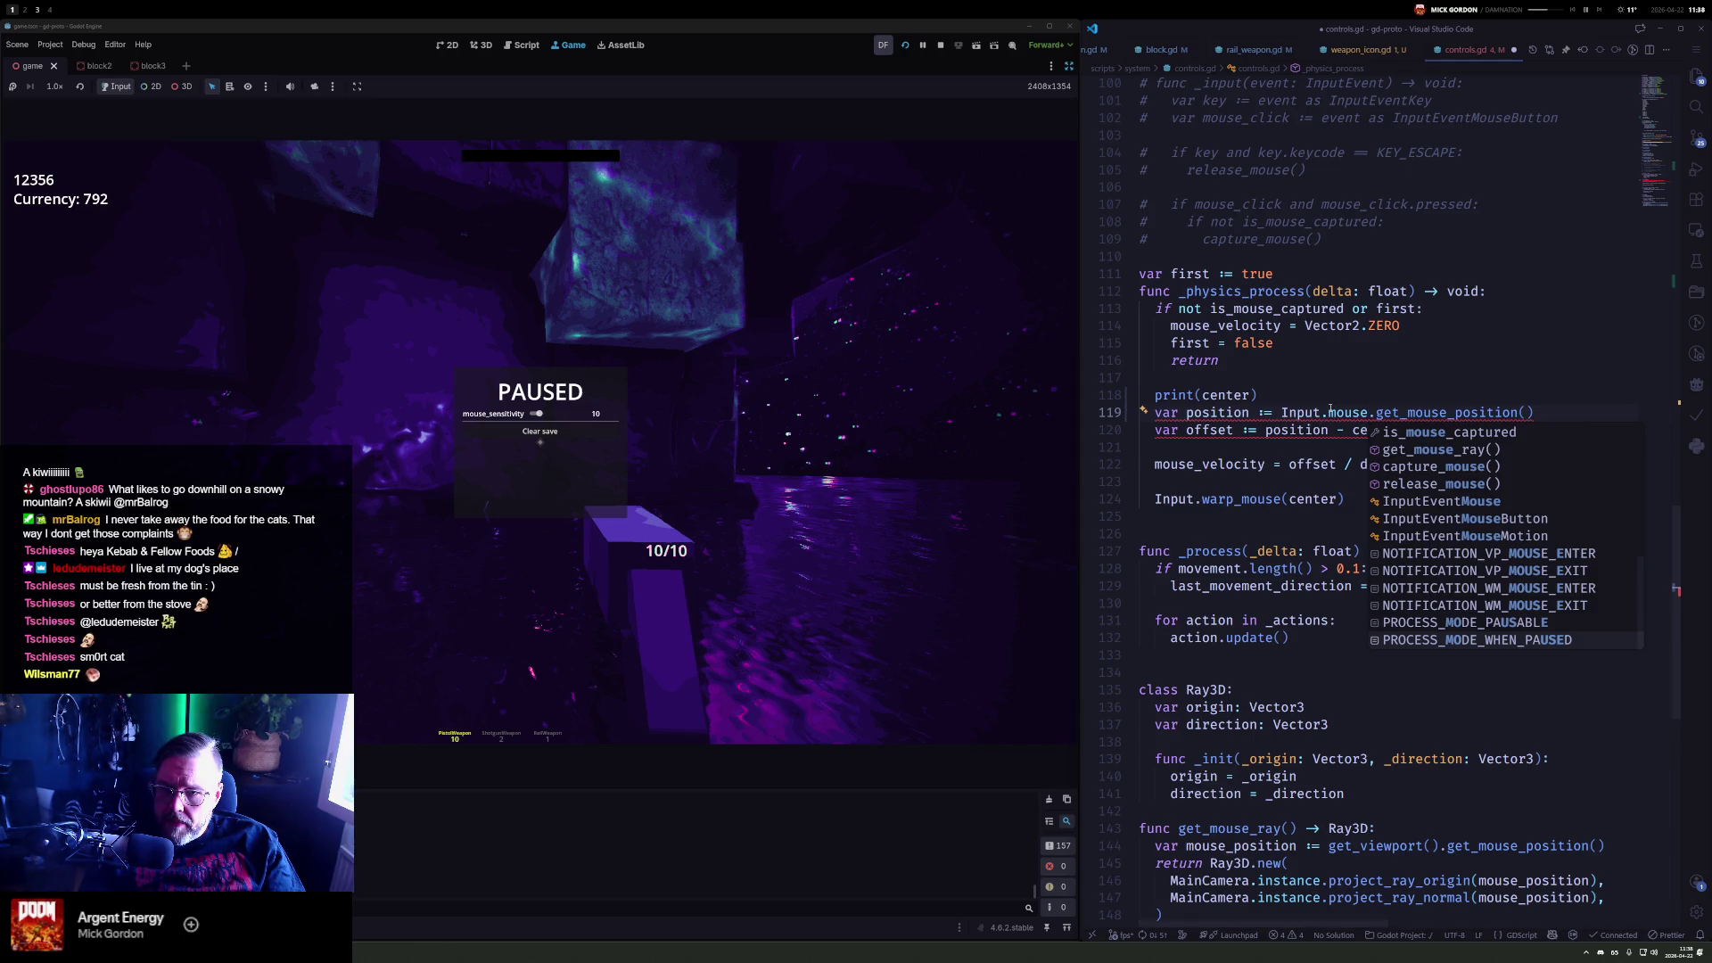
key(Tab)
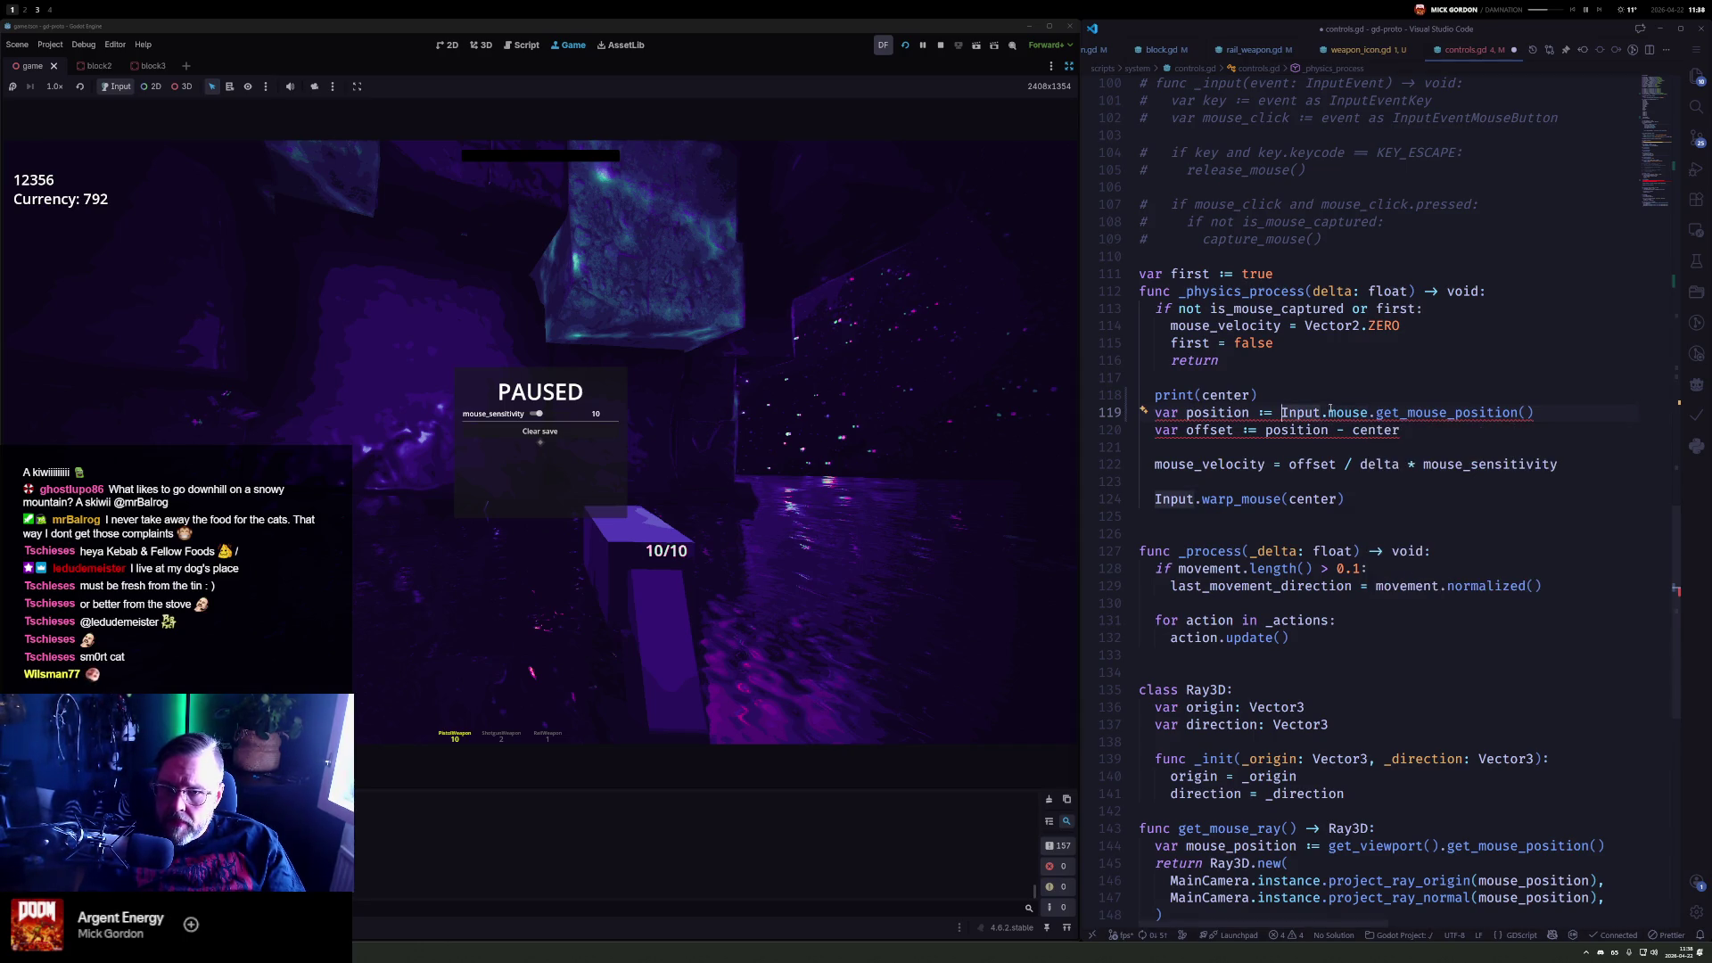
key(ctrl+BackSpace)
key(ctrl+BackSpace)
key(ctrl+BackSpace)
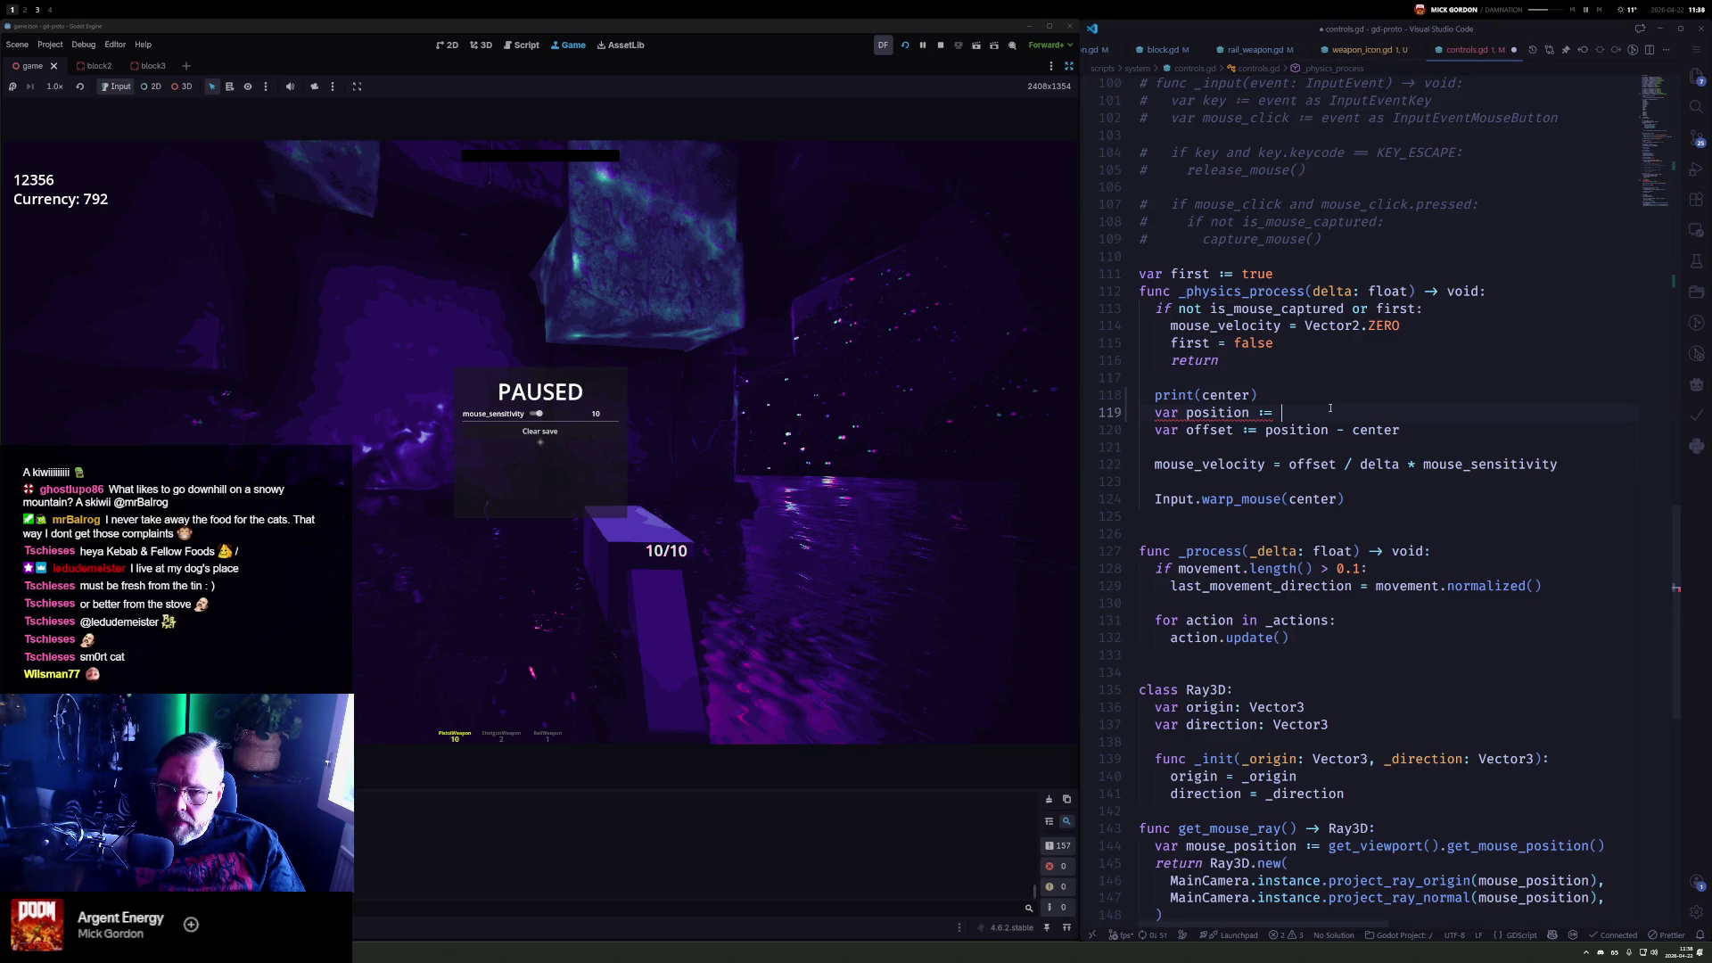
key(Up)
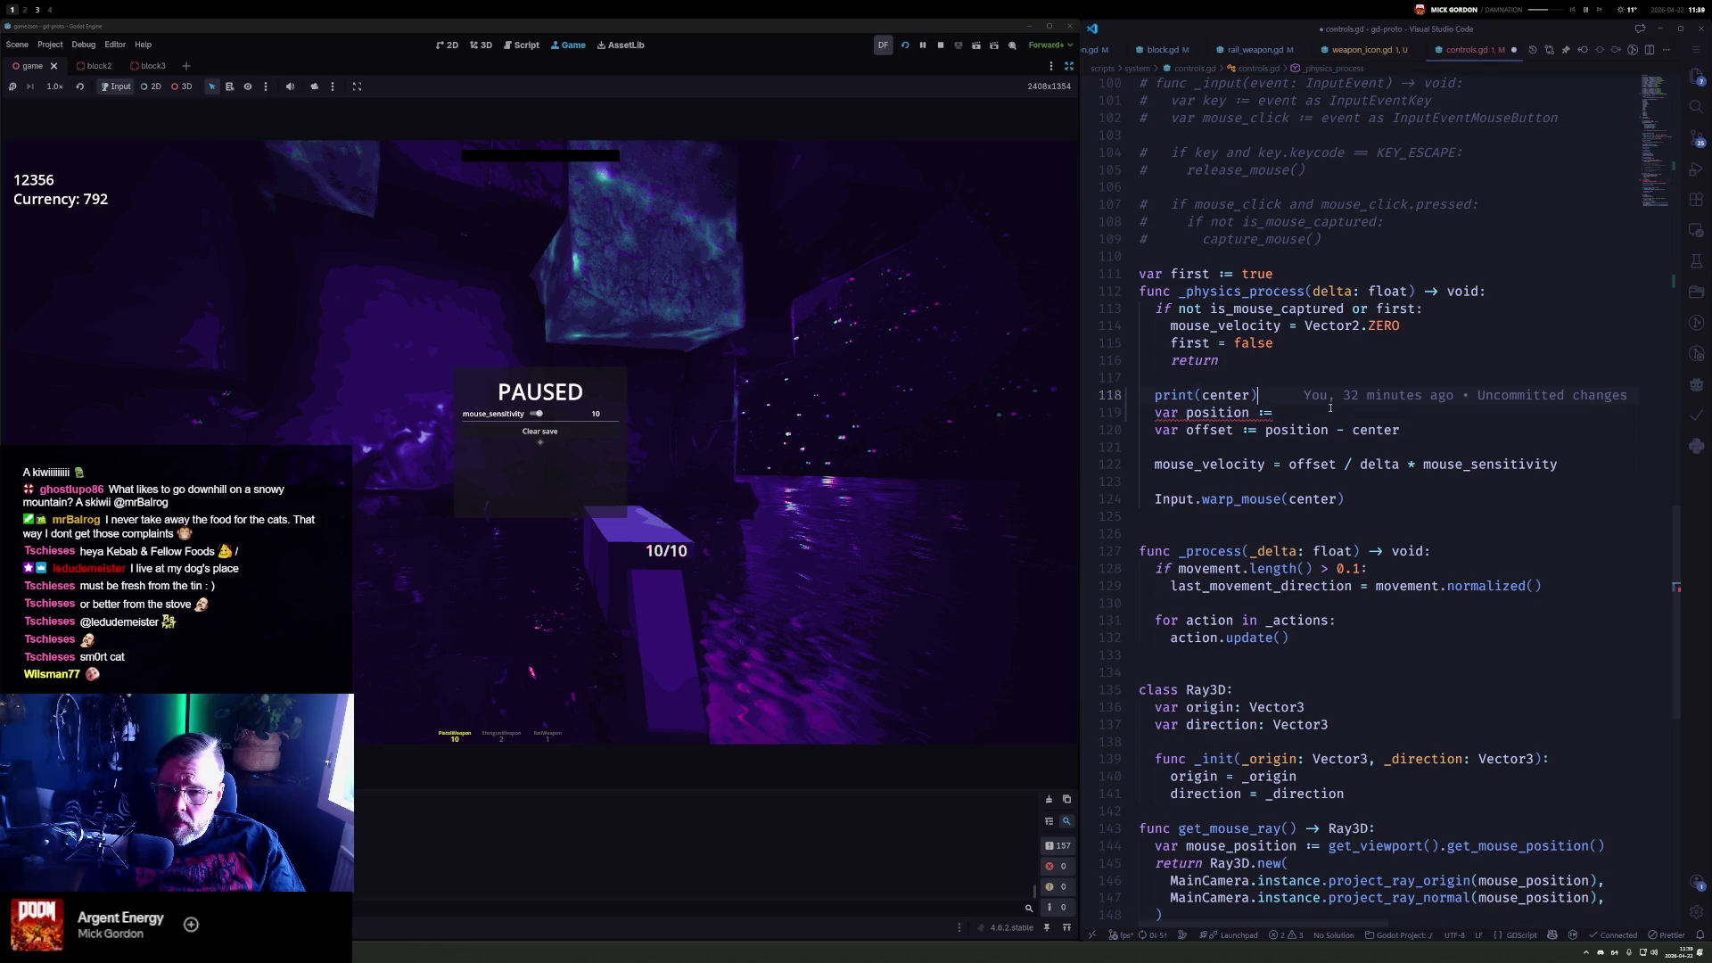
key(ctrl+shift+k)
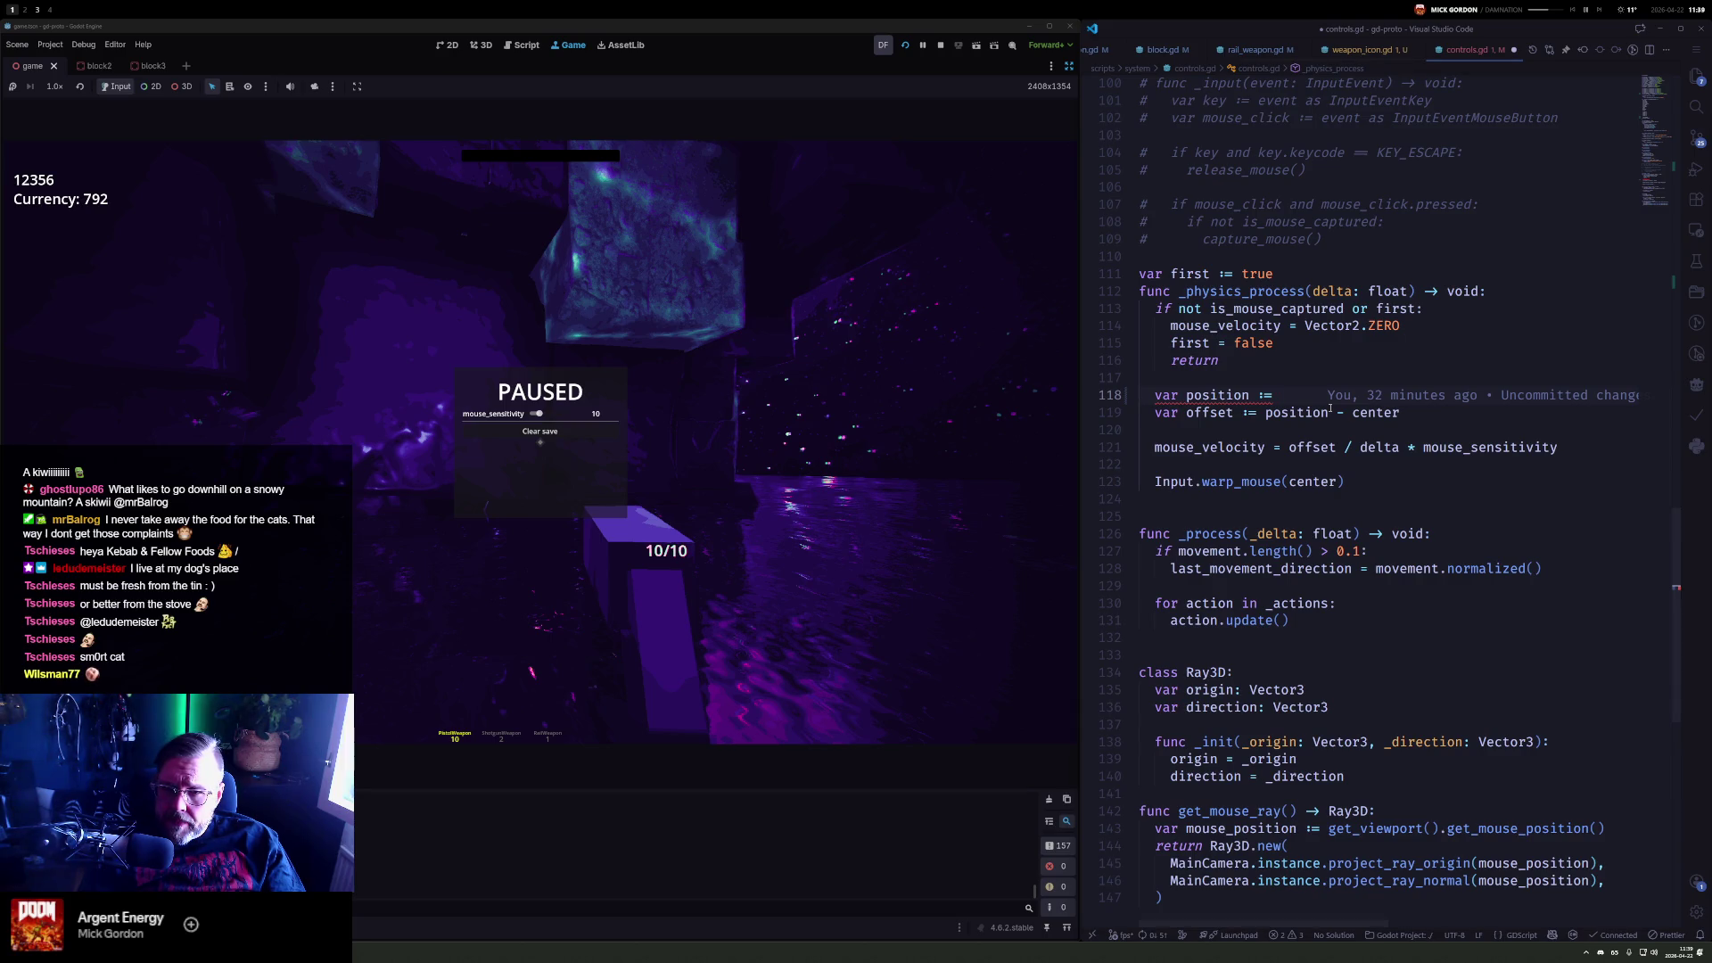
- Experiment with a Window class mouse-position lookup on line 119, then back it out
text(Windo)
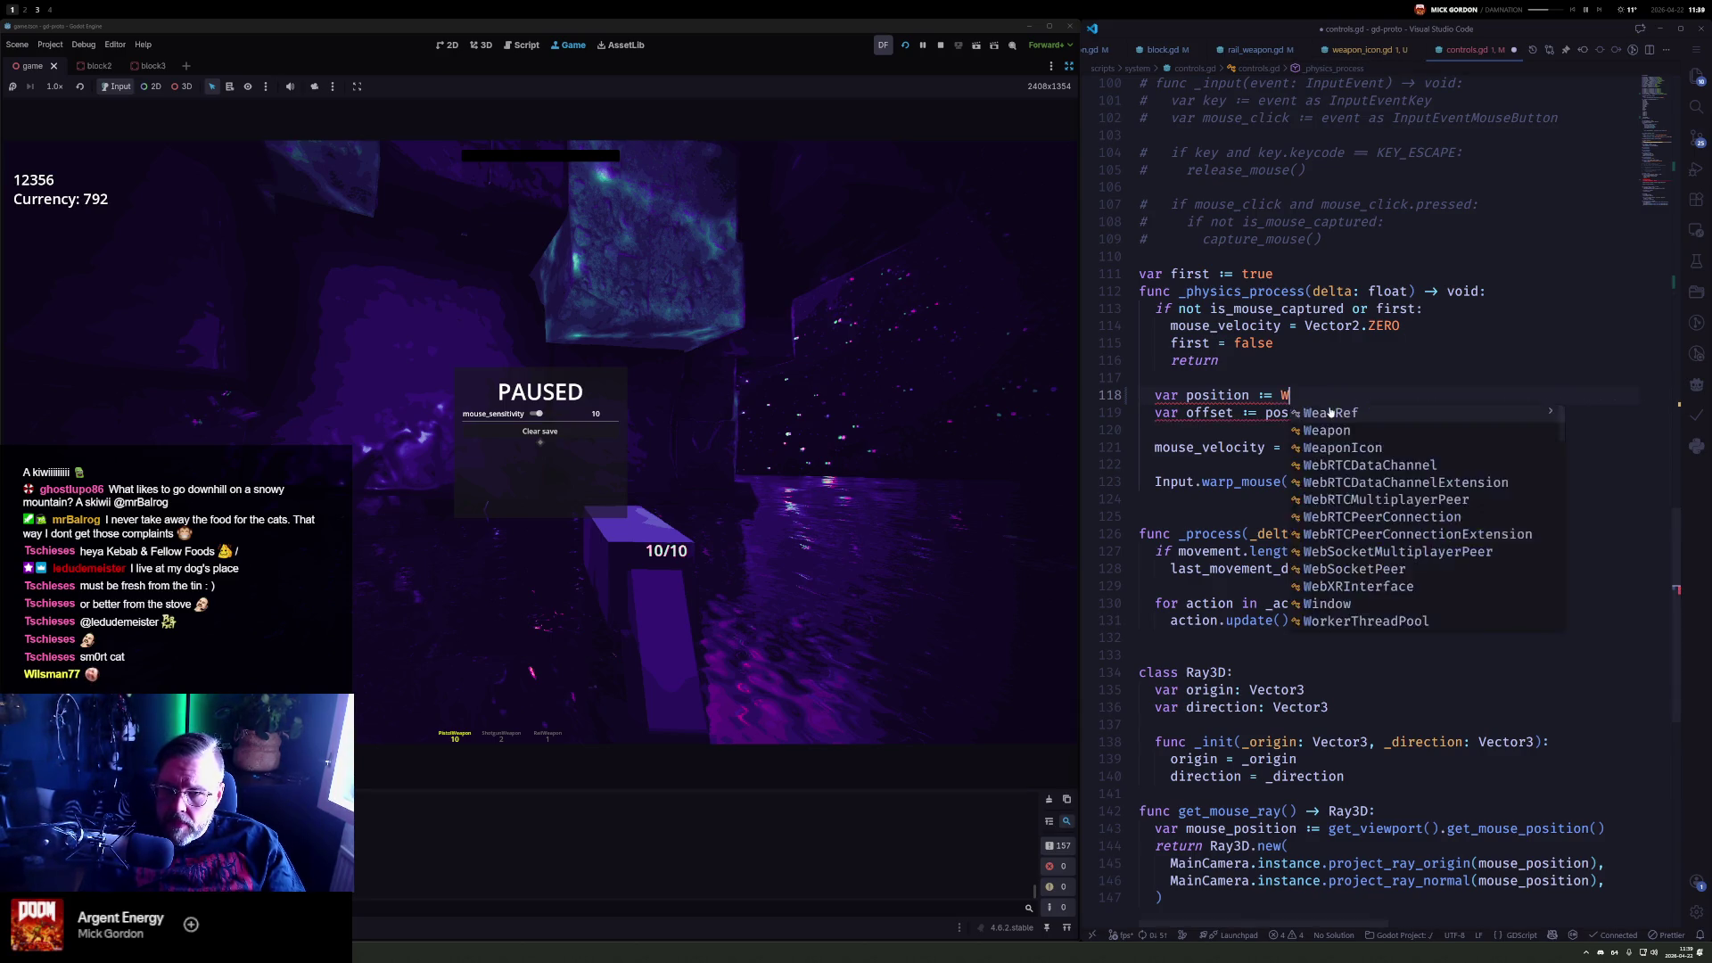
key(Tab)
text(.get)
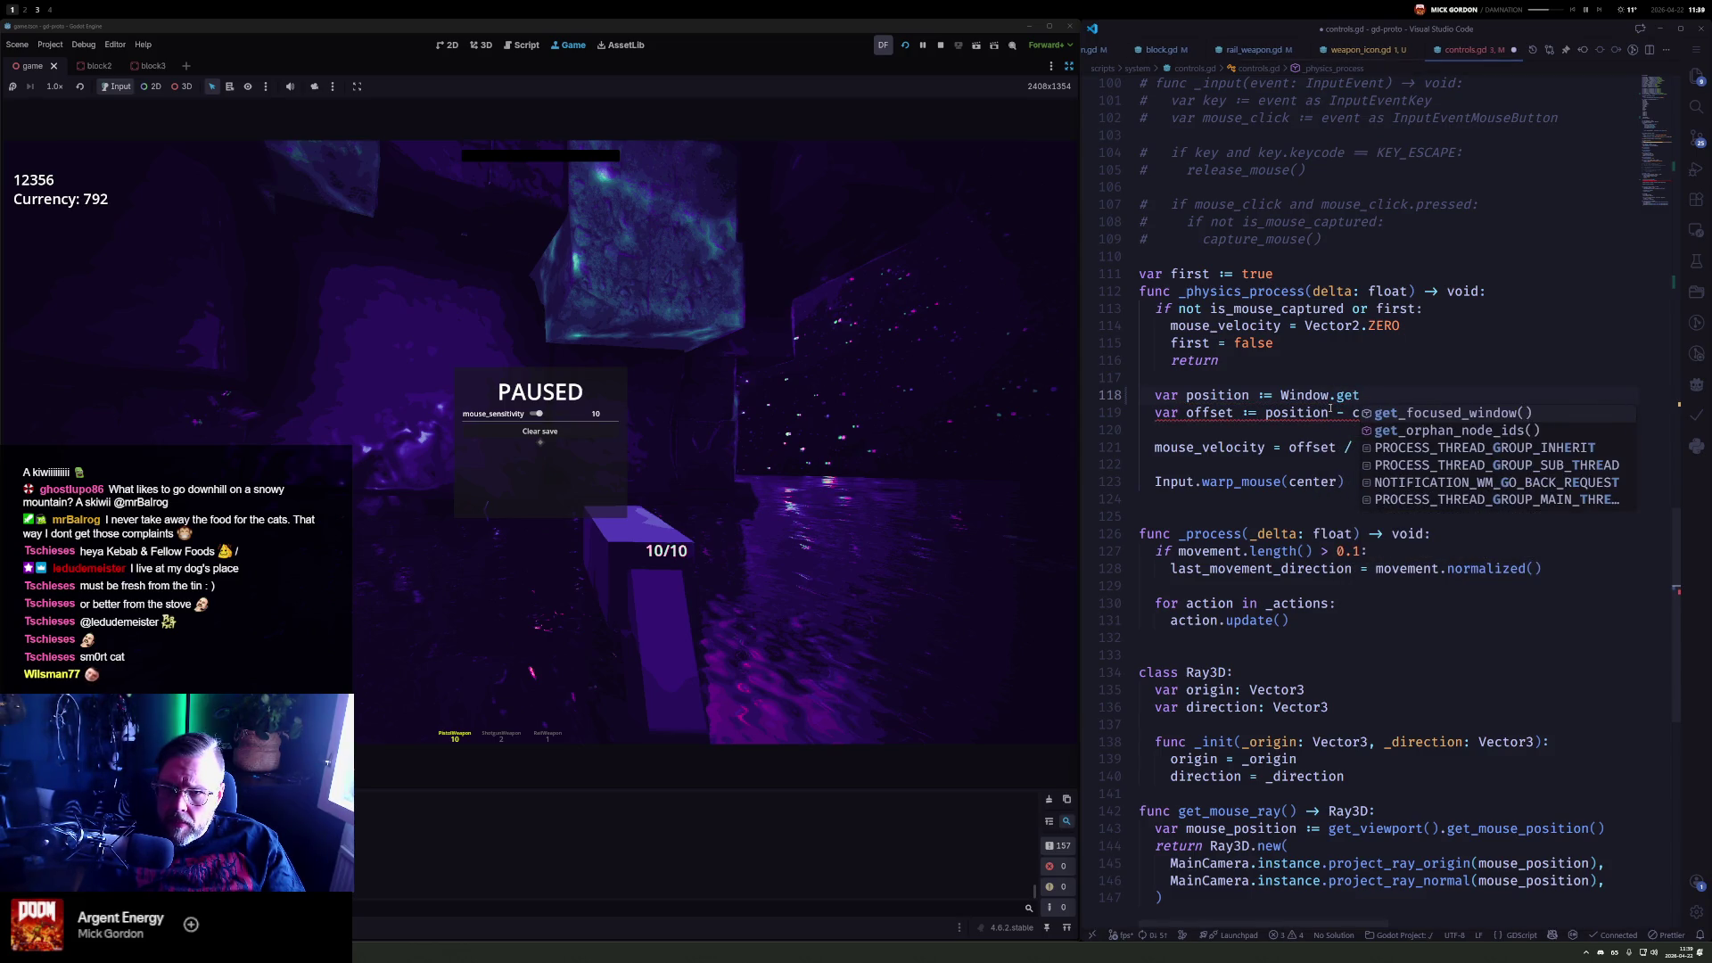
key(ctrl+shift+Left)
key(ctrl+shift+Left)
text(mousepo)
key(BackSpace)
text(Windowm)
key(BackSpace)
key(BackSpace)
key(BackSpace)
key(Tab)
- After trying Input.mouse again, switch line 119 to DisplayServer.mouse_get_position()
key(ctrl+Right)
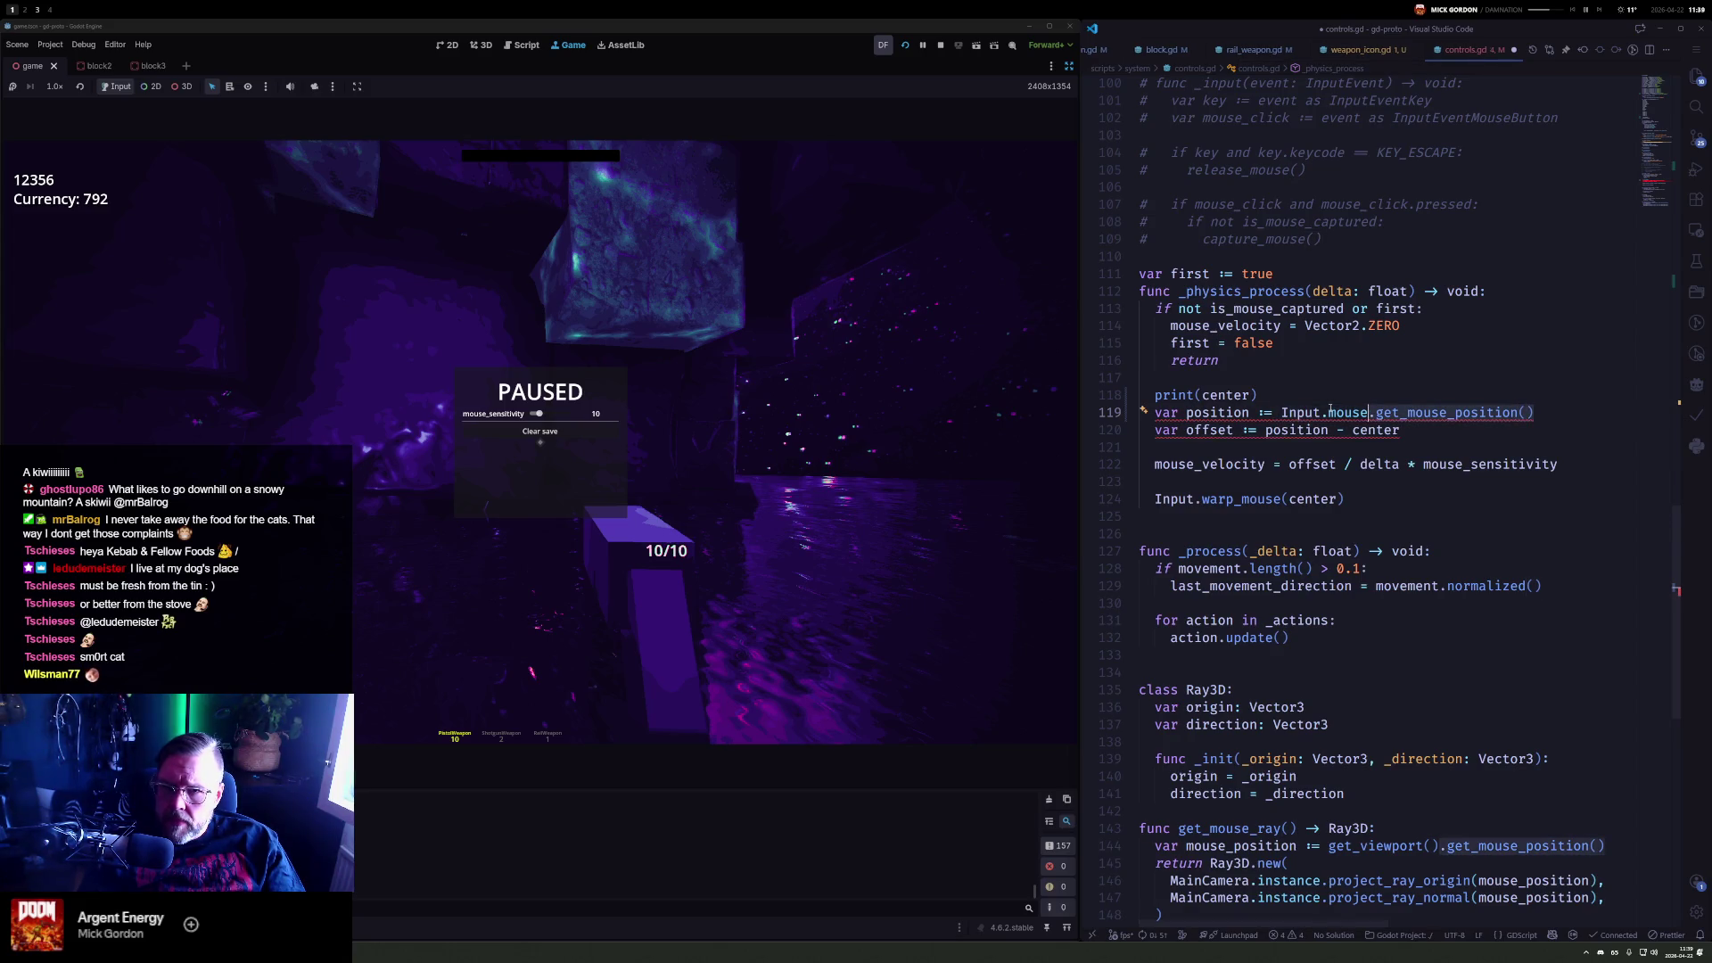
text(.mouse)
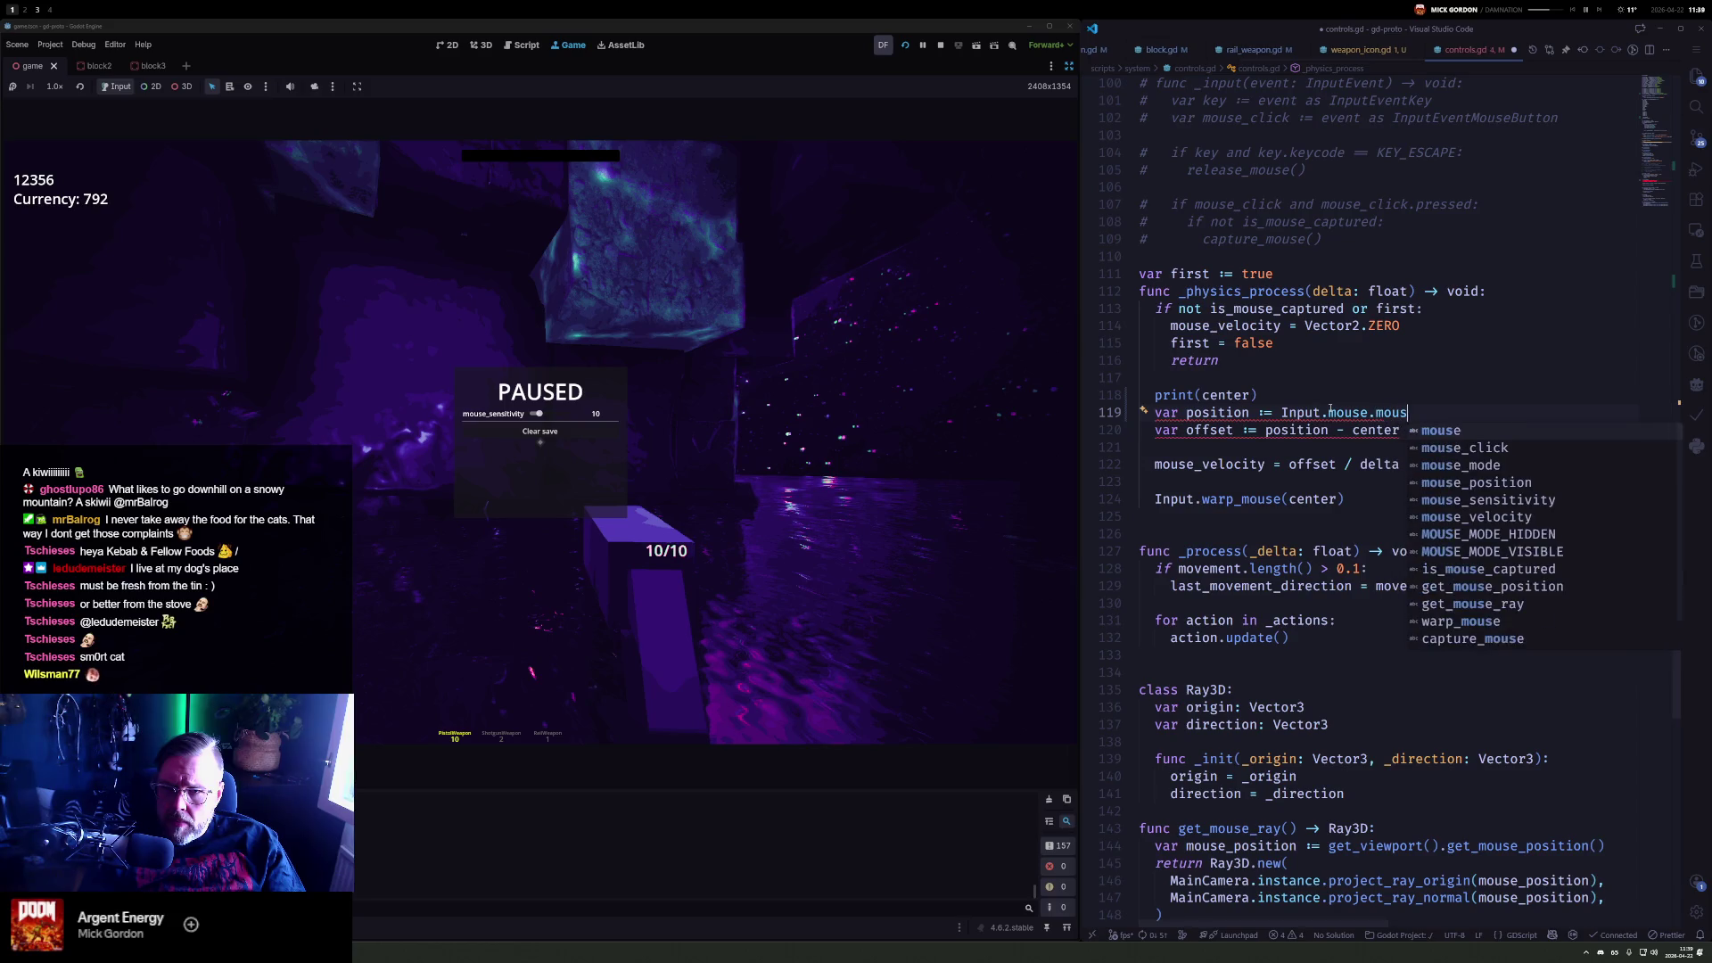
click(1328, 412)
text(mousepo)
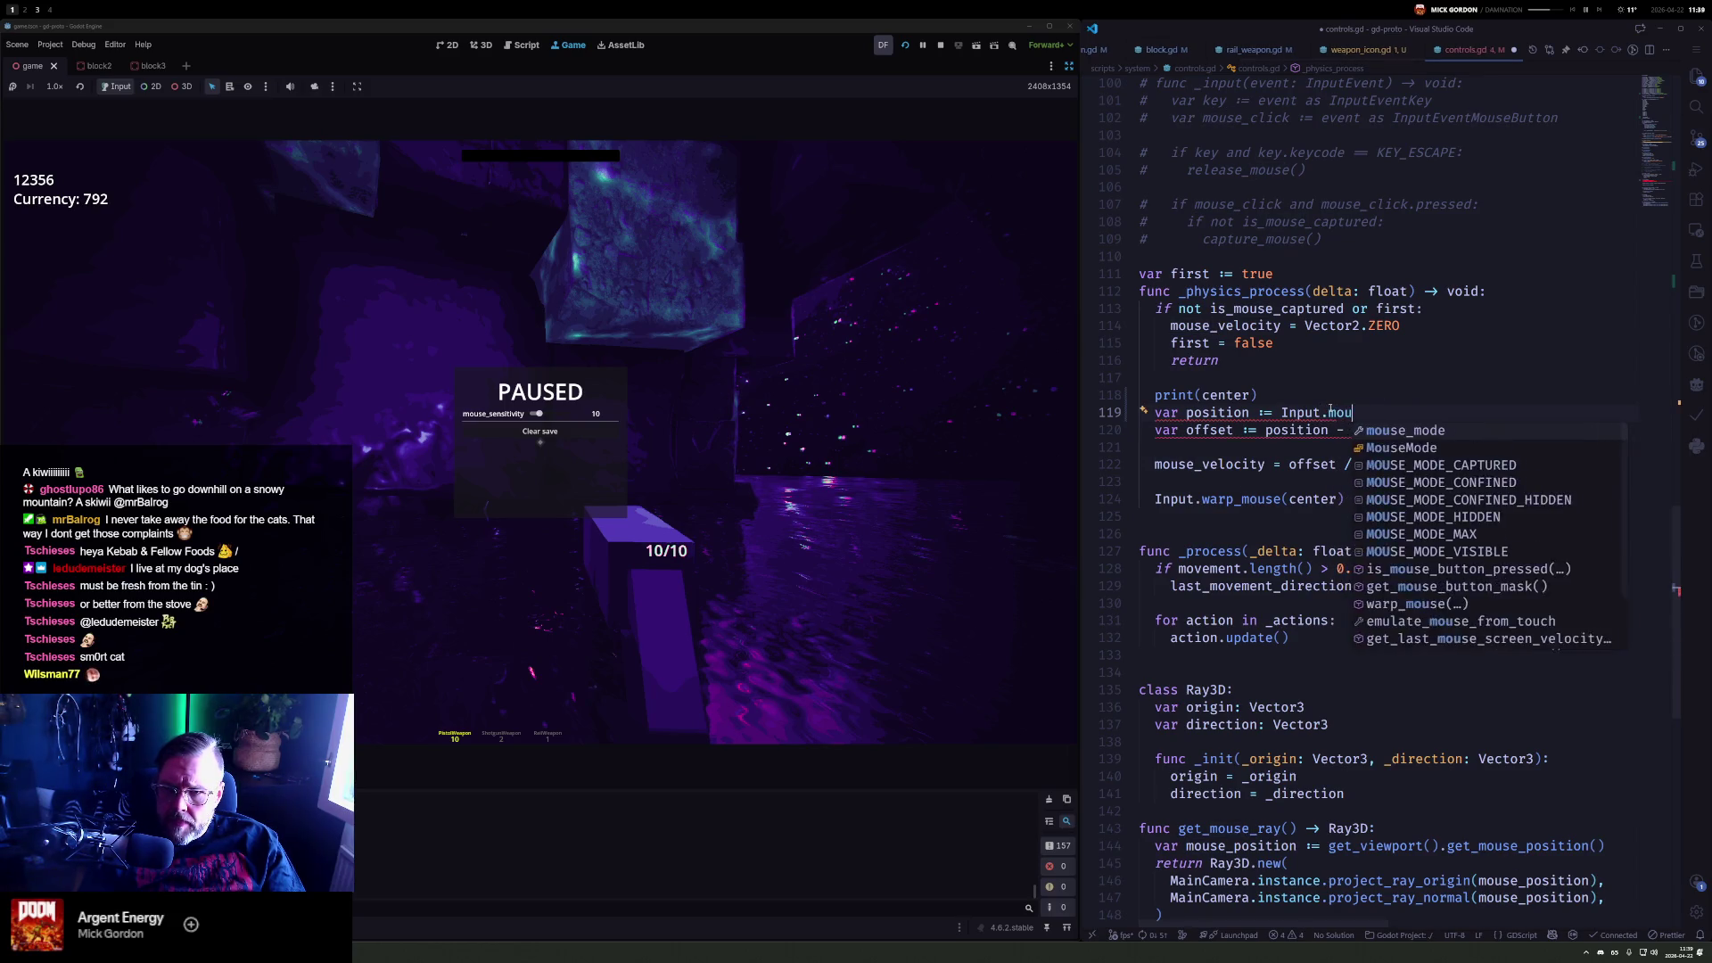
key(Escape)
key(ctrl+shift+Left)
key(ctrl+shift+Left)
key(ctrl+shift+Left)
key(BackSpace)
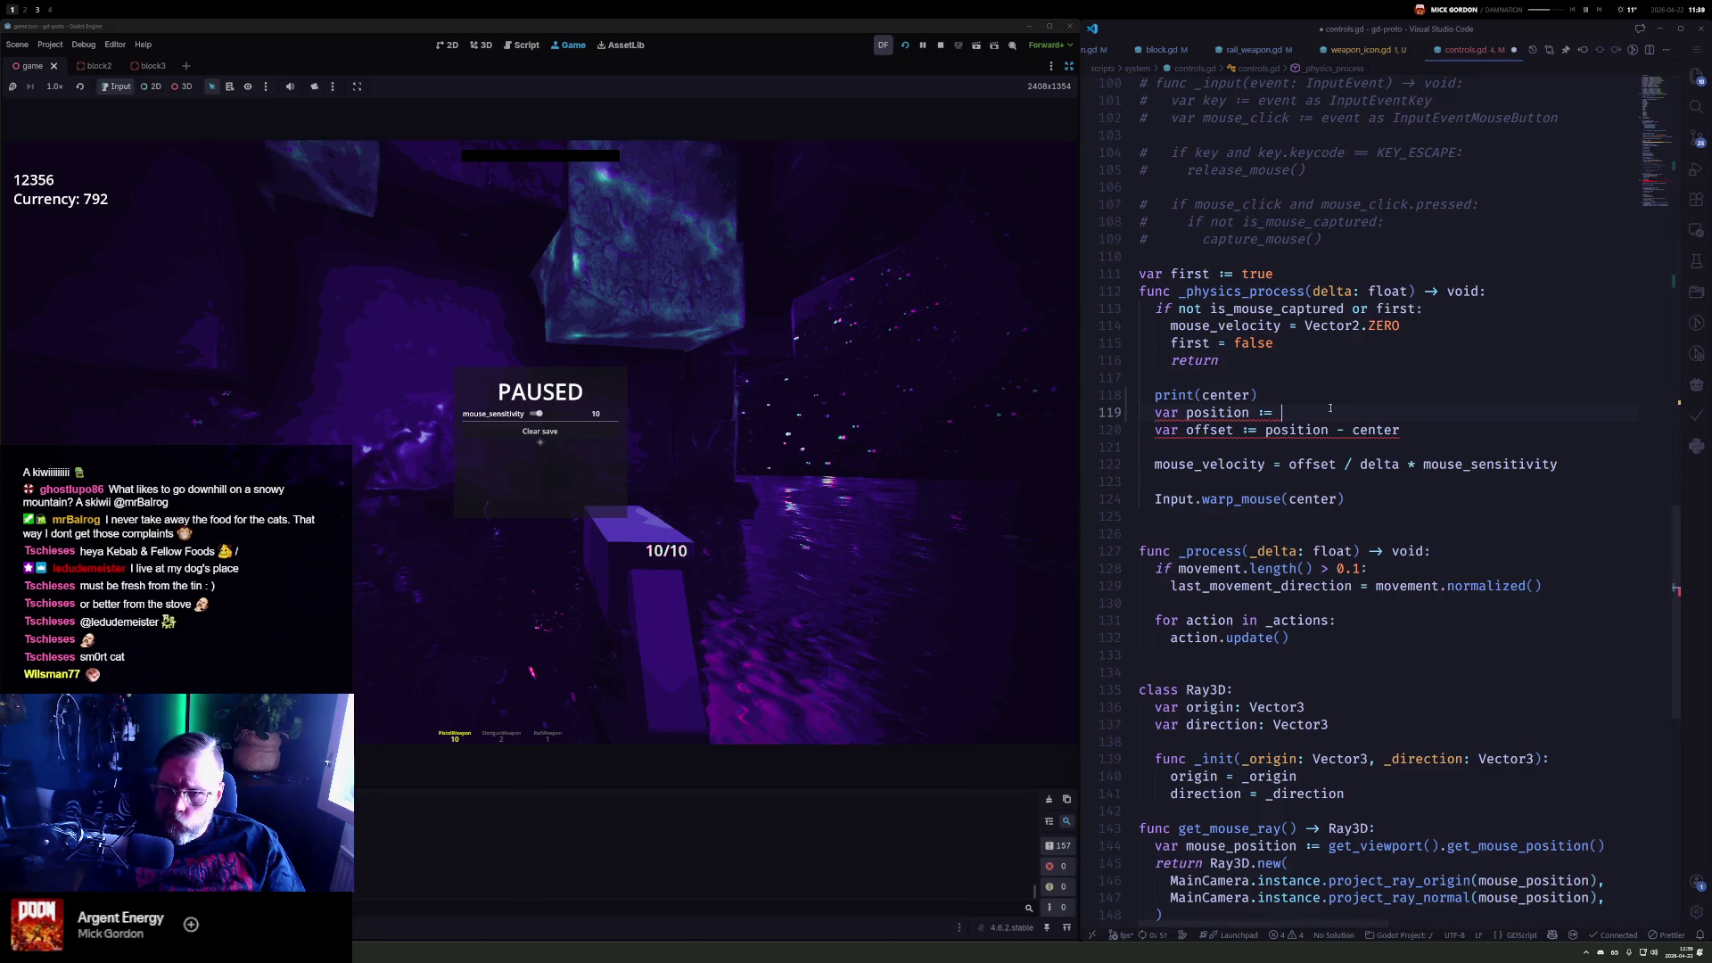
text(DisplayServer.mousepo)
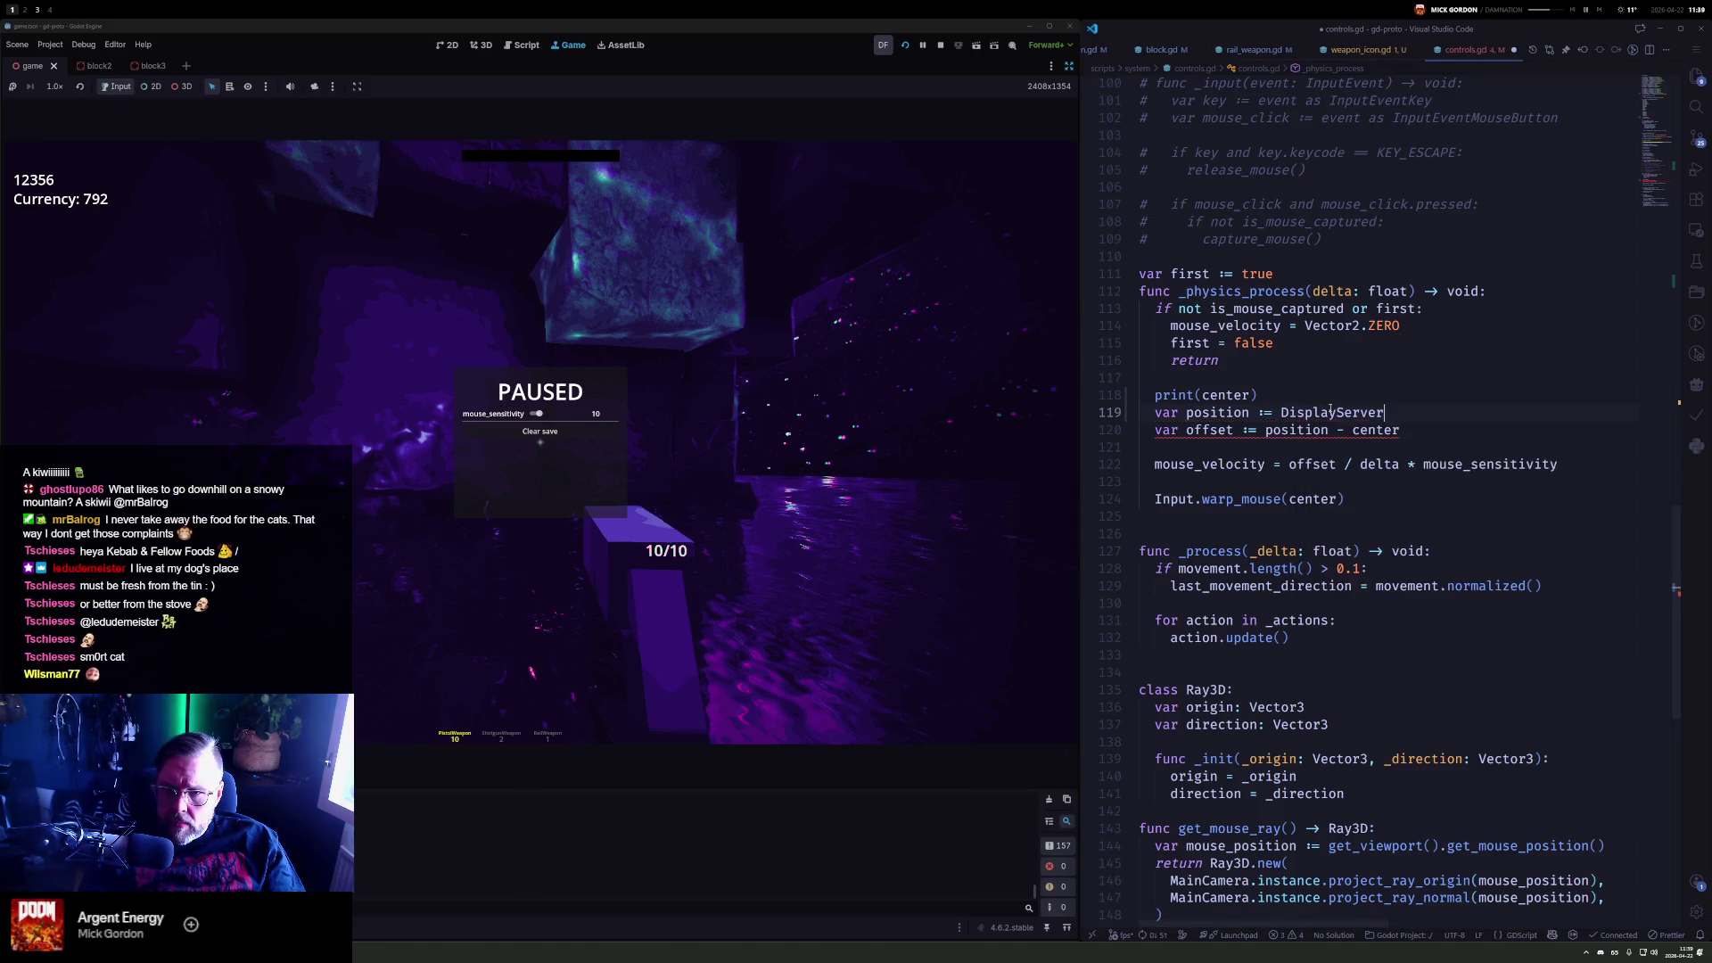
key(Return)
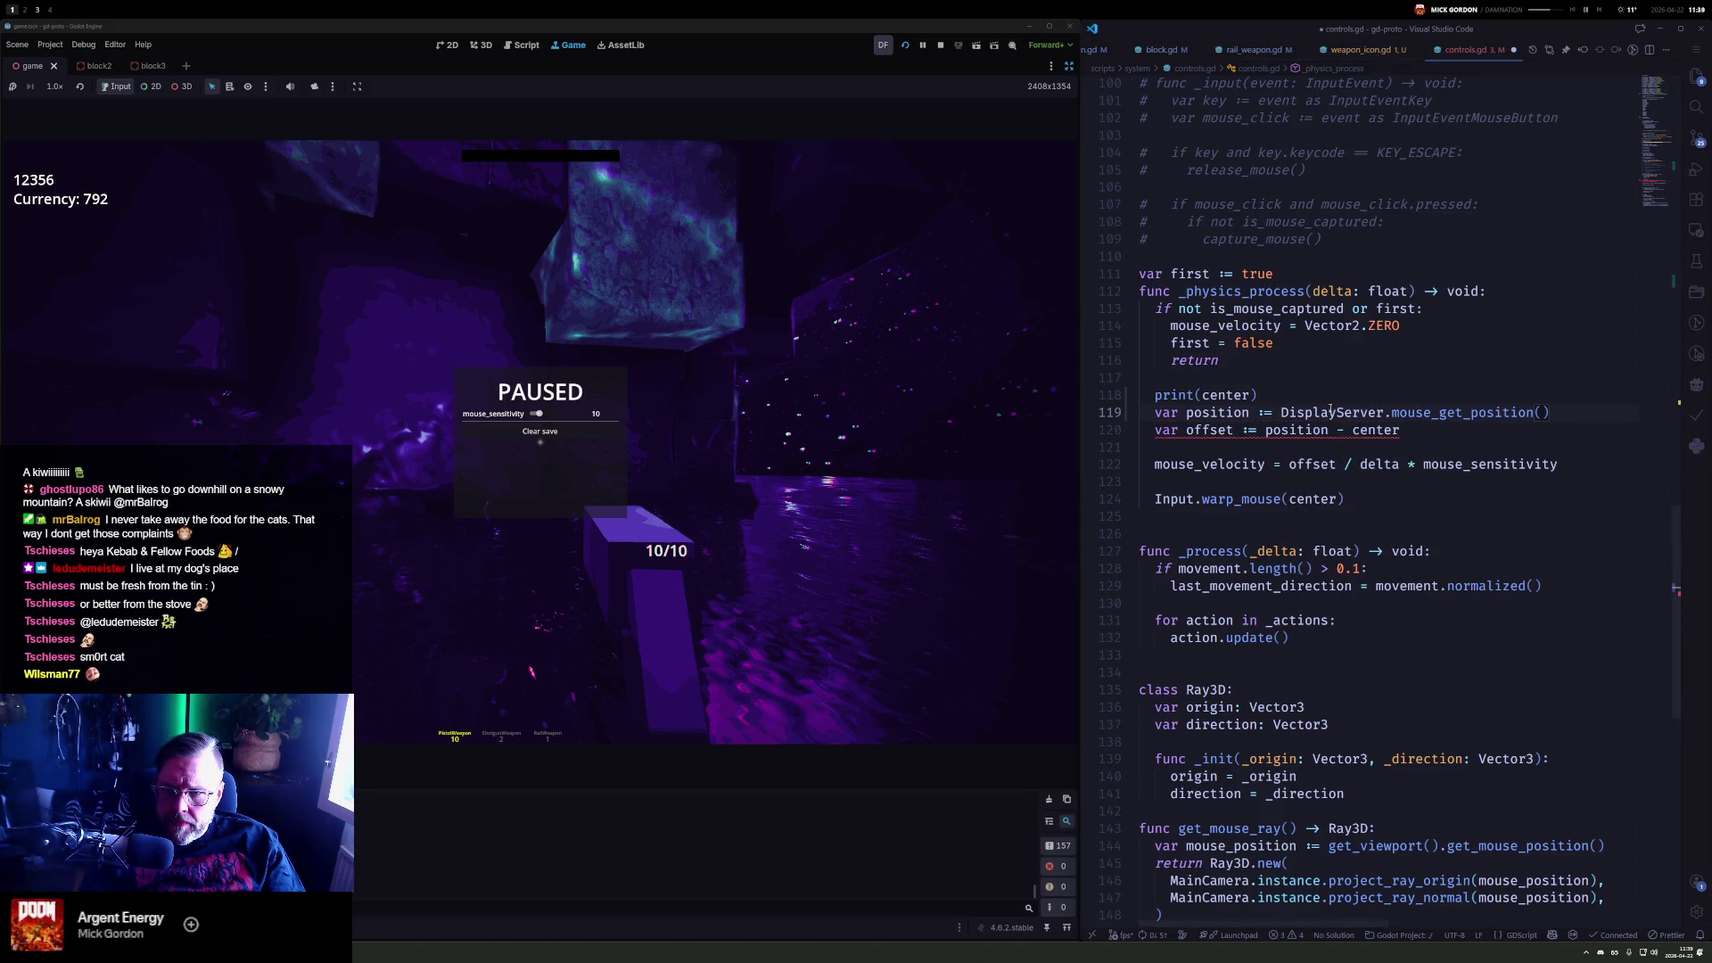
- Annotate the position variable as Vector2 and save controls.gd
mouse_move(1476, 416)
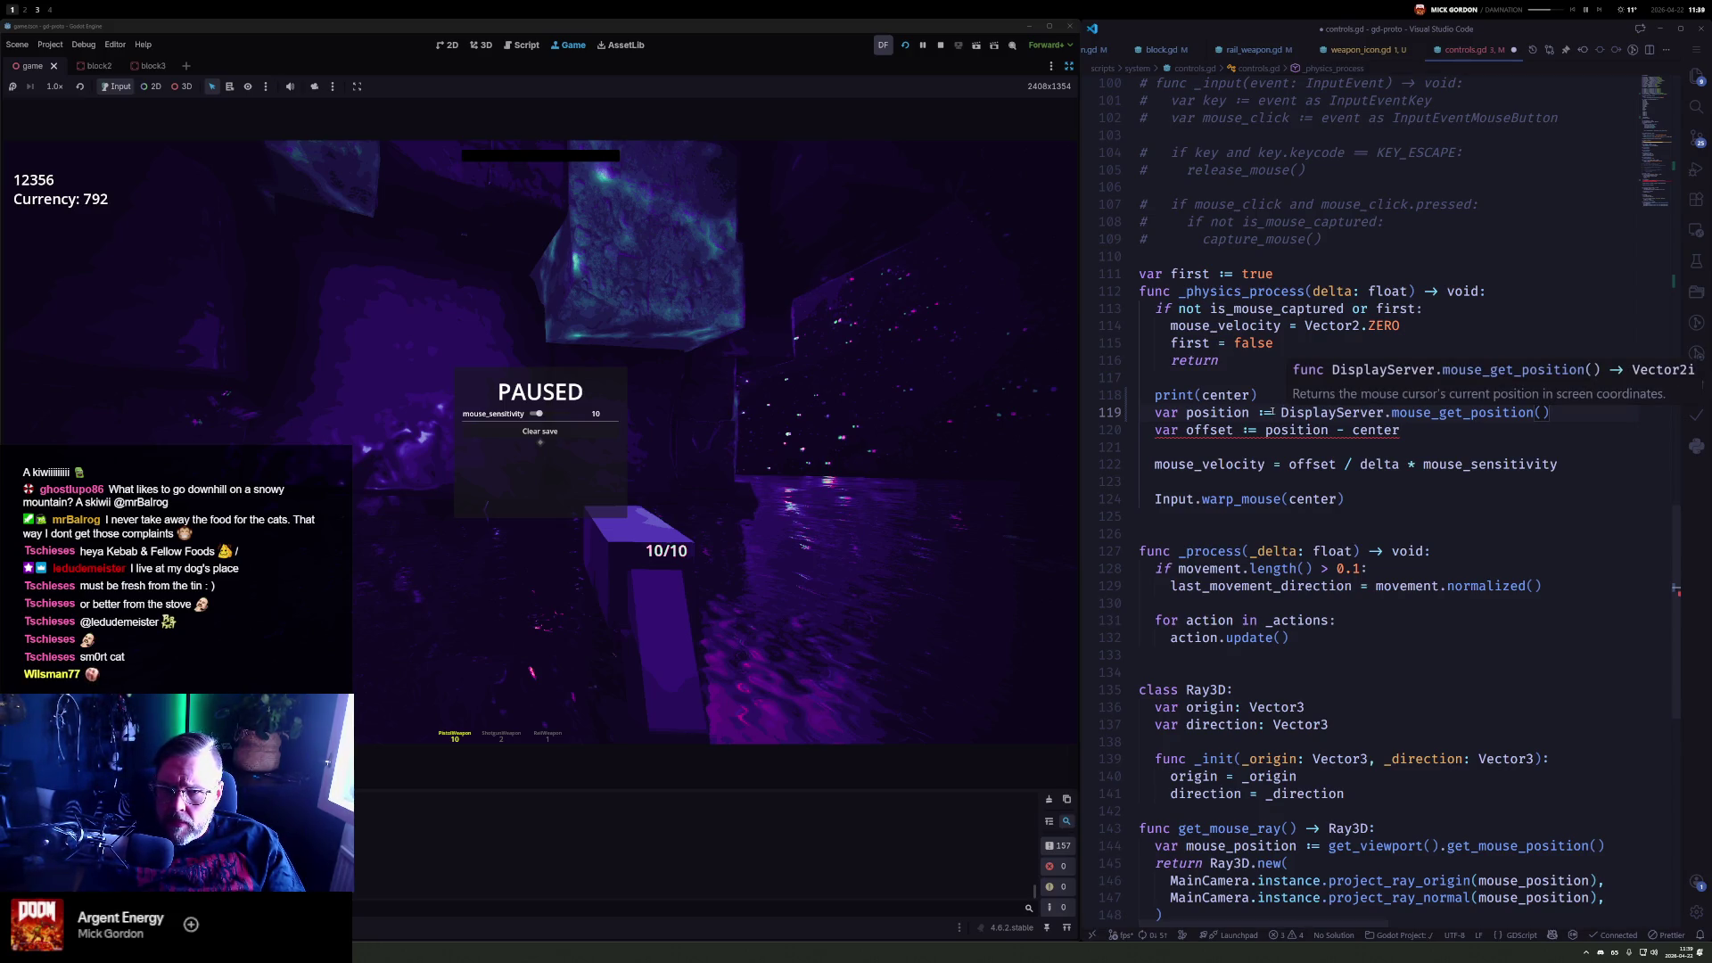
click(1270, 413)
text(Vec)
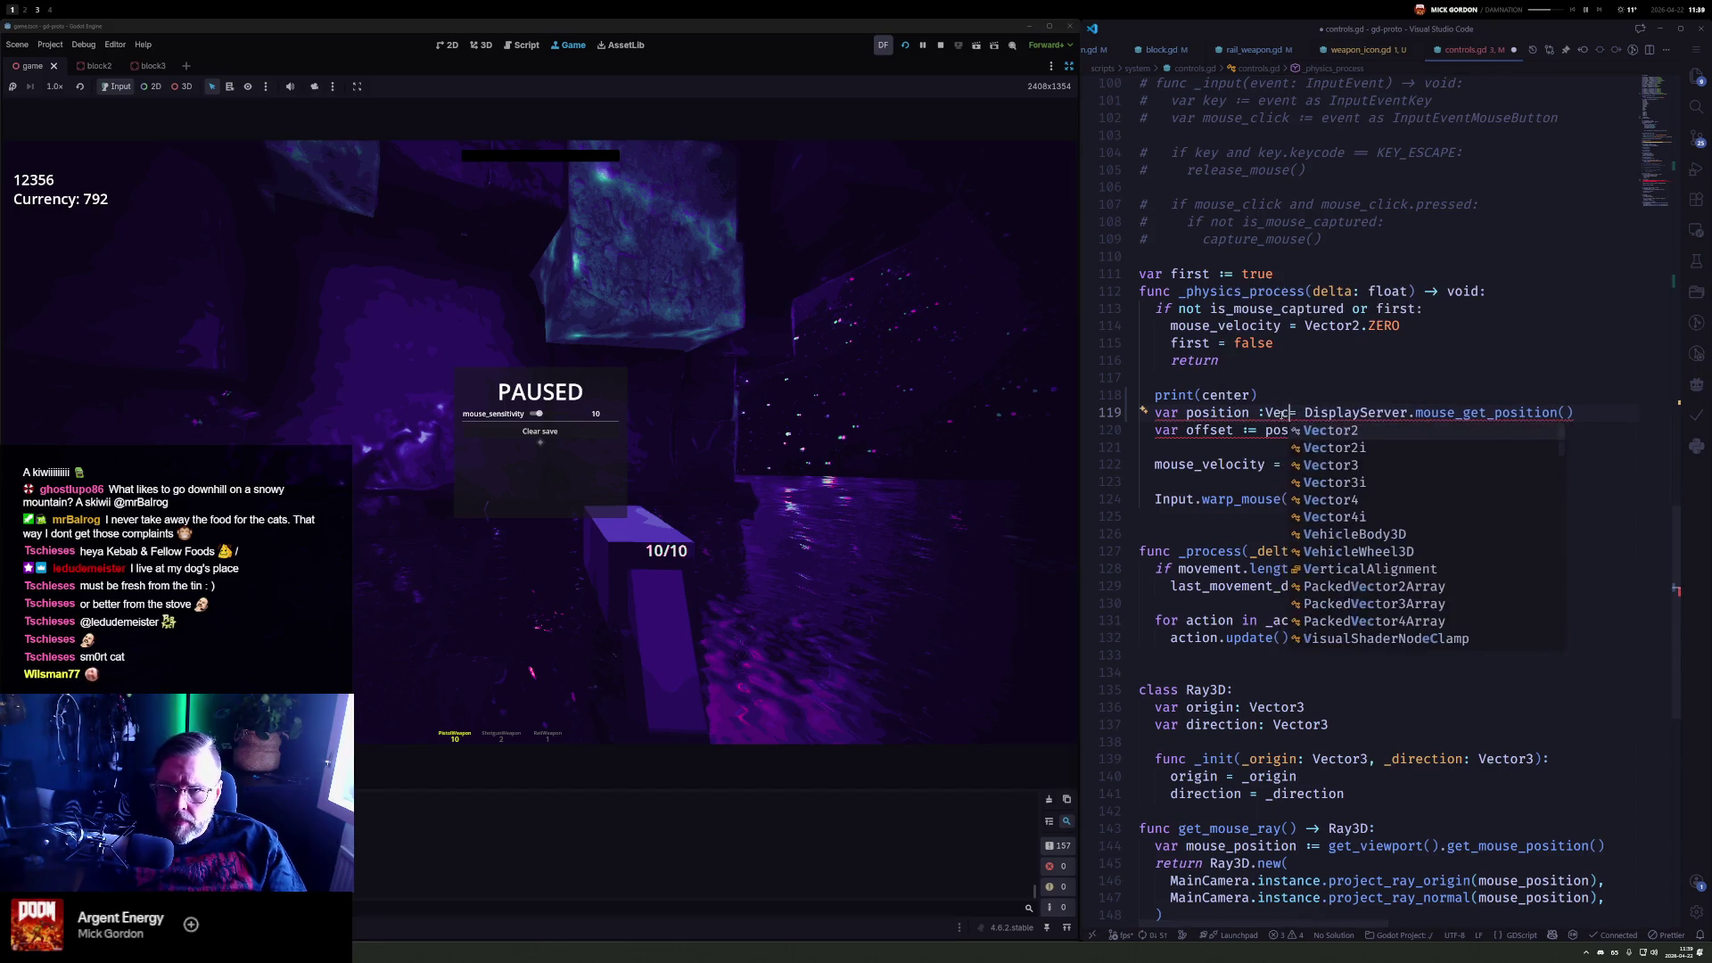
text(tor3)
key(BackSpace)
text(2)
key(ctrl+s)
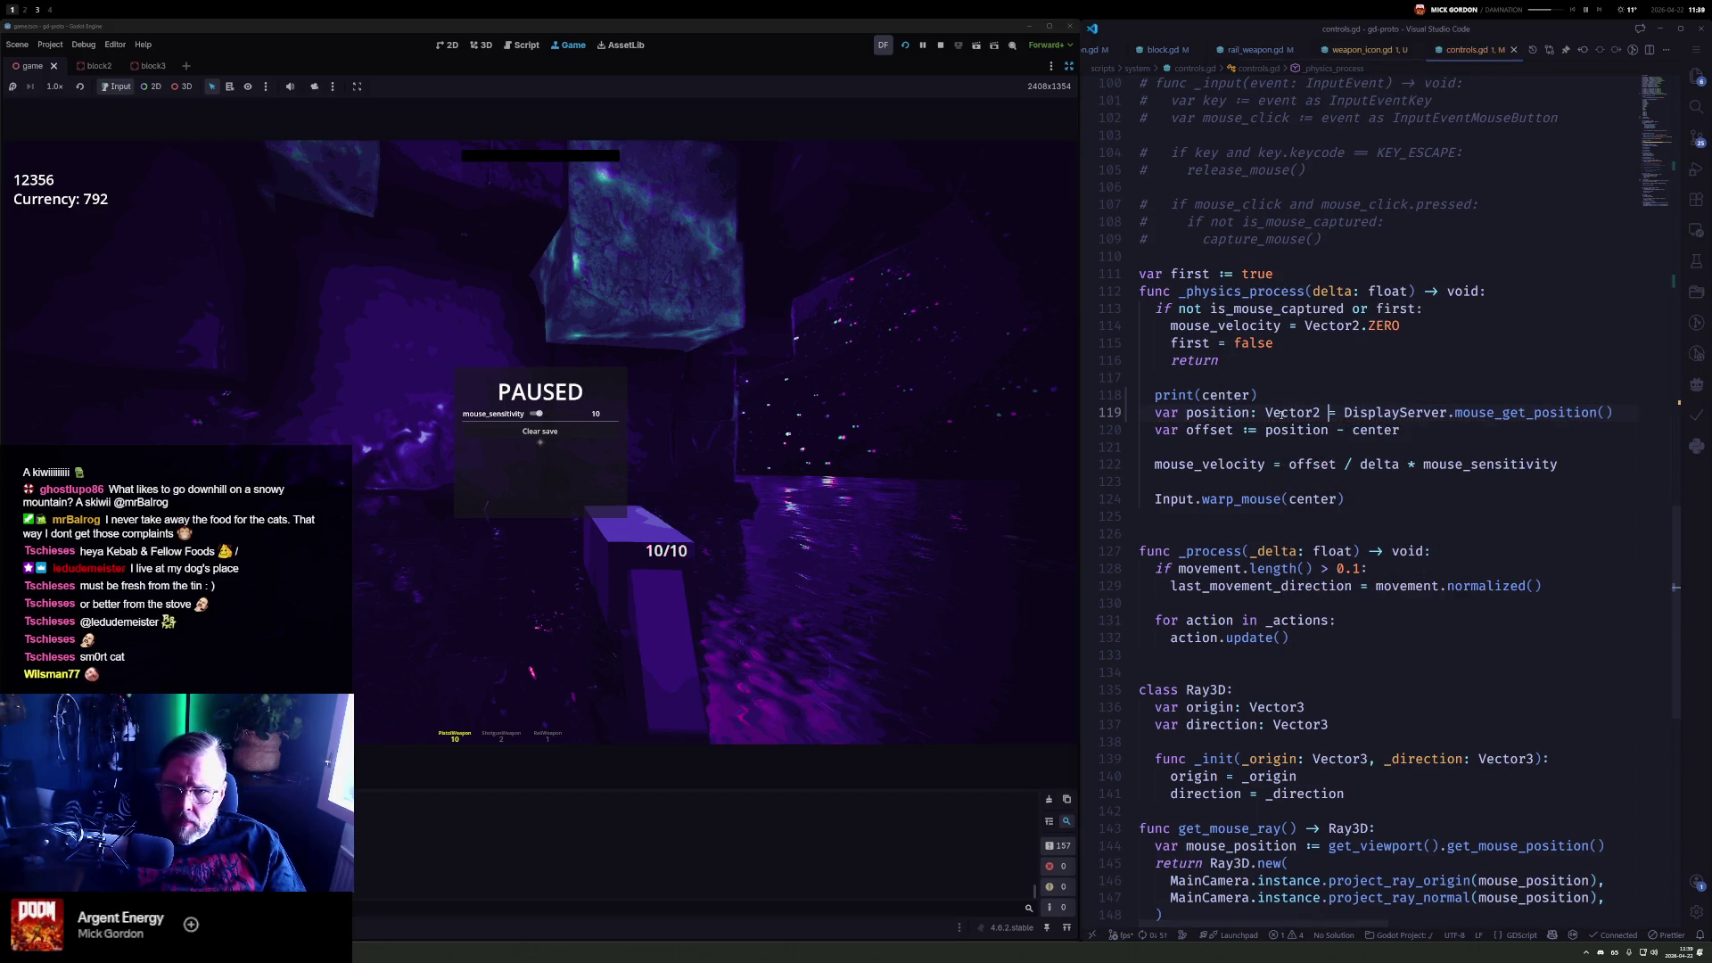
- Test mouse look in the game, then add a print(position) line and save
click(698, 366)
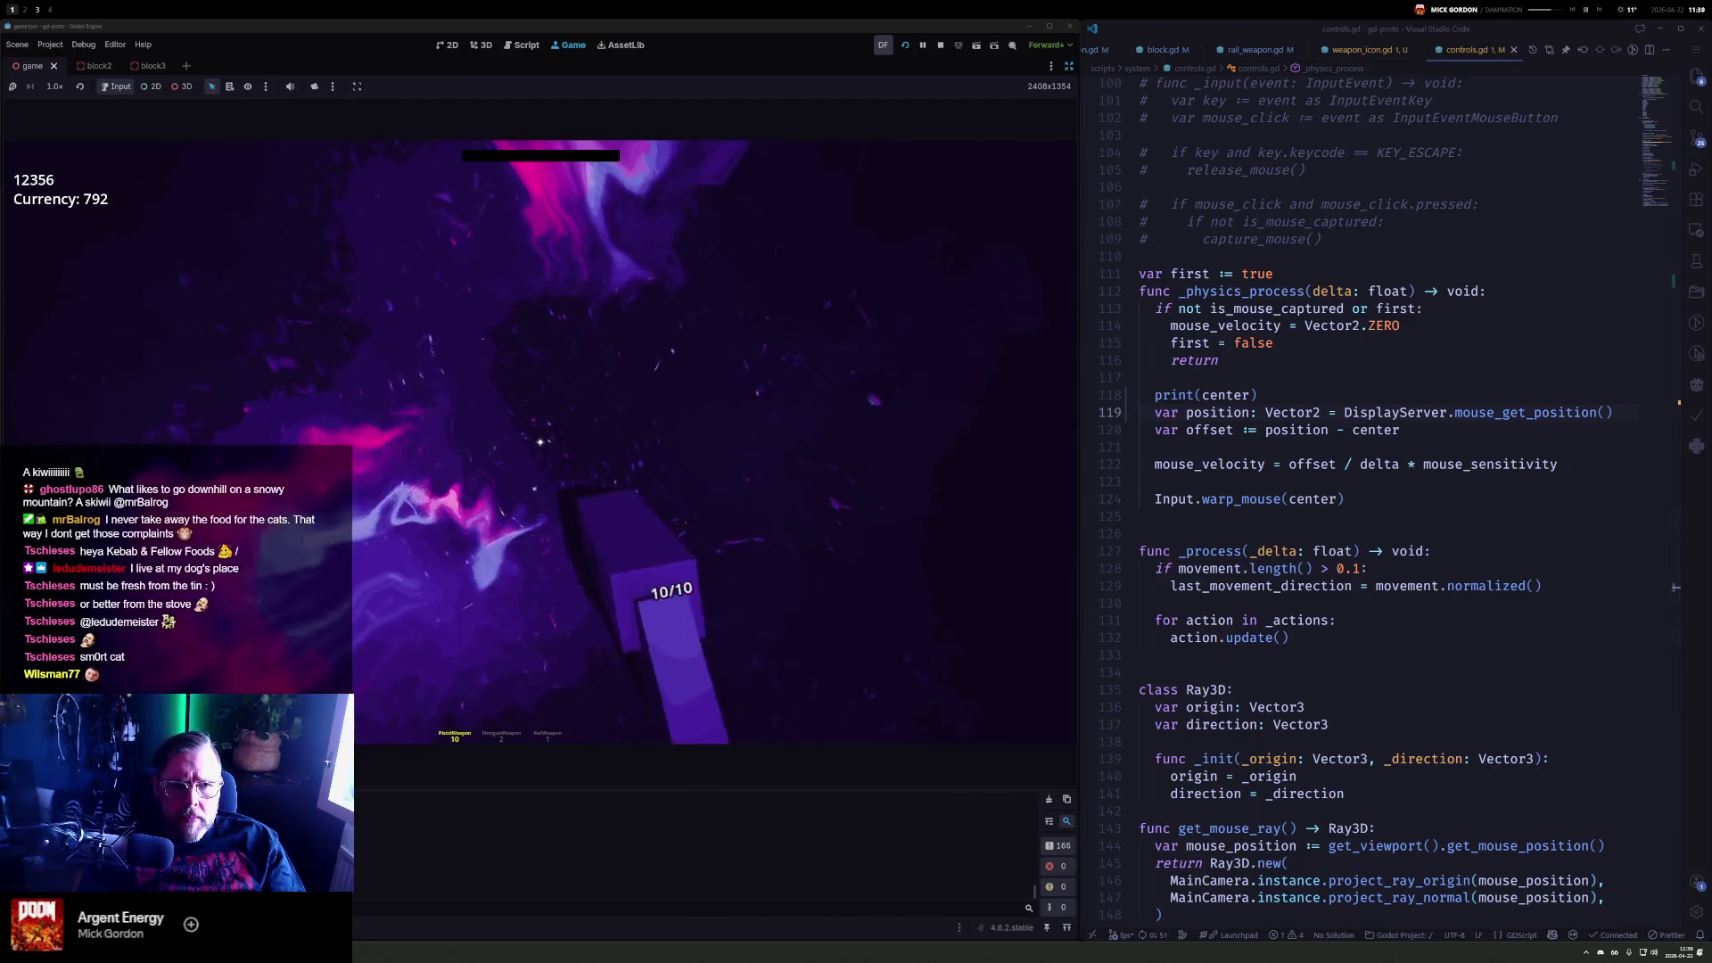
key(Escape)
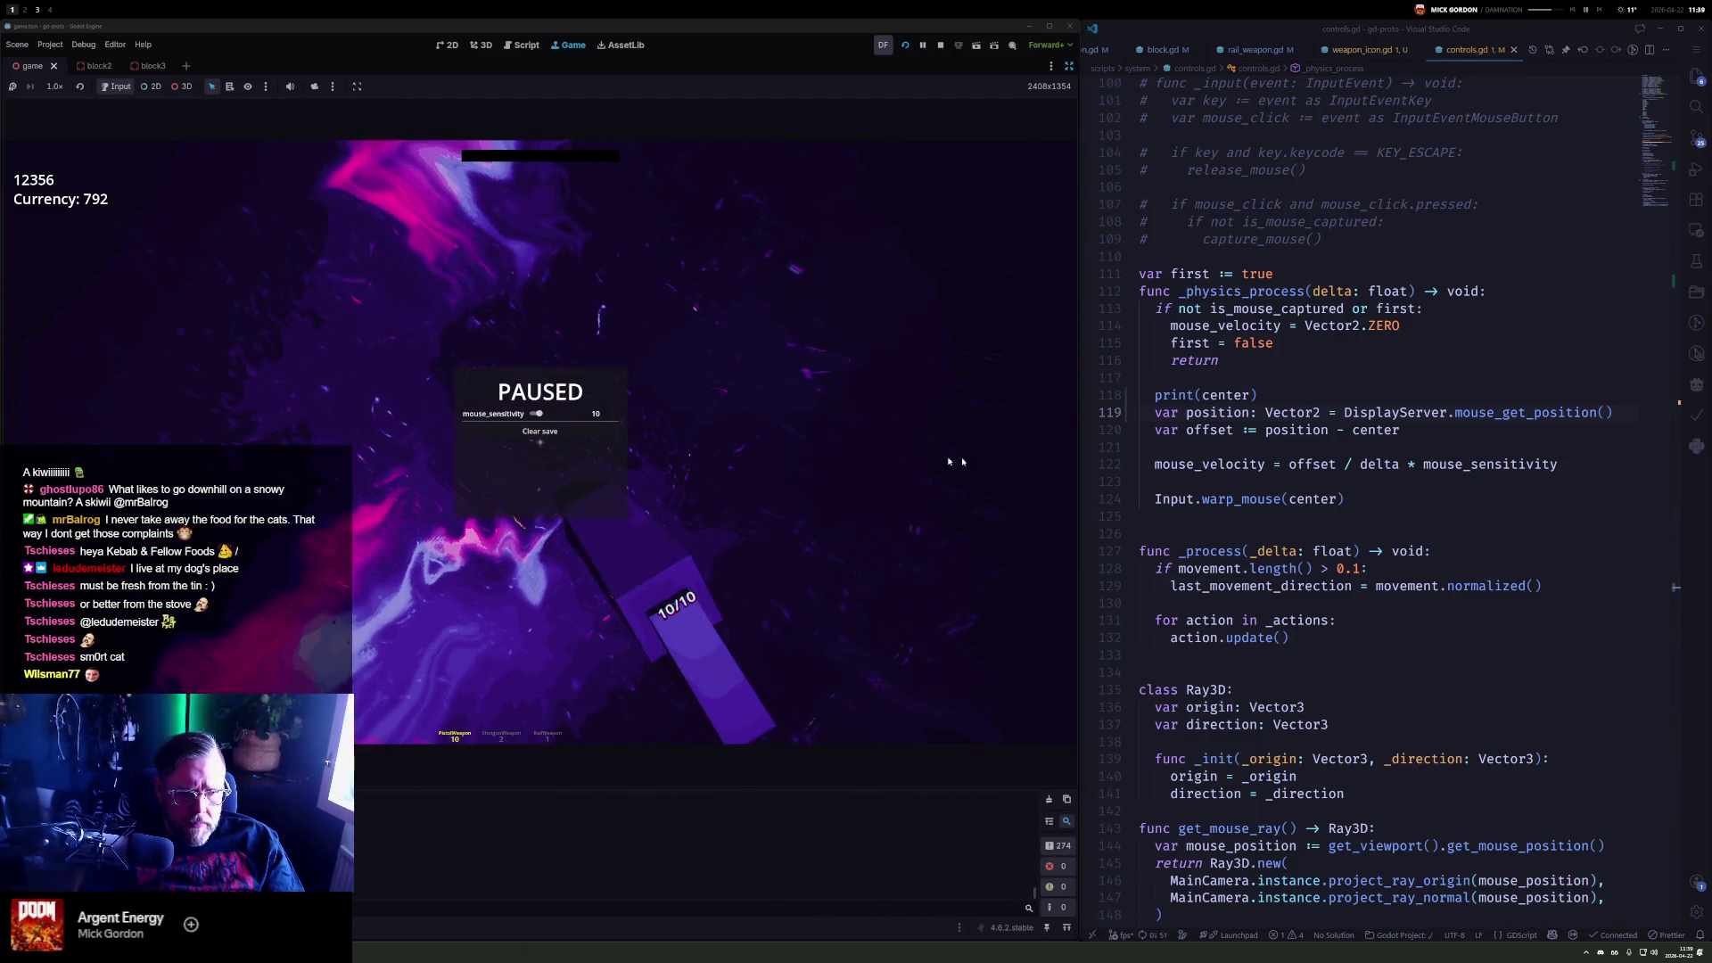
key(End)
key(Return)
text(print())
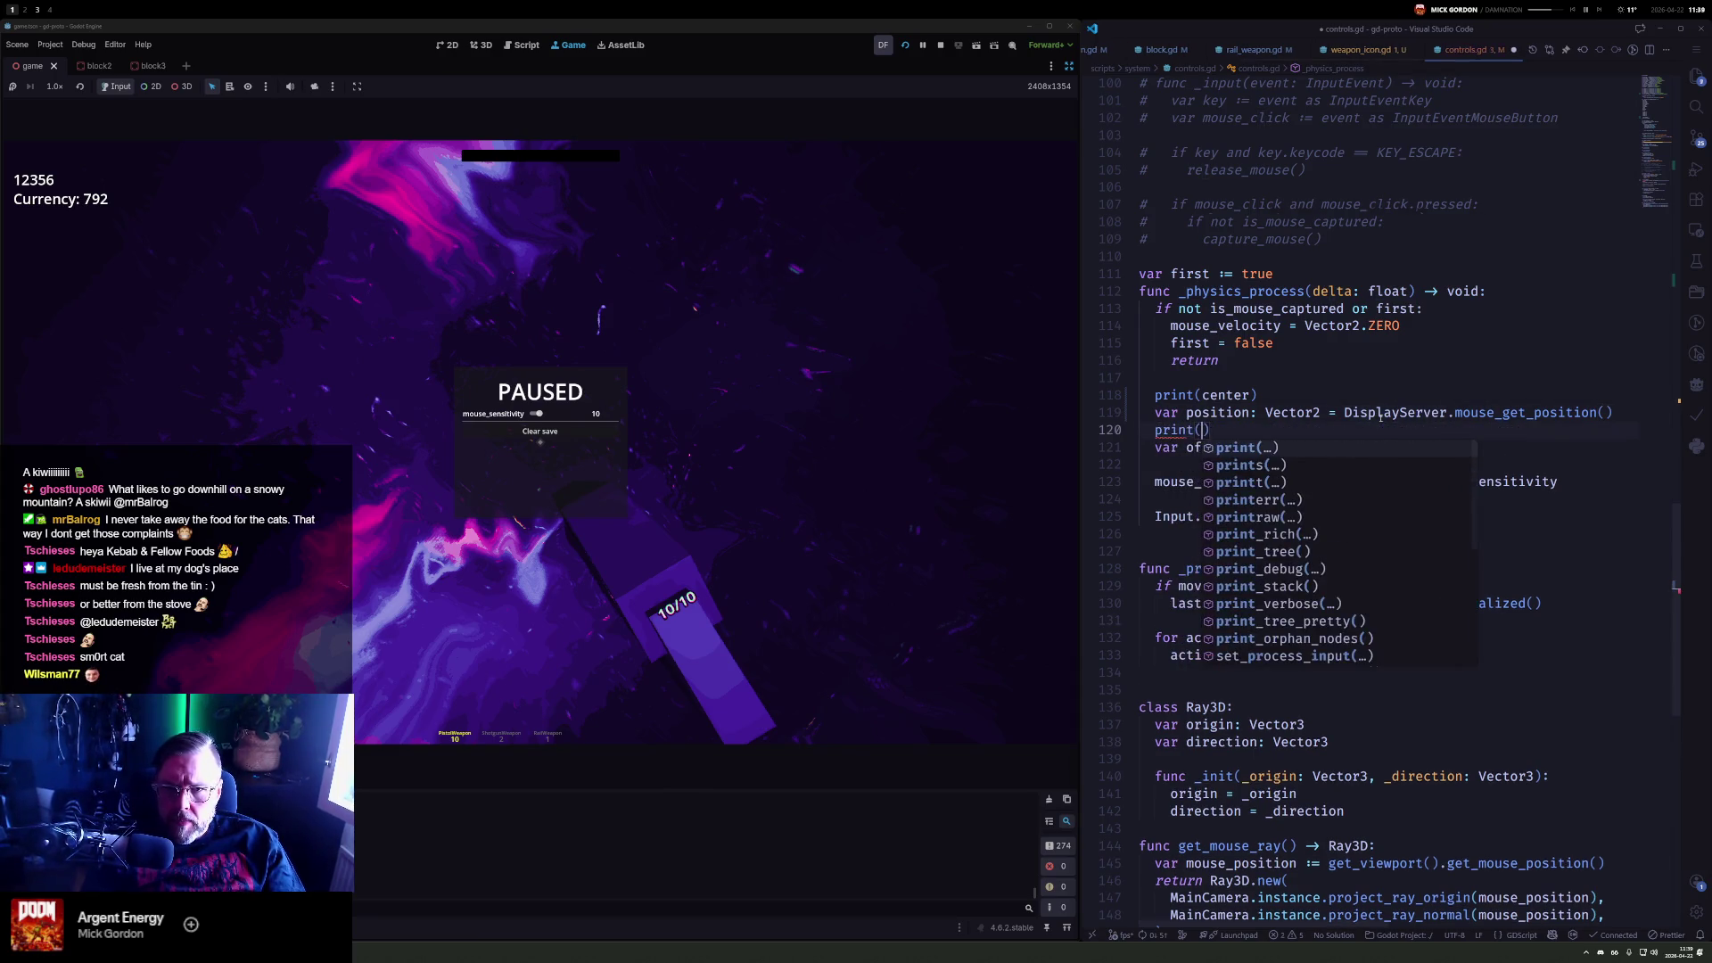
text(position)
key(ctrl+s)
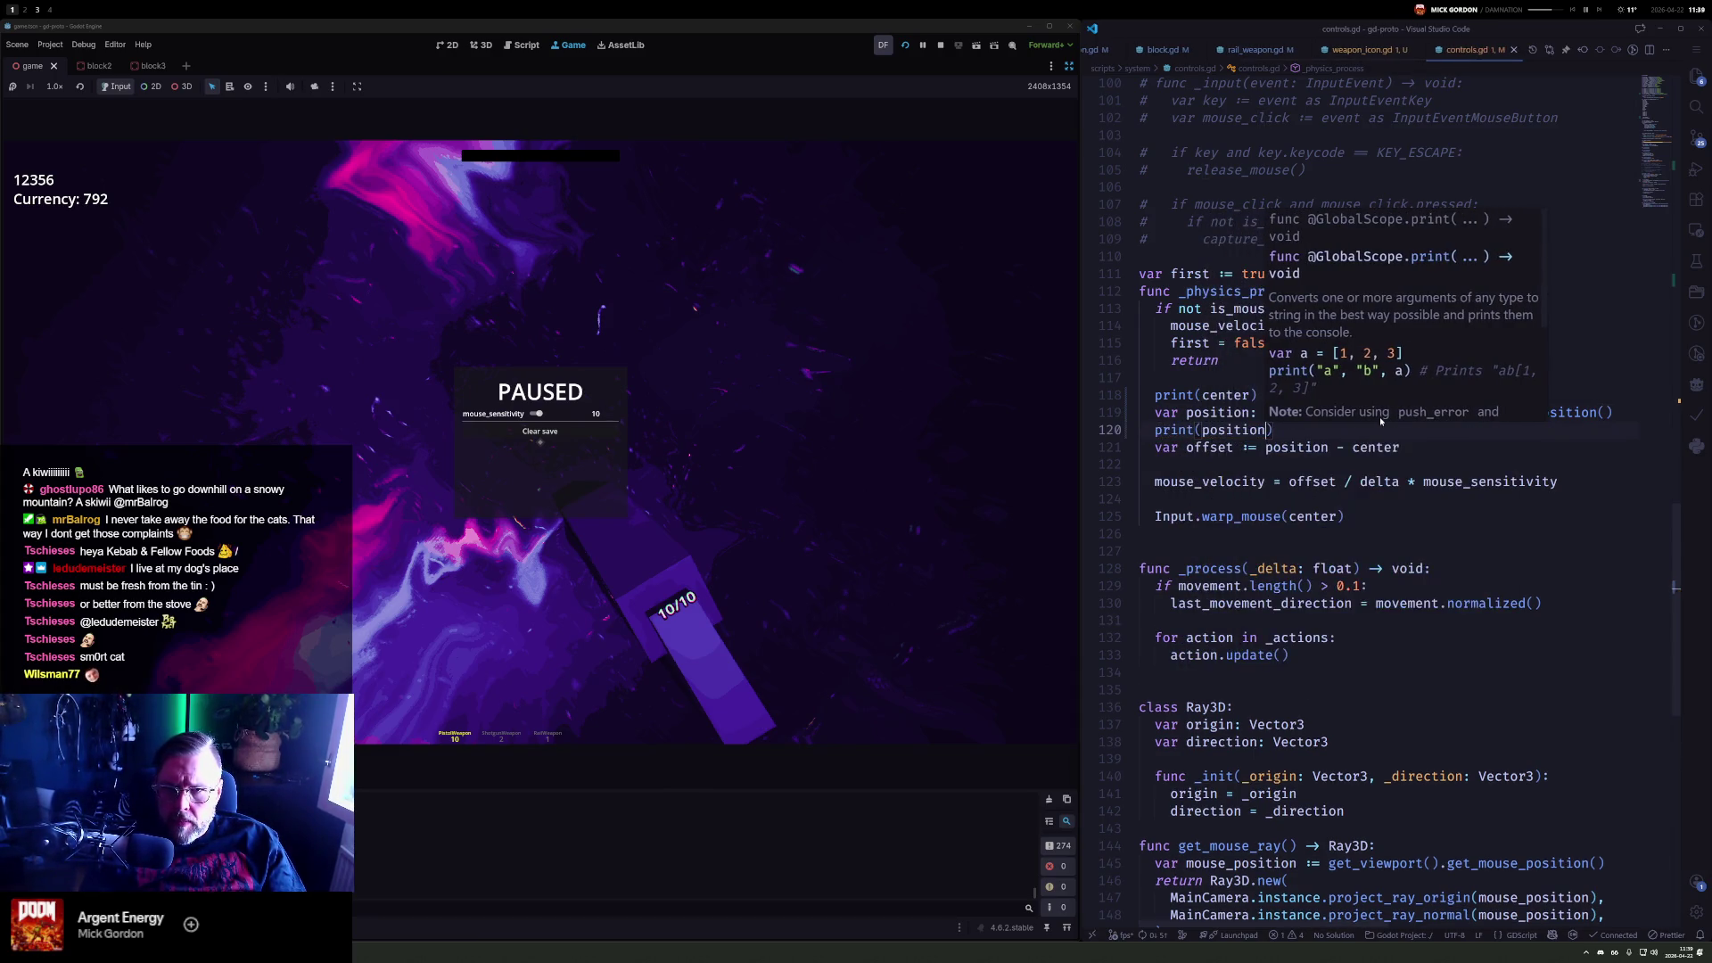
- Revert line 119 to get_viewport().get_mouse_position(), save, and stop the running game
click(713, 401)
key(Escape)
click(1374, 431)
key(ctrl+z)
key(ctrl+z)
key(ctrl+z)
key(ctrl+z)
key(ctrl+z)
key(ctrl+z)
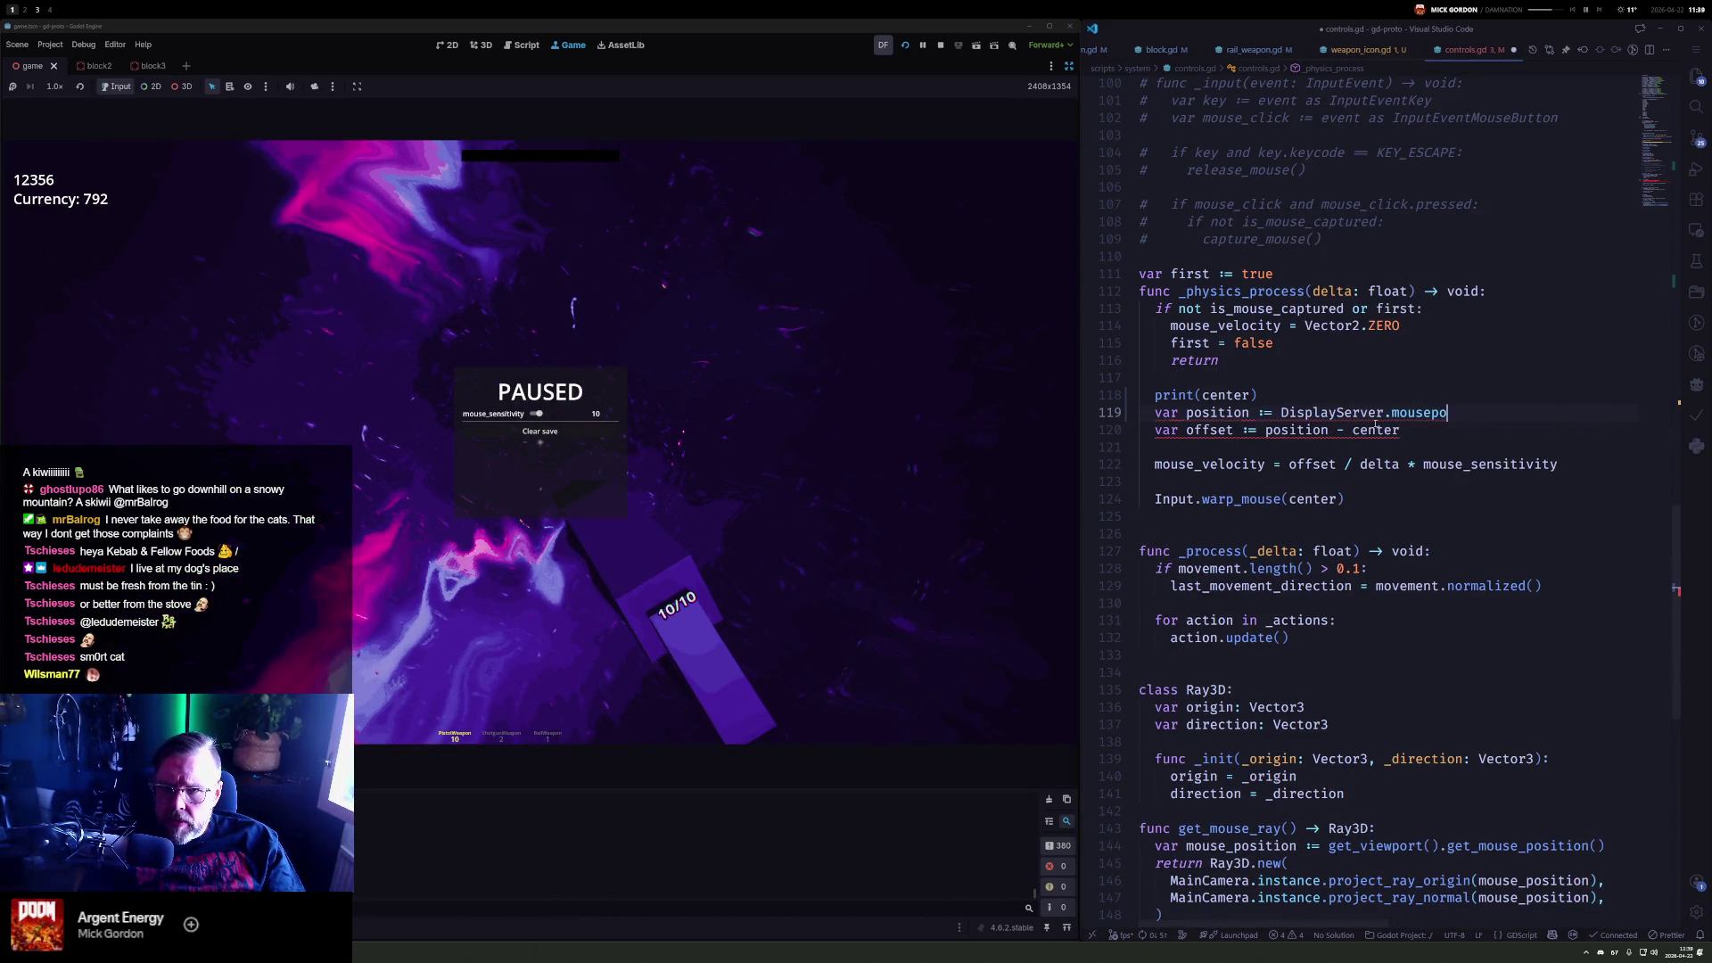
text(Input.mouse)
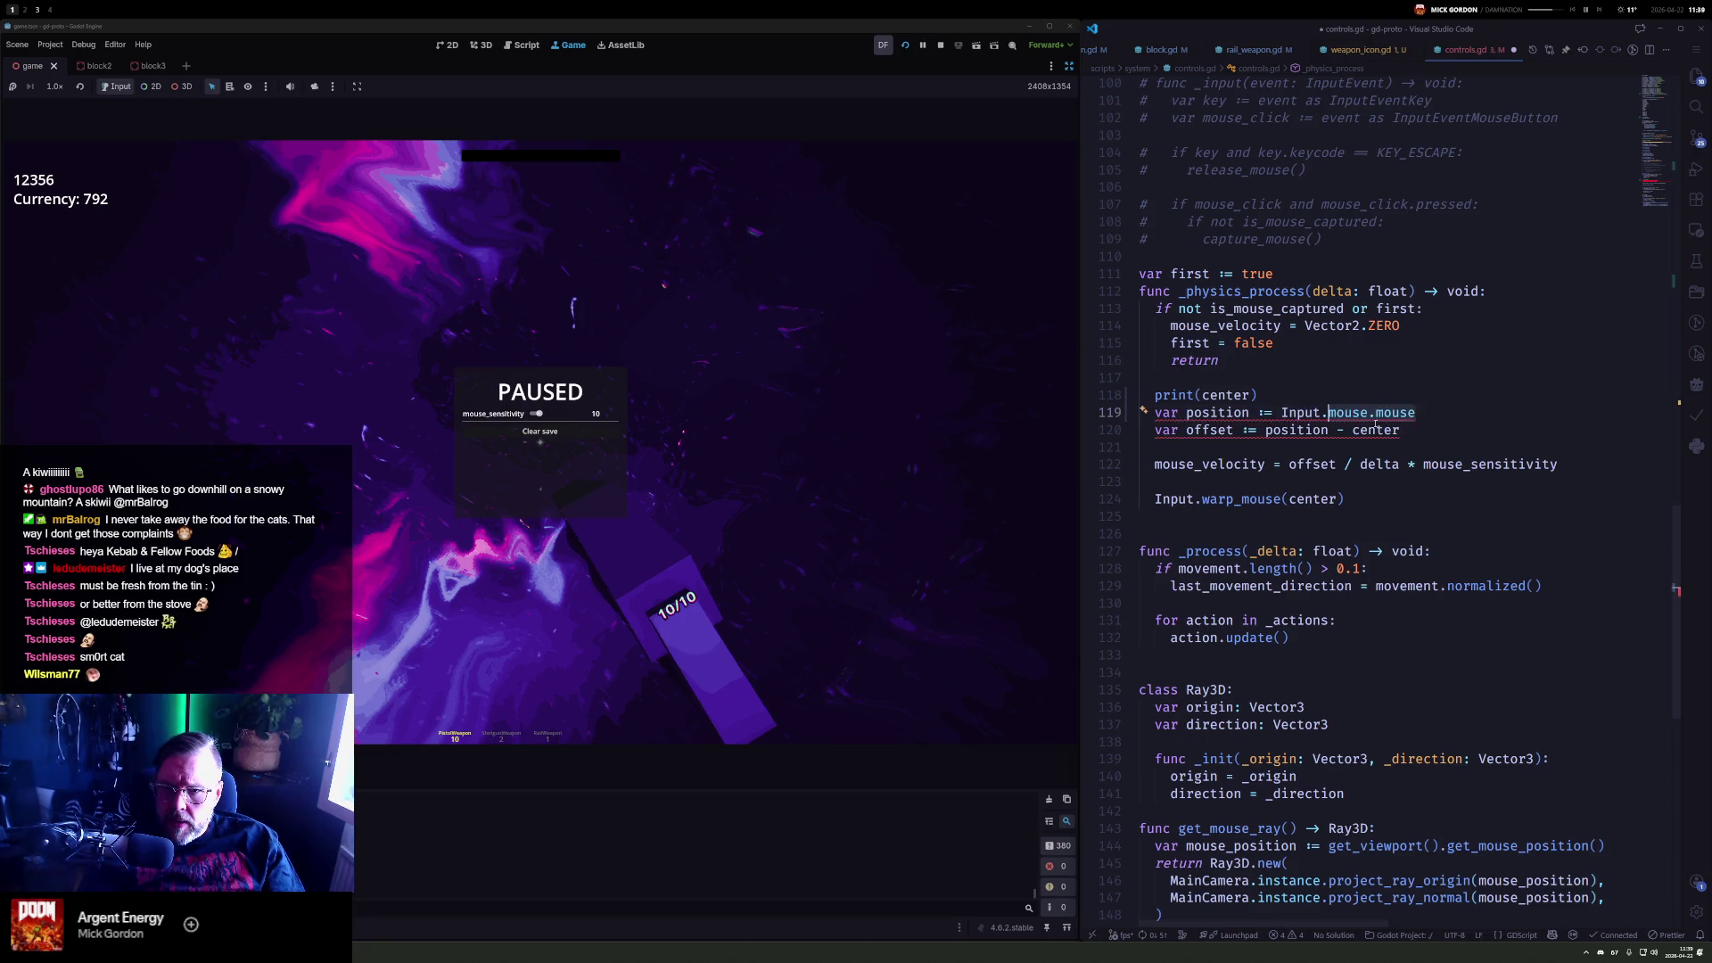
key(ctrl+z)
key(ctrl+z)
key(ctrl+s)
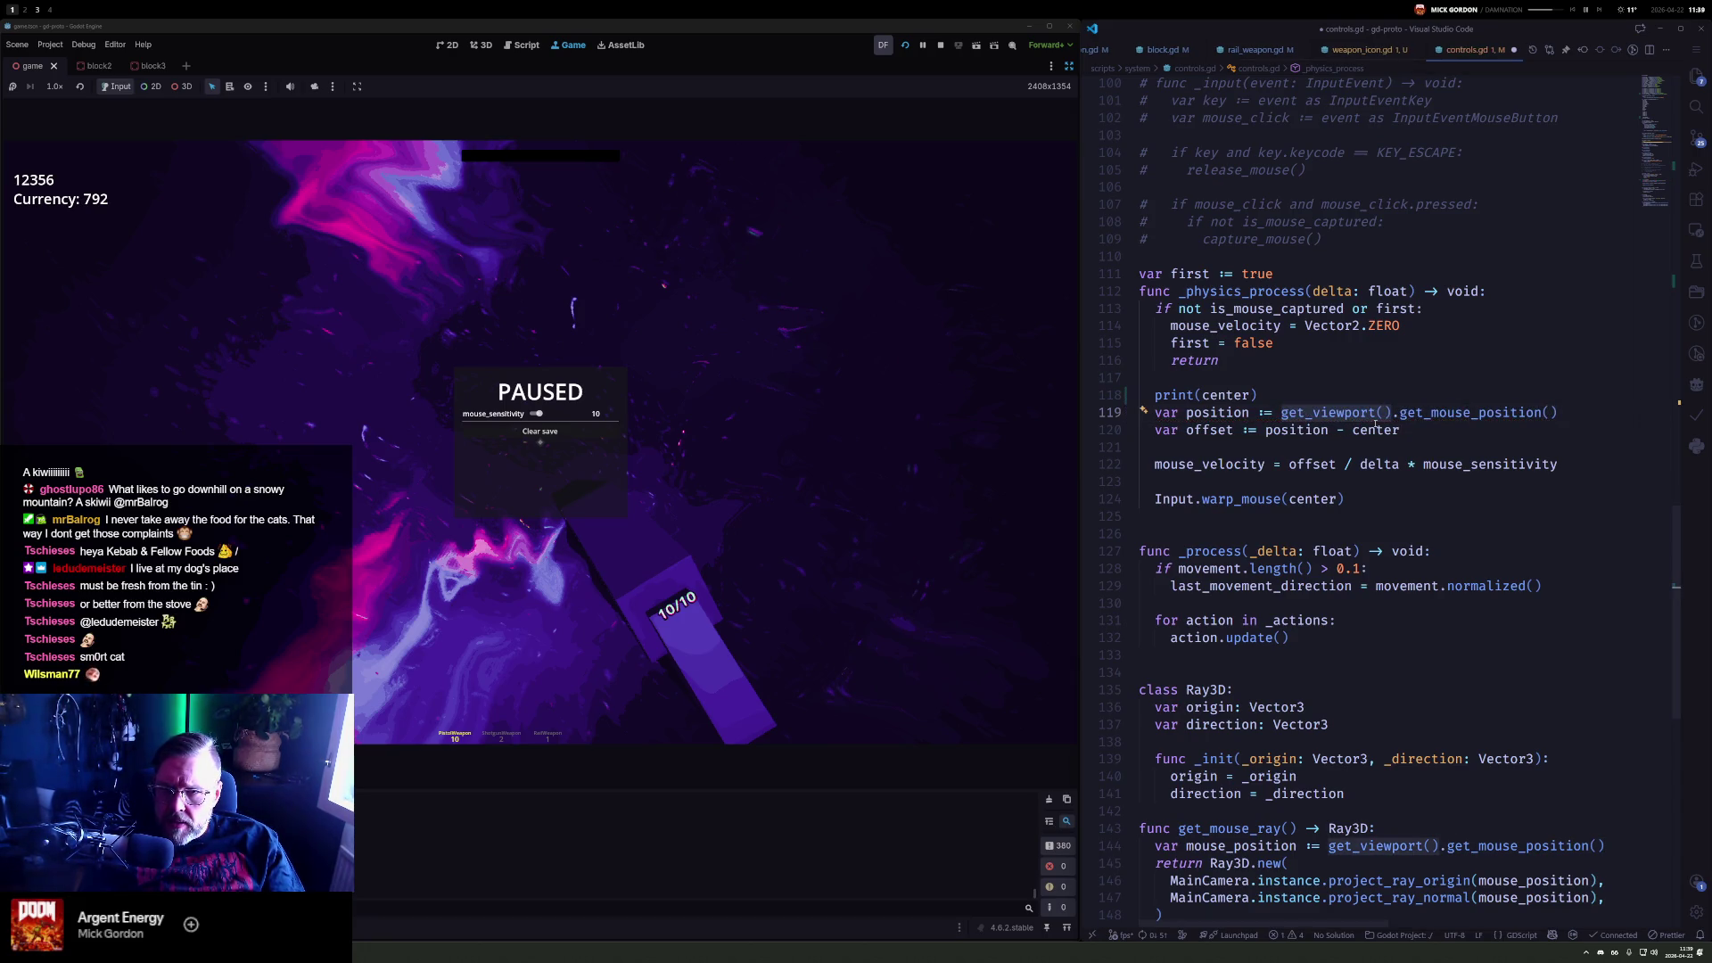
click(946, 49)
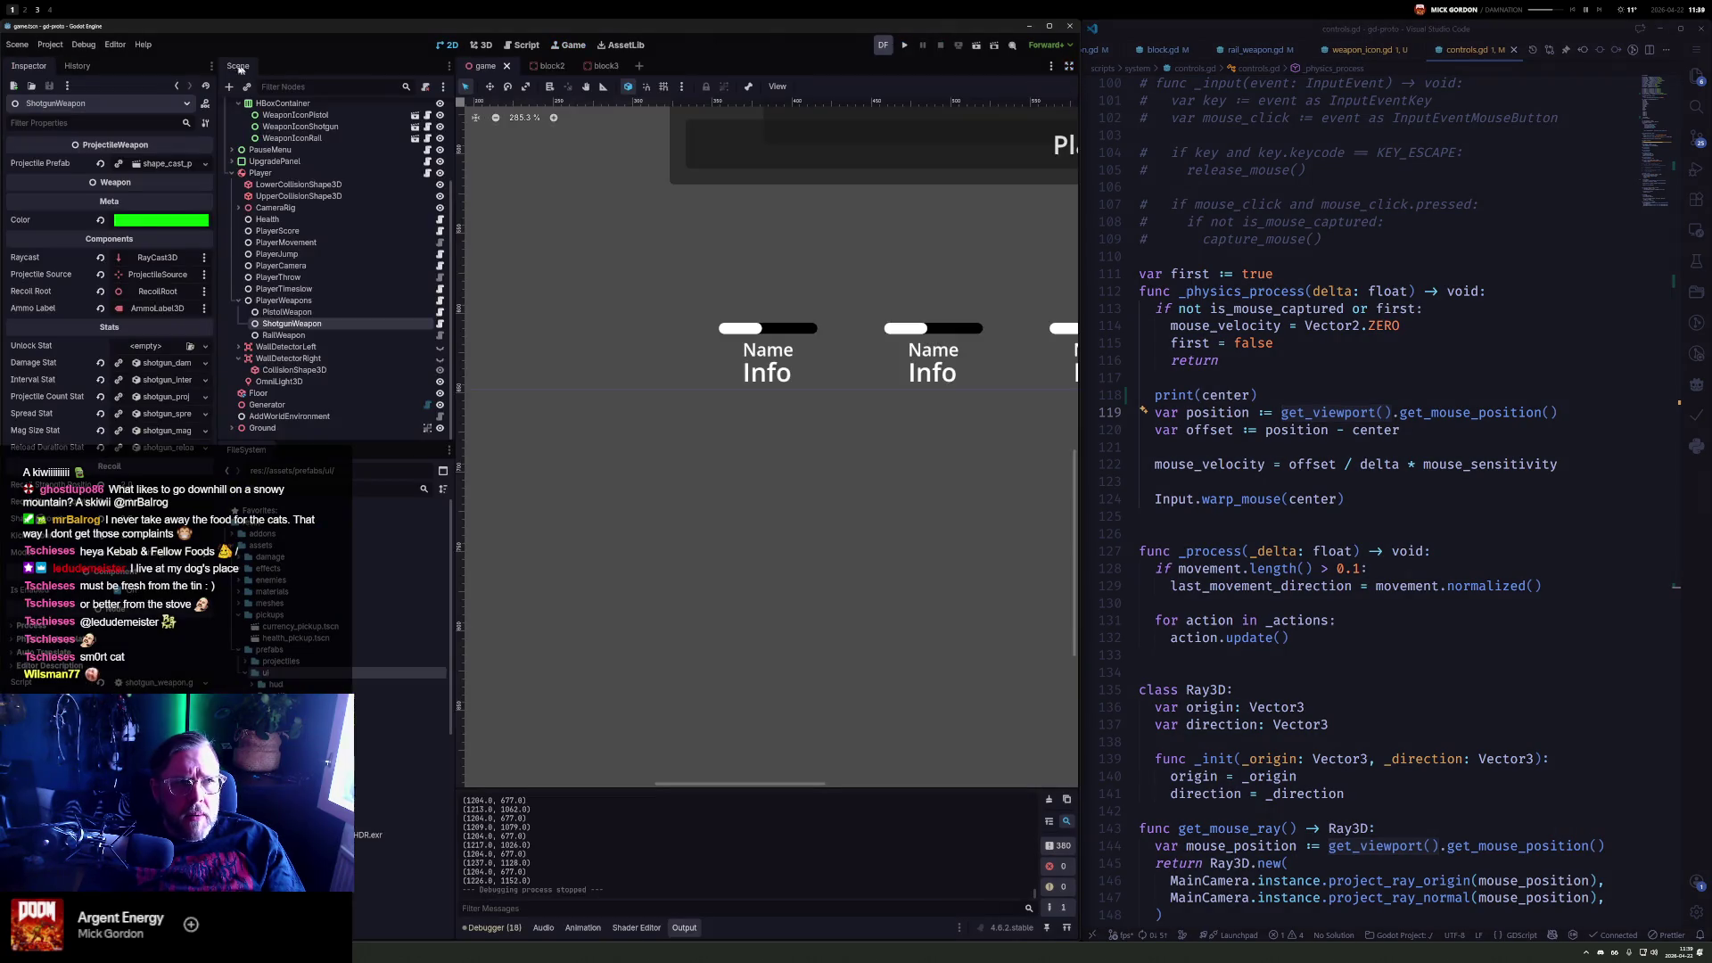
- Set the project's window Stretch Mode to viewport in Project Settings
click(53, 49)
click(63, 68)
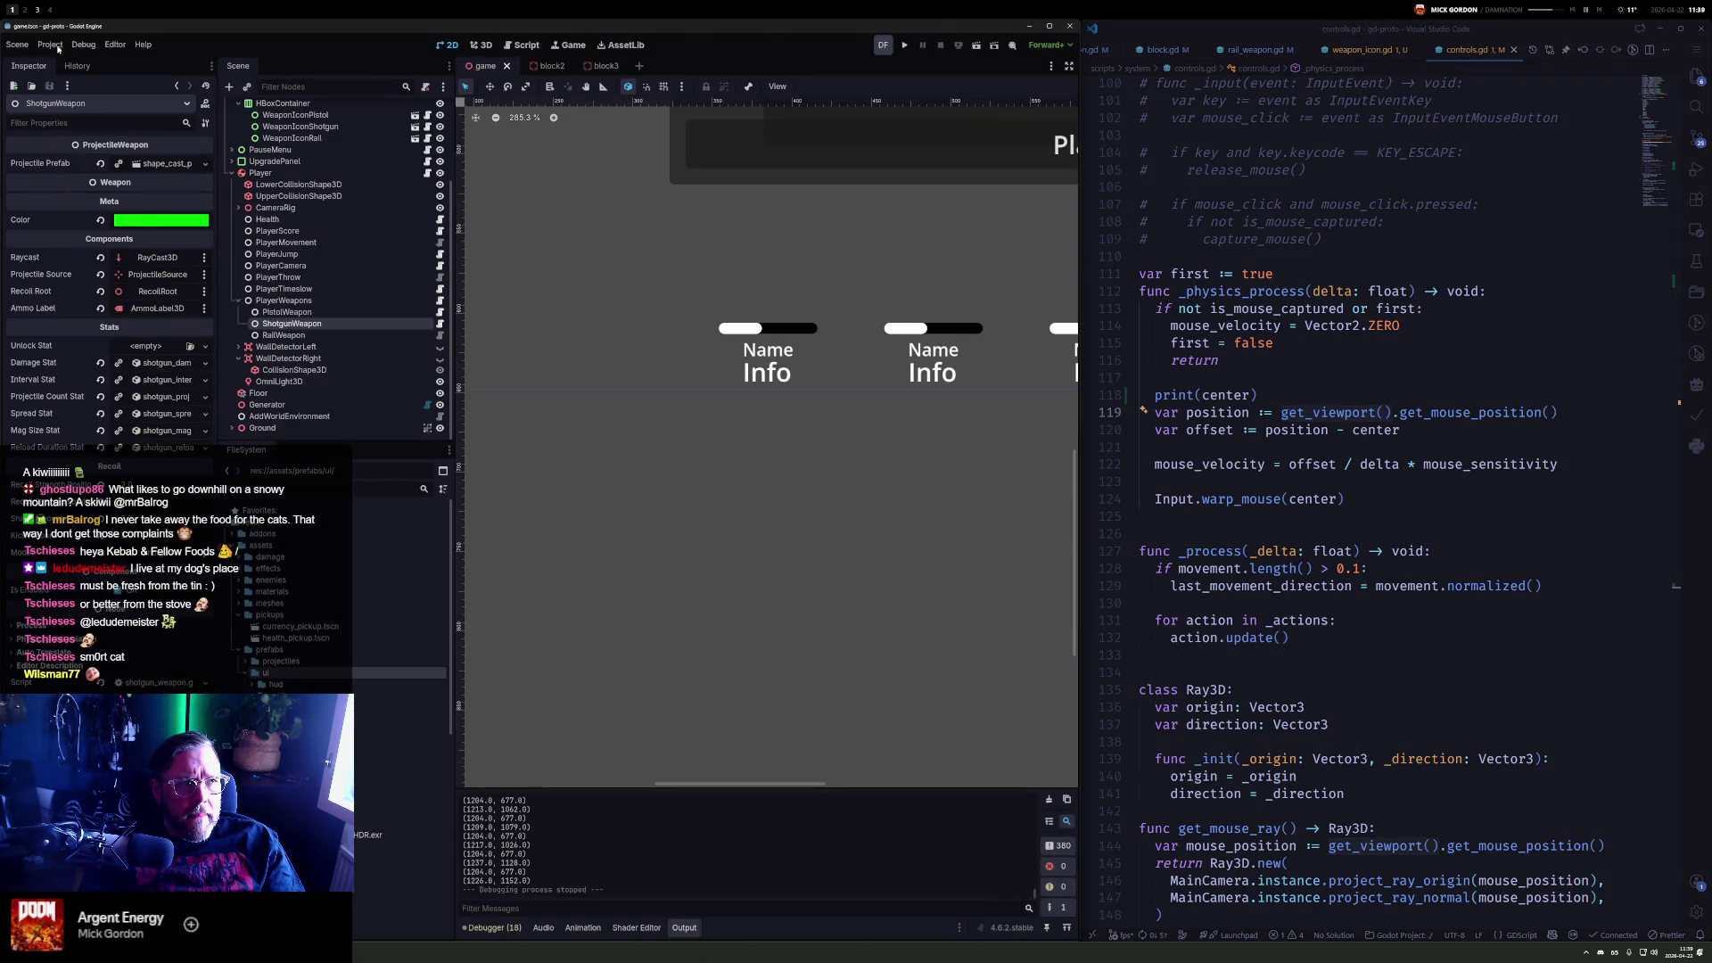
click(57, 49)
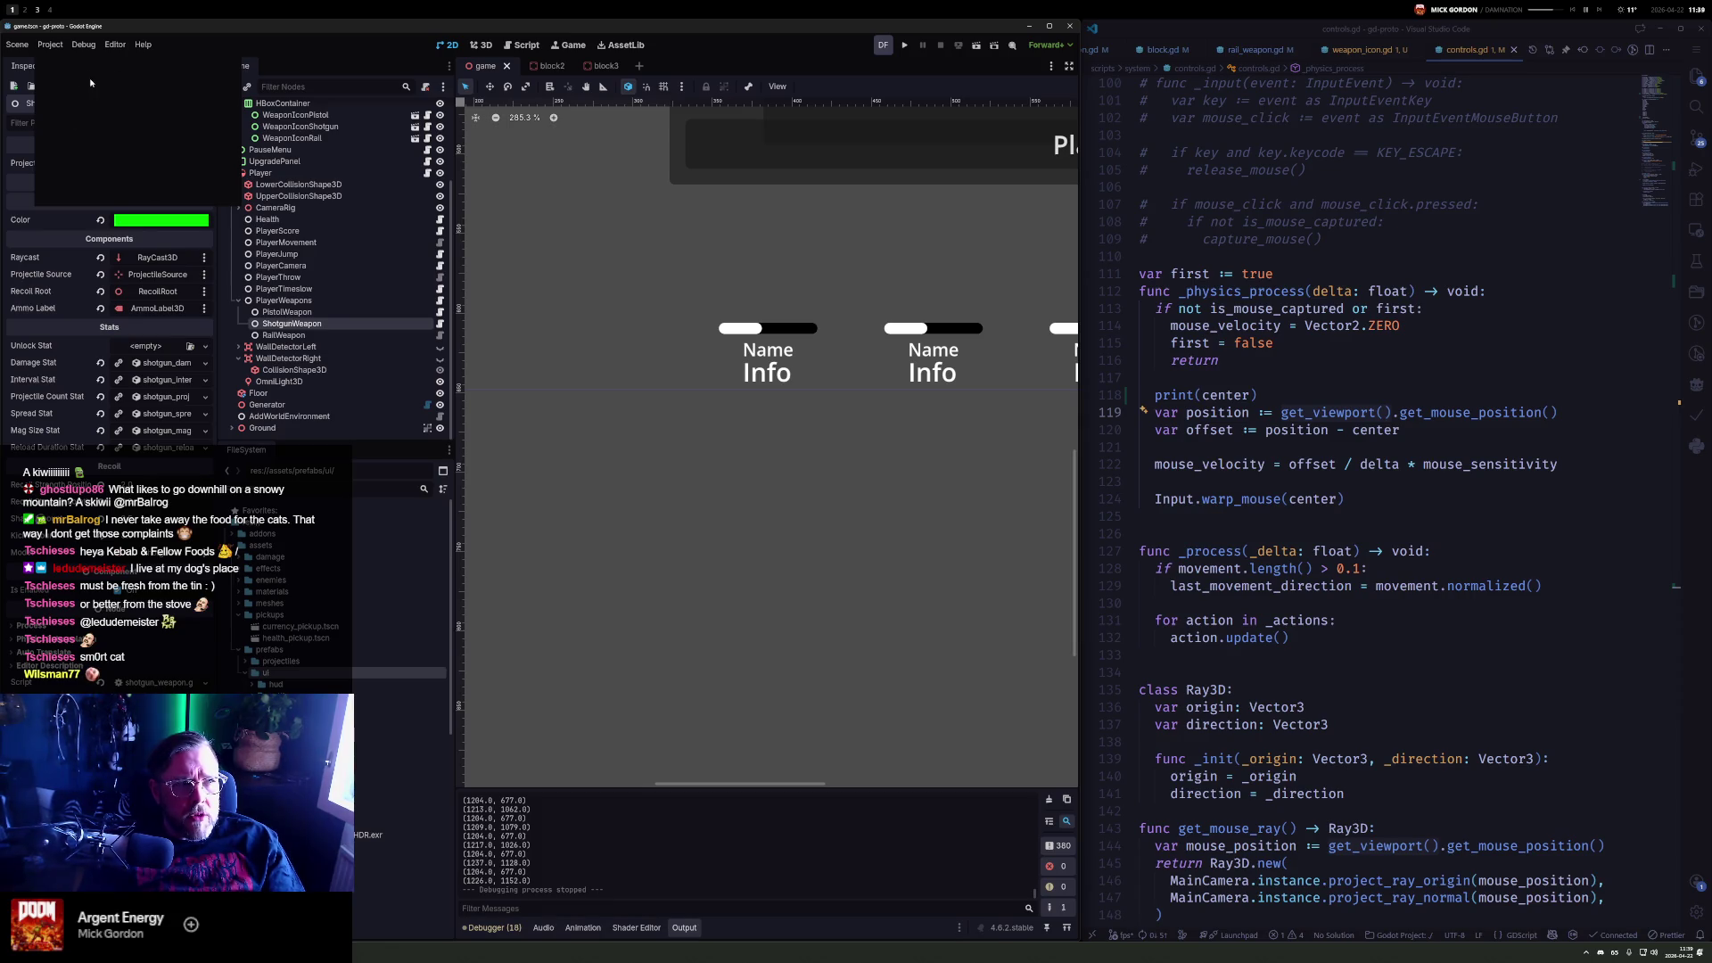
click(90, 75)
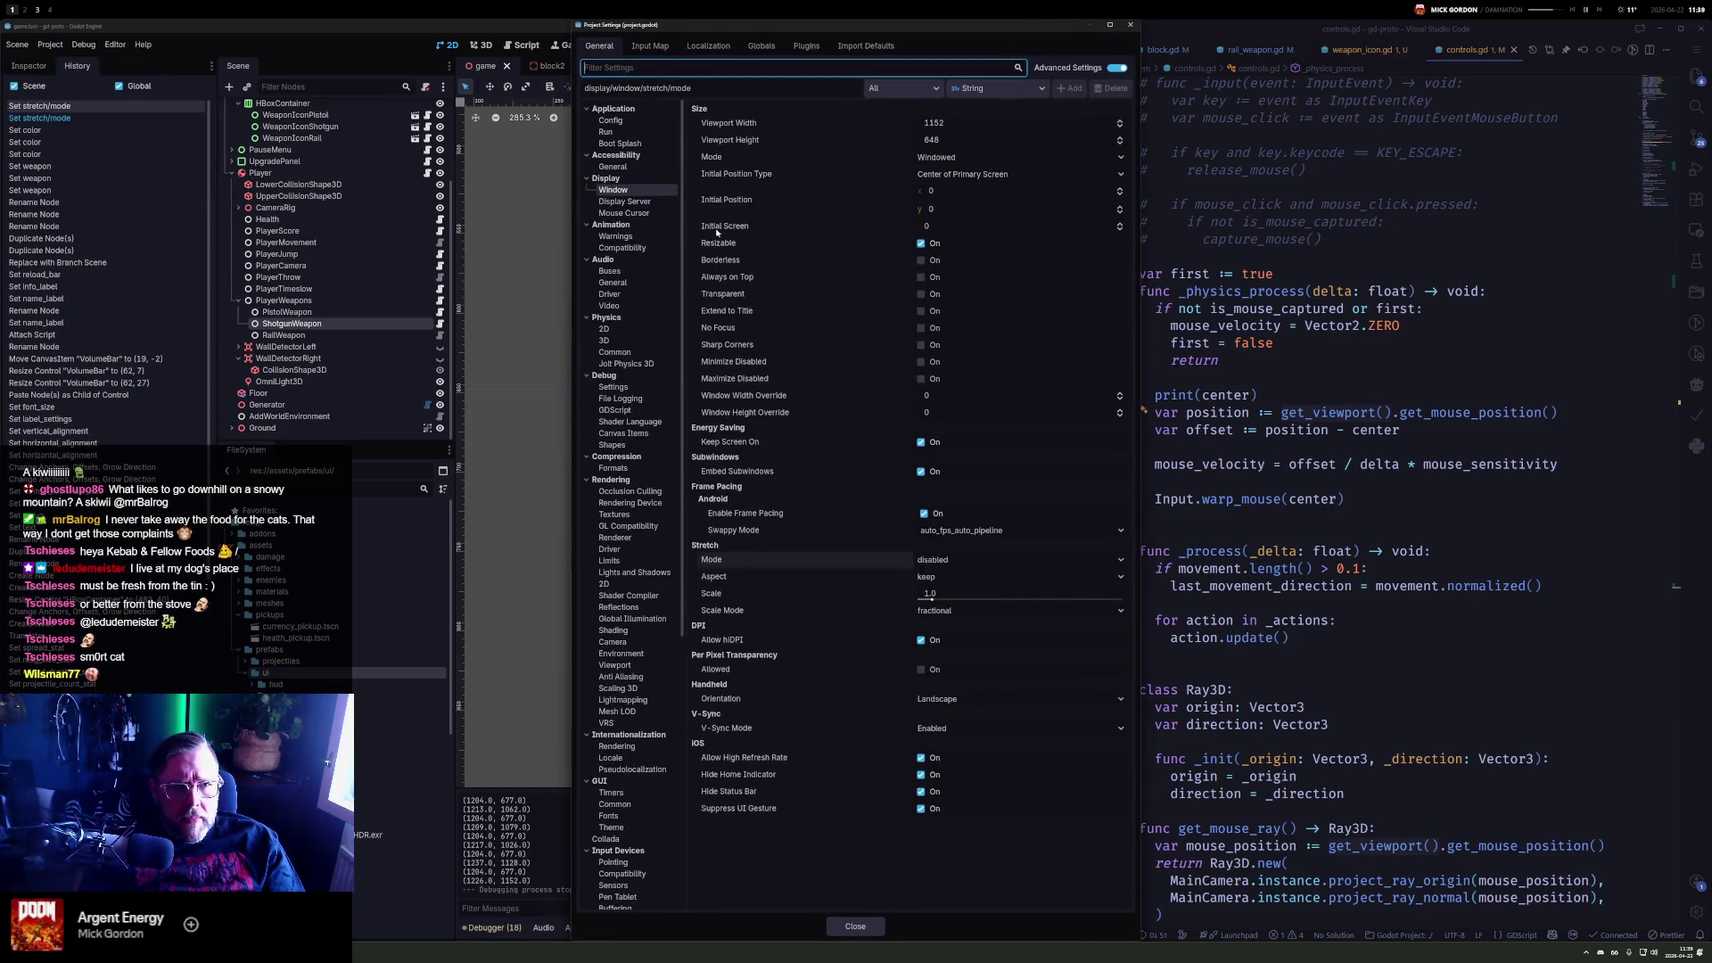
click(968, 558)
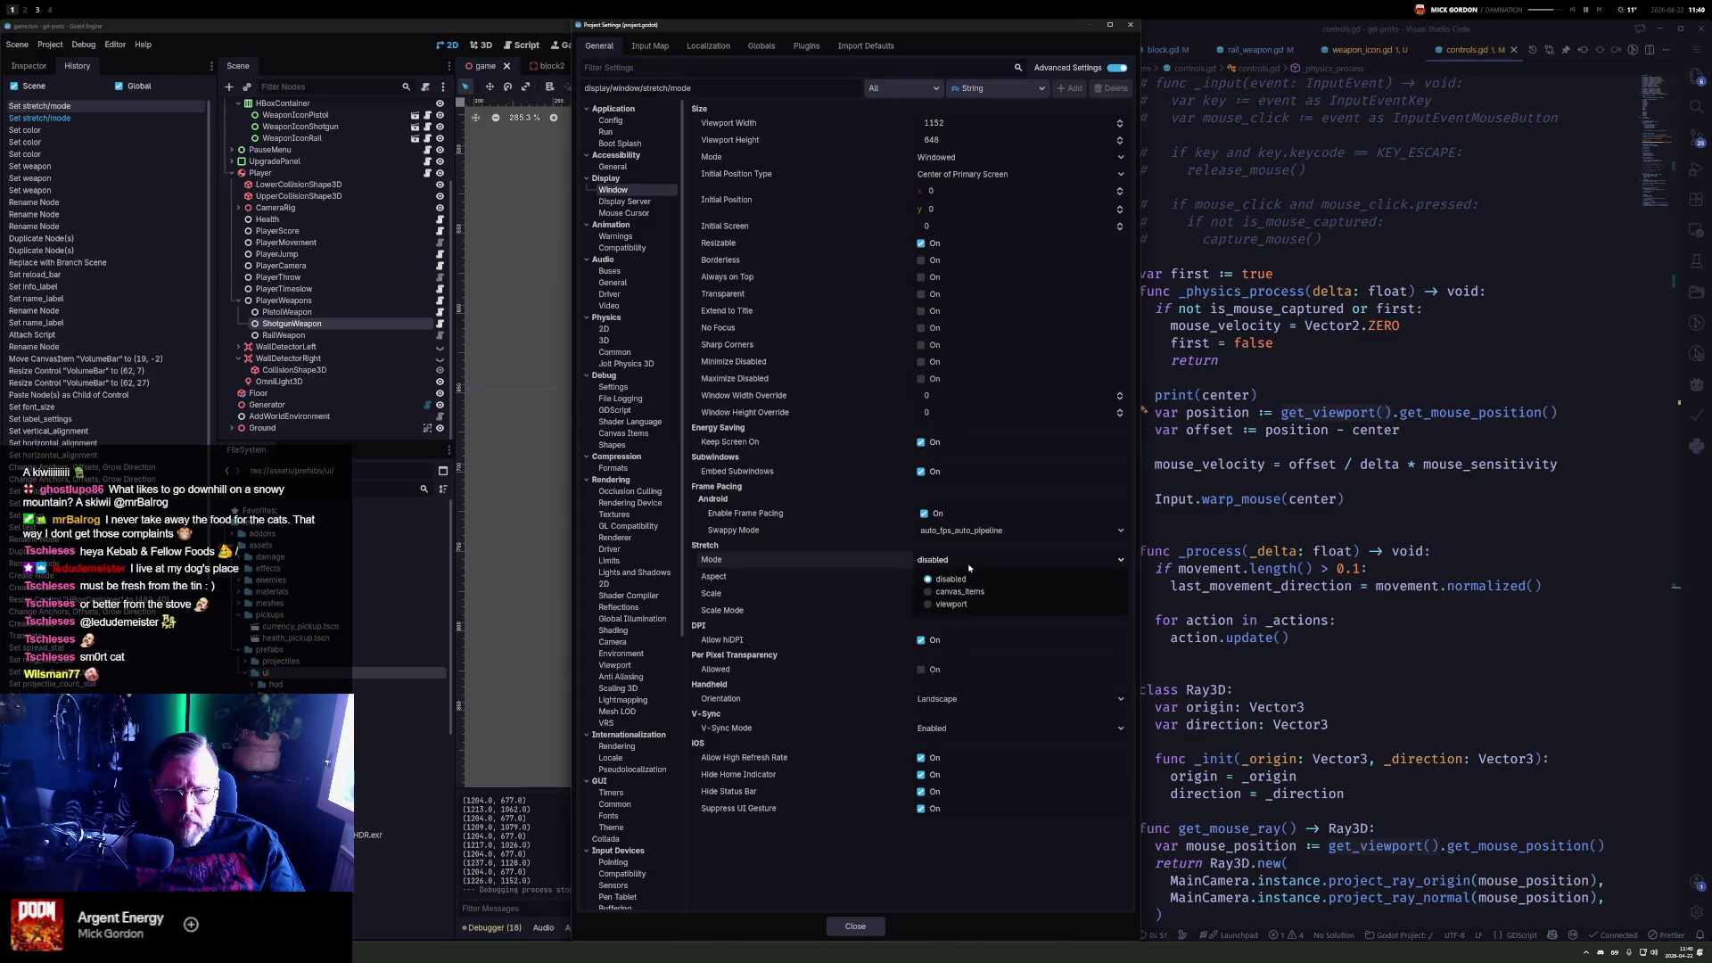
click(977, 606)
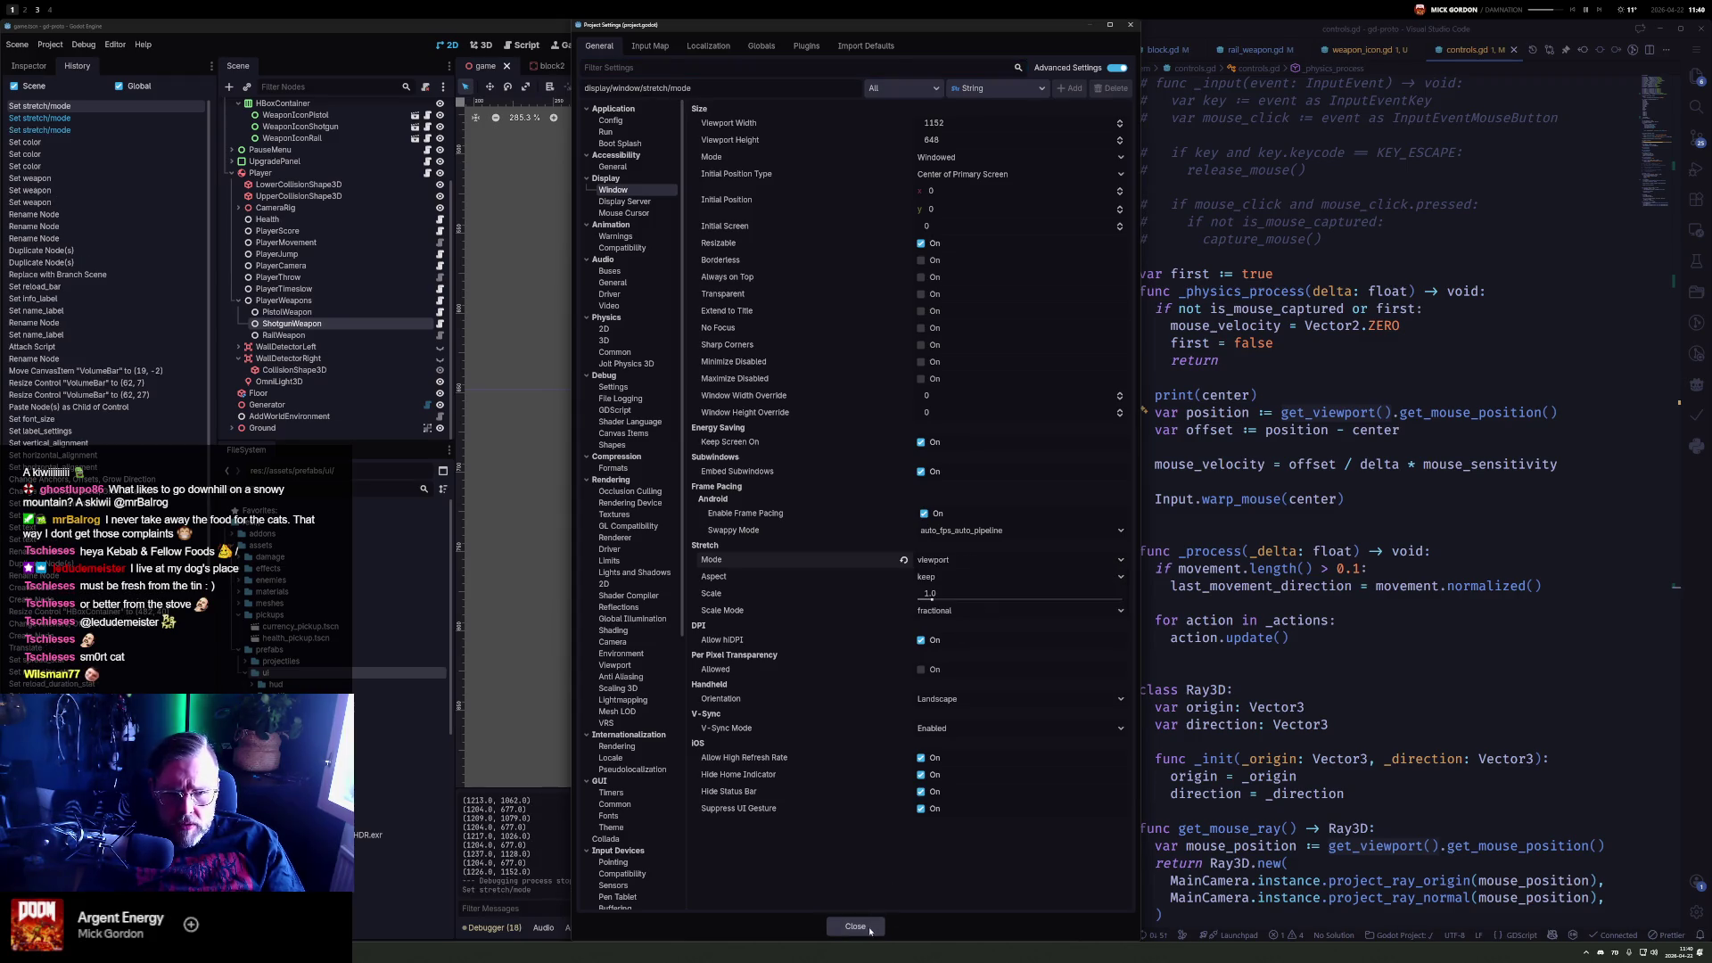
click(856, 926)
- Run the game with viewport stretching, pause it, and stop it
click(904, 45)
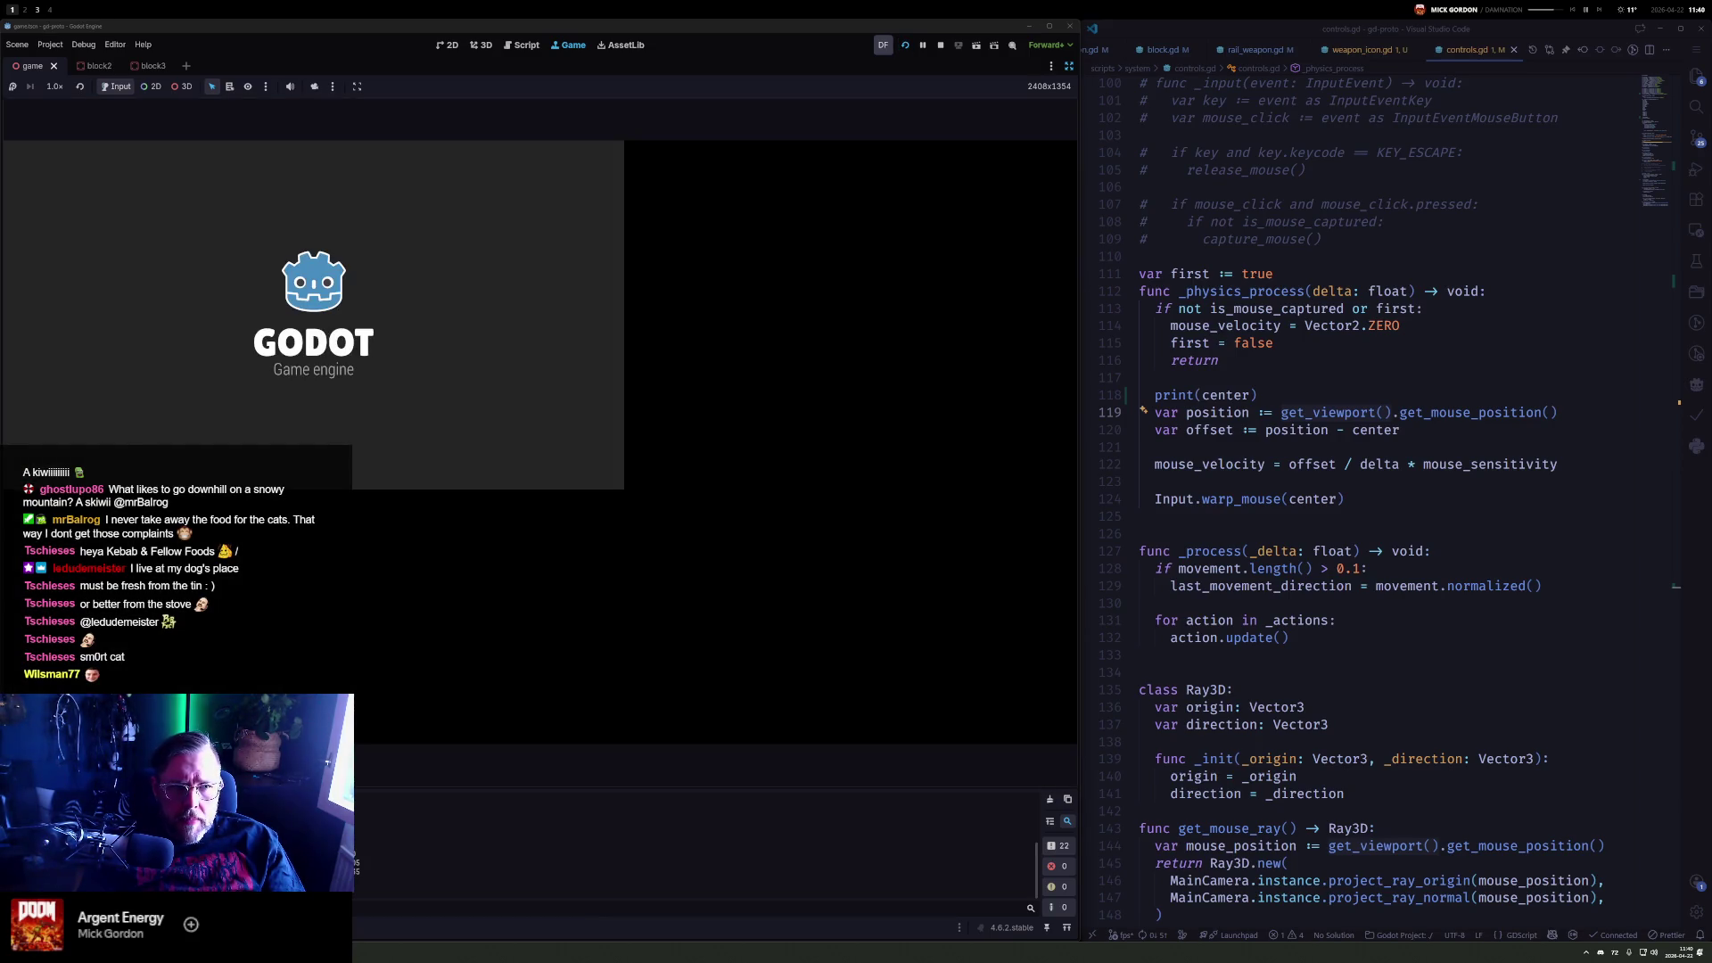
key(Escape)
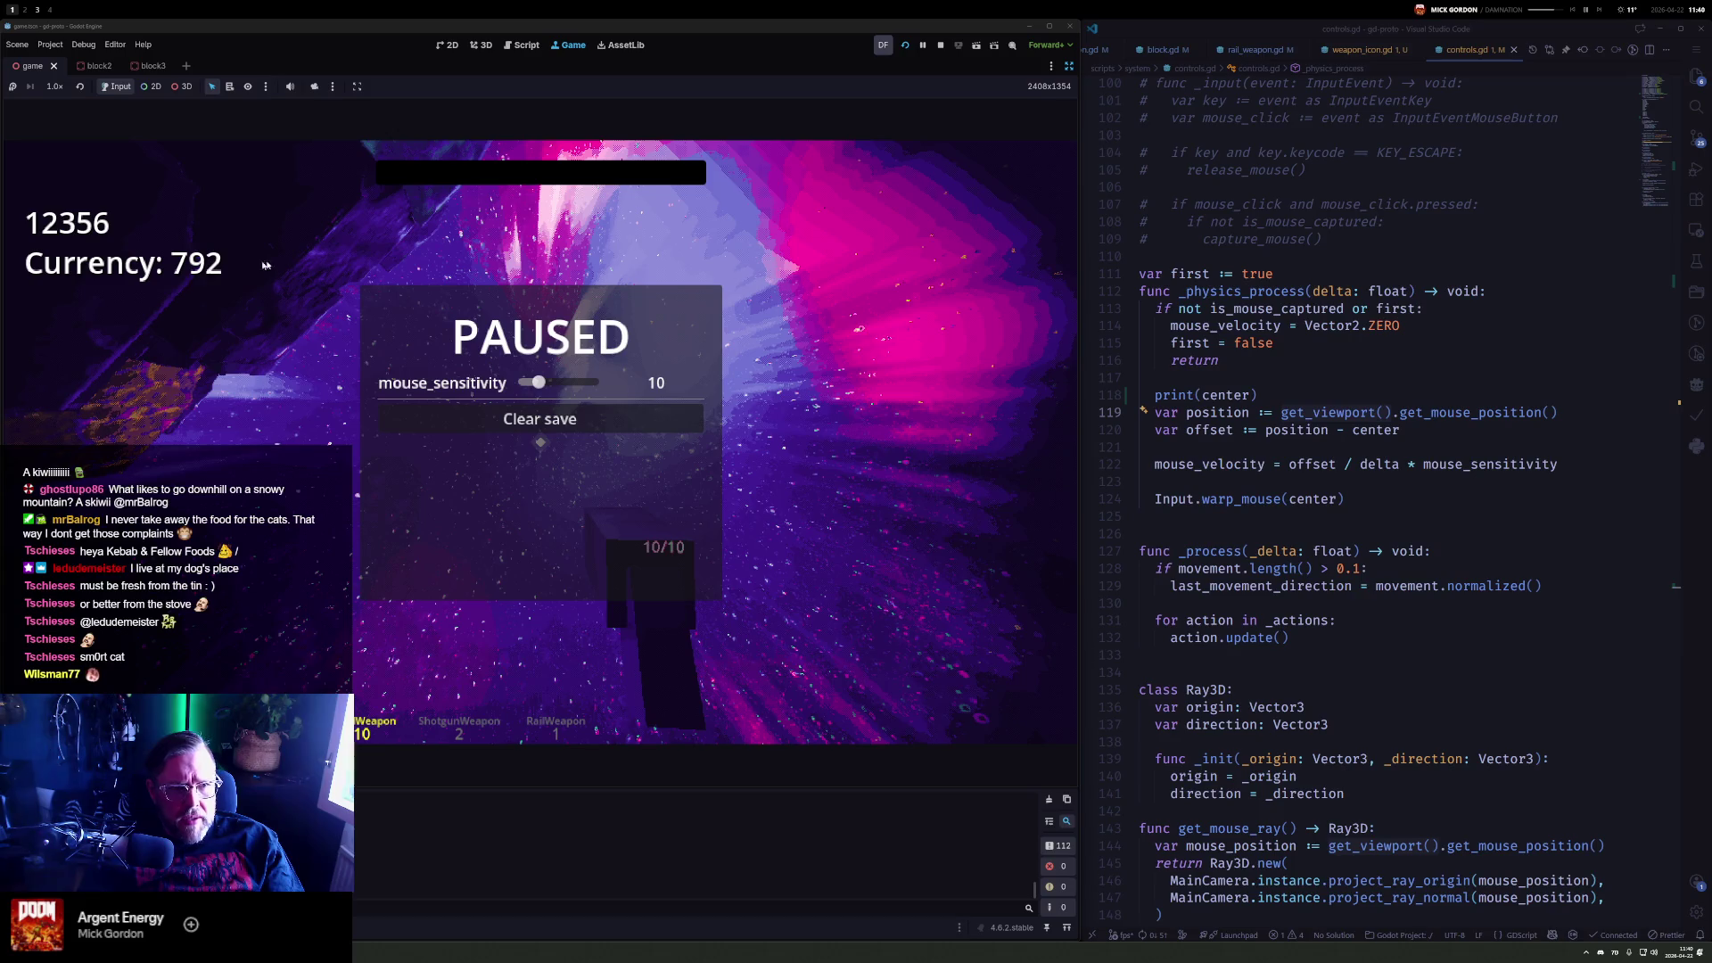
key(Escape)
key(Escape)
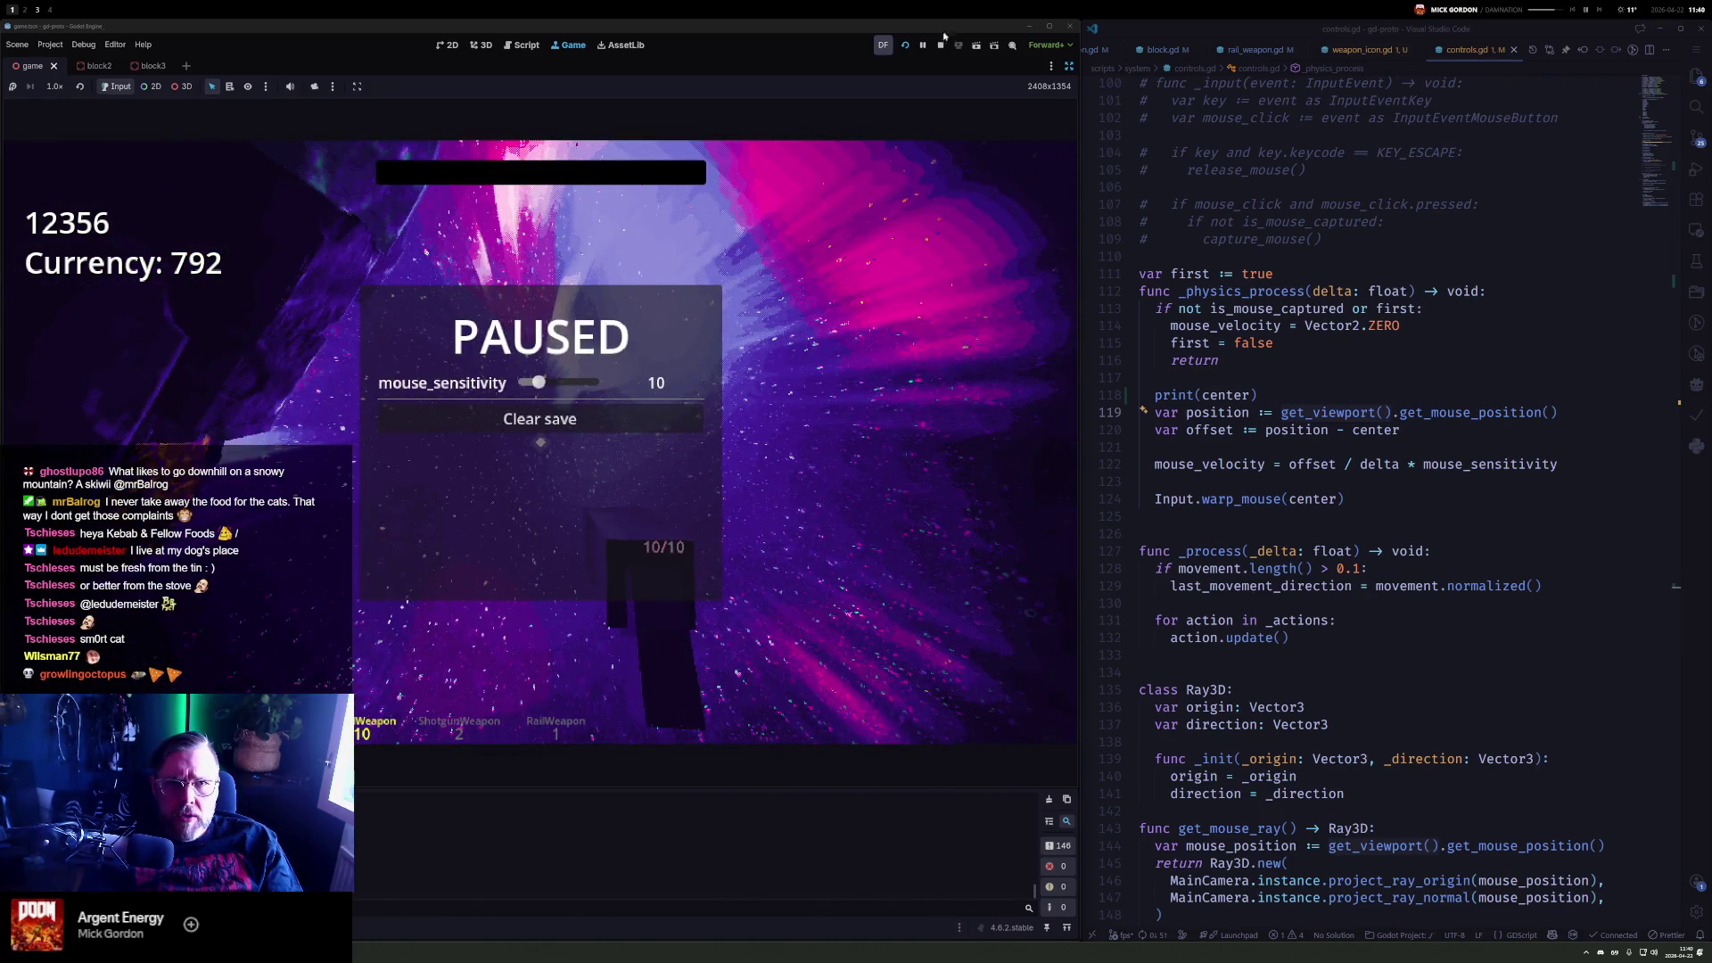
click(940, 45)
- Set Stretch Mode to canvas_items, then select line 119's viewport mouse-position call in controls.gd
click(50, 43)
click(76, 57)
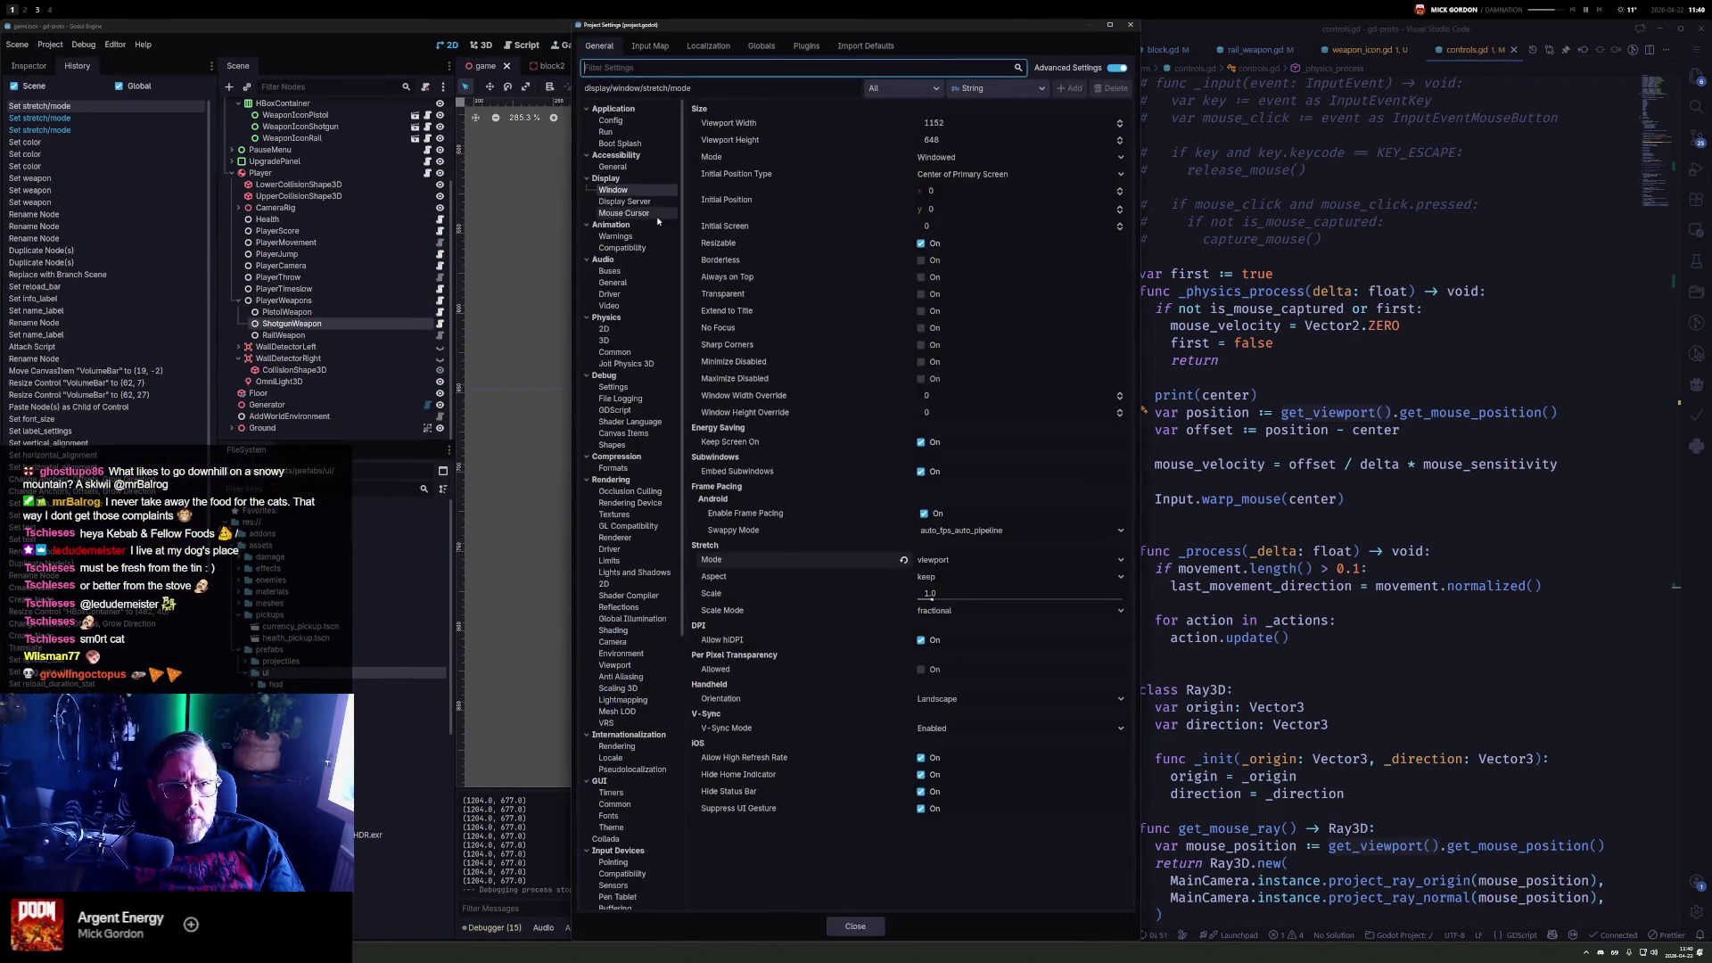
click(945, 559)
click(945, 594)
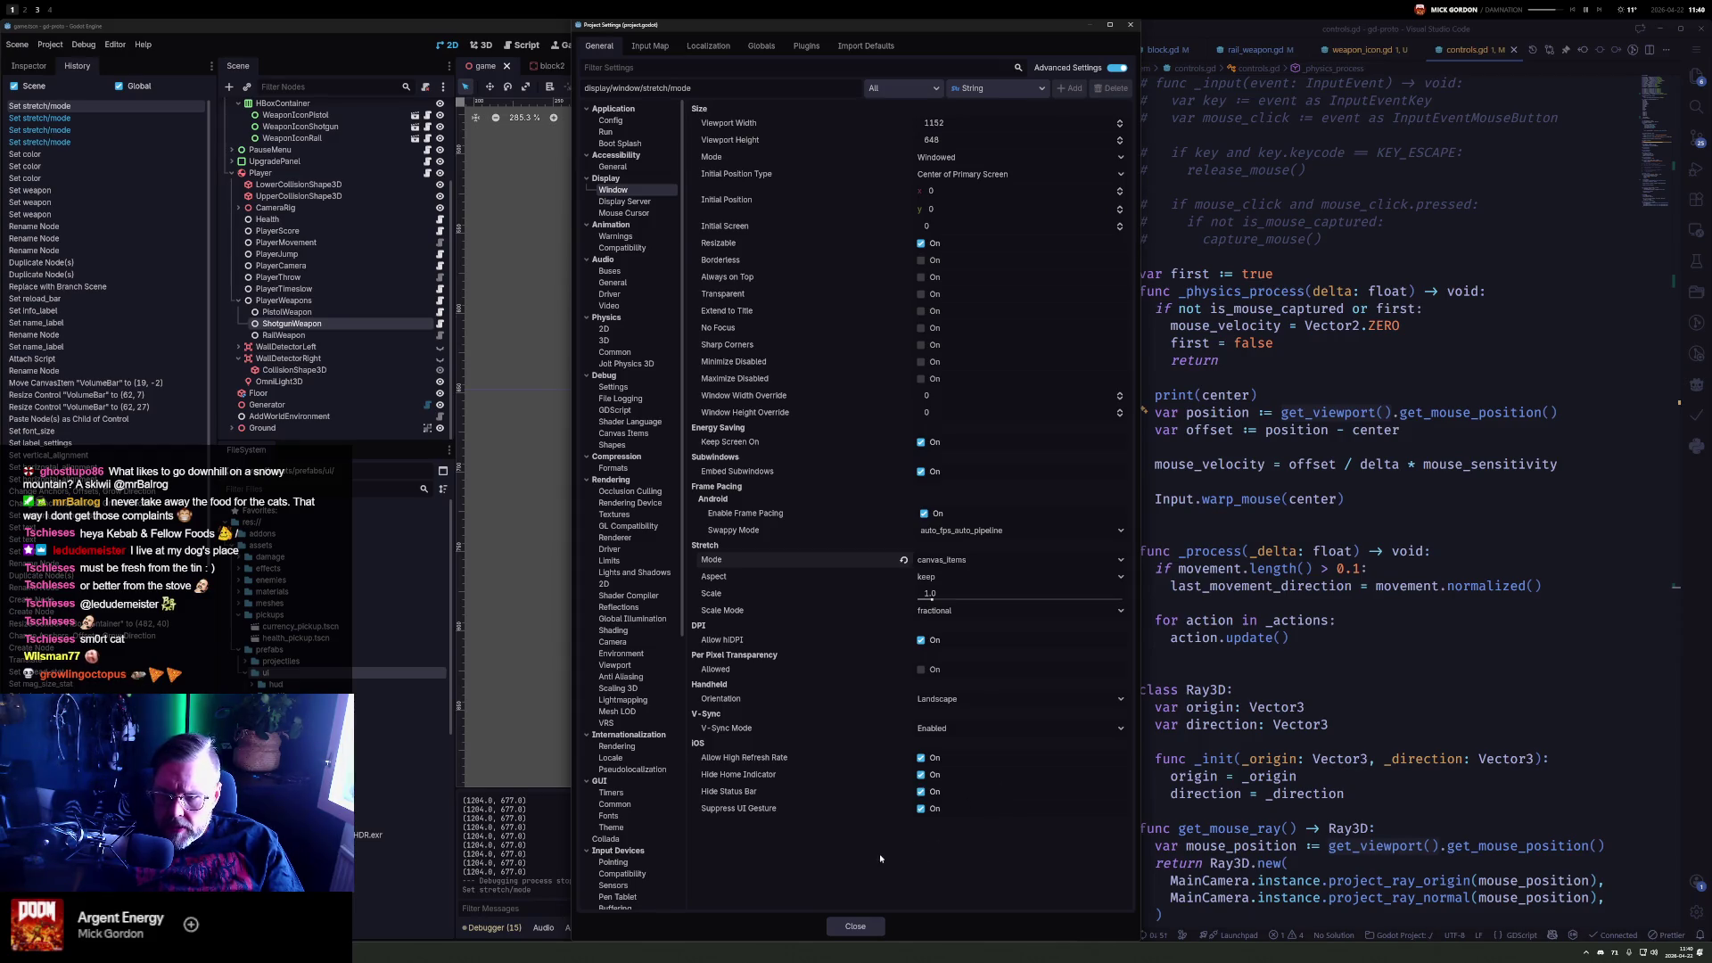
click(856, 925)
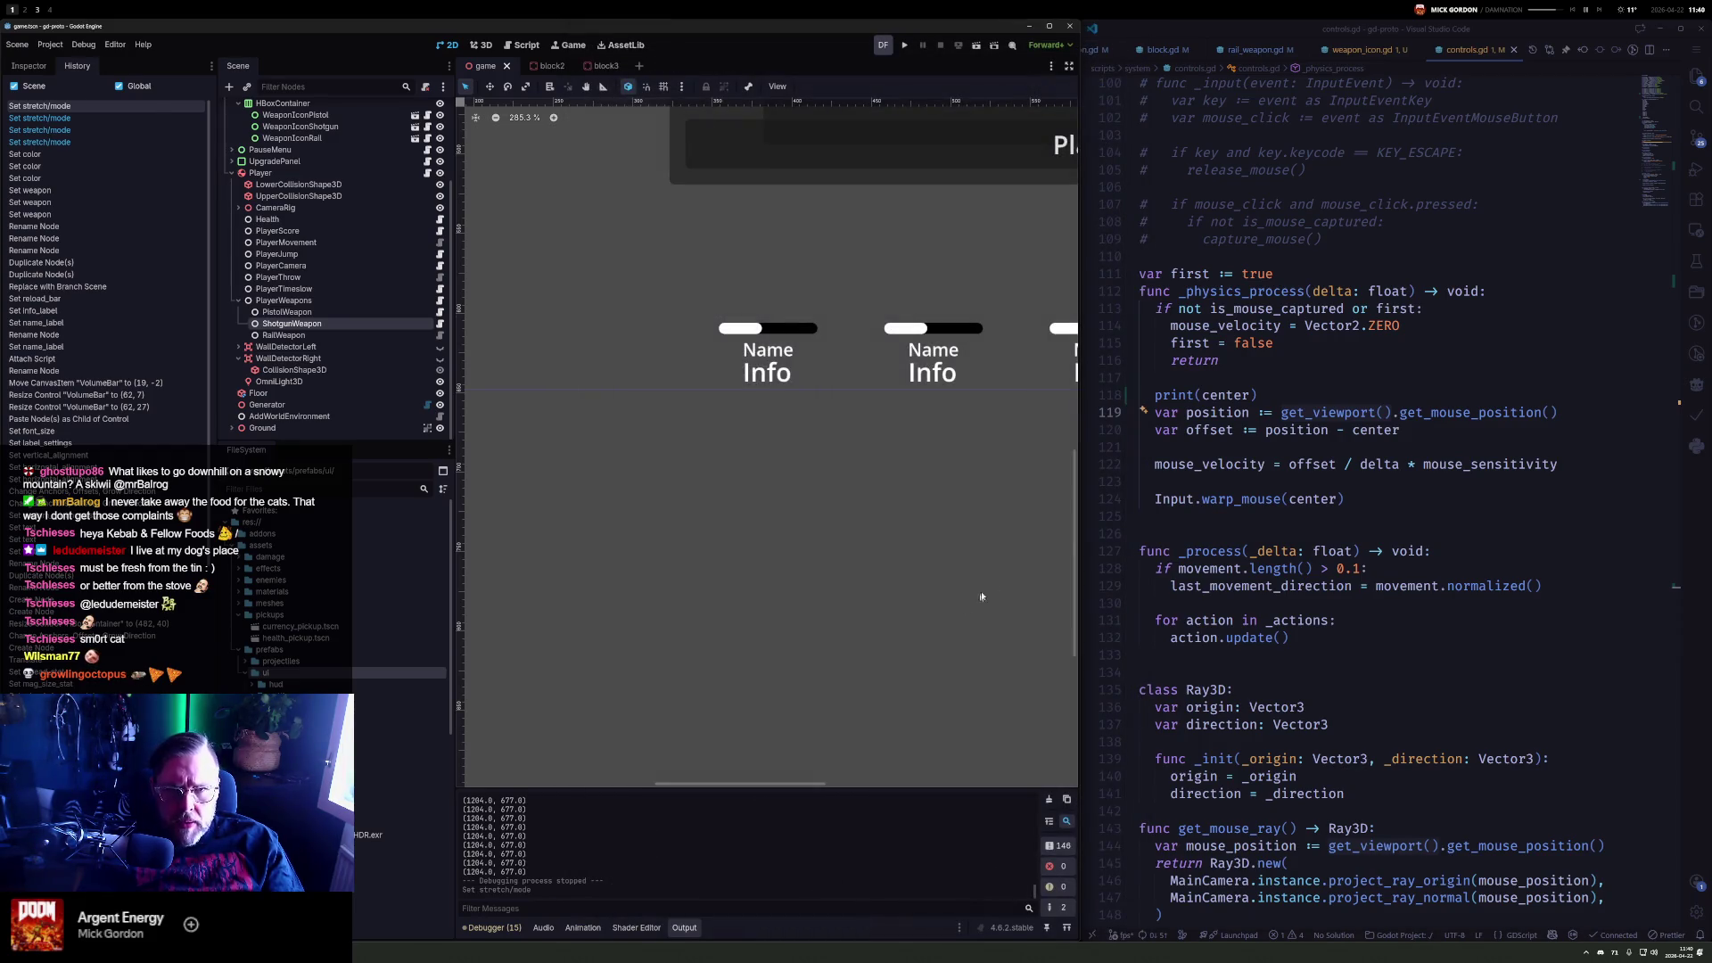
click(1275, 463)
double_click(1306, 414)
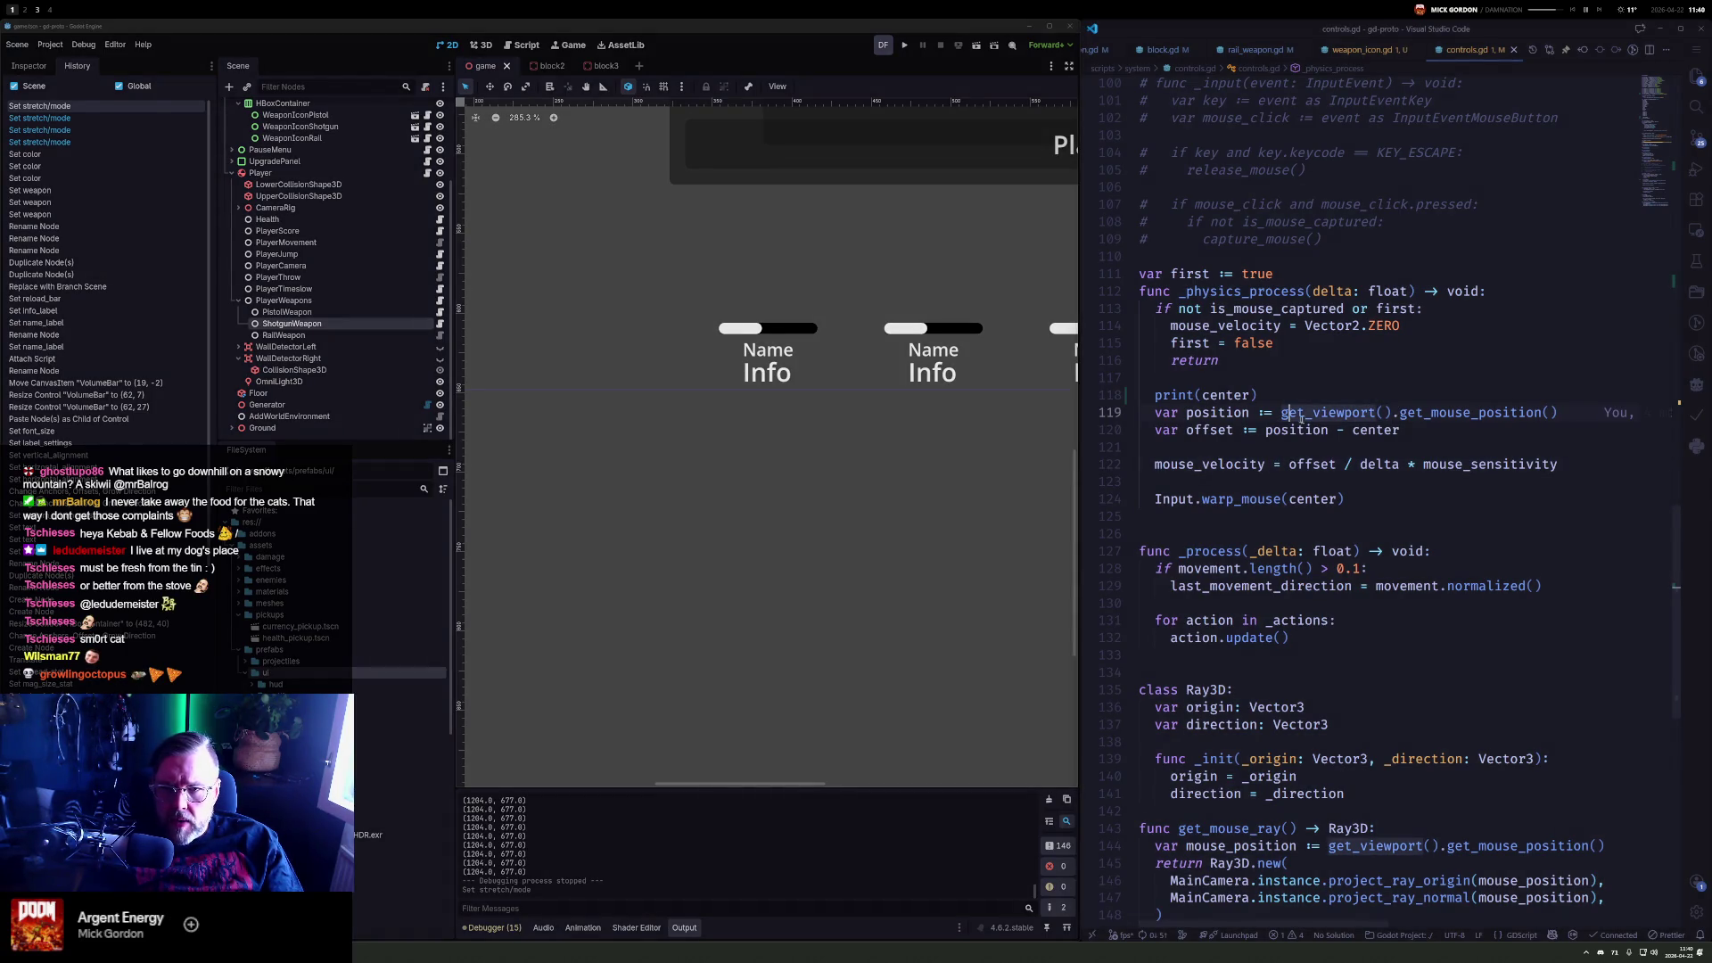
- Declare 'var mouse_position: Vector2' with a get(): return getter above the old code
key(shift+End)
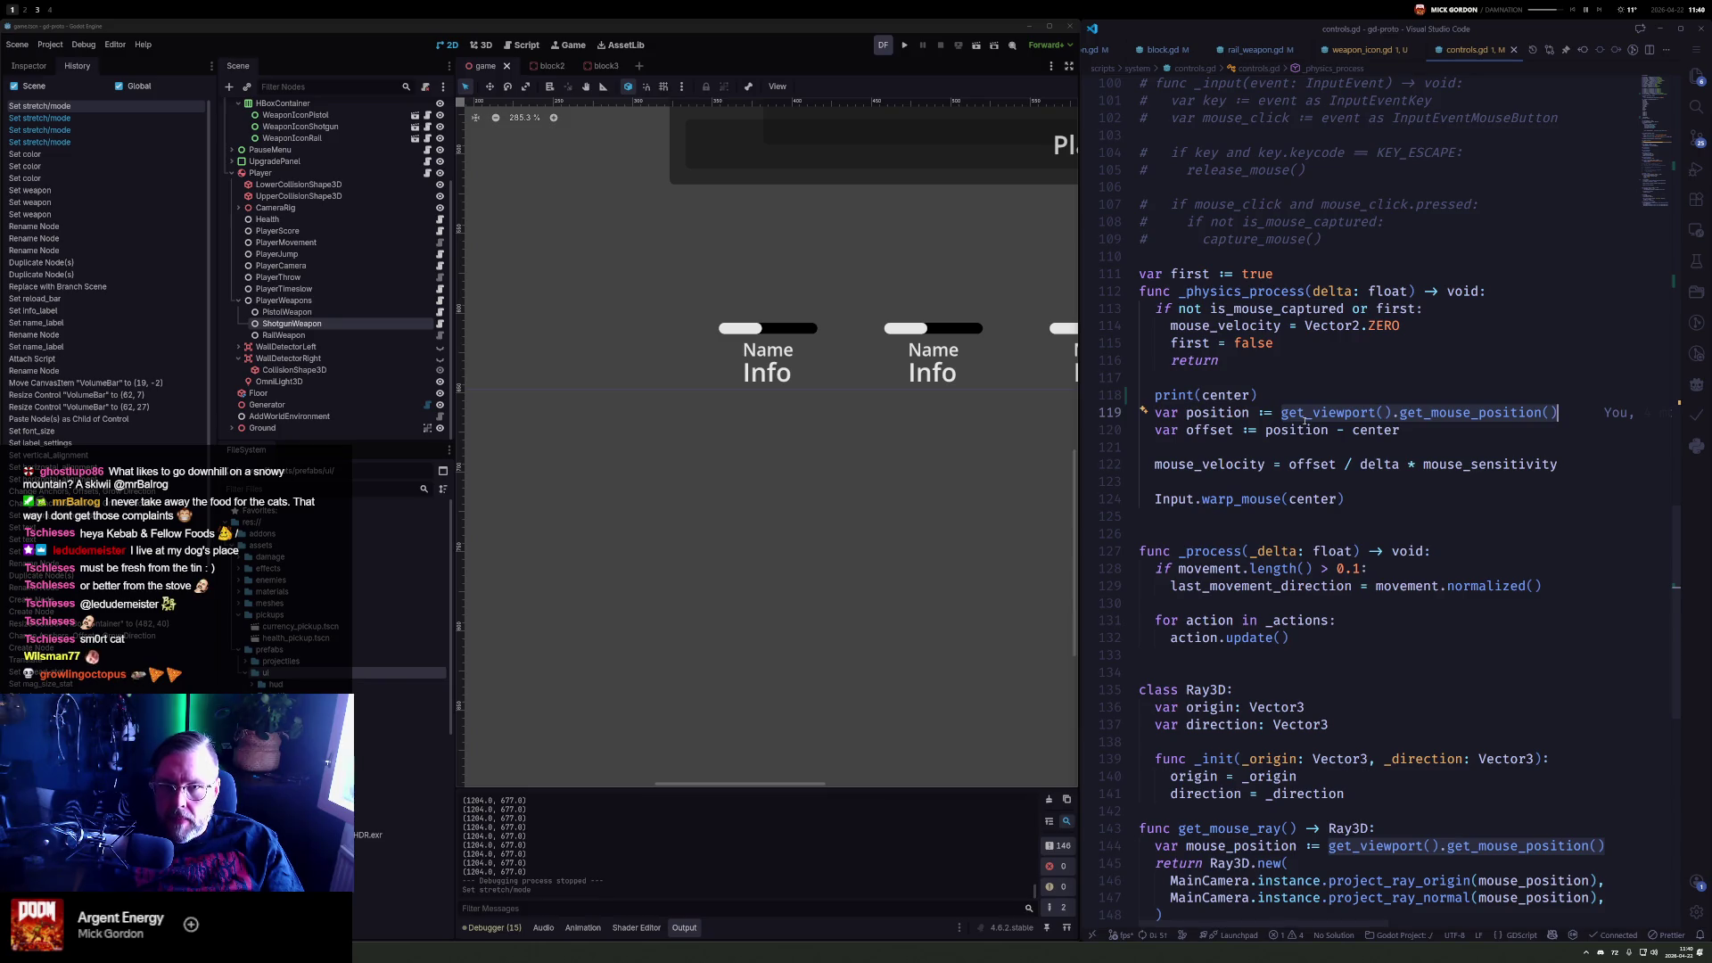
key(Up)
key(Up)
key(Up)
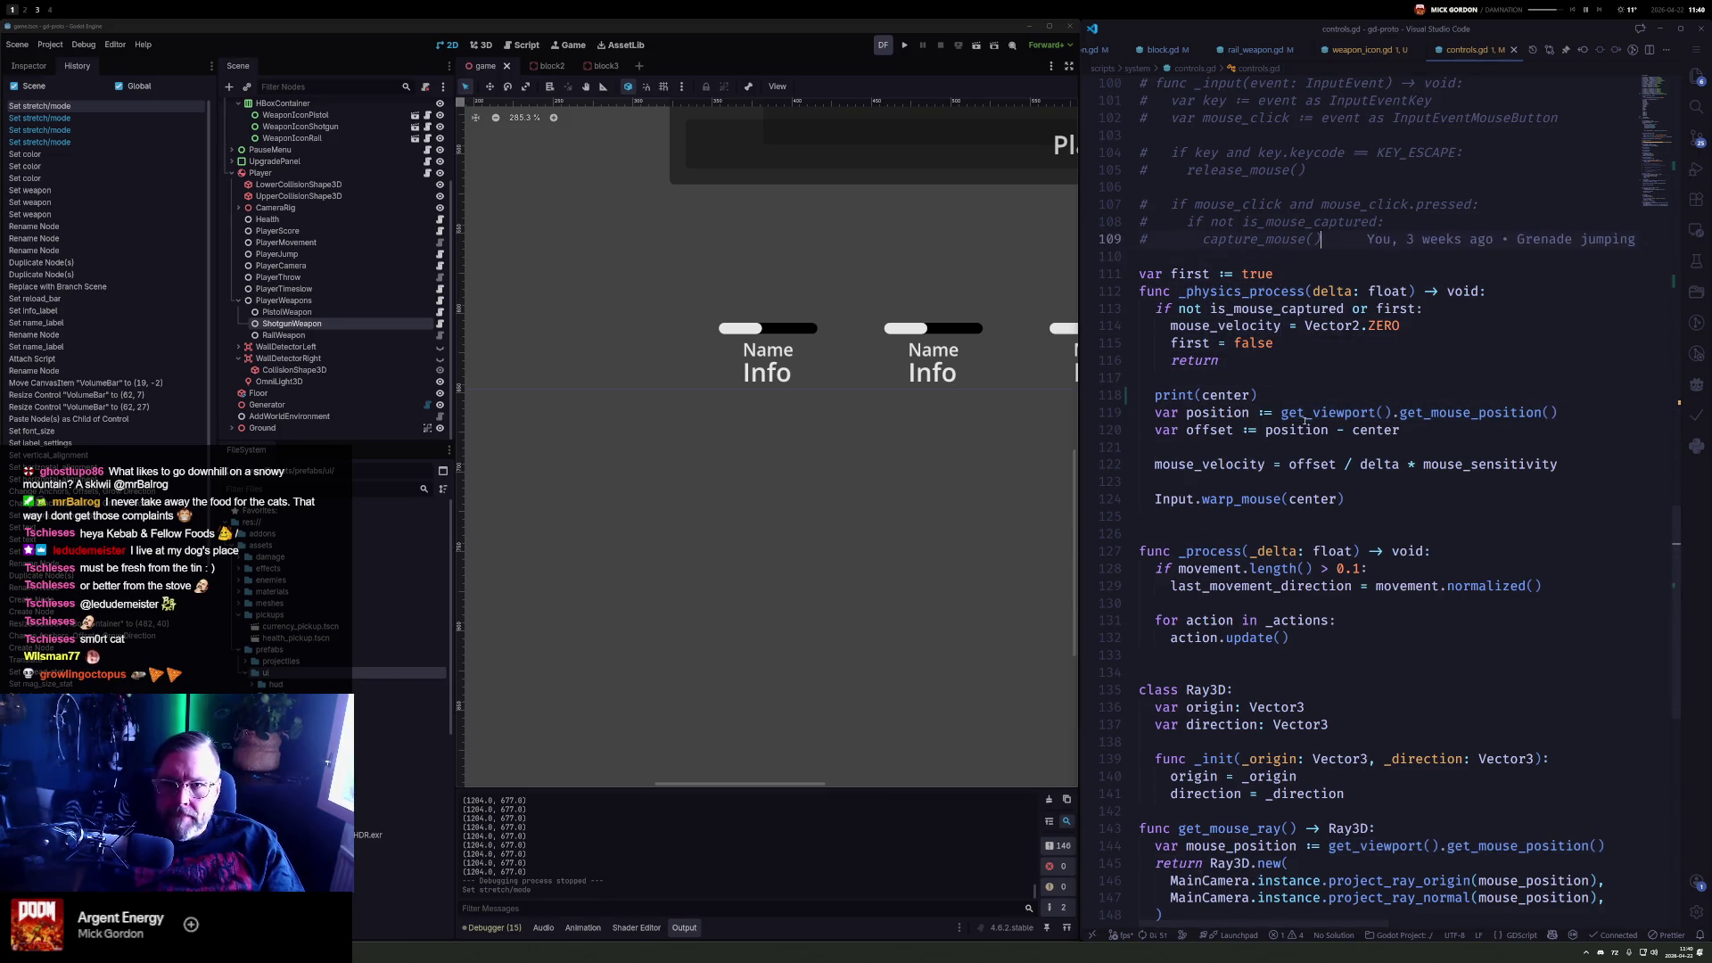
key(Return)
key(Return)
text(var mouse_position)
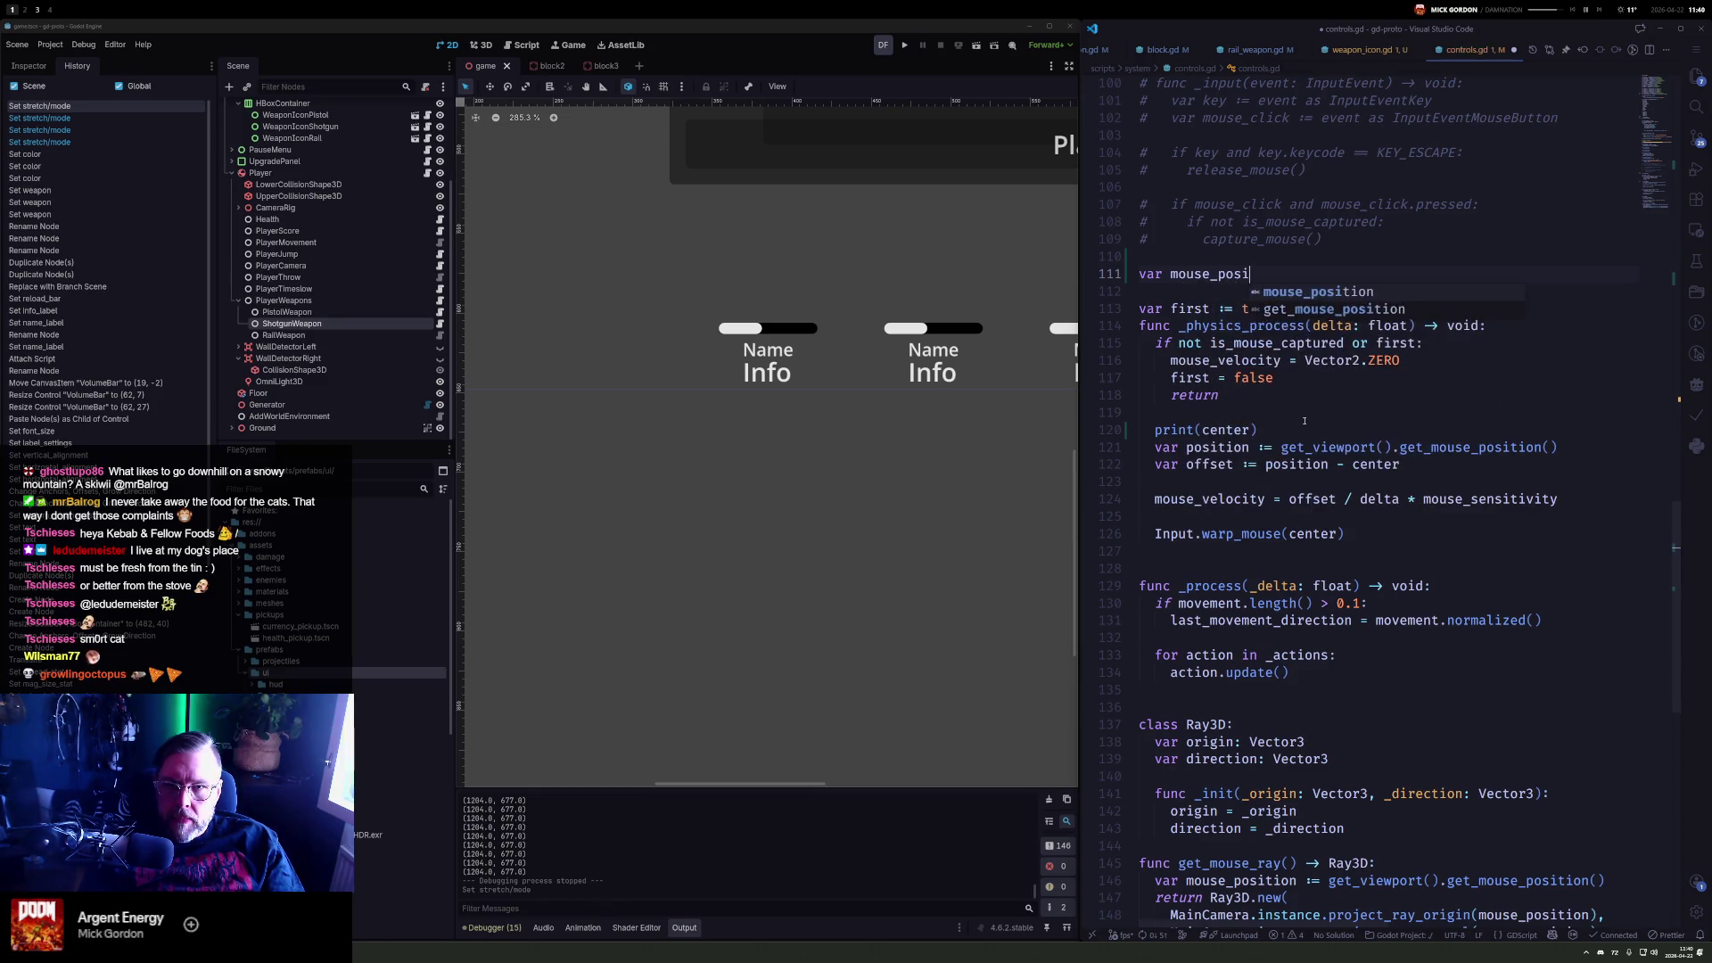
text(:=)
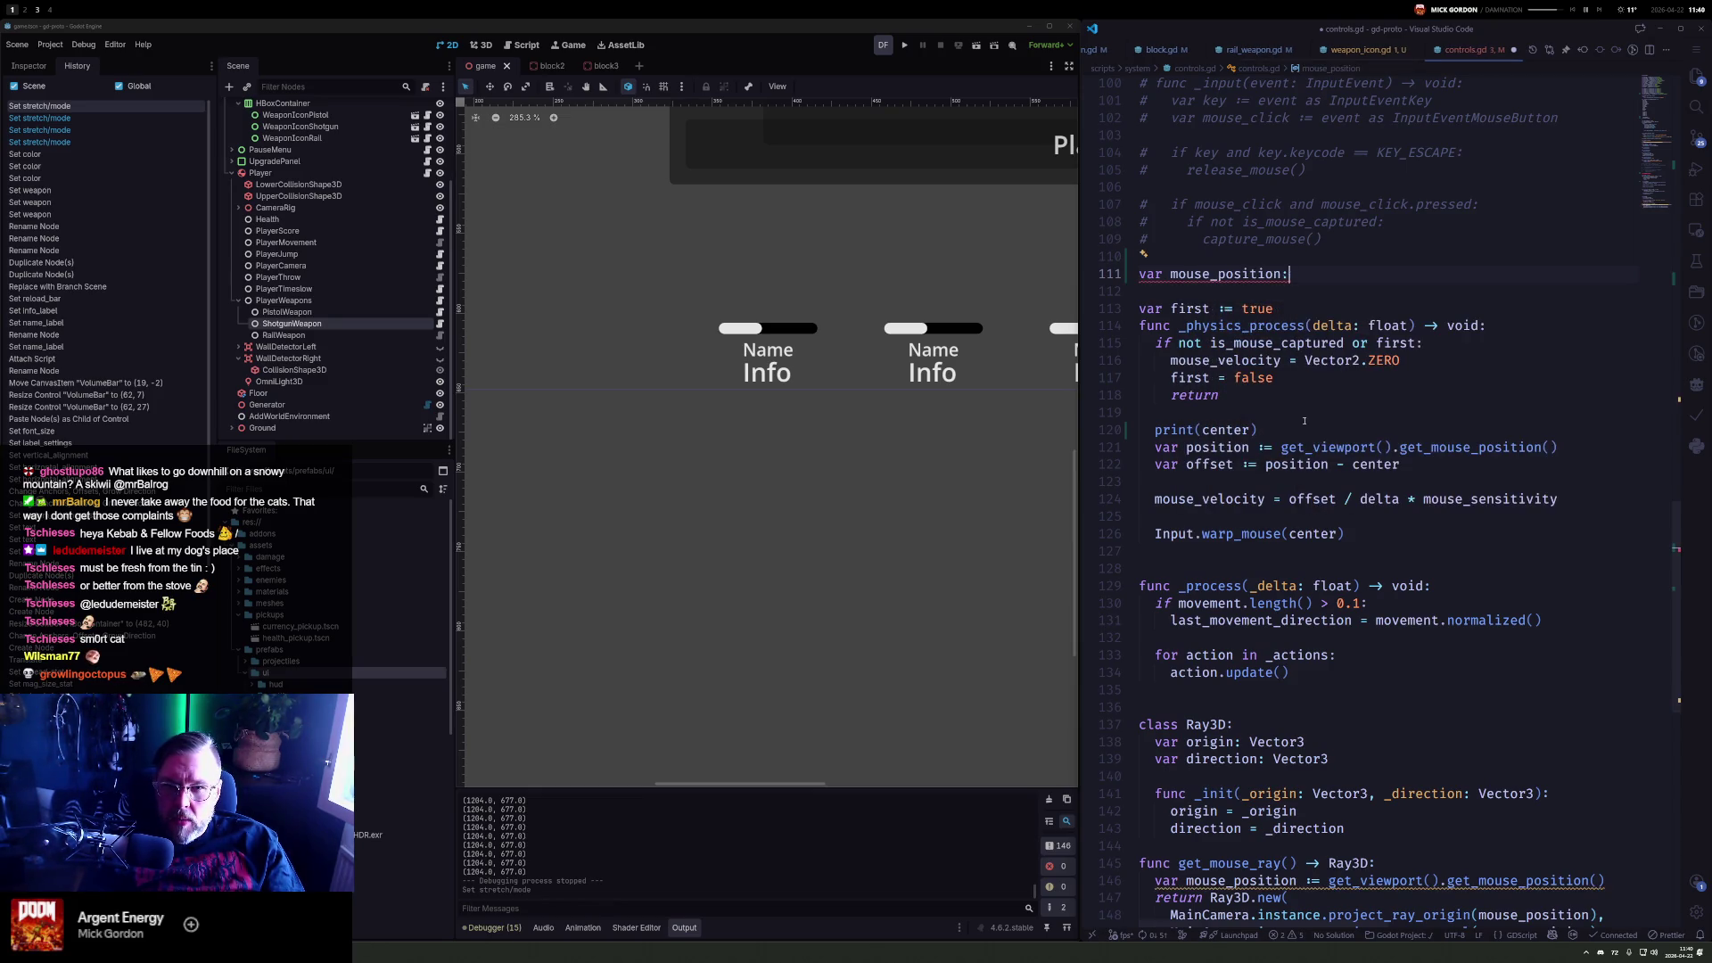
key(BackSpace)
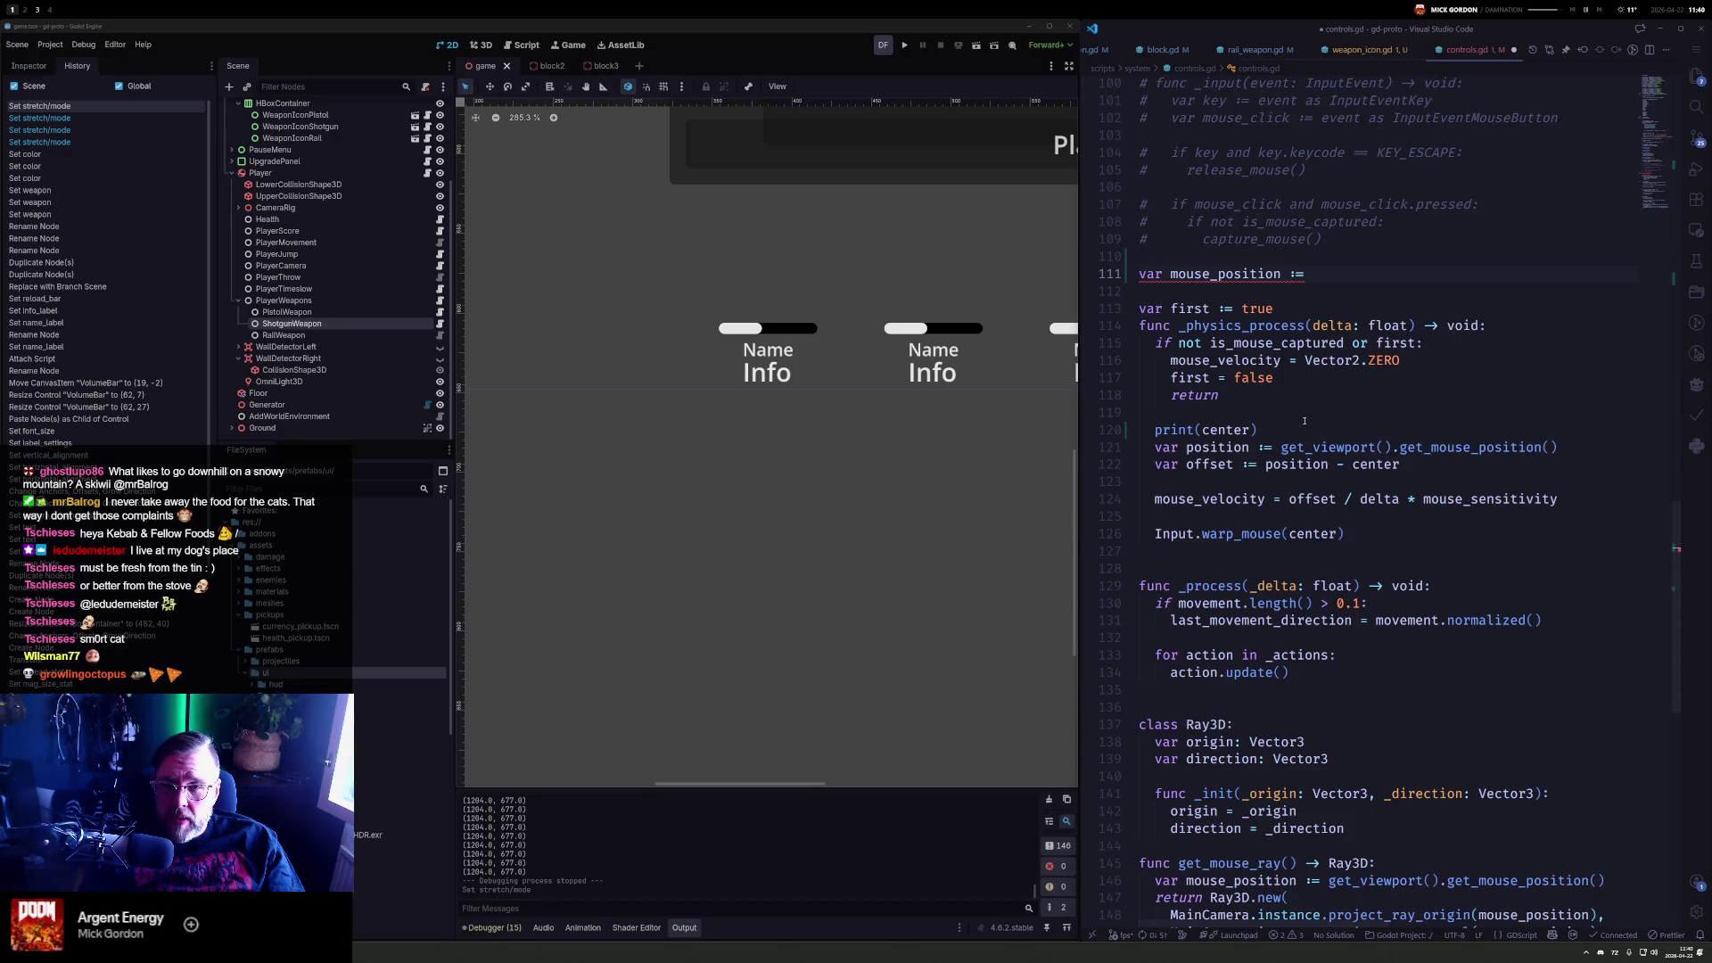
text(Vector2)
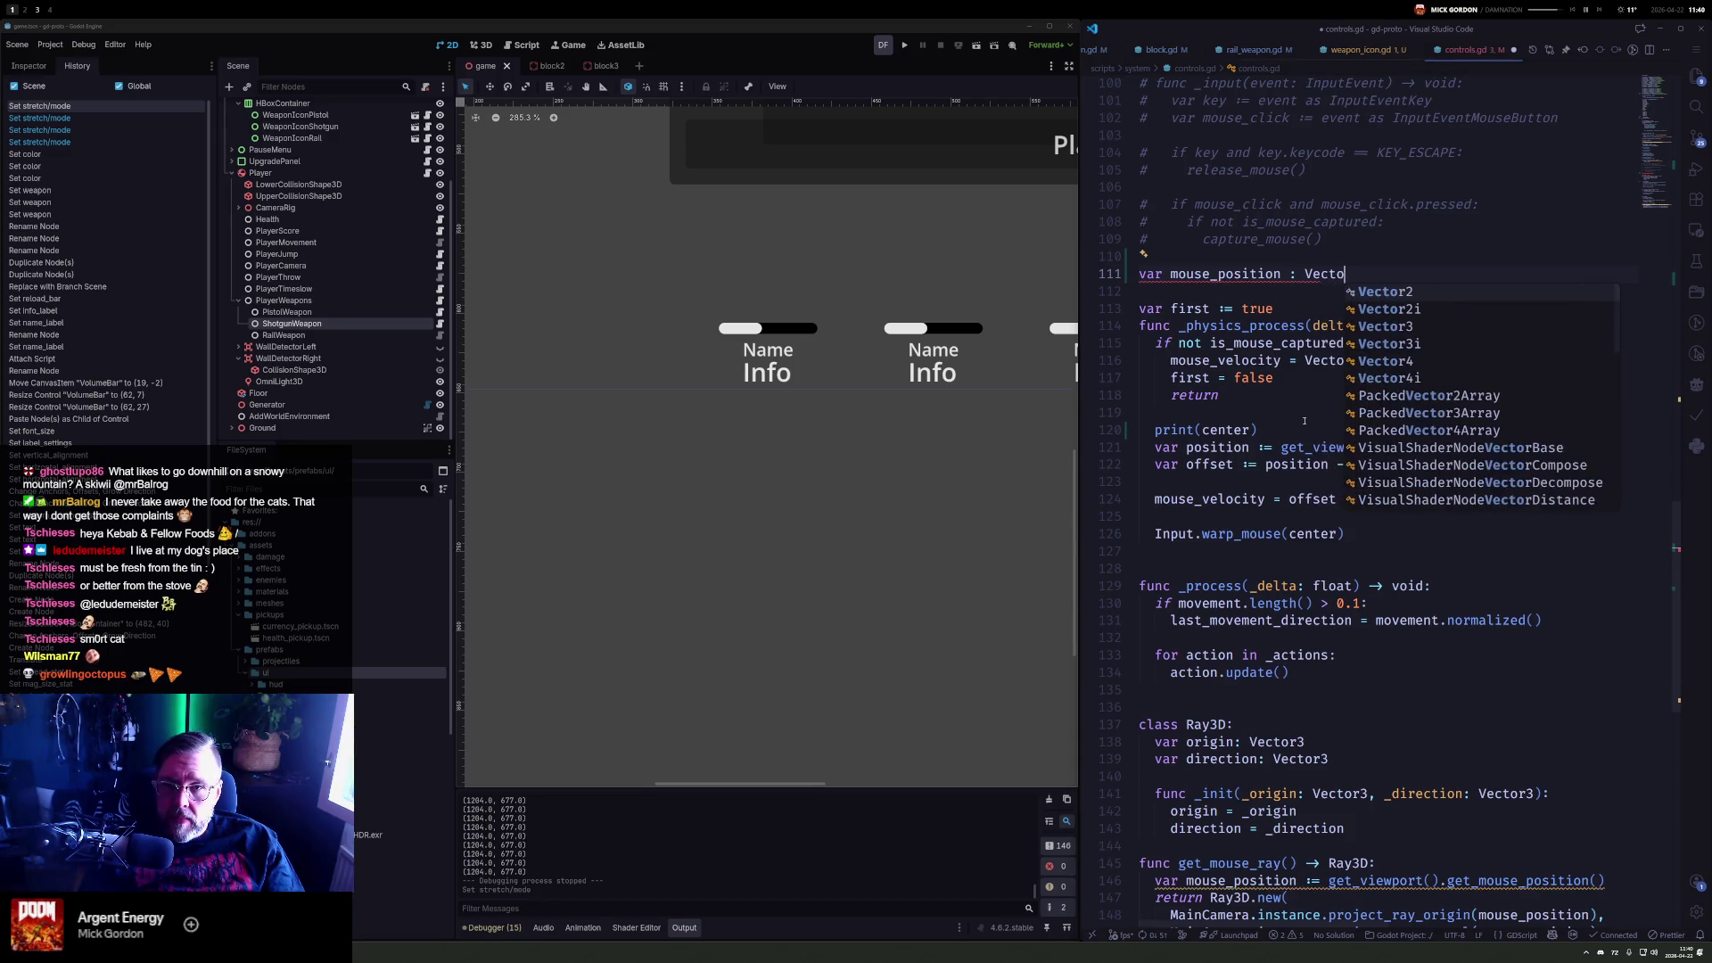
text( :)
key(Return)
text(get():)
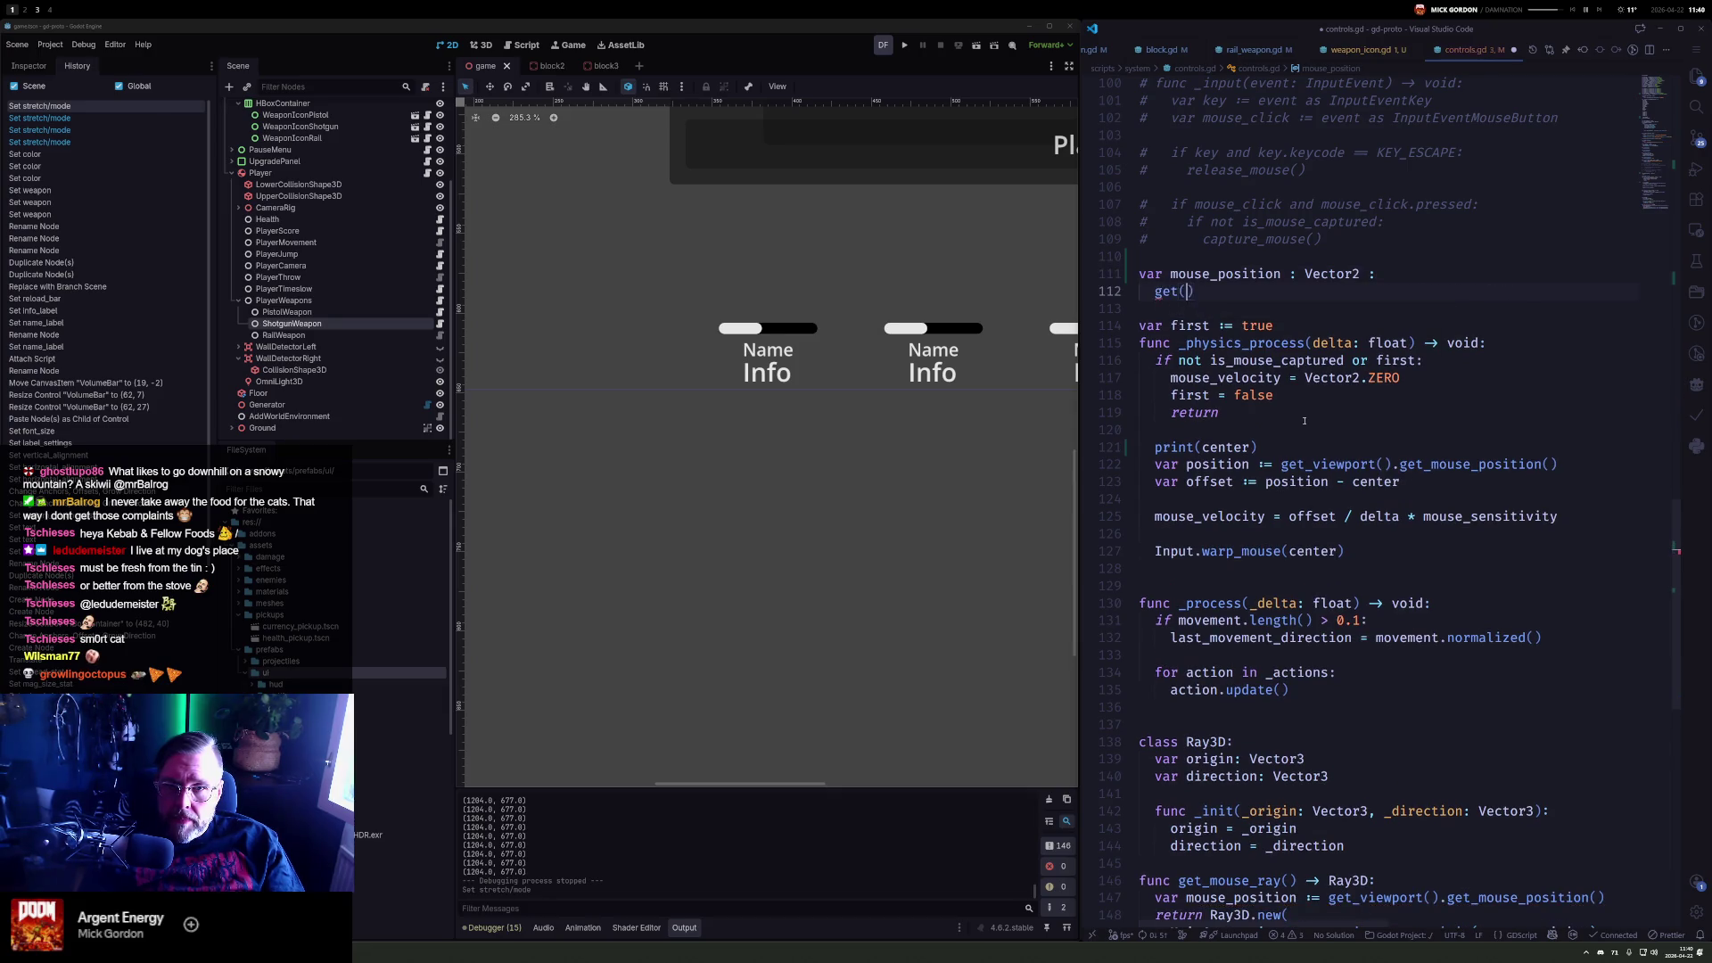
key(Return)
text(ret)
key(Return)
- Move get_viewport().get_mouse_position() into the getter and delete the old position declaration
key(Down)
key(Down)
key(Down)
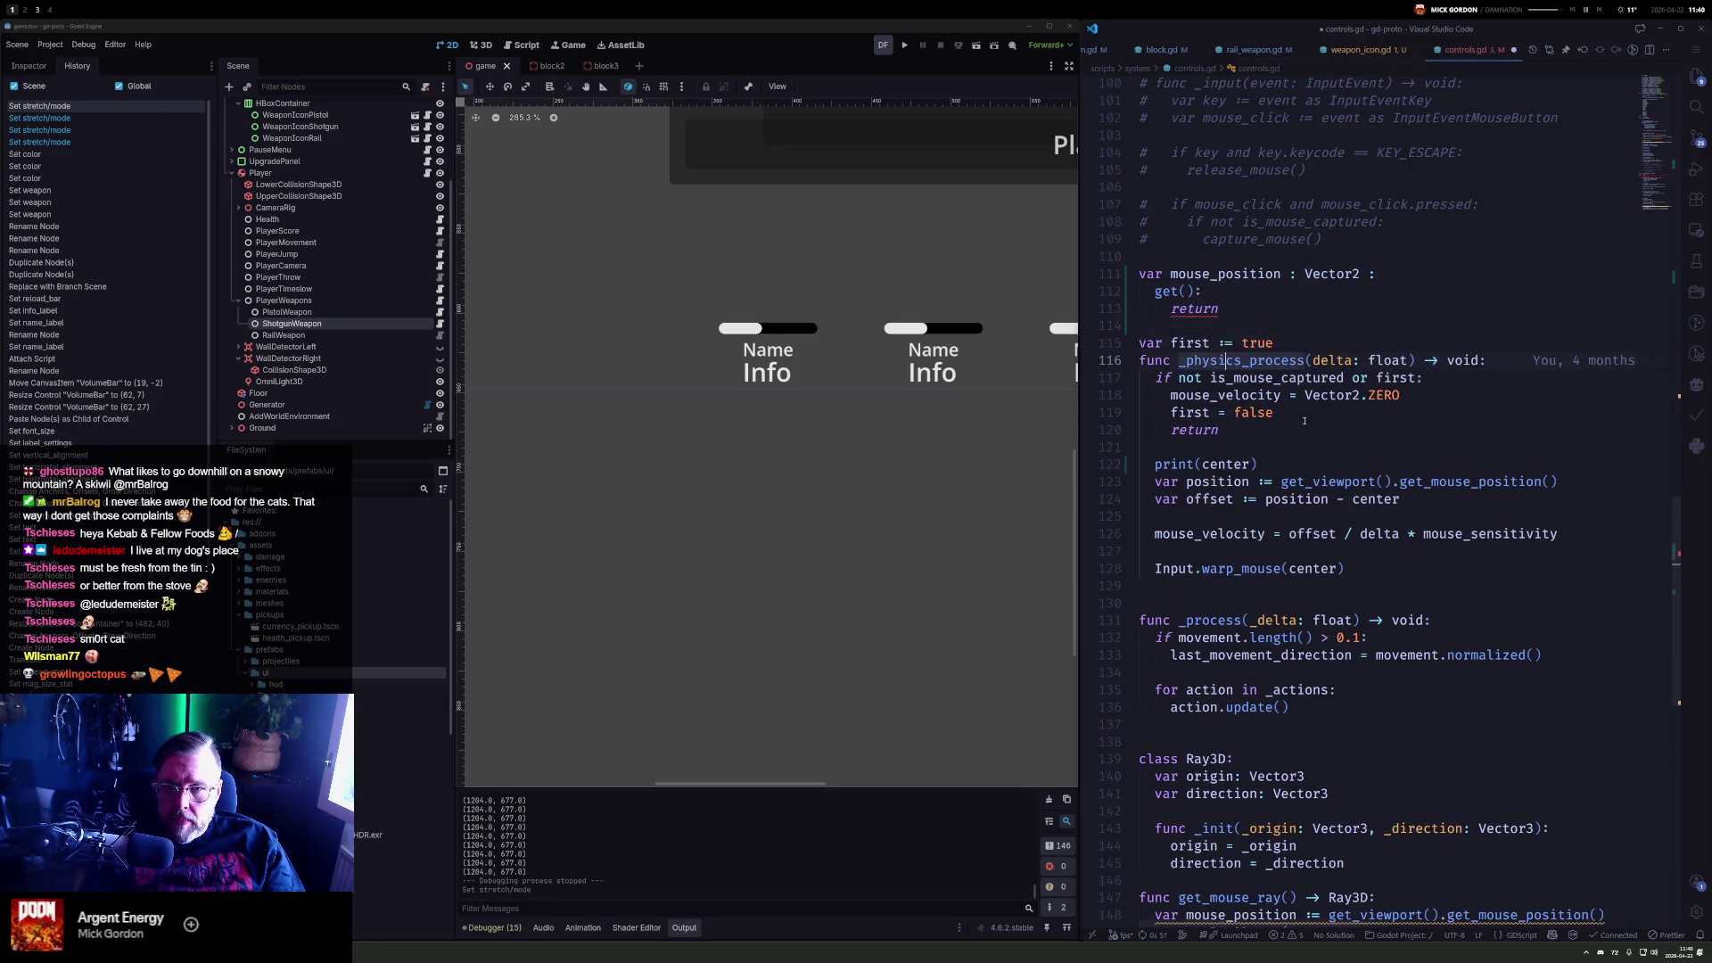
key(shift+End)
key(ctrl+x)
key(Up)
key(Up)
key(Up)
key(ctrl+v)
key(Down)
key(Down)
key(Down)
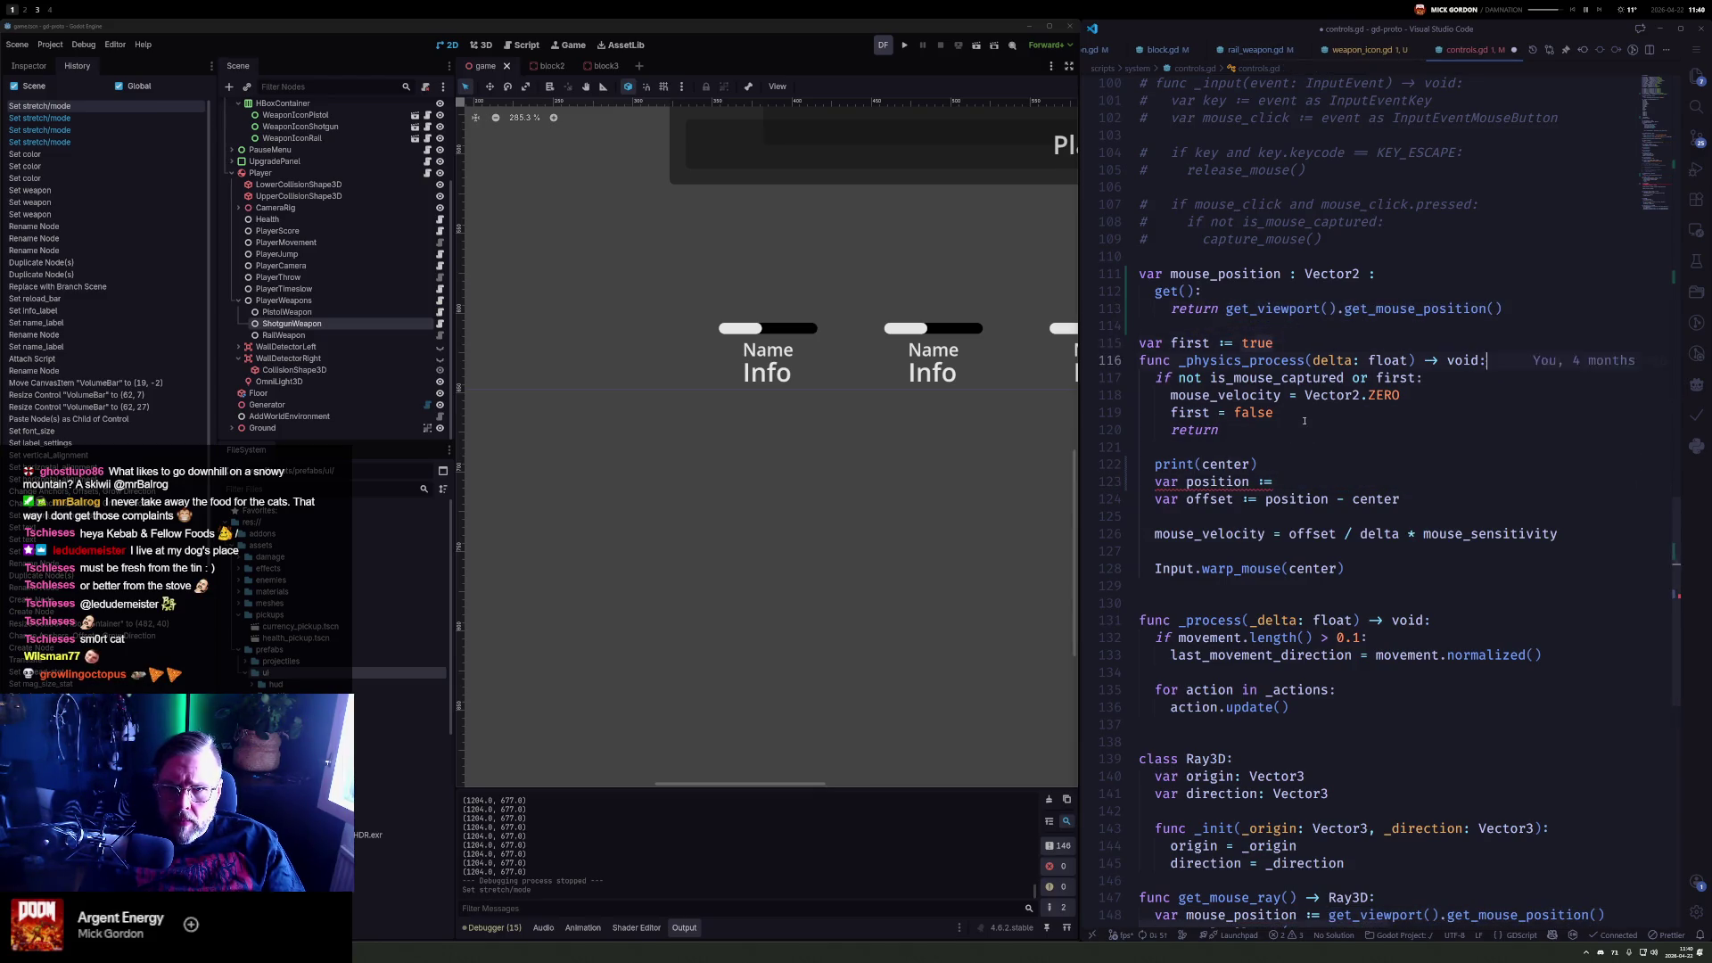
key(shift+Home)
key(BackSpace)
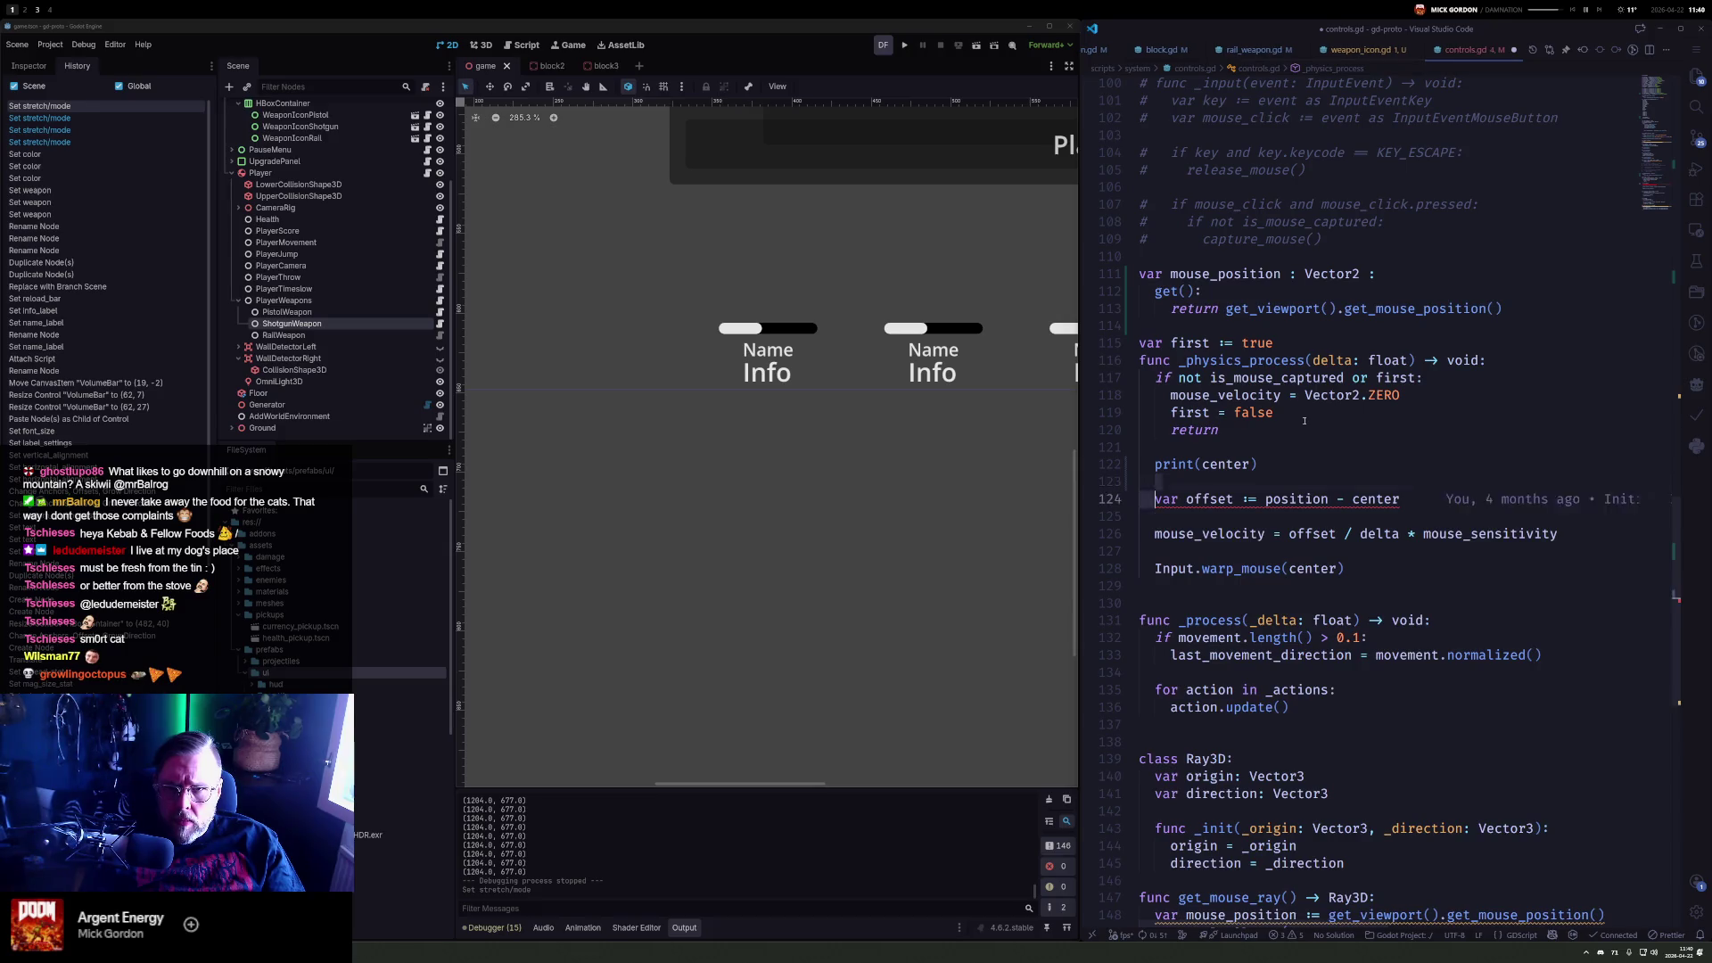
key(ctrl+shift+k)
key(Down)
key(Down)
- Use mouse_position for the offset, drop get_mouse_ray's local copy, and save controls.gd
key(ctrl+Right)
key(ctrl+Right)
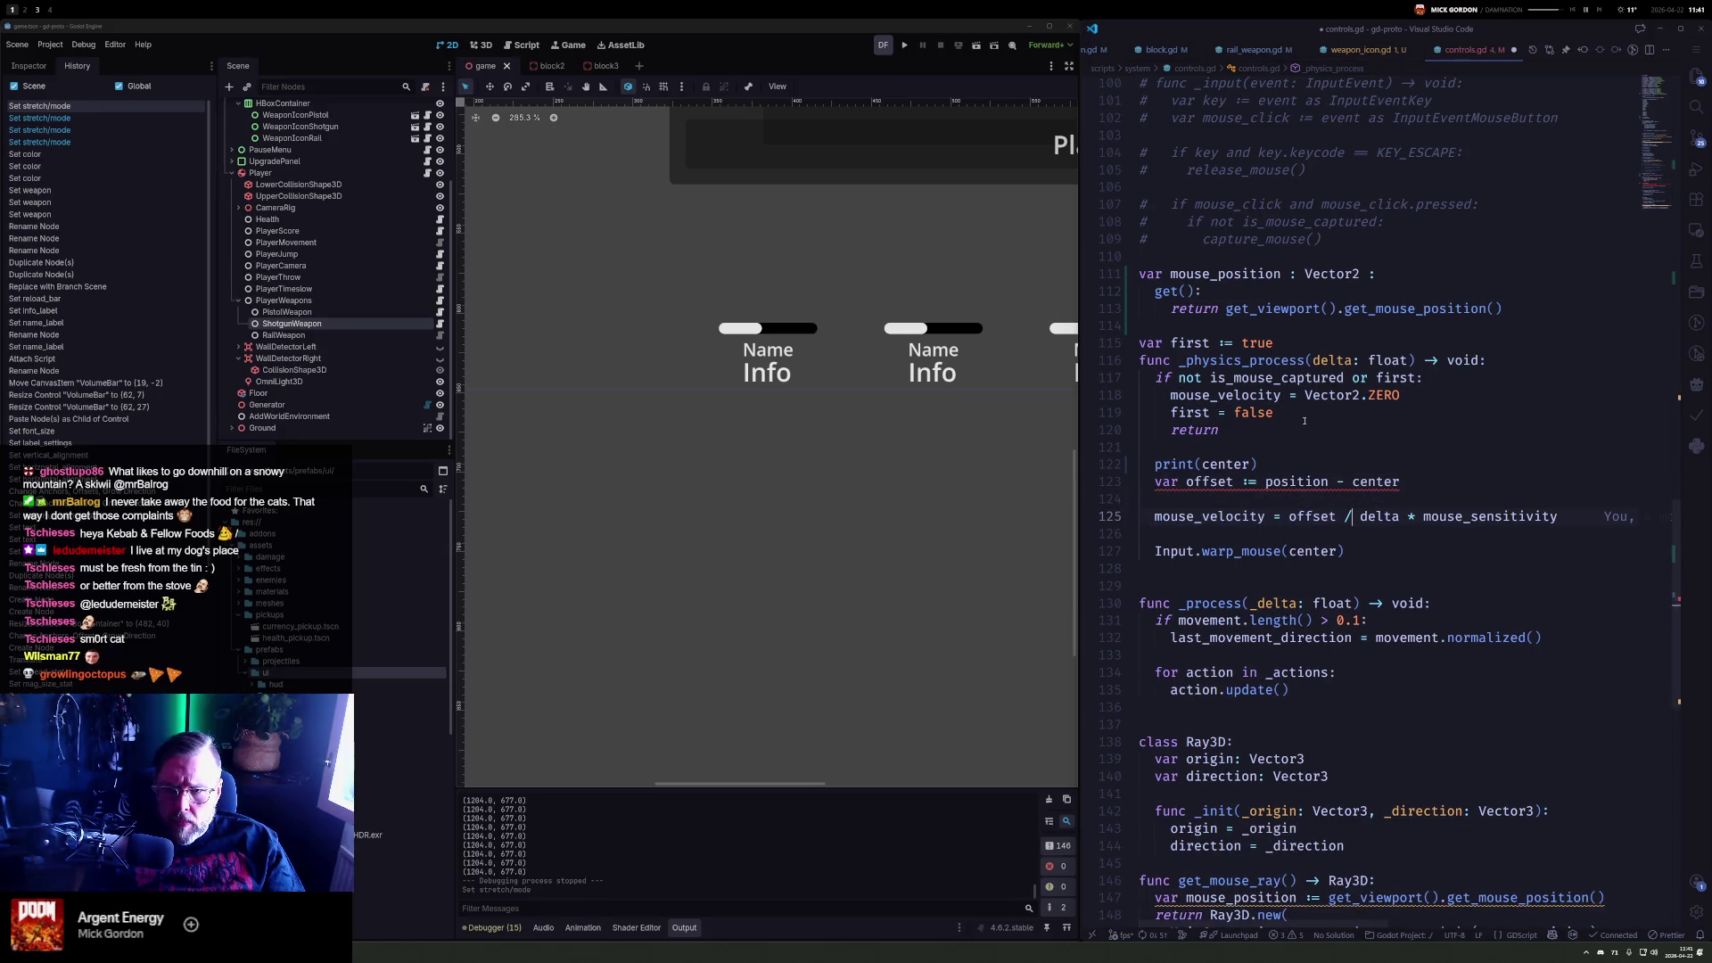
key(Up)
key(Up)
key(Home)
key(ctrl+Right)
key(ctrl+Right)
key(ctrl+Right)
text(mouse_)
key(Tab)
key(Down)
key(Down)
key(Down)
key(Home)
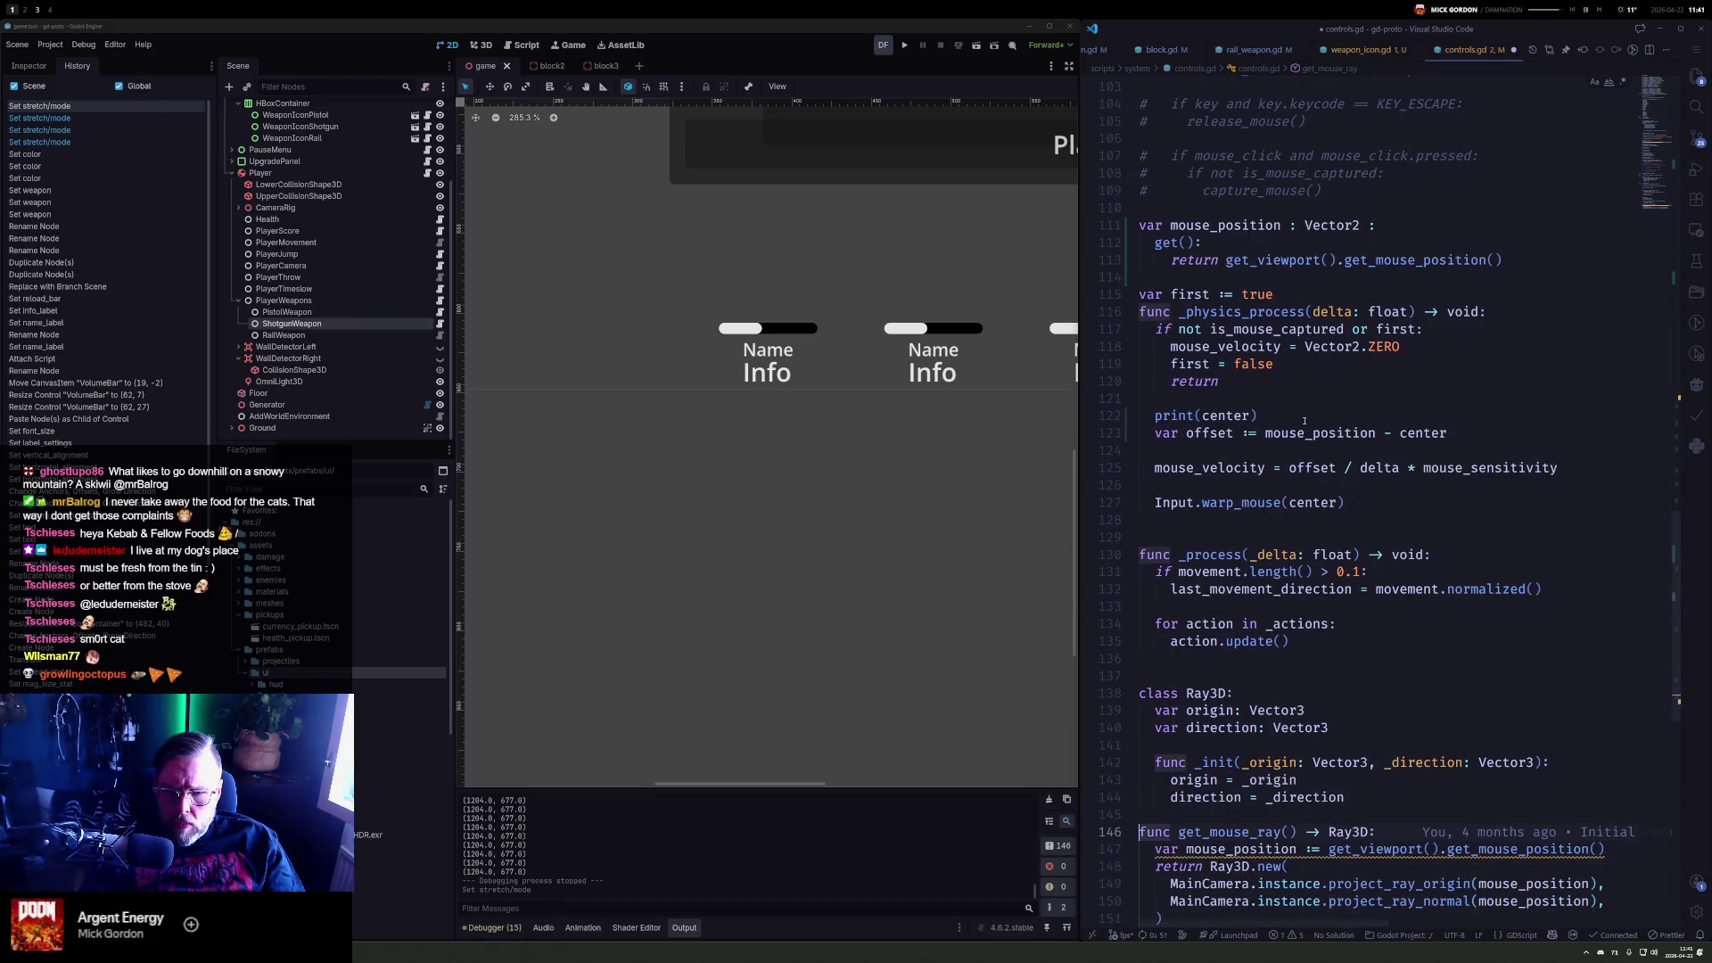
key(Down)
key(ctrl+shift+k)
key(ctrl+s)
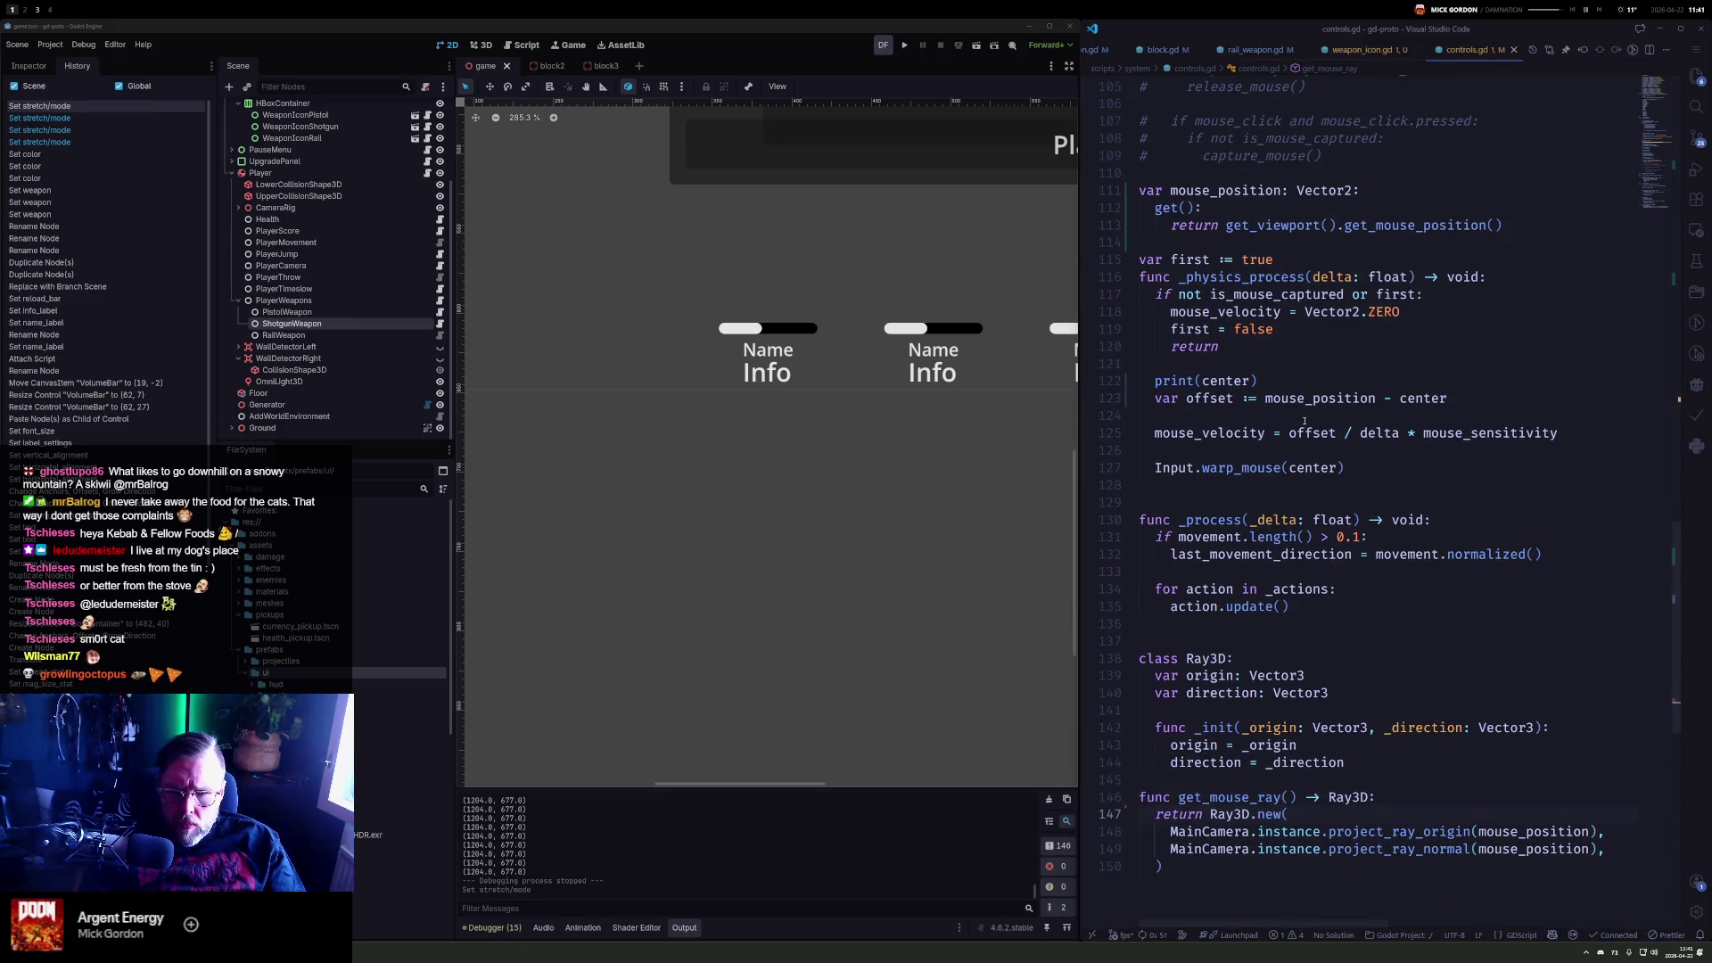
scroll(1301, 271, up, 1)
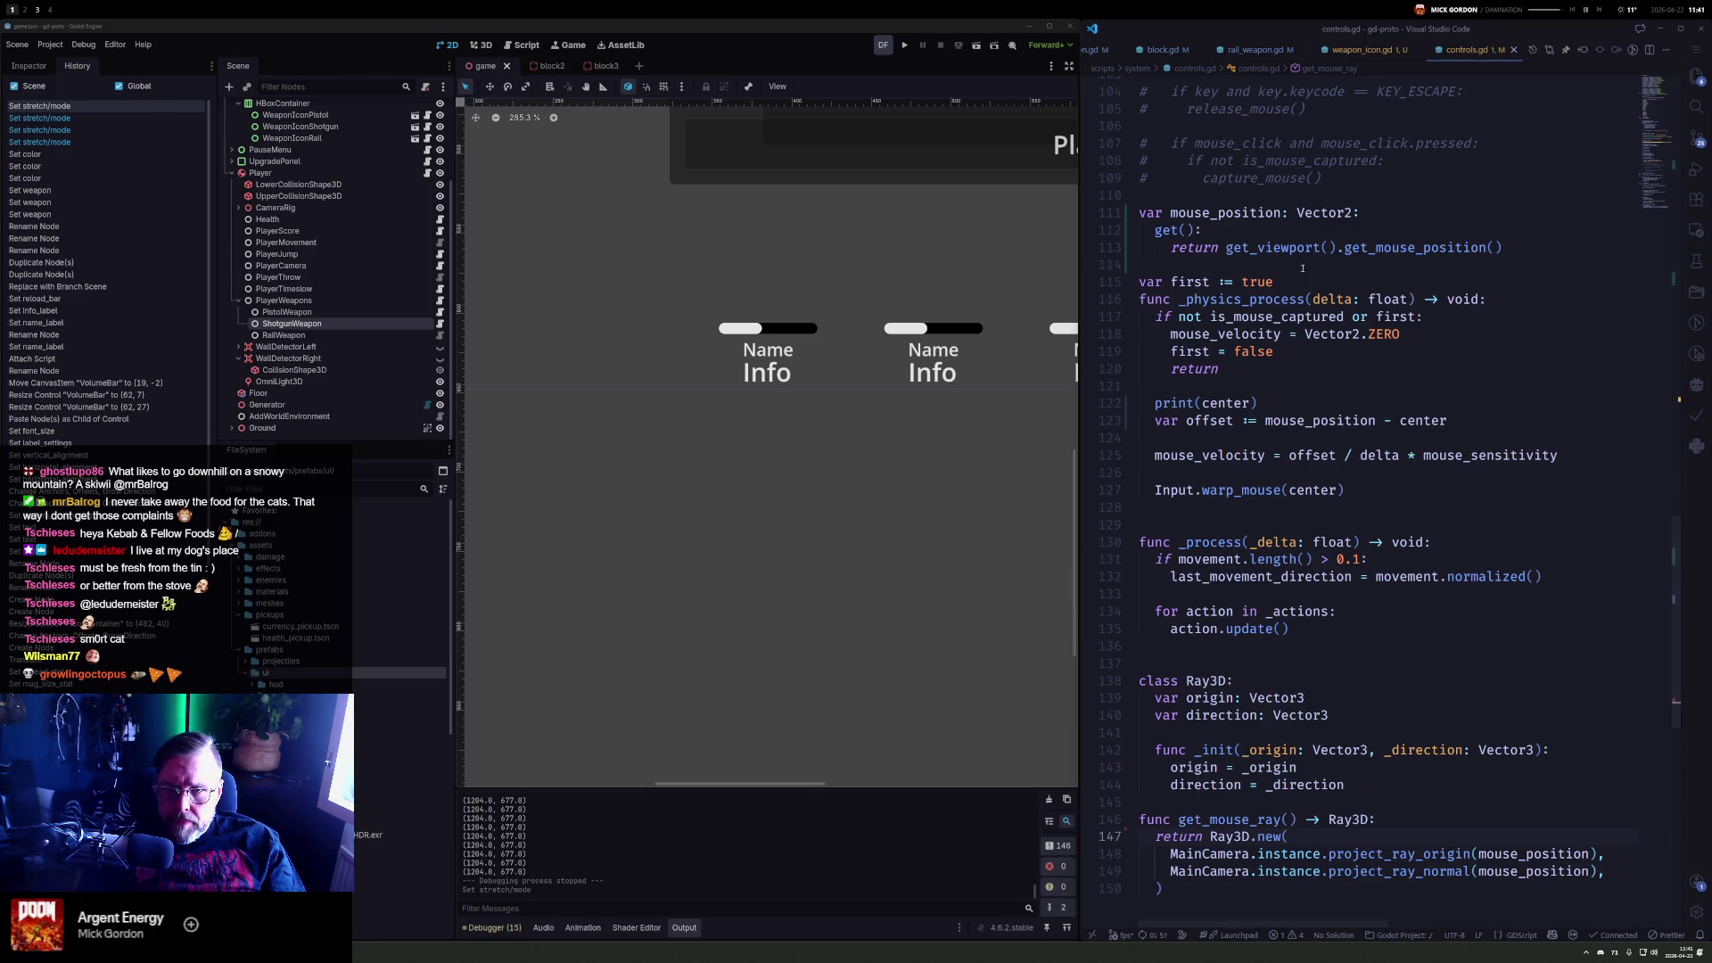
scroll(1302, 268, up, 3)
mouse_move(1415, 384)
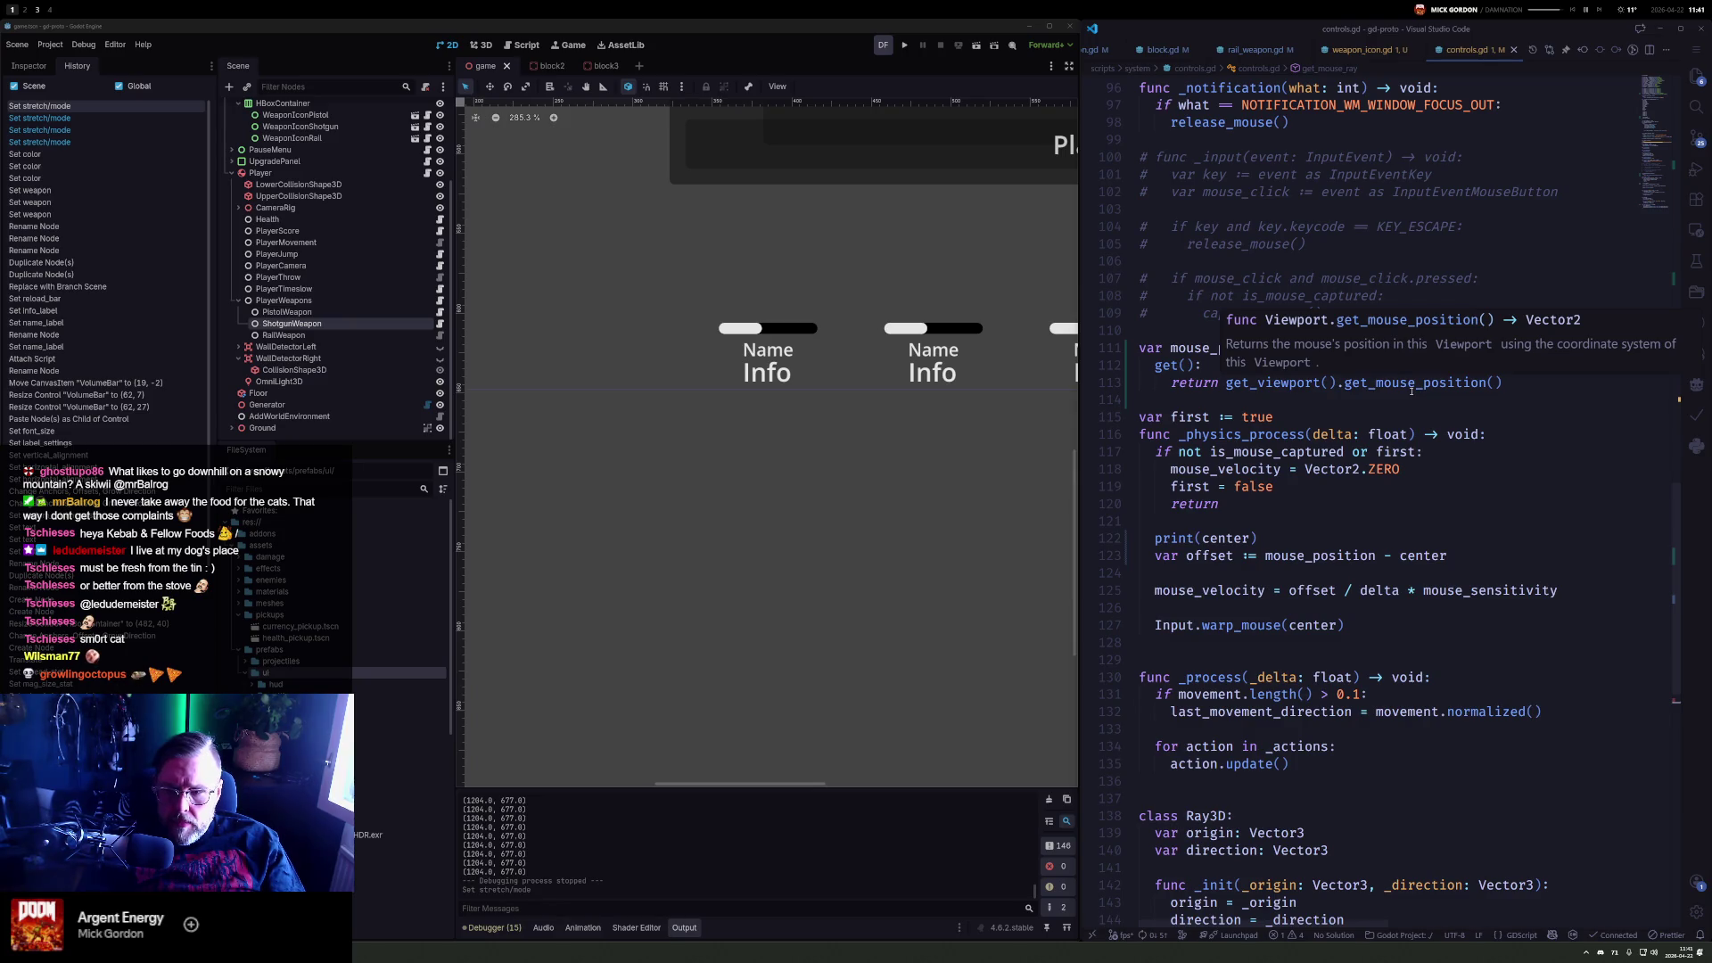
- Change print(center) to print(mouse_position) and save the script
click(1347, 535)
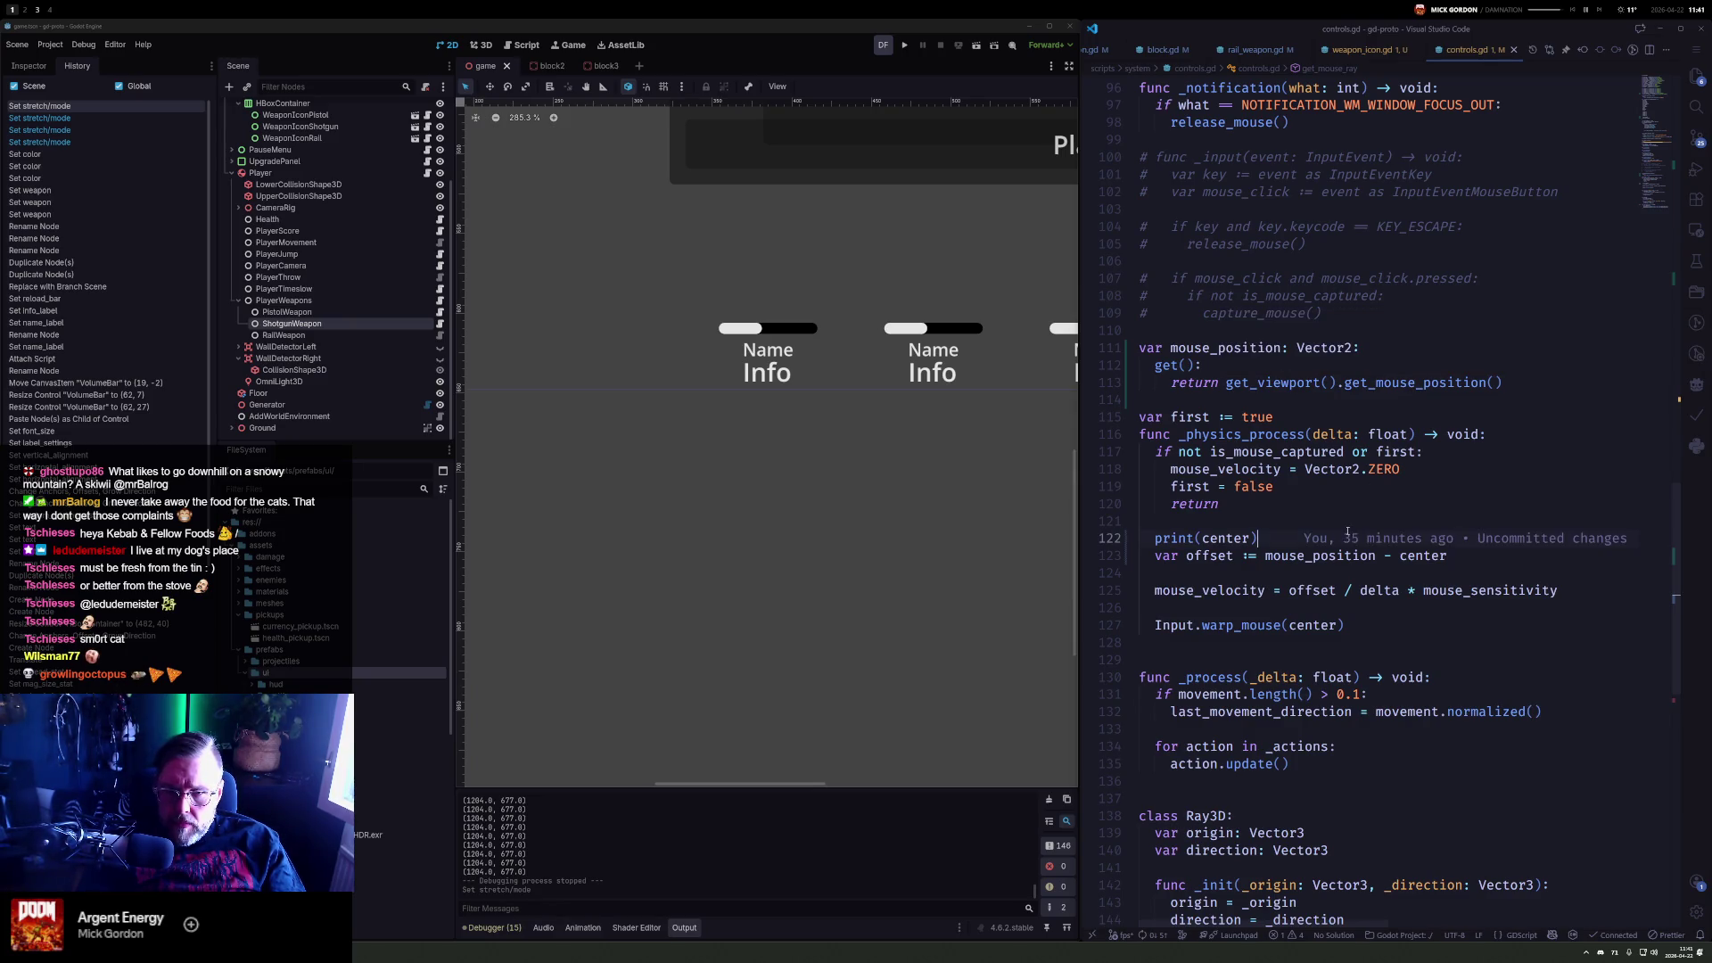
double_click(1228, 538)
text(mouse_p)
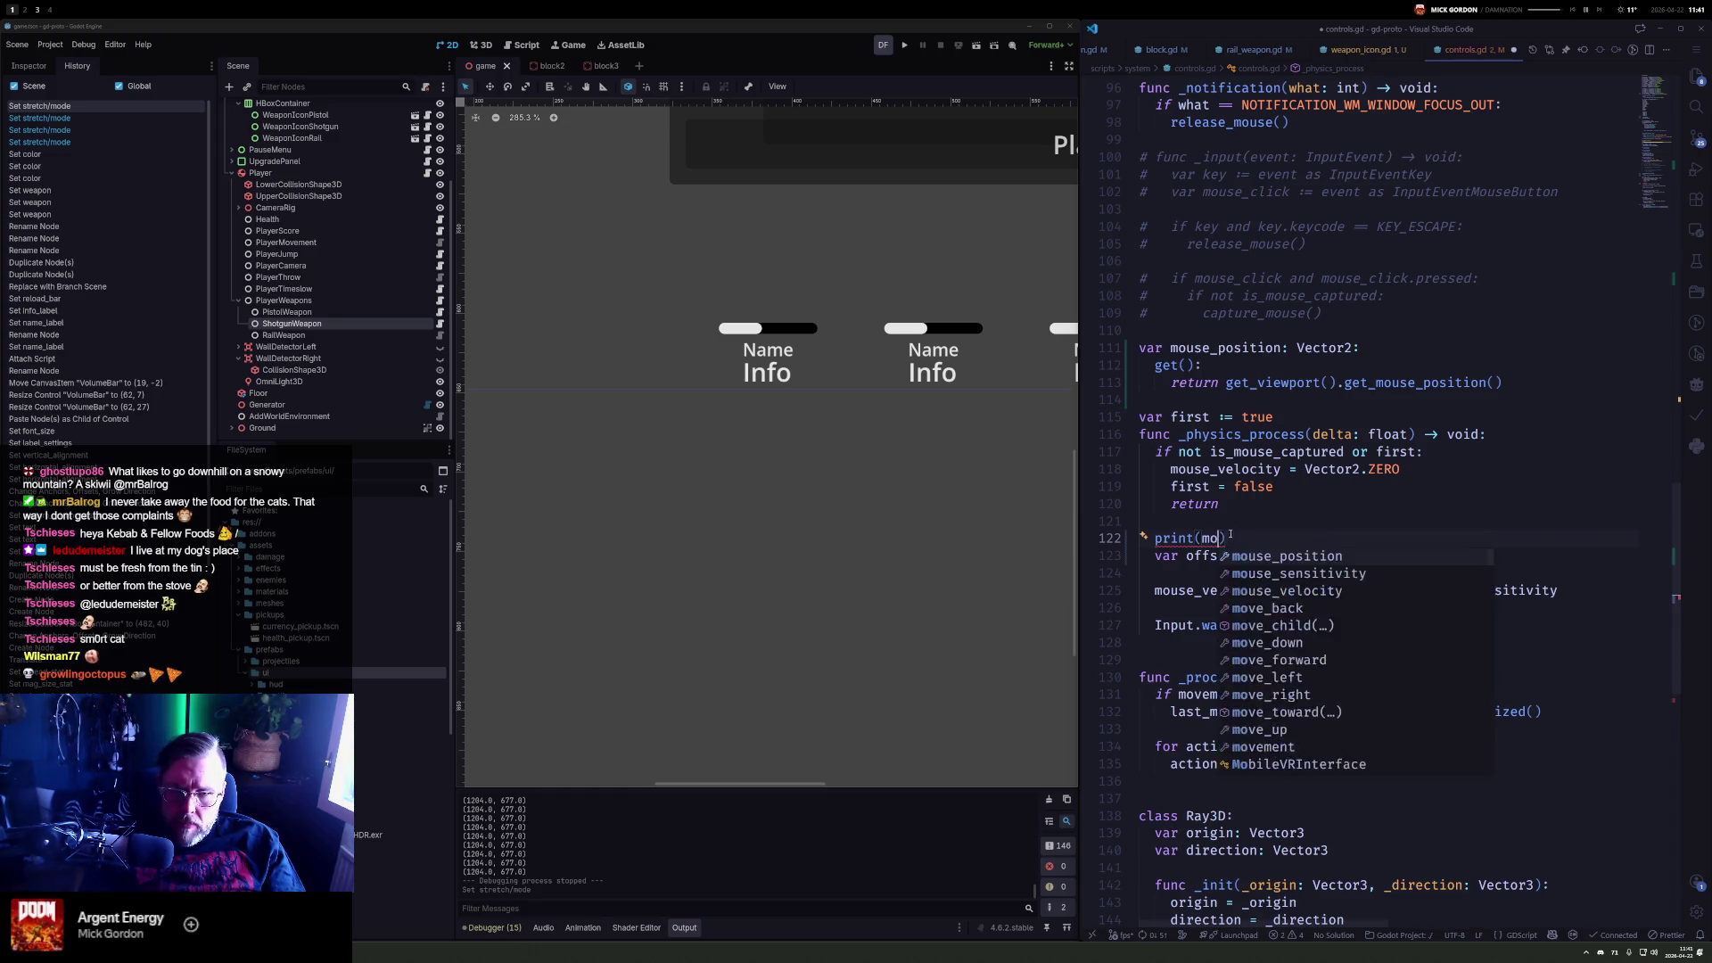
key(Return)
key(ctrl+s)
- Run the game with F5, pause it, and delete the temporary print line
key(F5)
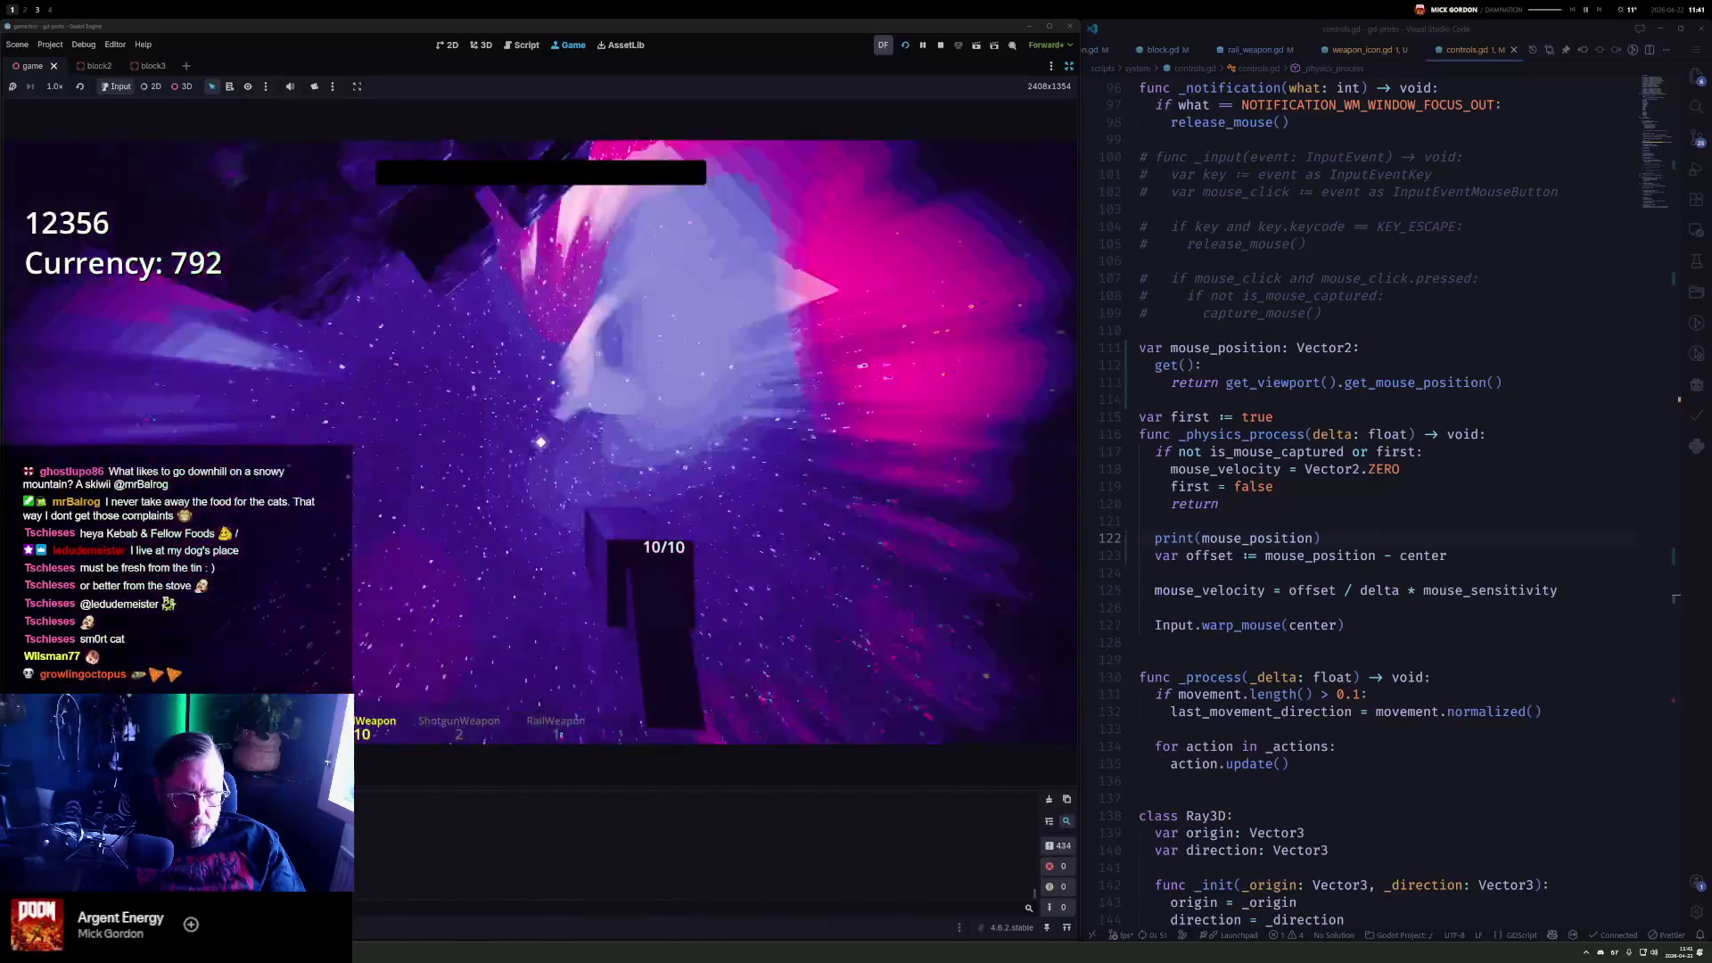
key(Escape)
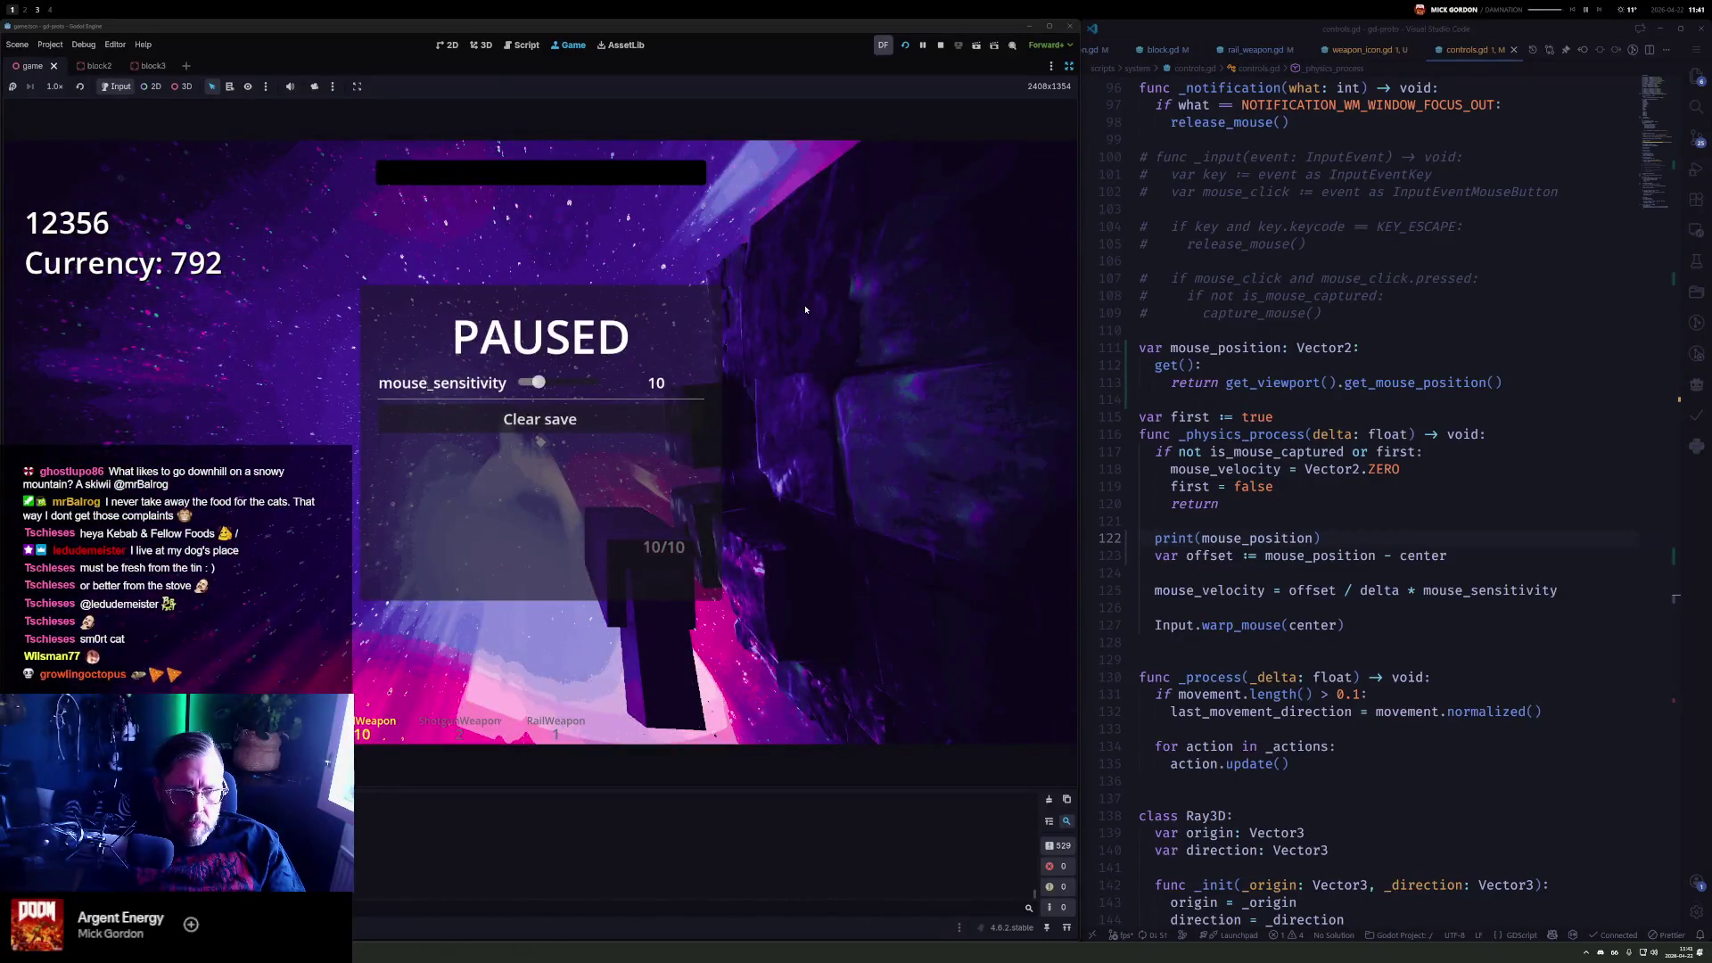
drag(1321, 537, 1344, 521)
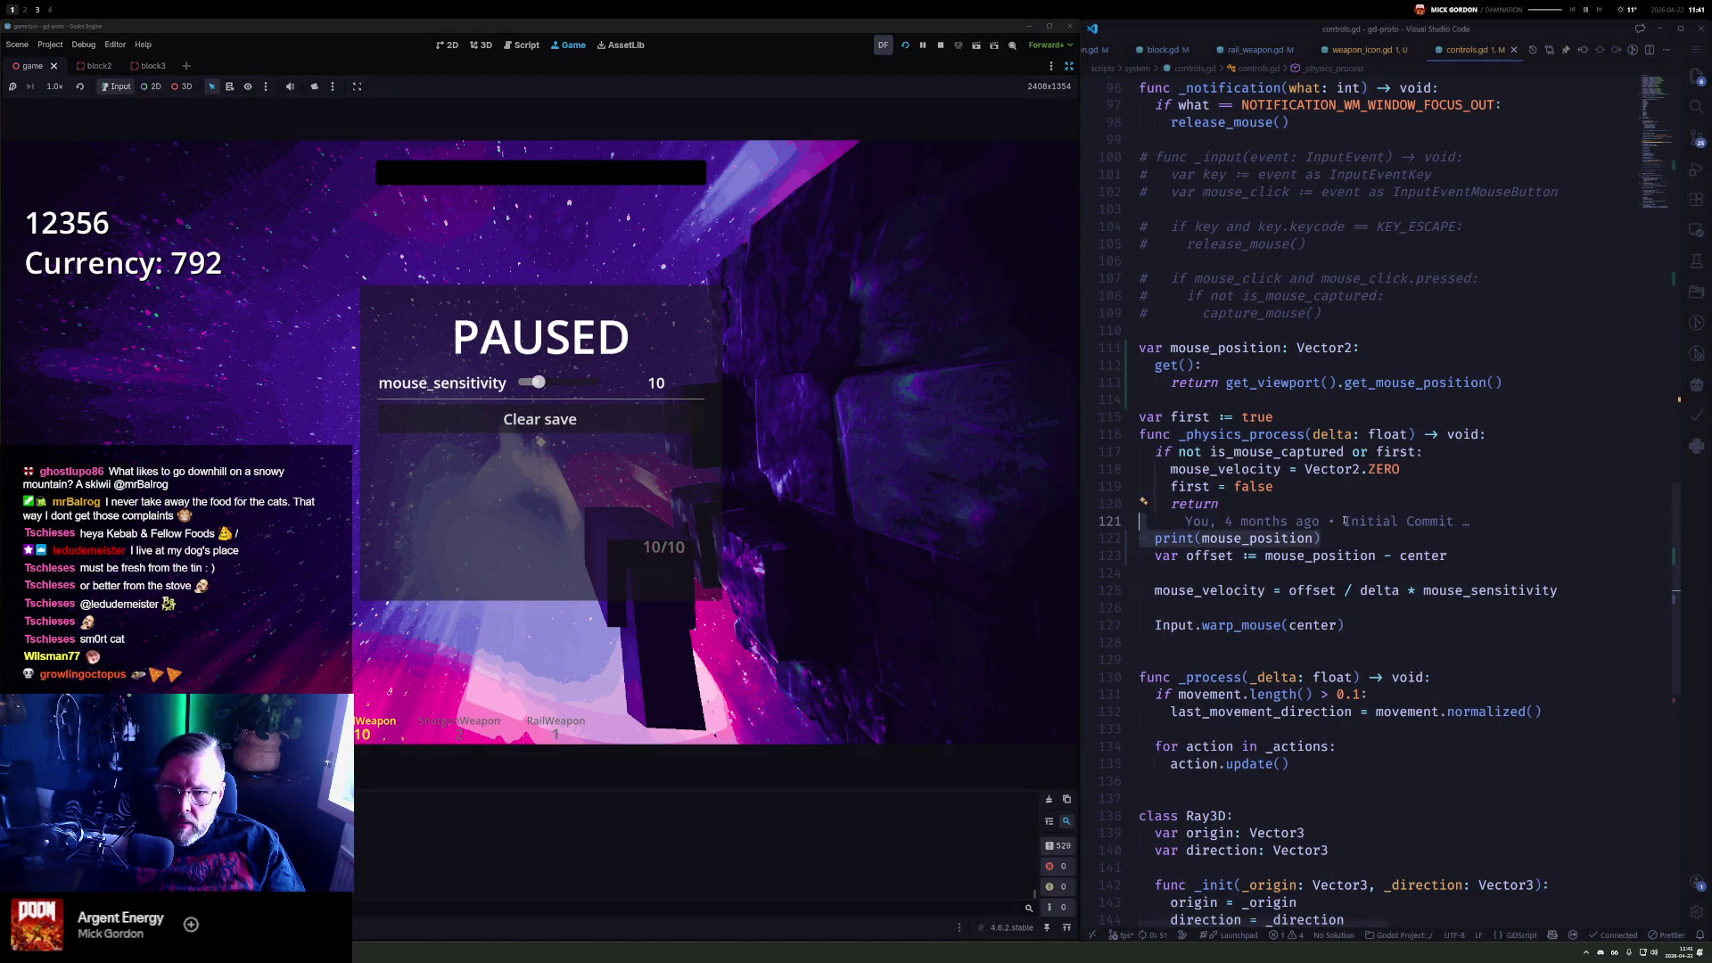
key(BackSpace)
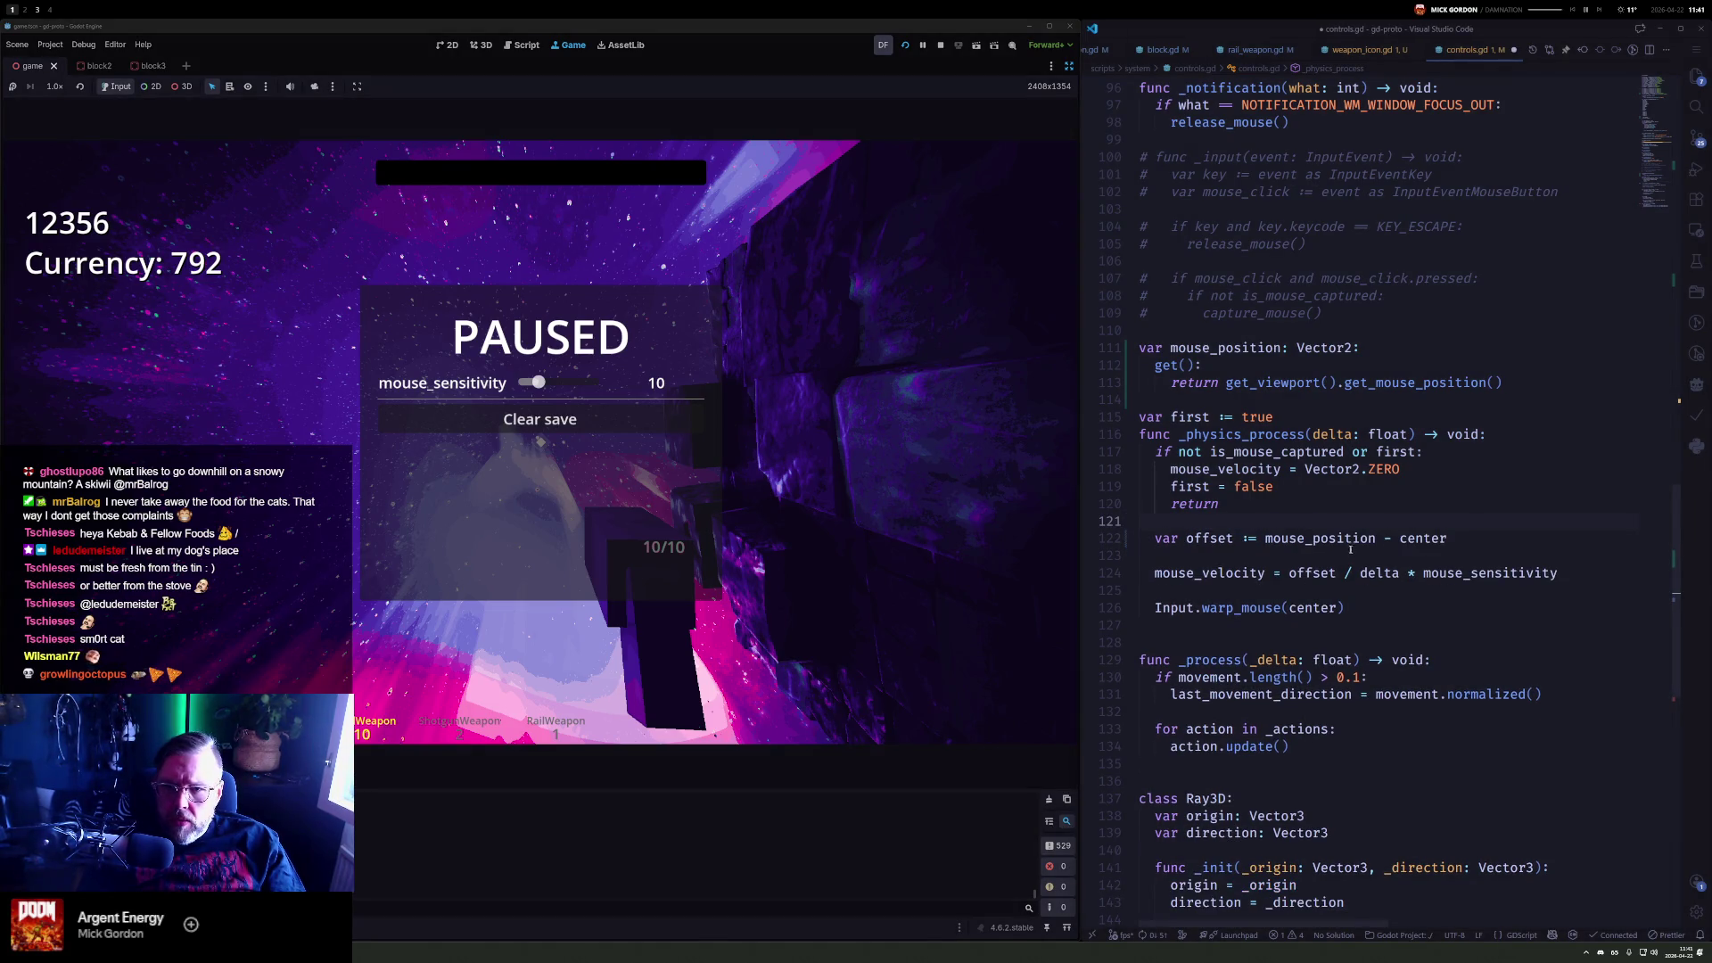
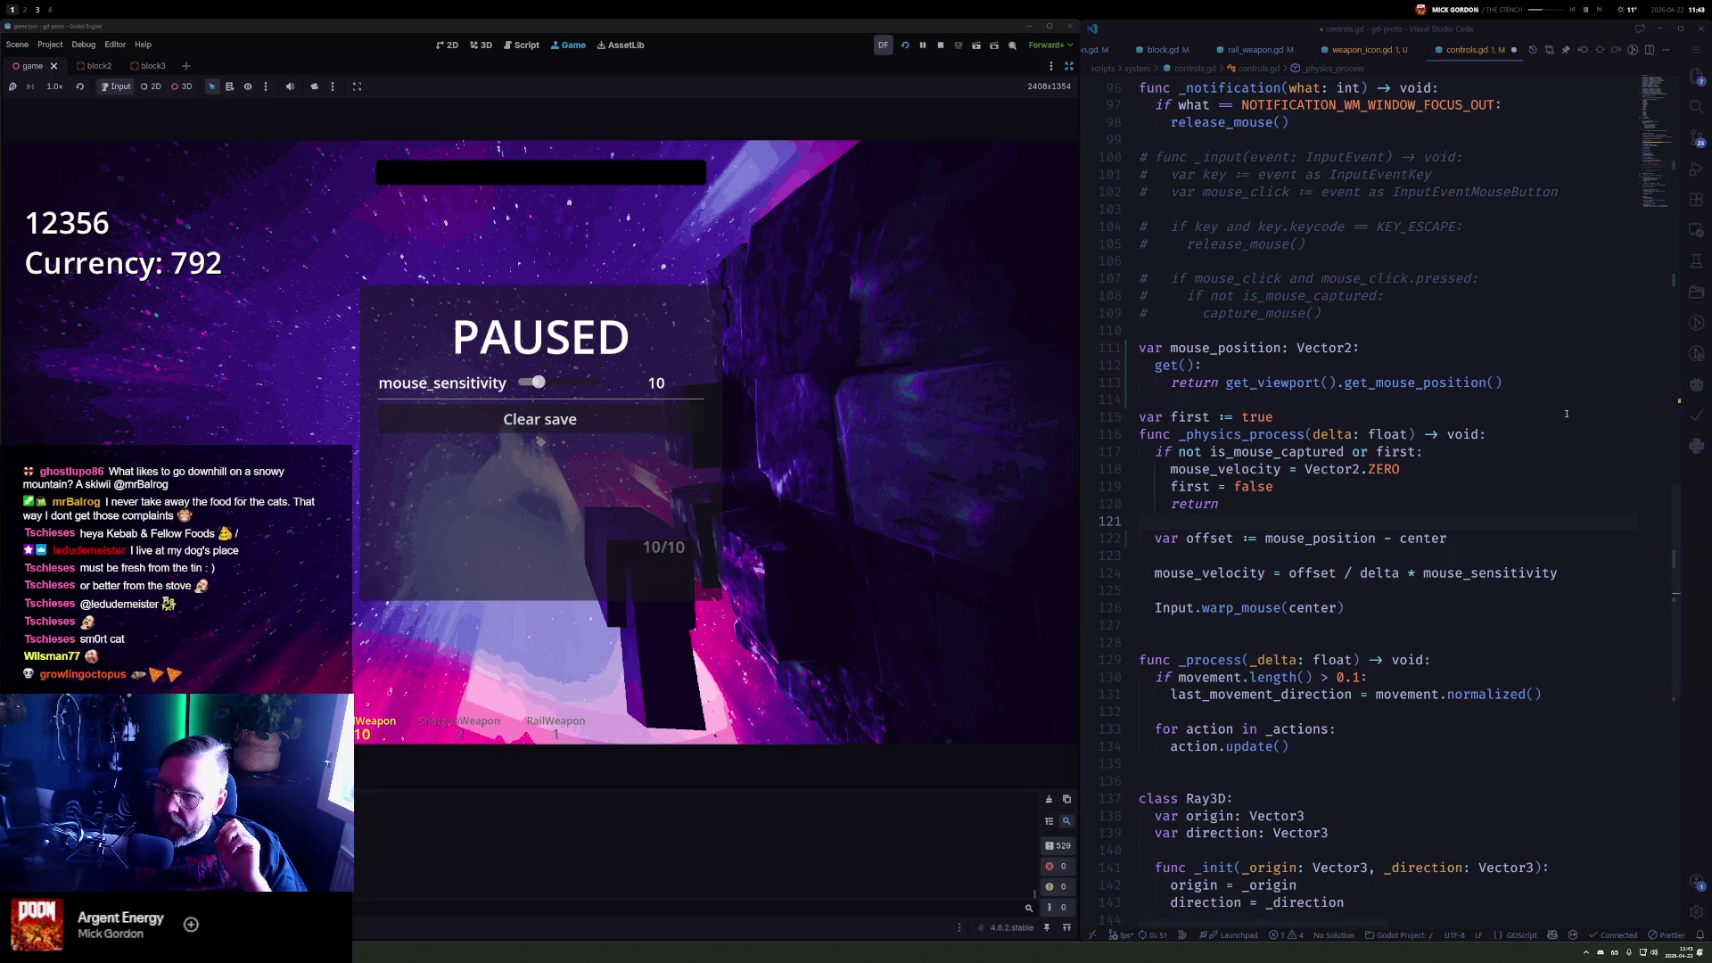
- Paste the xform and viewport_pos lines into the mouse_position getter and begin a return line
click(1273, 591)
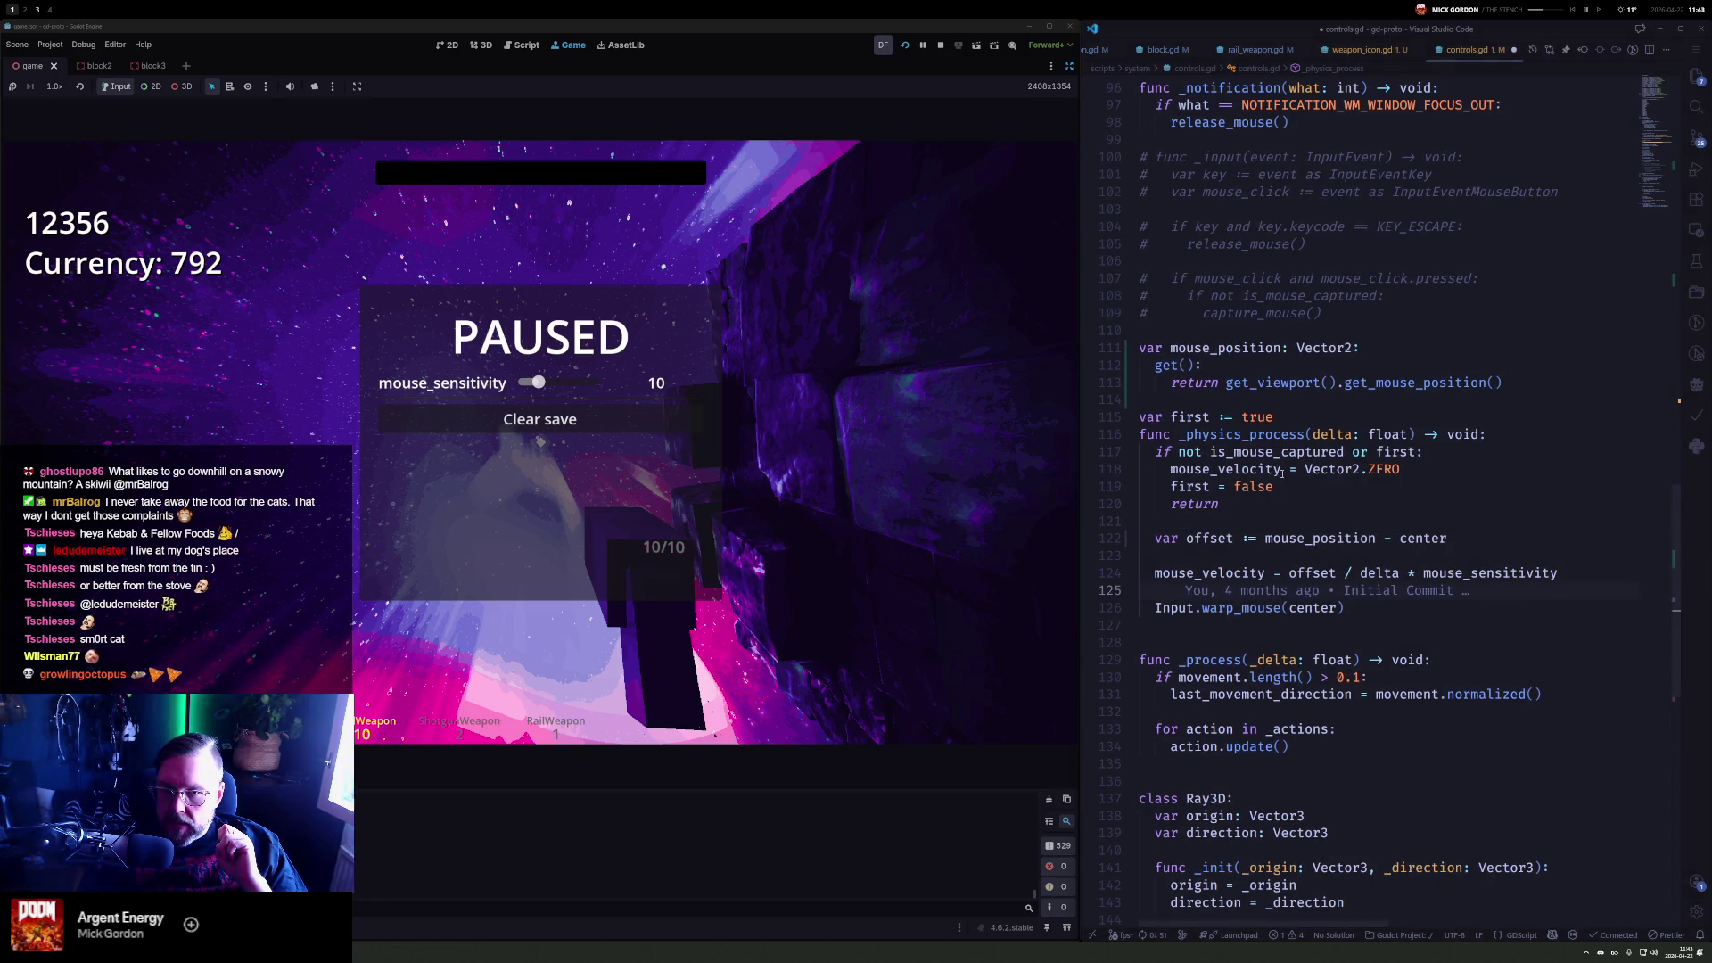
double_click(1270, 382)
text(sub)
key(ctrl+z)
key(ctrl+z)
key(ctrl+z)
key(ctrl+z)
key(alt+Tab)
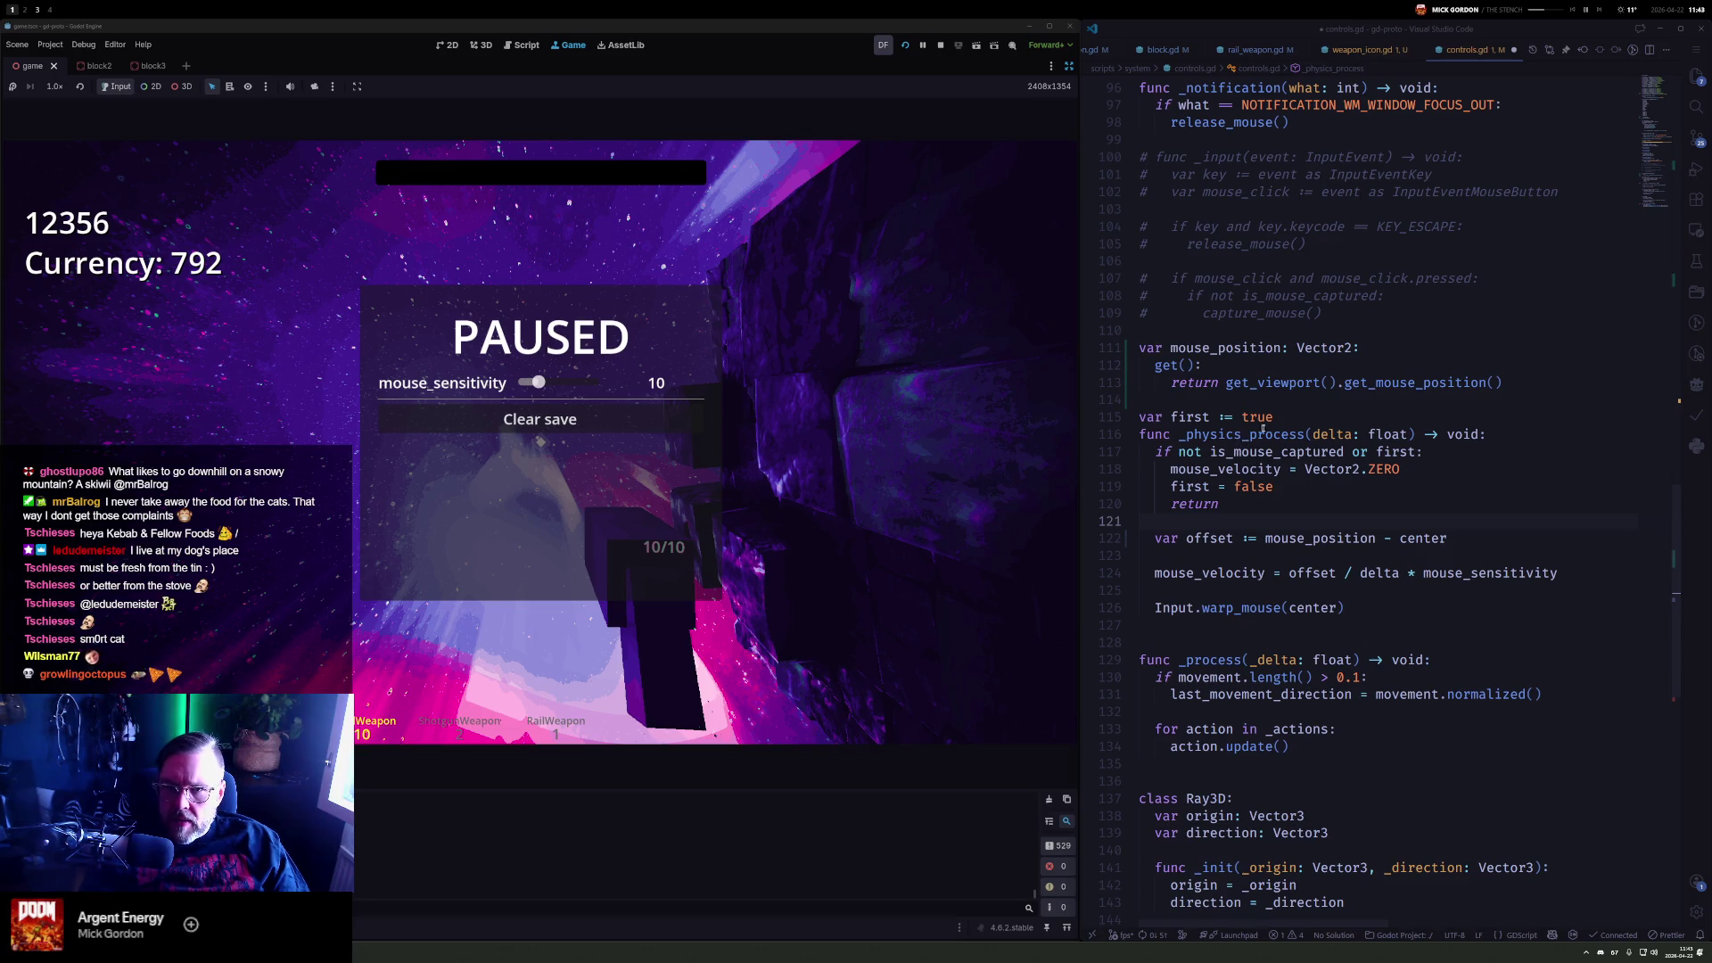
click(1307, 382)
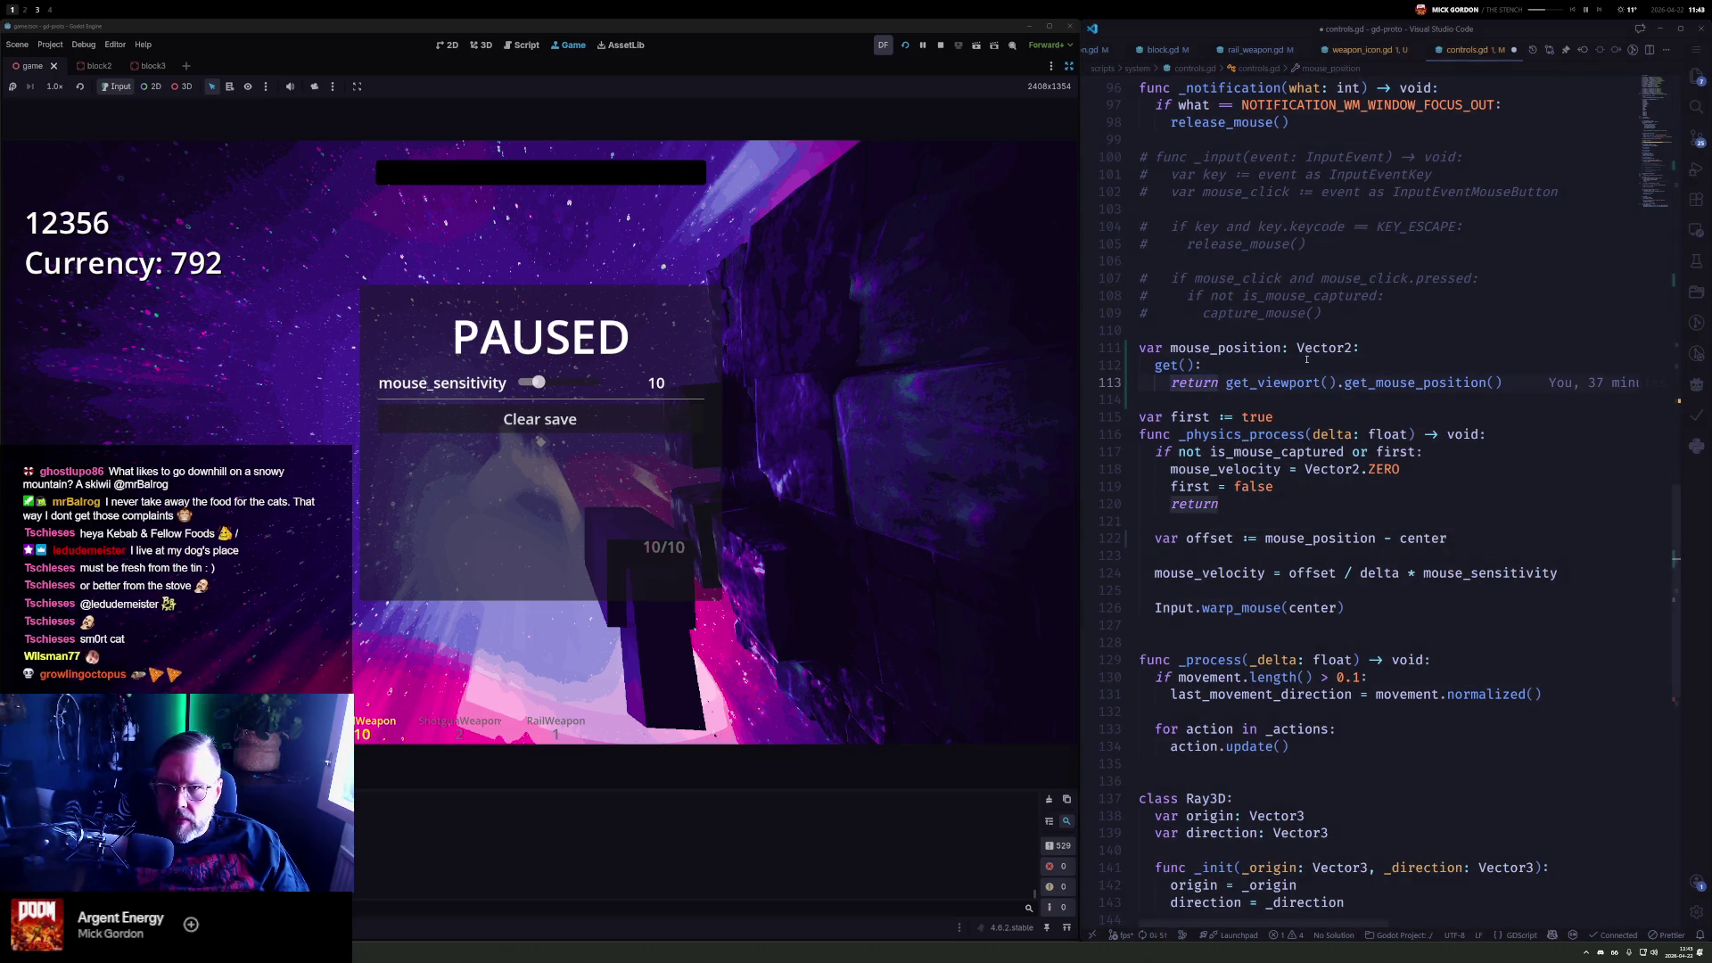
key(ctrl+v)
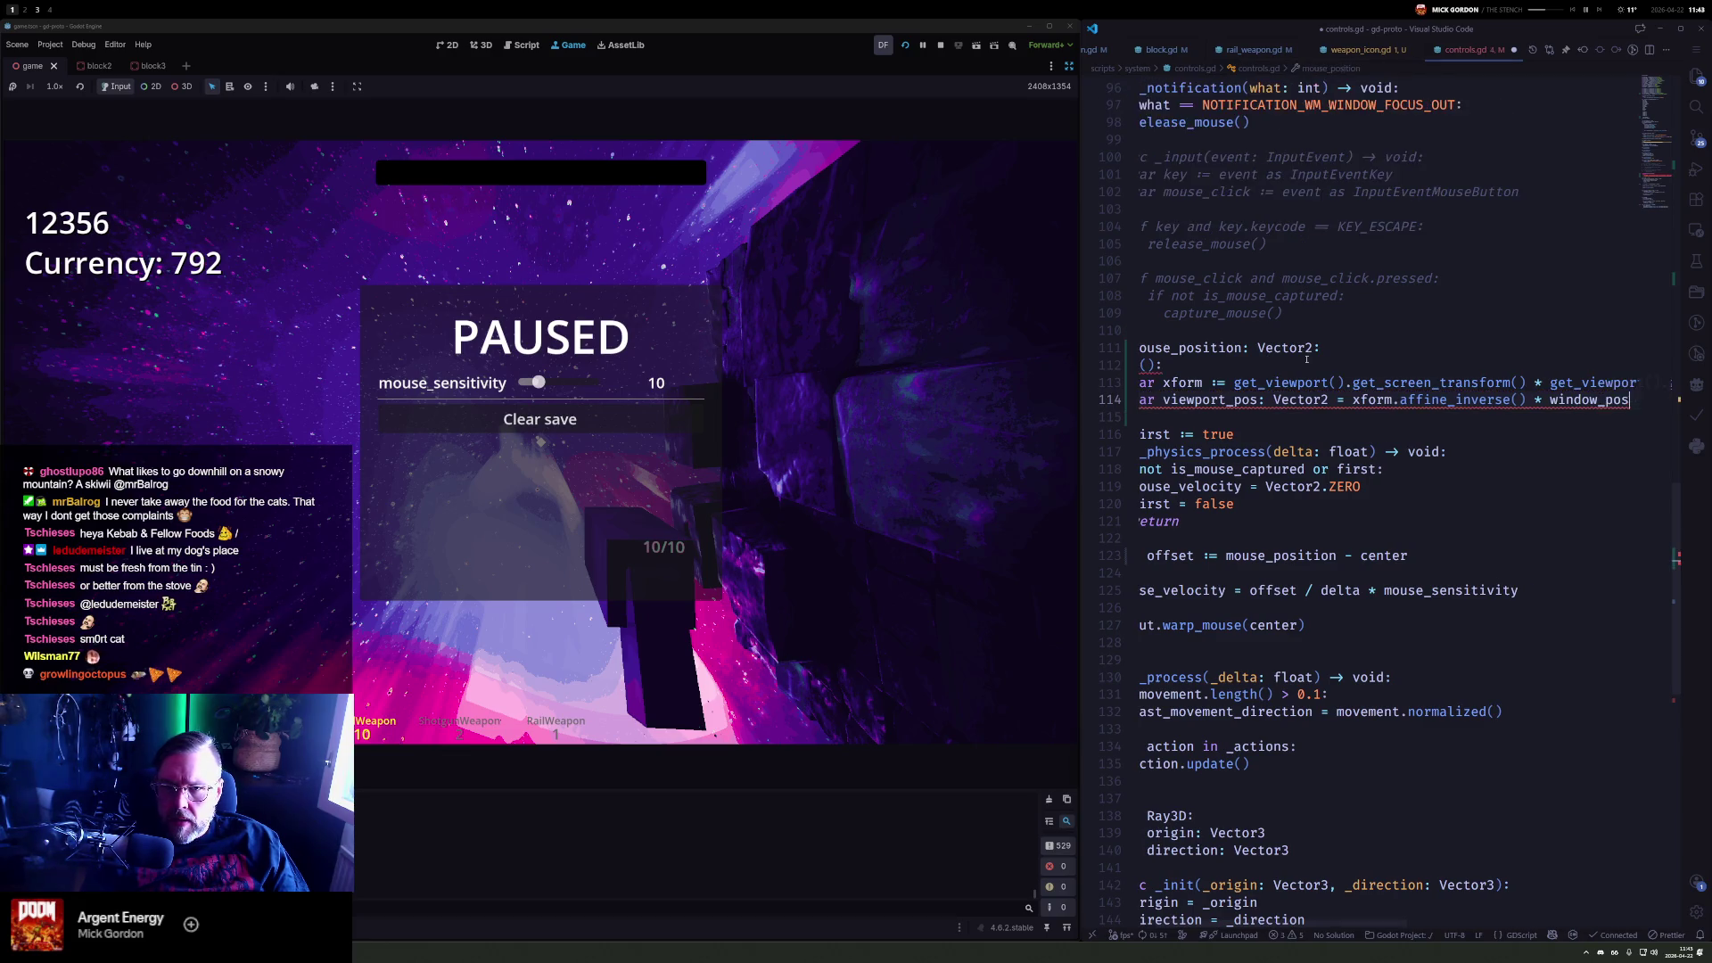
key(Return)
text(return)
- Tidy line 114 by undoing stray edits and selecting window_pos for replacement
key(Up)
key(ctrl+Right)
key(ctrl+Right)
key(ctrl+Right)
key(shift+End)
key(ctrl+x)
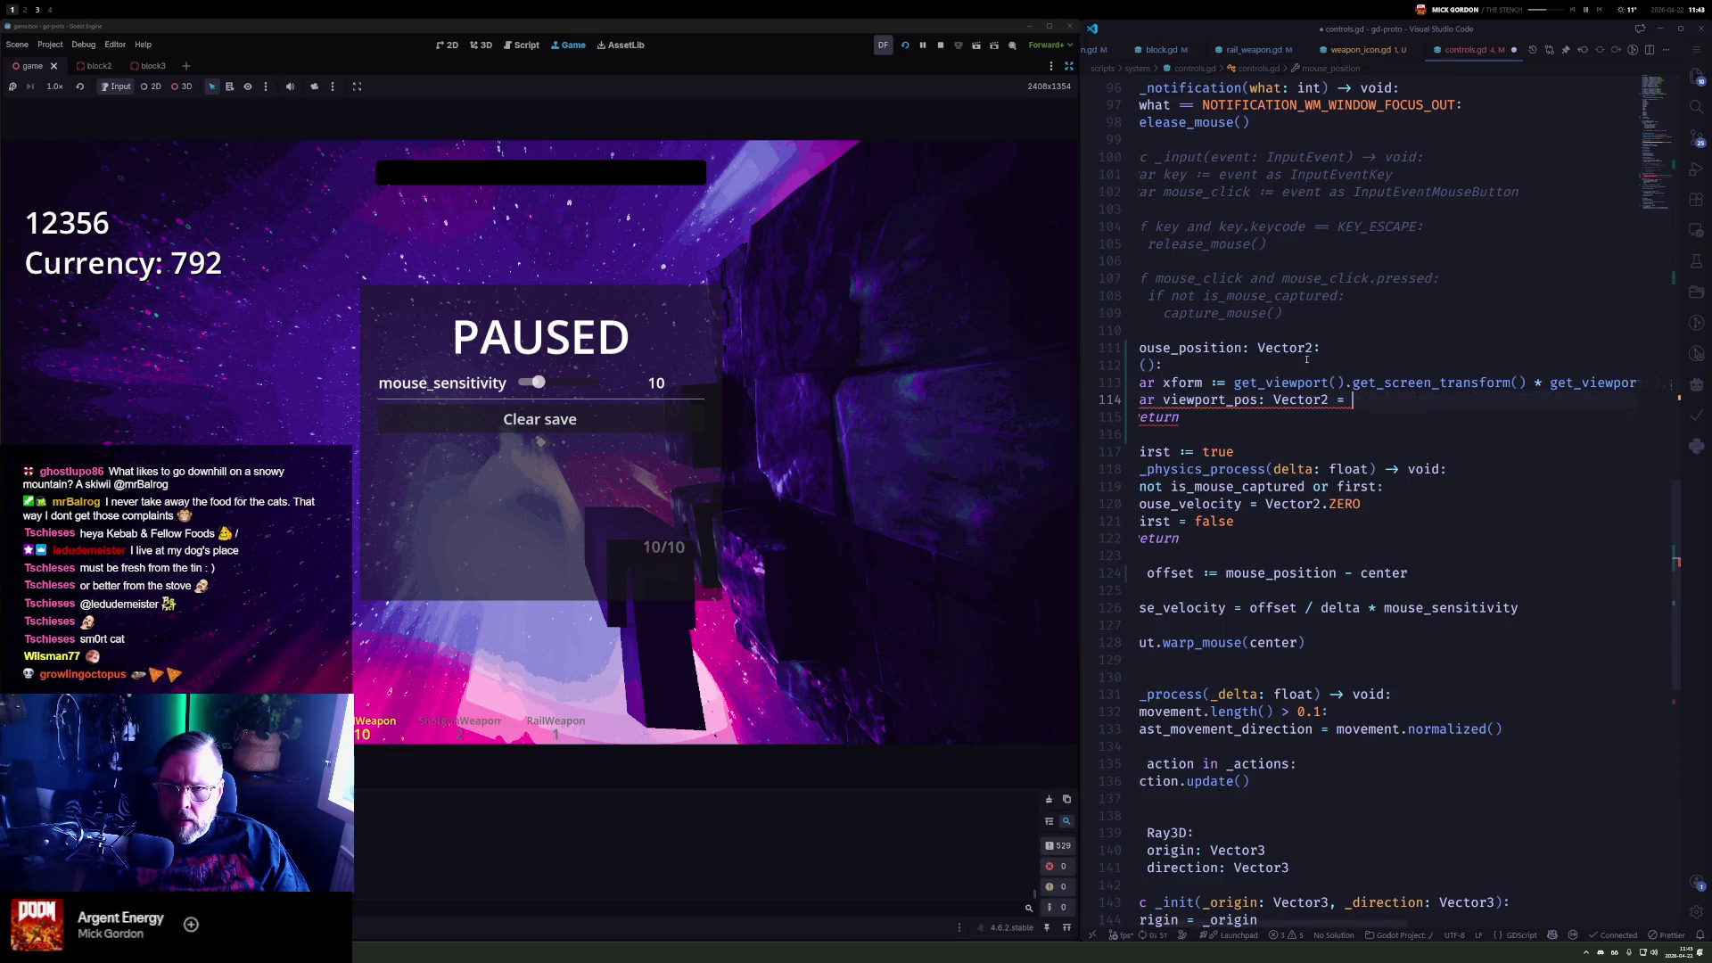
key(Tab)
key(ctrl+shift+k)
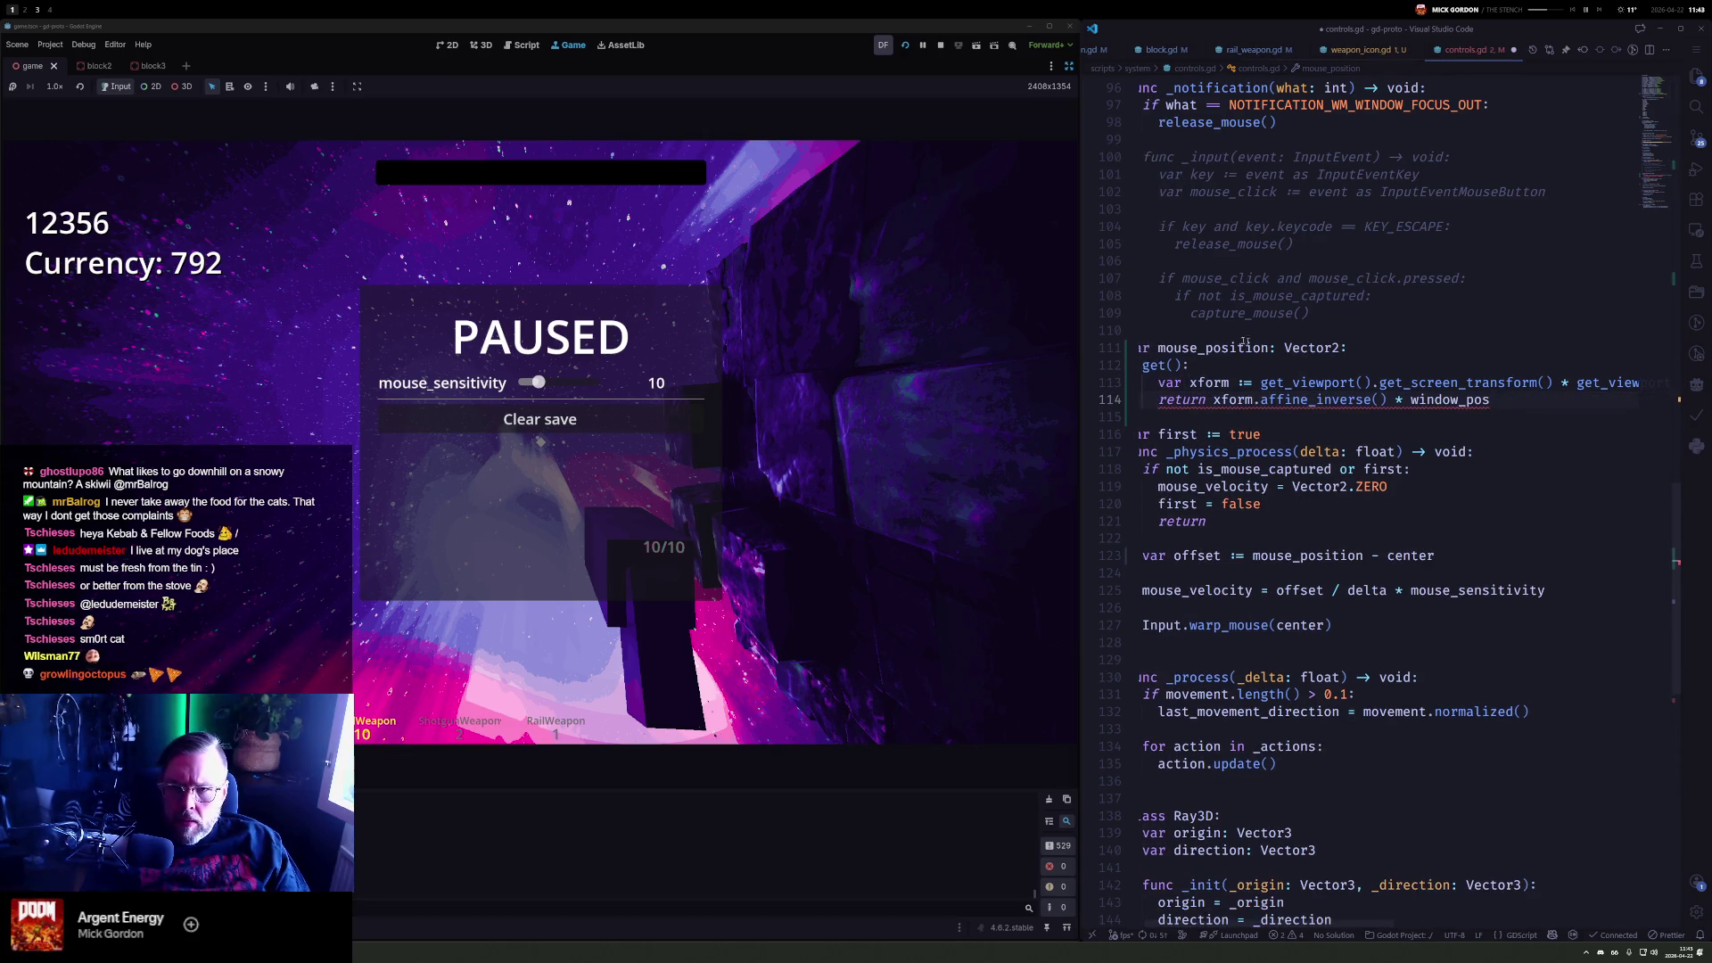
double_click(1459, 401)
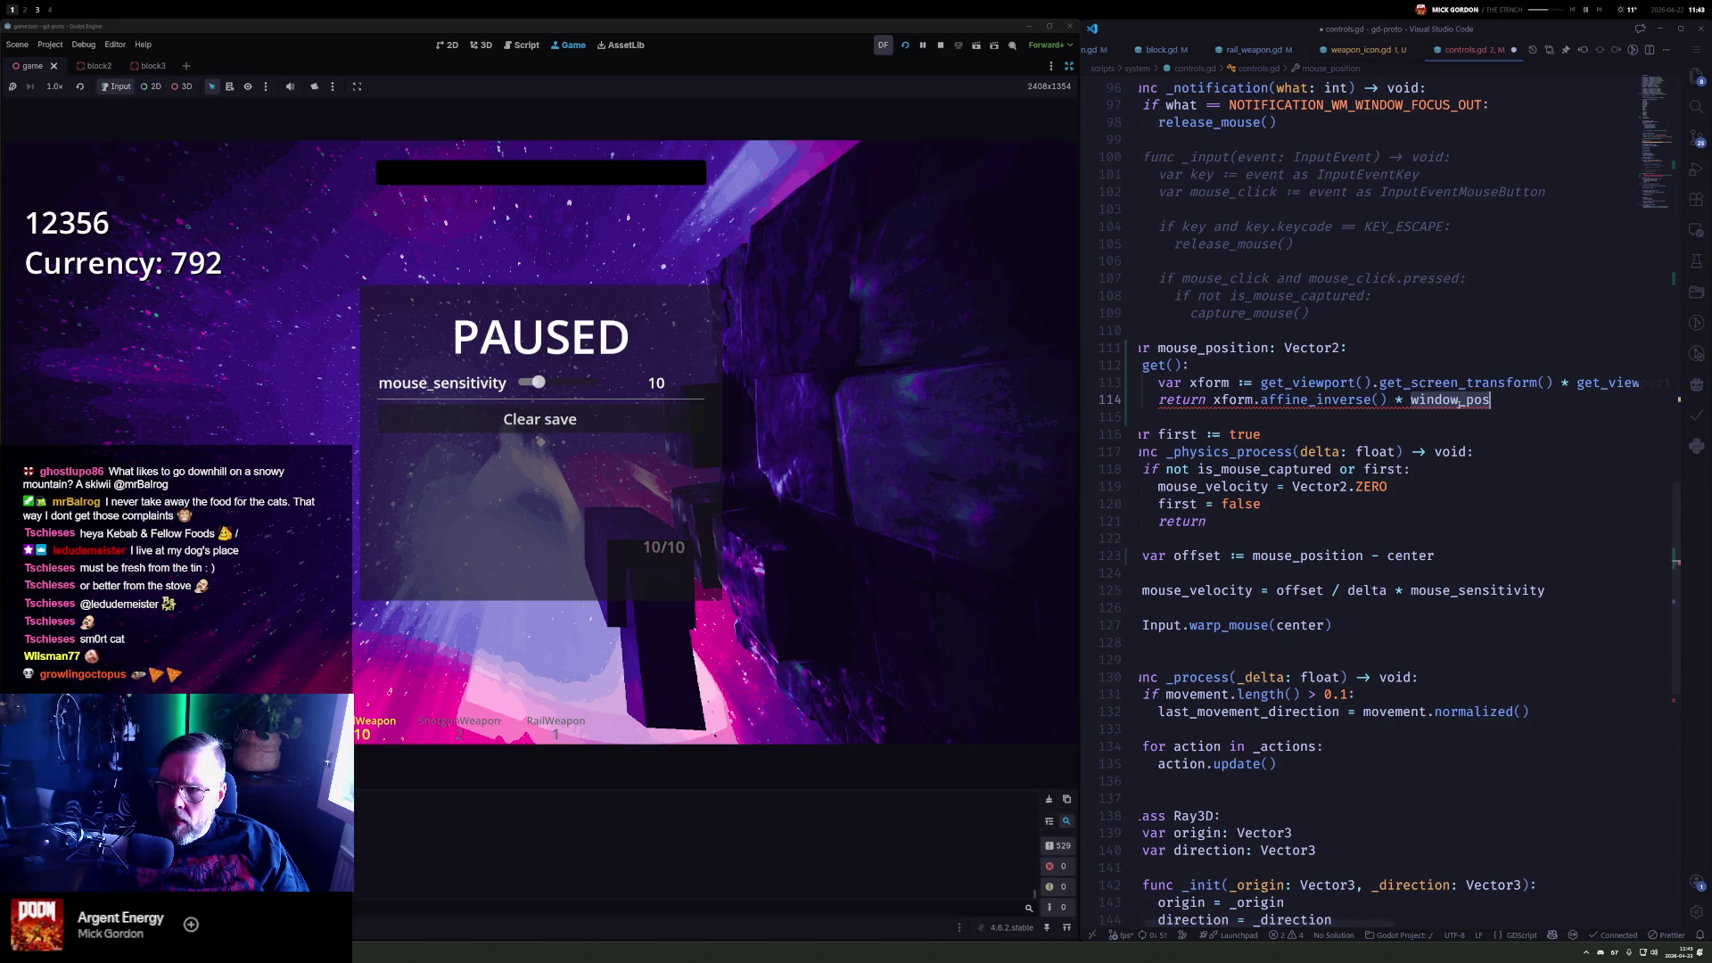
mouse_move(1459, 402)
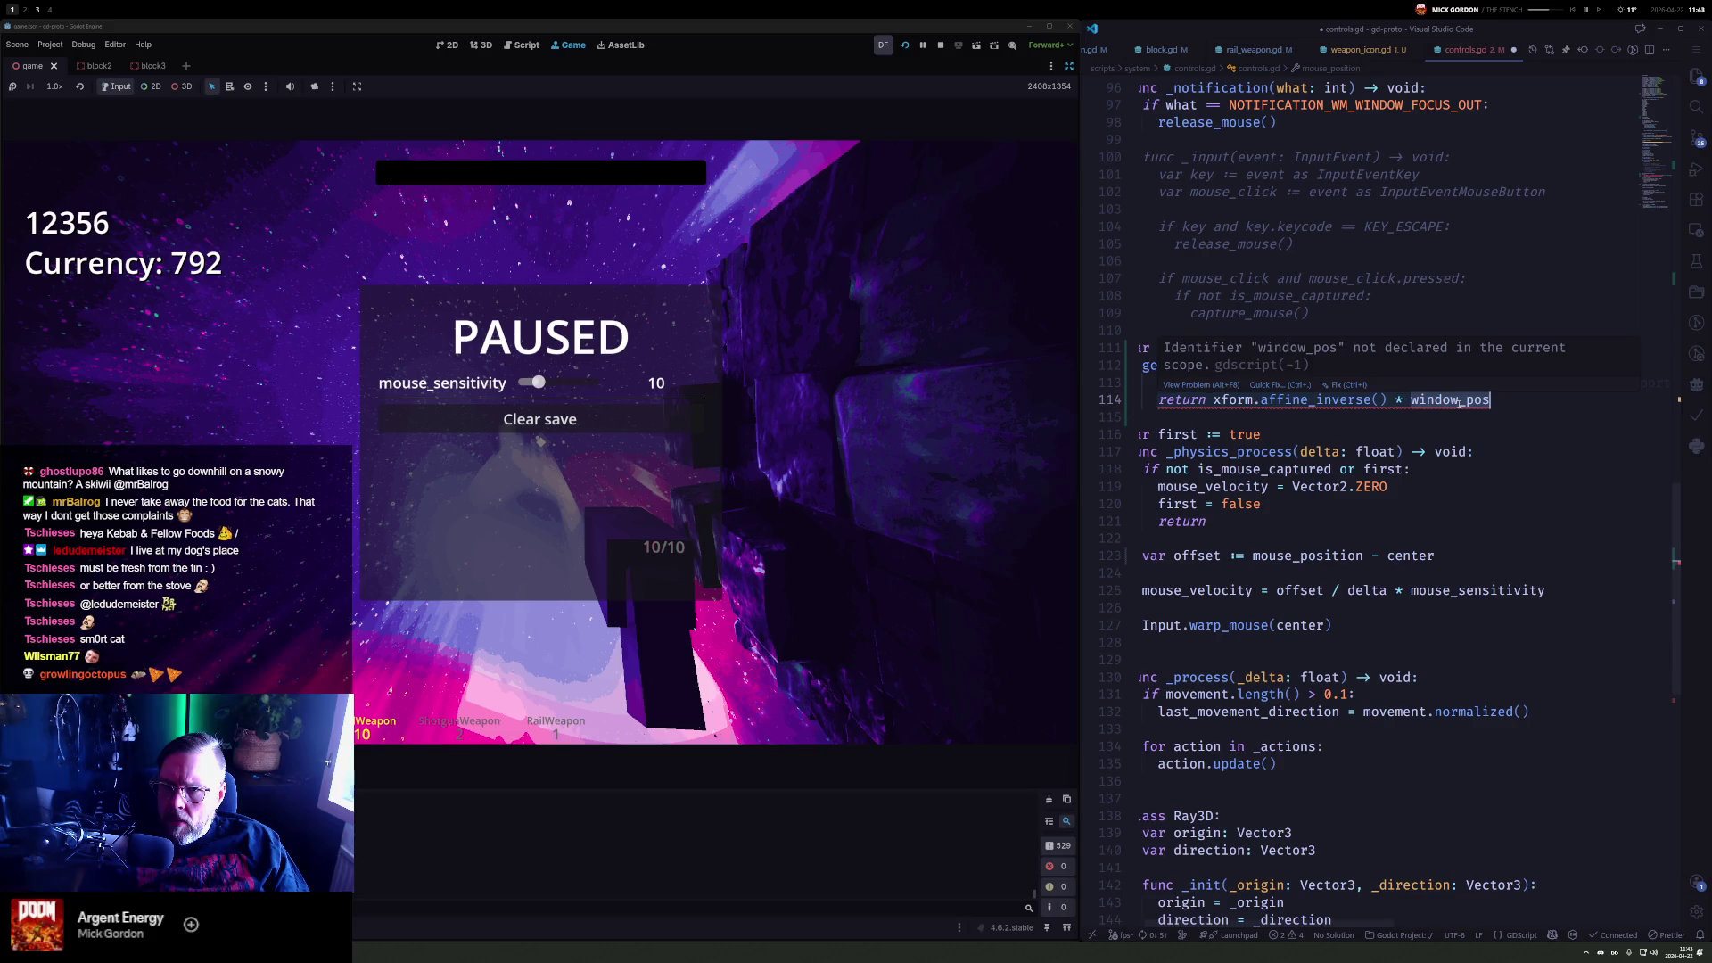
key(Tab)
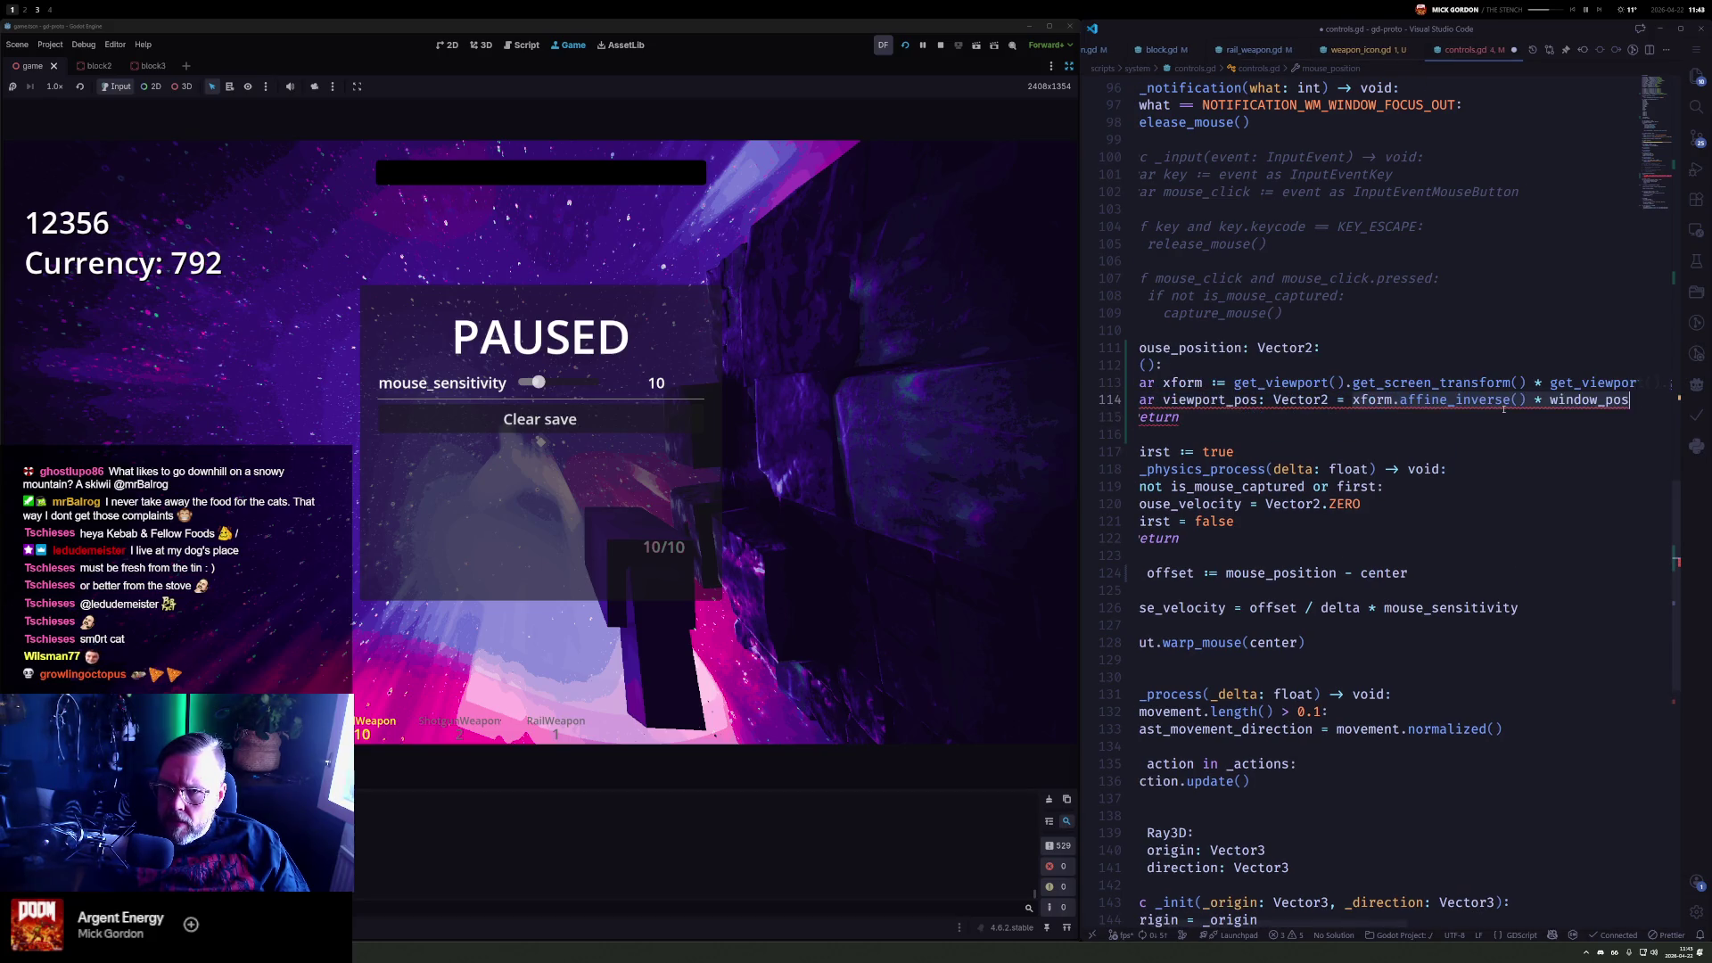
- Complete the xform line's second call as get_canvas_transform()
key(Home)
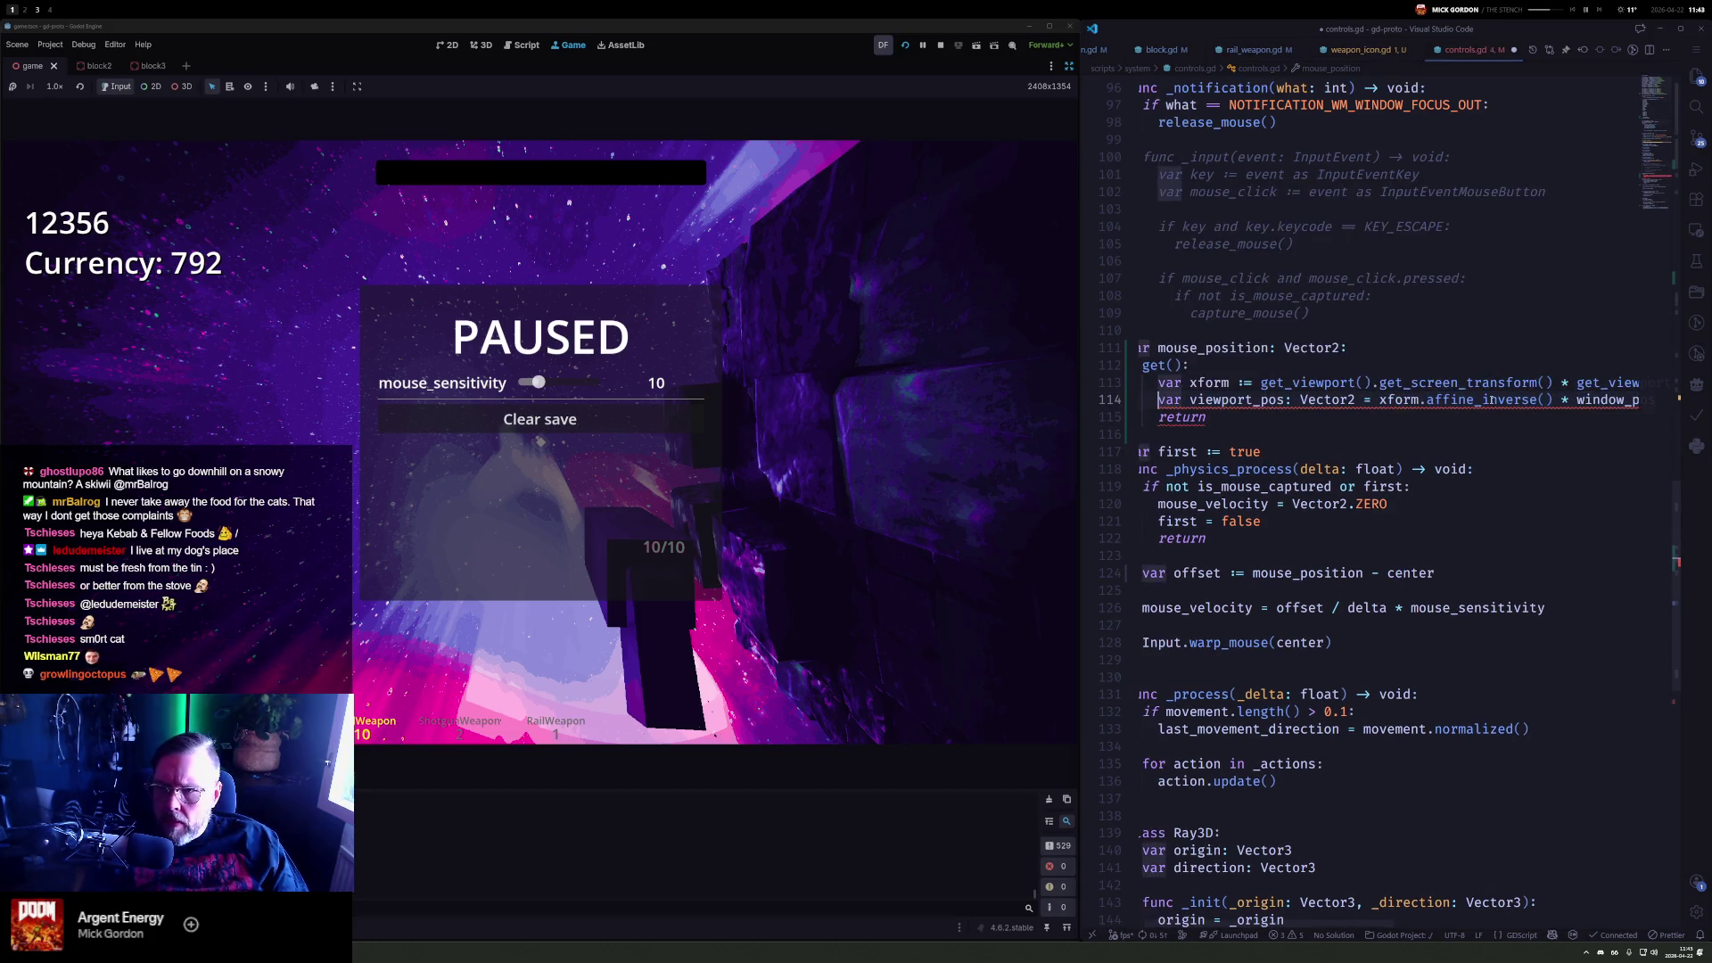
key(Up)
key(End)
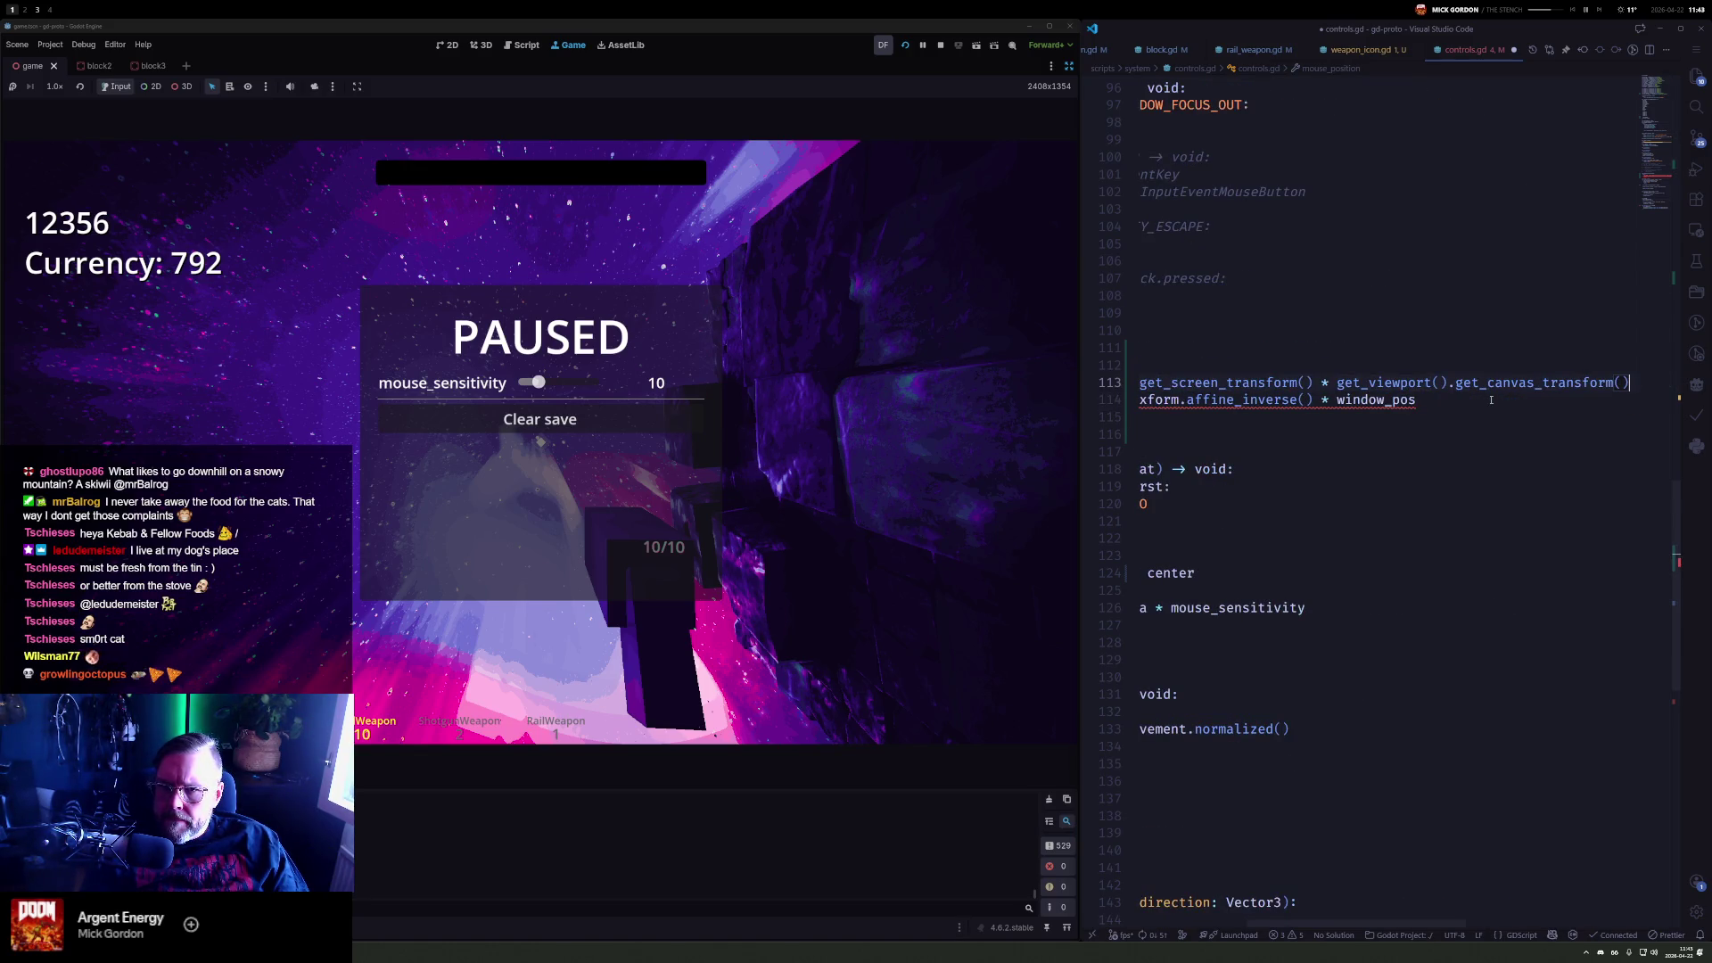
key(Down)
key(Home)
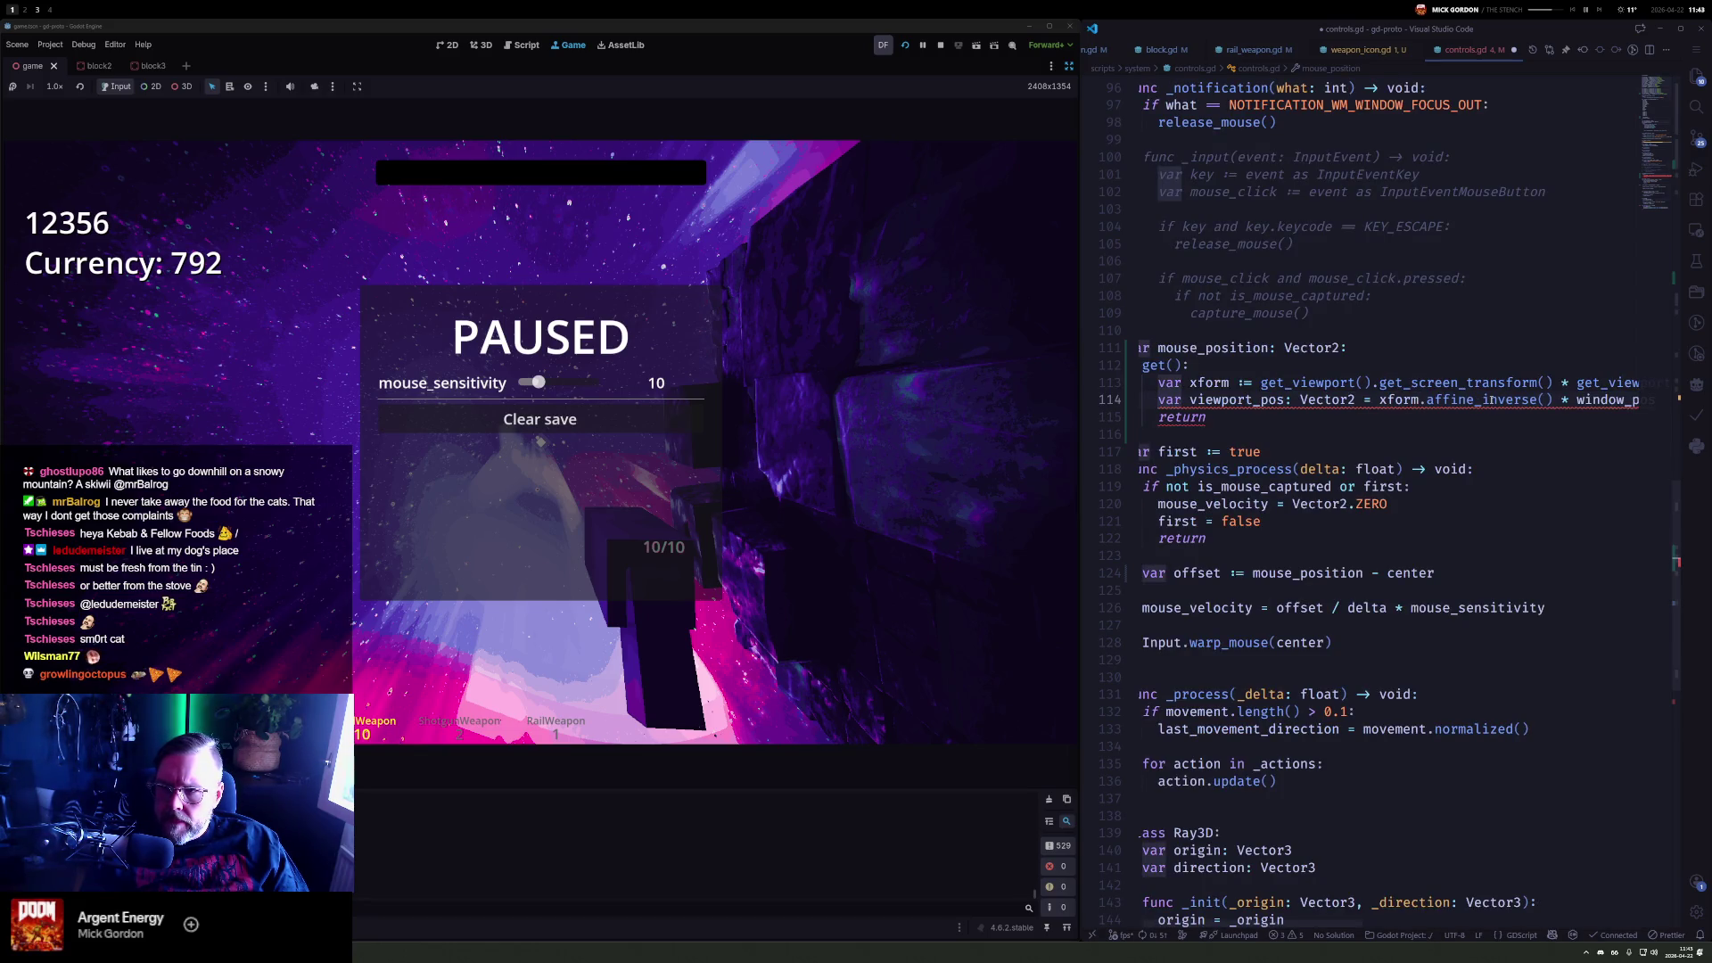
key(Up)
key(ctrl+Right)
key(ctrl+Right)
key(ctrl+Right)
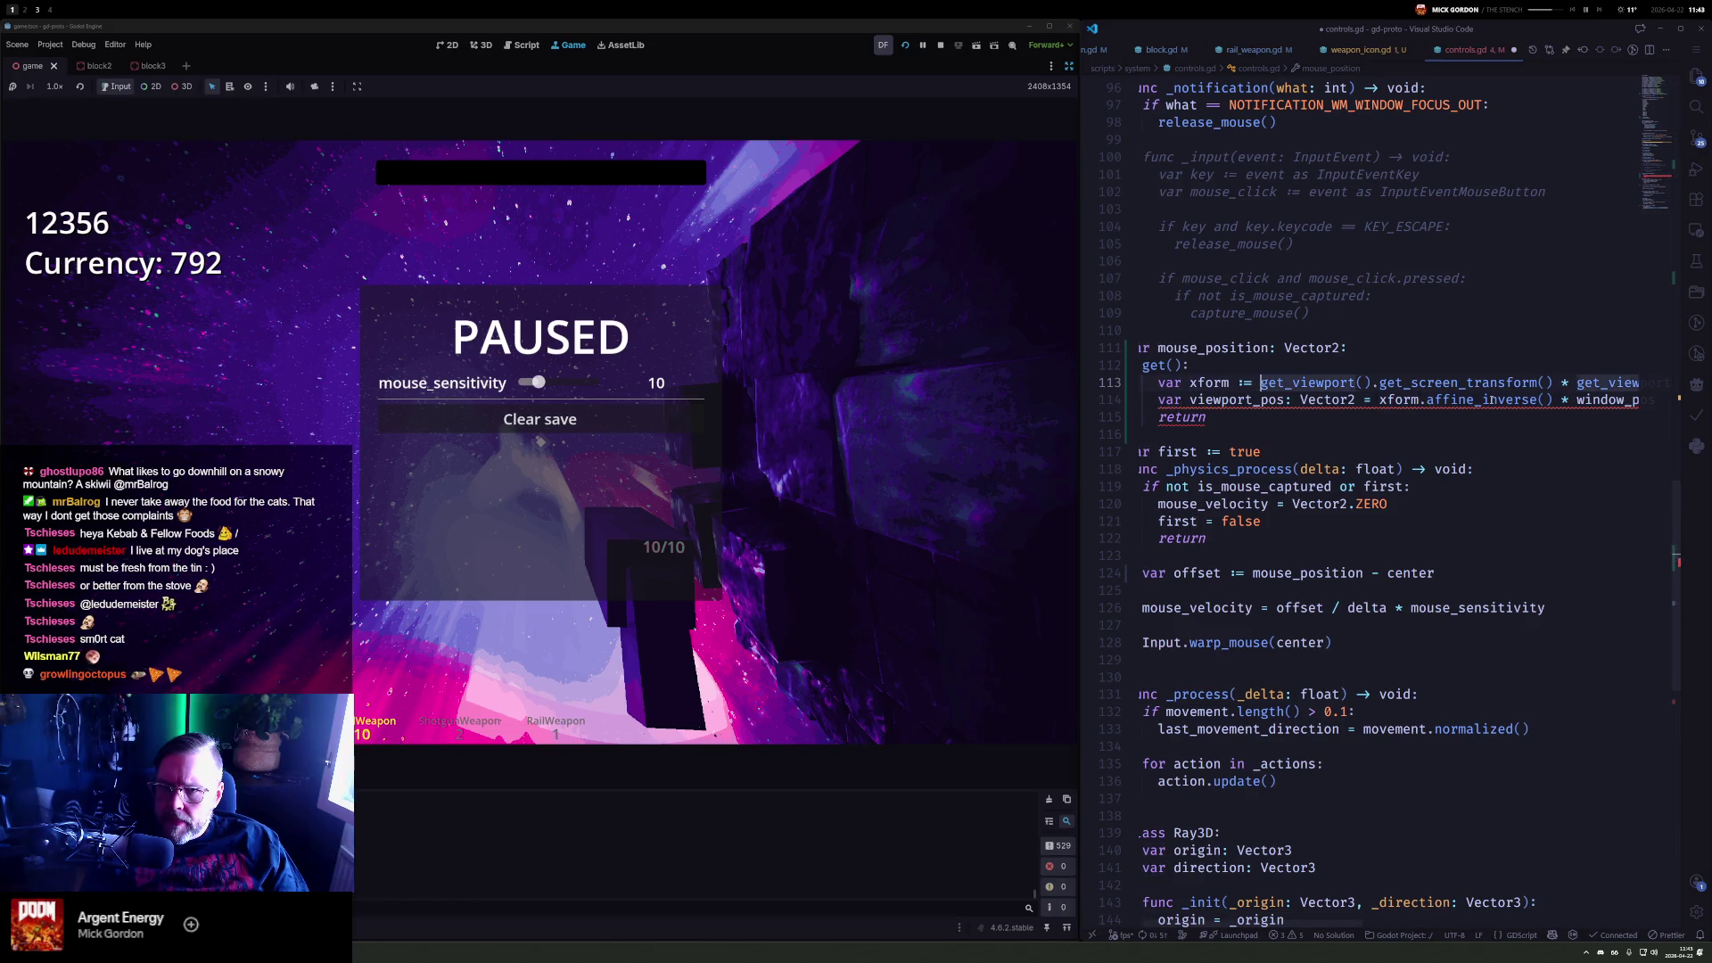
key(Right)
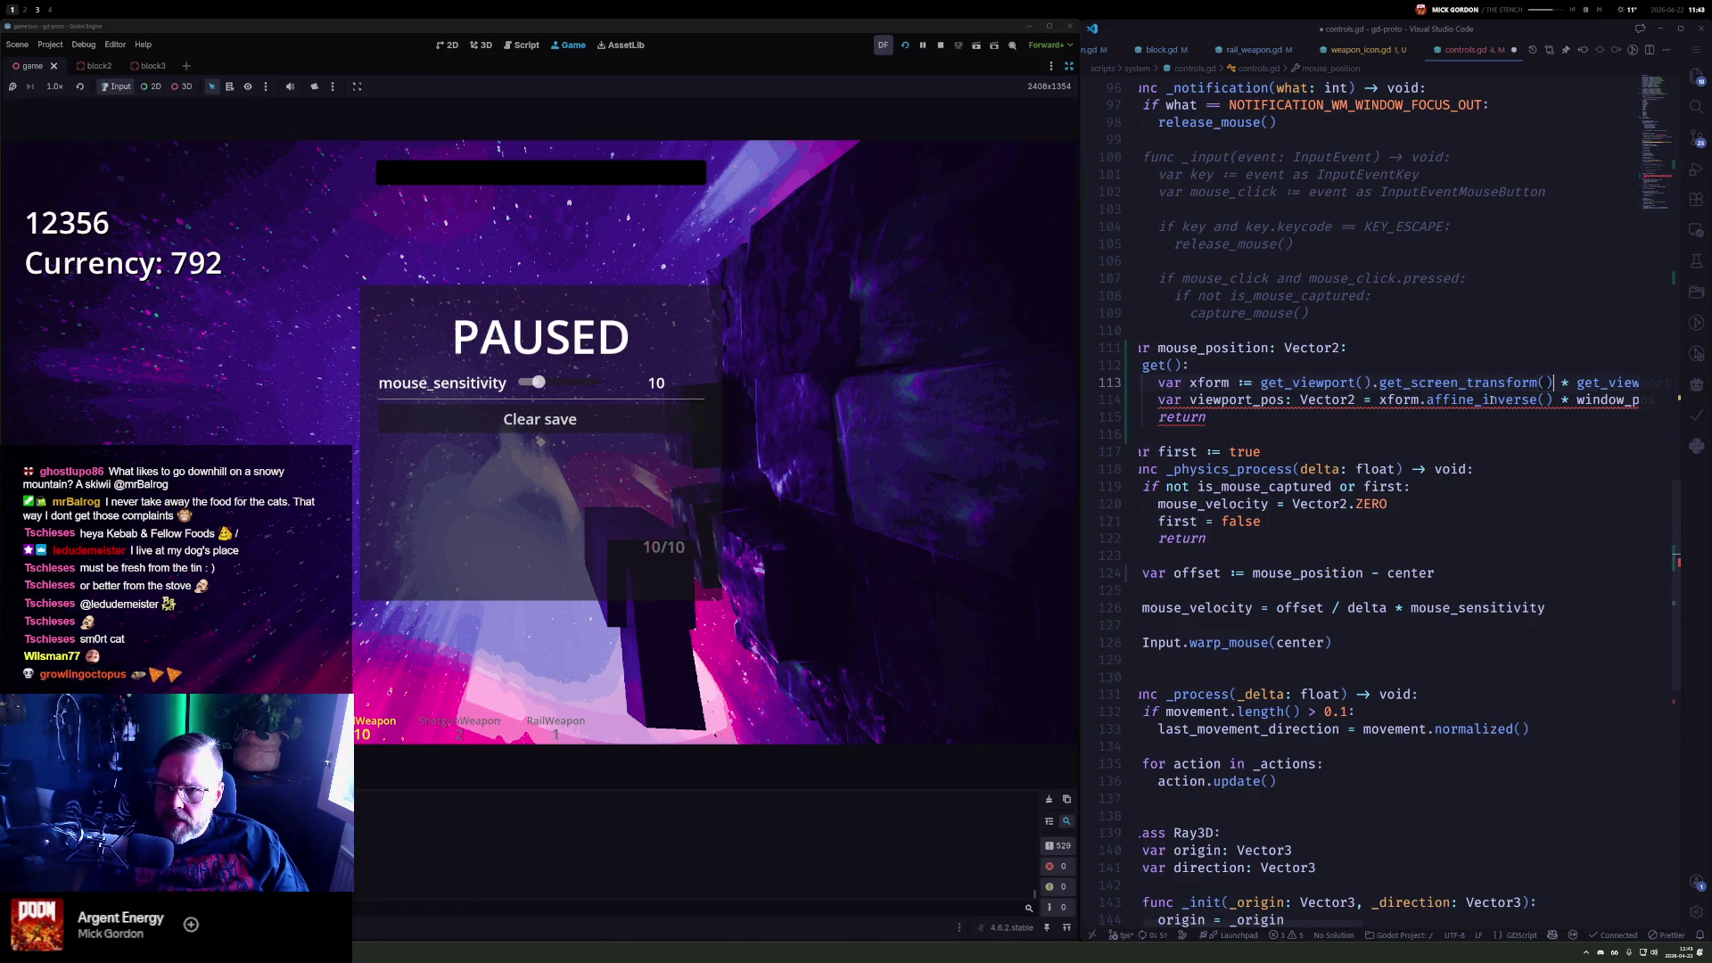
key(ctrl+Right)
key(ctrl+Right)
key(ctrl+Right)
key(Tab)
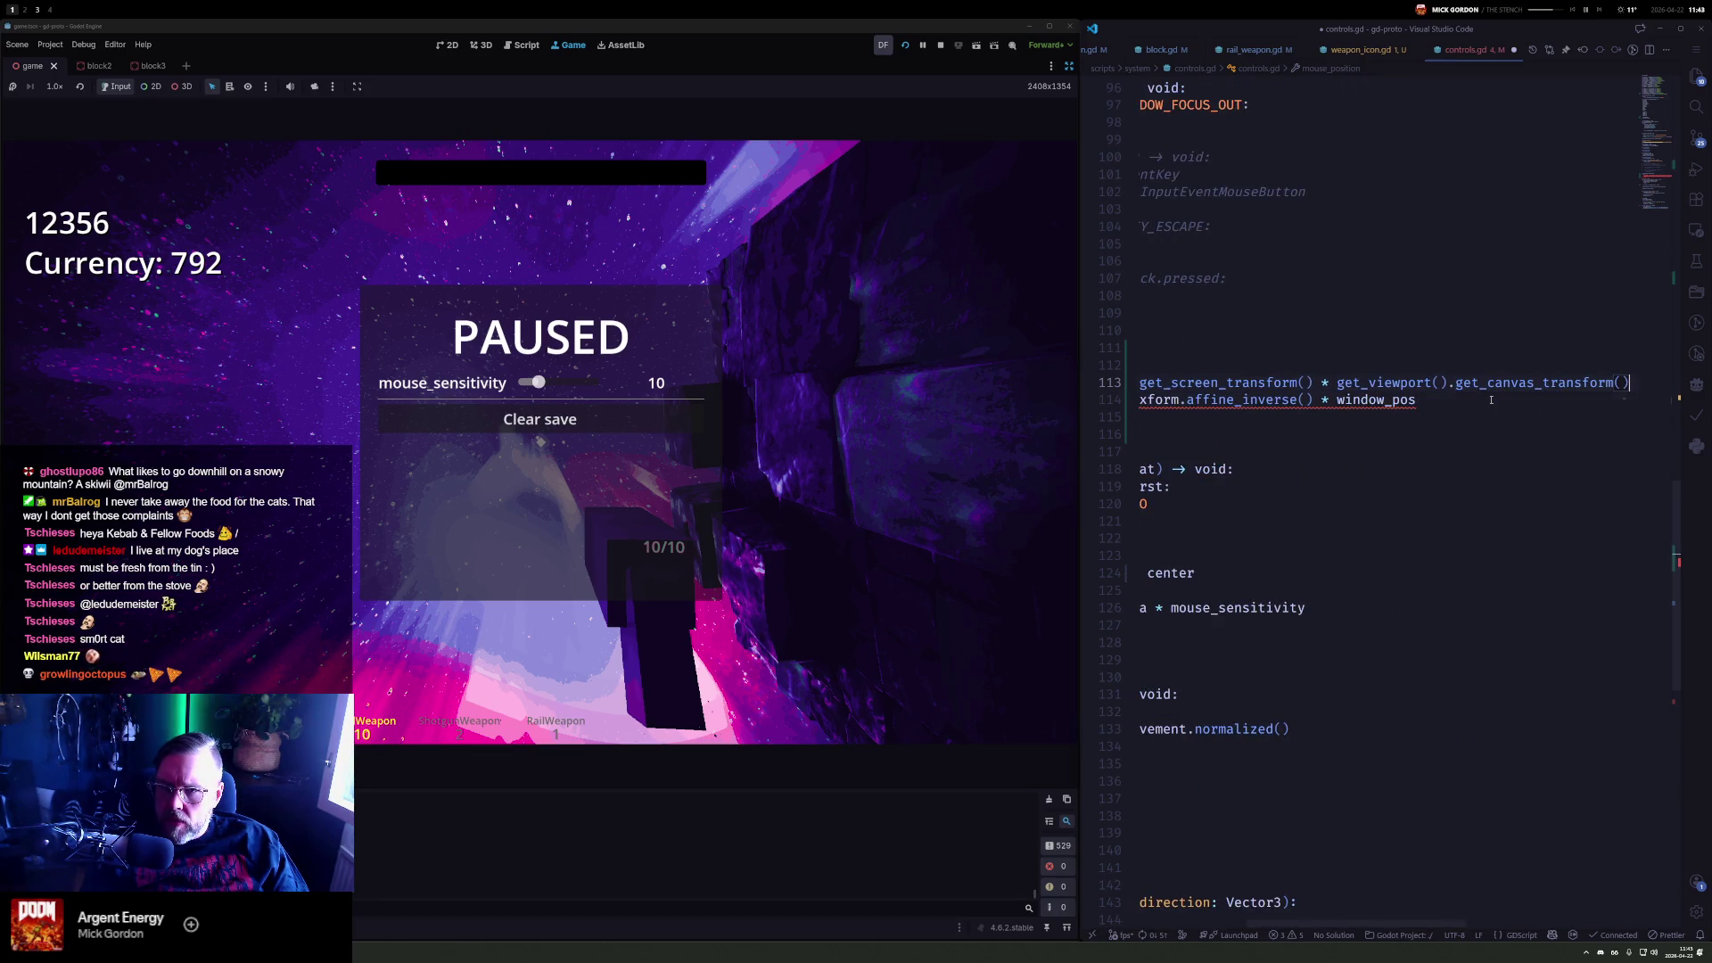
- Replace window_pos on line 114 with get_viewport().get_mouse_position()
key(Down)
key(Home)
key(ctrl+Right)
key(ctrl+Right)
key(ctrl+Right)
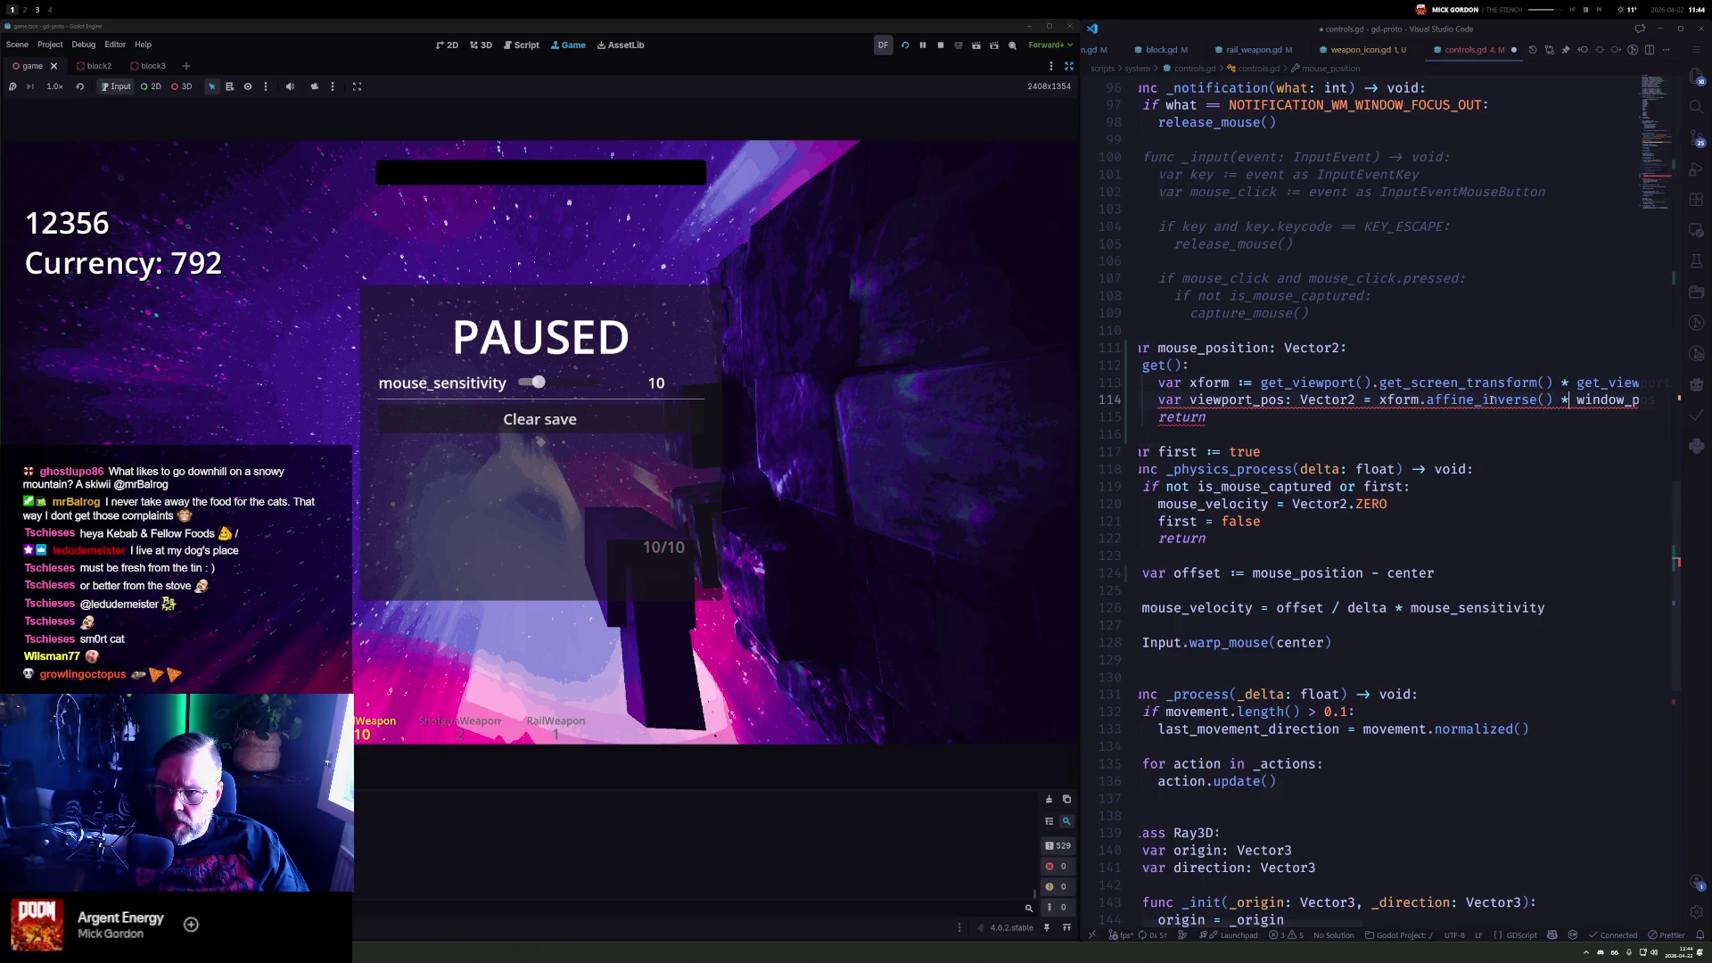
key(ctrl+Right)
text(get_viewport().)
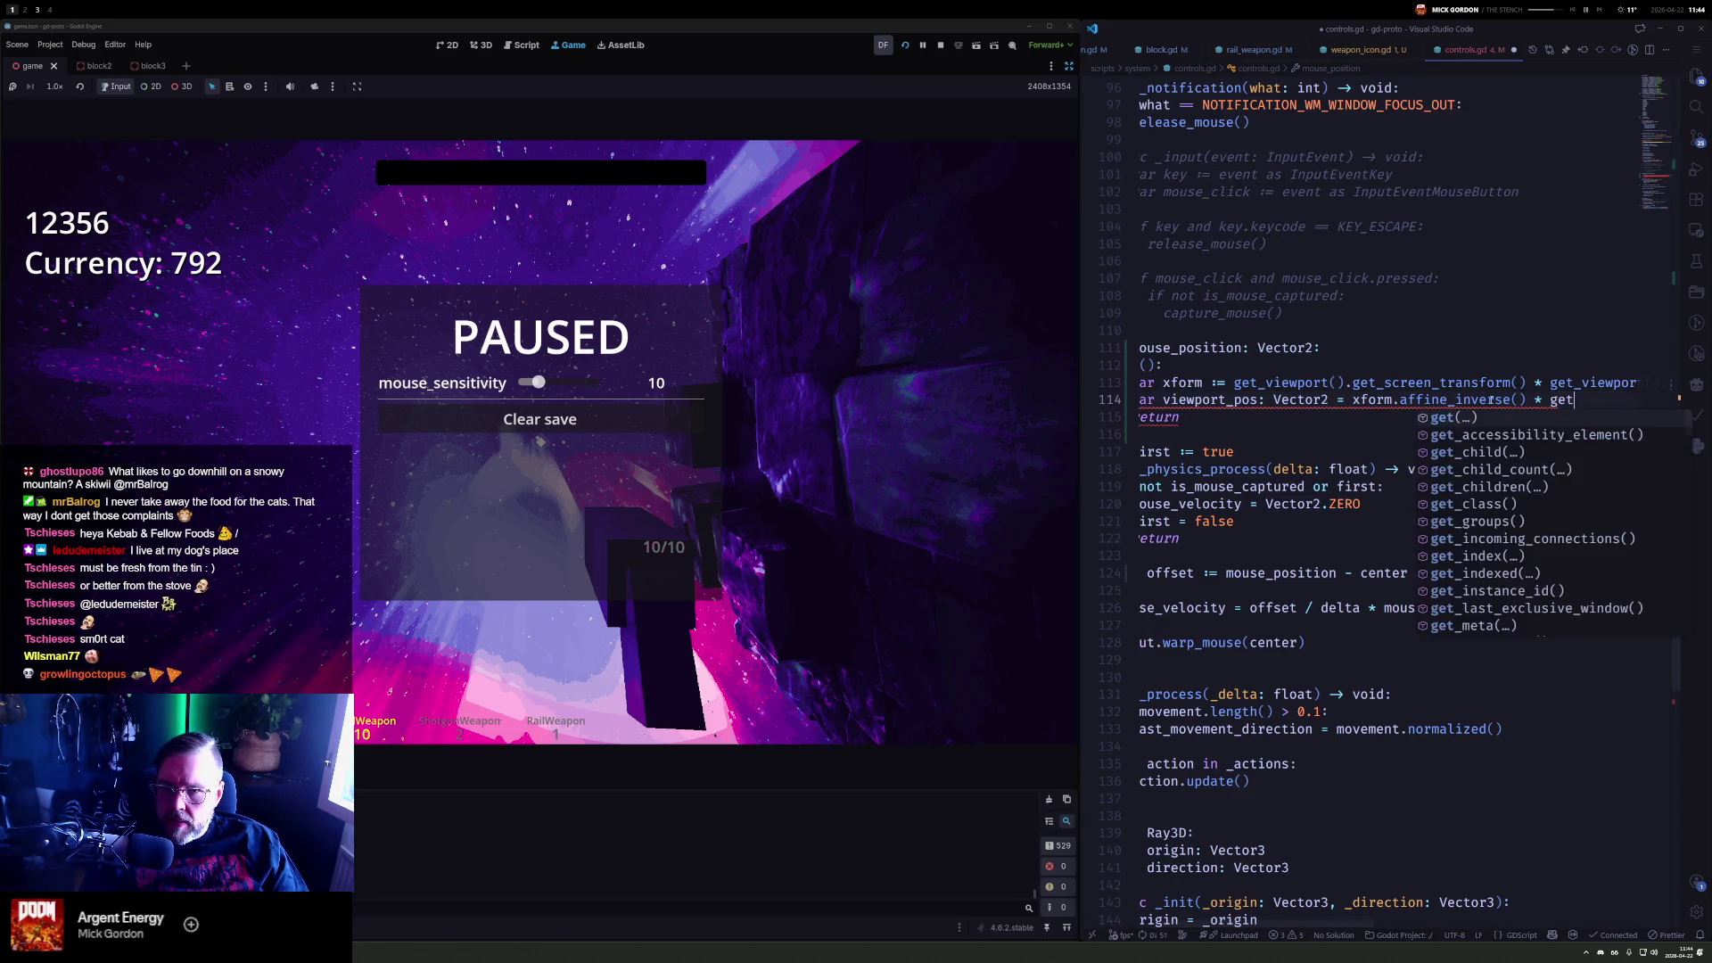
text(get_mouse_position())
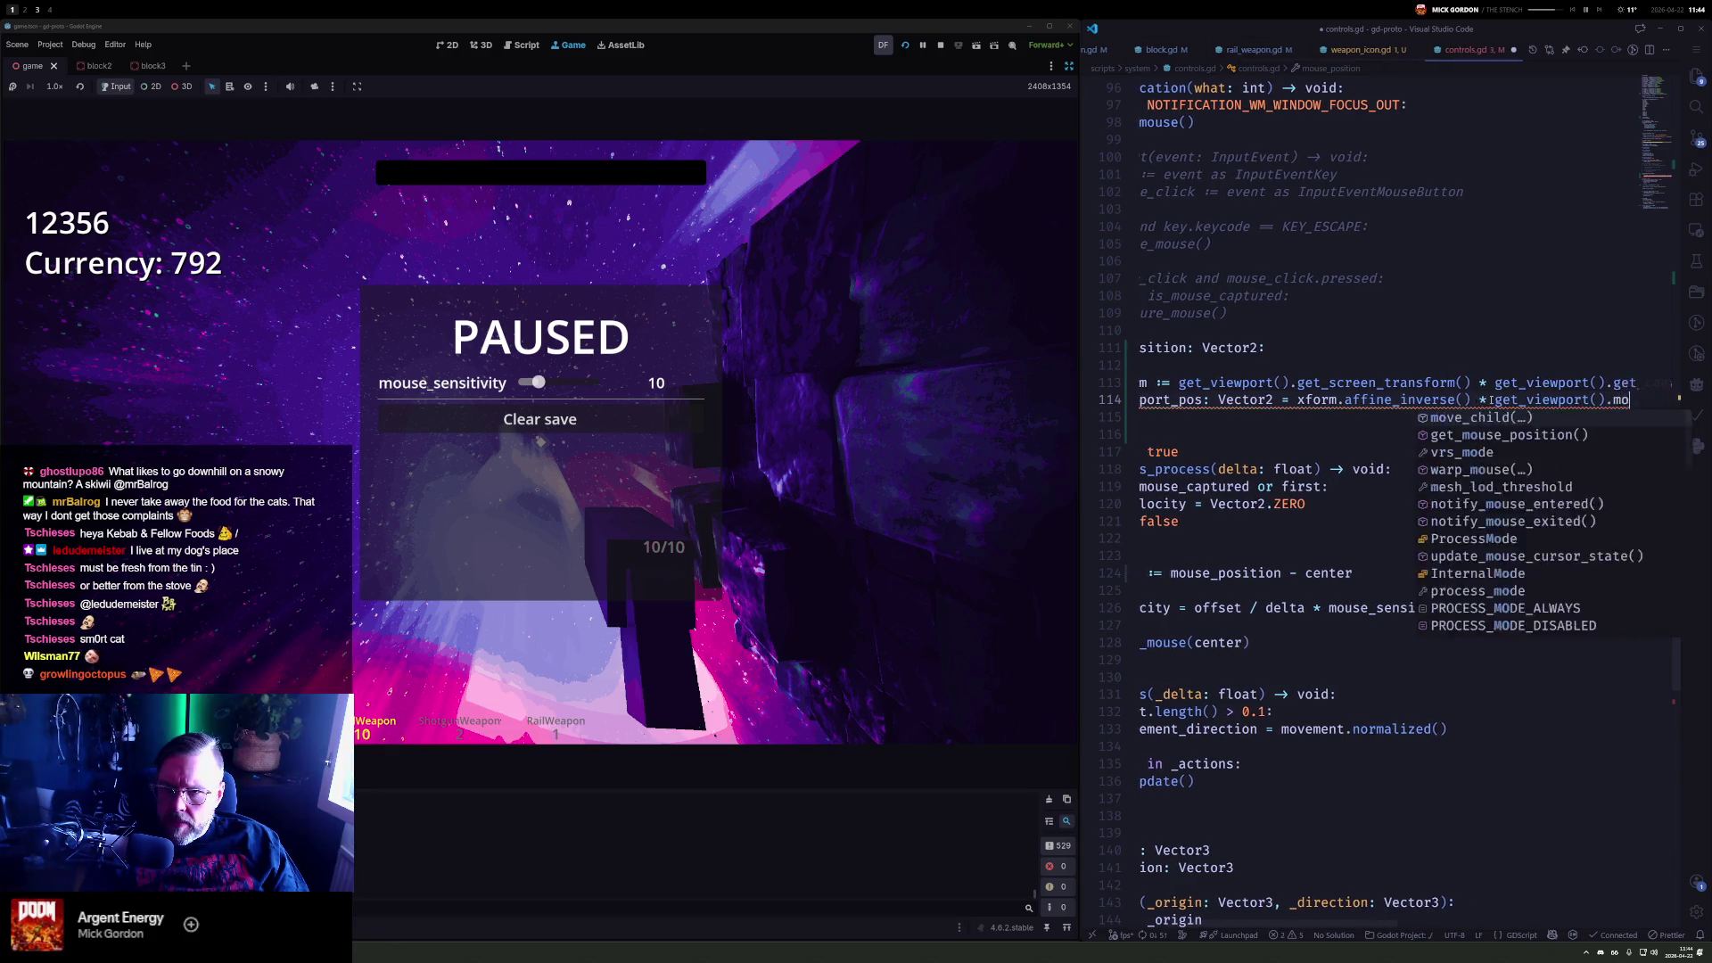
key(Home)
- Finish the getter with return viewport_pos and save controls.gd
key(Down)
key(End)
text(viewpo)
key(Return)
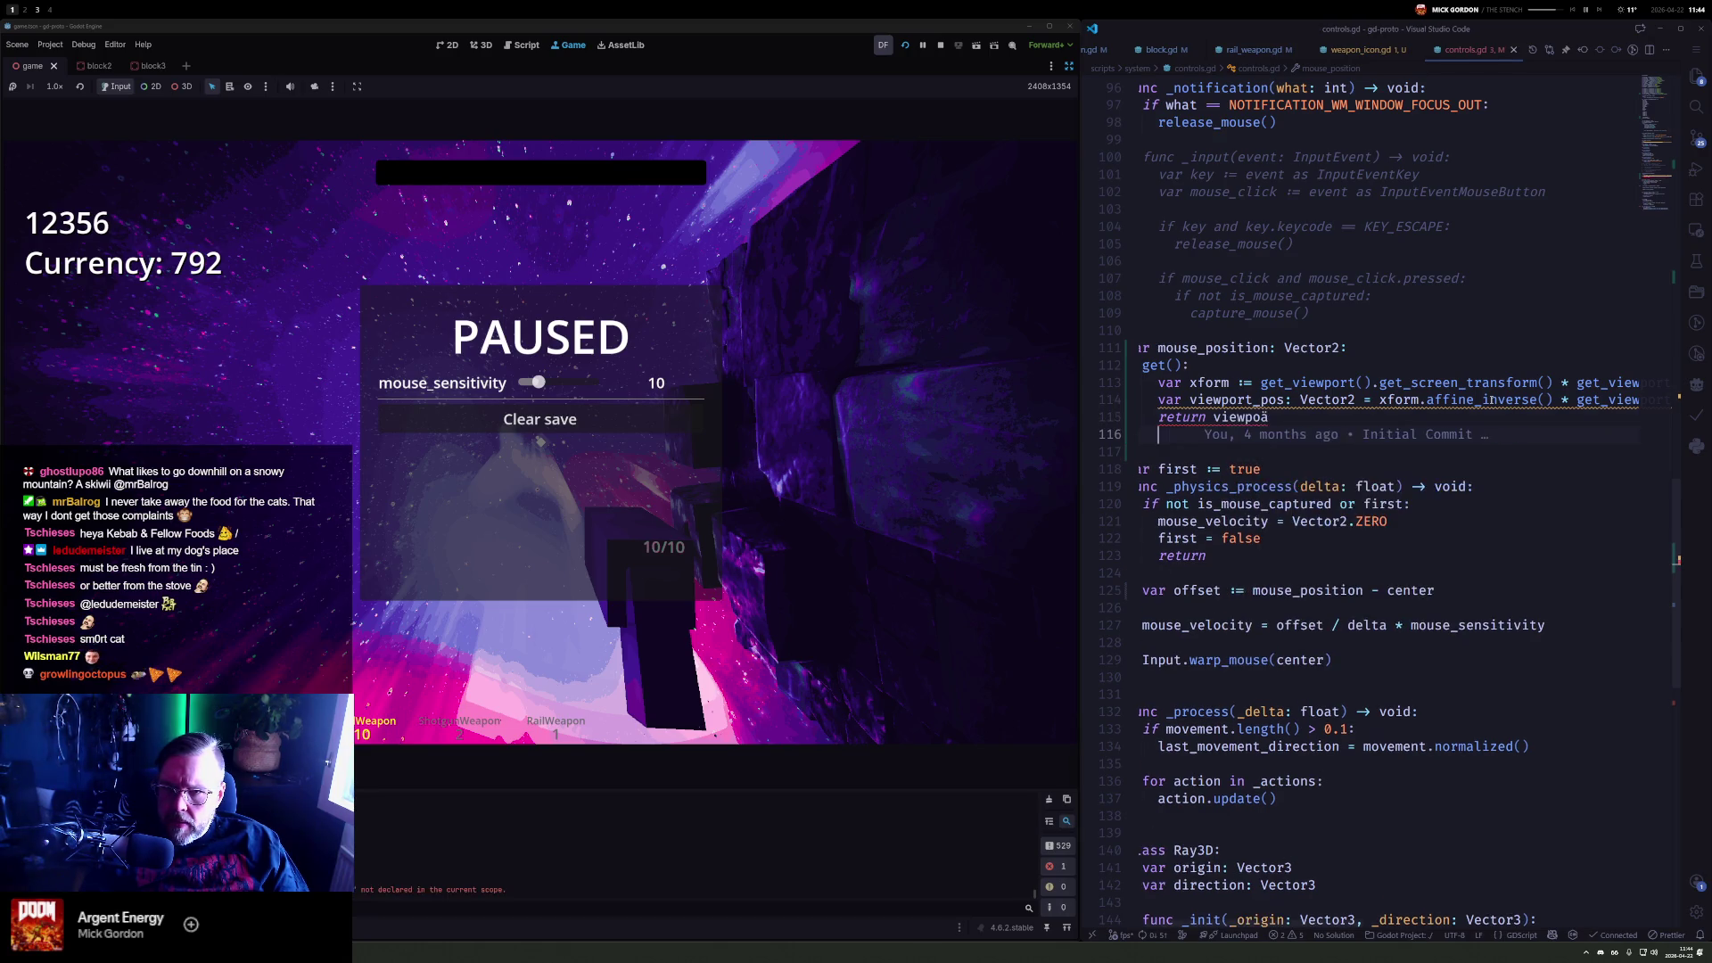
click(1386, 416)
text(r)
key(Return)
key(ctrl+s)
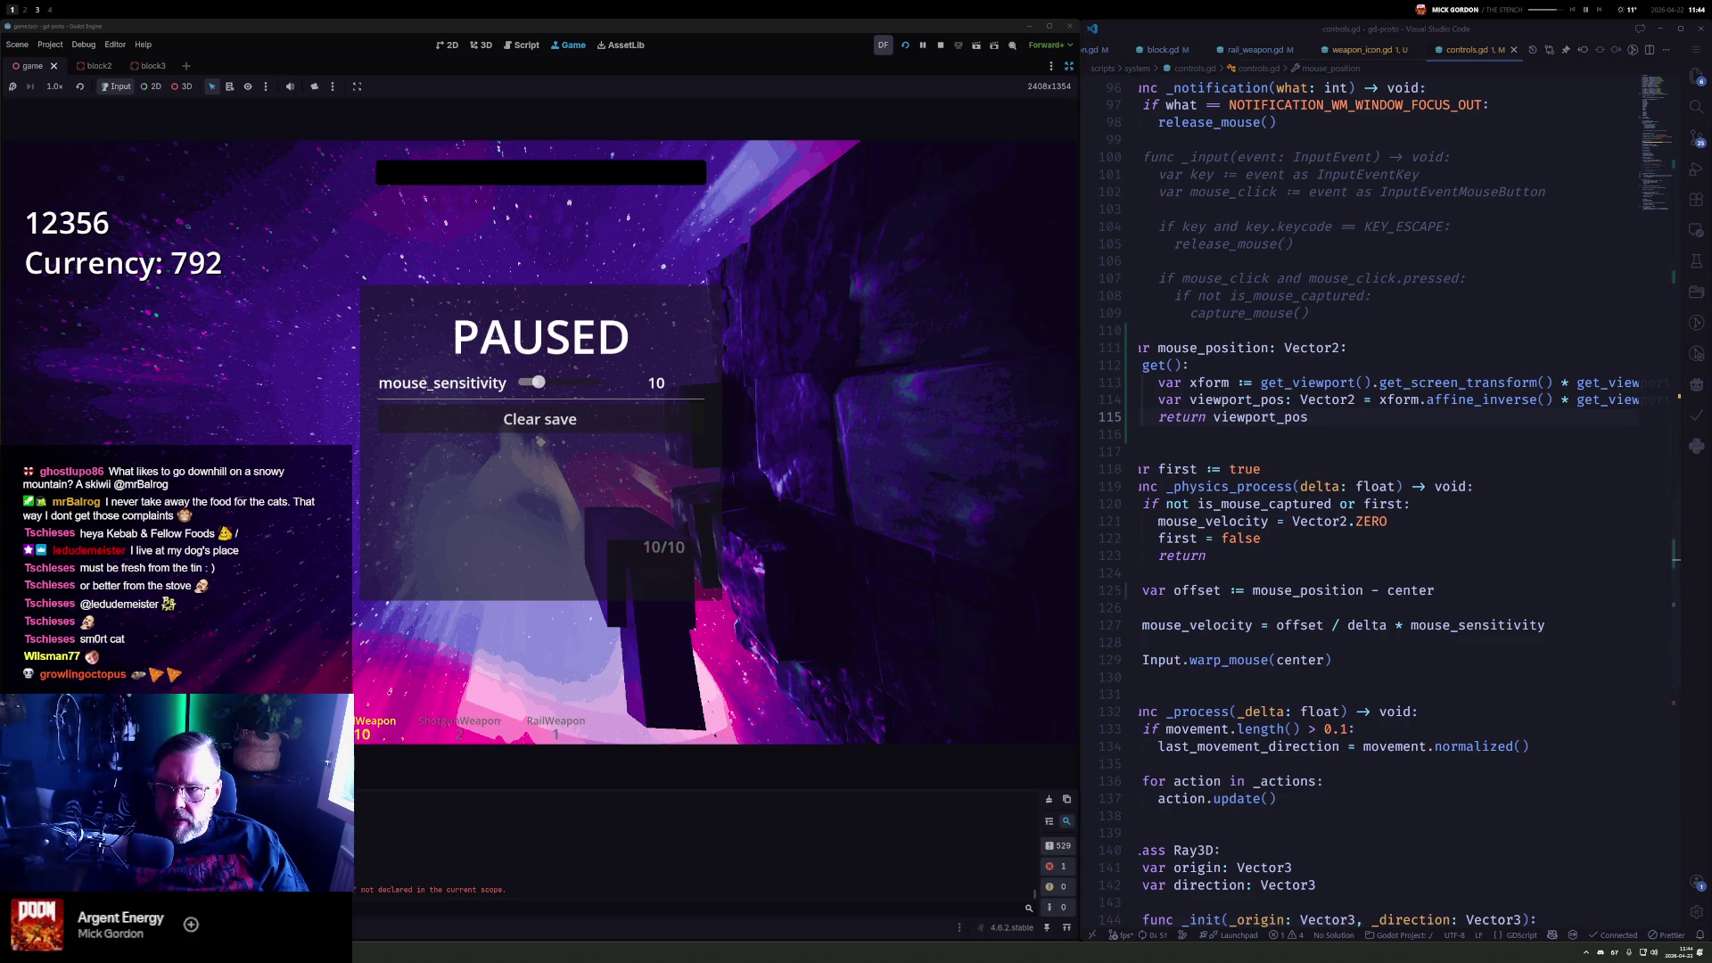
click(785, 241)
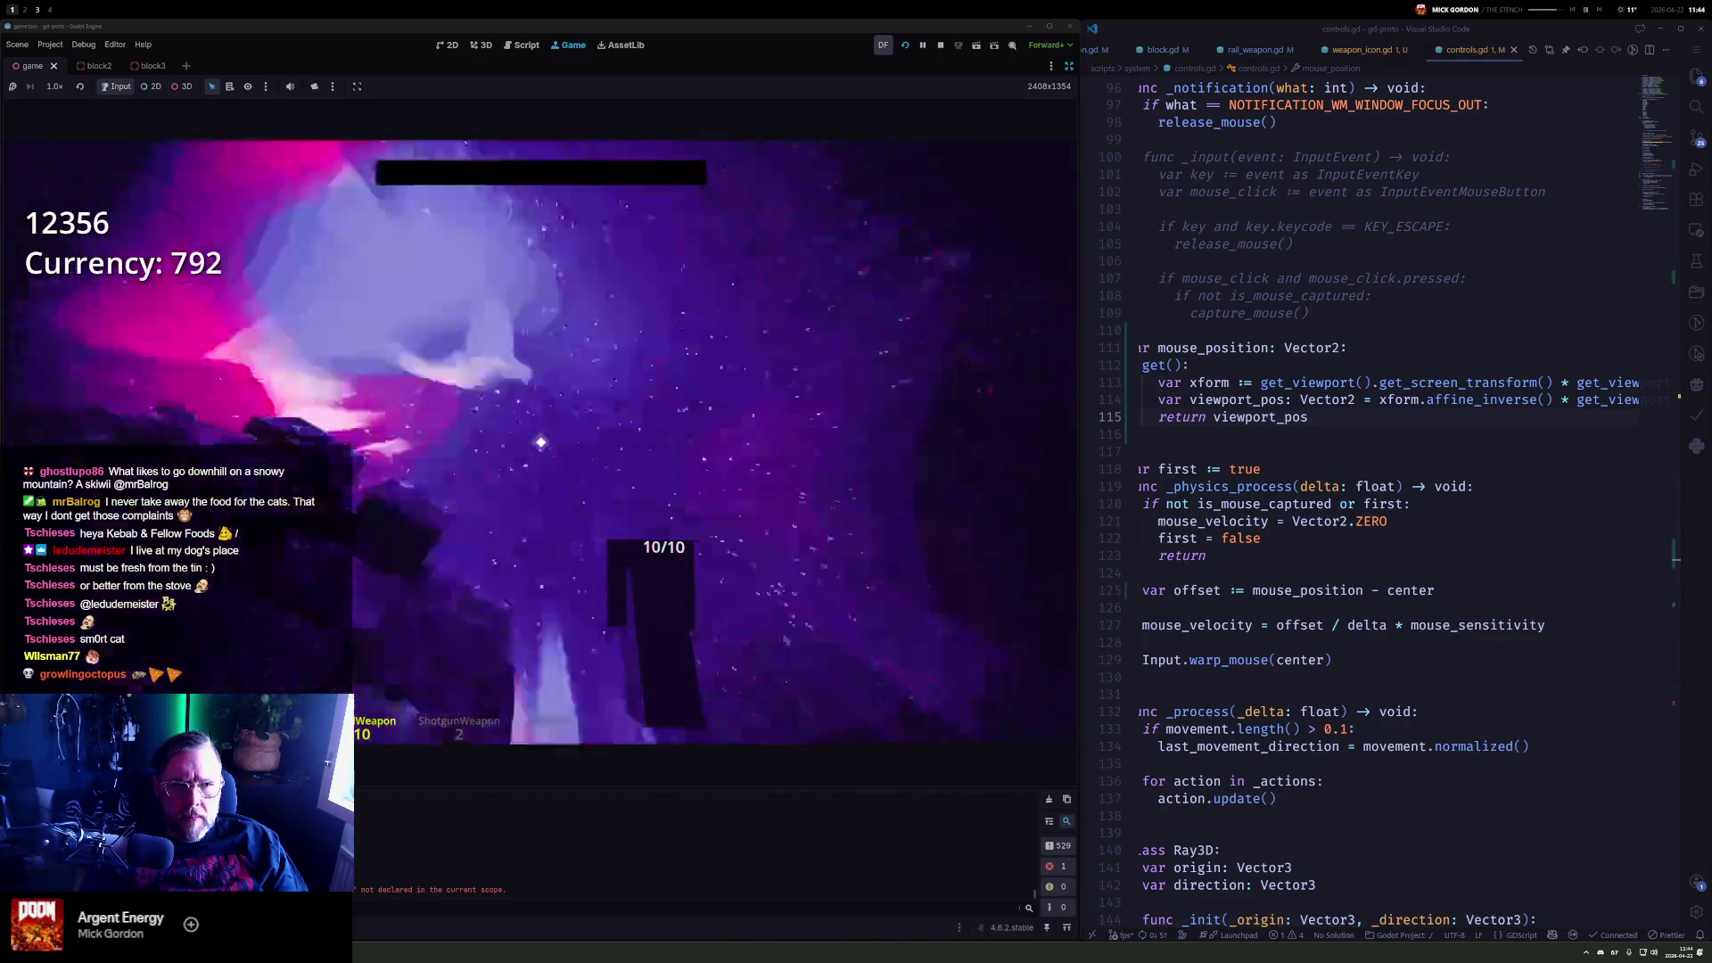
- Comment out the Input.warp_mouse(center) call in controls.gd
click(594, 601)
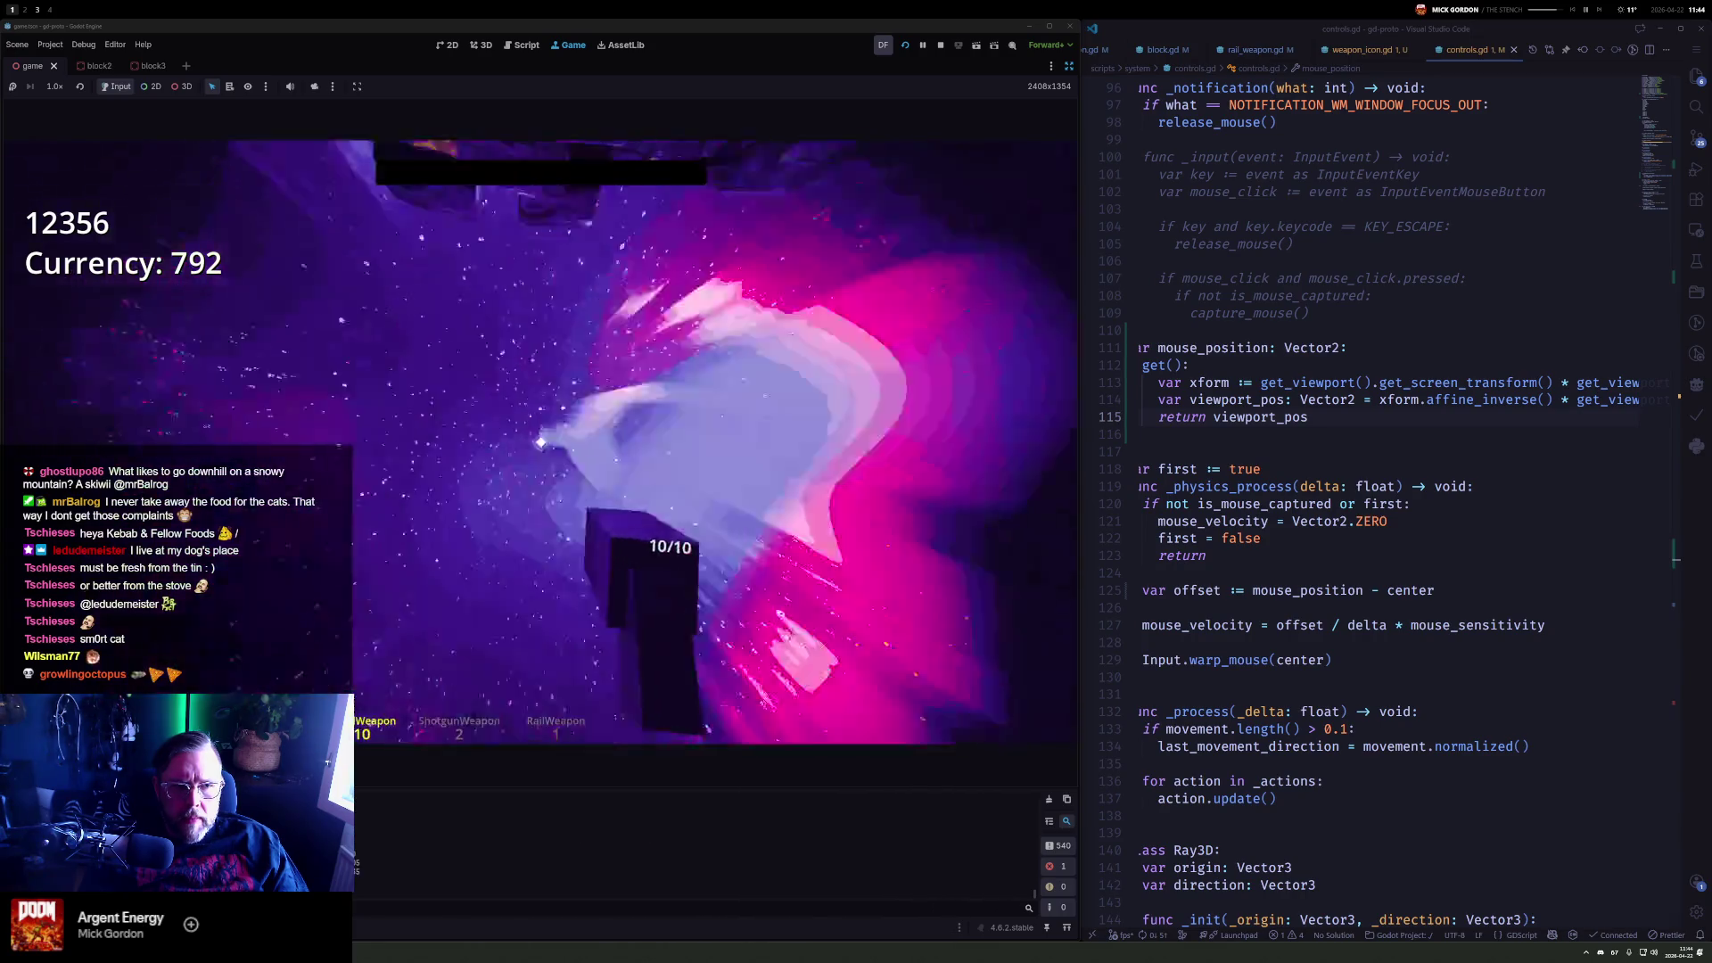
key(Escape)
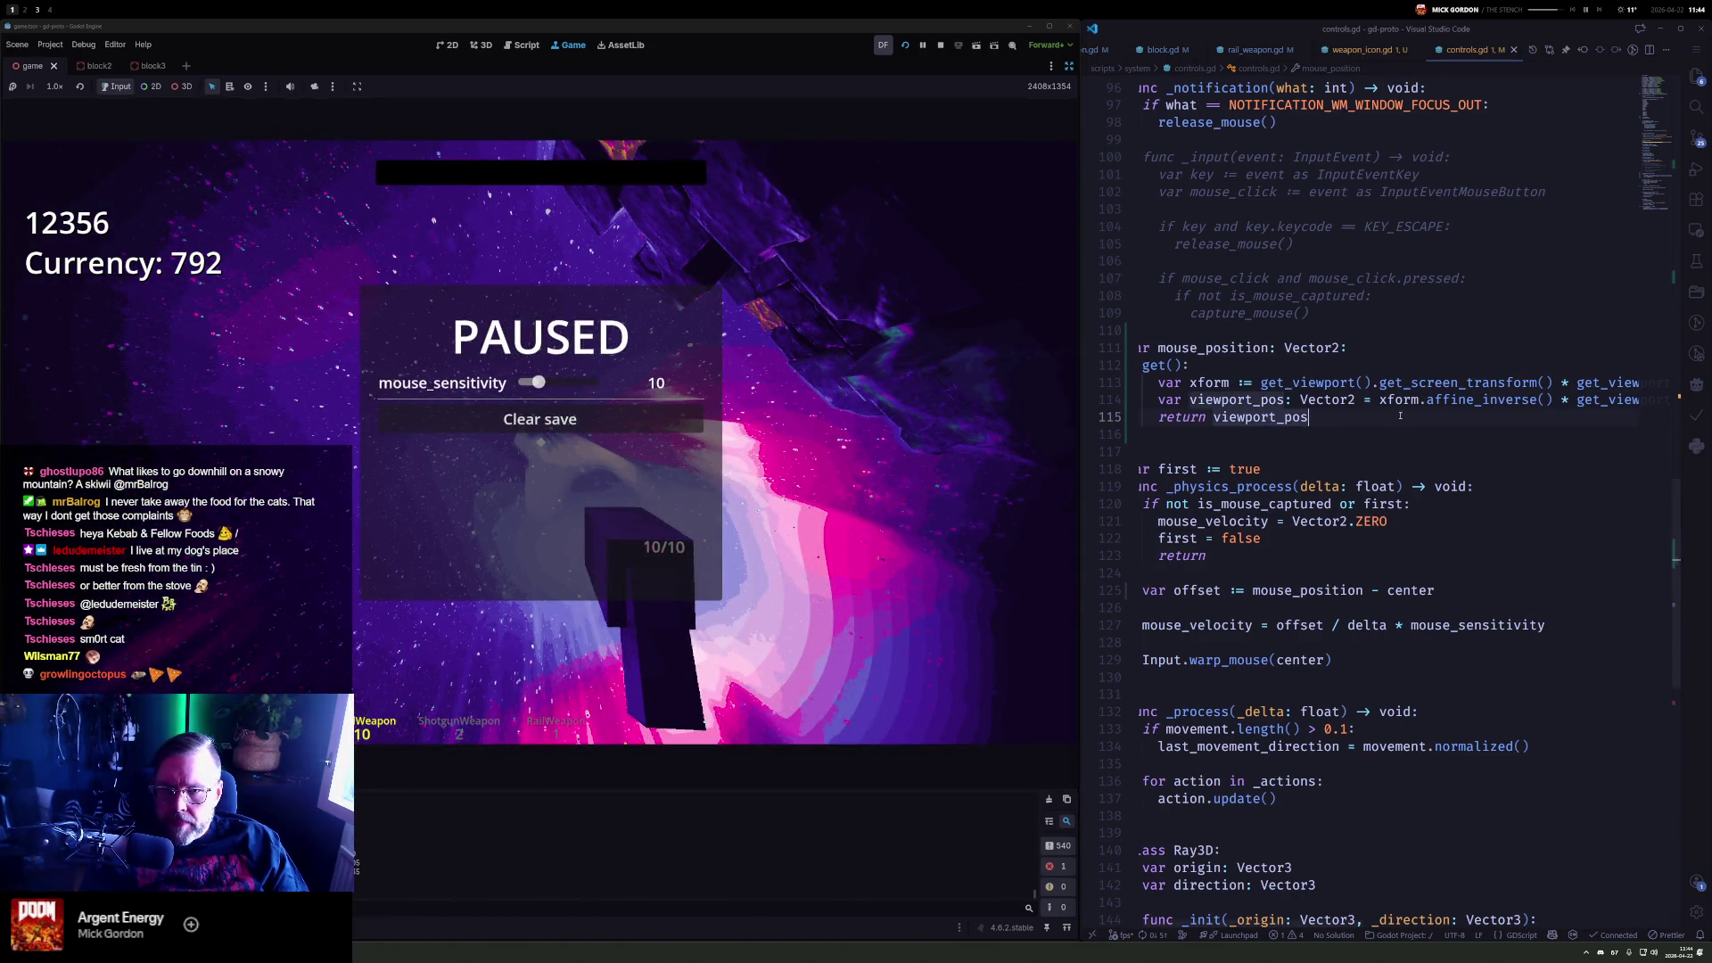
key(Up)
key(End)
key(Home)
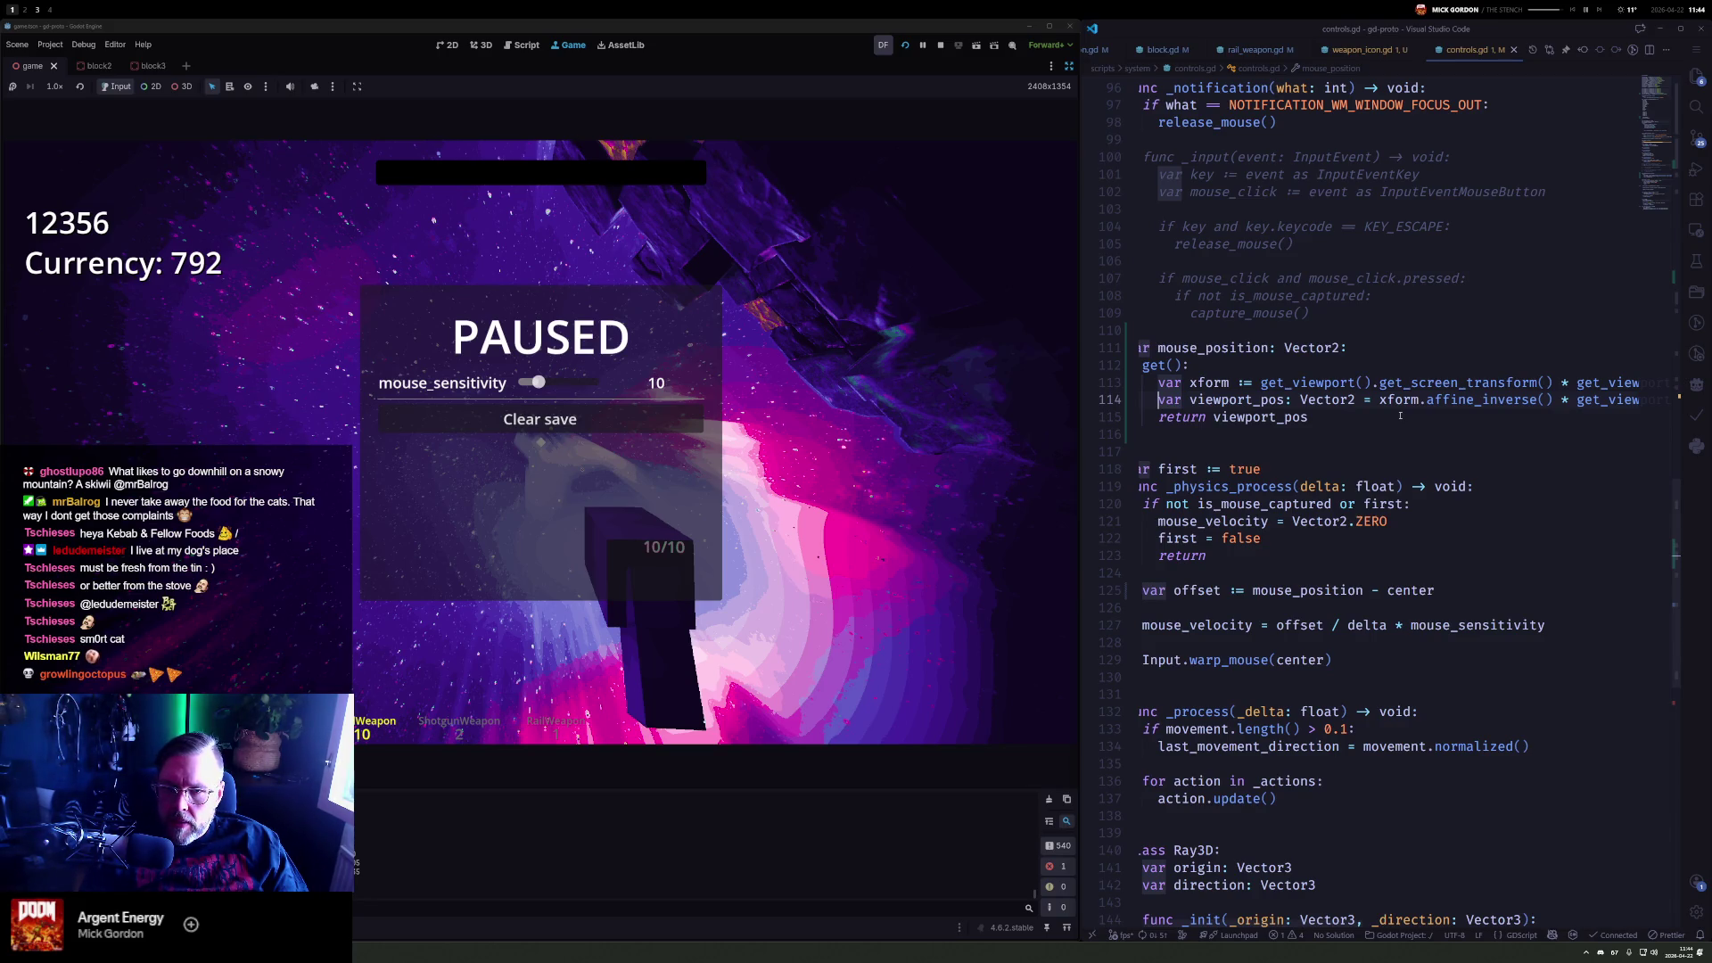
key(Down)
key(Down)
key(Down)
key(Up)
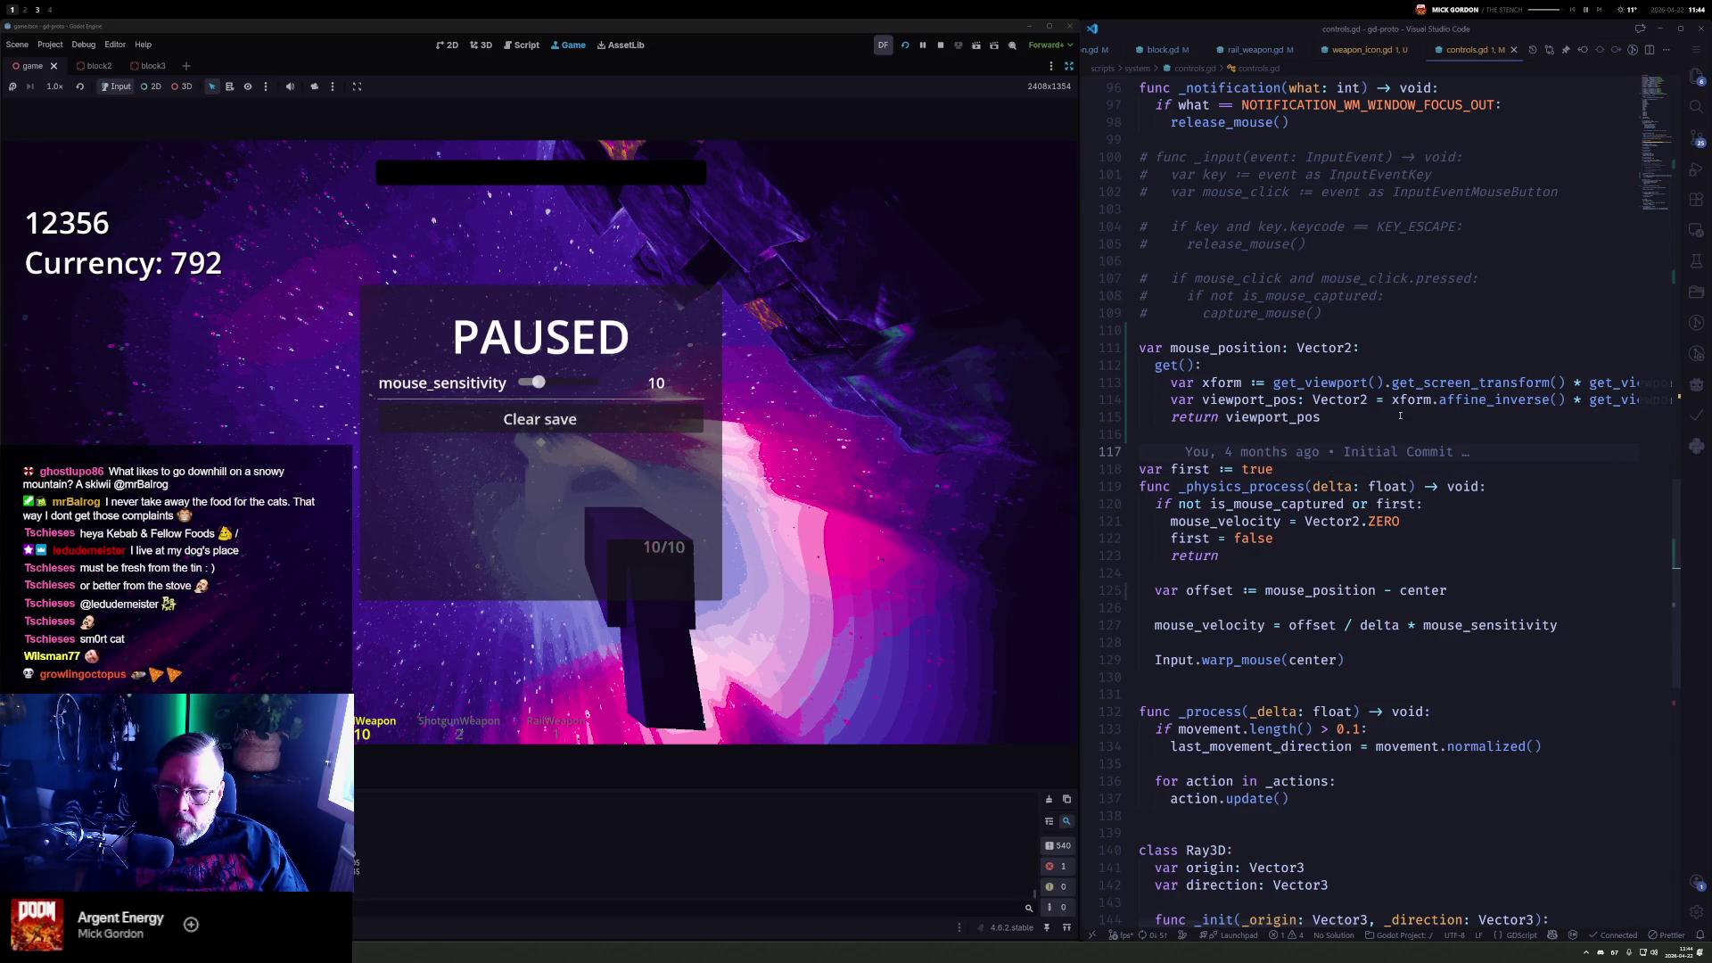
key(Down)
key(Down)
key(Down)
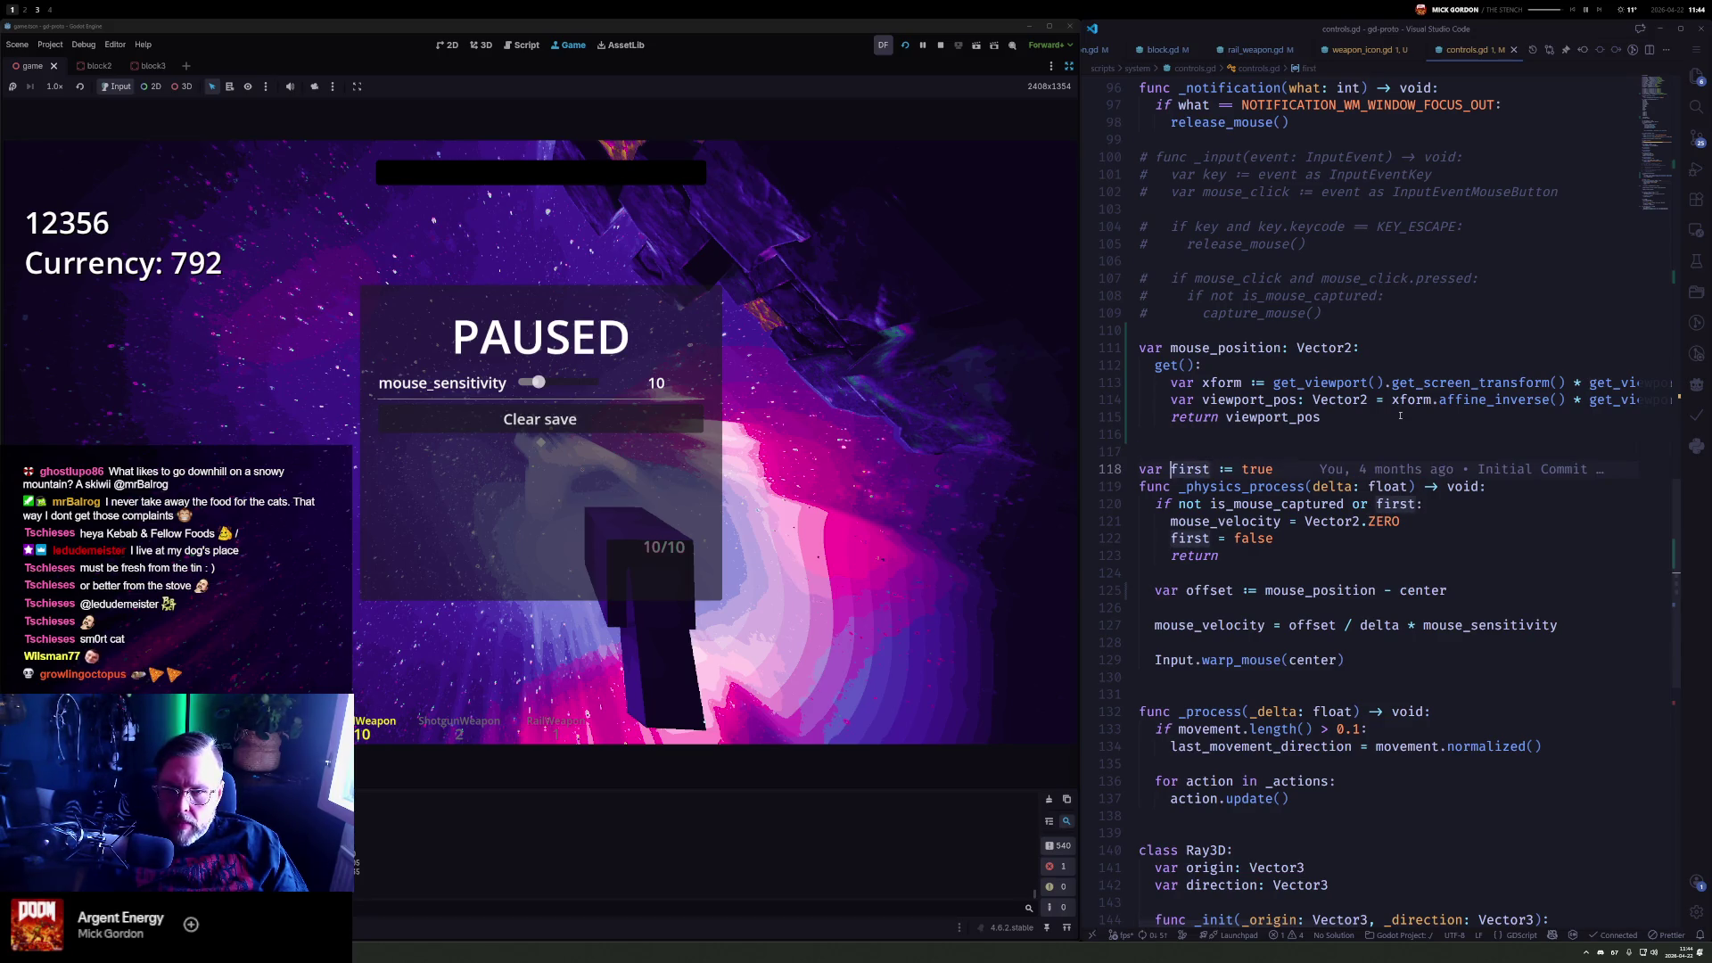
key(ctrl+slash)
- Remove the xform and viewport_pos lines, return get_viewport().get_mouse_position() directly, and save
key(Up)
key(Up)
key(Up)
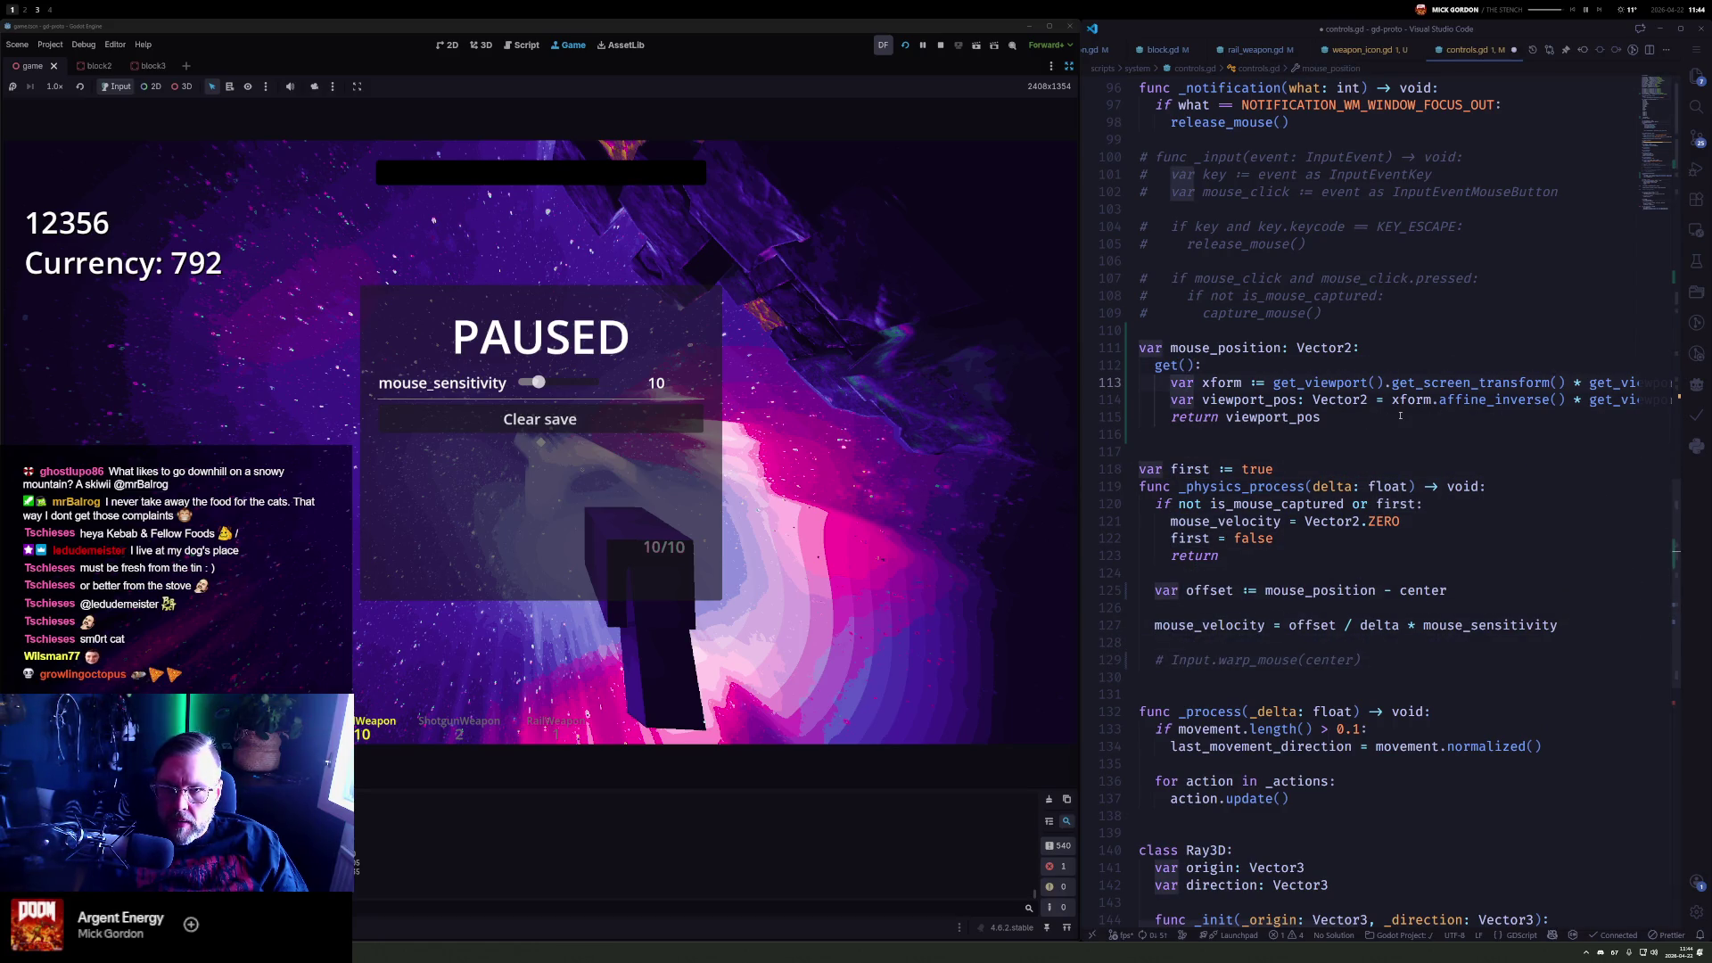
key(End)
key(ctrl+Left)
key(ctrl+Left)
key(ctrl+Left)
key(ctrl+Left)
key(Down)
key(Up)
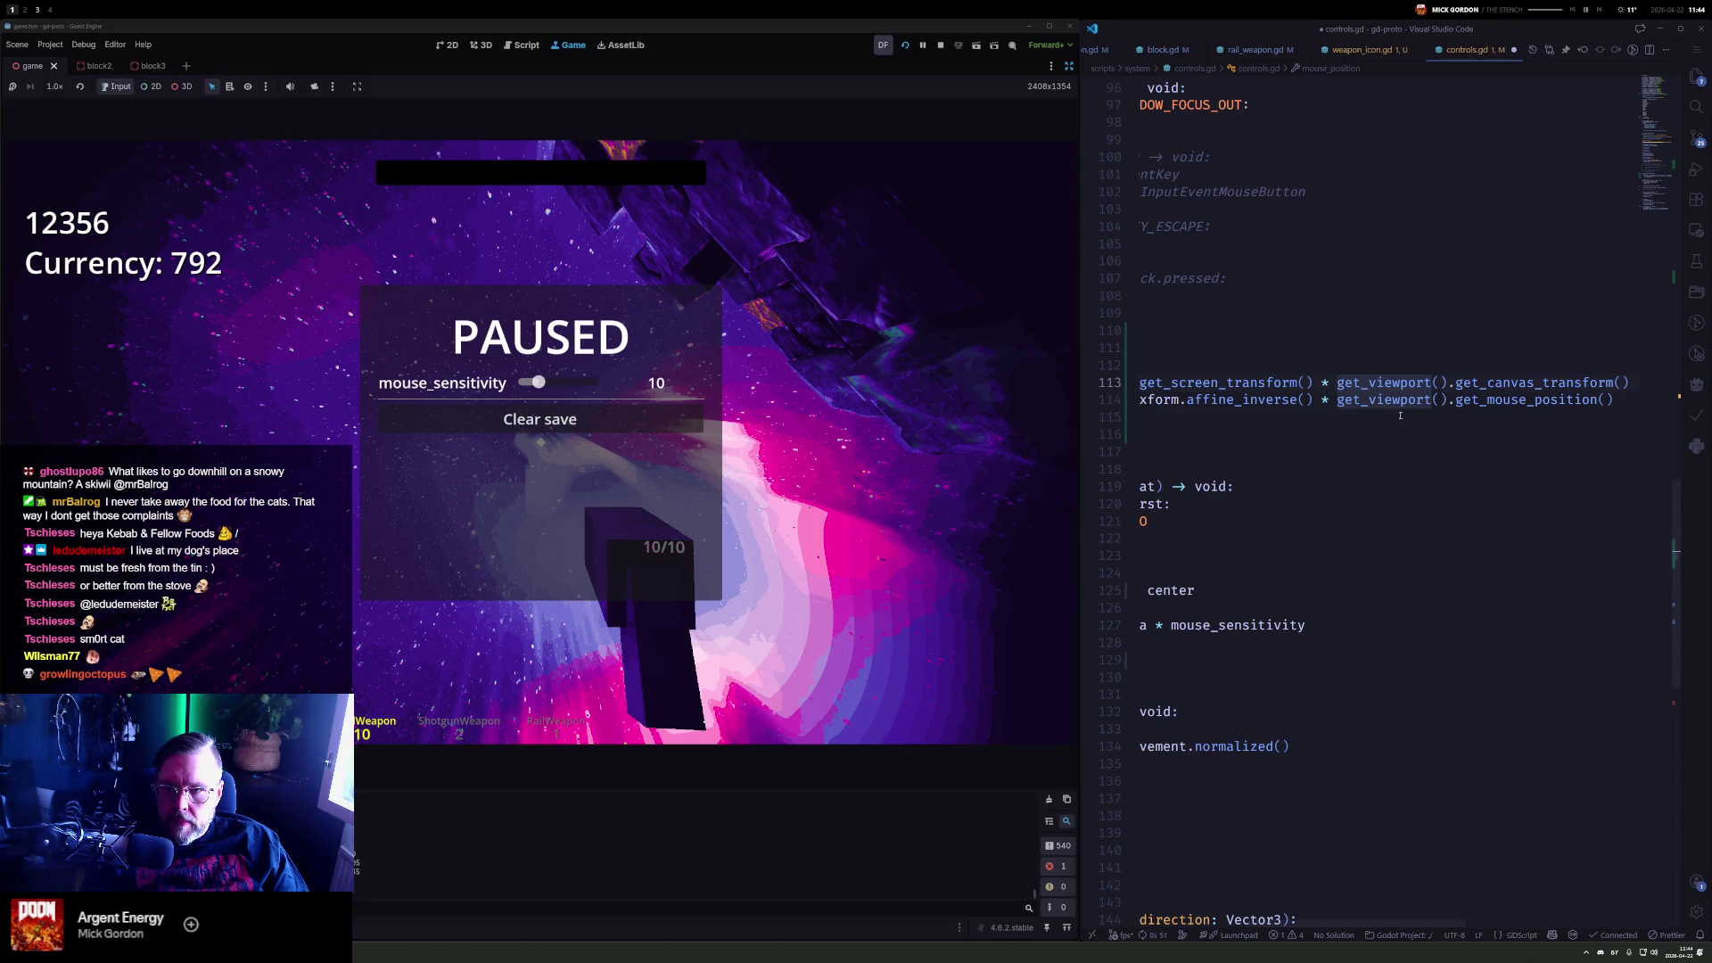
key(Down)
key(shift+End)
key(ctrl+c)
key(Delete)
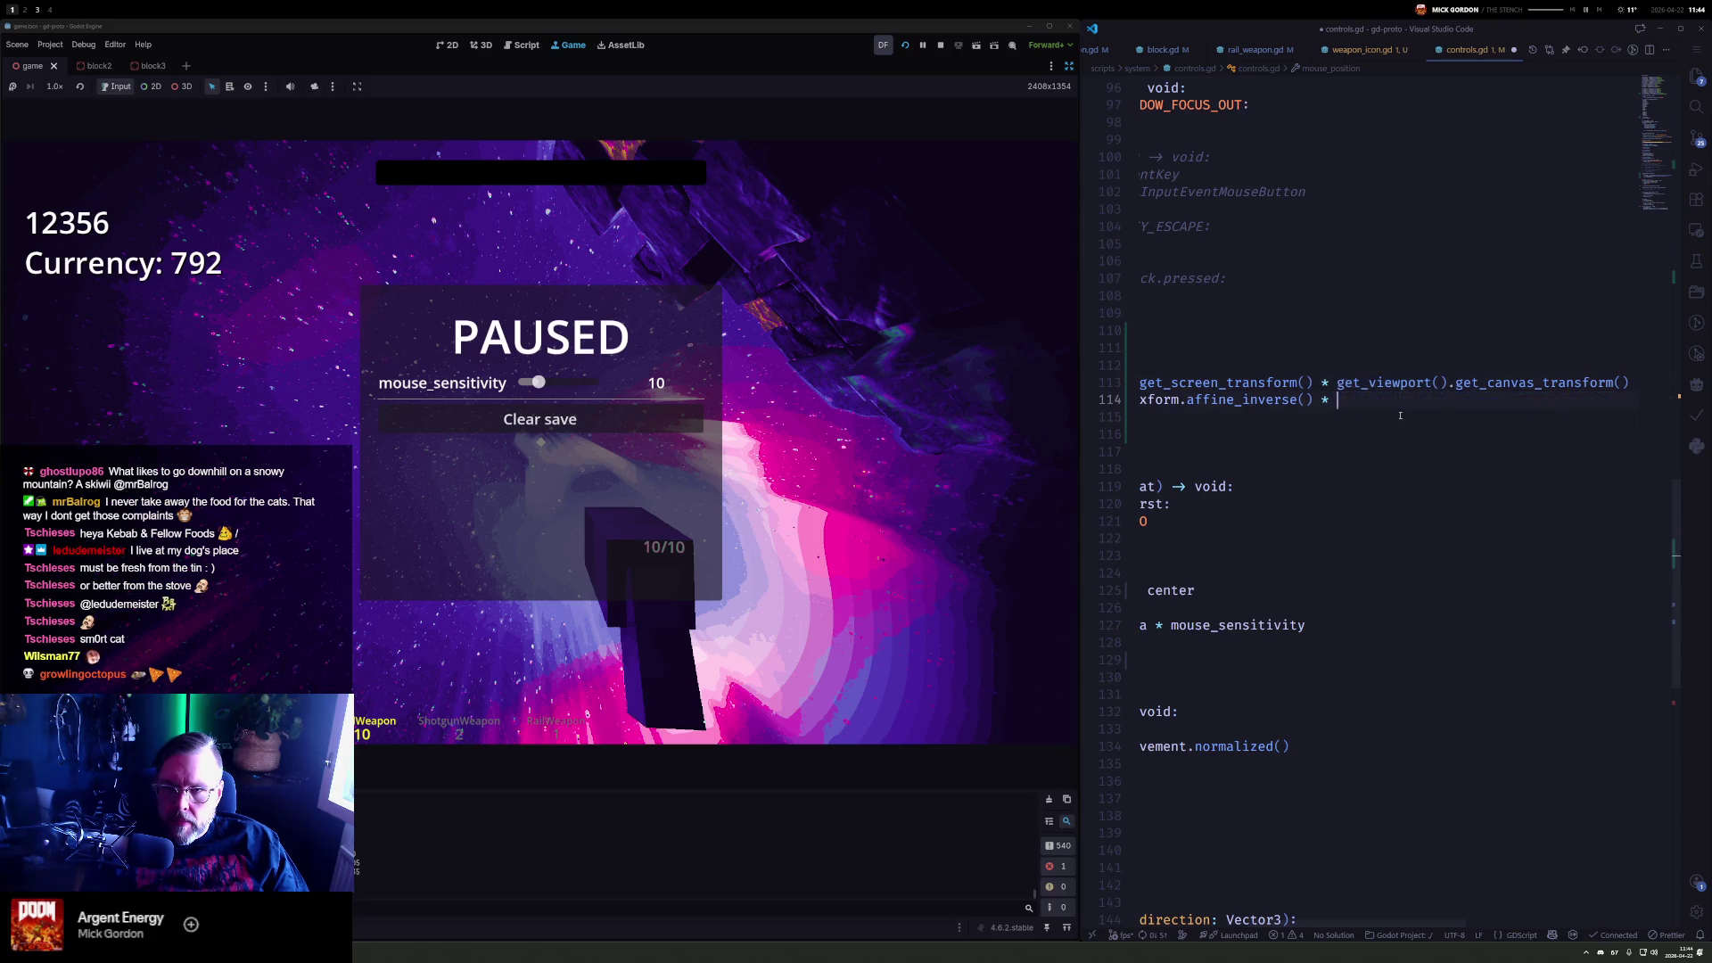
key(ctrl+z)
key(ctrl+shift+k)
key(ctrl+shift+k)
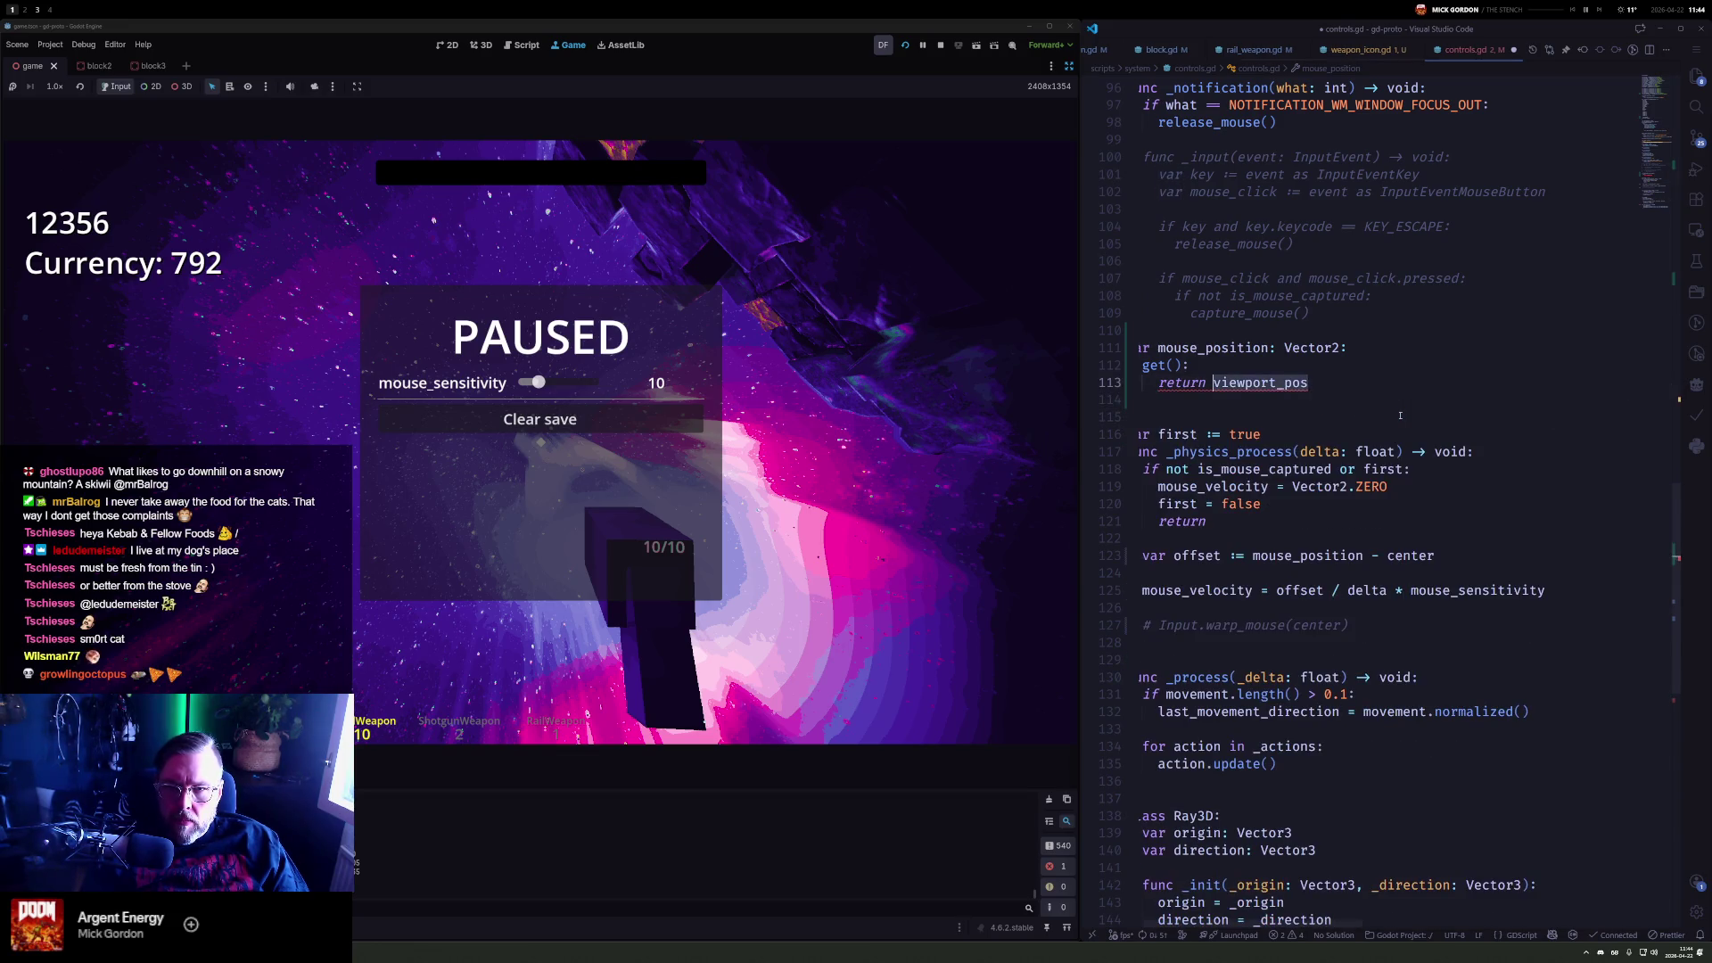
key(ctrl+v)
key(ctrl+s)
click(903, 458)
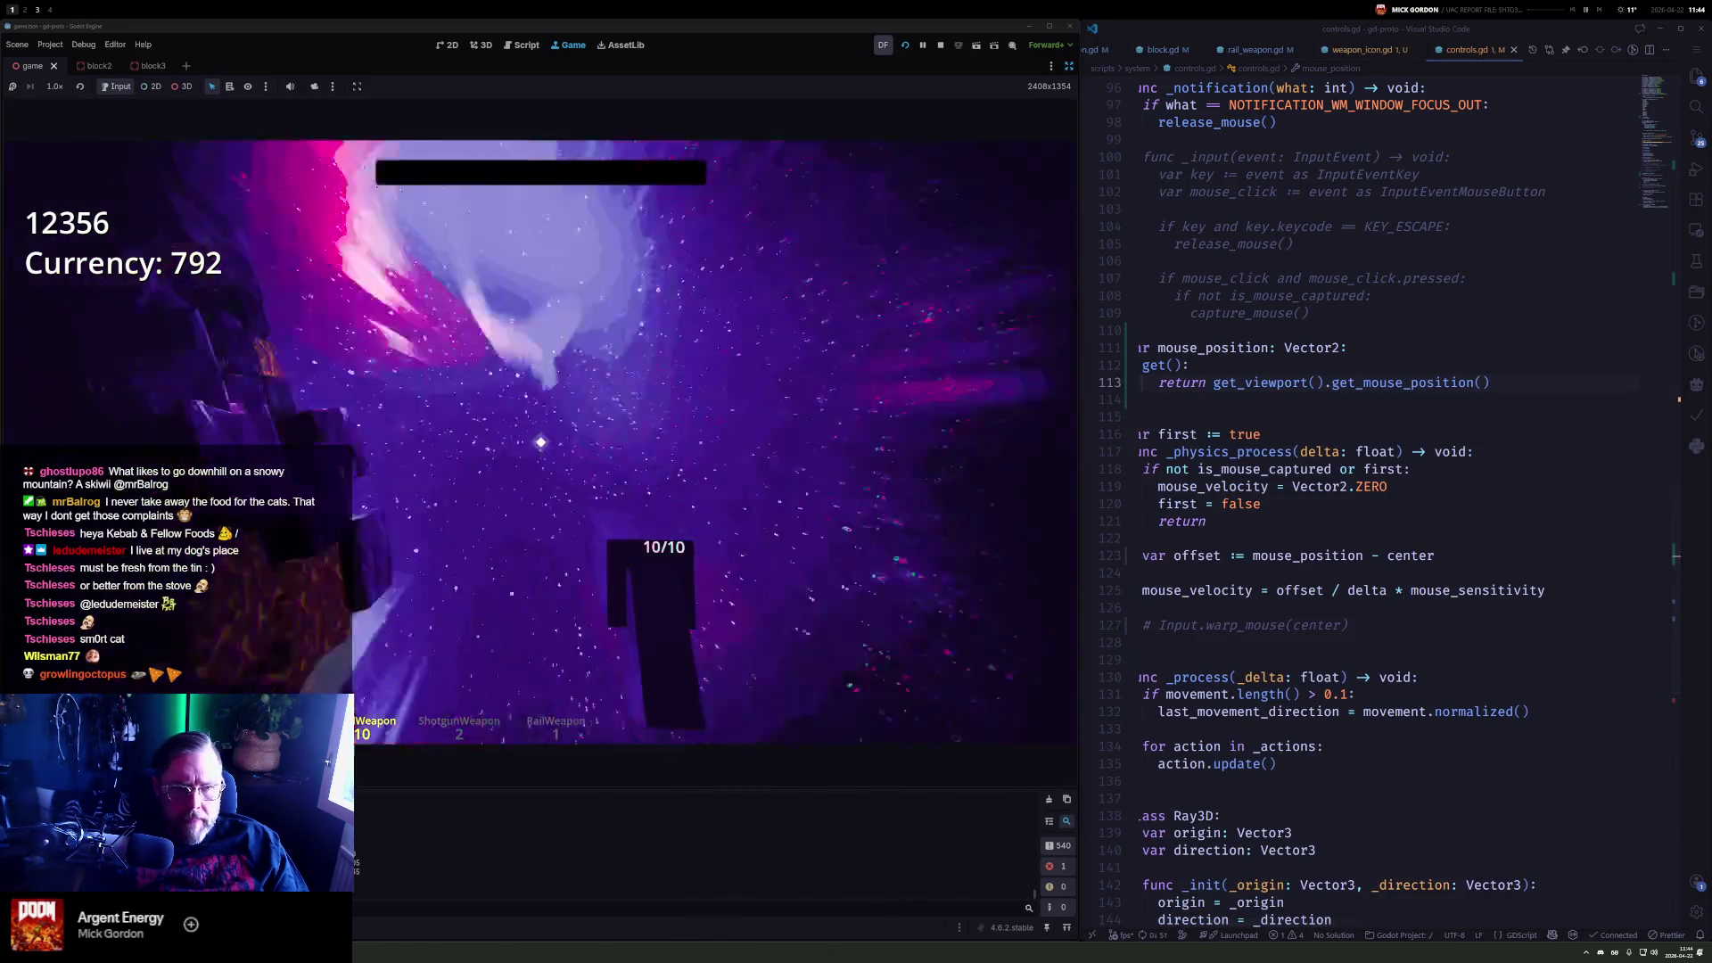
- Test mouse look and fire a shot in the game, pause, then return to the commented warp_mouse line
key(Escape)
click(540, 289)
click(540, 442)
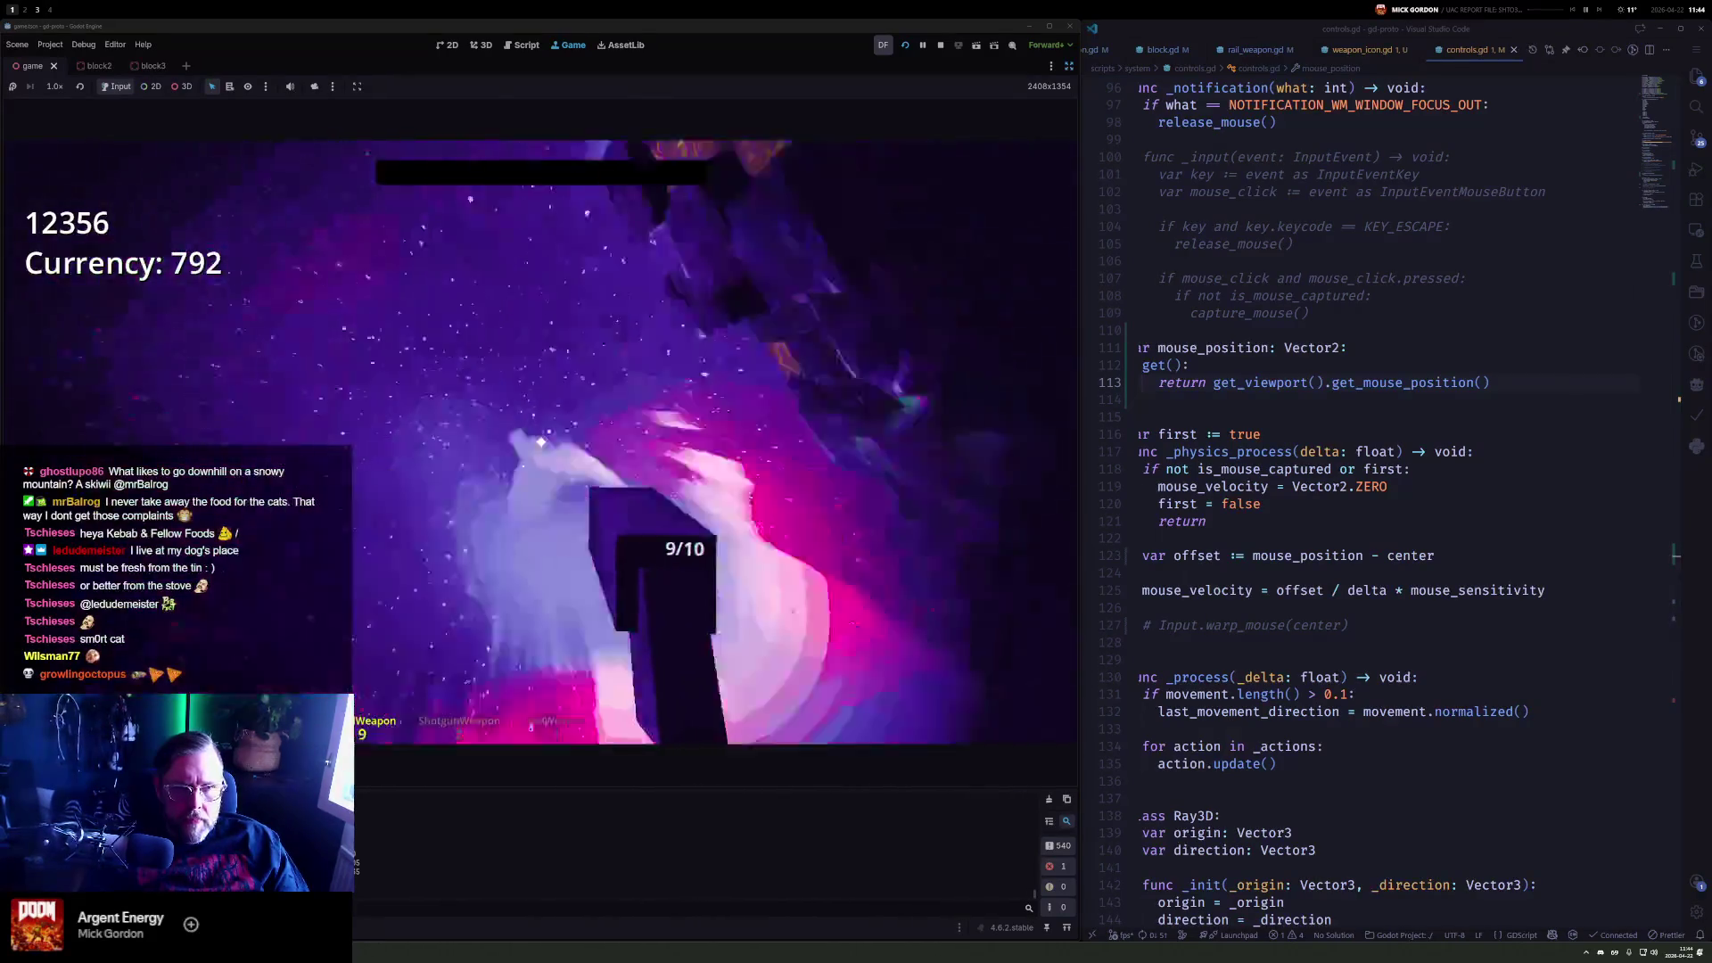
key(Escape)
click(541, 560)
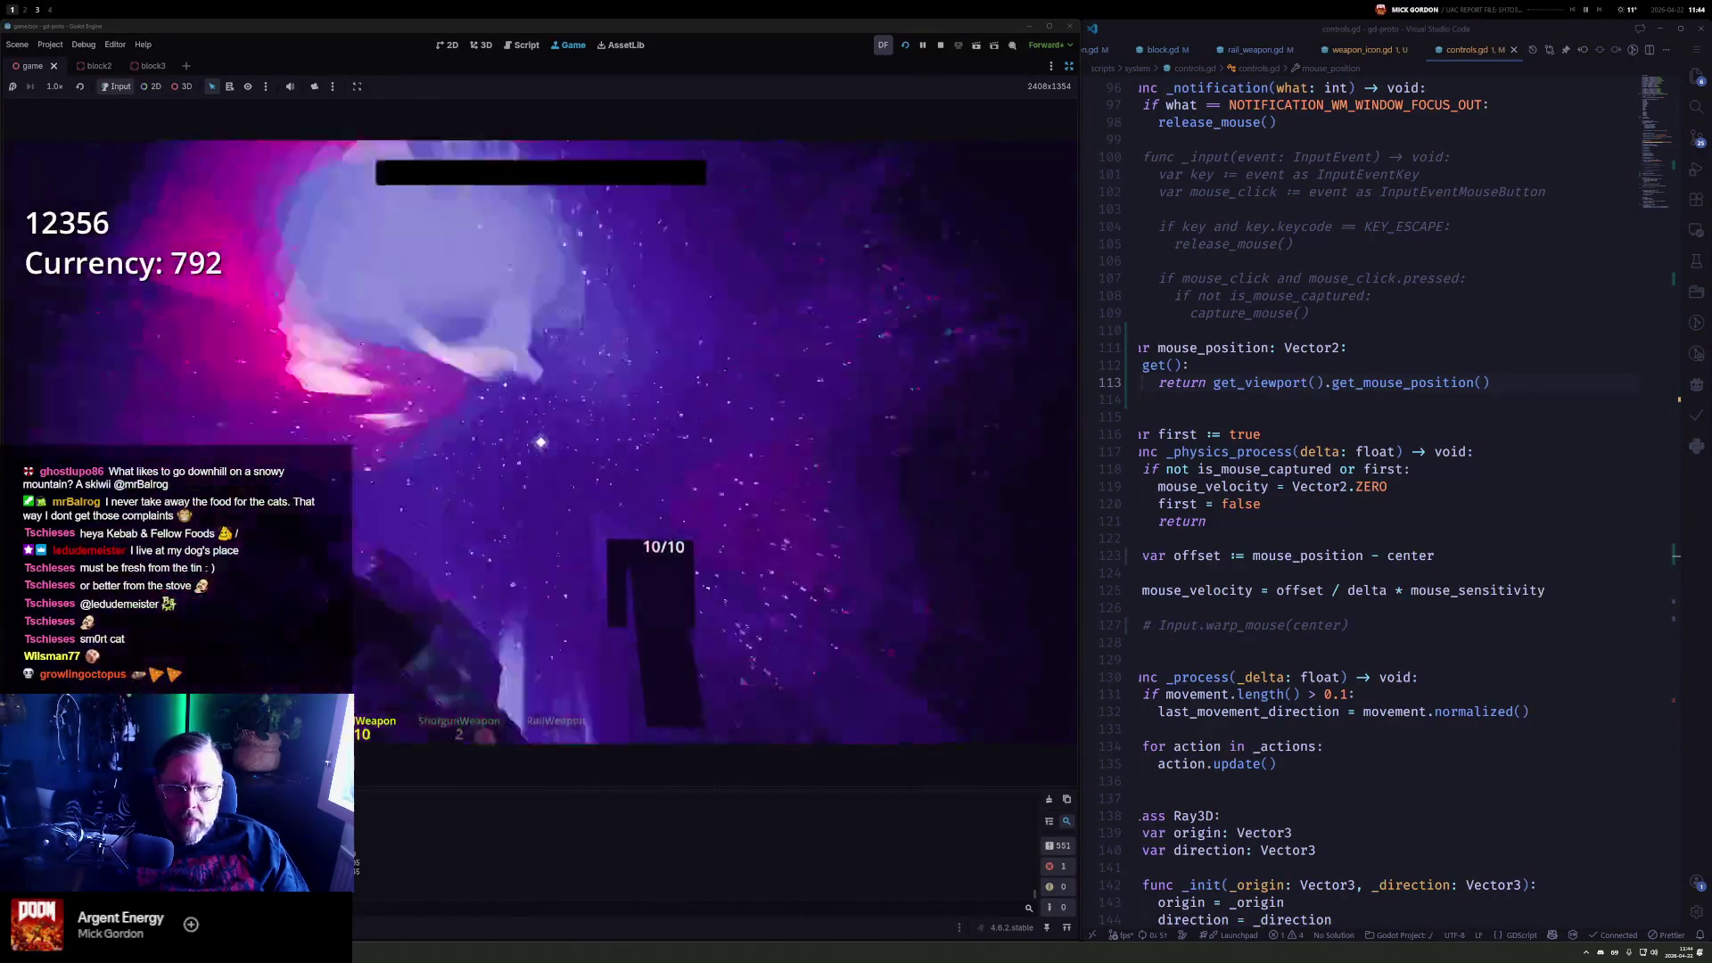
key(Escape)
click(1221, 642)
scroll(1222, 615, down, 3)
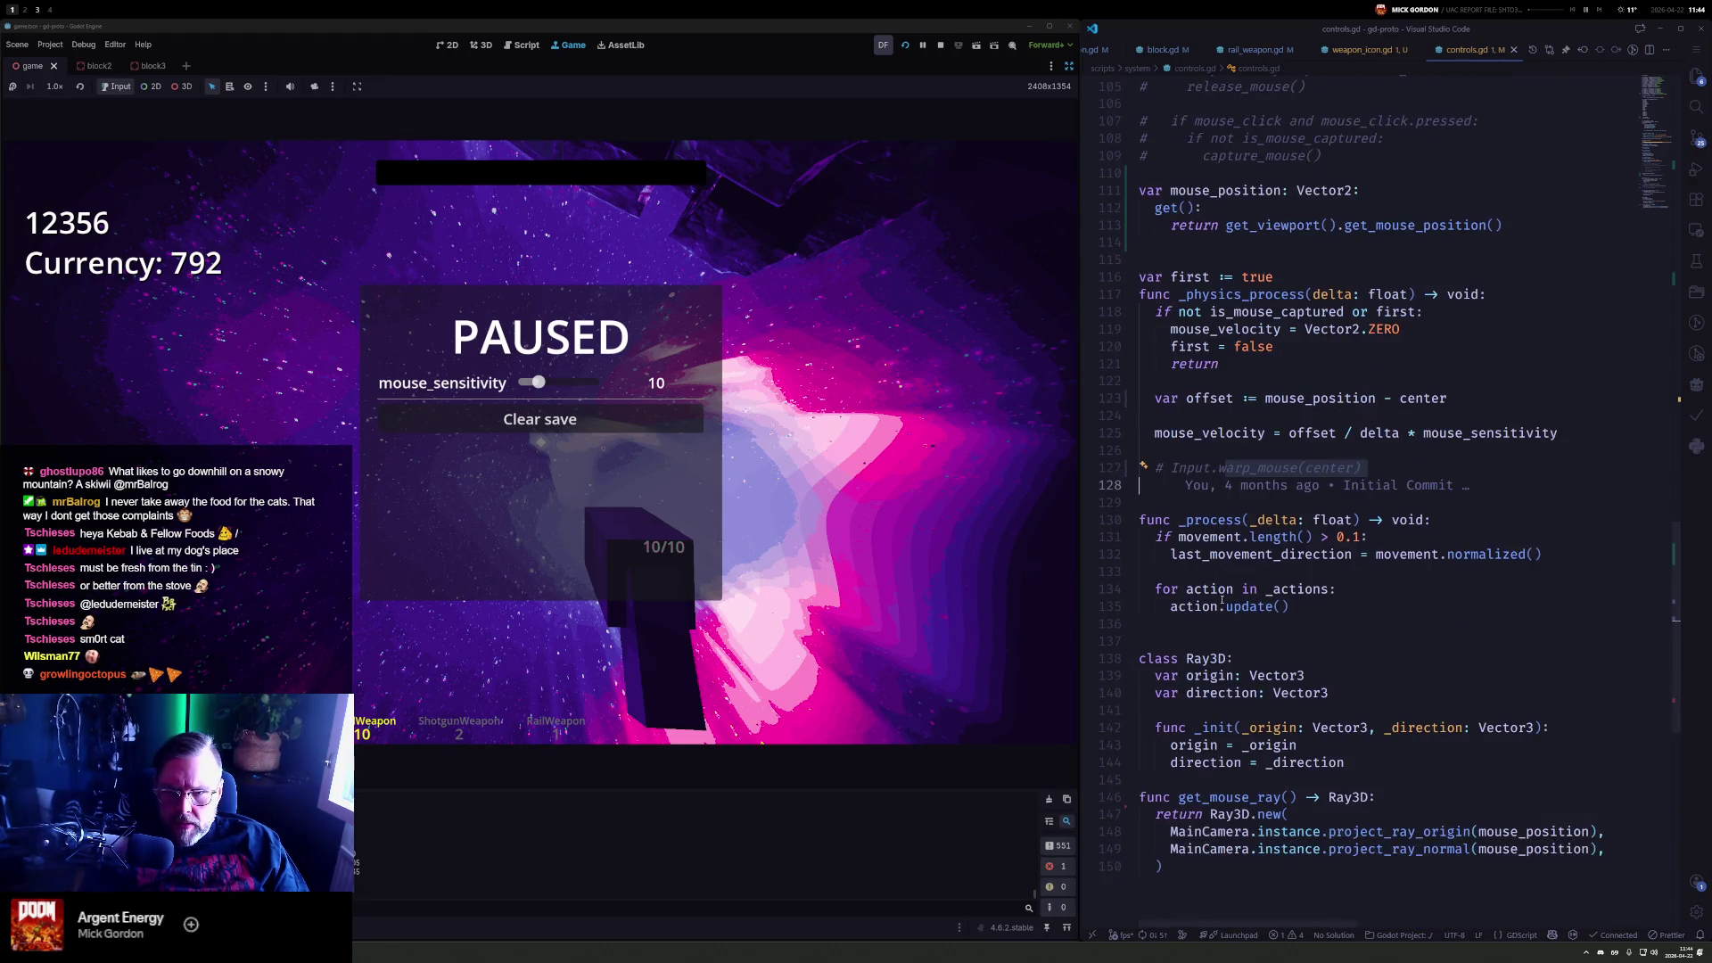
click(1202, 467)
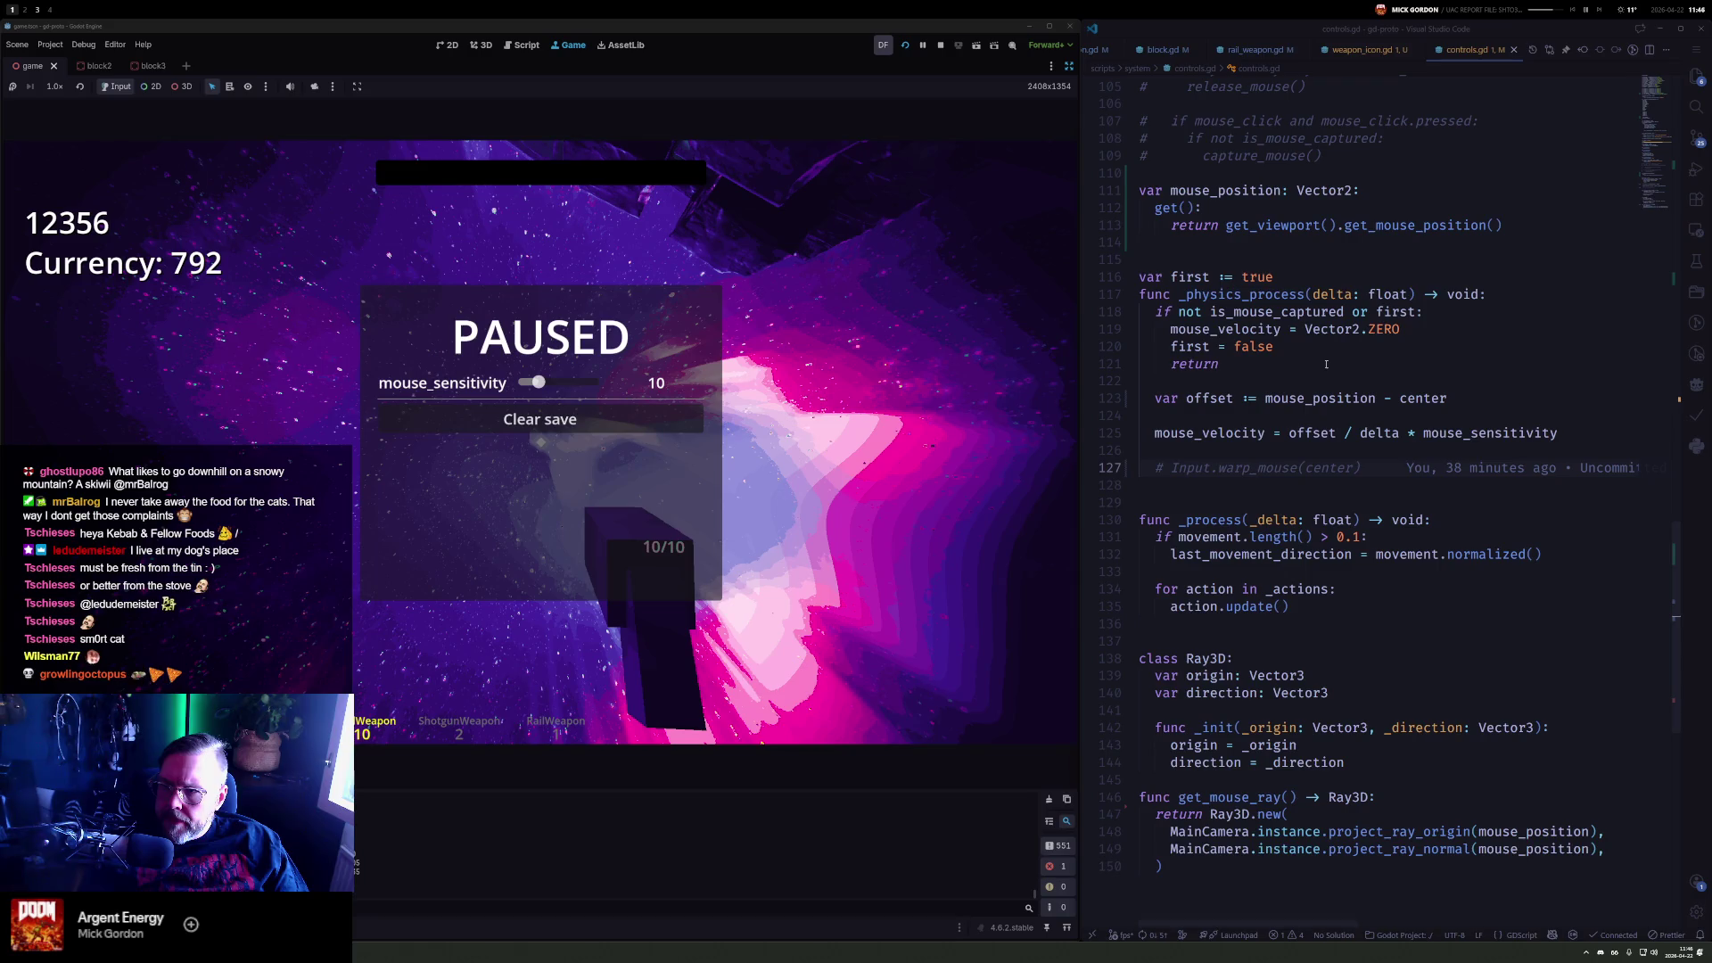
- Jump from the commented Input.warp_mouse(center) line to the definition of center
click(1213, 465)
scroll(1222, 458, up, 2)
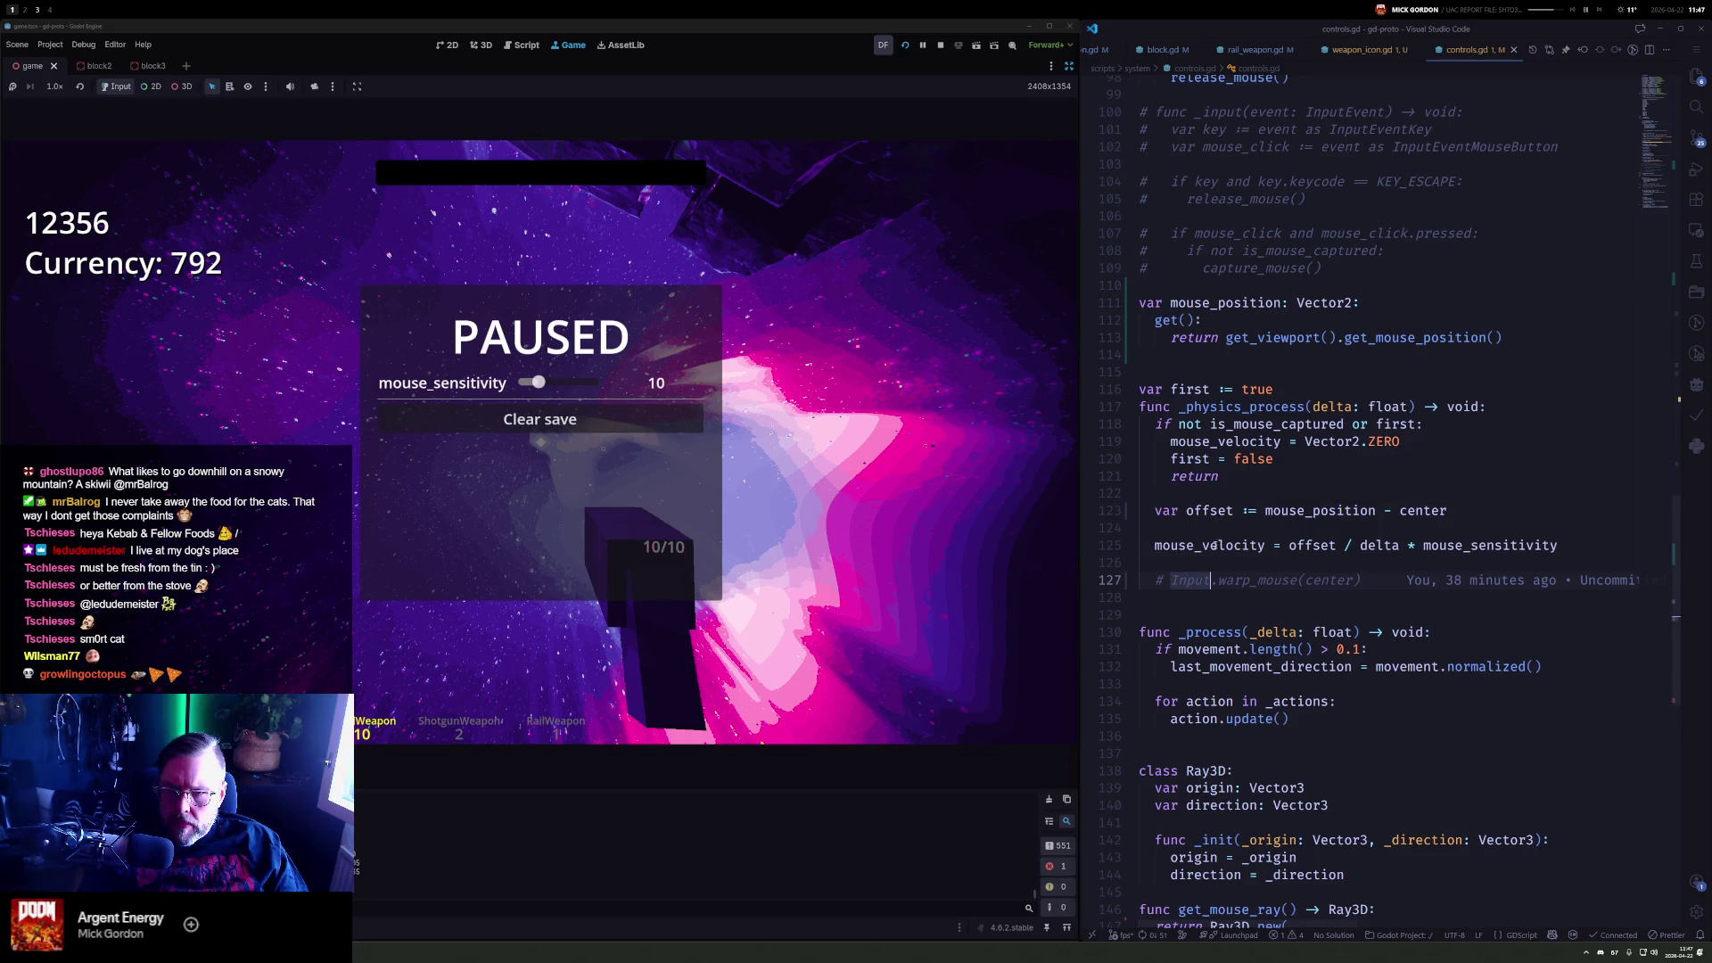
click(1154, 546)
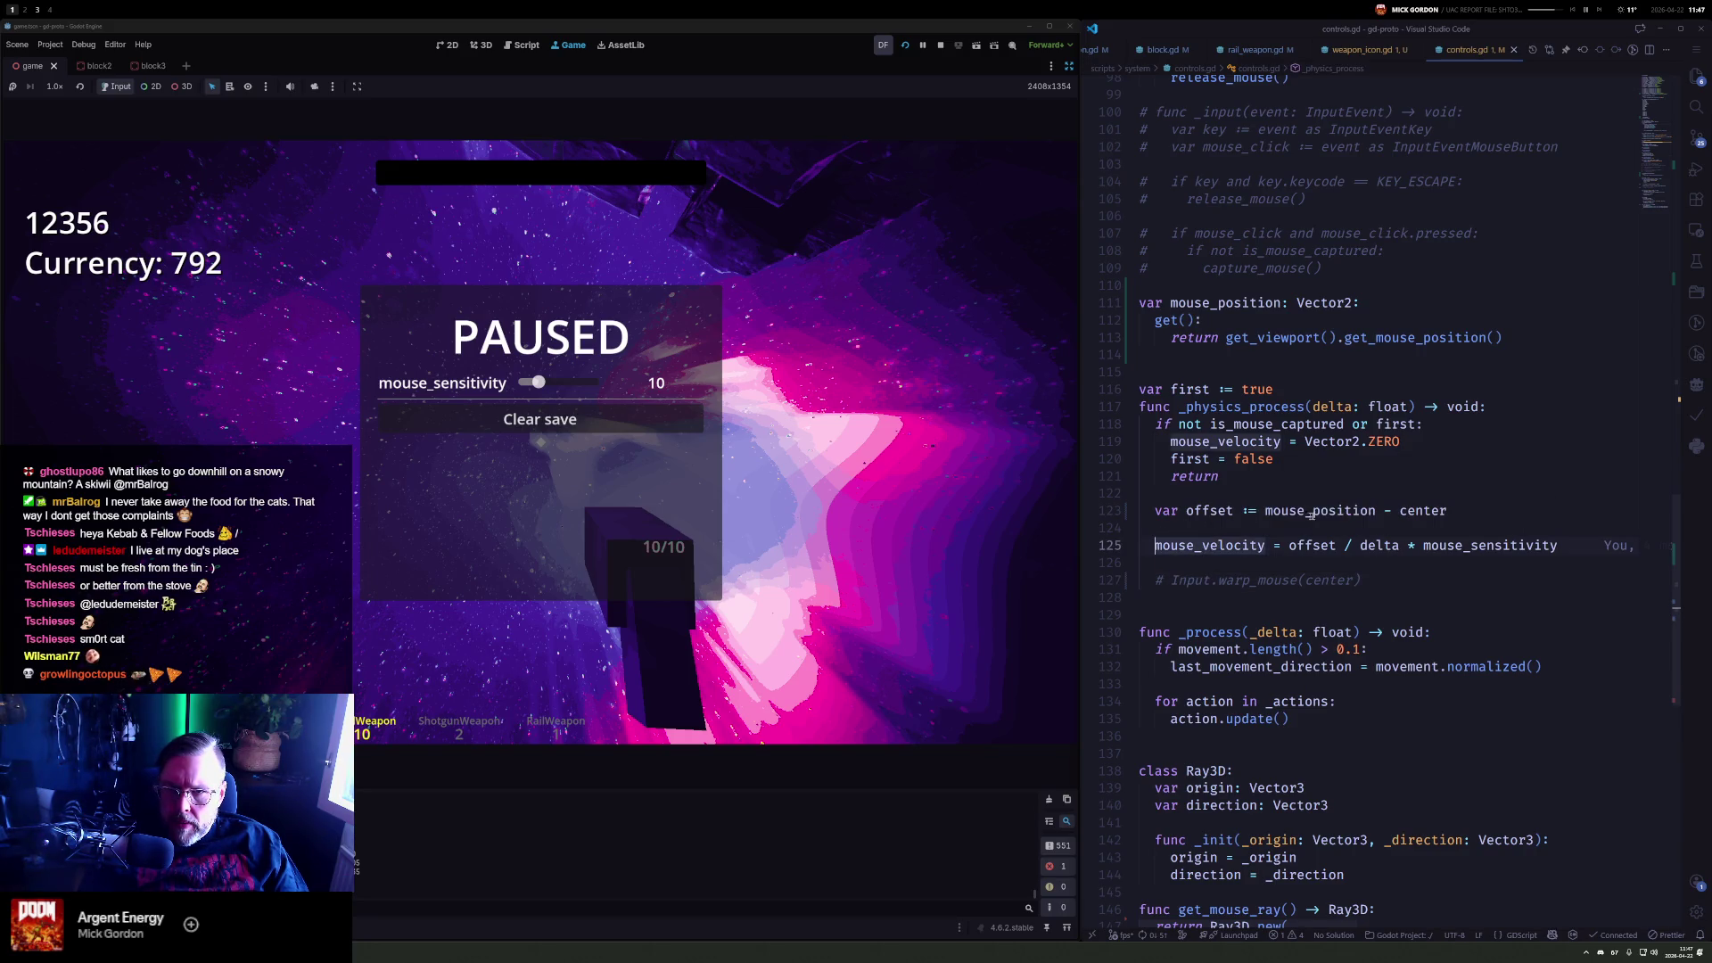
ctrl+click(1423, 511)
- Replace DisplayServer.window_get_size() / 2 on line 76 with get_viewport().get_visible_rect().size / 2.0
double_click(1288, 375)
key(shift+End)
text(get_)
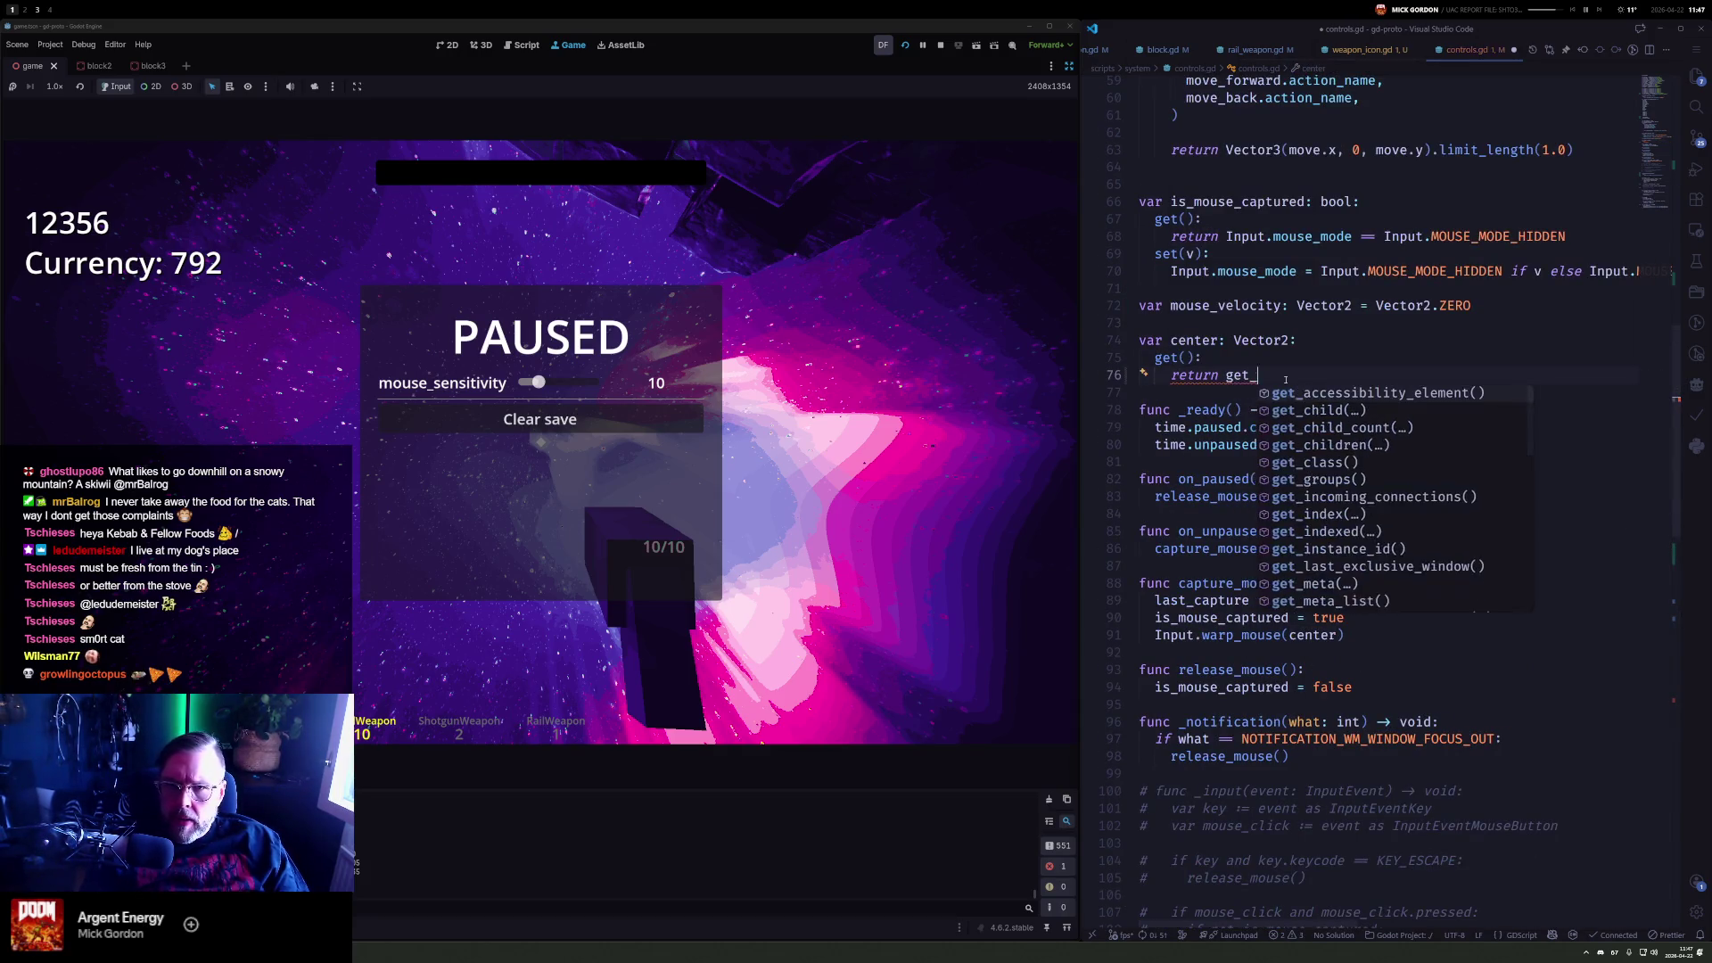
text(viewport().size)
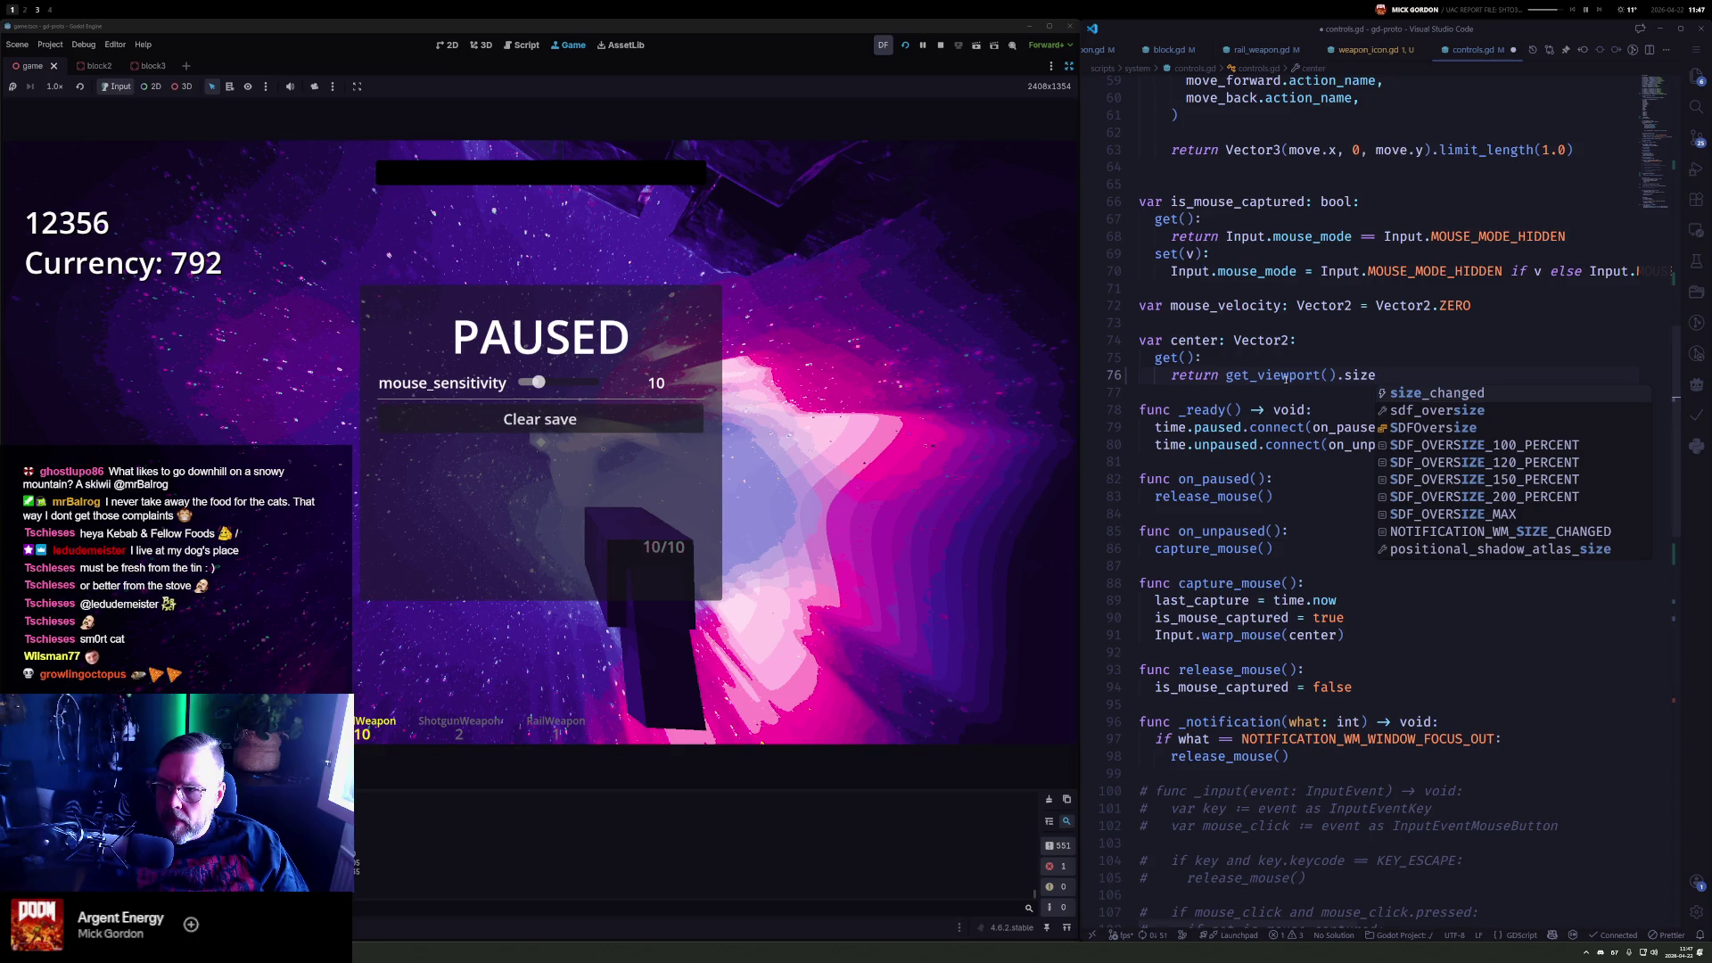
key(BackSpace)
key(BackSpace)
key(BackSpace)
text(get_vis)
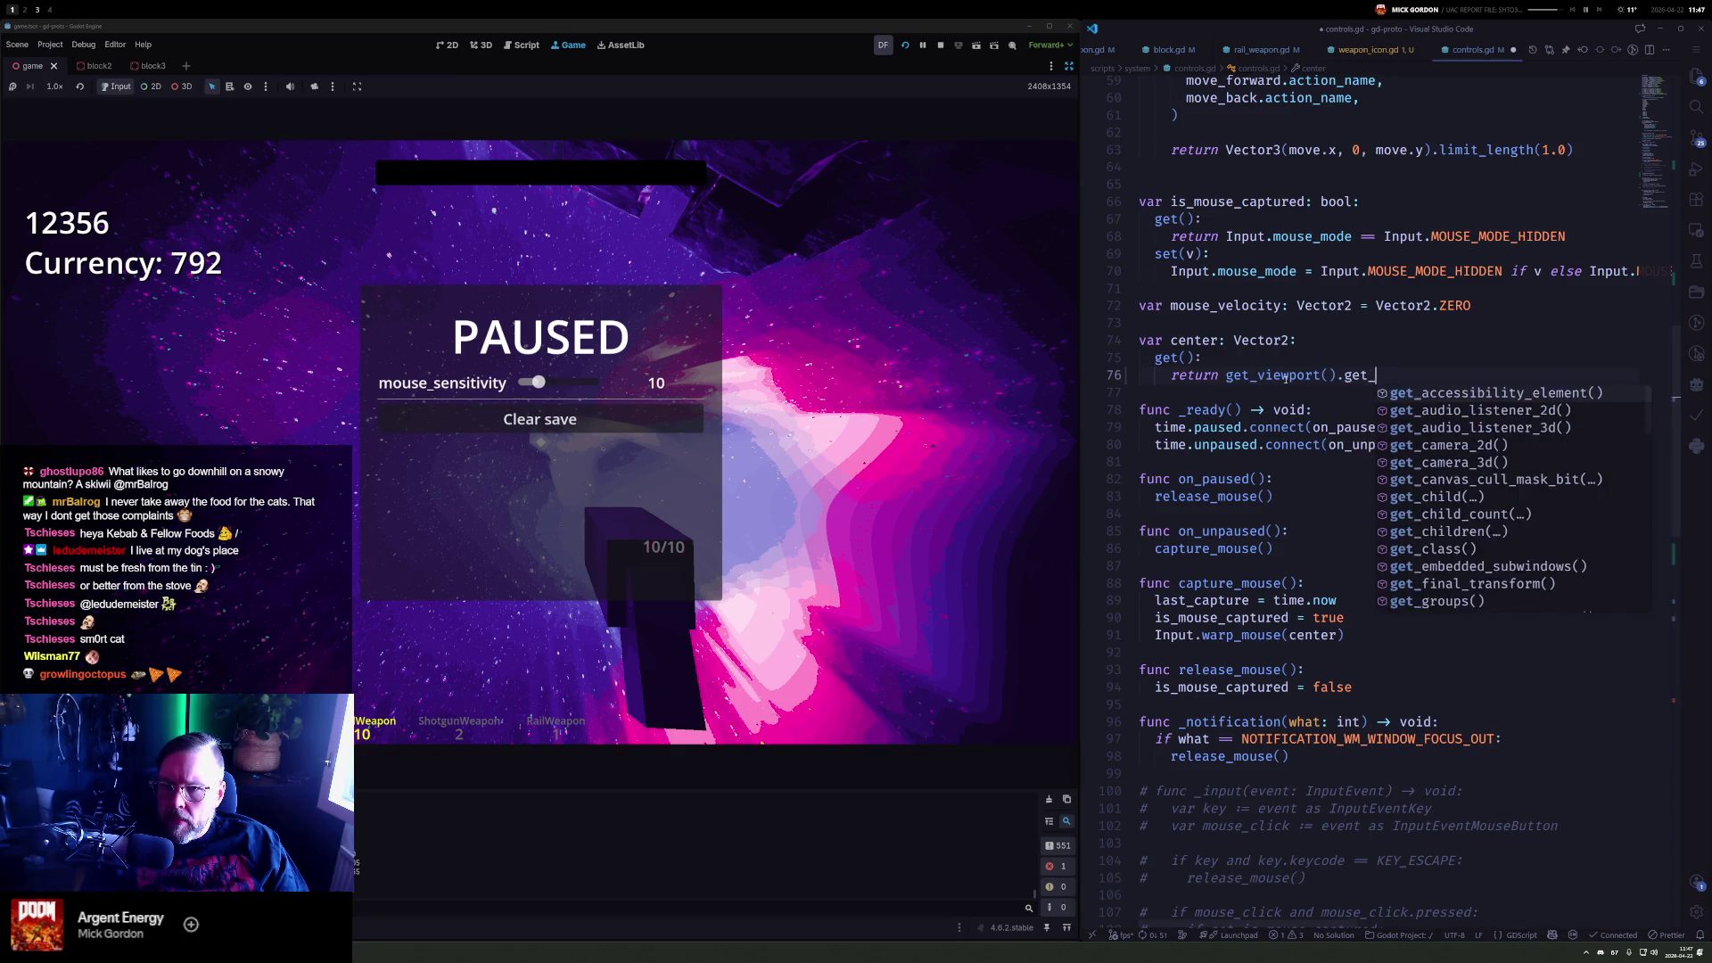
key(Tab)
text(.si)
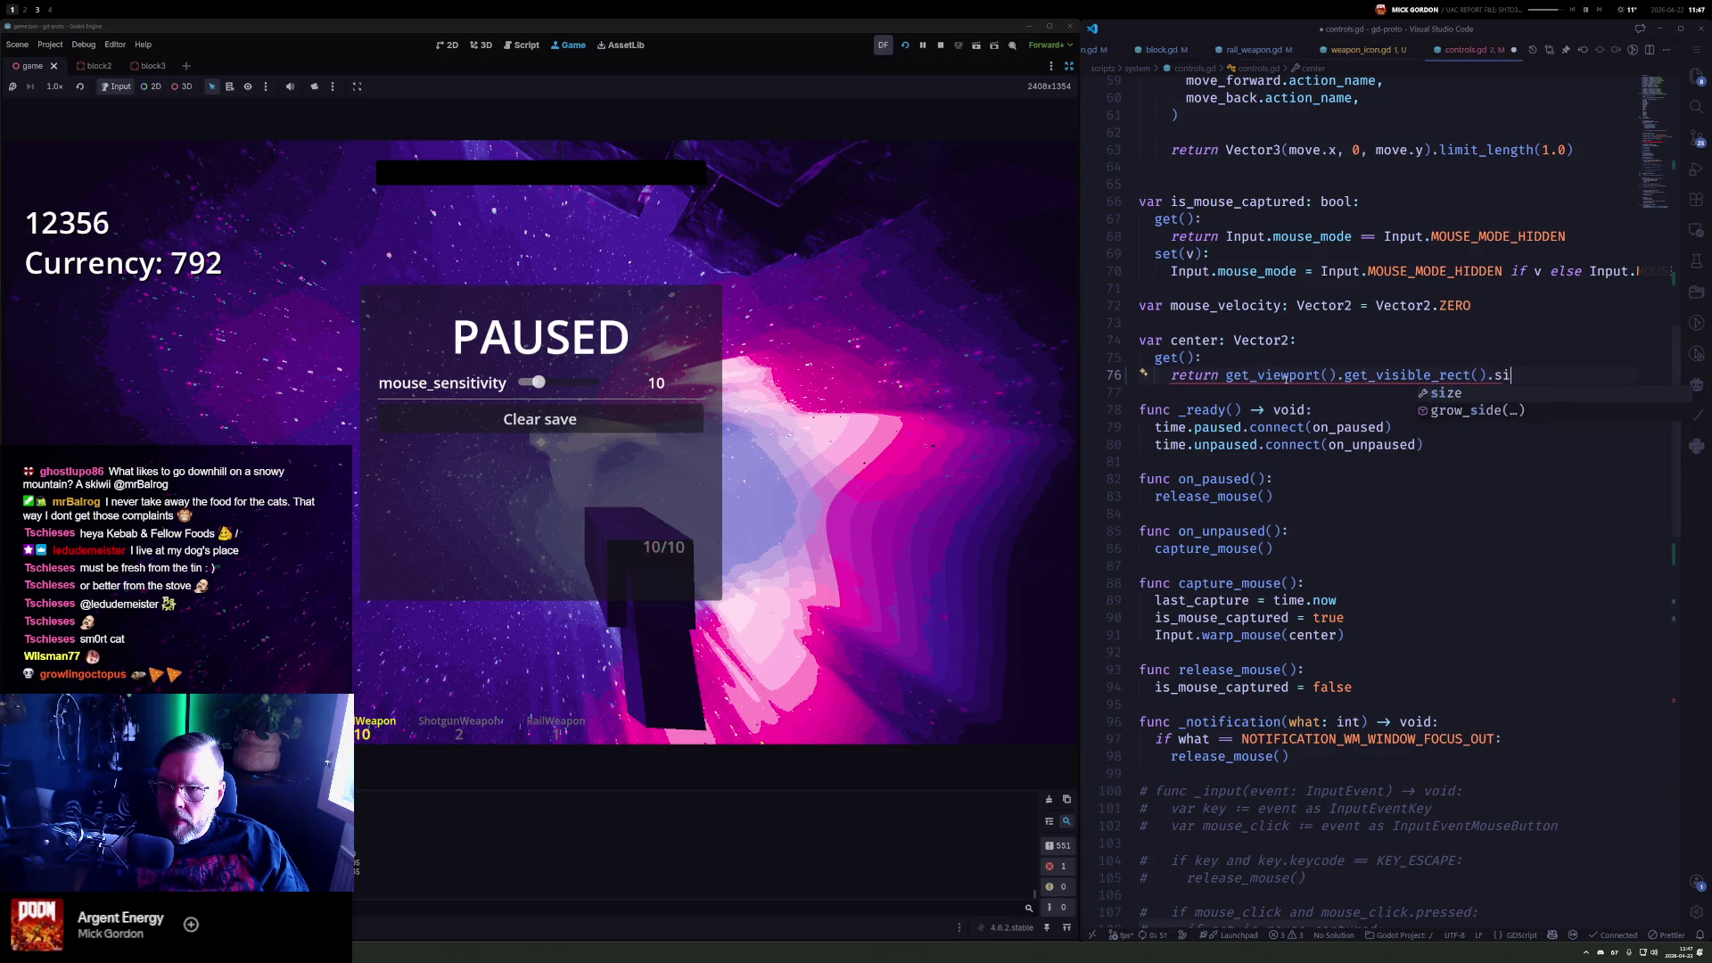
key(Tab)
text(/)
key(BackSpace)
text(/ 2.0)
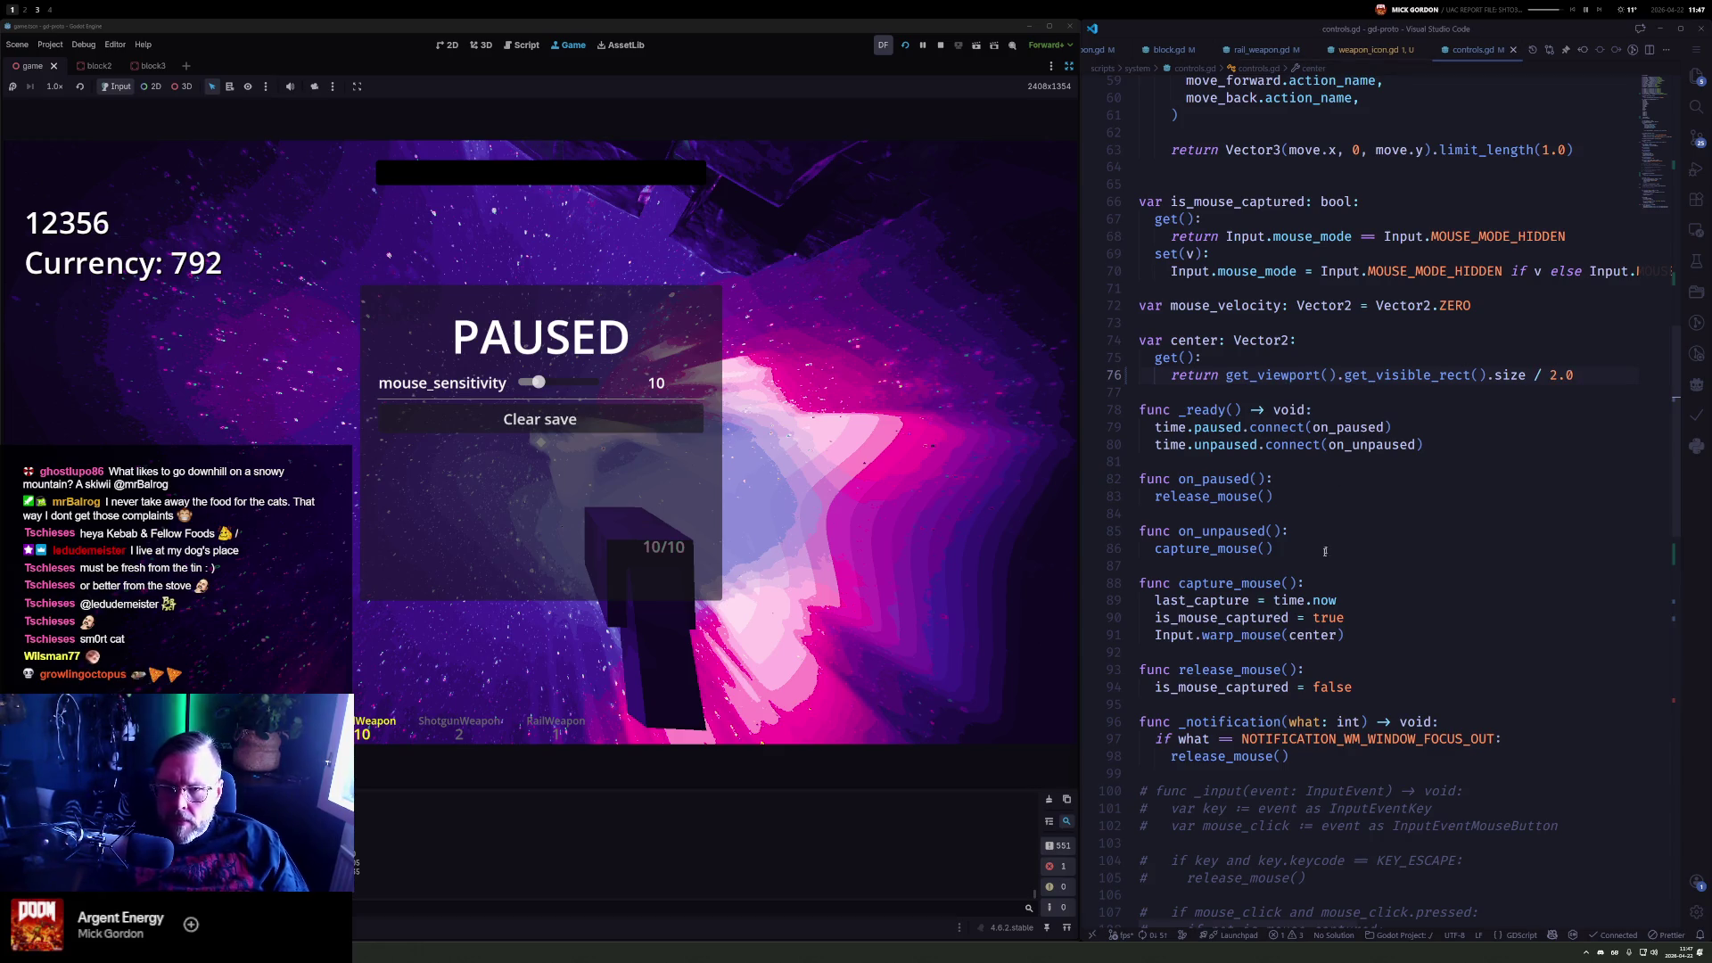
scroll(1306, 573, down, 5)
scroll(1306, 573, down, 8)
- Uncomment Input.warp_mouse(center) on line 127 and test the recentering in the game
click(1241, 470)
key(Escape)
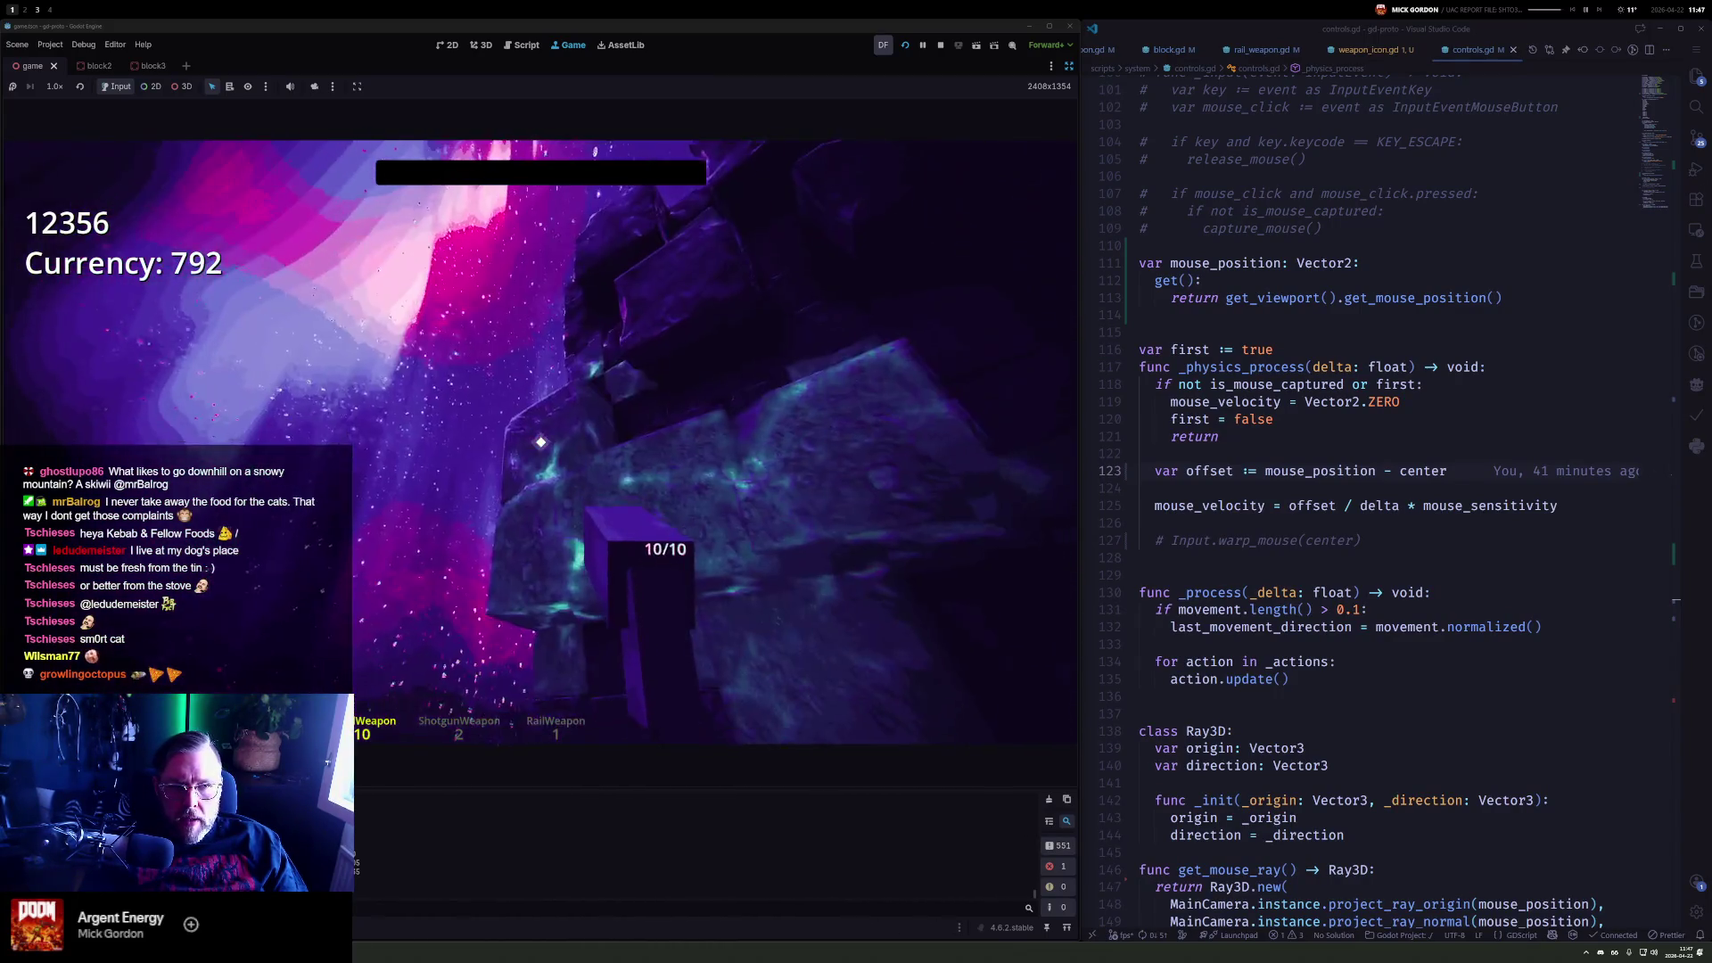
click(1177, 539)
key(BackSpace)
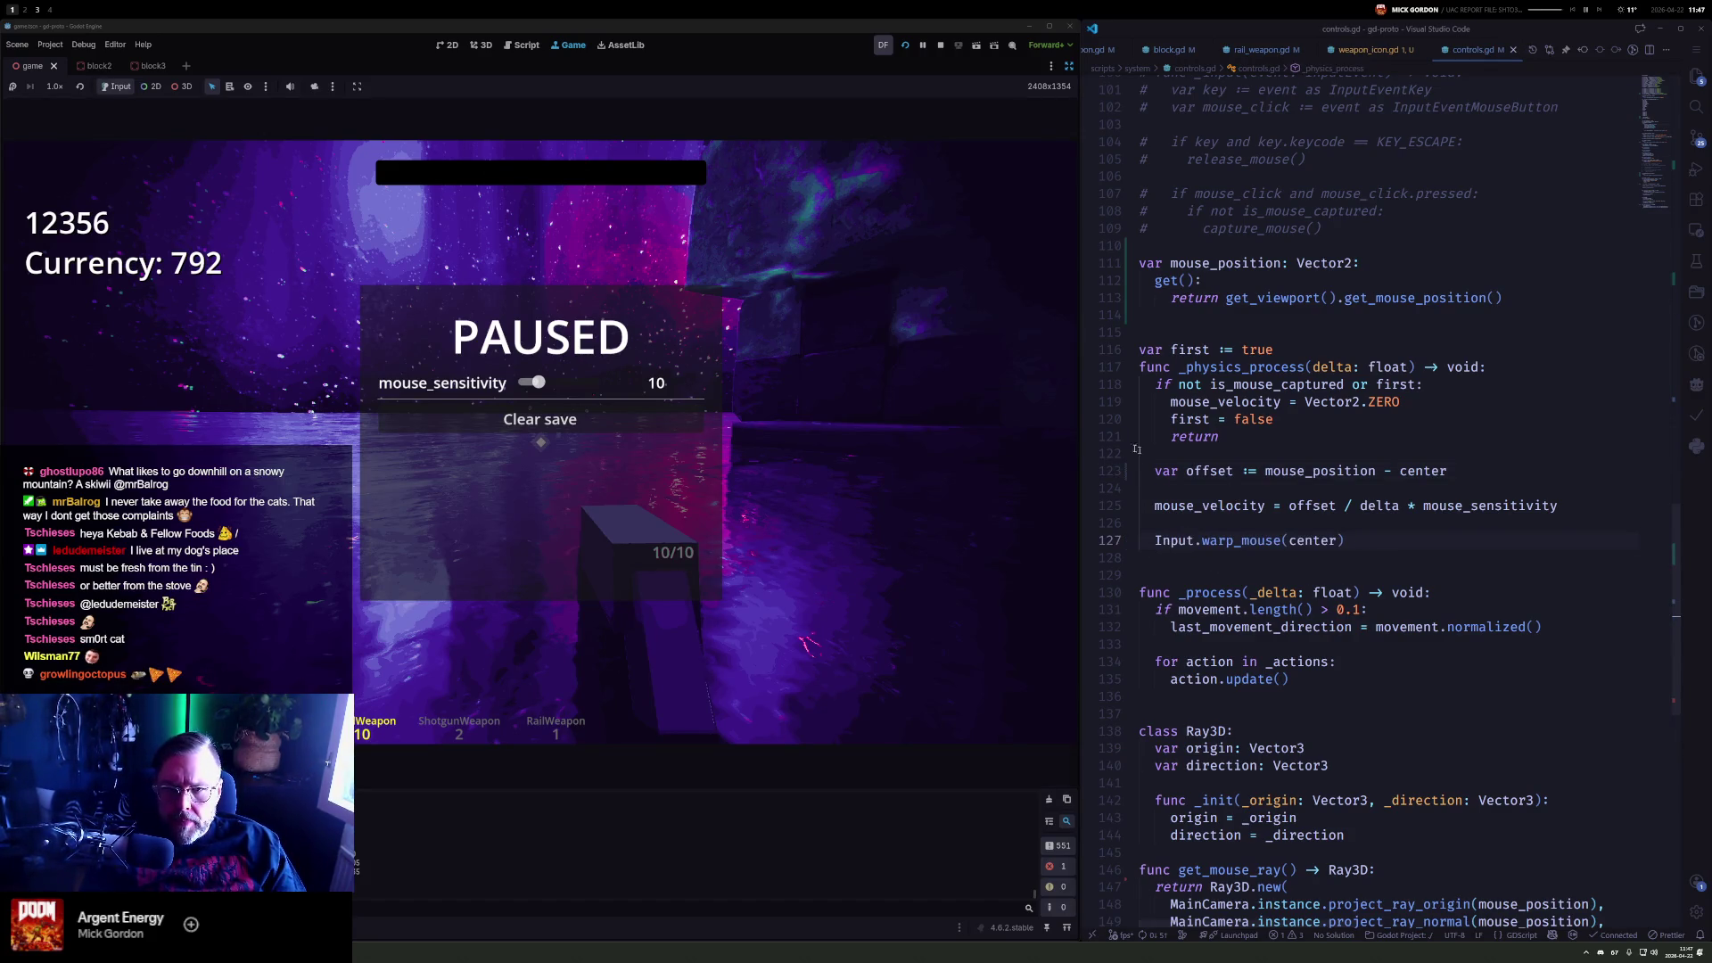
click(802, 445)
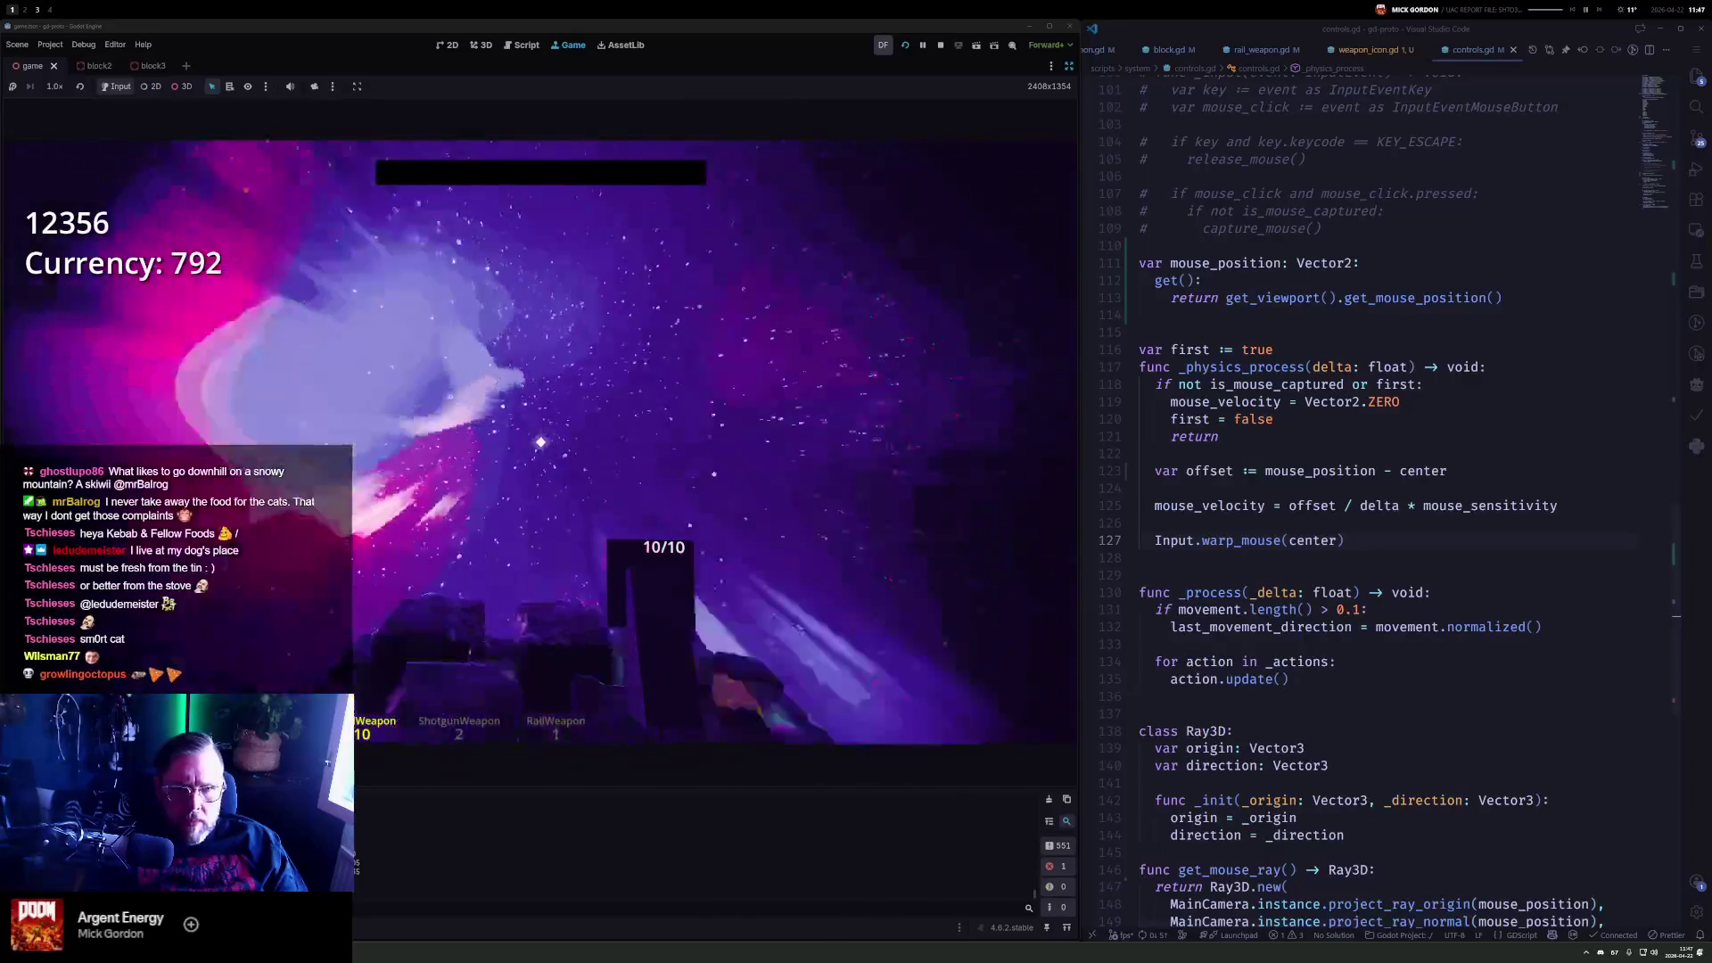
key(Escape)
click(1319, 541)
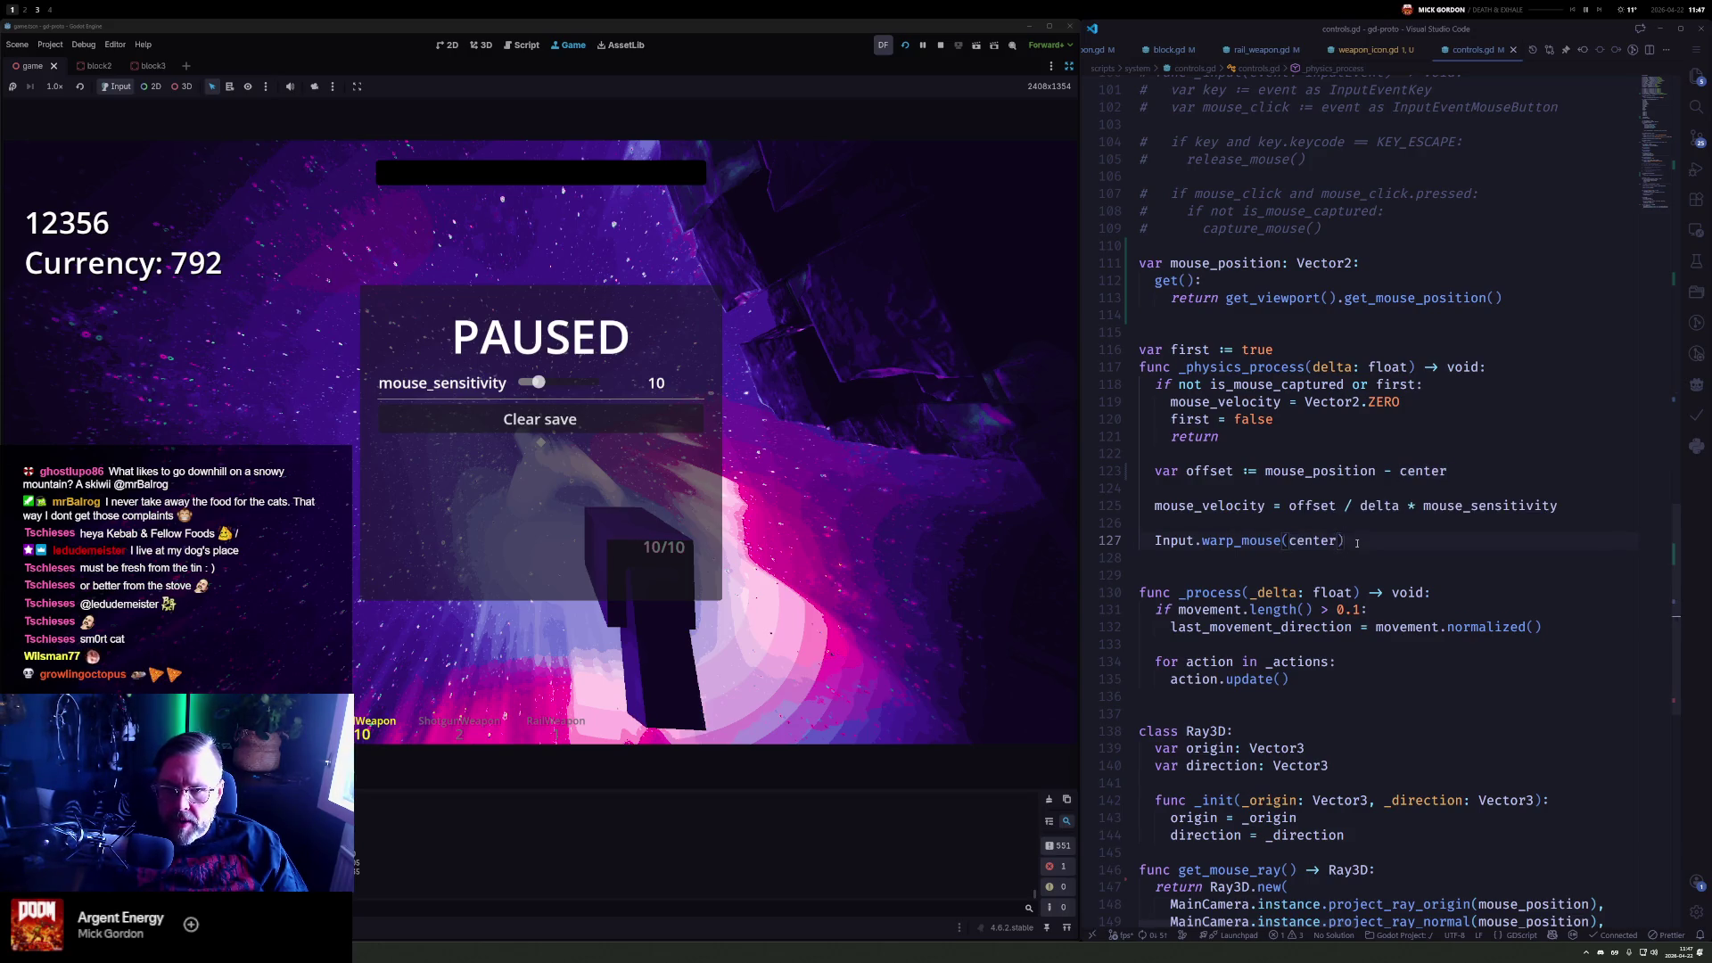
- Comment out Input.warp_mouse(center) and start a get_viewport() call on the line below
key(ctrl+slash)
key(Return)
text(getvvie)
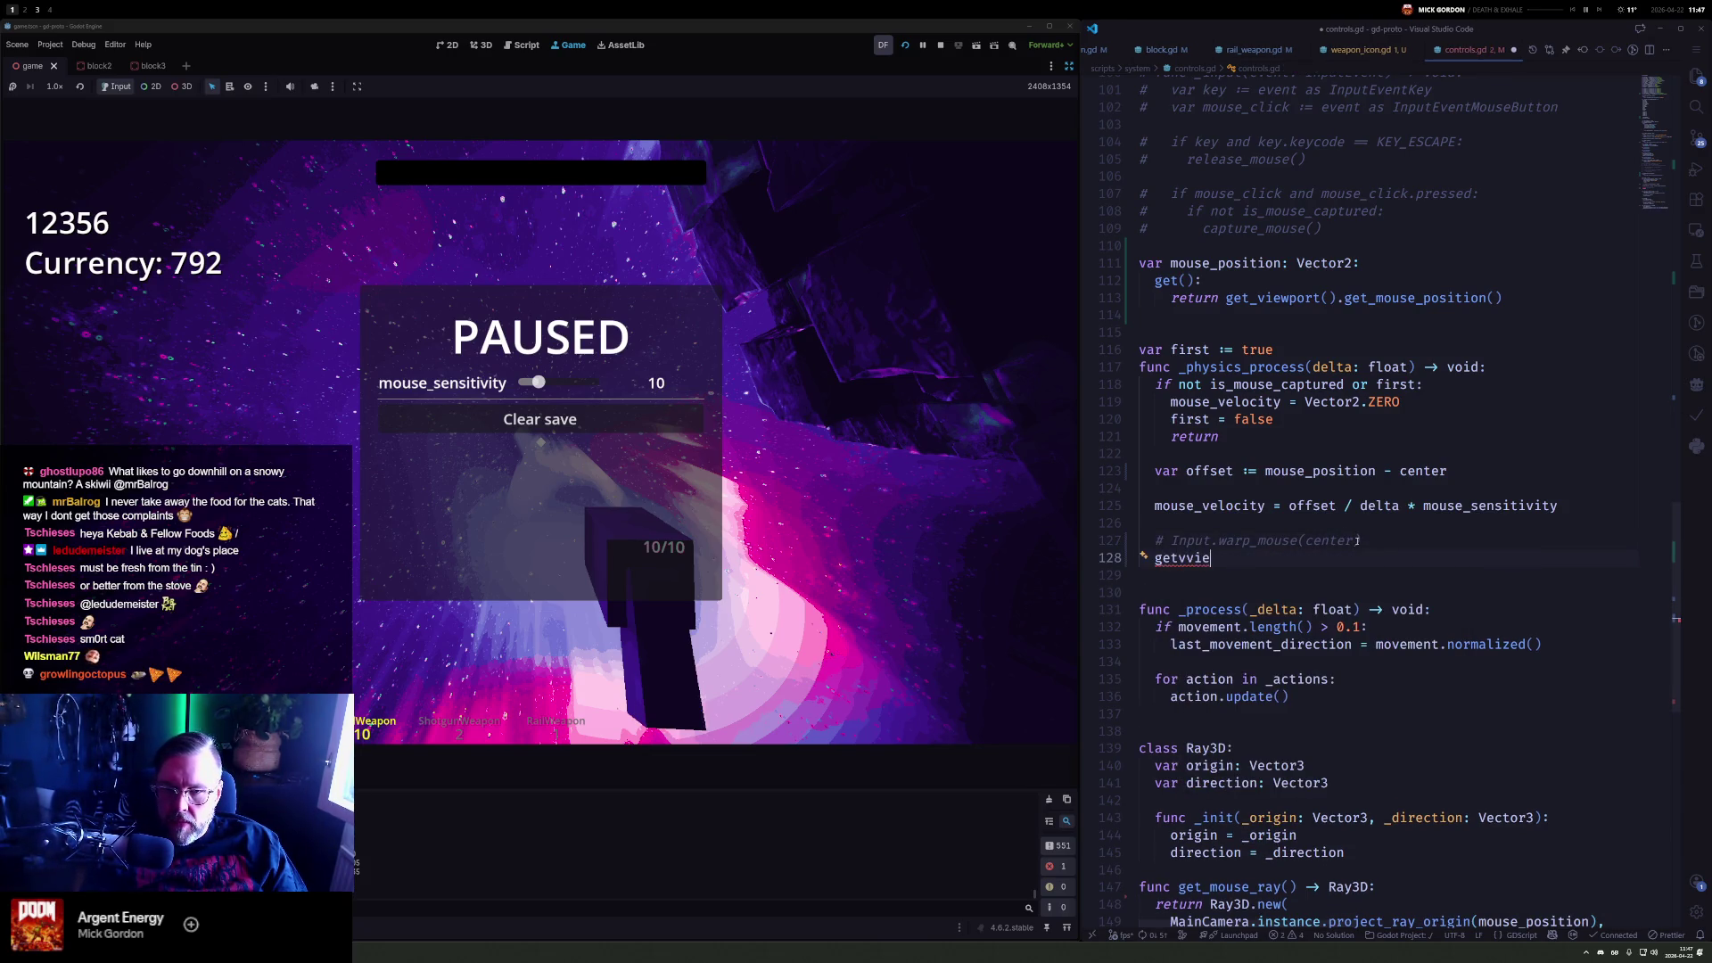
text(_view)
key(Return)
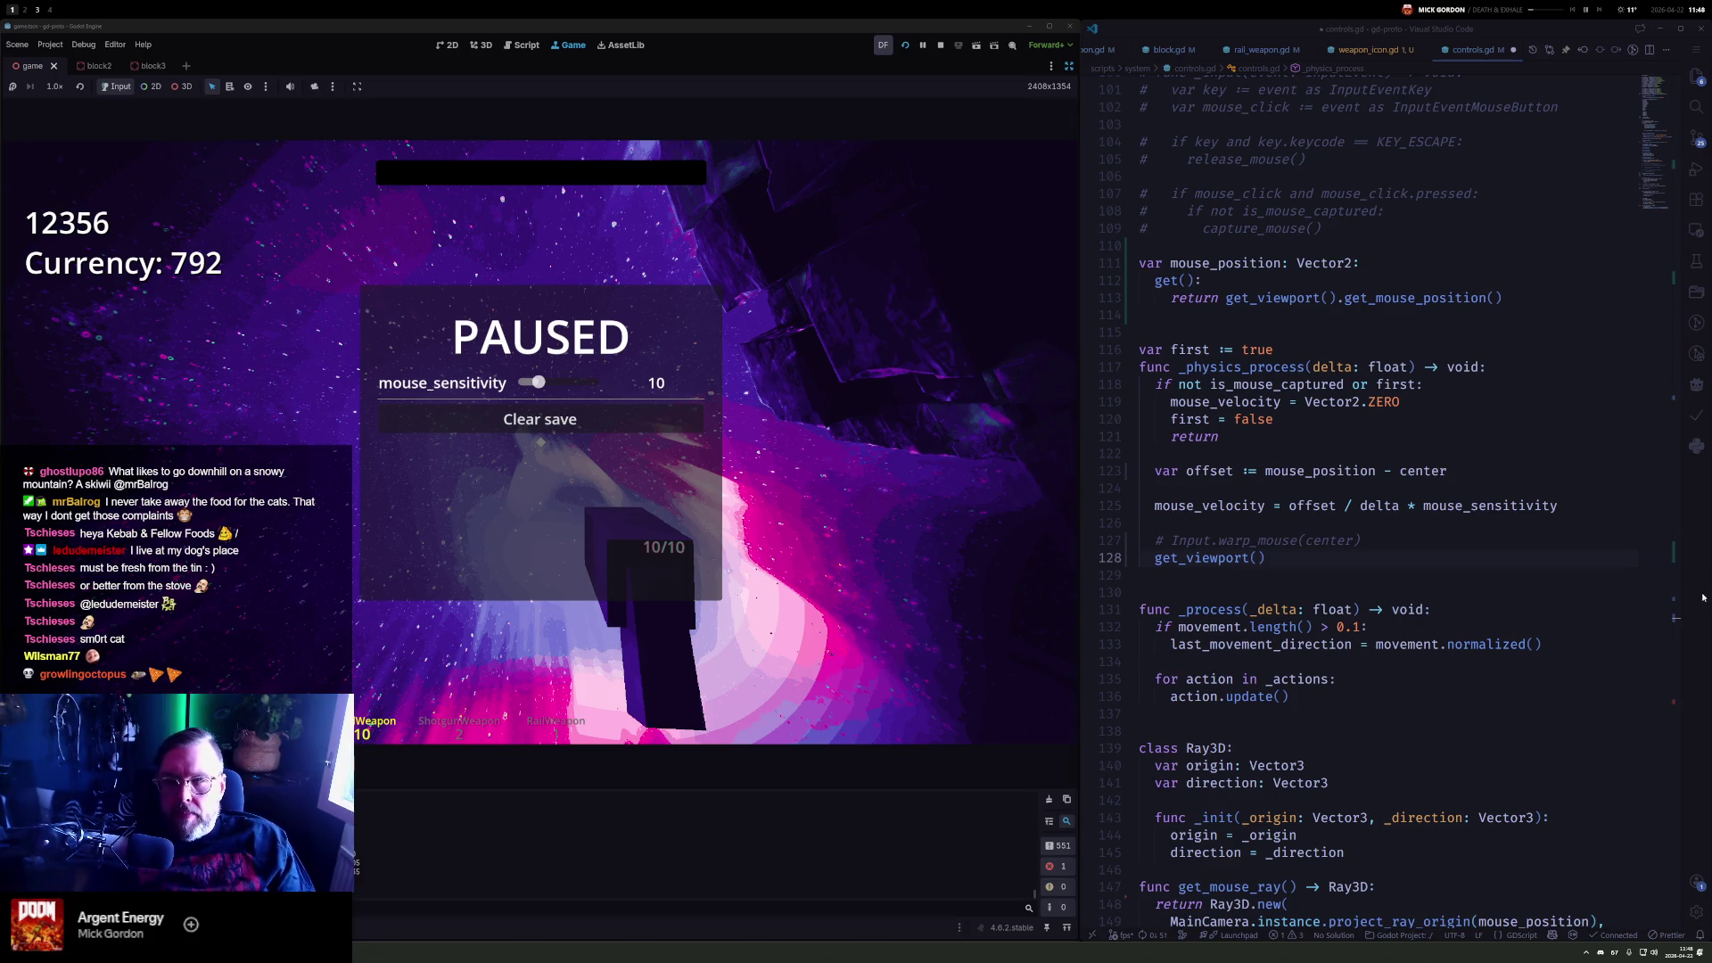
- Complete it as get_viewport().warp_mouse(center), delete the old commented line, and save
click(1231, 522)
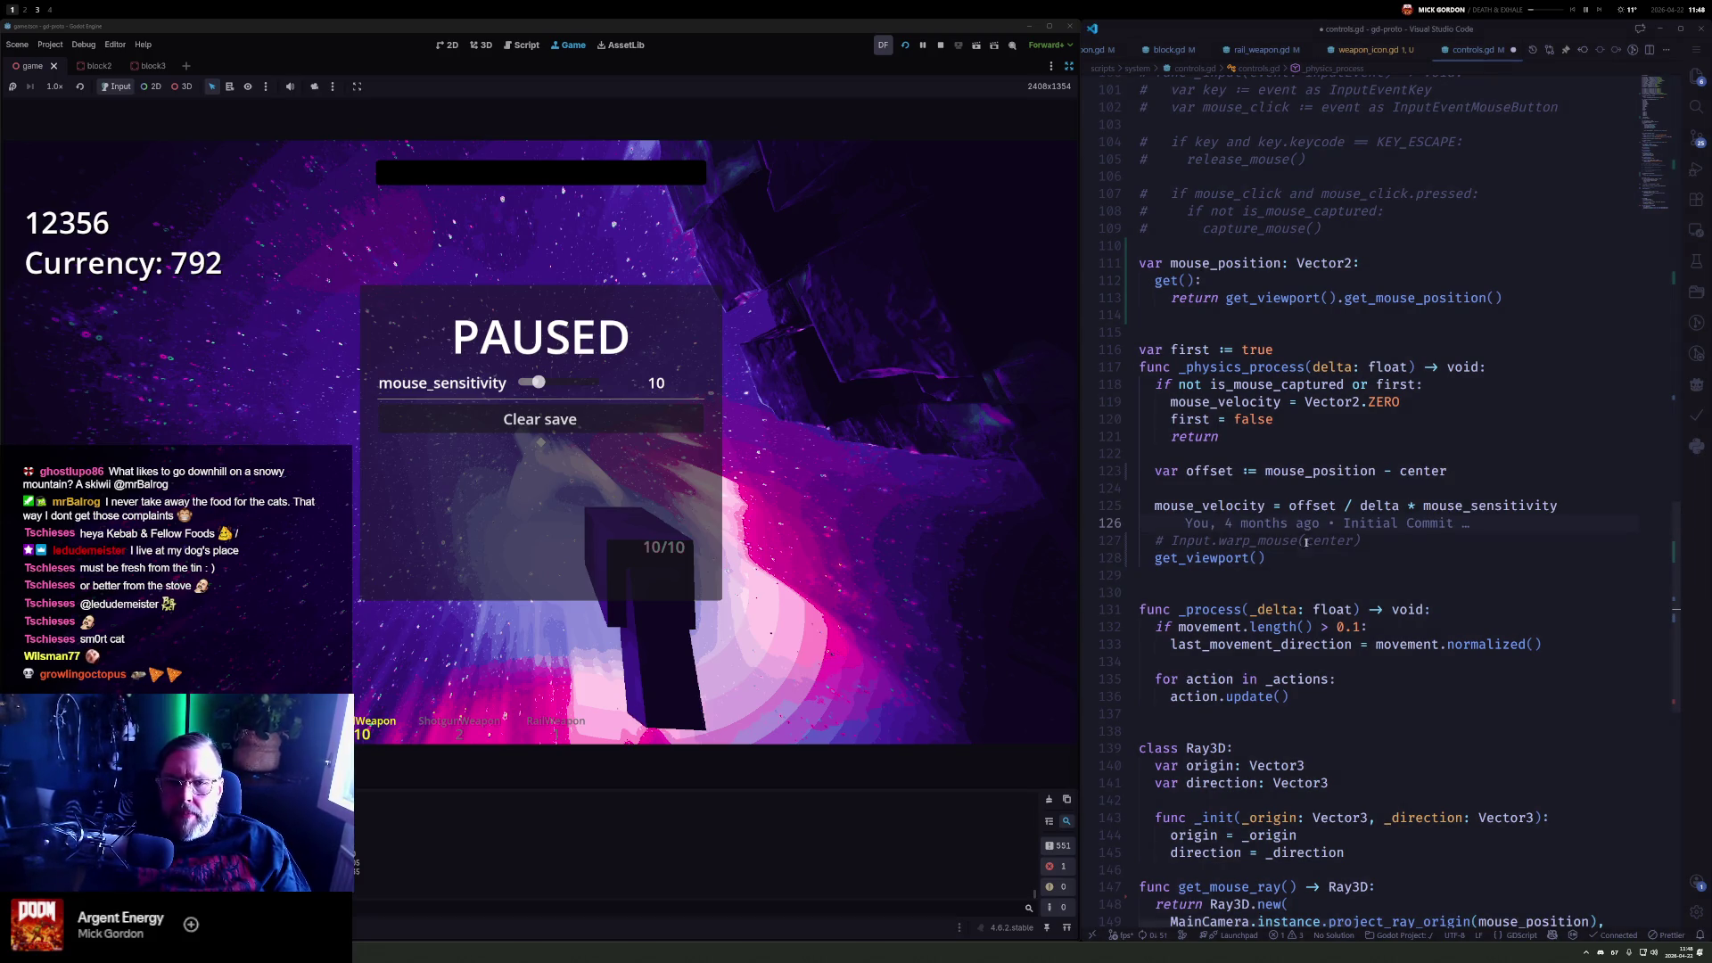
click(1175, 540)
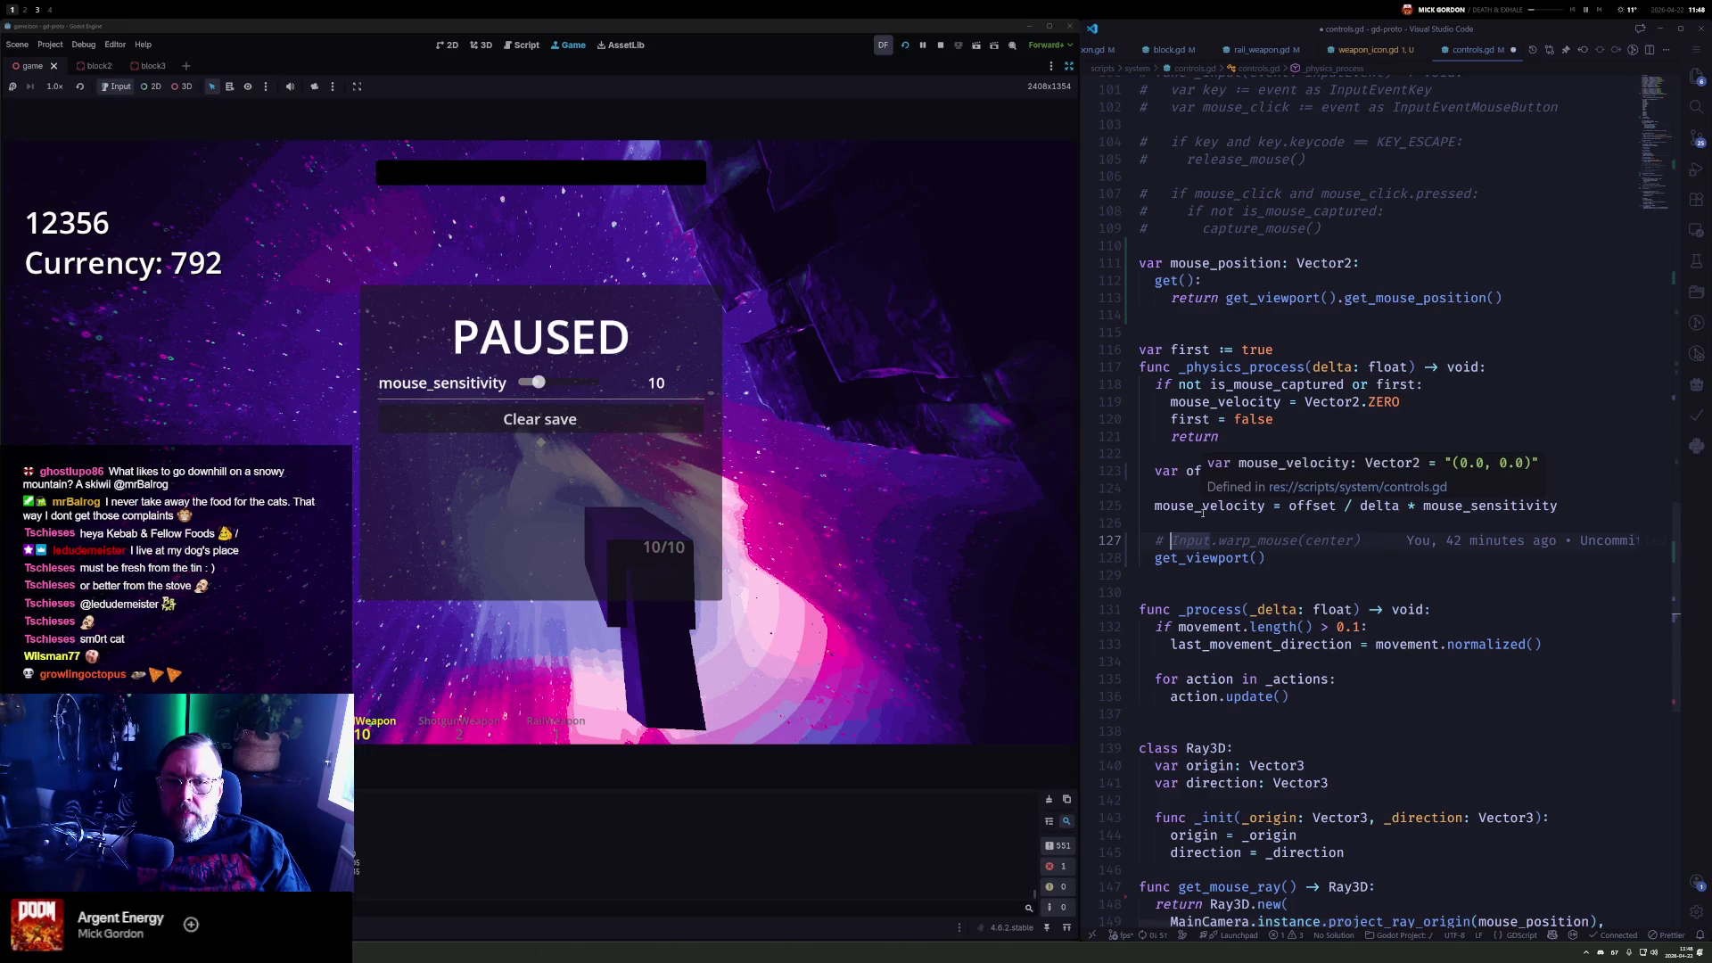
click(1272, 559)
text(.war)
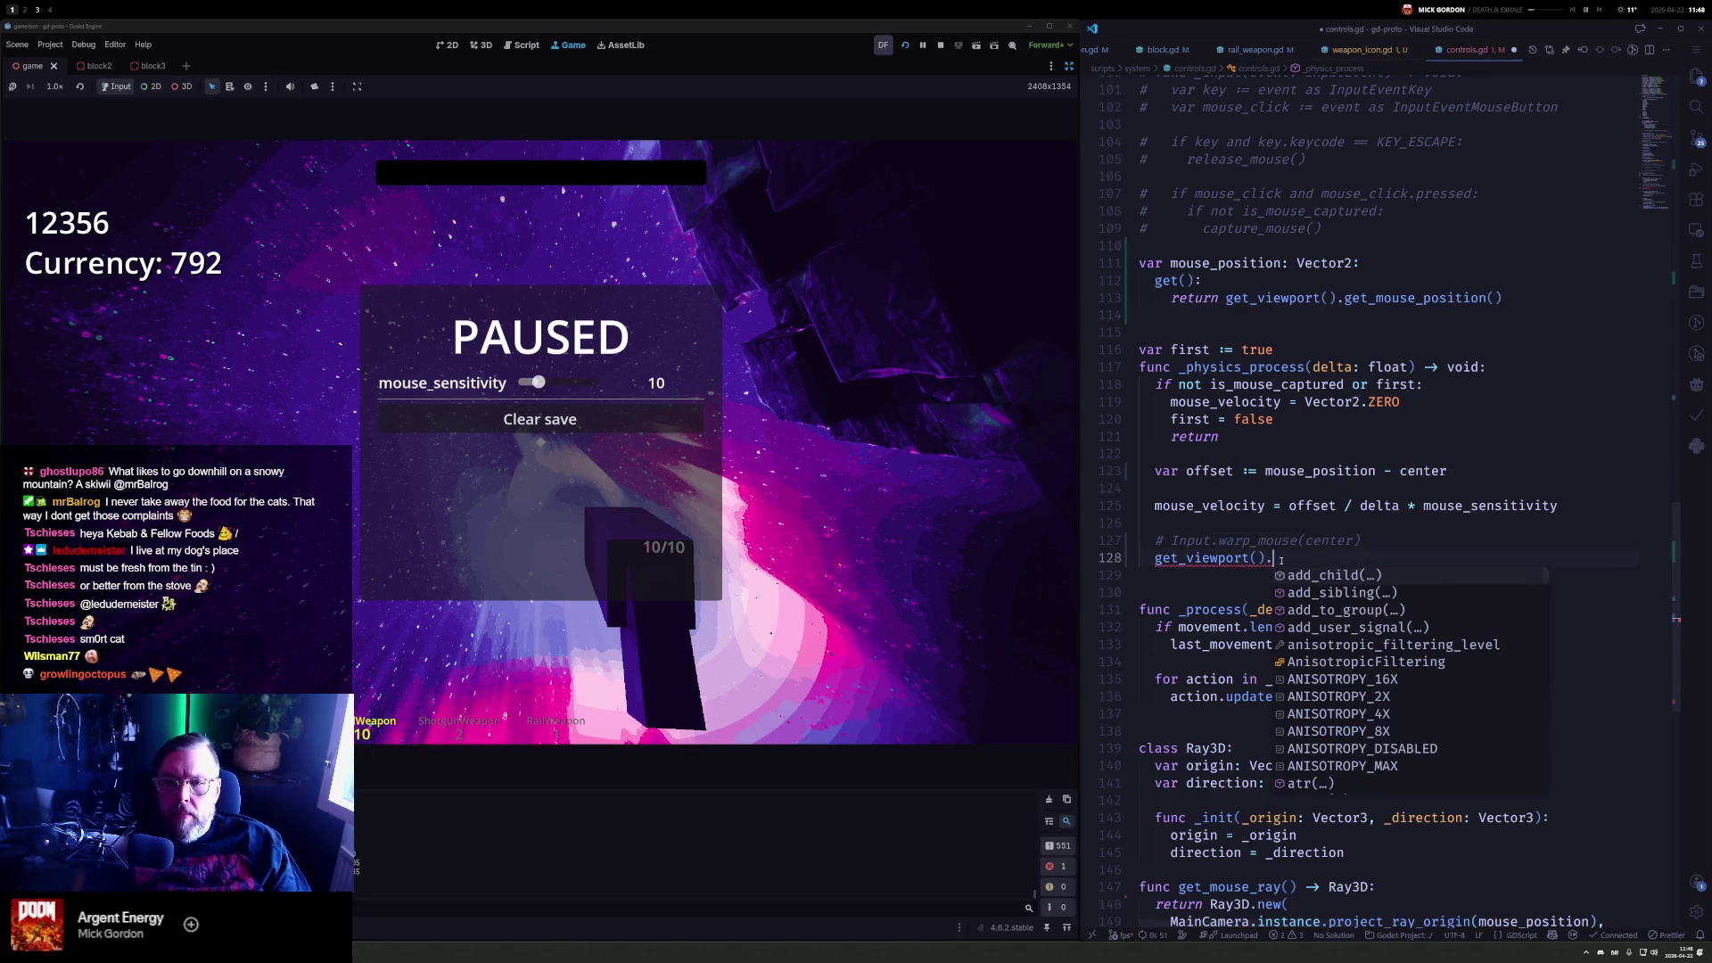
key(Return)
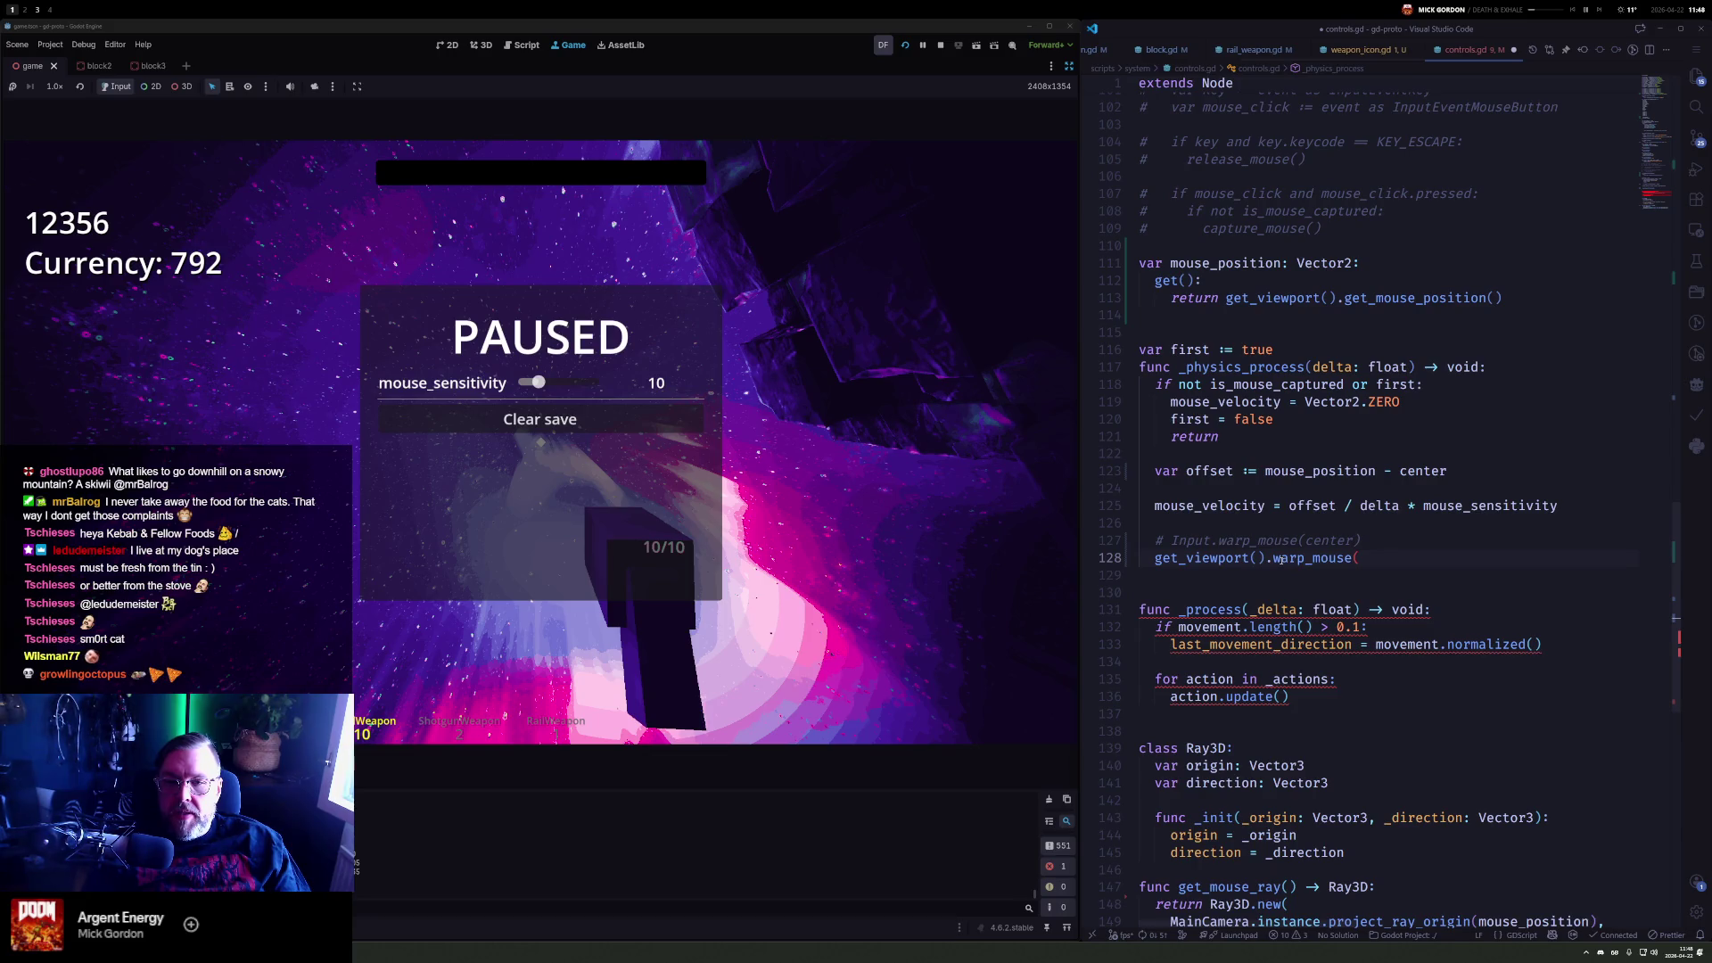
text(center))
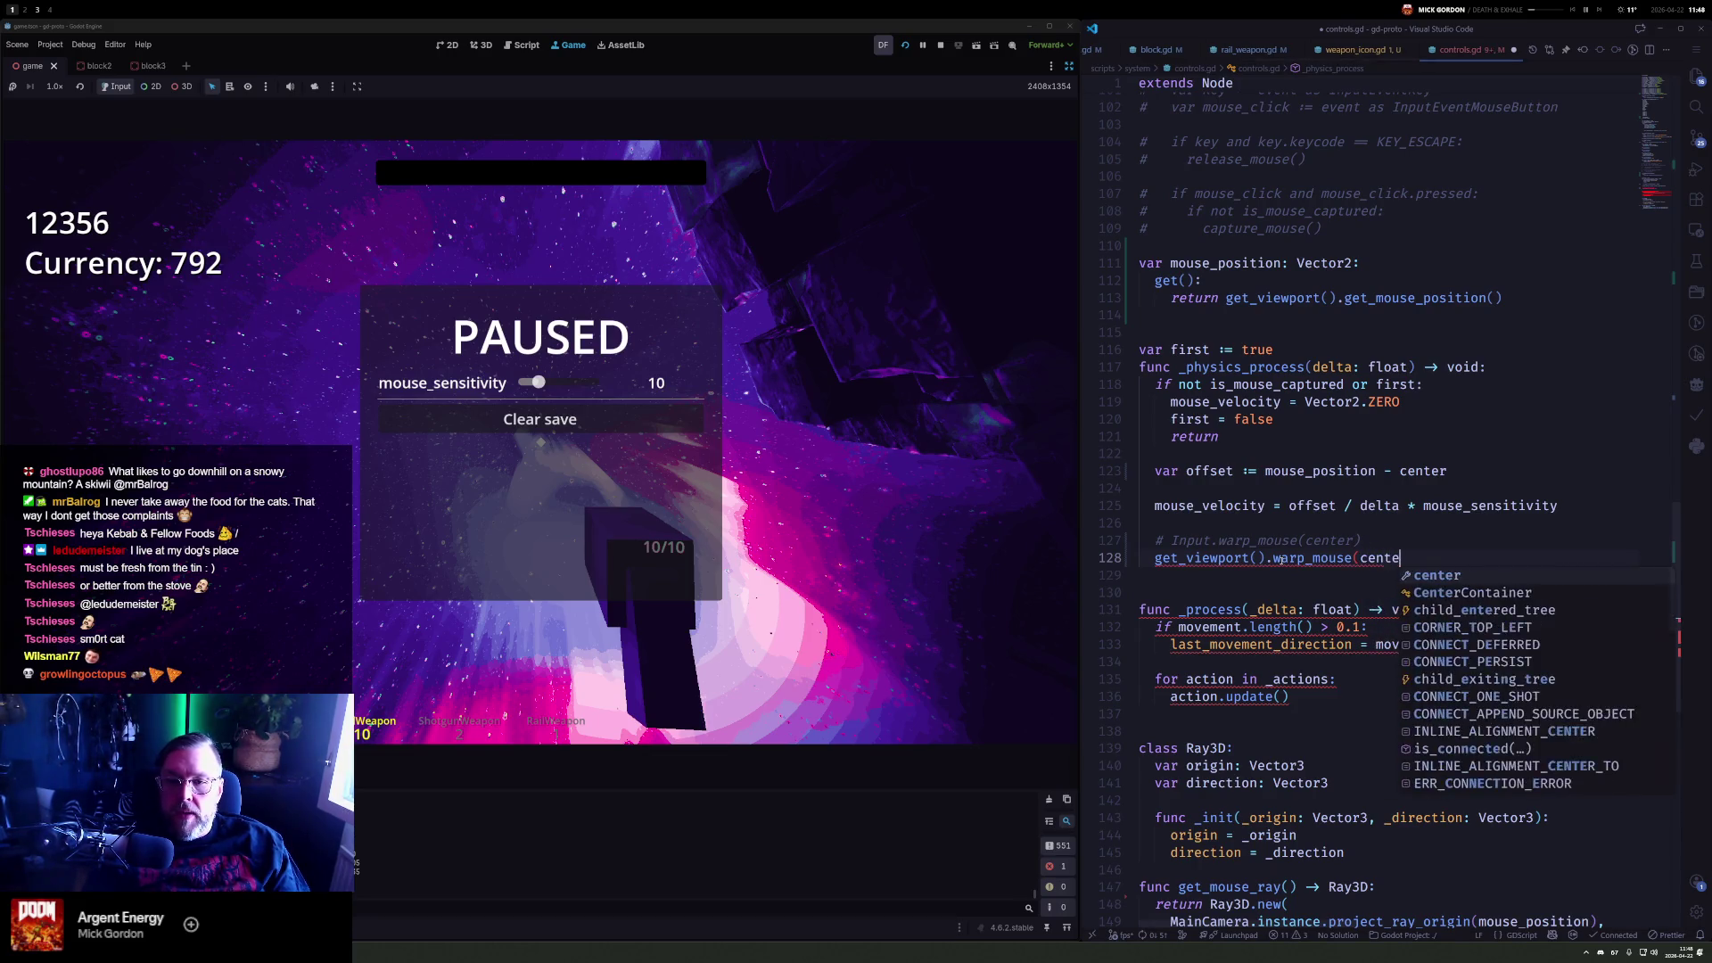
key(Up)
key(shift+Up)
key(BackSpace)
key(ctrl+s)
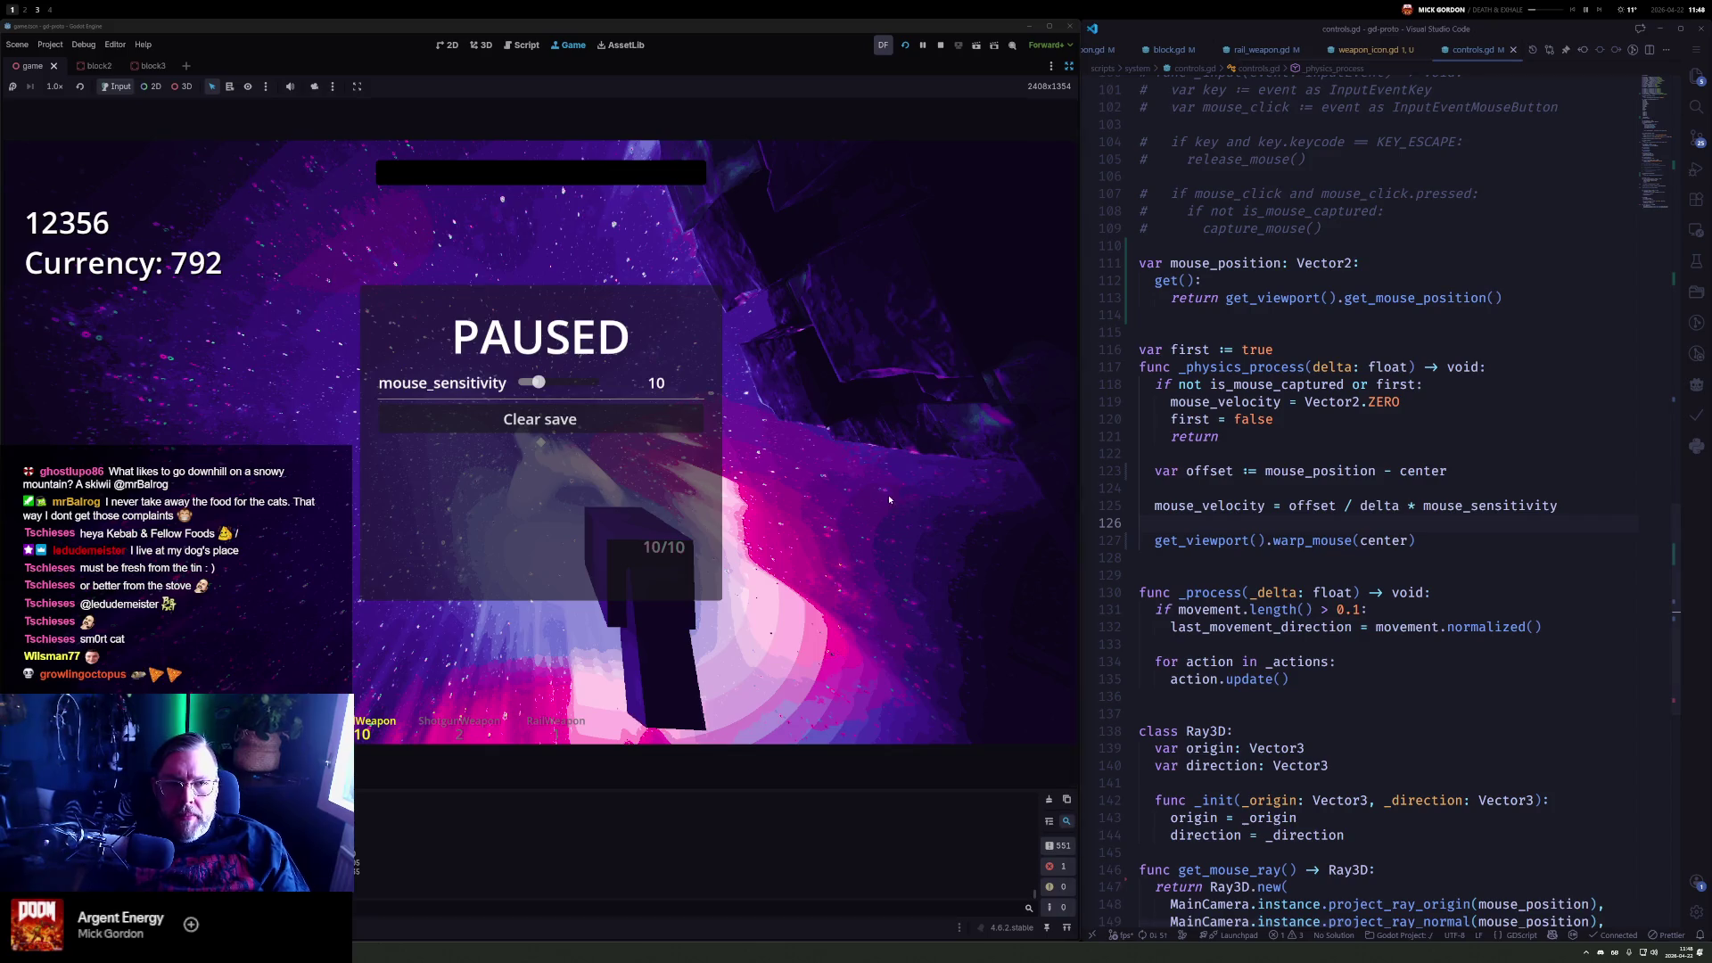
click(889, 499)
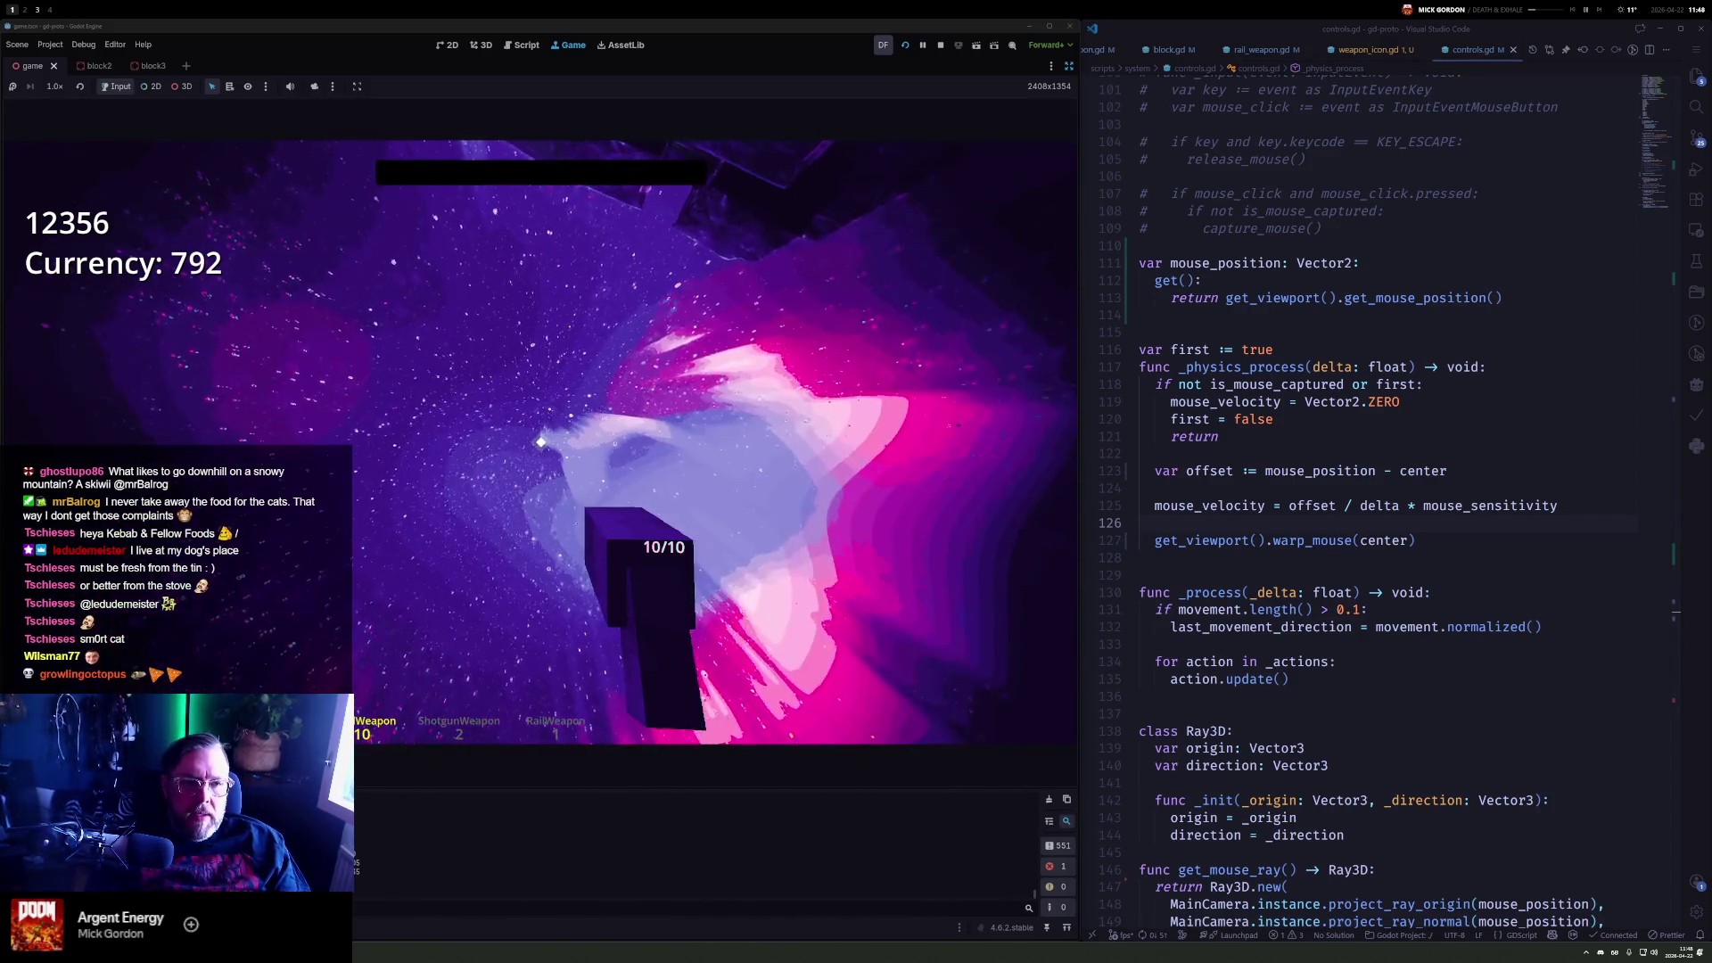
- Reset progress, start a new round, fire, switch to the shotgun with 2 and fire, then stop the game
key(Escape)
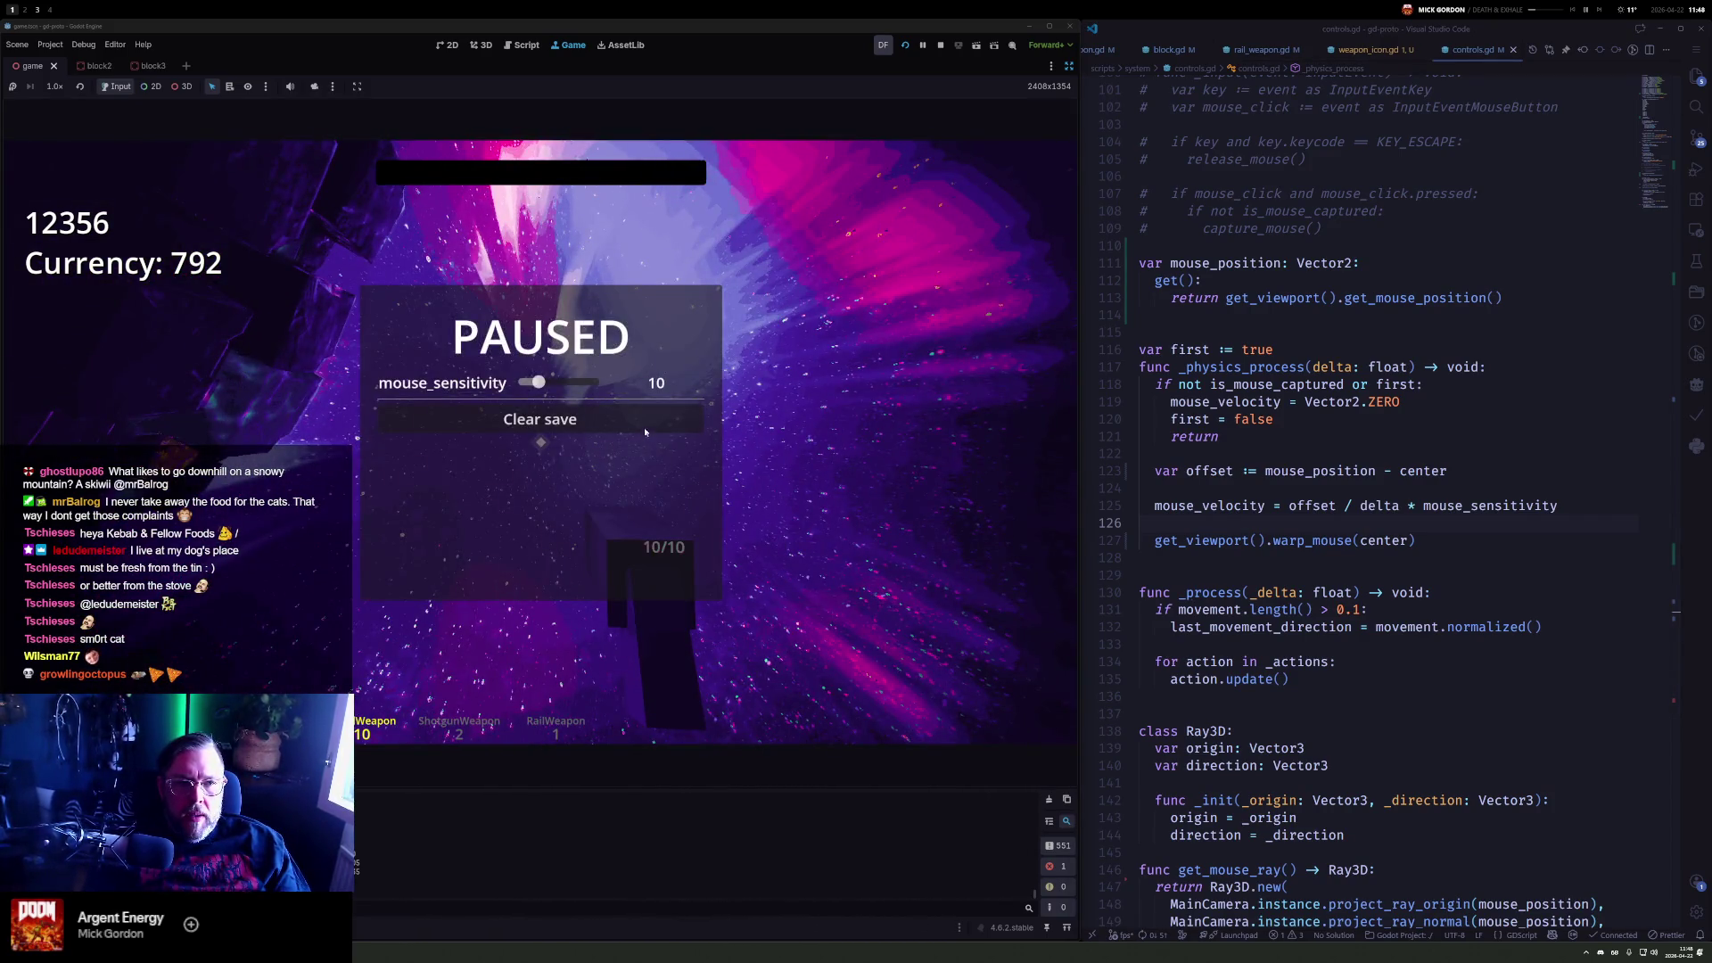
click(645, 430)
click(559, 600)
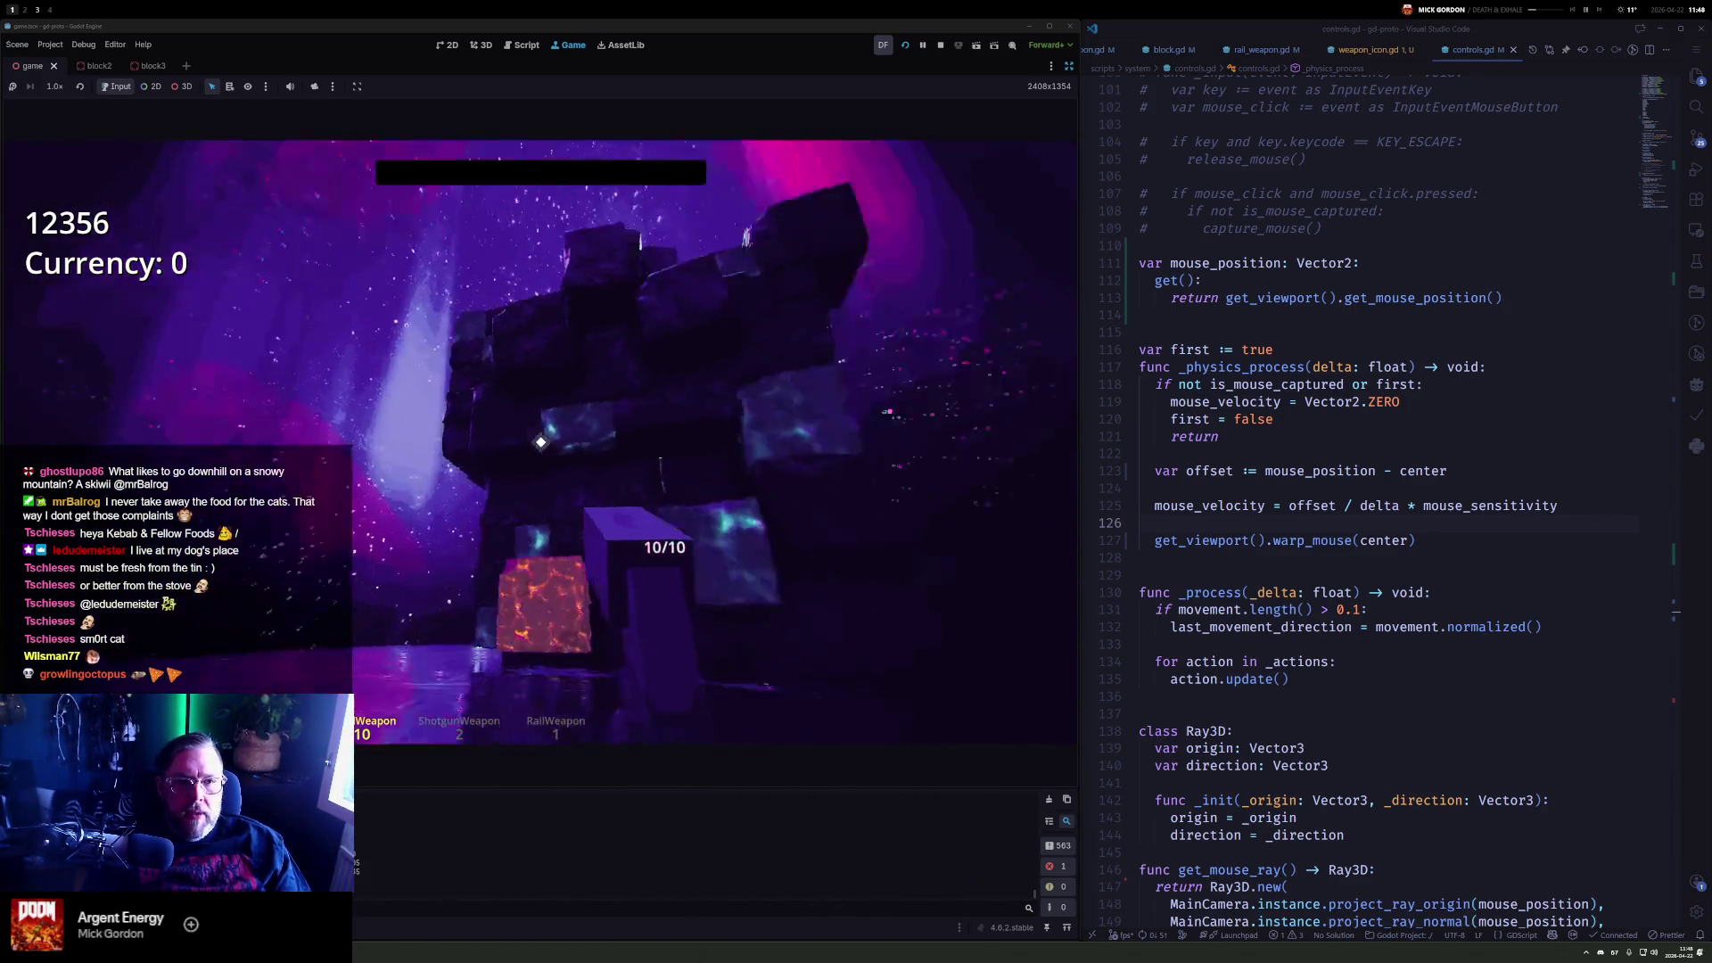
key(Escape)
key(Escape)
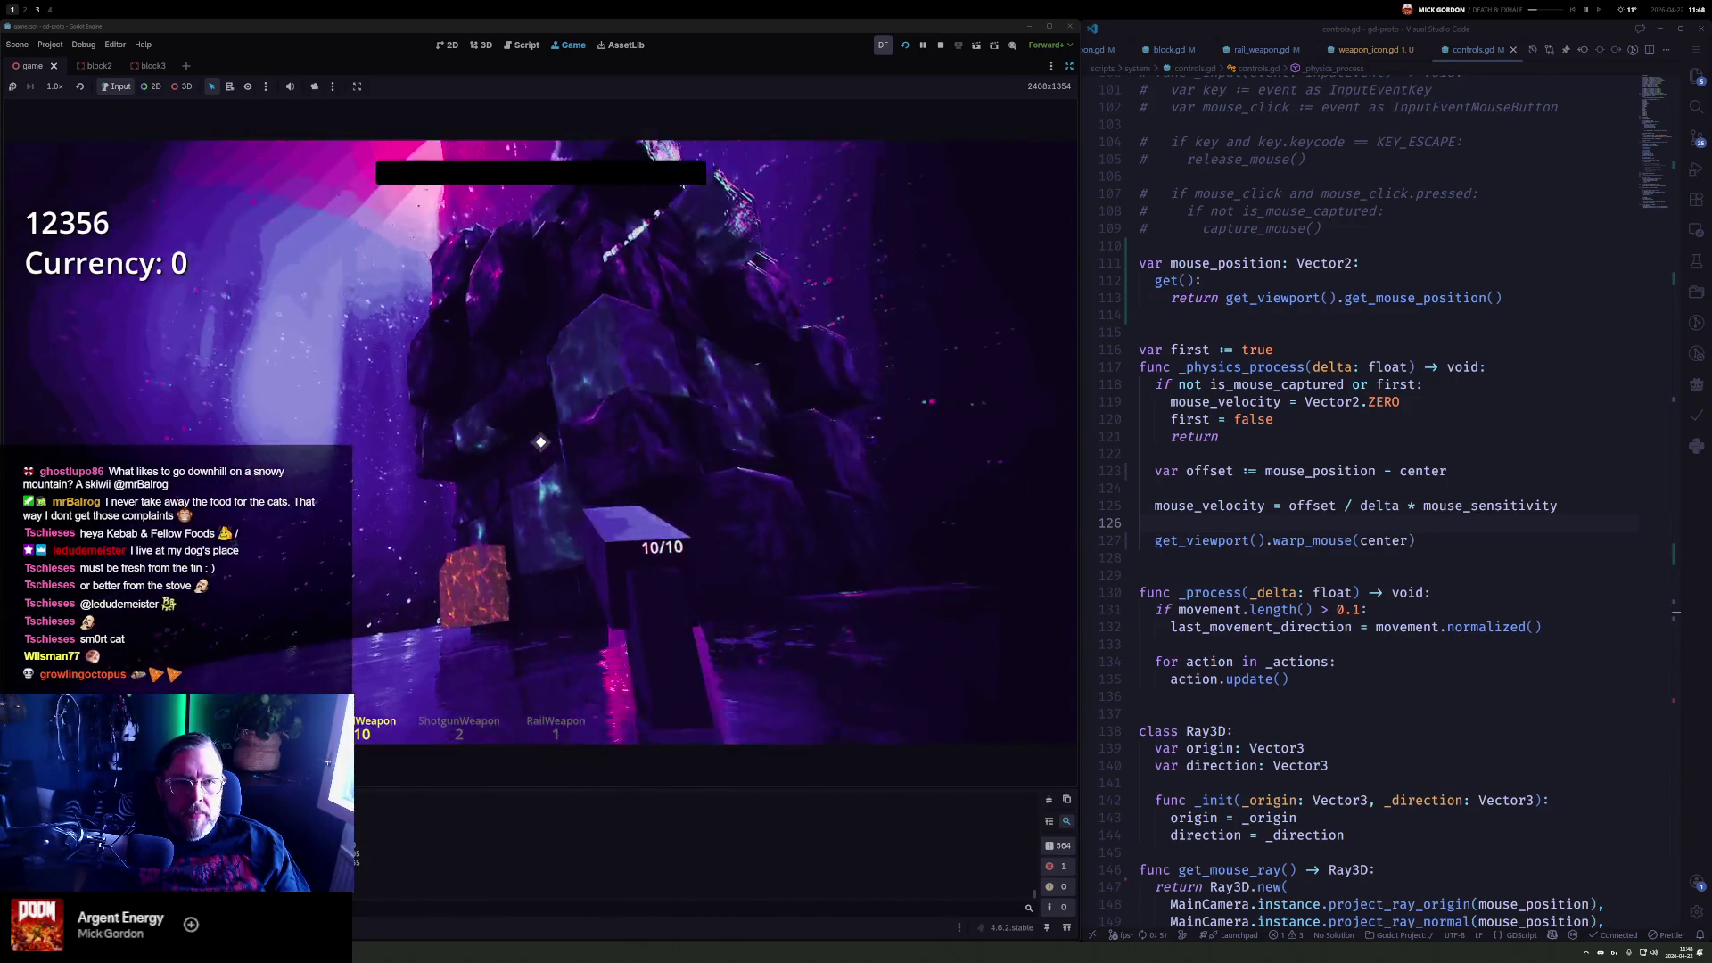
click(540, 441)
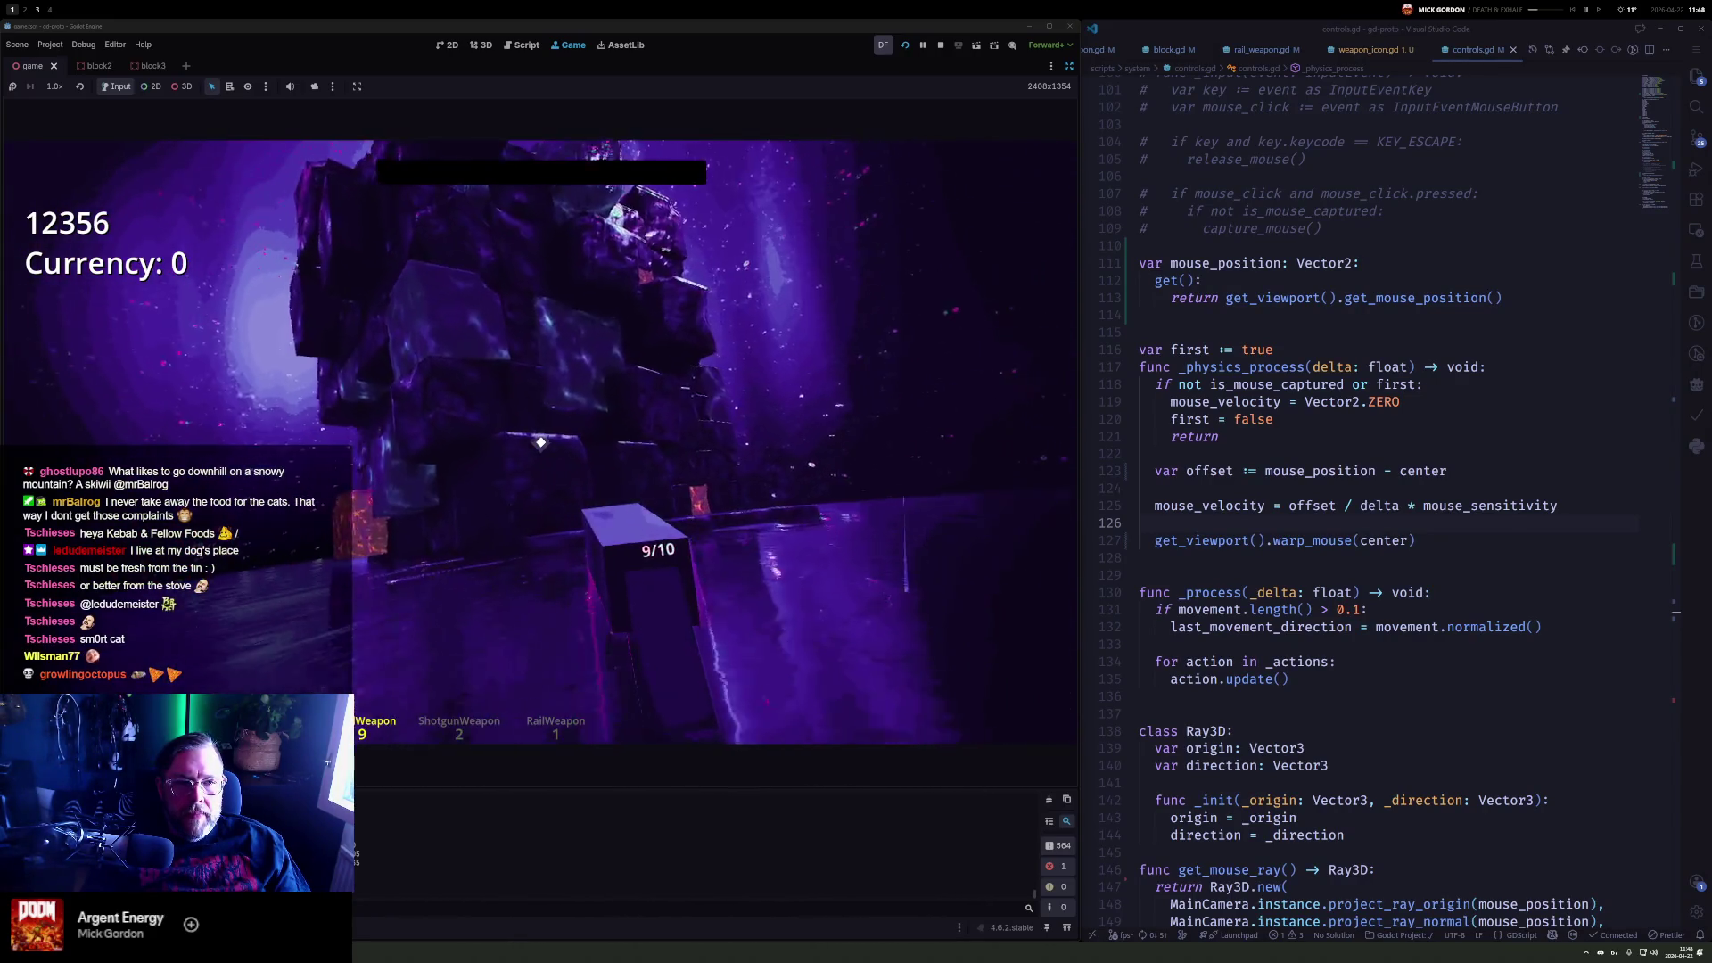
key(2)
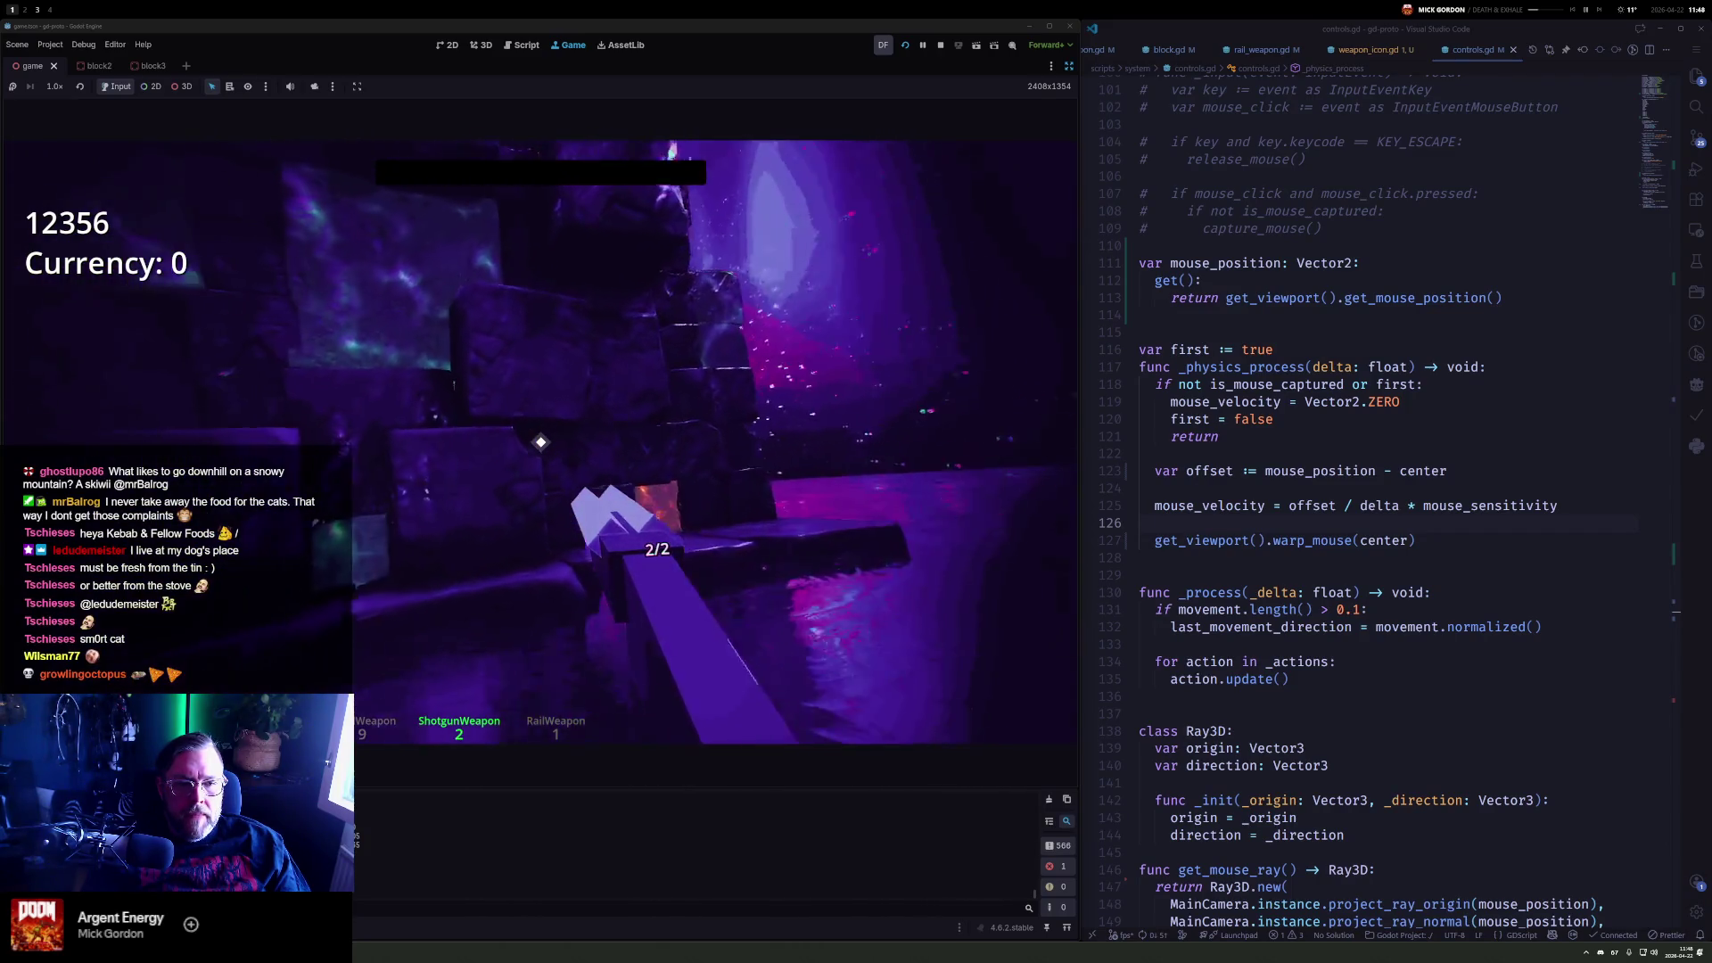
click(540, 442)
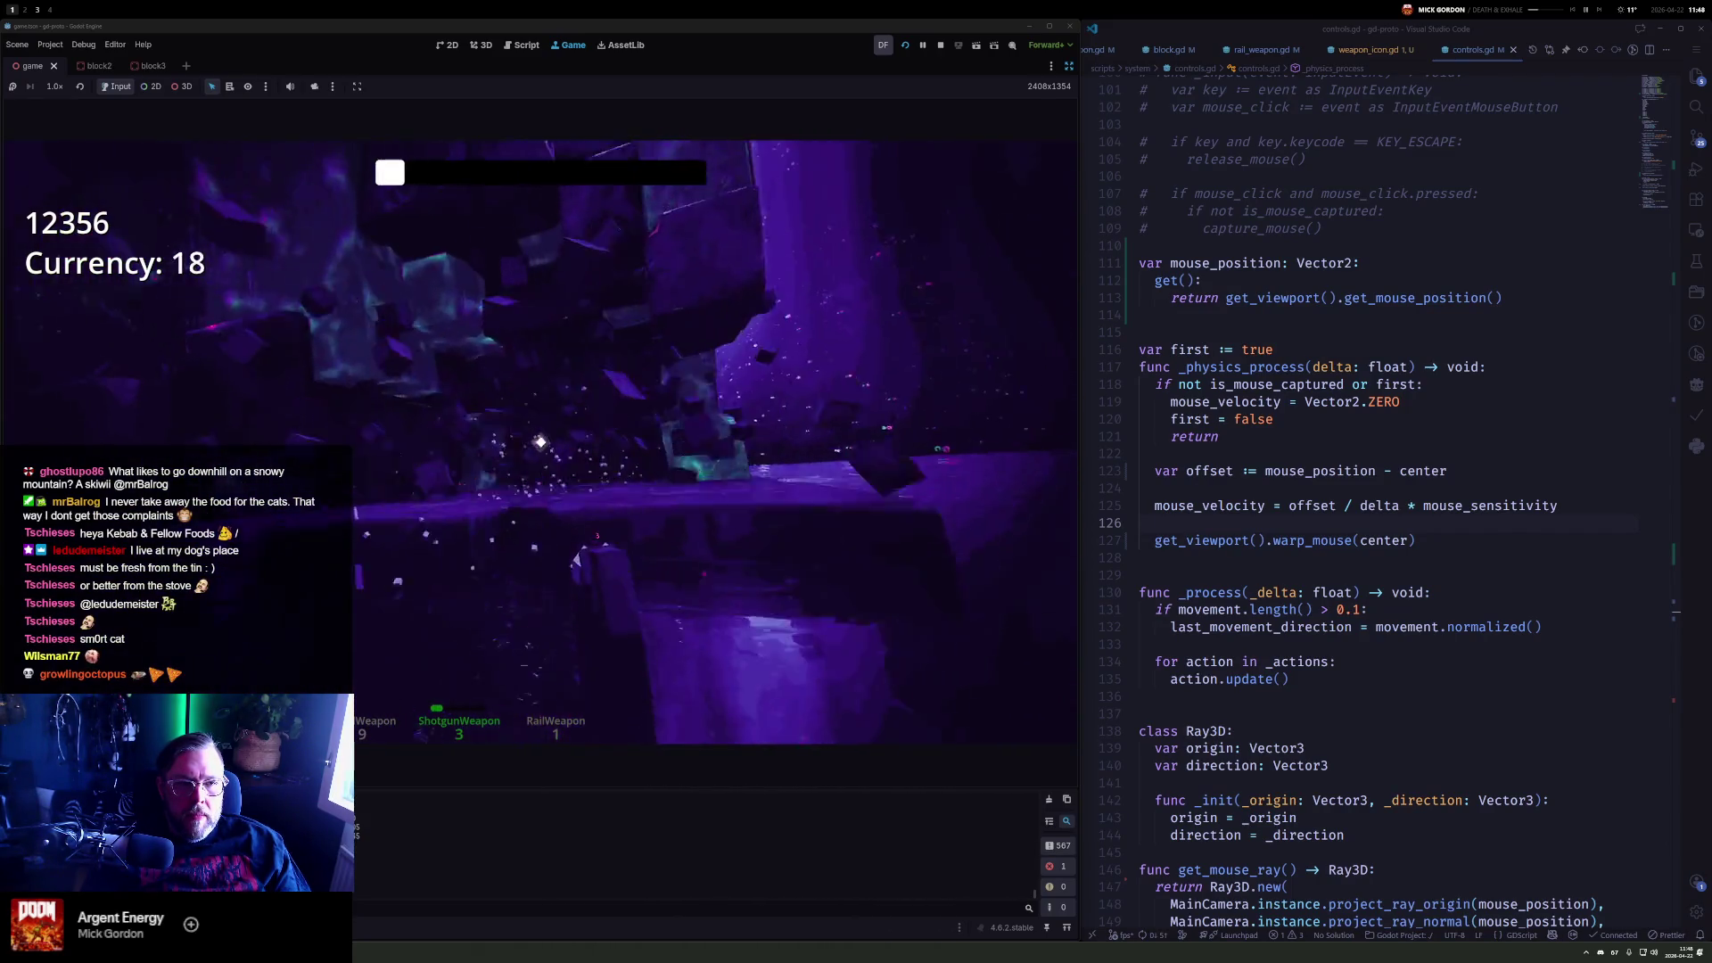
key(Escape)
click(941, 46)
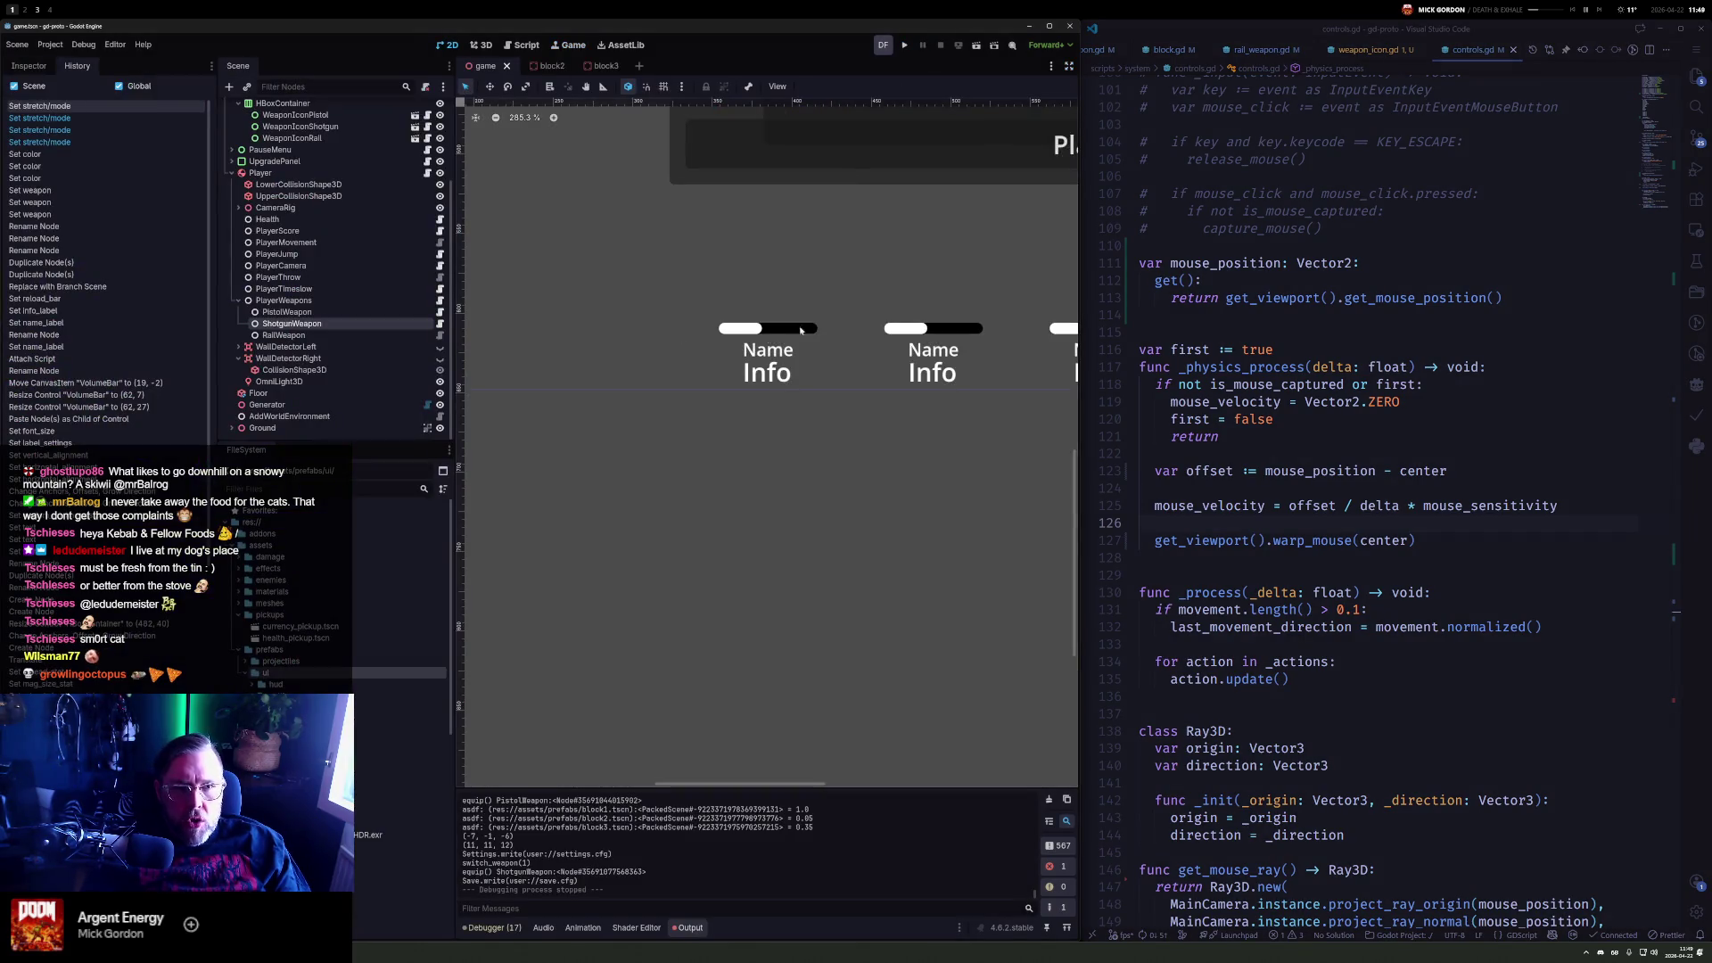
- Centre the weapon icons in the HBoxContainer and shrink the container's height to 42
click(931, 352)
scroll(294, 223, up, 3)
click(290, 211)
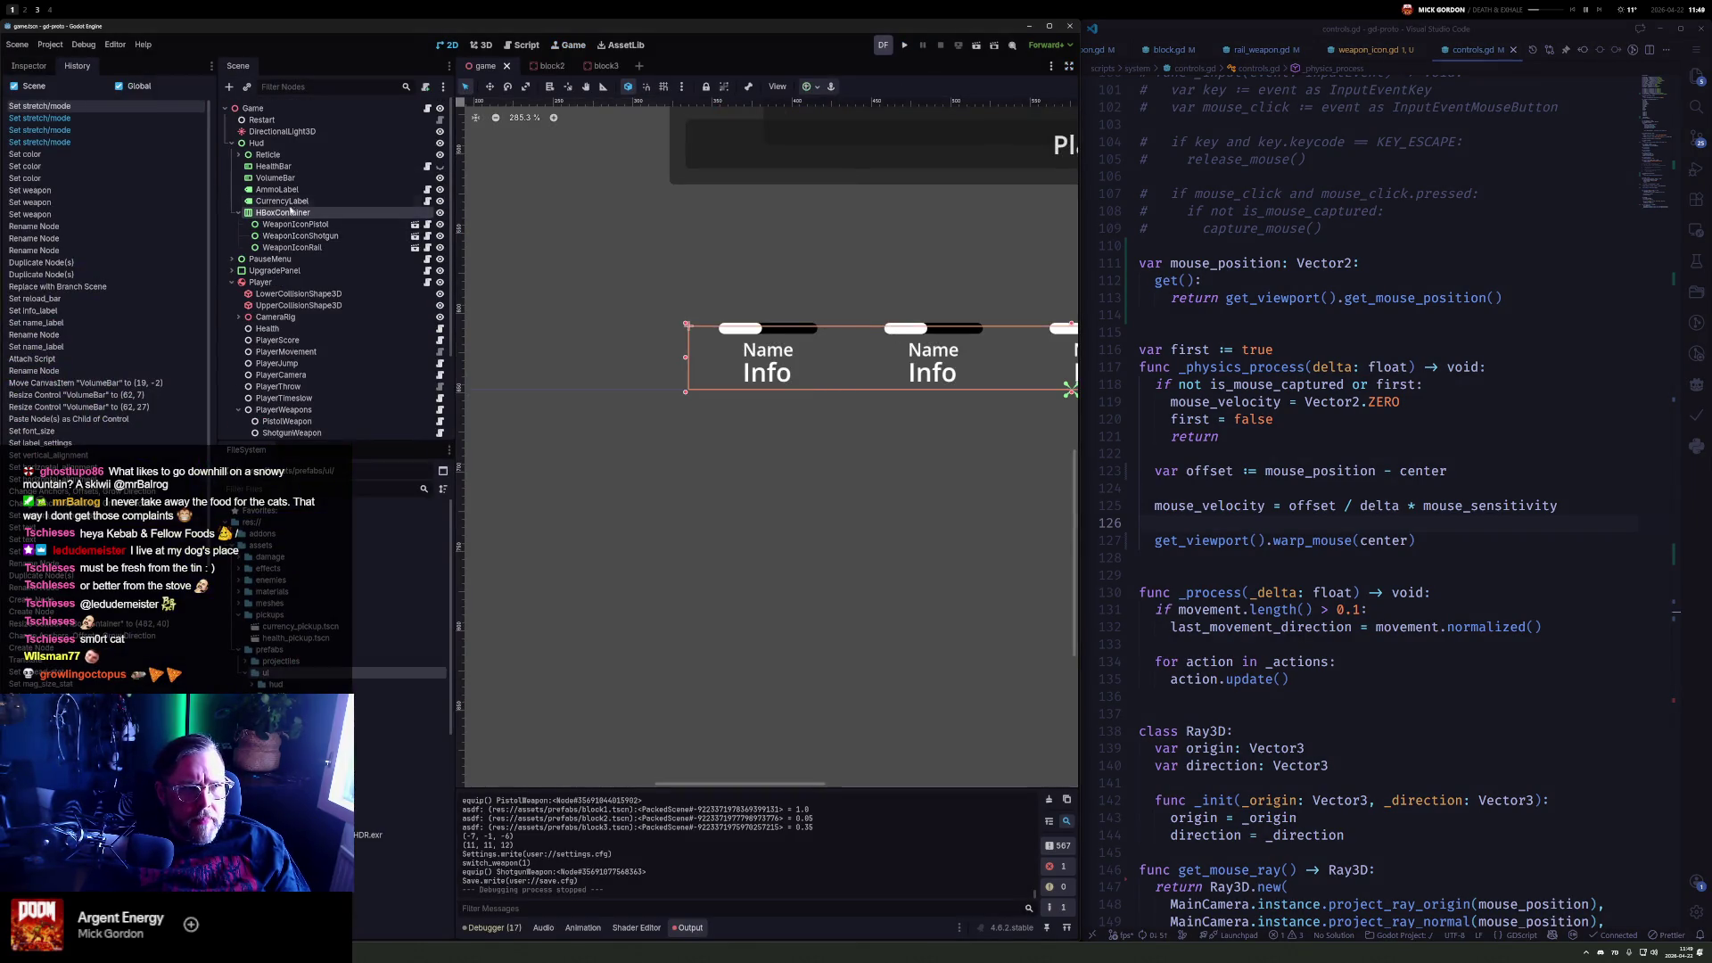
click(28, 66)
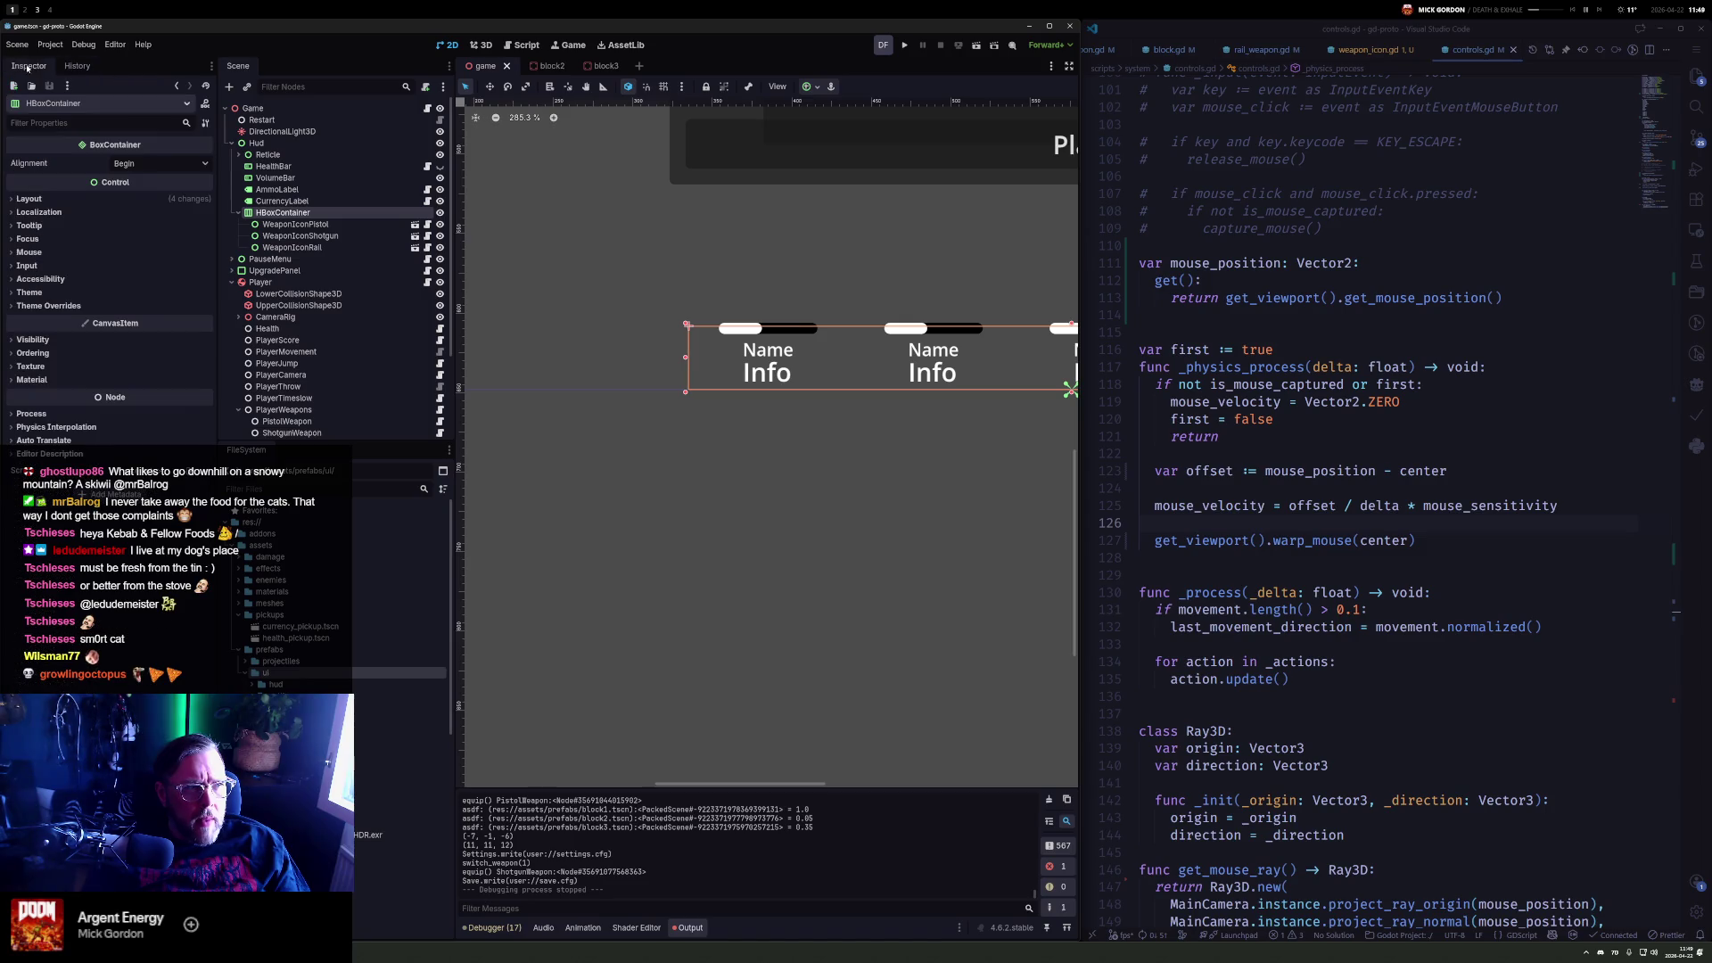
click(148, 164)
click(143, 195)
scroll(671, 334, down, 6)
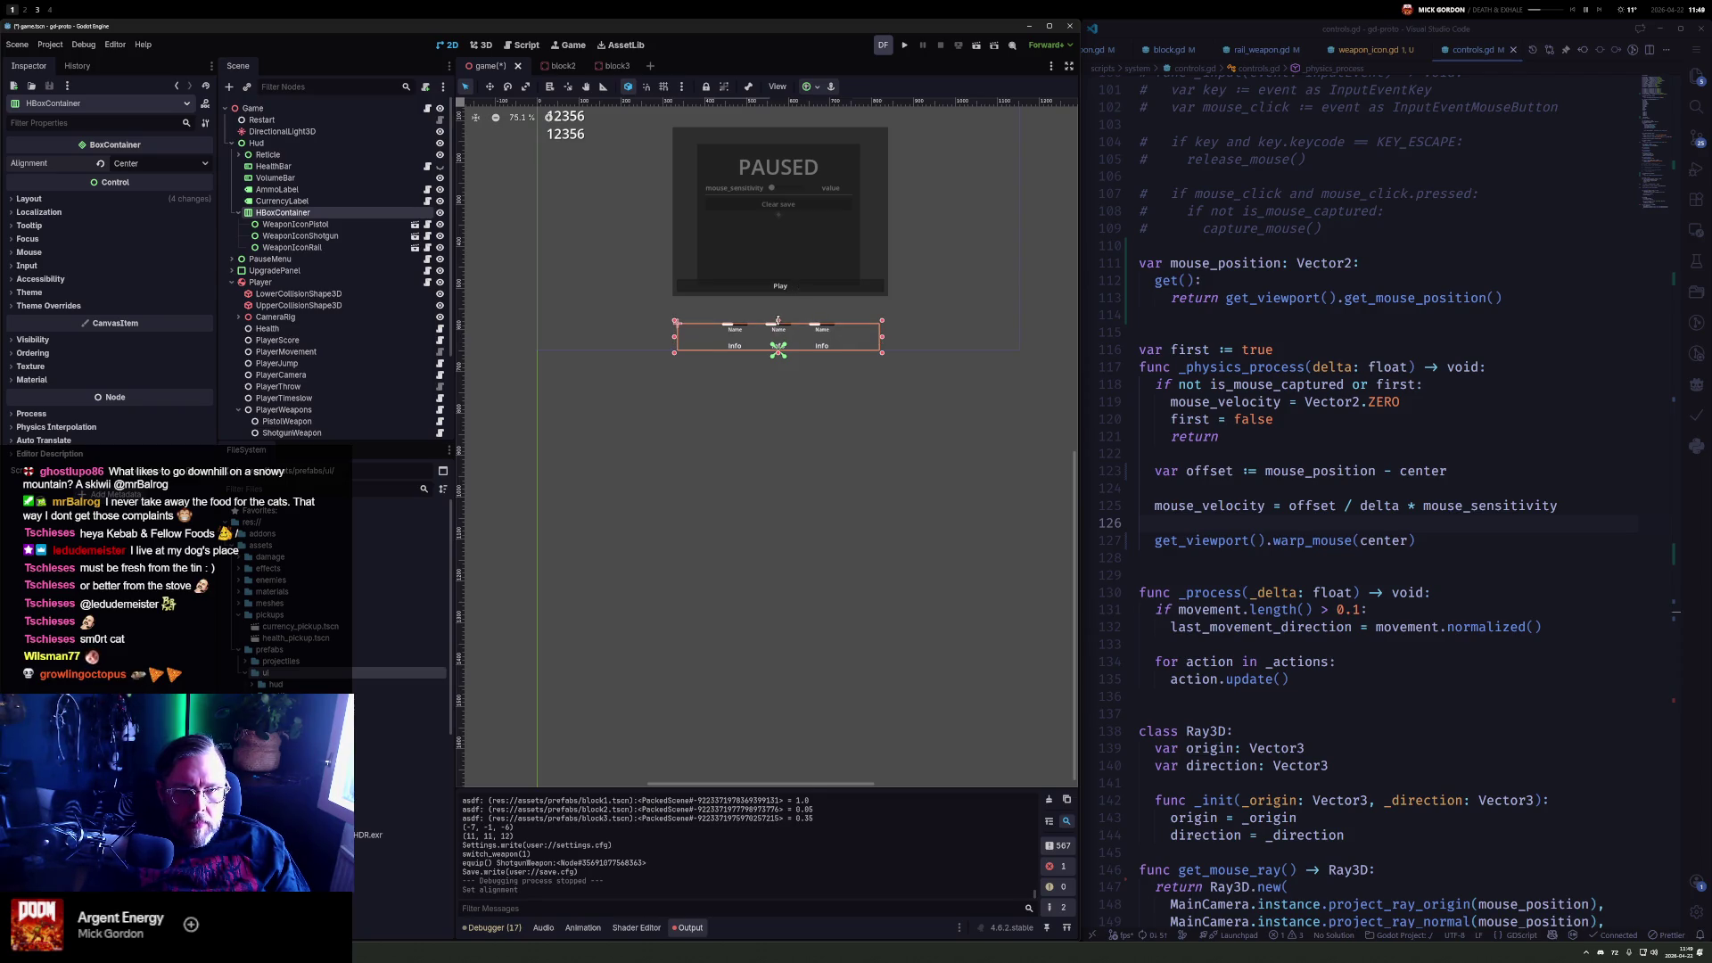
click(778, 320)
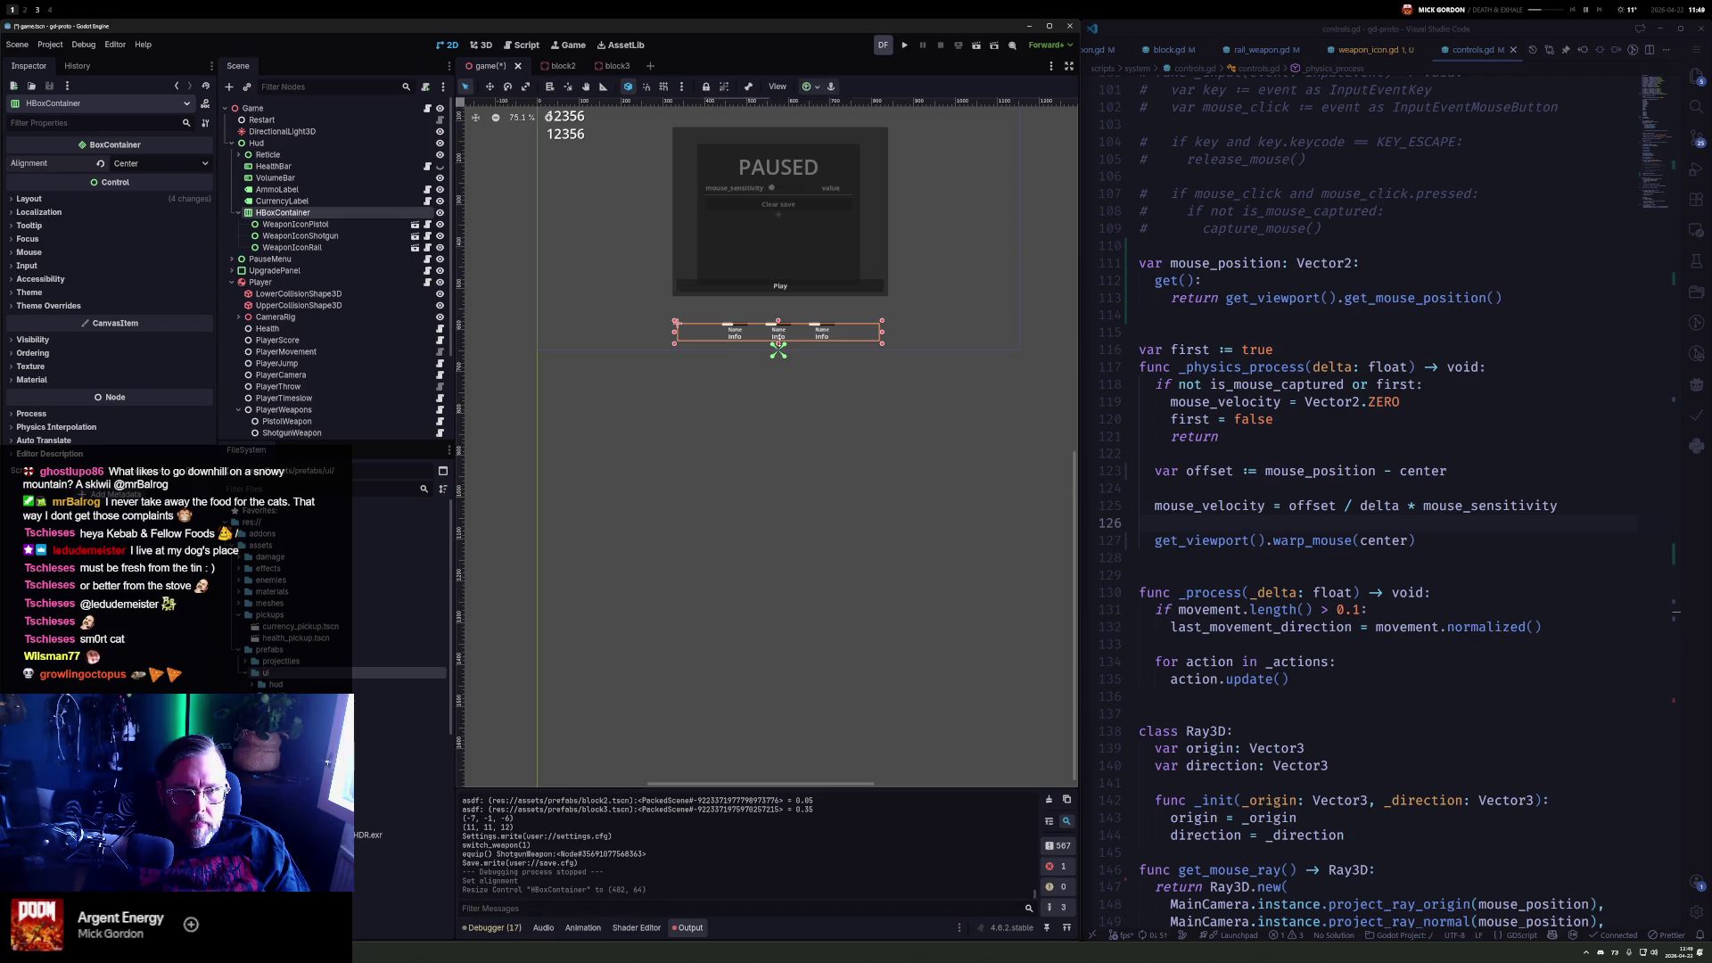
drag(778, 343, 779, 344)
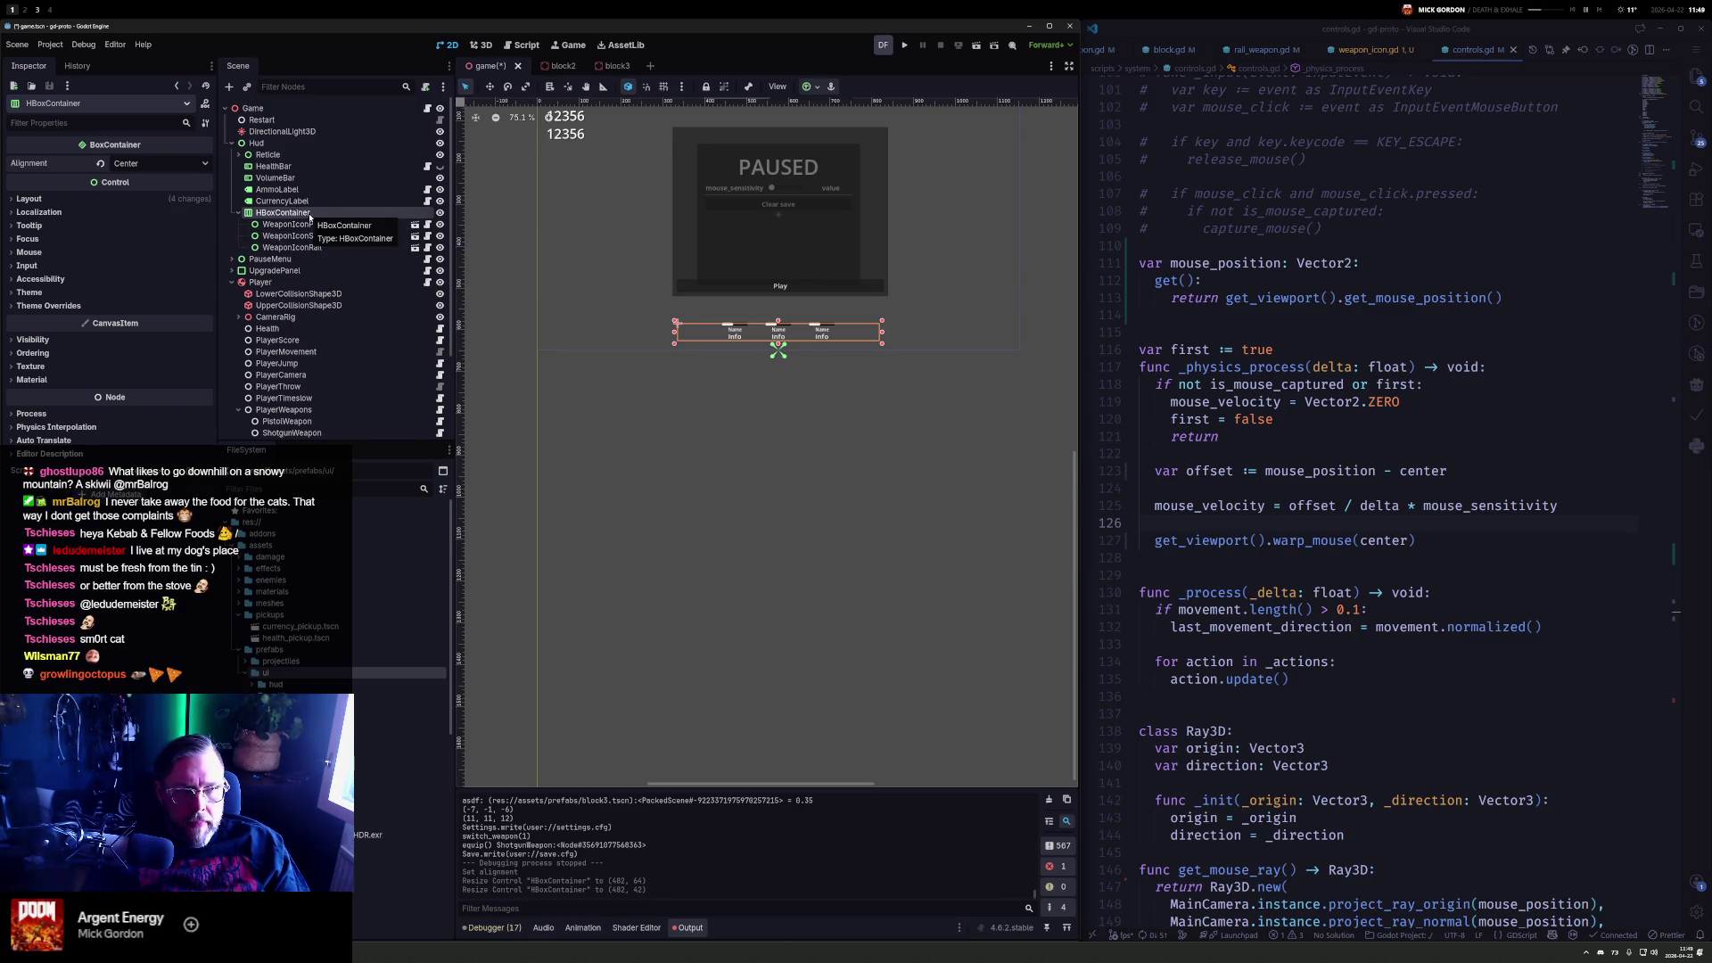
- Open WeaponIconShotgun's WeaponIcon scene for editing
right_click(309, 215)
key(Escape)
click(316, 237)
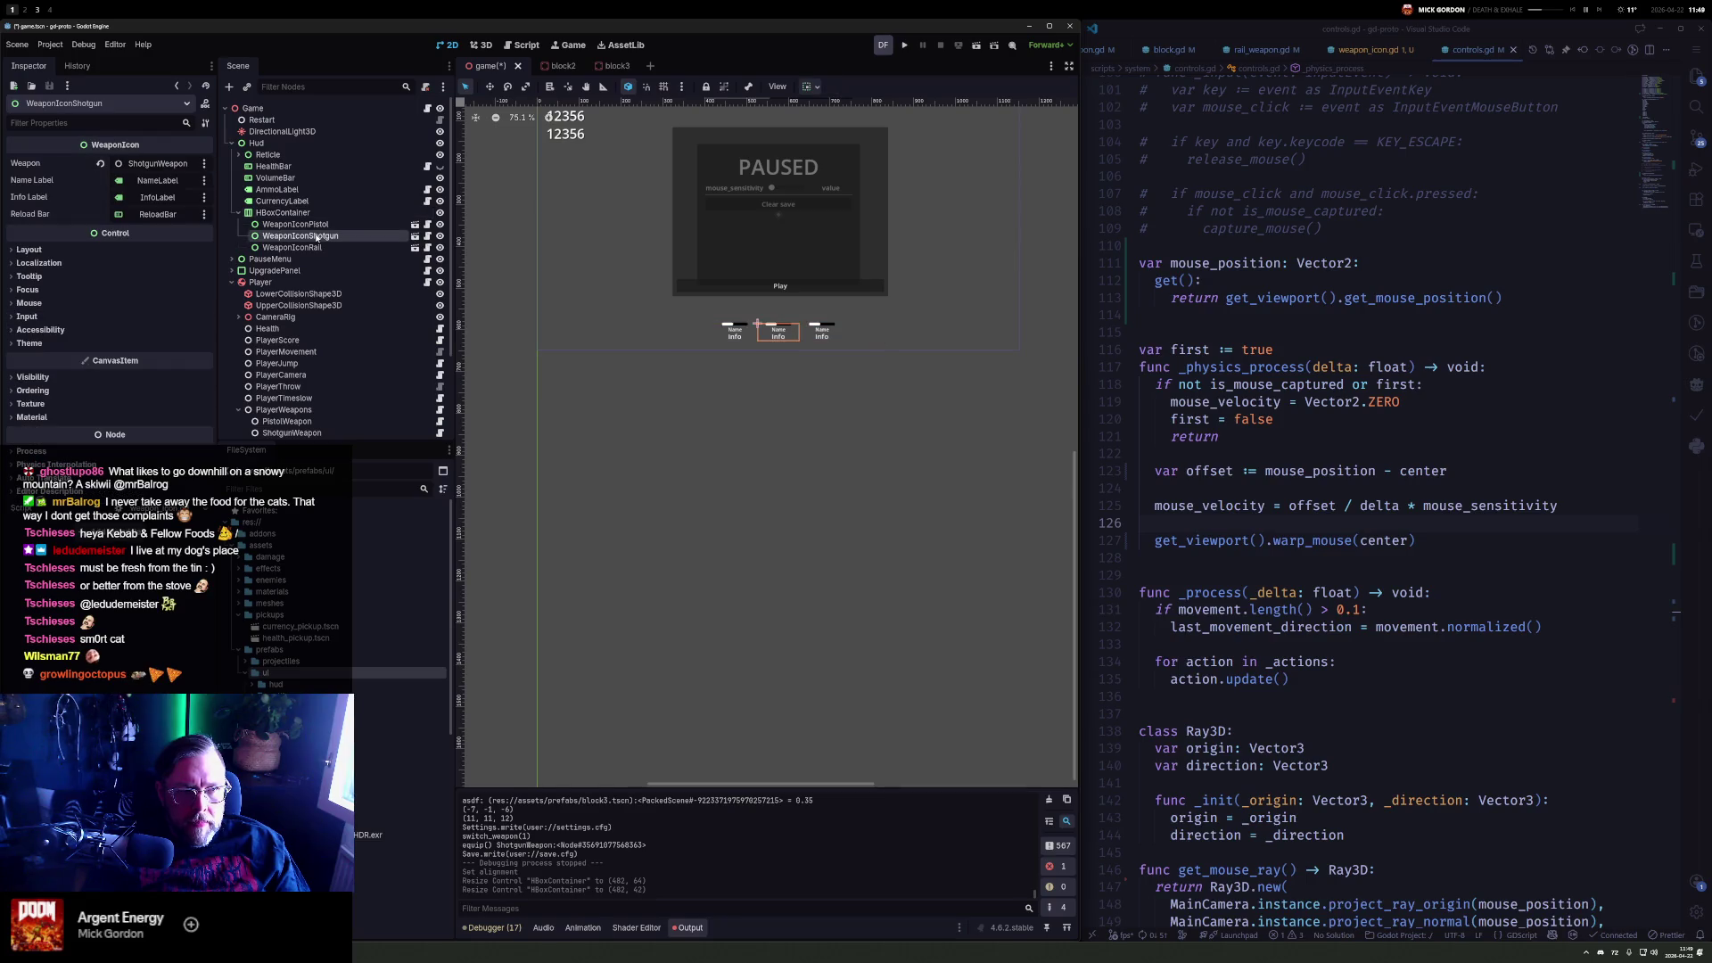
click(417, 229)
scroll(535, 178, up, 8)
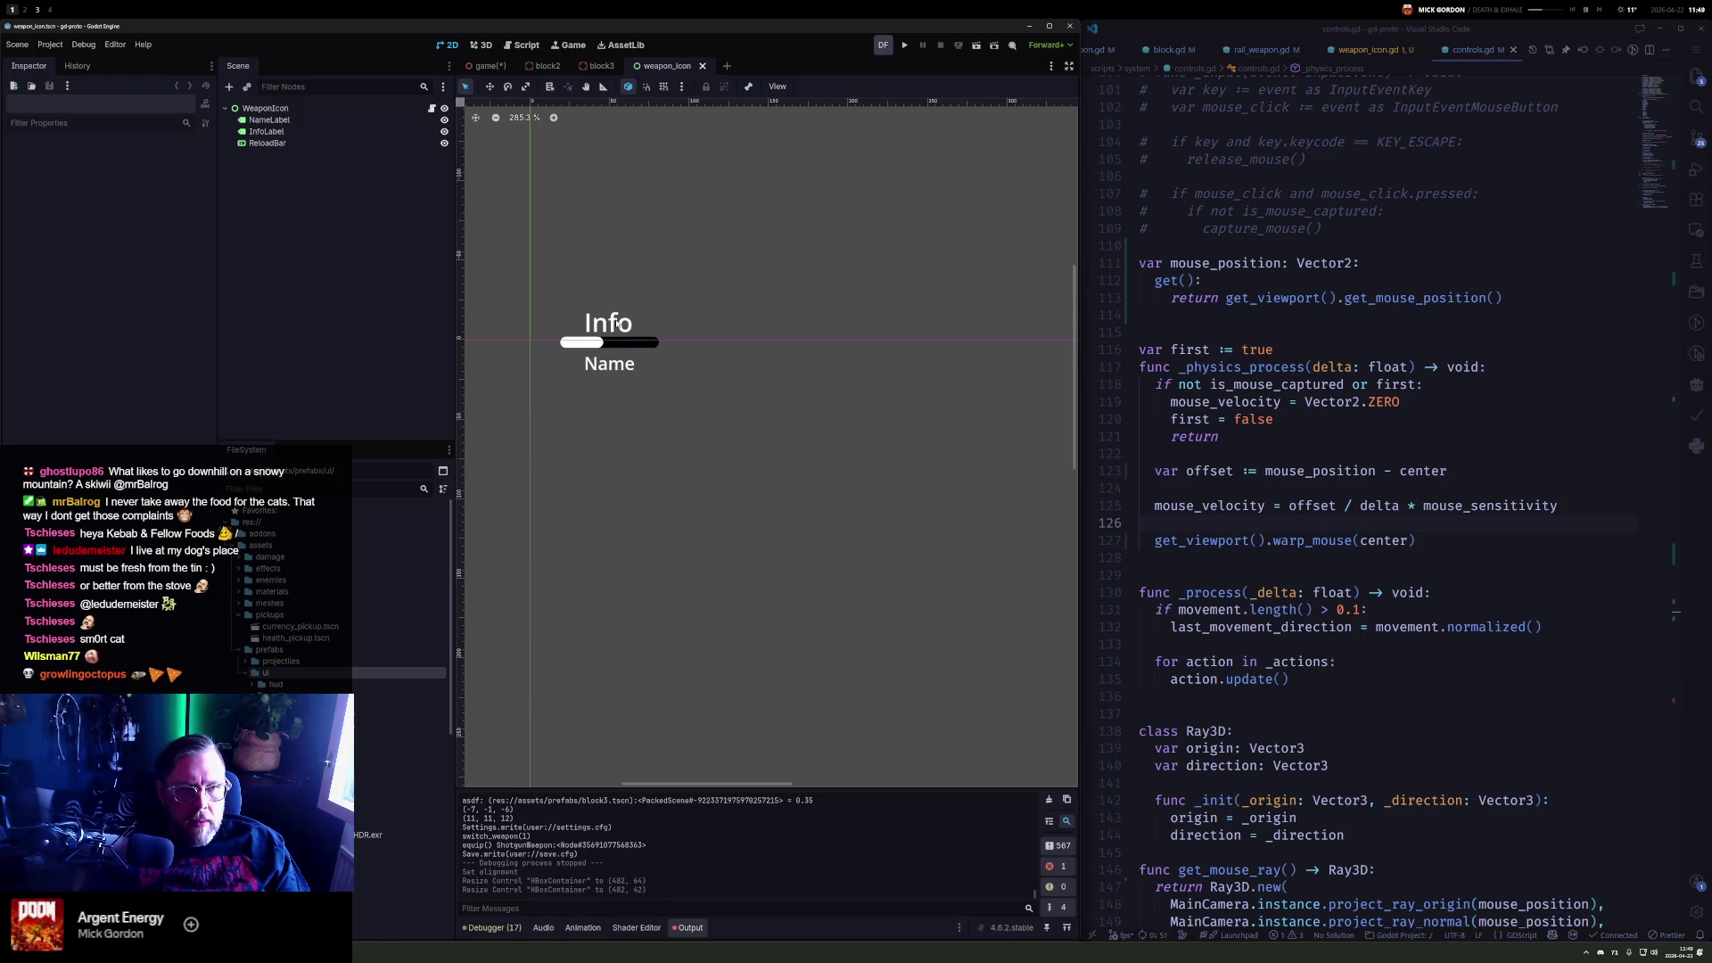
- Undo a stray Info label resize and make the WeaponIcon root box taller upward
click(618, 327)
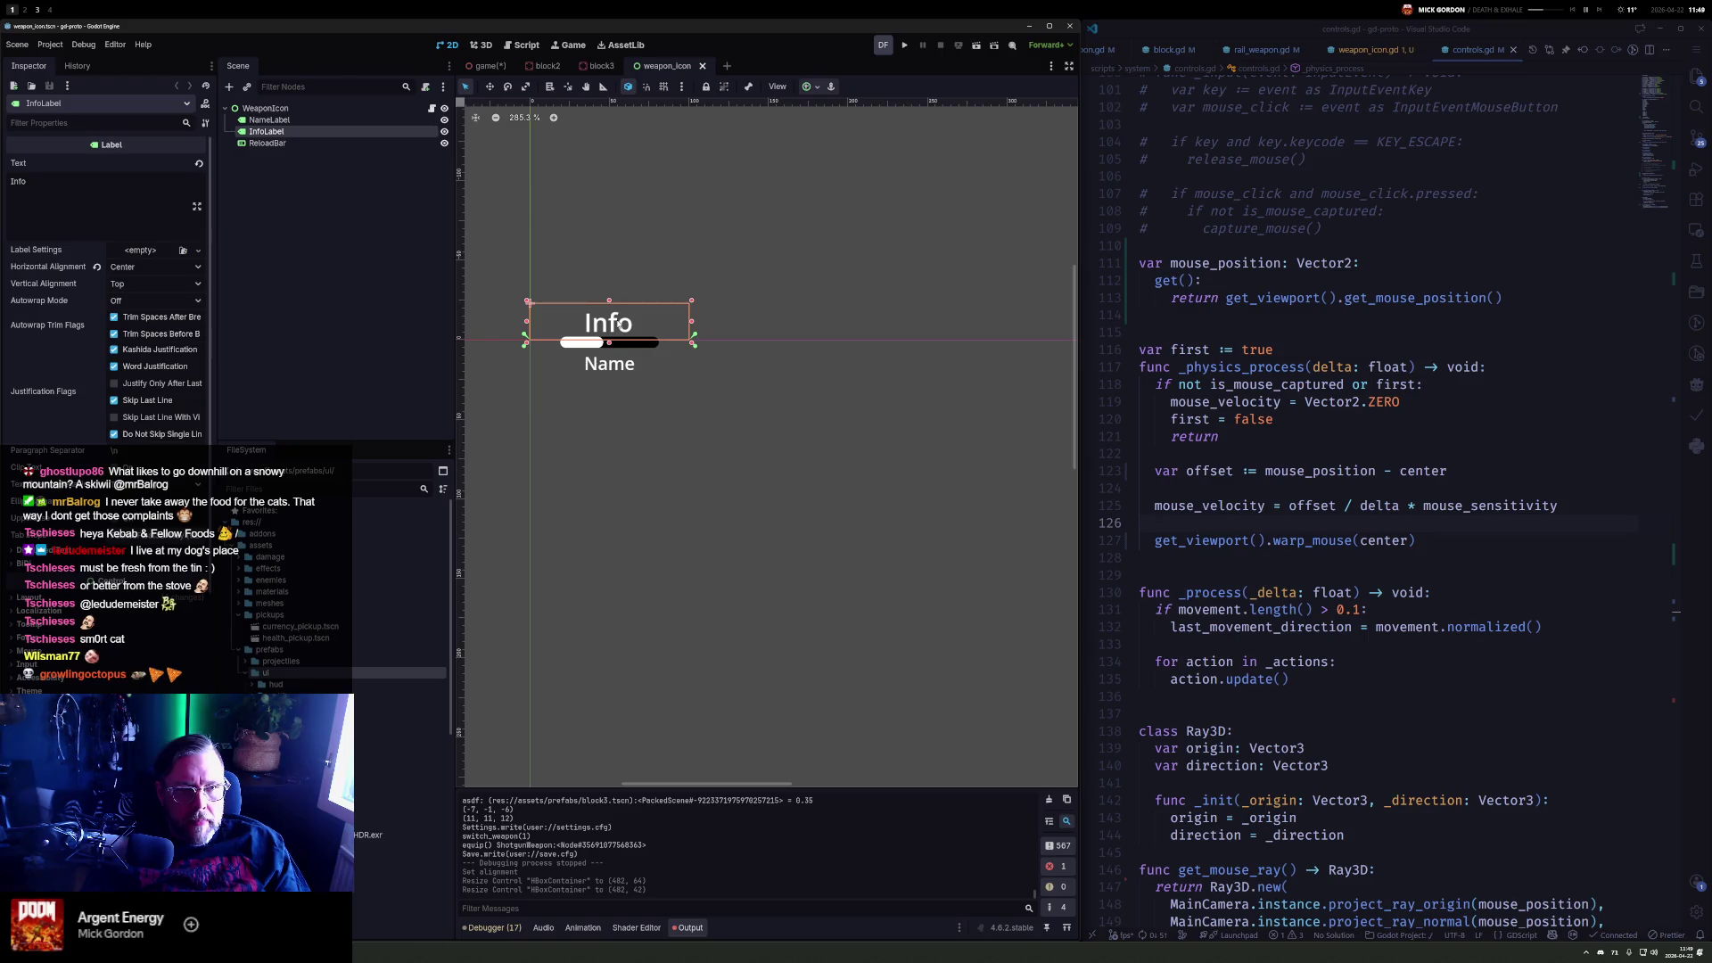
drag(609, 303, 609, 253)
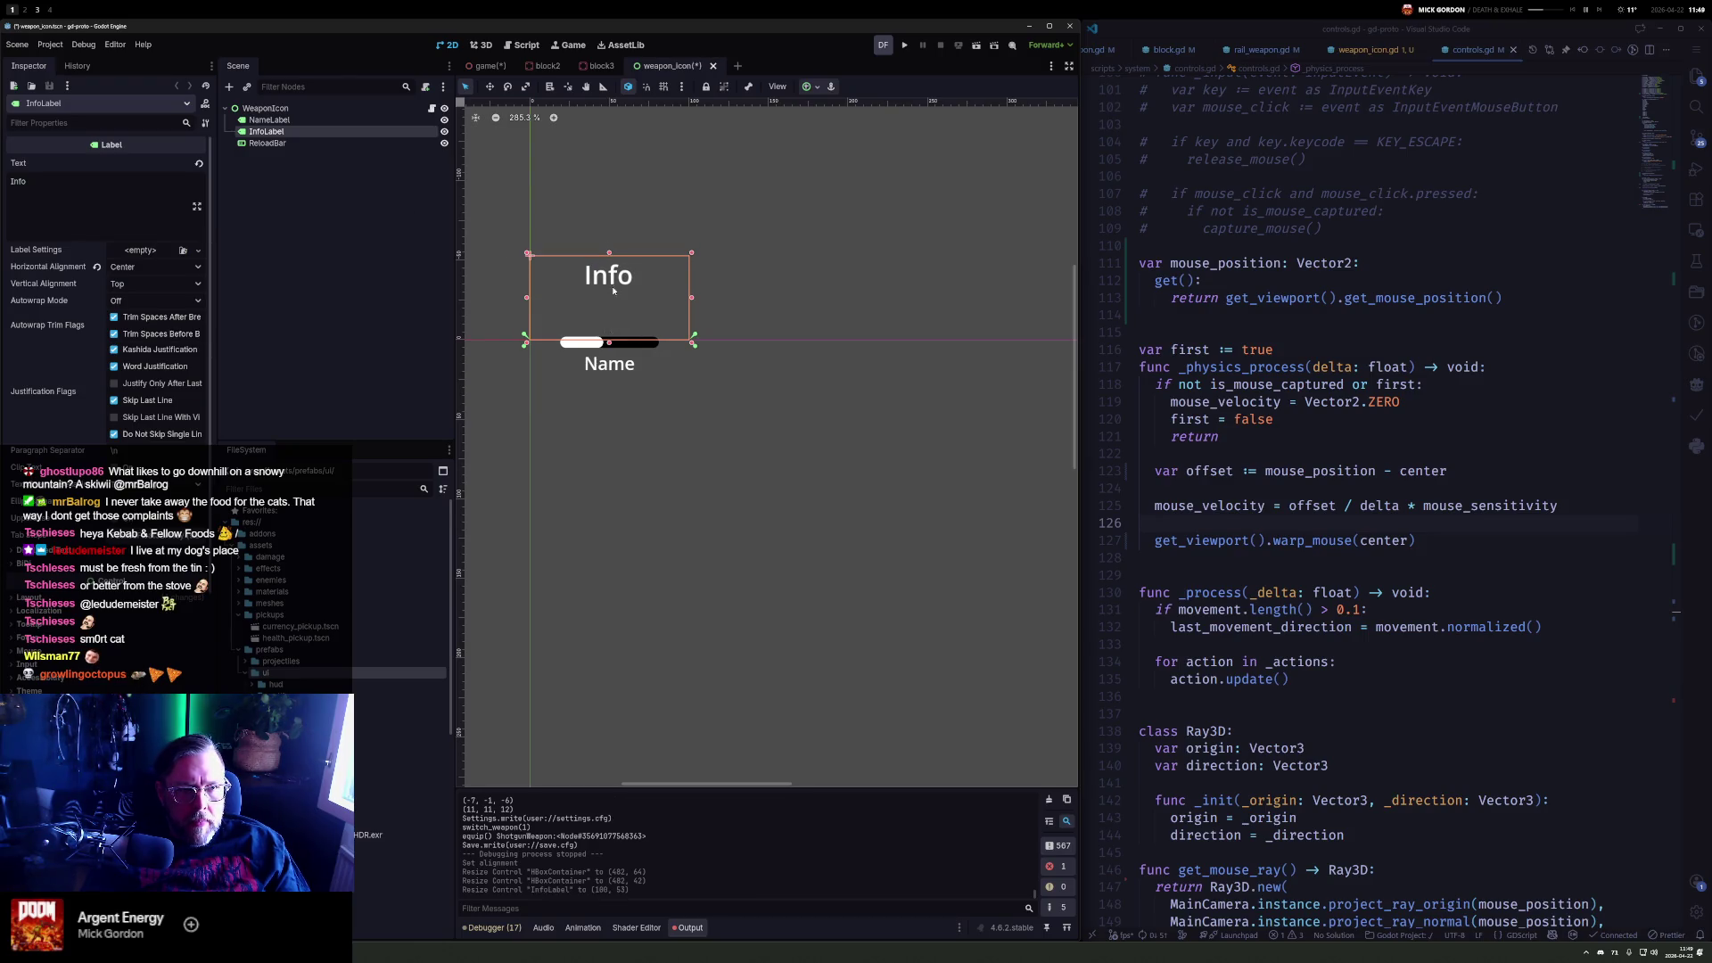
key(ctrl+z)
click(265, 108)
mouse_move(610, 340)
mouse_down()
mouse_move(617, 253)
mouse_move(609, 268)
mouse_up()
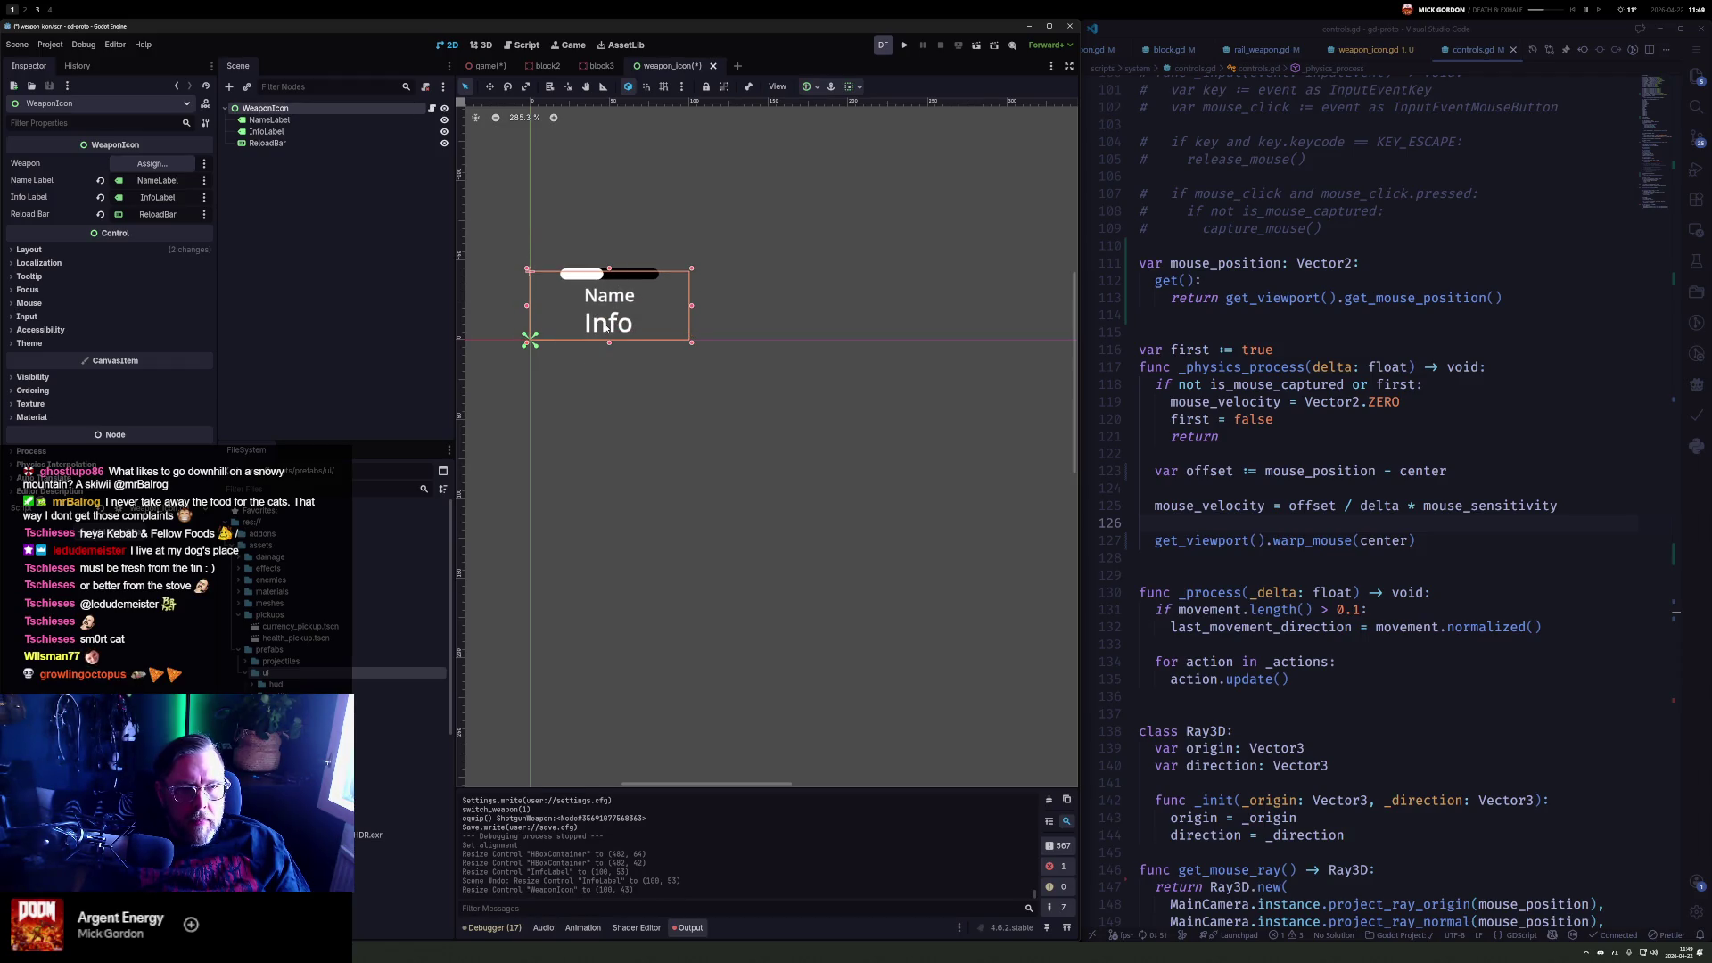
- Anchor the Name label bottom-centre and the Info label top-centre
click(267, 120)
click(818, 88)
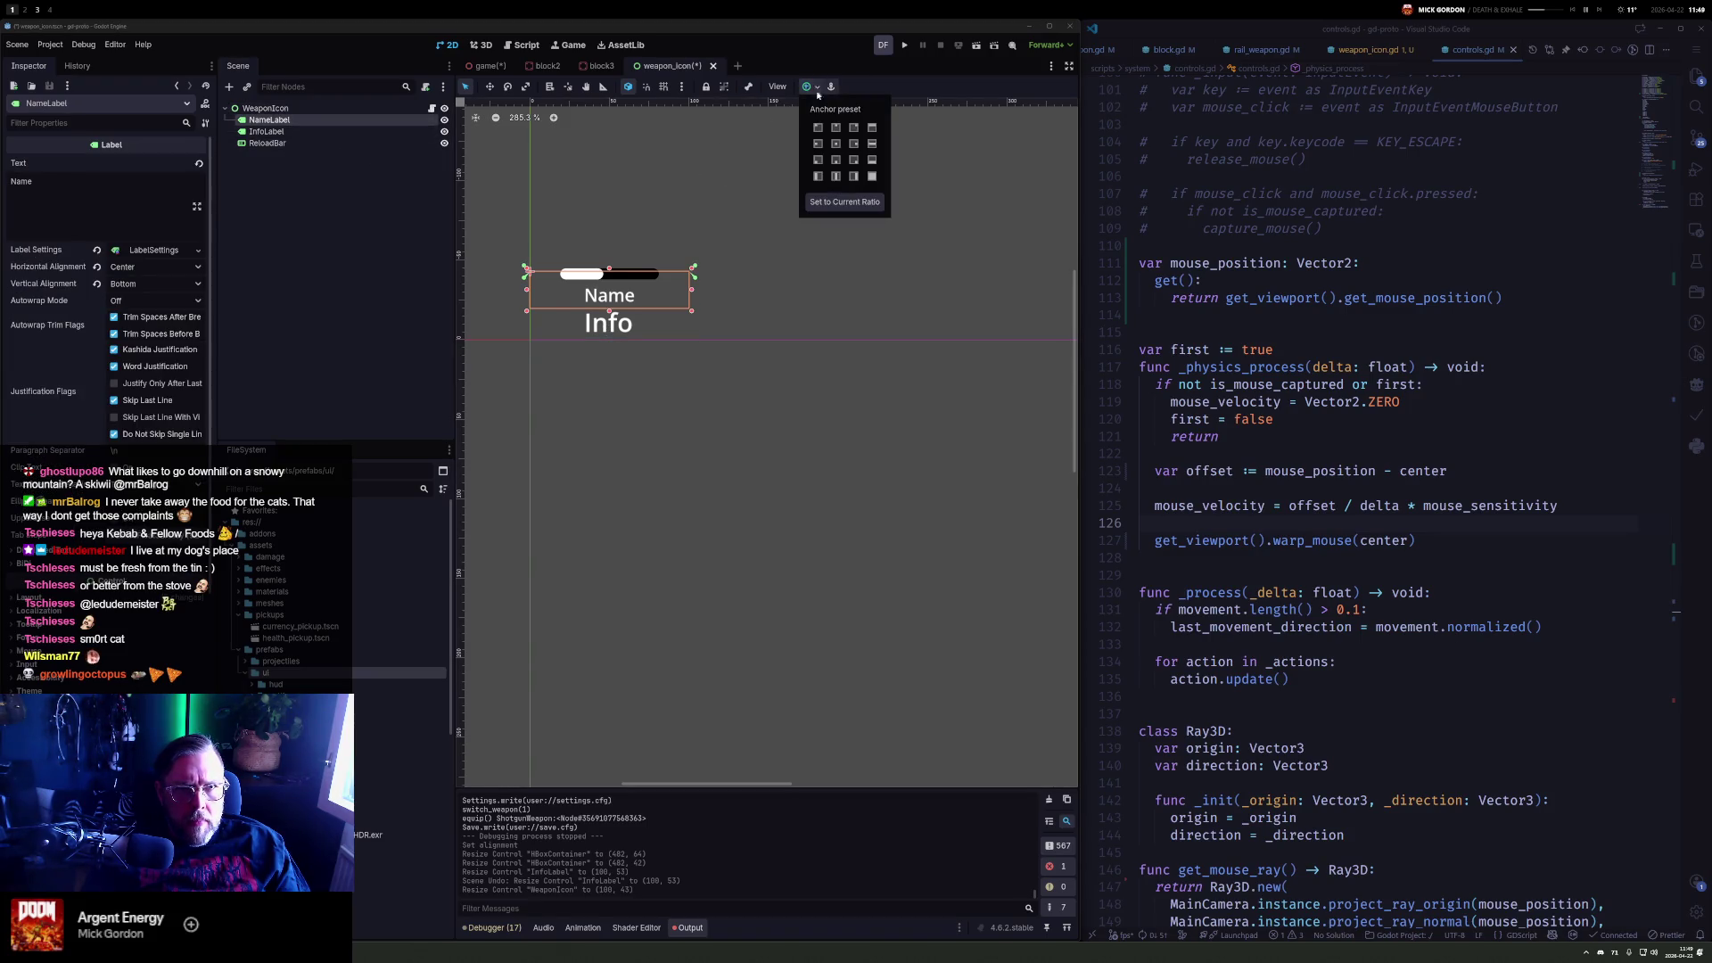
click(838, 162)
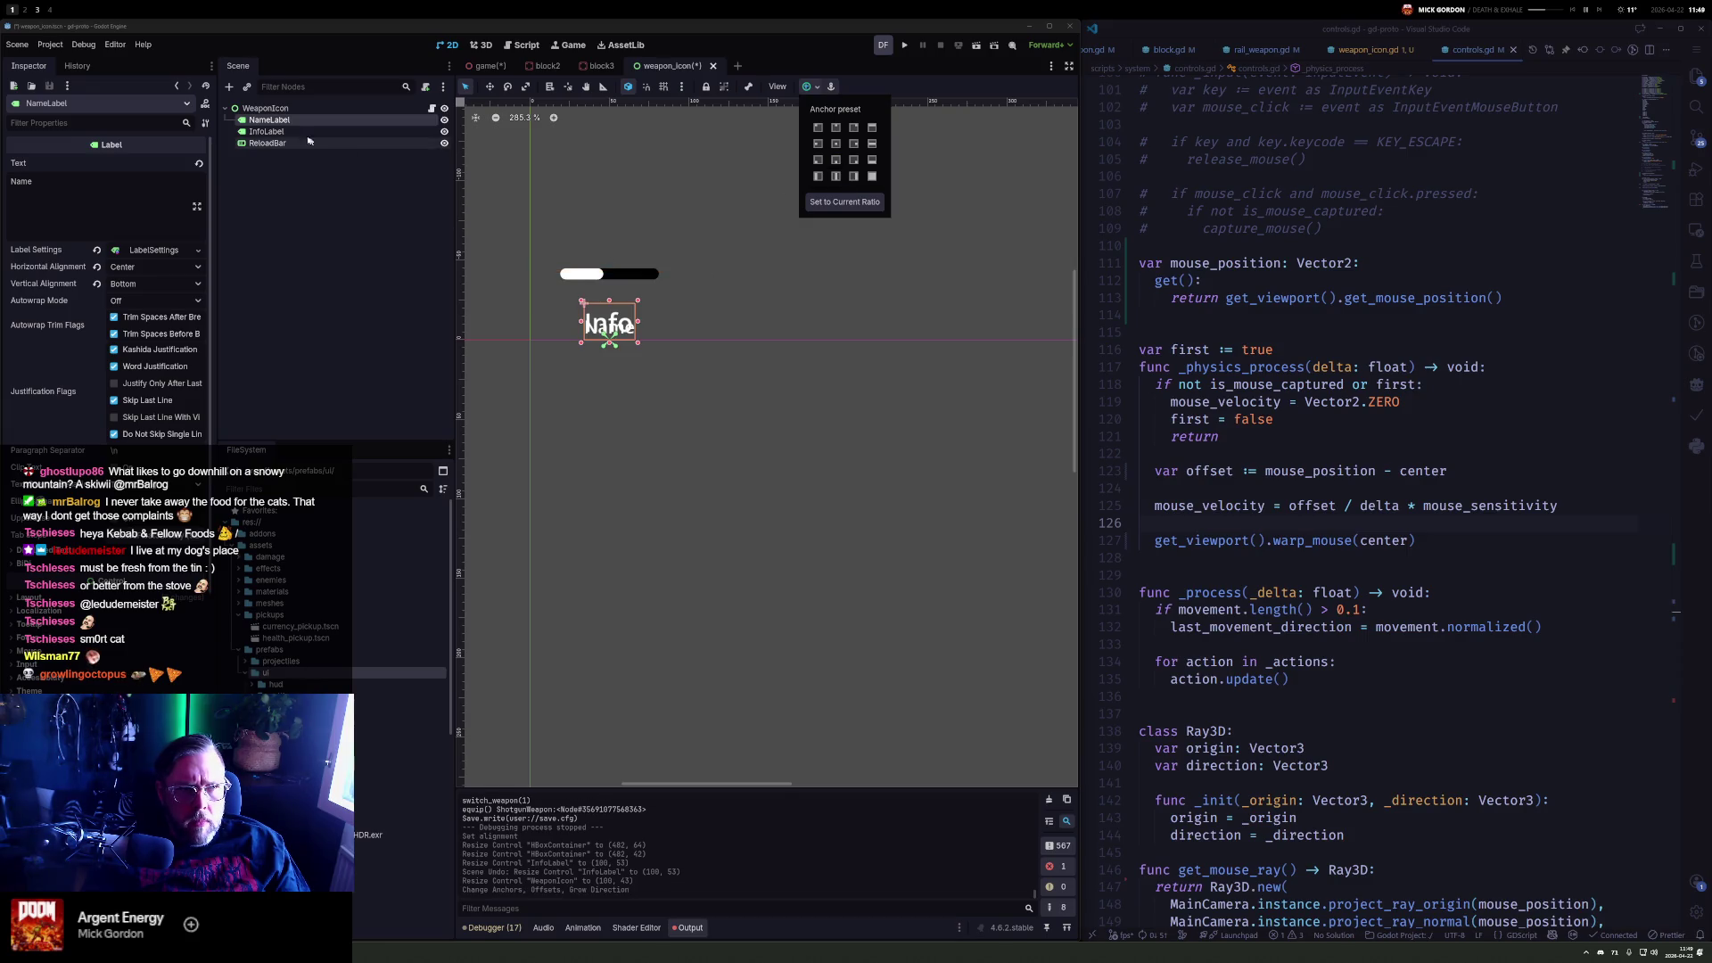
click(267, 131)
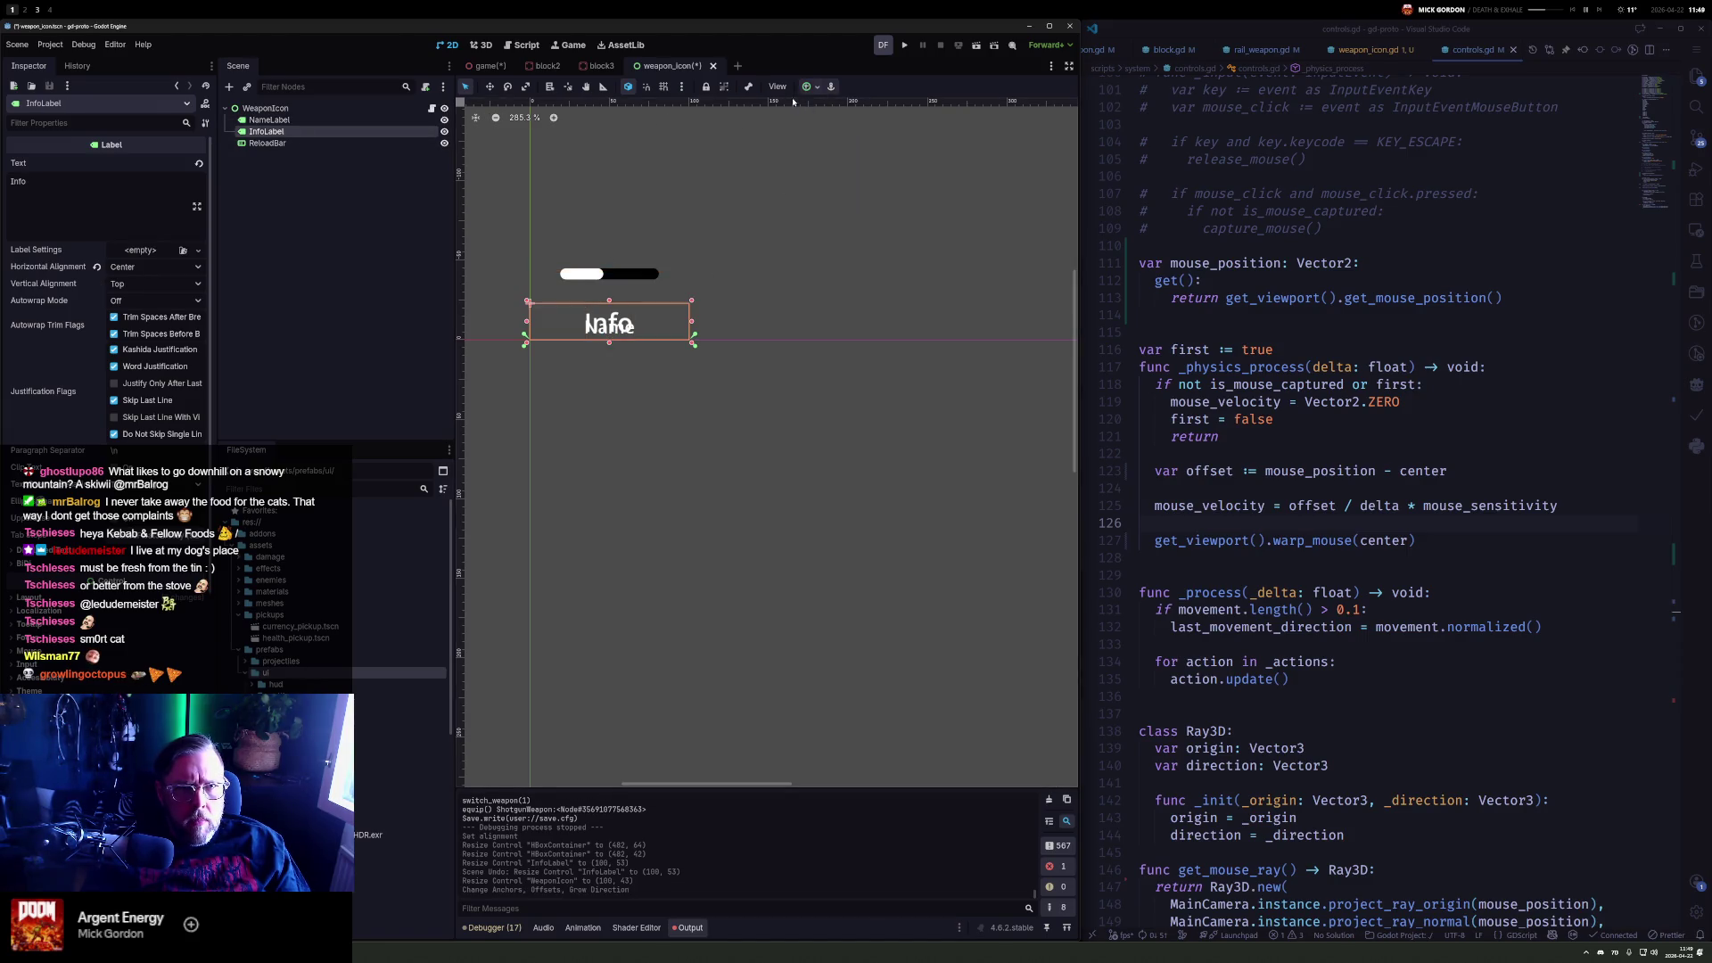
click(820, 88)
click(836, 128)
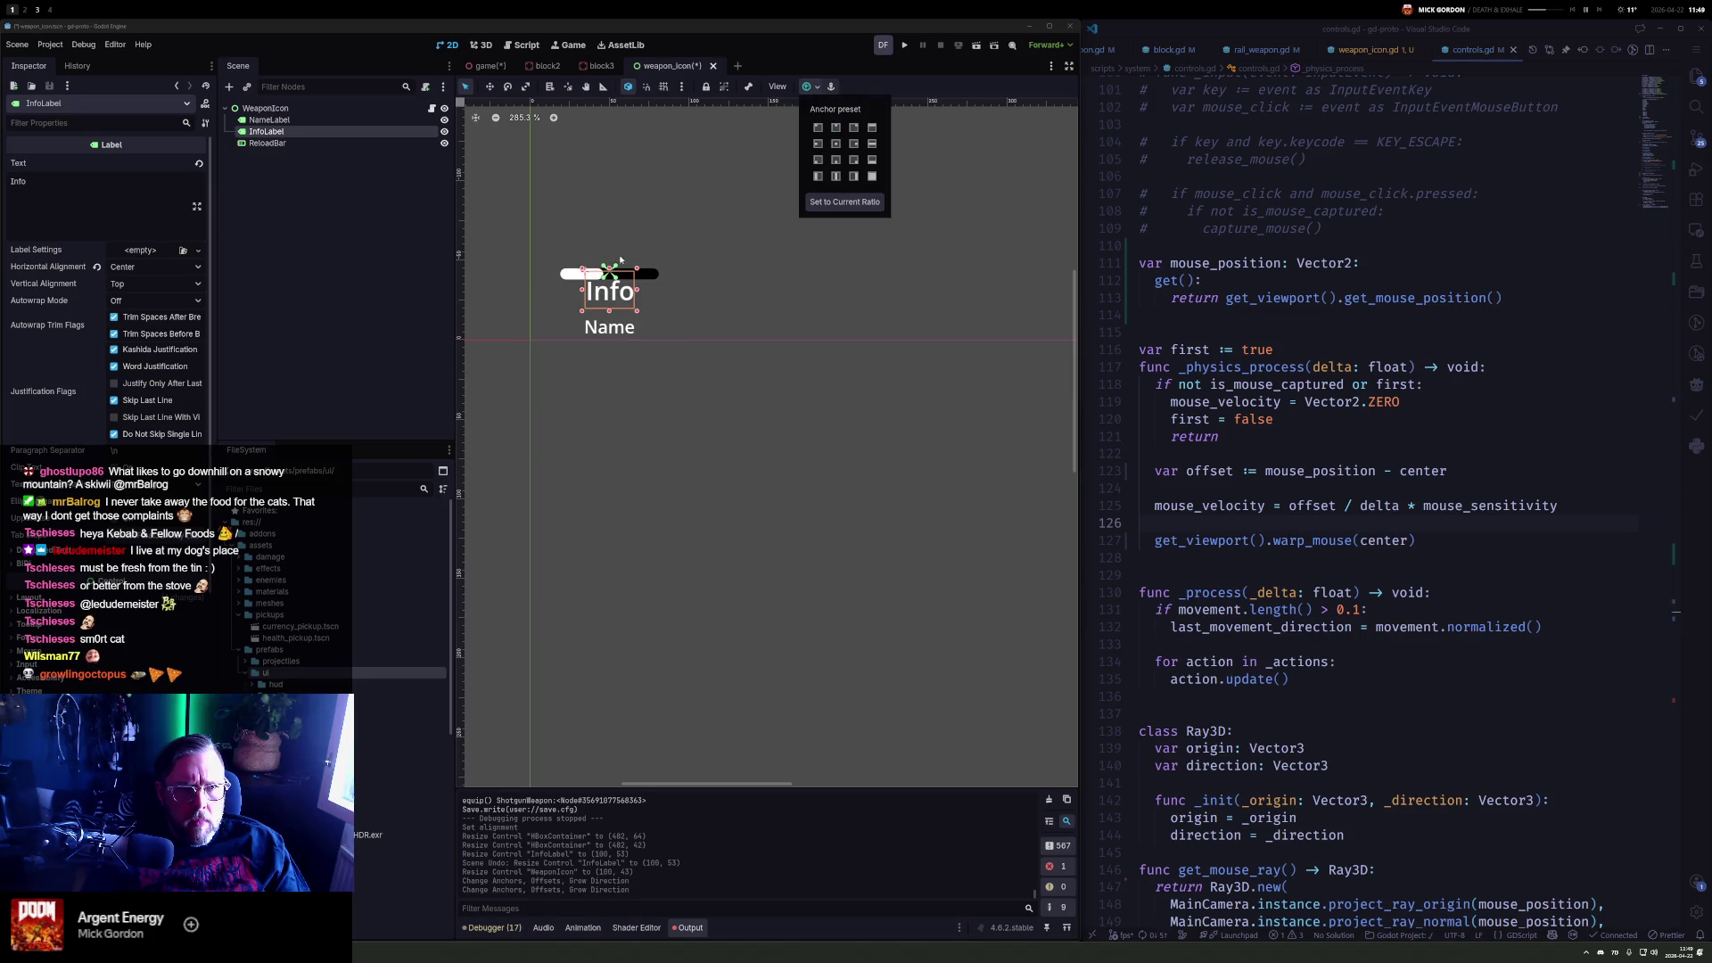
click(610, 273)
- Nudge the Info label into place near the top of the icon
drag(615, 290, 618, 294)
key(ctrl+z)
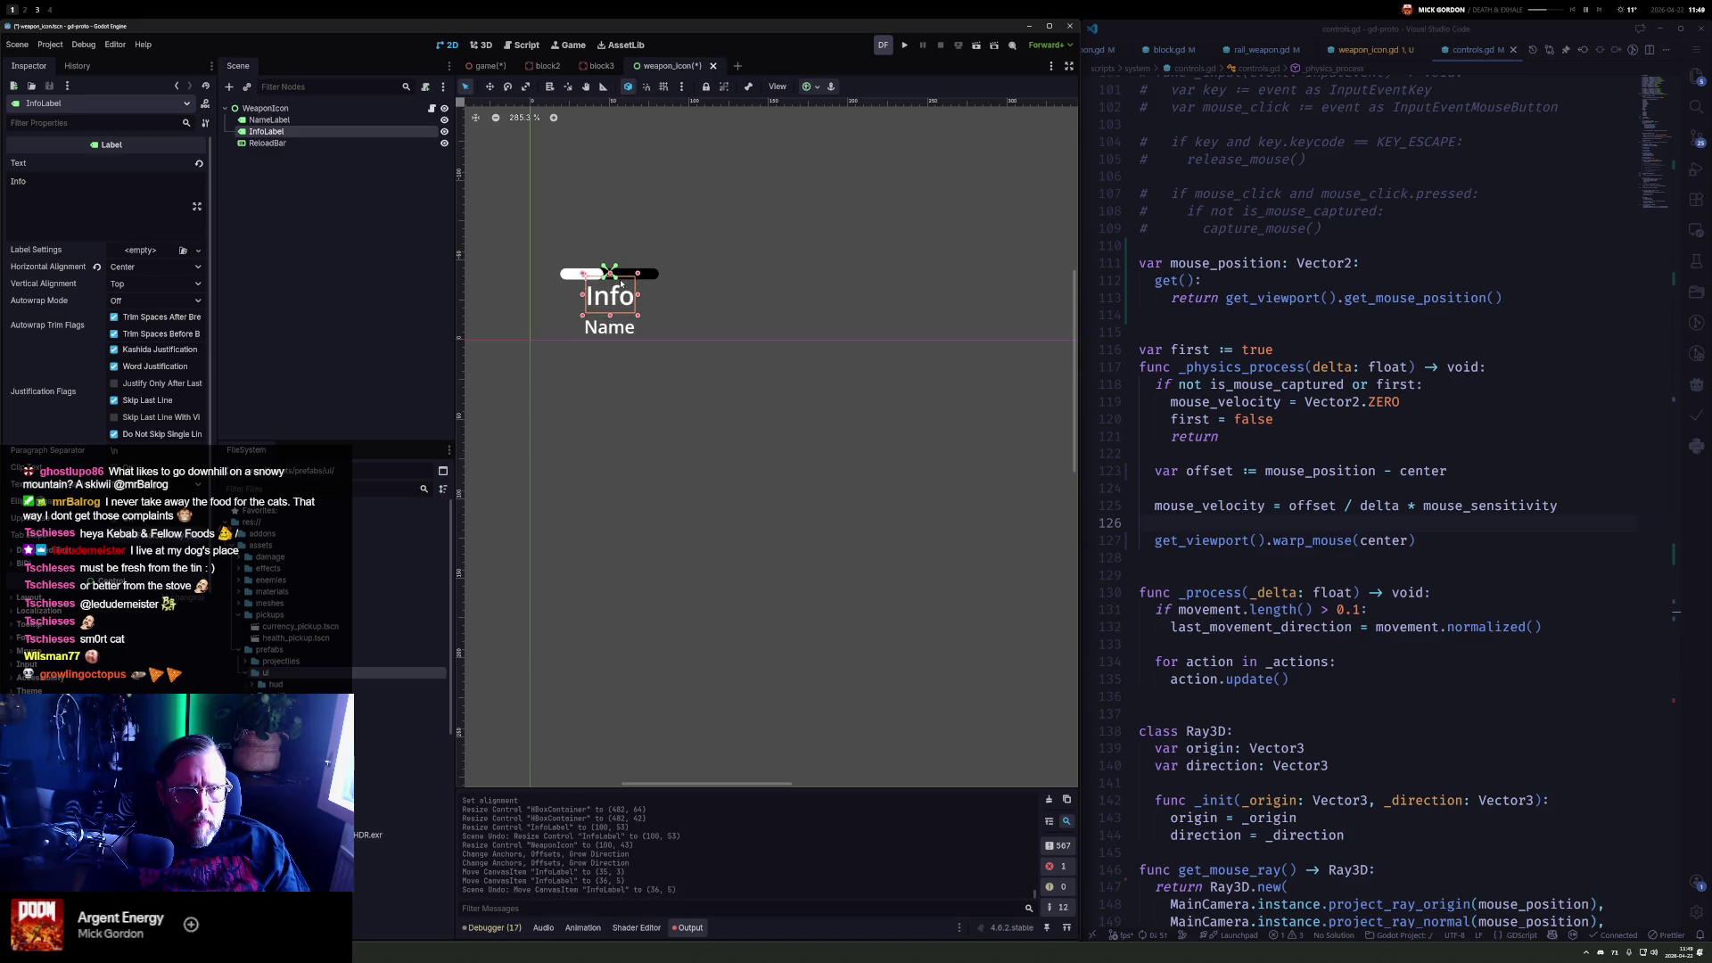
key(Down)
key(Down)
key(Down)
key(Up)
key(Up)
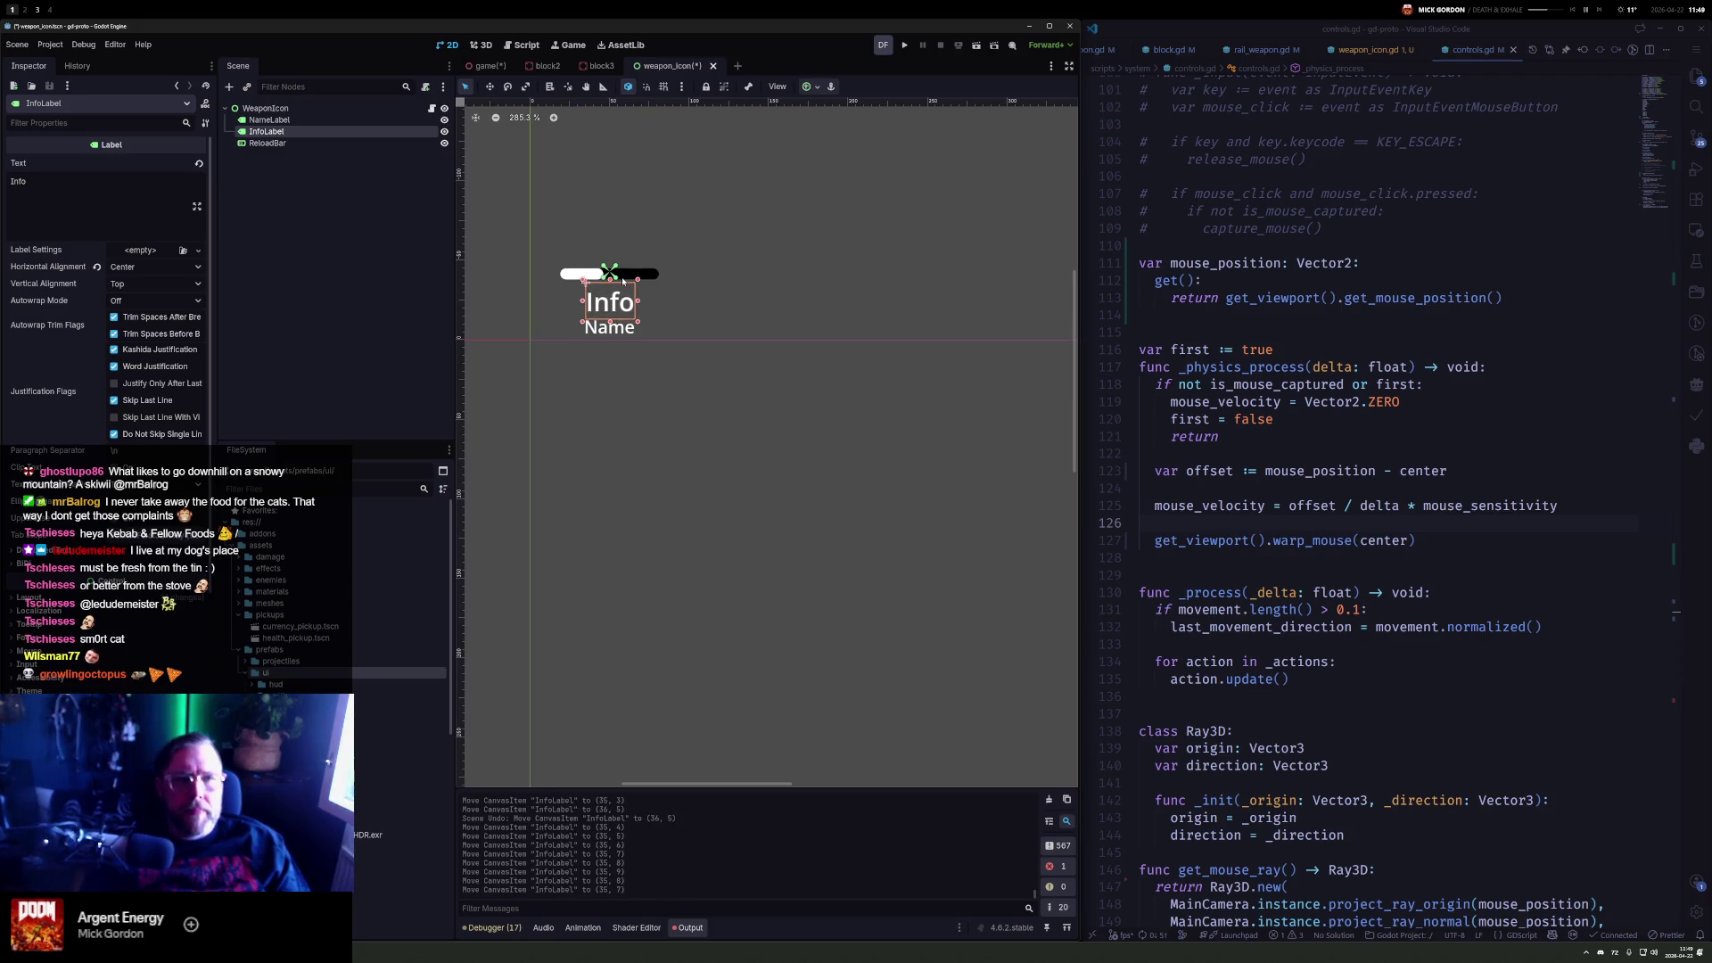
key(shift+Up)
key(Up)
key(Up)
key(Up)
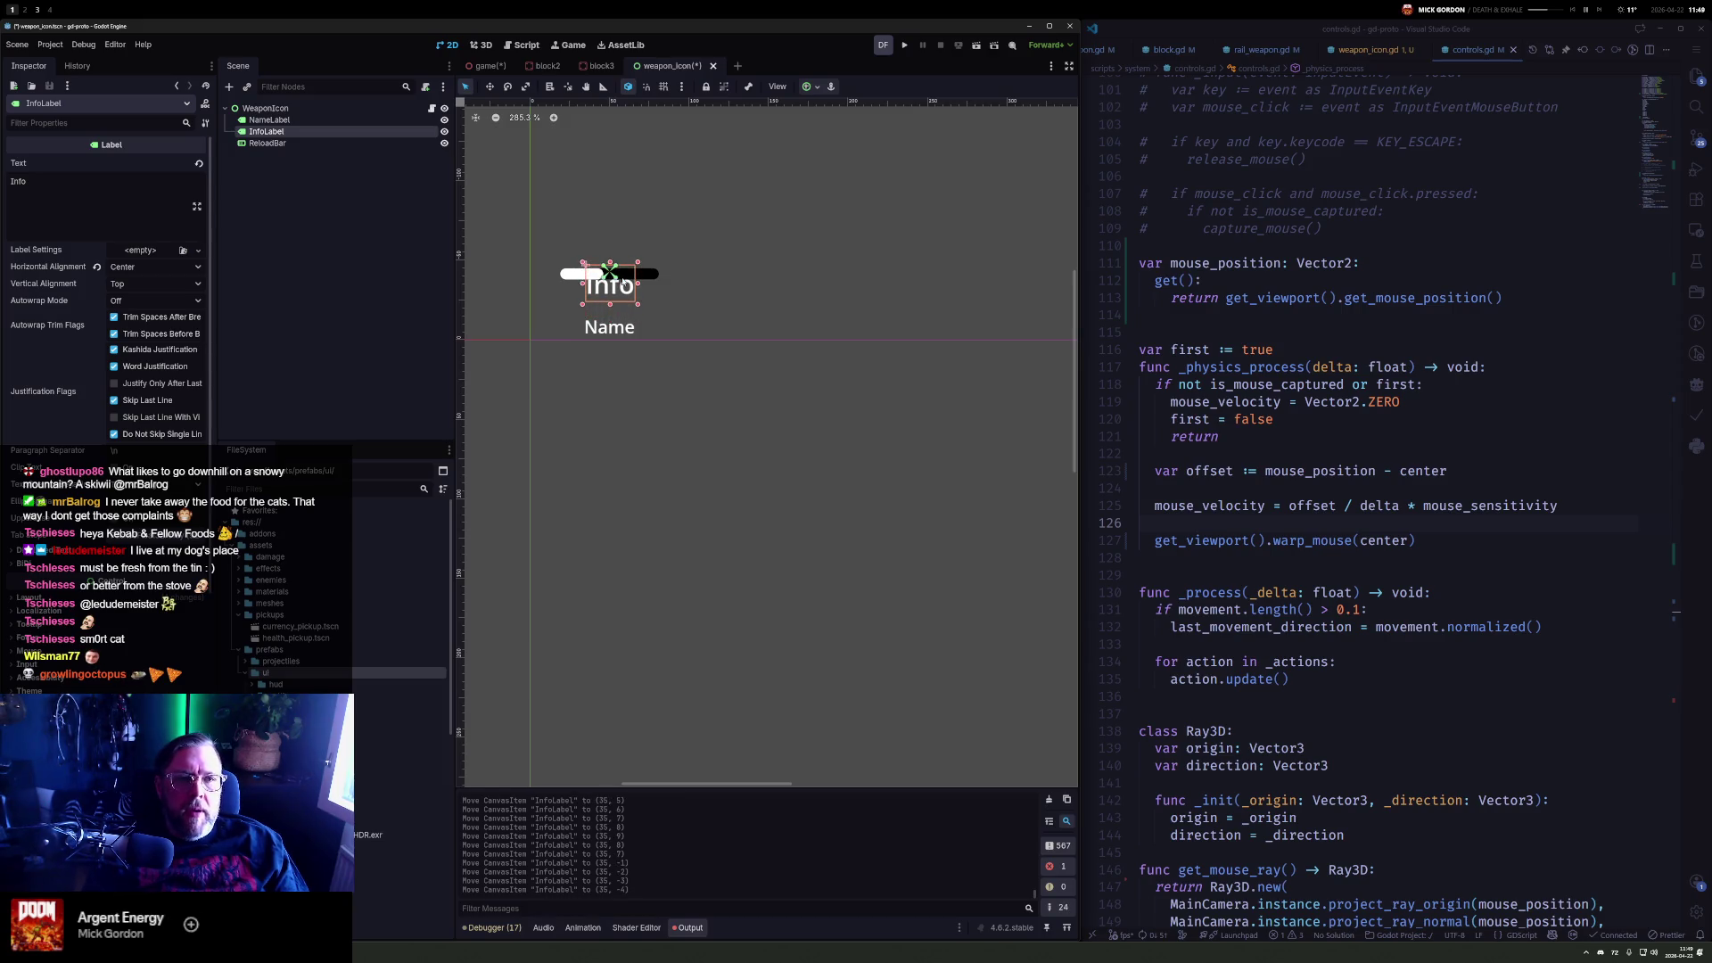
- Place the ReloadBar between Info and Name, then save and relaunch the game
click(271, 144)
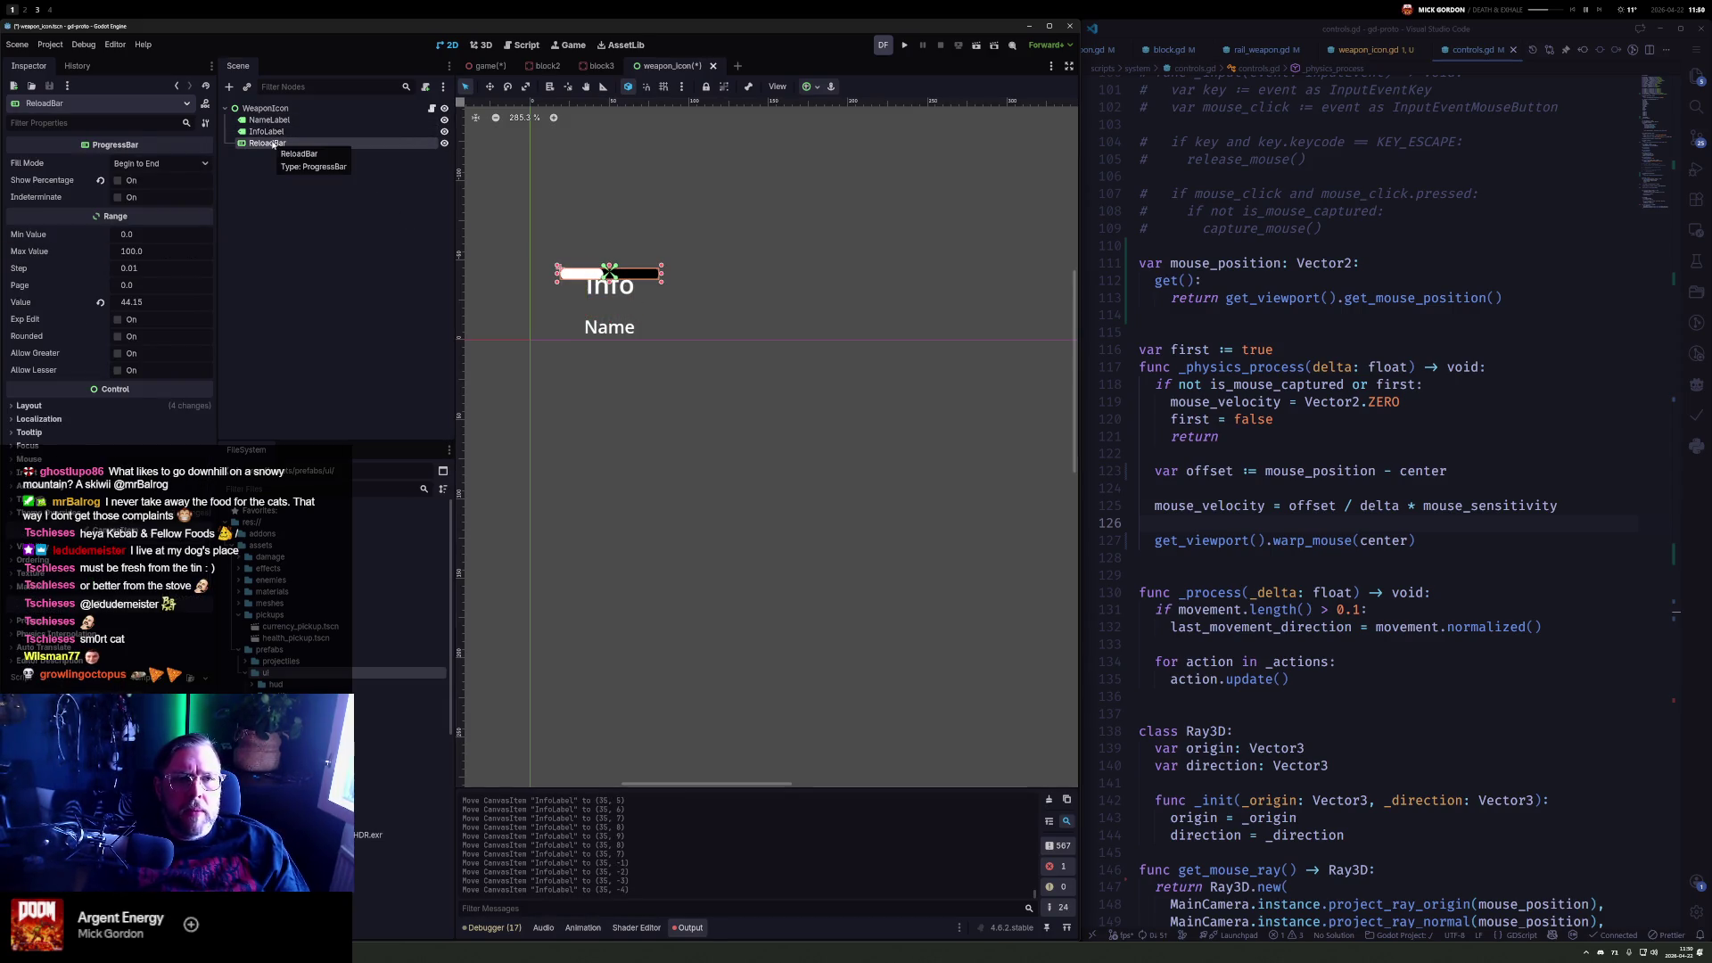
drag(624, 273, 624, 307)
key(ctrl+s)
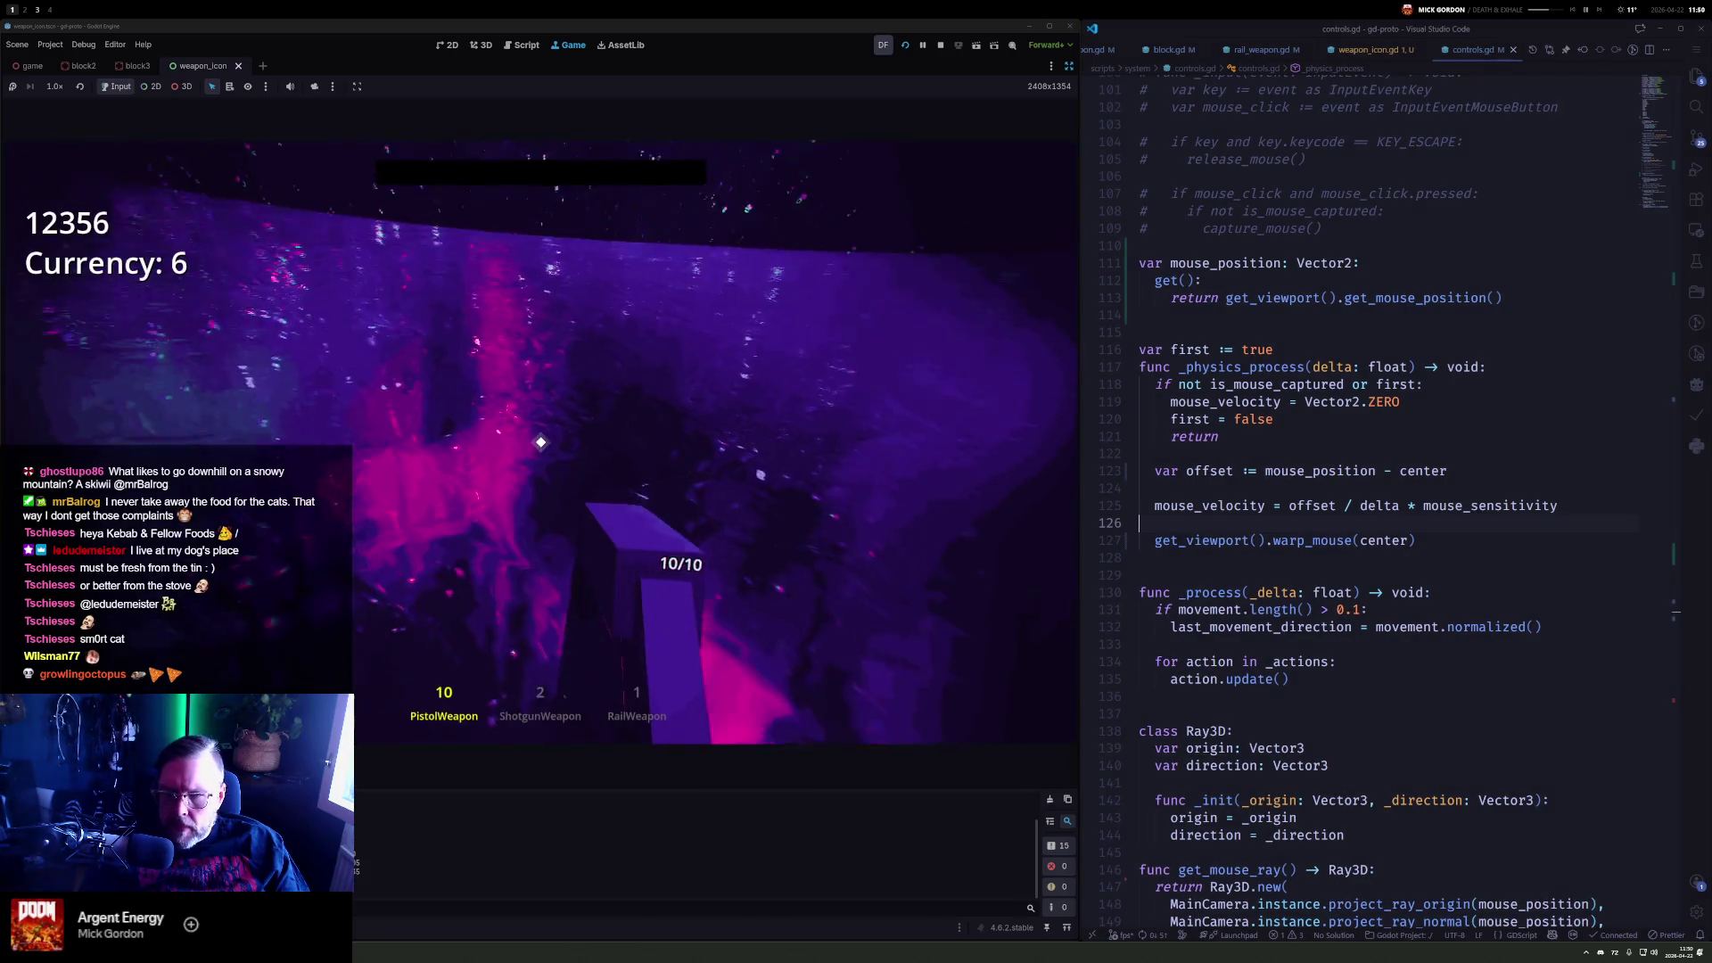
- Fire the pistol, shotgun and rail weapon at the blocks, emptying the pistol magazine
click(718, 356)
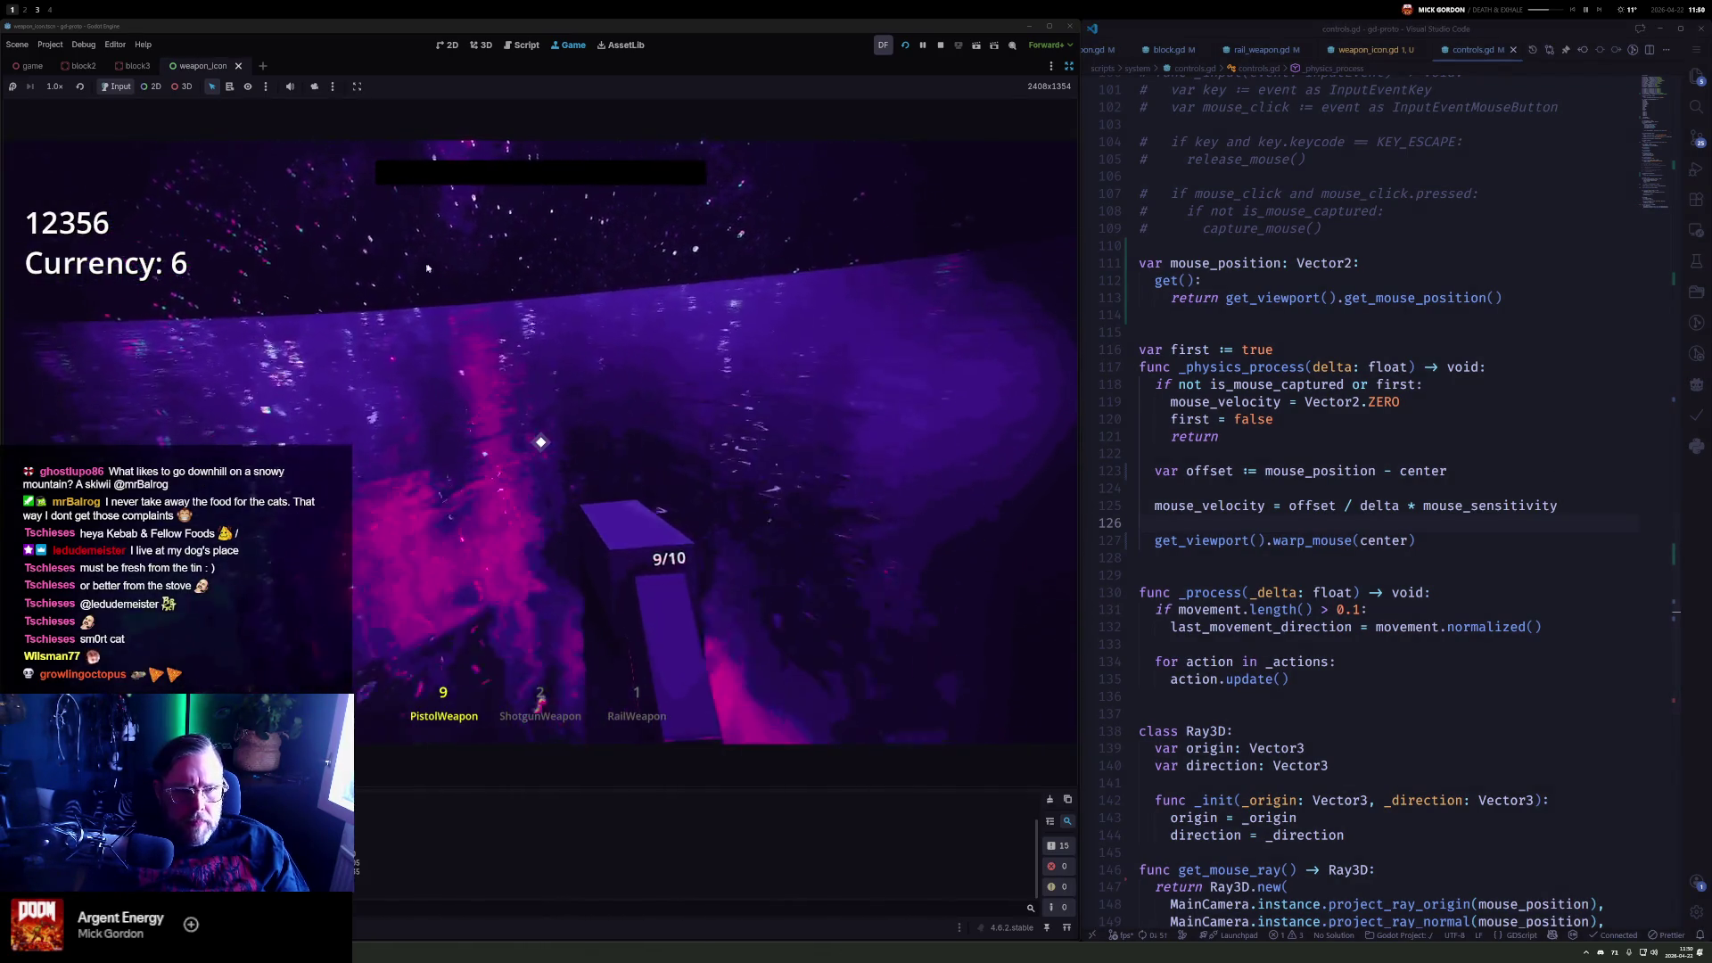
key(Escape)
key(Escape)
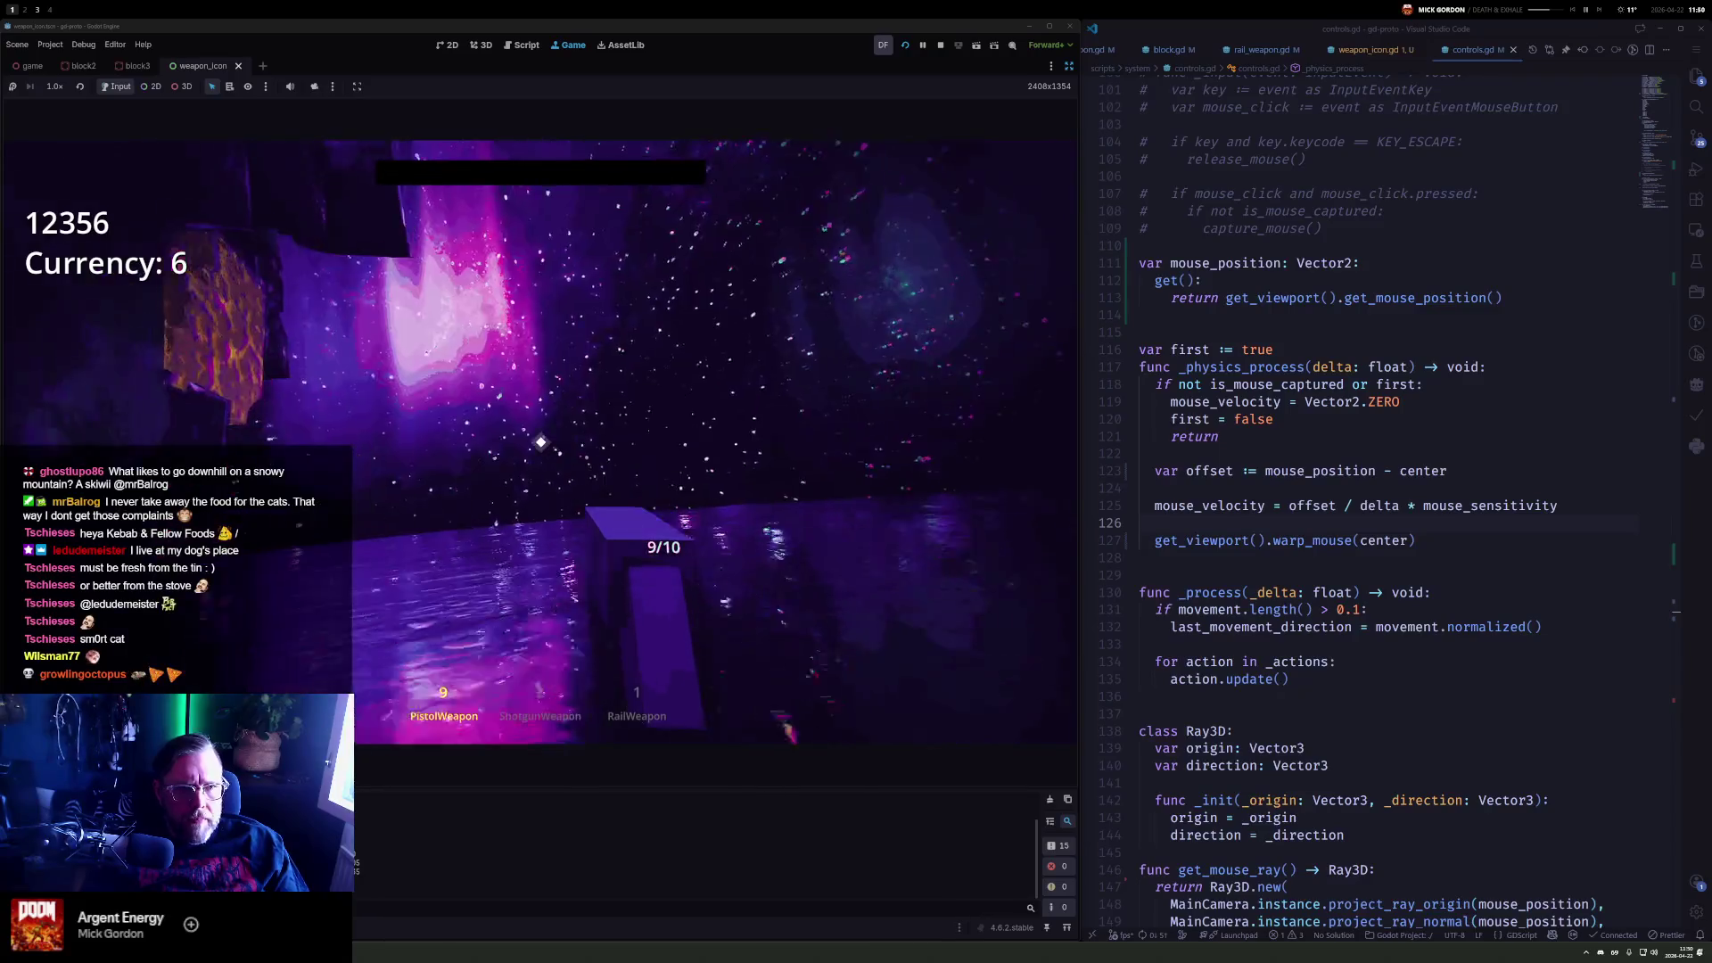
click(541, 441)
click(540, 442)
click(540, 442)
click(540, 442)
click(540, 442)
click(541, 441)
click(541, 442)
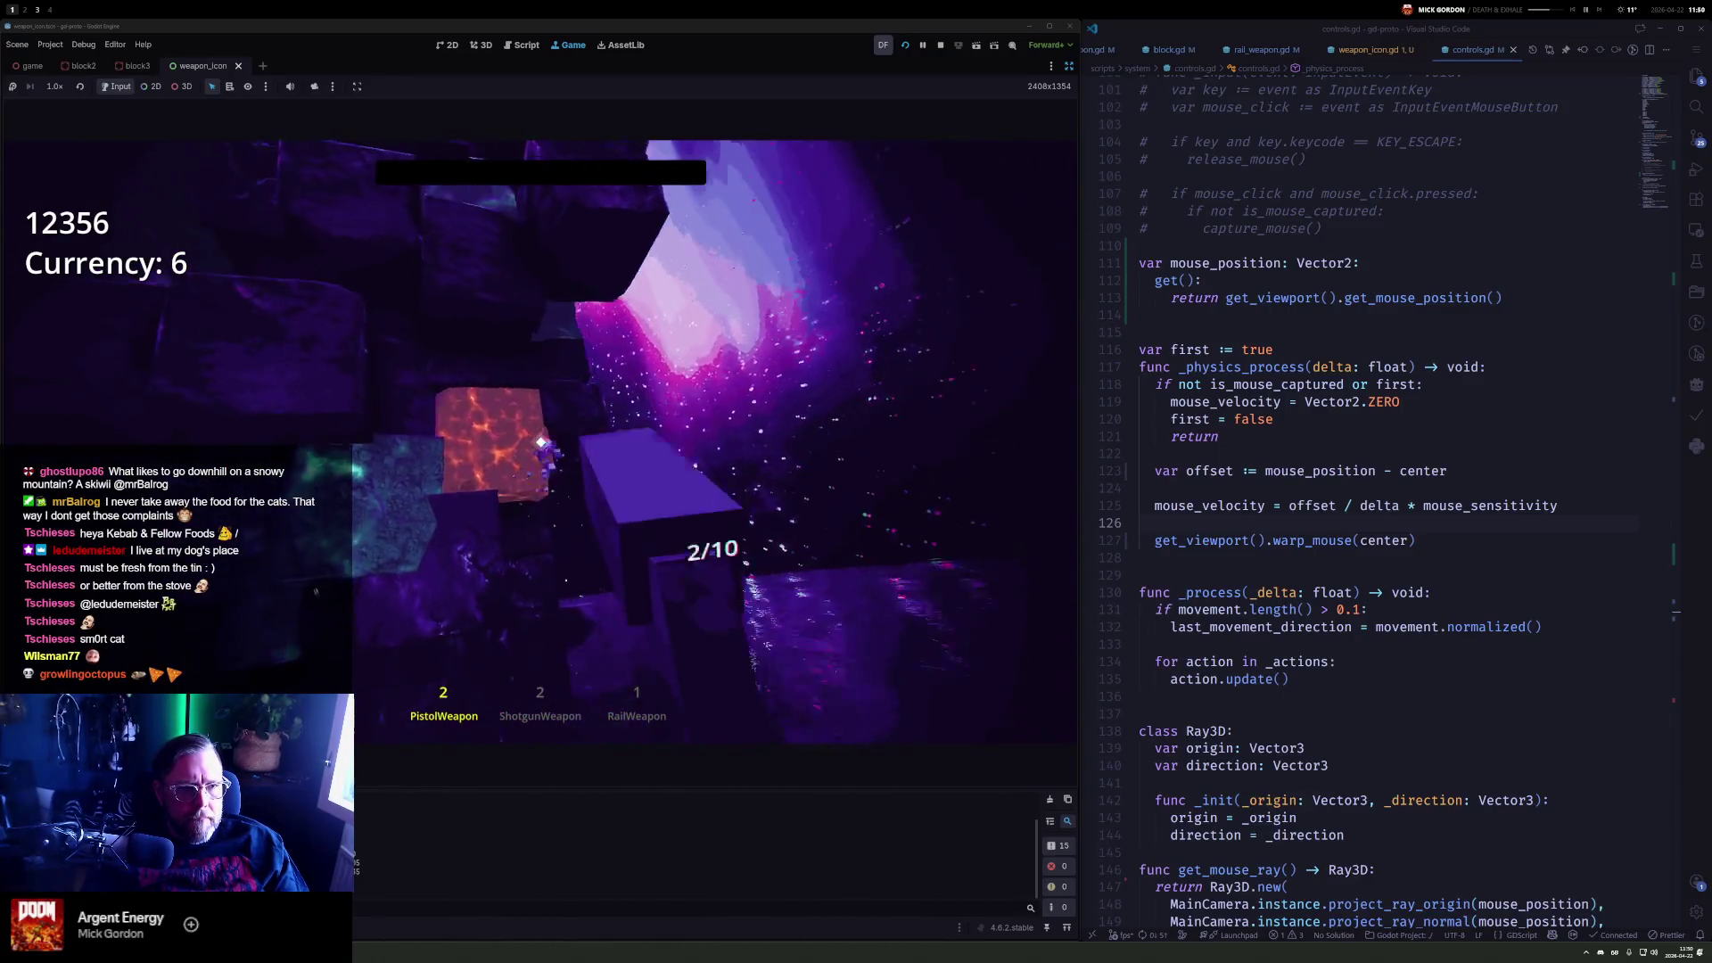
key(2)
click(541, 442)
click(540, 441)
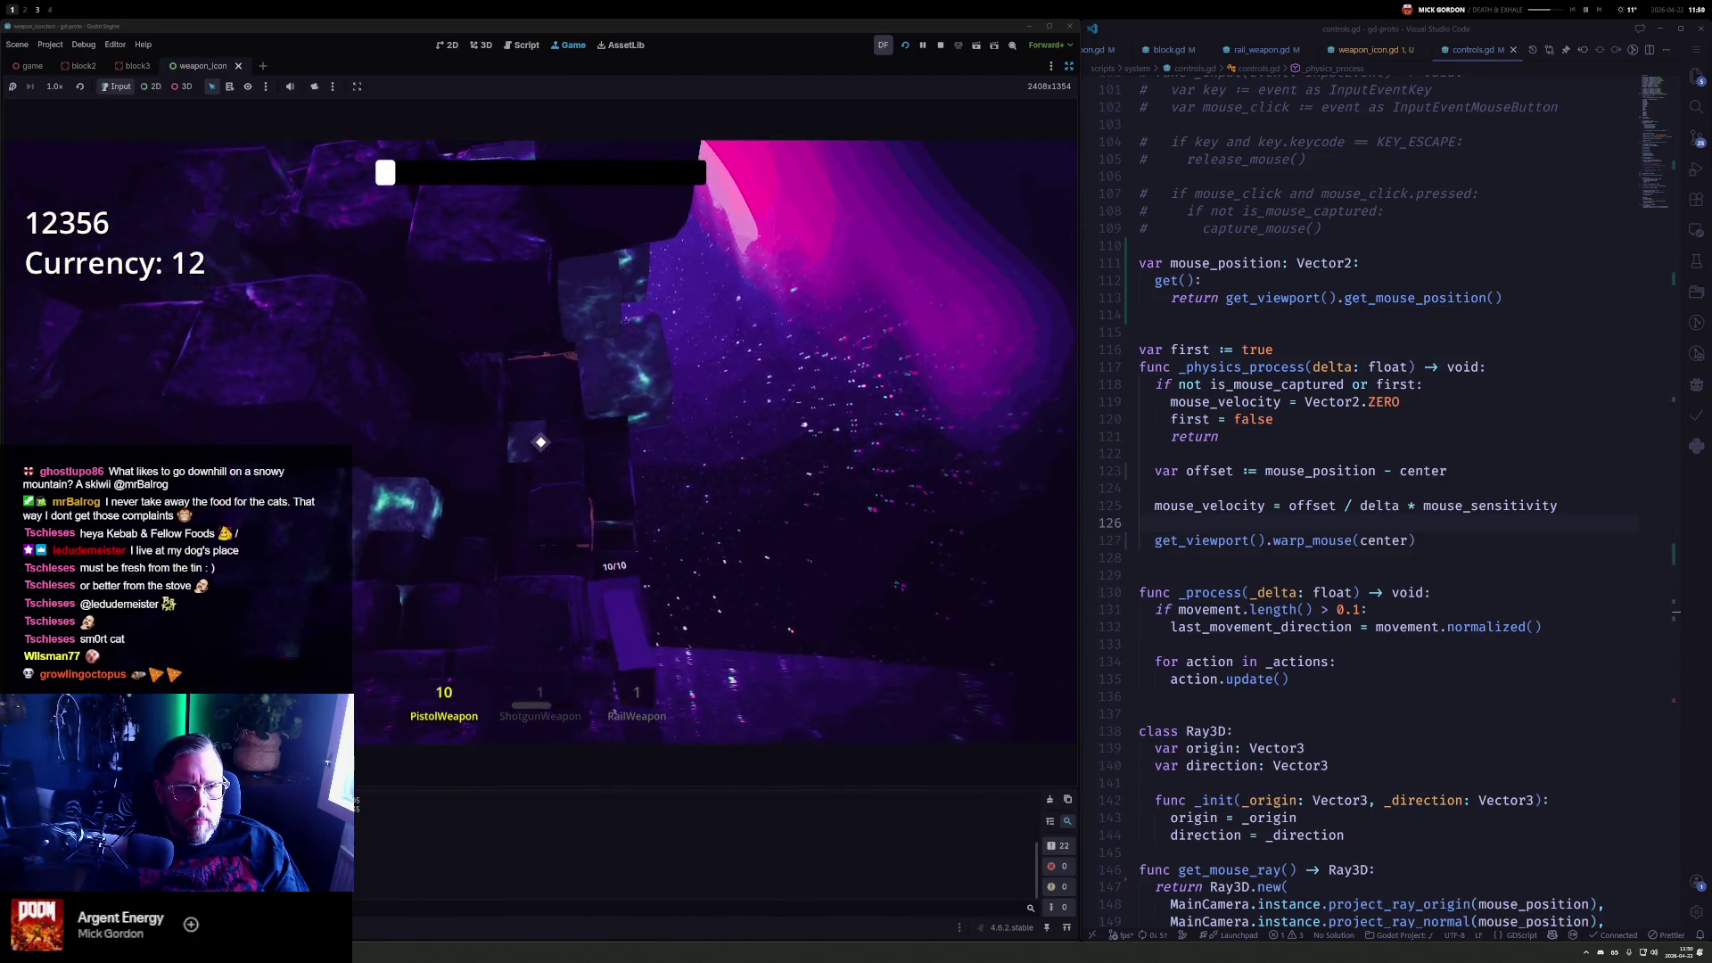
key(1)
click(540, 441)
click(541, 442)
click(541, 441)
click(540, 441)
click(540, 442)
click(541, 442)
click(540, 442)
click(540, 442)
click(541, 441)
click(541, 441)
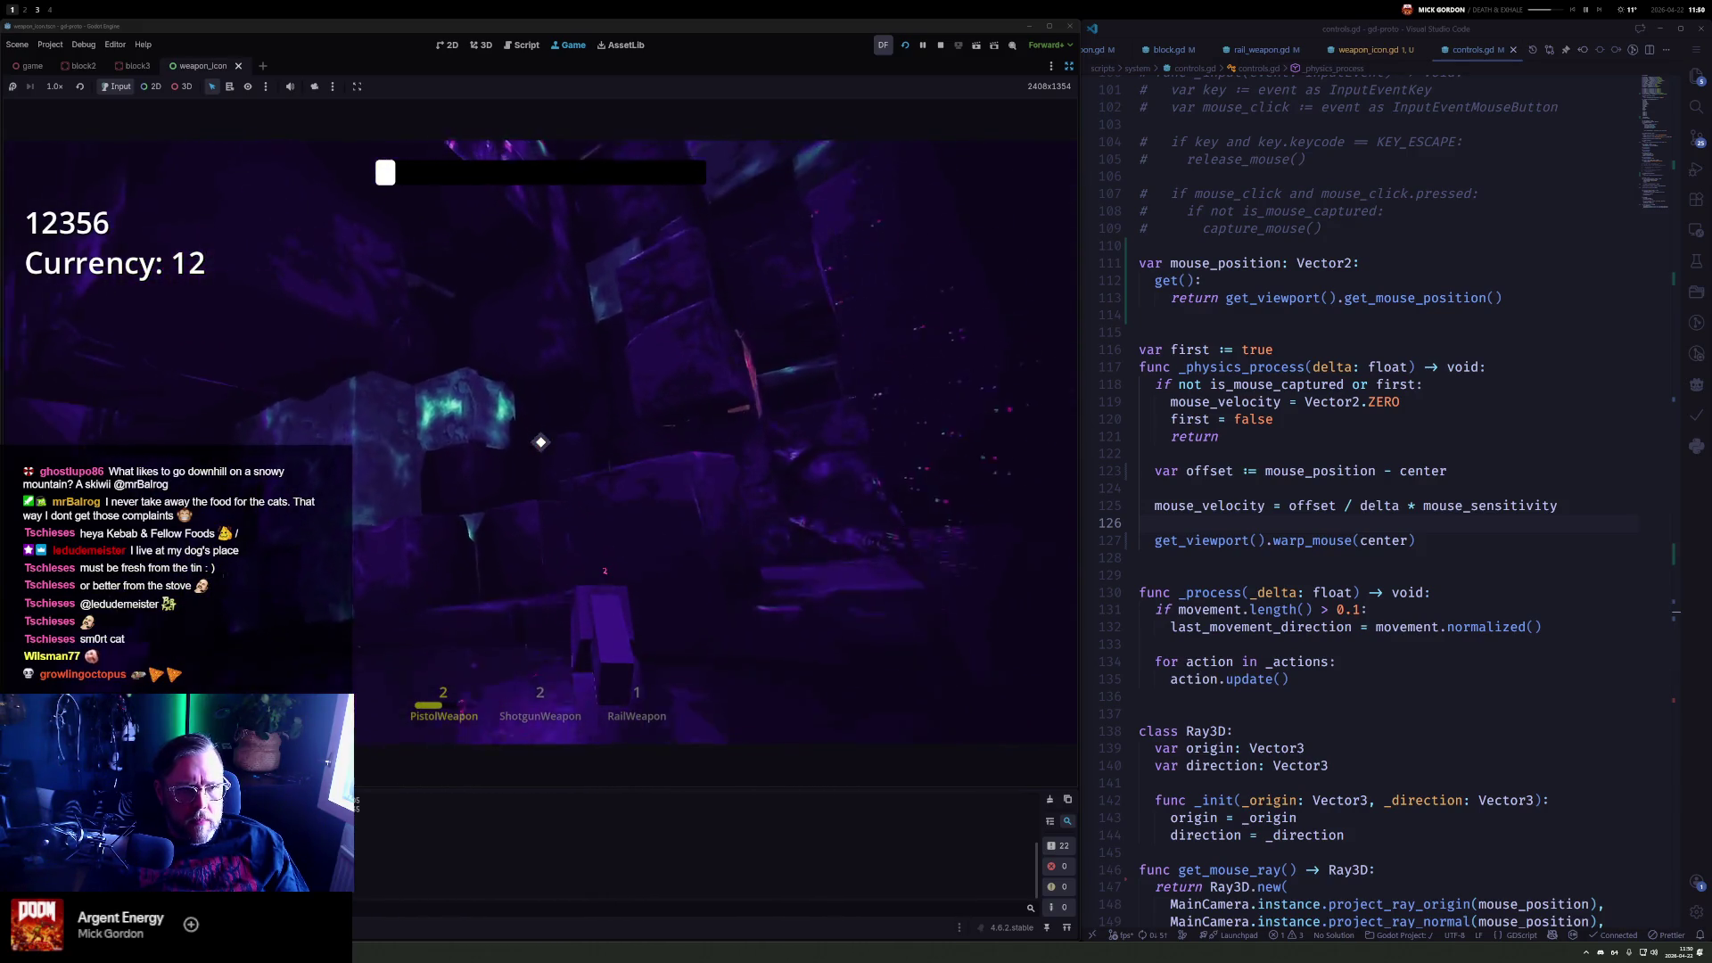
key(3)
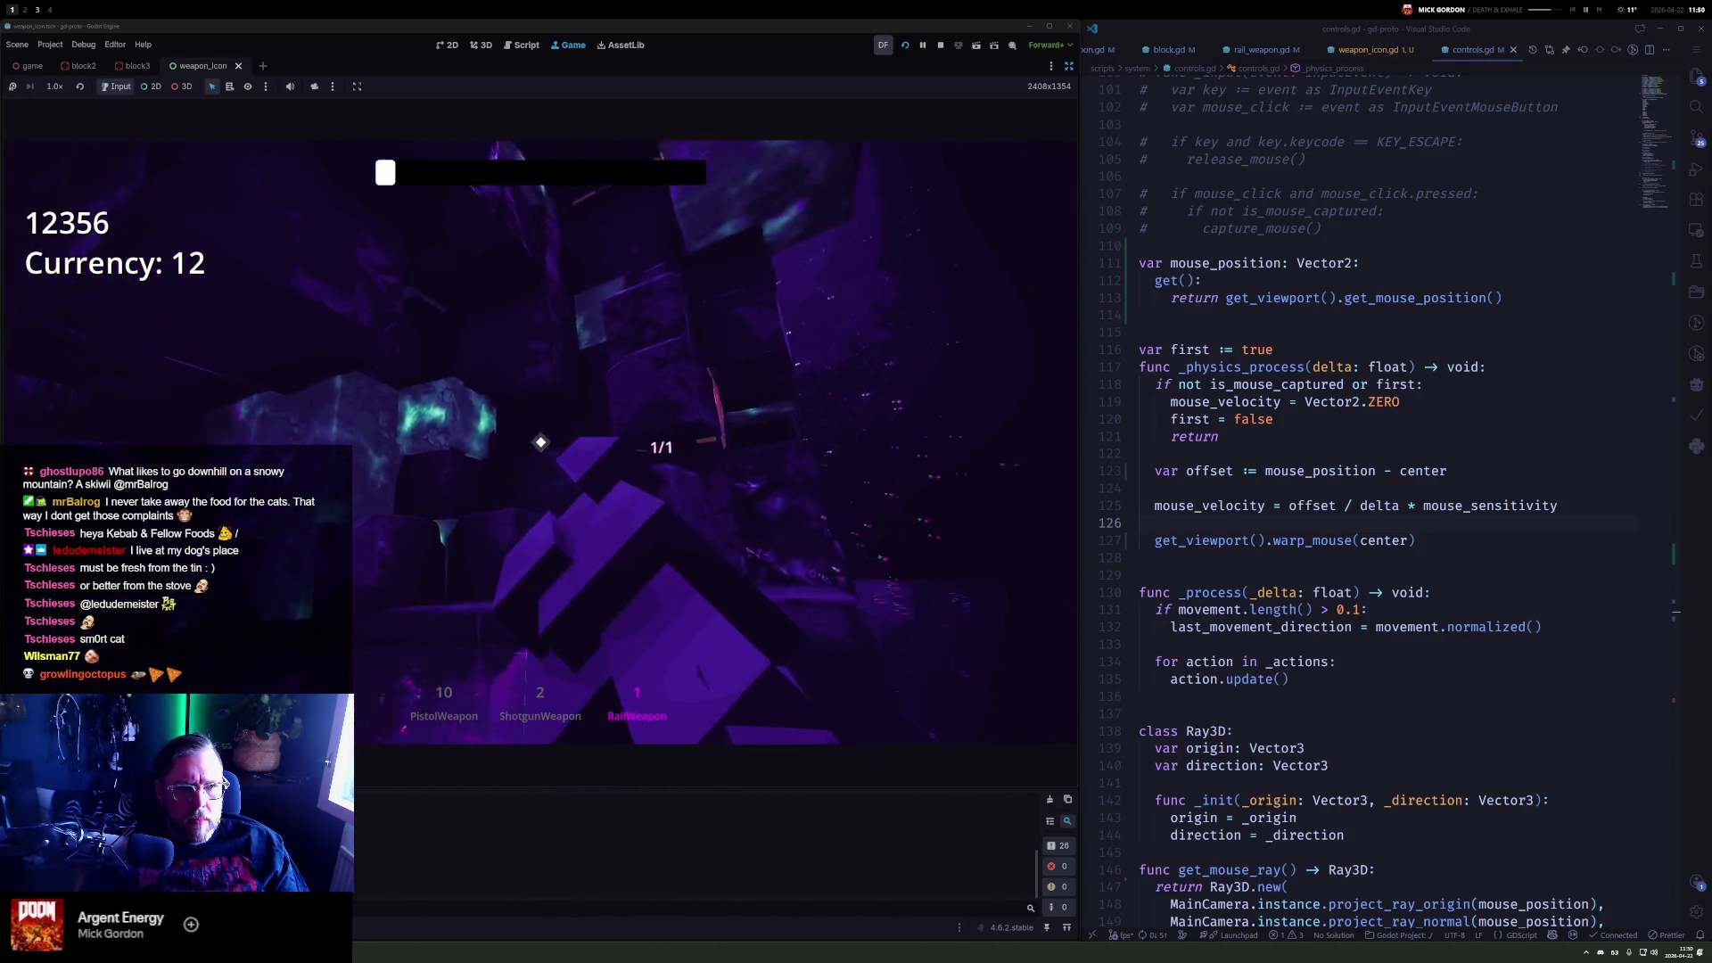
click(541, 442)
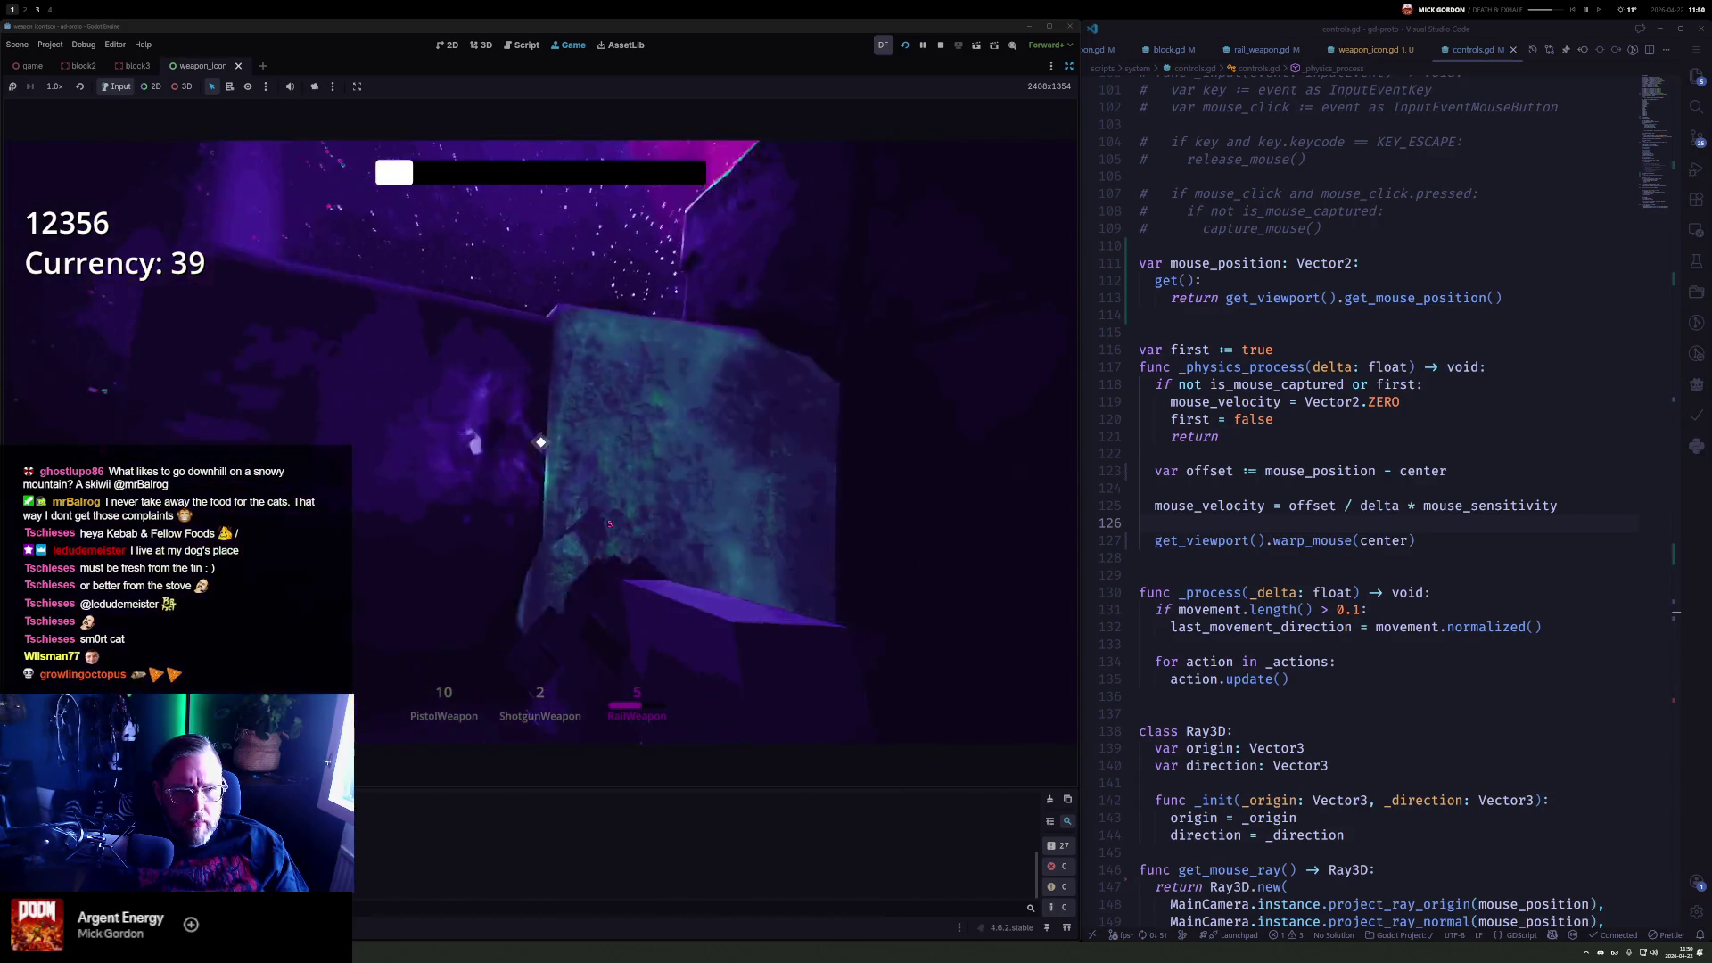
- Pause and resume, shoot blocks with the pistol and shotgun for currency, then pause again
key(Escape)
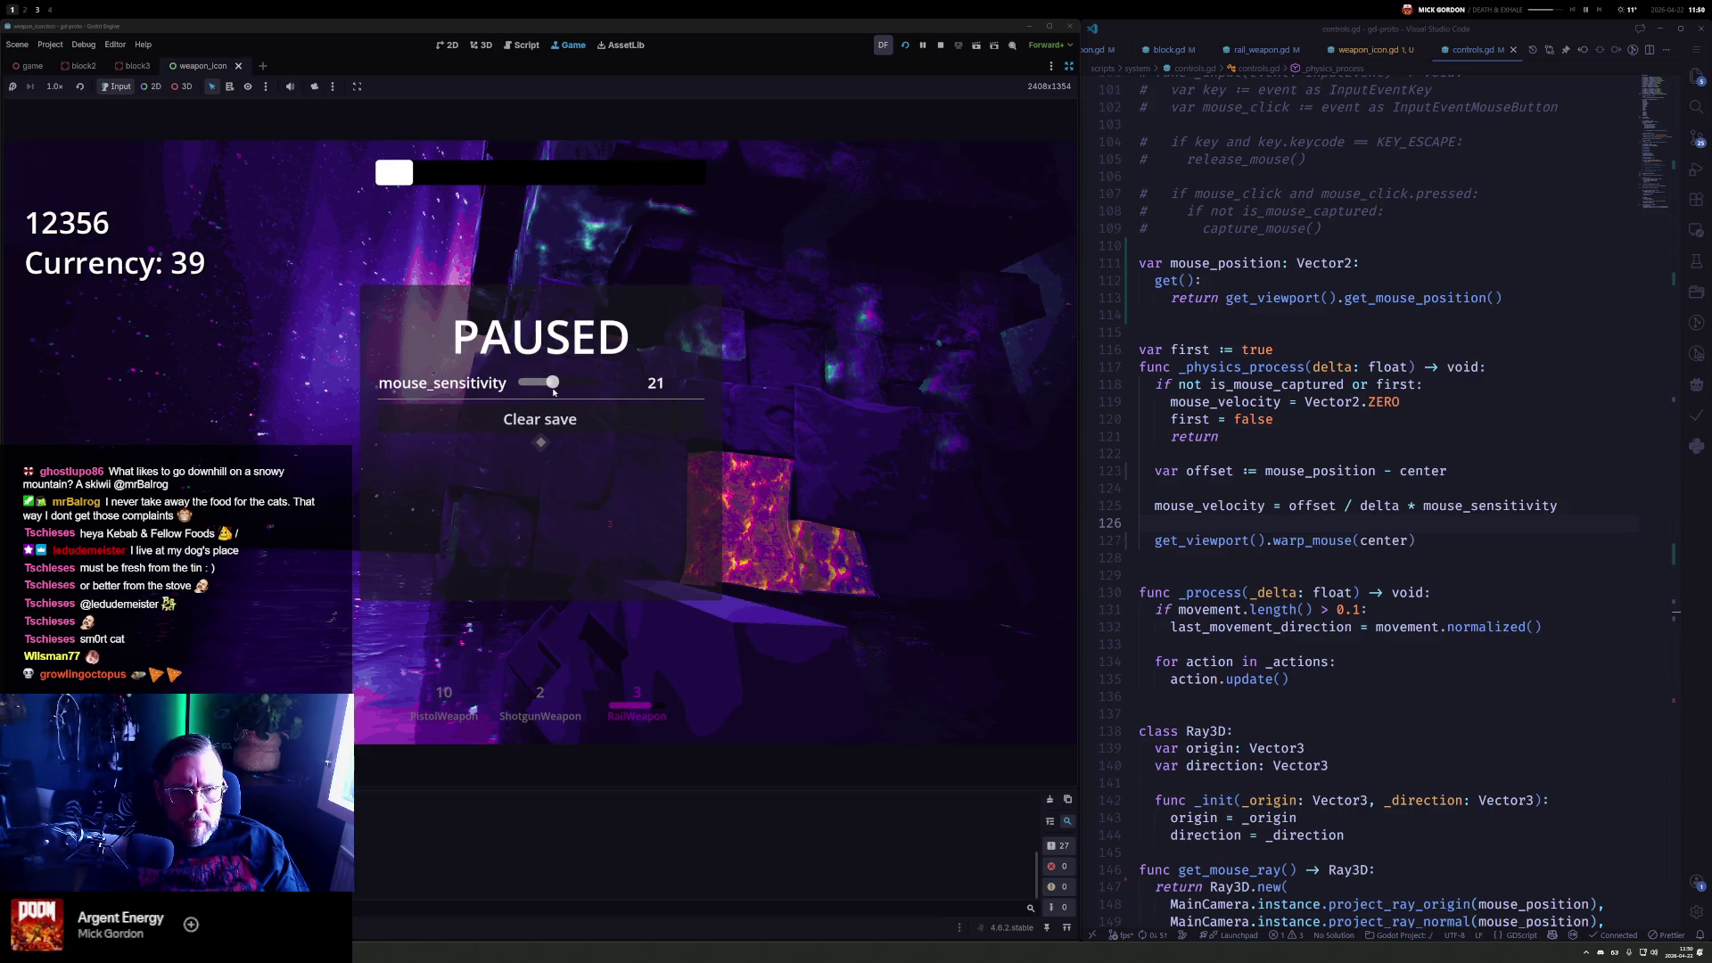
key(Escape)
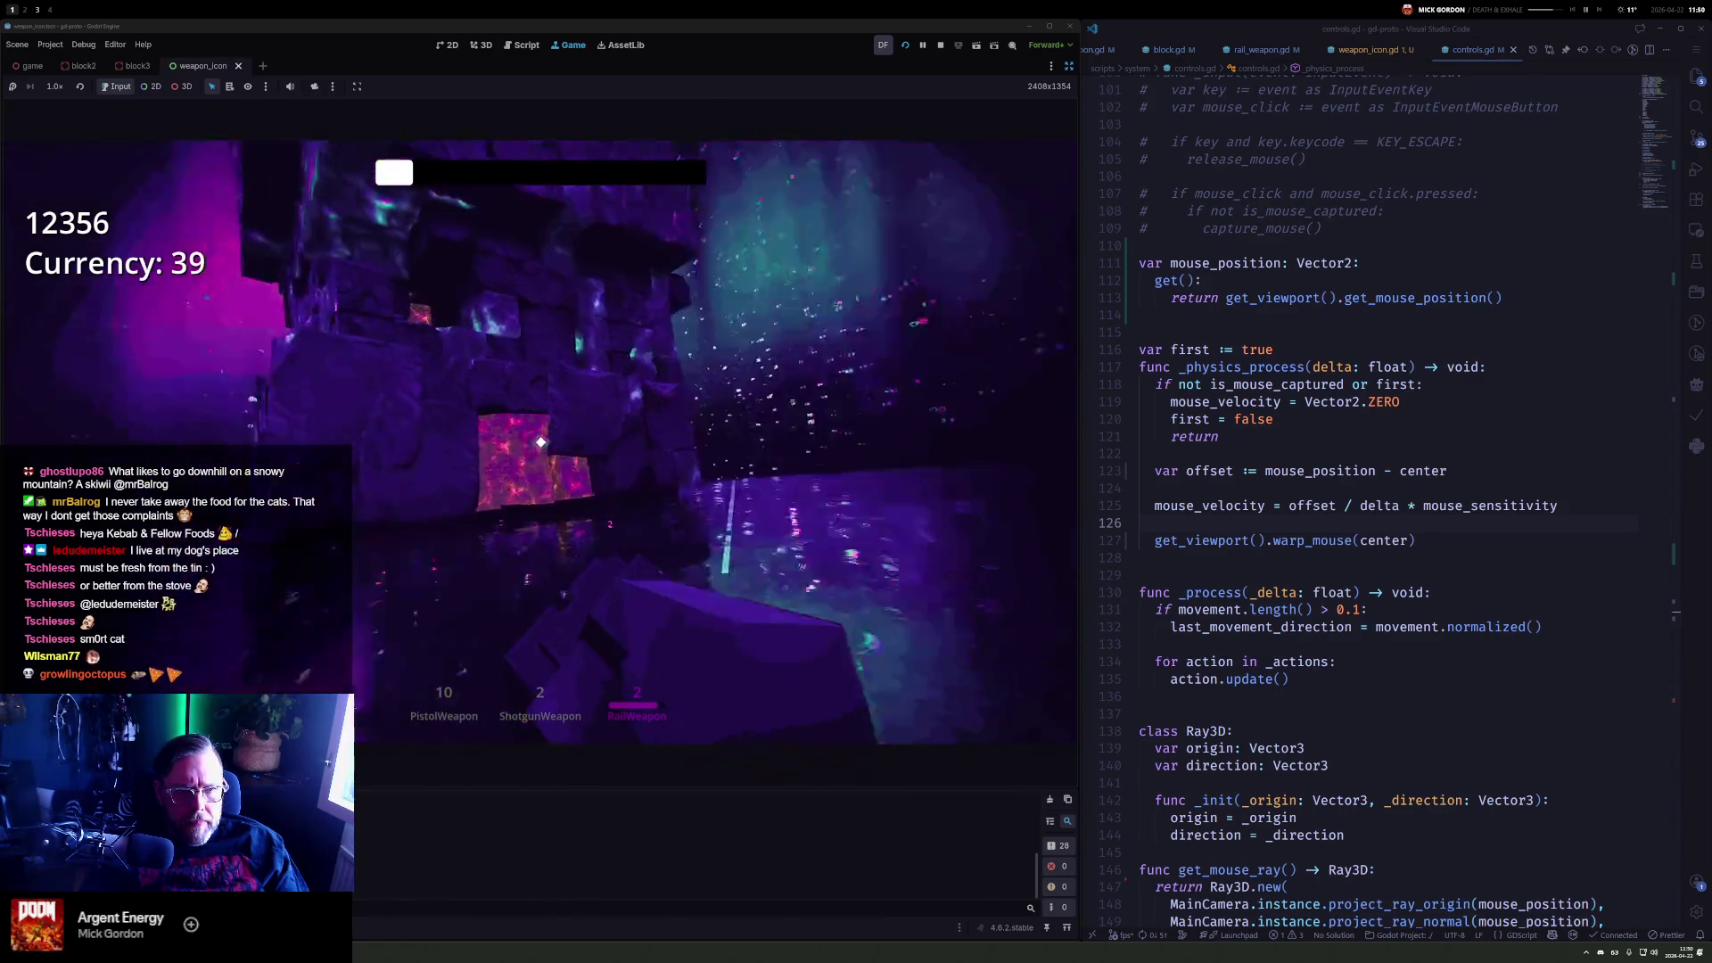
key(1)
click(540, 442)
click(540, 443)
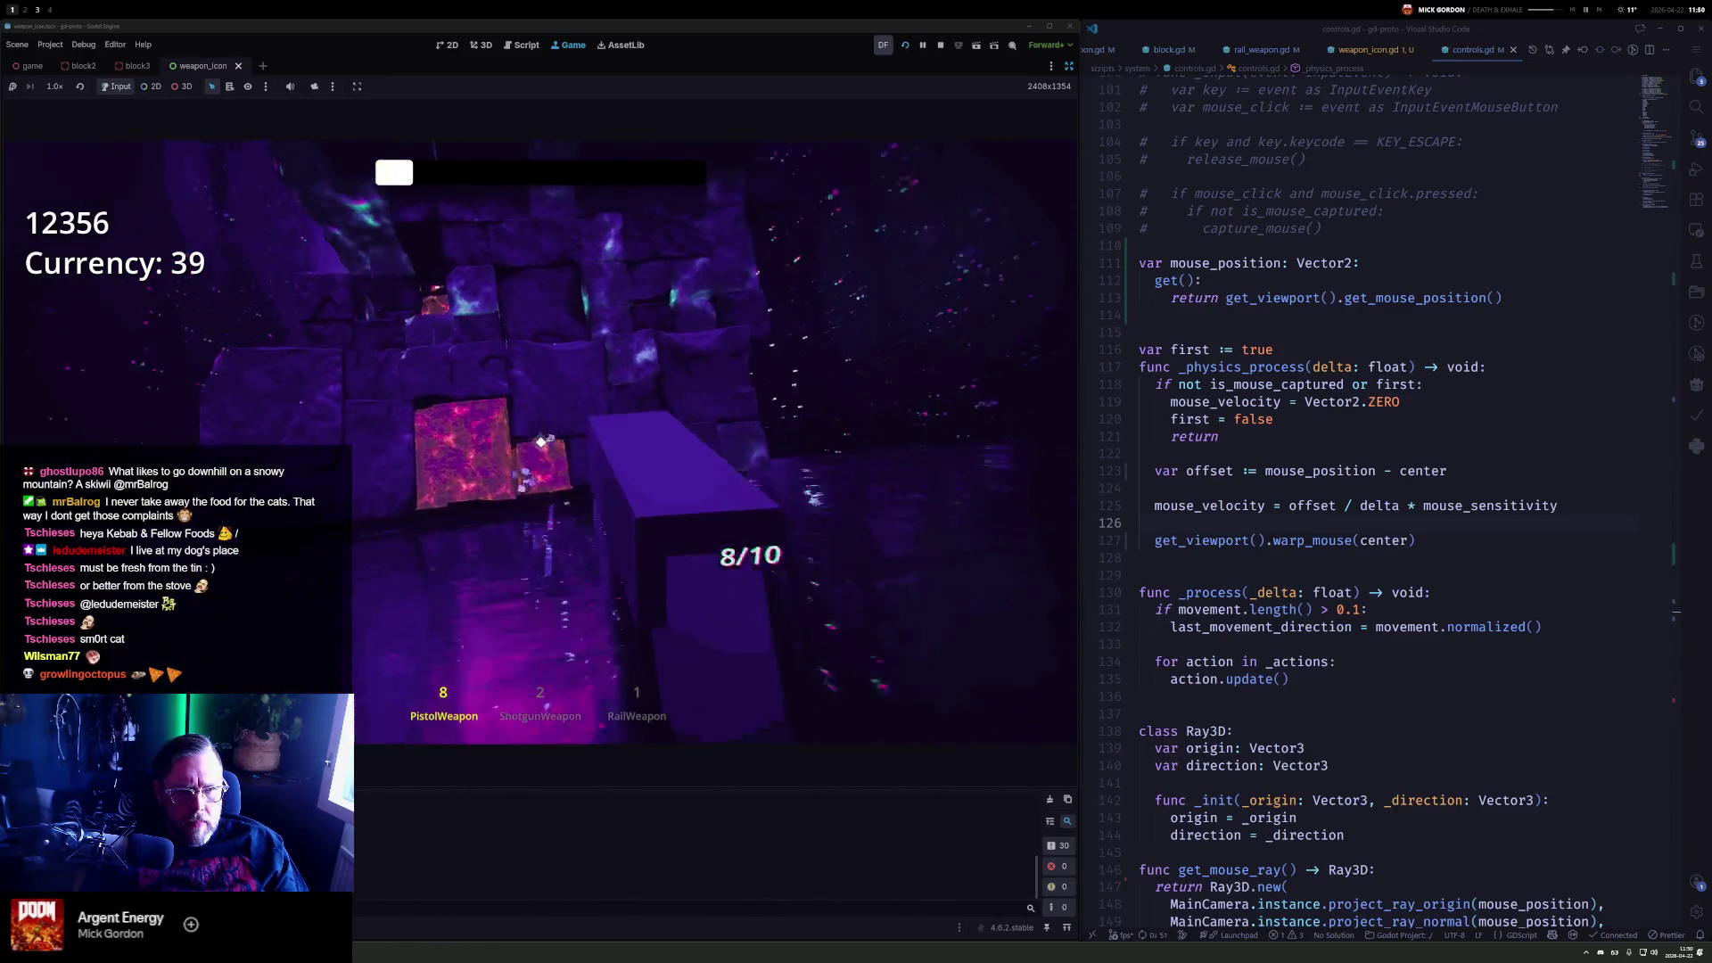
click(540, 442)
click(541, 442)
click(540, 442)
click(541, 443)
click(540, 442)
click(540, 442)
key(2)
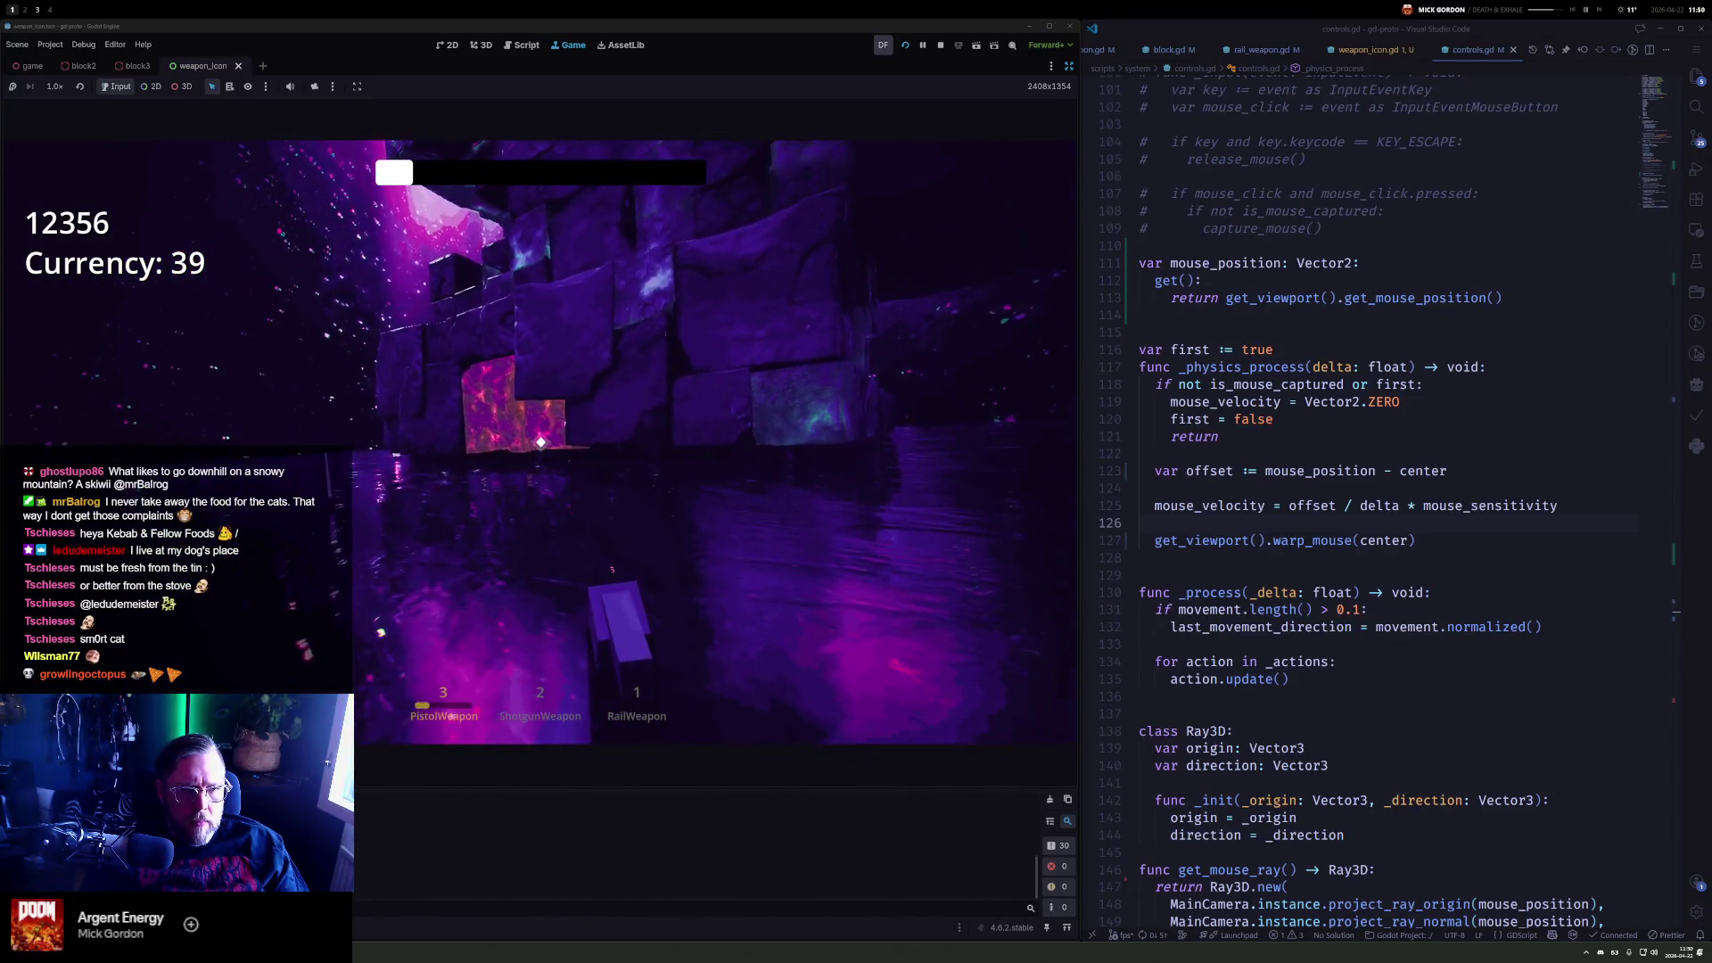
click(540, 442)
click(540, 442)
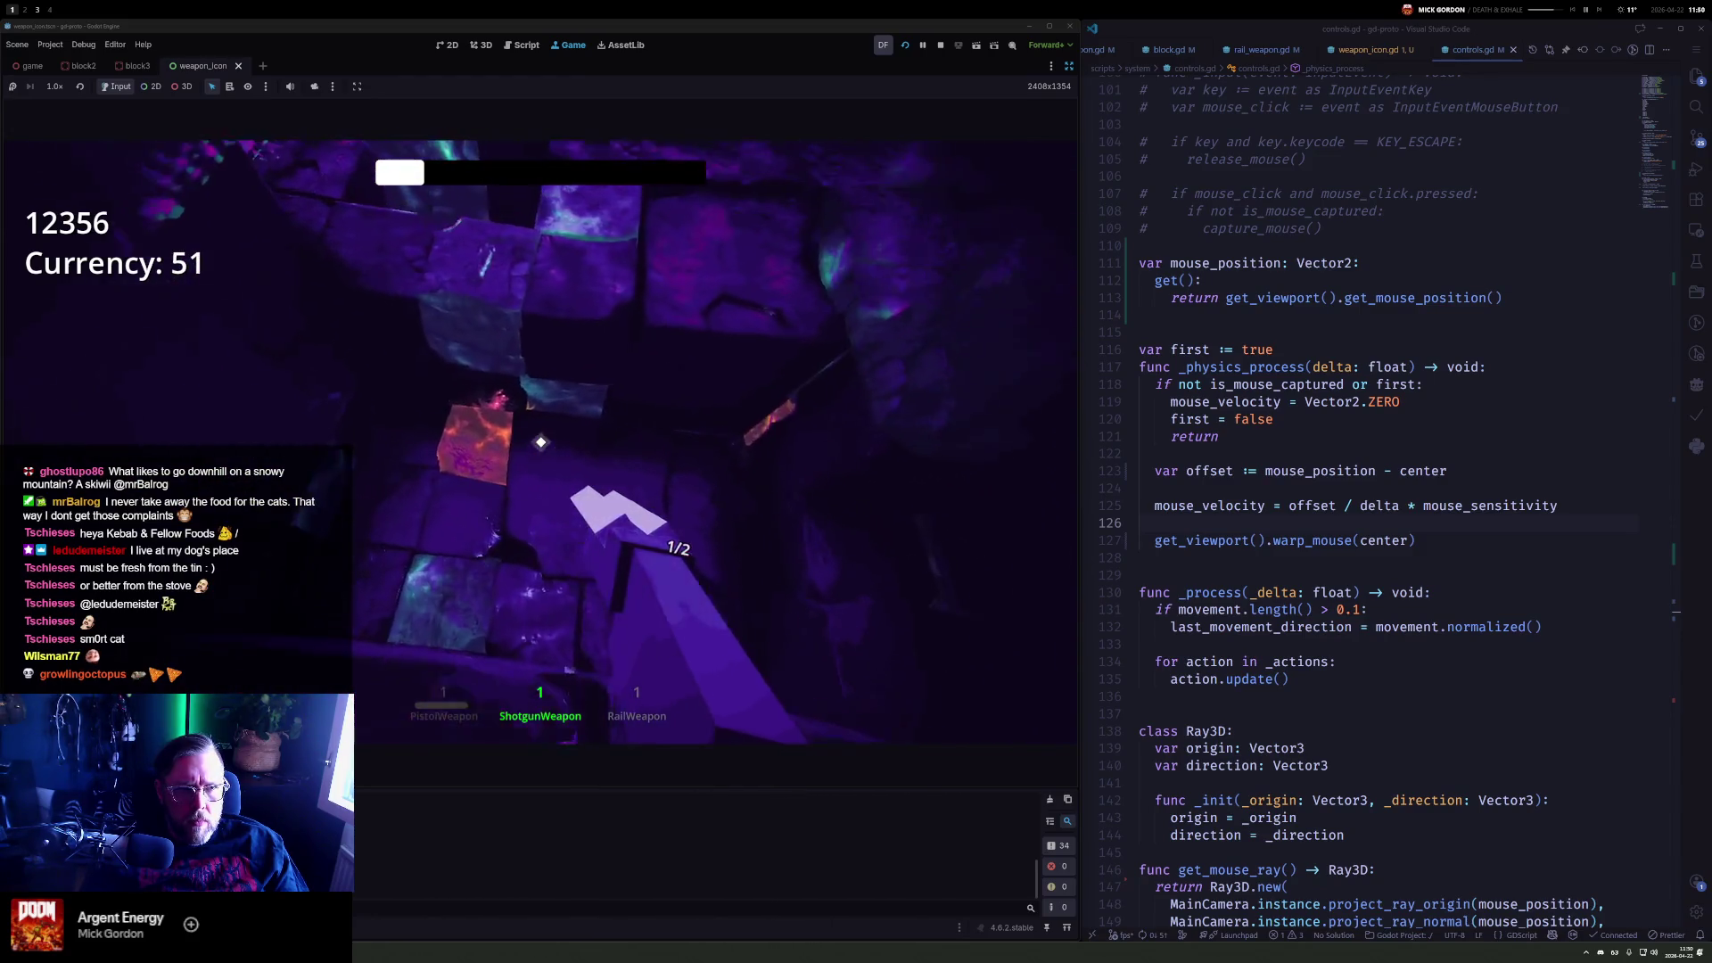
click(540, 442)
key(1)
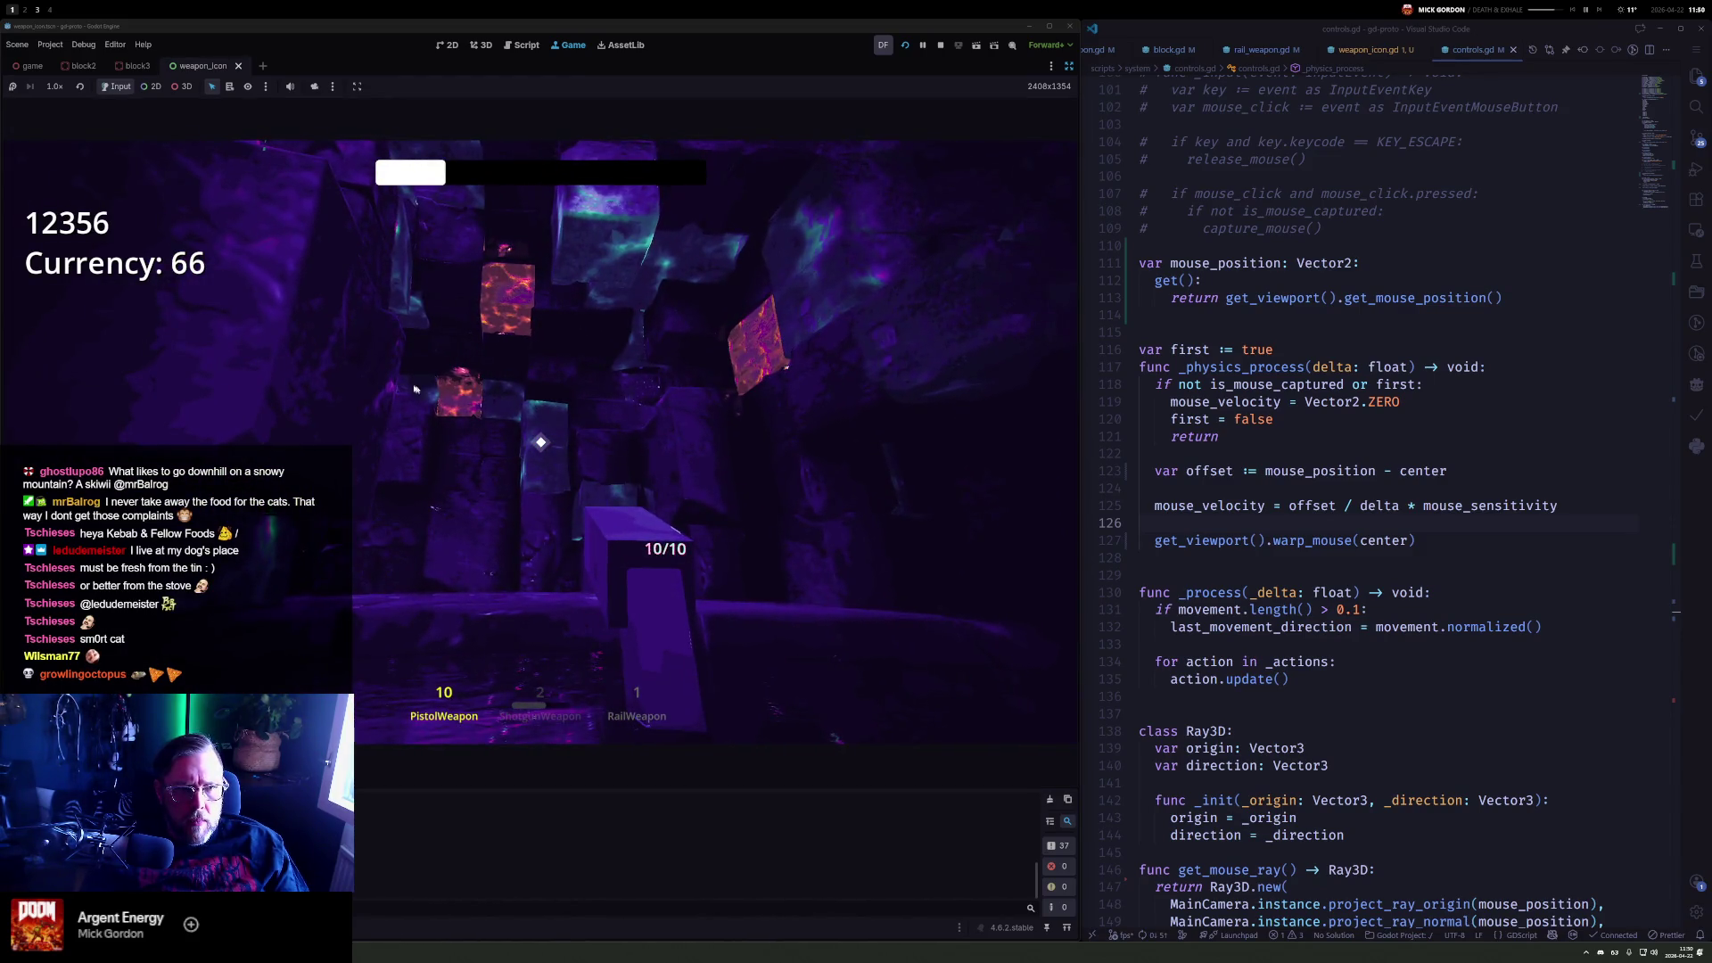
click(612, 448)
click(576, 426)
key(Escape)
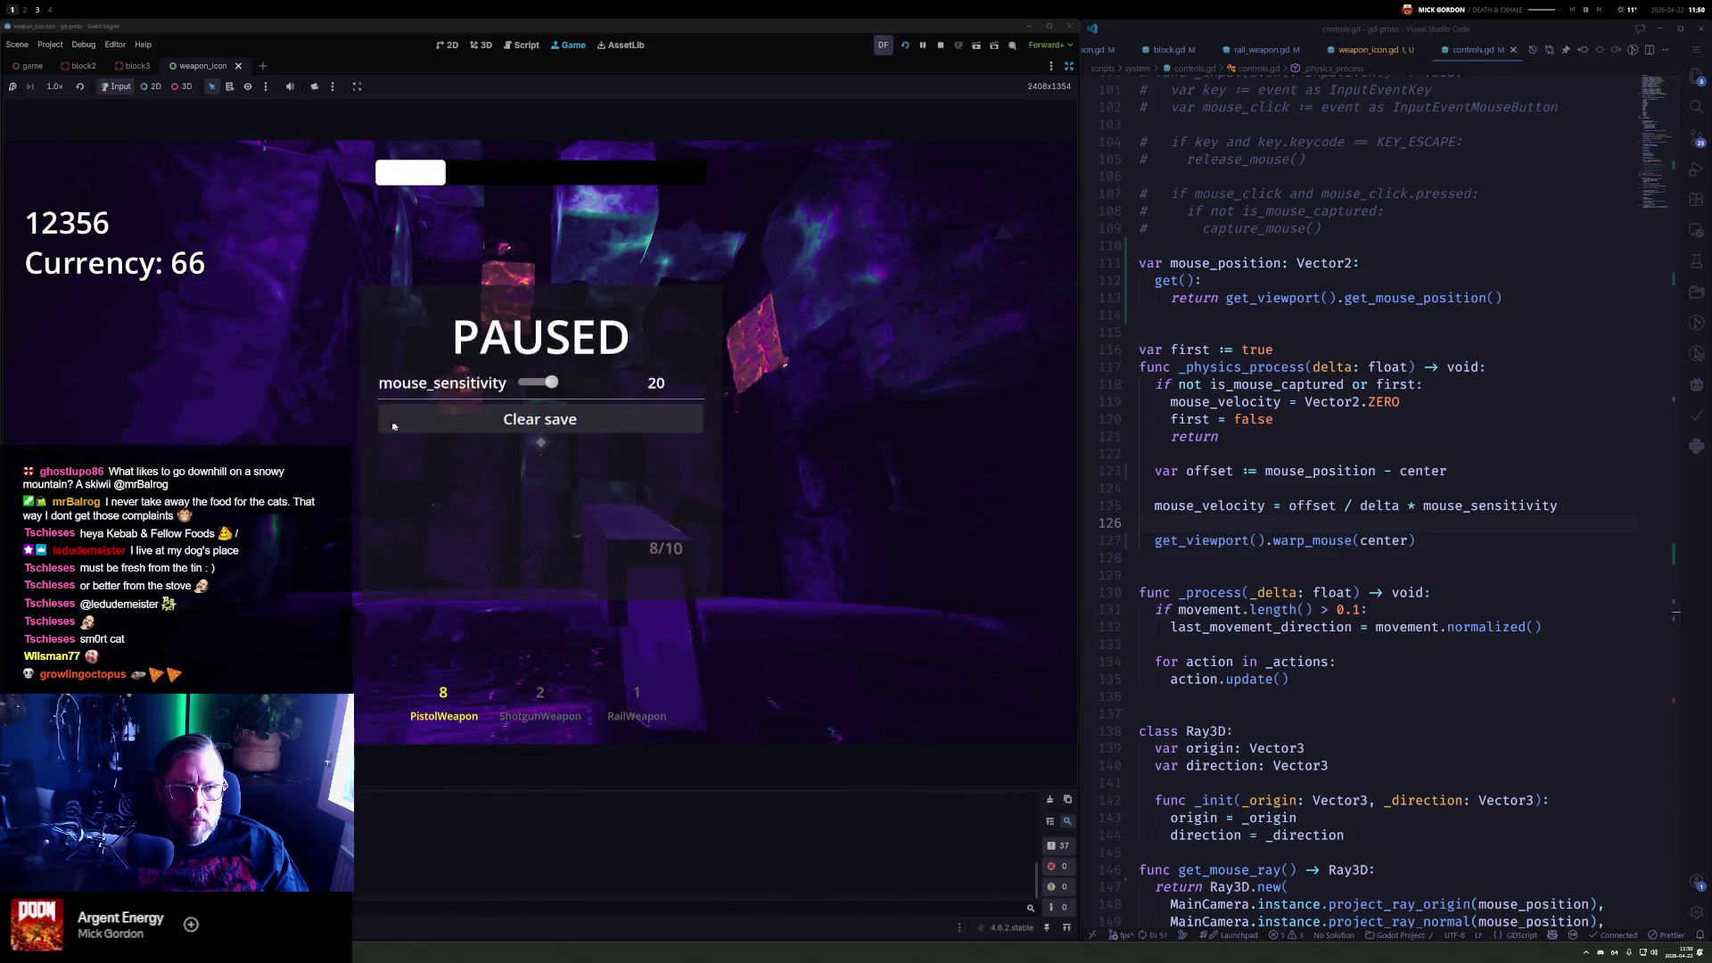
- Resume the game and shoot blocks with the pistol and shotgun
key(Escape)
click(540, 442)
click(541, 442)
click(541, 442)
click(540, 442)
click(540, 443)
click(540, 442)
click(540, 442)
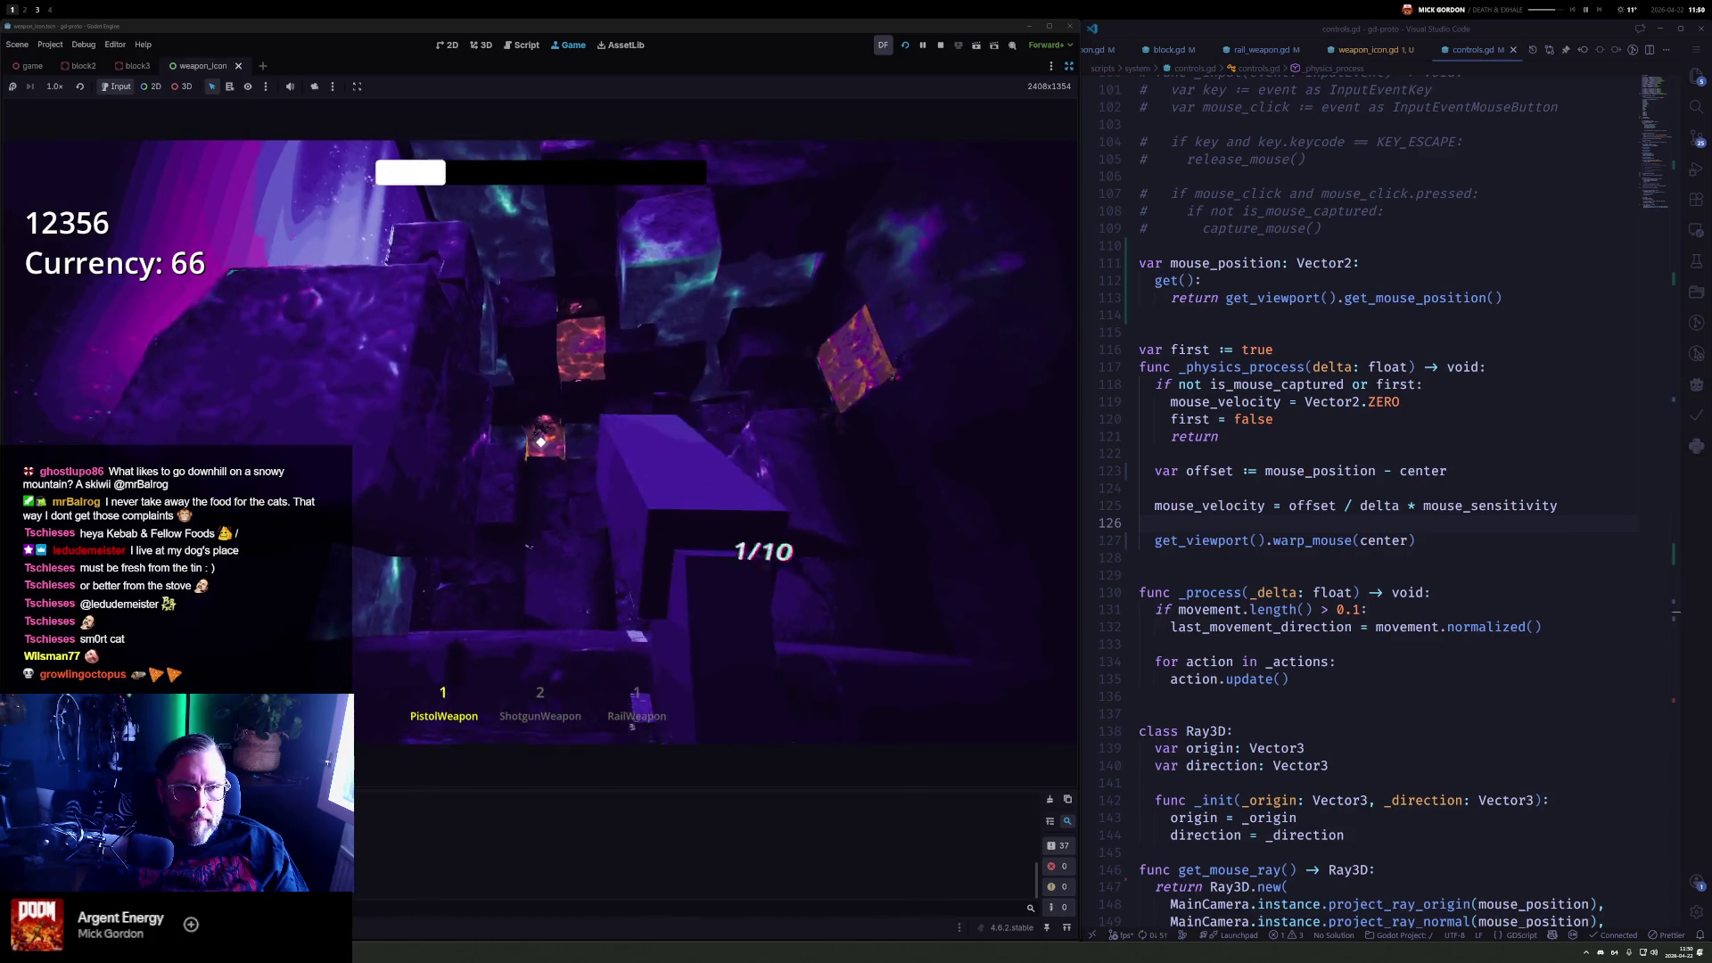
click(540, 442)
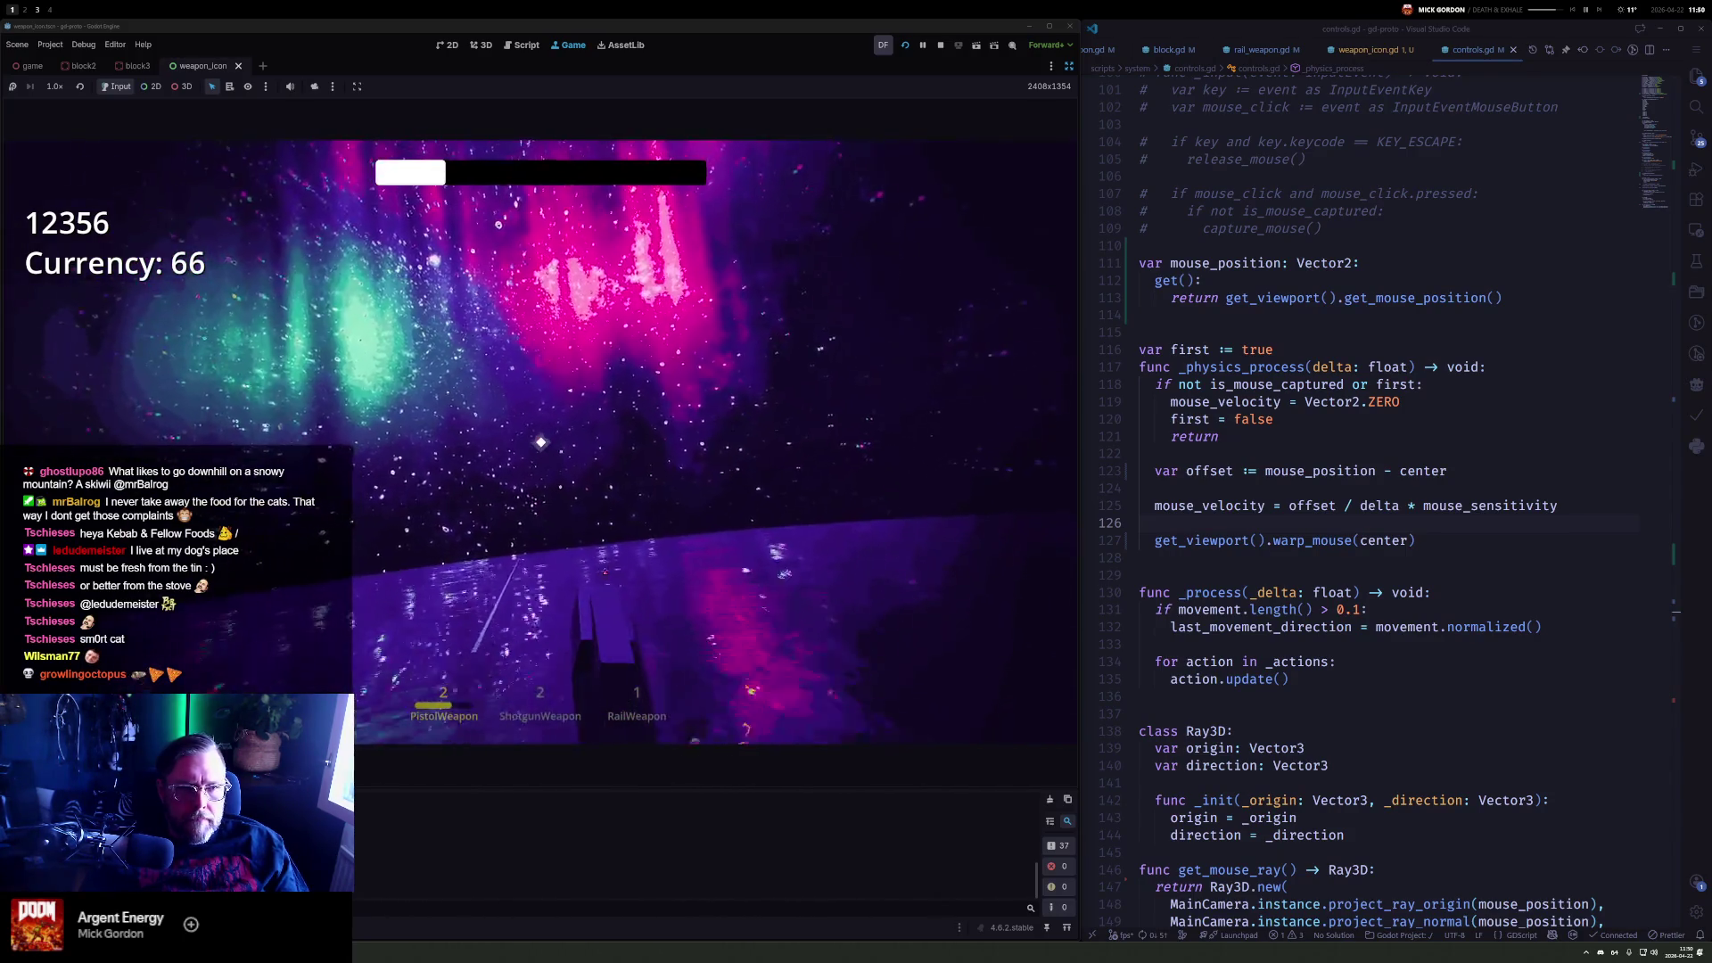
key(2)
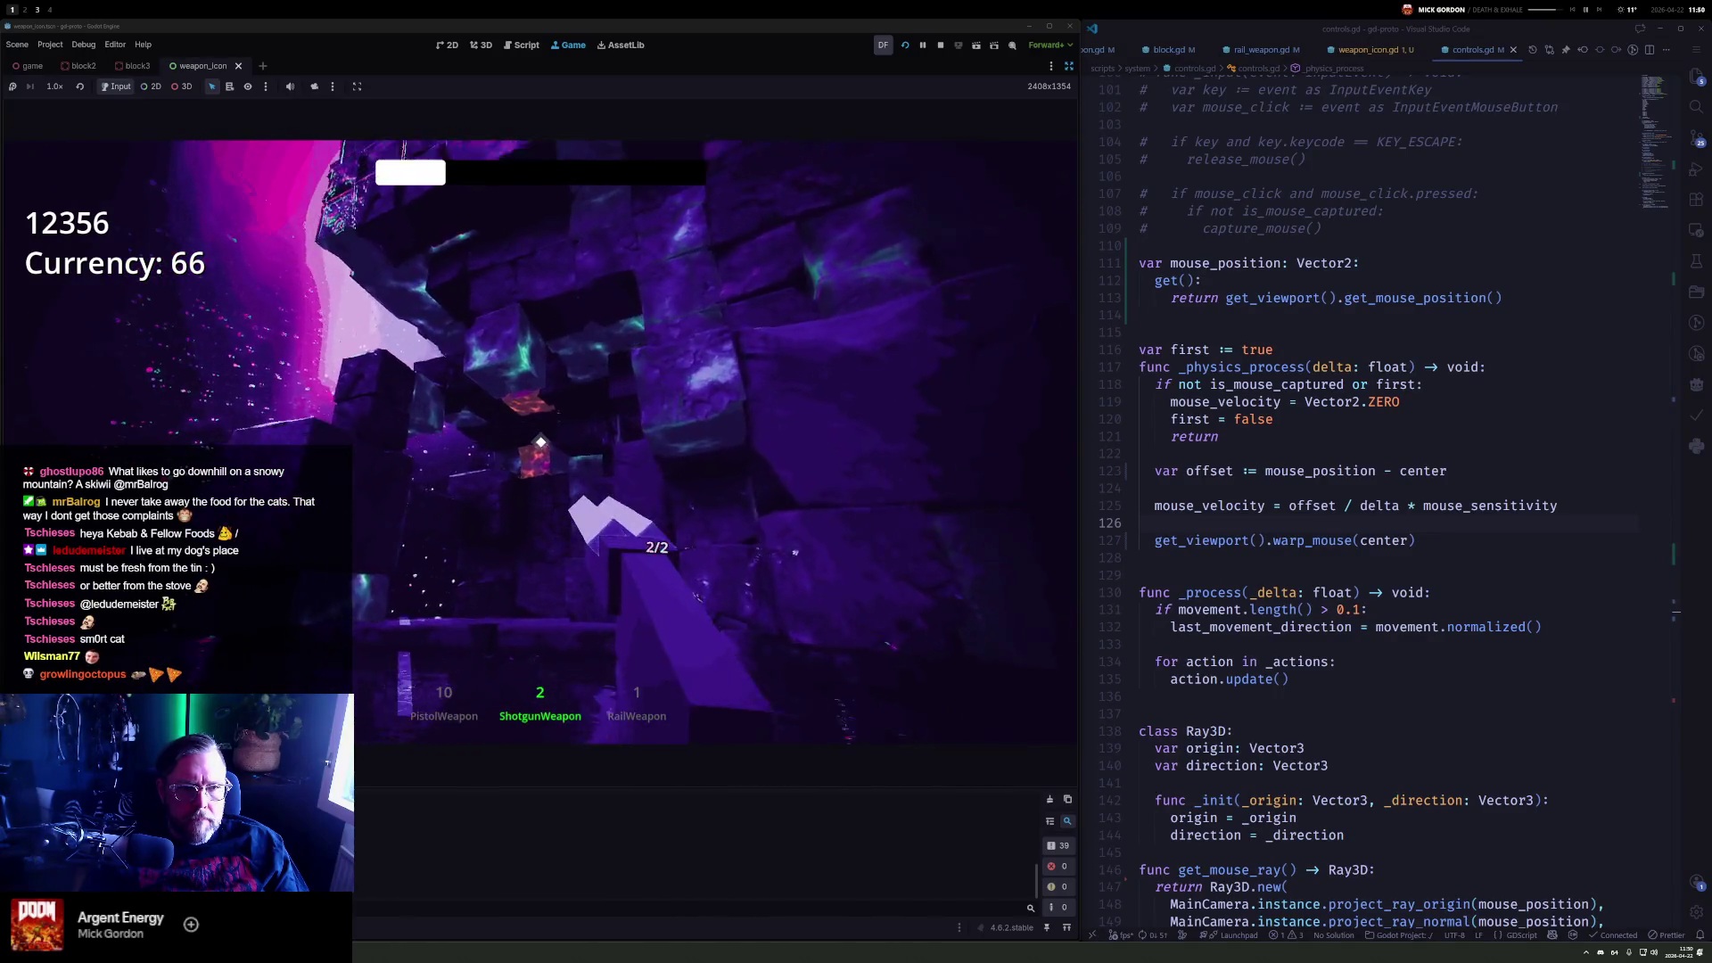
click(540, 442)
click(540, 442)
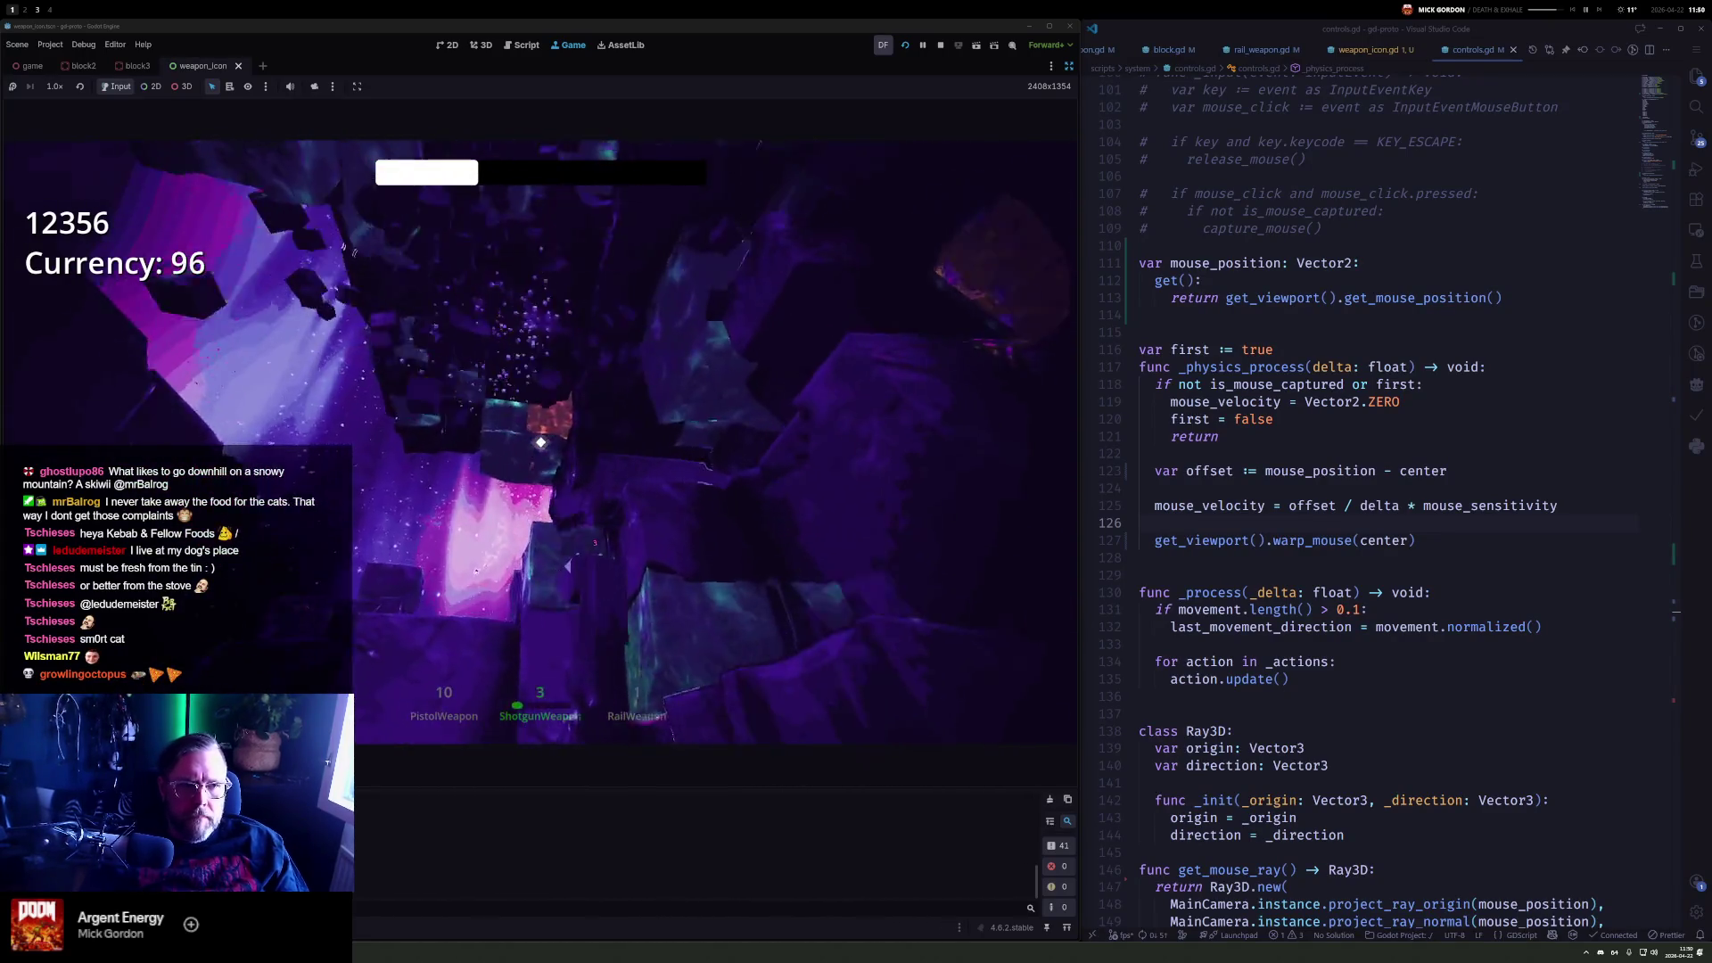
key(1)
click(540, 442)
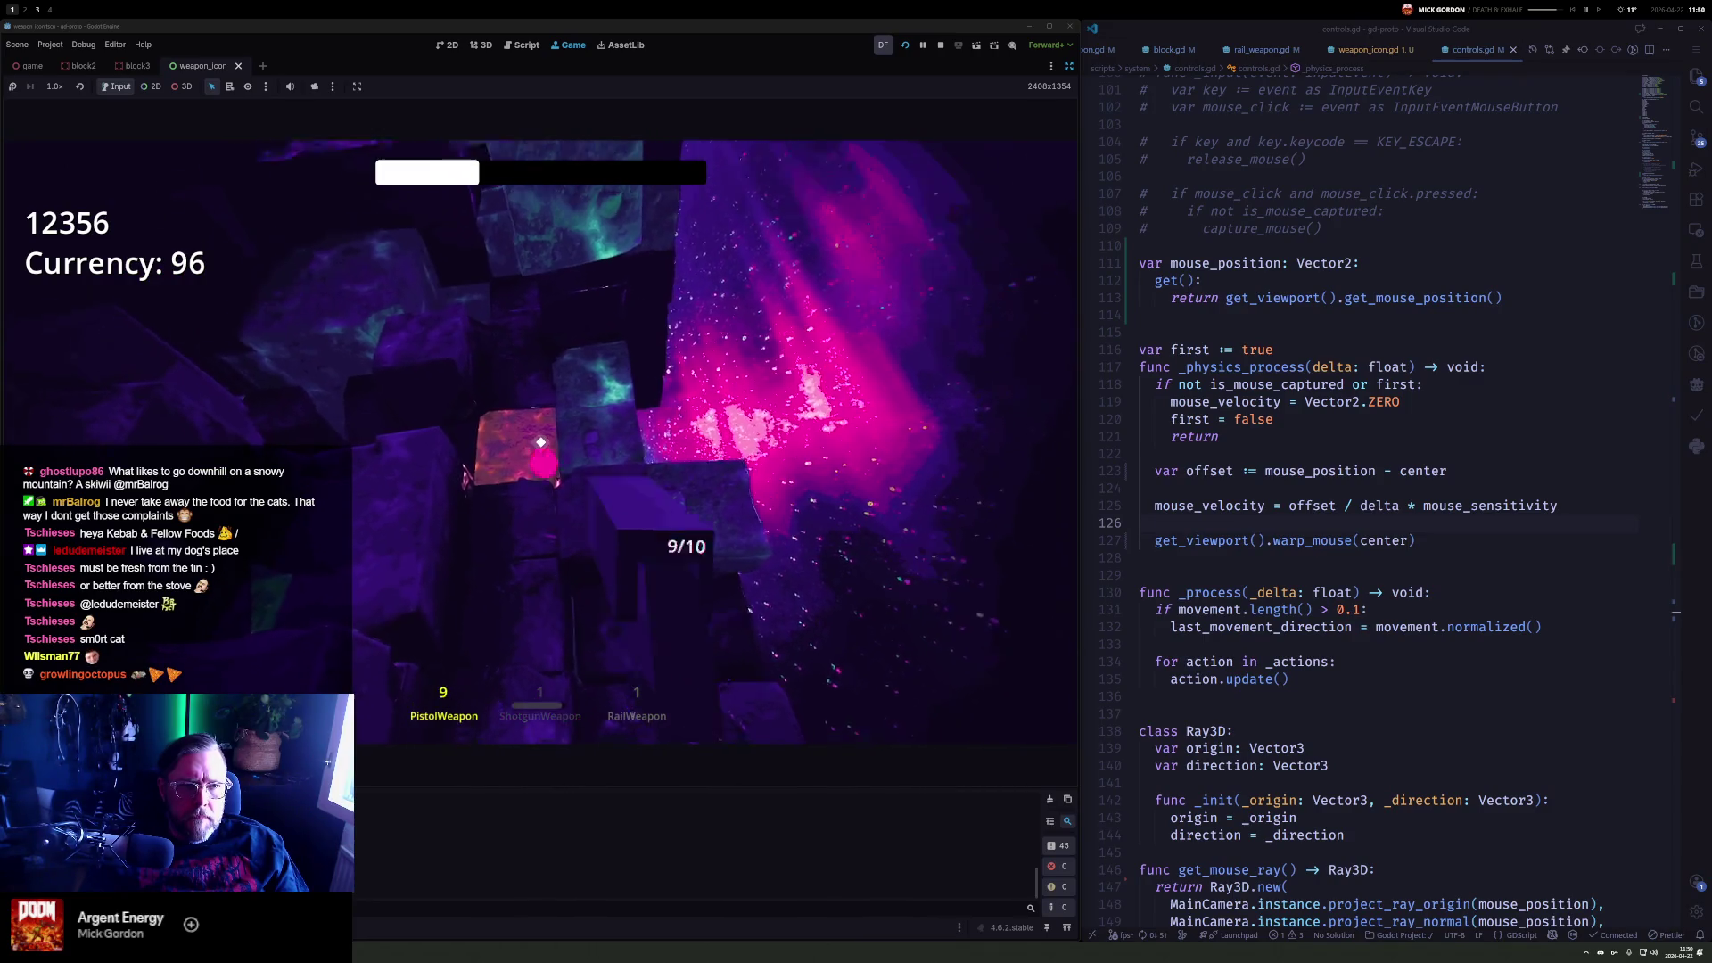
click(541, 443)
click(540, 442)
click(541, 442)
click(540, 442)
click(540, 442)
click(540, 442)
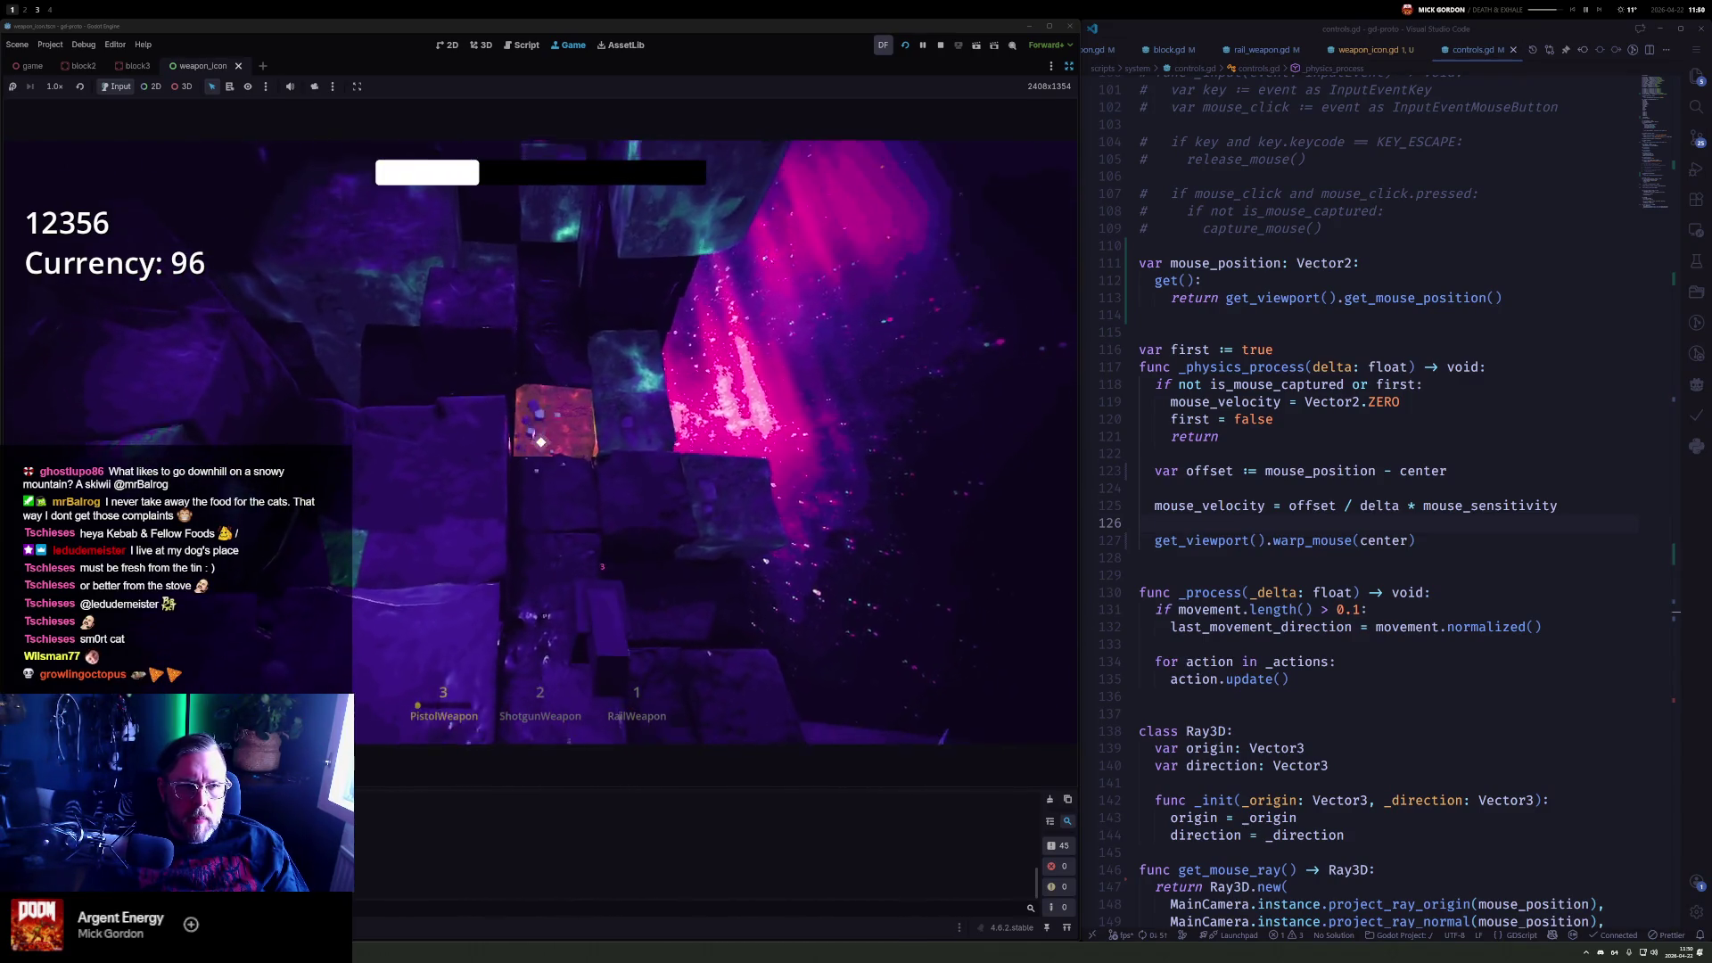
- Switch to the rail weapon and keep shooting the stone wall and blocks for currency
key(3)
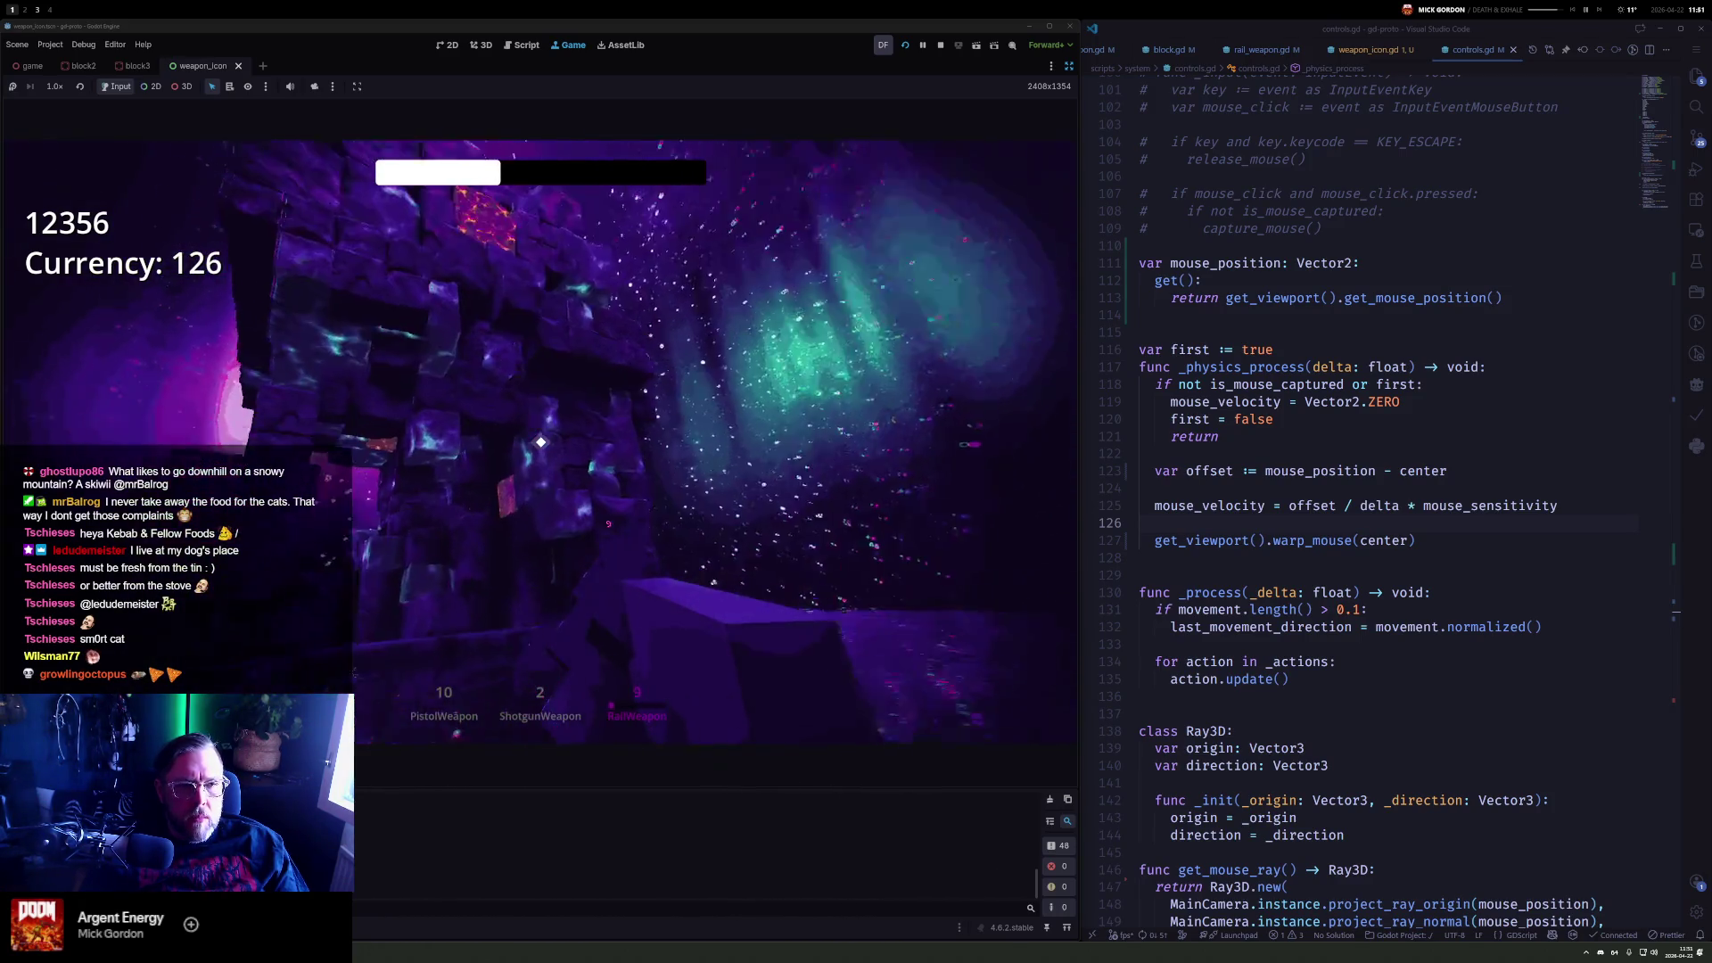
click(540, 442)
click(540, 442)
click(540, 441)
click(540, 440)
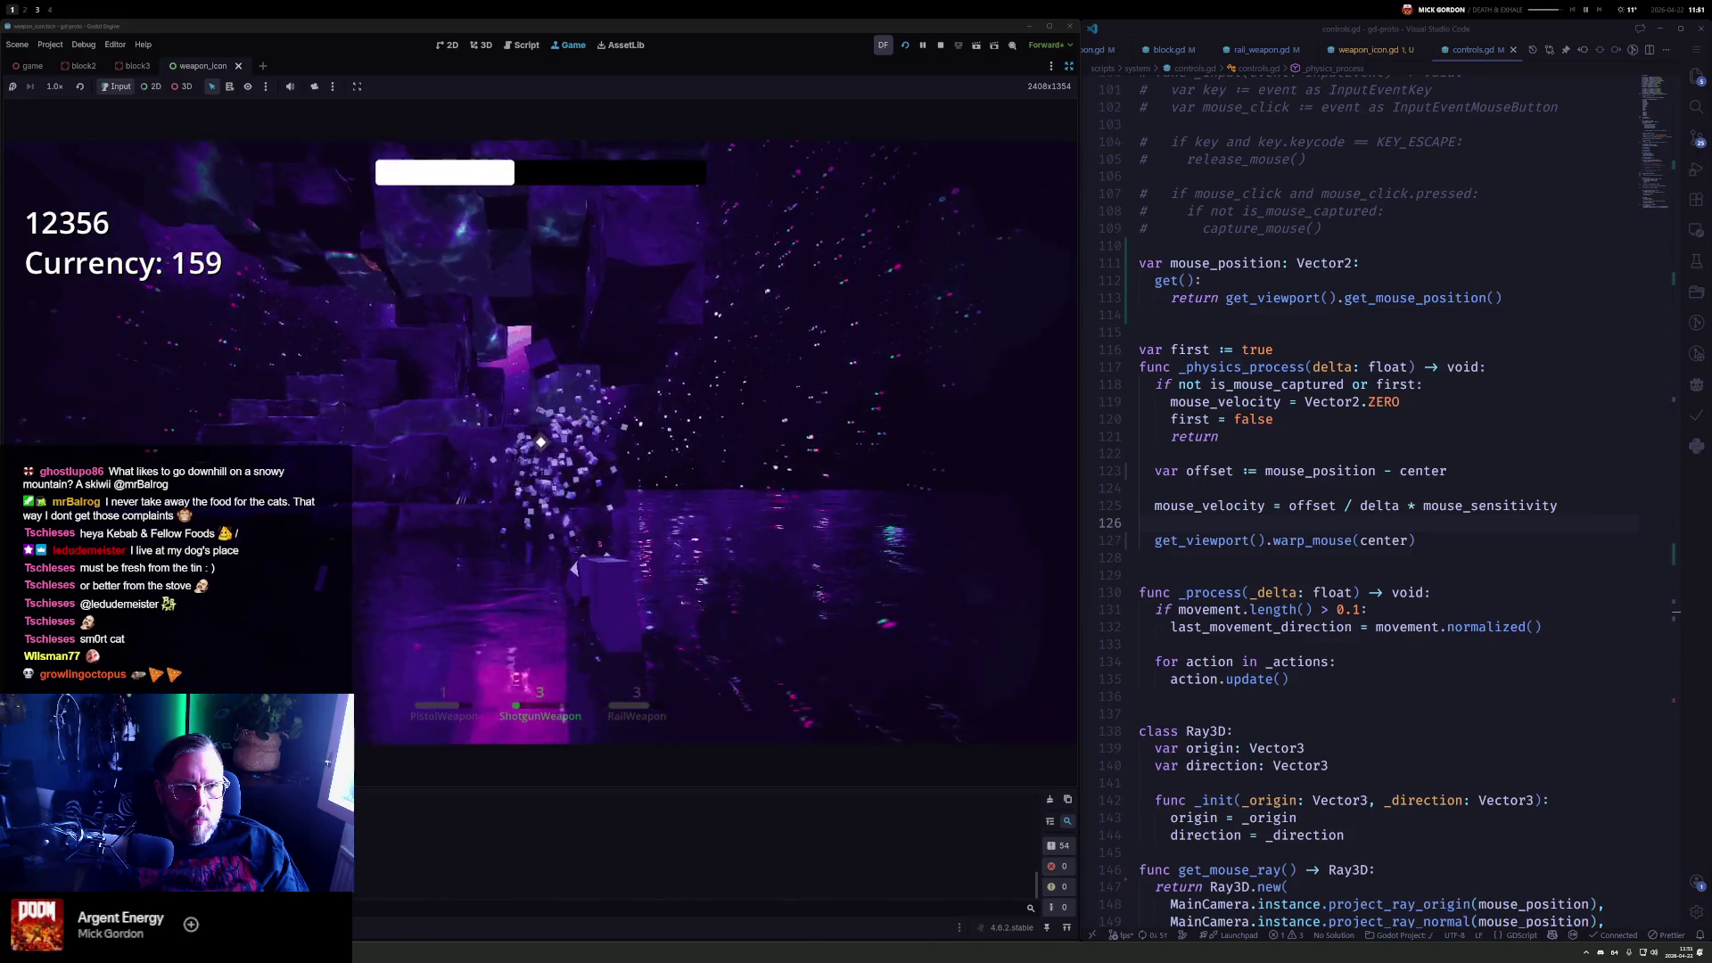
click(541, 443)
click(541, 442)
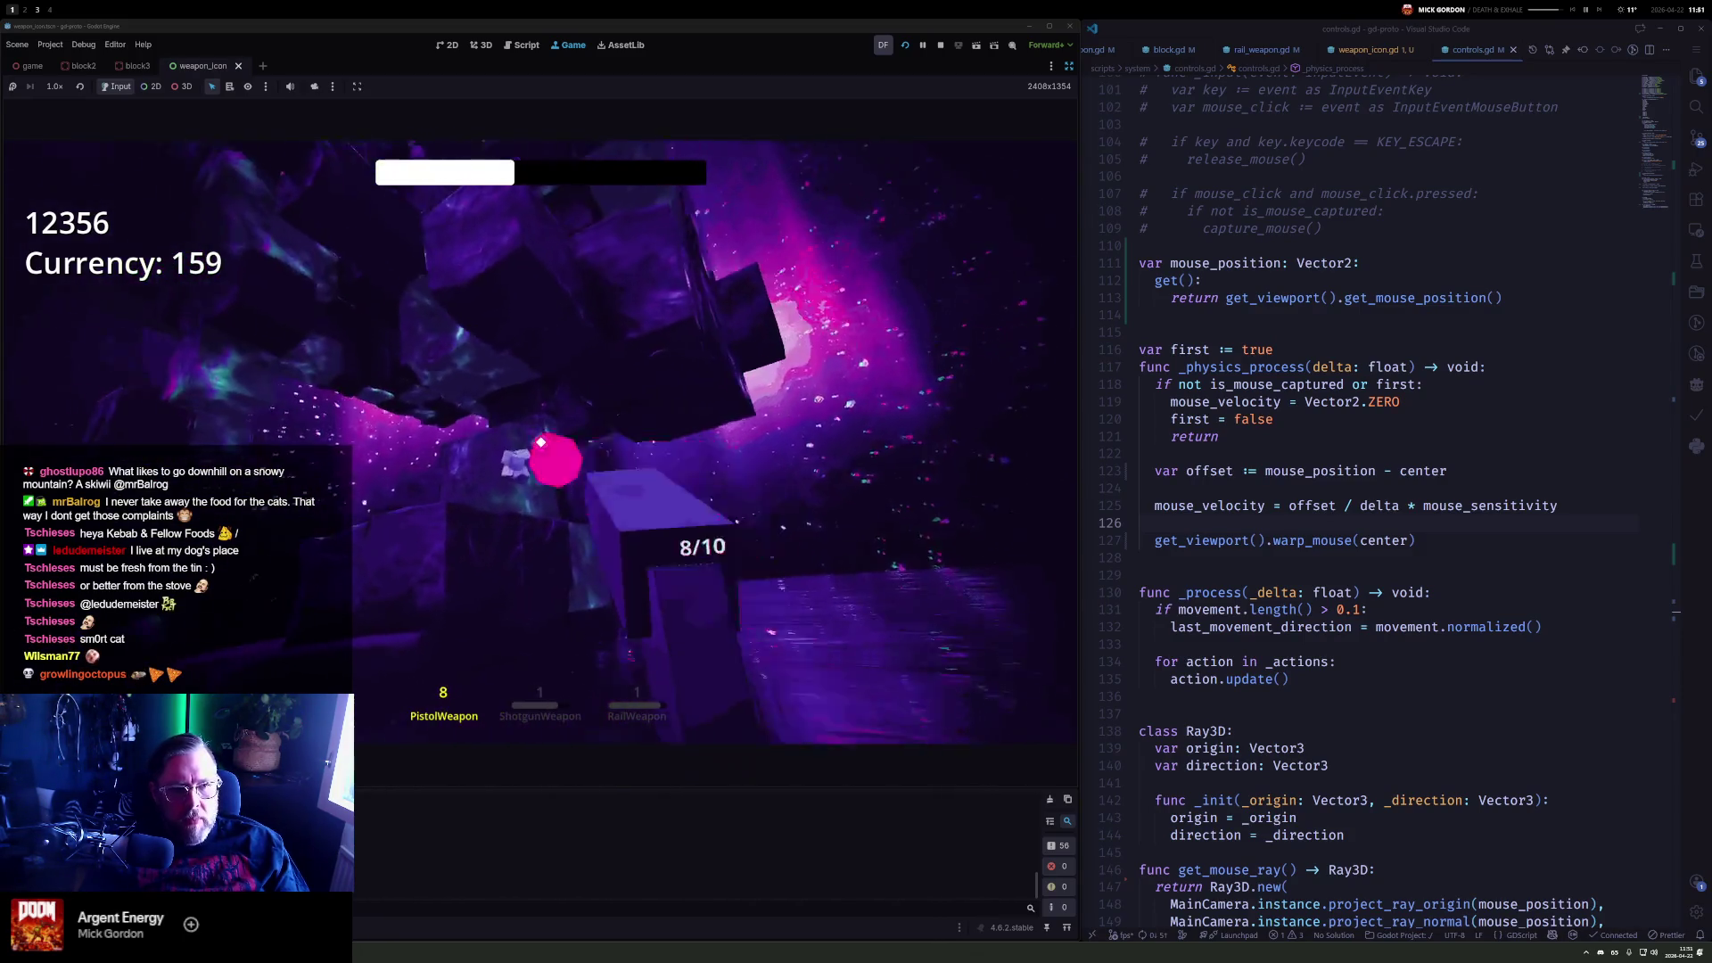
click(540, 442)
click(540, 442)
click(540, 442)
click(540, 442)
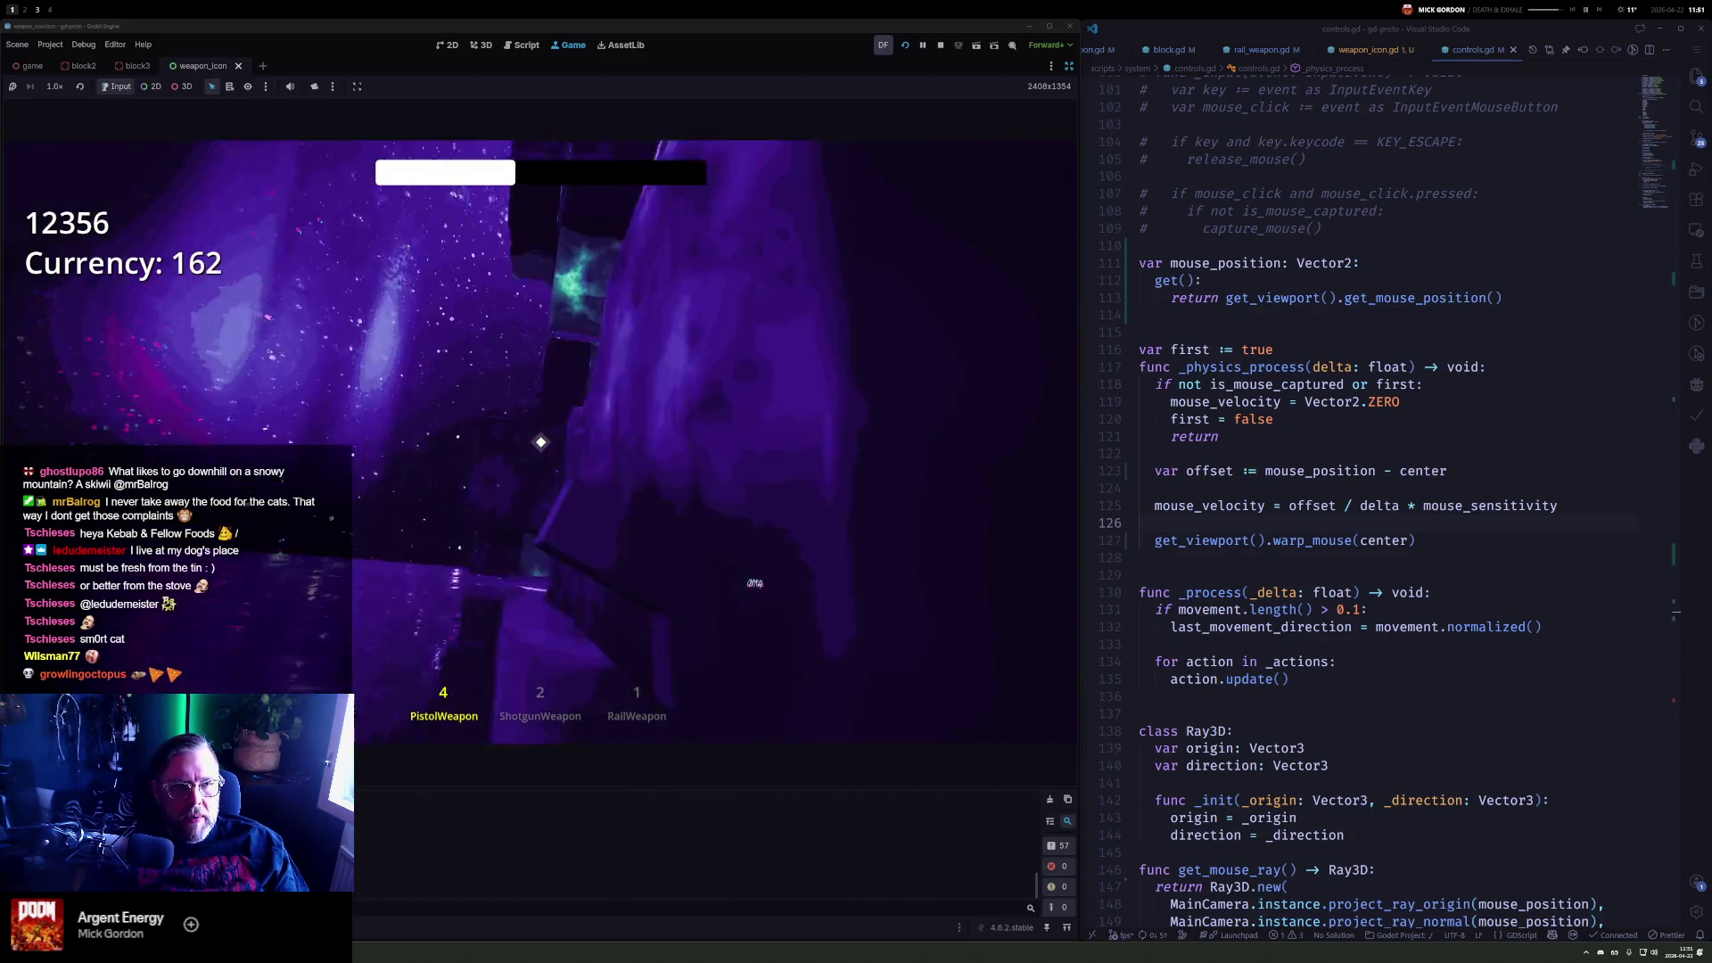
click(540, 442)
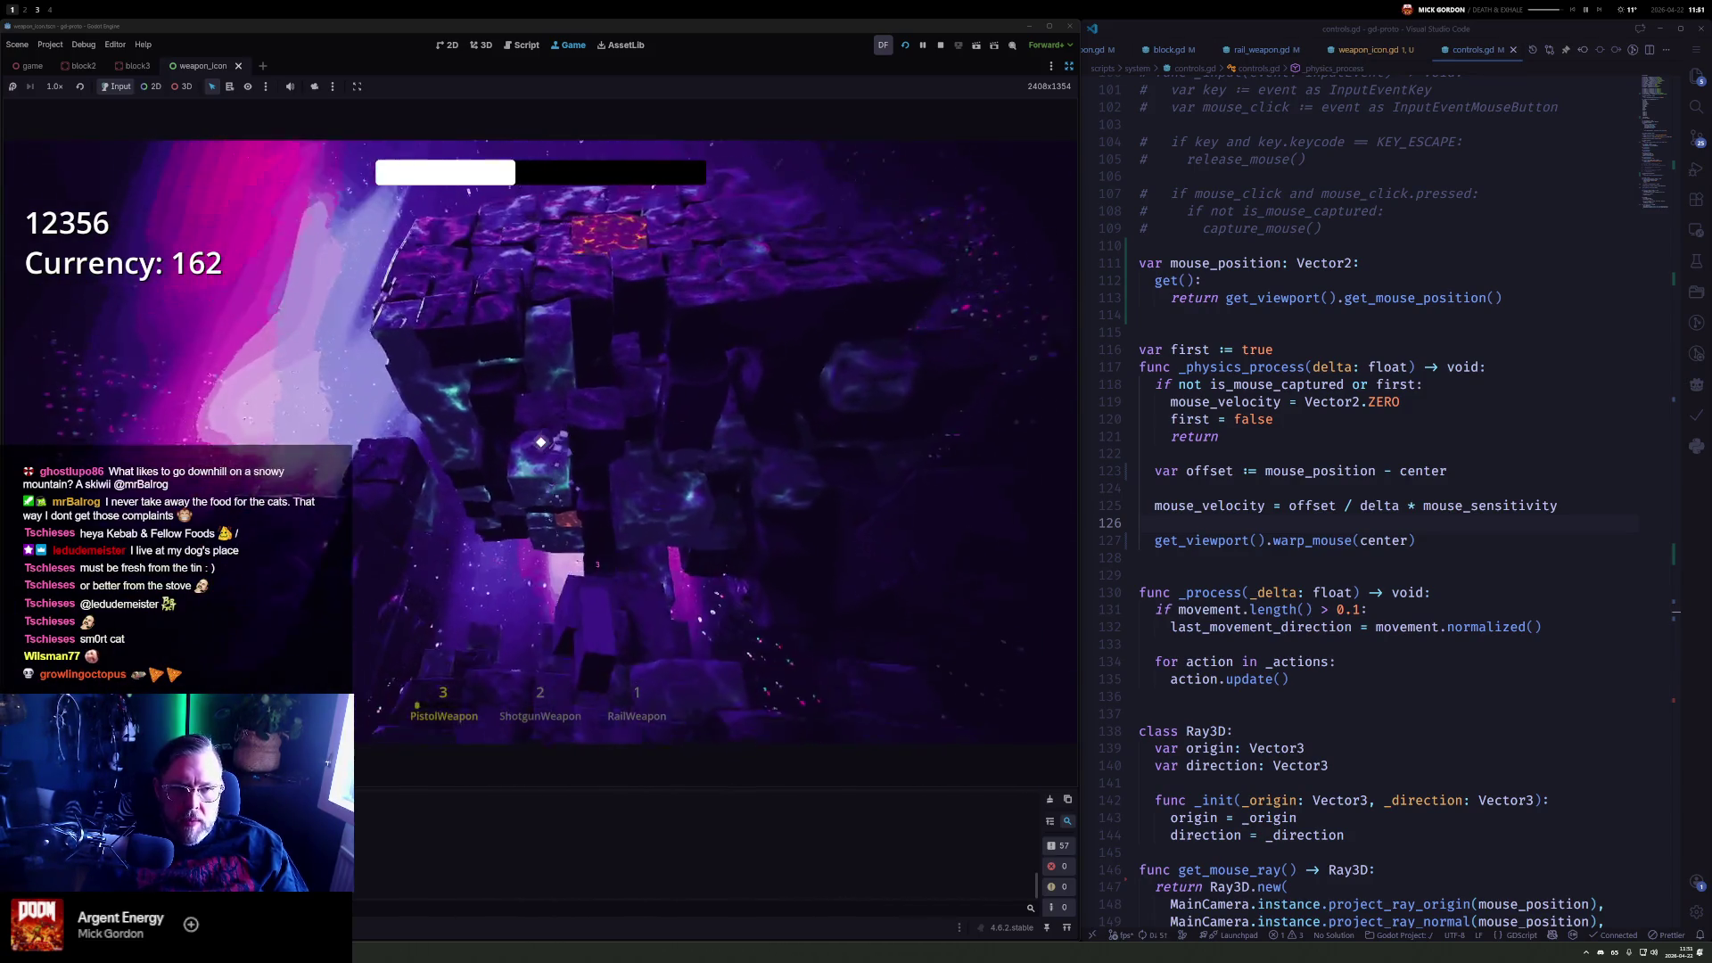
- Fire the shotgun, empty the pistol magazine to trigger a reload, then pause and stop the game
key(2)
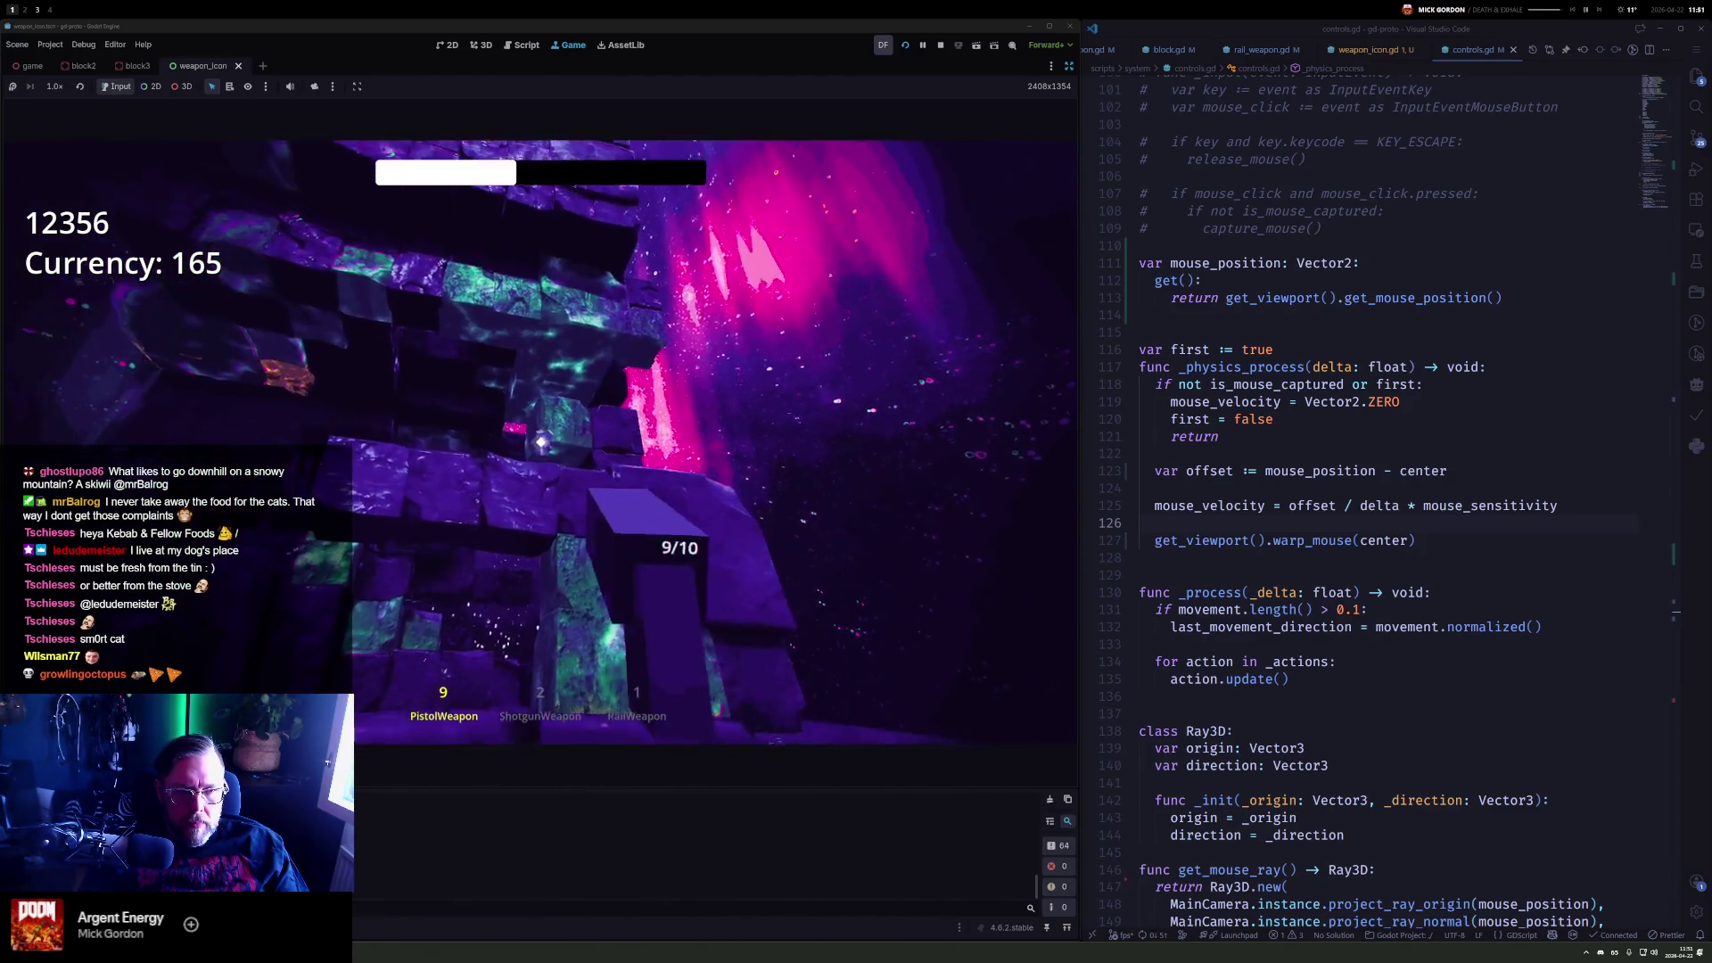
key(2)
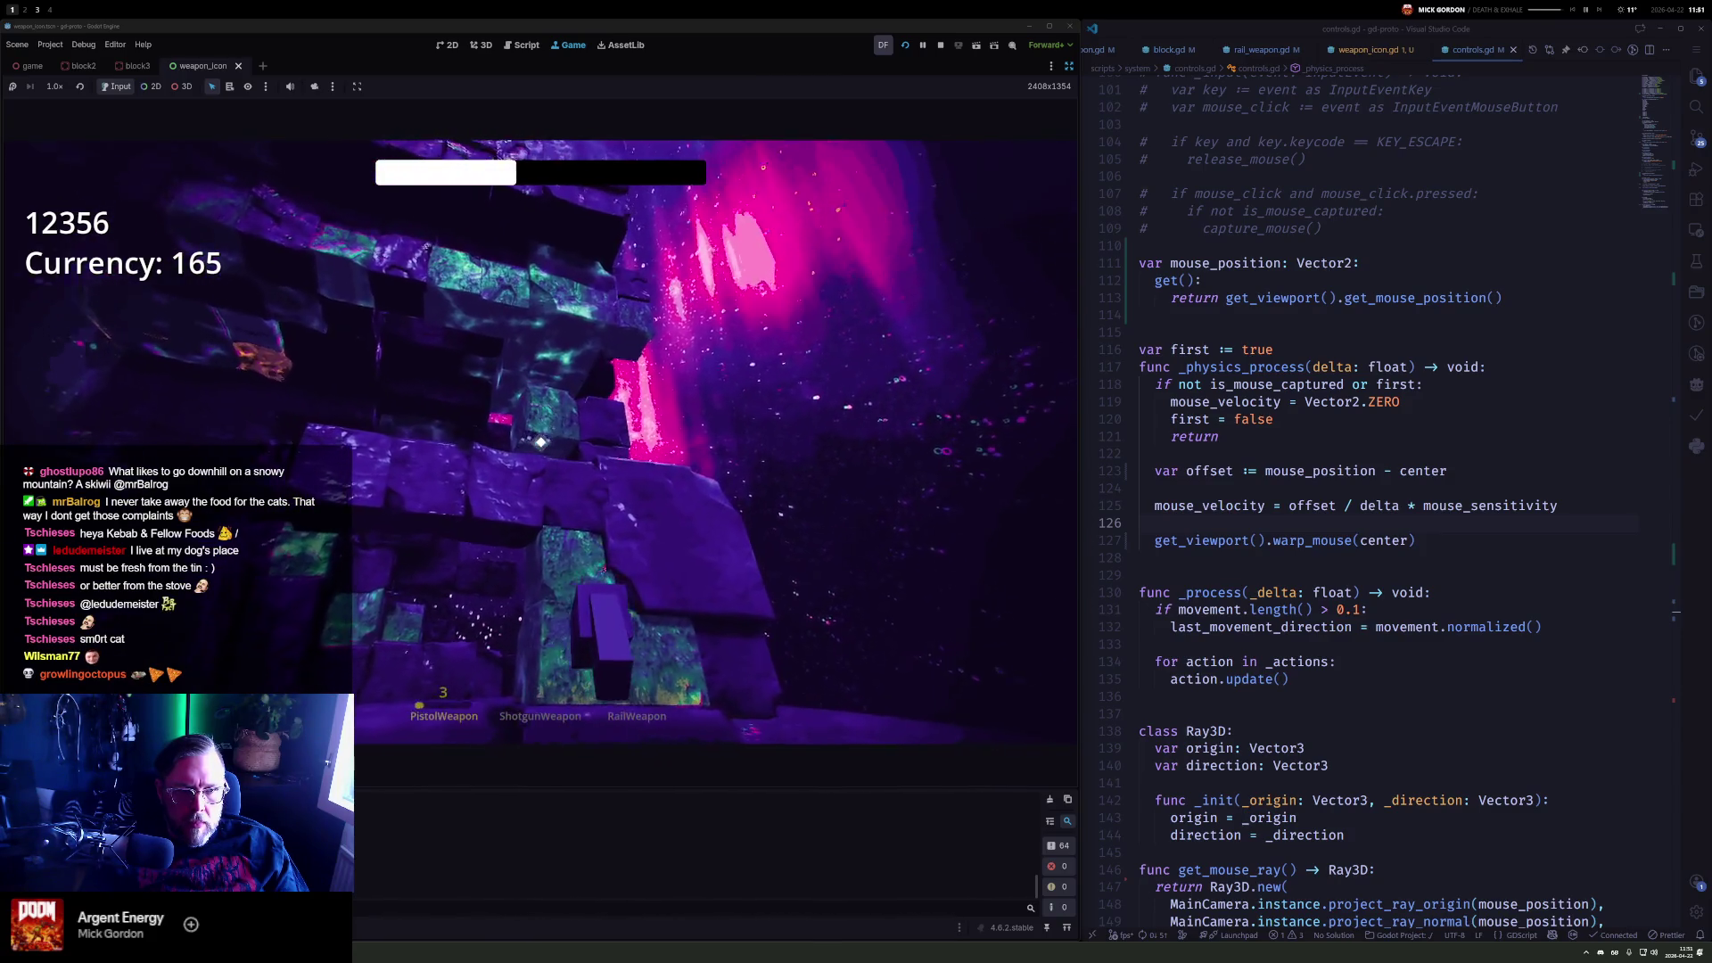
click(540, 442)
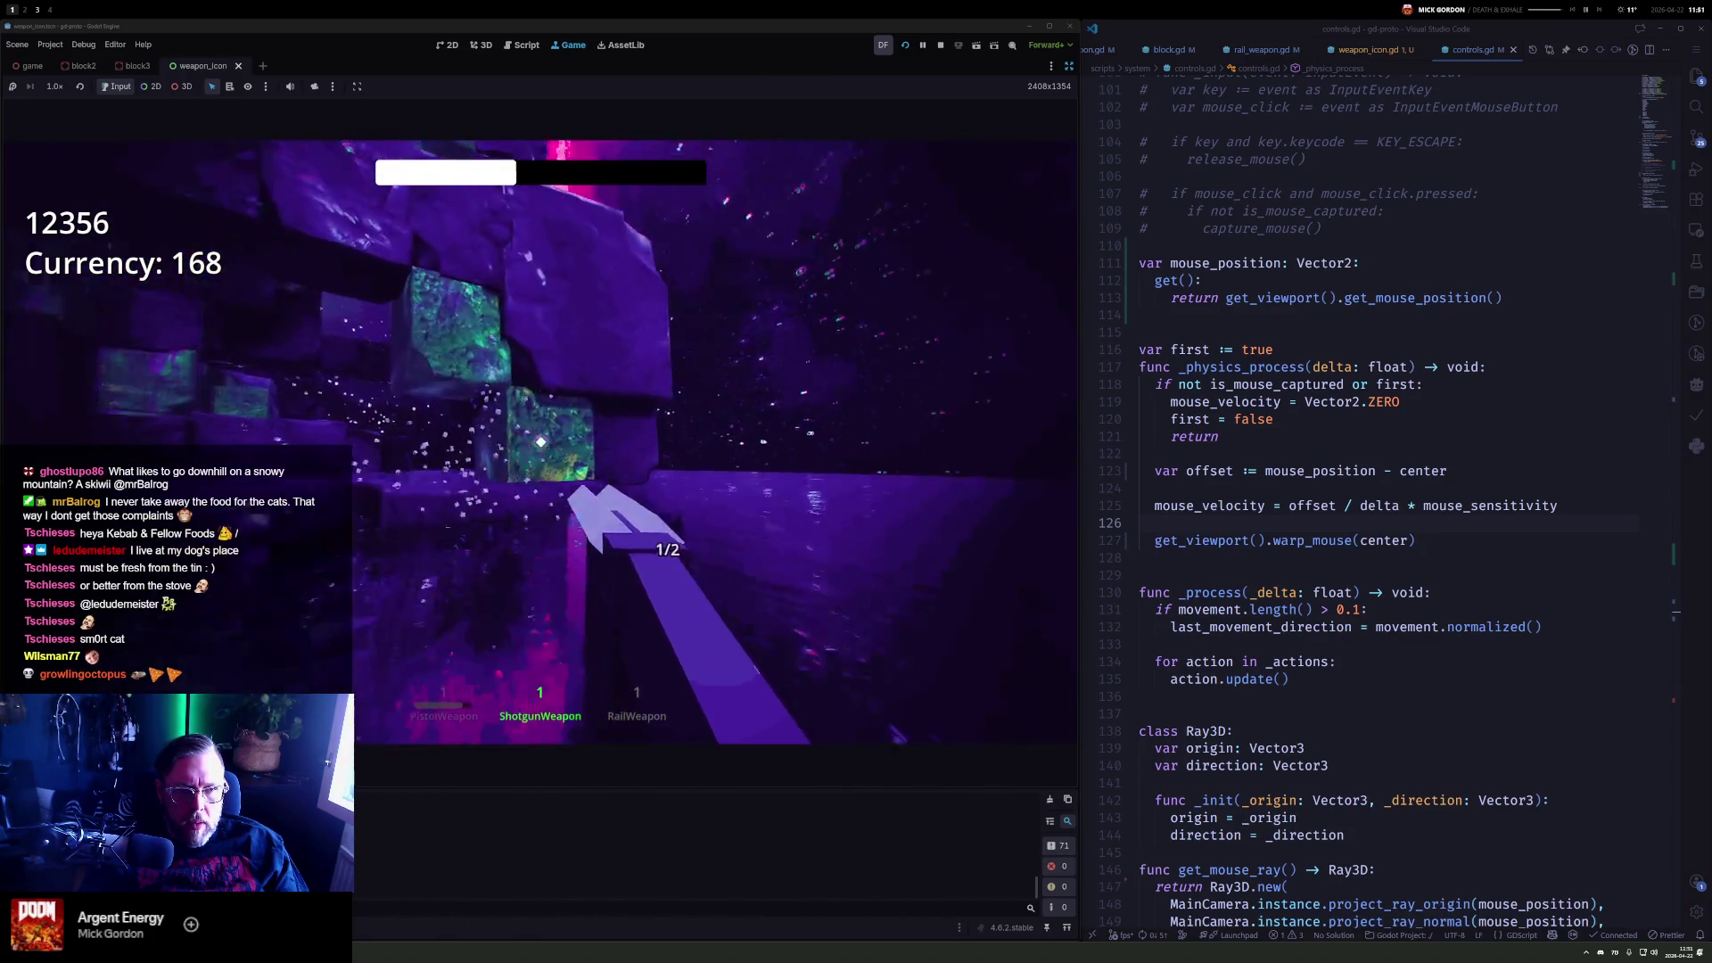
click(540, 441)
key(1)
click(540, 441)
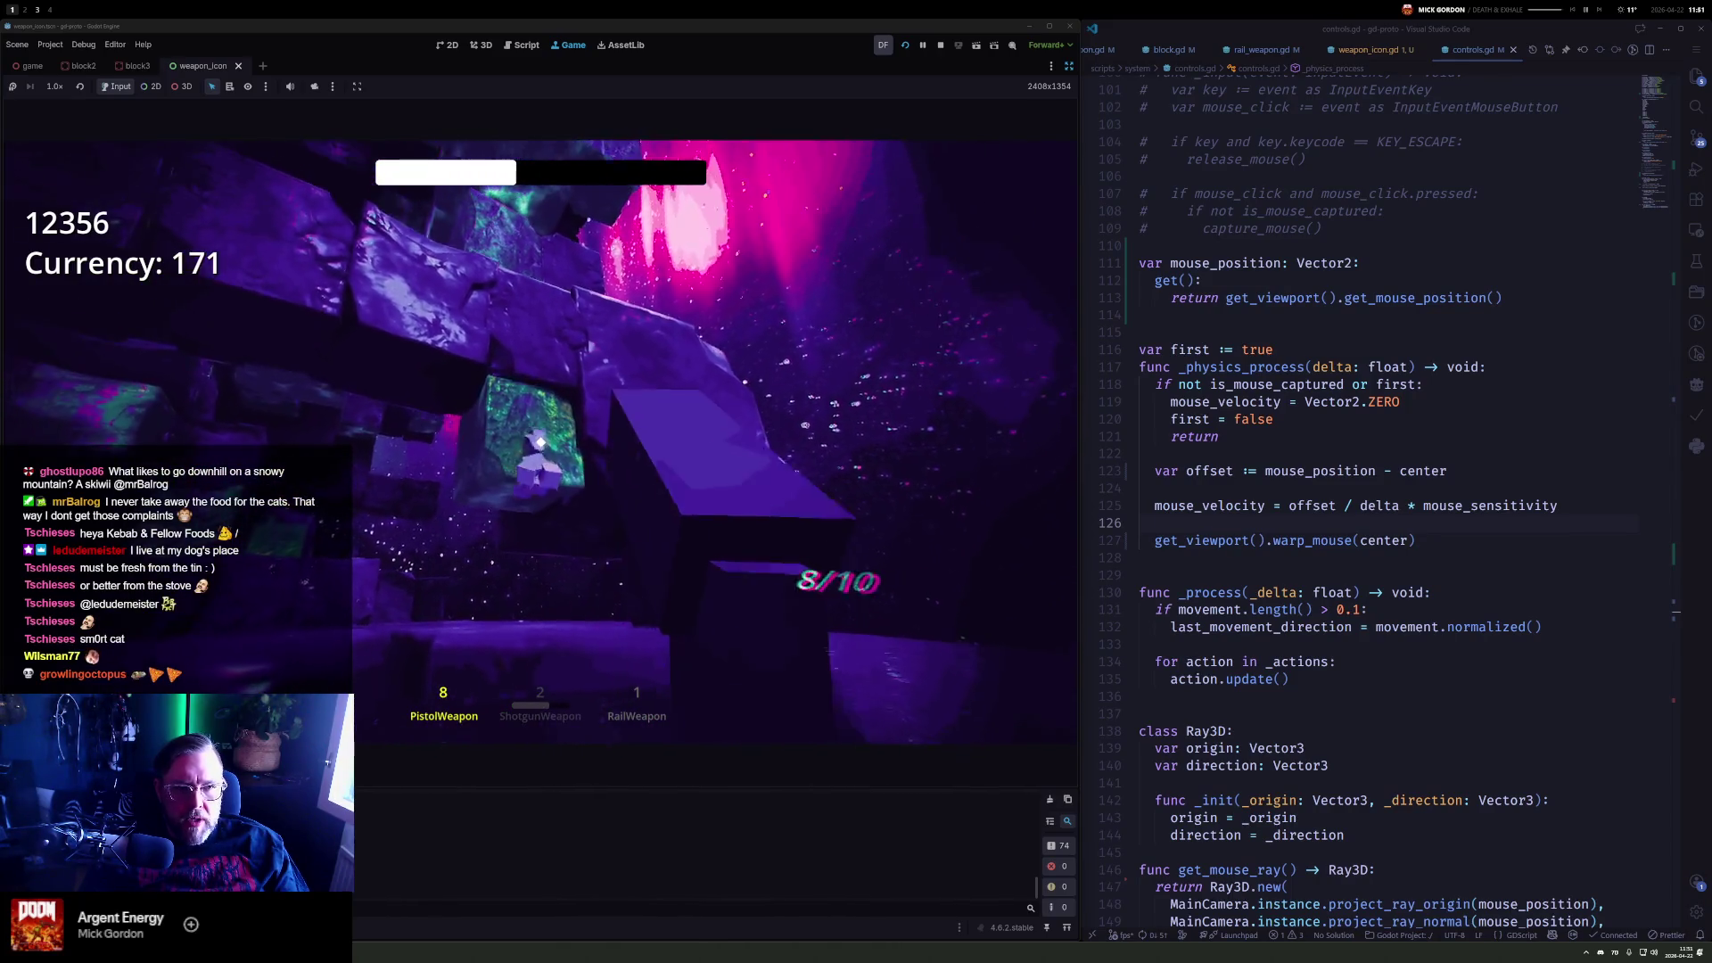
click(540, 441)
click(540, 441)
click(540, 441)
click(540, 441)
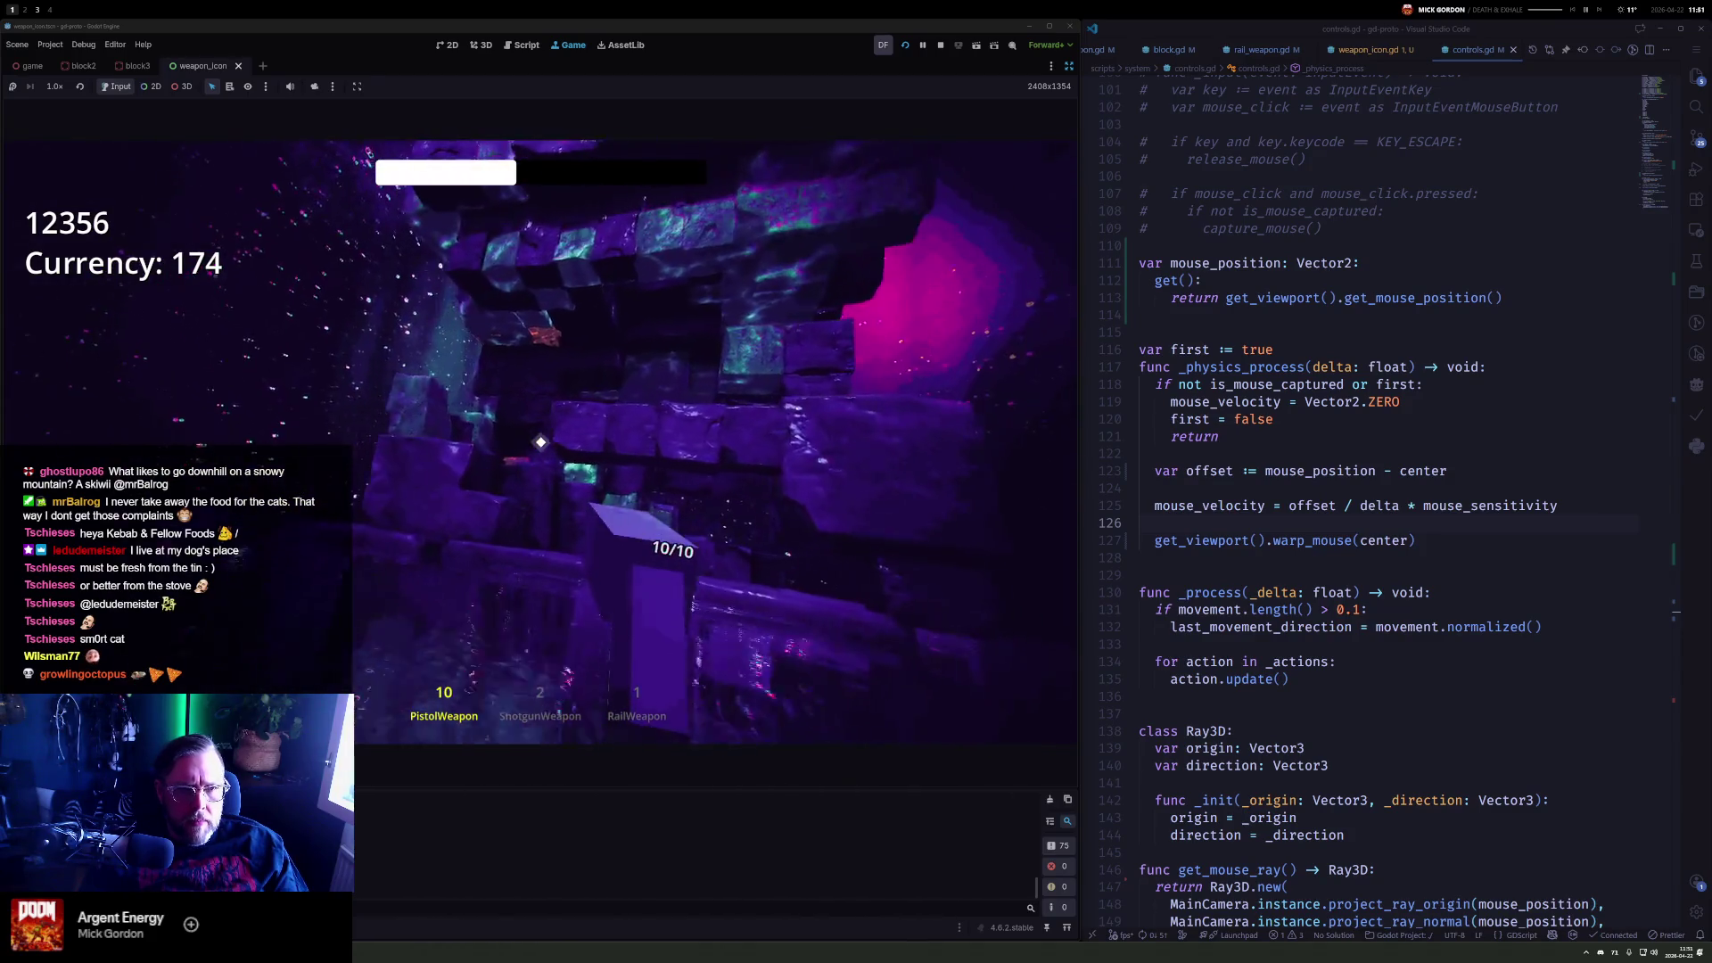
key(Escape)
click(940, 45)
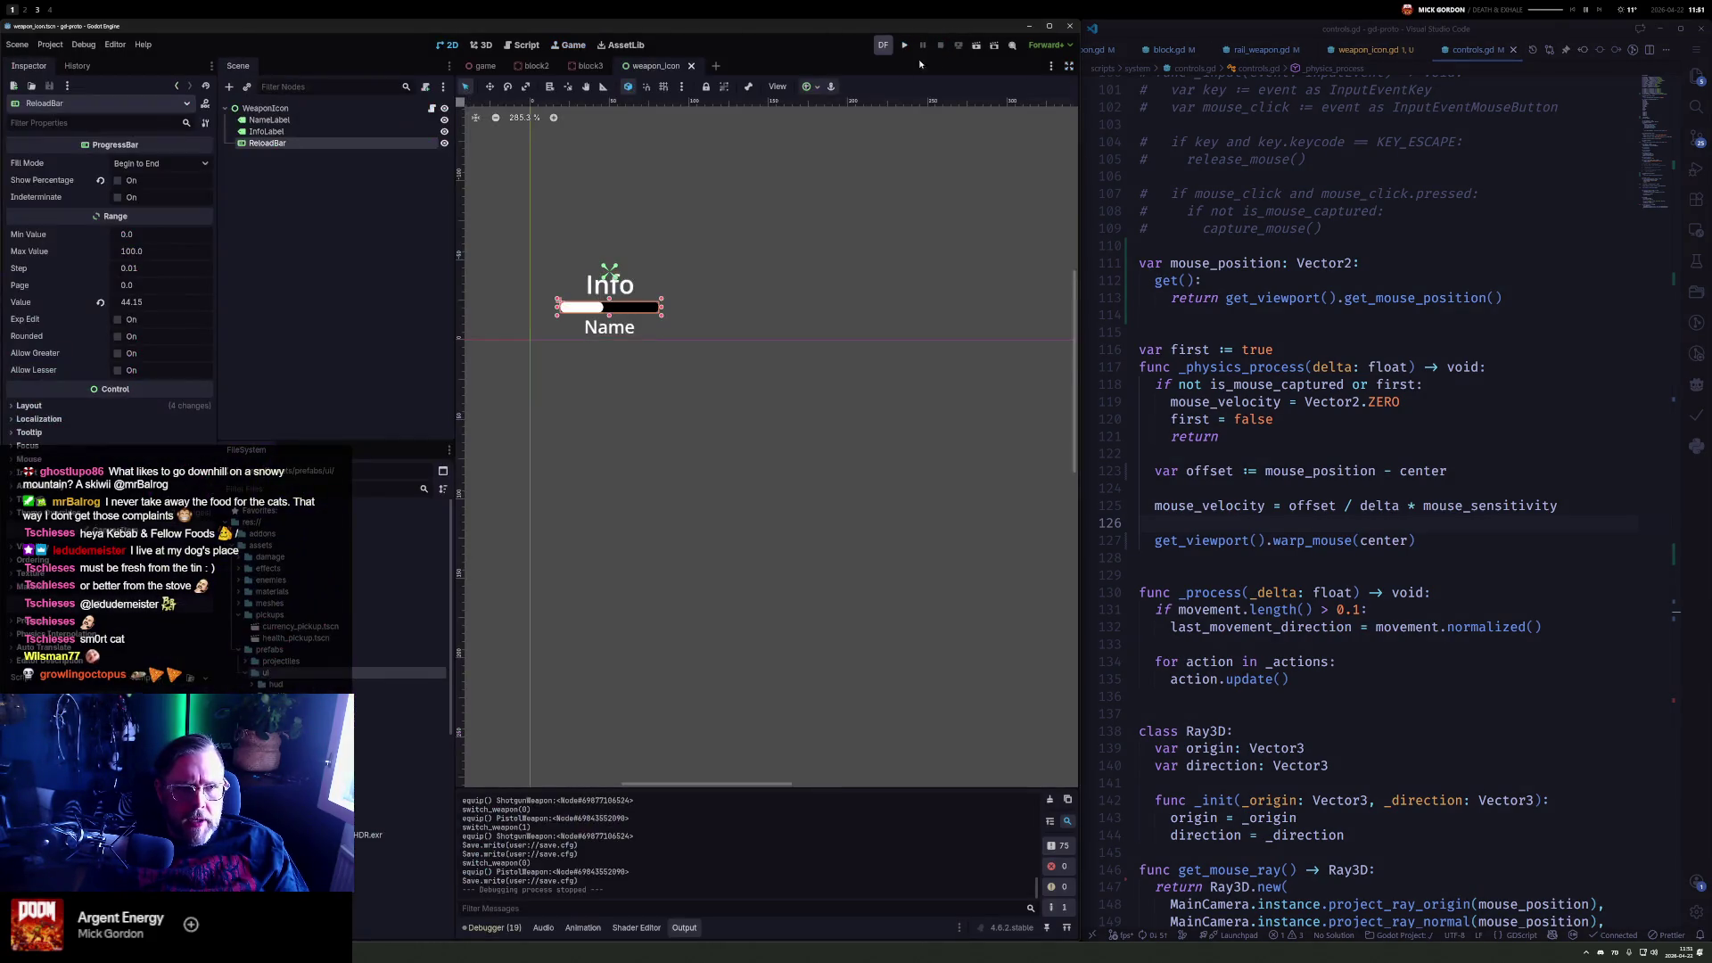
- Switch to the game scene and zoom and pan the canvas to view the HUD and PAUSED menu
click(485, 65)
scroll(785, 438, down, 2)
scroll(785, 439, up, 3)
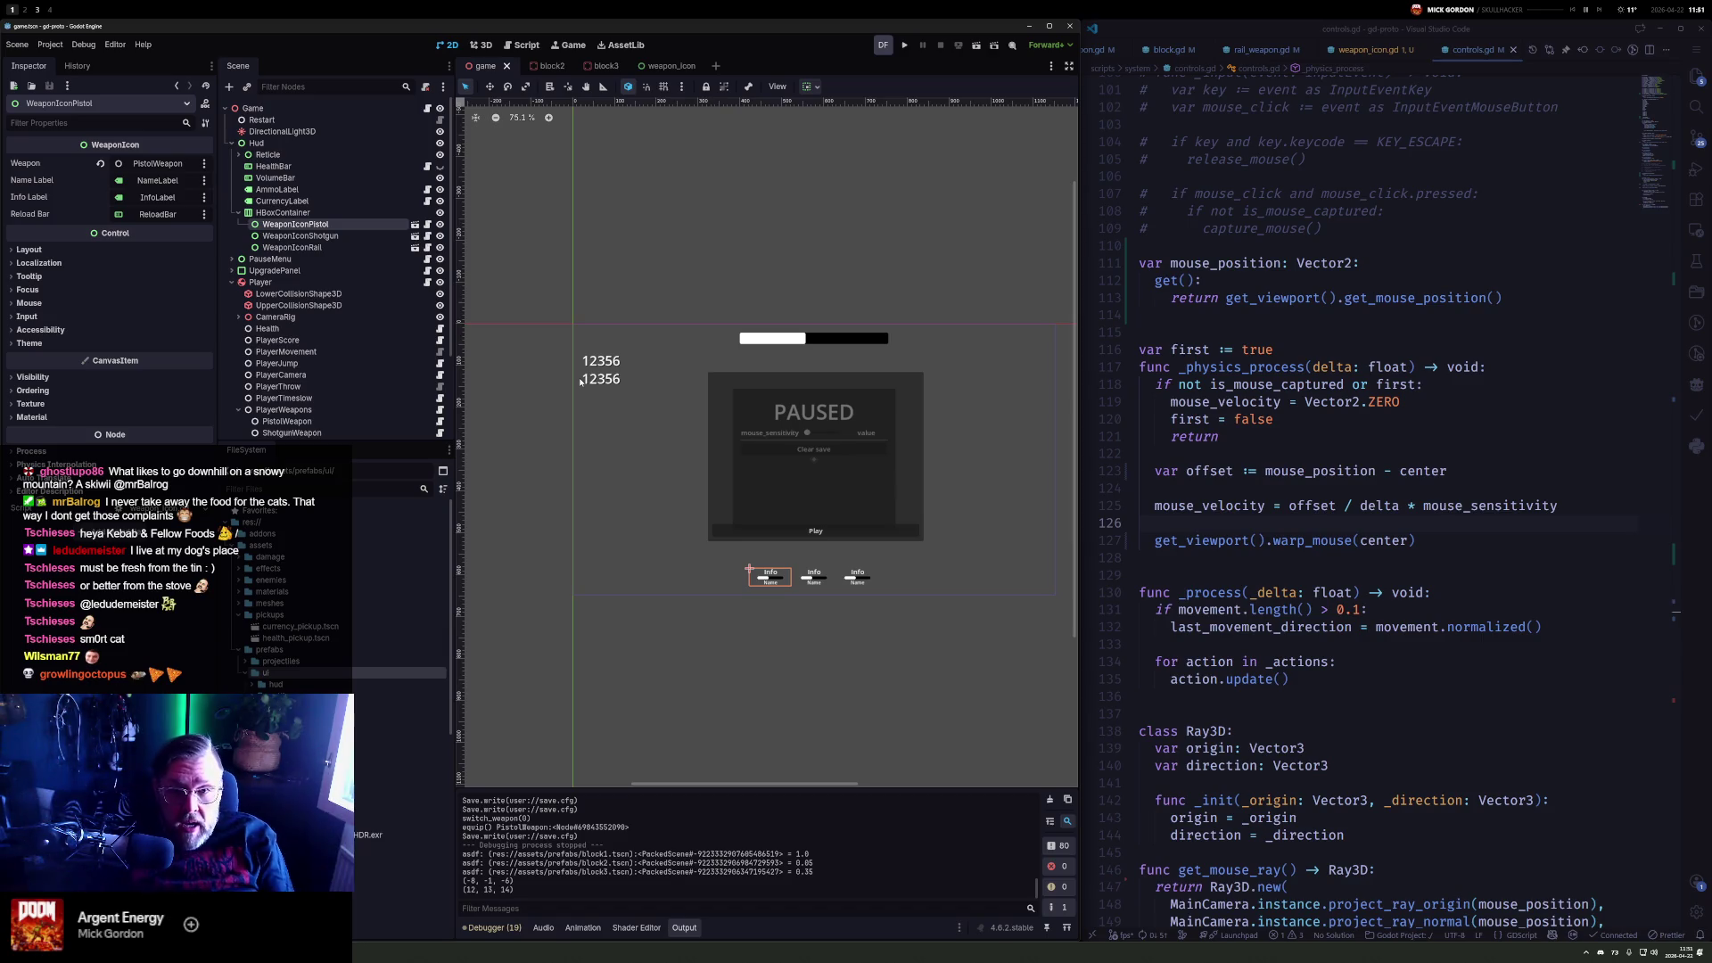
scroll(1186, 51, left, 5)
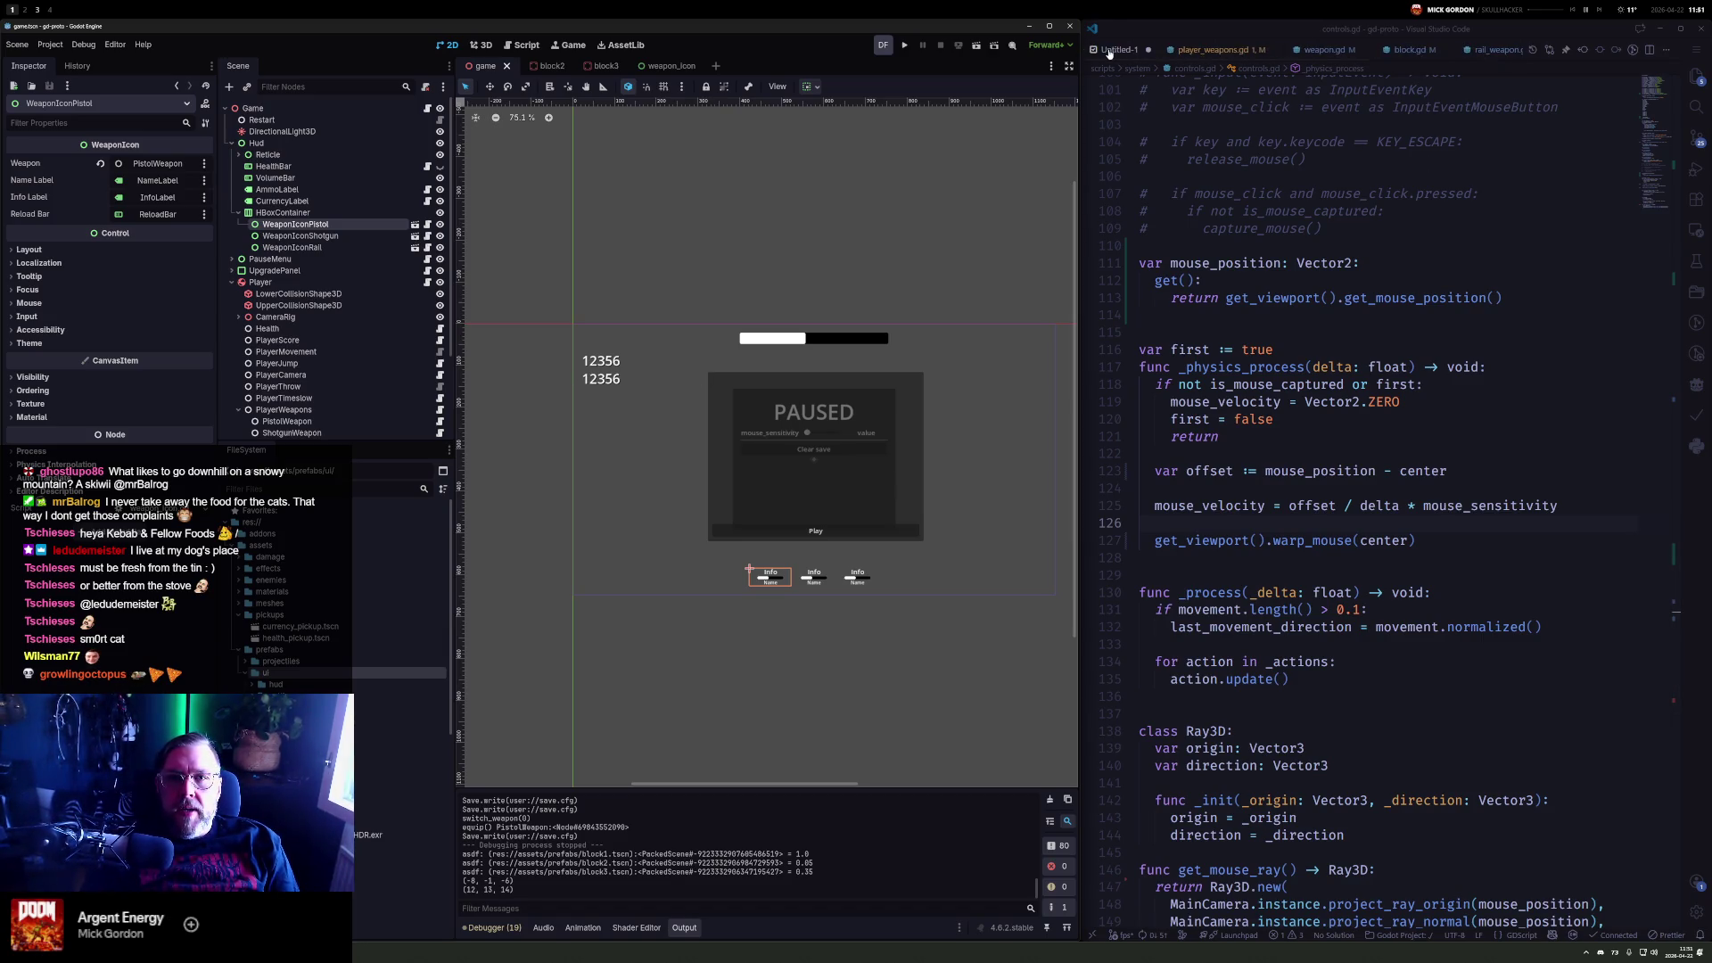
- Mark the currency-drops and mouse-wheel todos as done in the Untitled-1 notes
click(1121, 50)
double_click(1216, 141)
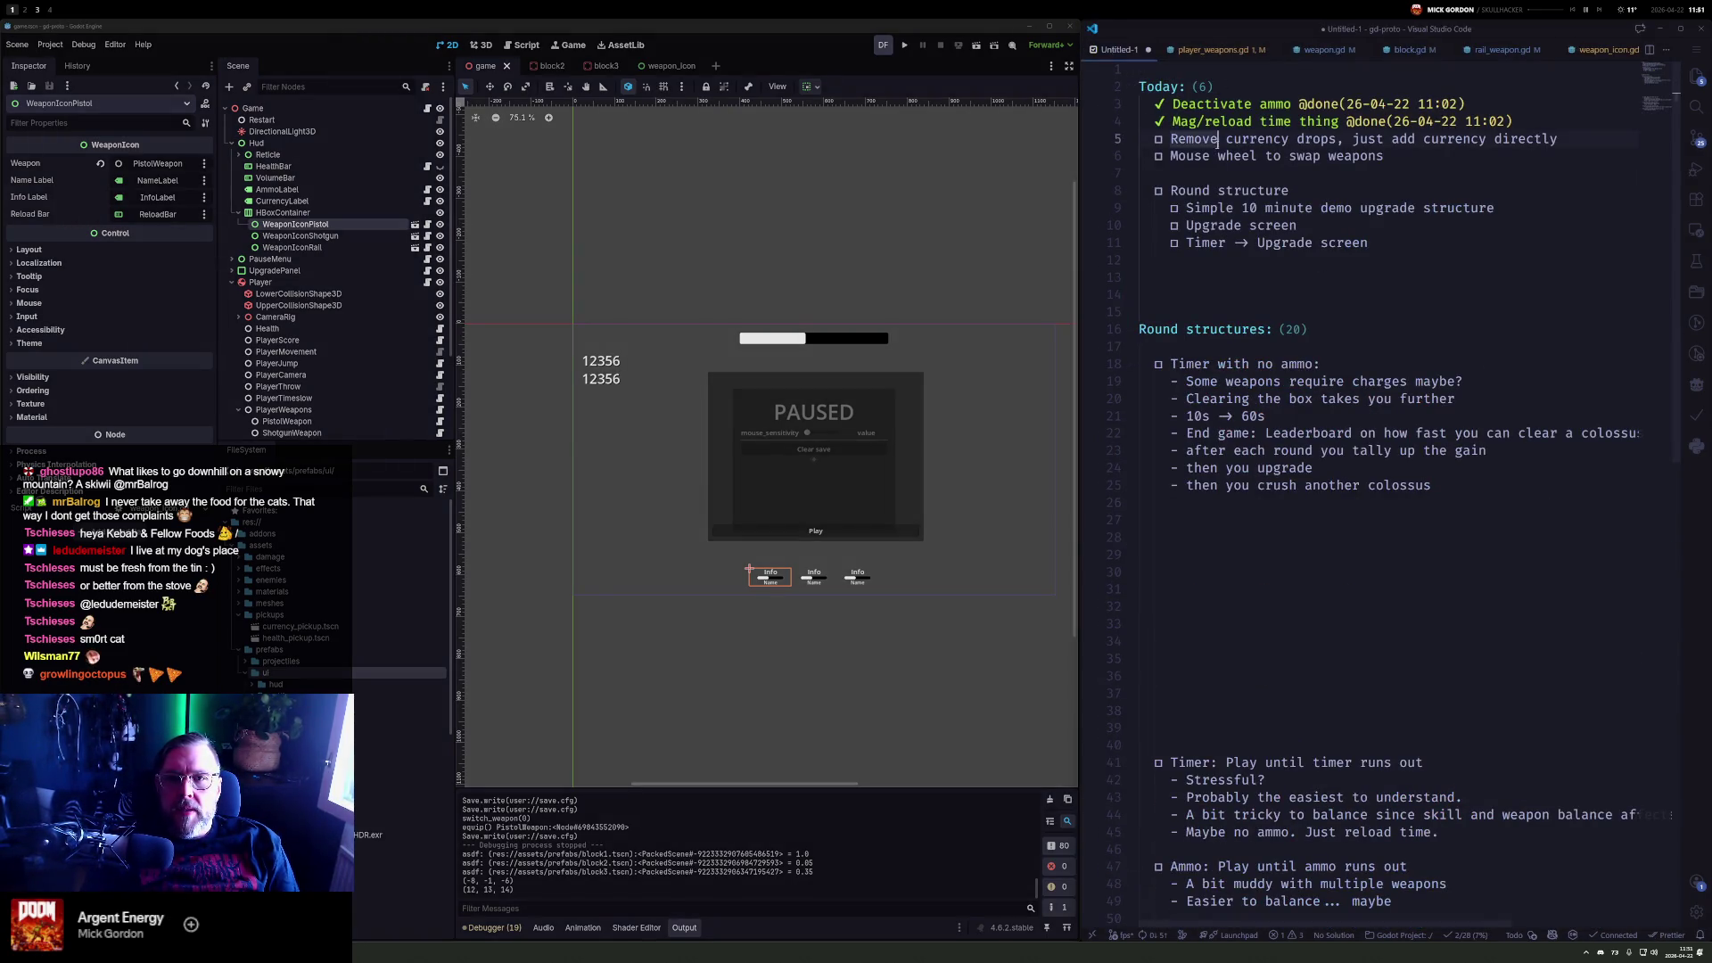
key(alt+d)
double_click(1195, 157)
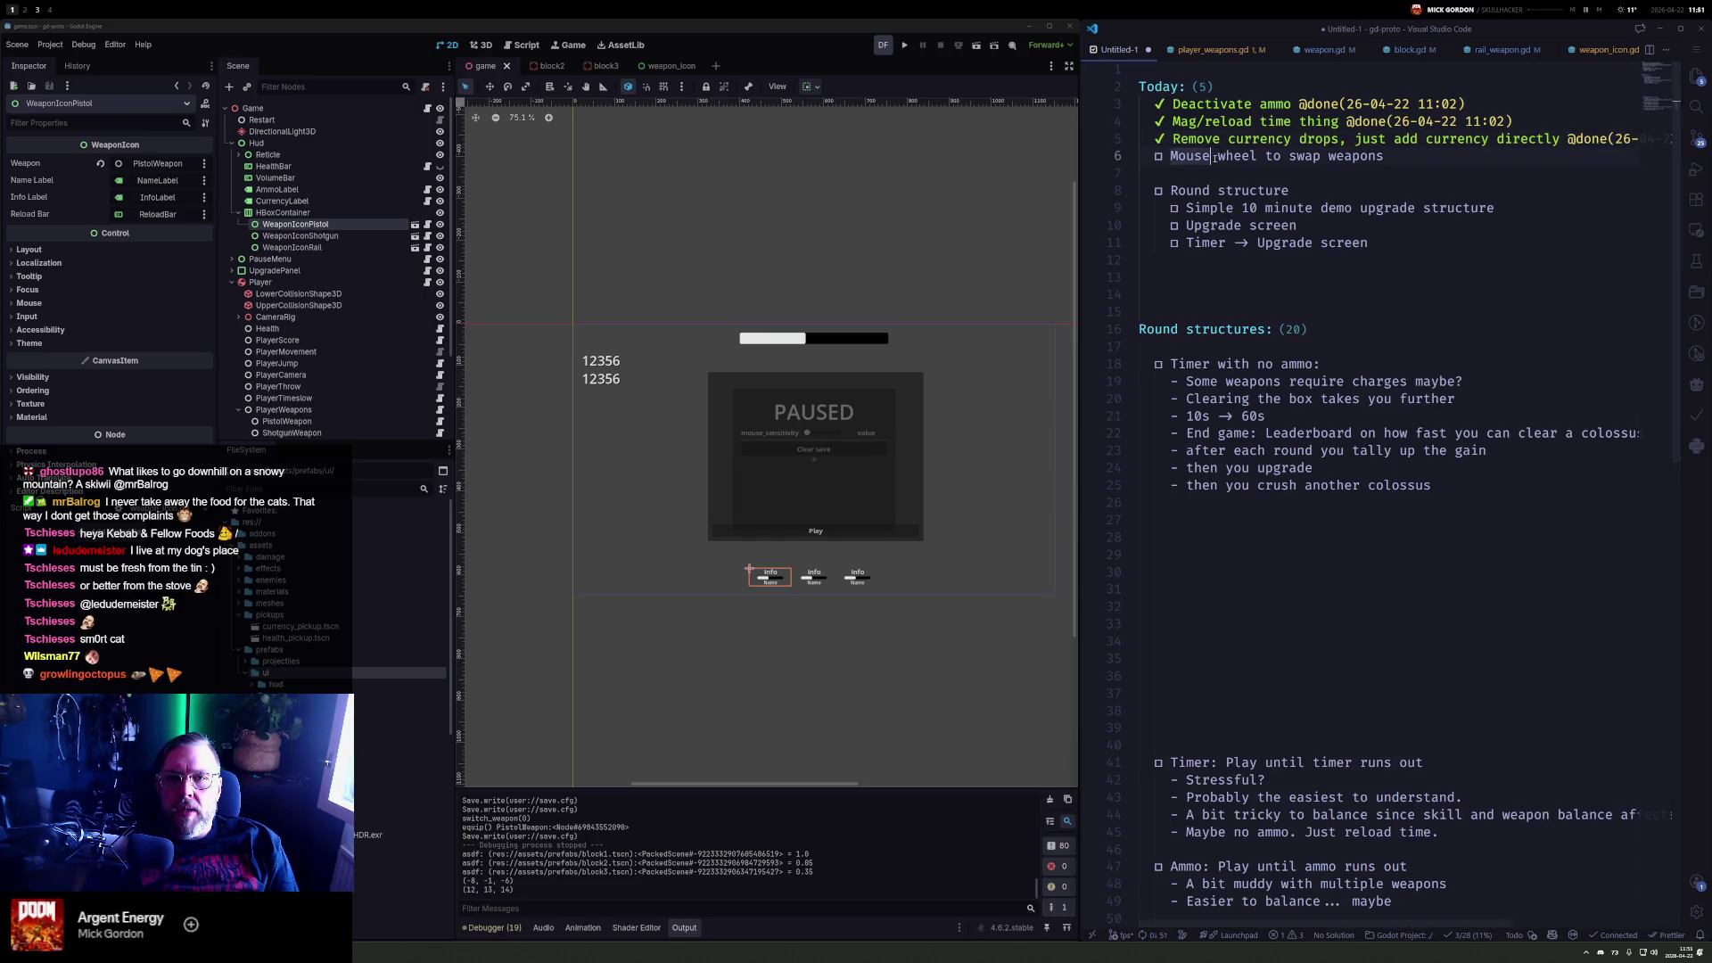
key(alt+d)
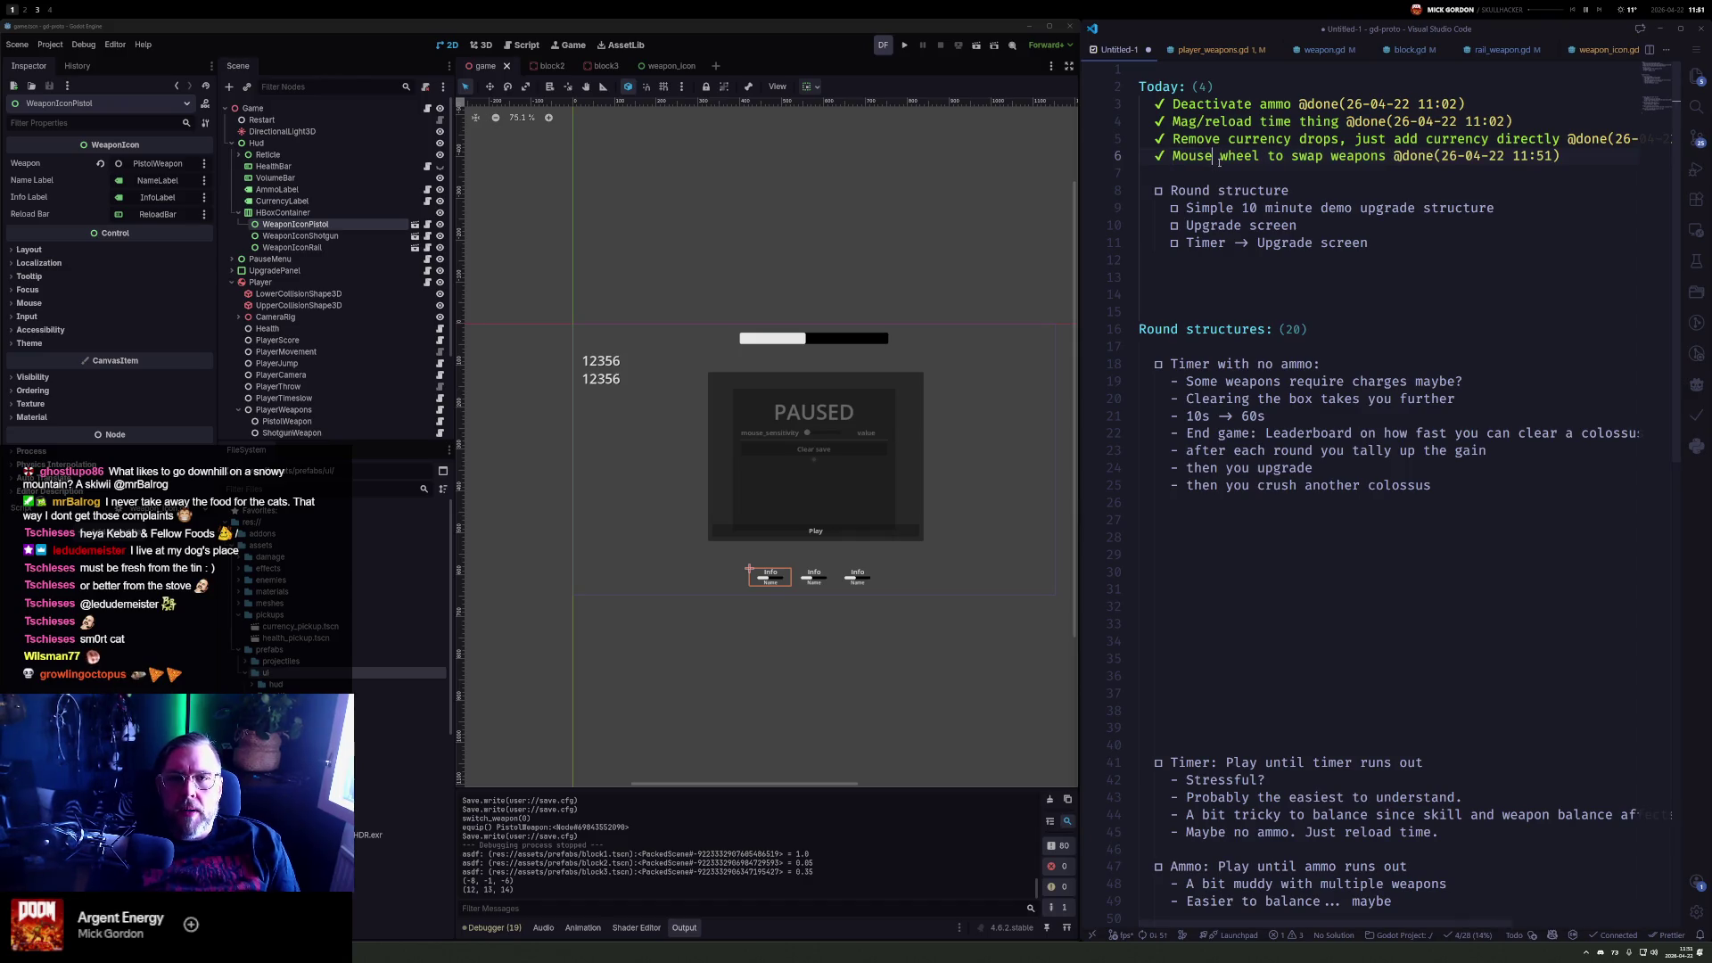
- Add a new todo line reading 'Weapon "icons"' below the mouse-wheel item
key(ctrl+Return)
key(ctrl+Return)
text(weapon "ic)
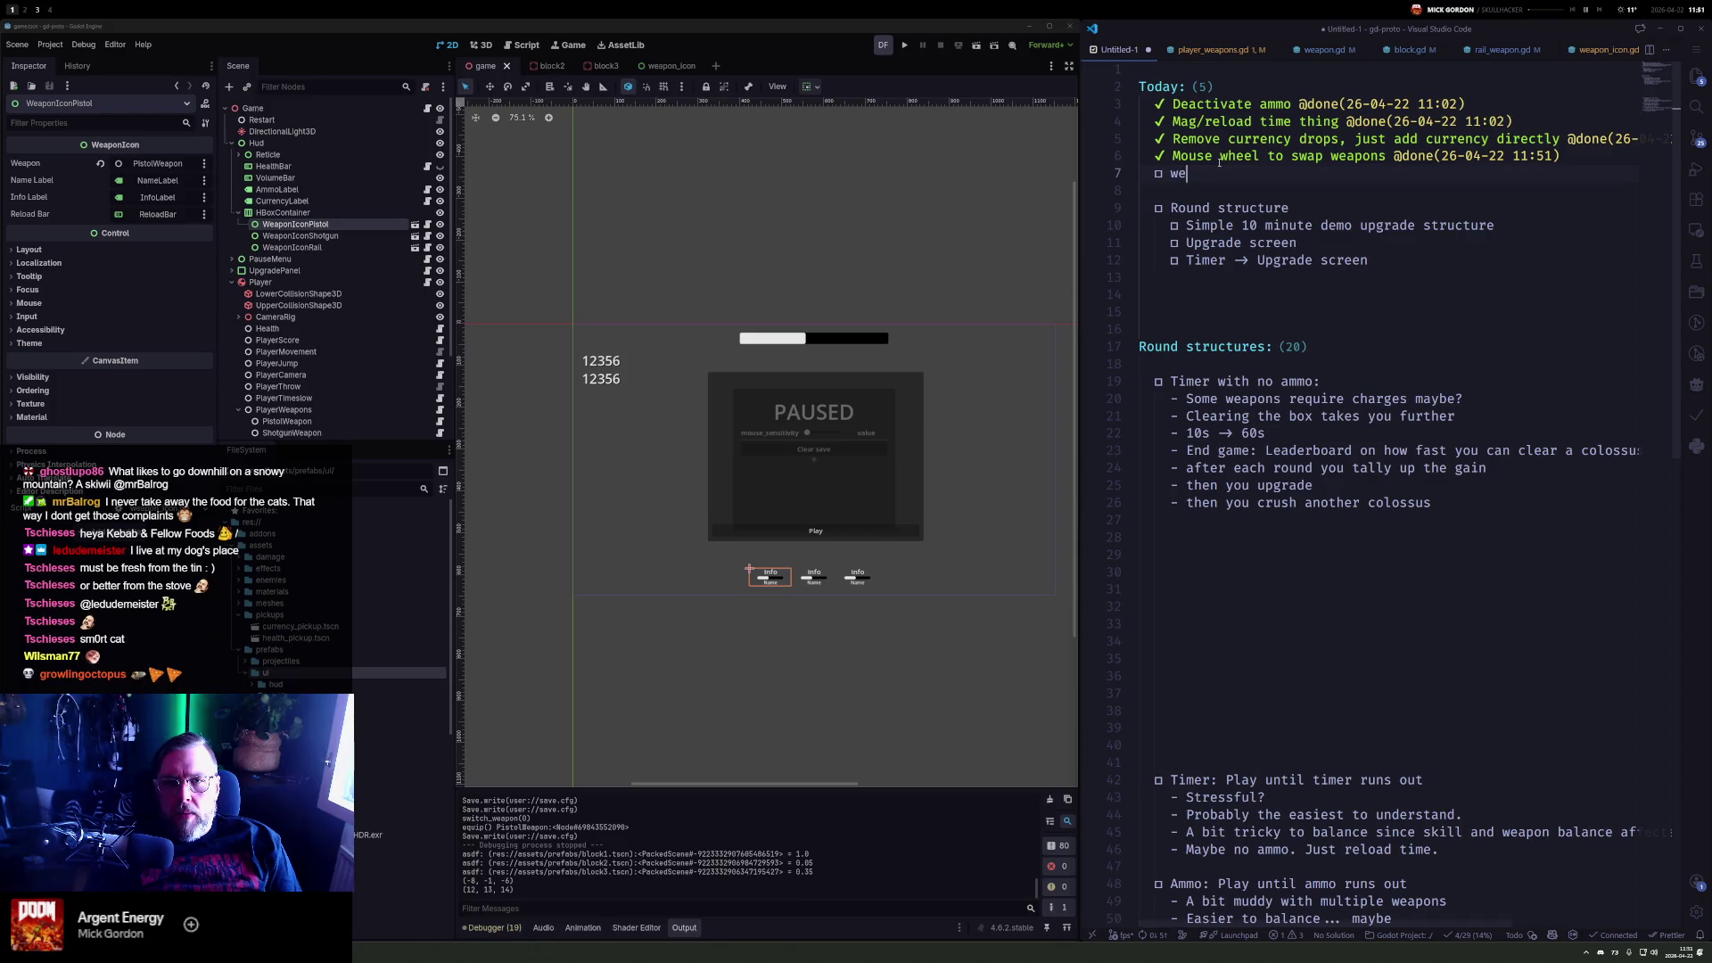
text(ons)
key(ctrl+shift+Left)
text(")
key(Home)
key(ctrl+End)
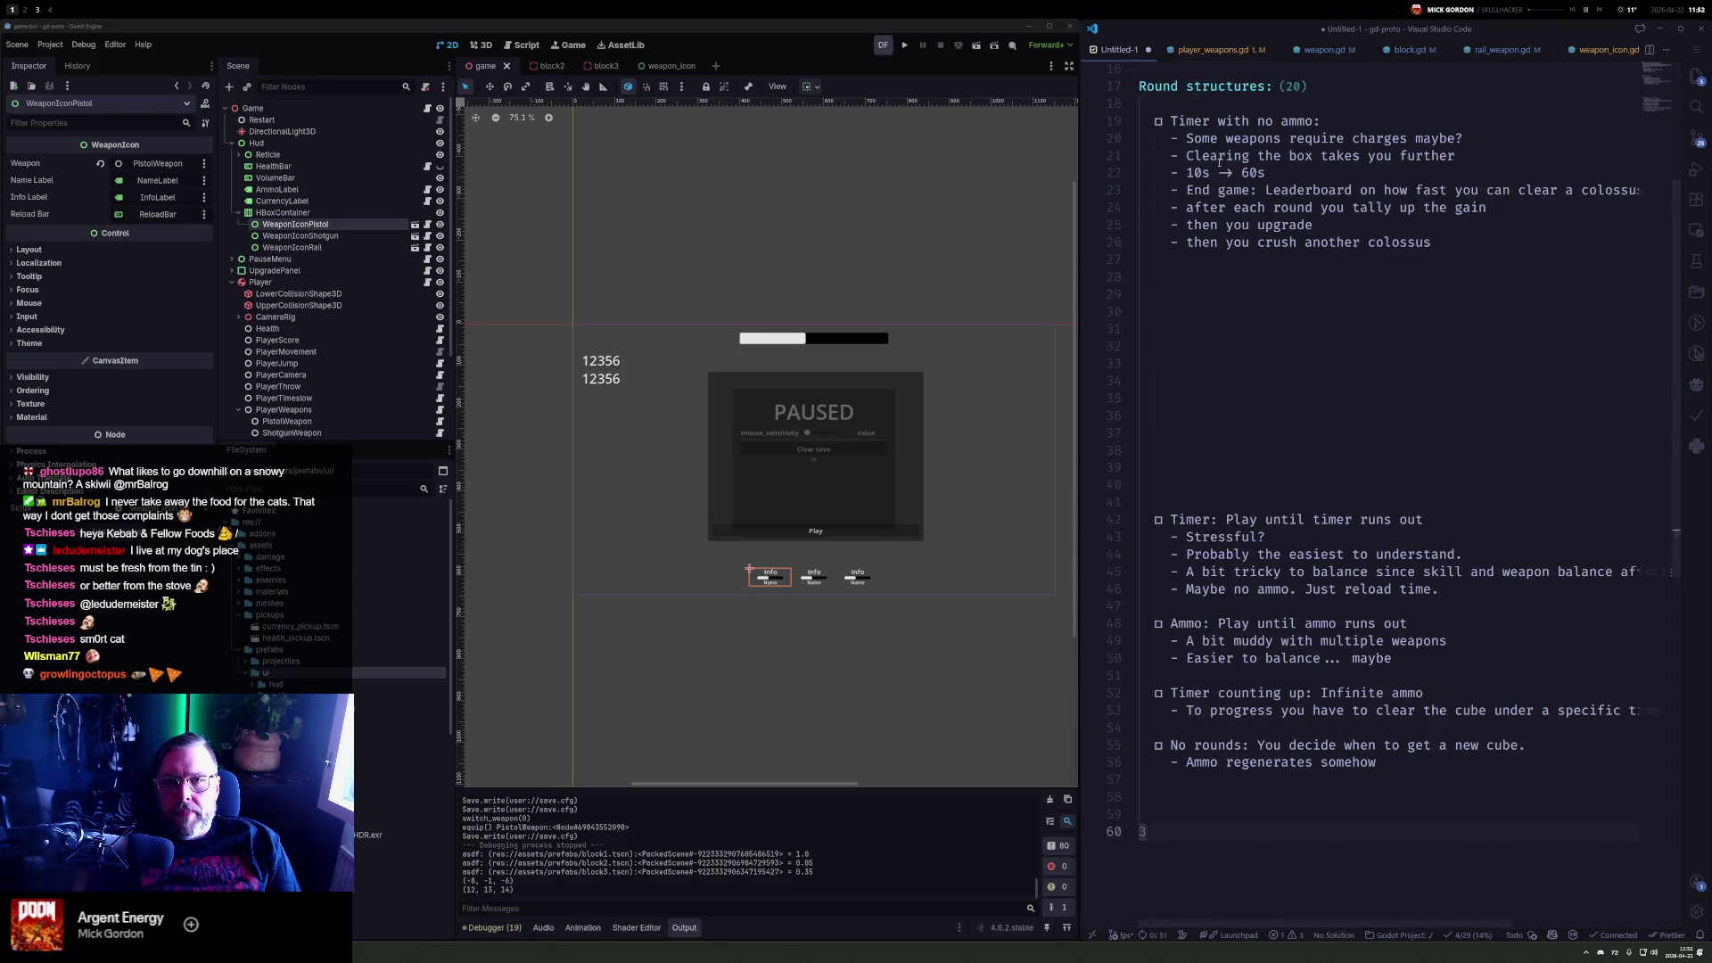
key(ctrl+Home)
key(Down)
key(Down)
key(Up)
key(Home)
key(shift+Right)
text(W)
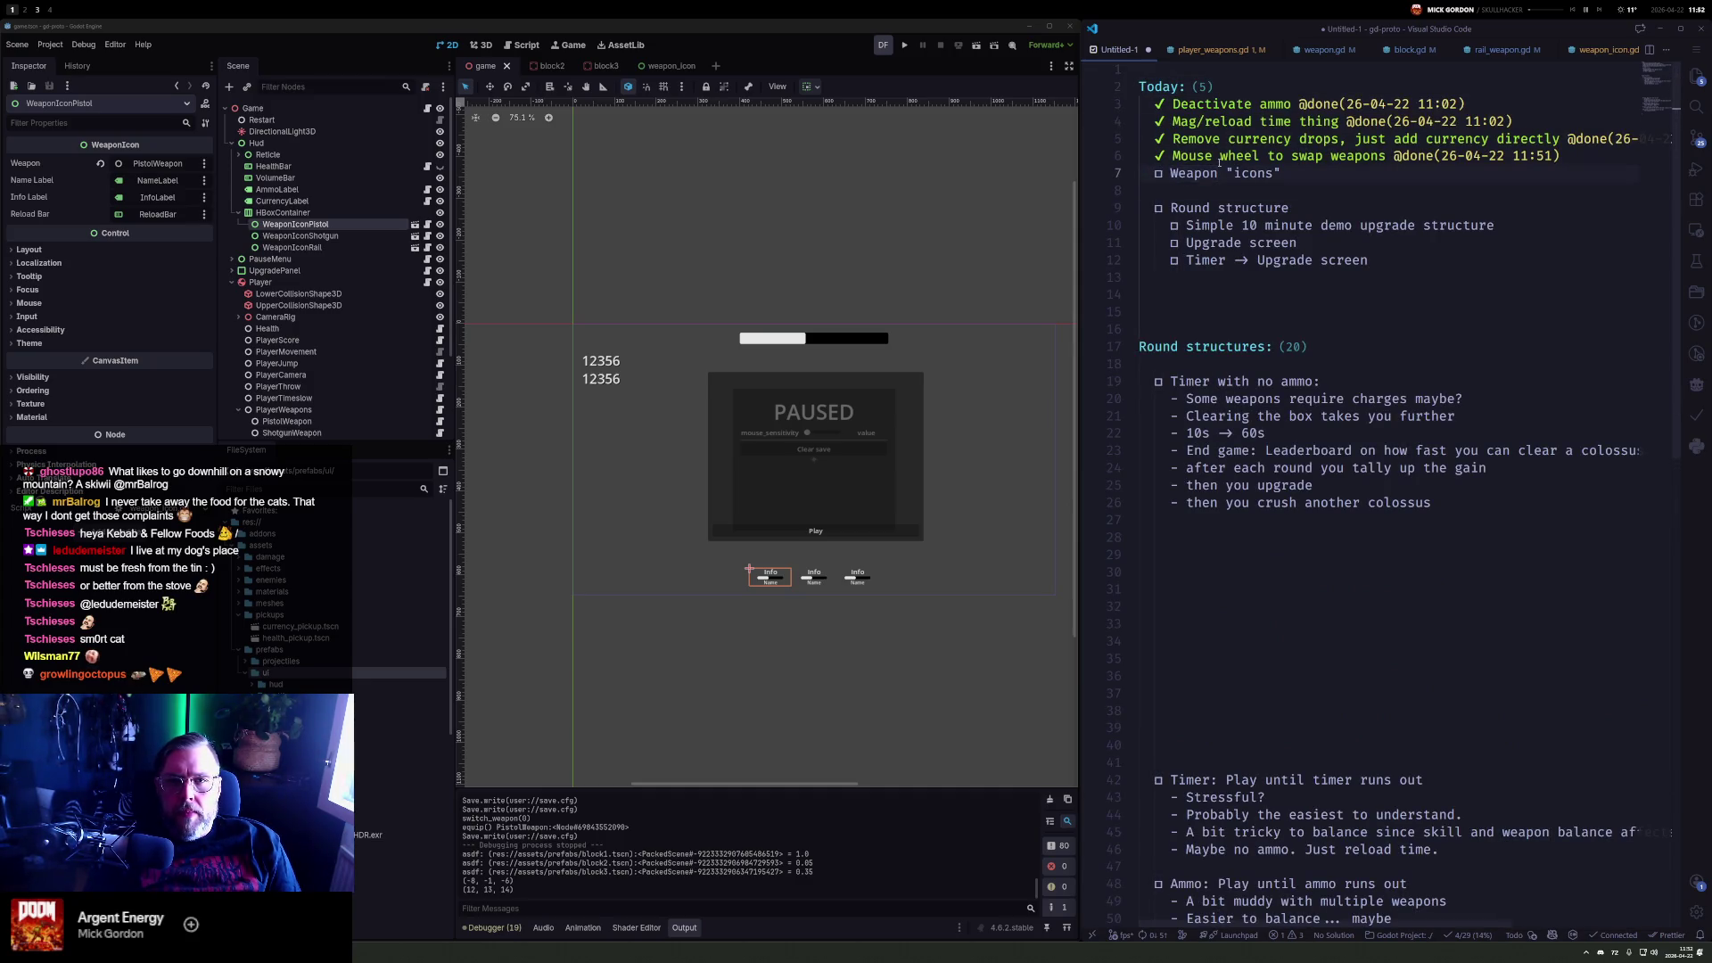
- Mark the Weapon "icons" todo done, then cycle desktop workspaces
key(alt+d)
key(Down)
key(Down)
key(Down)
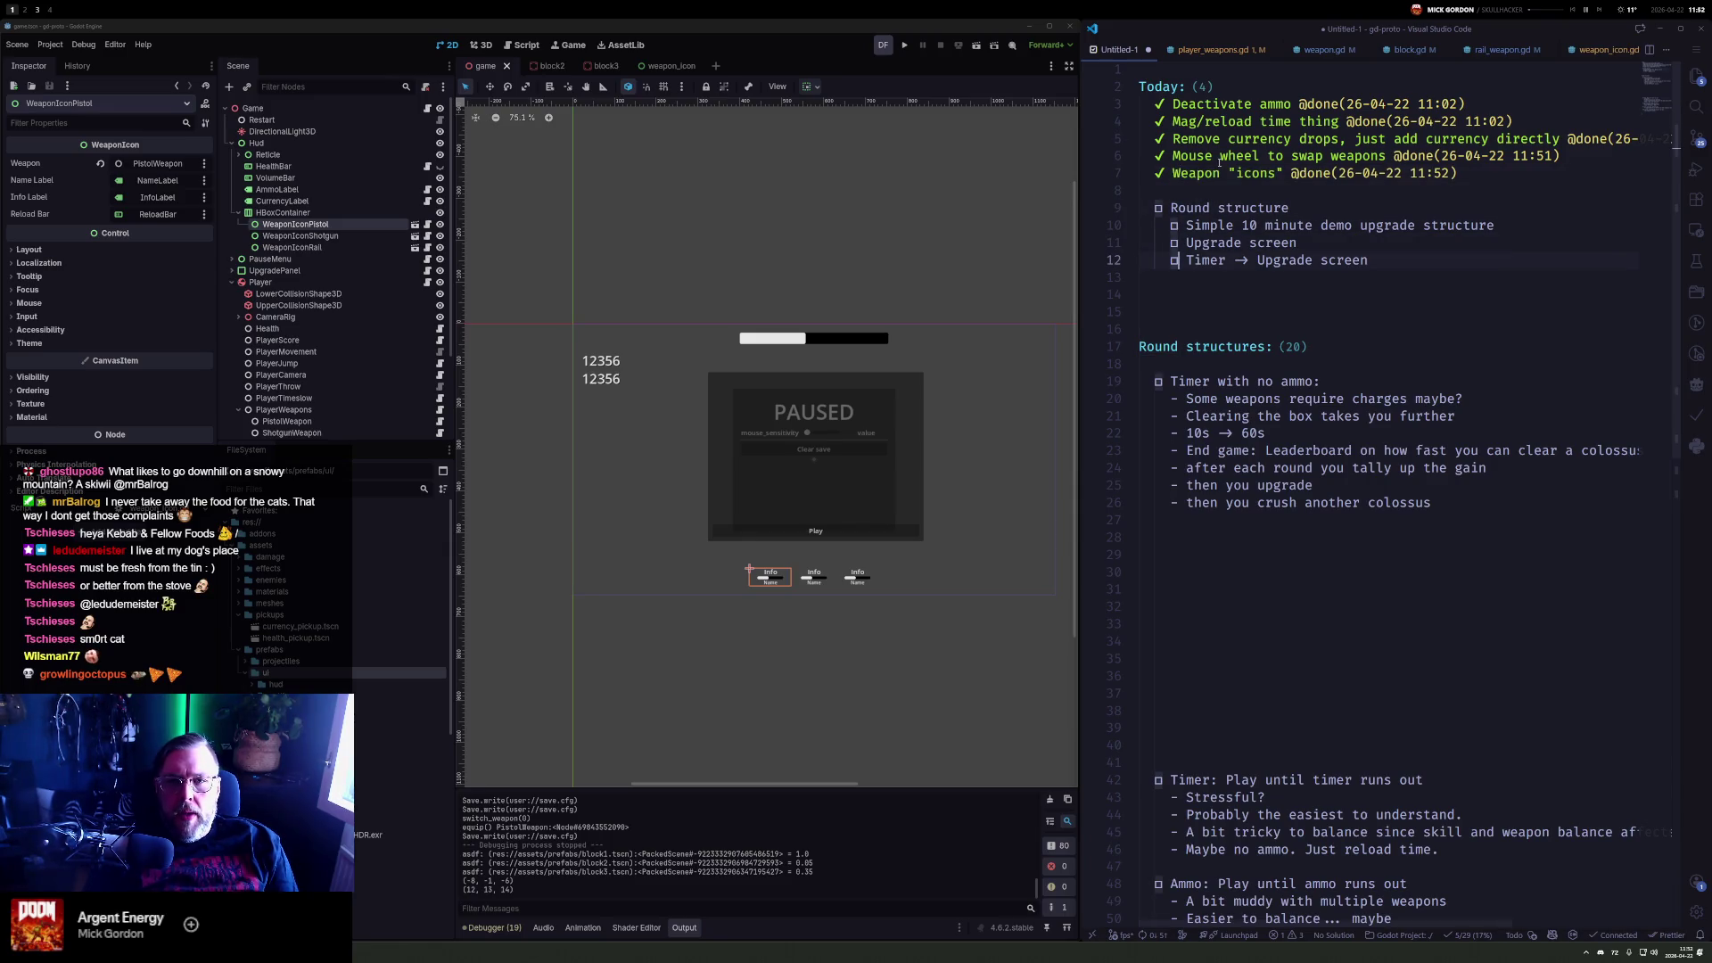
key(ctrl+b)
key(ctrl+b)
key(alt+2)
key(alt+3)
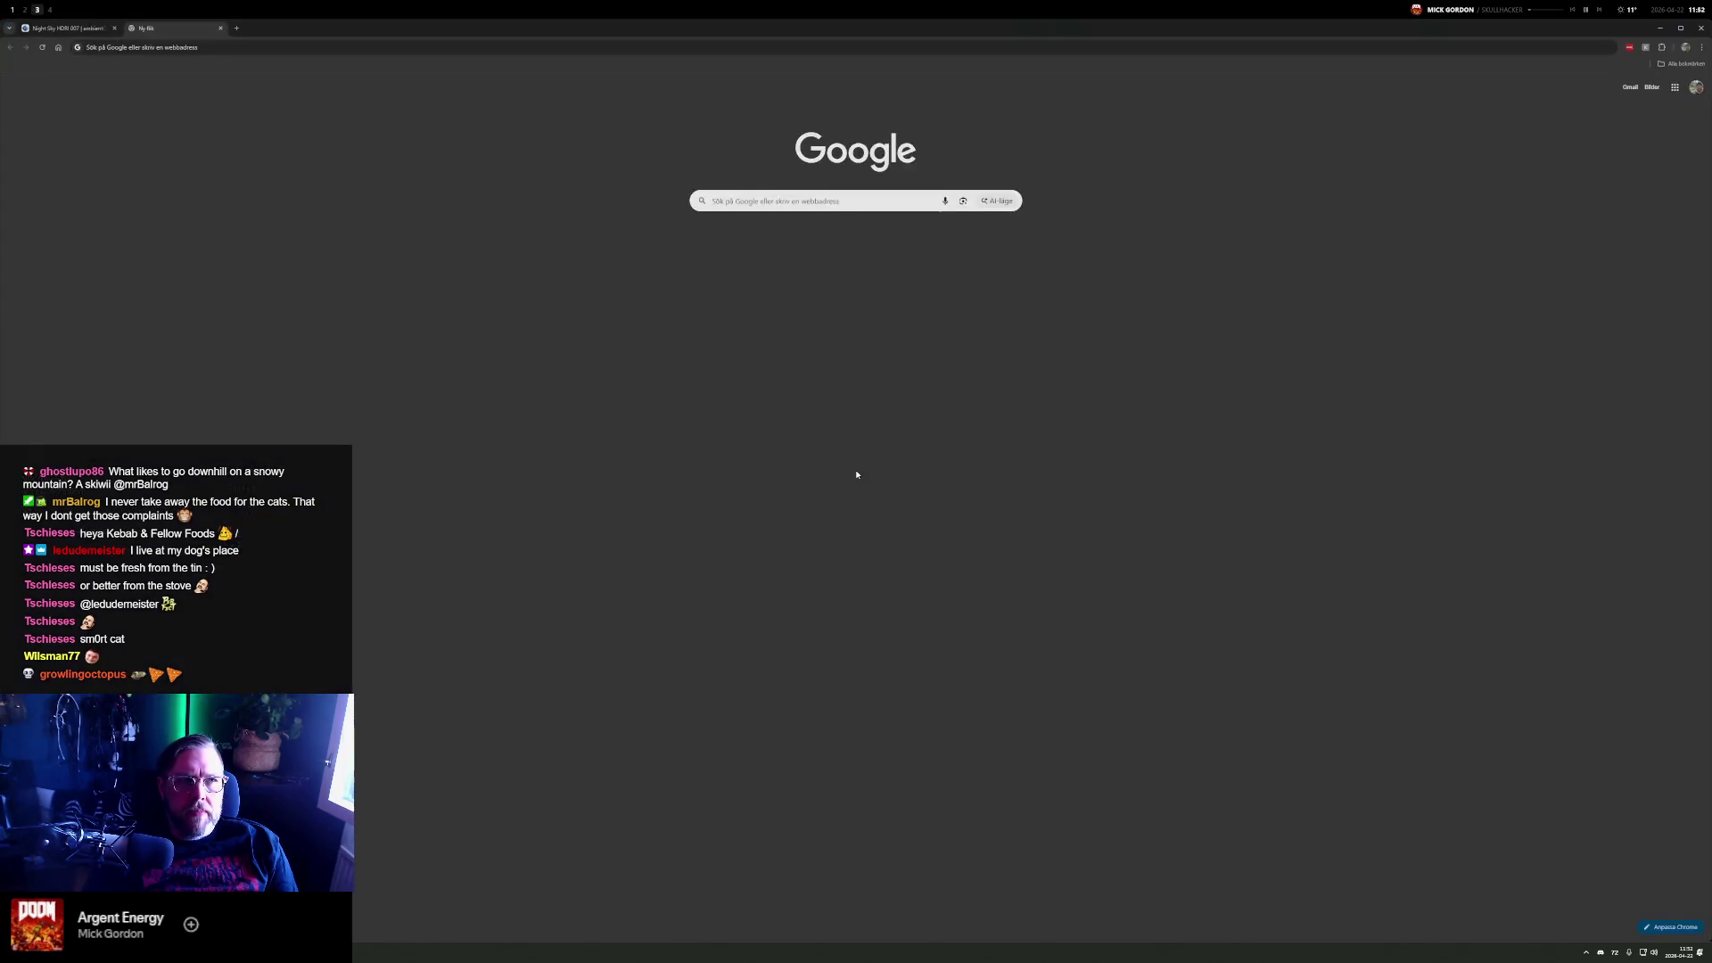
- Switch desktops from Chrome to the workspace running Fork
key(alt+1)
key(alt+2)
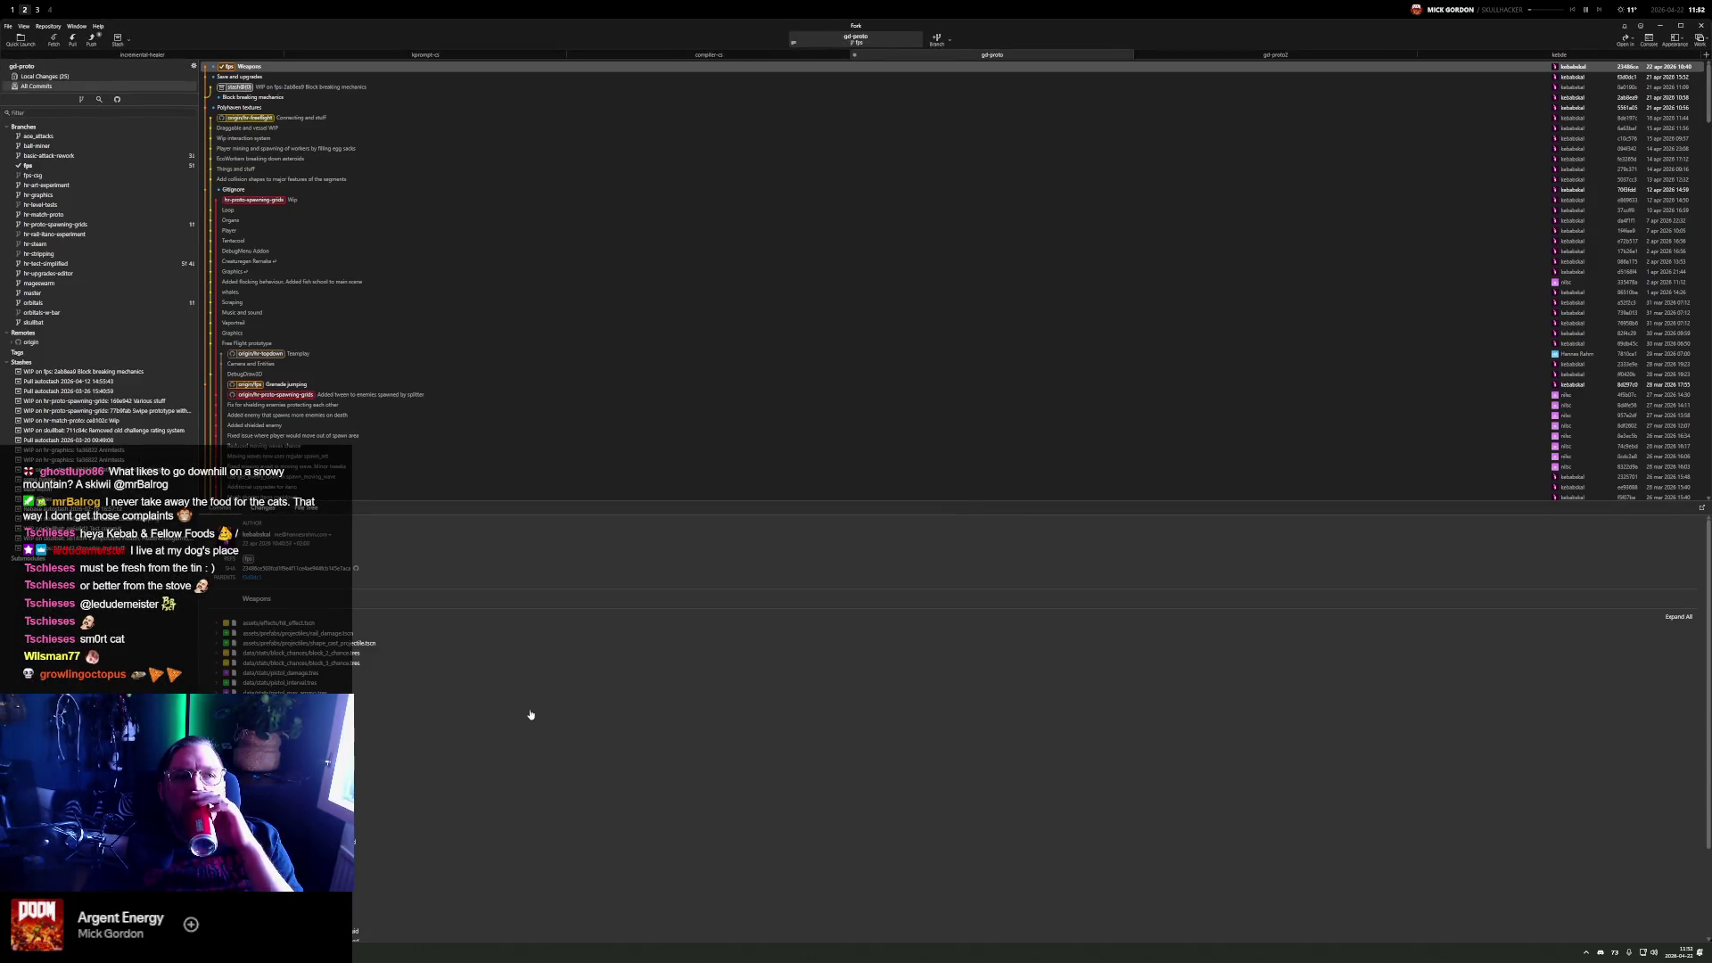
- Stage all changed files in the gd-proto Local Changes view
click(98, 78)
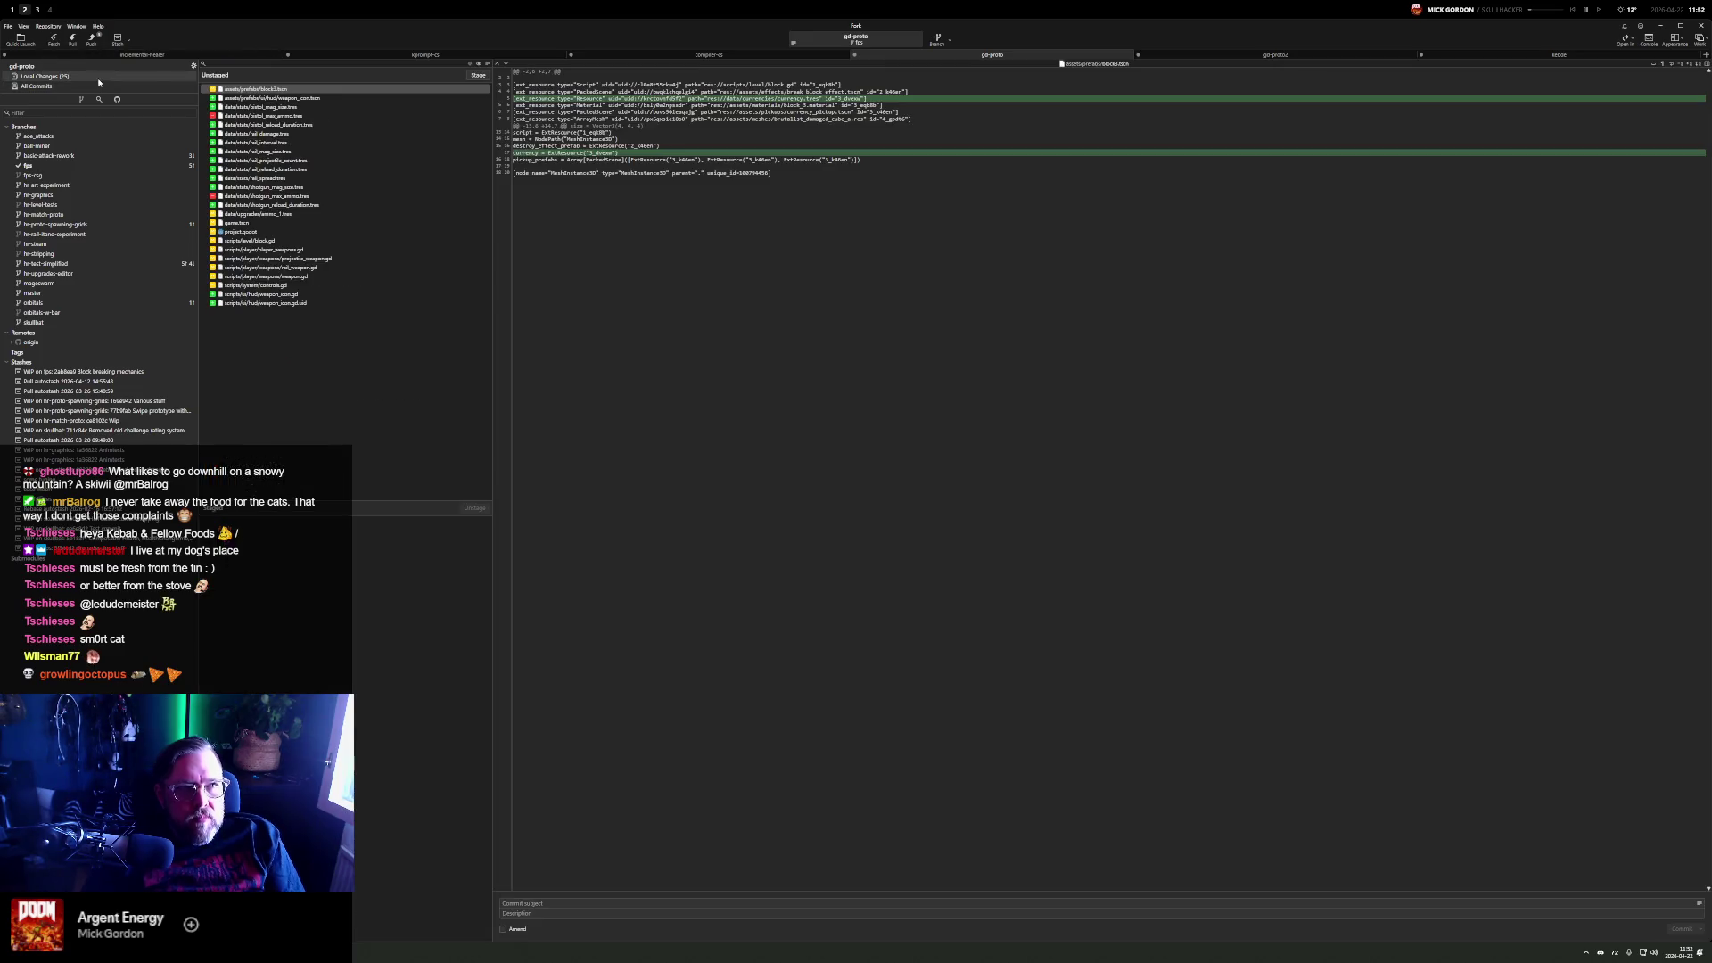
click(355, 161)
key(ctrl+a)
mouse_move(355, 160)
mouse_down()
mouse_move(309, 329)
mouse_move(383, 695)
mouse_up()
- Commit with subject 'Weapon redo' and return to the Godot and VS Code workspace
text(Weapon redo)
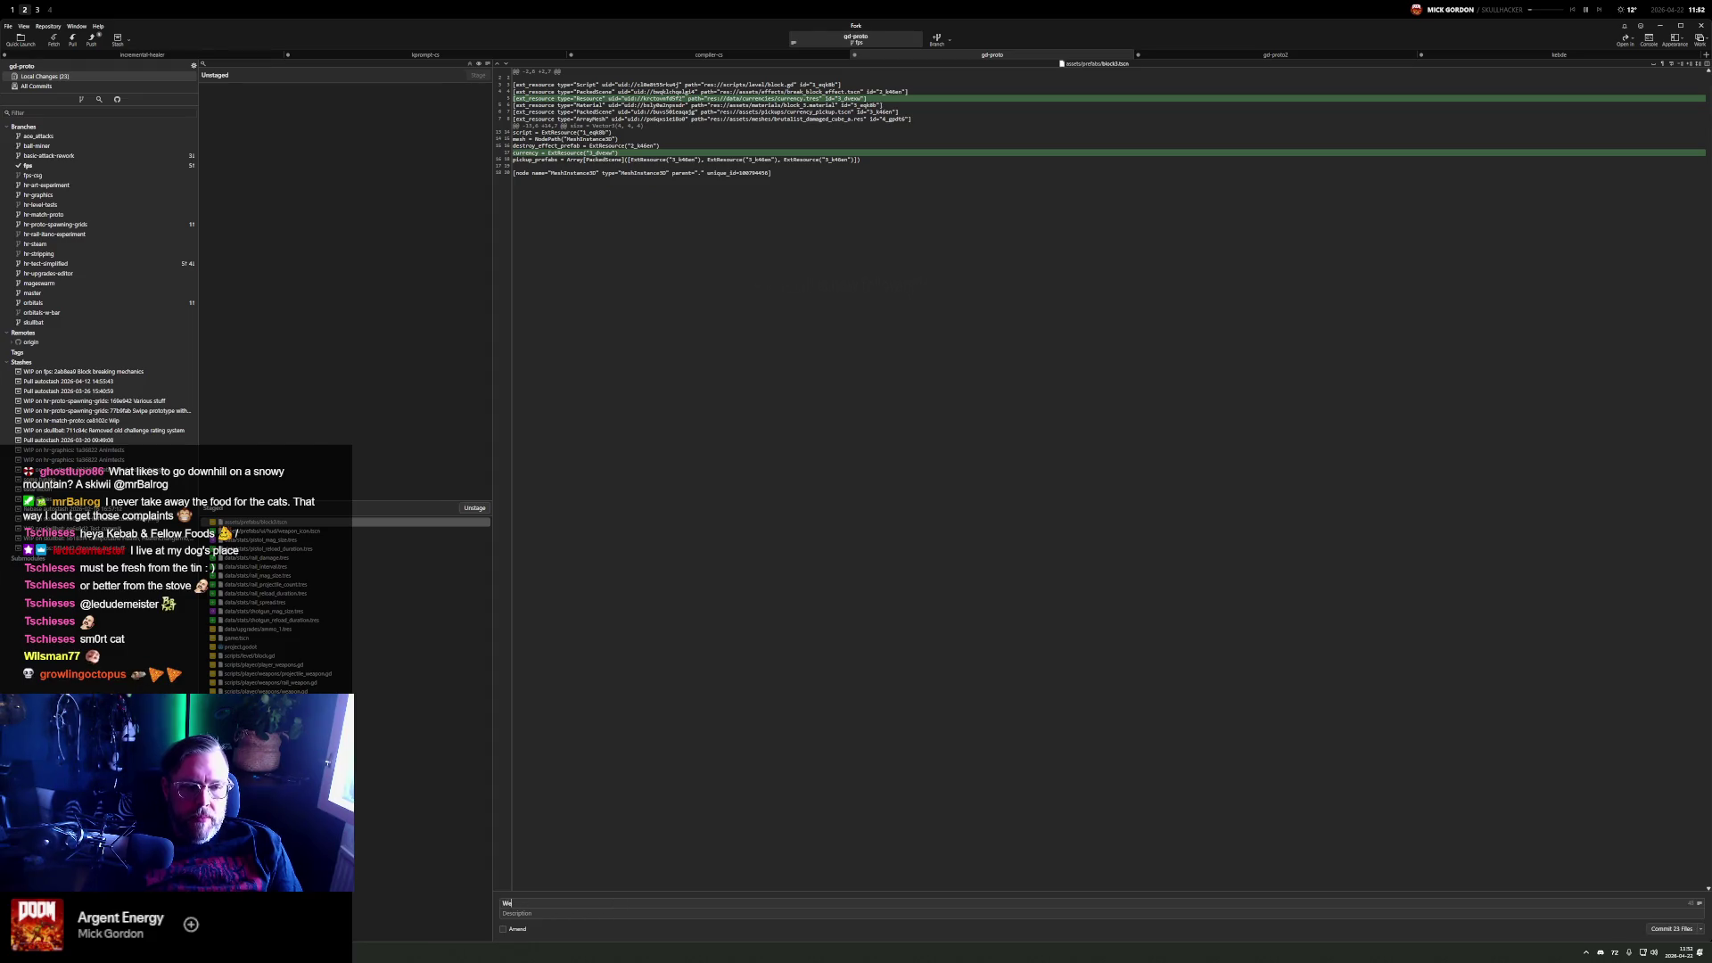
key(ctrl+Return)
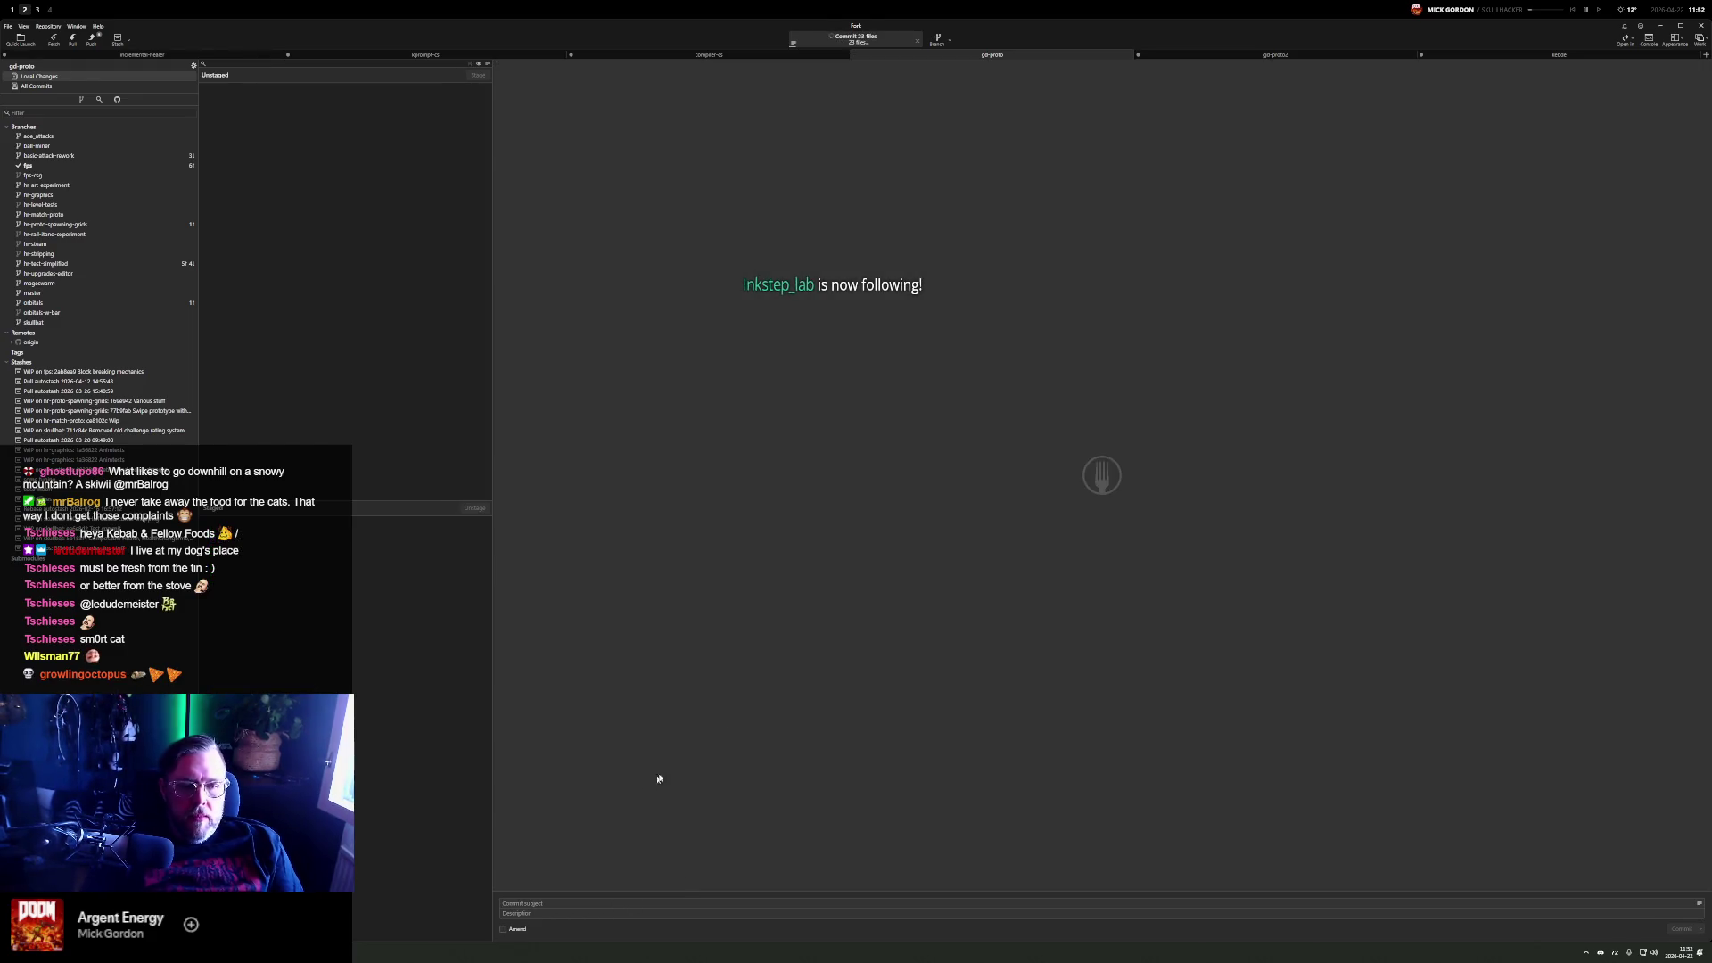
key(alt+1)
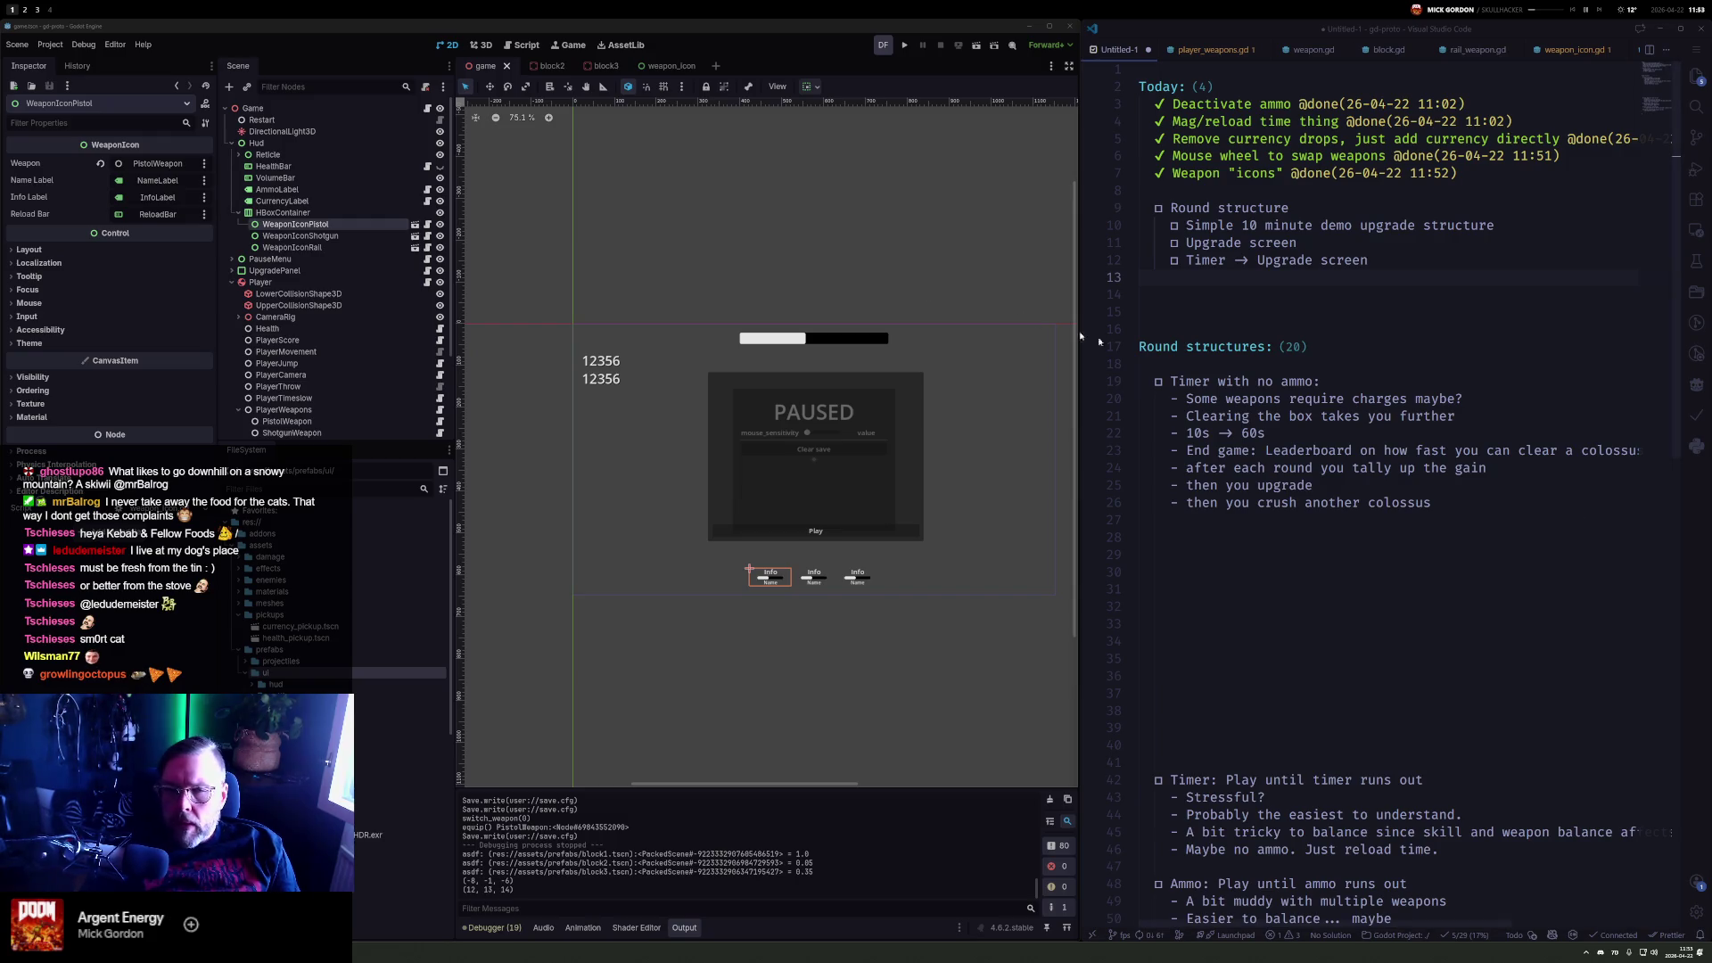
- Bring up the game.gd script in the code editor
click(1273, 287)
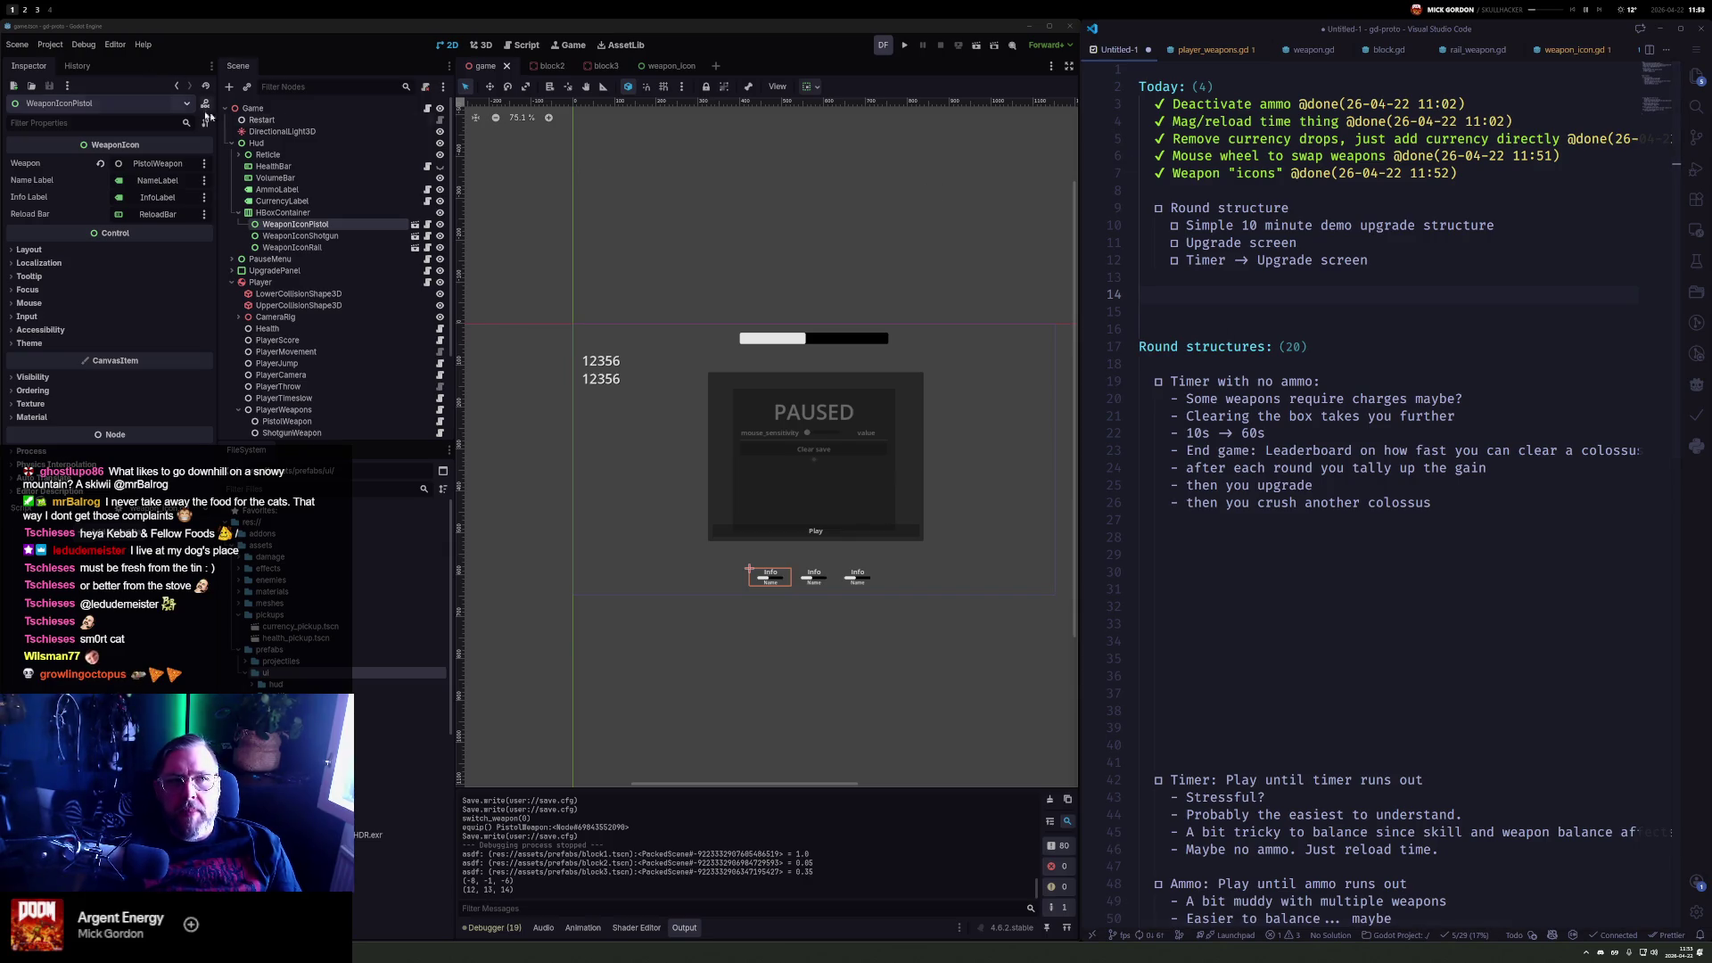
click(267, 107)
click(439, 108)
click(440, 108)
key(ctrl+F3)
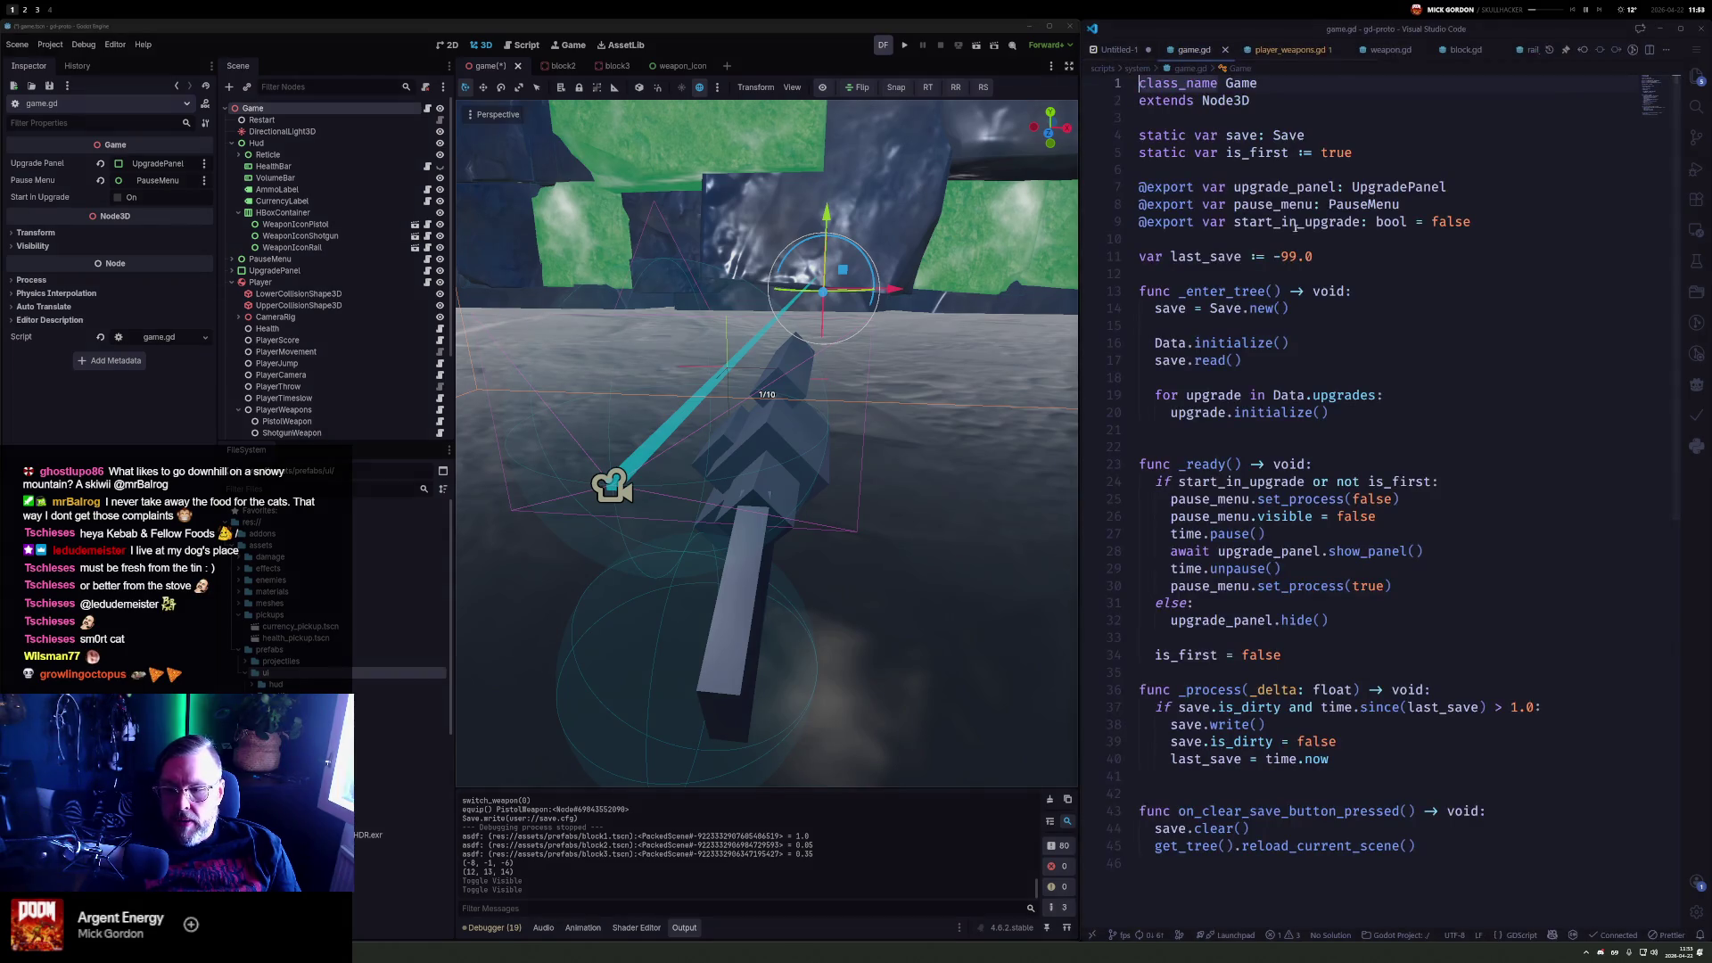
click(1326, 248)
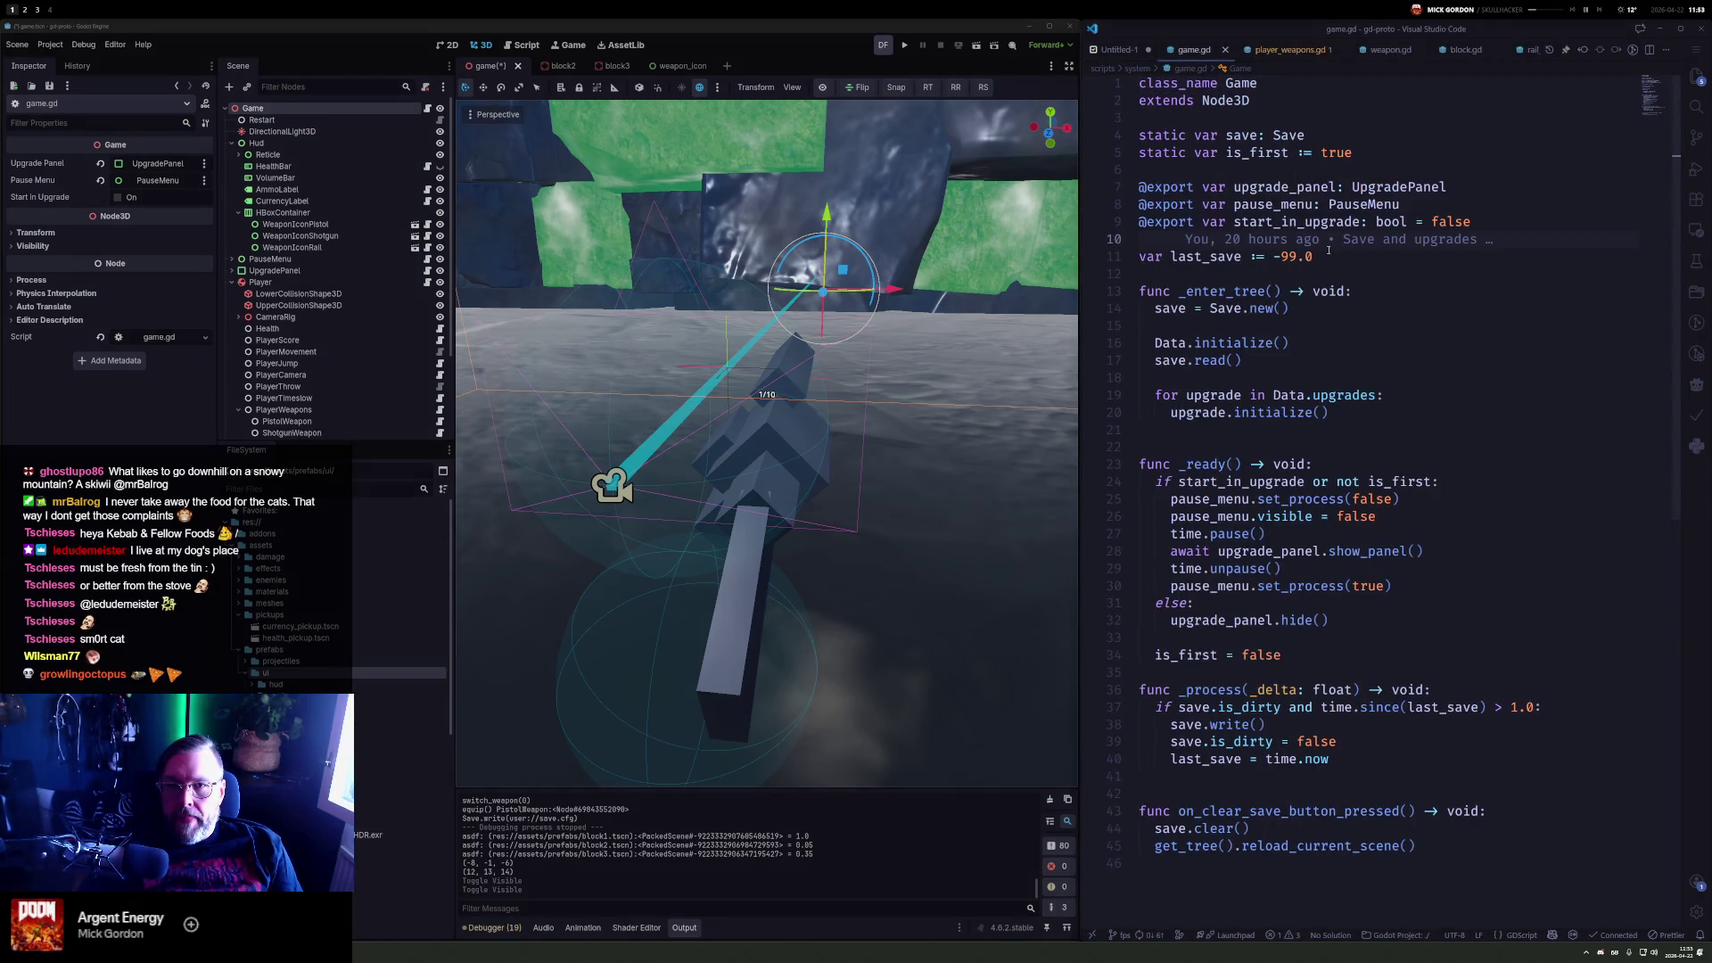
- Below last_save, start declaring 'enum GameState {'
key(Down)
key(End)
key(Return)
key(Return)
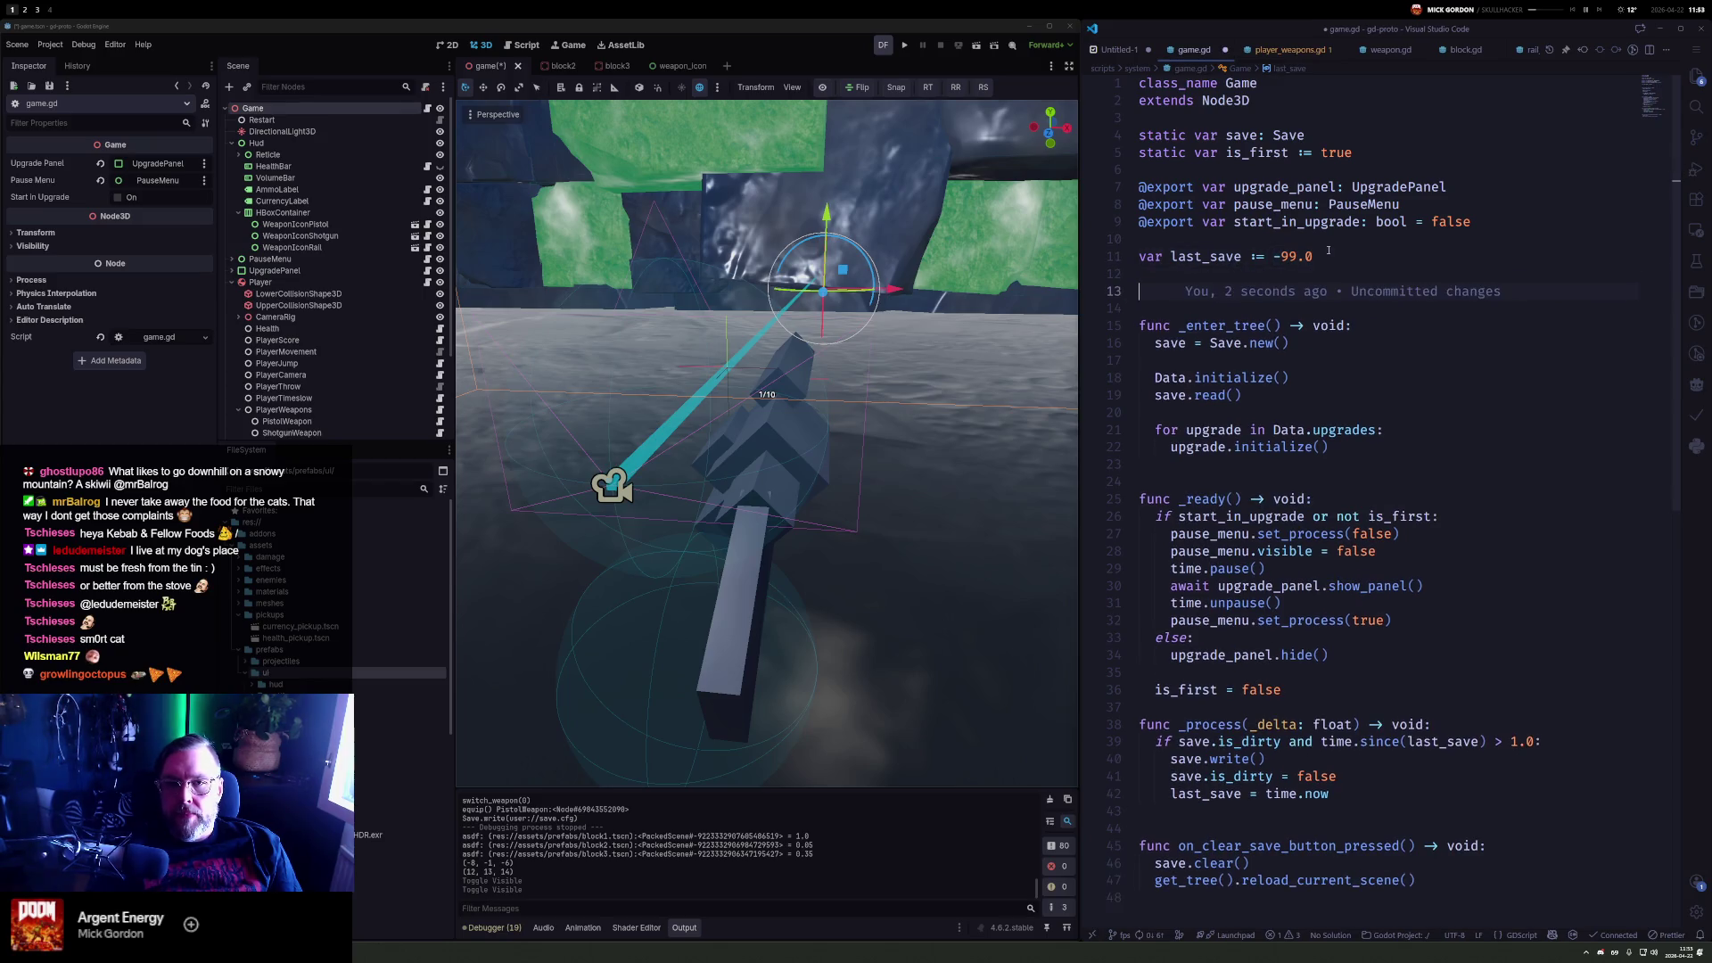
text(enum )
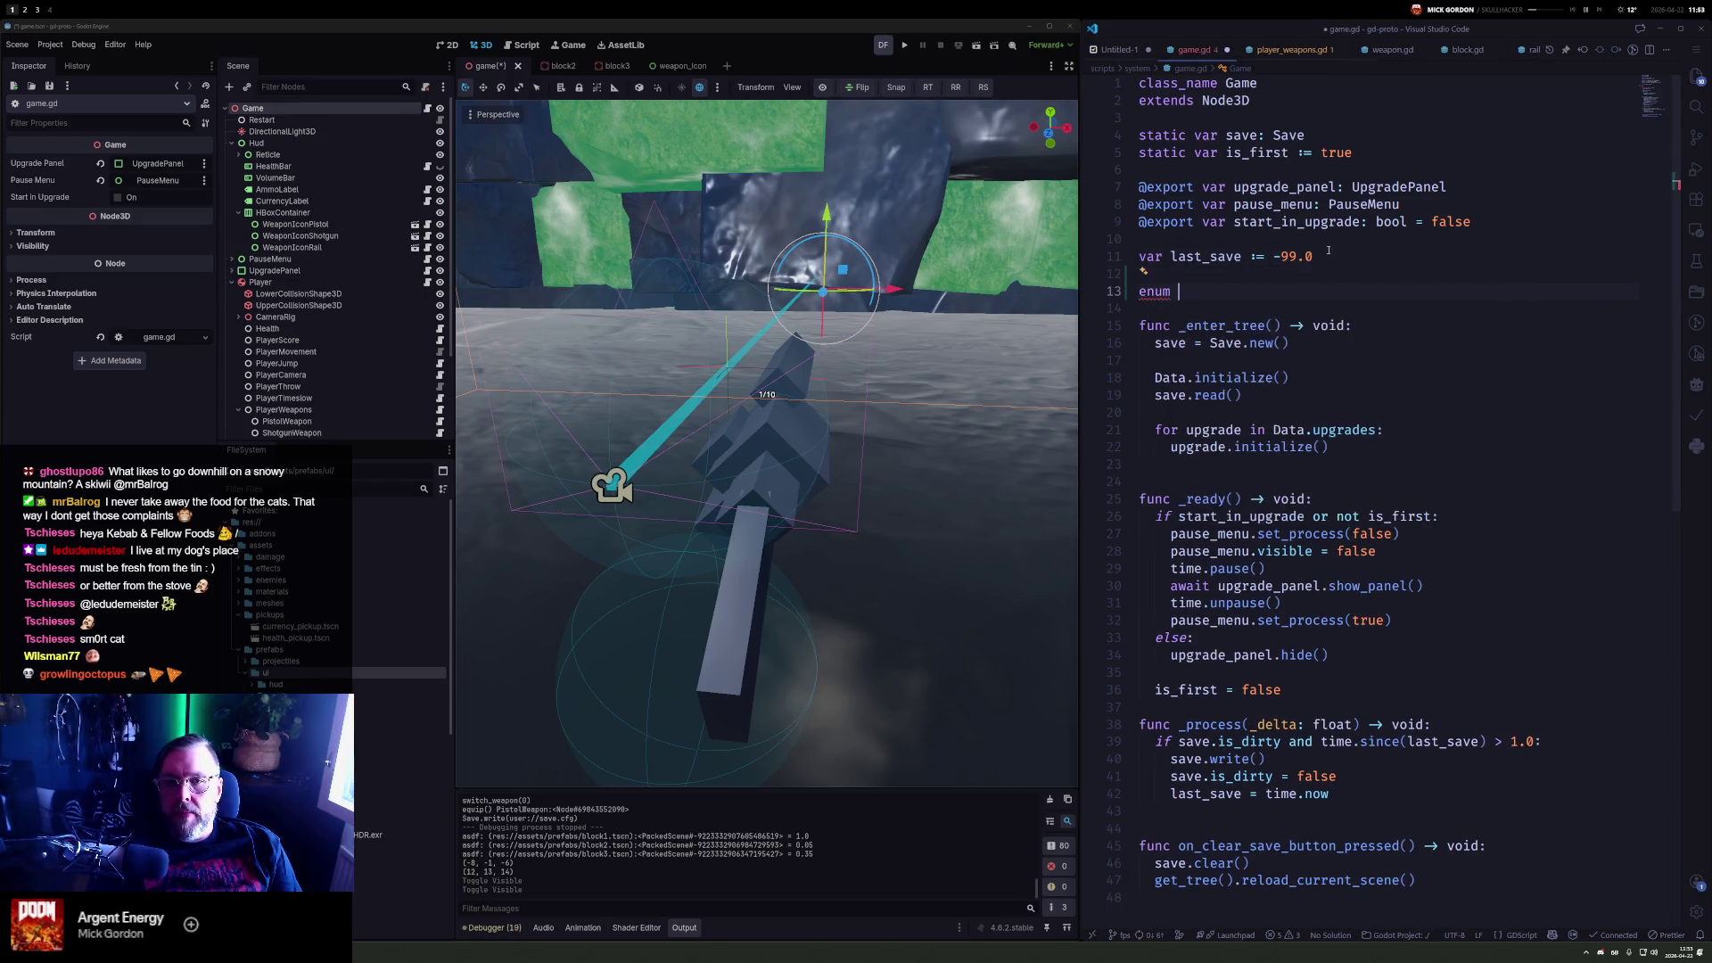
text(ame)
key(Left)
key(Left)
key(Left)
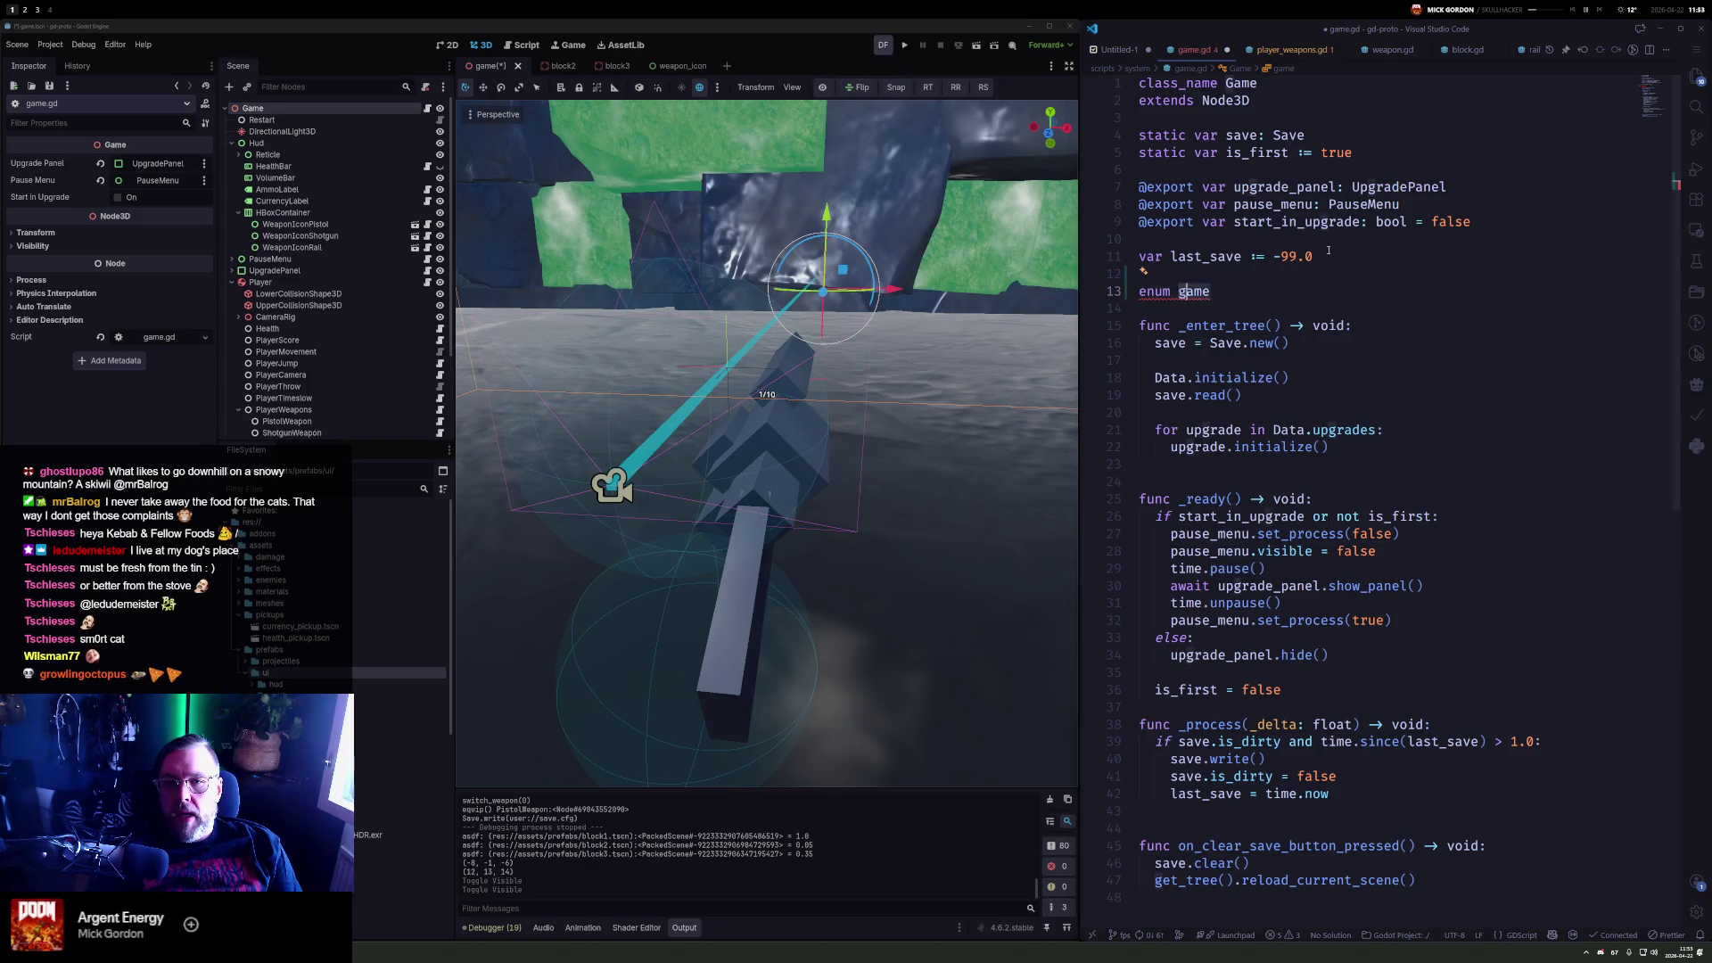
text(G)
key(End)
text(Statwe)
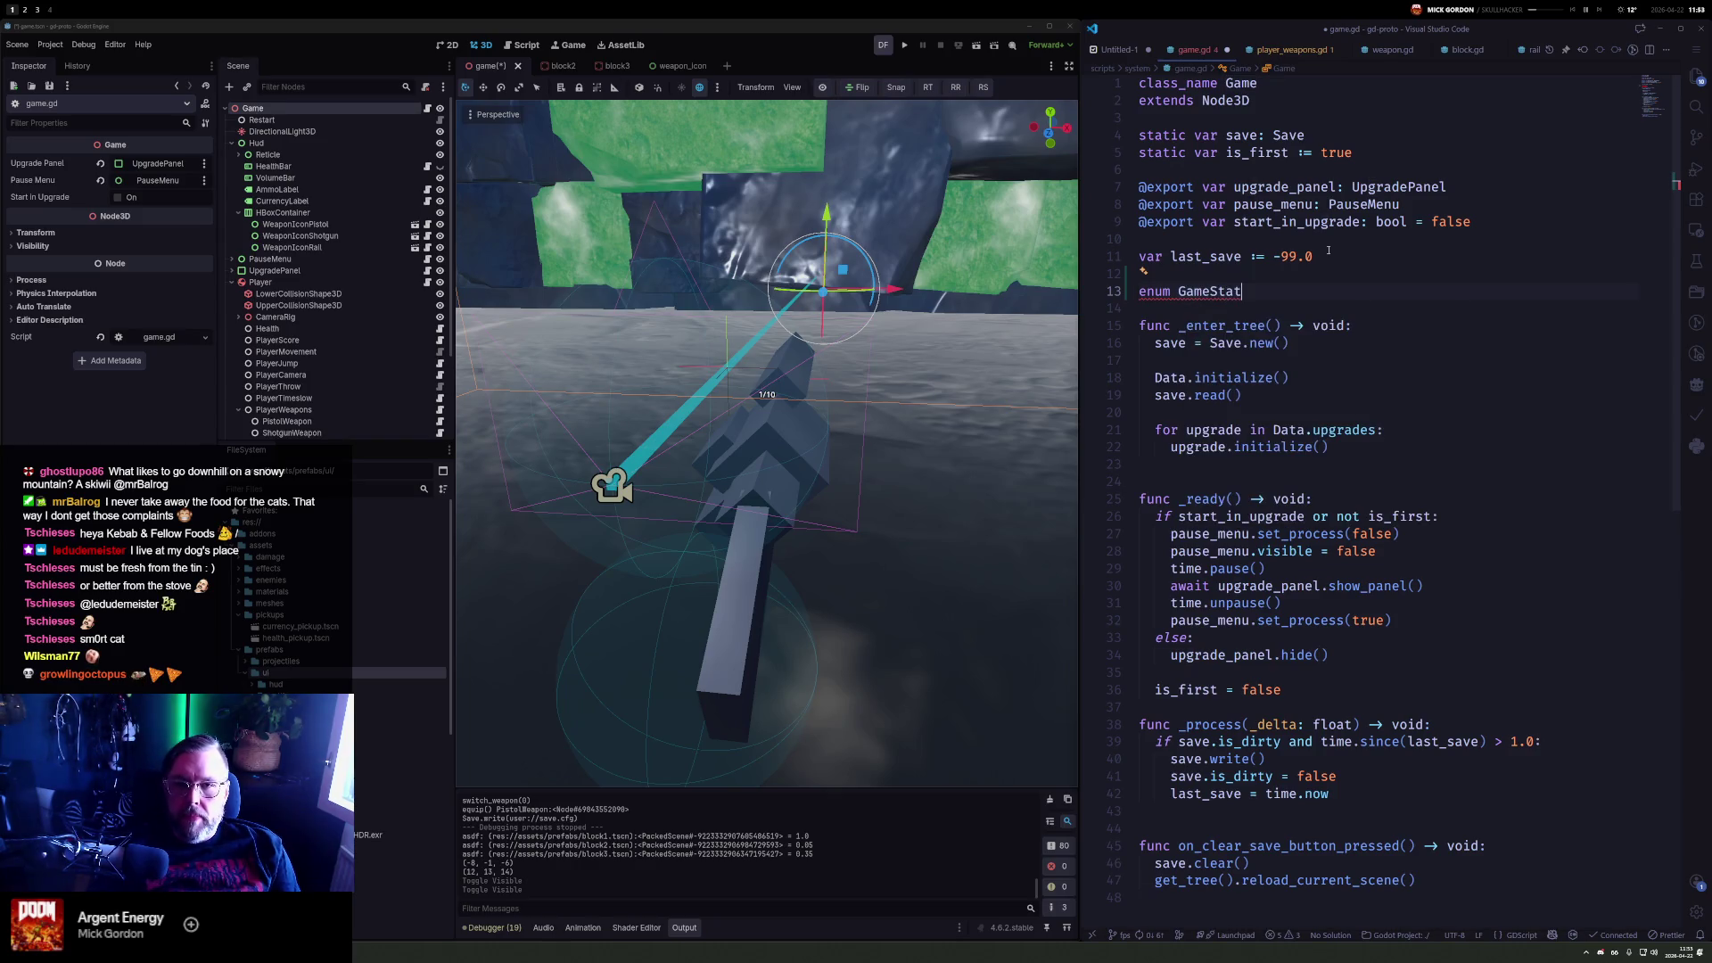
key(BackSpace)
key(BackSpace)
text(e)
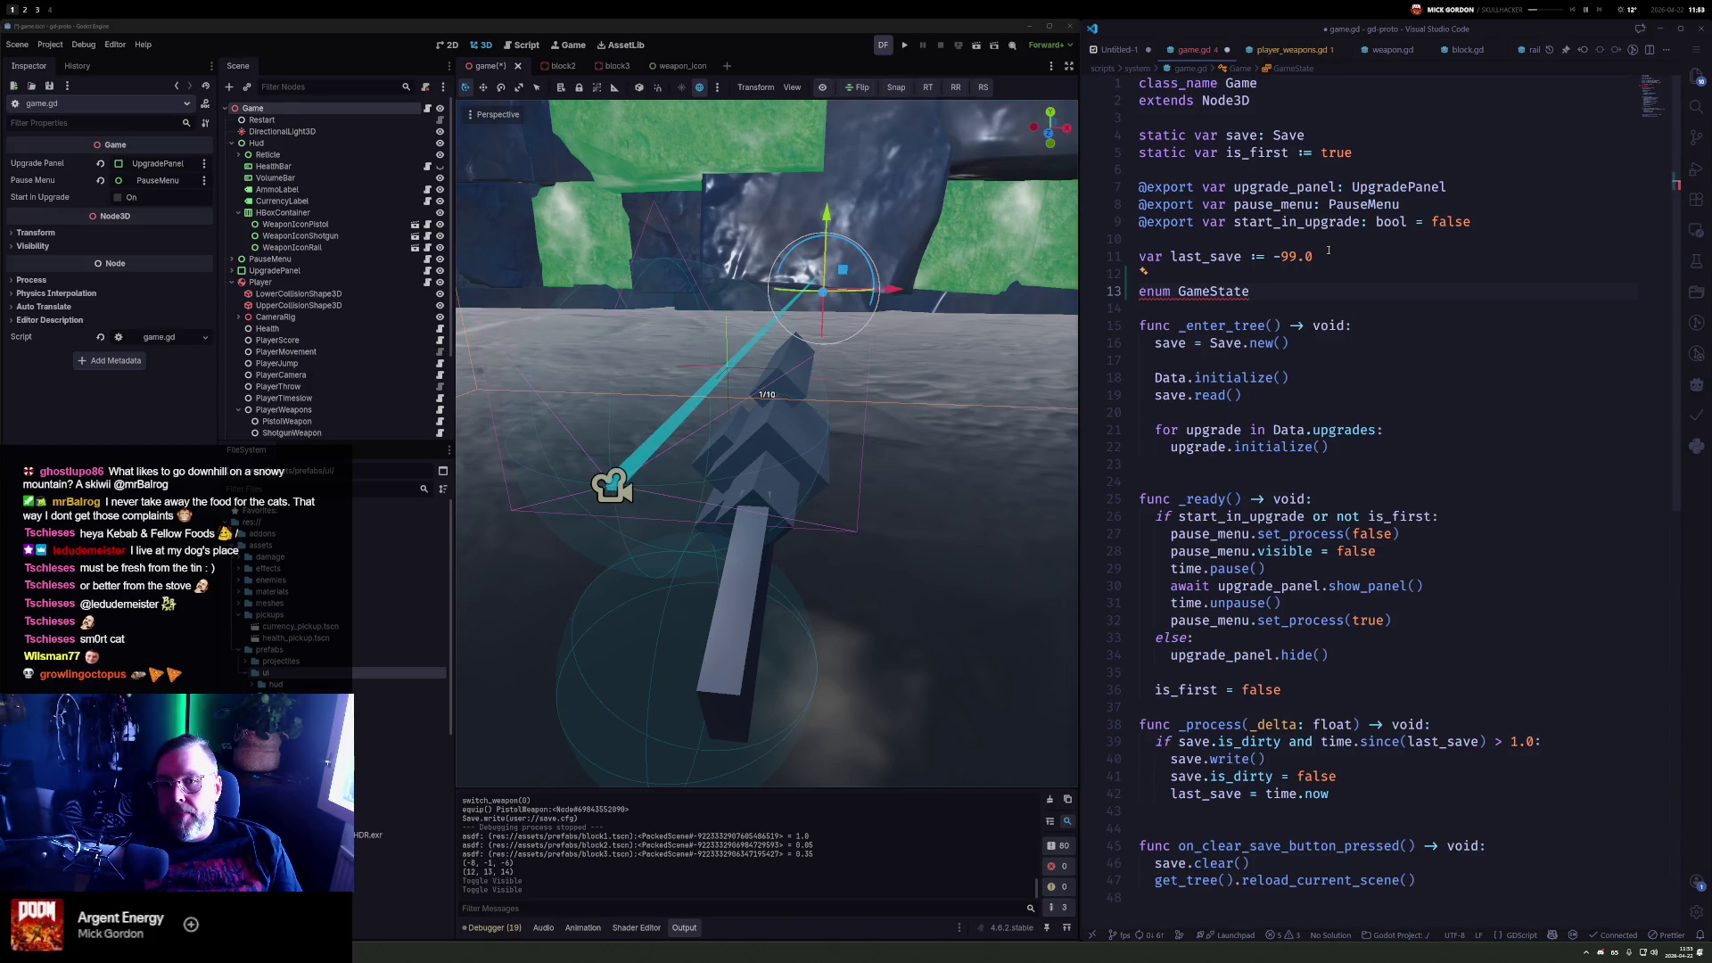
text({)
- Fill the GameState enum with the entries Upgrade, Play and Results
key(Return)
text(Playing,)
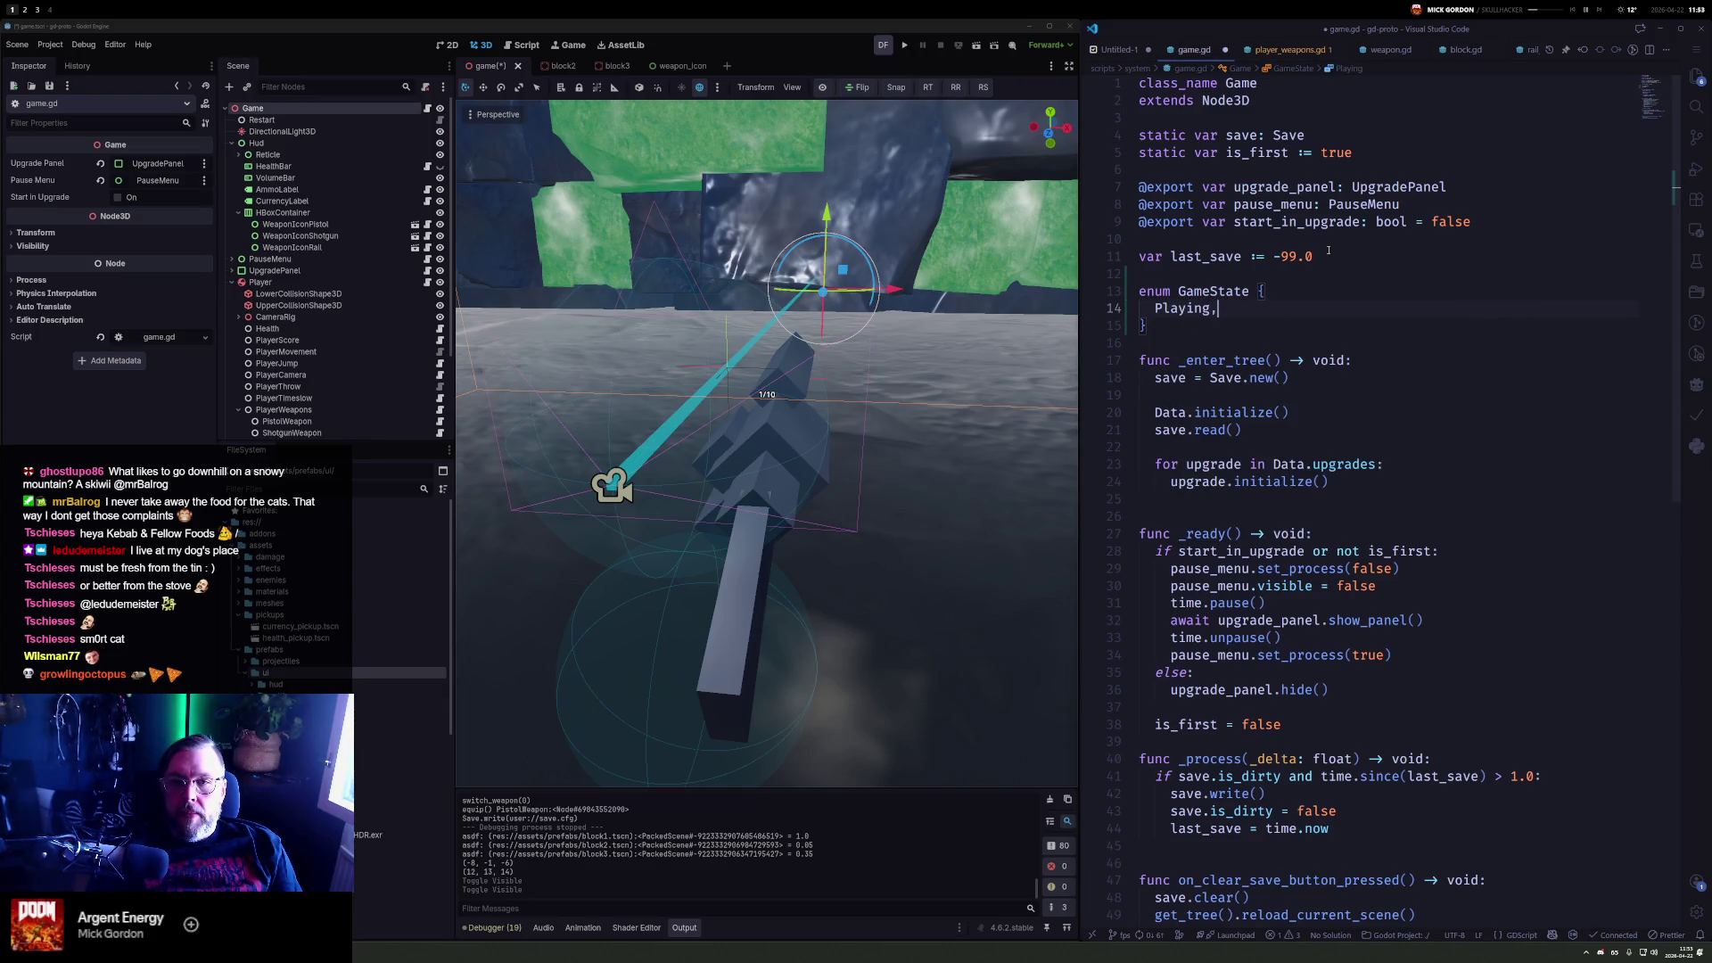
key(Return)
key(Up)
key(ctrl+shift+Return)
text(Upgradeing,)
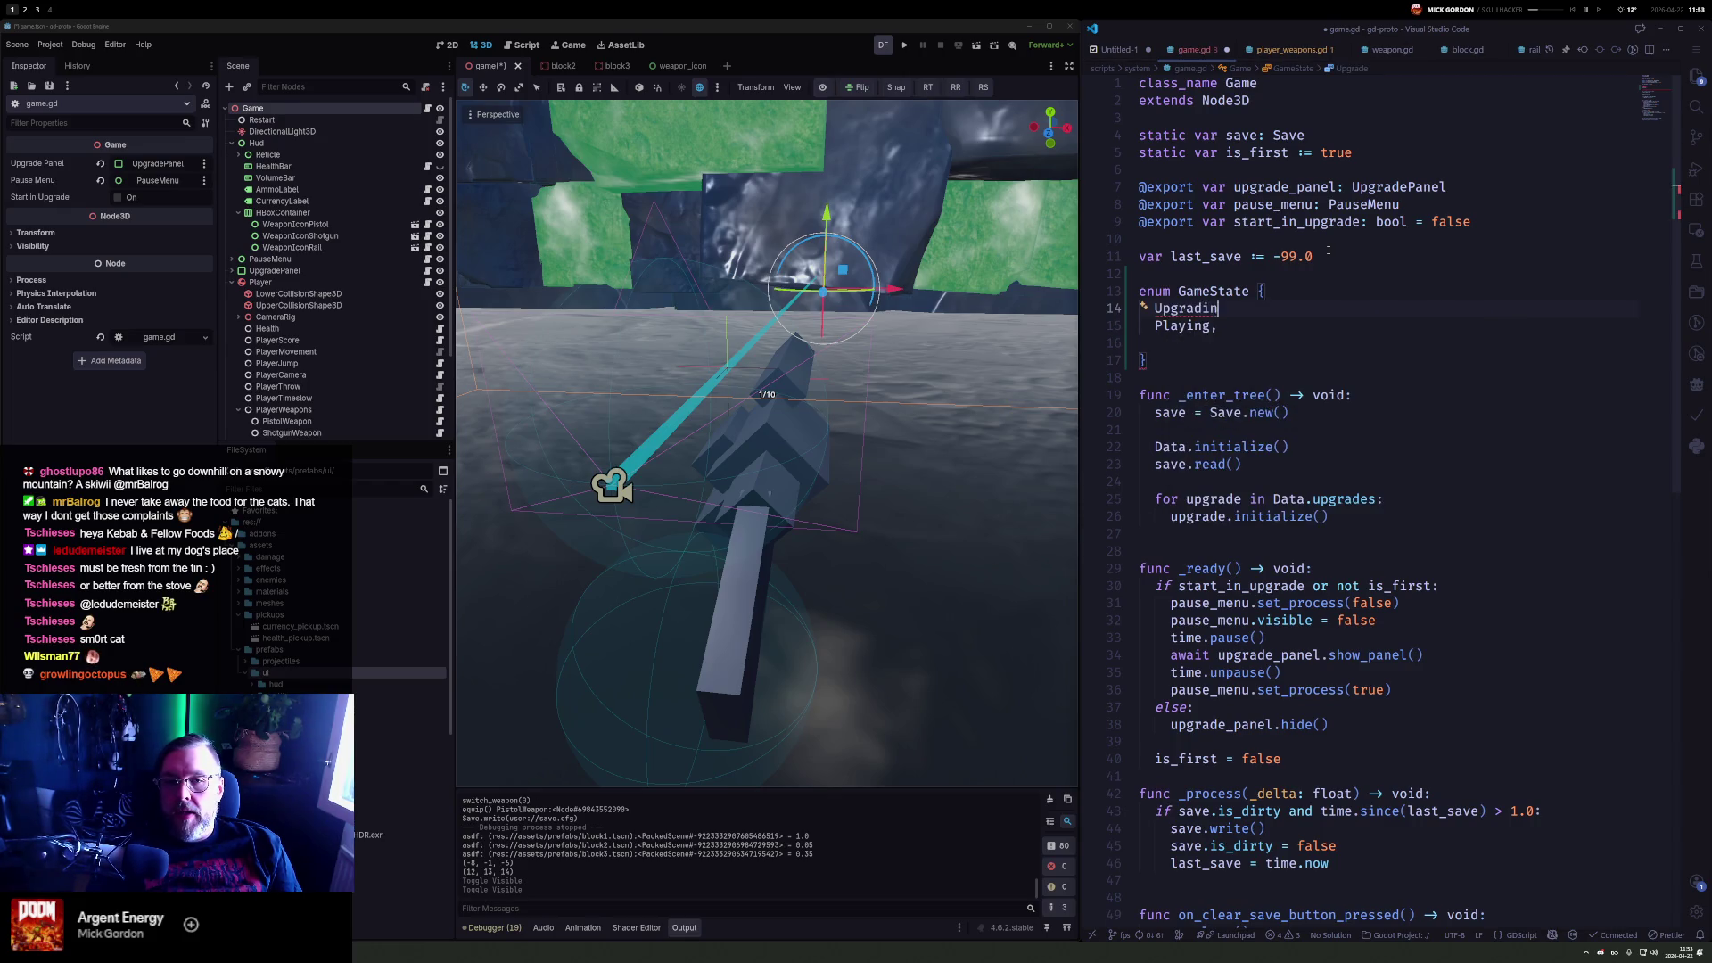
key(Left)
key(BackSpace)
key(BackSpace)
key(BackSpace)
text(e)
key(Escape)
key(Down)
key(Left)
key(BackSpace)
key(BackSpace)
key(BackSpace)
key(End)
key(Return)
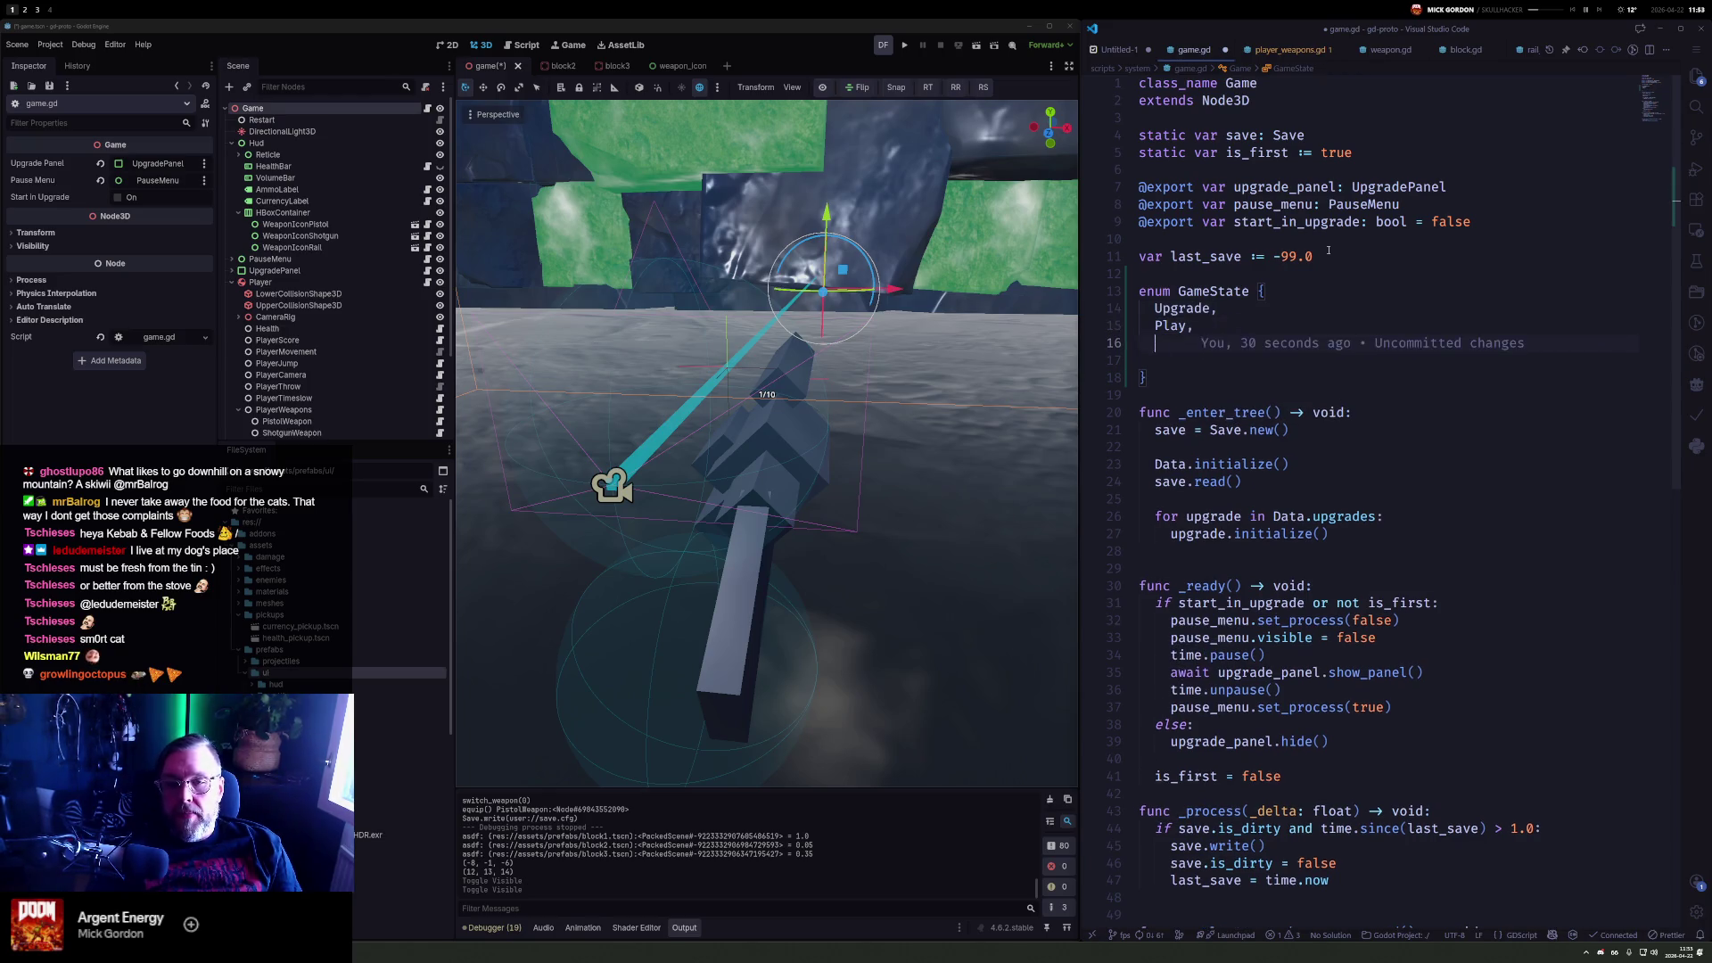
text(Results,)
key(Delete)
- Below the enum, begin typing 'var state := GameState.pla'
key(Down)
key(Return)
key(Return)
text(var state := )
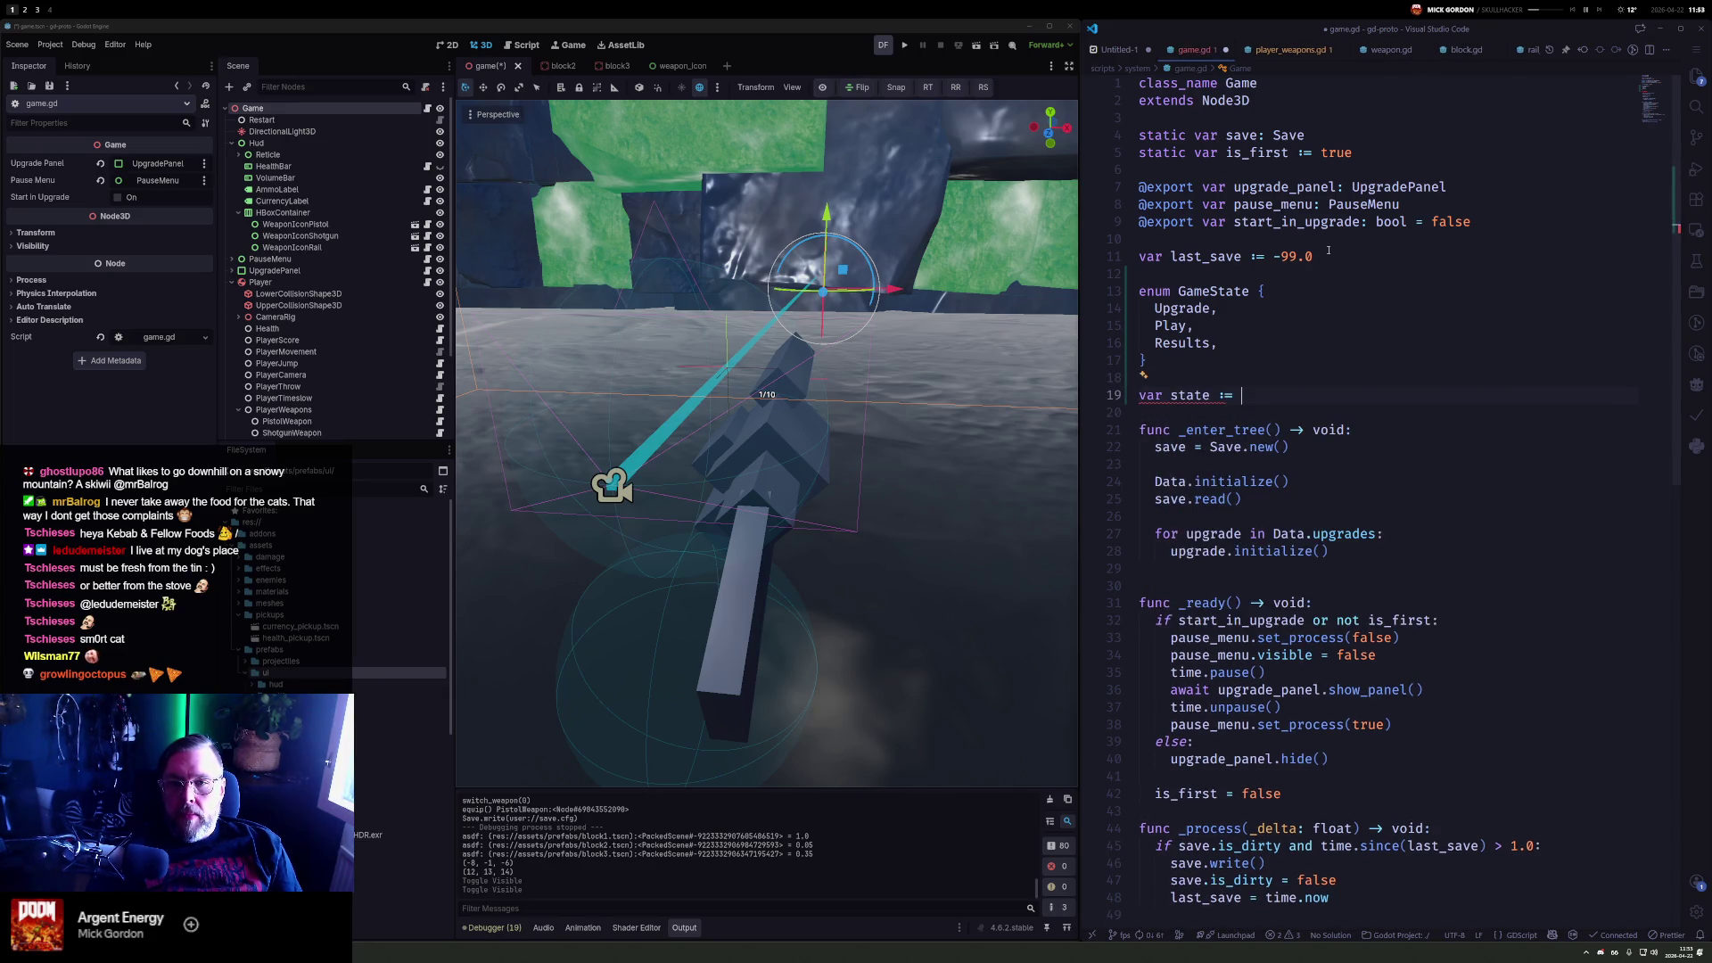
text(GameState.pla)
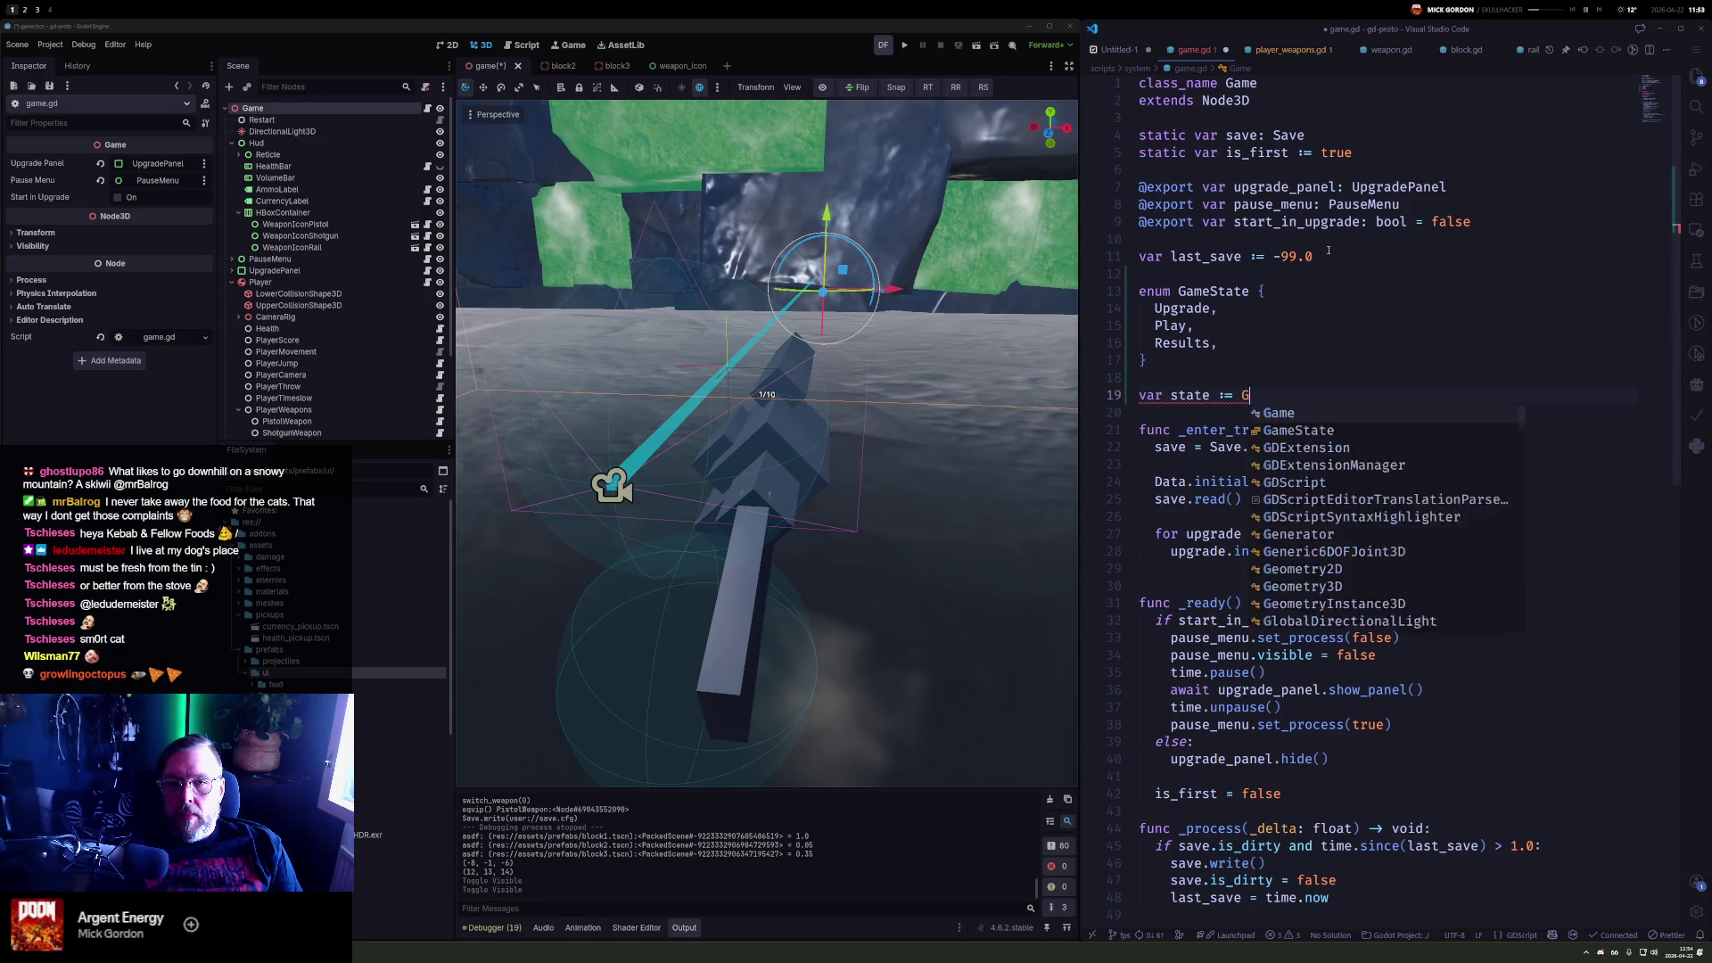
- Complete state as GameState.Play and begin 'func set_state(new_state:GameState'
key(Tab)
key(Return)
key(Return)
text(func)
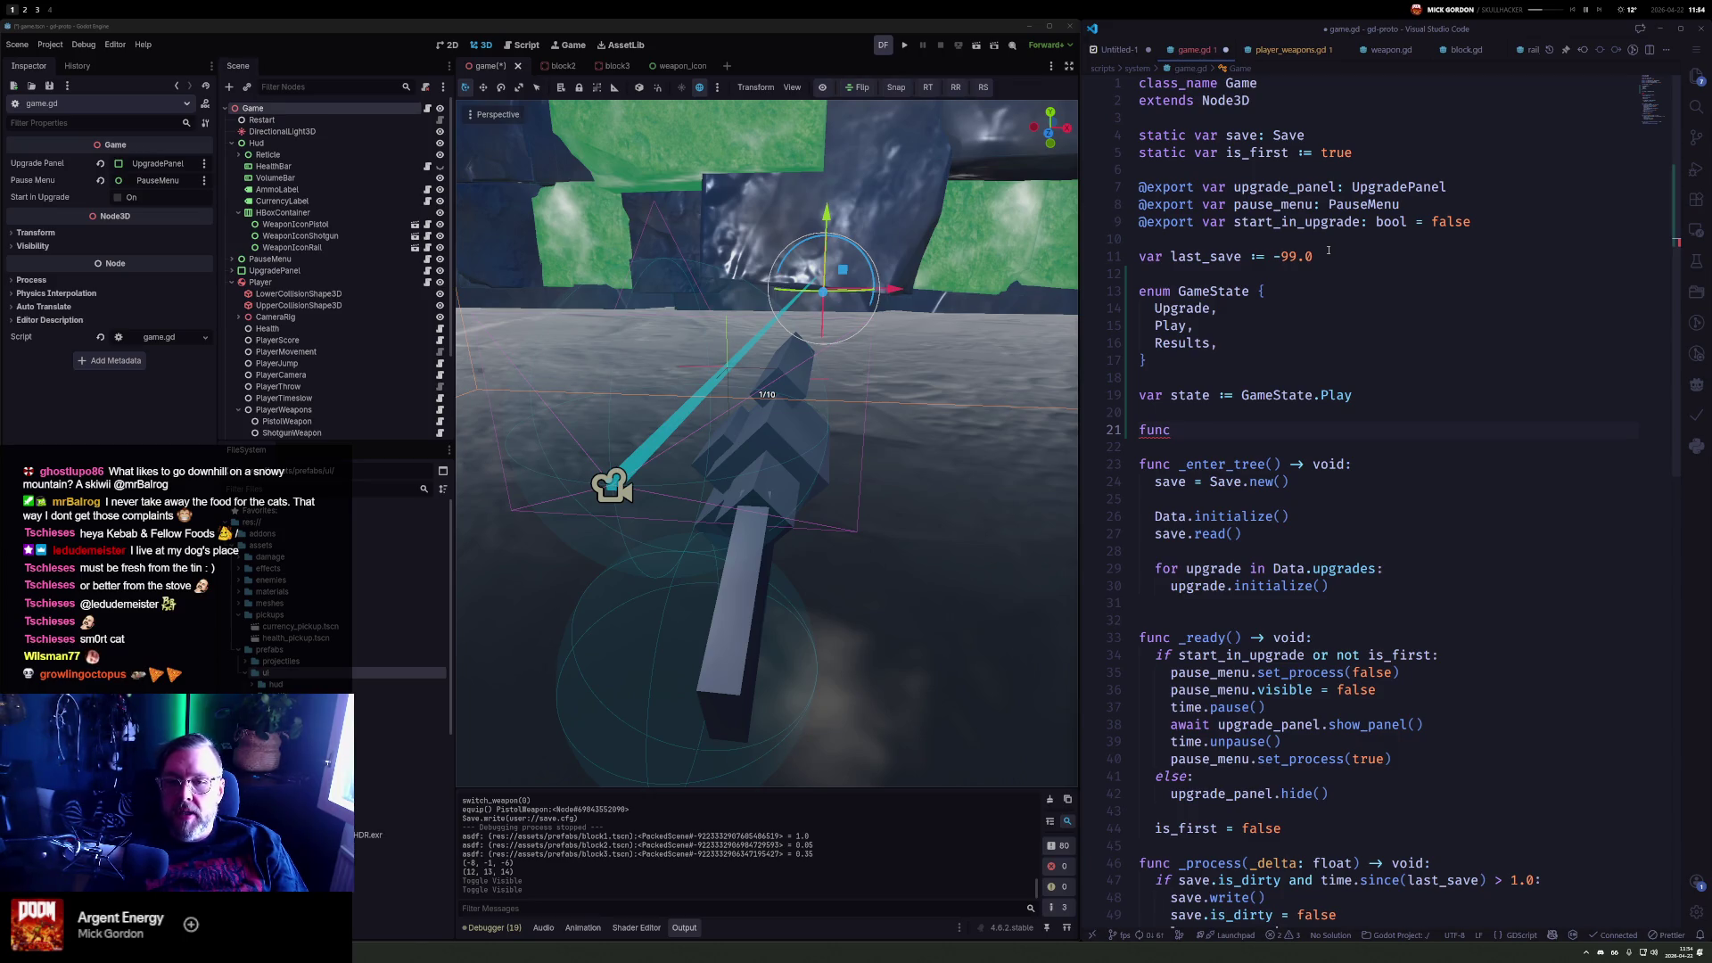
text(set_state()
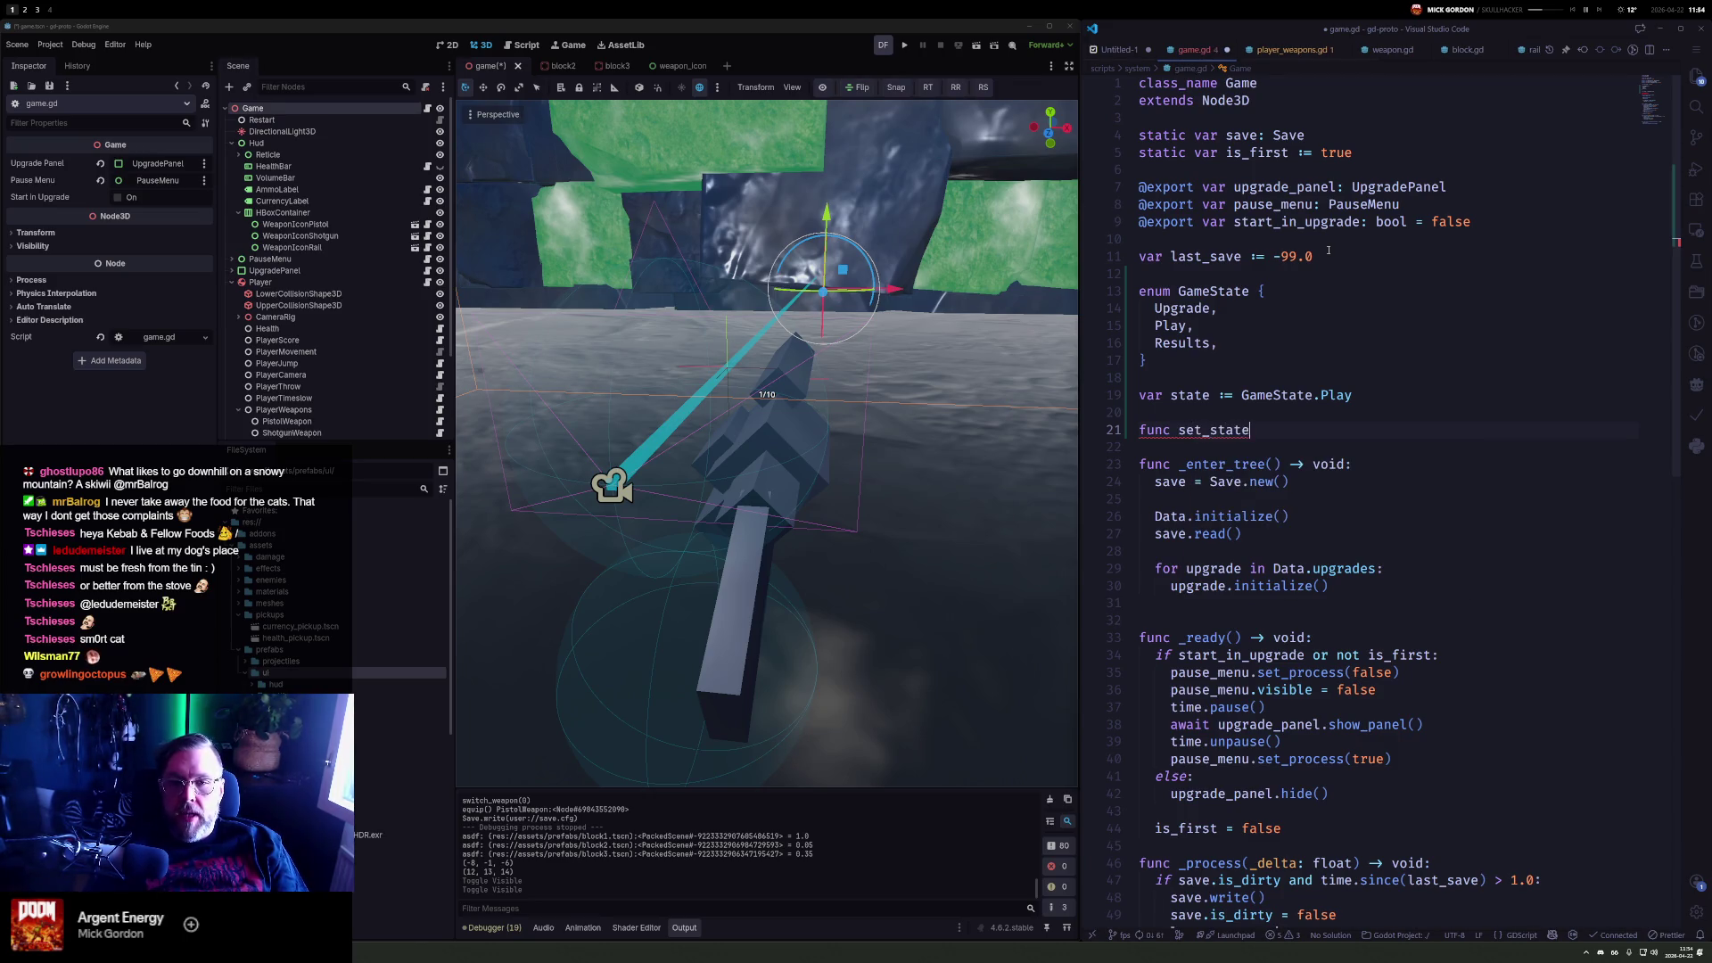
text(new_state:GameS)
text(tate)
- Finish set_state() -> void with the body 'state = new_state'
key(Return)
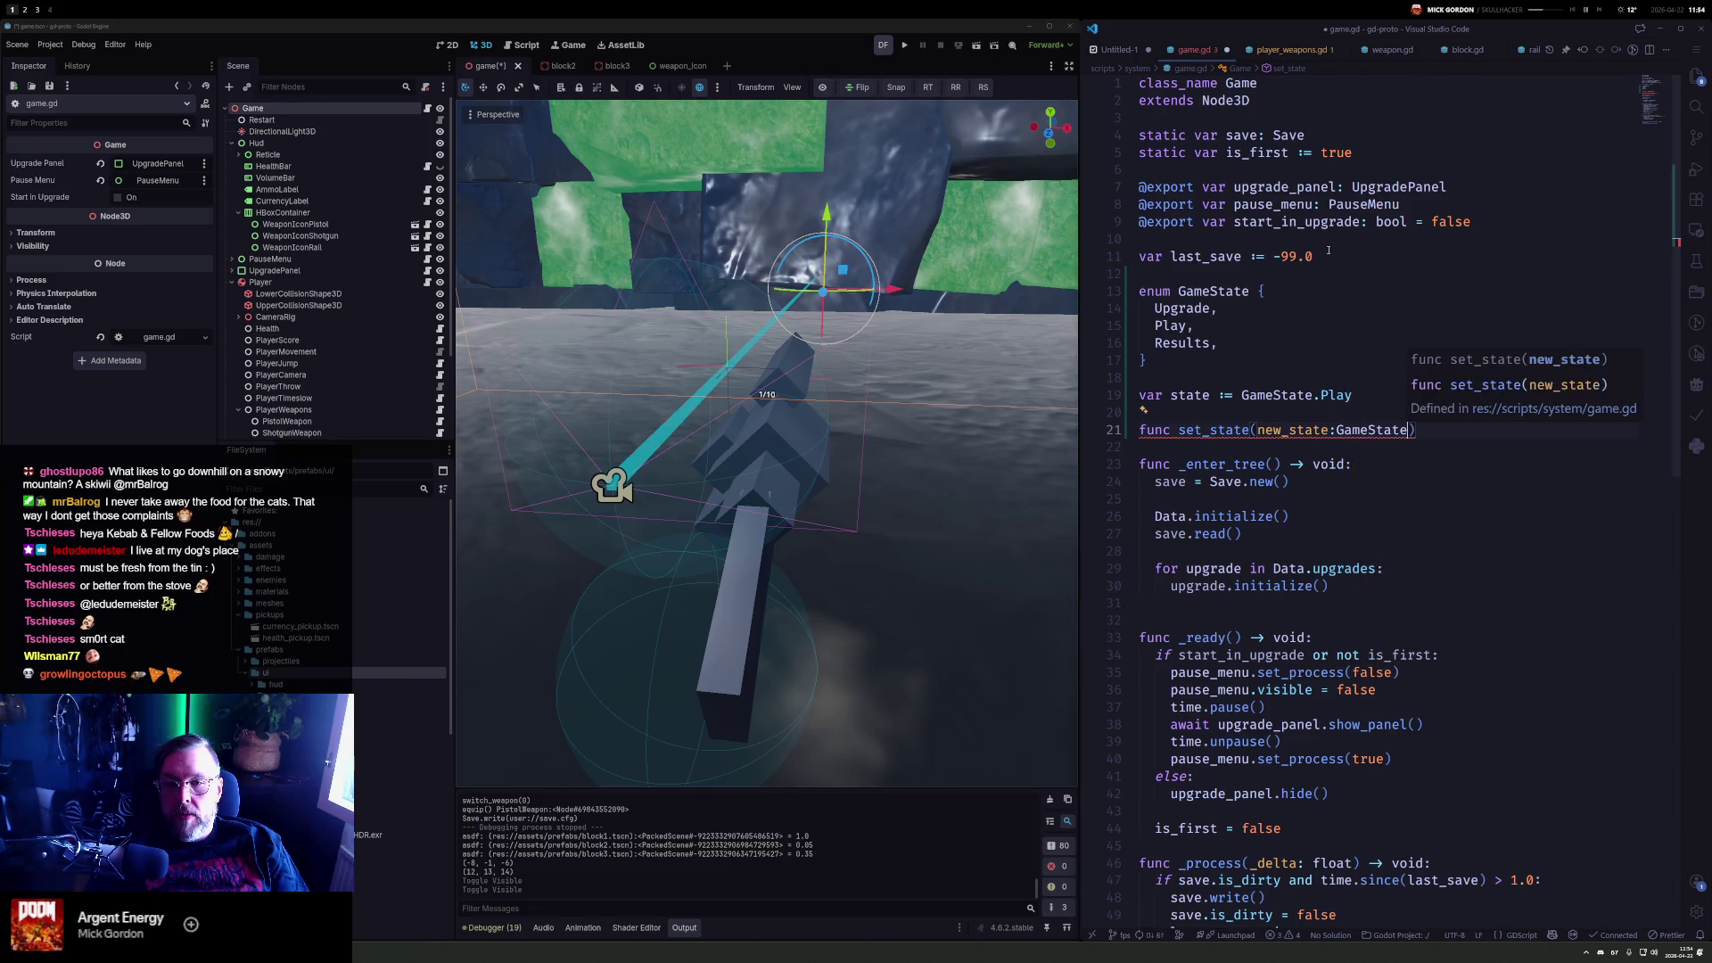
text() -> void:)
key(Return)
text(setate = new)
key(Return)
key(ctrl+shift+Return)
key(ctrl+shift+Return)
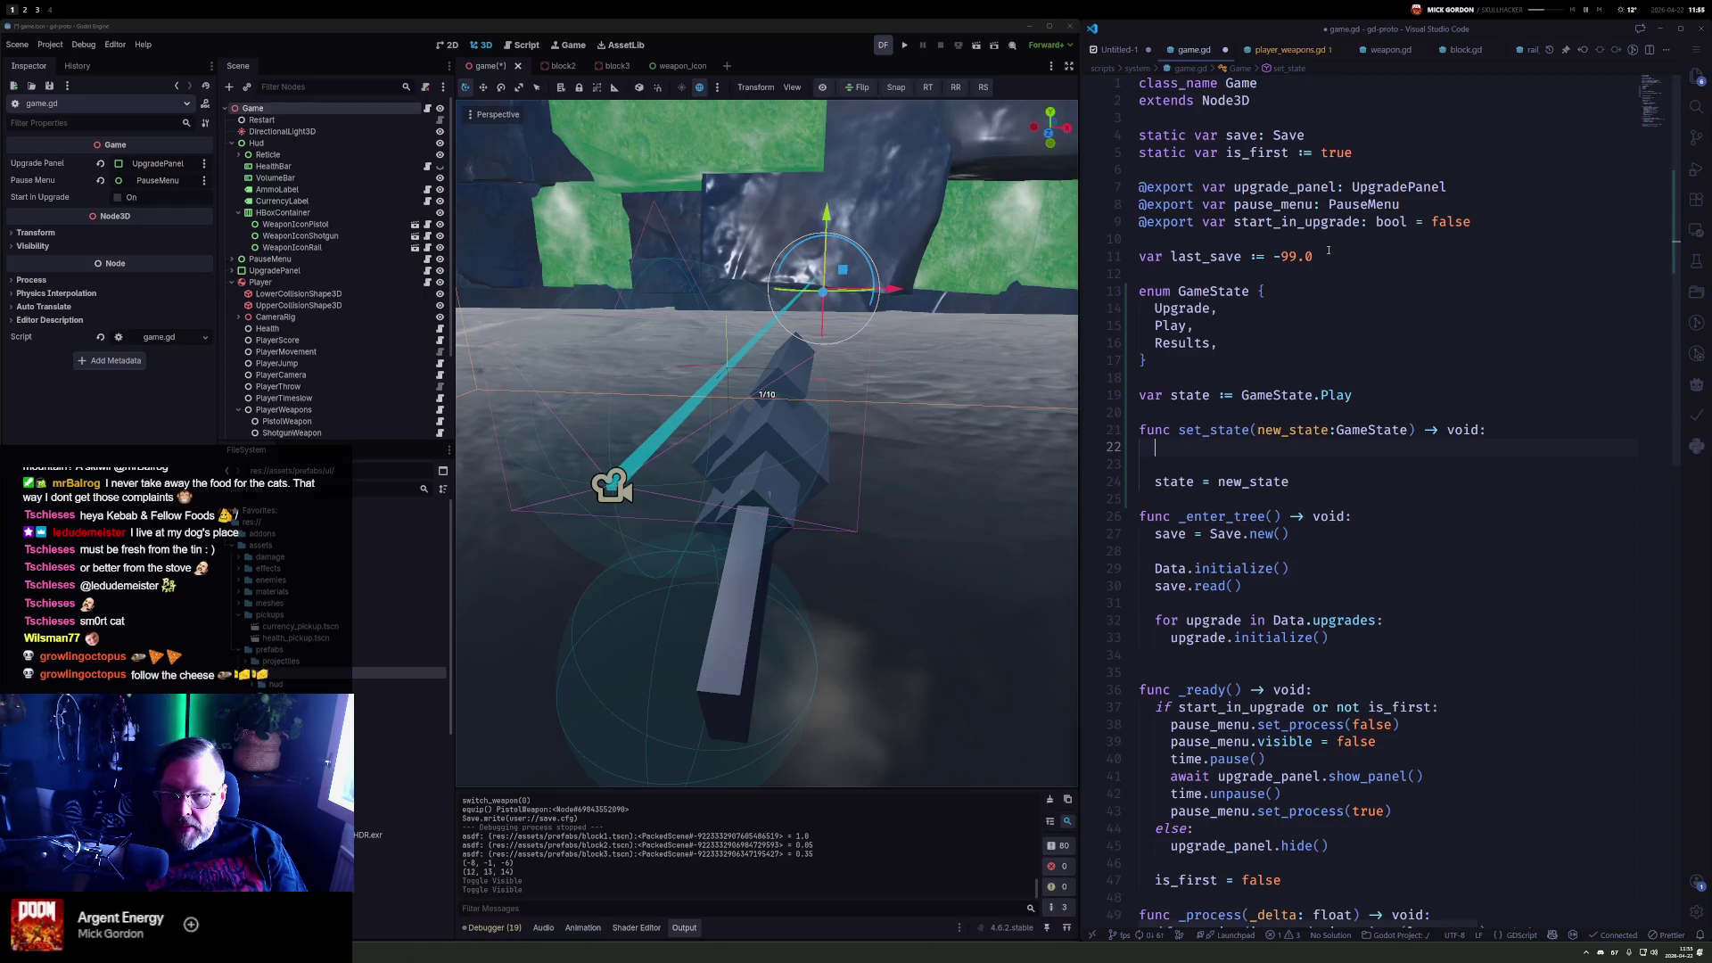
key(Down)
key(Down)
key(Down)
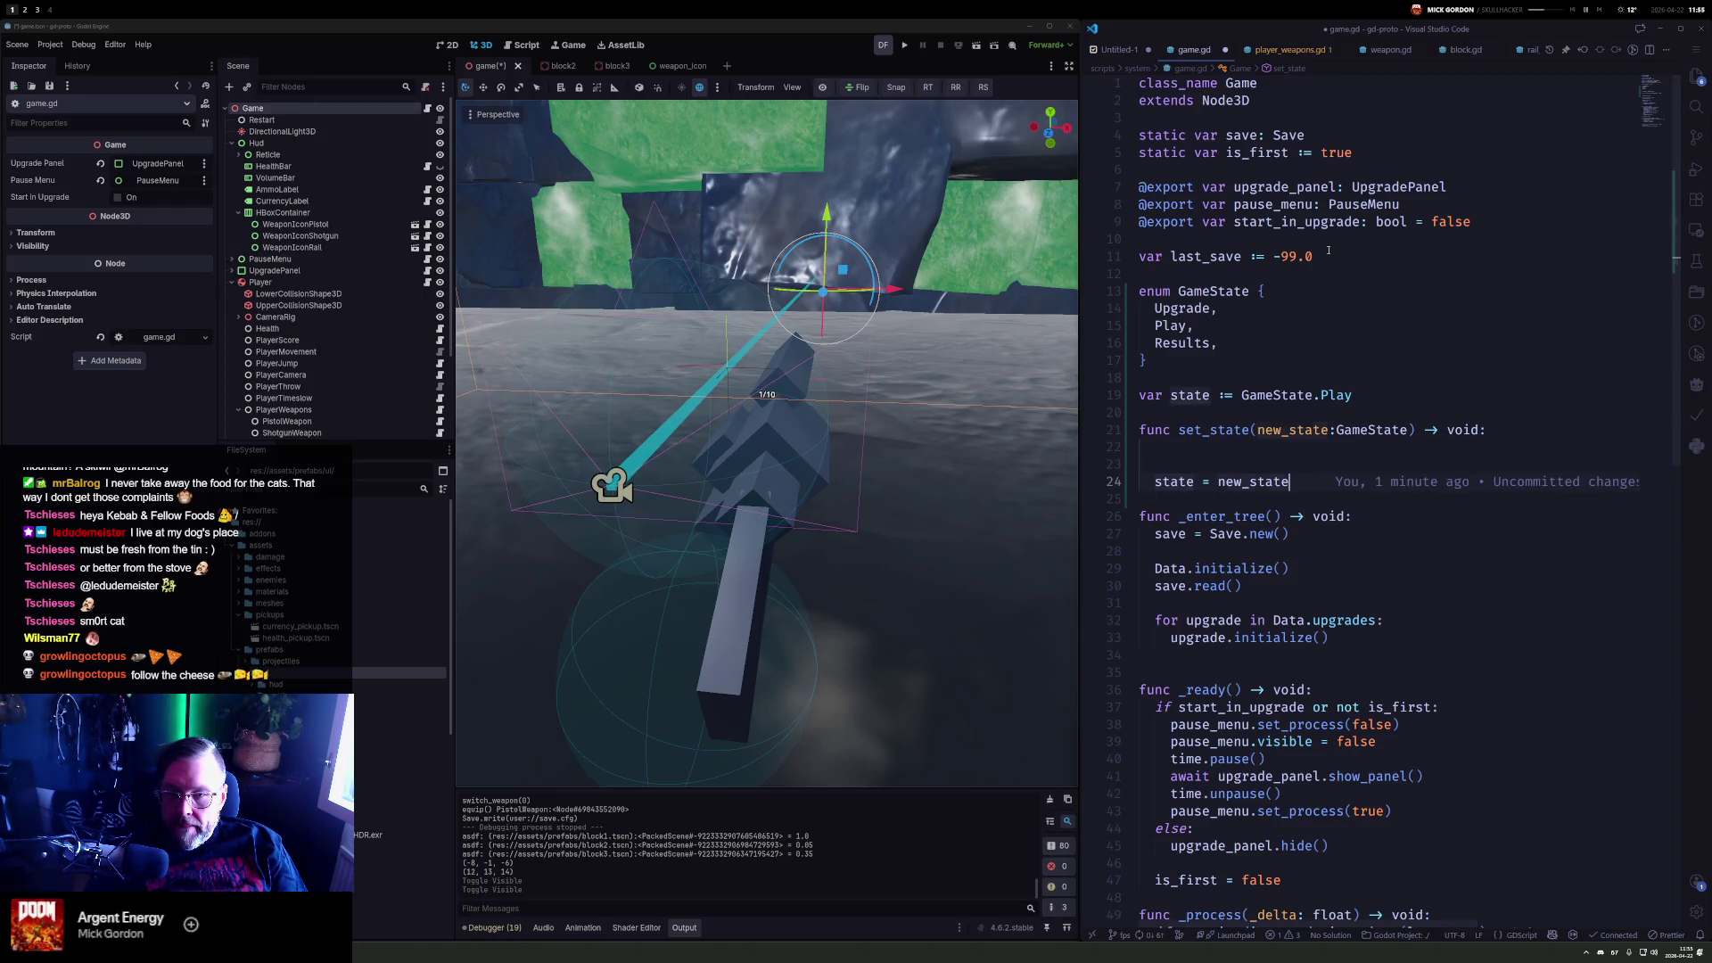
key(Return)
key(Return)
key(Return)
key(Up)
key(Up)
- Add the stub 'func enter_state_upgrade(): pass' below set_state
text(func enter_)
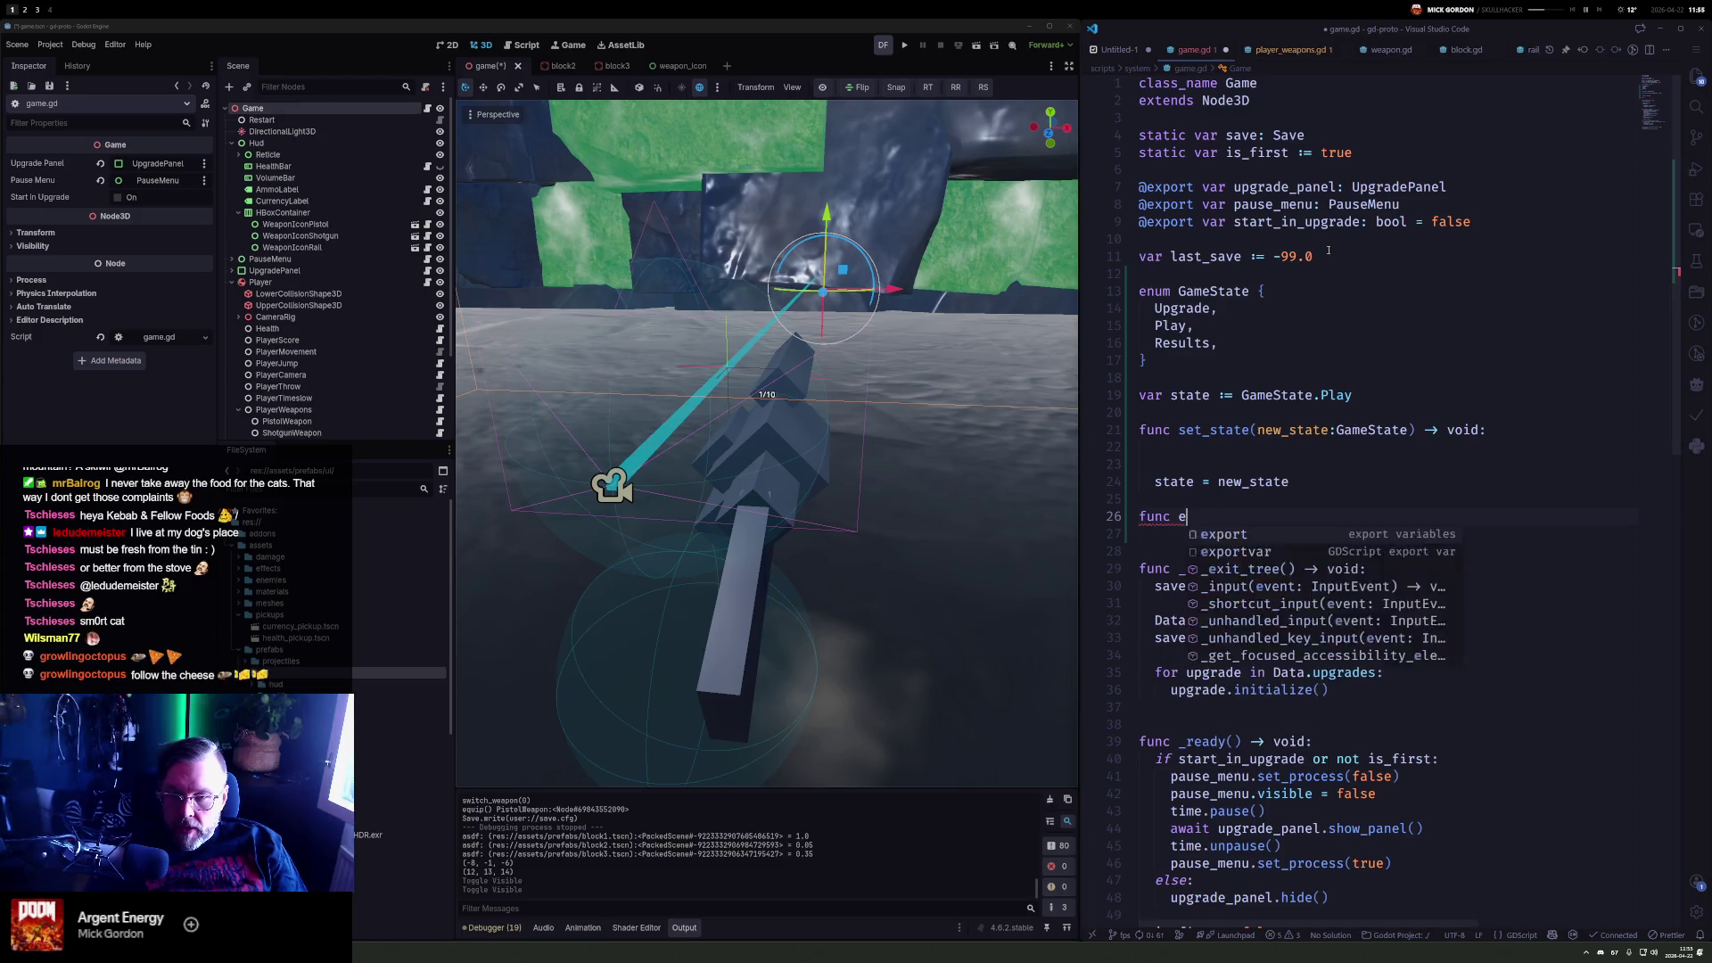
text(upgra)
key(BackSpace)
key(BackSpace)
key(BackSpace)
text(state_upgrade())
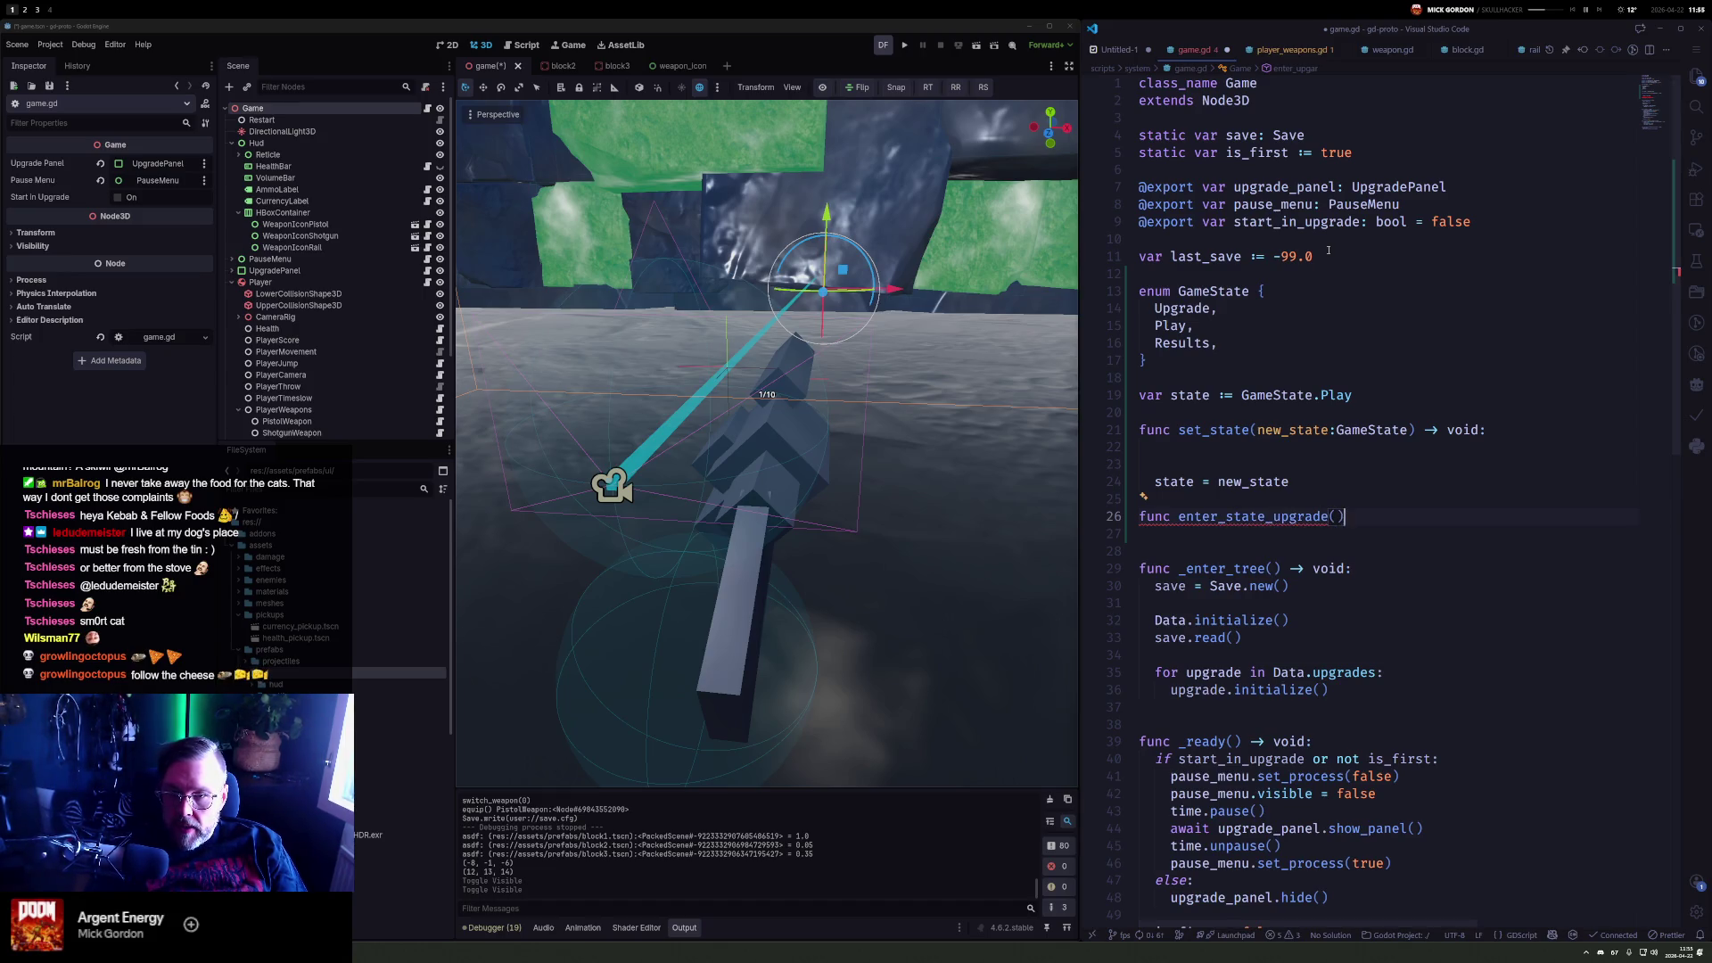
text(:)
key(Return)
text(pass)
key(Escape)
- Duplicate the stub twice, renaming the copies enter_state_play and enter_state_results
key(shift+Up)
key(shift+alt+Down)
key(Home)
key(Return)
key(ctrl+Right)
key(ctrl+Right)
key(shift+Left)
key(shift+Left)
key(shift+Left)
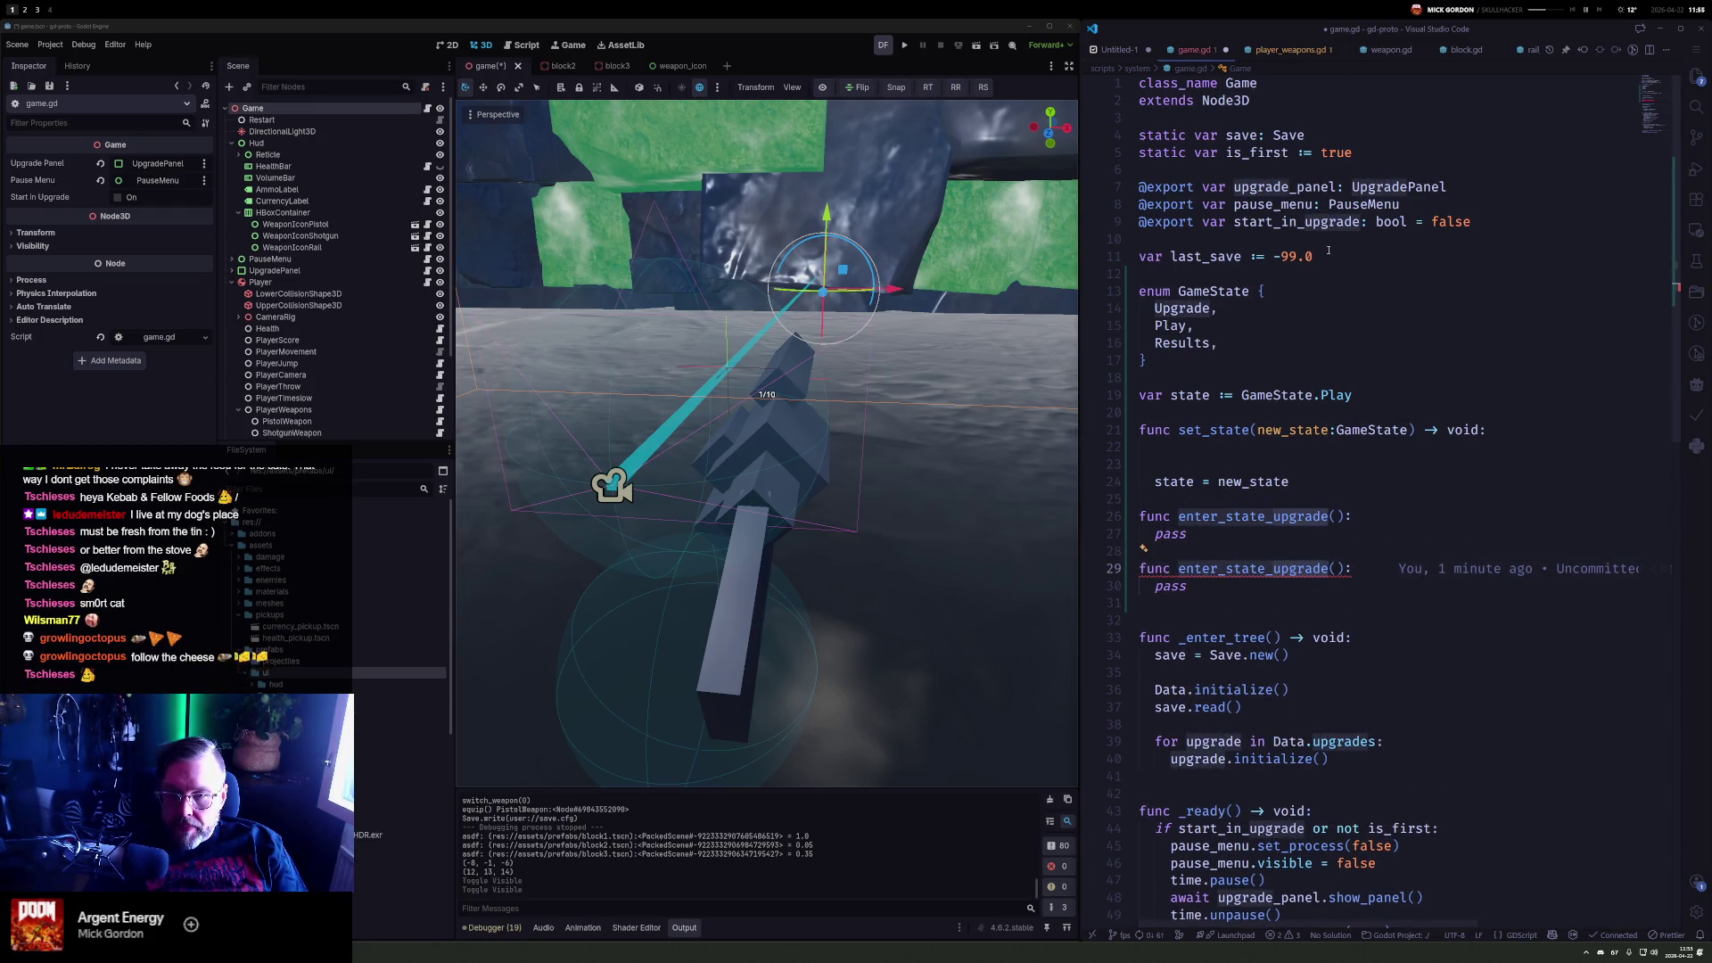
text(play)
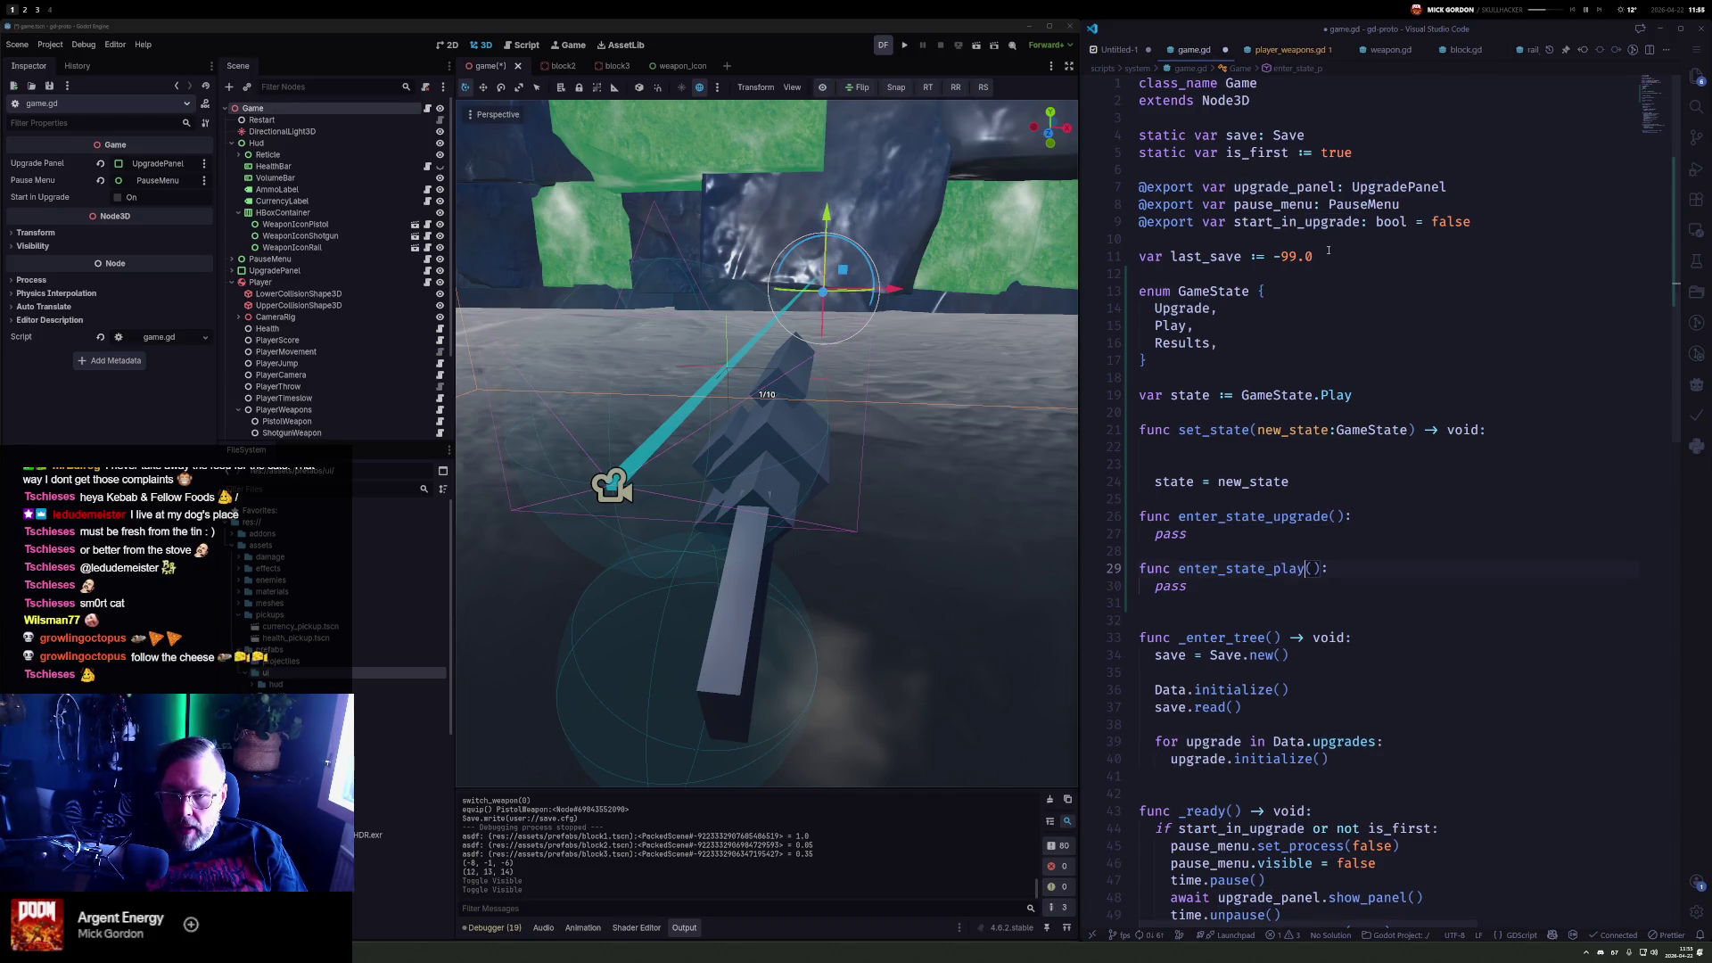
key(Home)
key(shift+Down)
key(shift+Down)
key(shift+alt+Down)
key(Left)
key(Return)
key(ctrl+Right)
key(ctrl+Right)
key(BackSpace)
key(BackSpace)
key(BackSpace)
text(result)
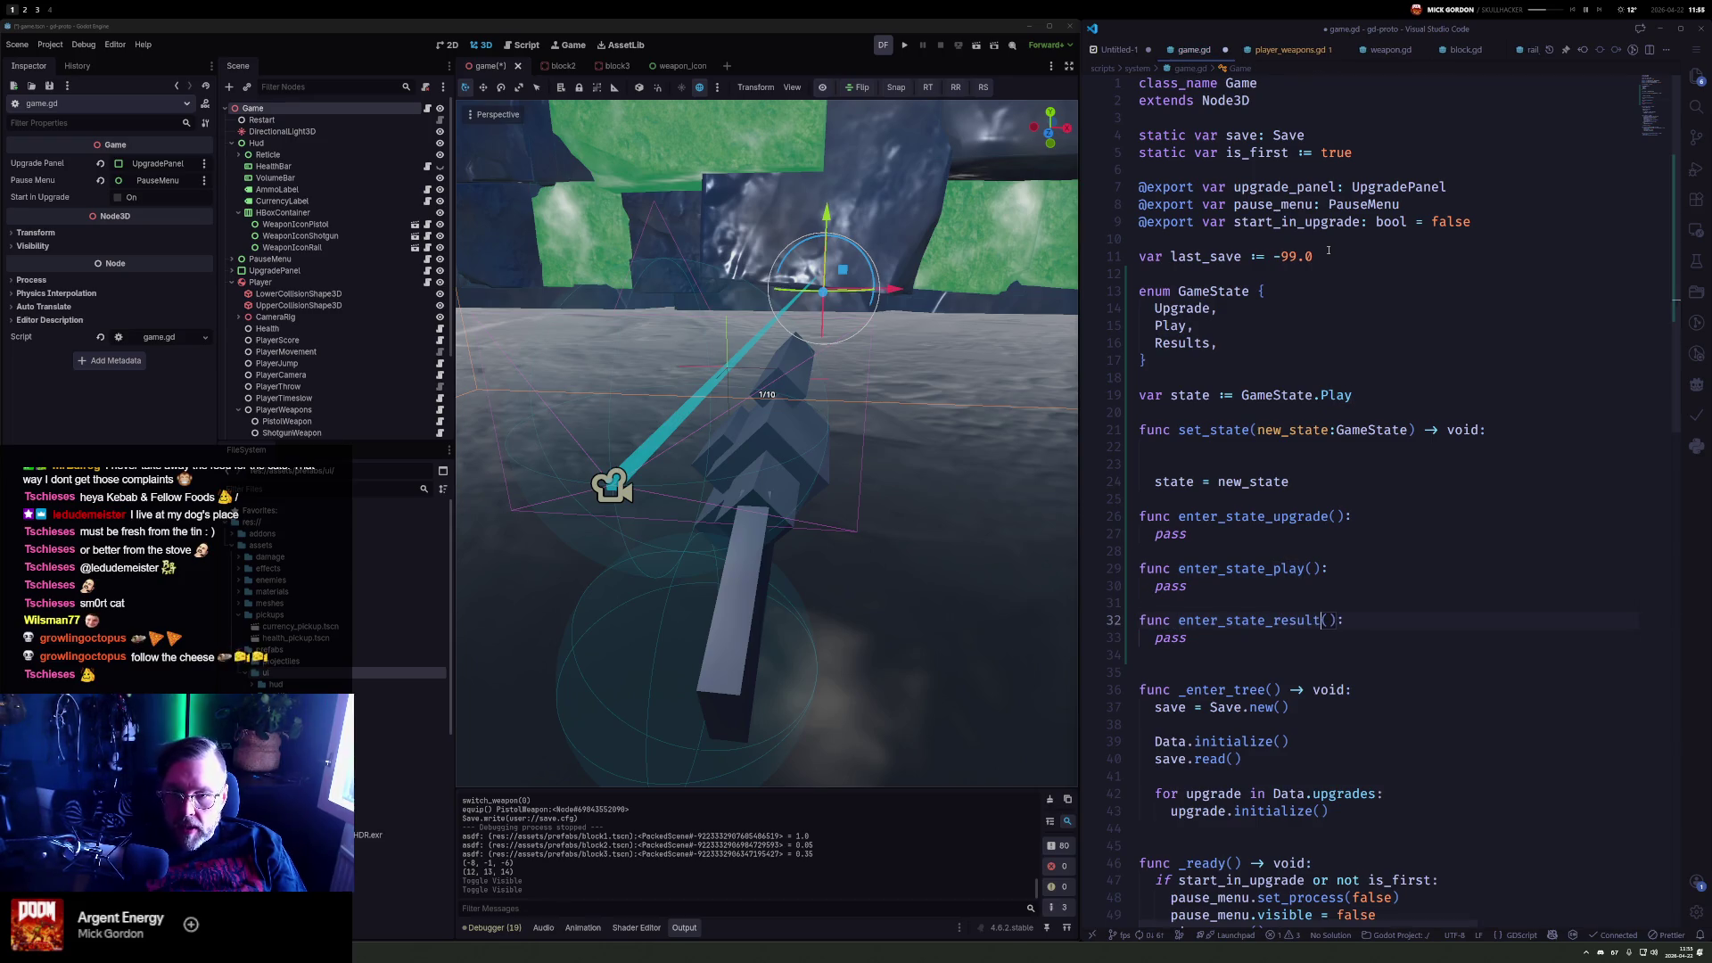
text(s)
key(Up)
key(Up)
key(Up)
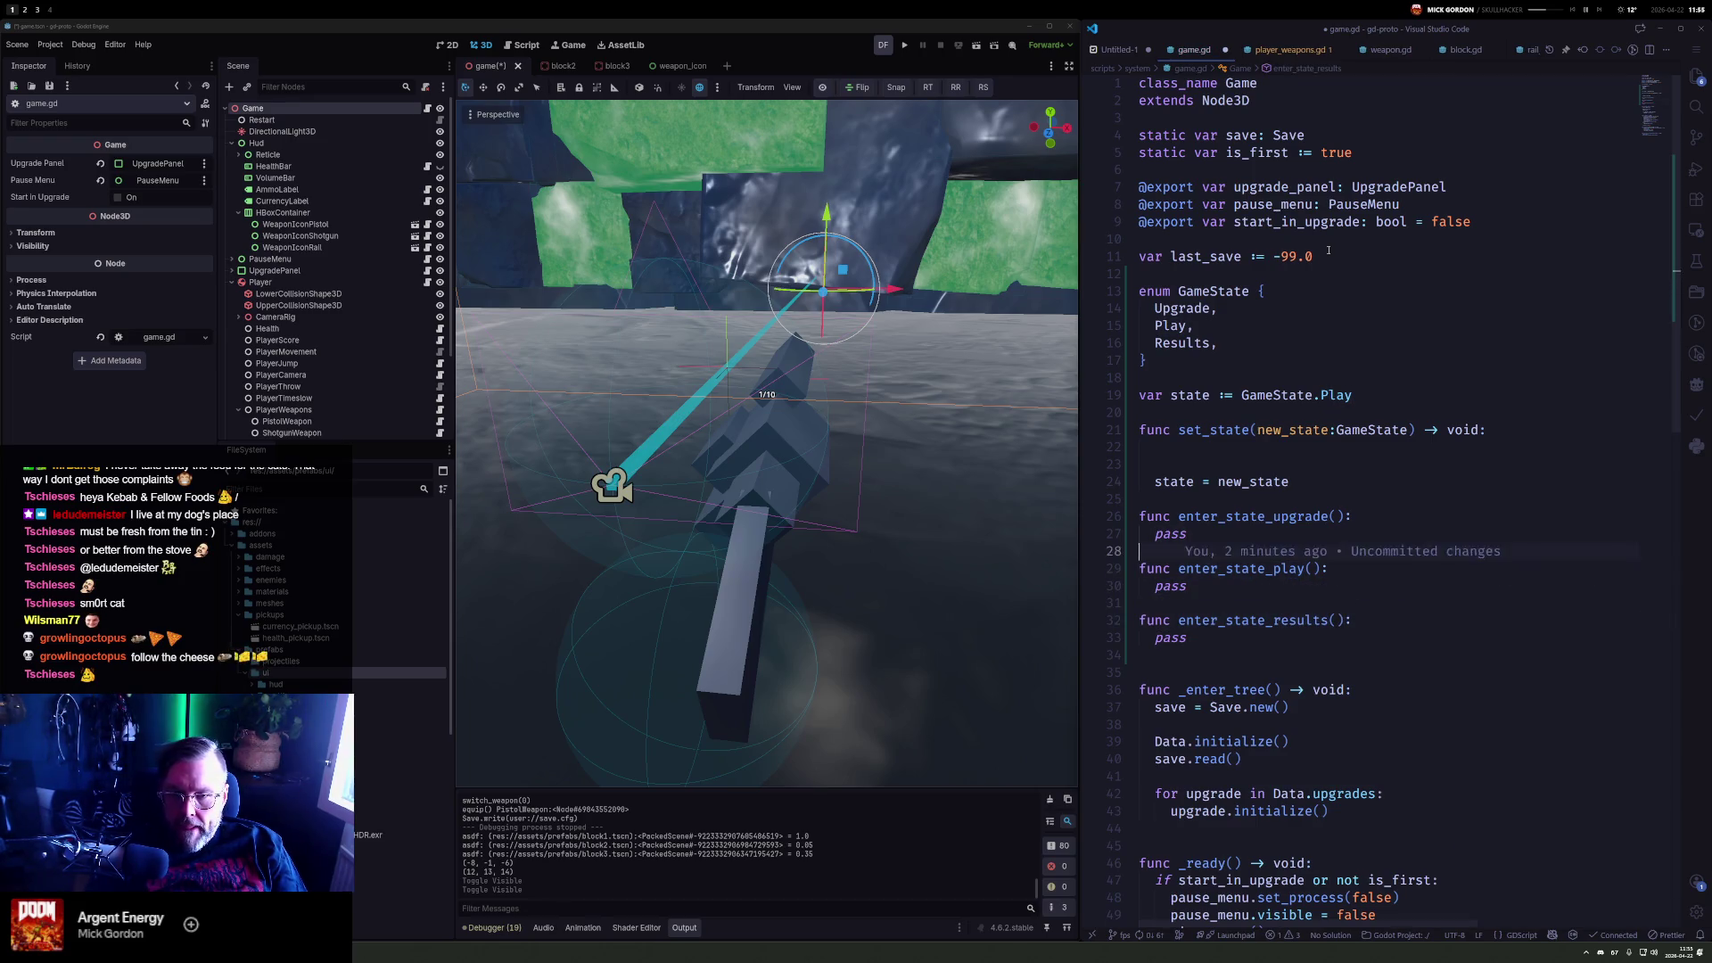
key(Down)
key(End)
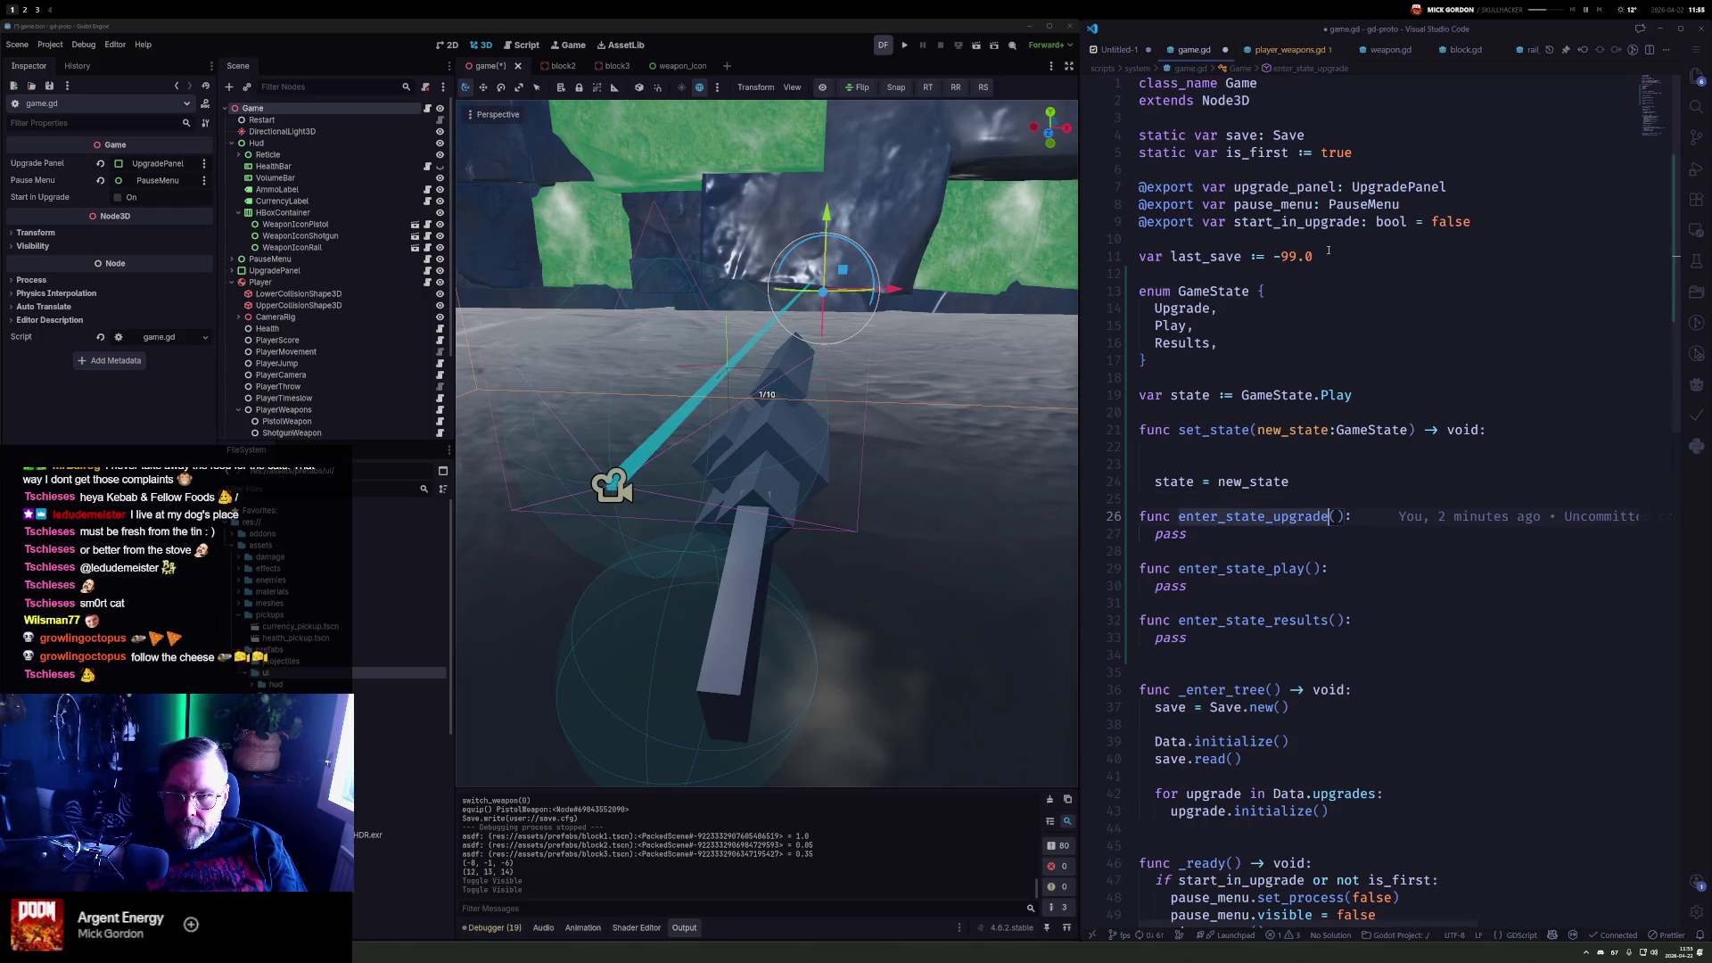
- In enter_state_upgrade, add time.pause() followed by 'await upgrade_panel.show_panel()'
key(Return)
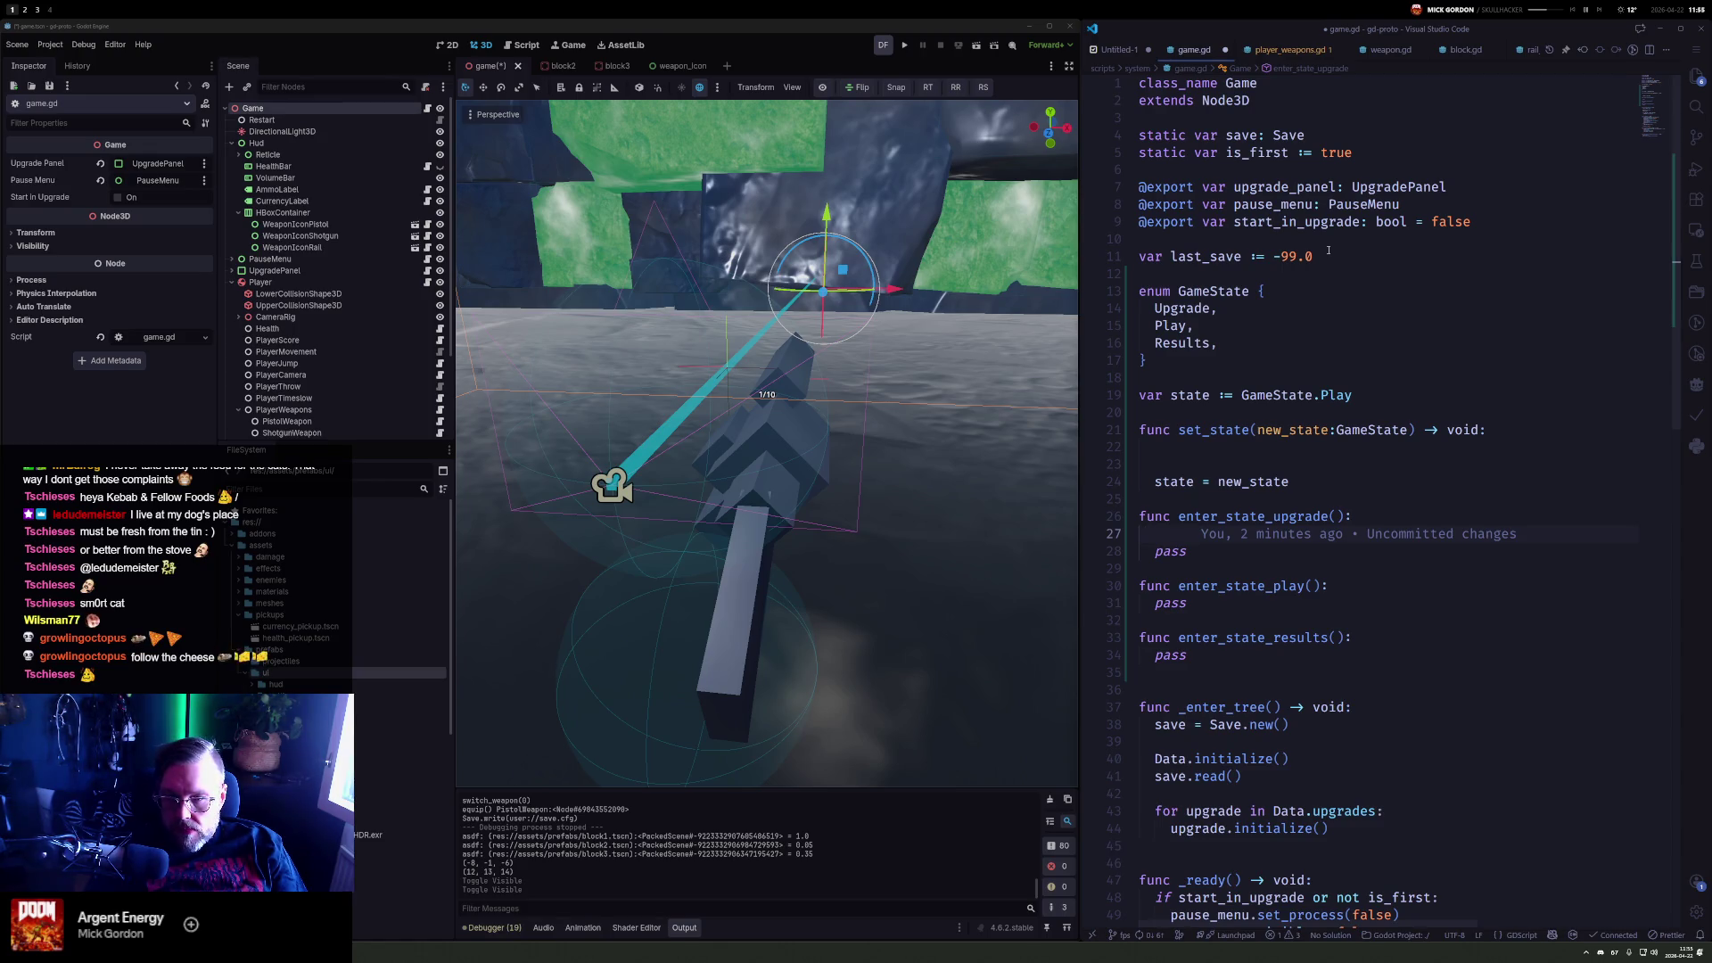
text(time.pause())
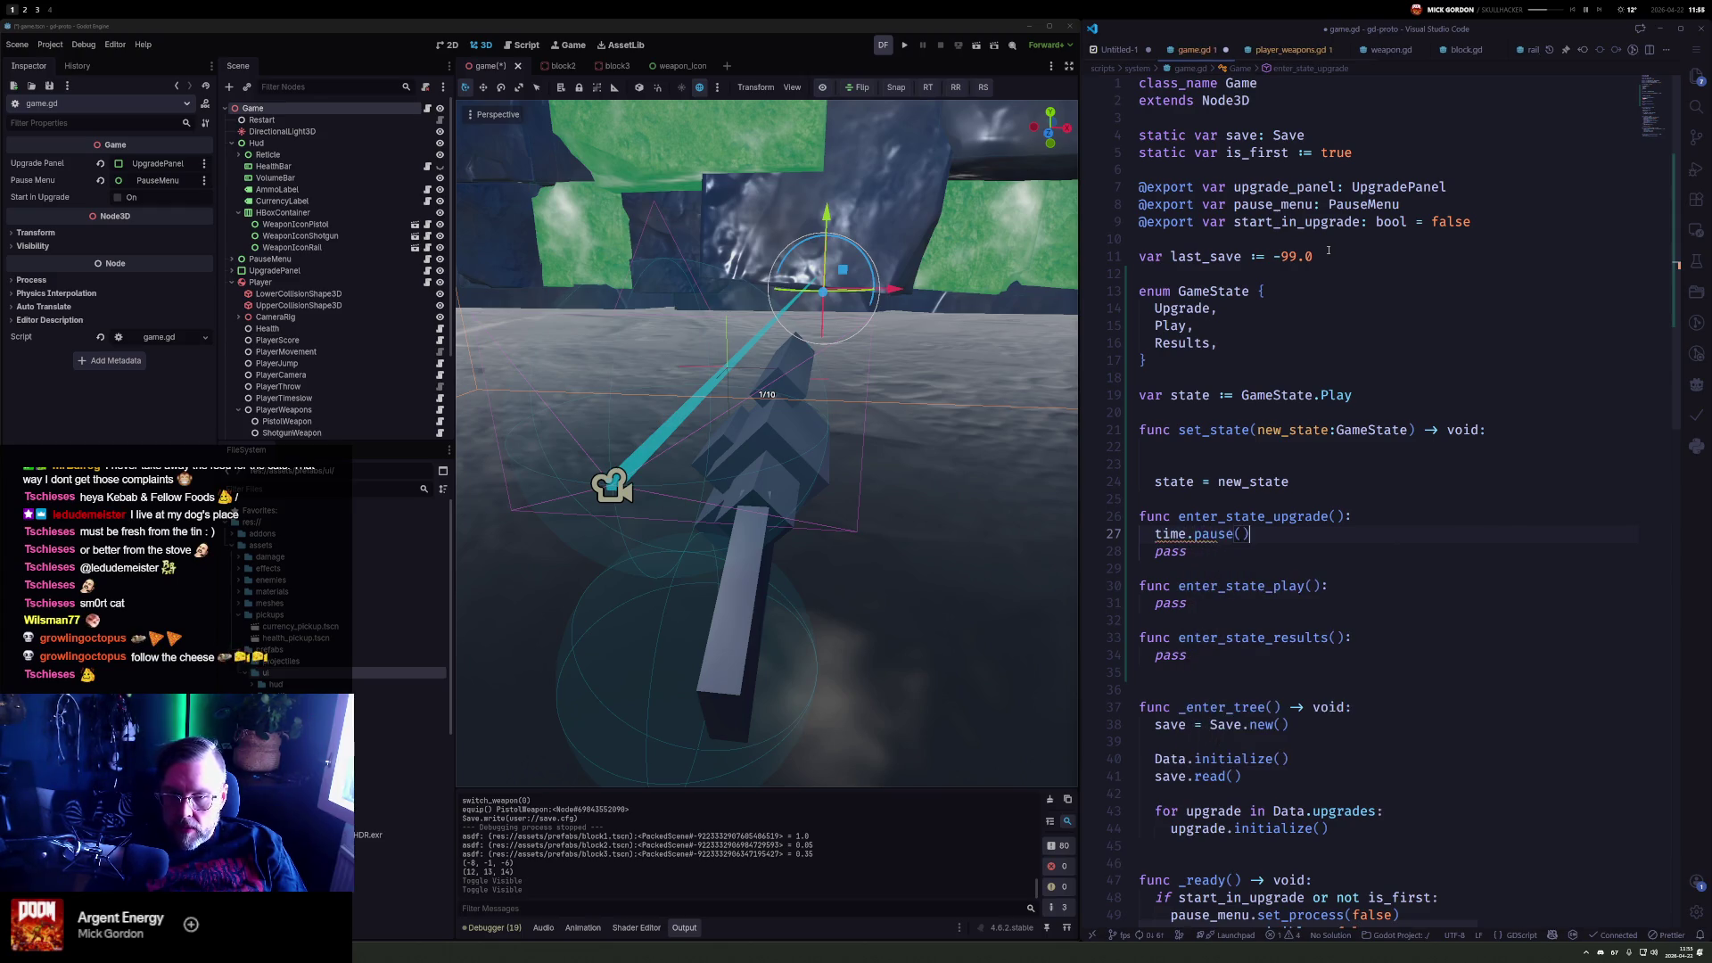
key(Return)
text(upgra)
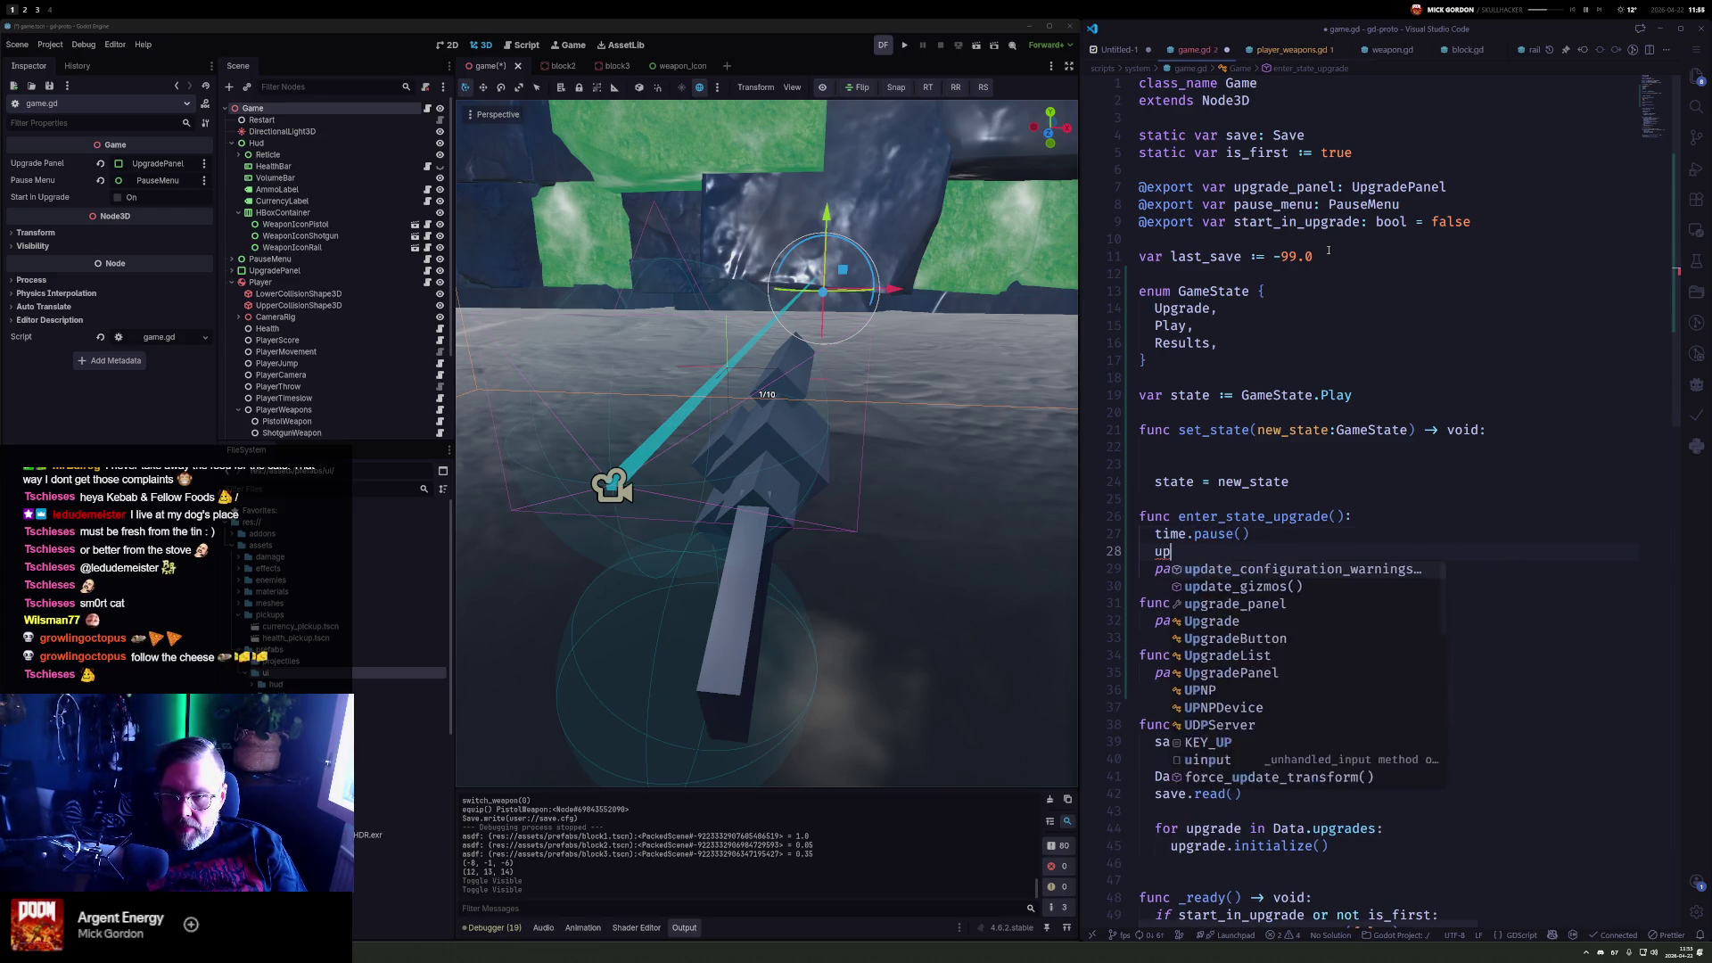
key(Tab)
text(.show)
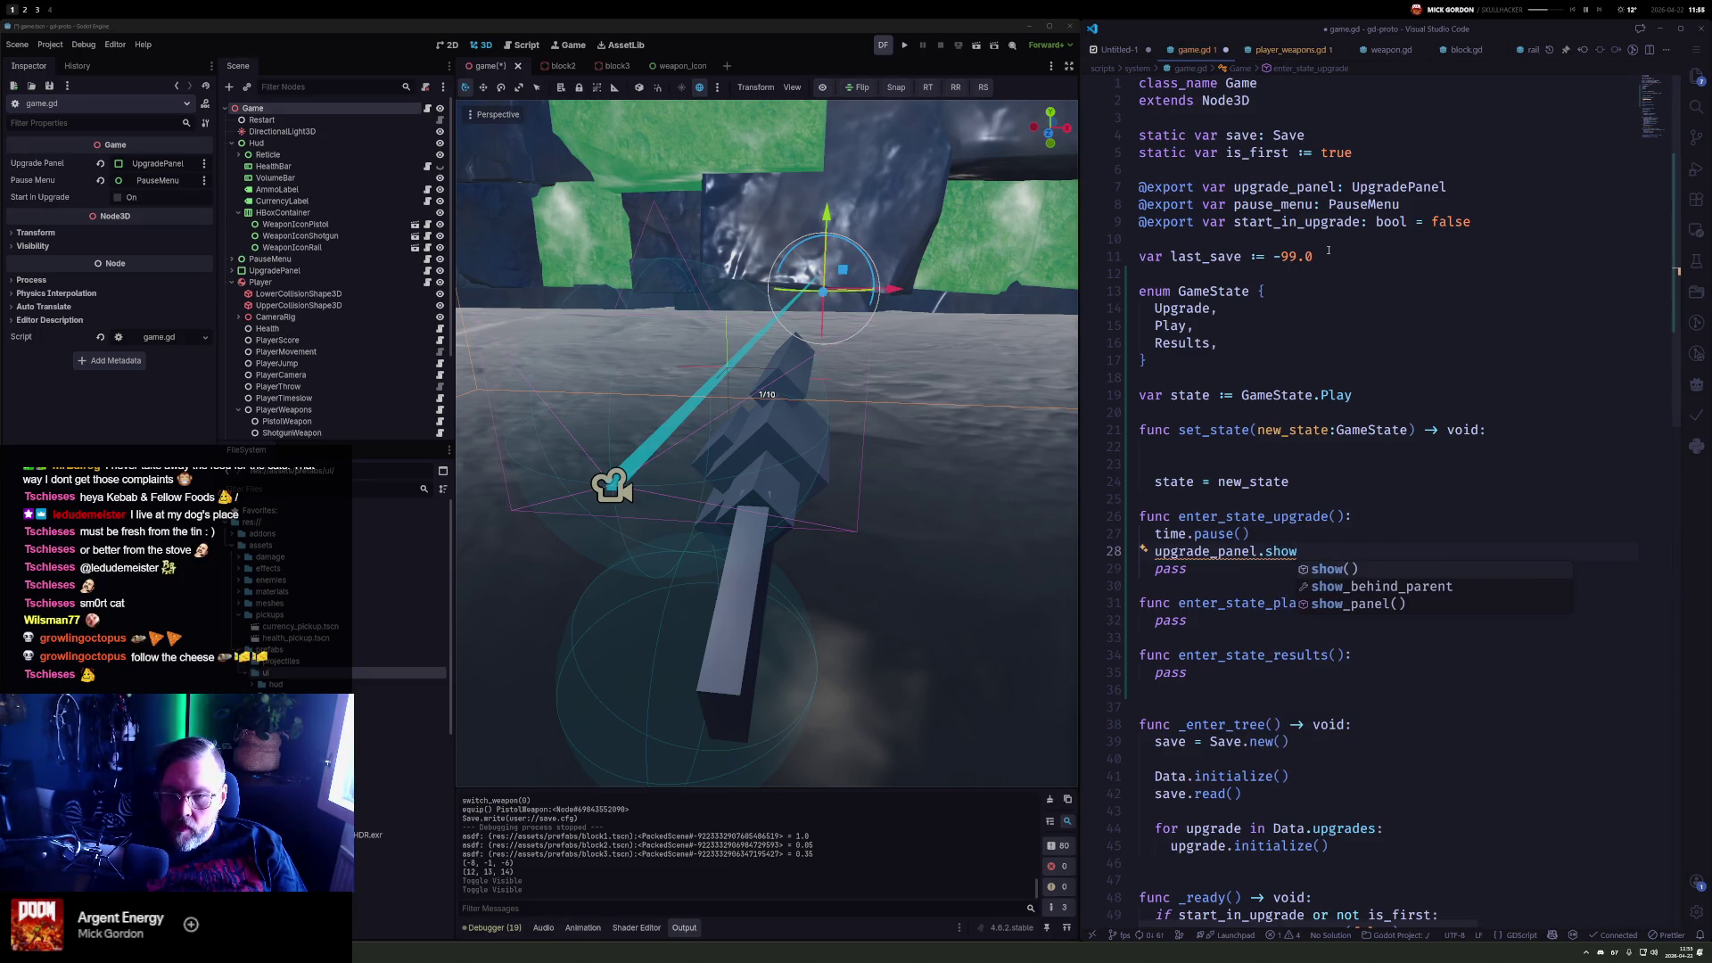
key(Down)
key(Down)
key(Tab)
key(Home)
text(await)
key(End)
- Follow the await with set_state(GameState.Play) and tidy the blank lines
key(Return)
key(Return)
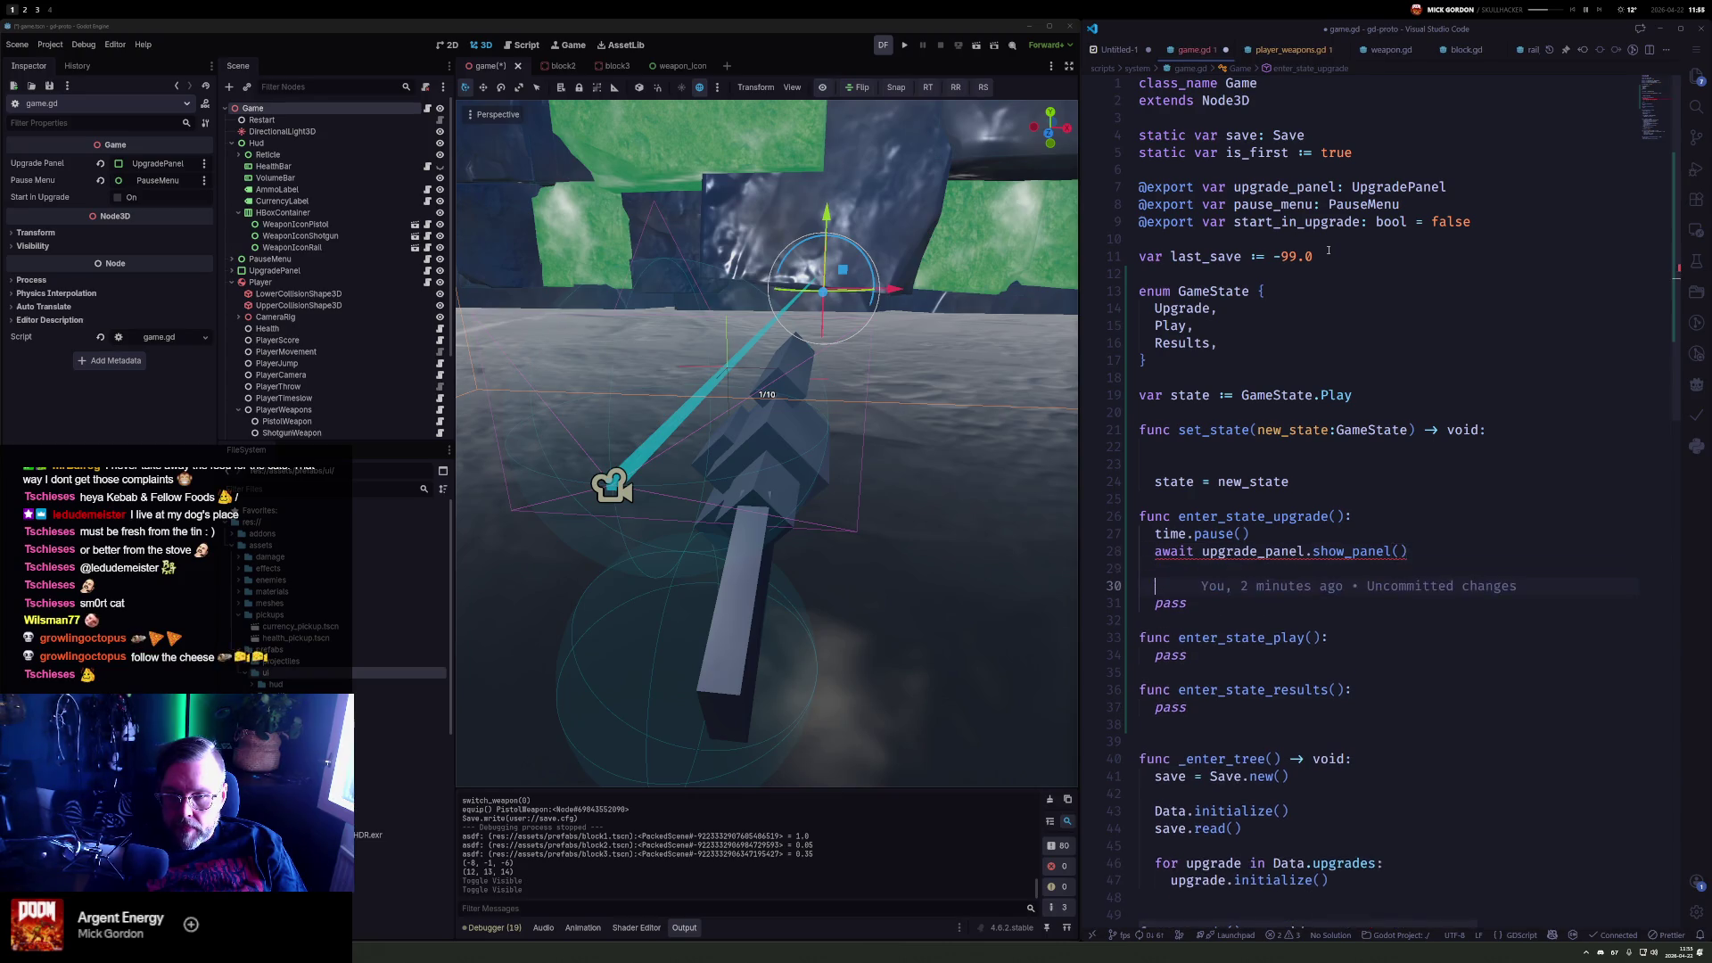
text(enter)
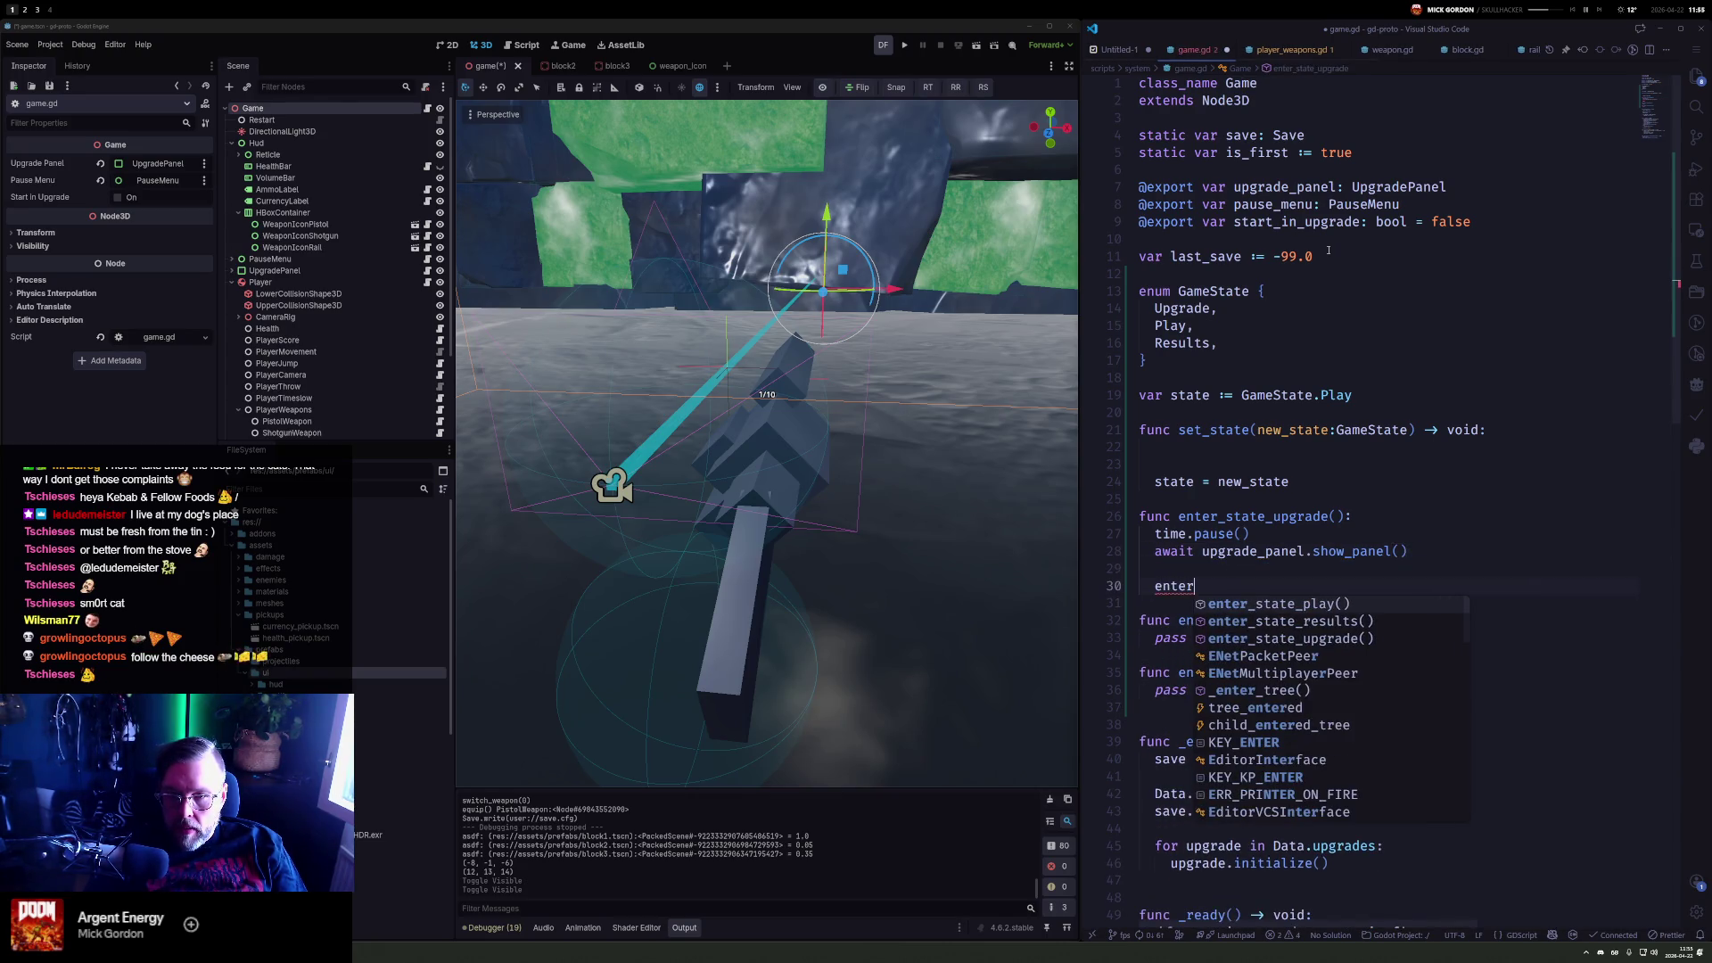
key(BackSpace)
key(BackSpace)
key(BackSpace)
text(set_st)
key(Return)
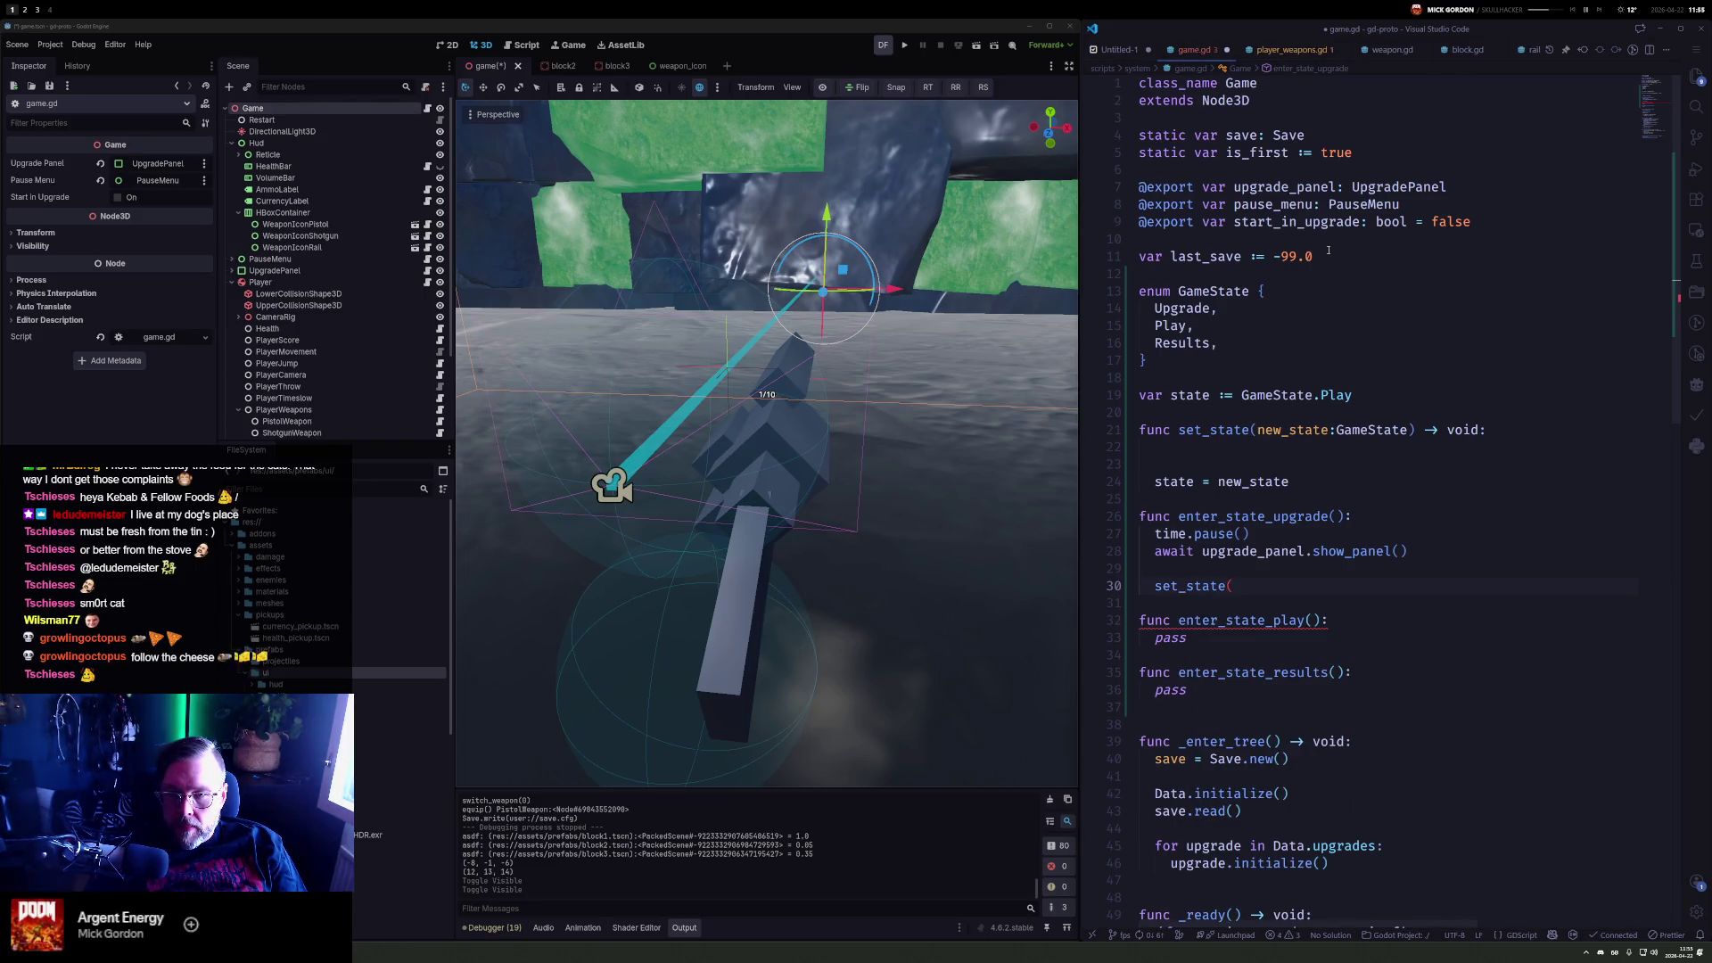
text(play)
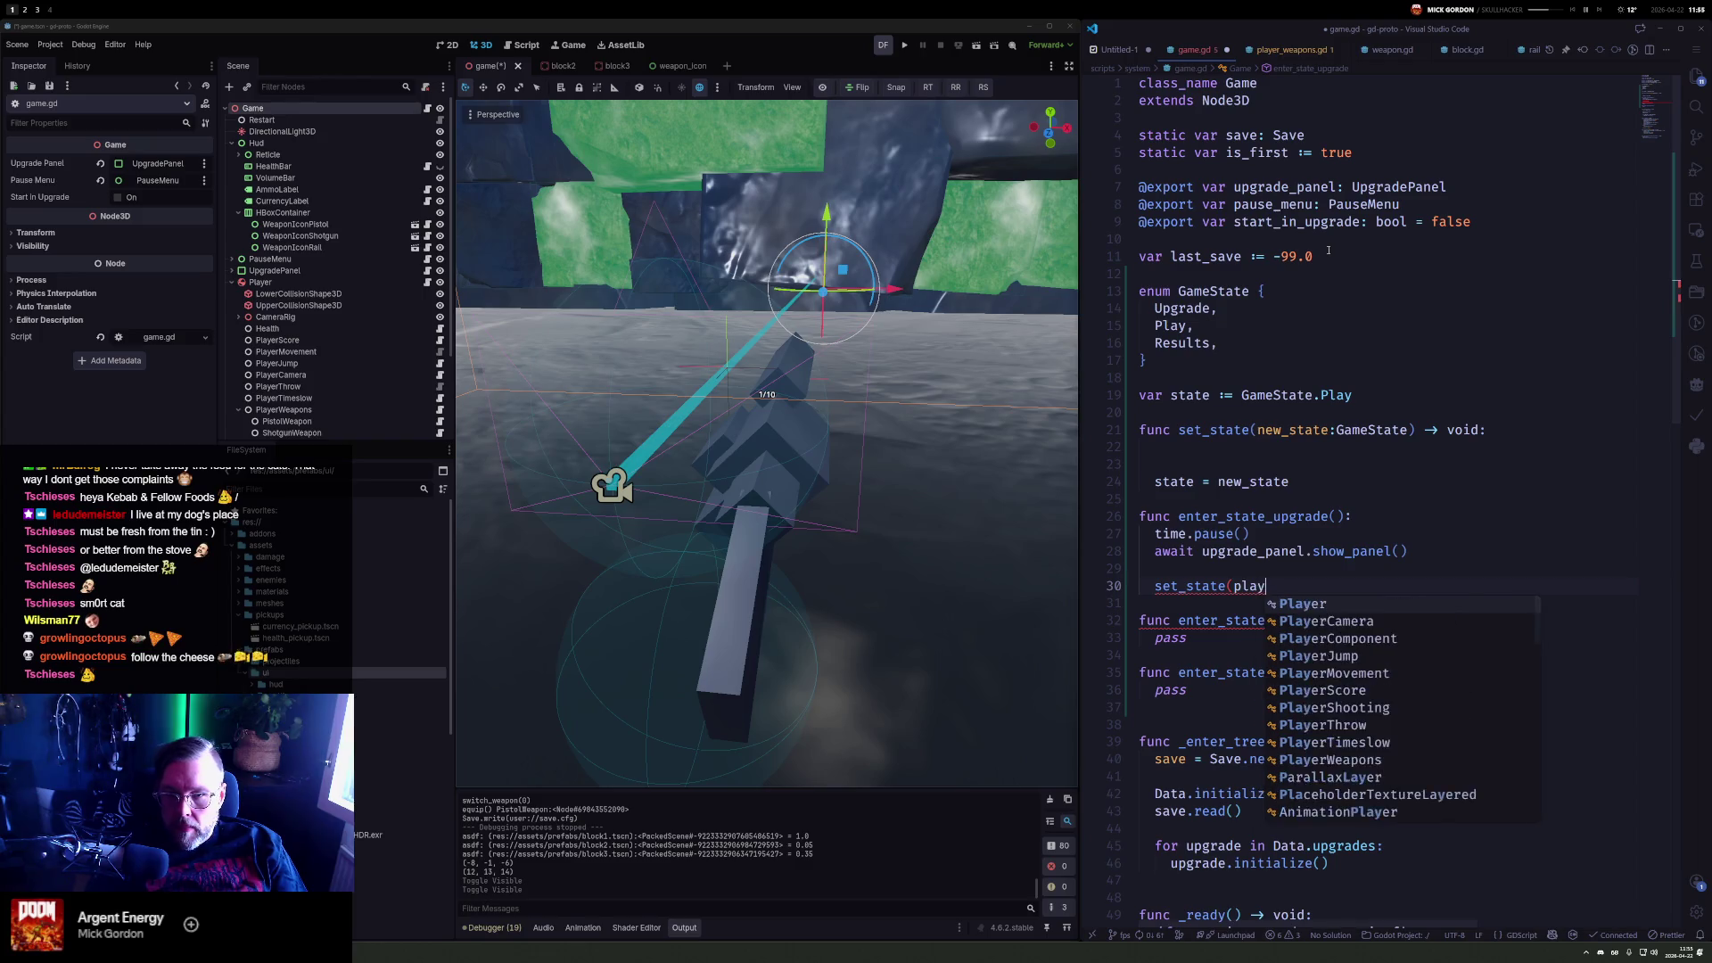
key(Escape)
key(ctrl+space)
key(Return)
key(End)
key(alt+Up)
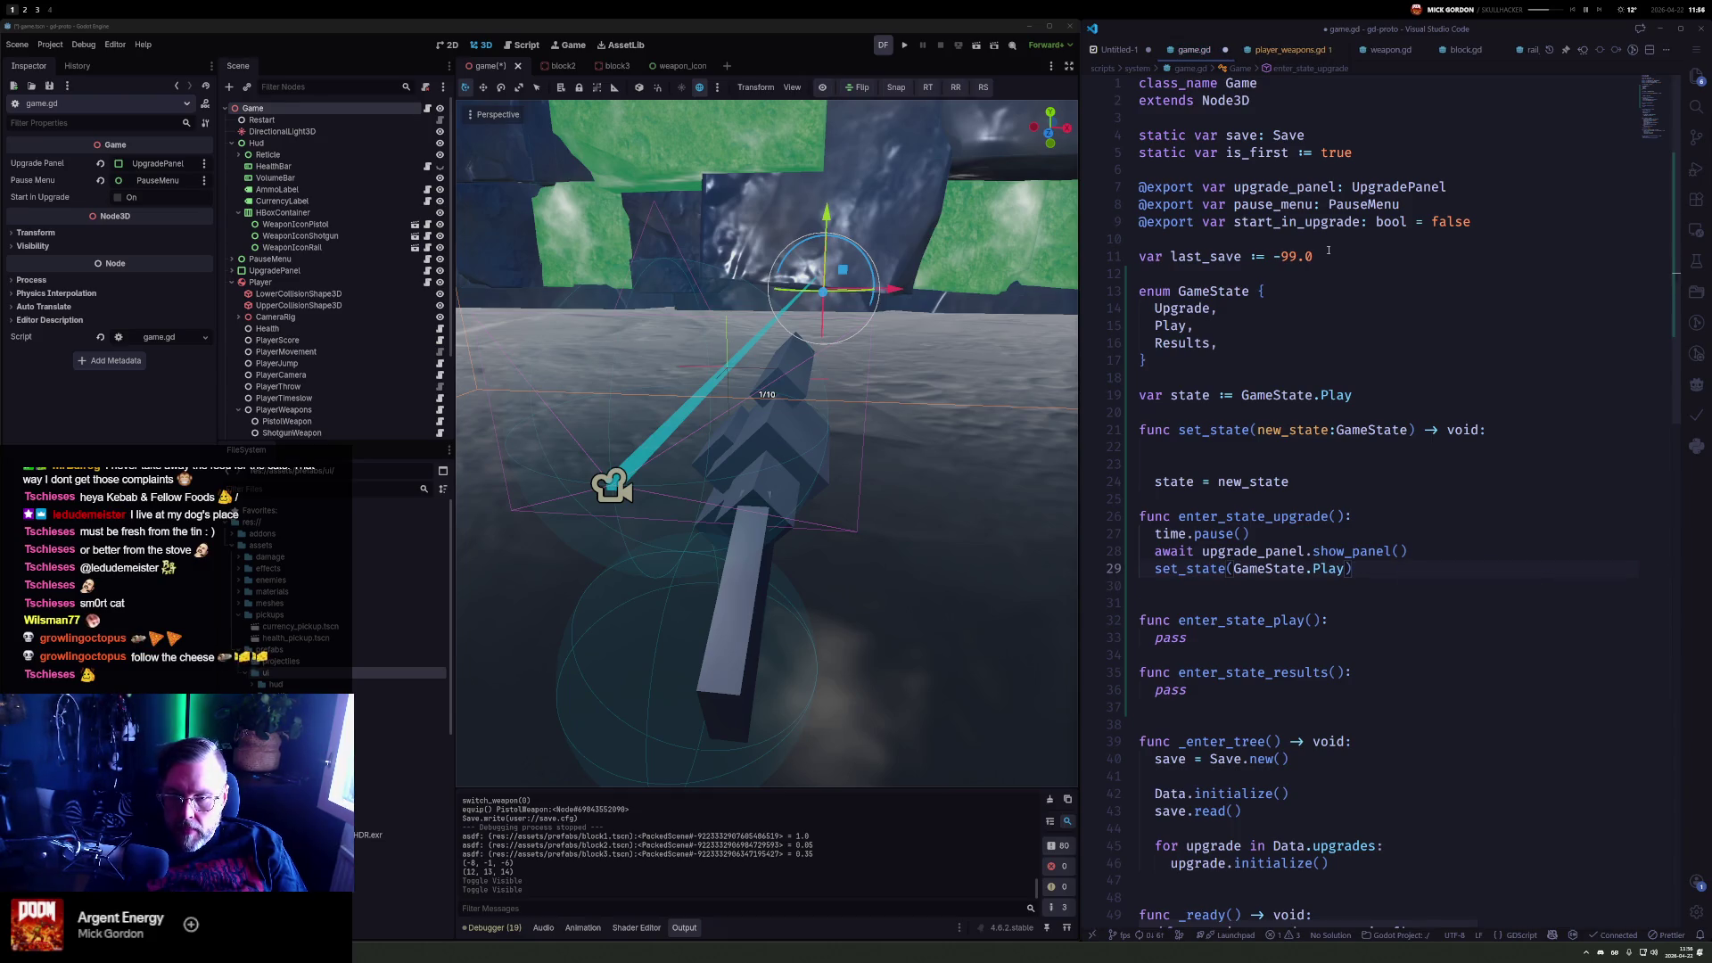
key(Down)
key(Down)
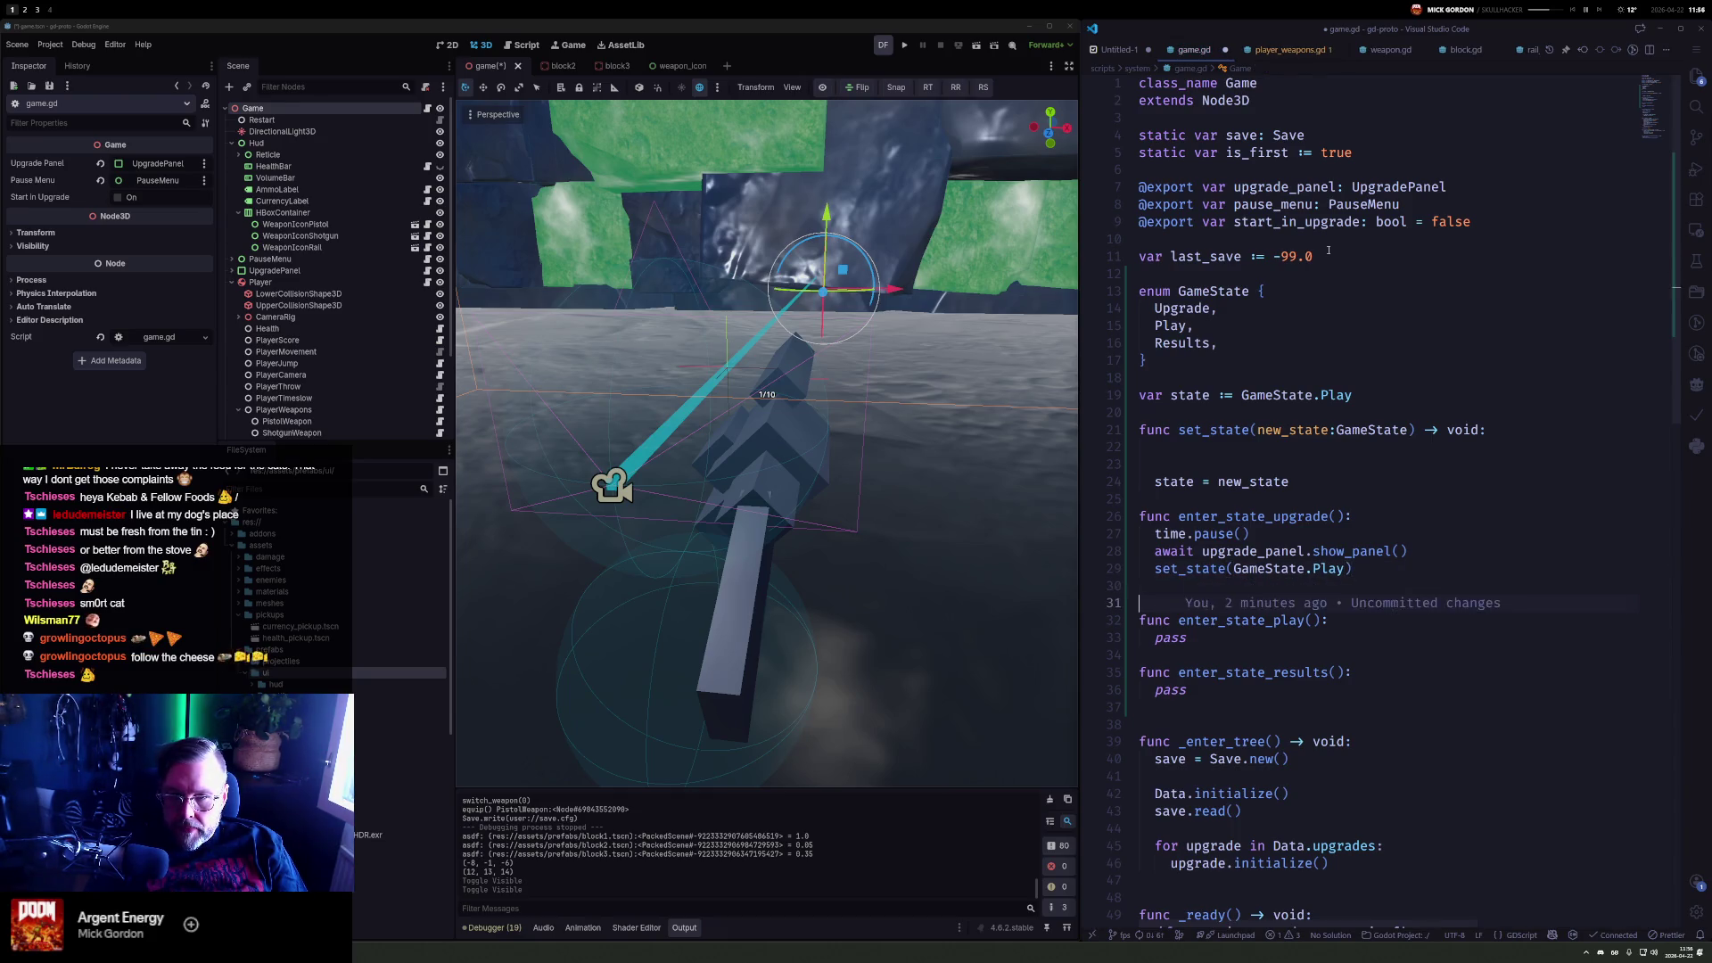
key(BackSpace)
- Delete the pass placeholder in enter_state_play
key(Down)
key(Down)
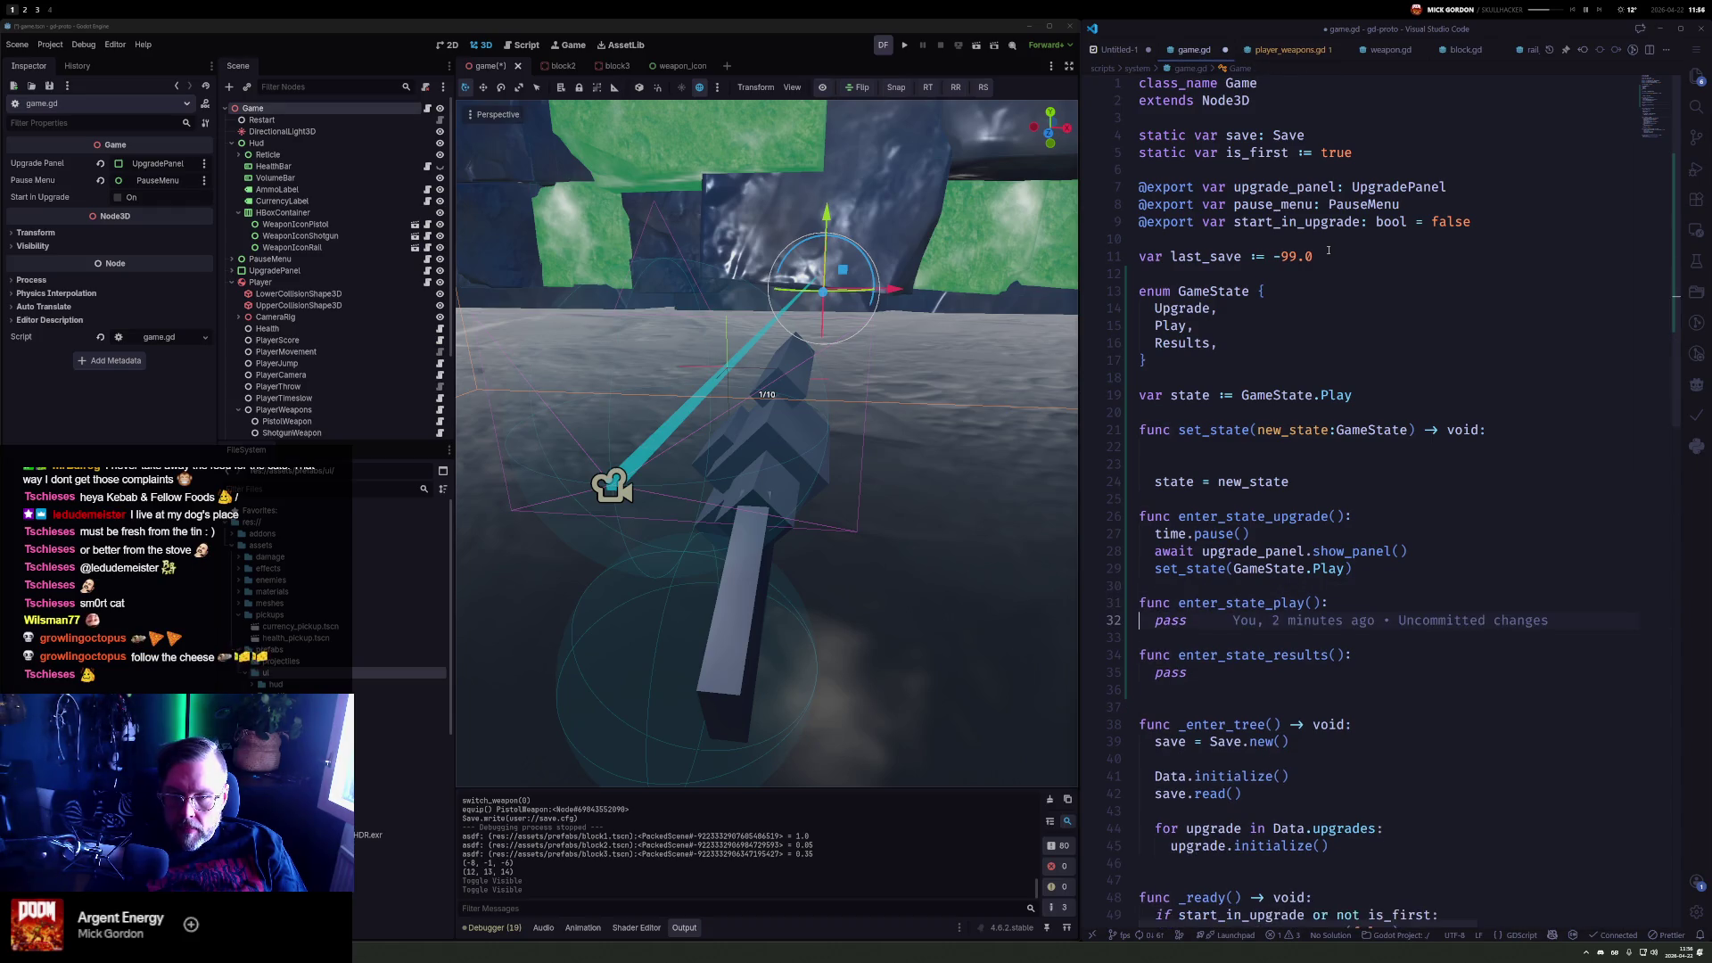
key(End)
key(ctrl+BackSpace)
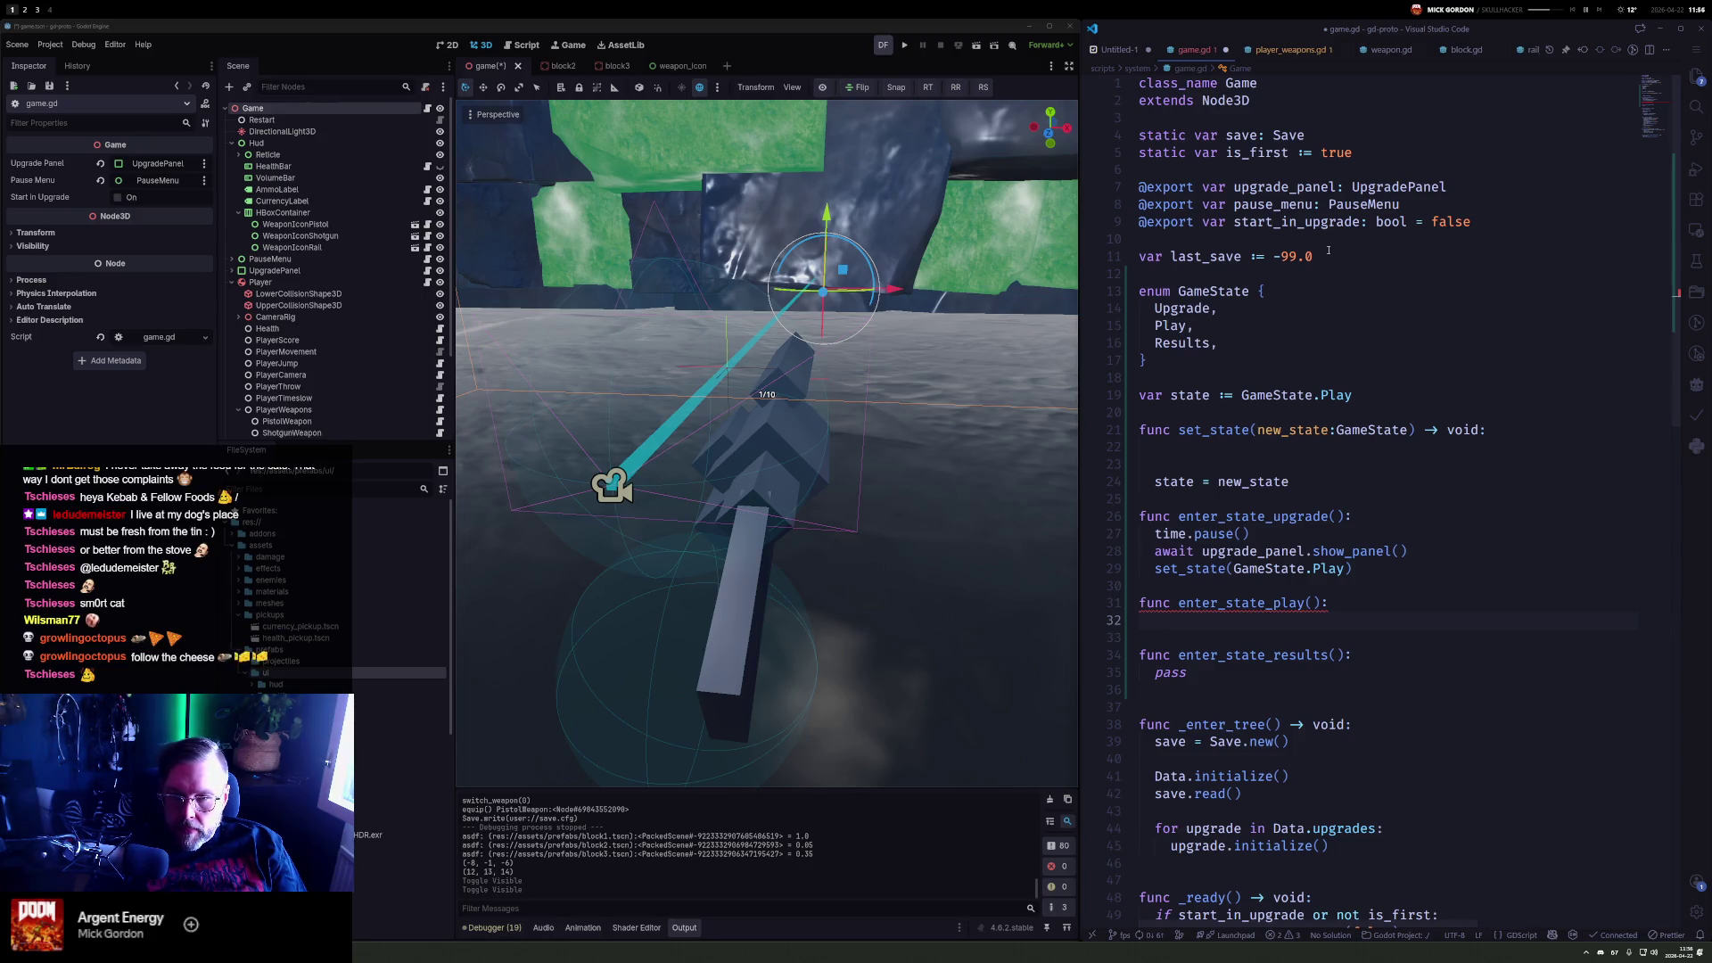
- Start an await statement in enter_state_play, discarding the trial play_ and timer words
text(await )
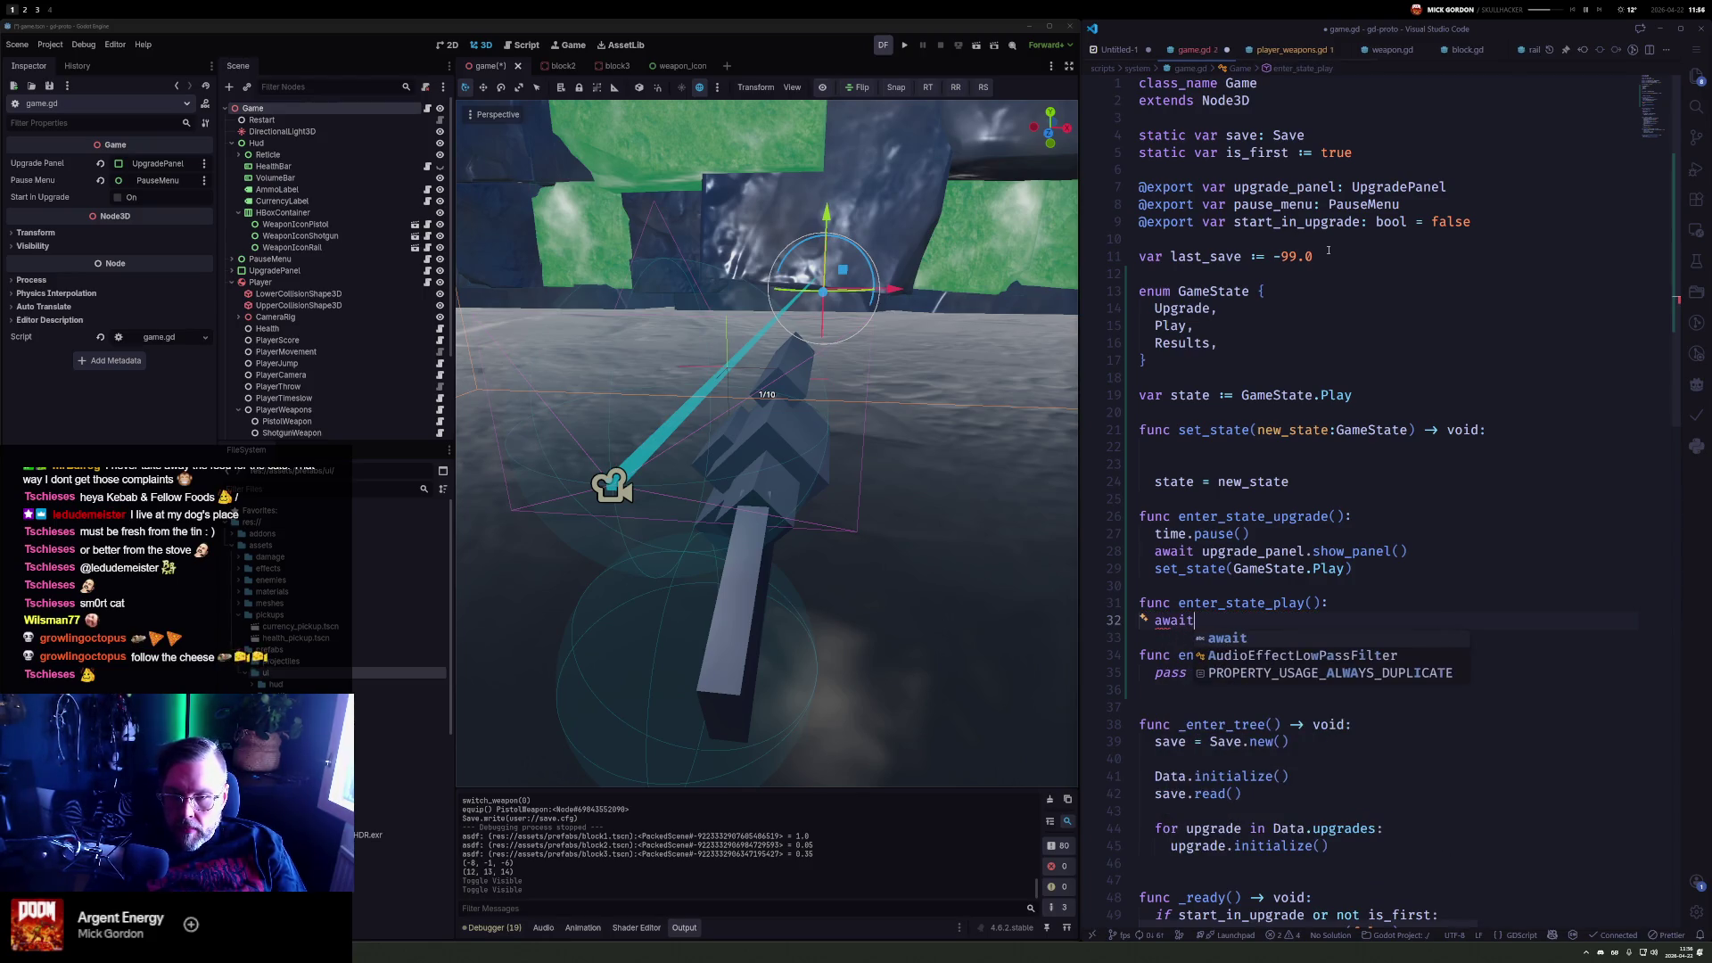
text(play_)
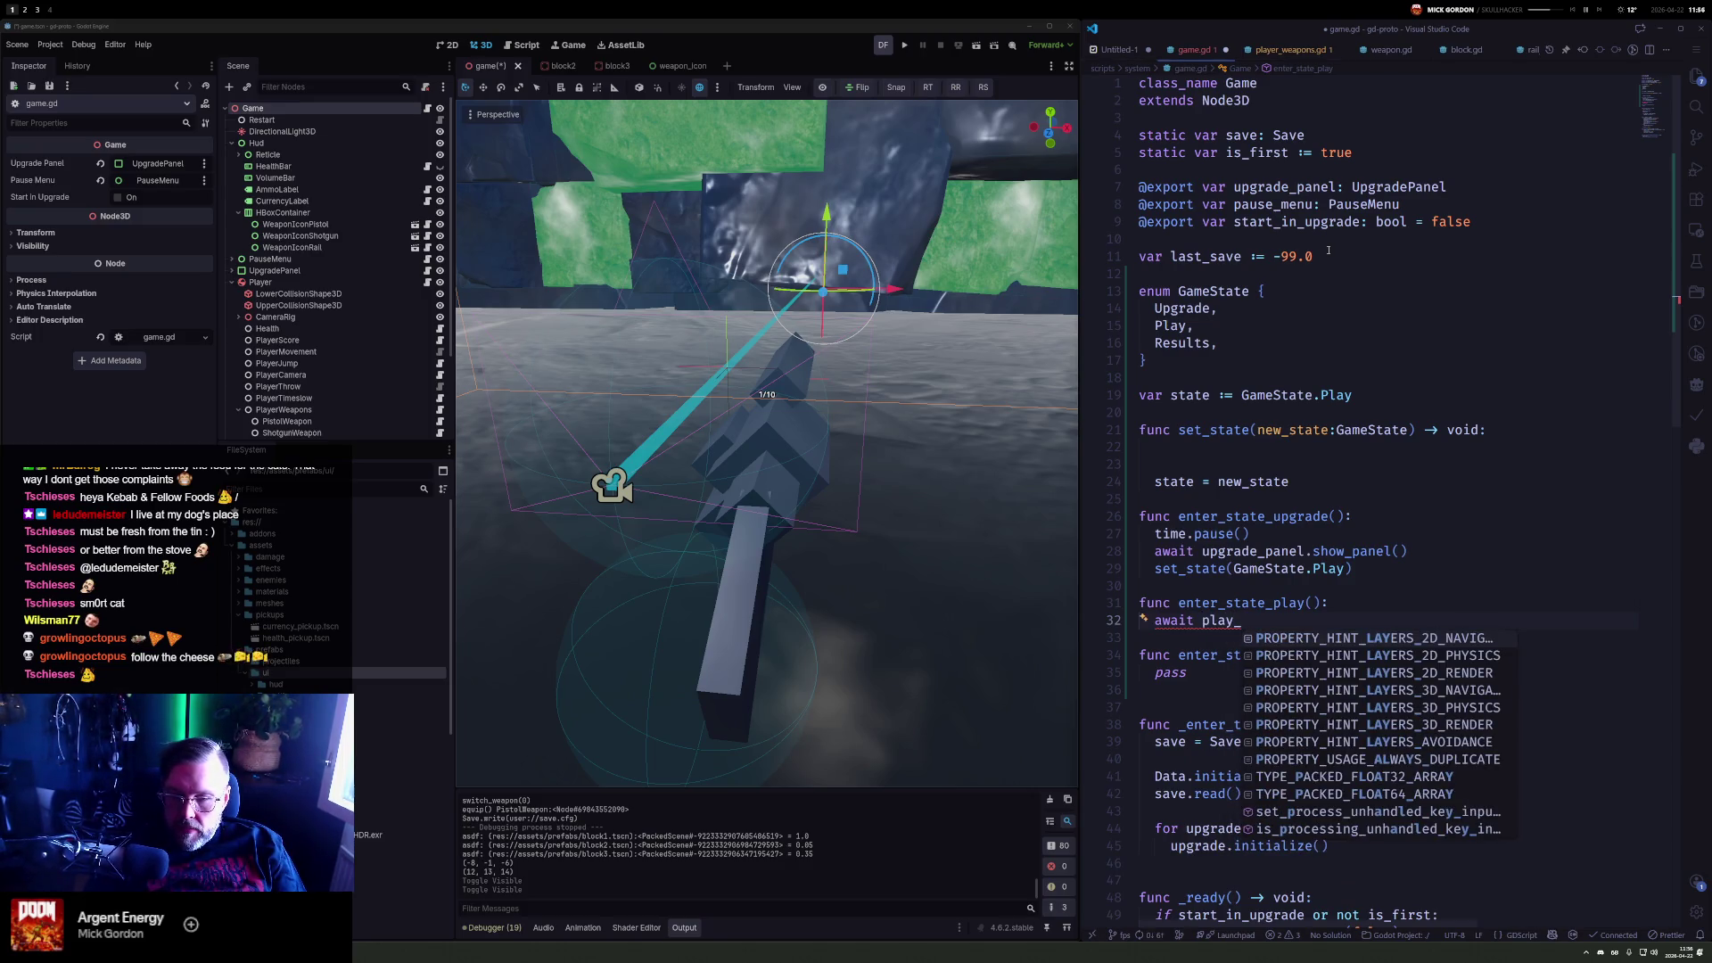
key(BackSpace)
key(BackSpace)
key(BackSpace)
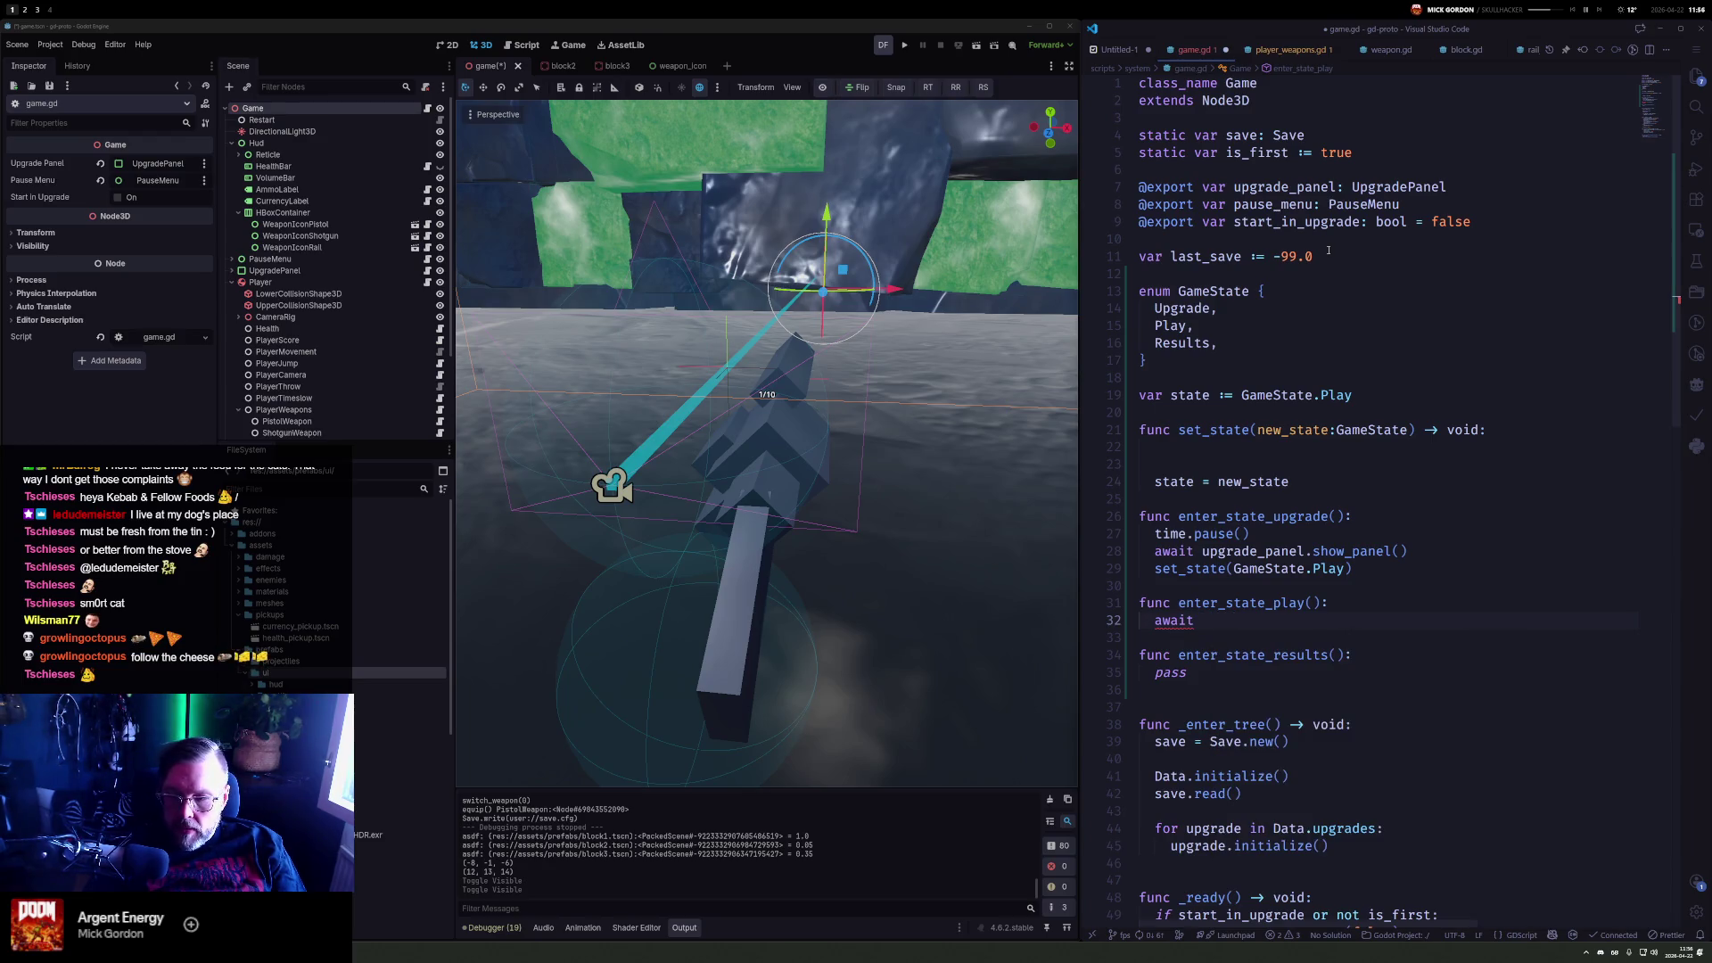
text(timer)
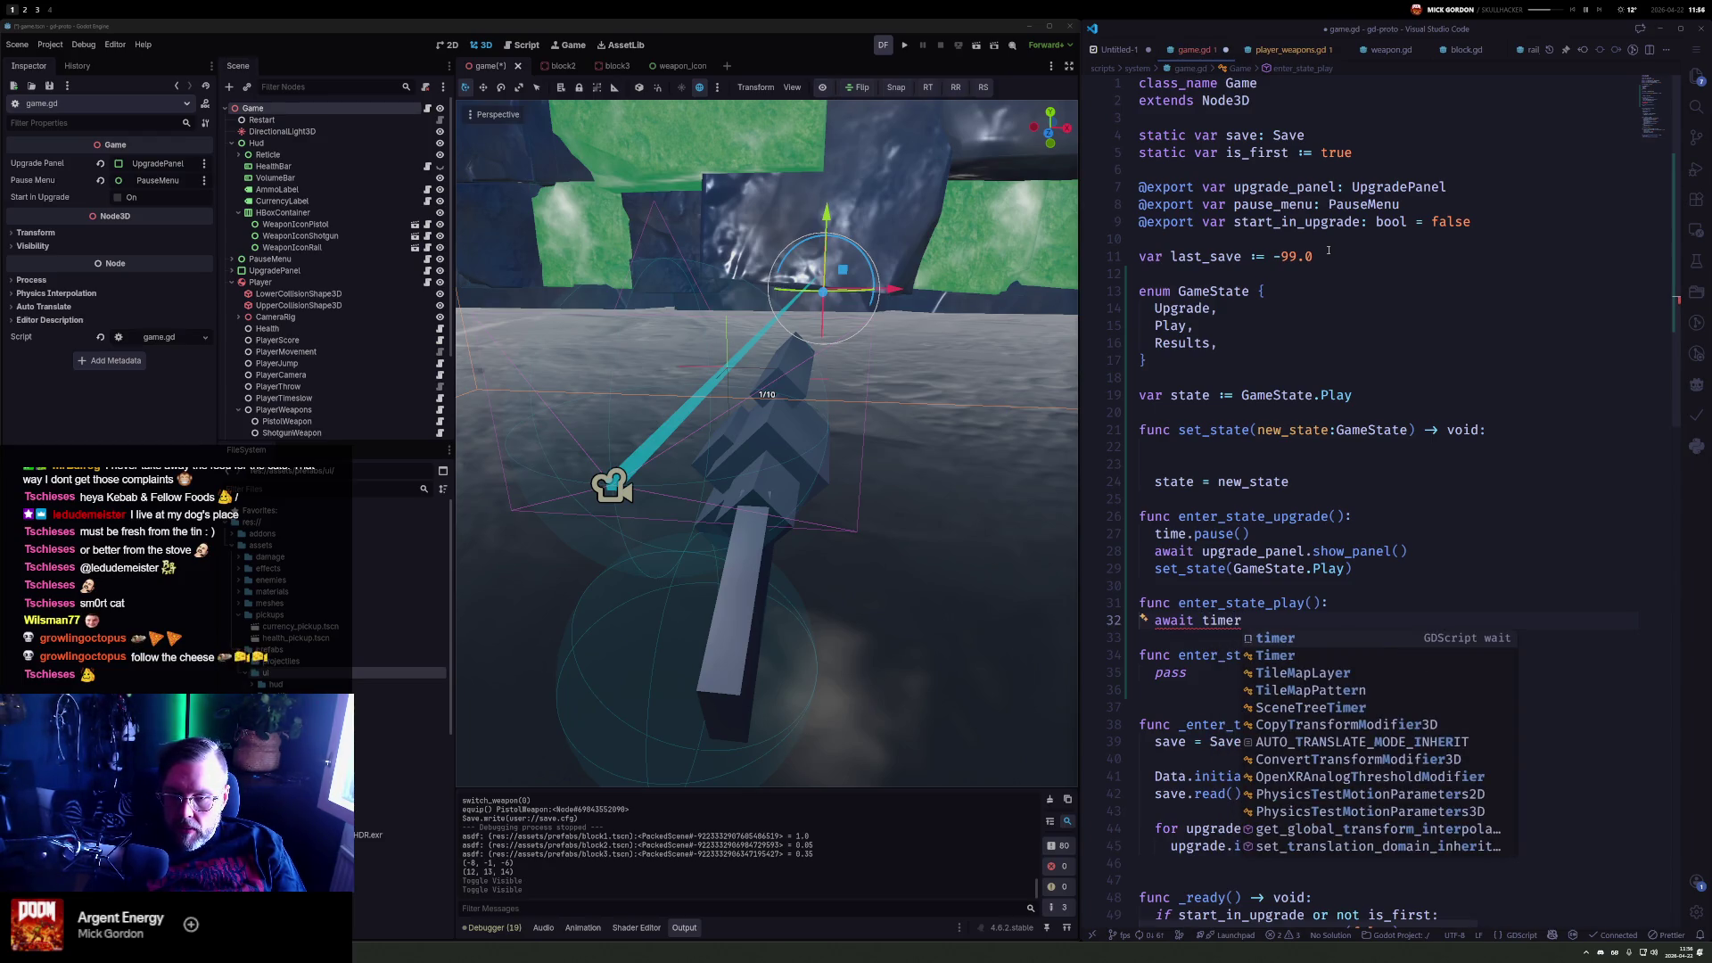
key(Escape)
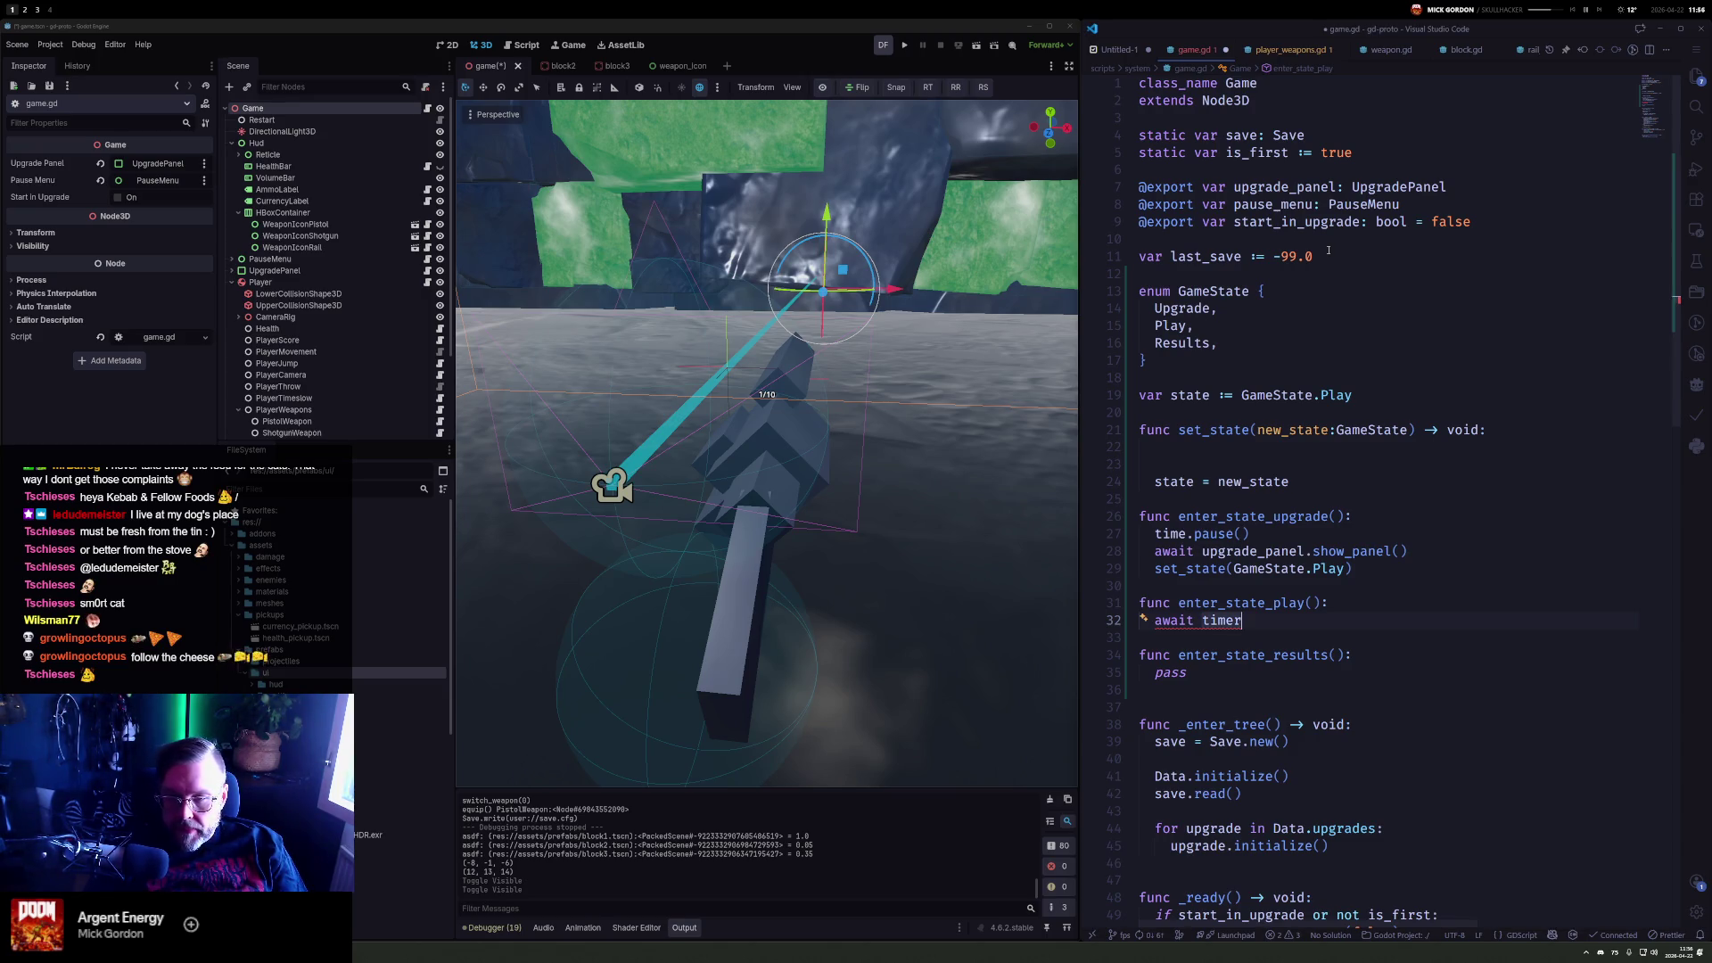
key(ctrl+shift+Left)
key(BackSpace)
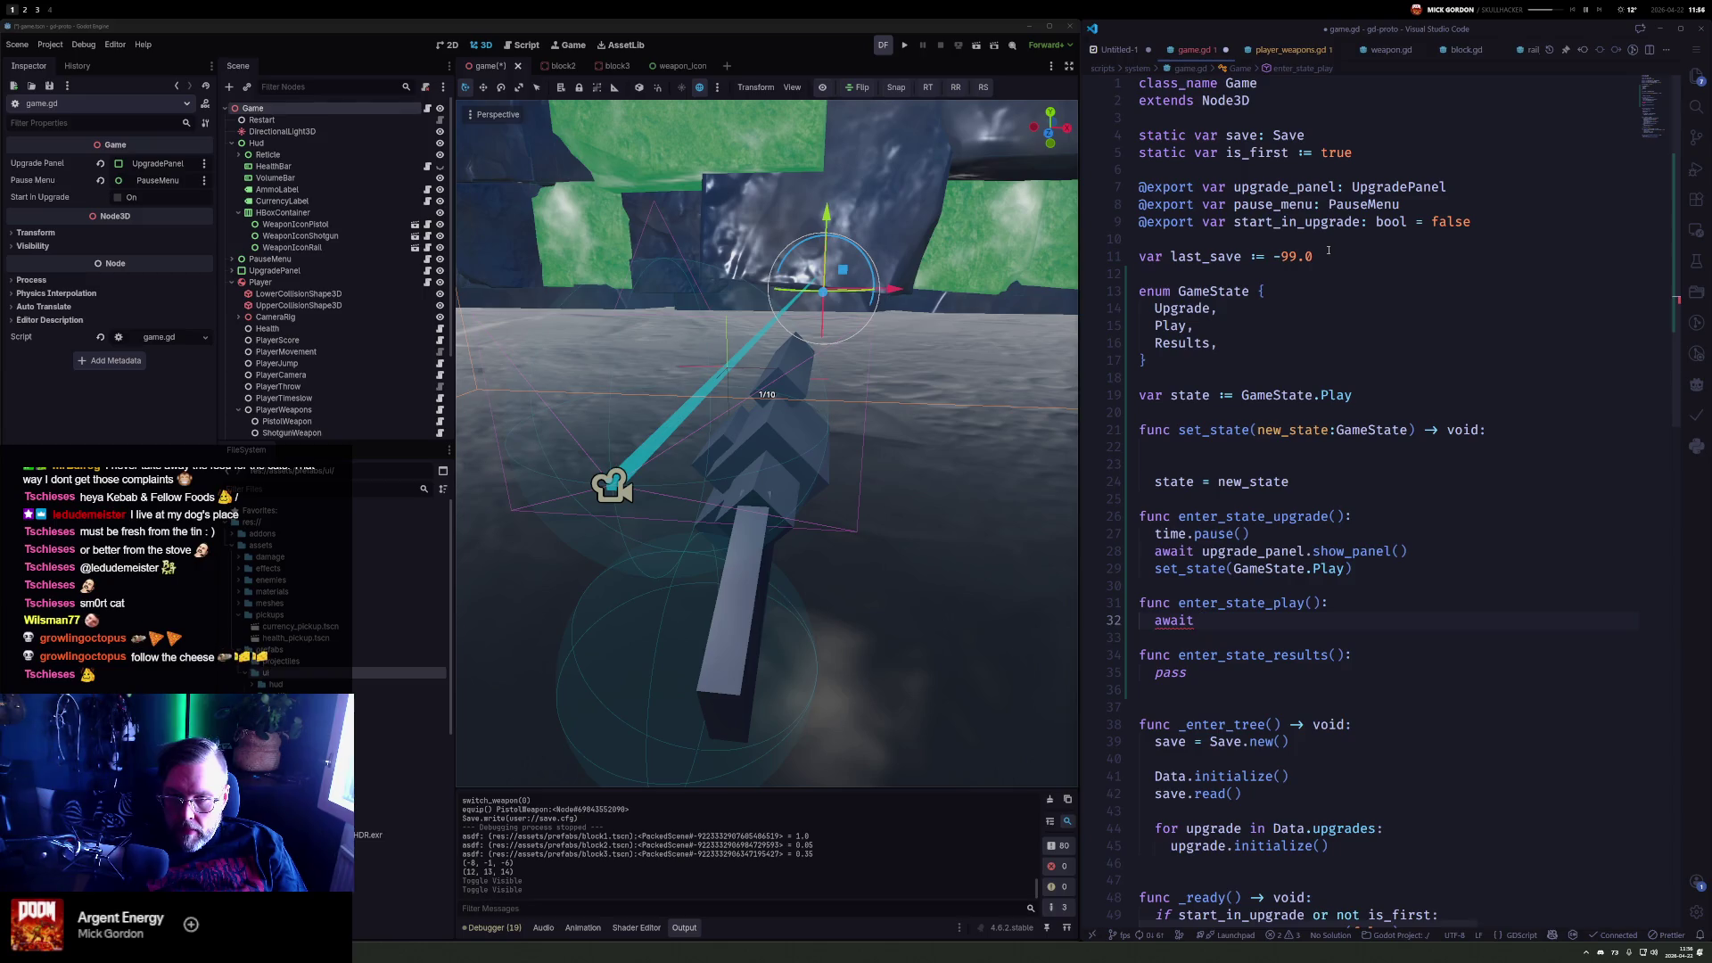
key(Down)
key(Down)
key(Down)
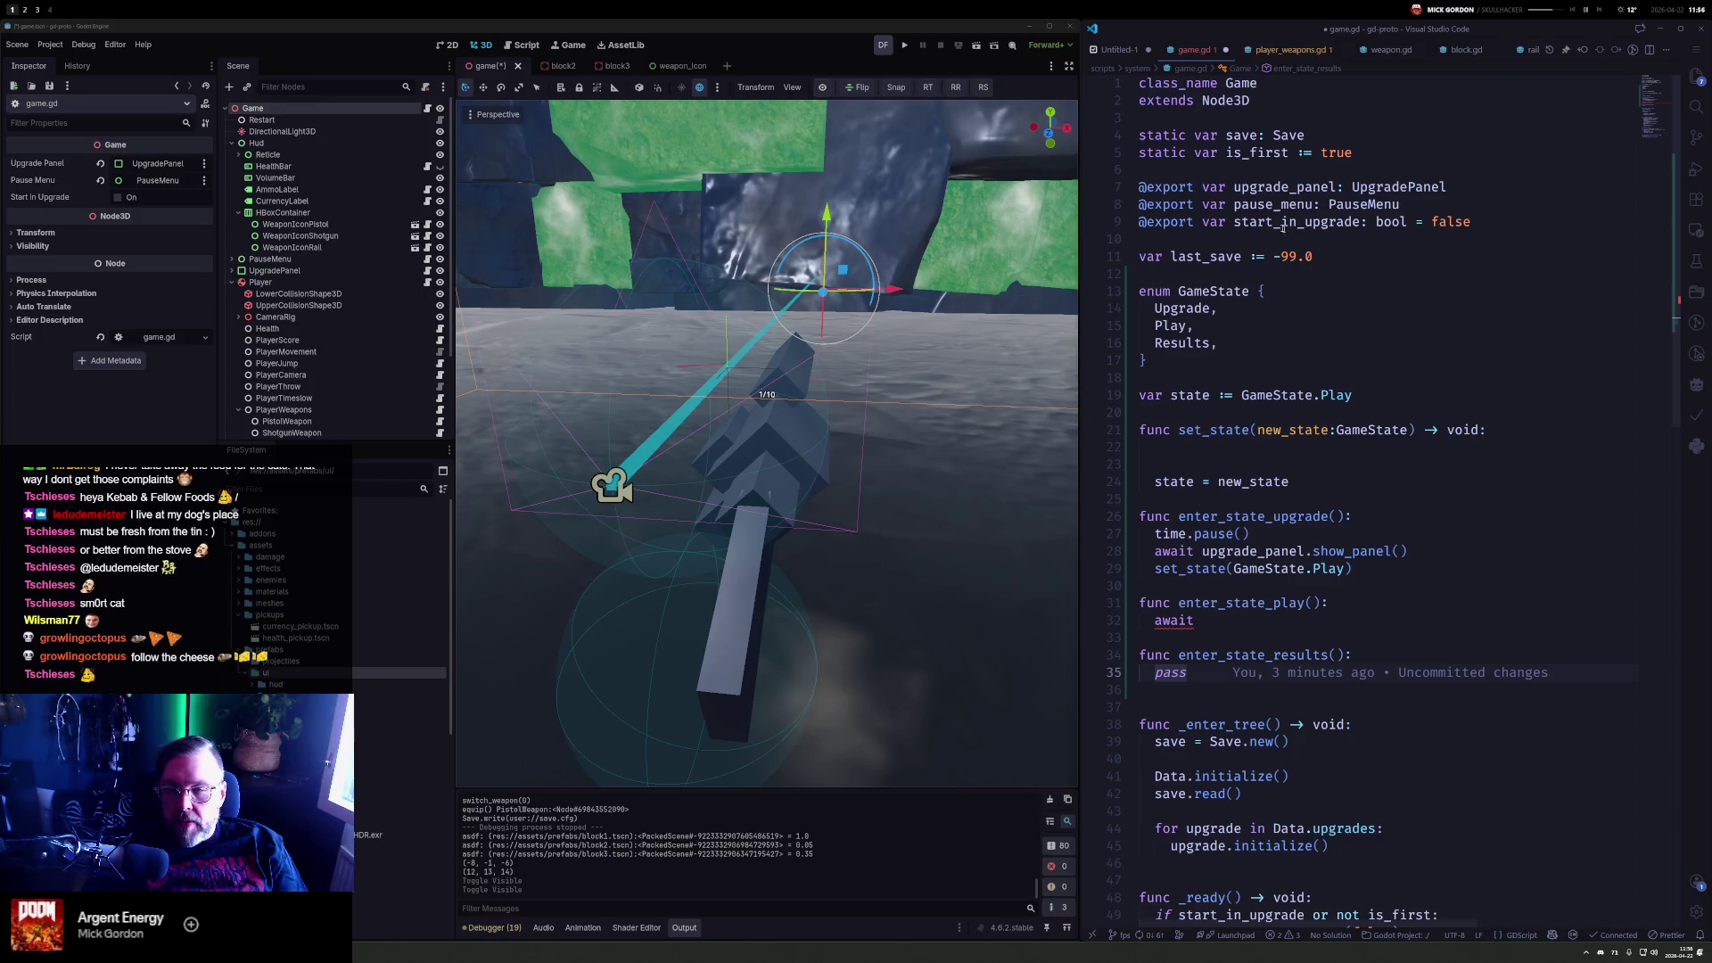
key(Up)
key(Up)
key(Up)
key(ctrl+space)
key(Escape)
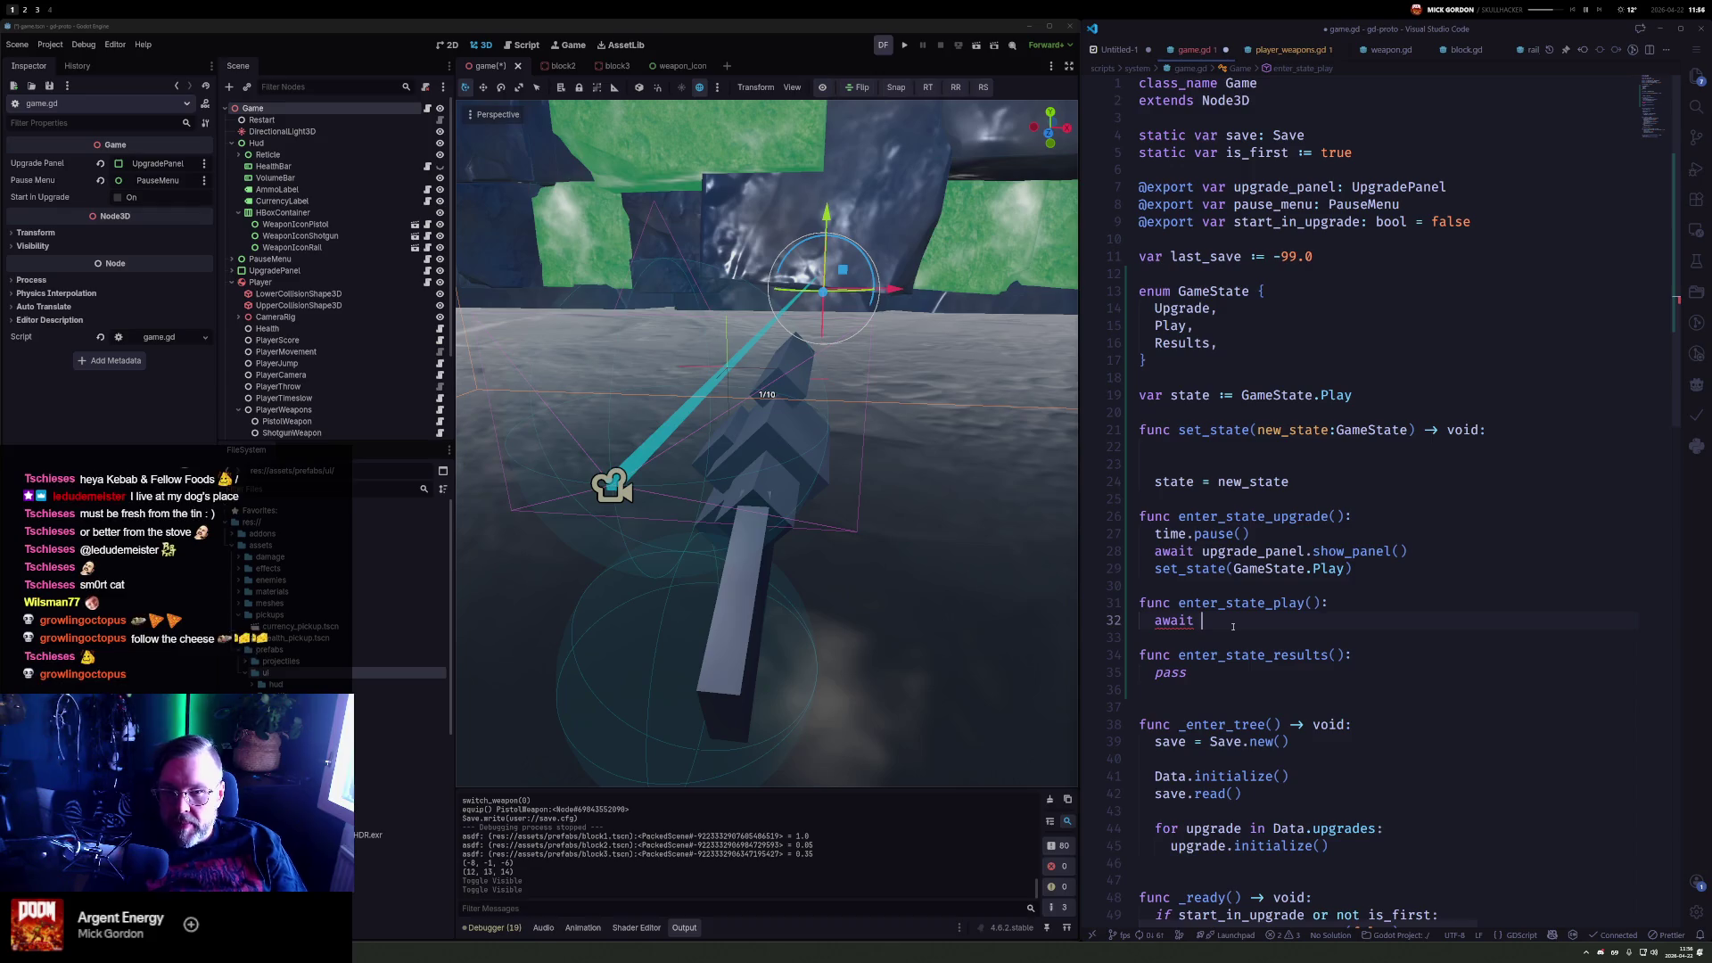
- Remove the blank lines inside set_state before 'state = new_state'
key(Up)
key(Up)
key(Up)
key(Home)
key(BackSpace)
key(BackSpace)
key(BackSpace)
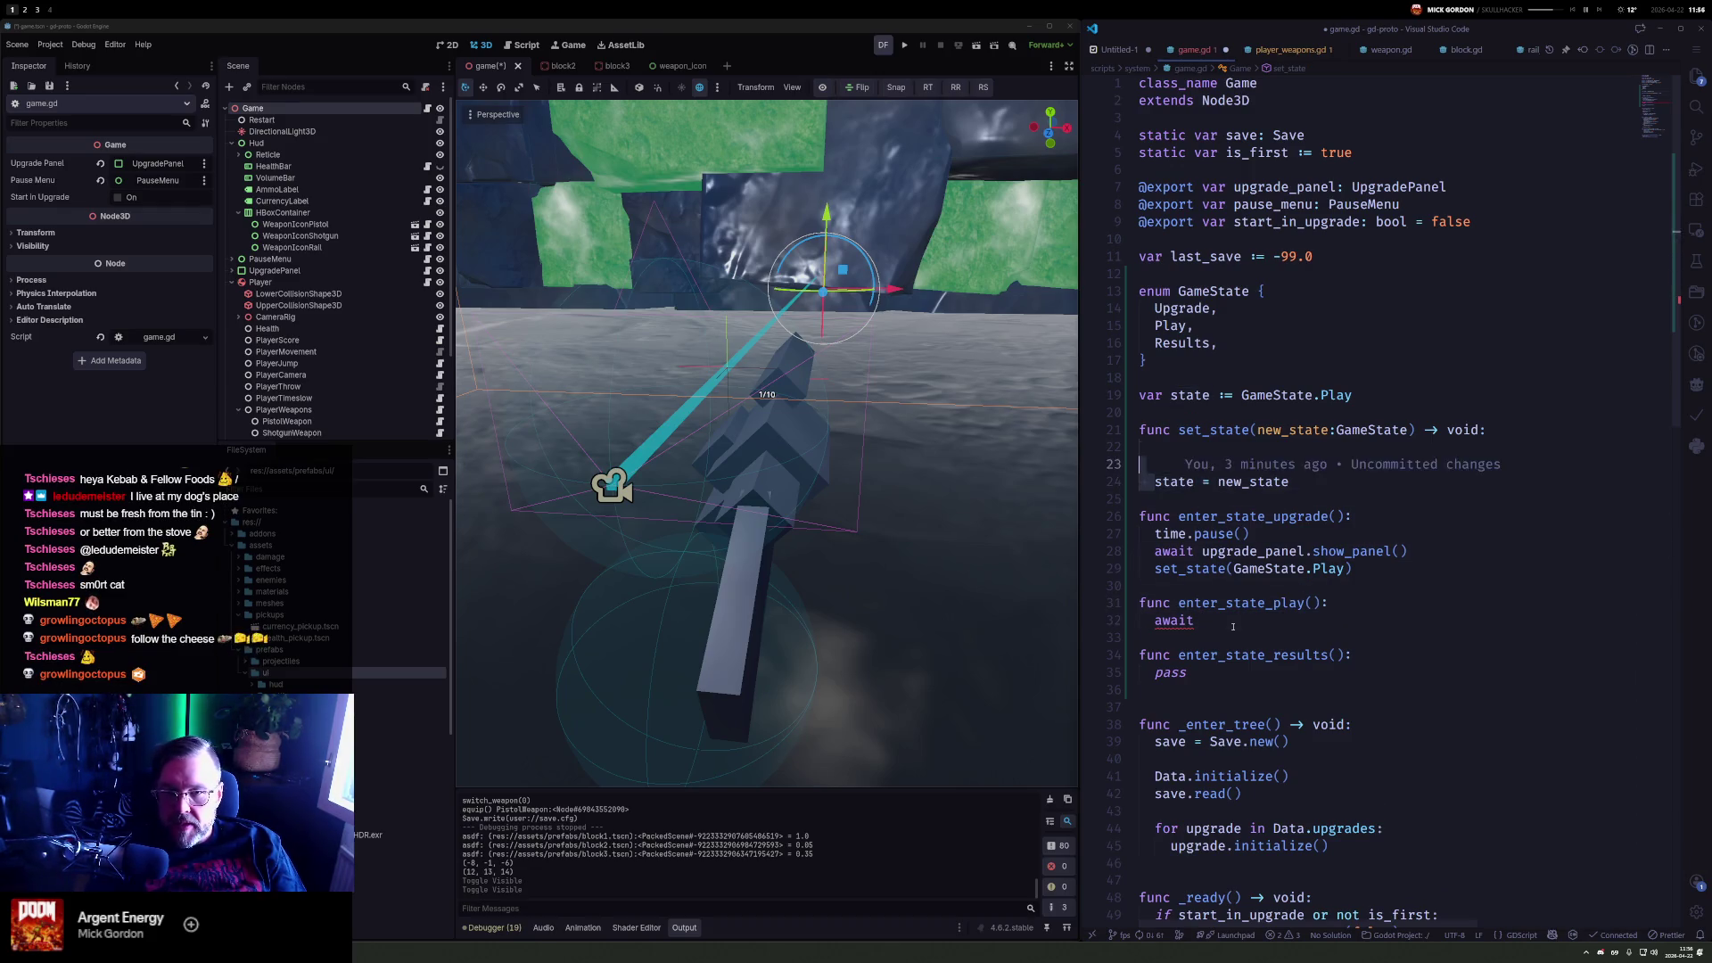
- Cut the whole set_state function out of game.gd
key(Up)
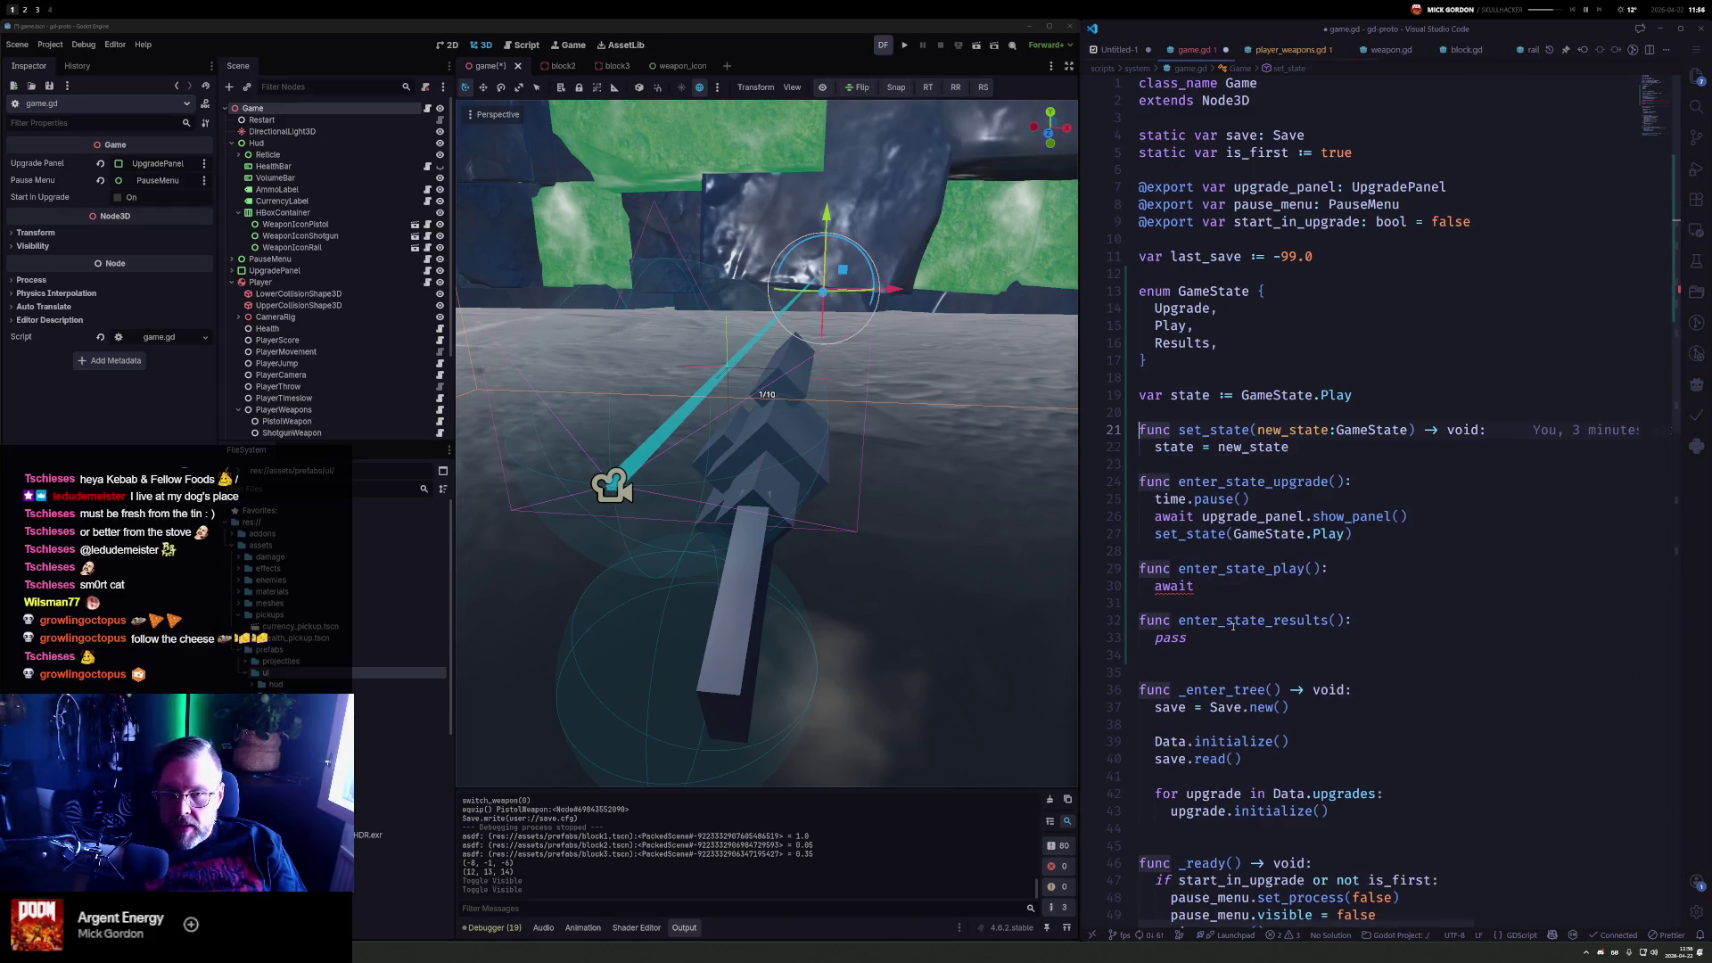
key(shift+Down)
key(shift+Down)
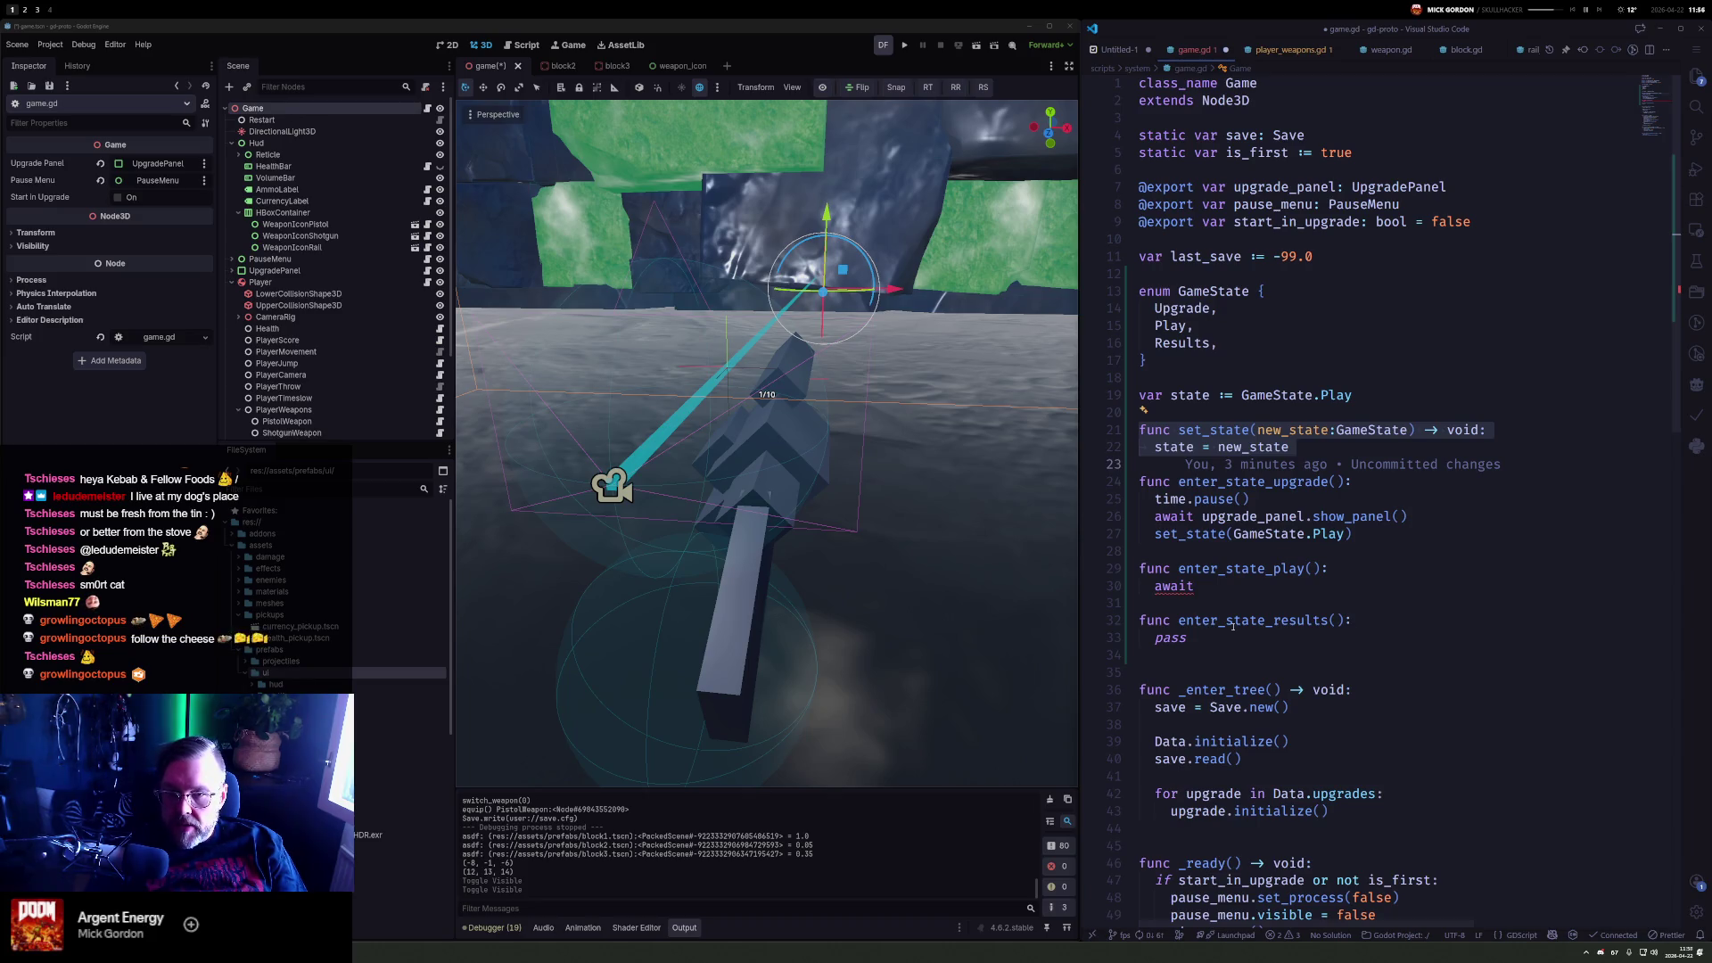
key(ctrl+x)
- Add the line 'state = GameState.Upgrade' to enter_state_upgrade
key(Down)
key(End)
key(Return)
text(upgrade)
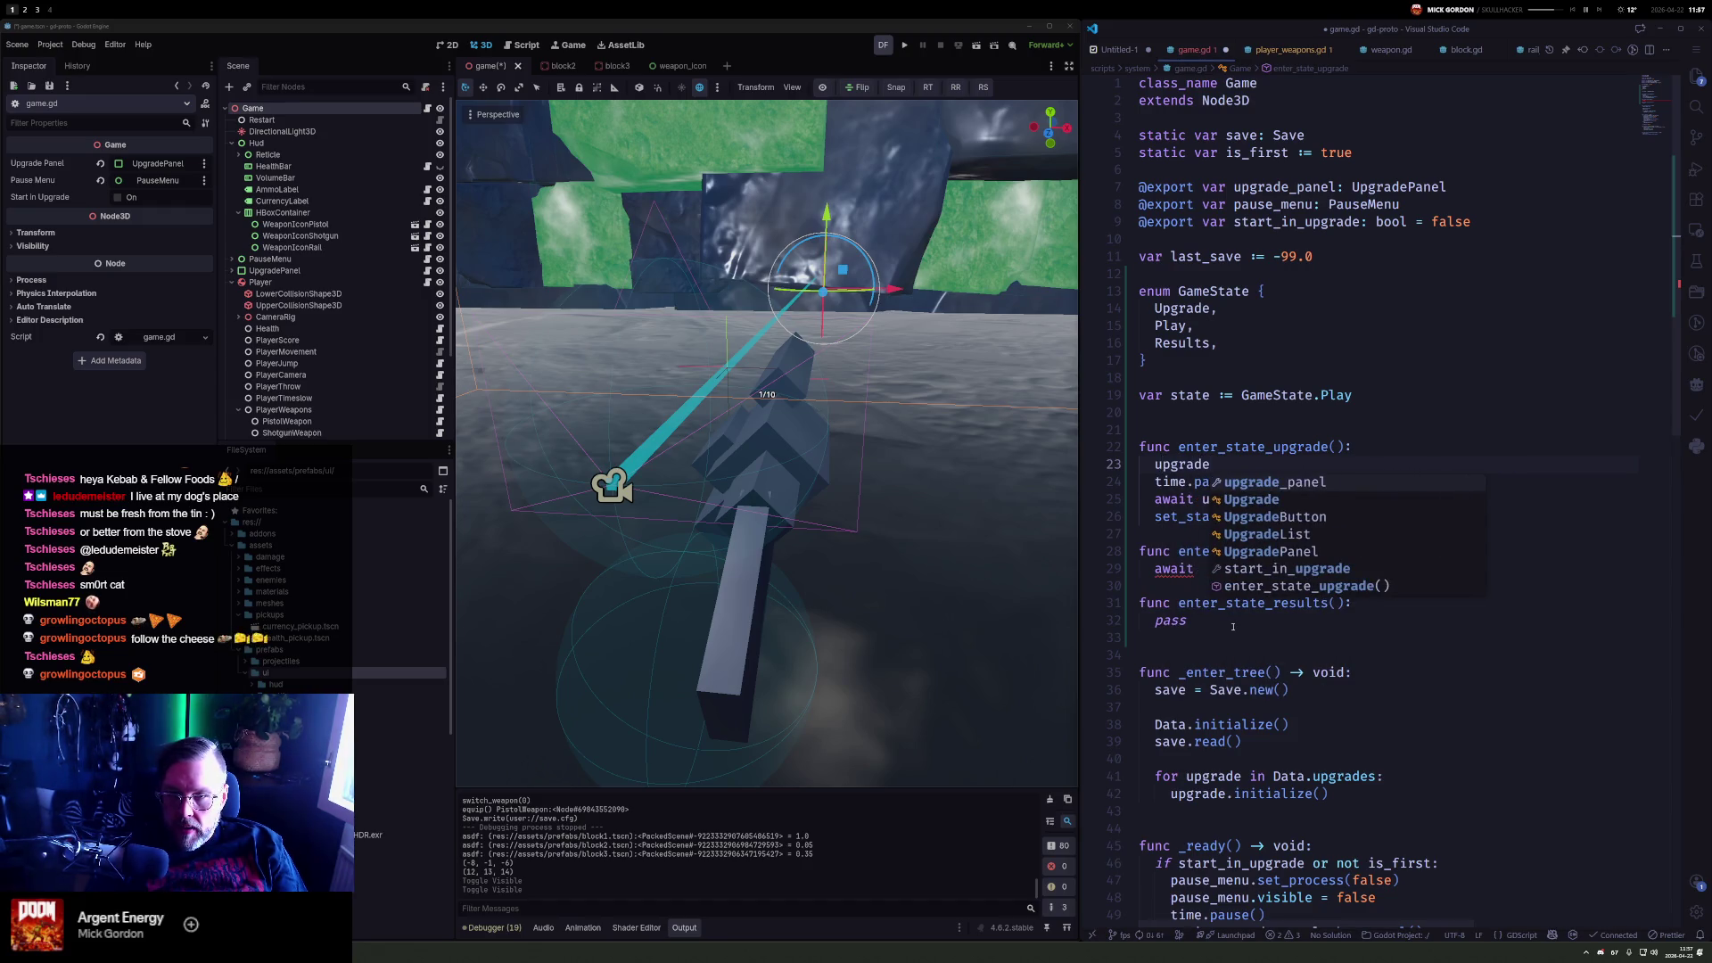
key(ctrl+BackSpace)
text(state ==)
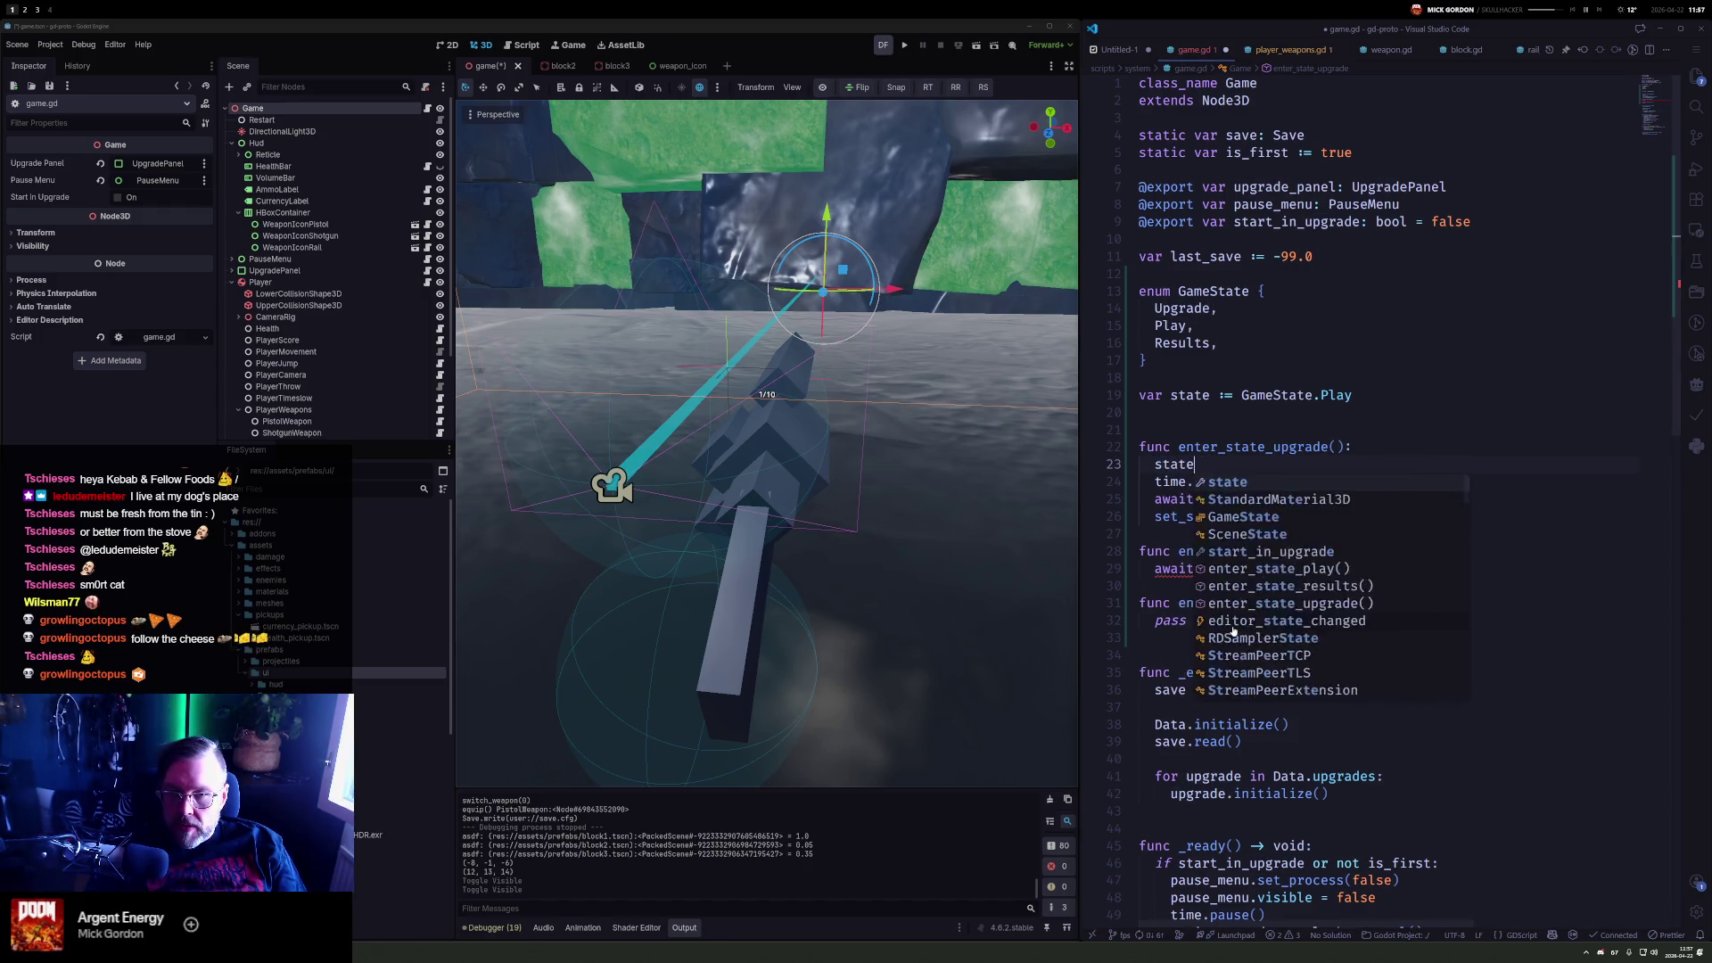
text(GameState)
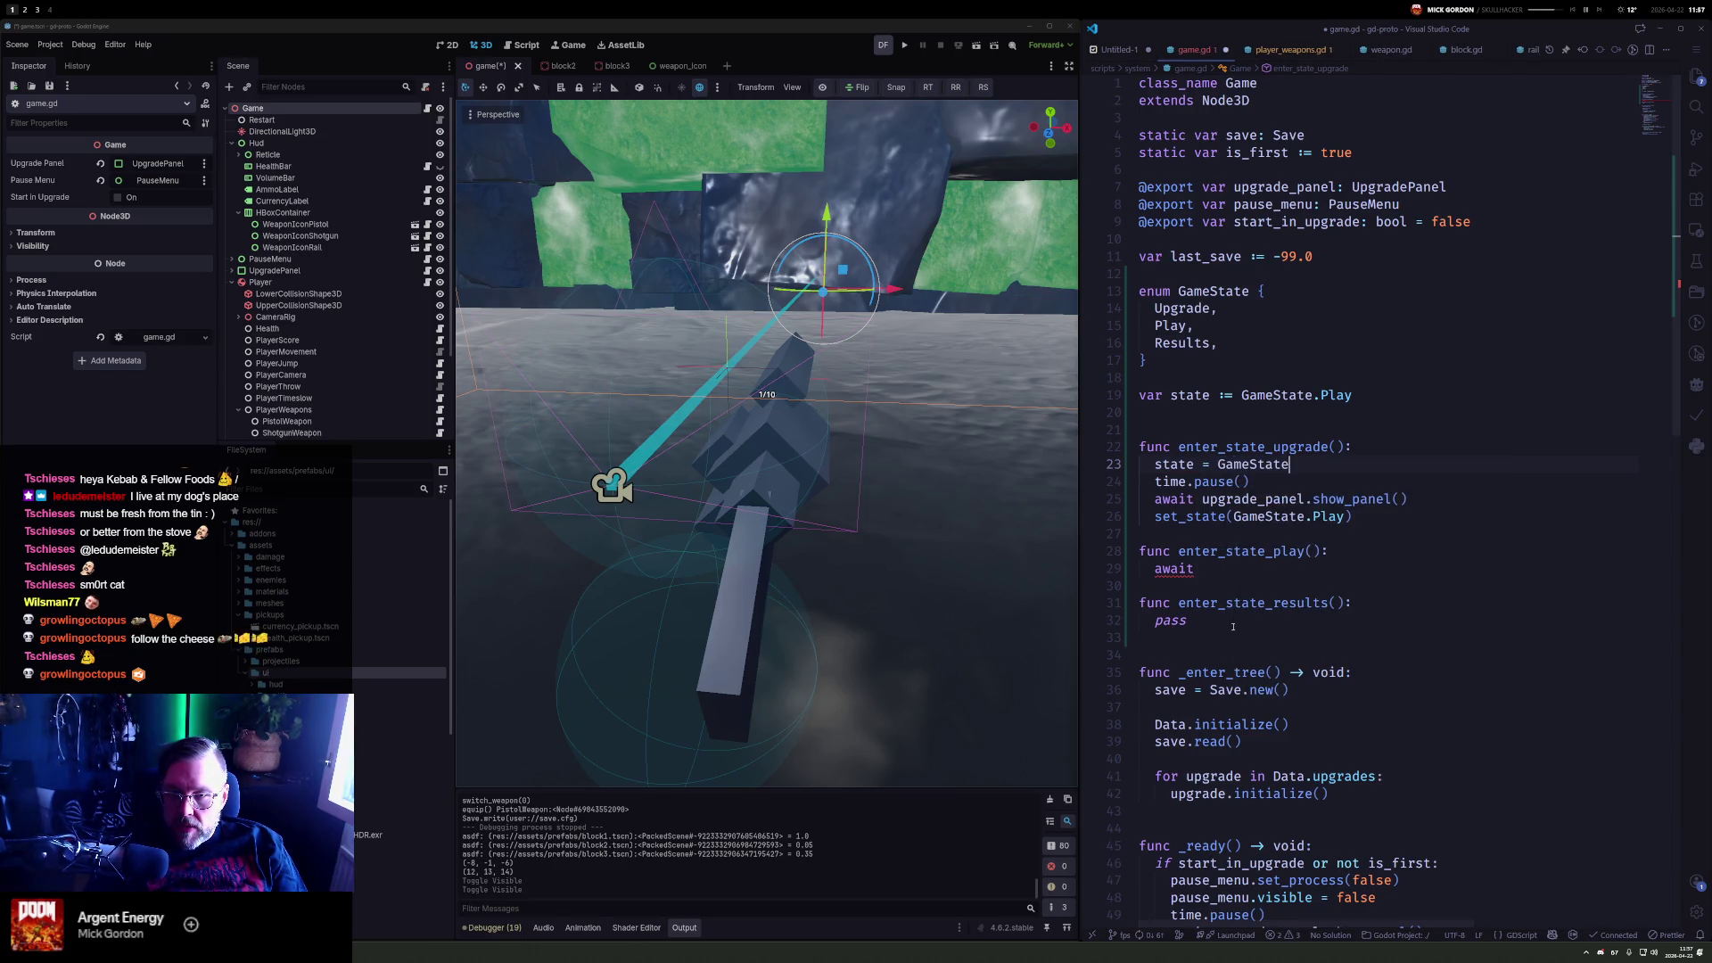
text(.Upgrade)
- Give enter_state_play 'state = GameState.Play' and time.unpause(), then view unpause's definition in time.gd
key(alt+shift+Down)
key(alt+Down)
key(alt+Down)
key(alt+Down)
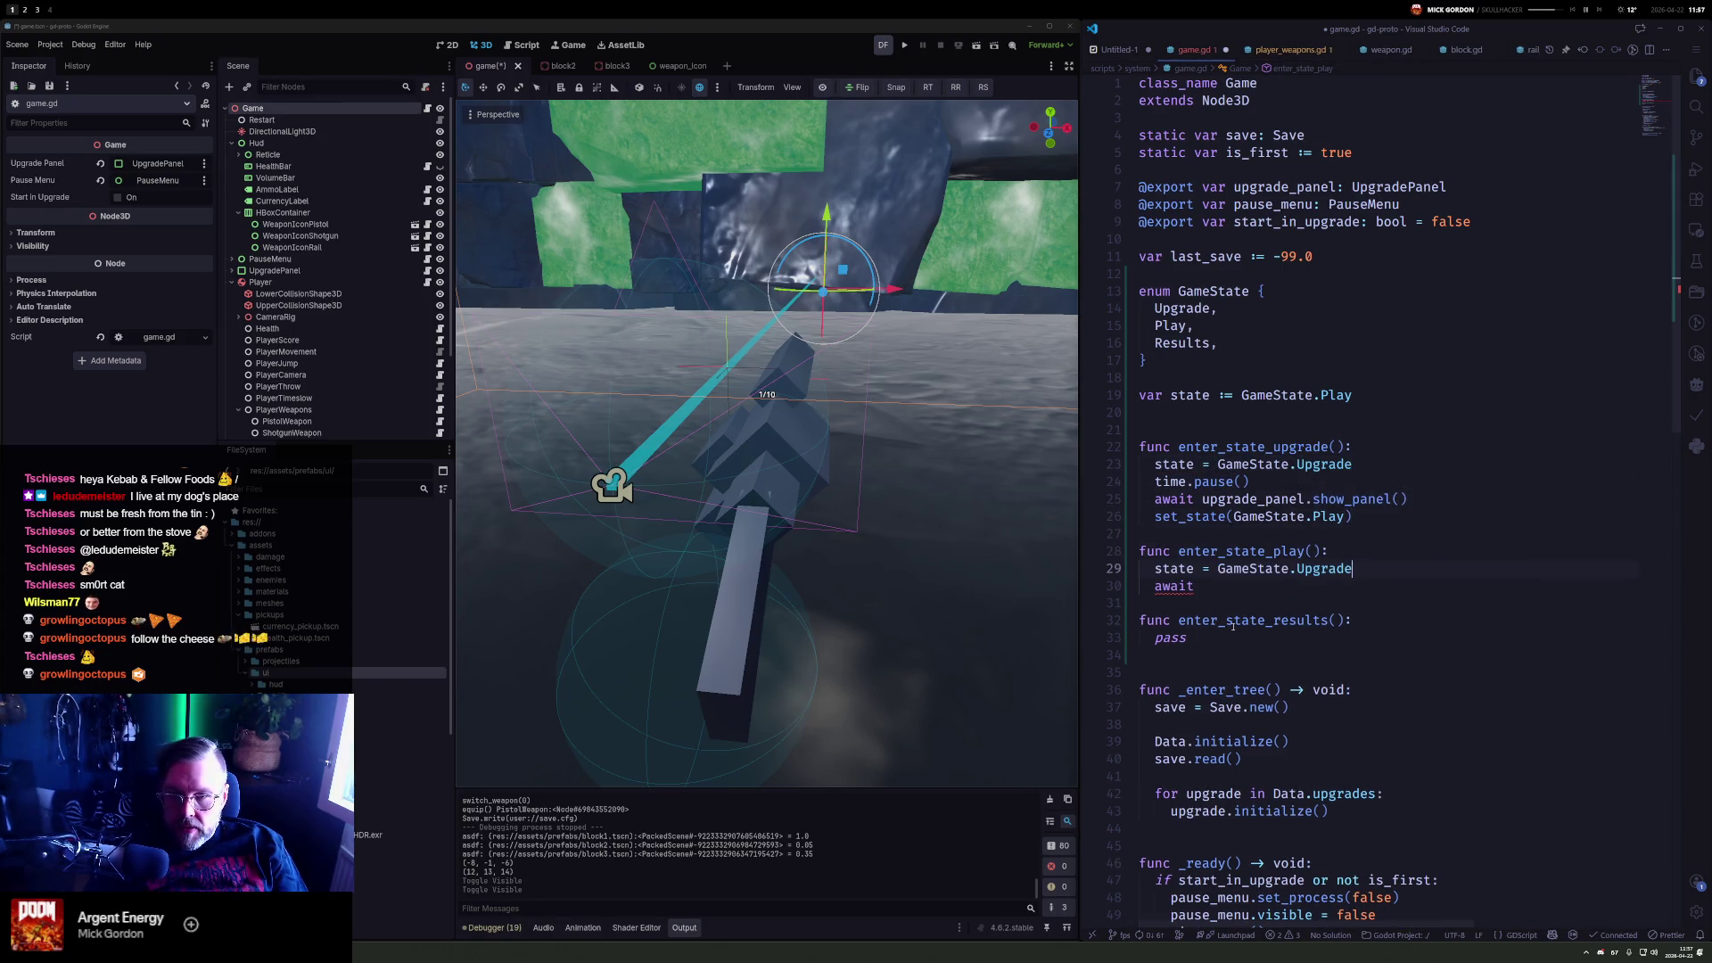
key(ctrl+Left)
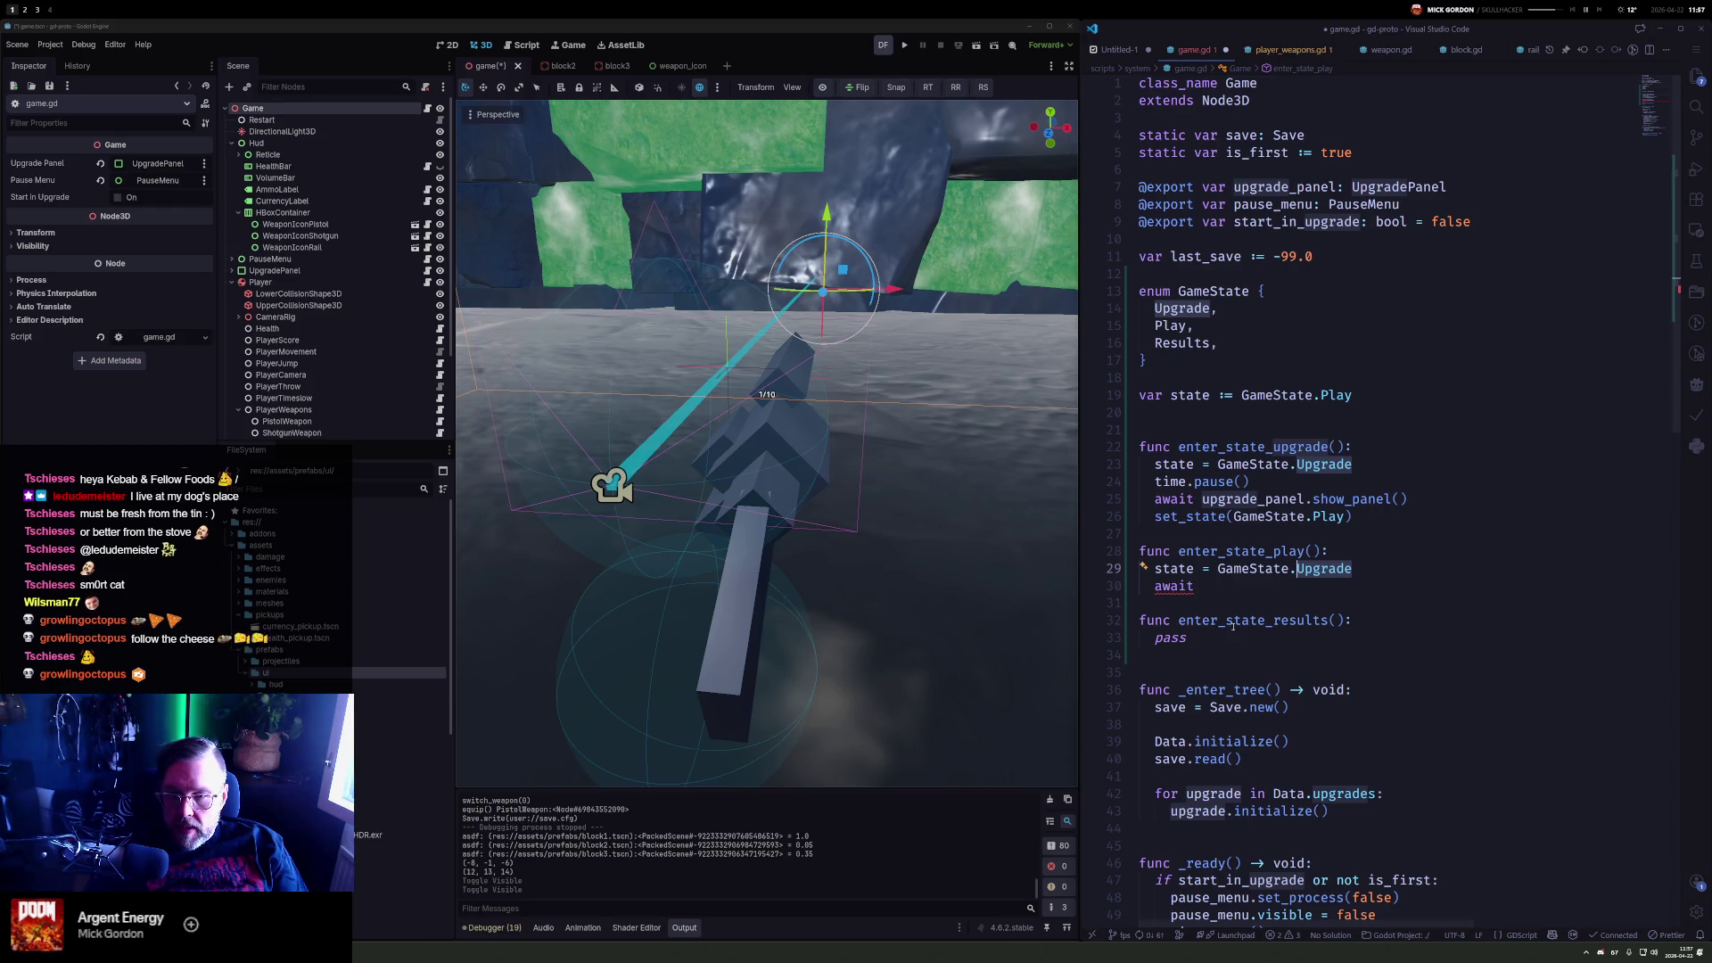
key(ctrl+shift+Right)
text(Play)
key(End)
key(Return)
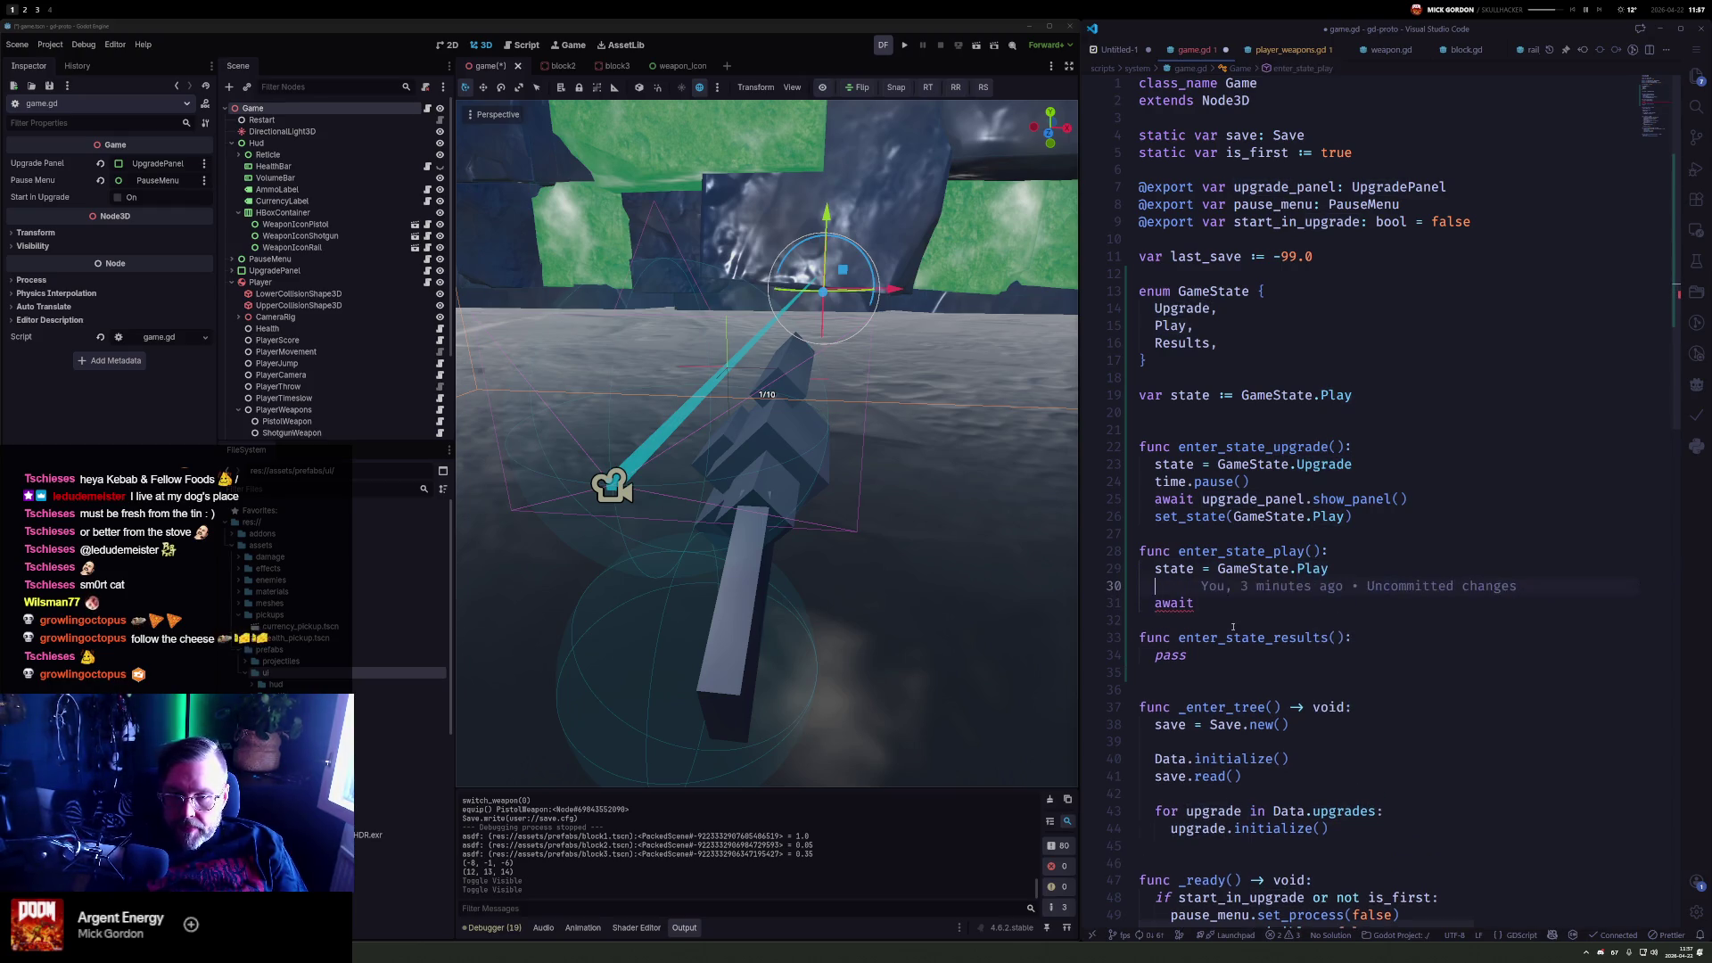
text(time.unpa)
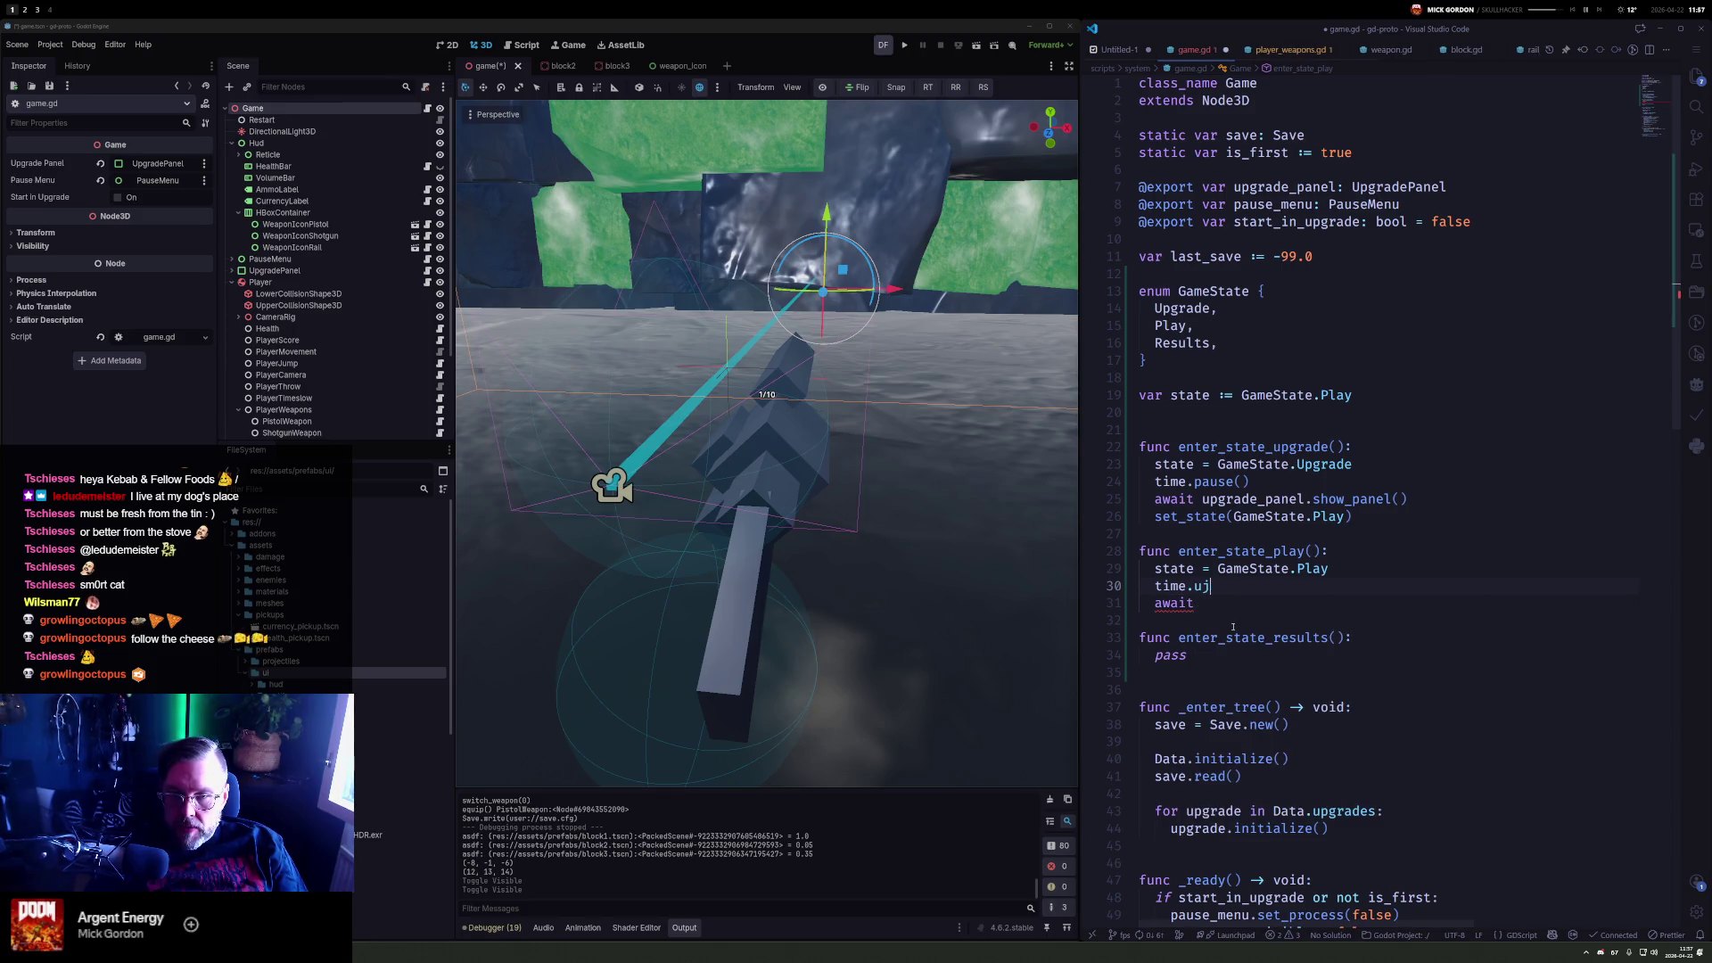
key(Tab)
key(Down)
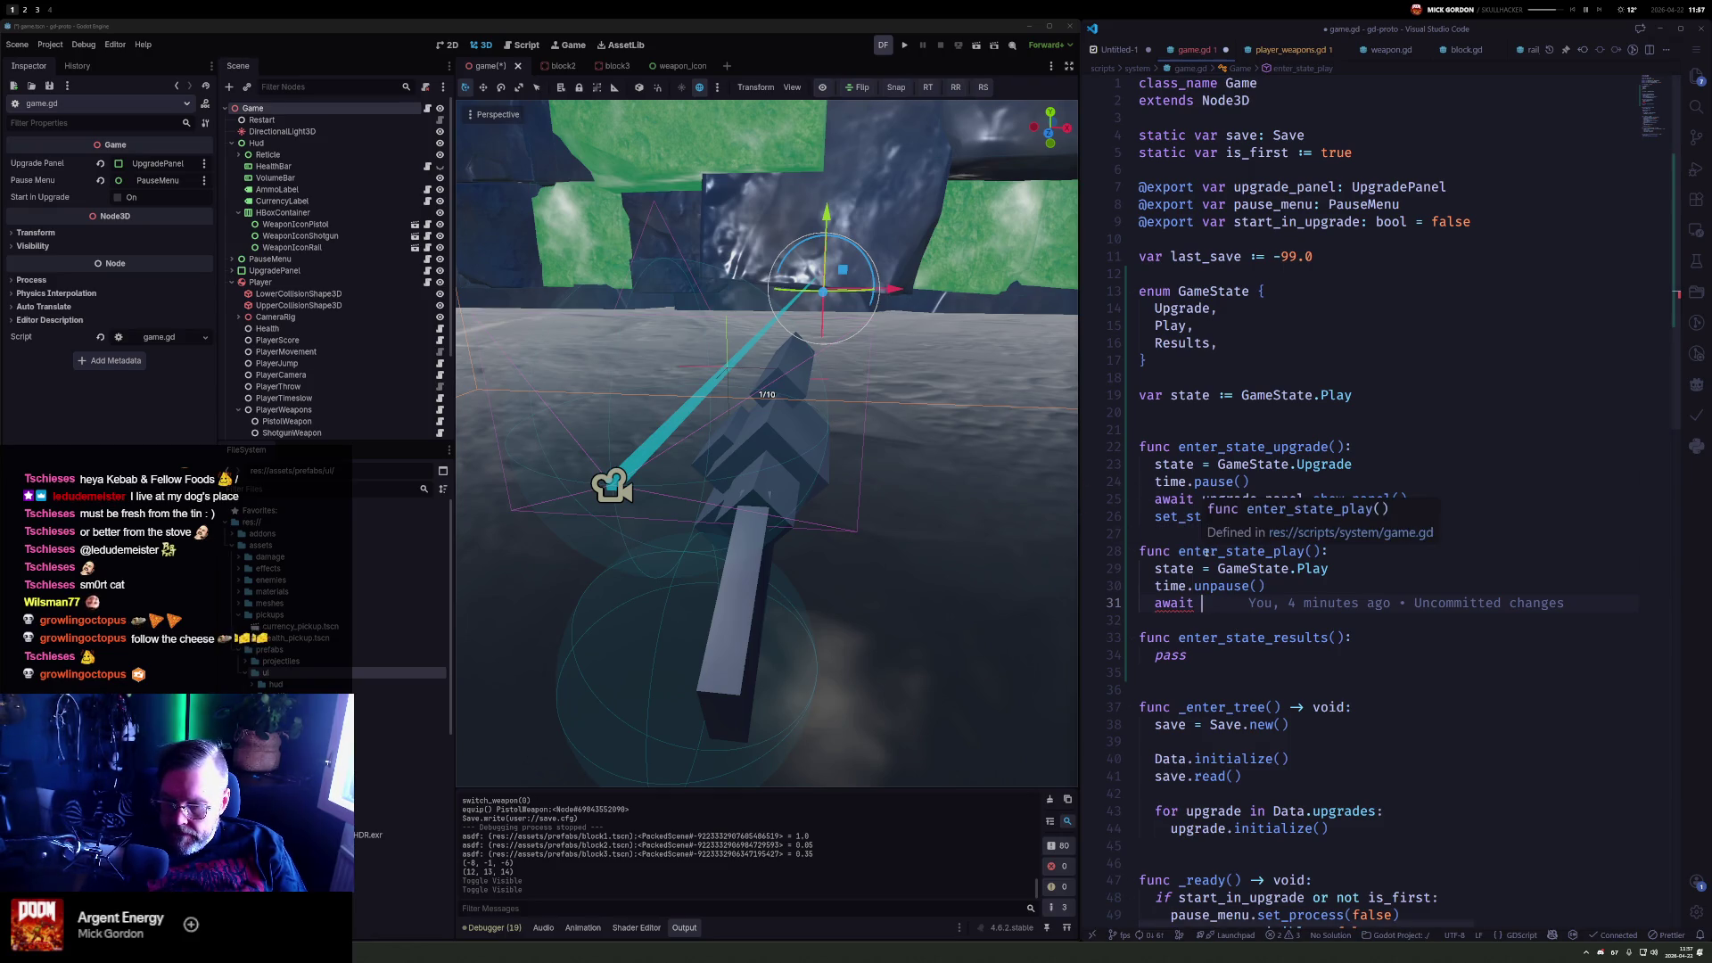
ctrl+click(1234, 585)
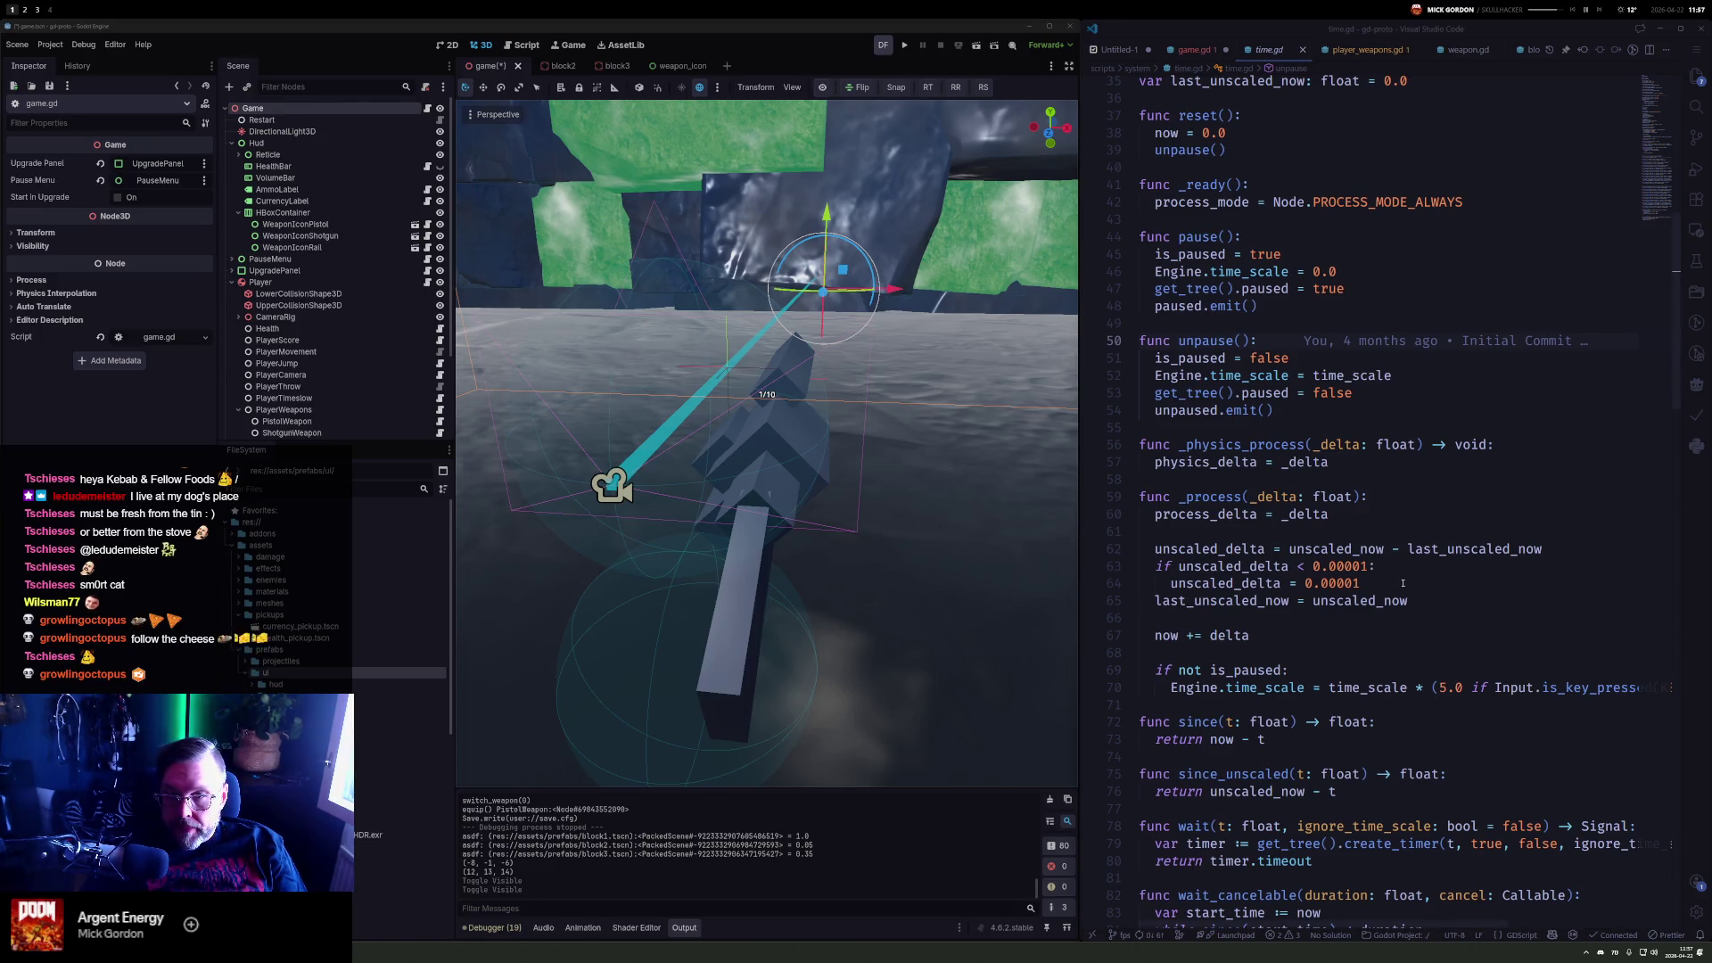
click(1368, 514)
mouse_move(1369, 515)
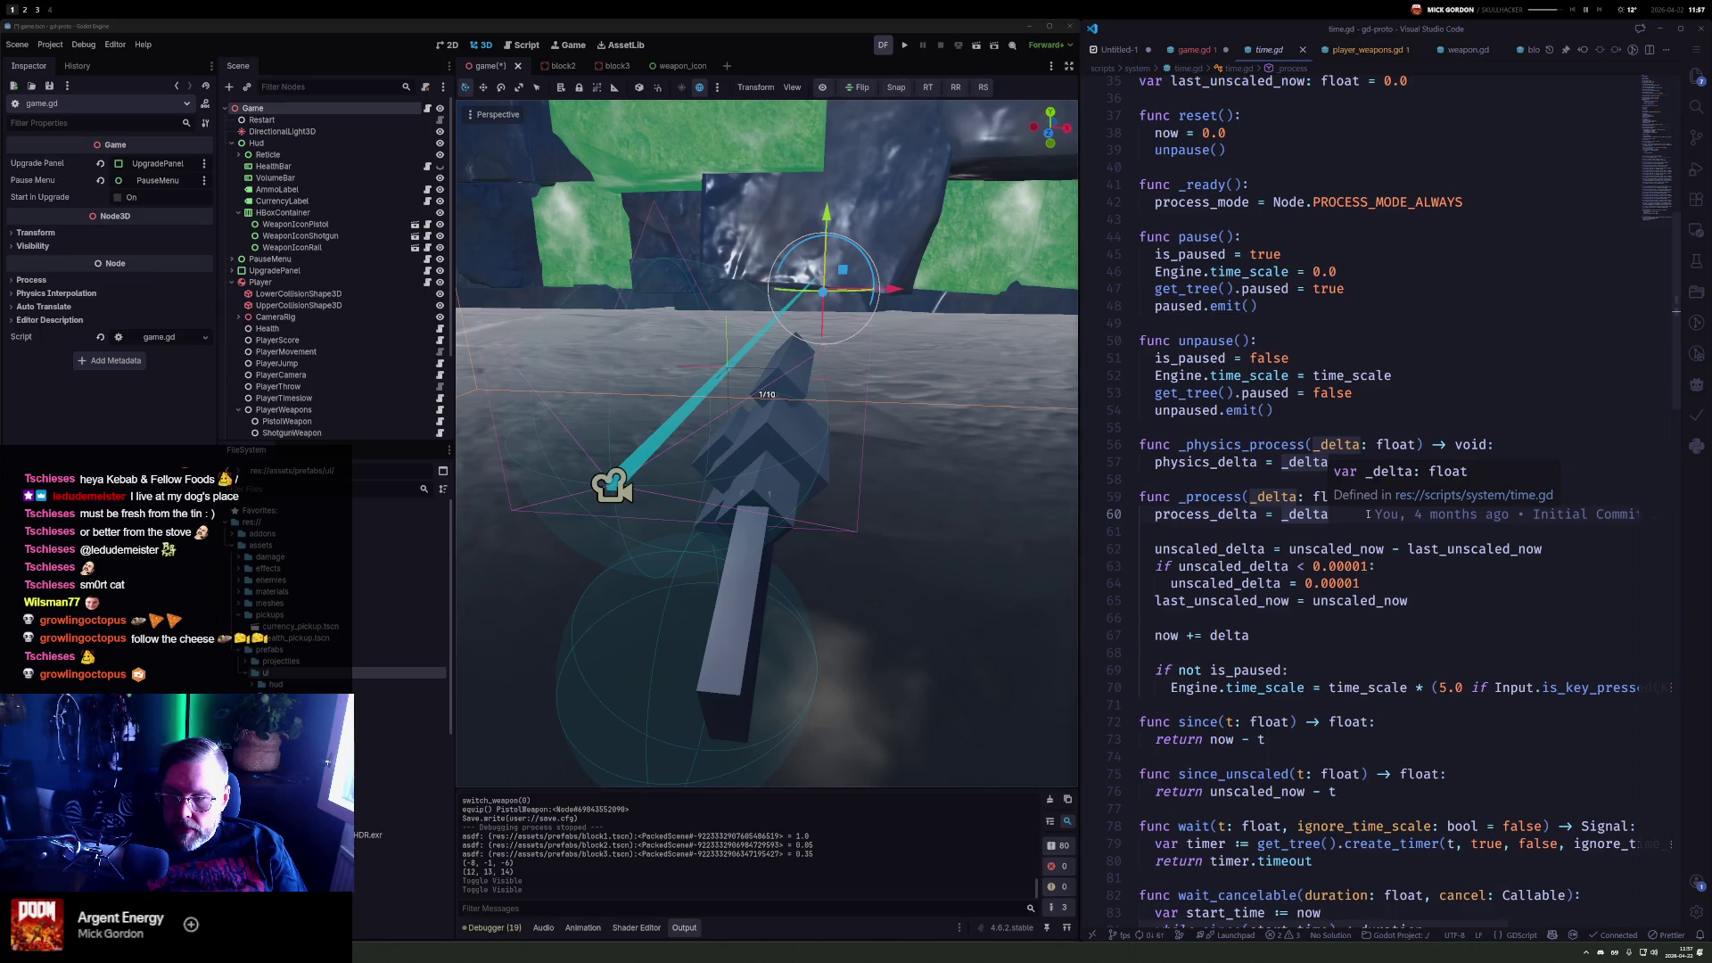
click(1240, 616)
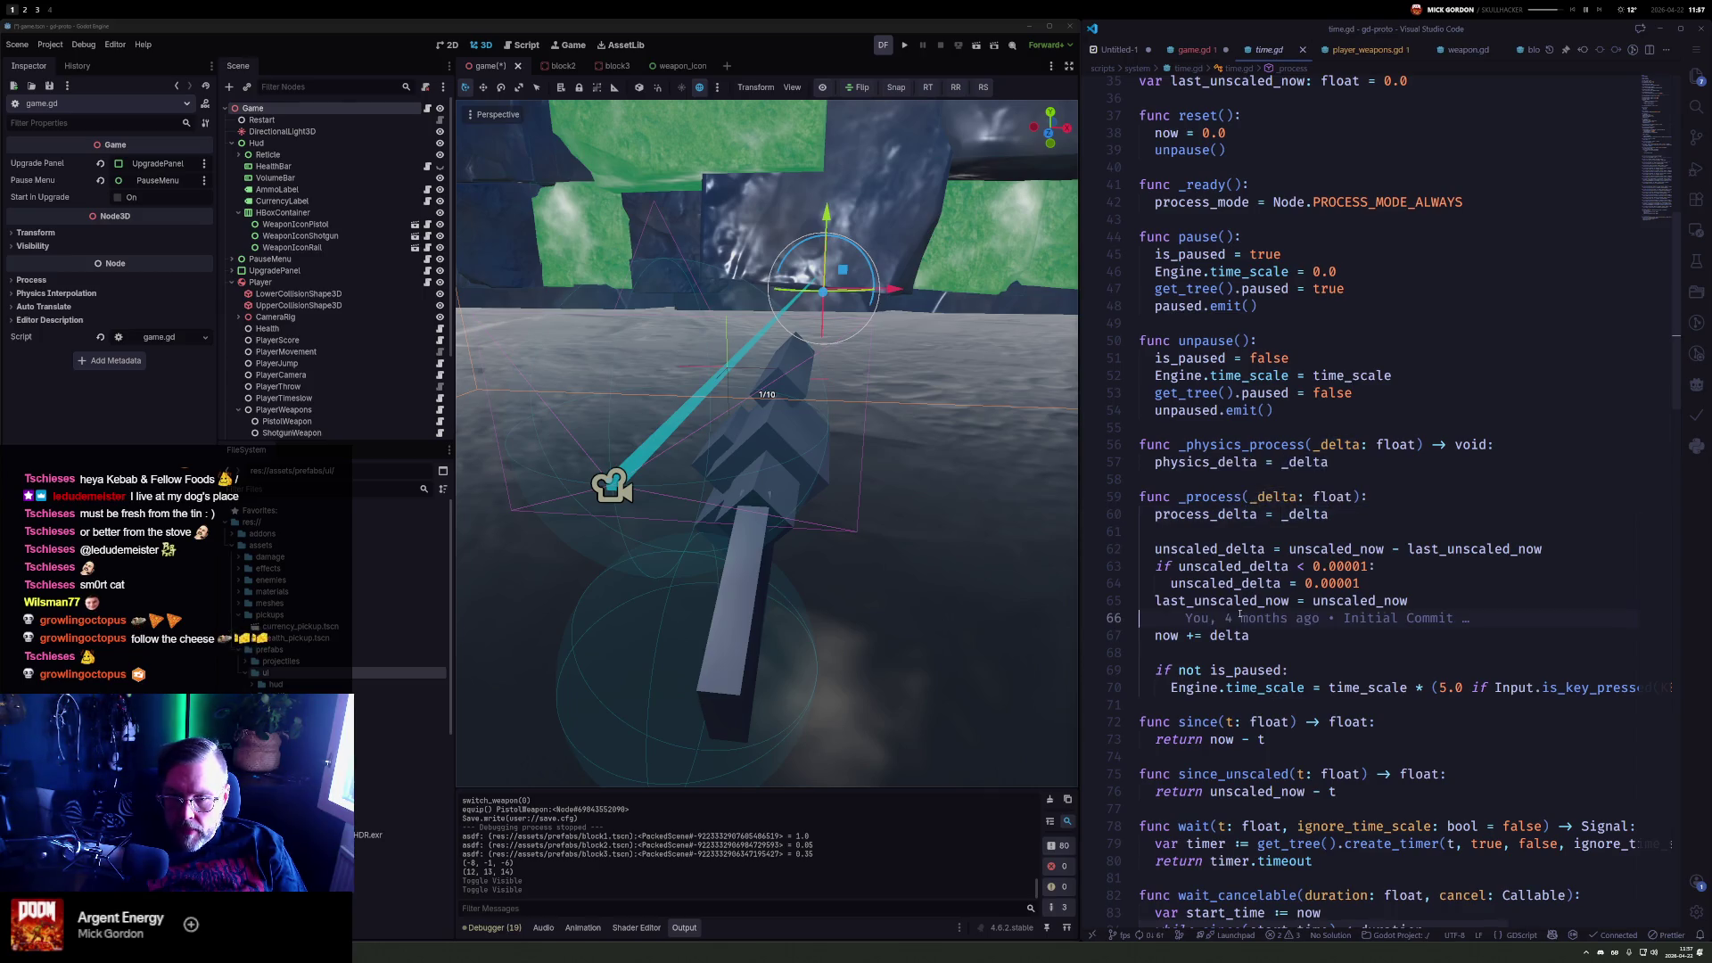
scroll(1240, 613, up, 3)
click(1201, 475)
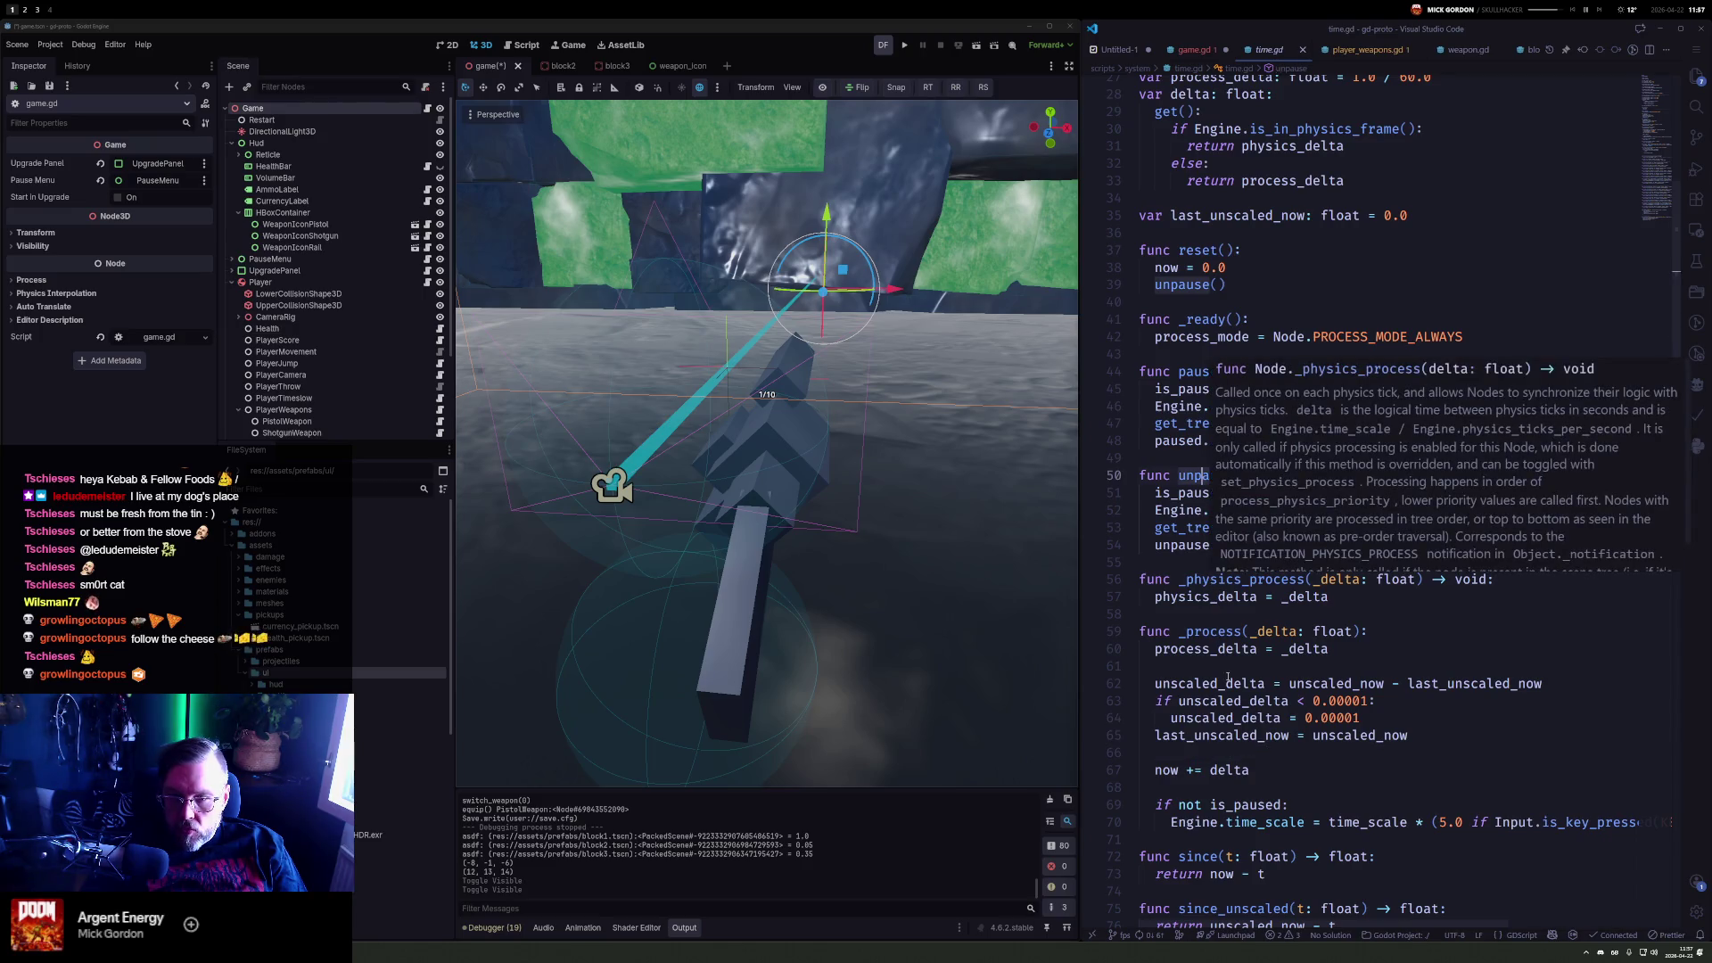
scroll(1226, 651, down, 2)
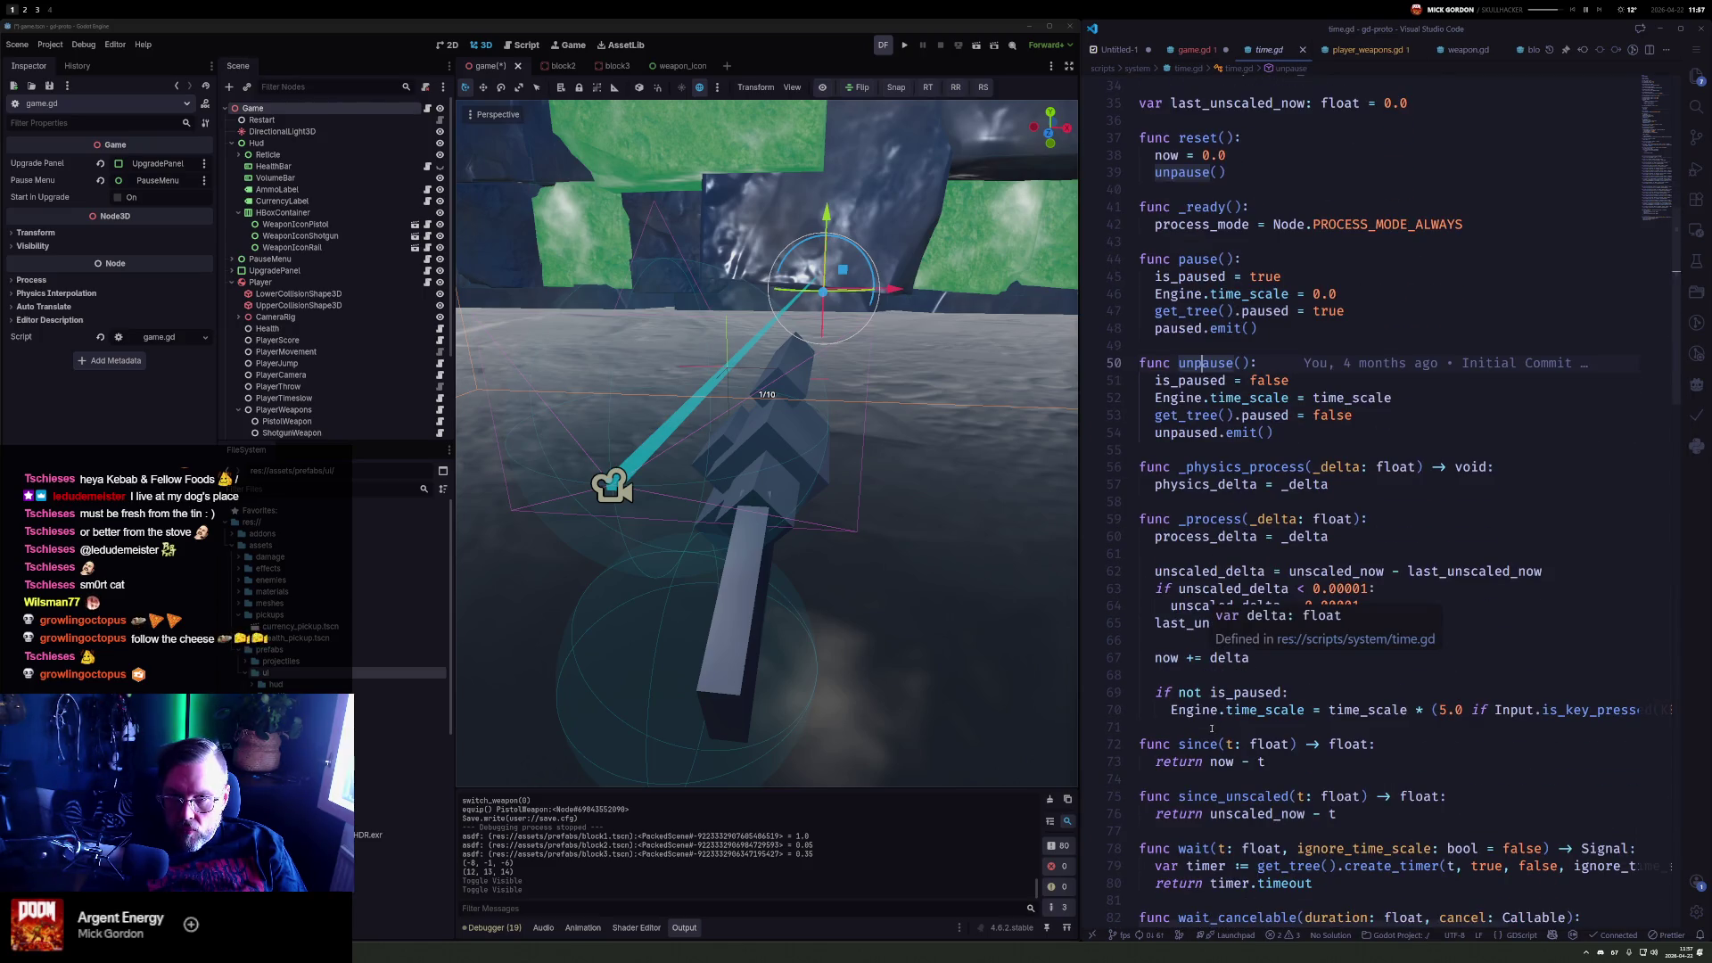
scroll(1211, 728, up, 3)
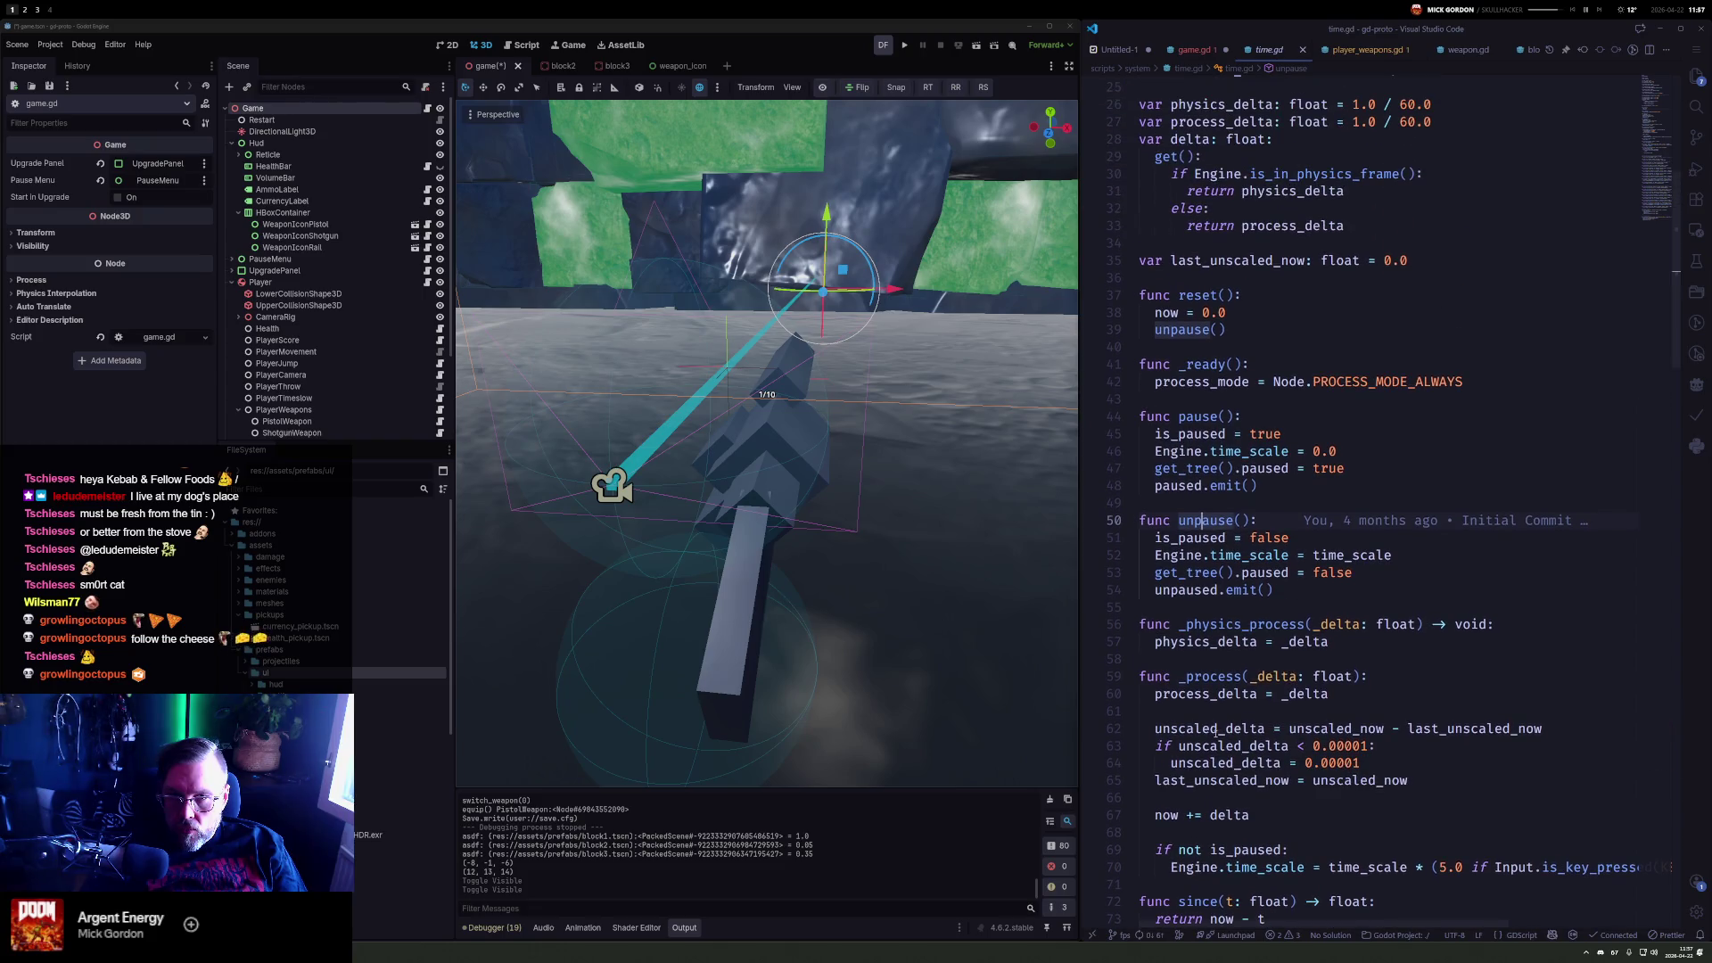
click(1177, 537)
key(ctrl+w)
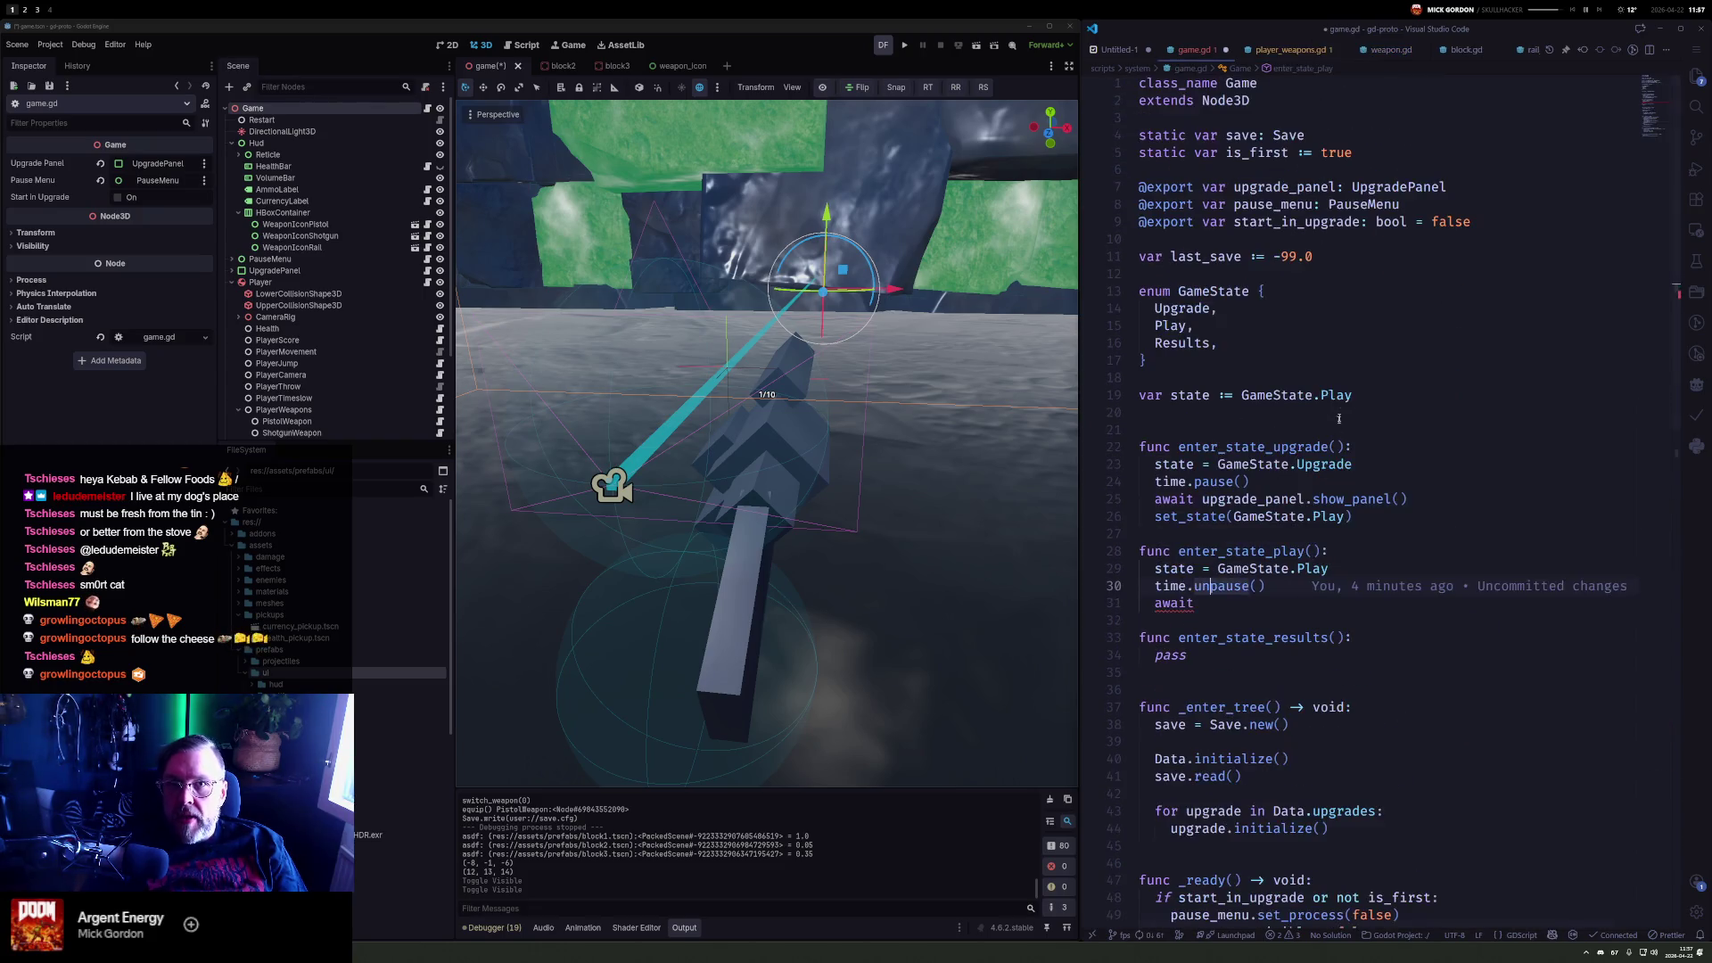
click(1222, 586)
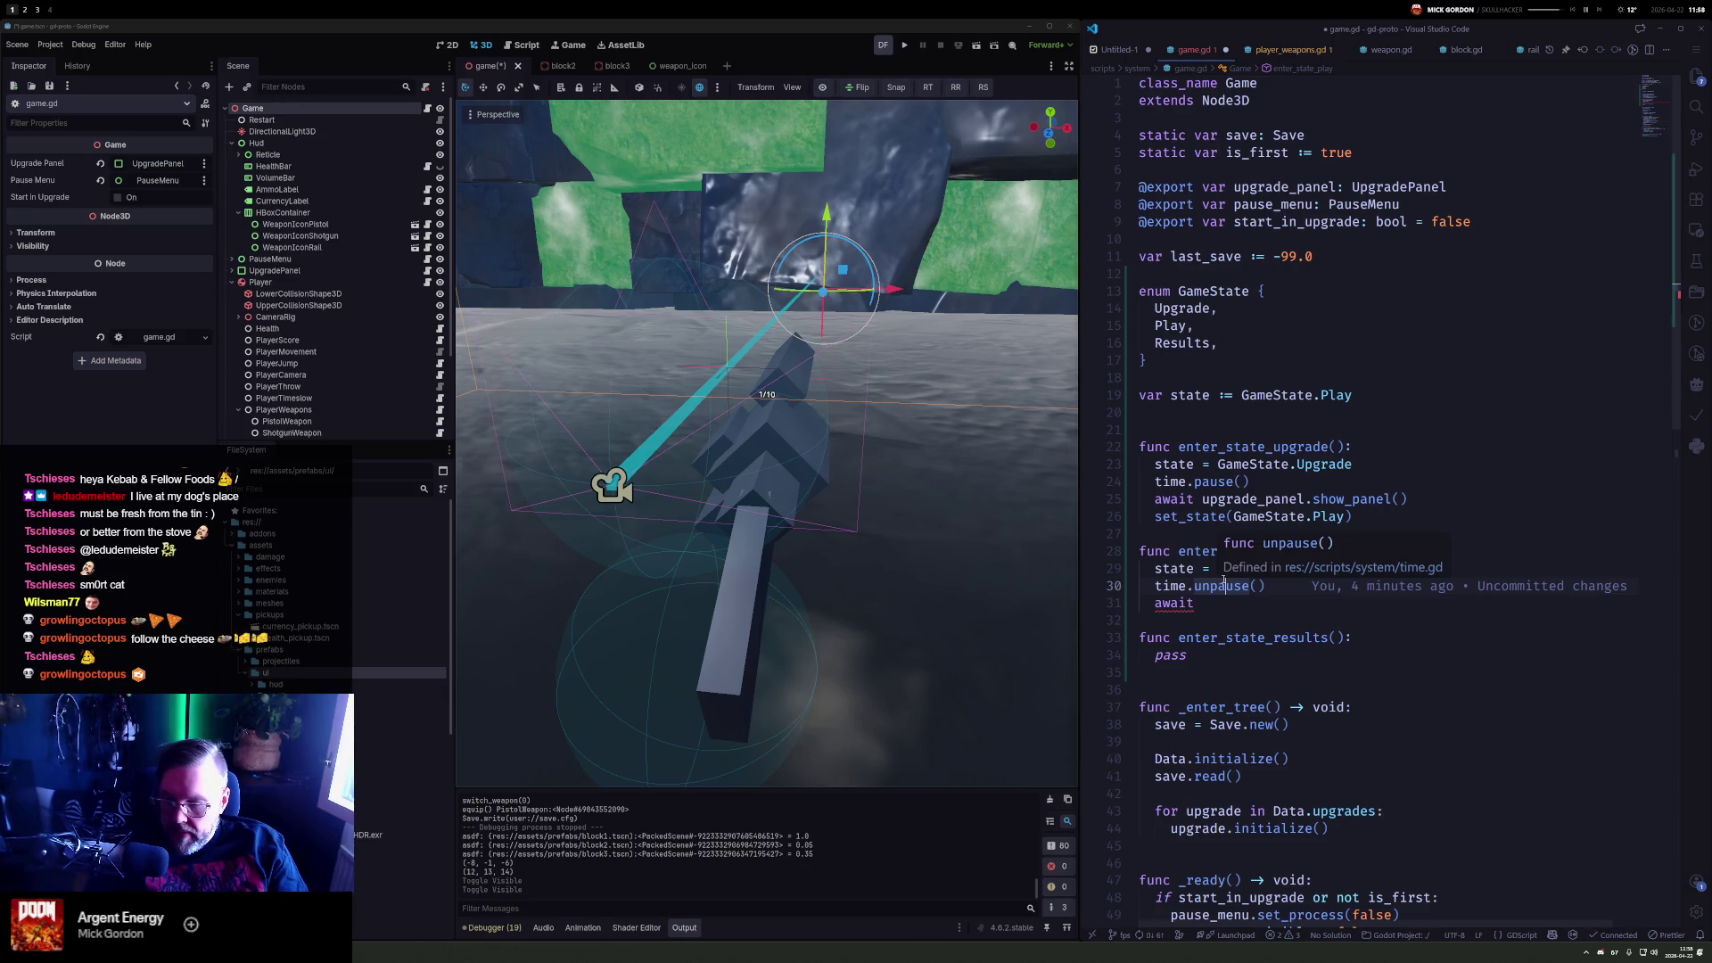
key(Down)
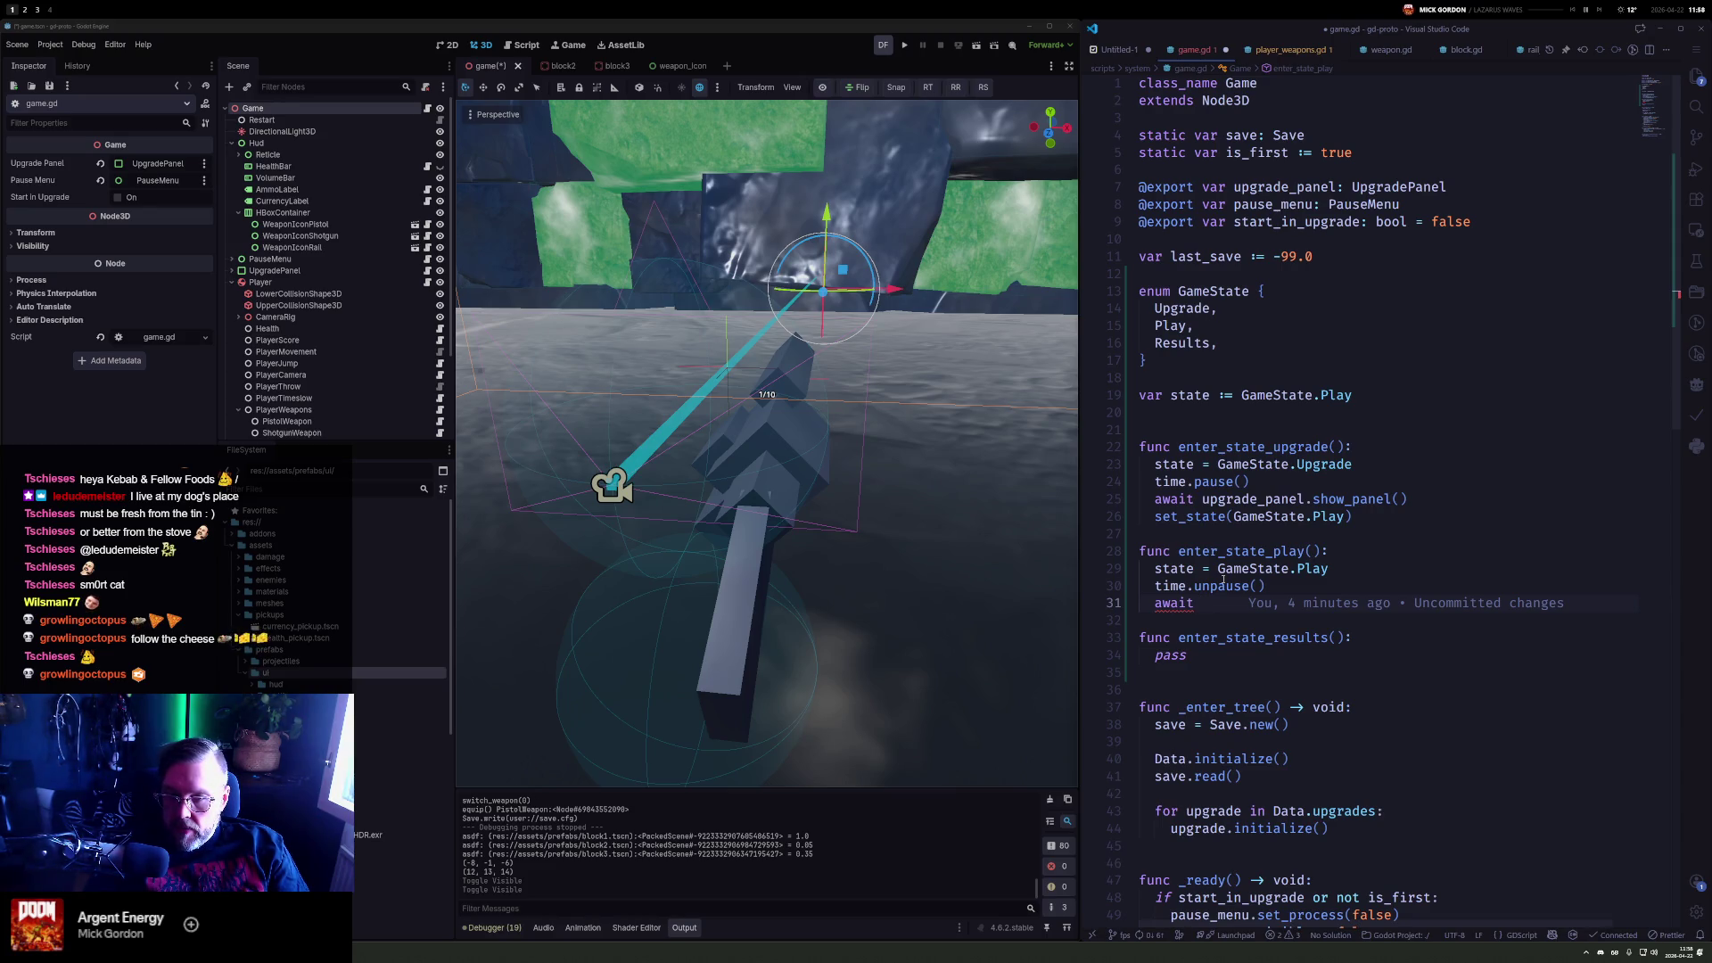
key(Return)
- Add an enter_state_results() call below the await in enter_state_play
text(time.)
key(BackSpace)
key(BackSpace)
key(BackSpace)
text(enter)
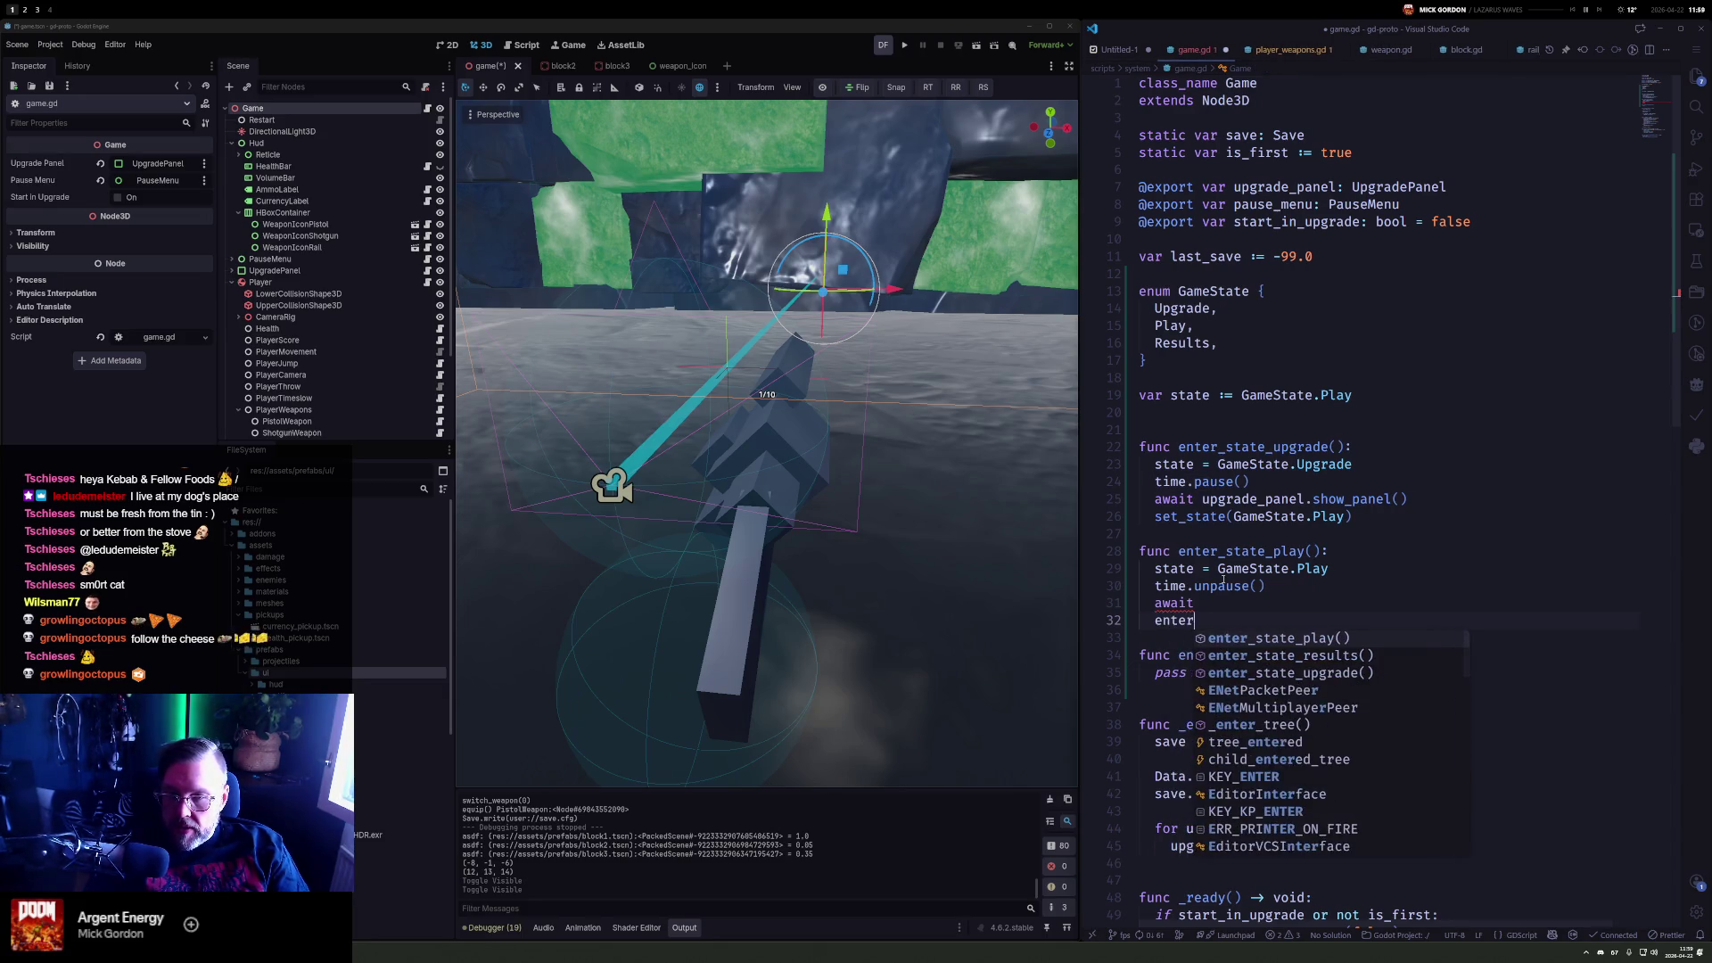
text(_)
key(Down)
key(Return)
- Replace pass in enter_state_results with time.pause() and delete the unfinished await
key(Up)
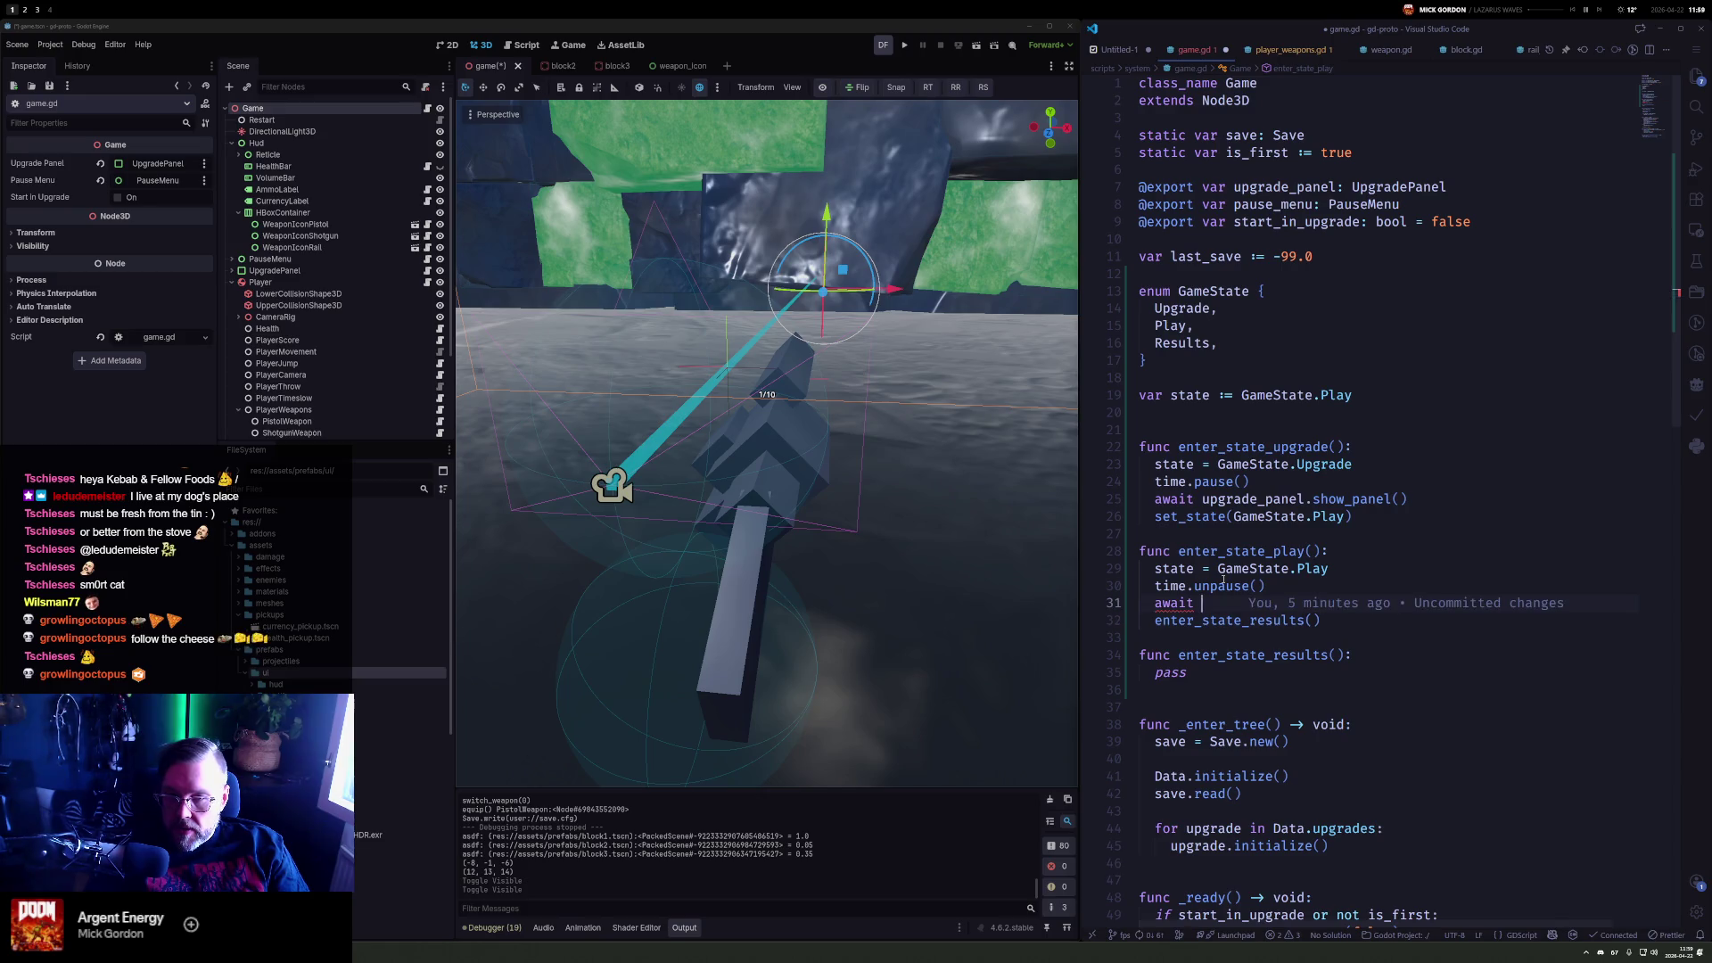
key(Down)
key(Down)
key(Down)
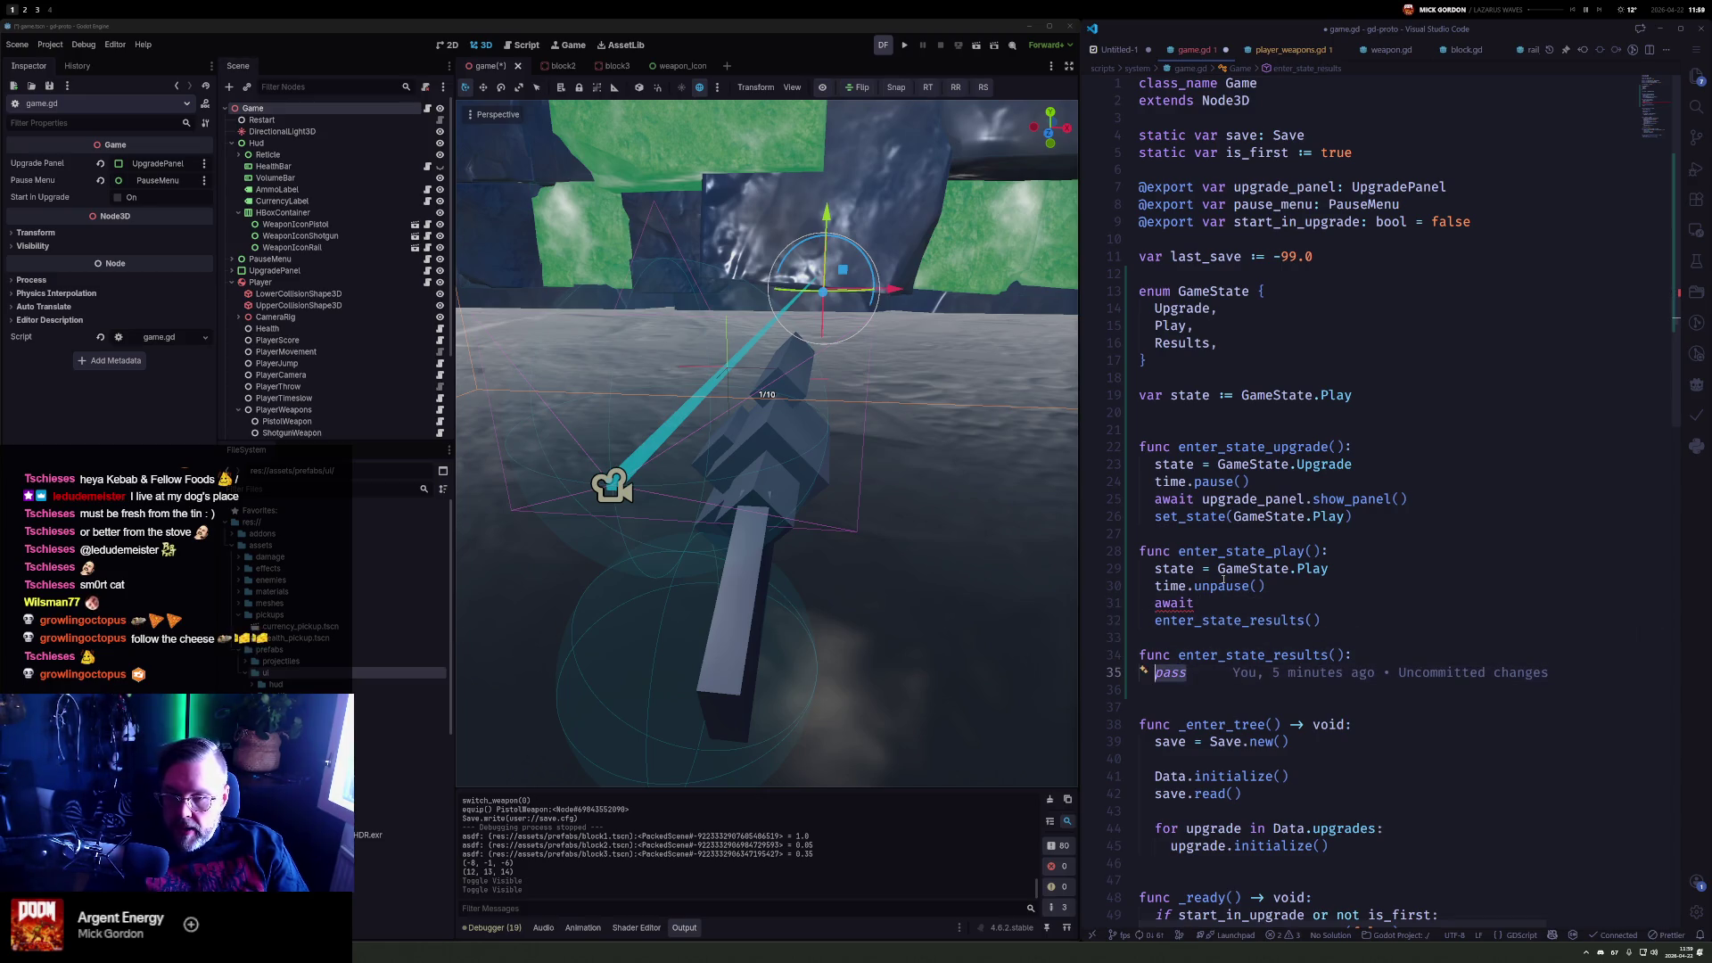
text(time.pa)
key(Return)
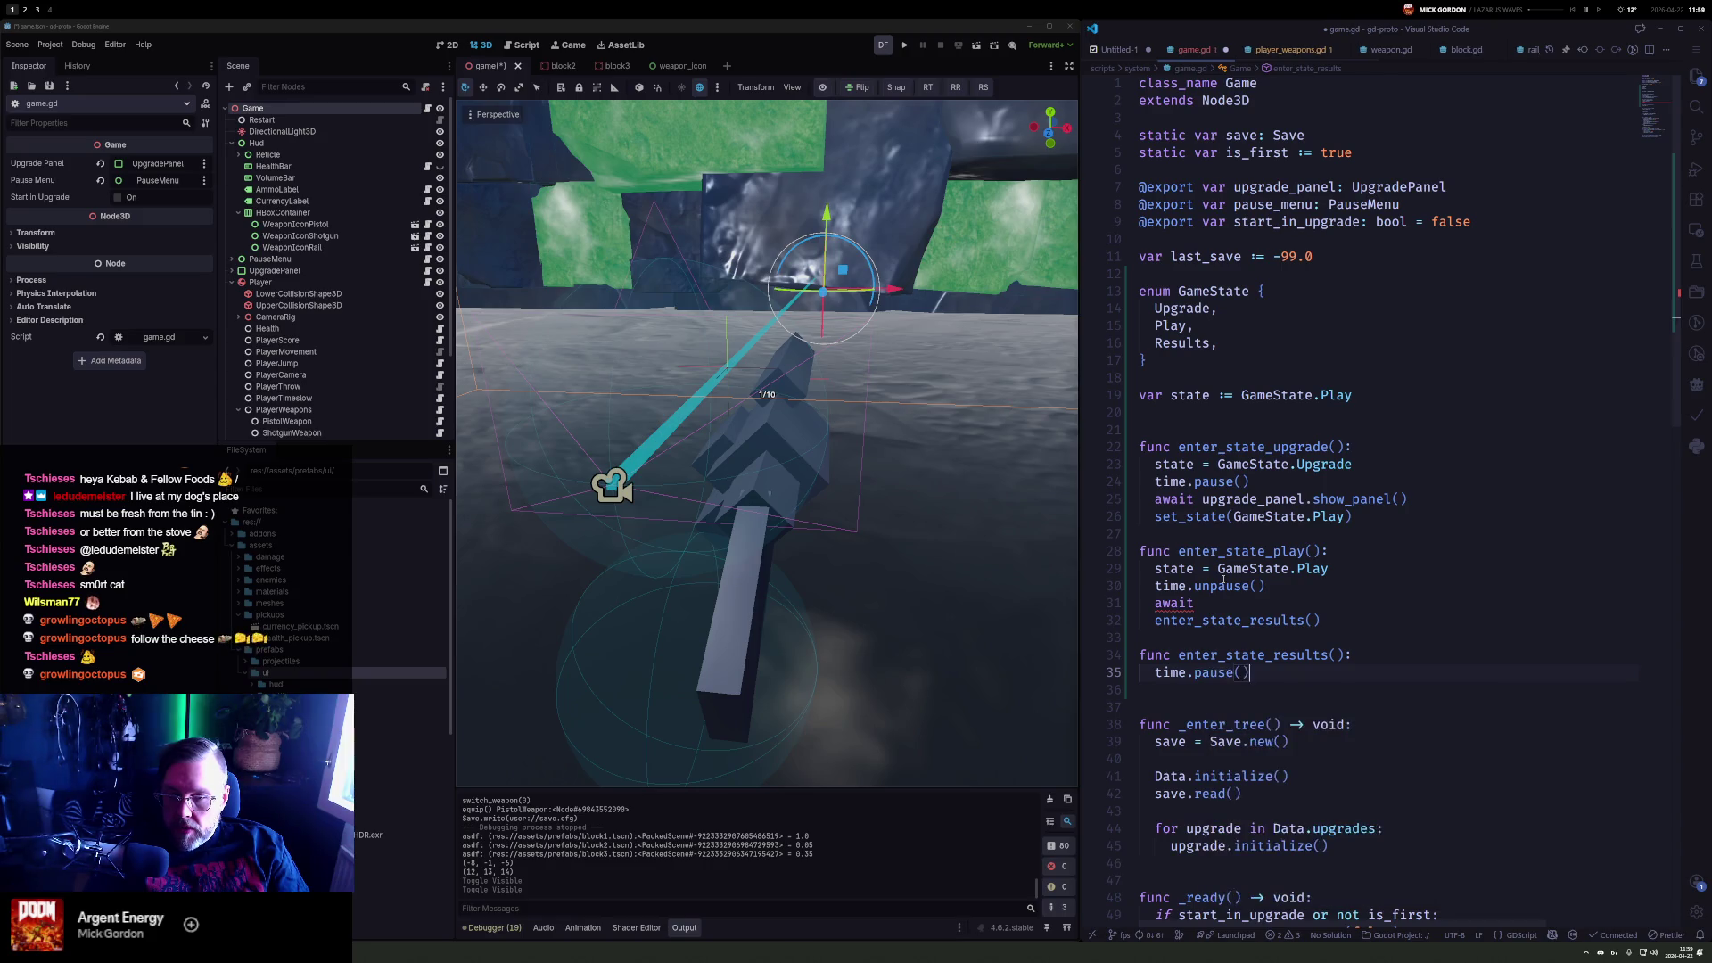
key(Up)
key(Up)
key(Up)
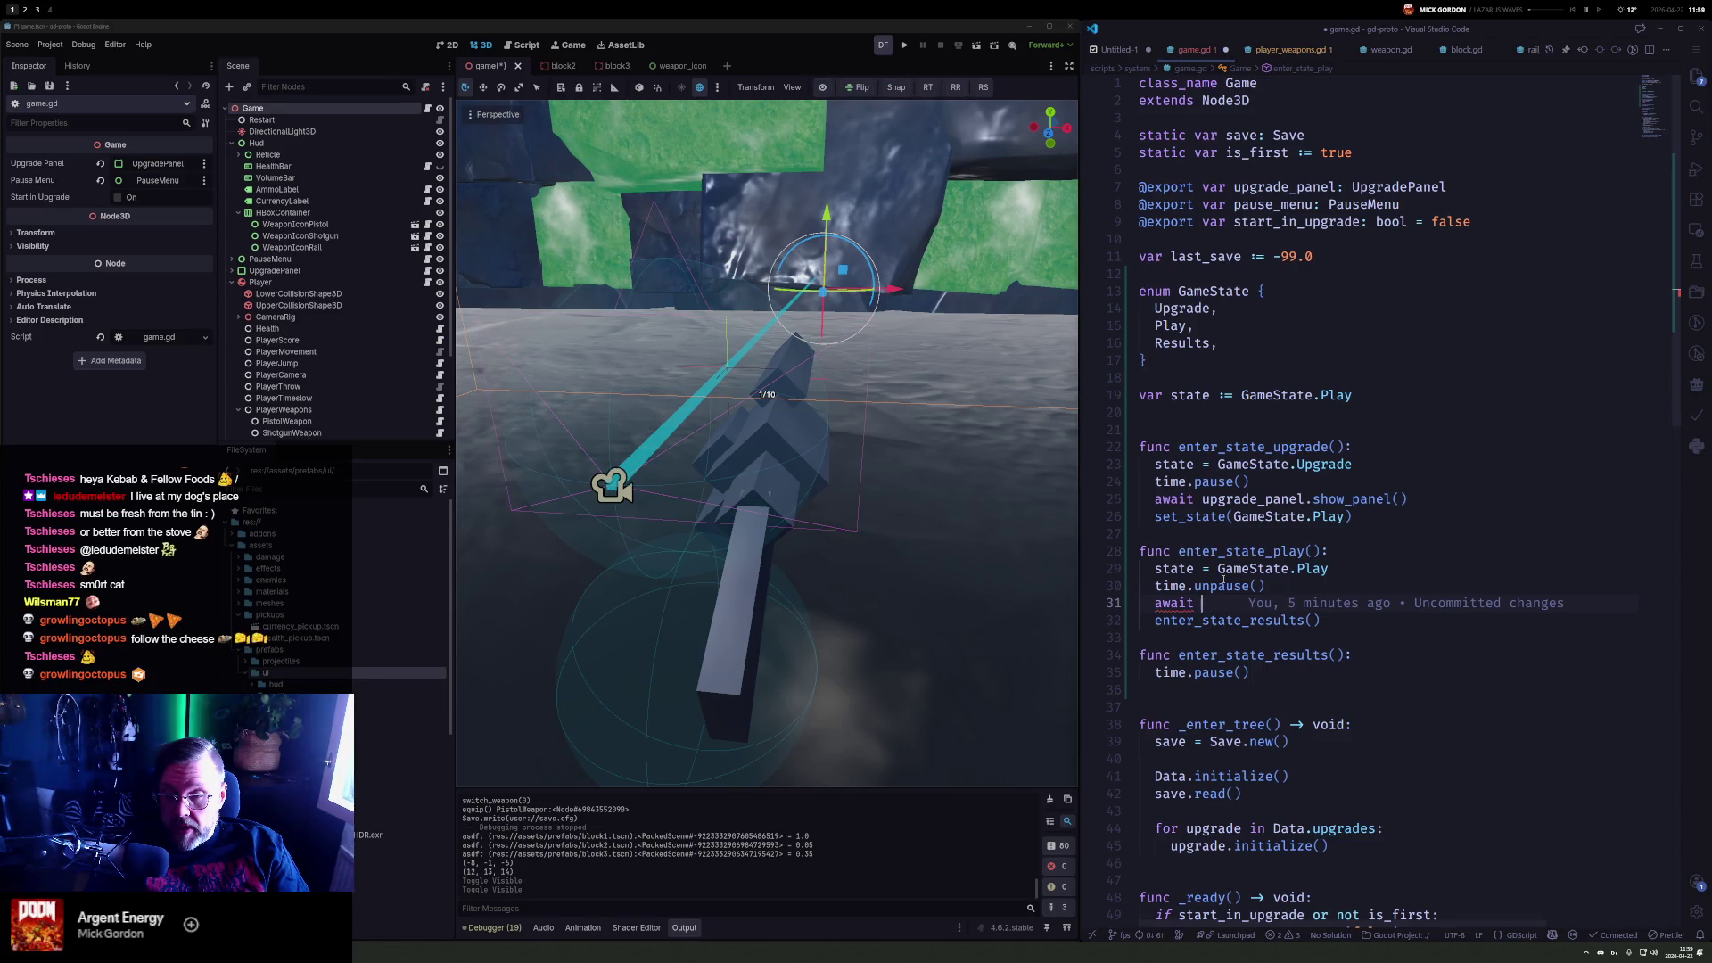
key(ctrl+BackSpace)
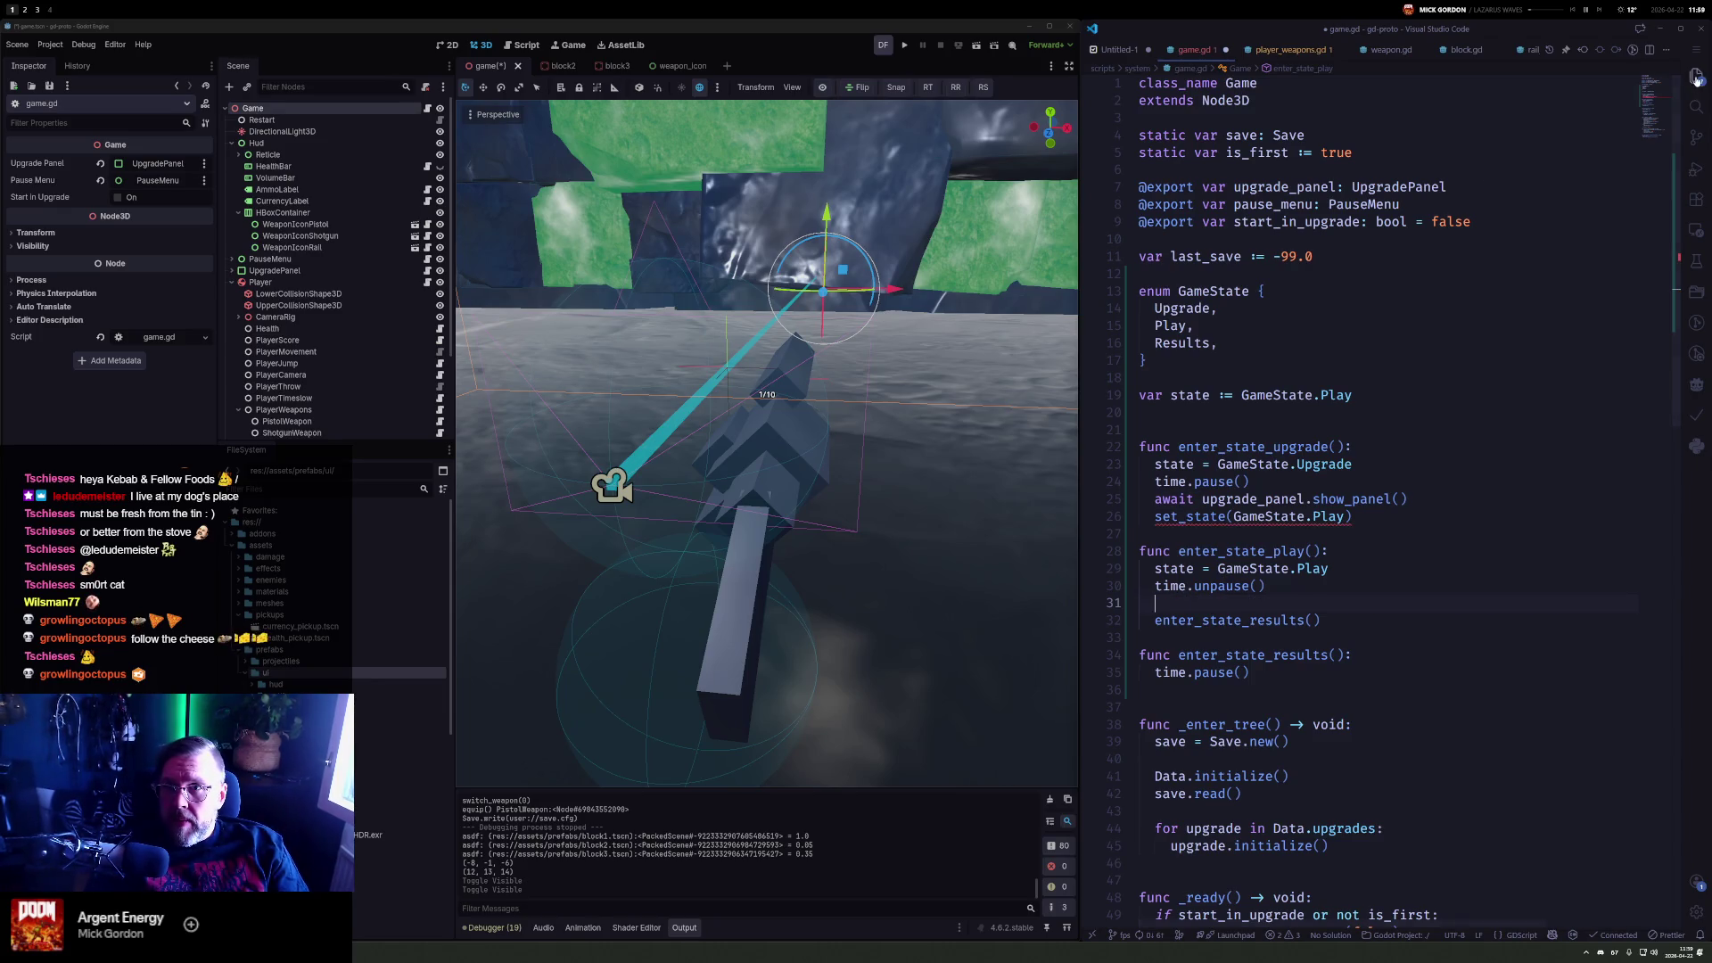
- Collapse the weapons, system, ui, player, utils, level and damage folders in the file tree
click(1696, 78)
click(1486, 243)
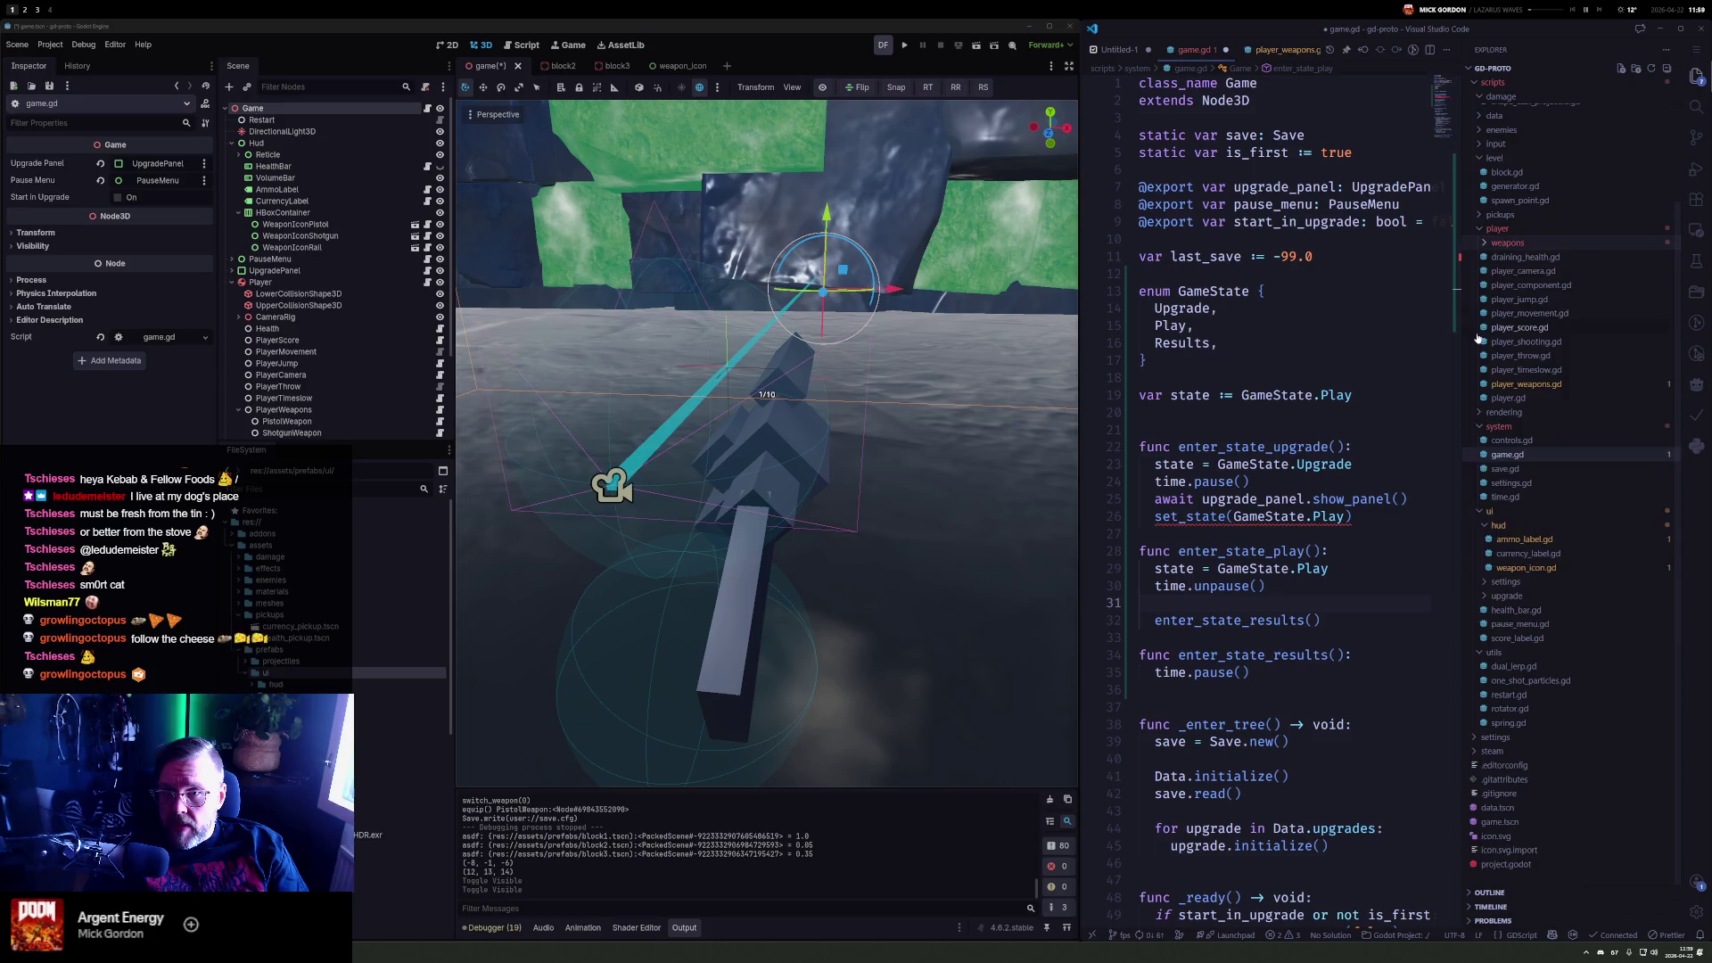
click(1498, 427)
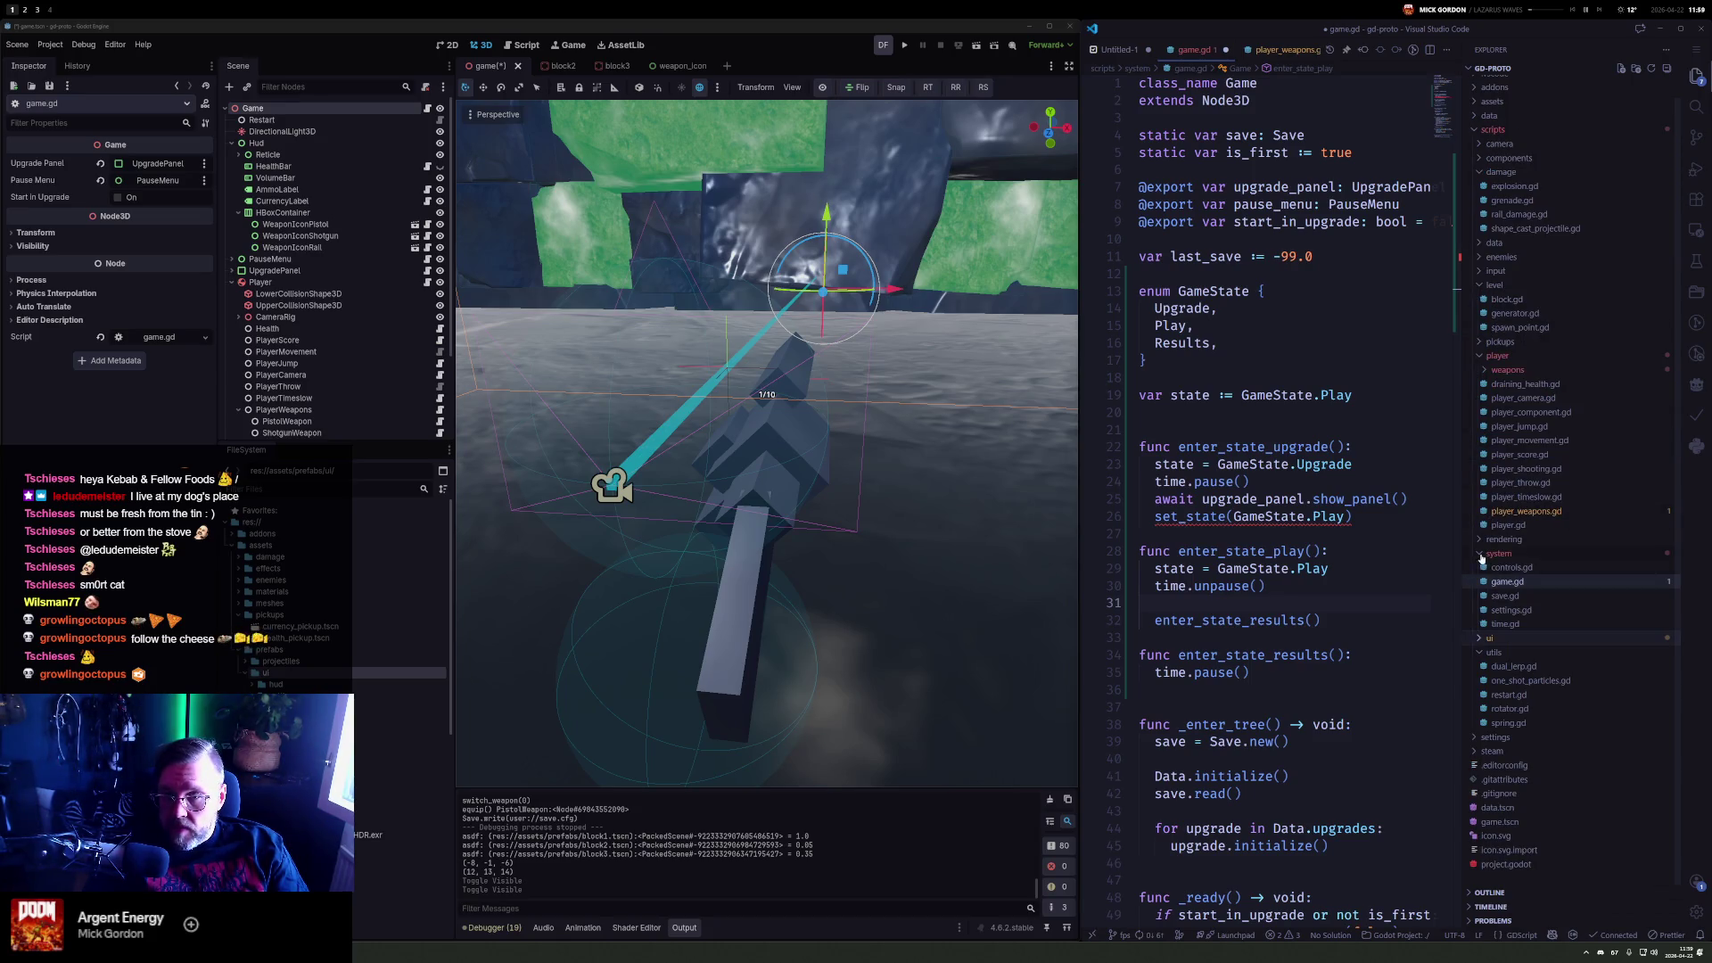
click(1489, 510)
click(1479, 379)
click(1478, 433)
click(1479, 308)
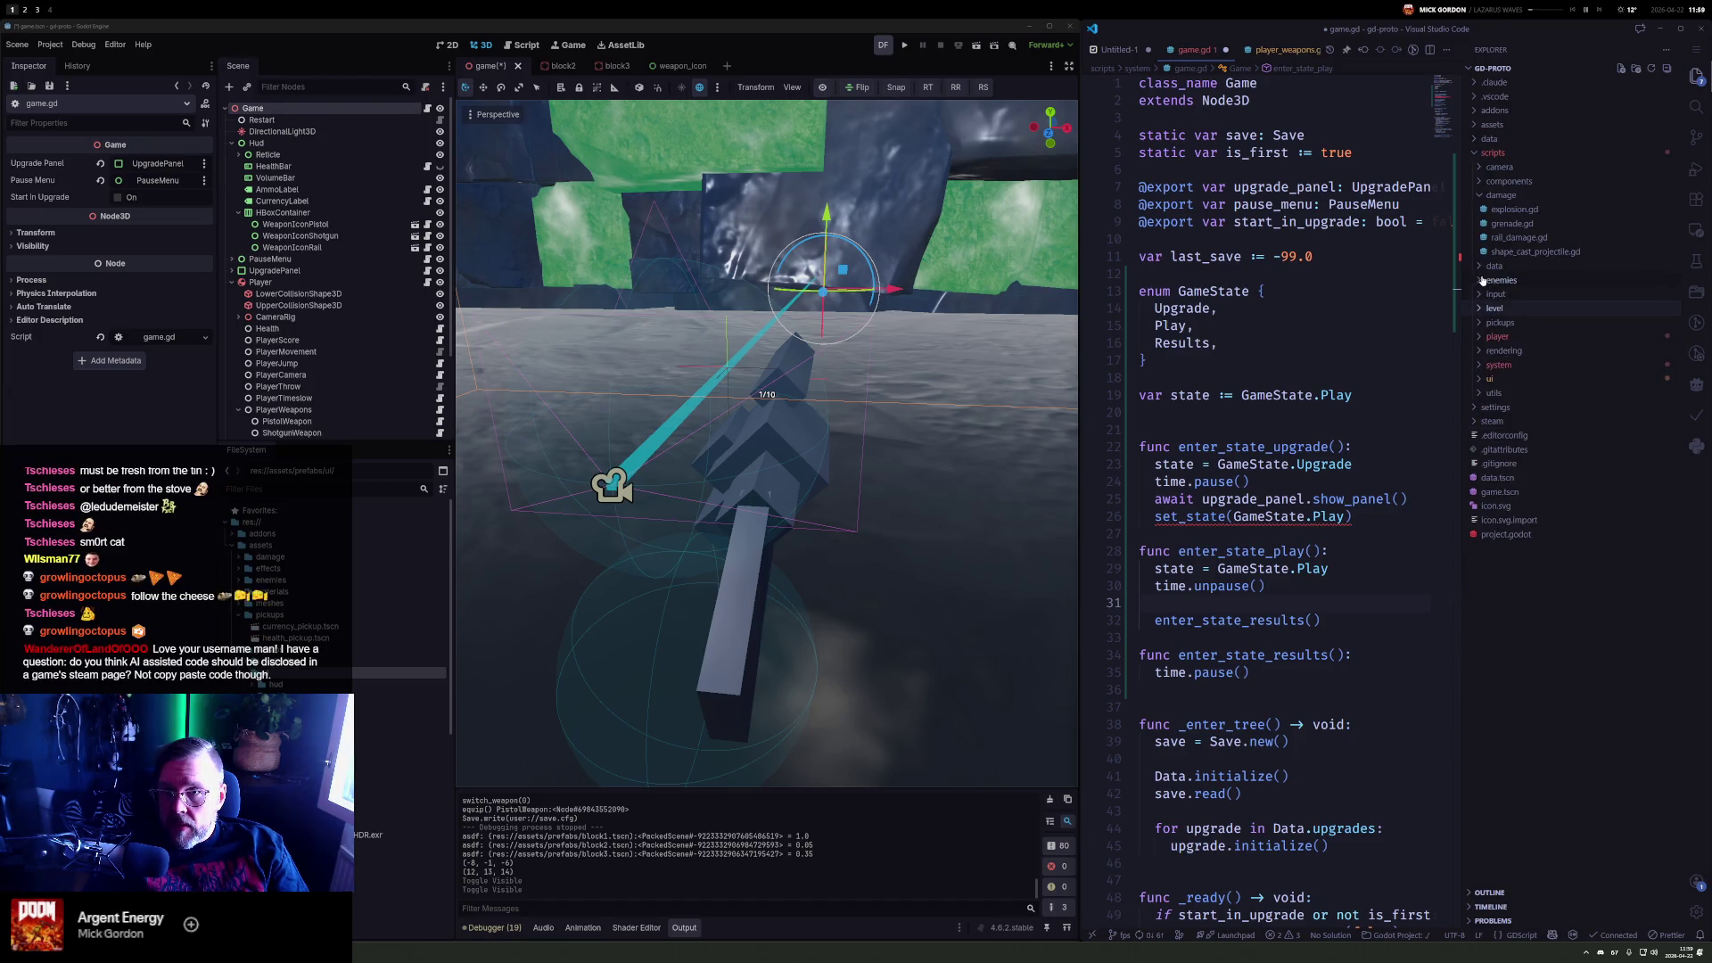
click(1477, 200)
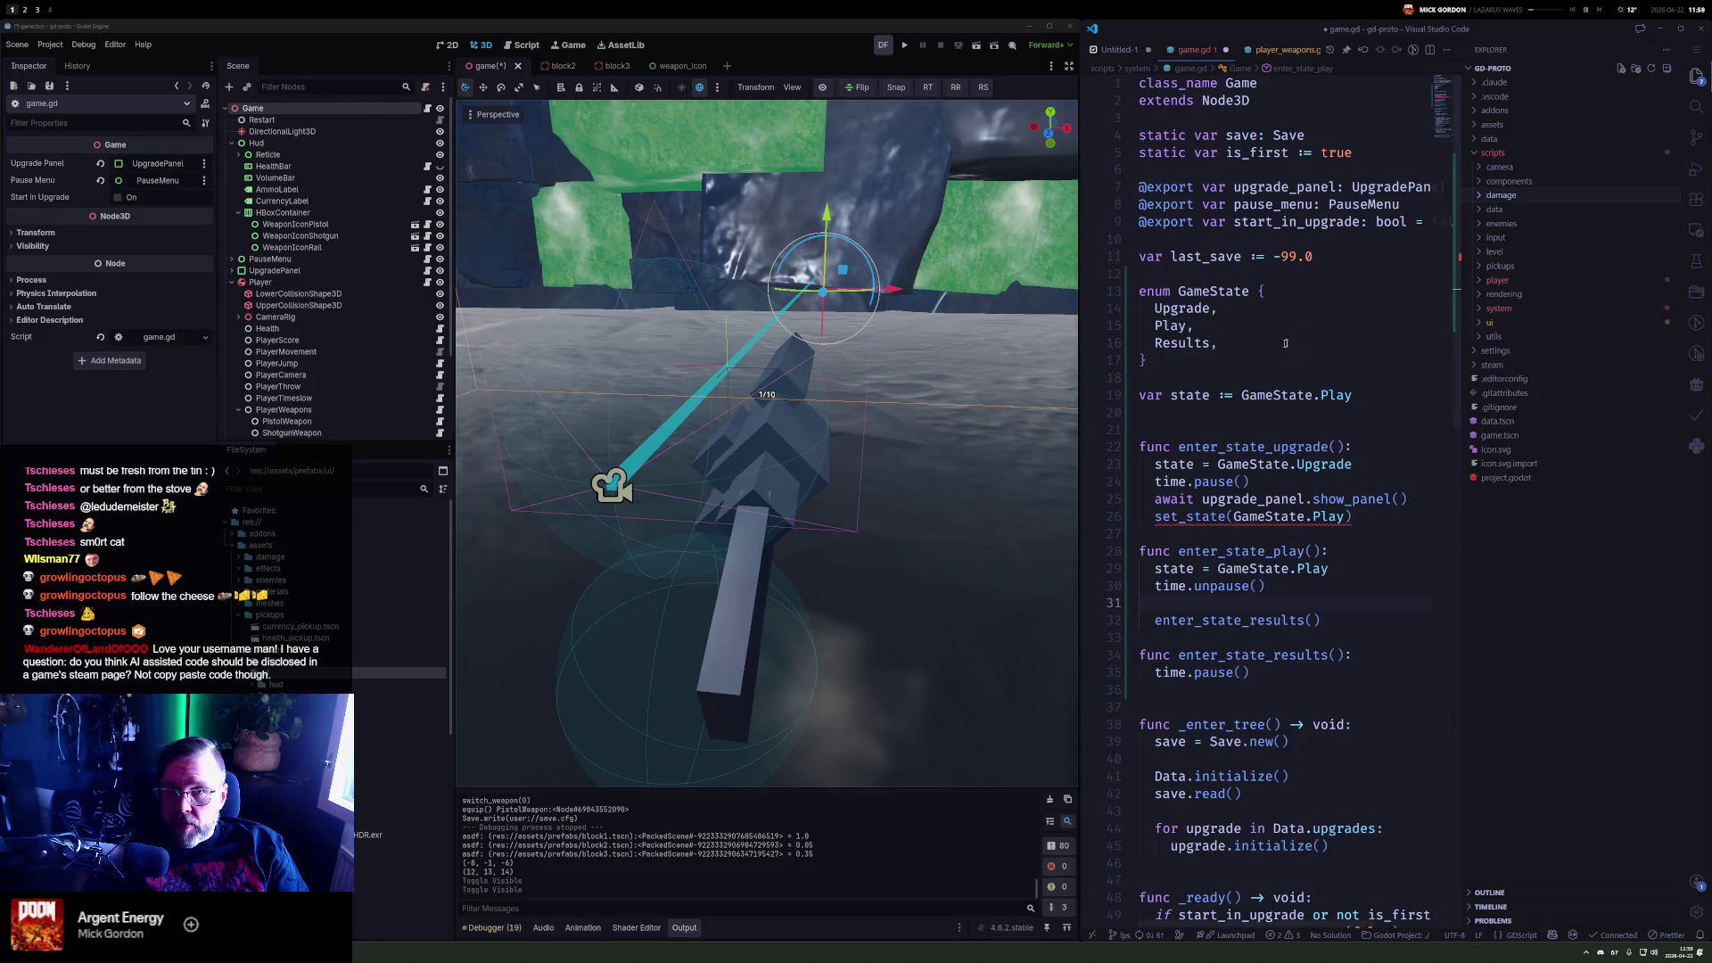
- Declare var play_duration := 0.0 below last_save, then scroll toward _process
click(1350, 258)
key(Return)
text(var pl)
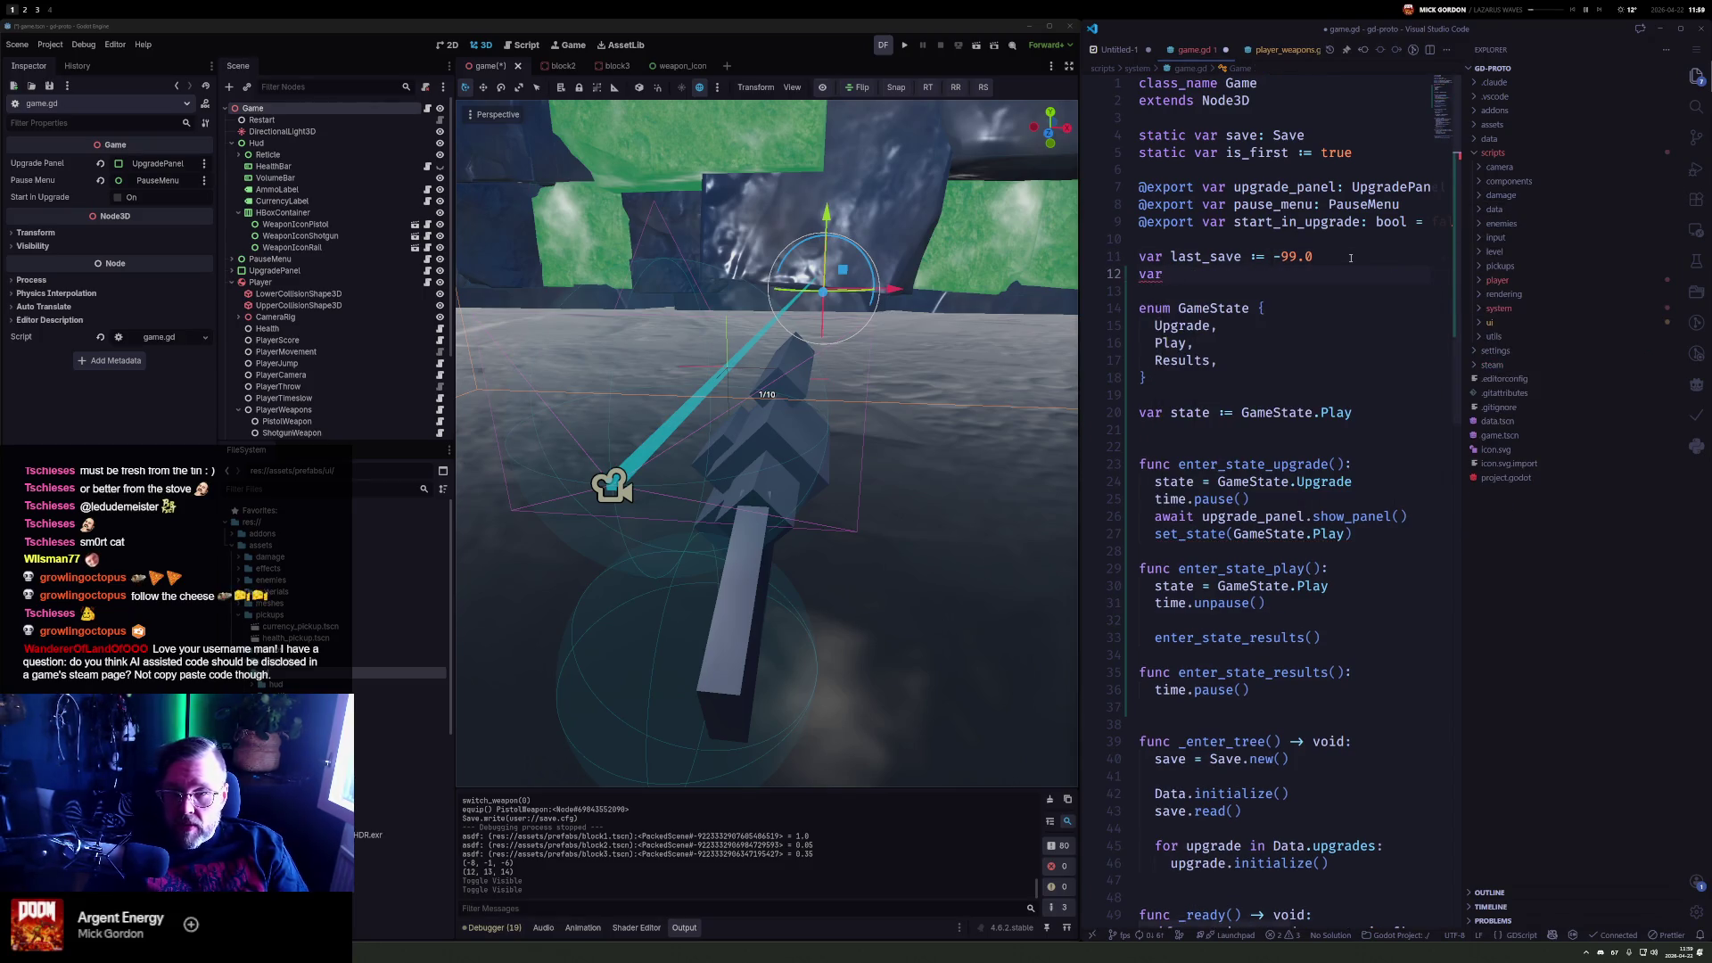
text(duration)
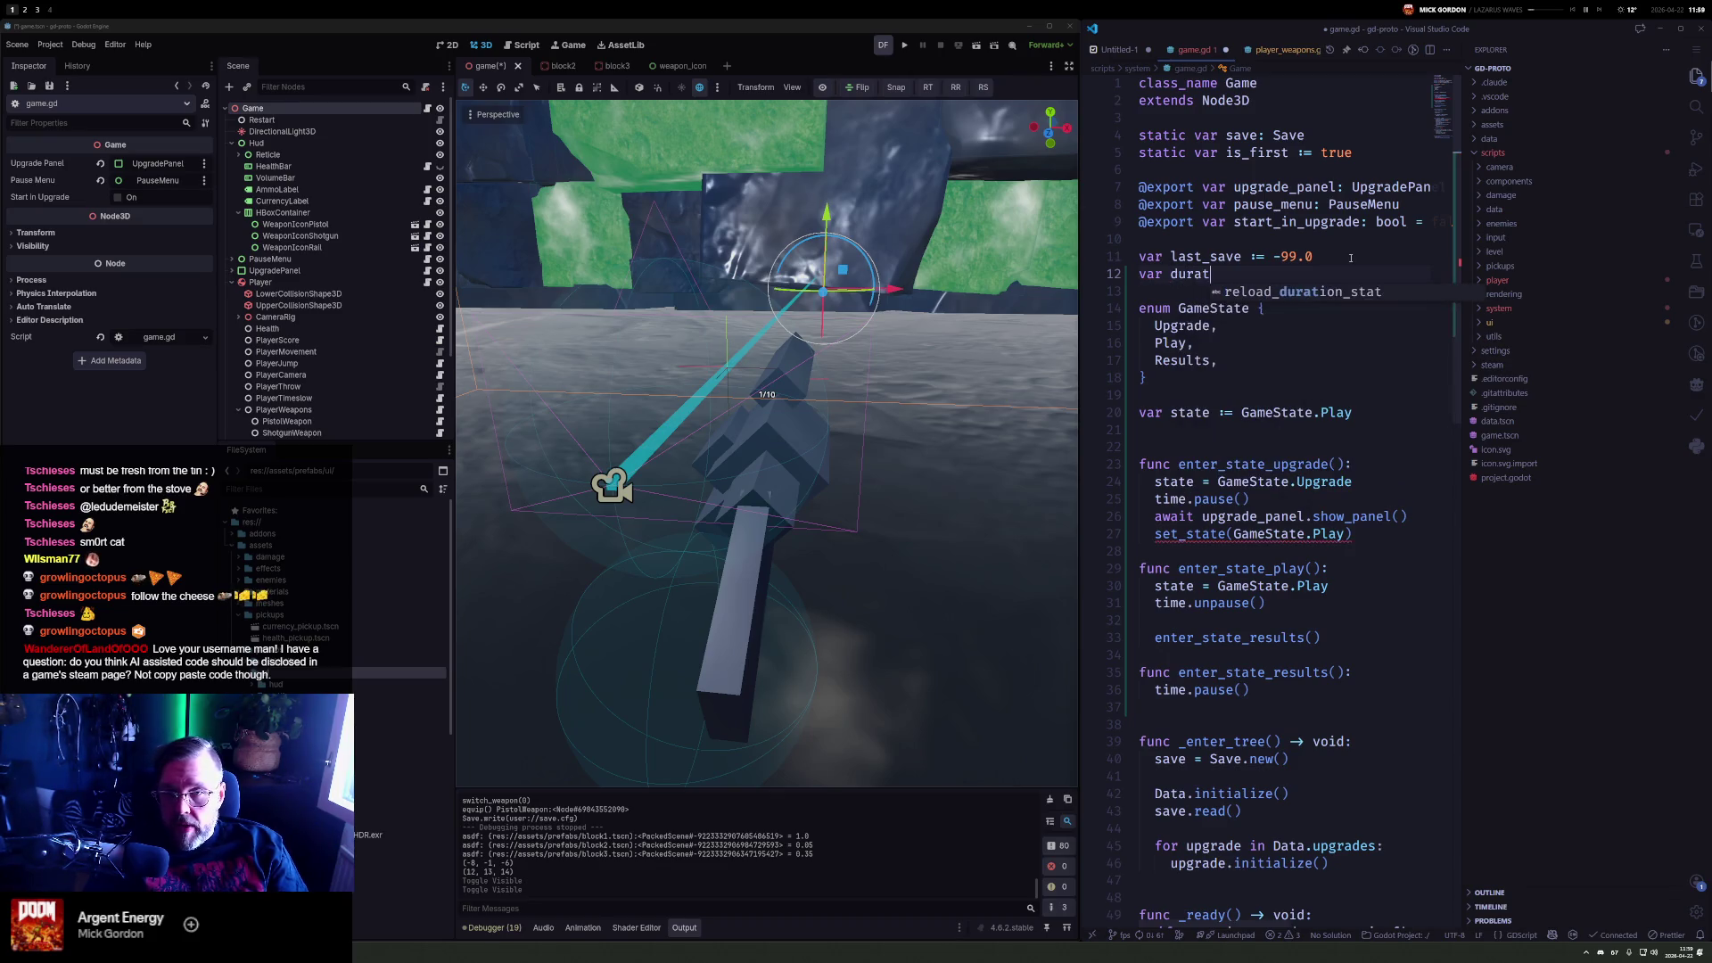
key(ctrl+Left)
text(play_)
key(End)
text(:= 0.0)
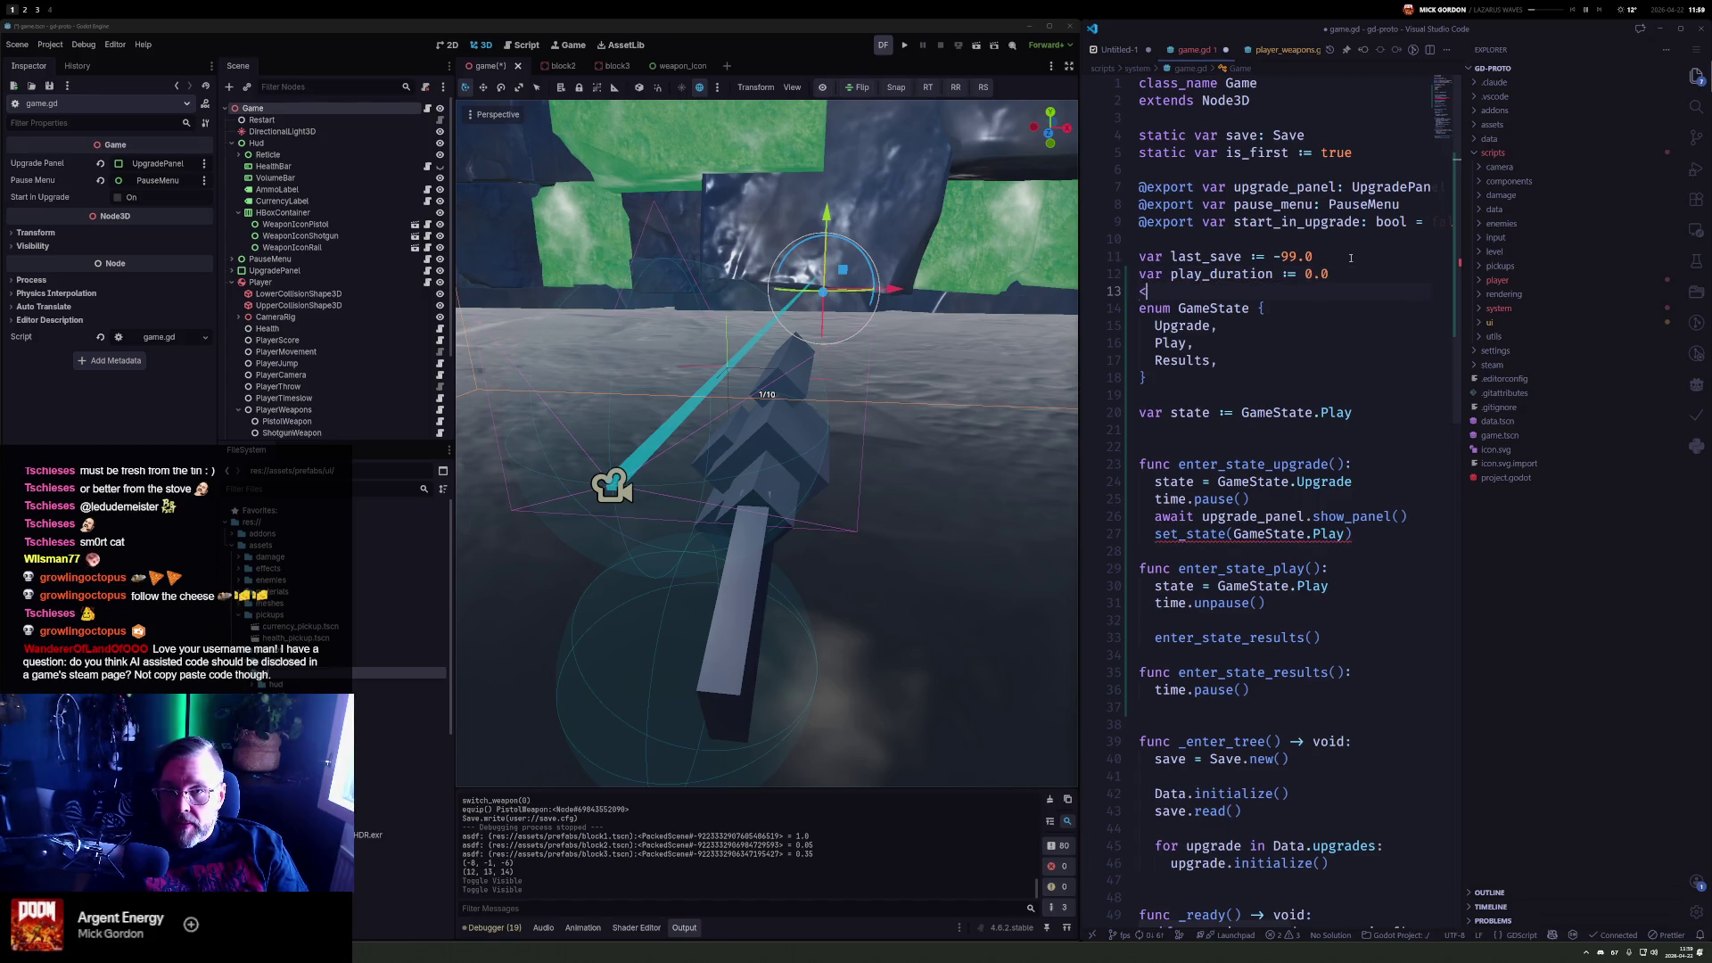
key(Down)
key(Down)
key(Down)
key(Down)
key(Down)
key(Down)
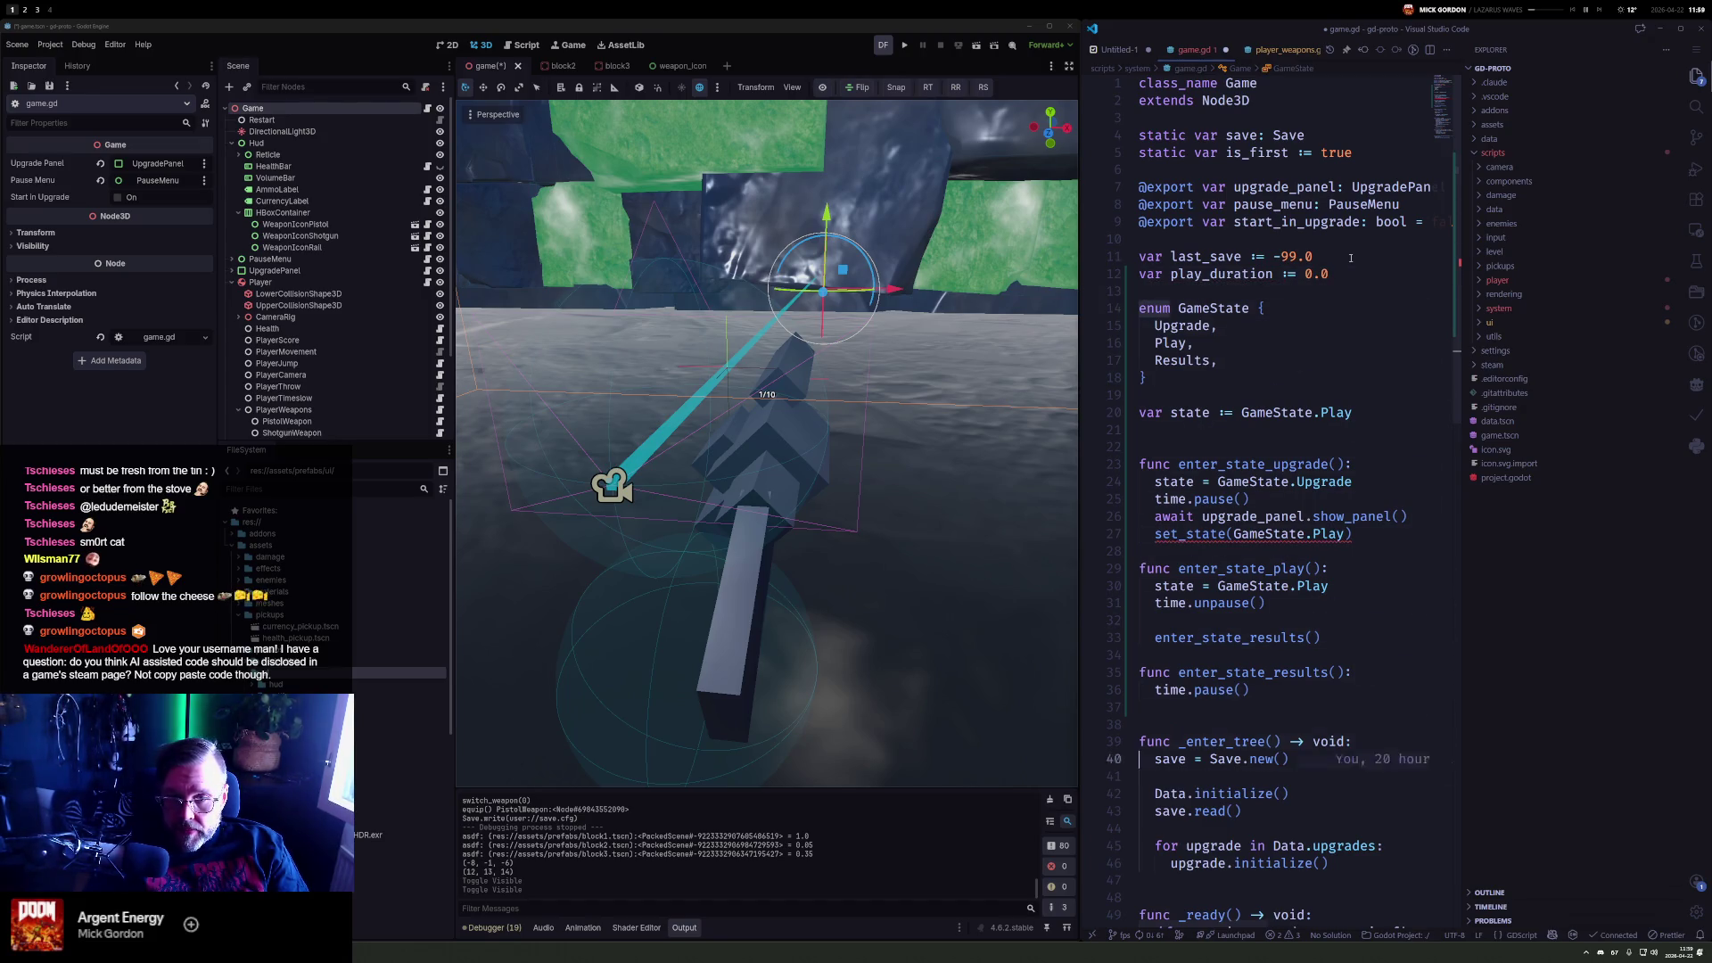
scroll(1350, 258, down, 5)
key(Down)
key(Down)
key(Down)
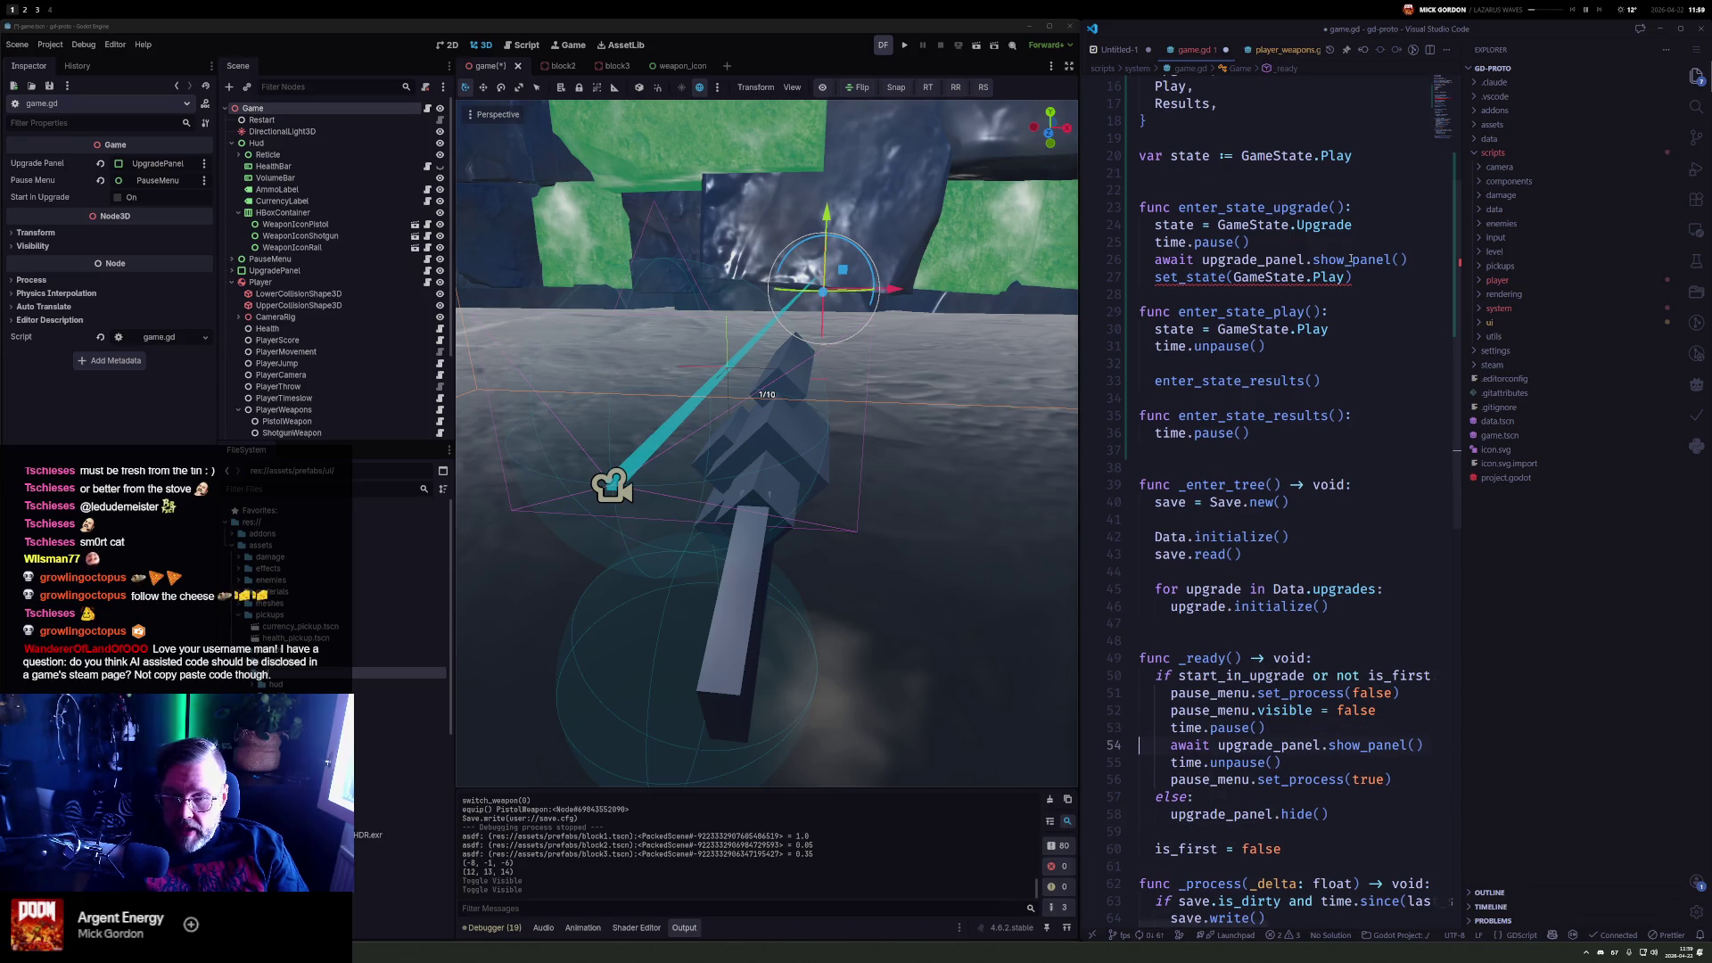
scroll(1350, 259, down, 3)
- Add an if state == GameState.Play: check at the start of _process
key(Return)
key(Return)
key(Up)
key(Up)
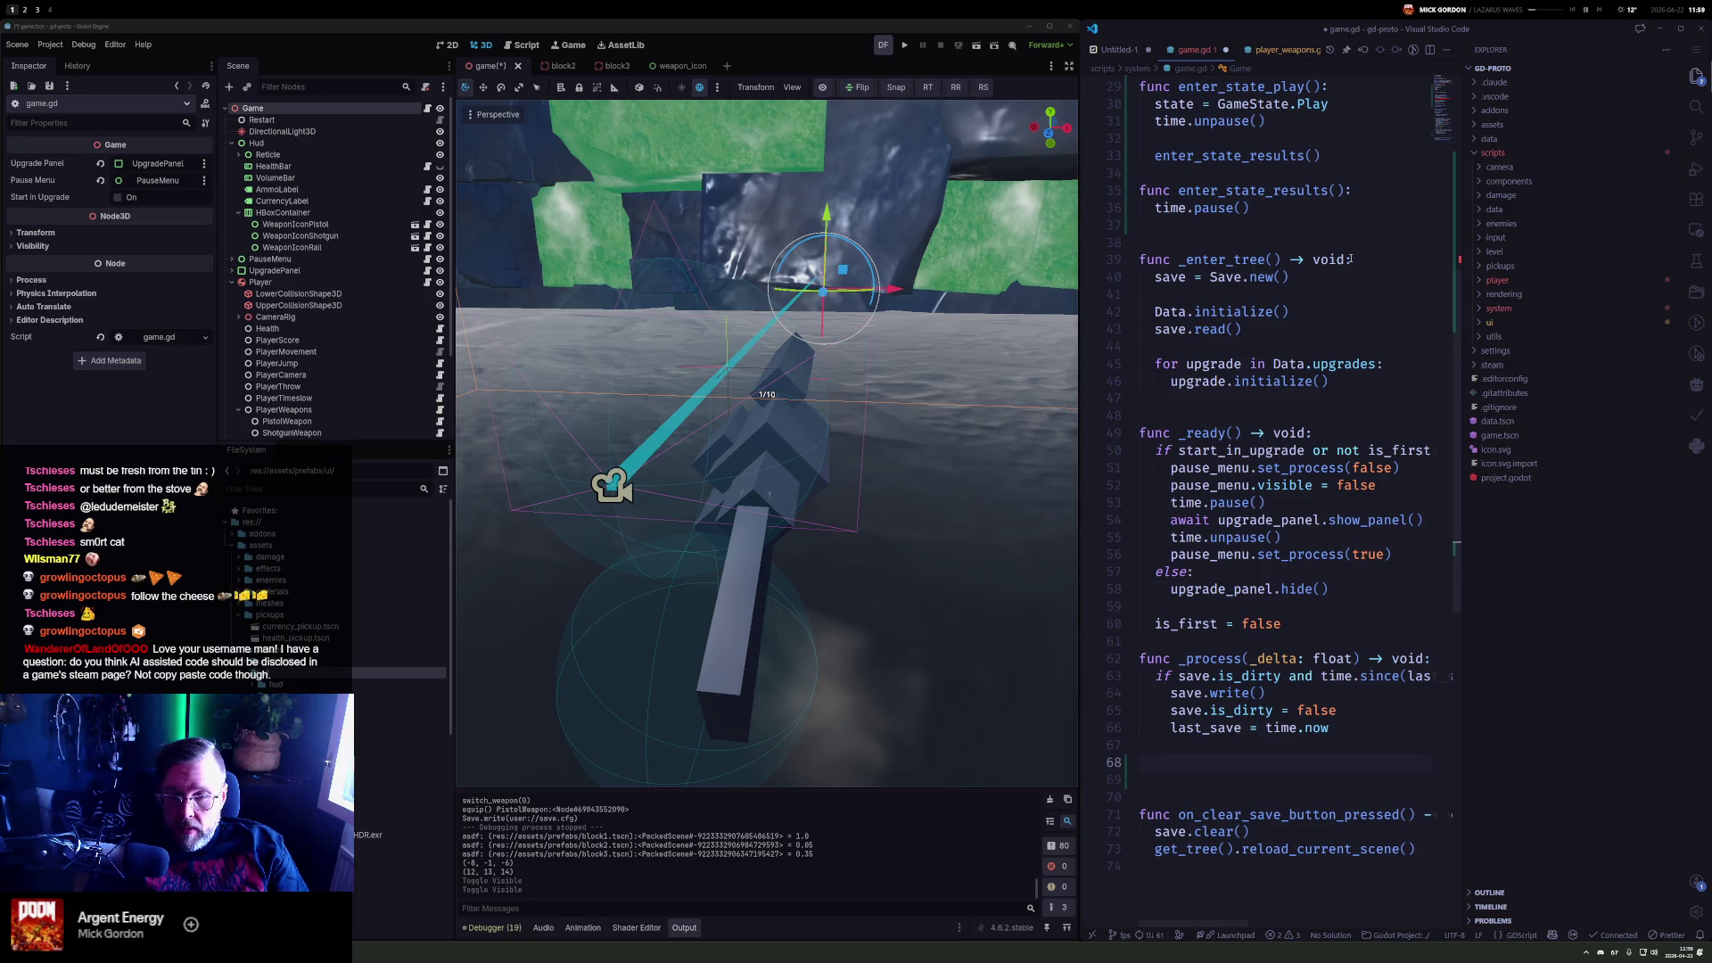
text(if isplya)
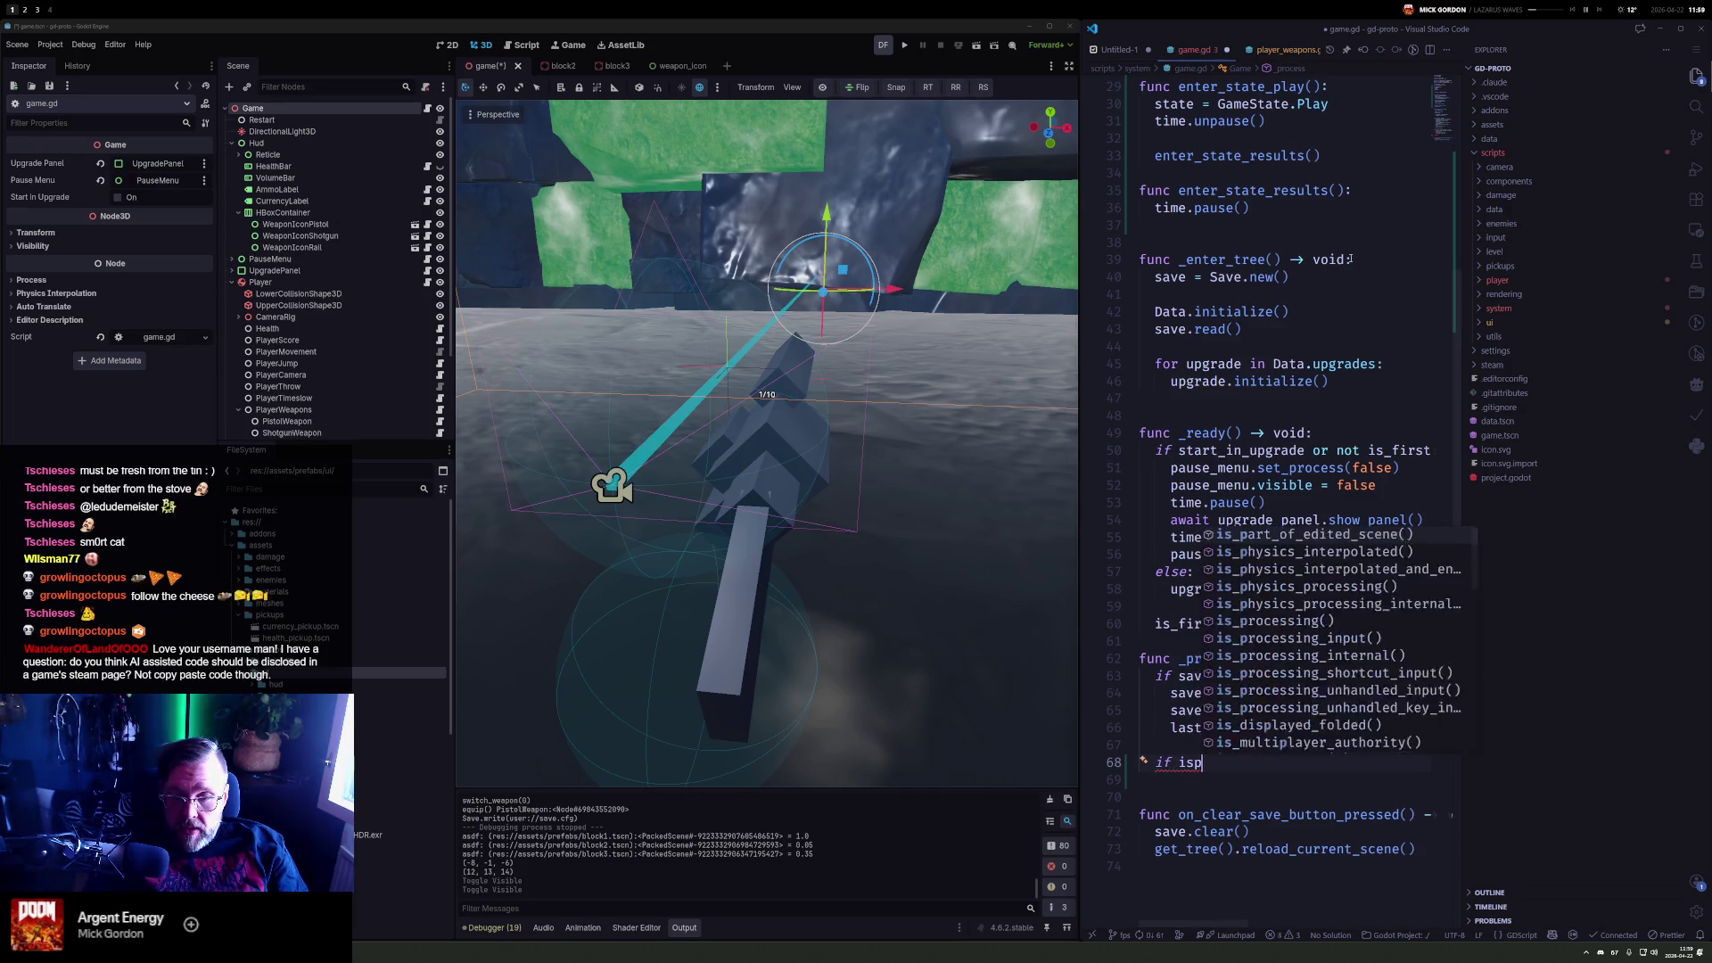
key(BackSpace)
key(BackSpace)
key(BackSpace)
text(is_play)
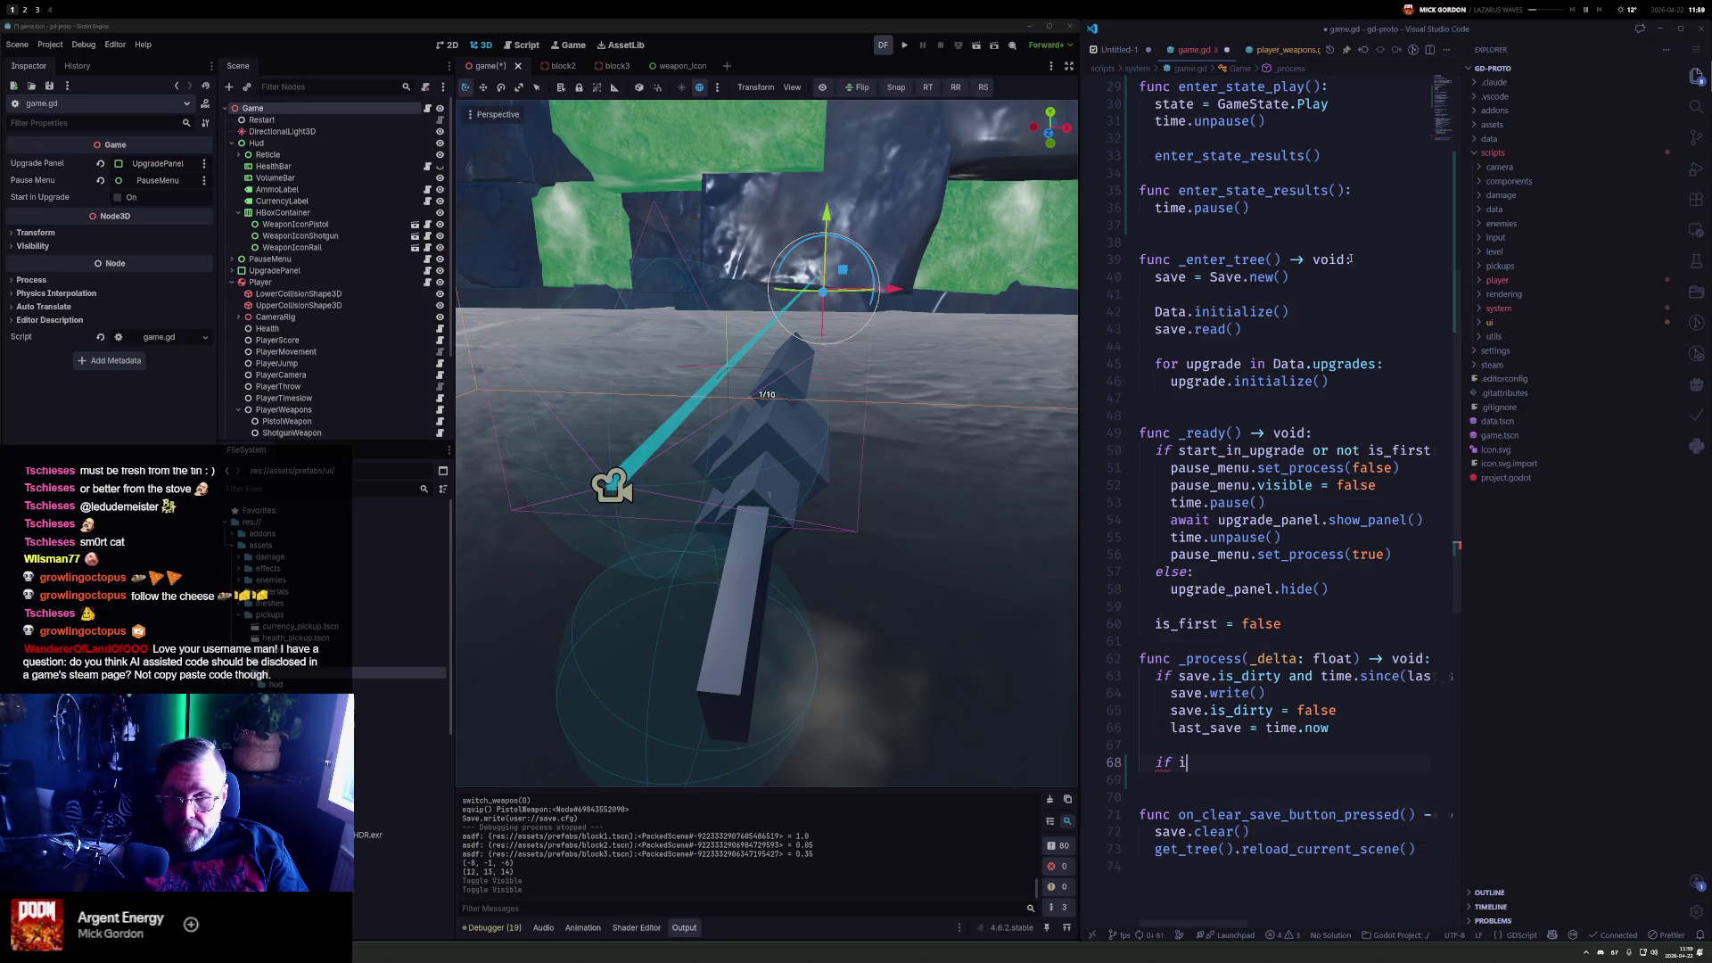
text(ing)
key(ctrl+Left)
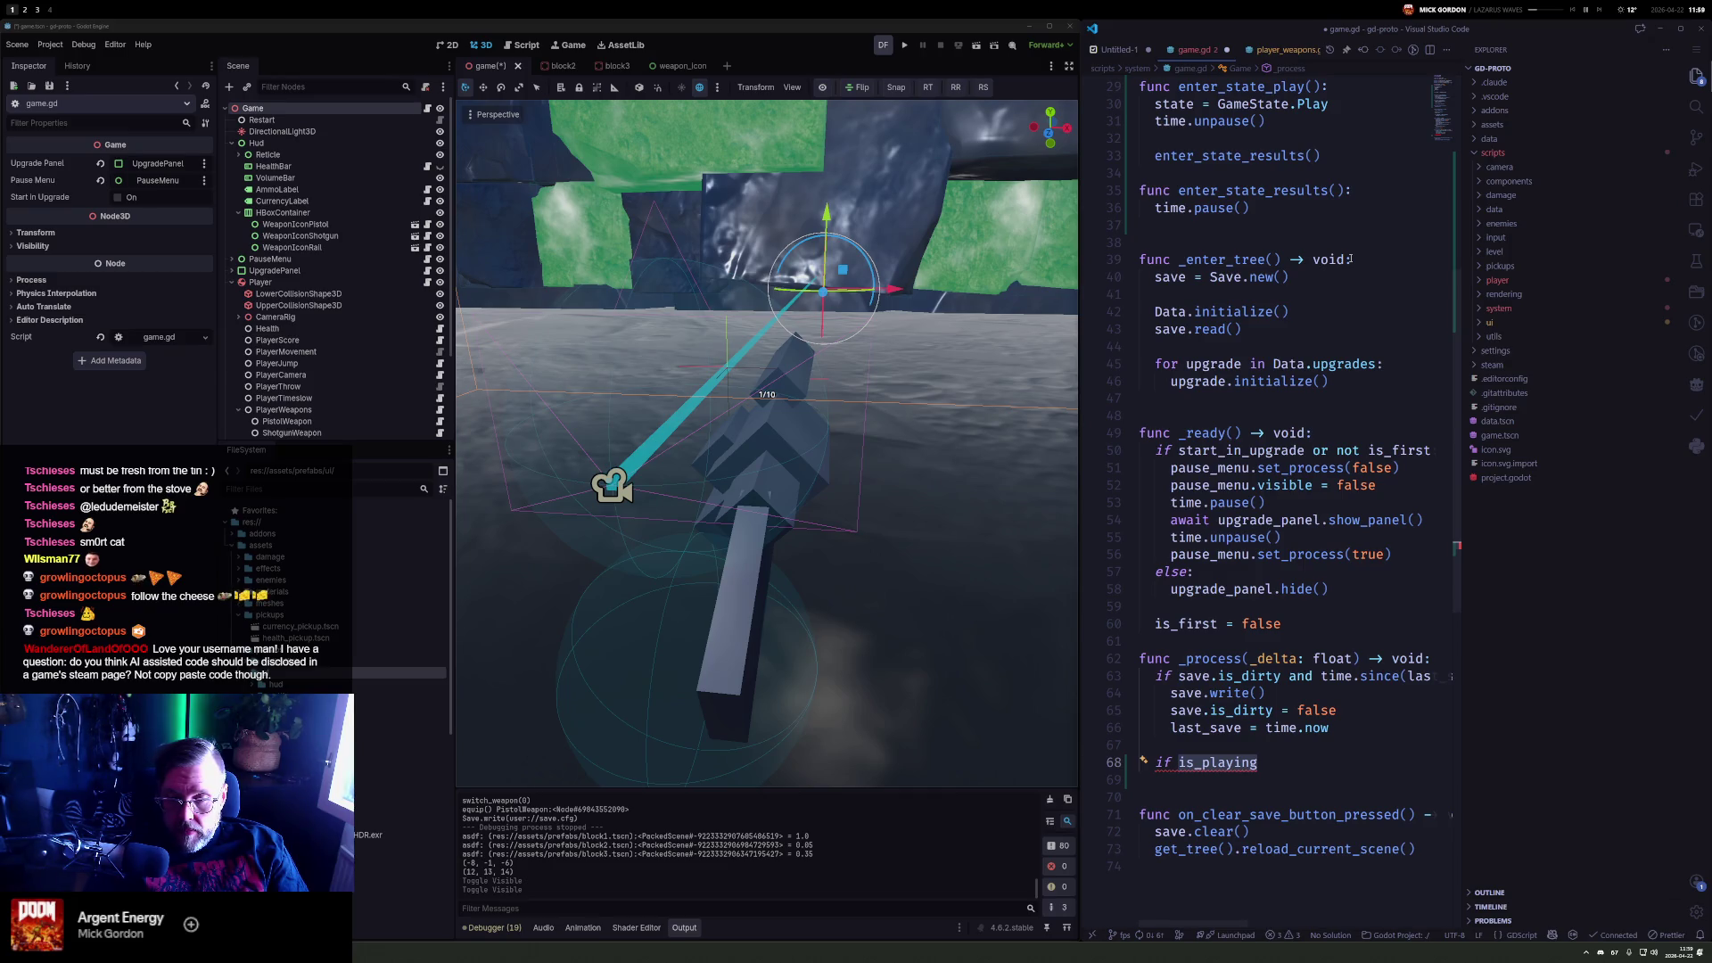
key(ctrl+Delete)
text(state == )
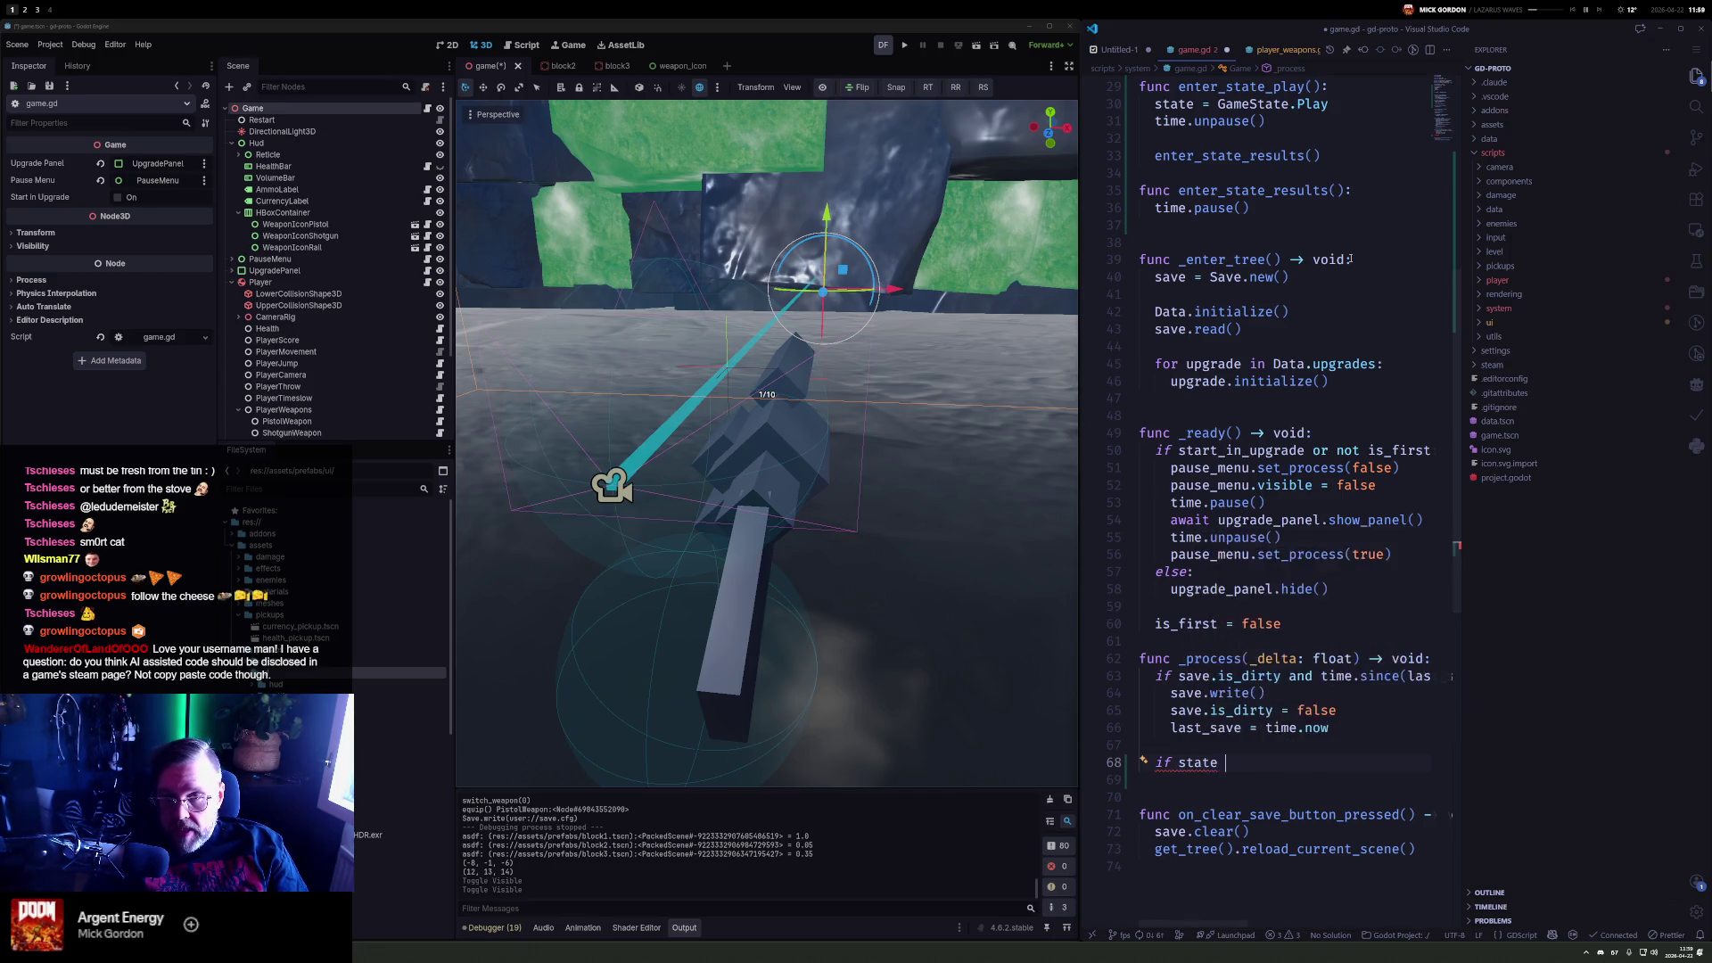
text(GameState.)
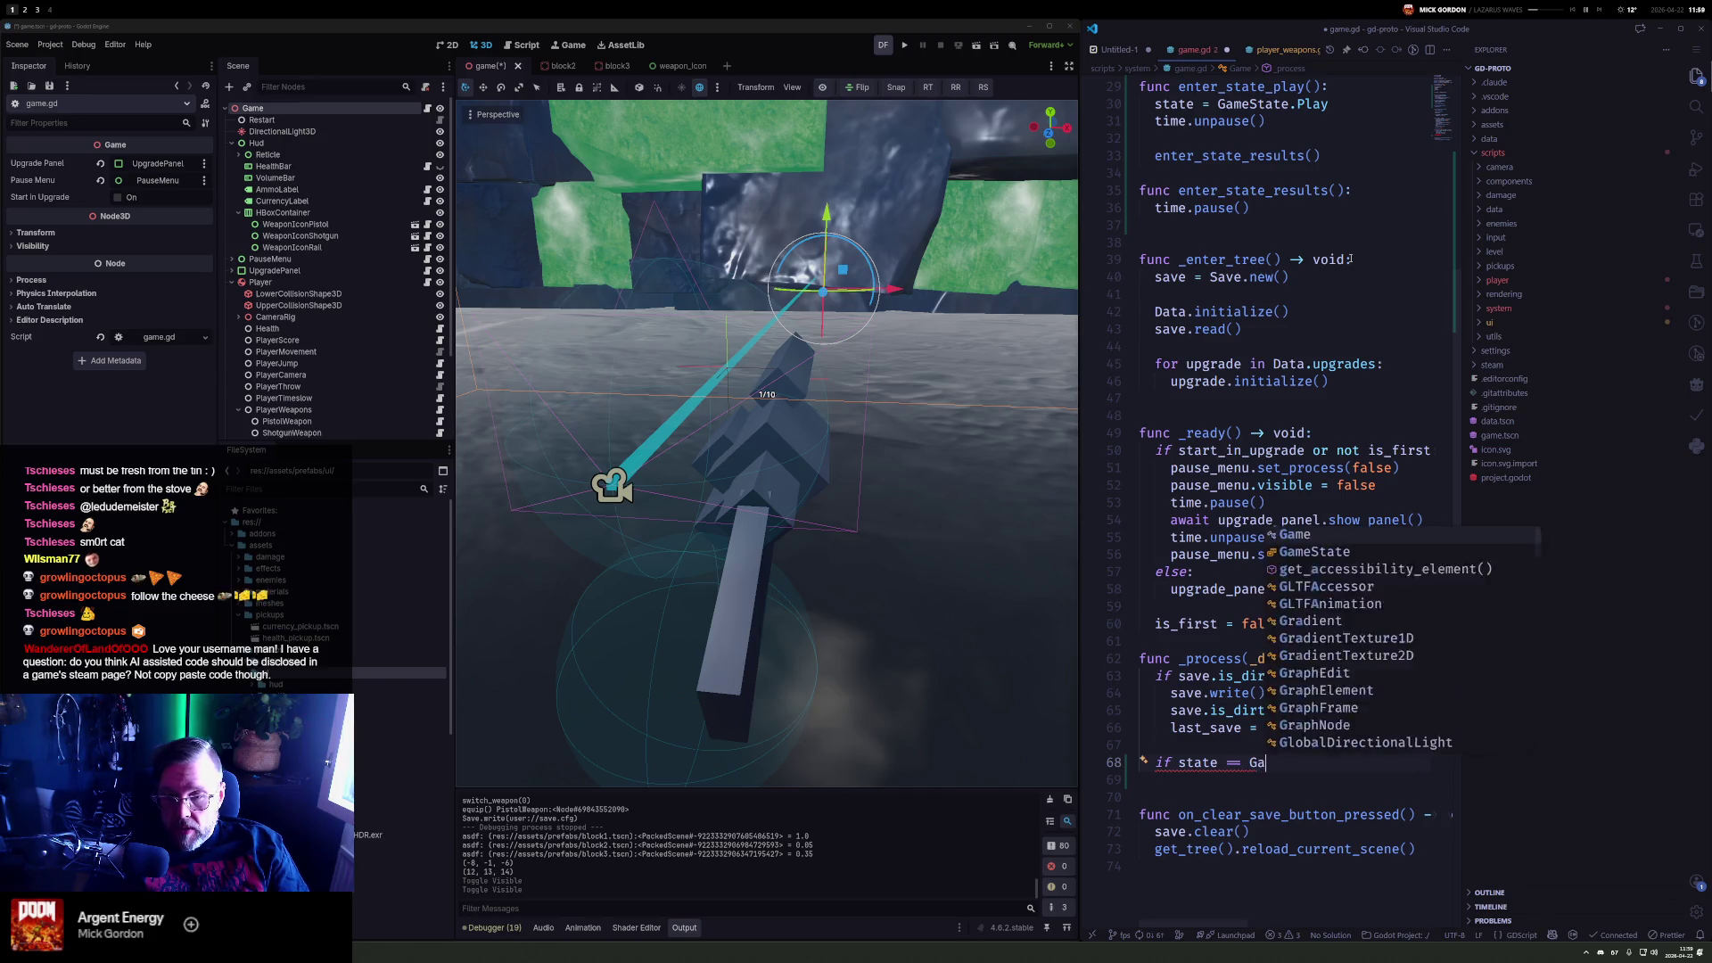
text(Play:)
key(Return)
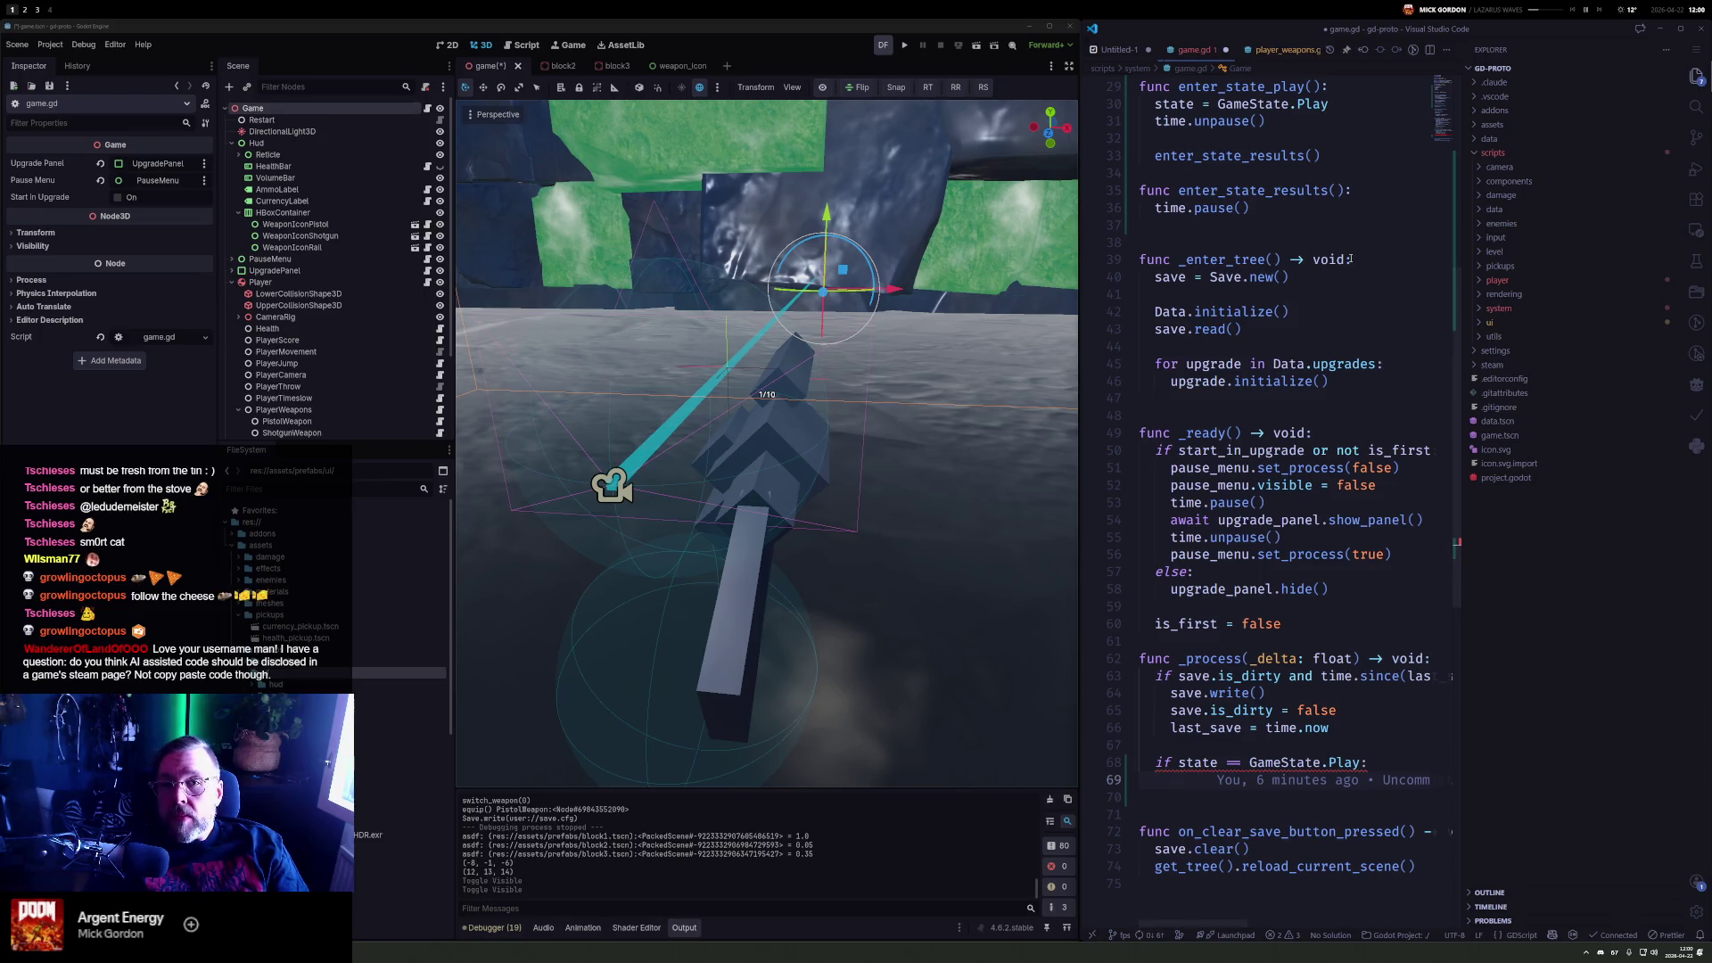
- Write play_duration += delta in the if body, renaming the _delta parameter to delta
text(play)
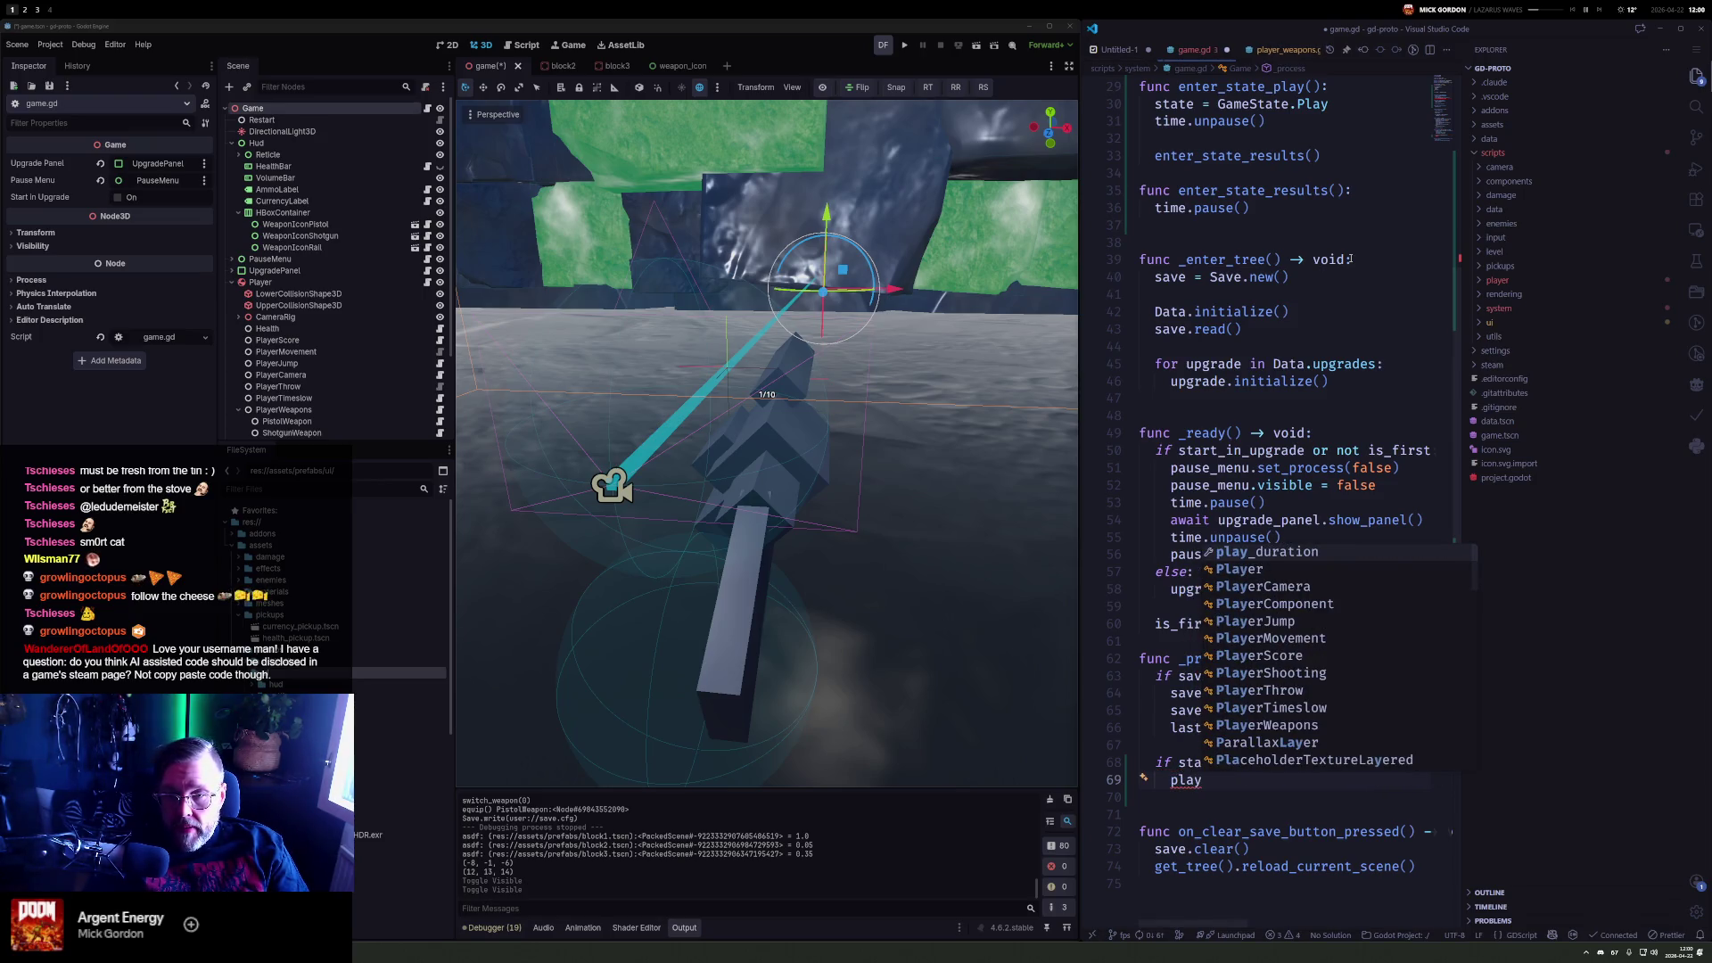
key(Escape)
text(_du)
key(Tab)
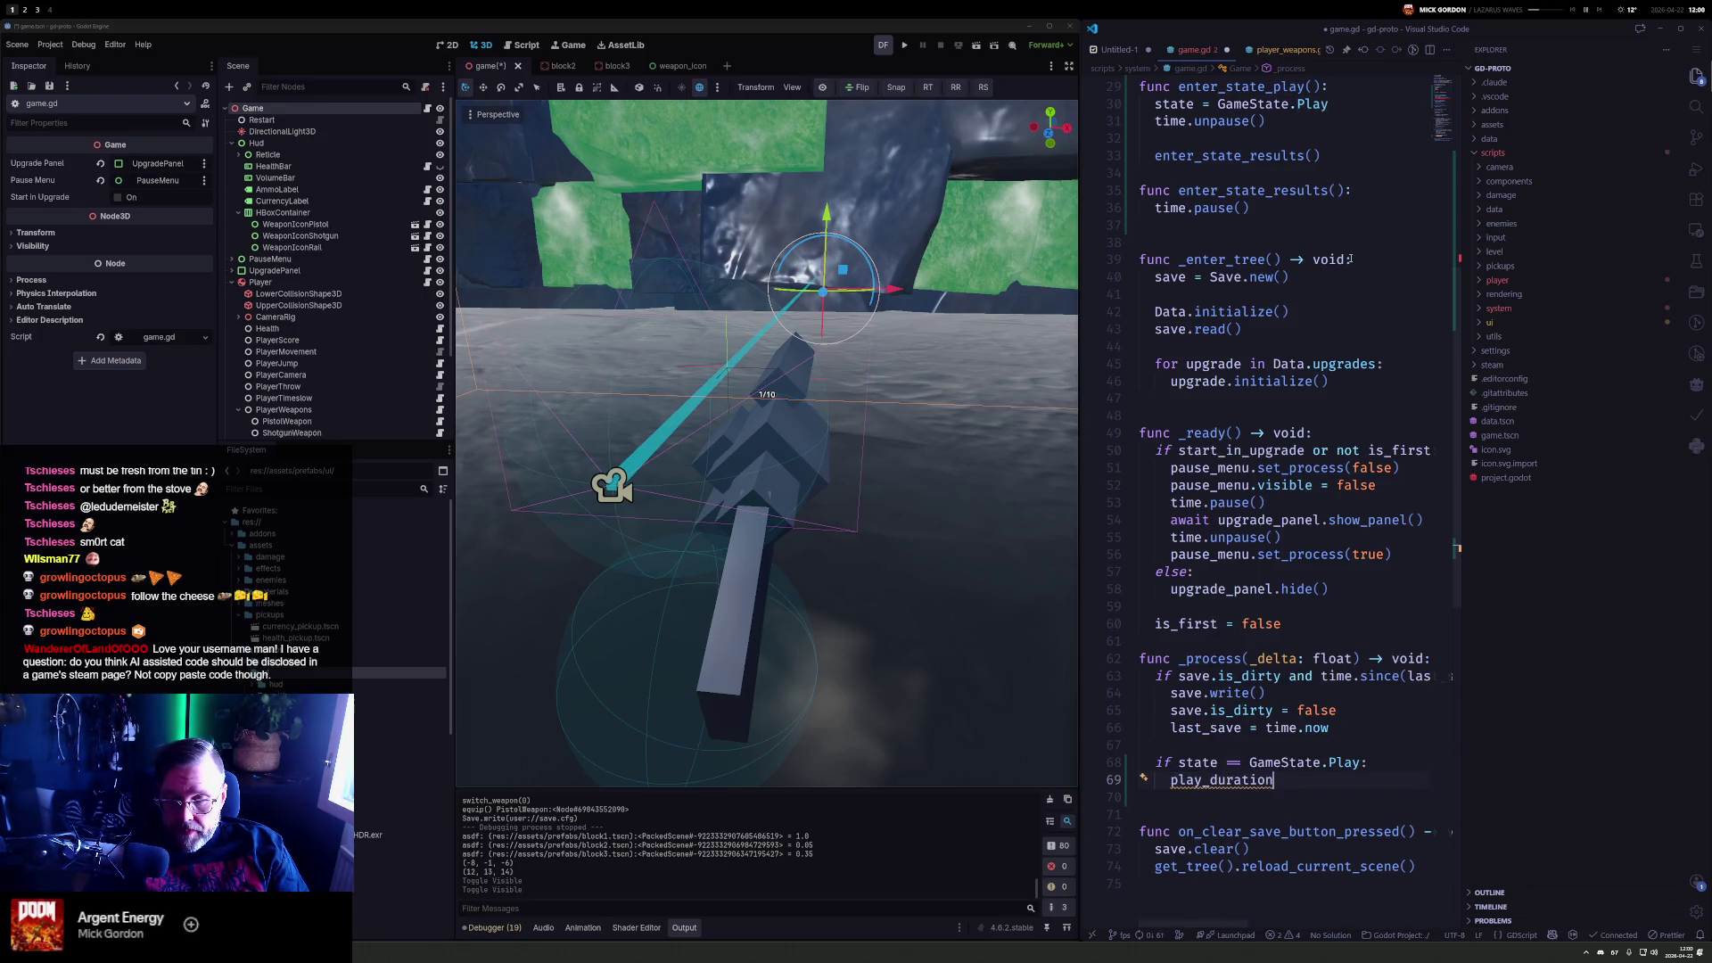
text(.)
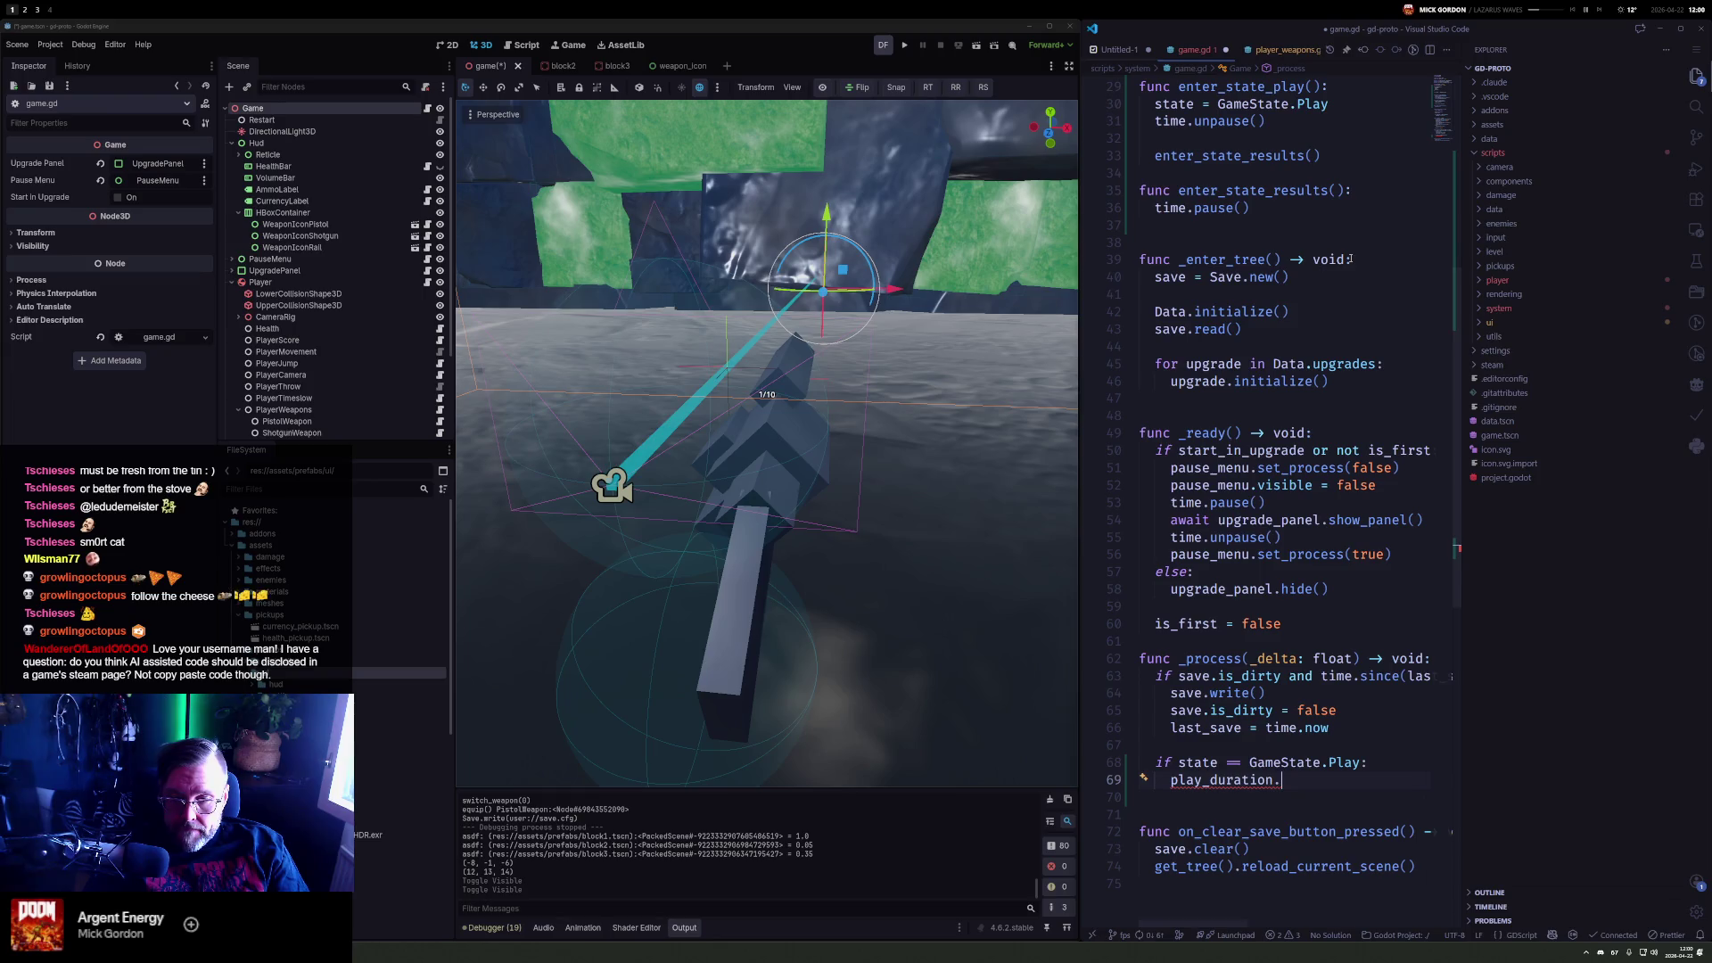
key(BackSpace)
text(+= _)
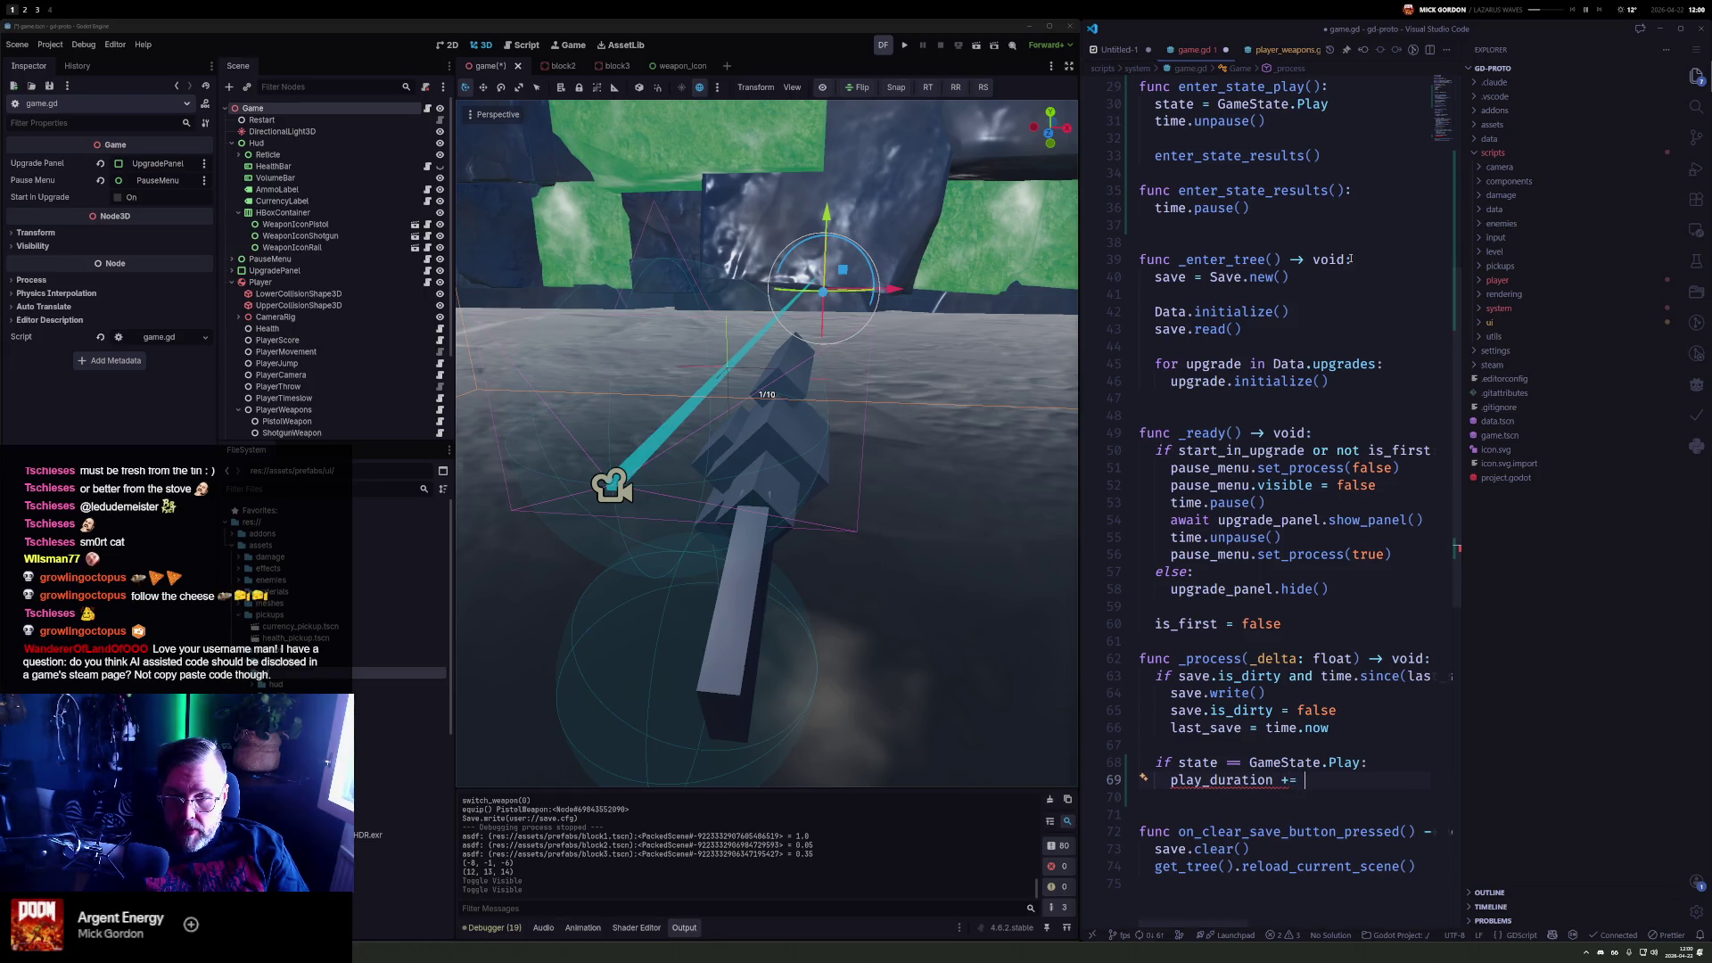
key(Tab)
key(F2)
text(delta)
key(Return)
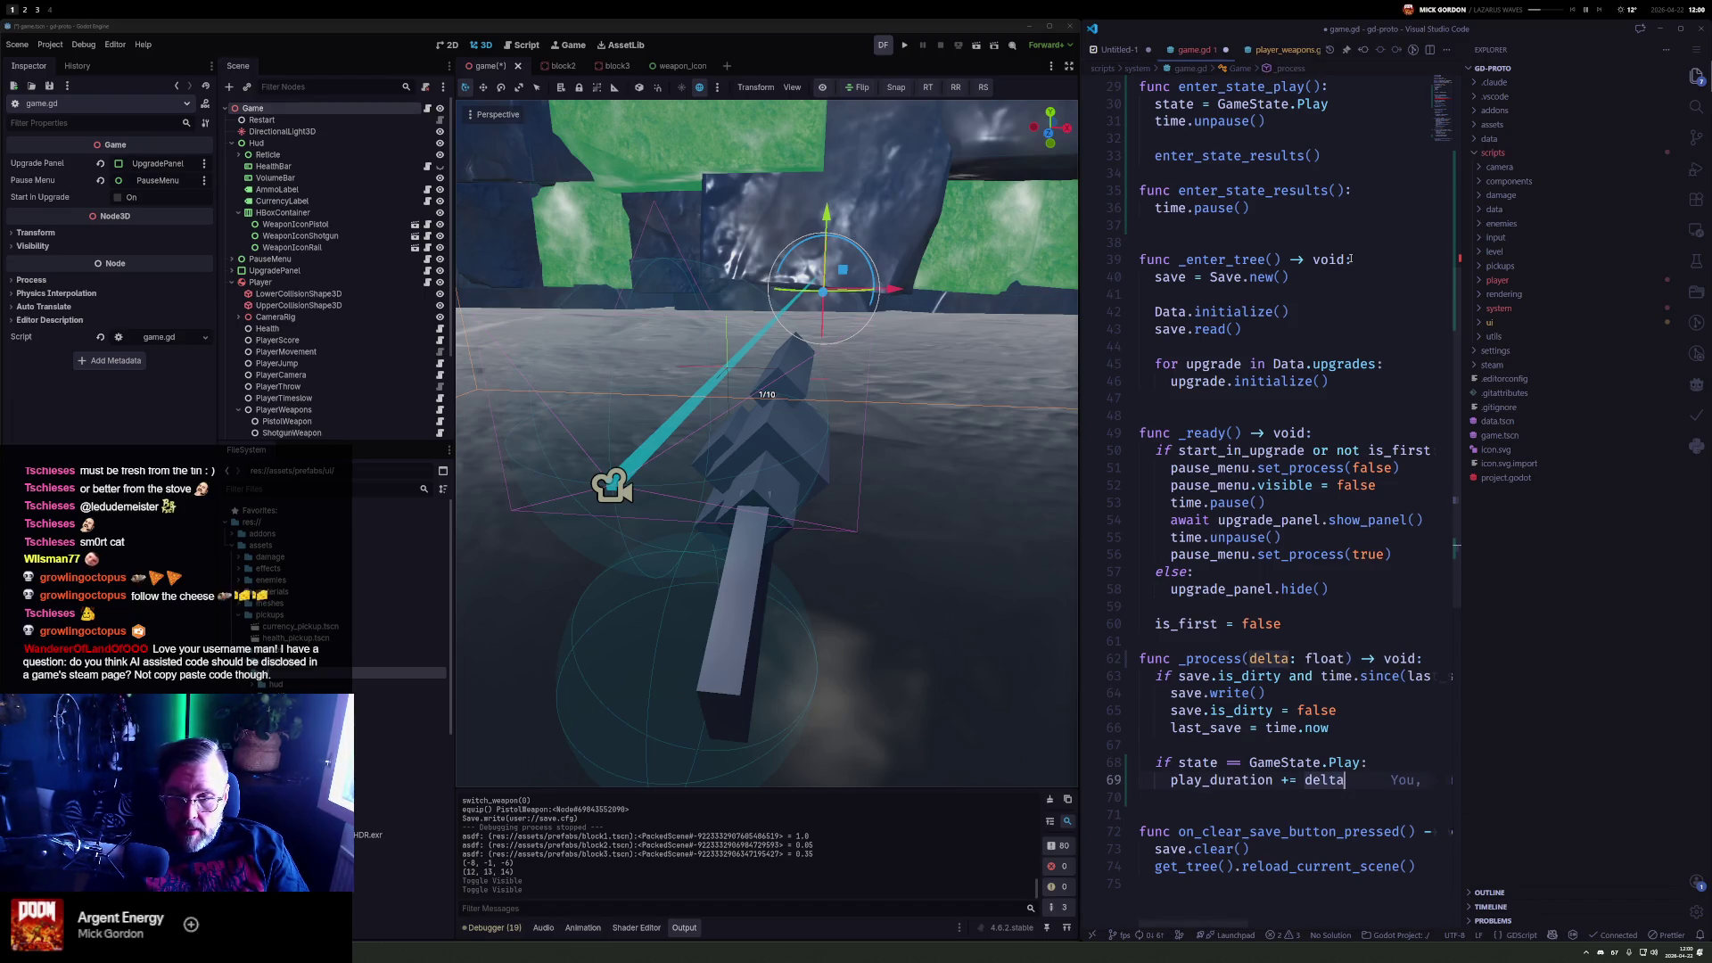
key(Up)
key(Up)
key(Up)
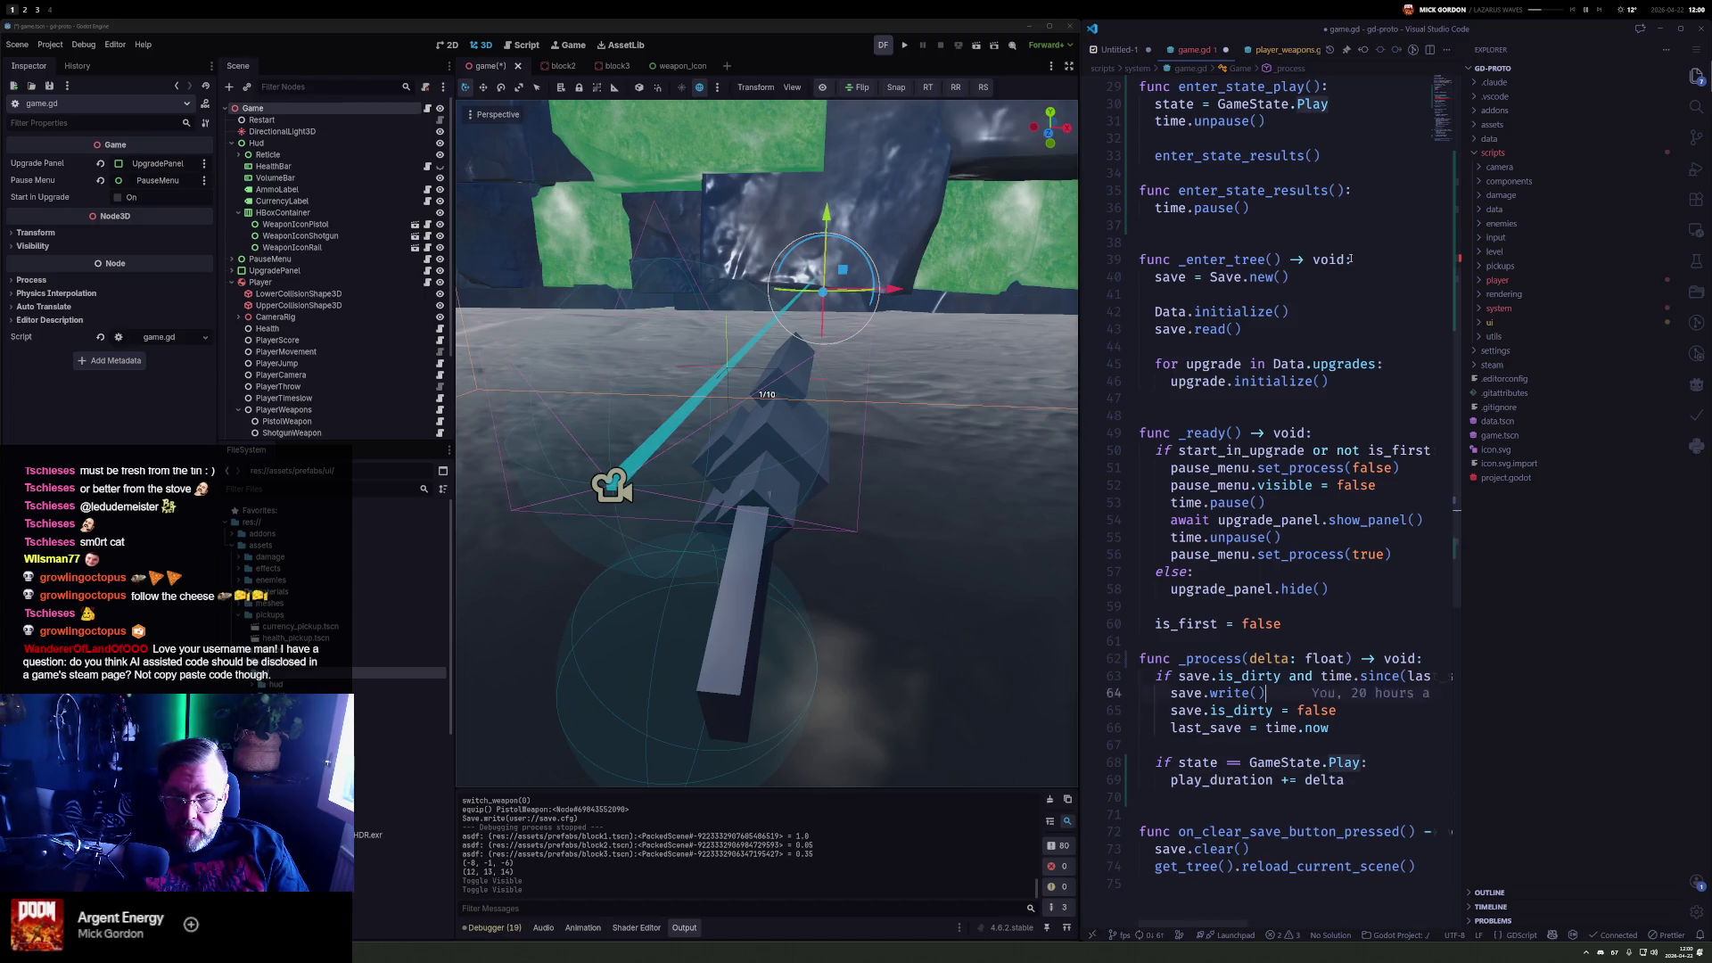
key(Up)
key(Up)
key(Up)
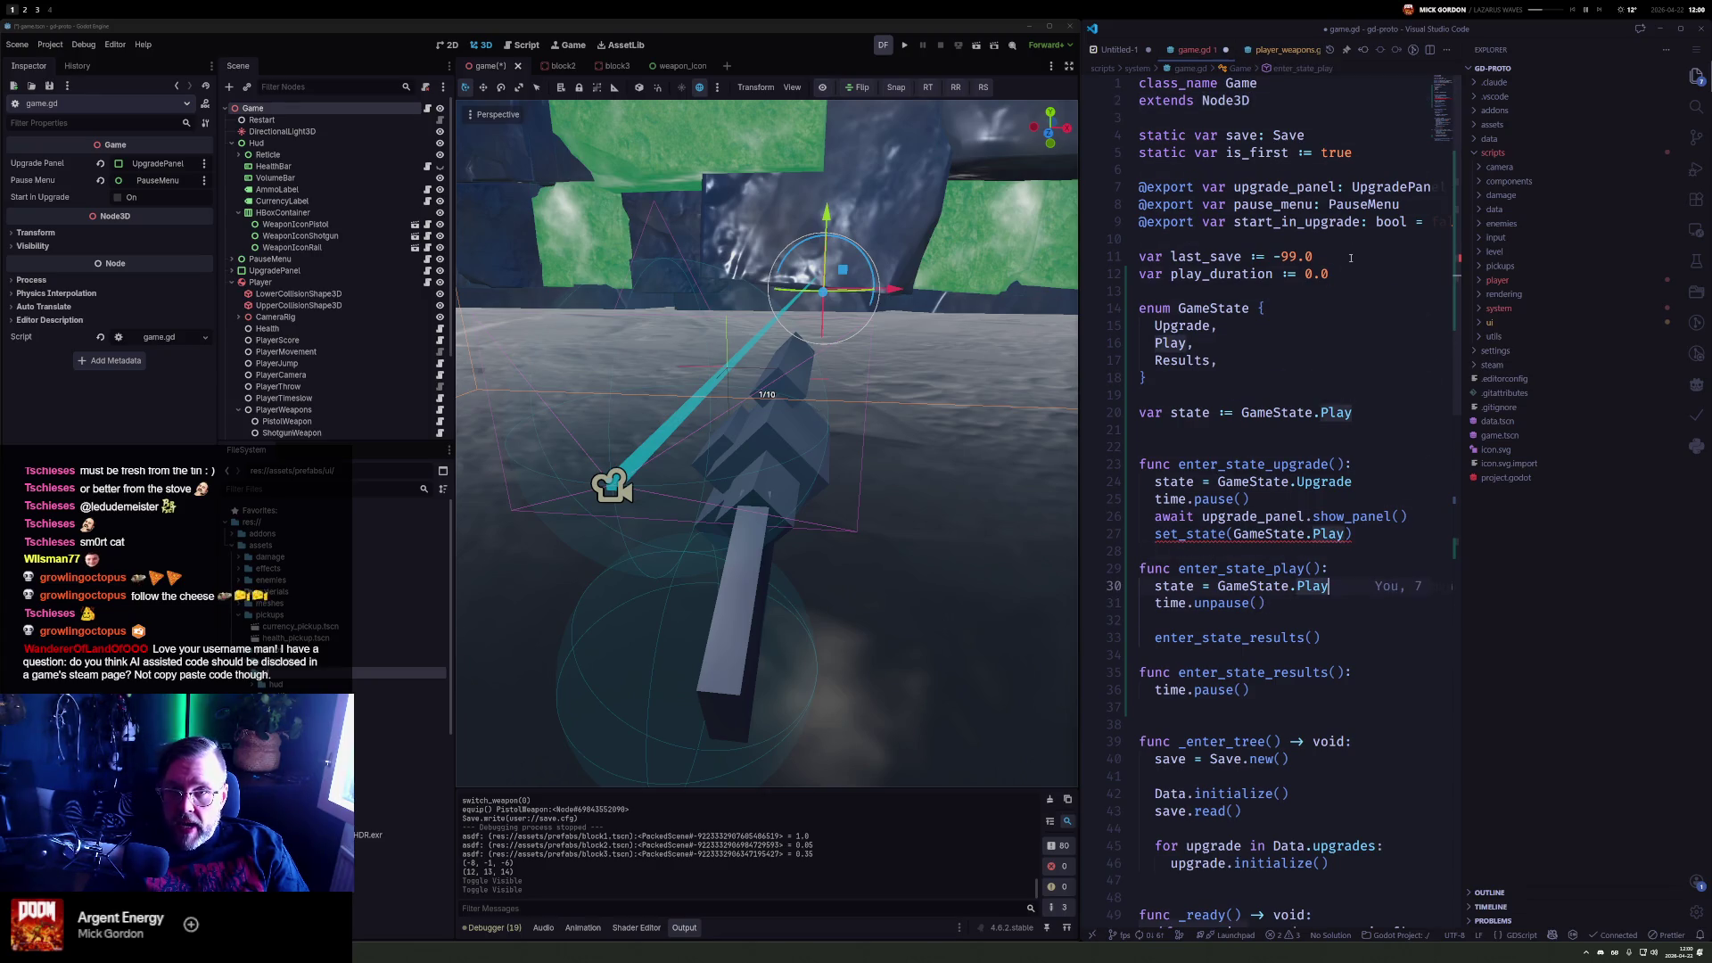
text(@export va)
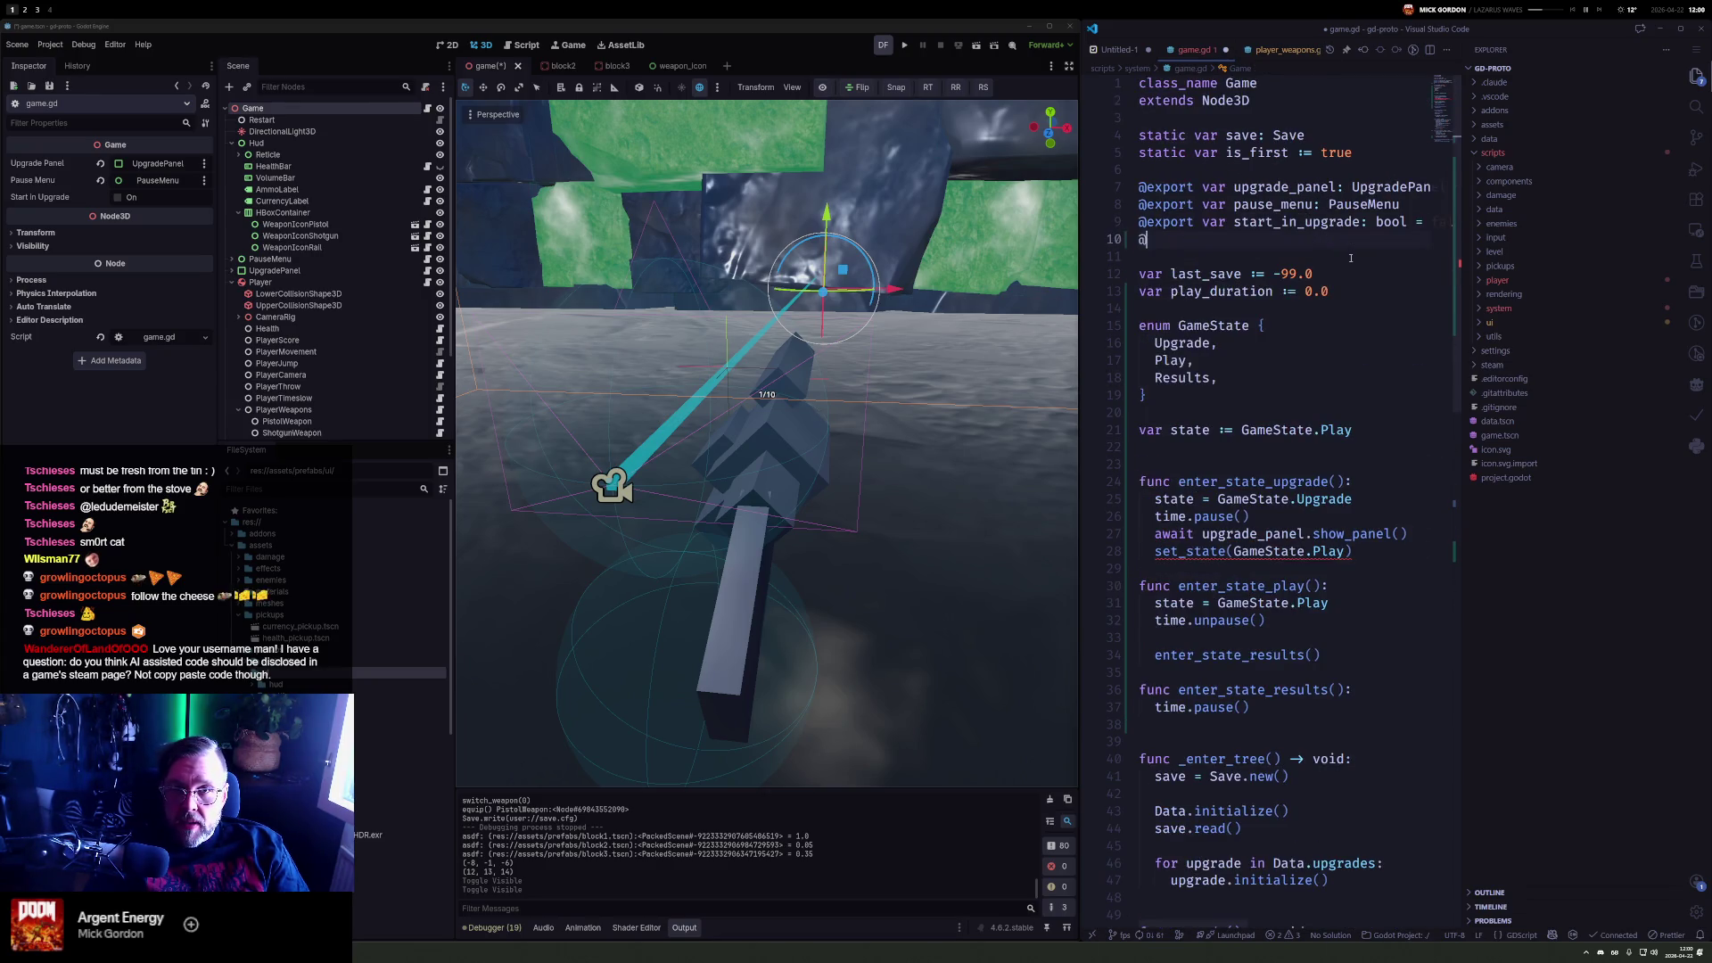
text(r duratio)
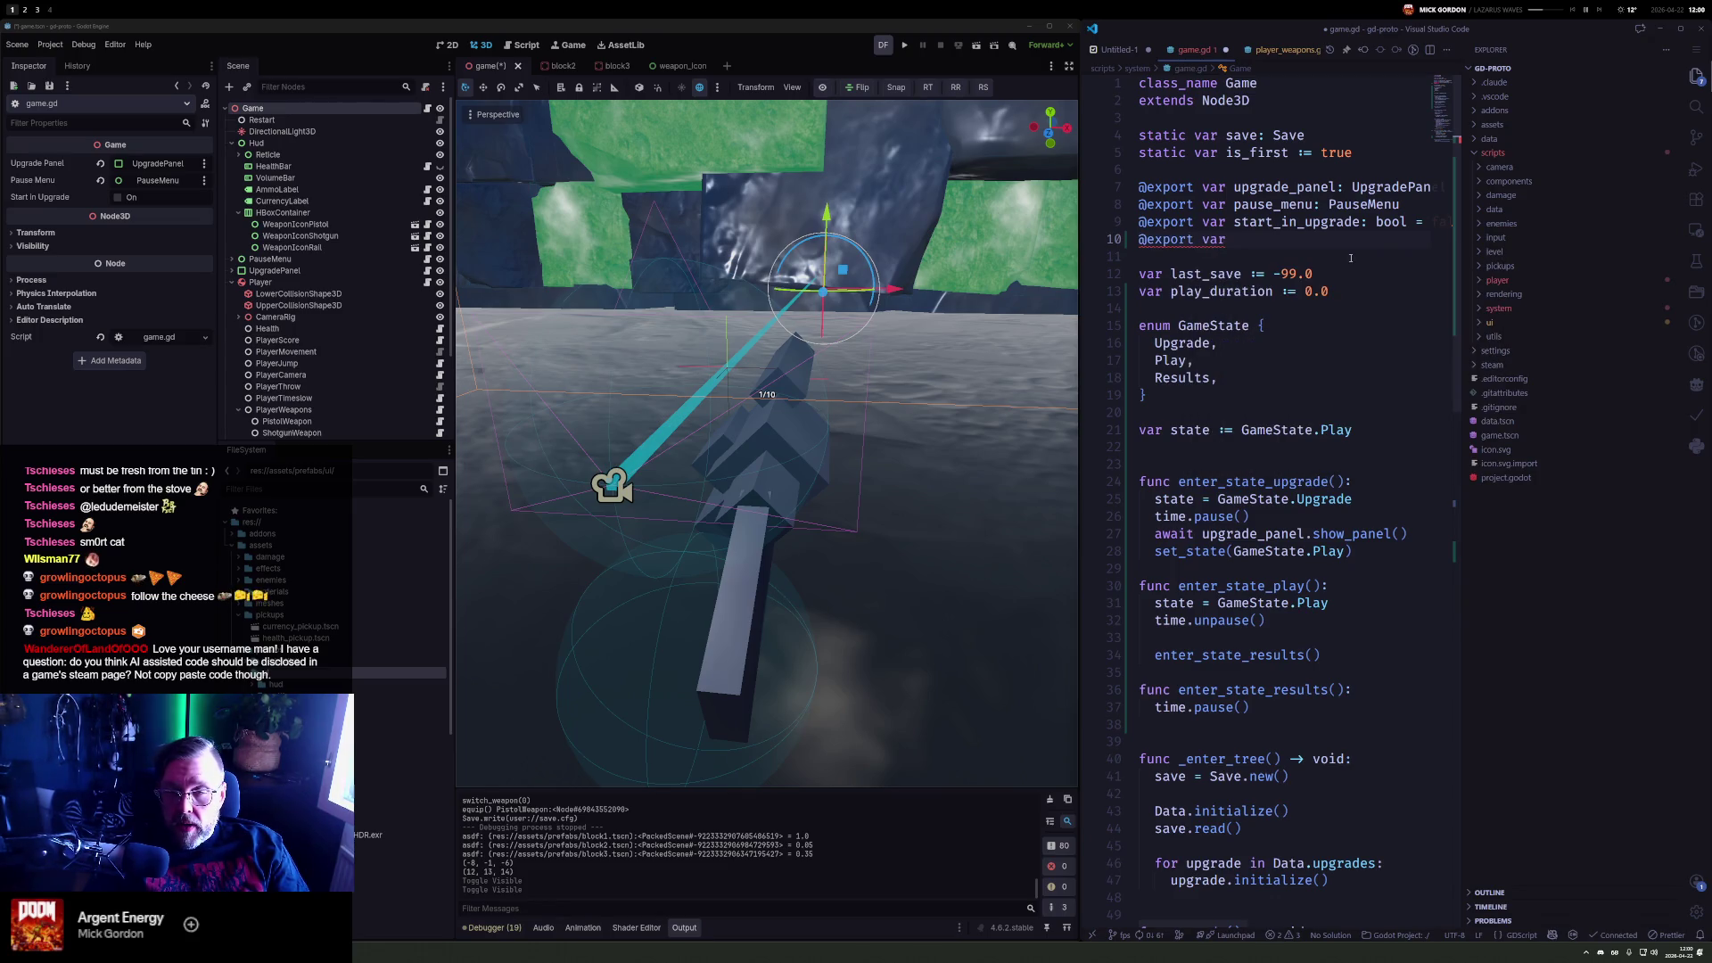
text(n_stat:S)
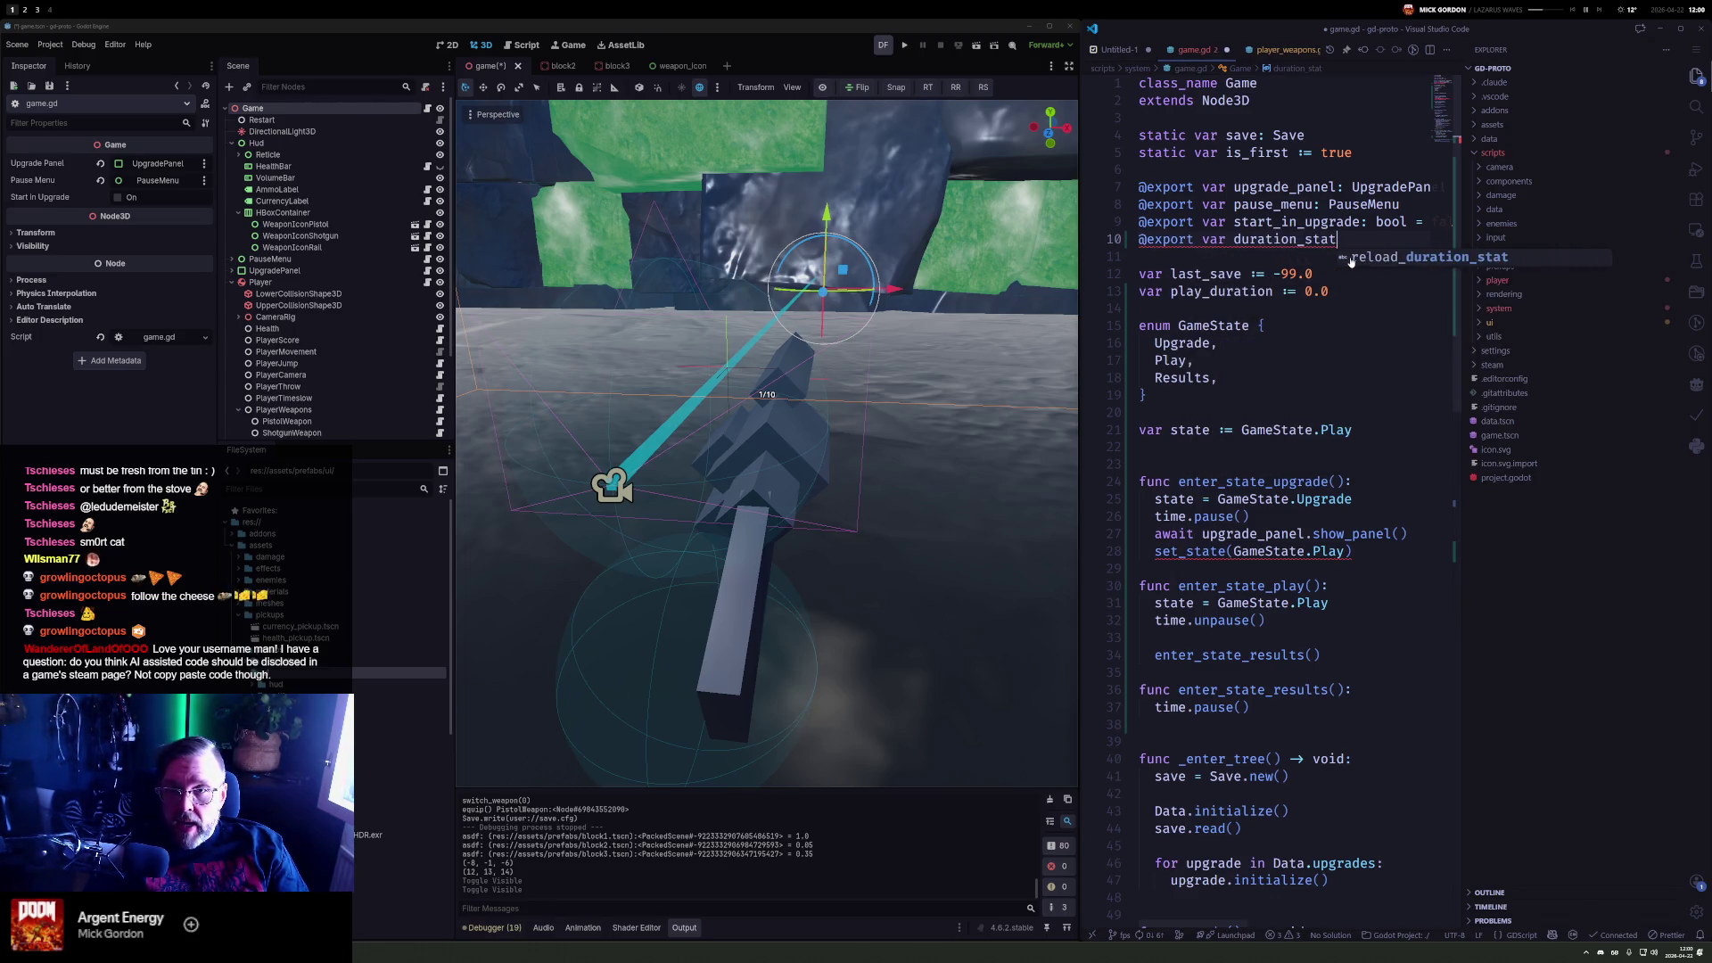
text(tat)
key(Escape)
key(Down)
key(Down)
key(Down)
key(Down)
key(Down)
key(Down)
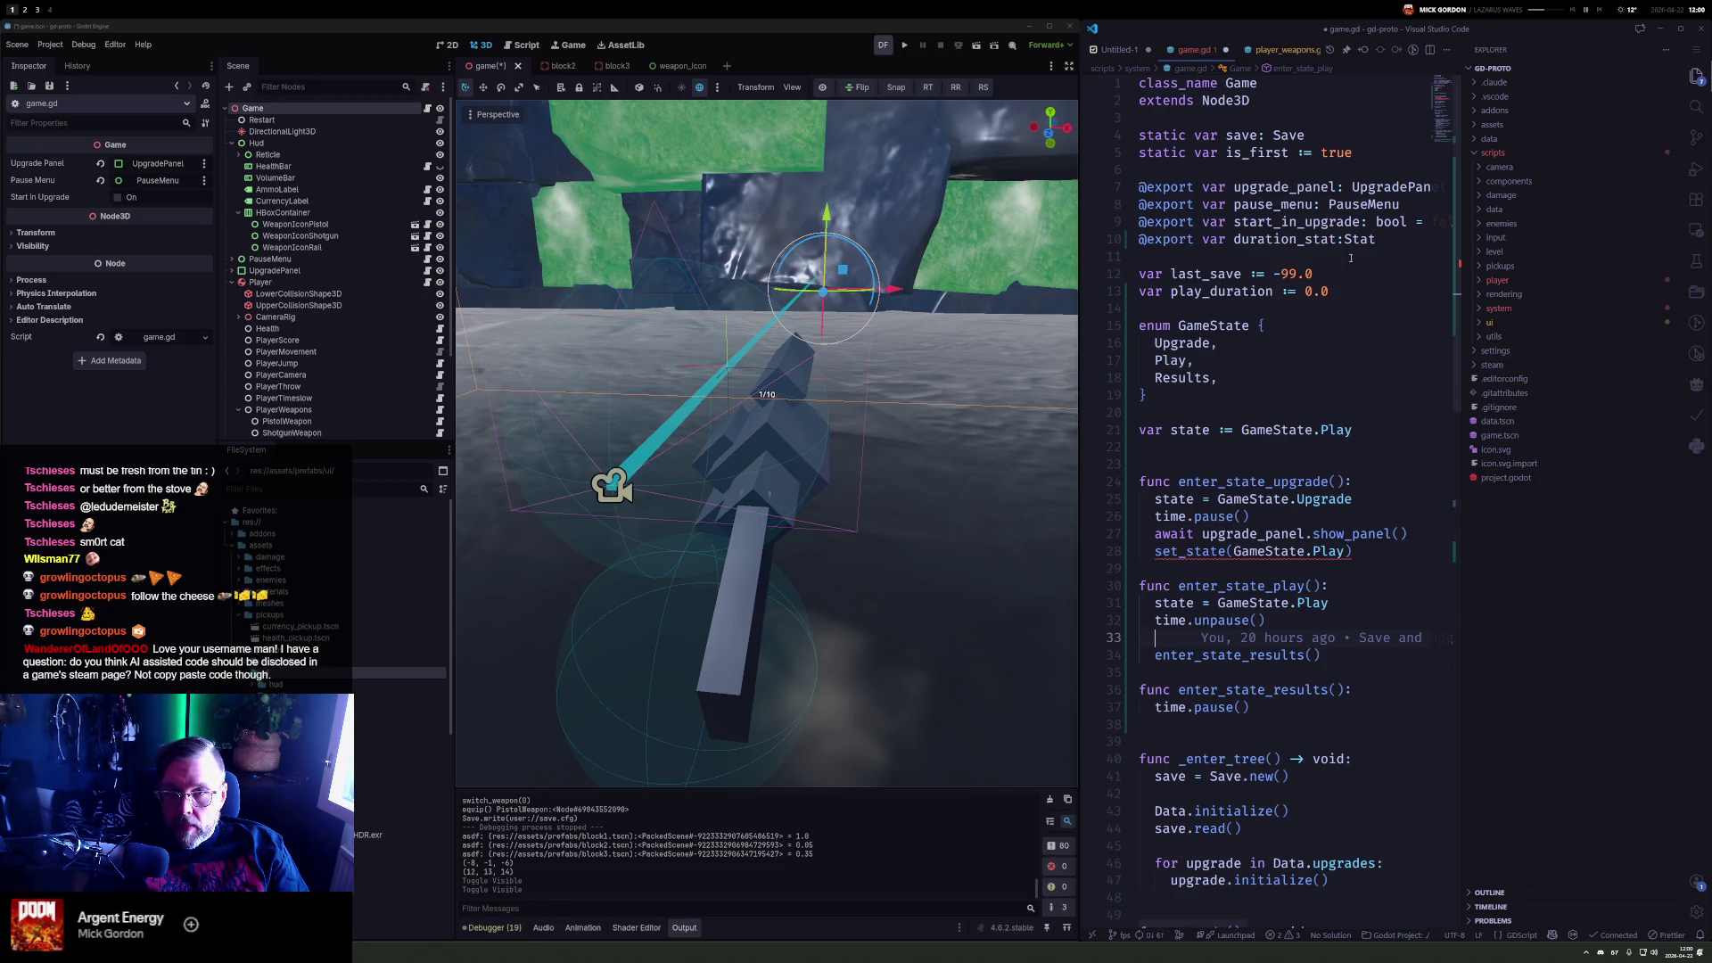
text(play_duration =)
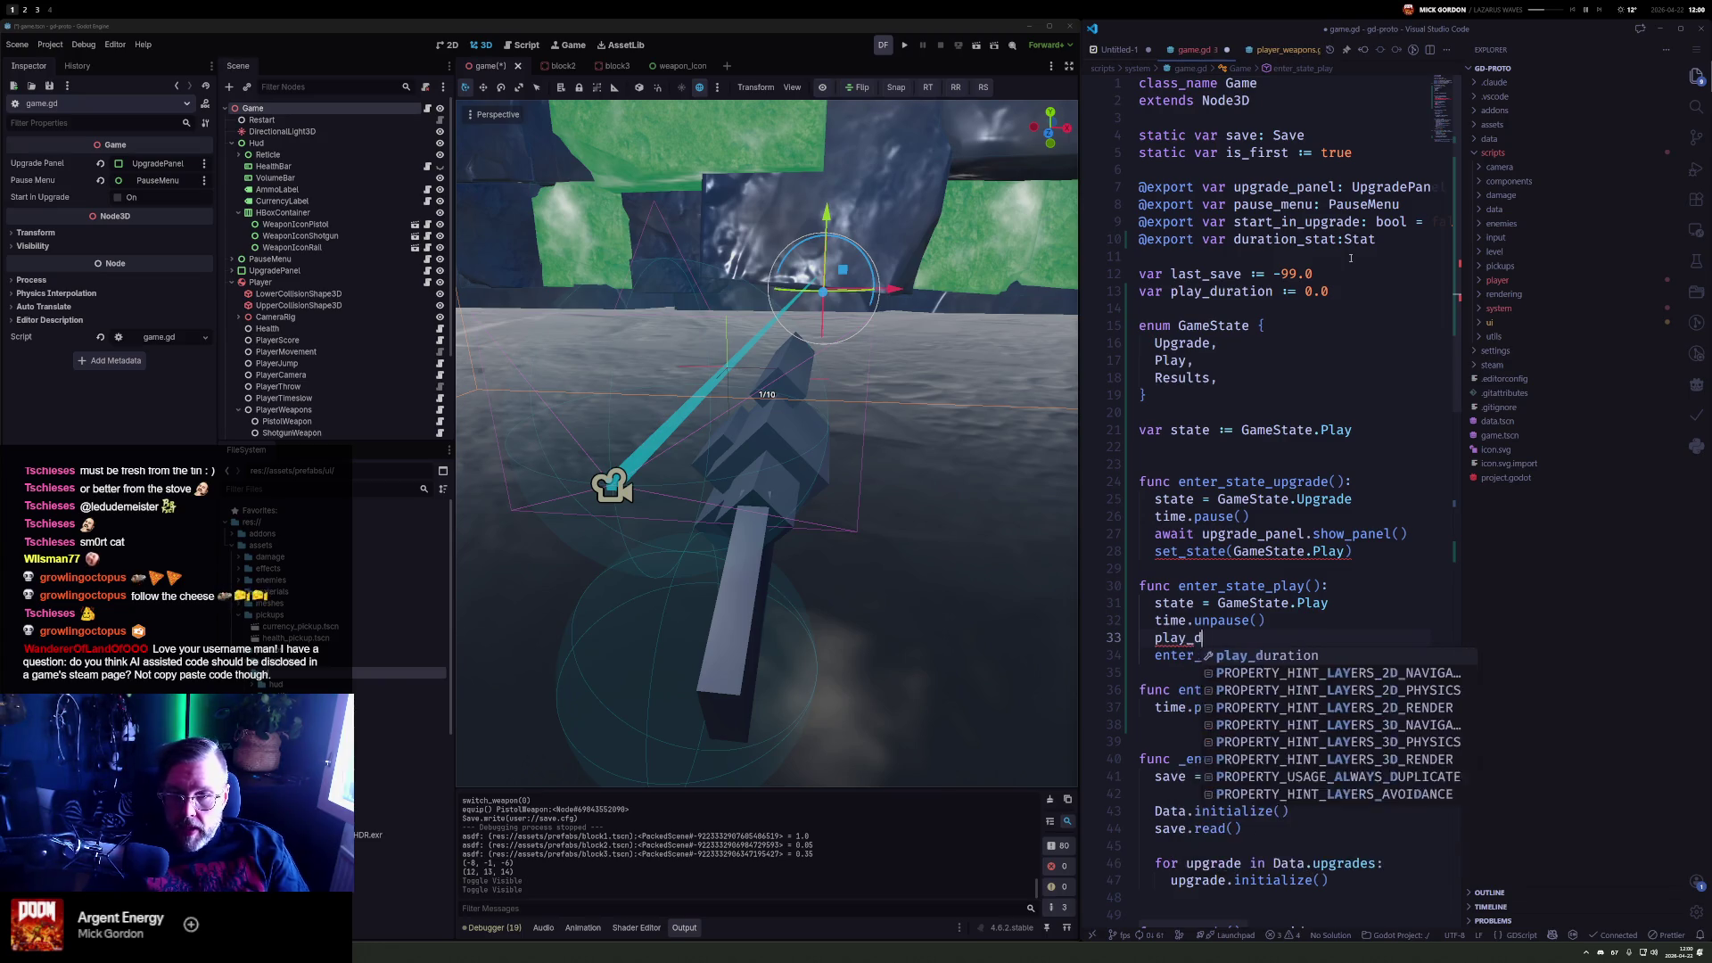
text( duratio)
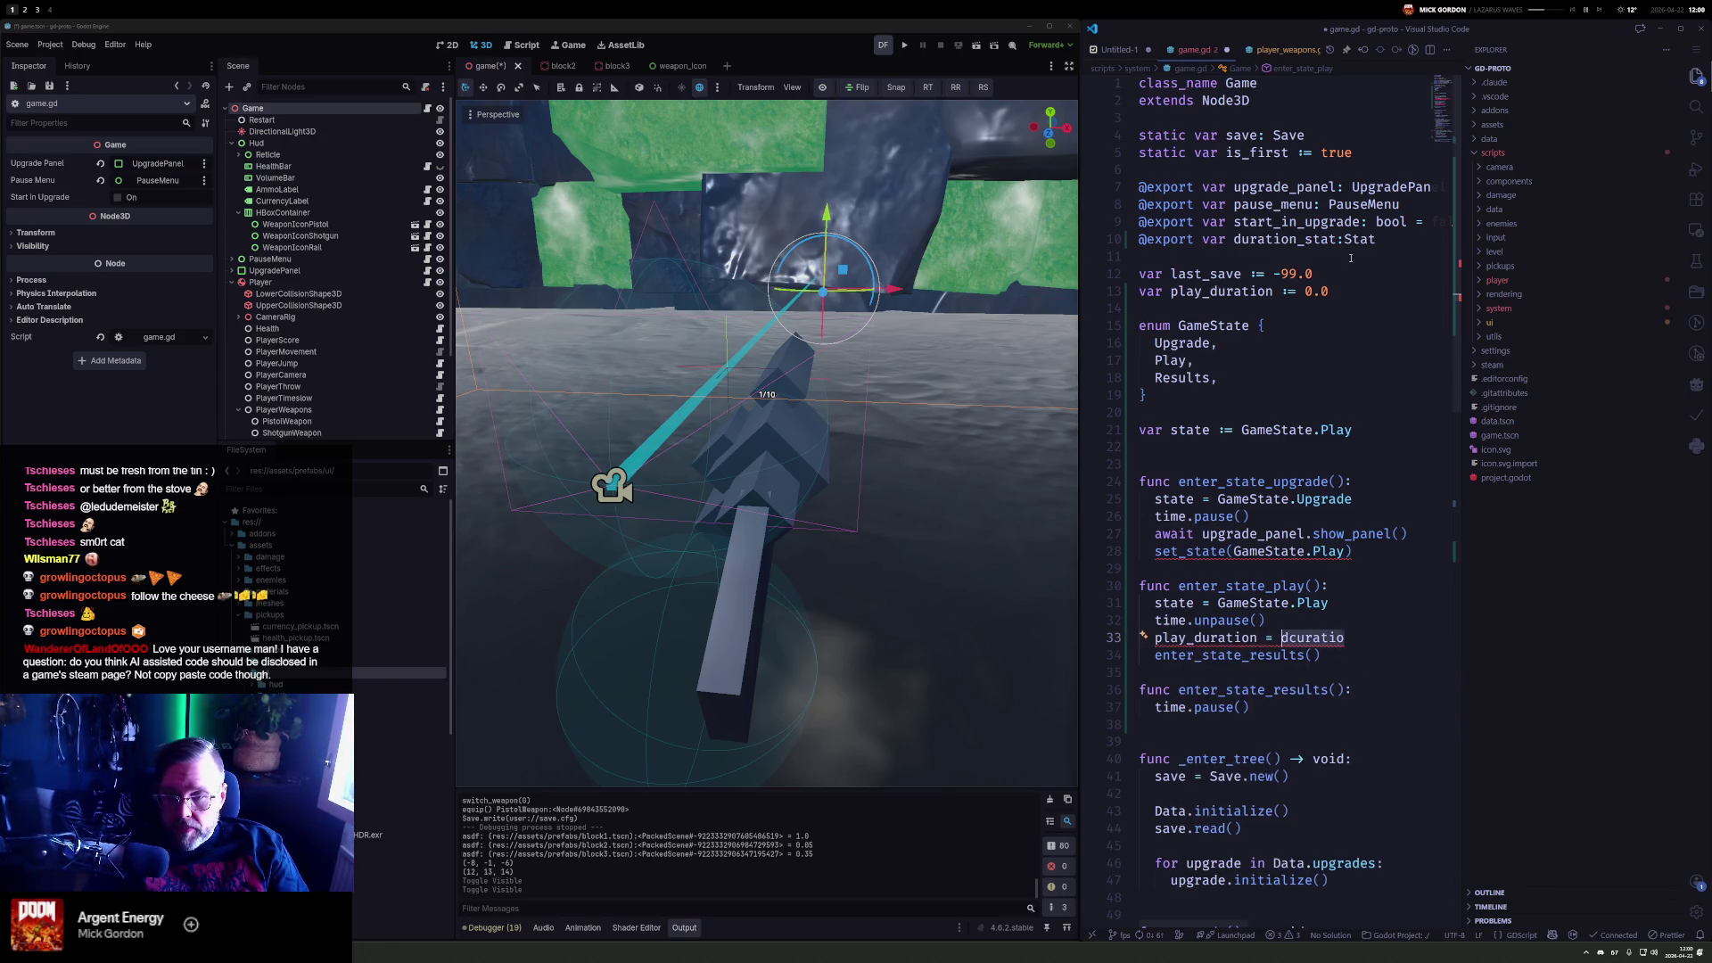
text(nt)
- Complete the assignment play_duration = duration_stat.current in enter_state_play
key(Tab)
text(.curre)
key(Return)
text(await )
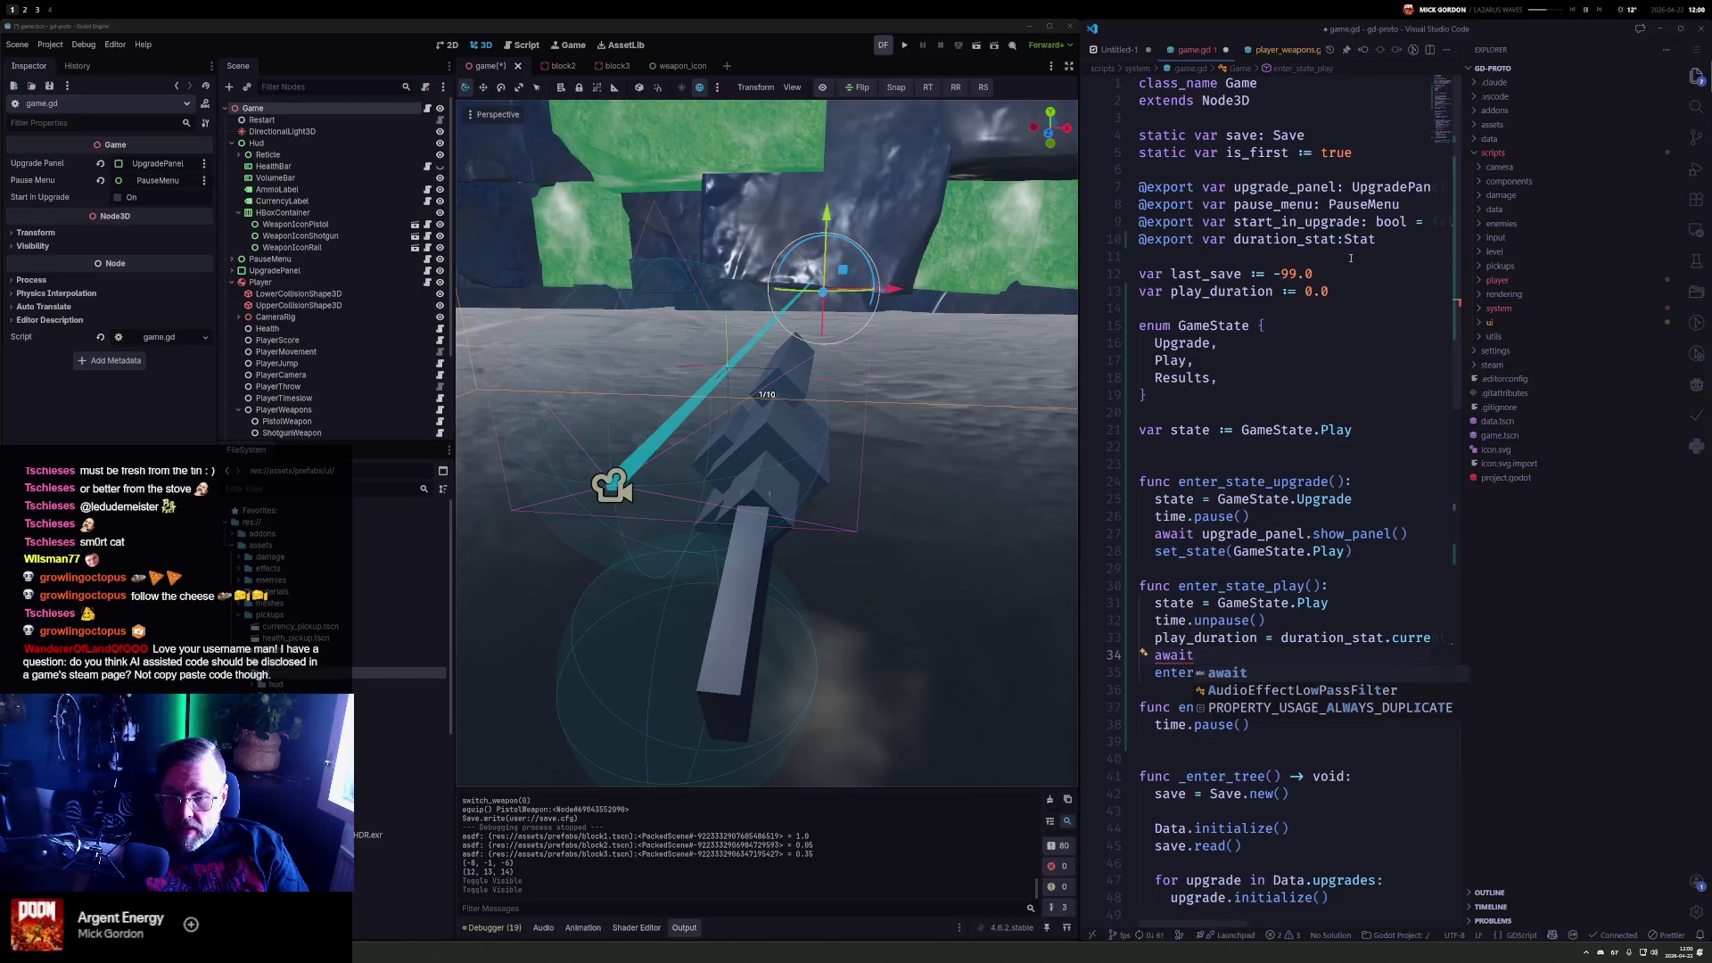
text(play)
key(Tab)
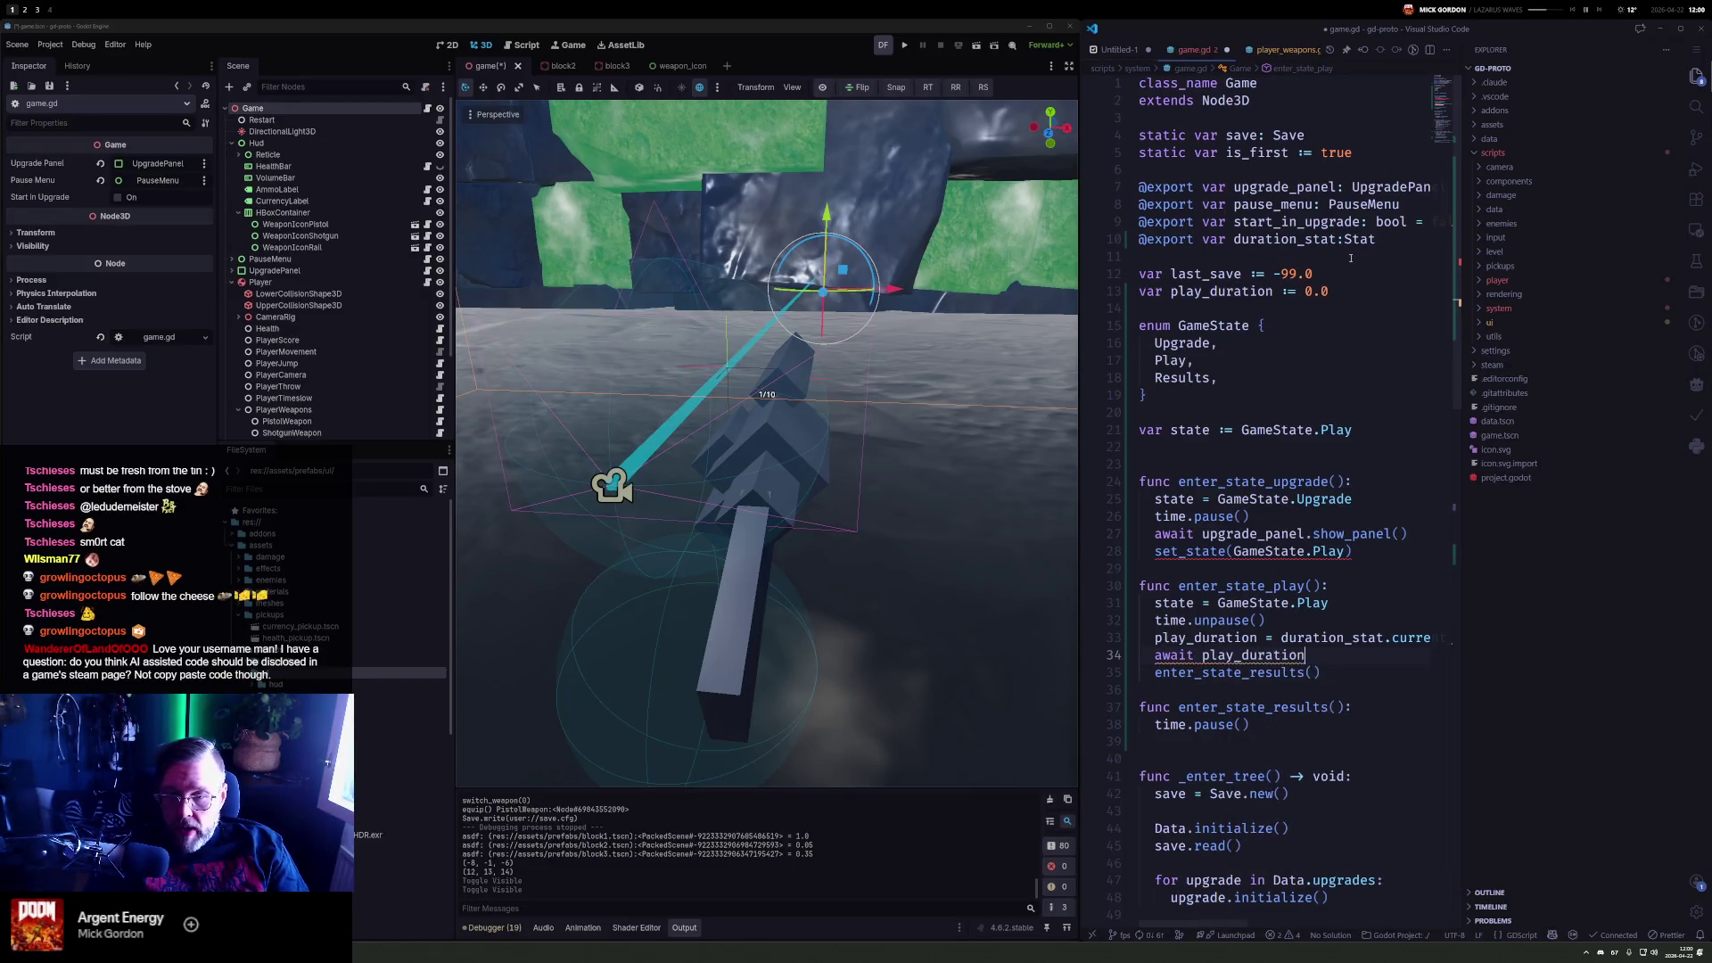
key(Home)
key(shift+End)
key(Delete)
- Add a while play_duration > 0.0: loop awaiting time.process_frame, with blank lines around it
text(while pla)
key(Tab)
text(> 0.0:)
key(Return)
text(await time.)
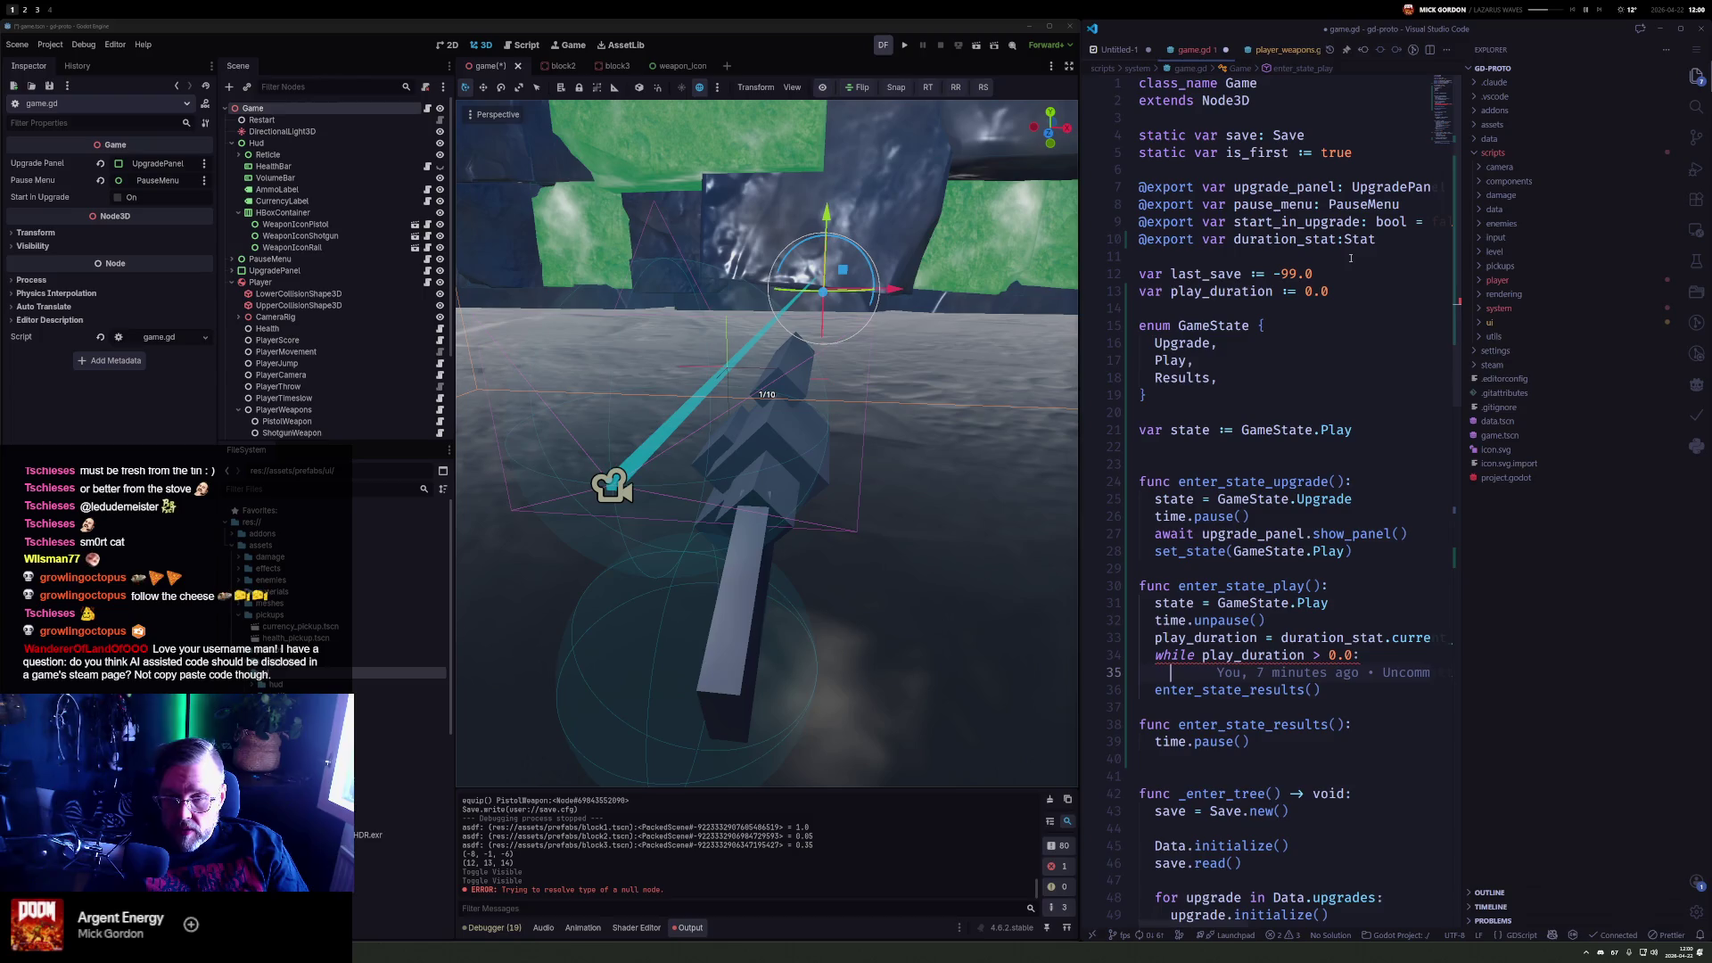
text(process)
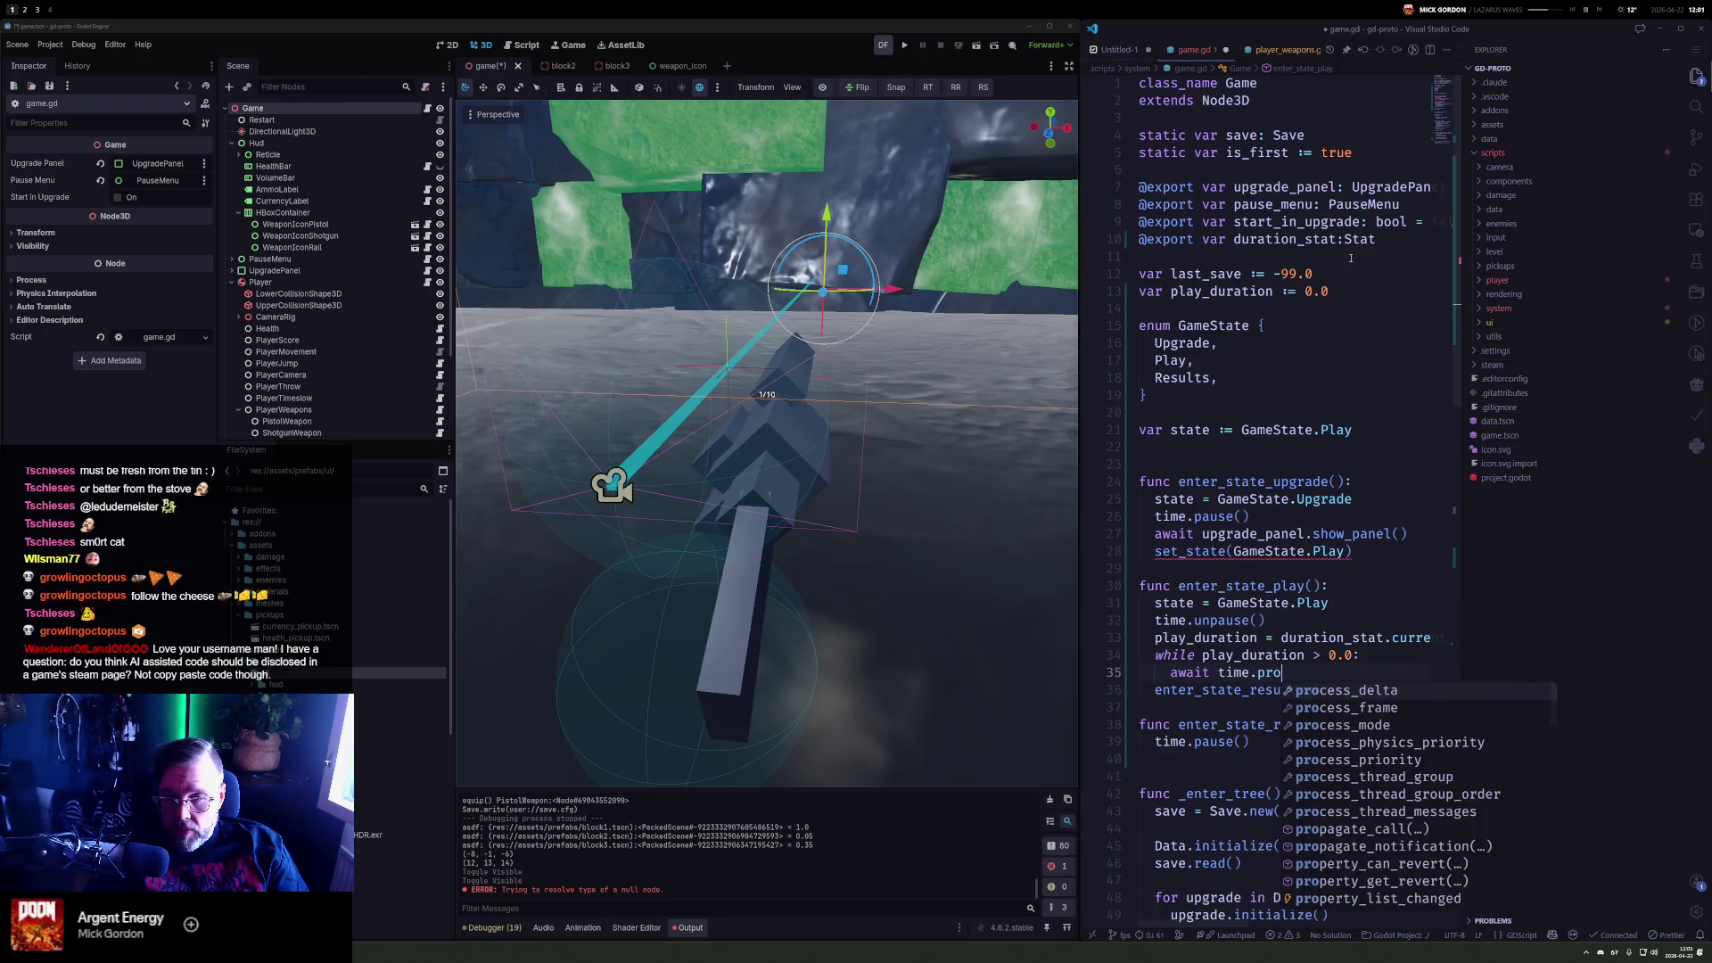
key(Tab)
key(Return)
key(Down)
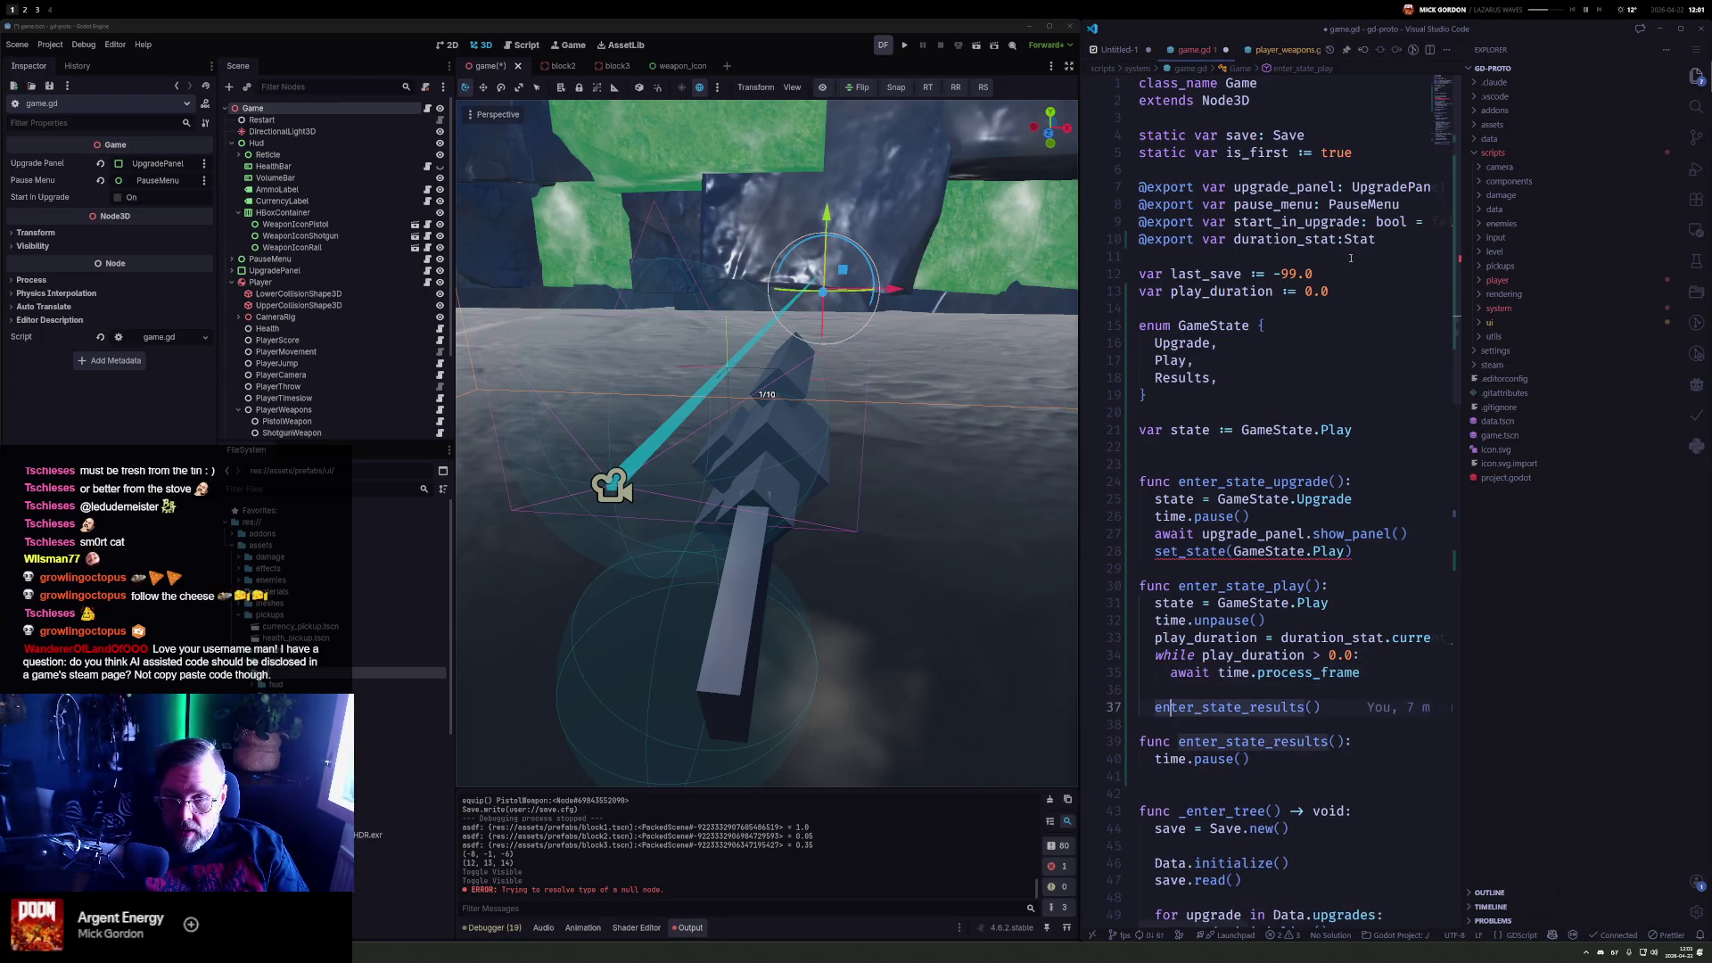
key(Up)
key(Up)
key(Up)
key(Return)
key(Down)
key(Down)
key(Down)
key(Down)
scroll(1351, 258, down, 6)
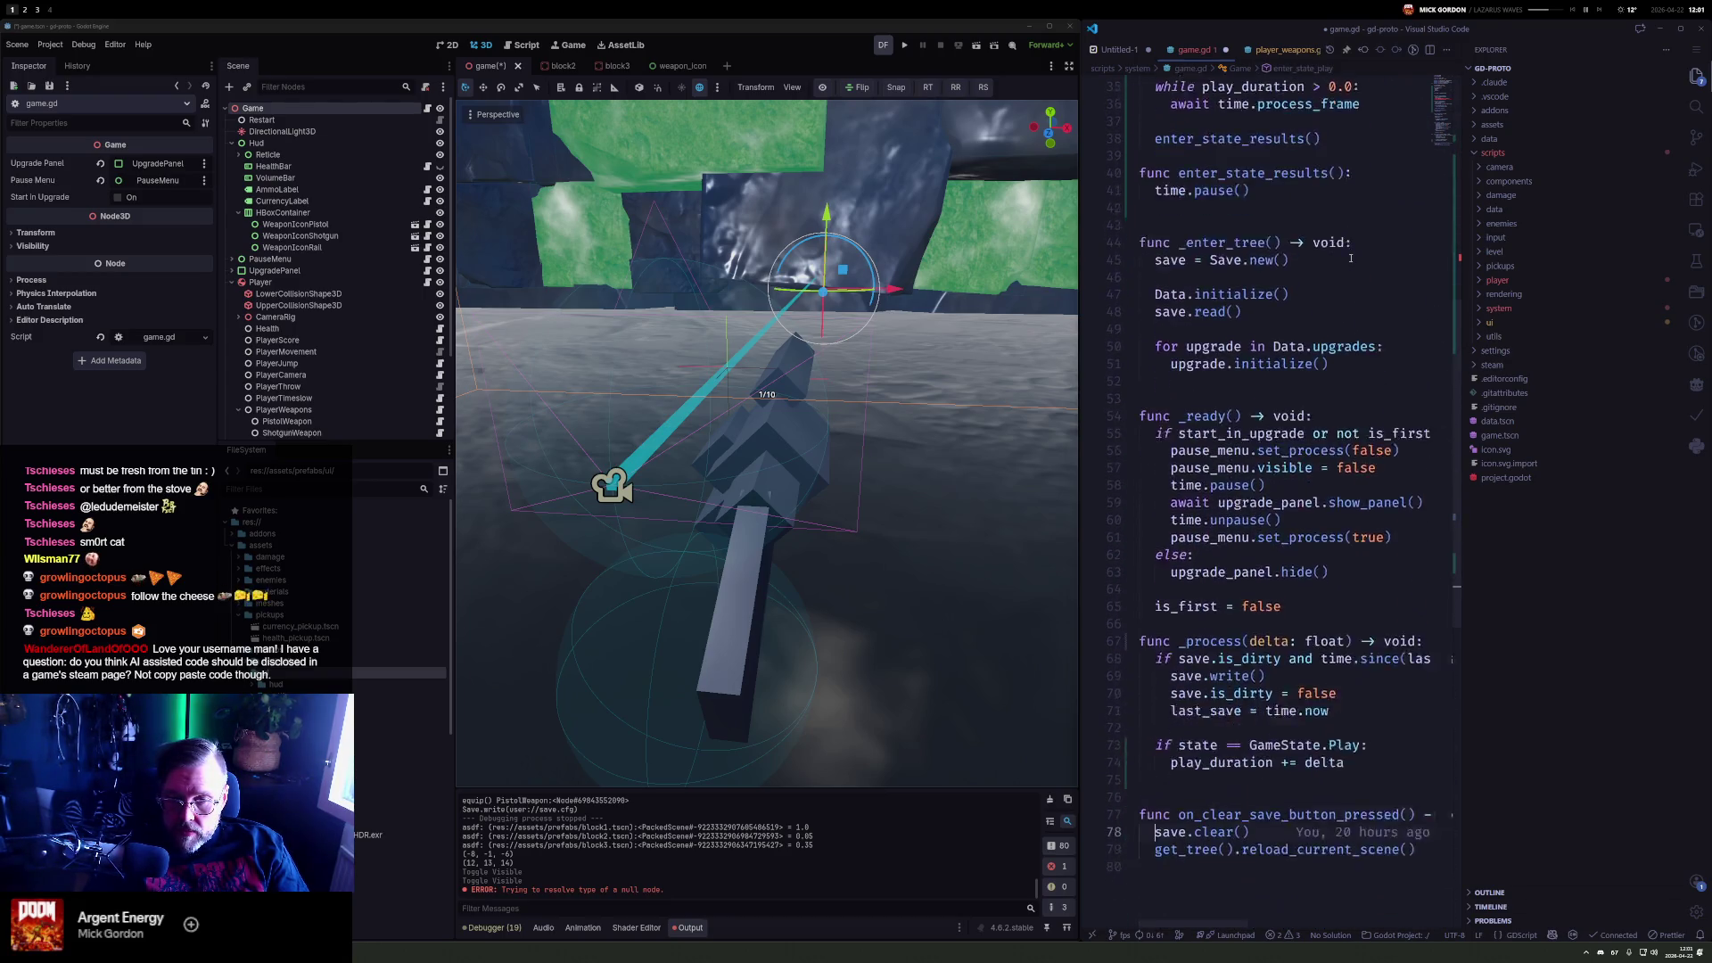
- Change play_duration += delta to -= delta in _process
key(Right)
key(Right)
key(BackSpace)
text(-)
key(End)
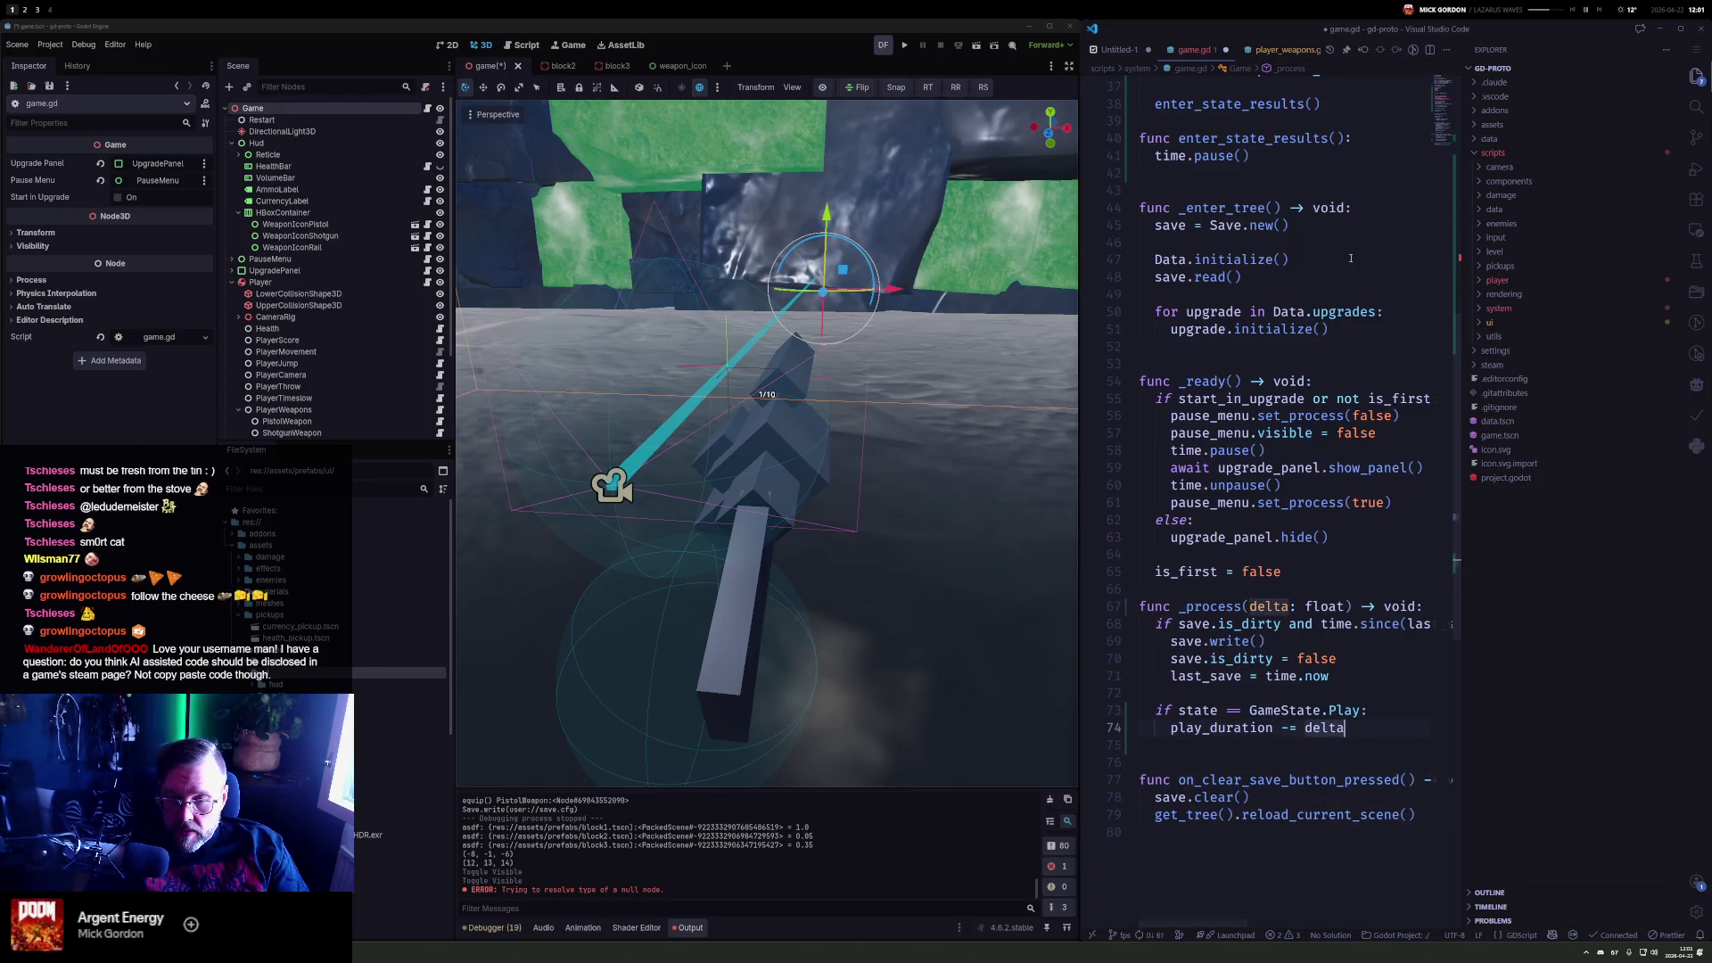
key(Return)
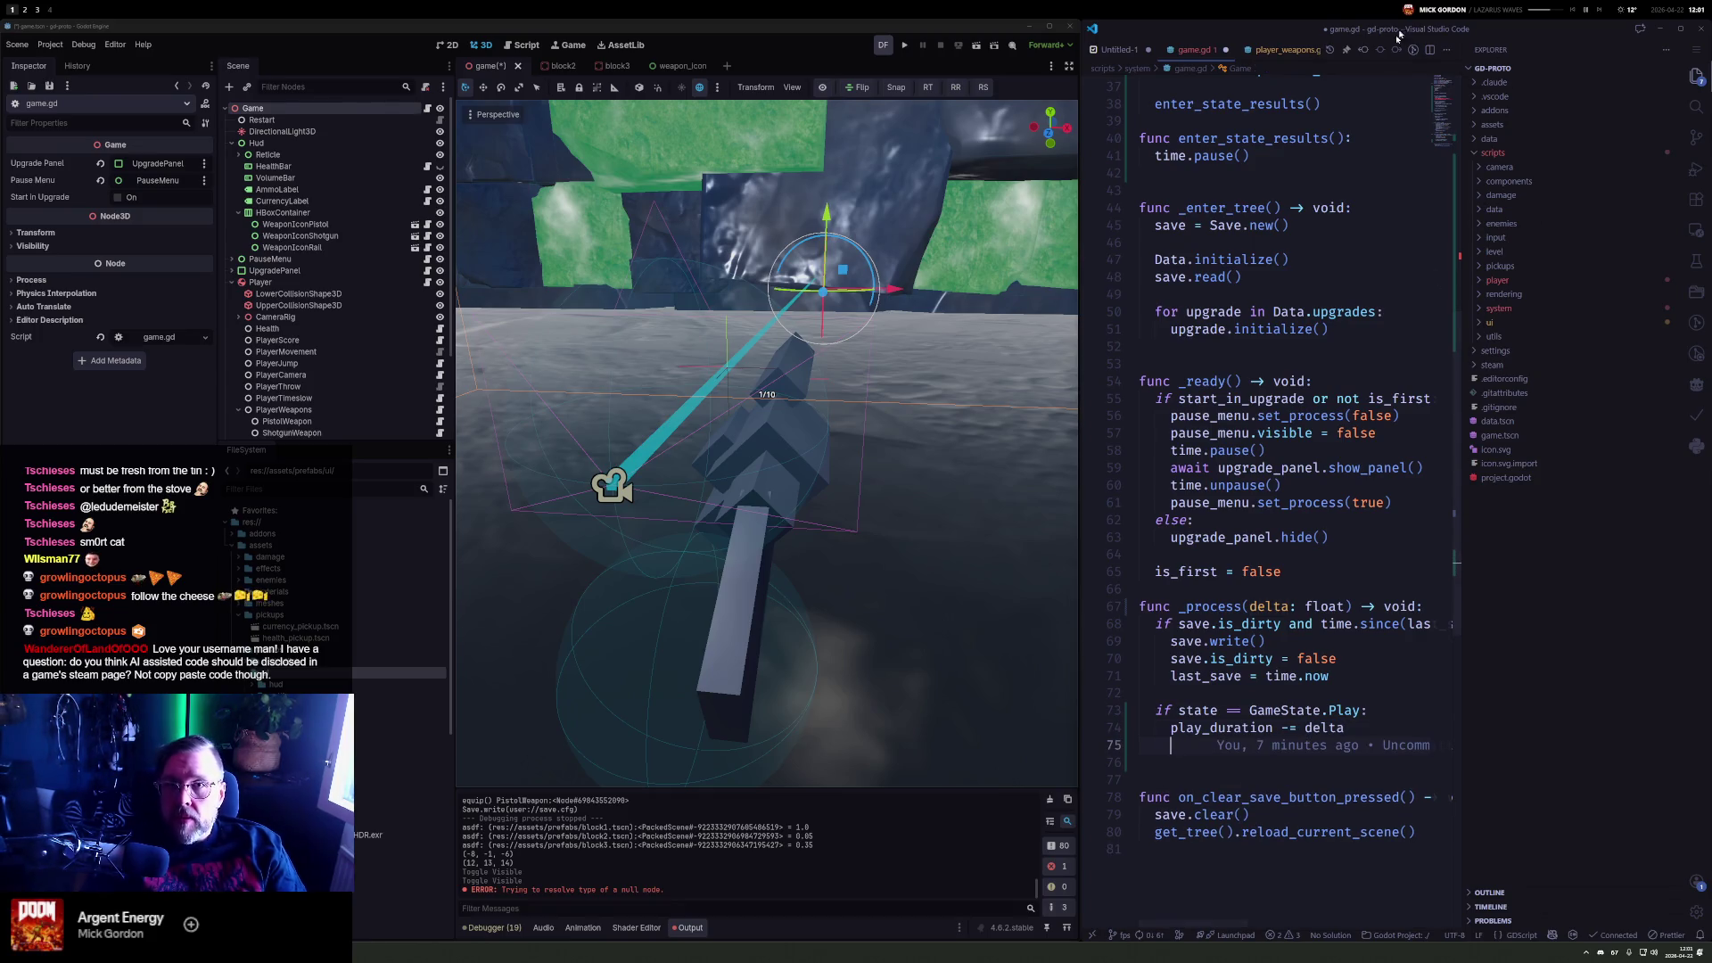
key(alt+Left)
key(End)
key(Return)
text(@export var time_label)
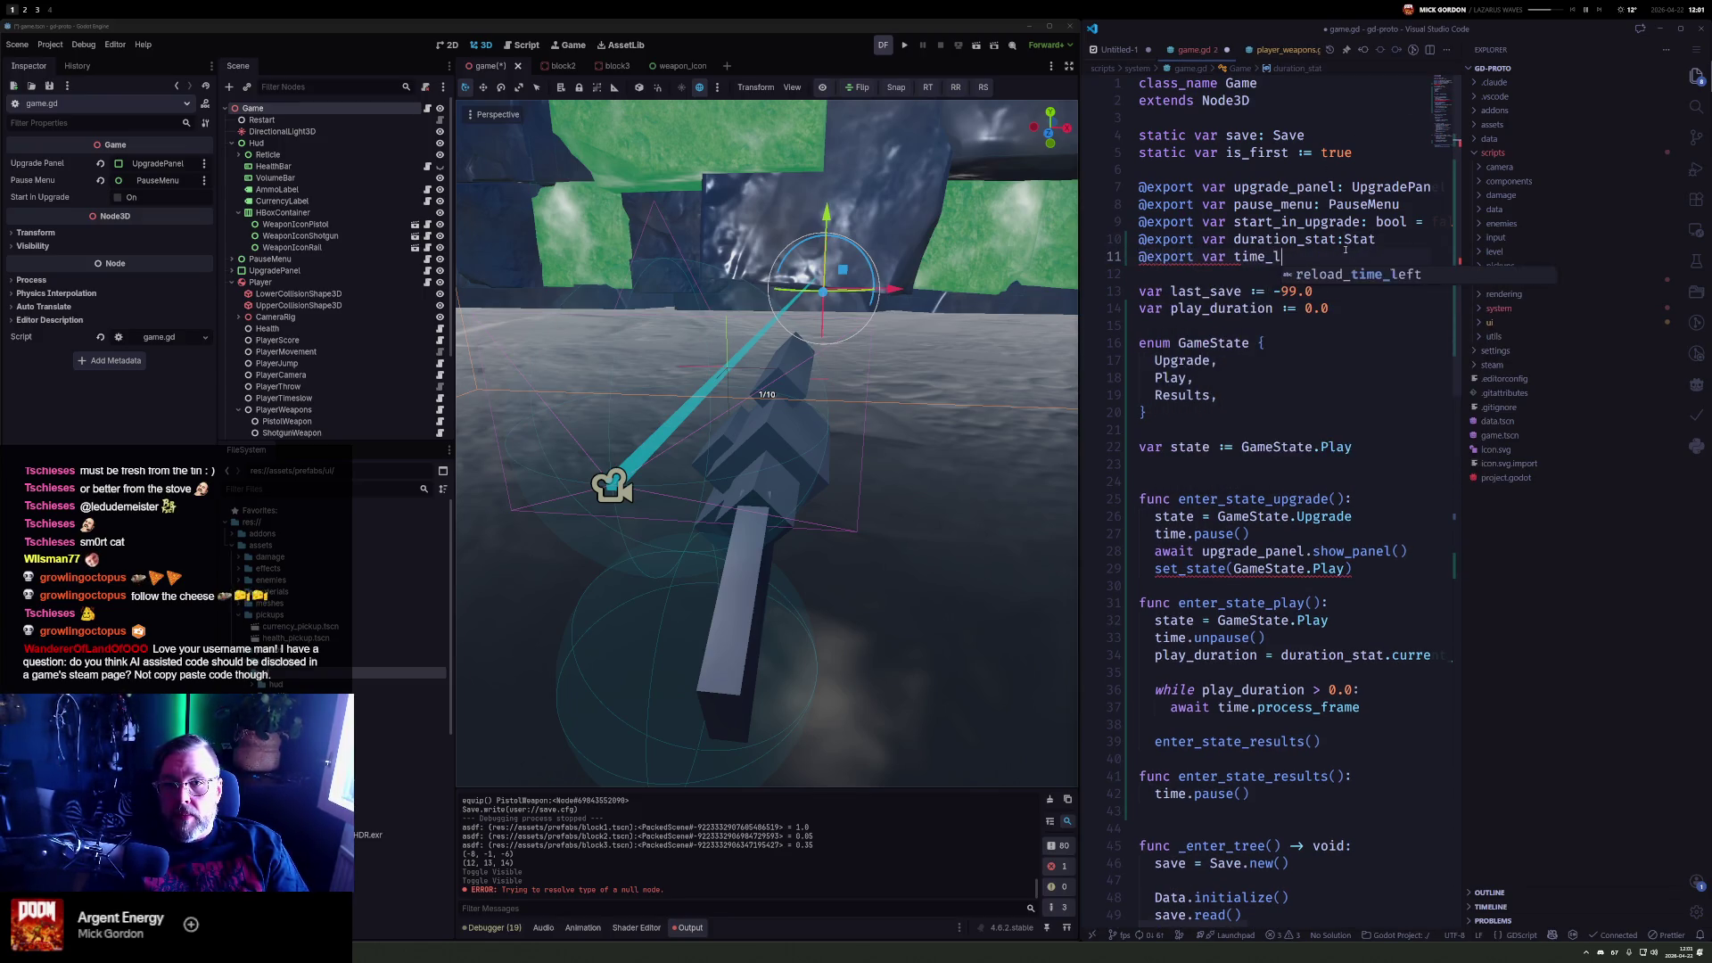
text(:La)
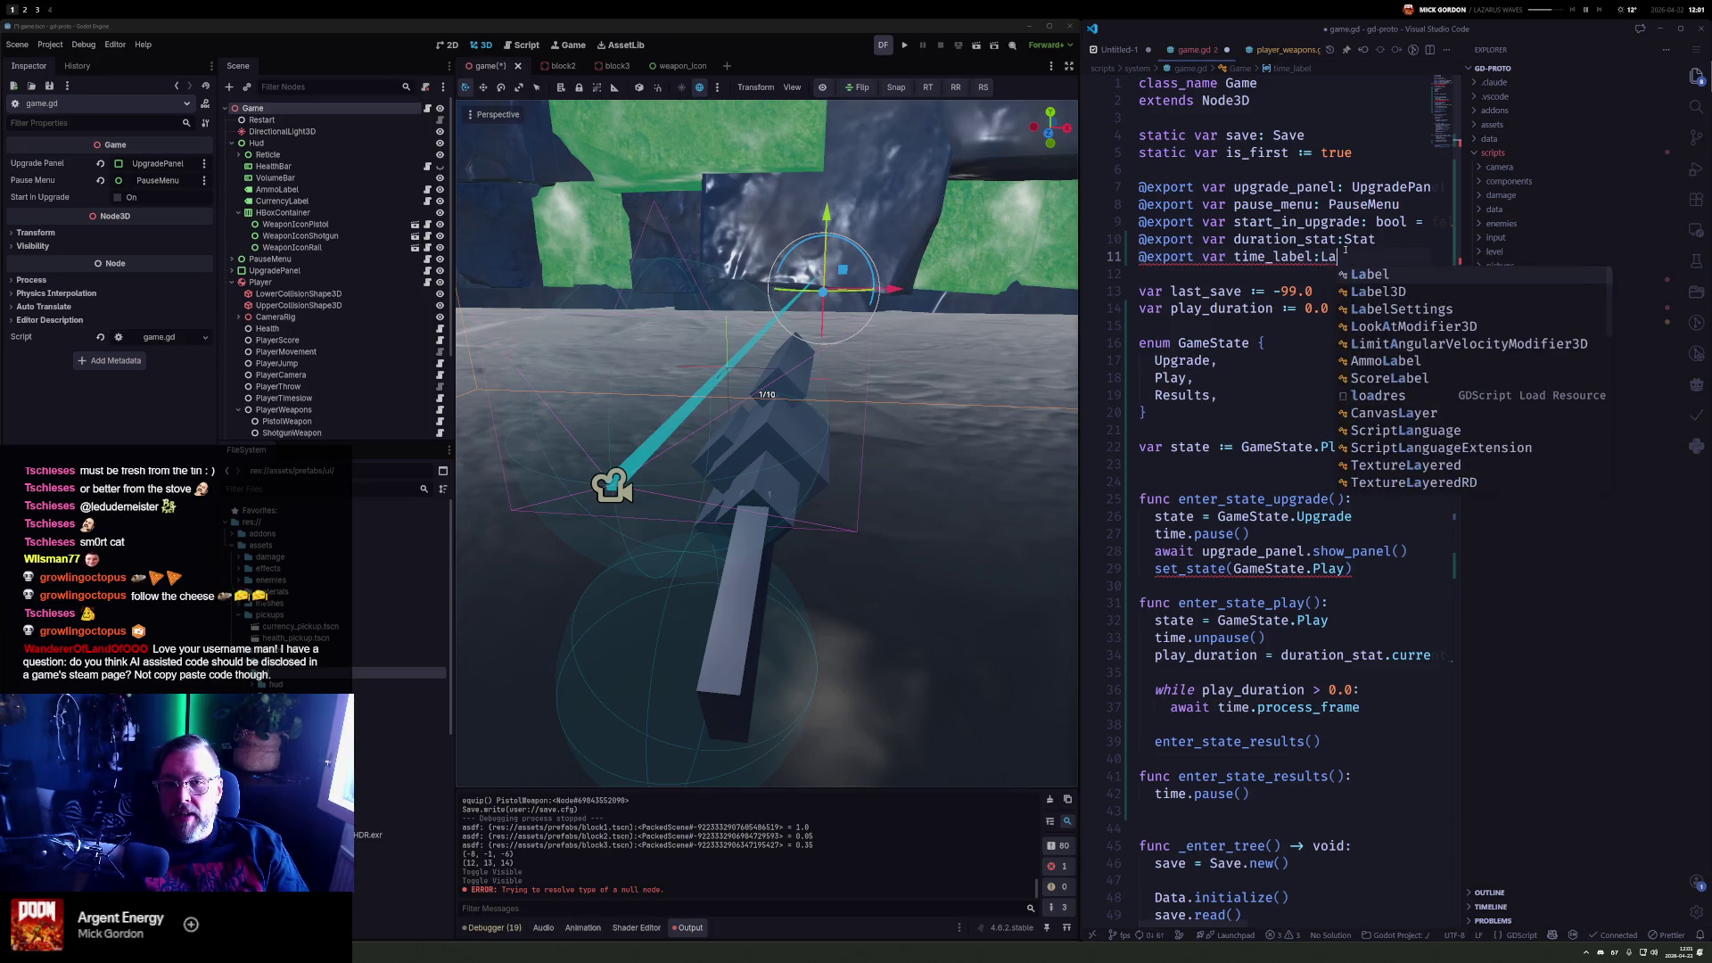
key(Return)
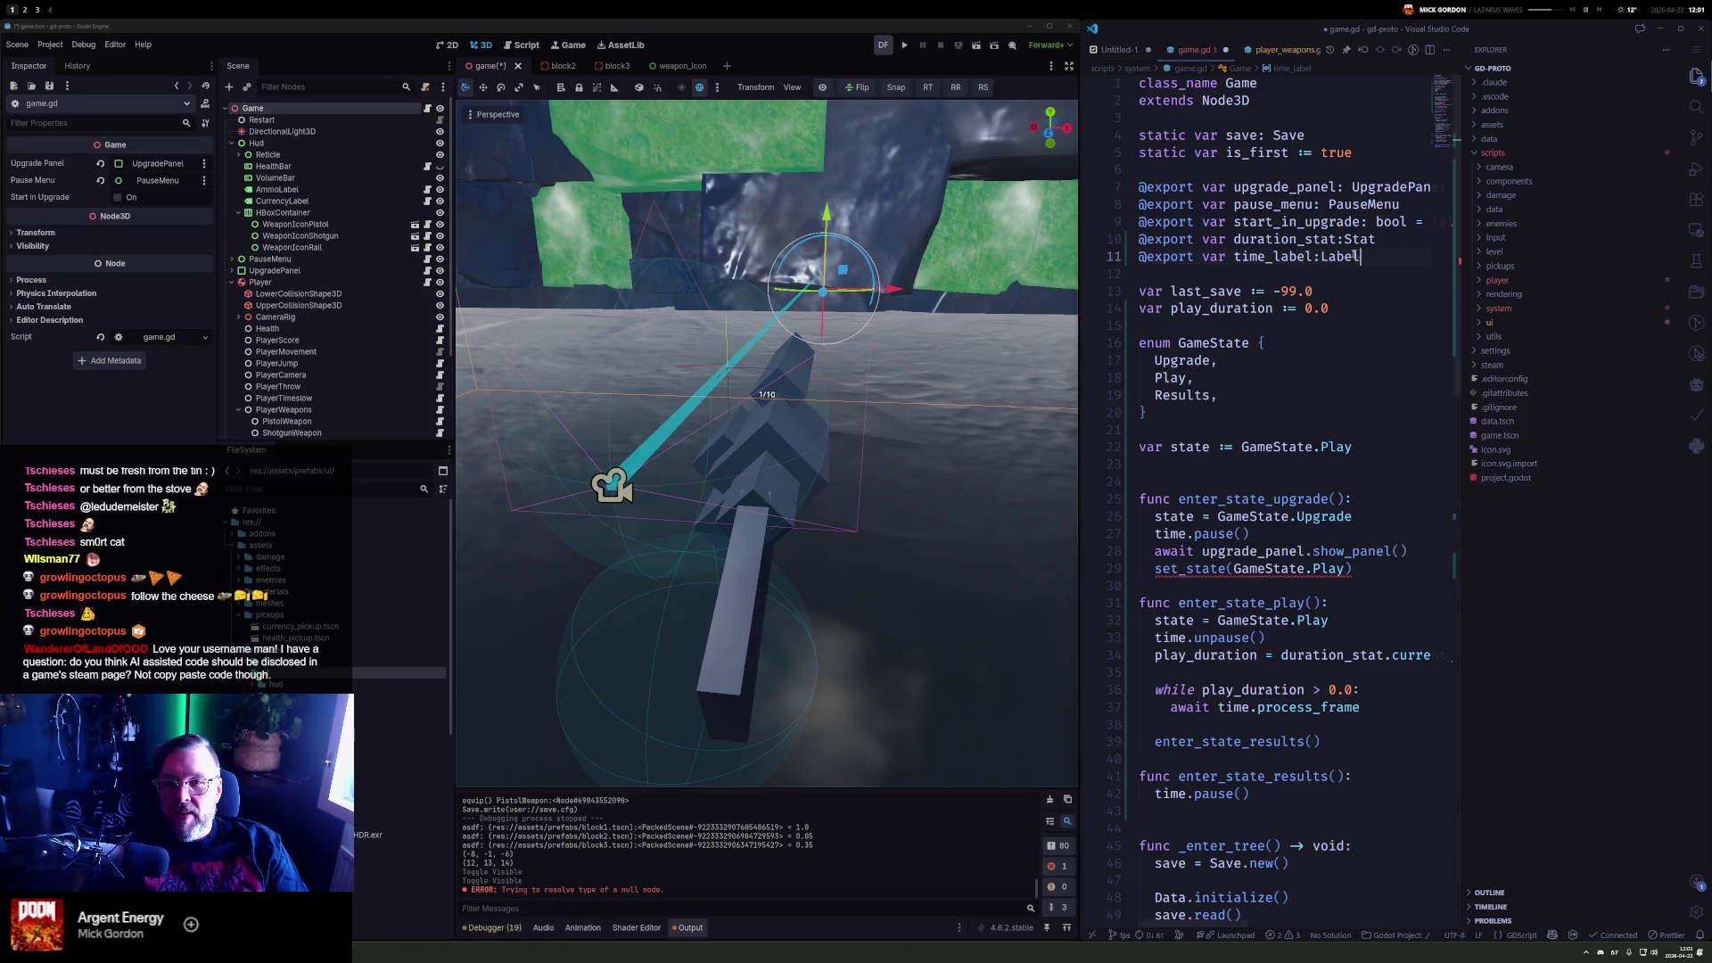
click(1444, 136)
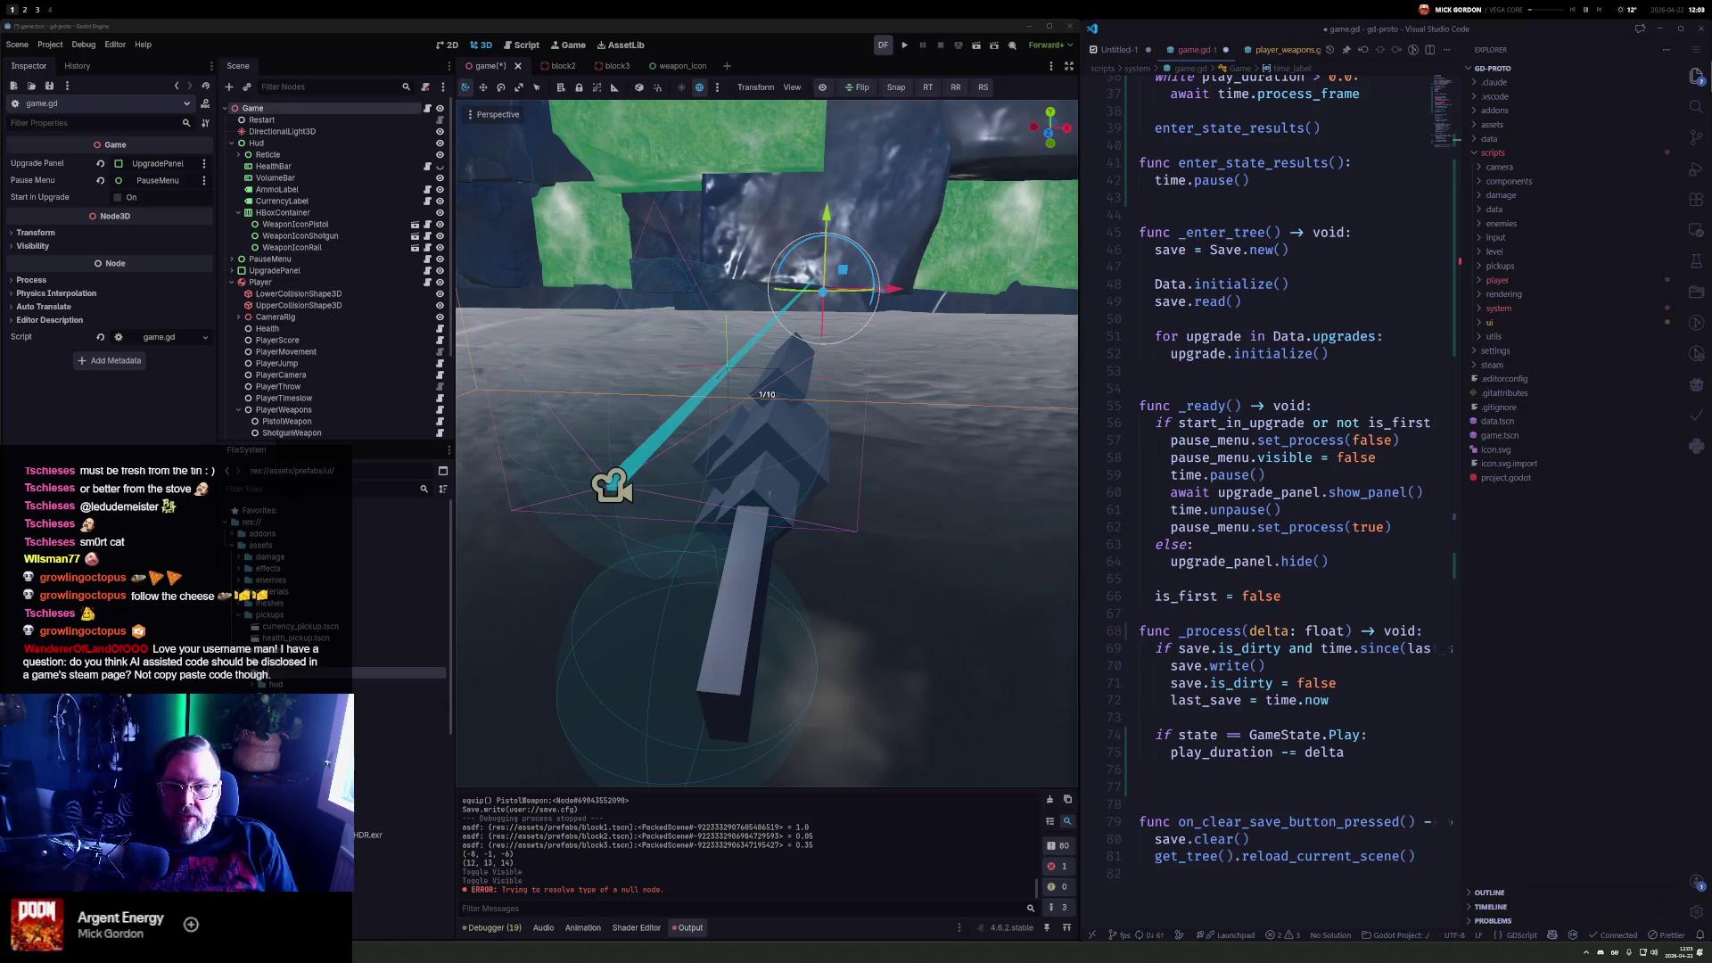
- Place the insertion point just before func _process
click(1266, 613)
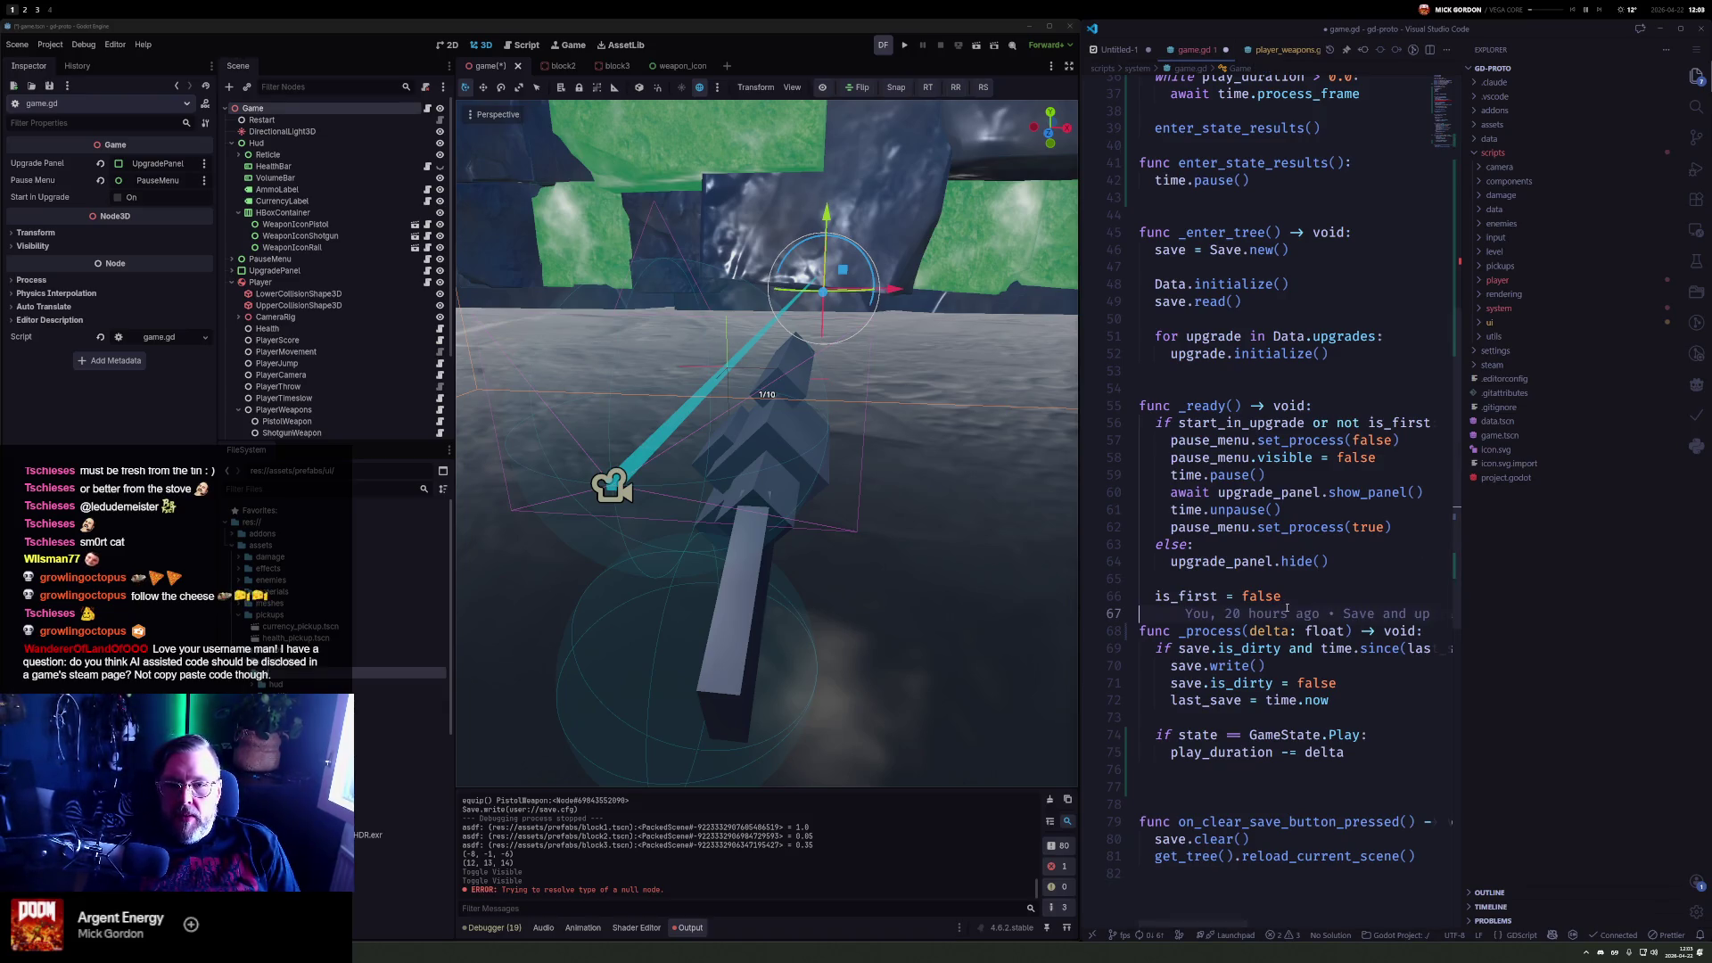
- Insert a blank line above _process and hide the Explorer sidebar with Ctrl+B
key(Return)
scroll(1264, 618, down, 2)
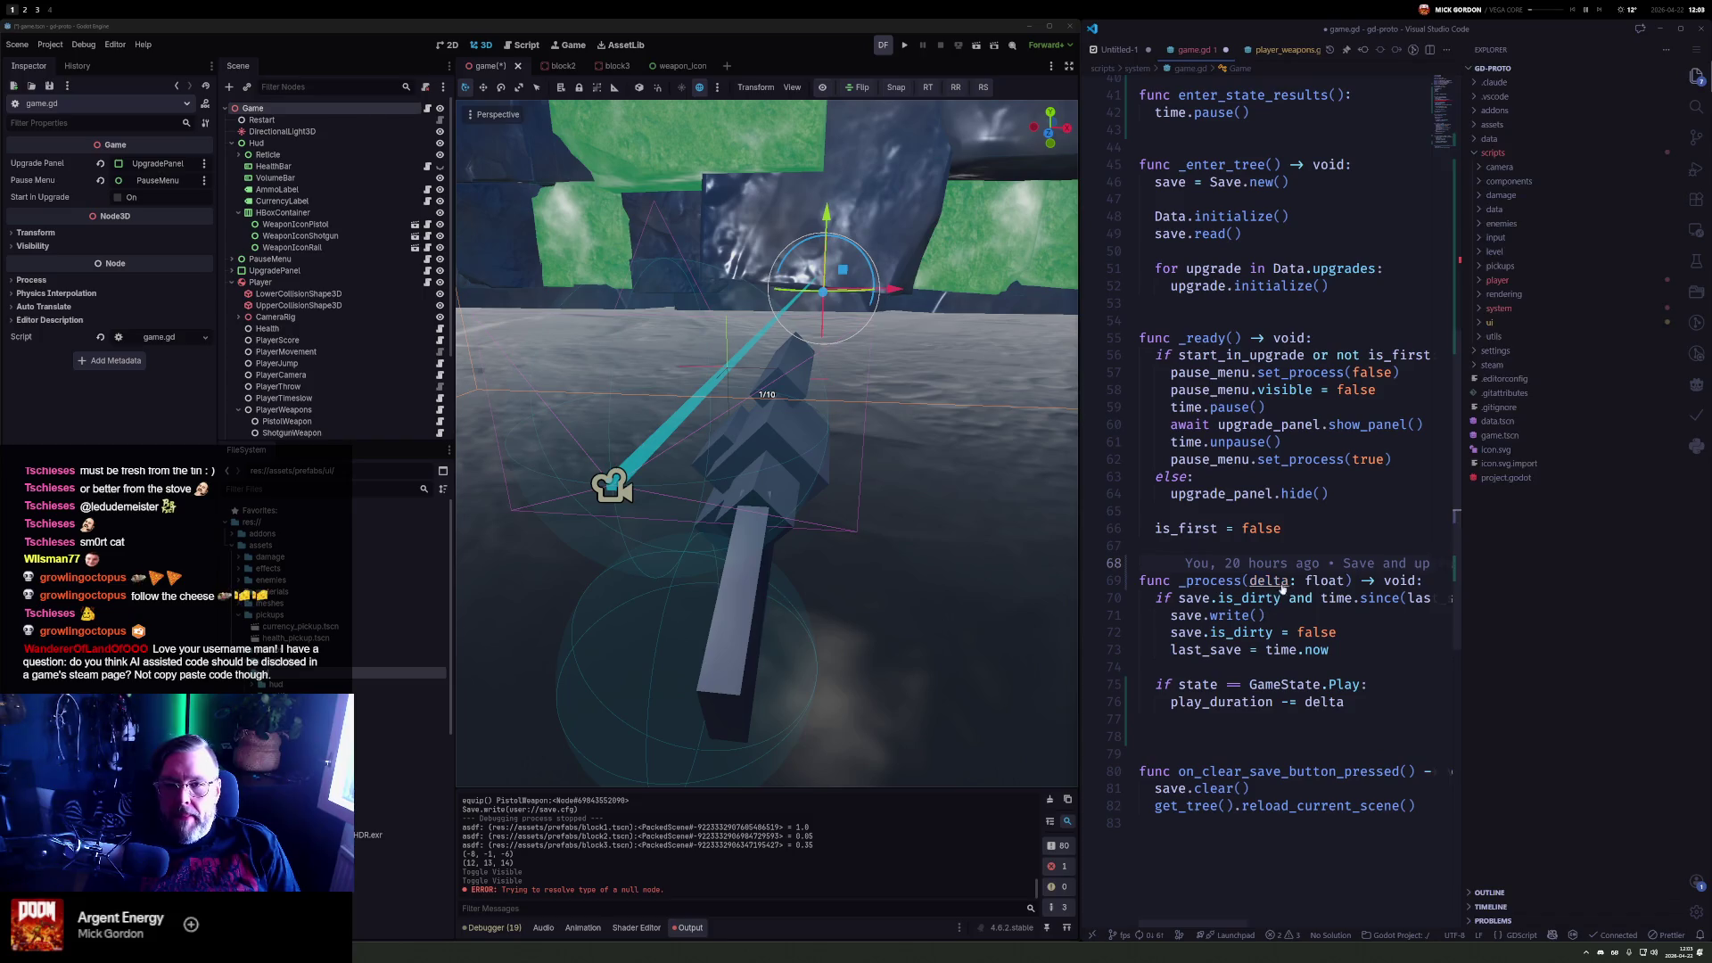
key(ctrl+b)
- Review the Play-state countdown lines and read symbol documentation in _enter_tree
click(1320, 532)
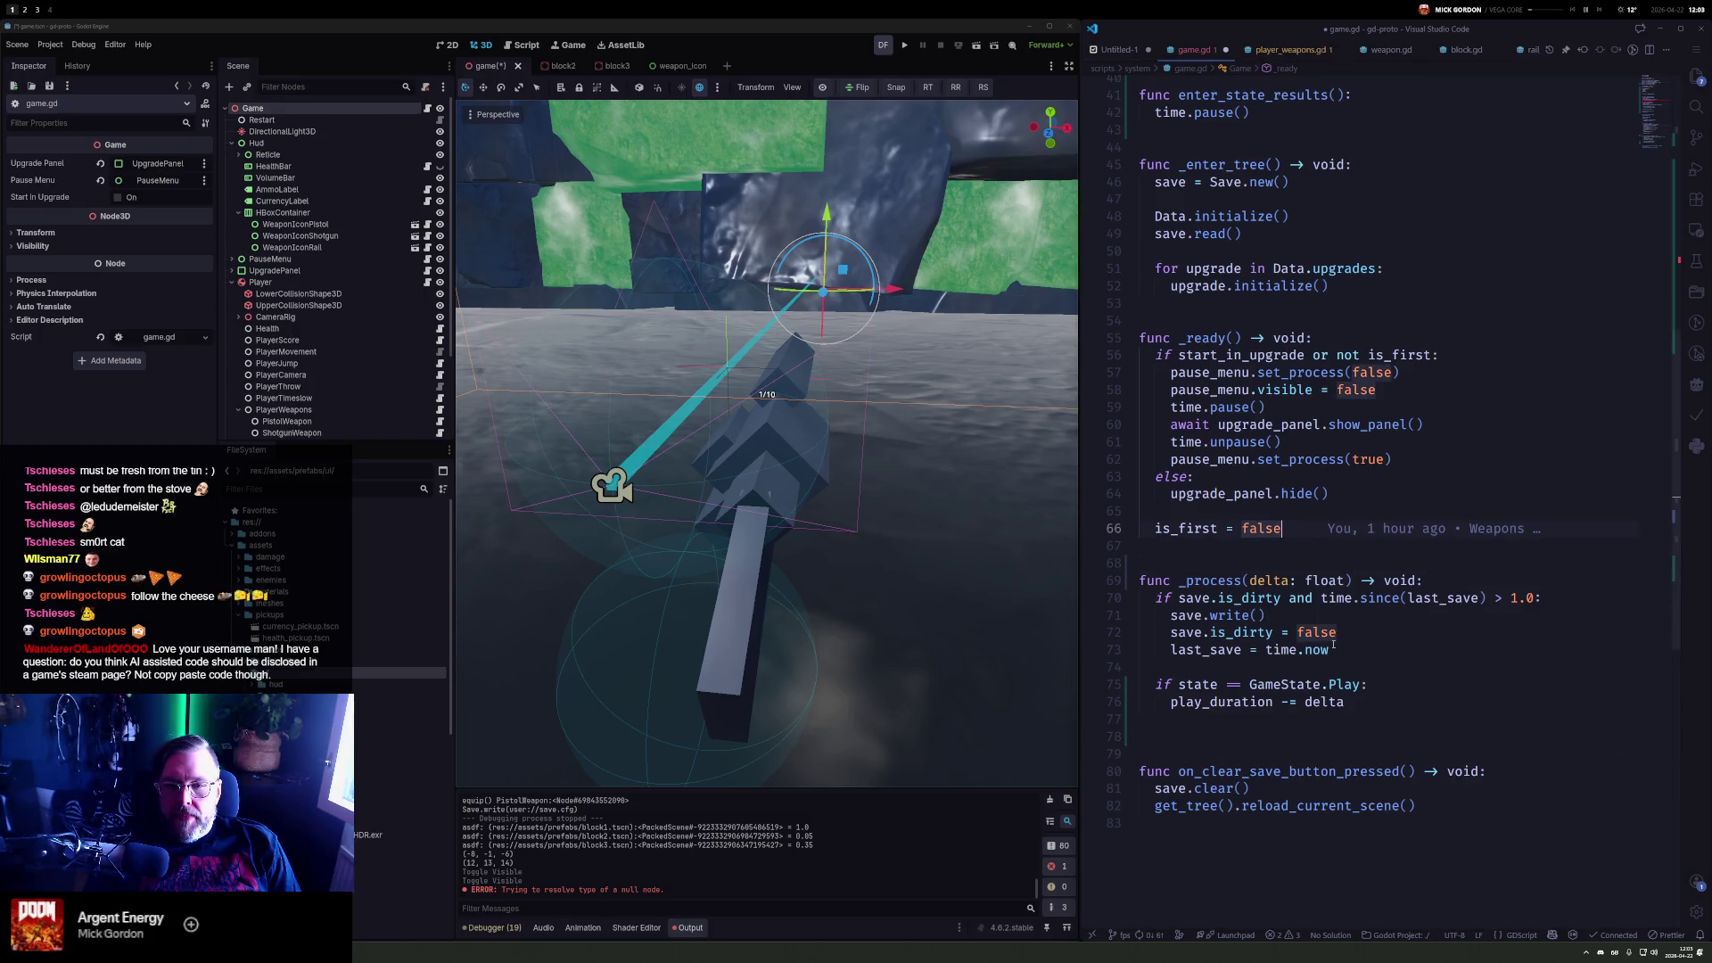
click(1345, 702)
drag(1344, 702, 1213, 687)
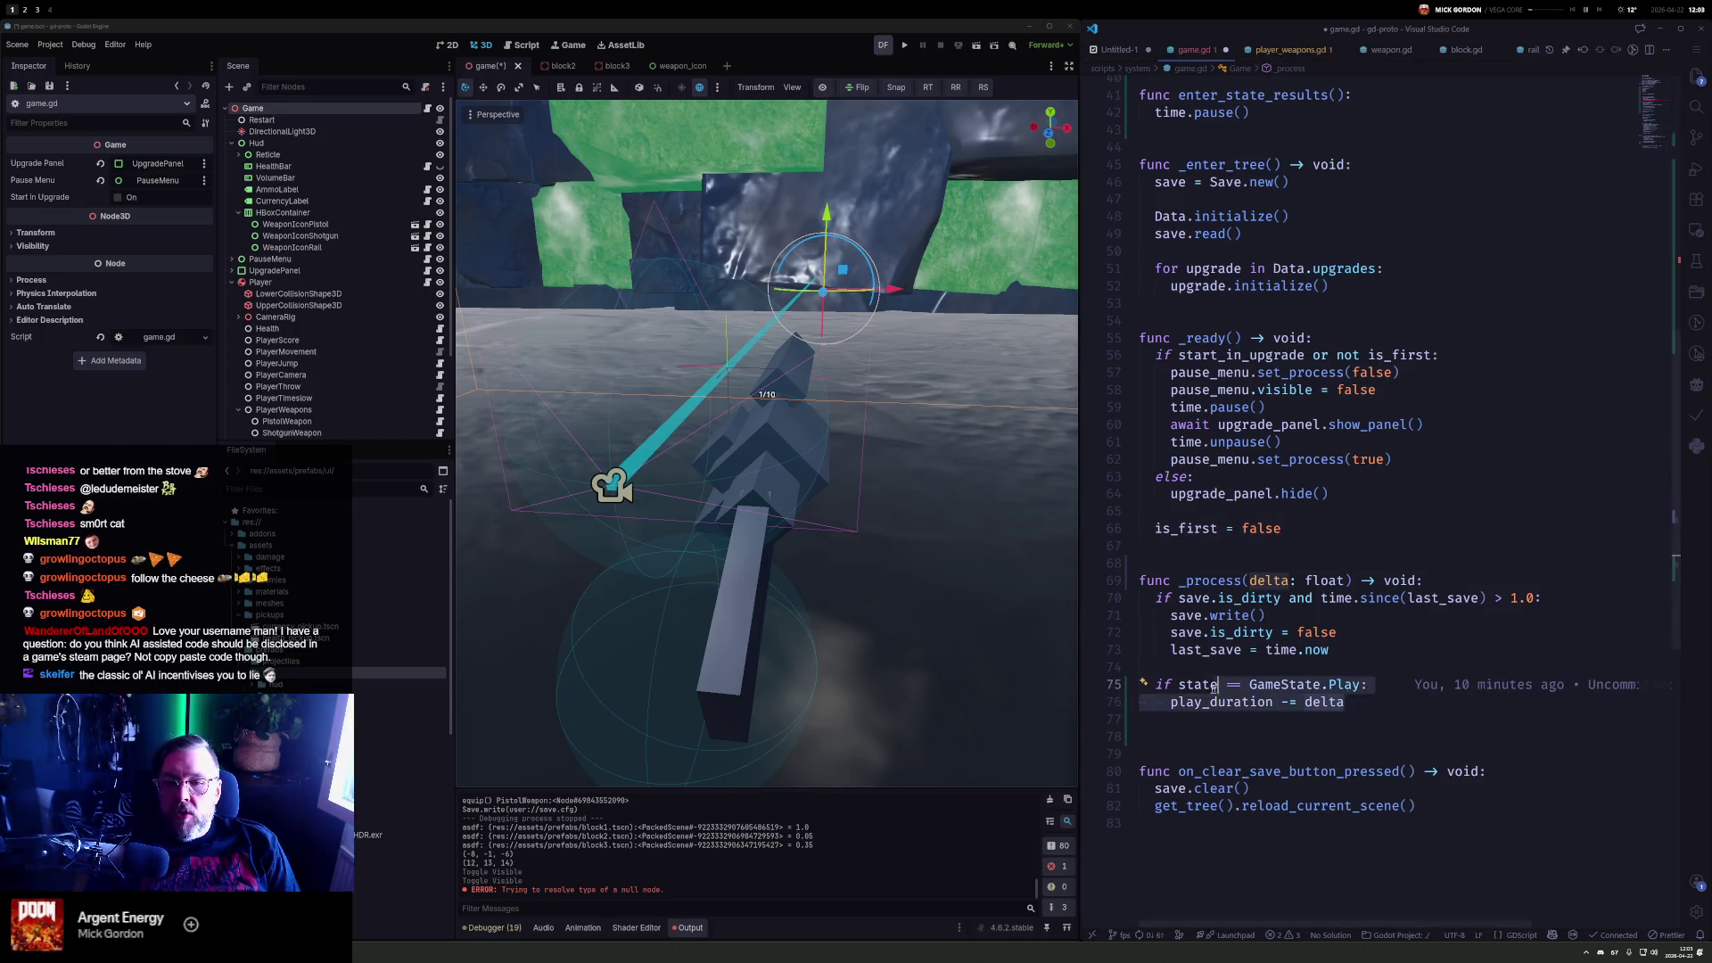
click(1187, 666)
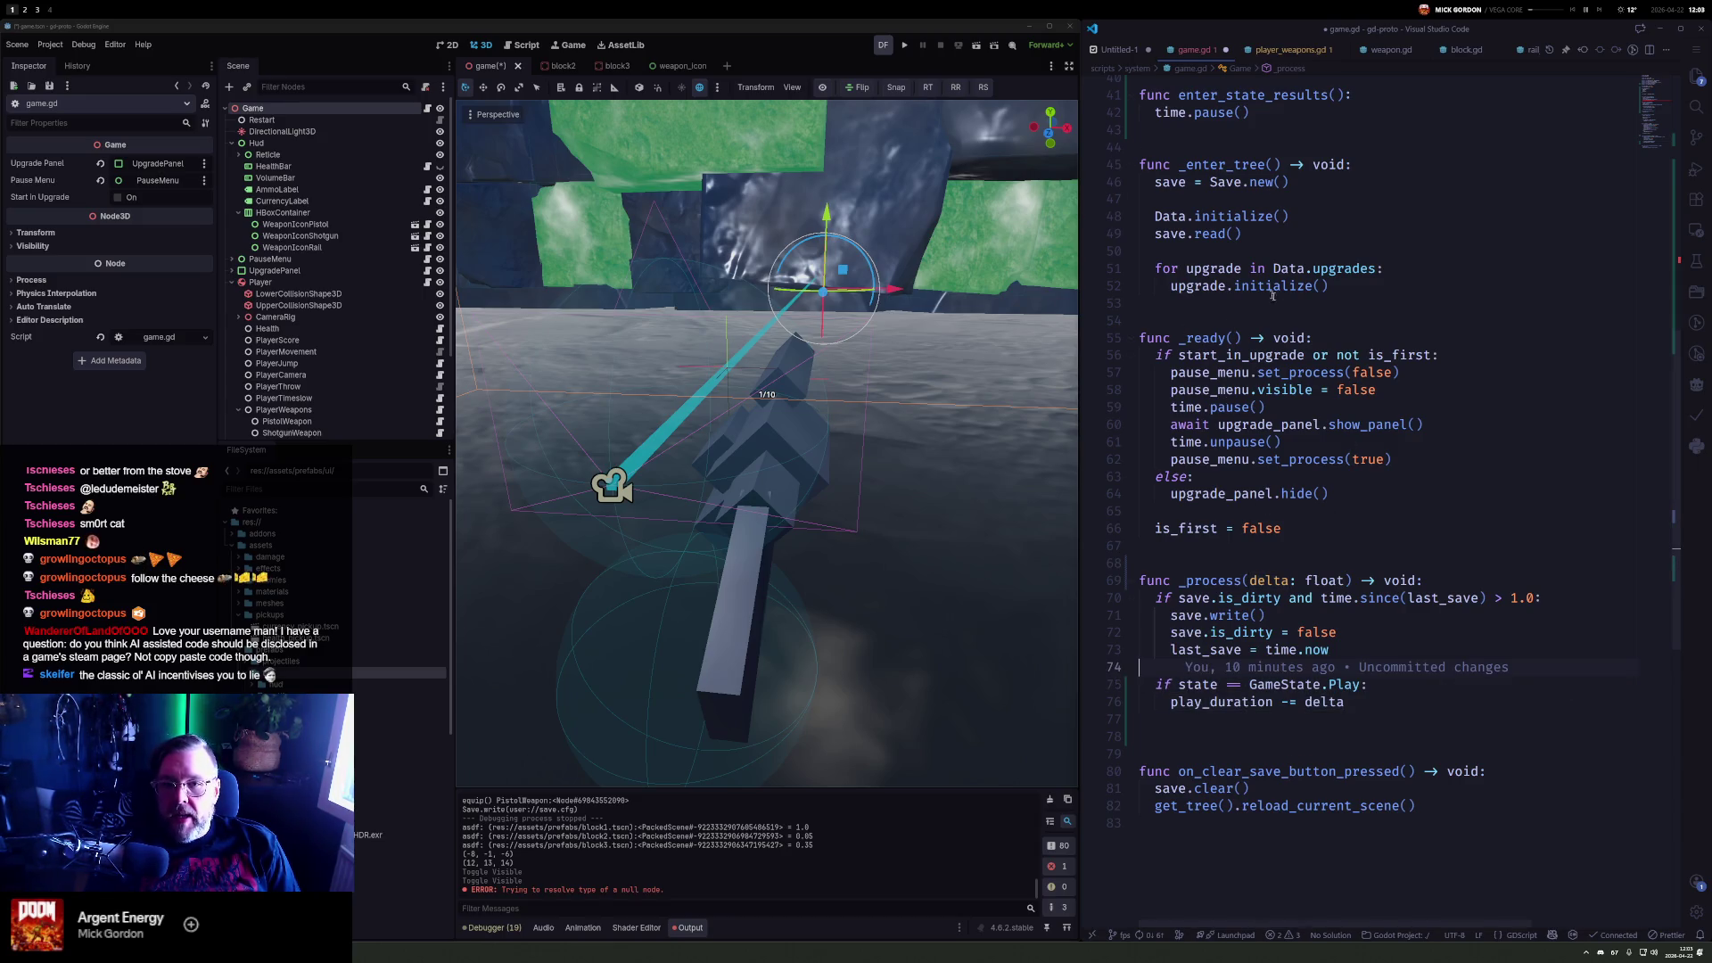
mouse_move(1268, 389)
mouse_move(1233, 217)
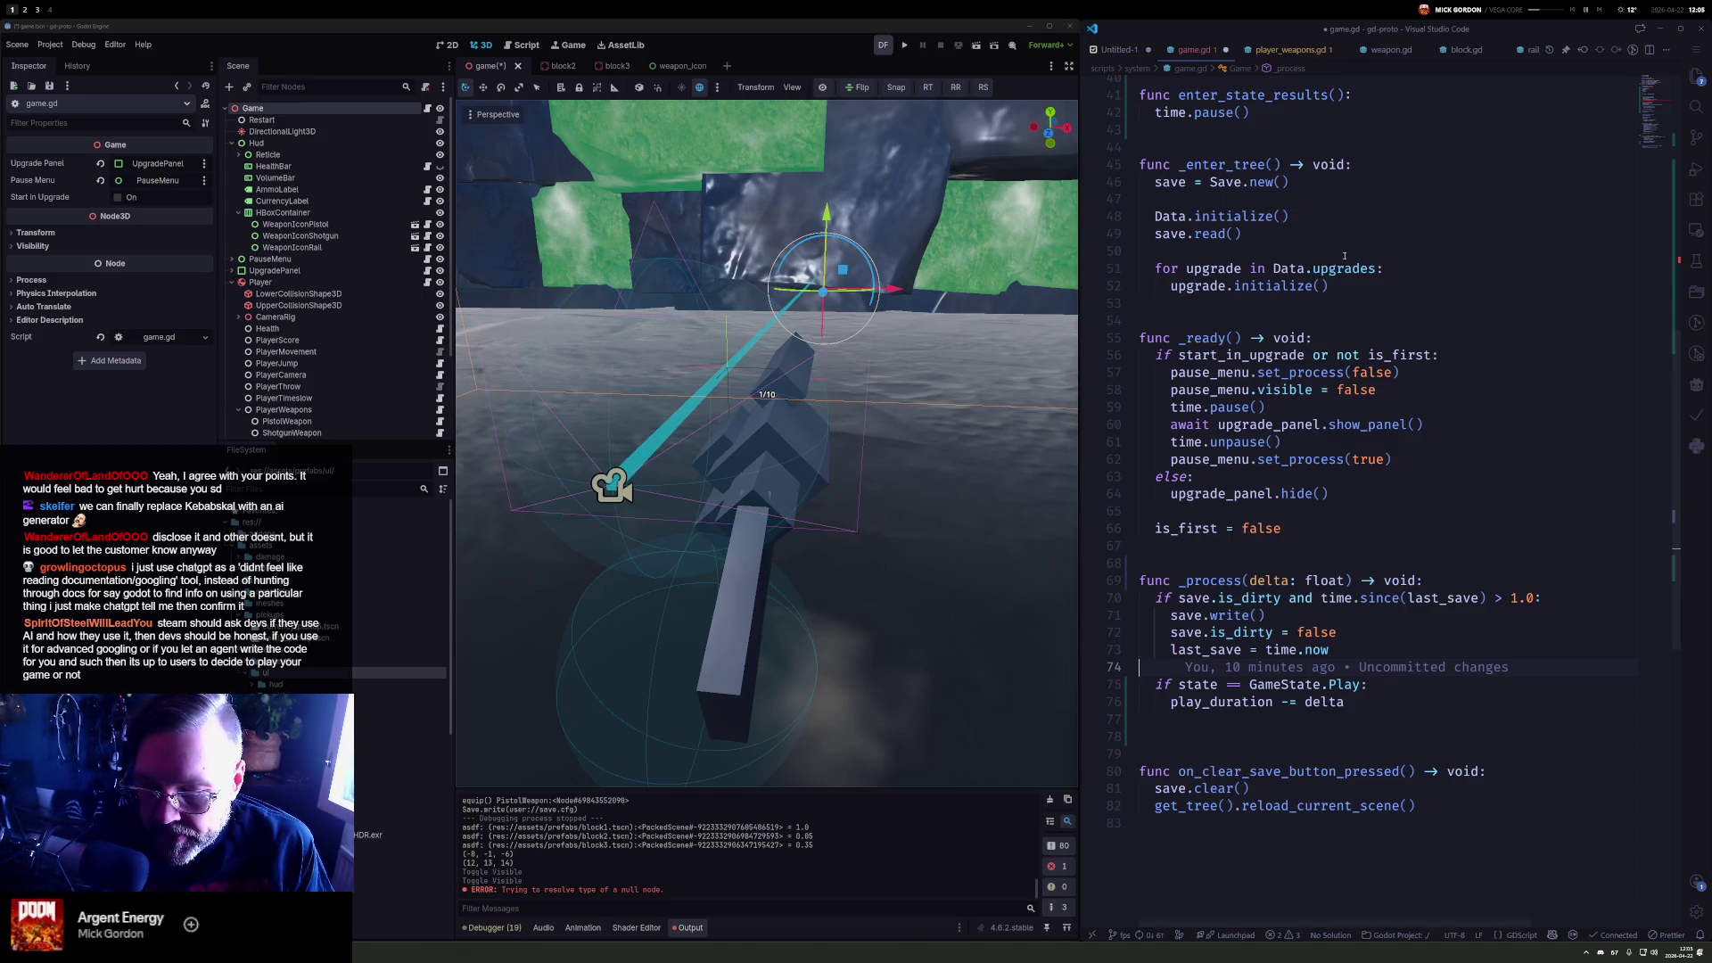
mouse_move(1345, 266)
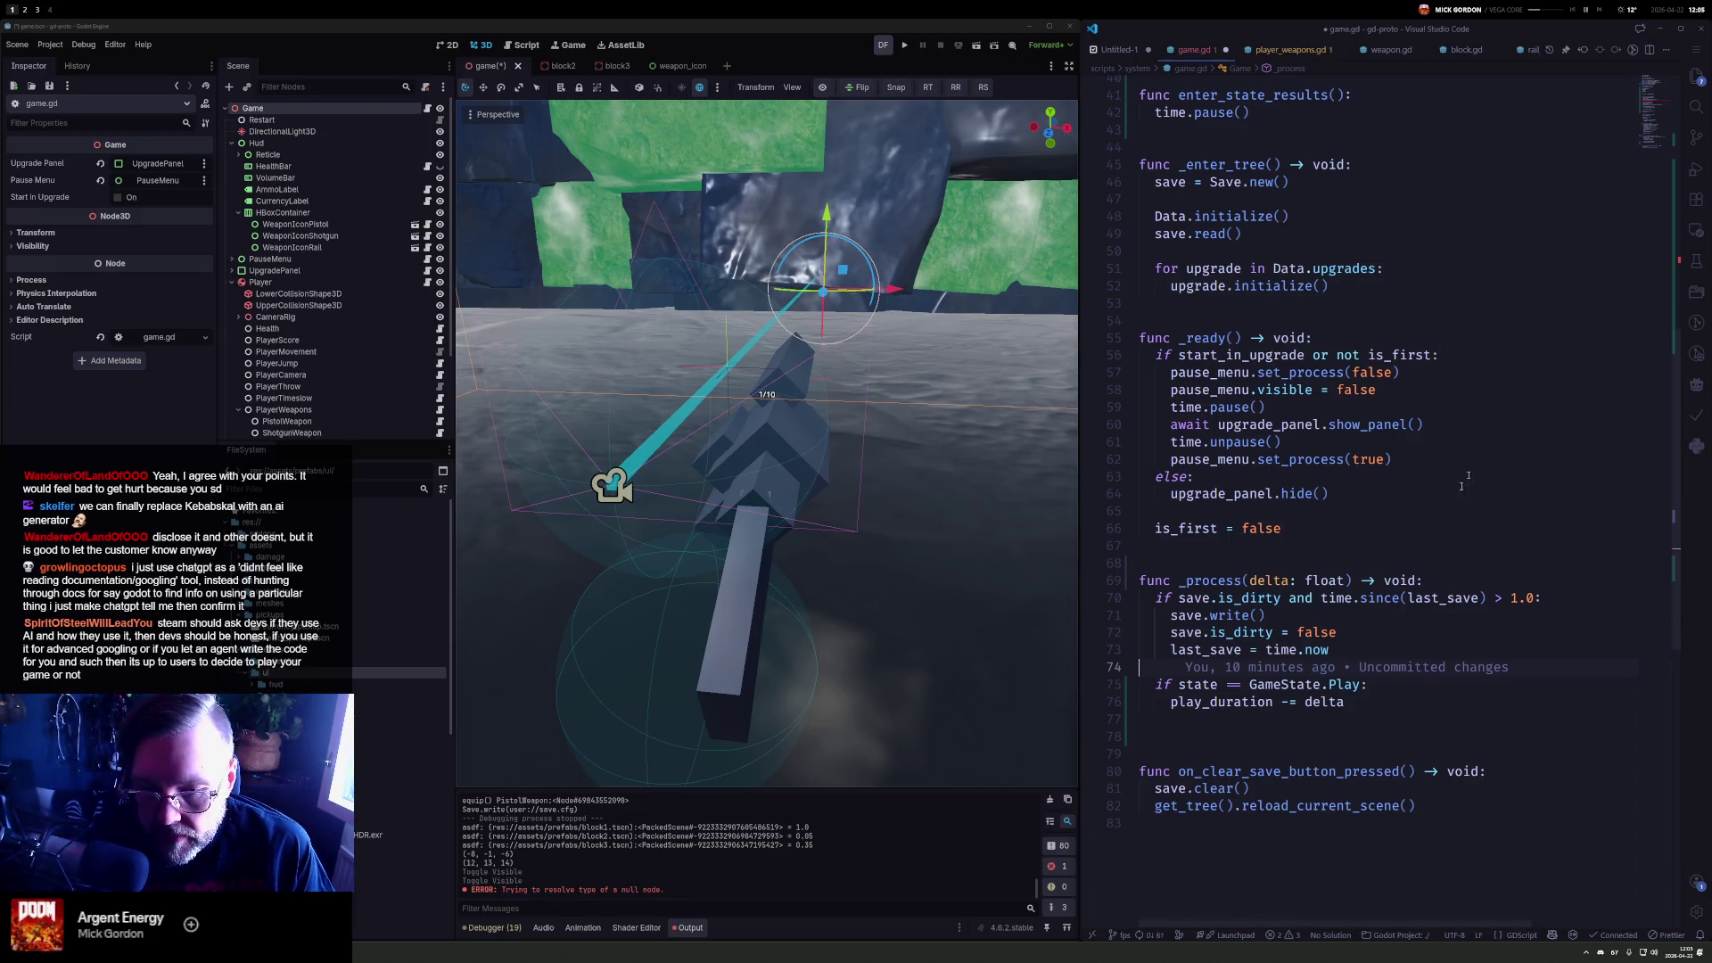
- Replace set_state(GameState.Play) in enter_state_upgrade with enter_state_play()
click(1349, 701)
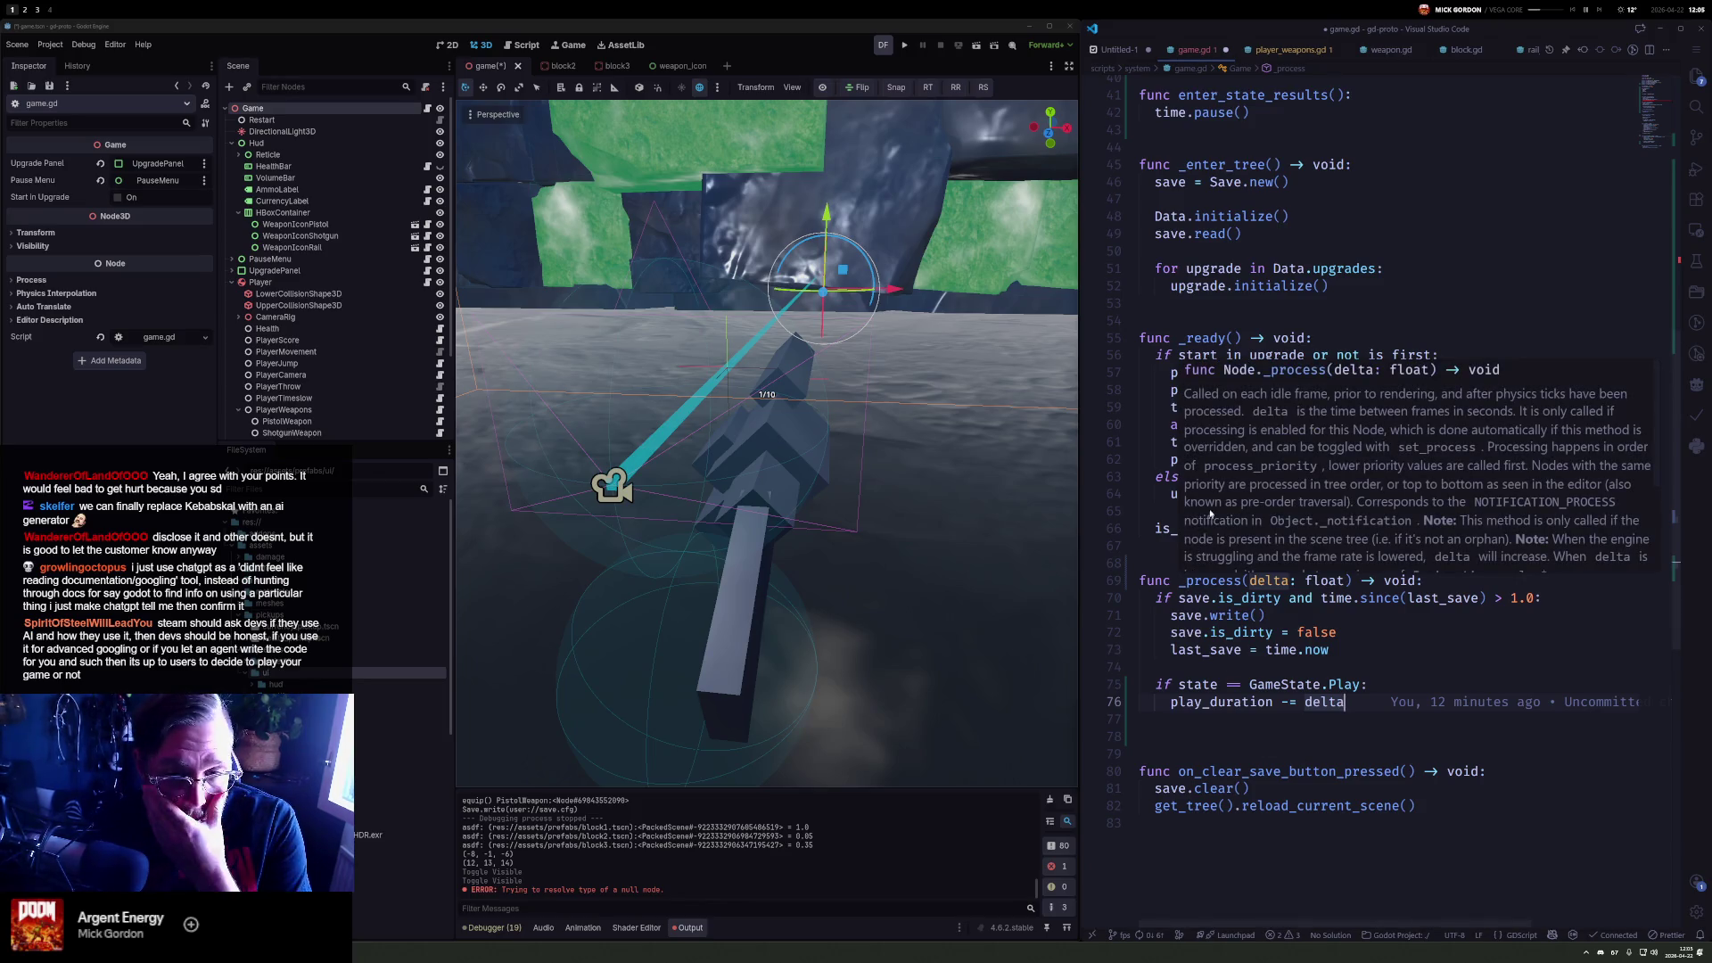
click(1157, 355)
click(1376, 700)
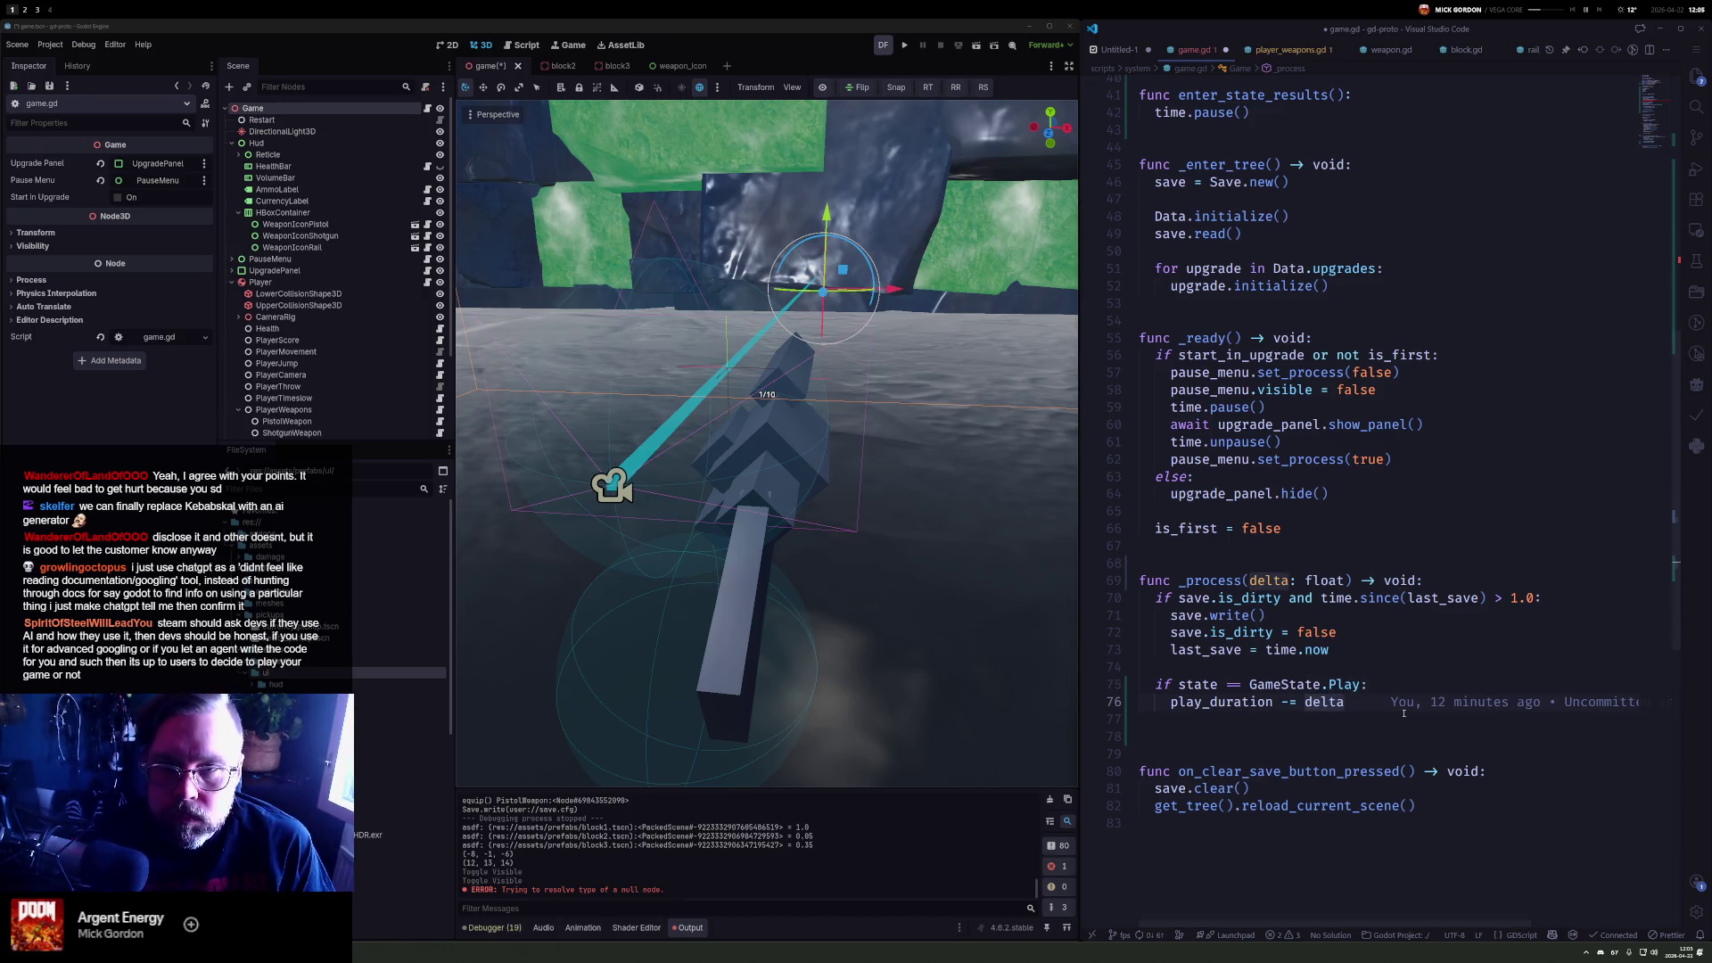
scroll(1385, 667, up, 12)
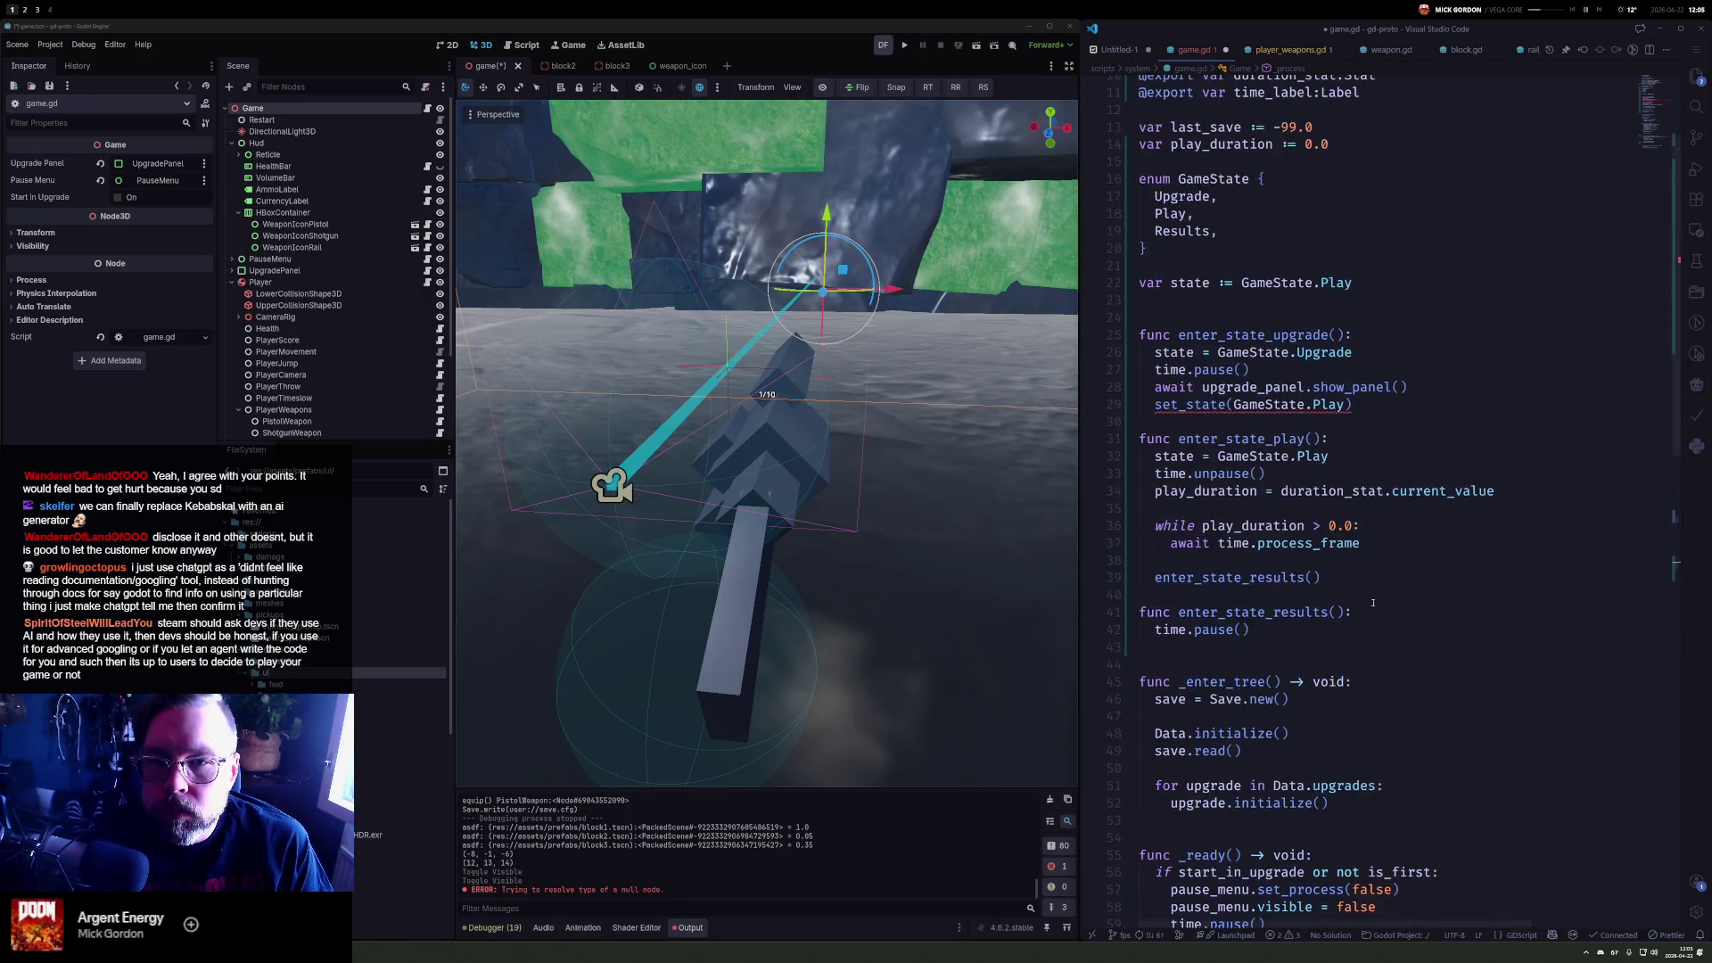
scroll(1372, 604, up, 1)
click(1407, 551)
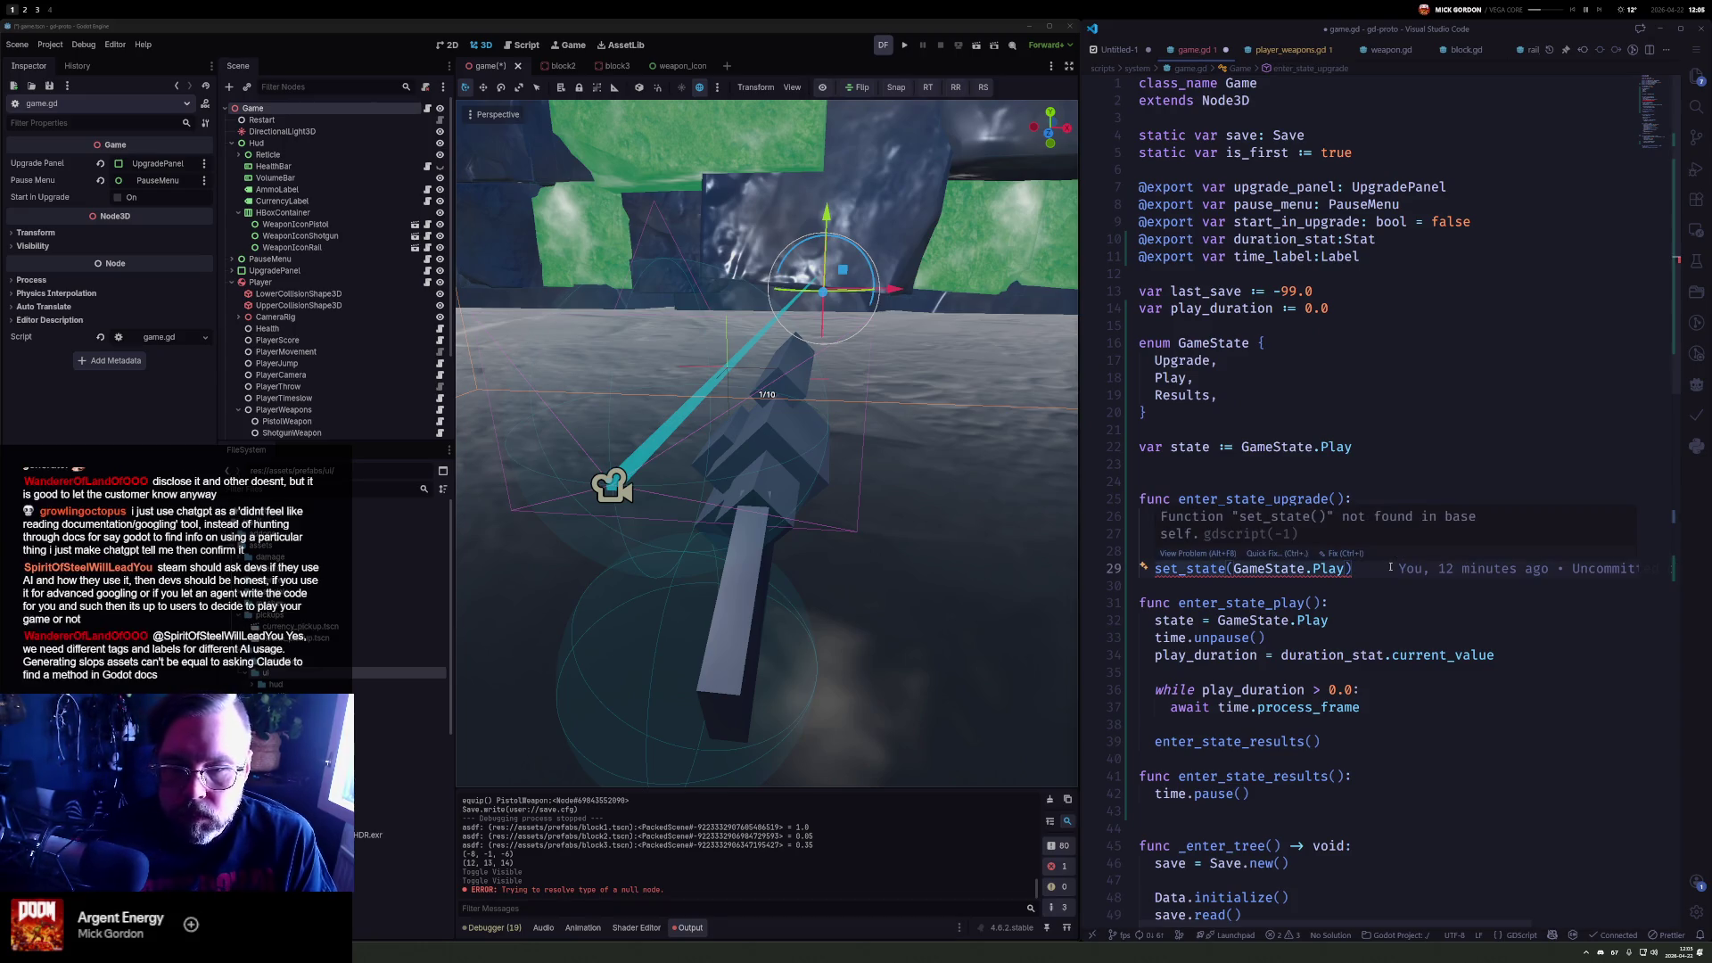
text(enter_state_play())
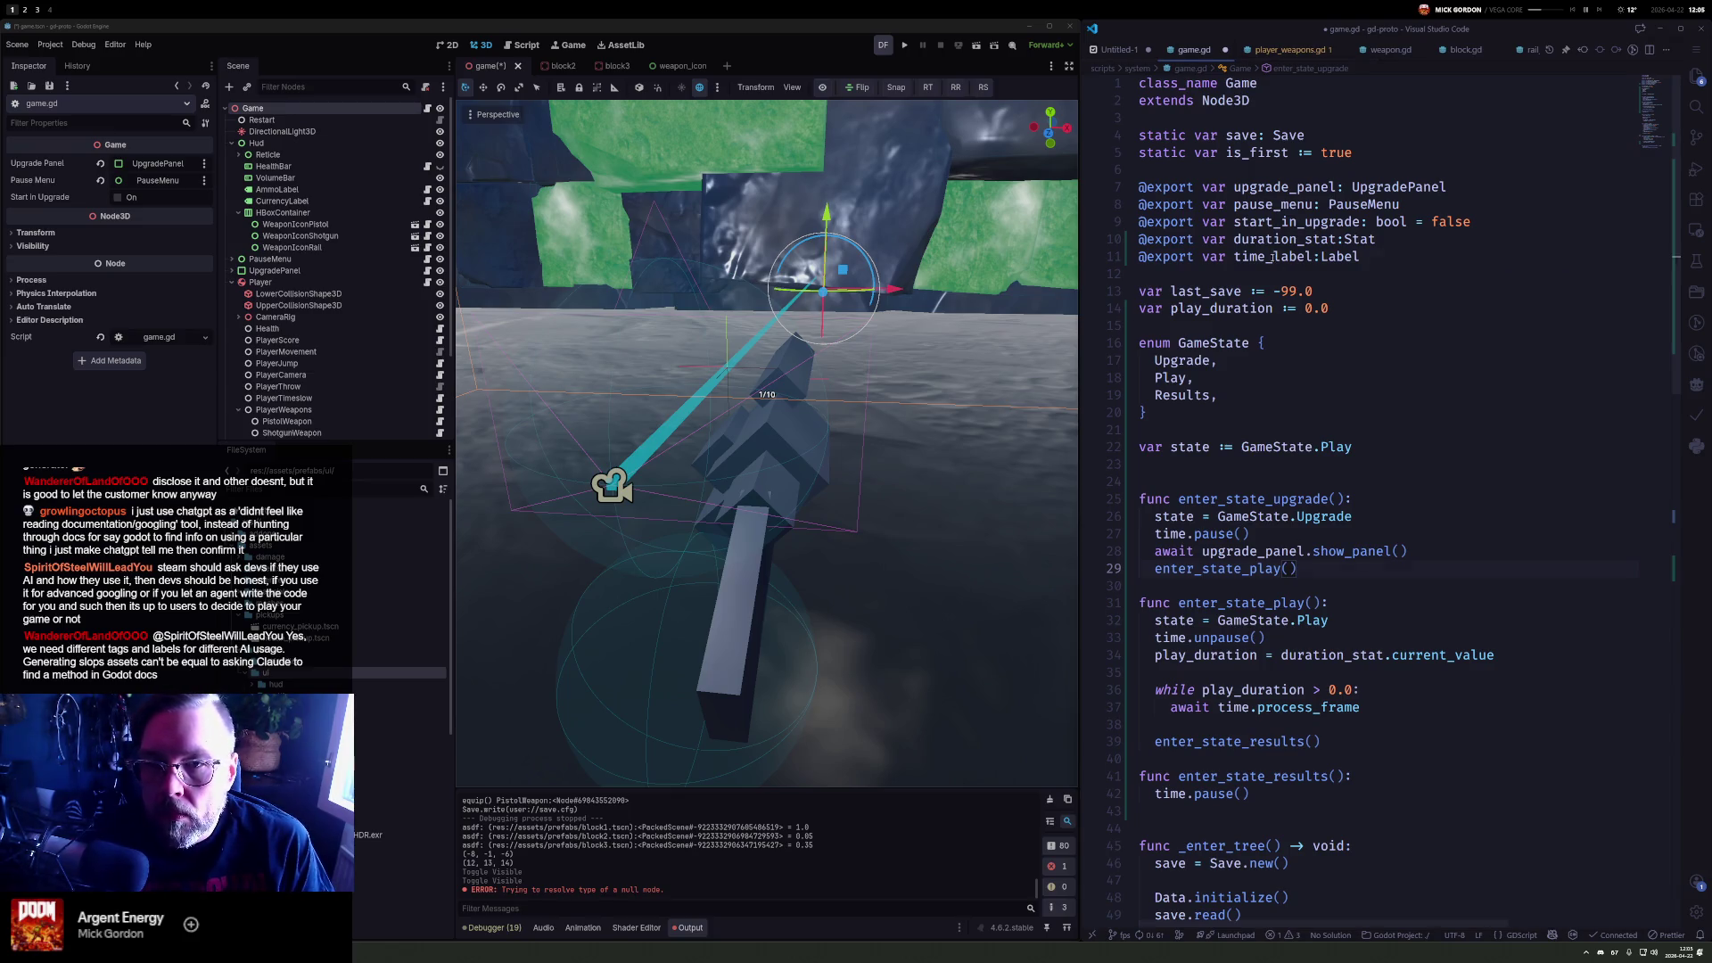
- Begin a time_label line on the empty line in _process
scroll(1246, 524, down, 17)
click(1245, 524)
text(time_label.amo)
- Write time_label.text = str() under the Play check, leaving the argument empty
key(BackSpace)
key(BackSpace)
key(BackSpace)
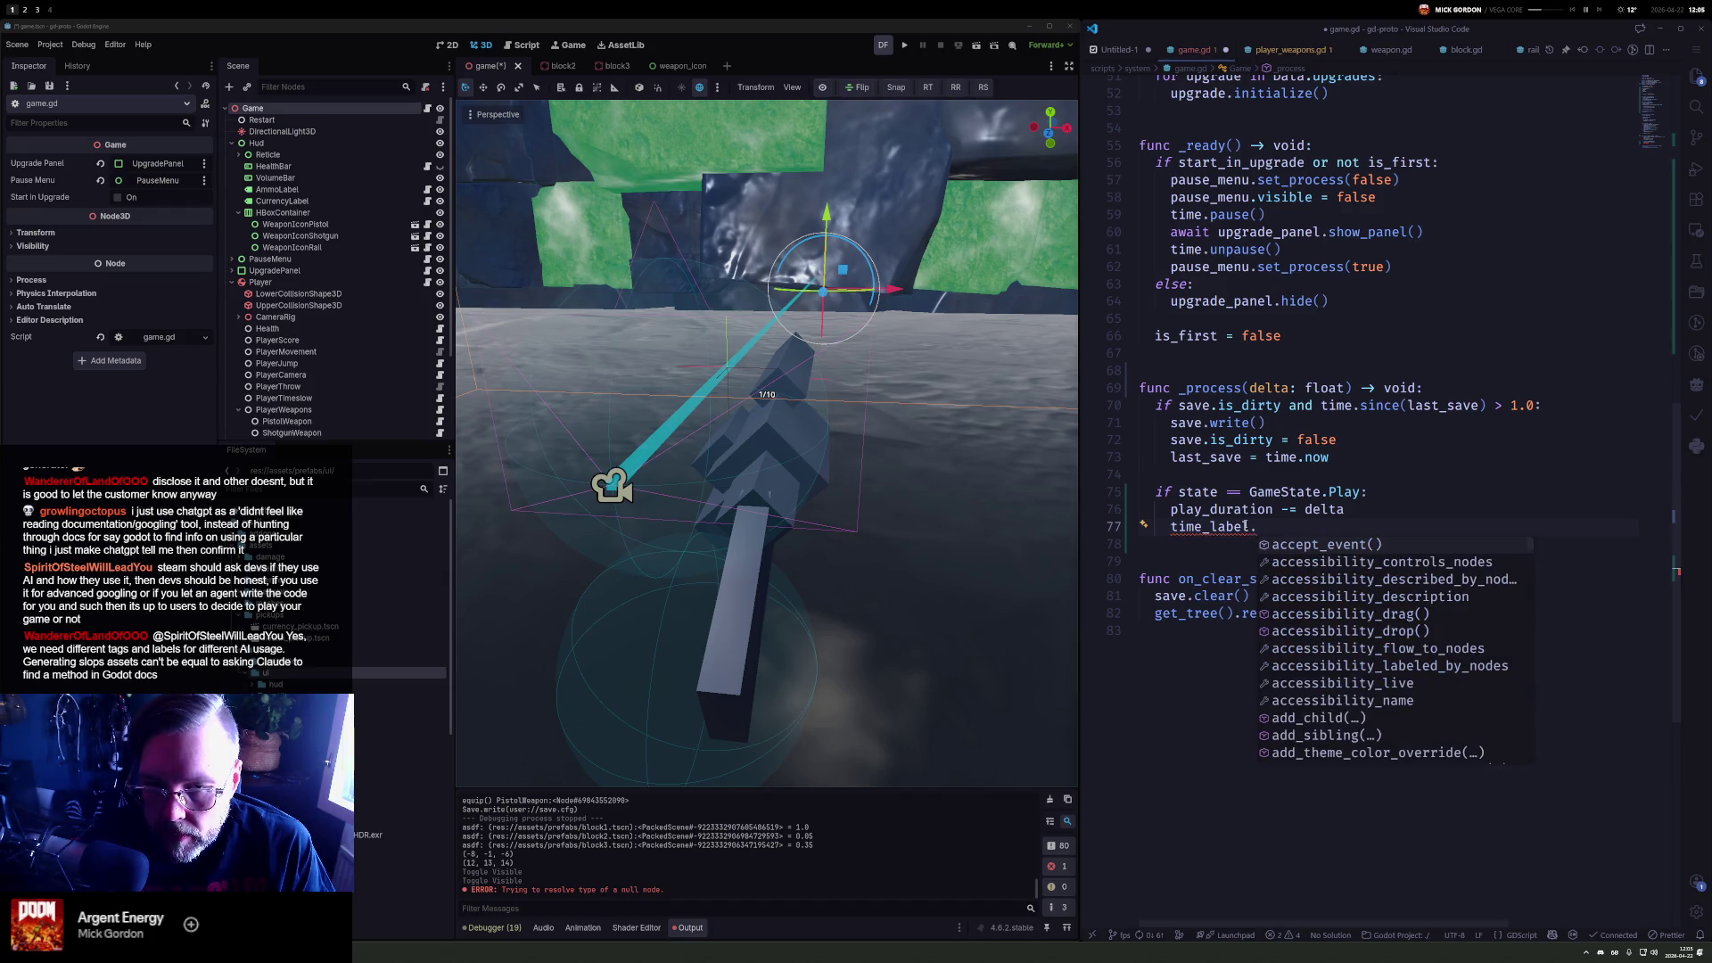
text(text = str)
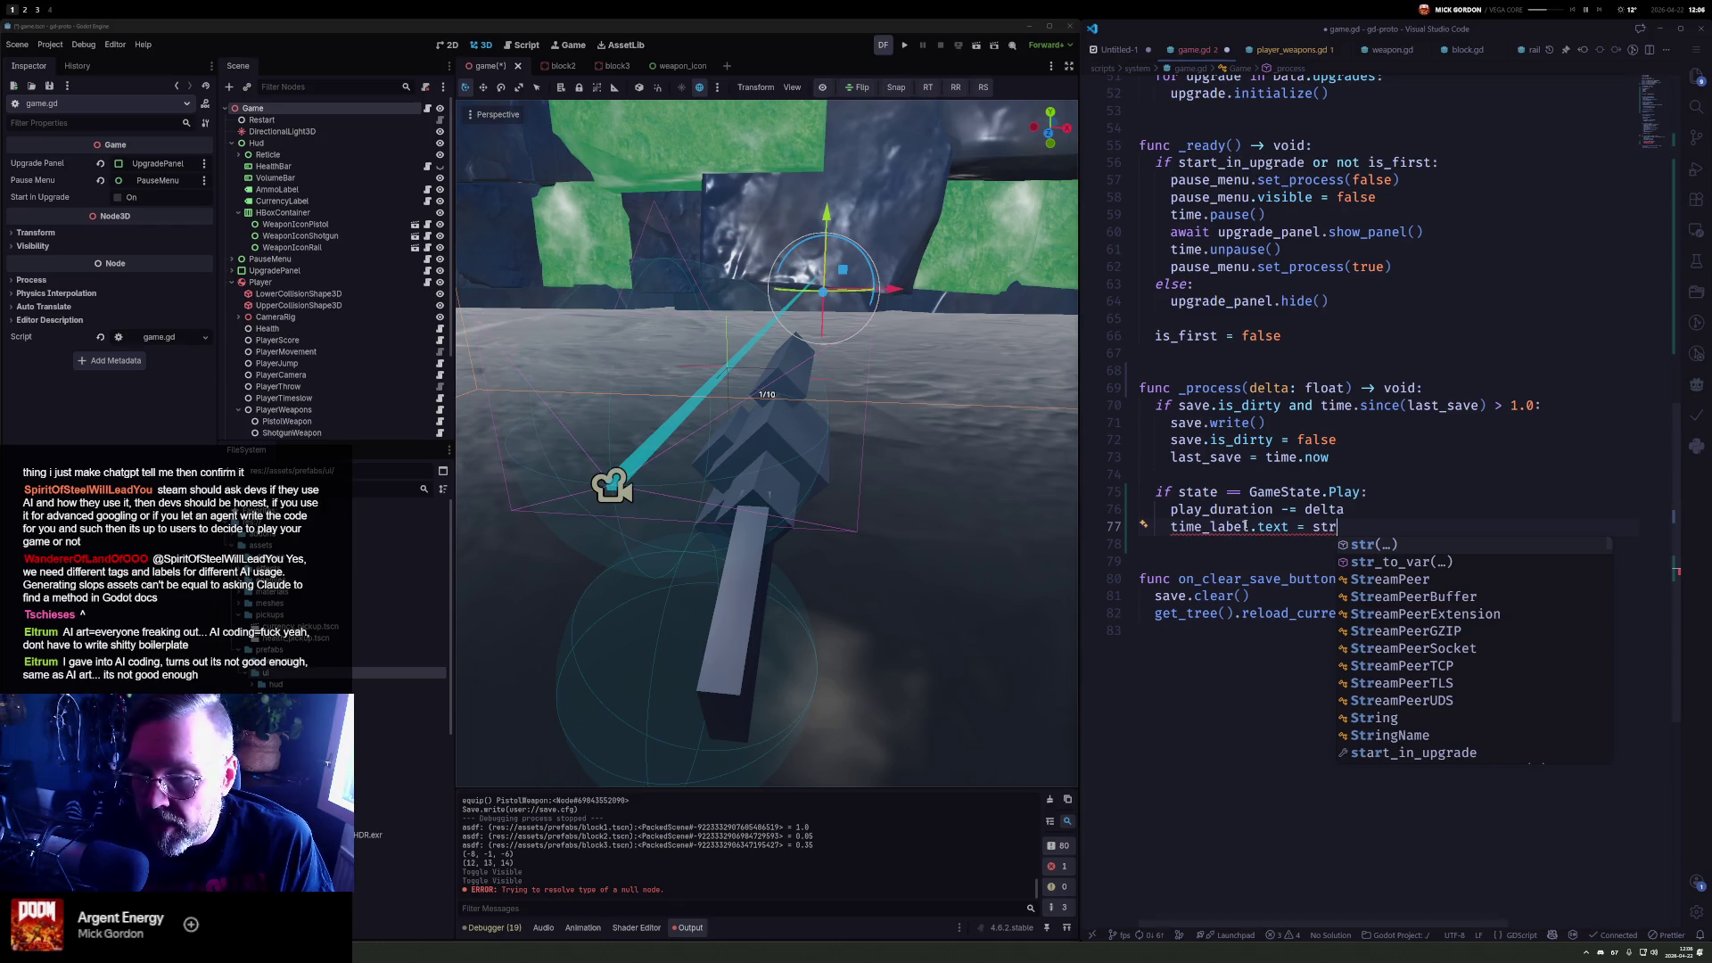
text(()
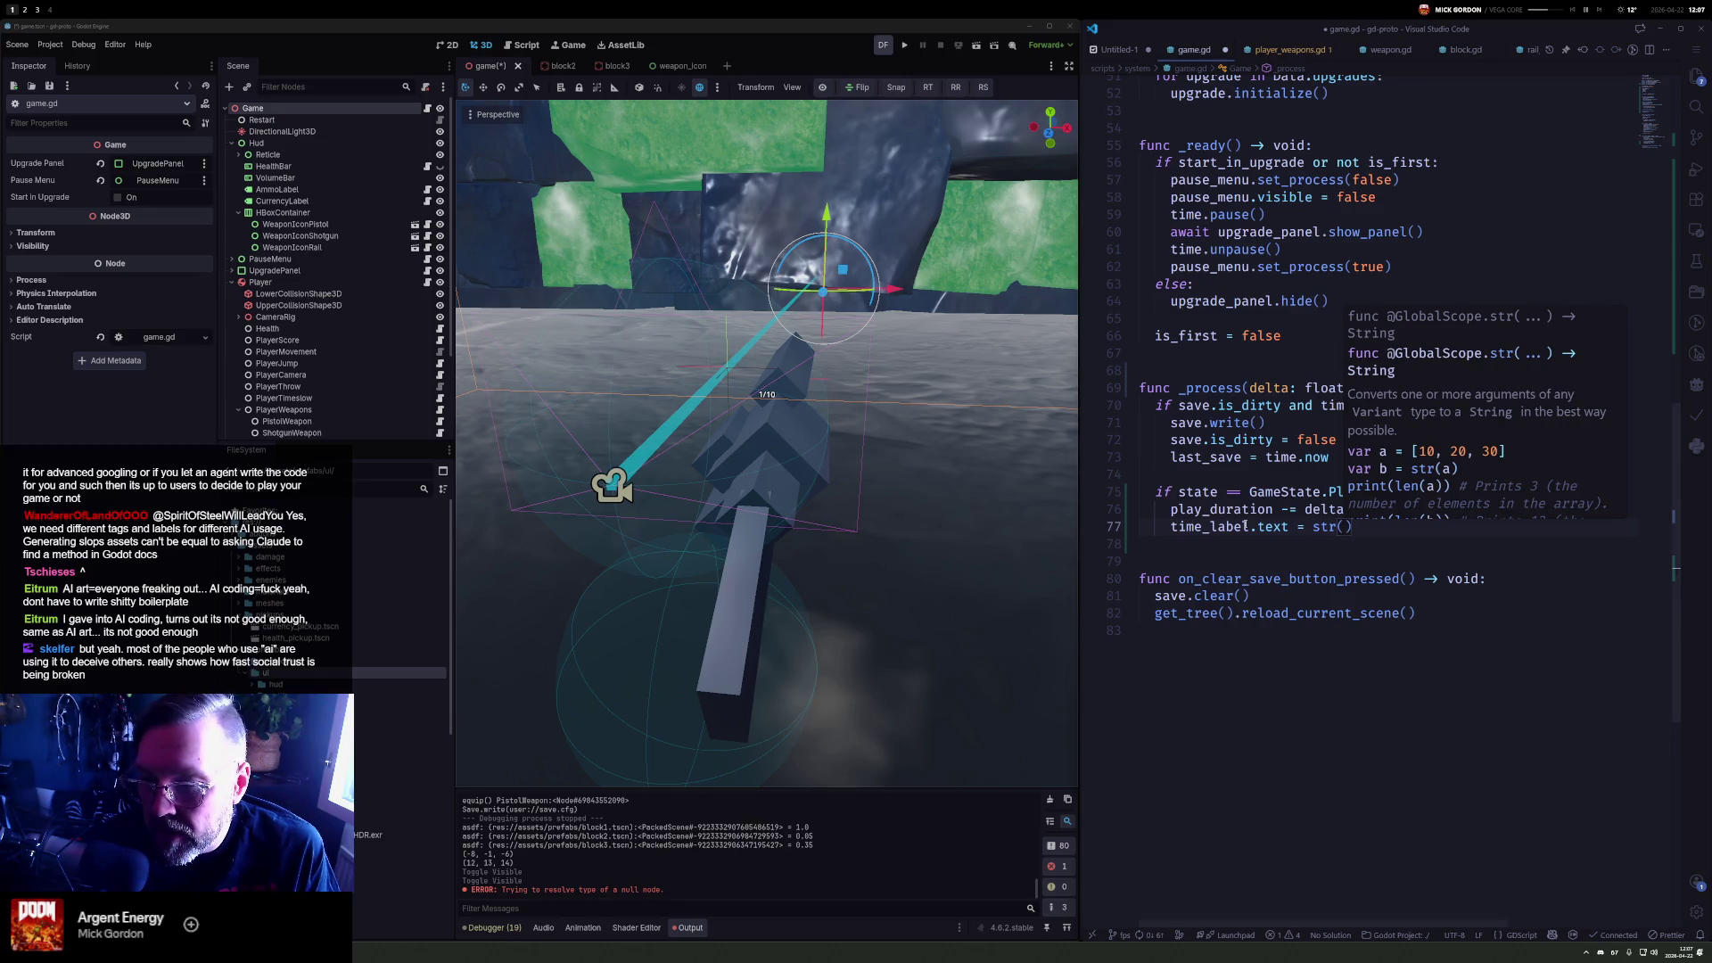
key(Escape)
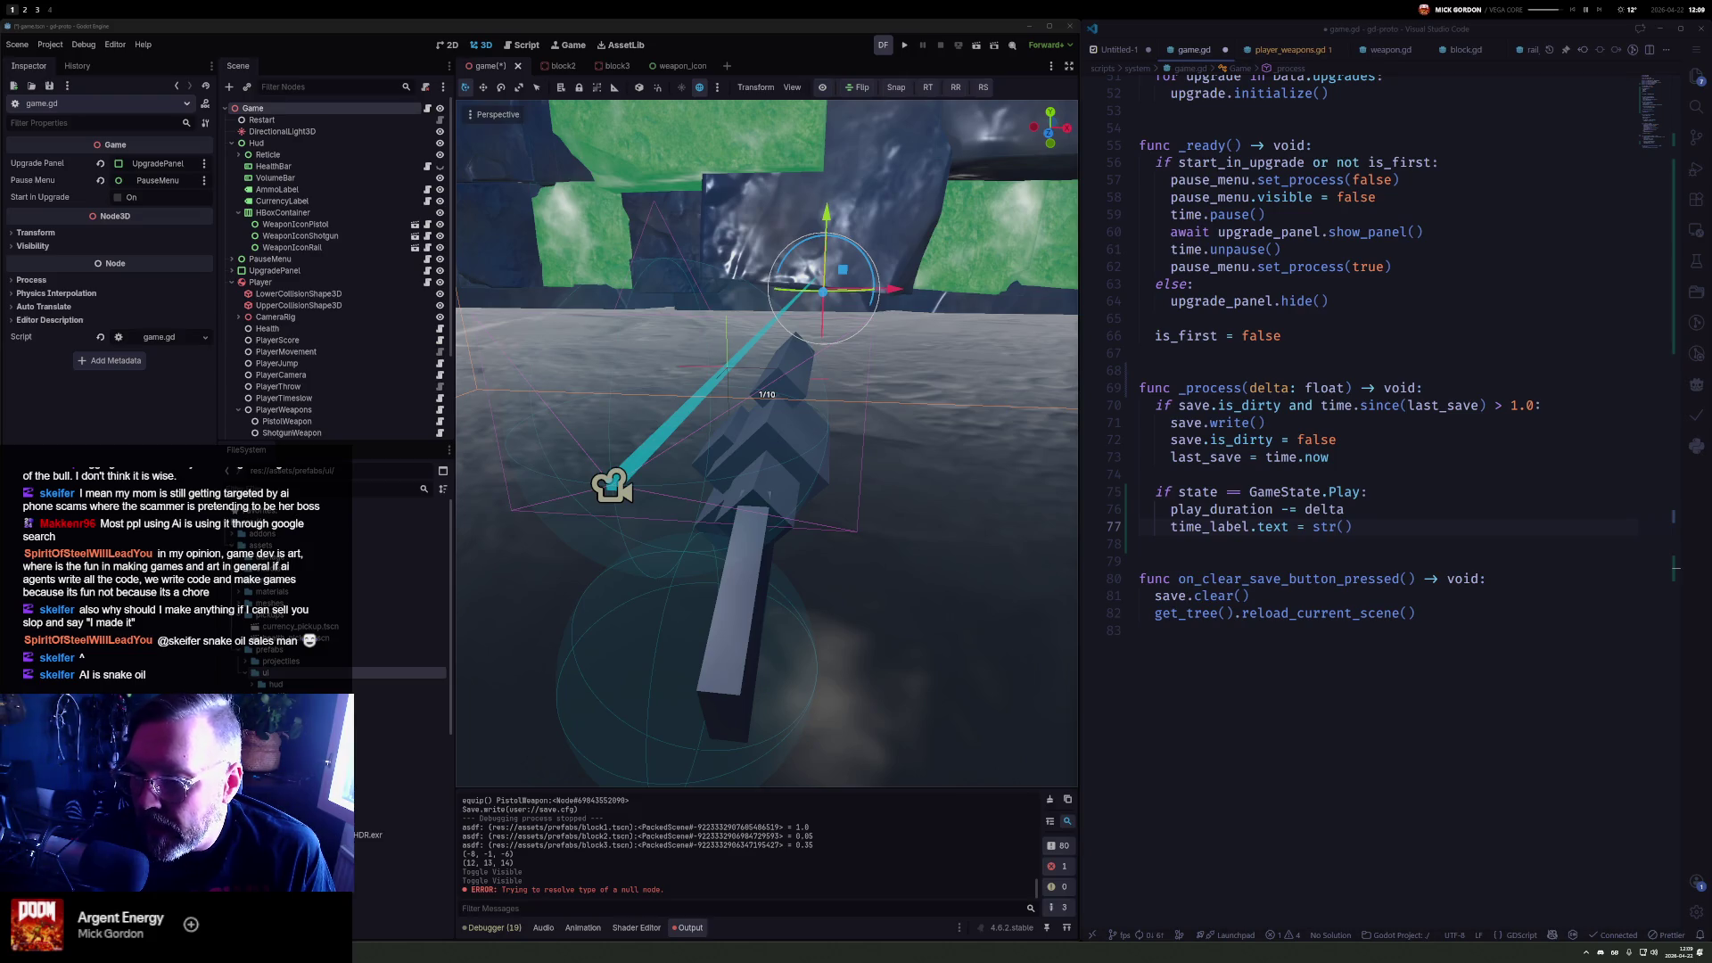
click(1443, 368)
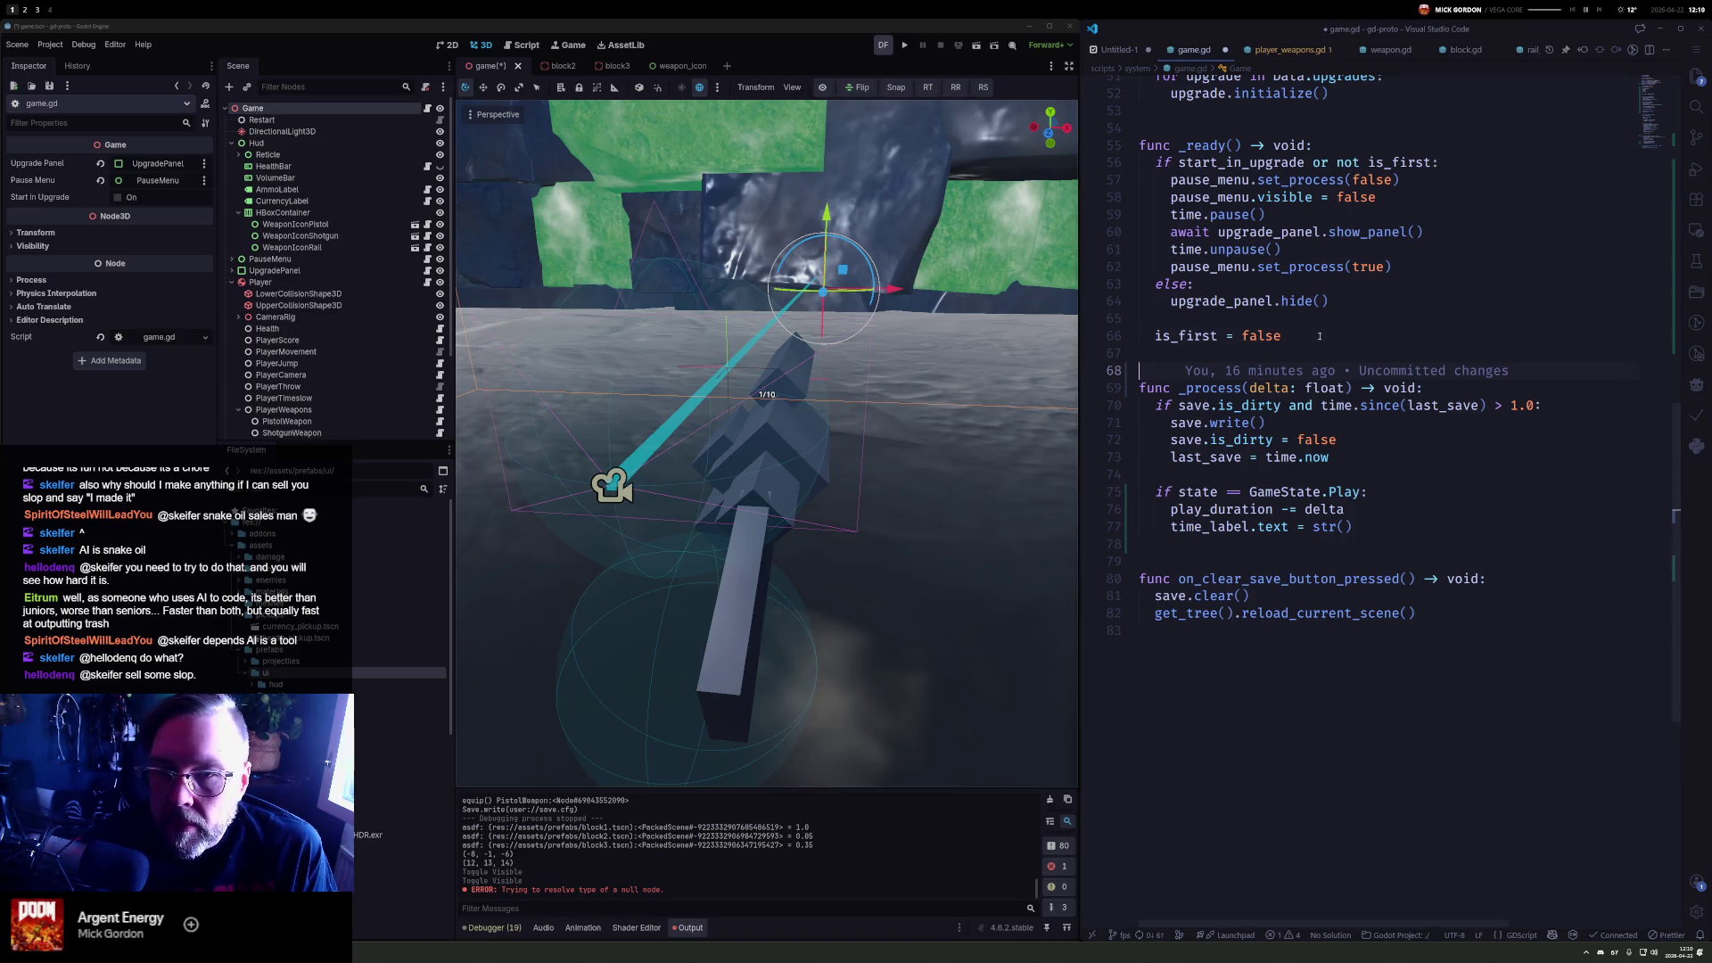
key(Down)
key(Down)
key(Down)
key(Down)
key(Down)
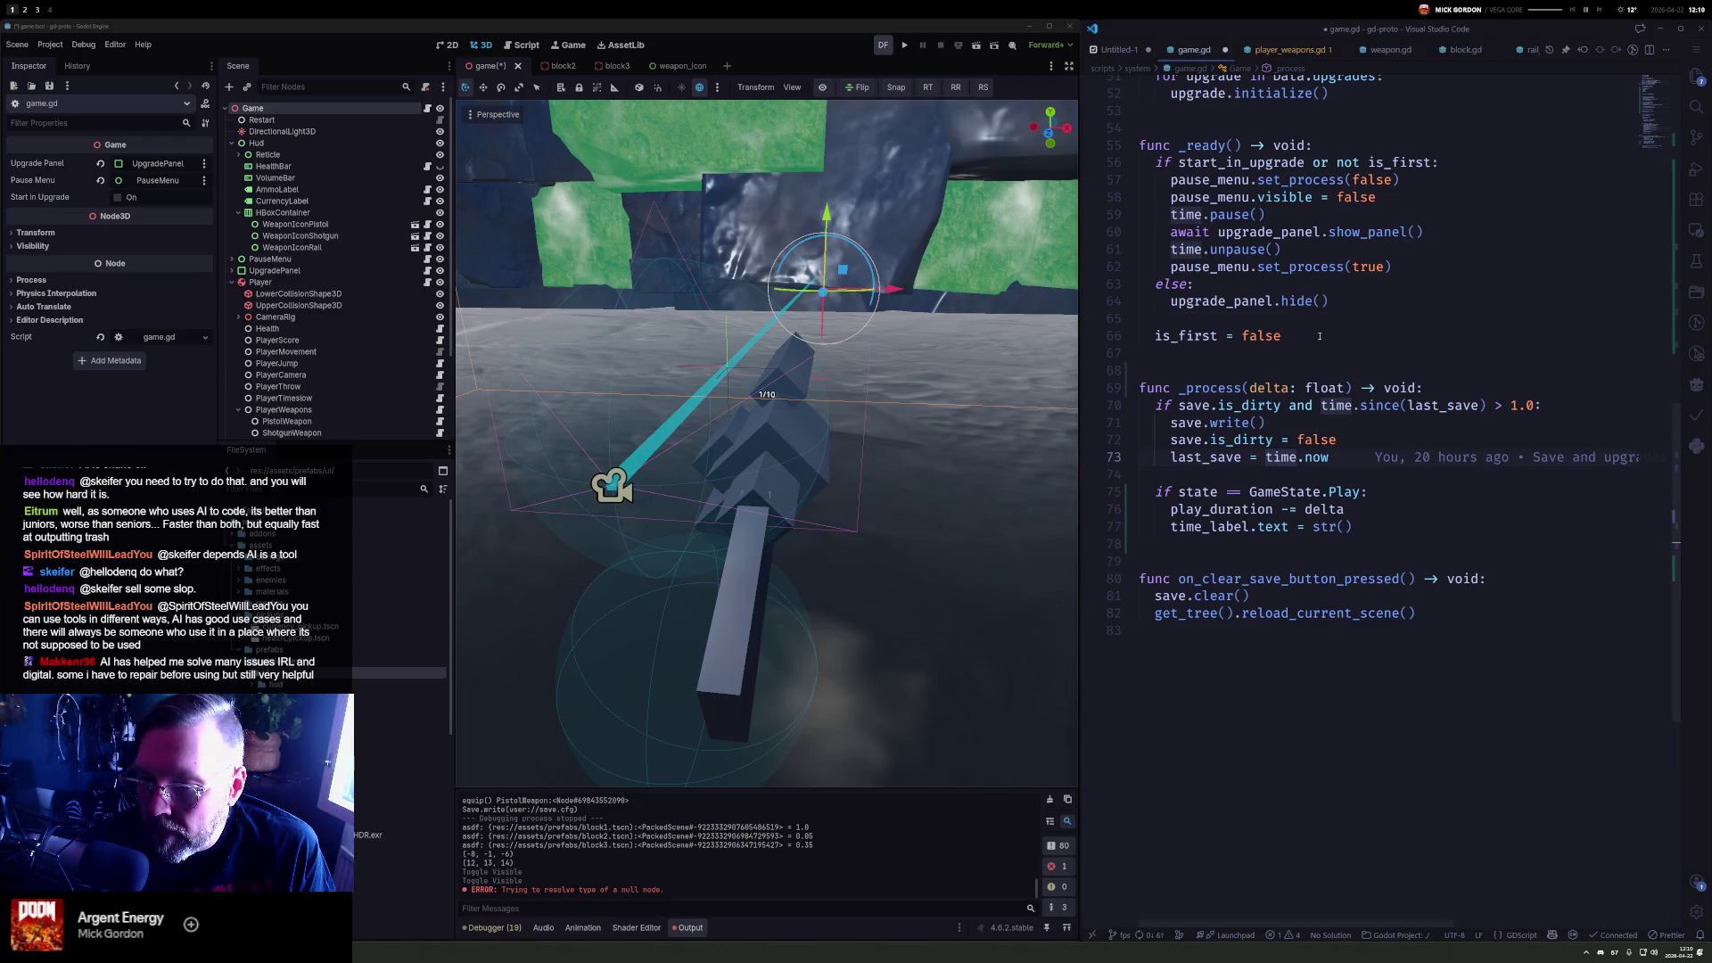
key(Down)
key(Down)
key(Home)
key(shift+Down)
key(shift+Down)
key(Up)
key(Up)
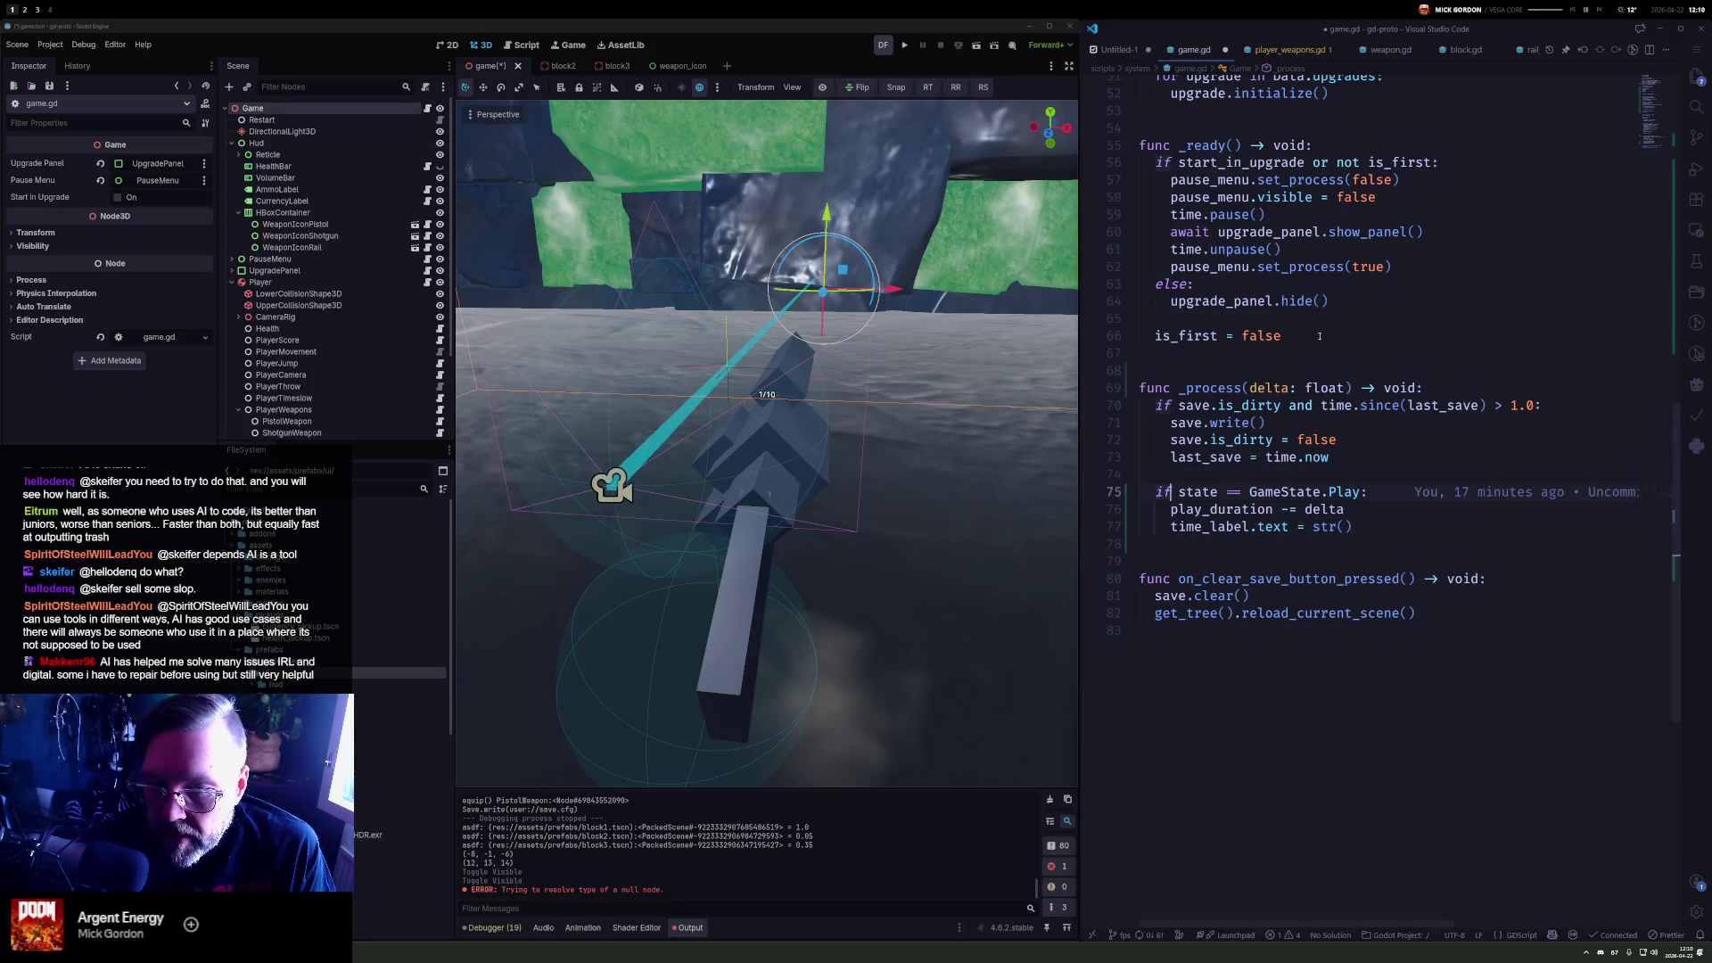
key(shift+Down)
key(shift+Down)
key(shift+Down)
key(Up)
key(Up)
key(Up)
key(Down)
key(shift+Down)
key(shift+Down)
key(shift+Down)
key(Up)
key(Up)
key(Up)
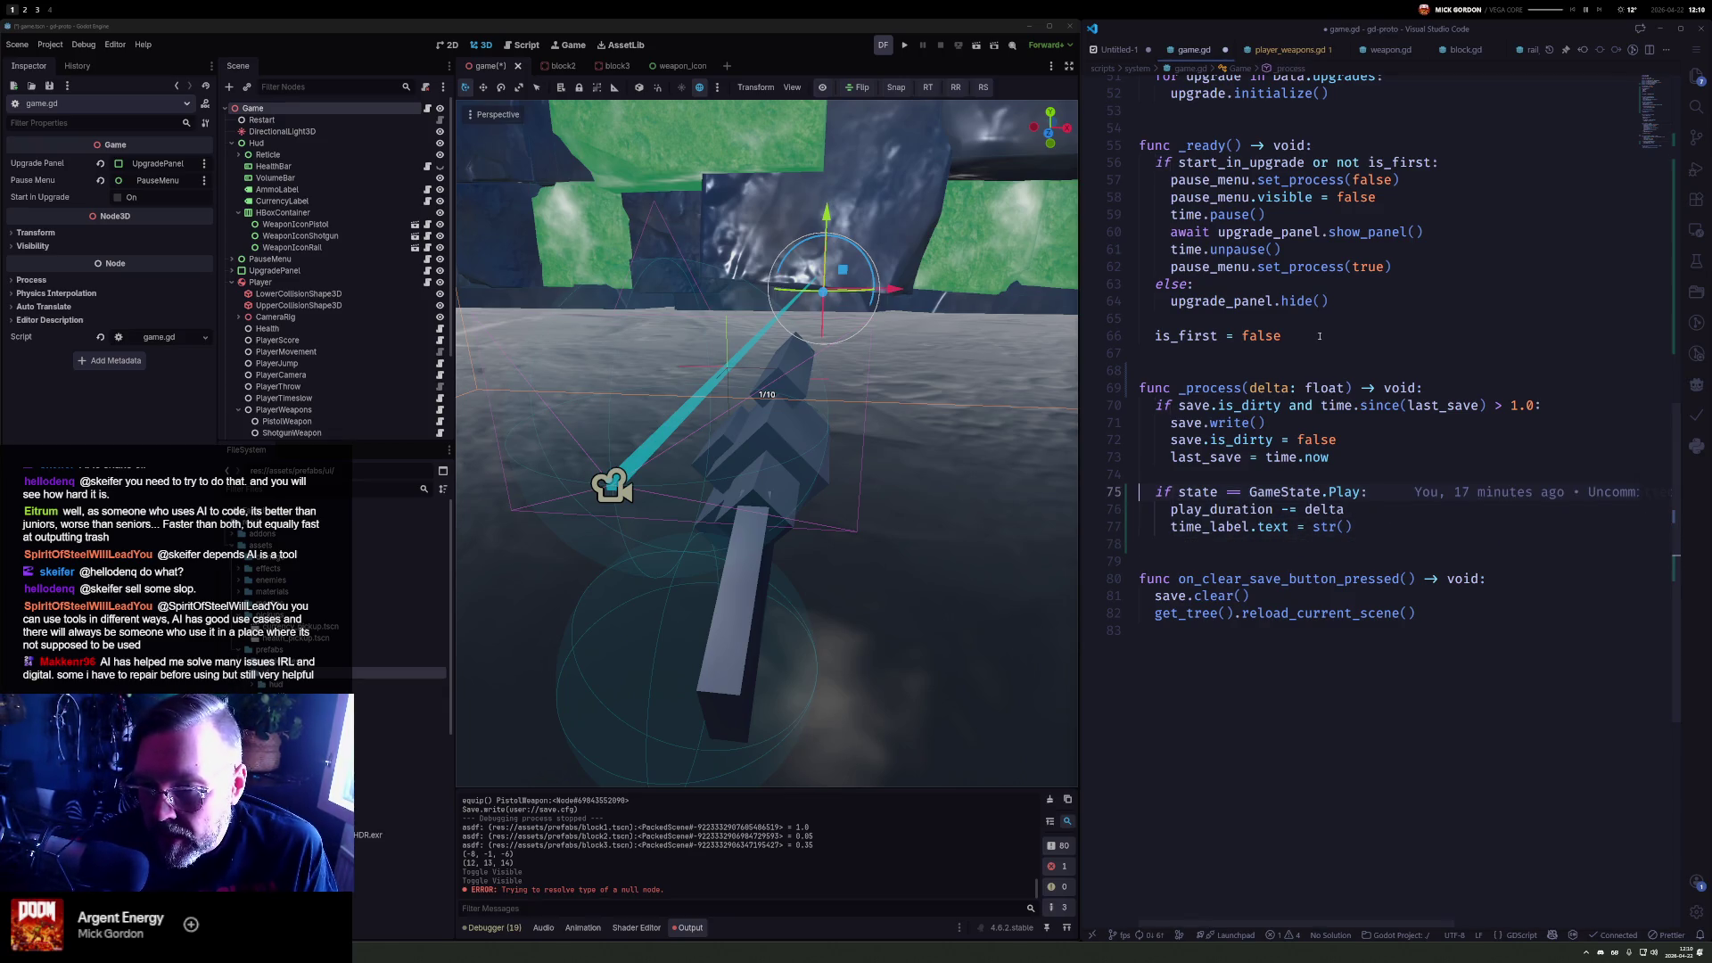
key(Up)
key(Up)
key(Up)
key(End)
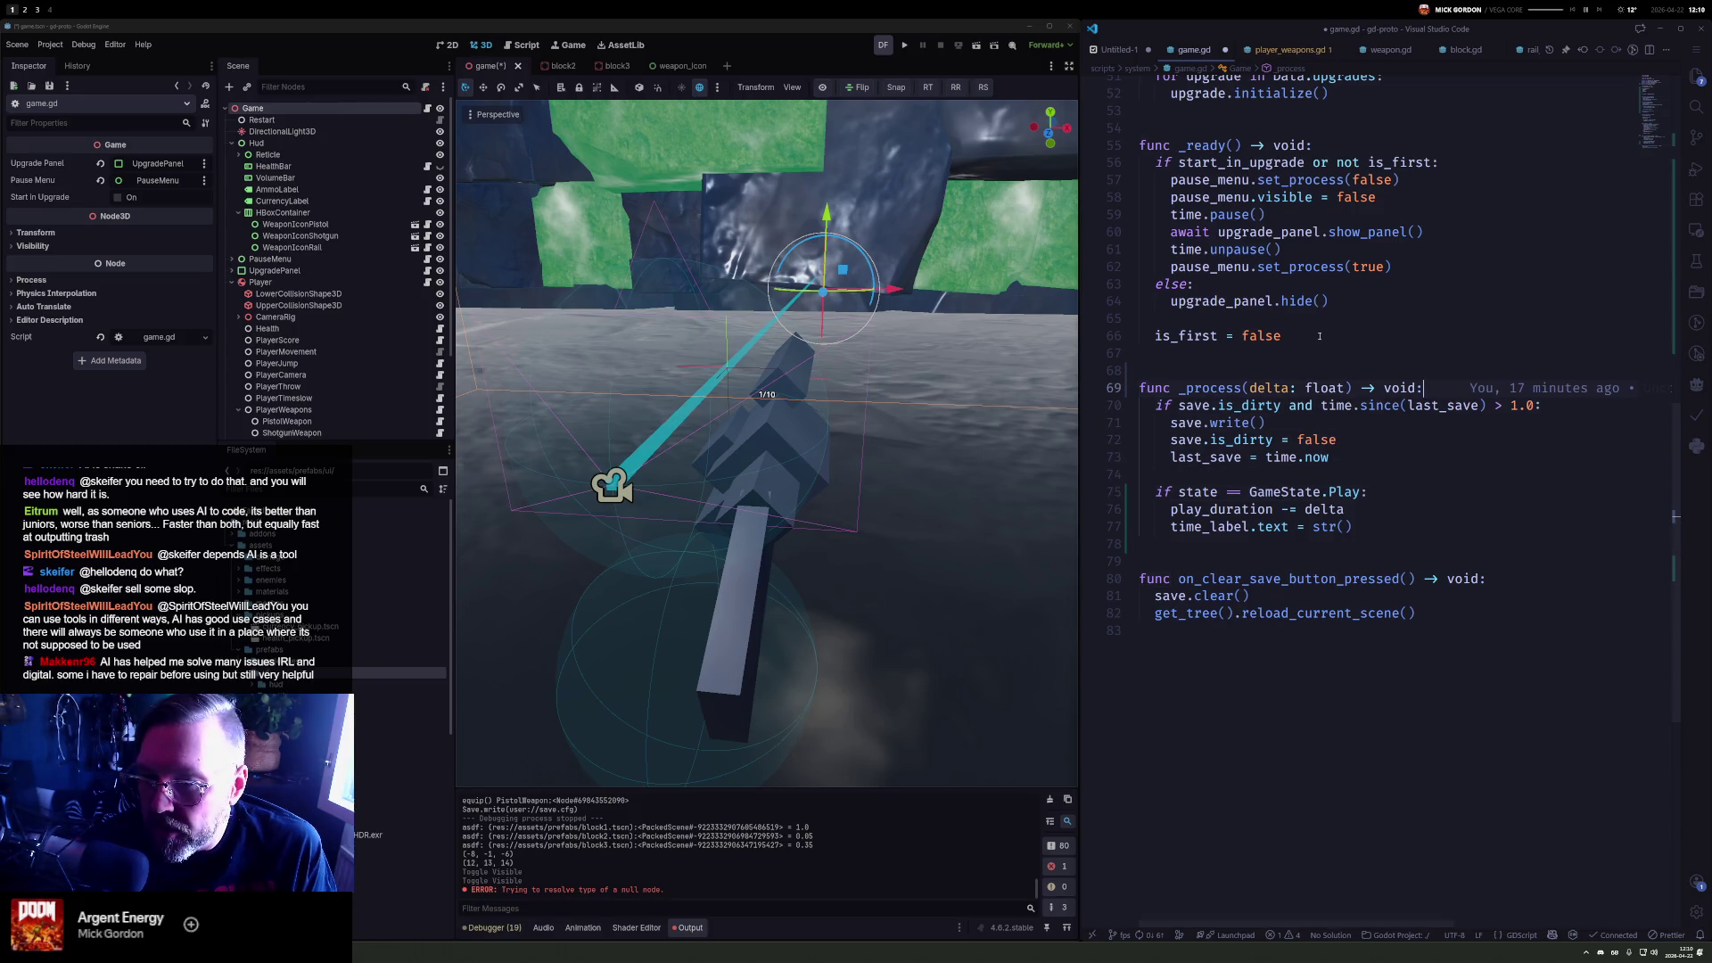
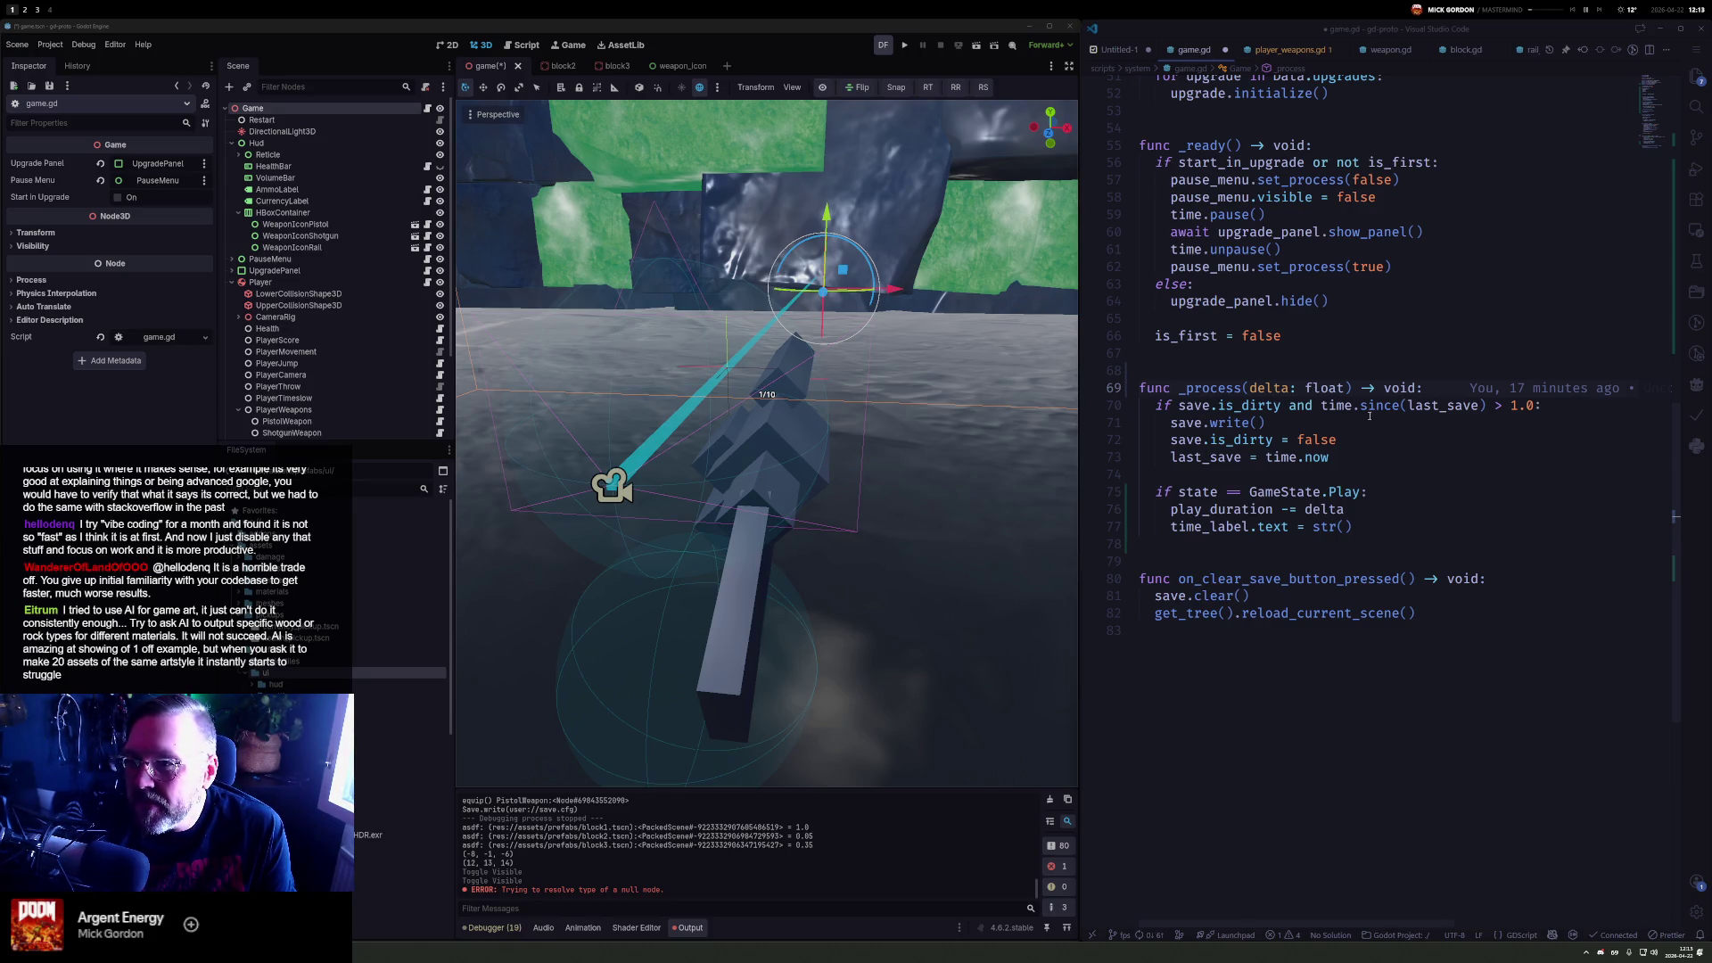
- Remove the extra blank line below the GameState enum and move last_save and play_duration beside var state
mouse_move(1367, 414)
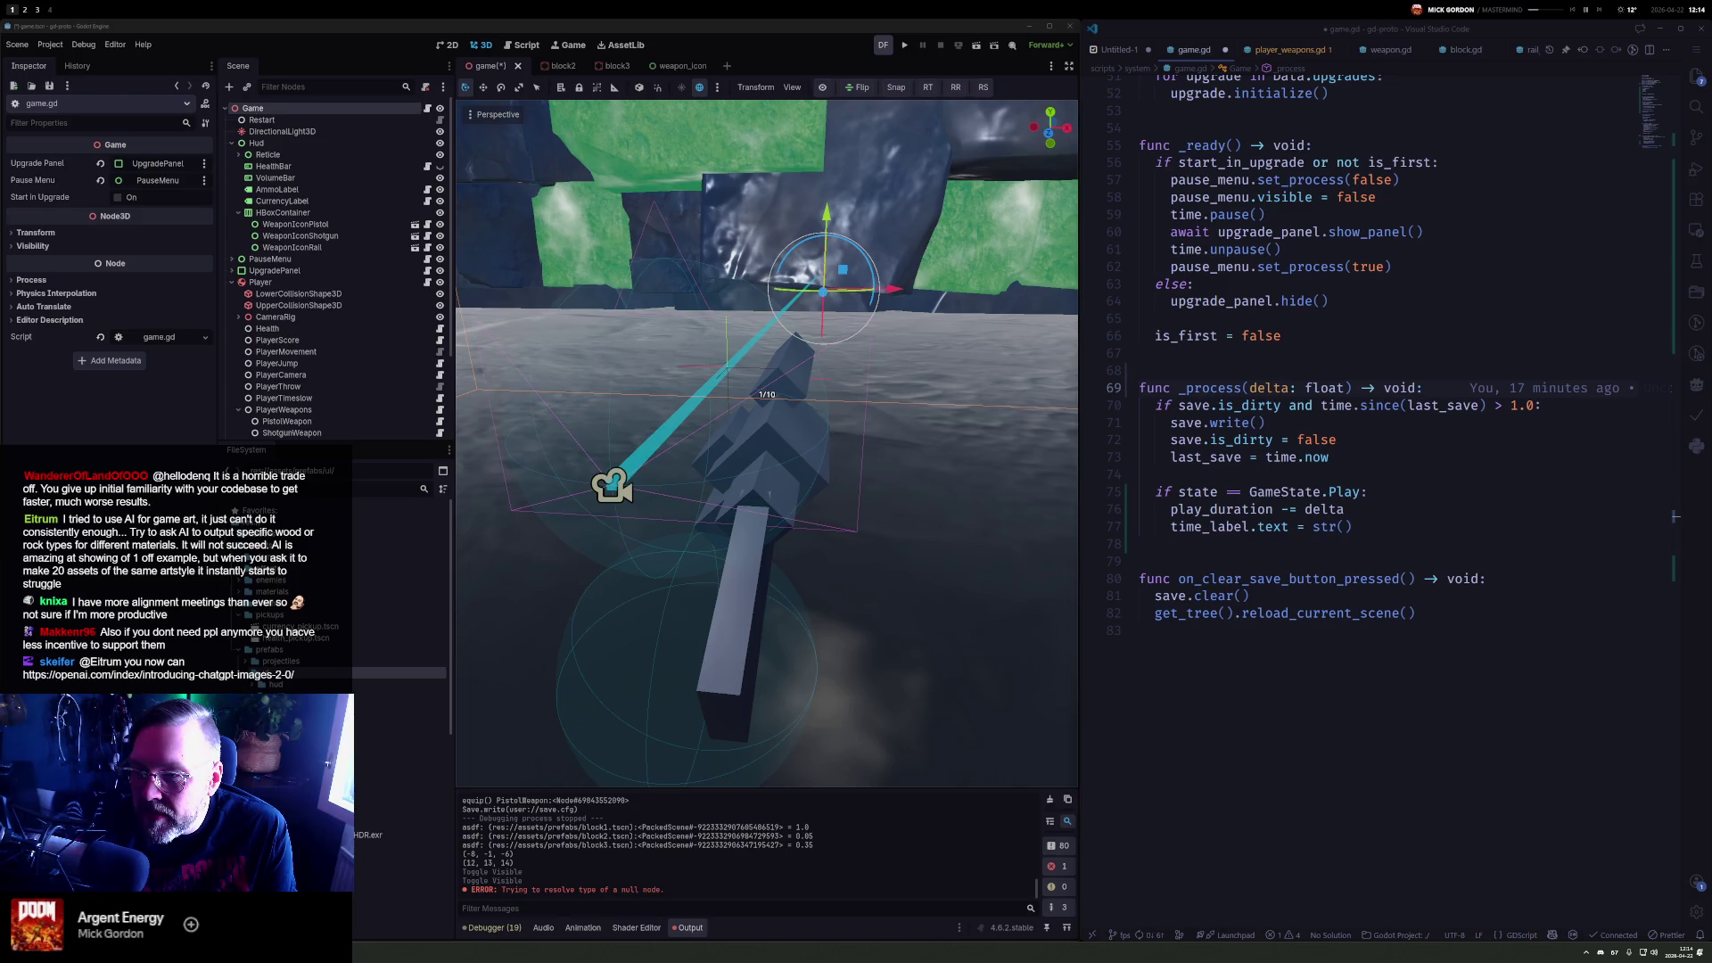
click(1314, 335)
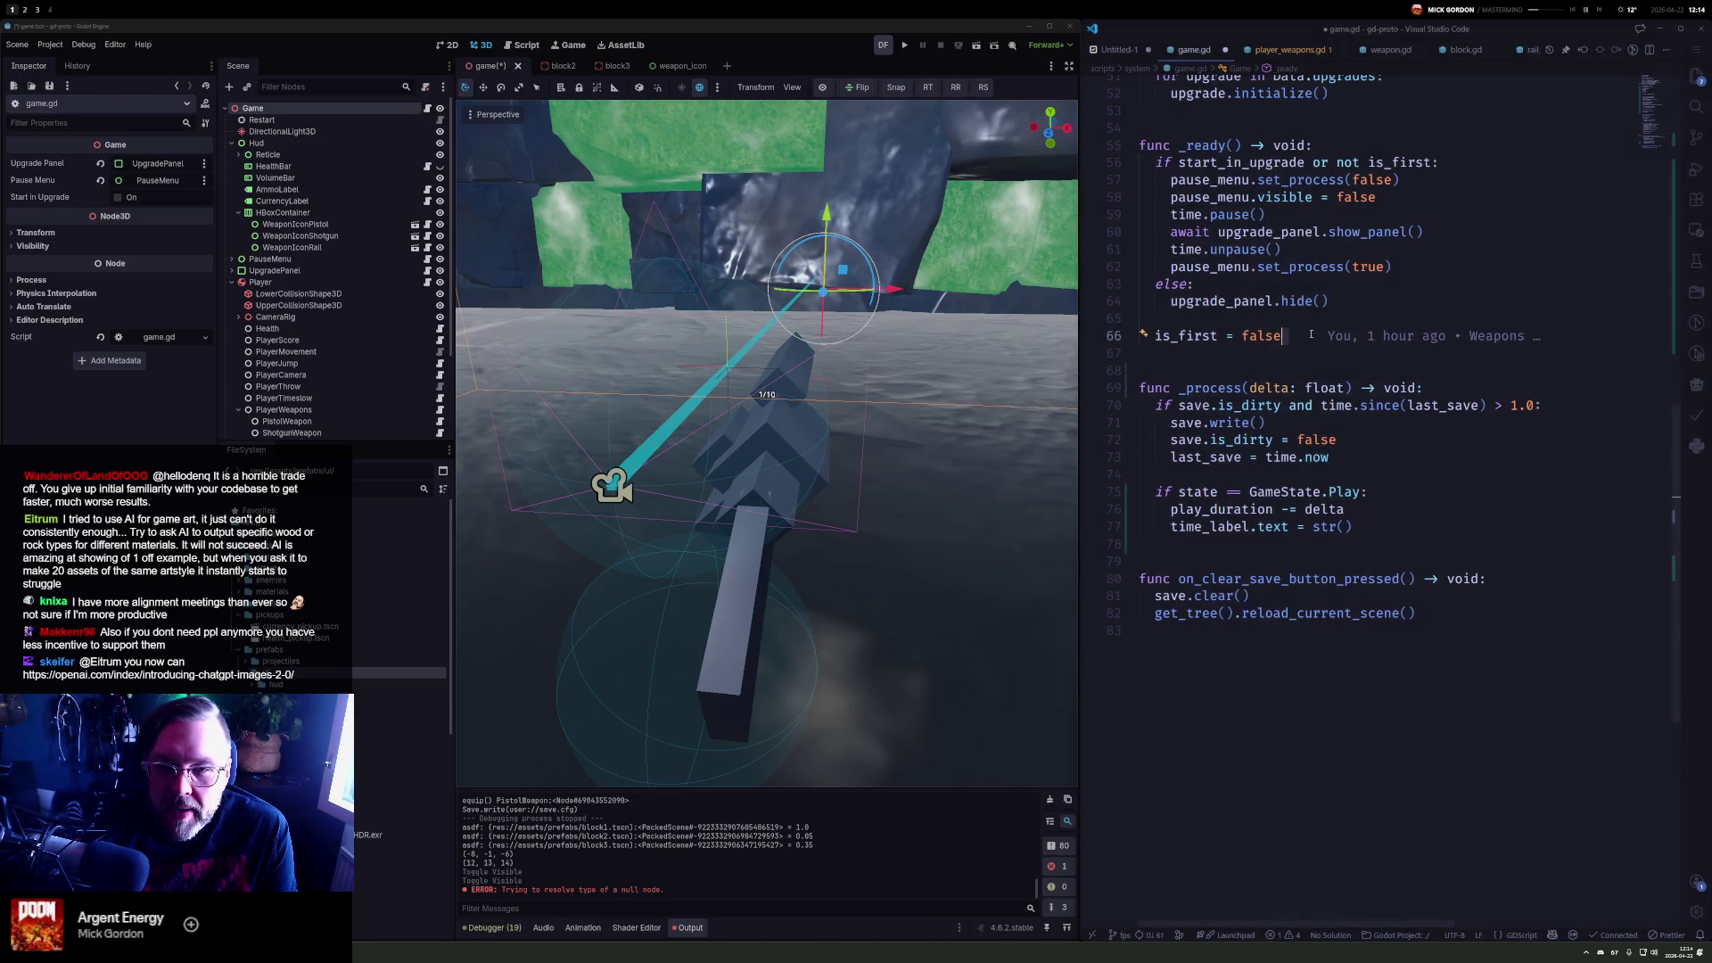
key(Down)
key(Down)
key(Down)
key(Down)
key(Down)
key(Down)
key(Up)
scroll(1337, 299, up, 13)
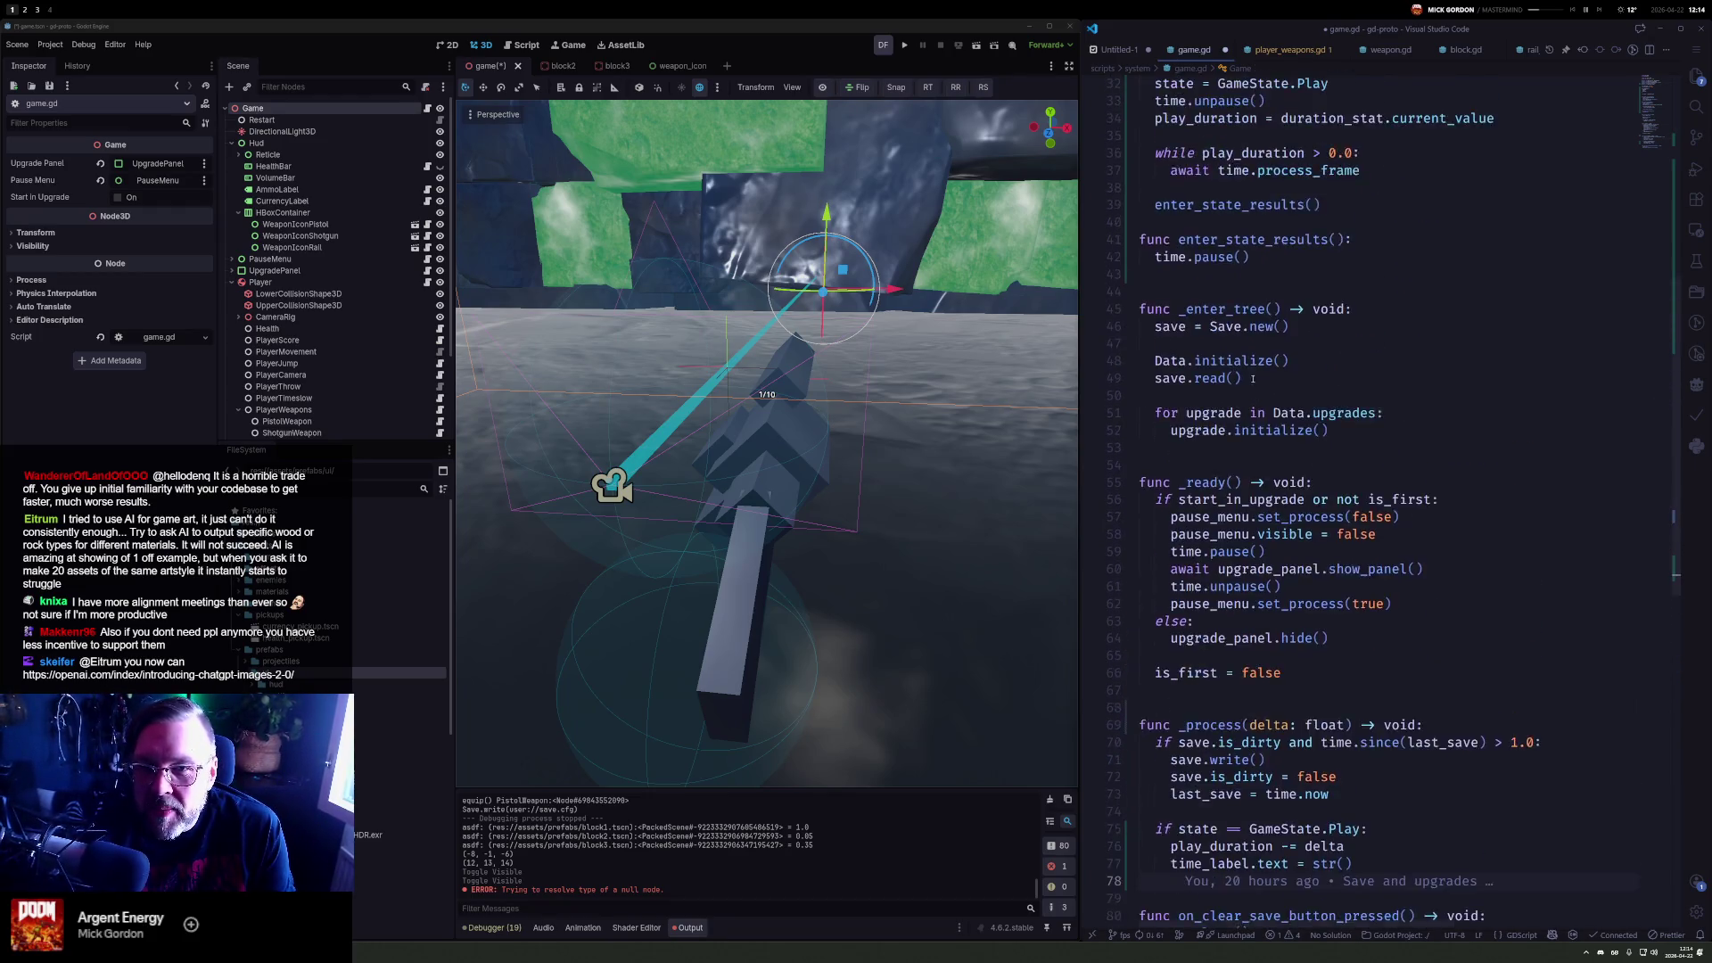
scroll(1266, 375, up, 3)
click(1239, 426)
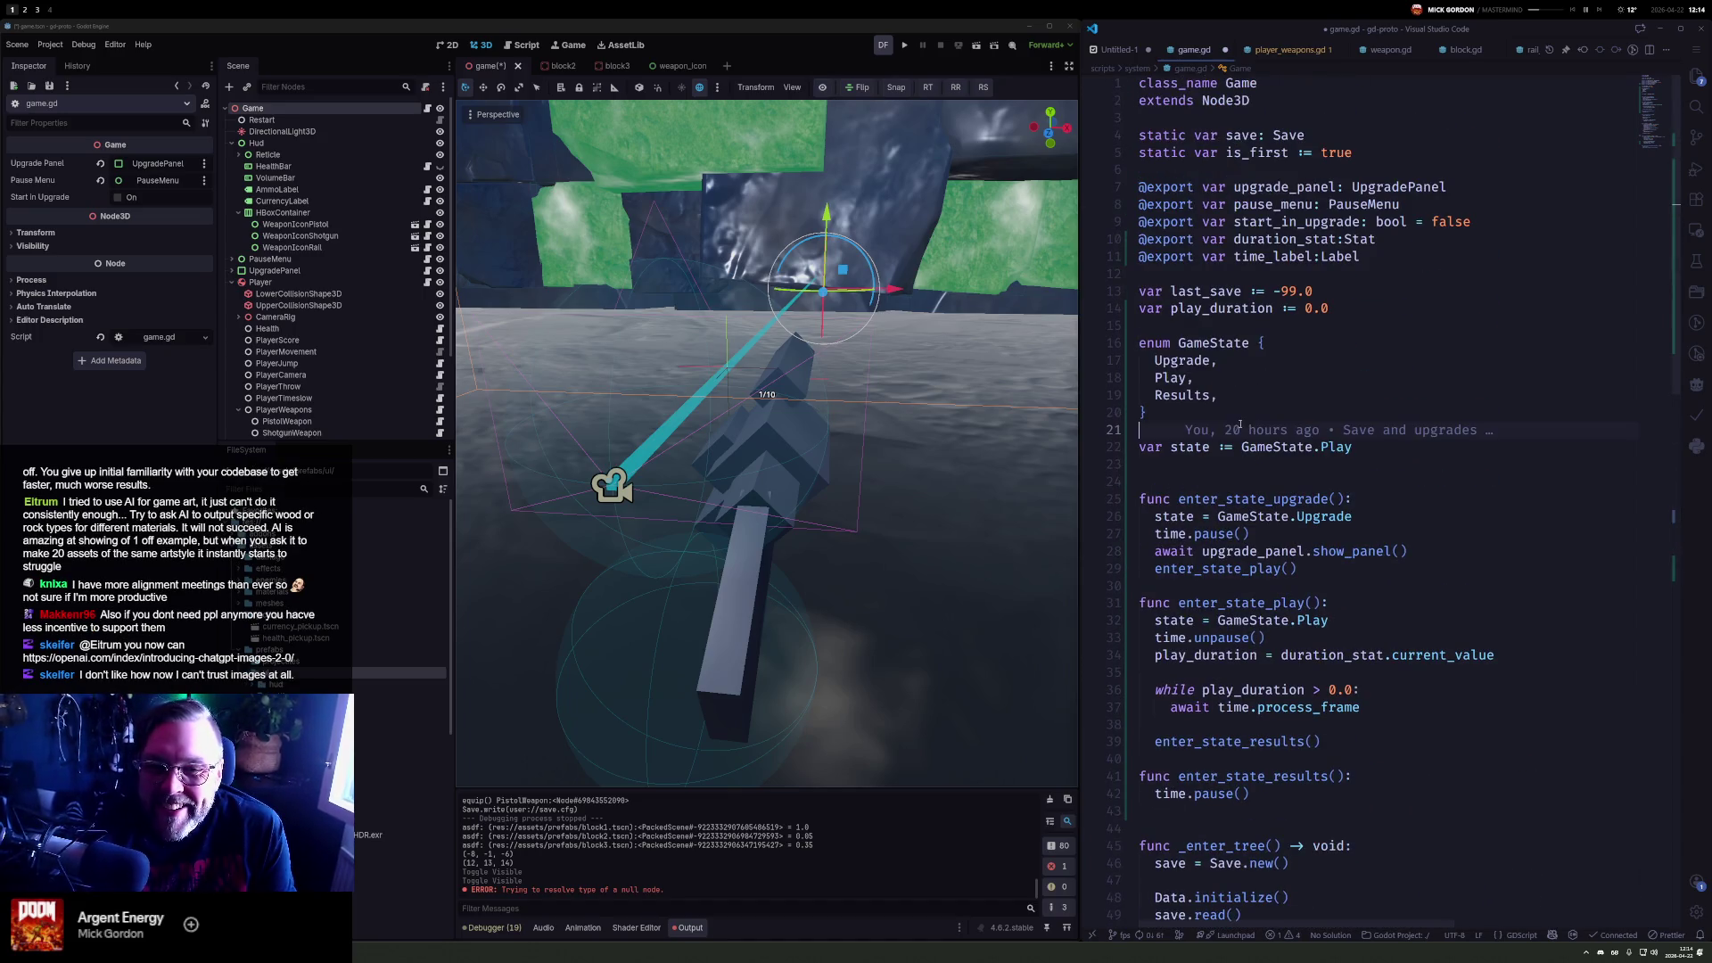
key(Down)
key(Down)
key(BackSpace)
key(Up)
key(Up)
key(Up)
key(ctrl+l)
key(ctrl+l)
key(alt+Down)
key(alt+Down)
key(alt+Down)
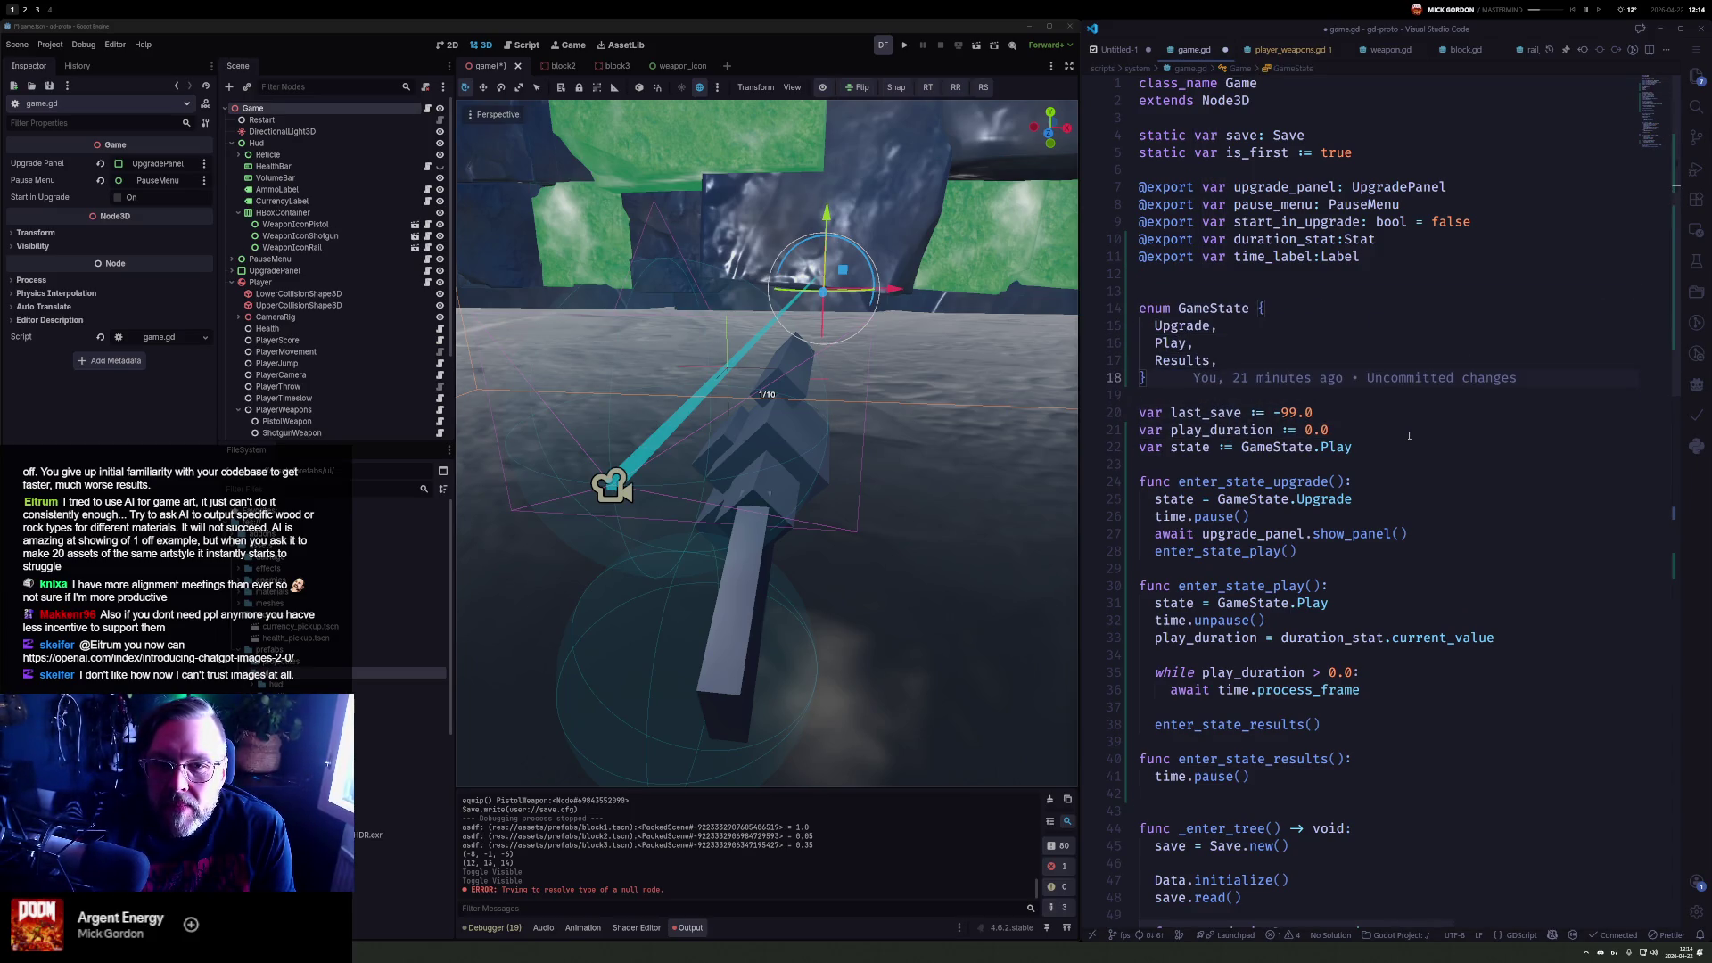
- Move the GameState enum above the static vars, delete blank lines after the exports, and save game.gd
key(shift+Up)
key(shift+Up)
key(shift+Up)
key(alt+Up)
key(alt+Up)
key(alt+Up)
key(alt+Up)
key(alt+Up)
key(alt+Up)
key(Escape)
key(Return)
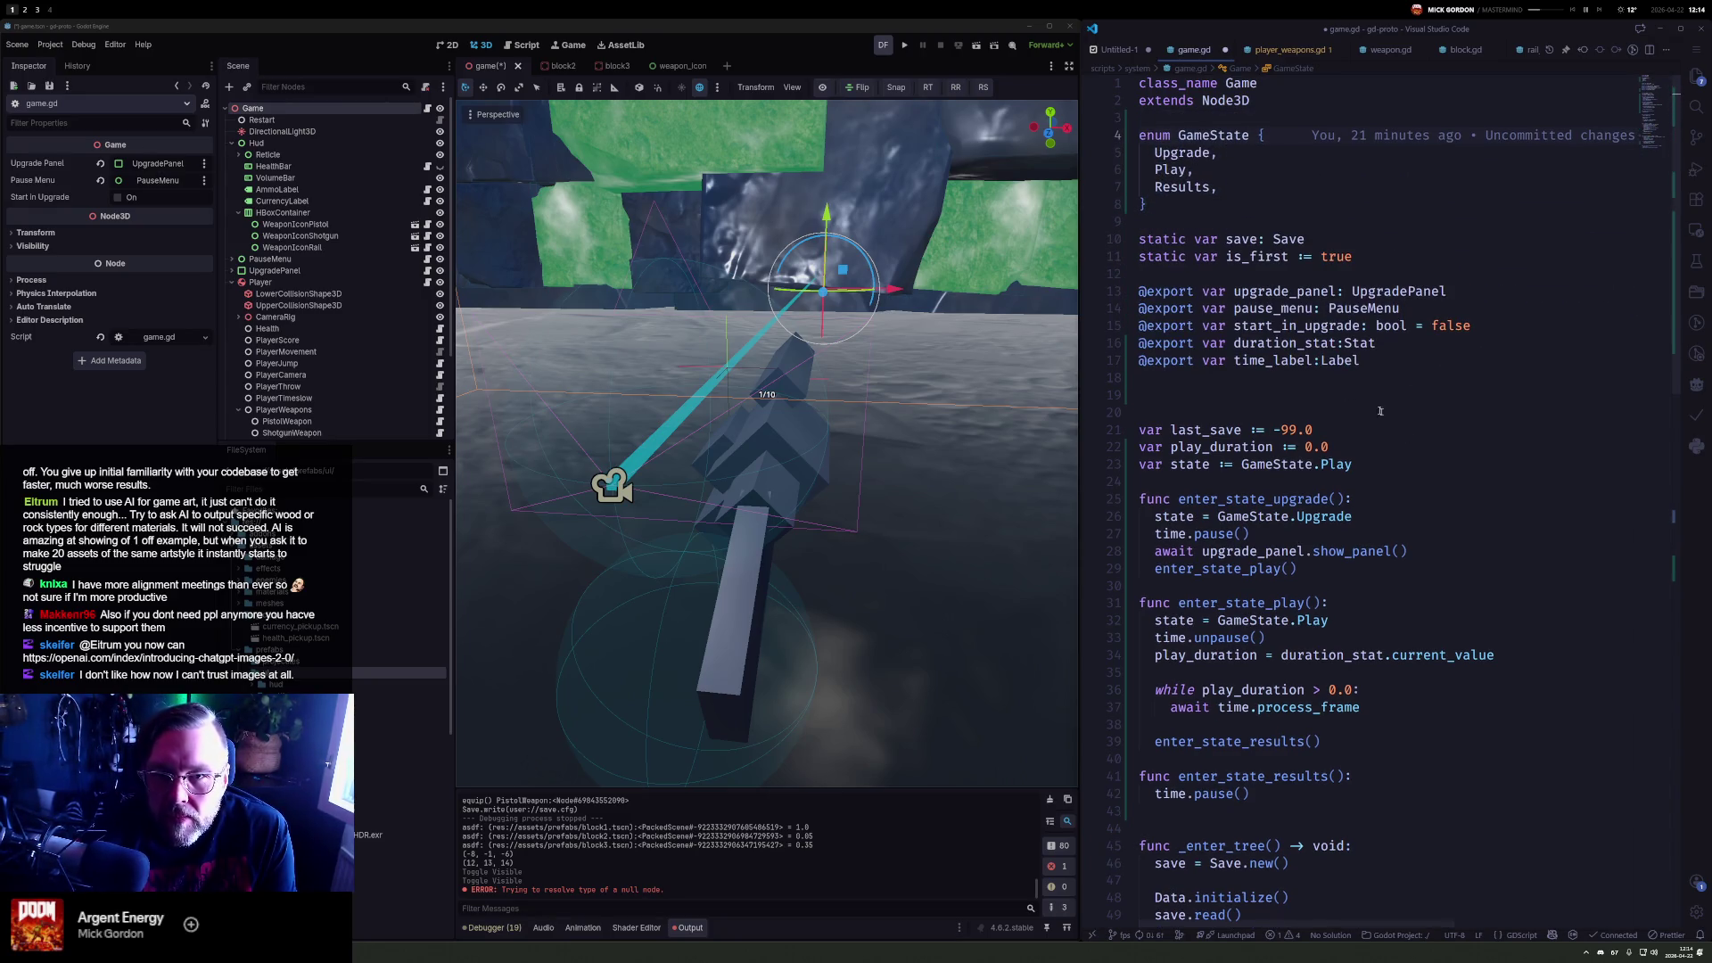
click(1380, 411)
key(BackSpace)
key(BackSpace)
scroll(1311, 299, down, 3)
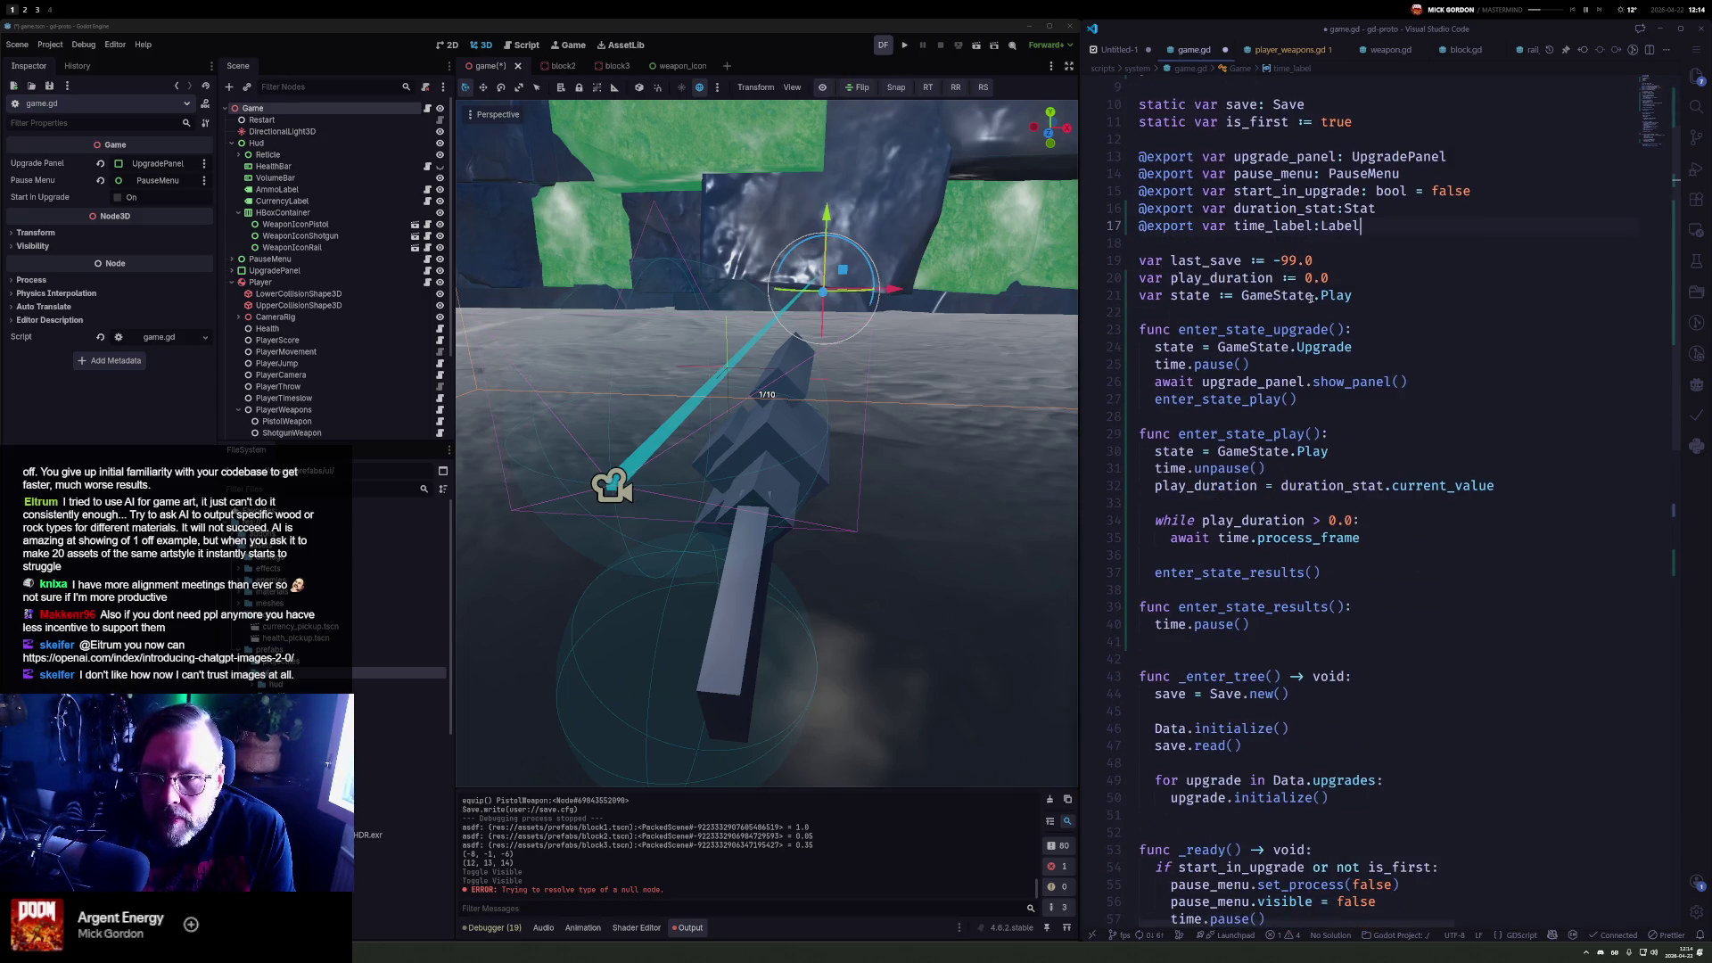
key(ctrl+s)
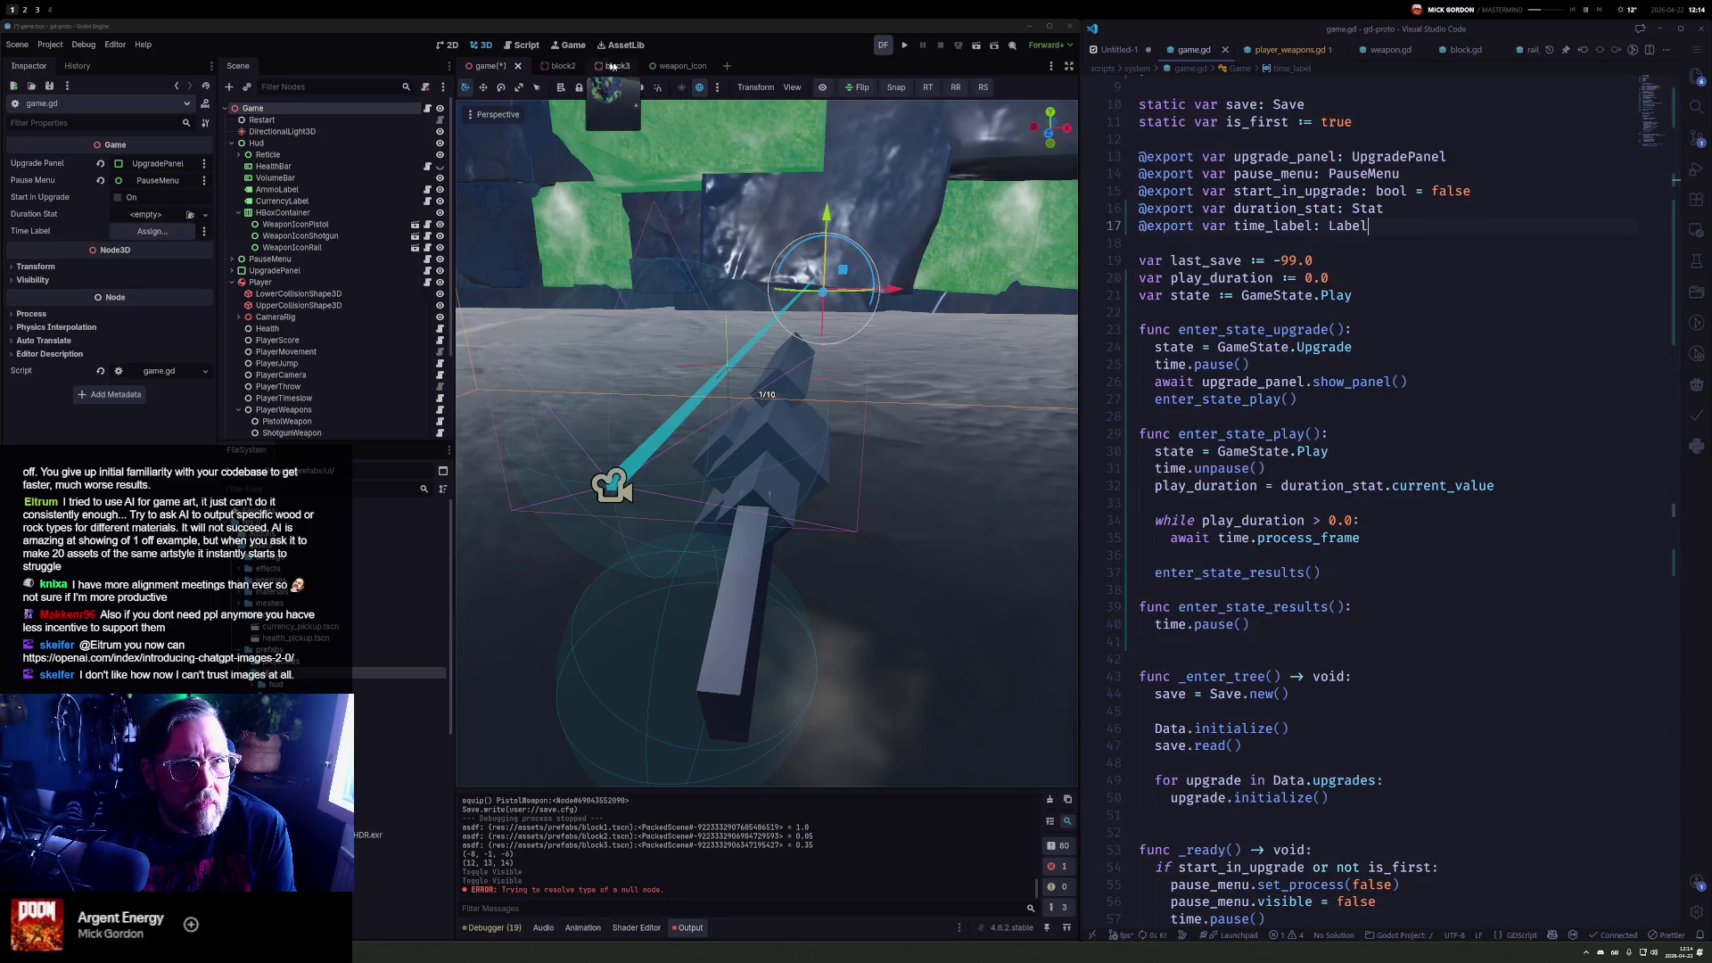
click(442, 44)
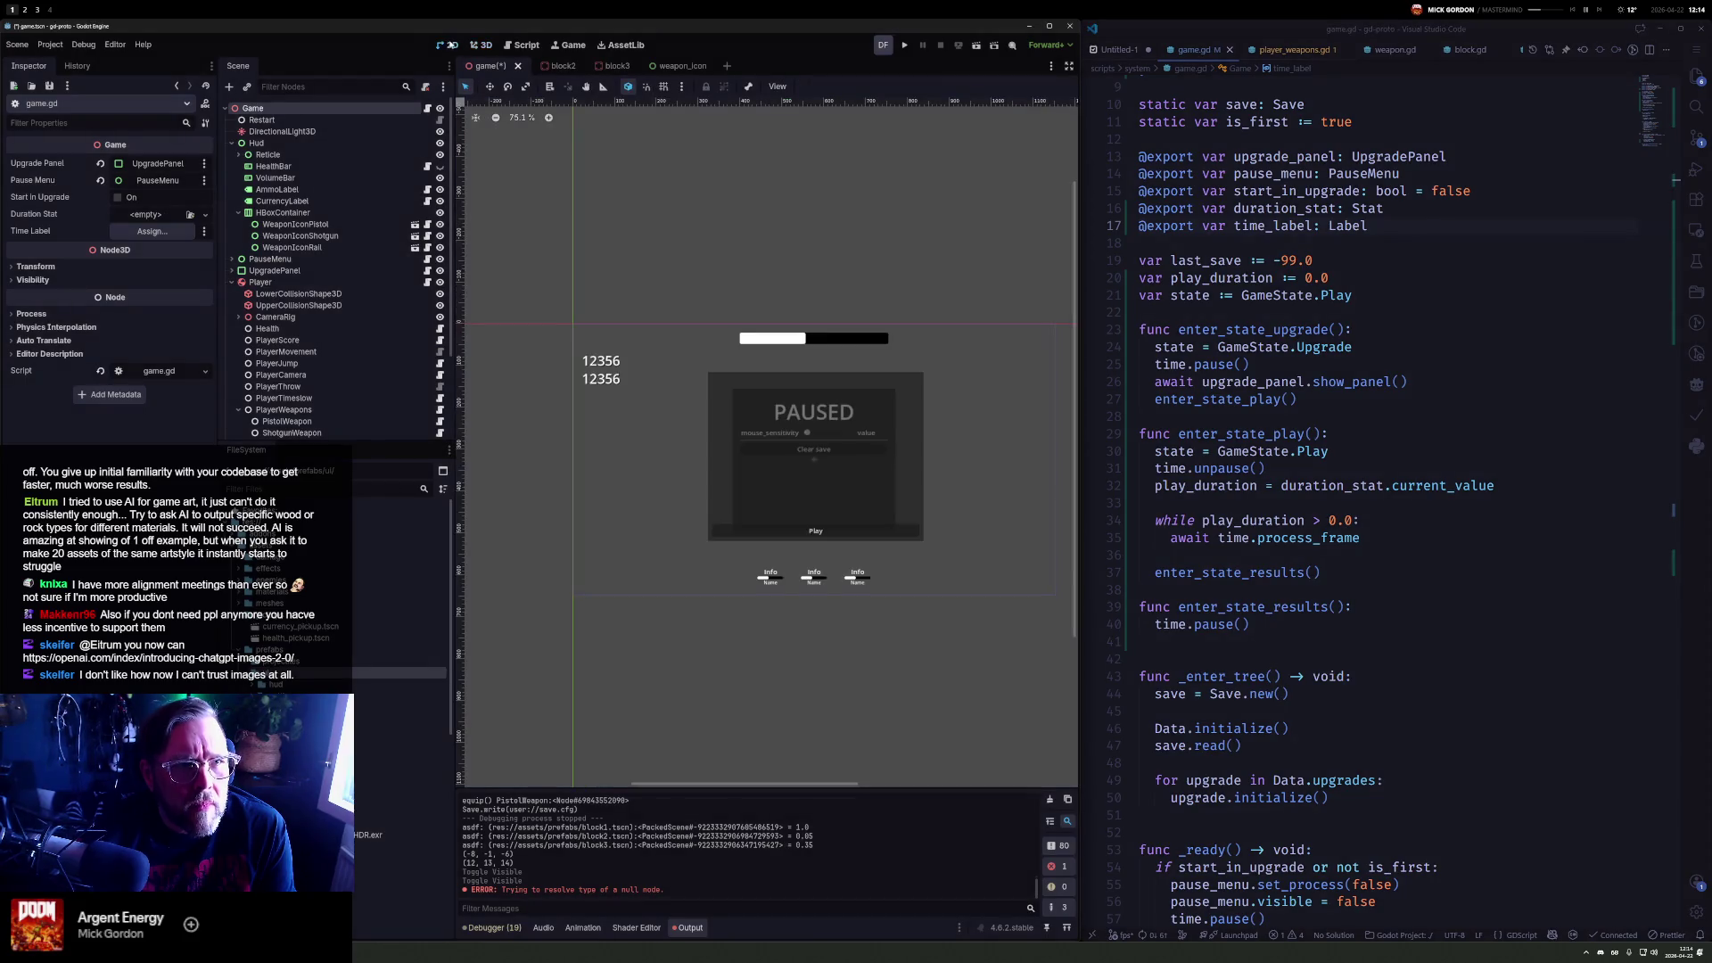
- Duplicate the HUD's VolumeBar node and rename the copy TimeBar
click(807, 340)
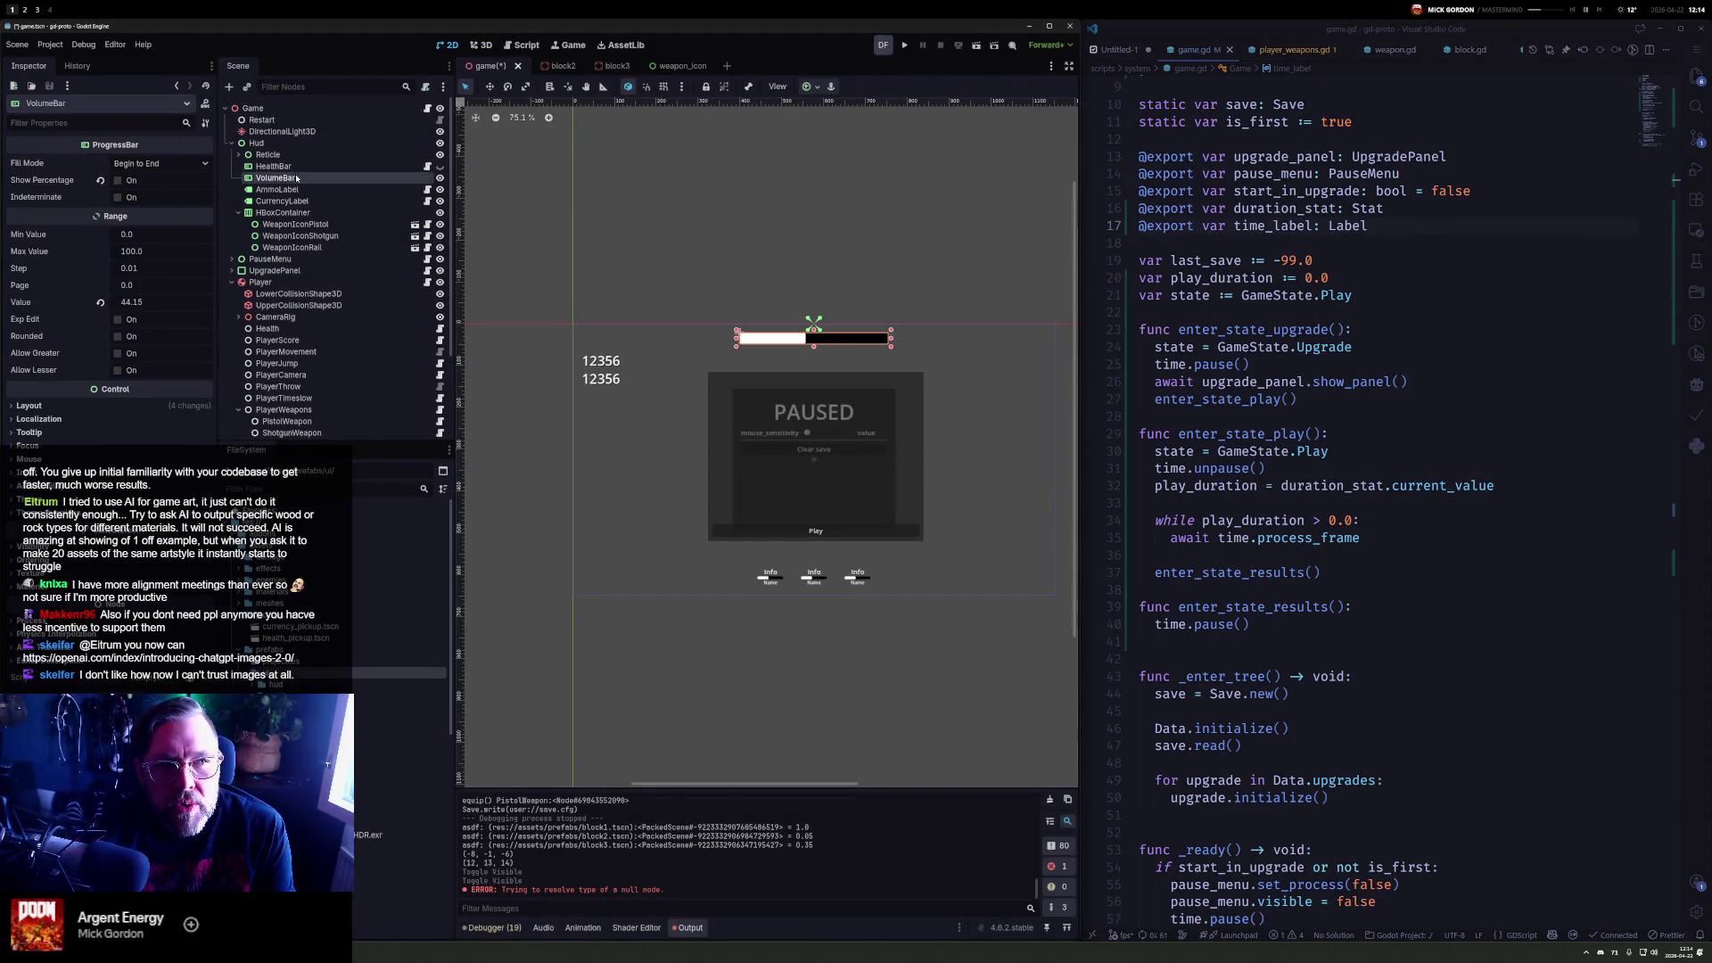
key(ctrl+d)
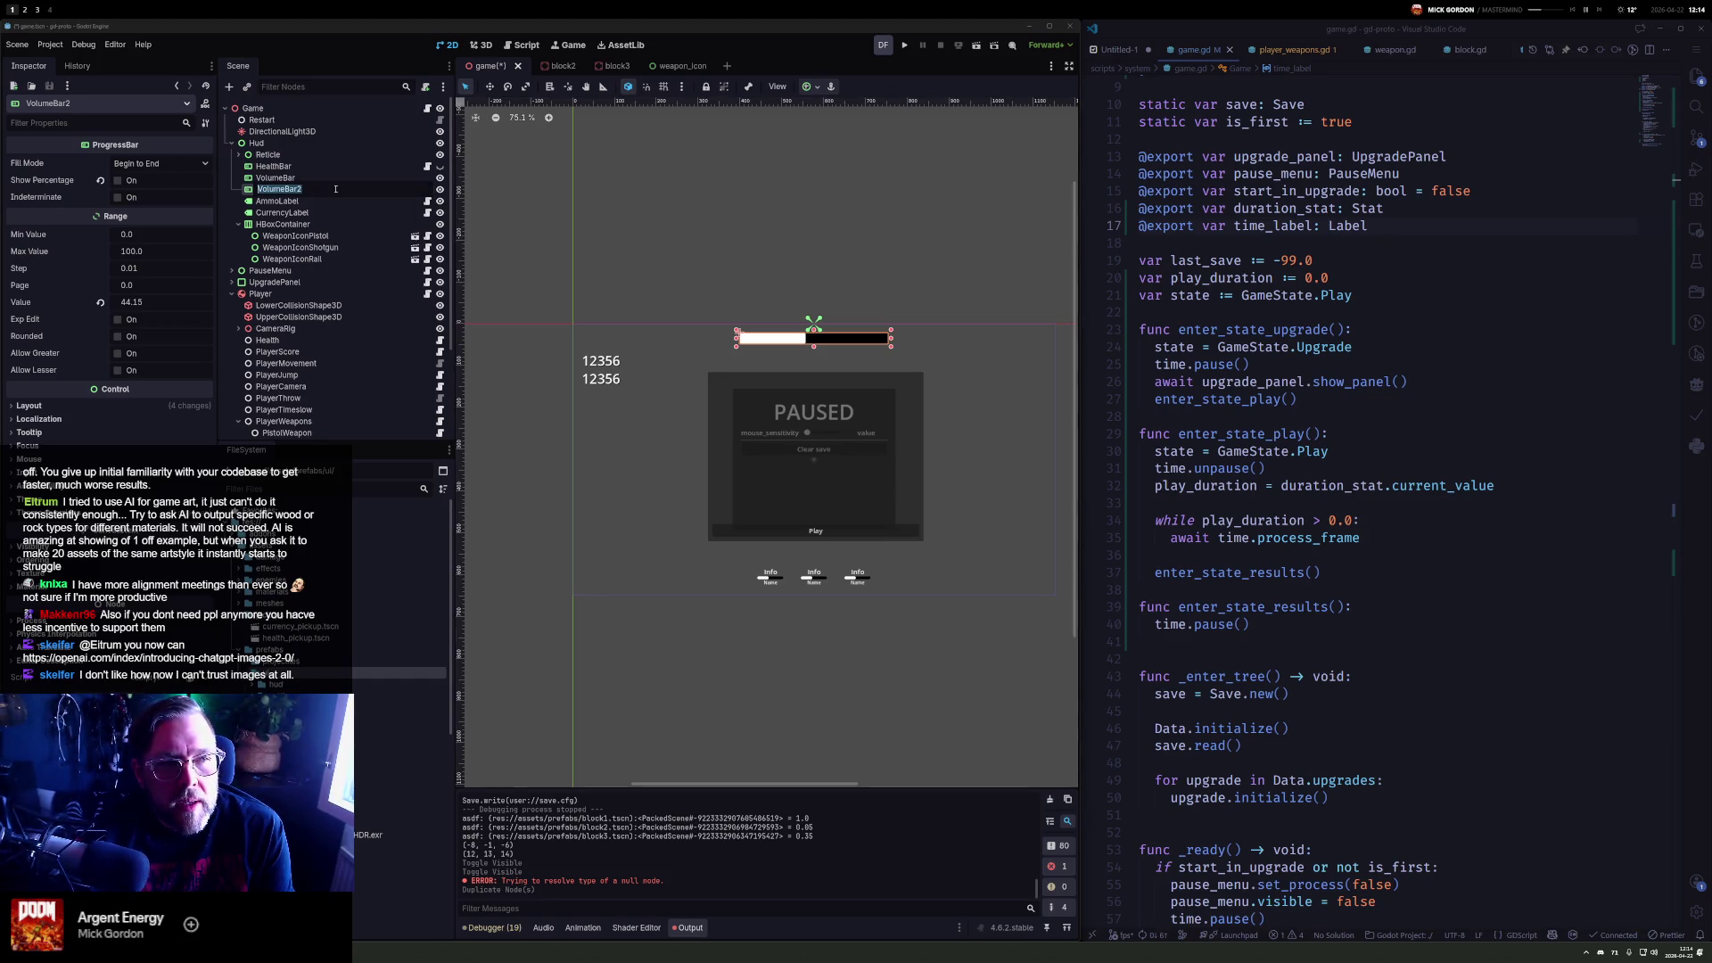
text(TimeBar)
key(Return)
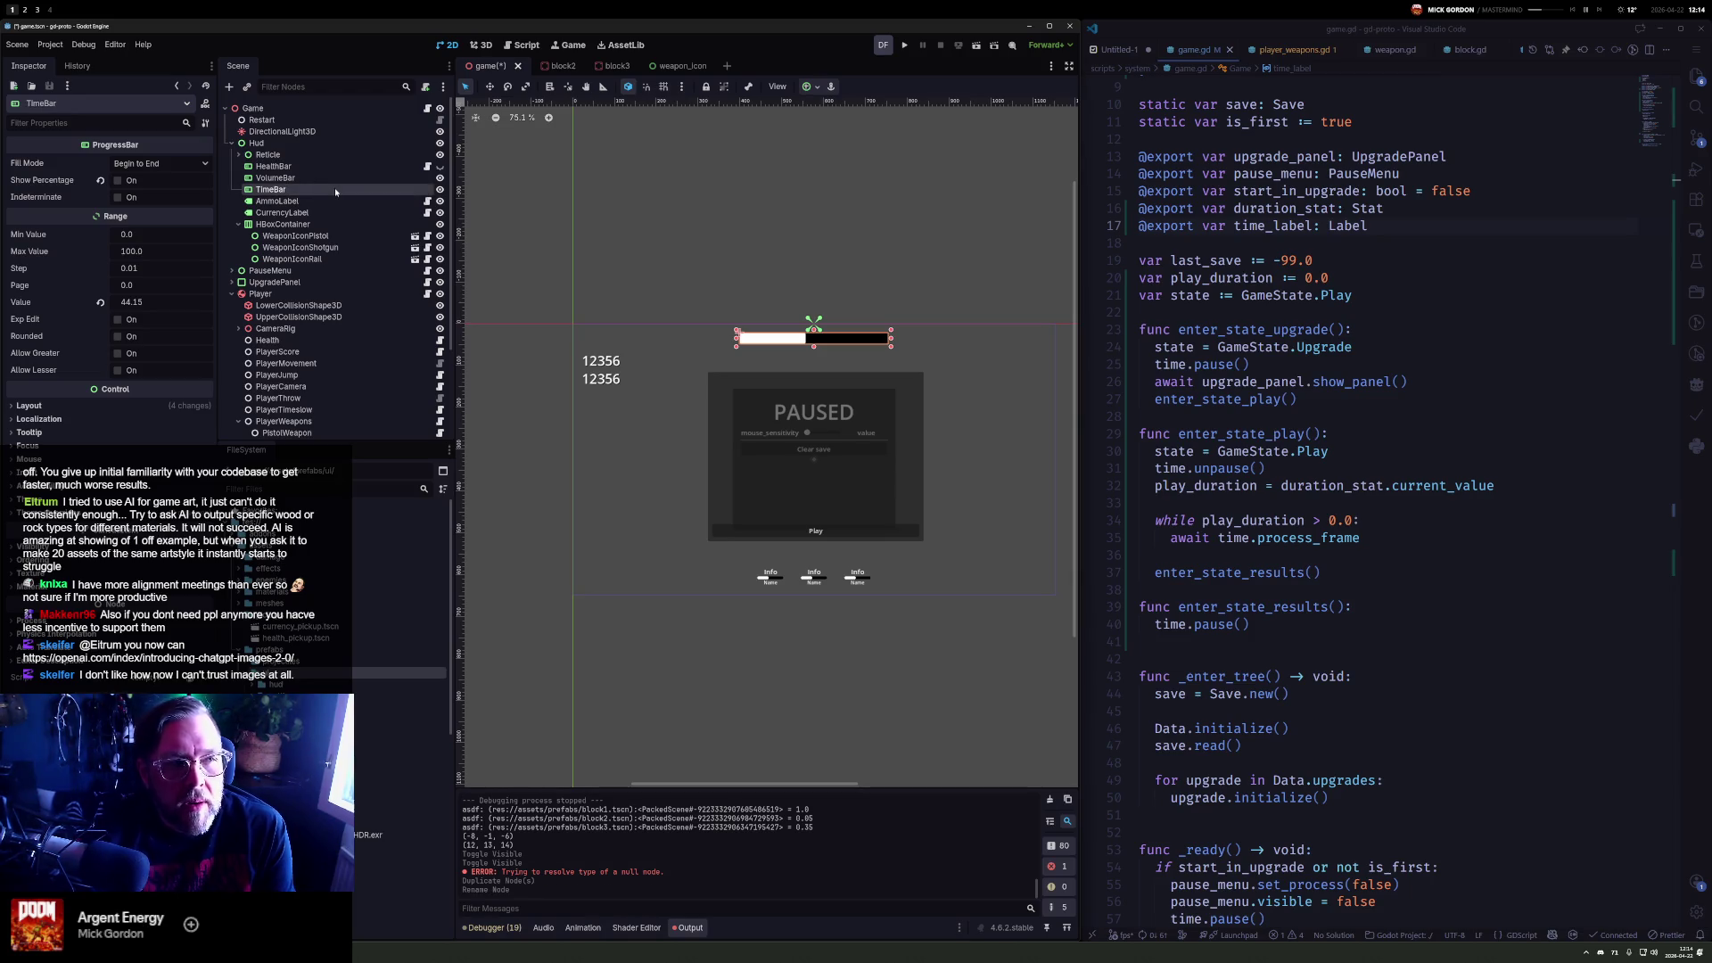
- Copy the time_label export in game.gd as a new time_bar export of type ProgressBar
key(shift+alt+Down)
key(Down)
key(Down)
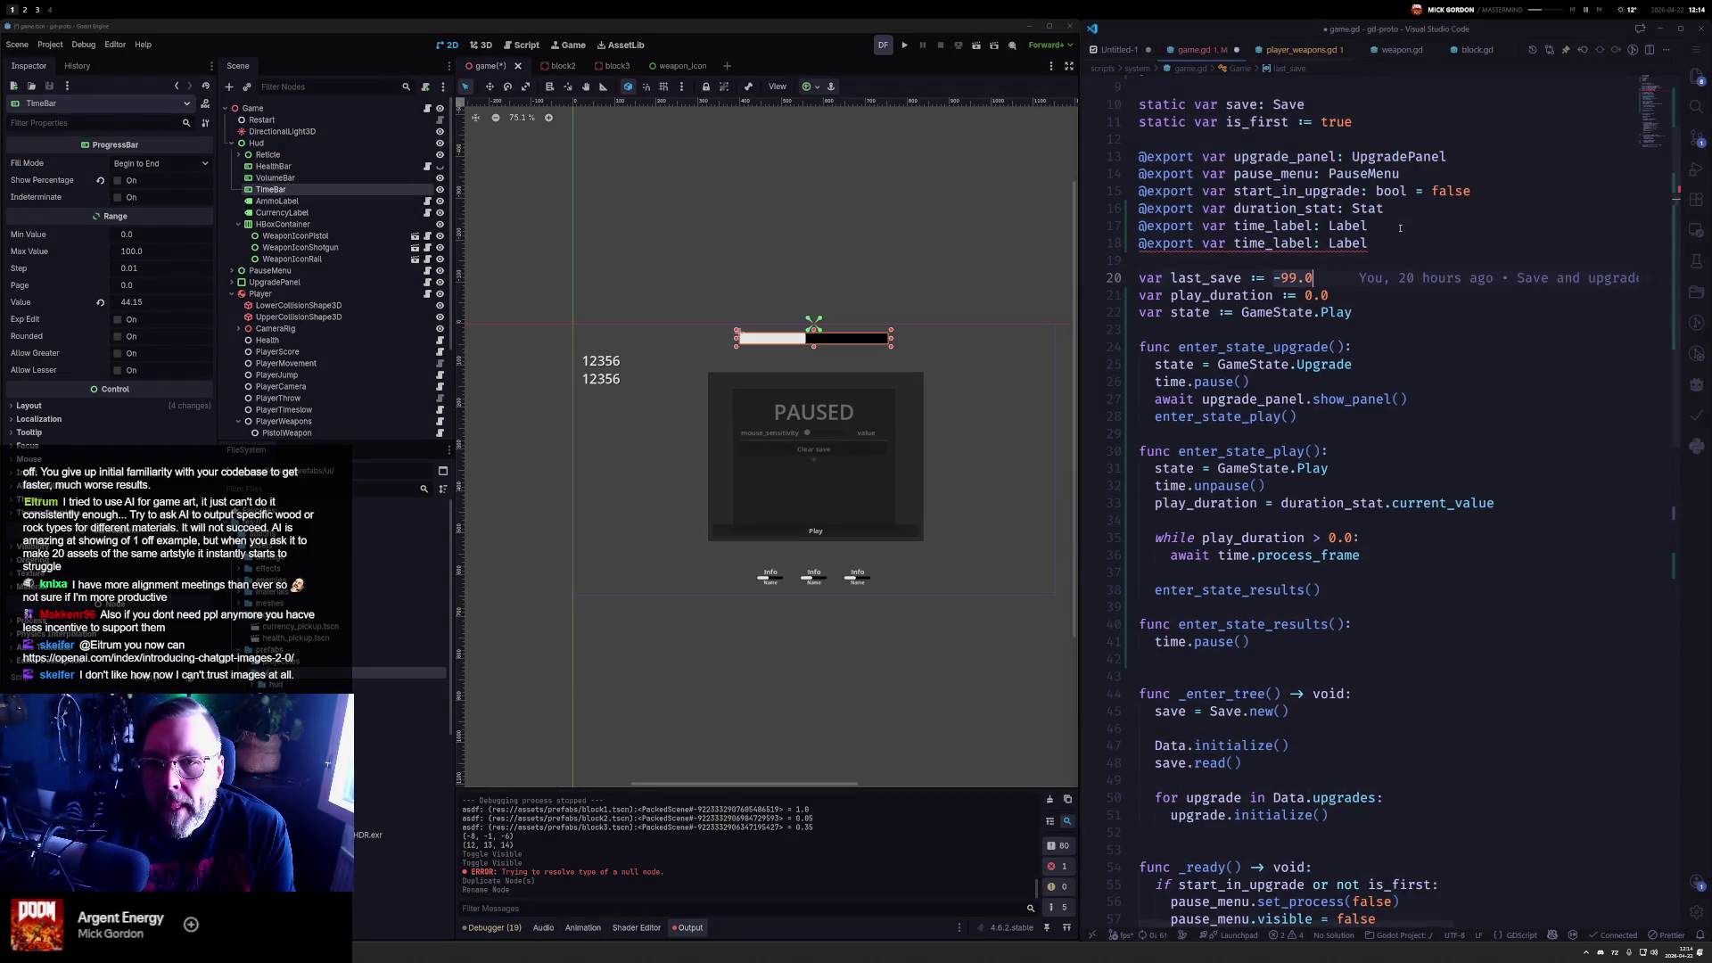
key(Up)
key(Up)
key(BackSpace)
key(BackSpace)
key(BackSpace)
key(Delete)
key(Delete)
text(bar)
key(Right)
key(Right)
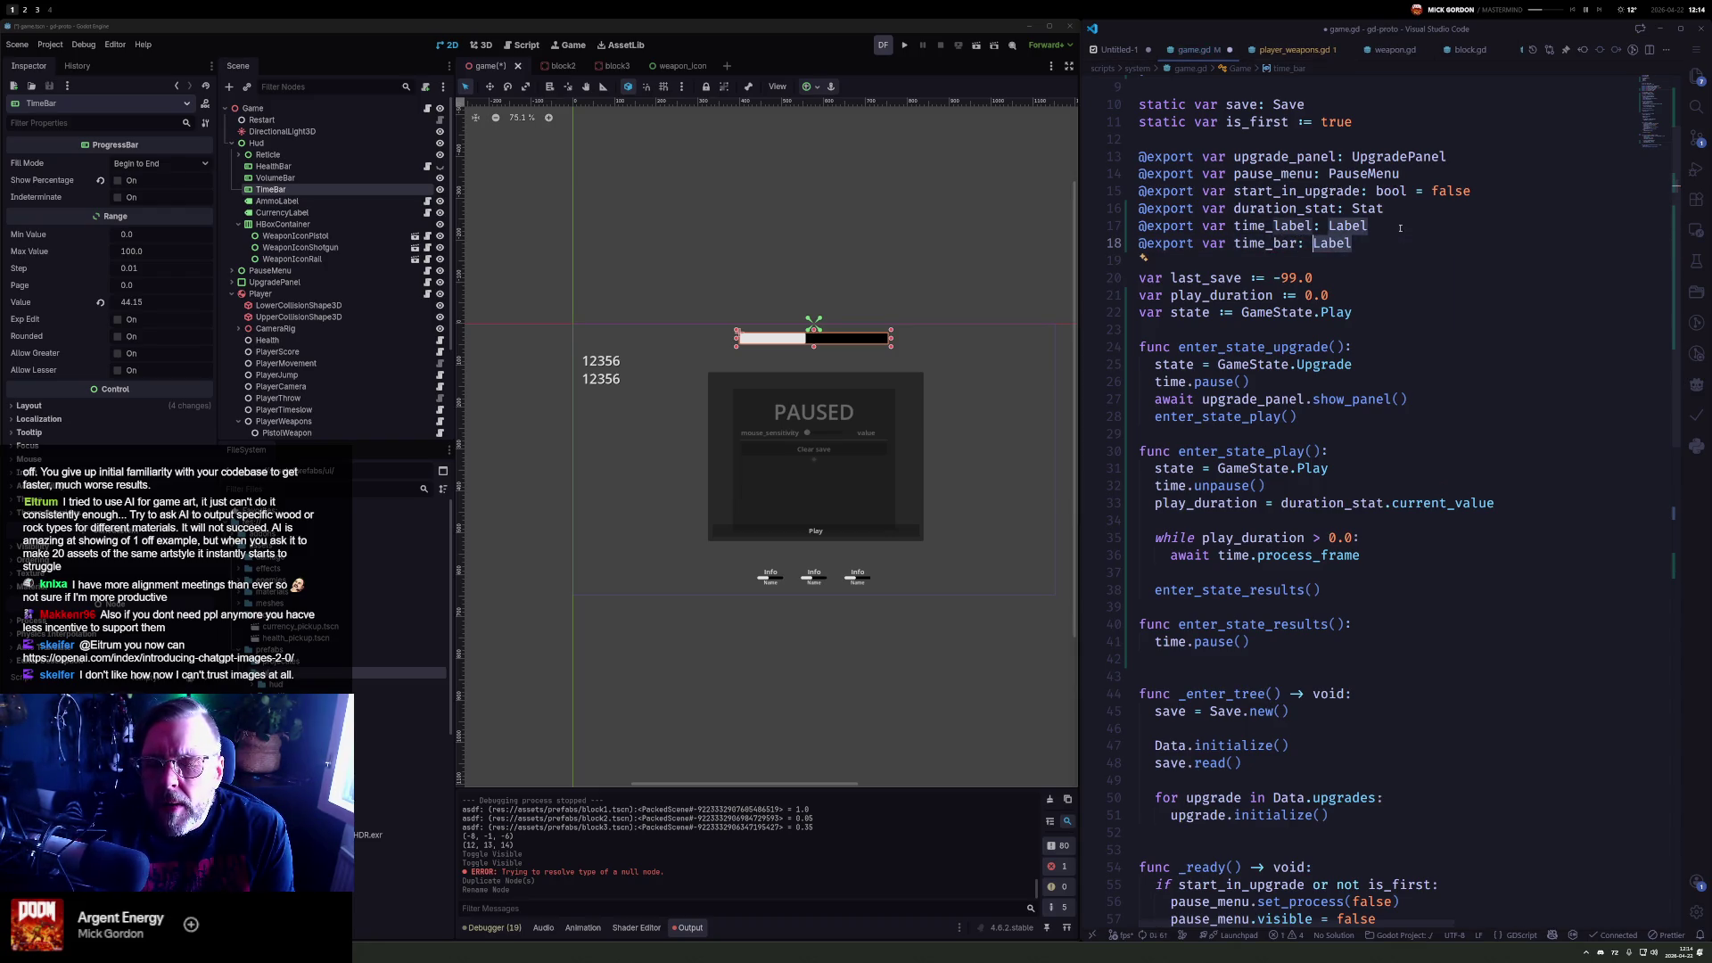
text(Progress)
key(Return)
key(Down)
scroll(1515, 356, down, 10)
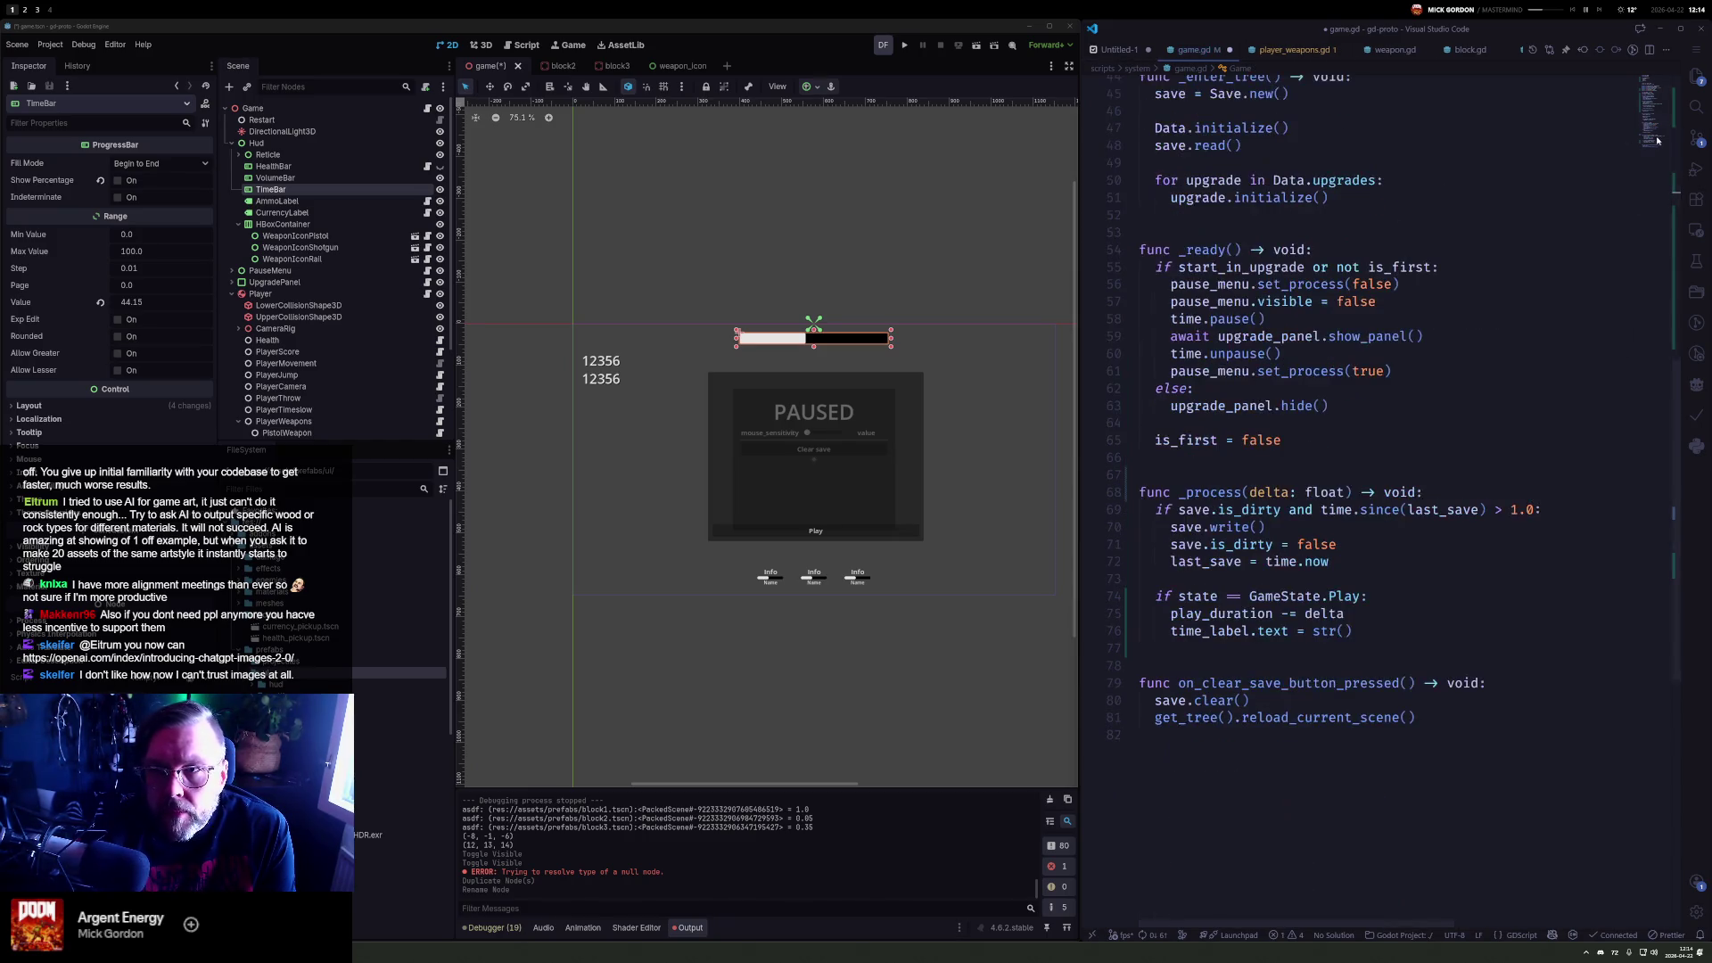
- In the Play branch, make time_bar visible and set its max_value to duration_stat.current_value
click(1362, 528)
click(1426, 529)
key(Return)
text(time_bar.visi)
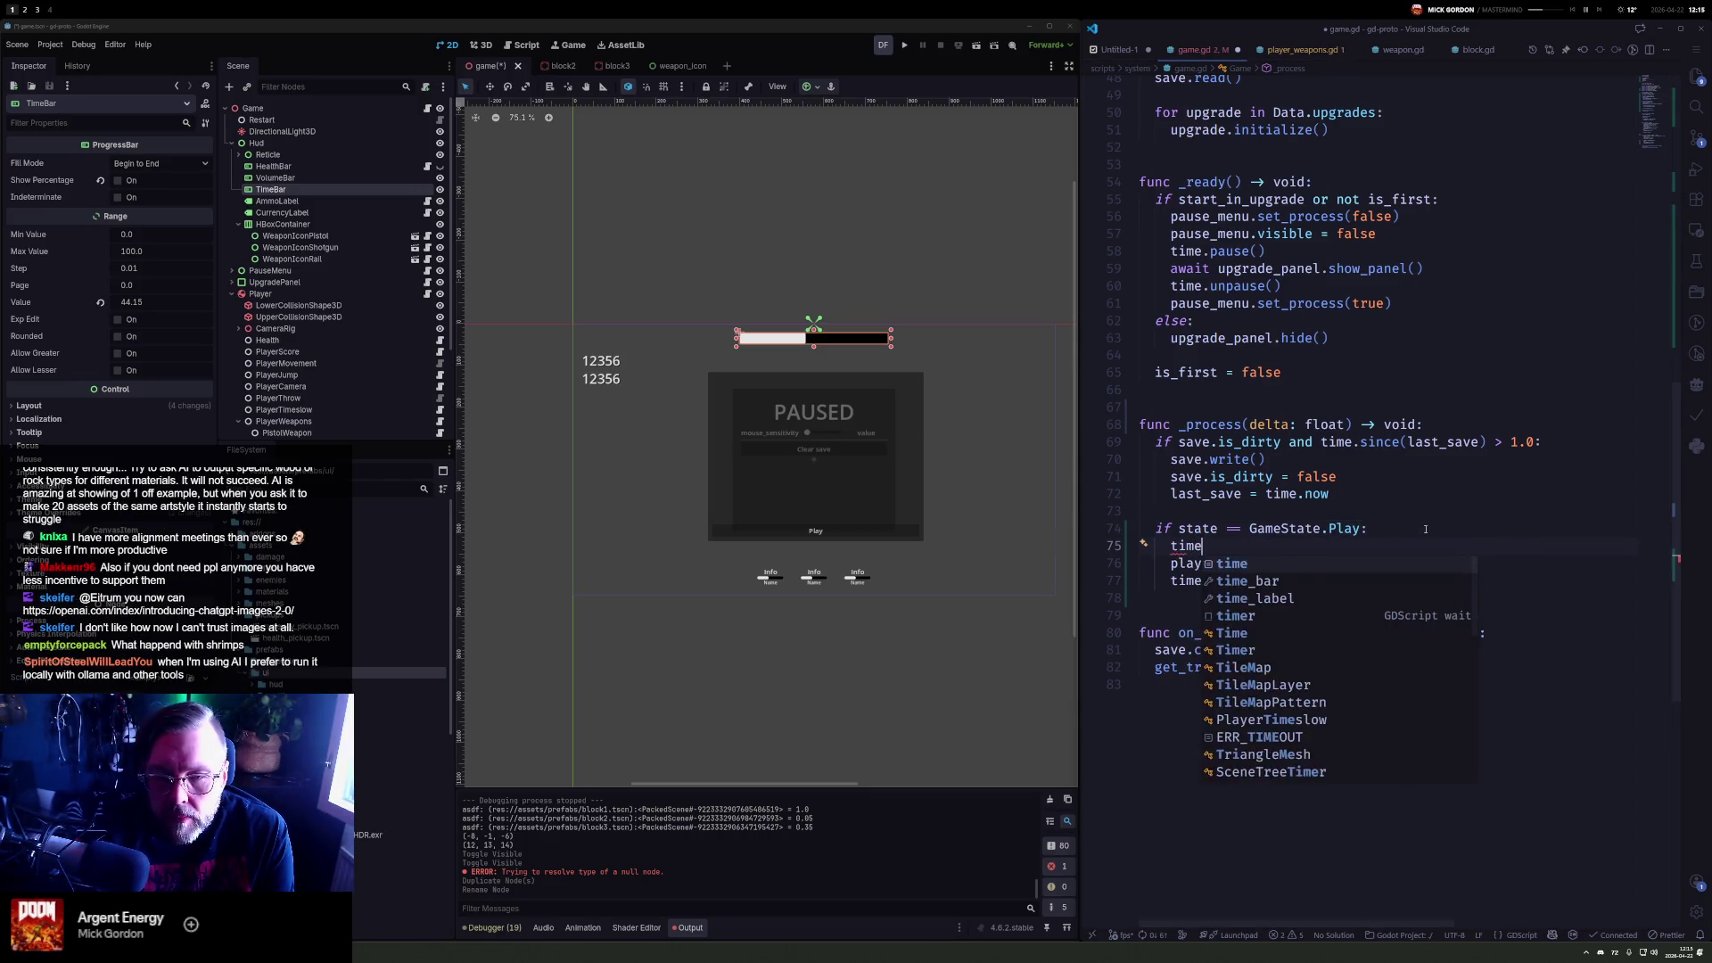
text(ble = true)
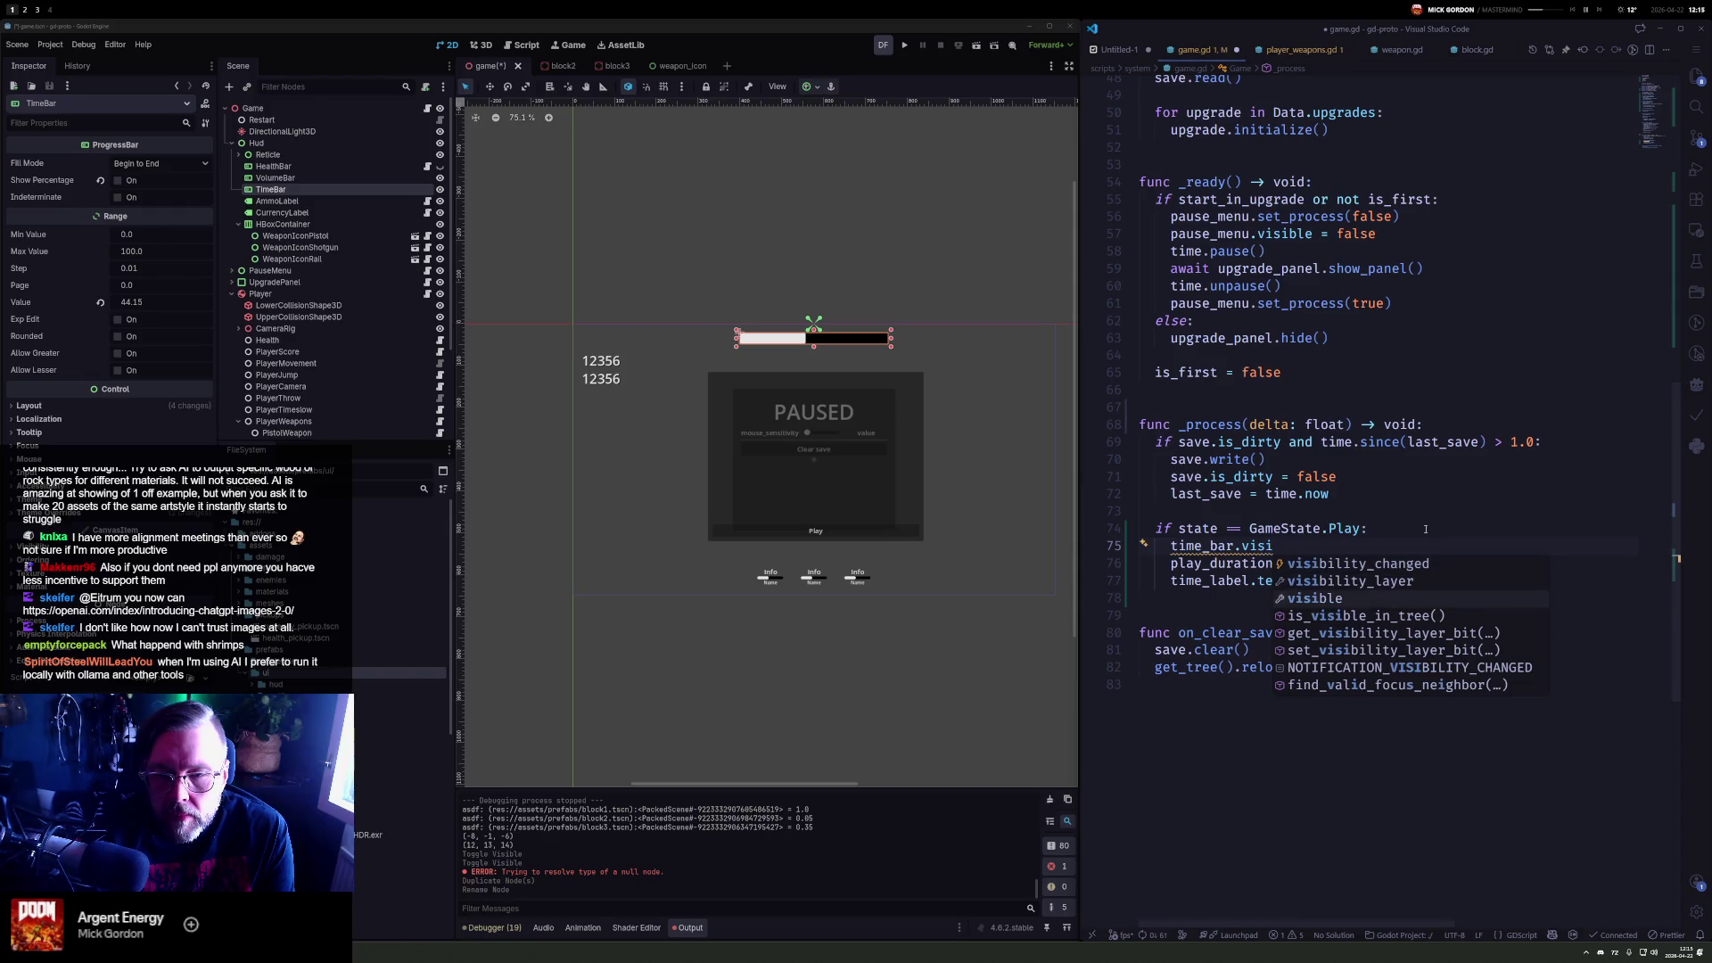
key(Return)
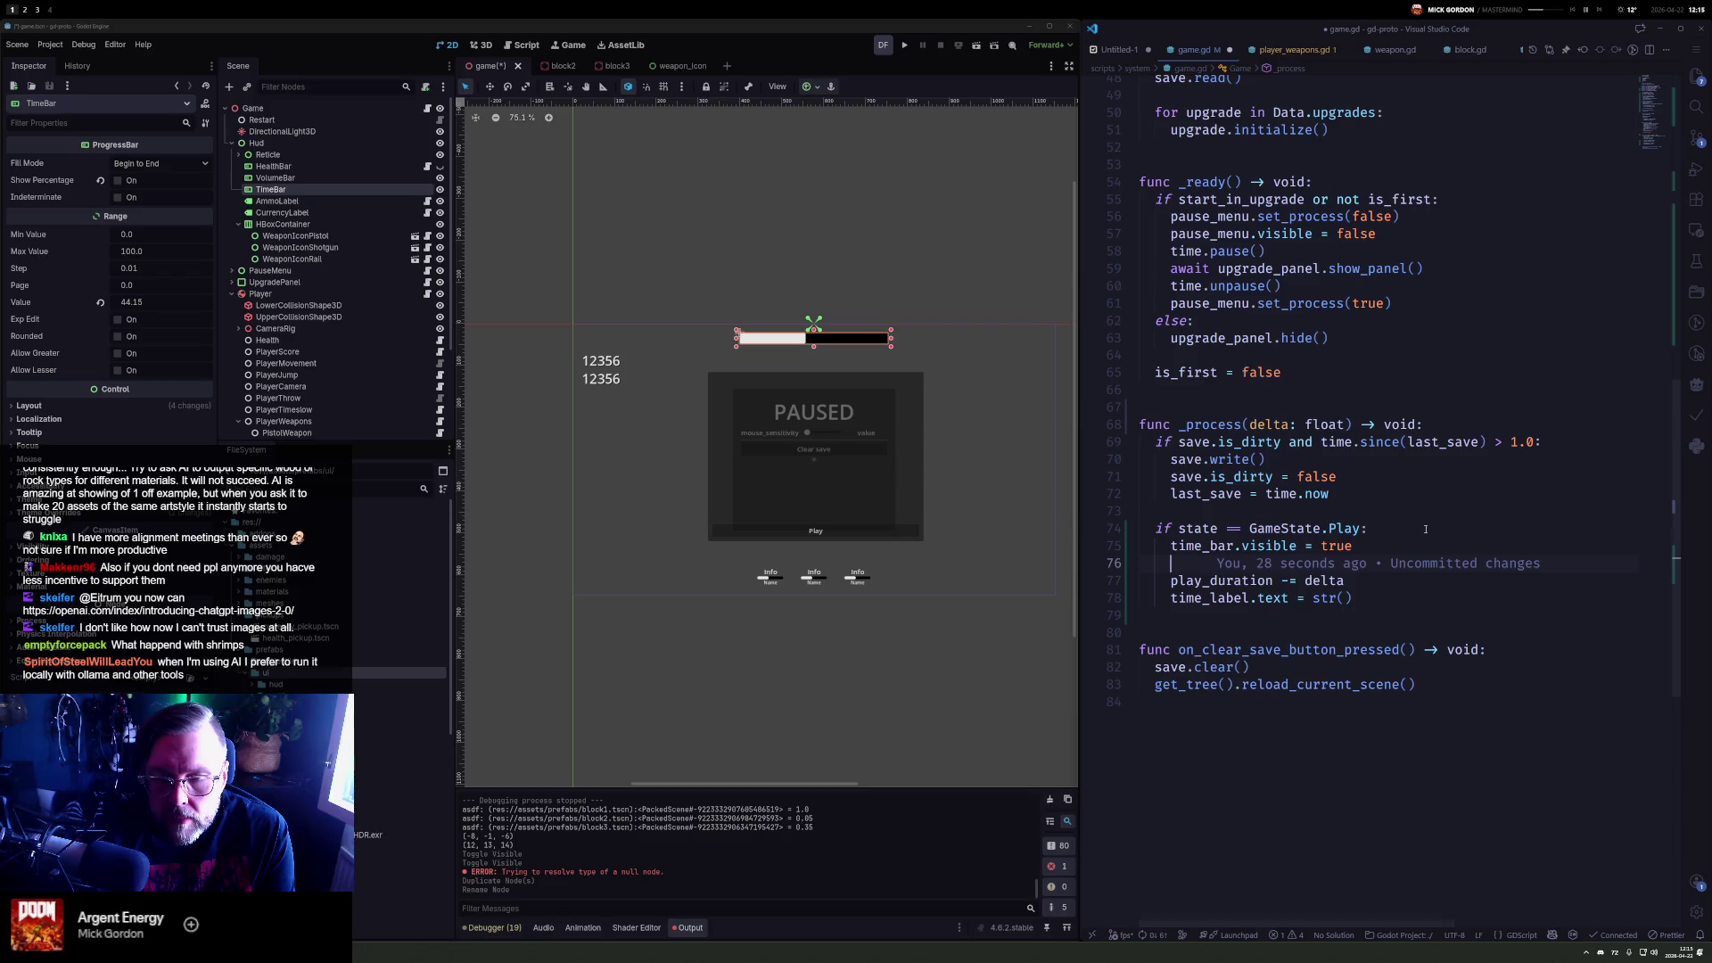
text(time_bar.ma)
key(Down)
key(Tab)
text(= )
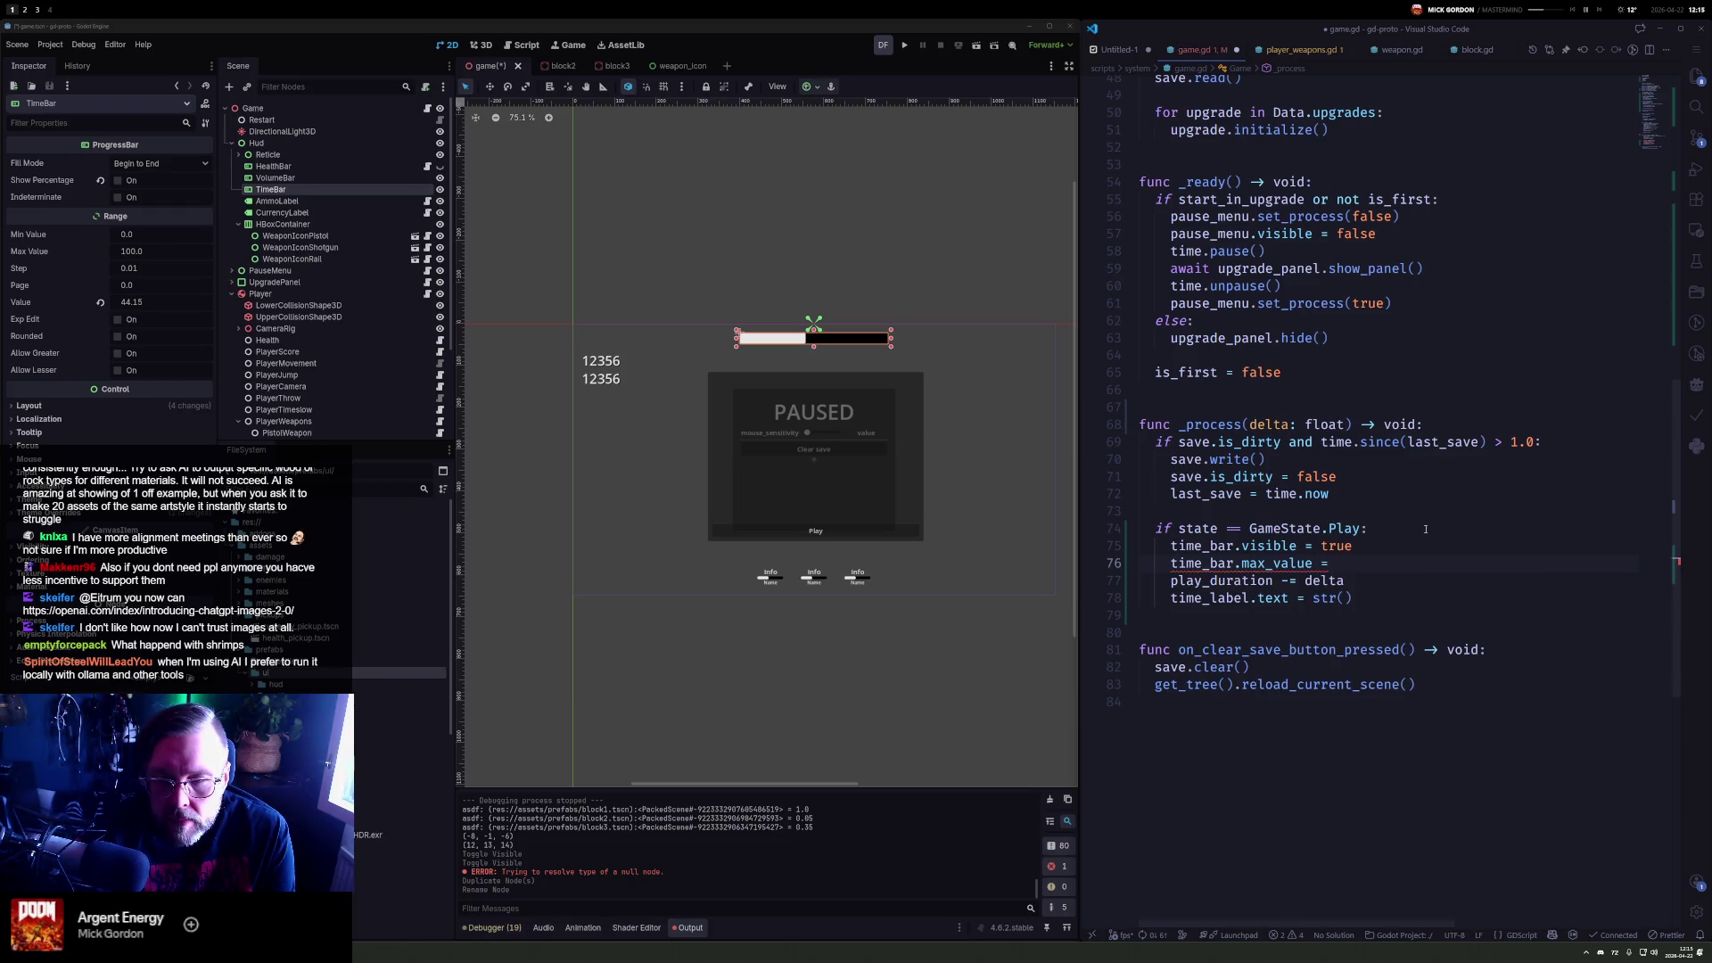
text(duration_stat.)
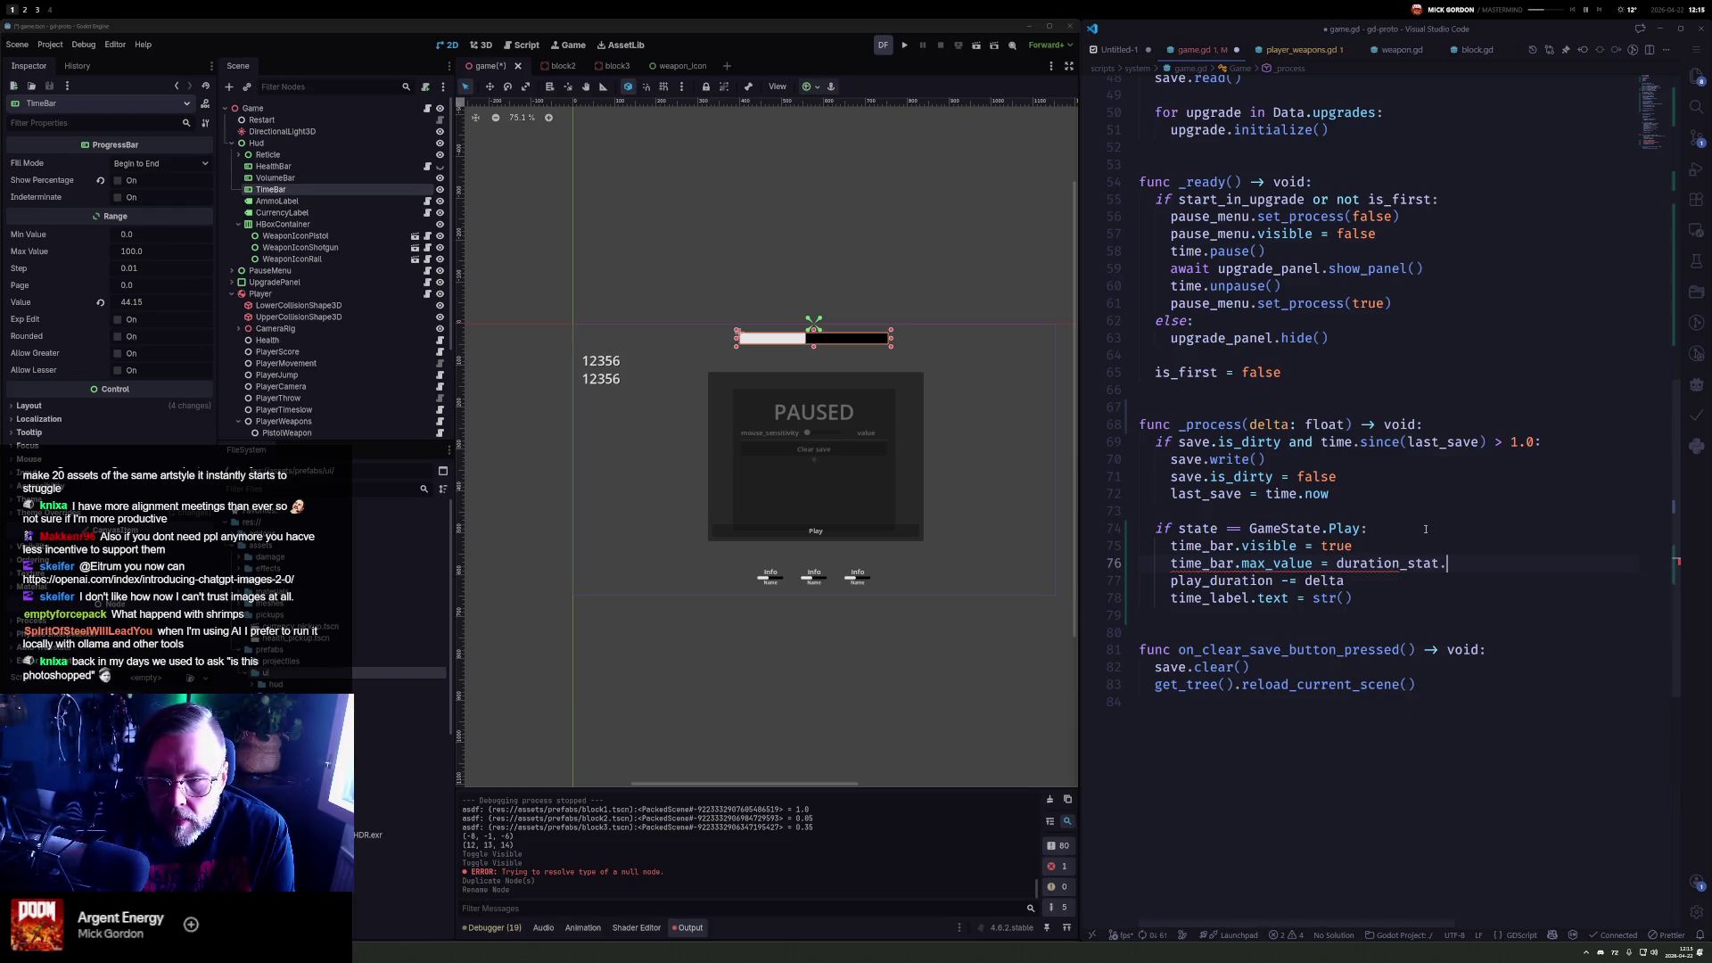
text(curre)
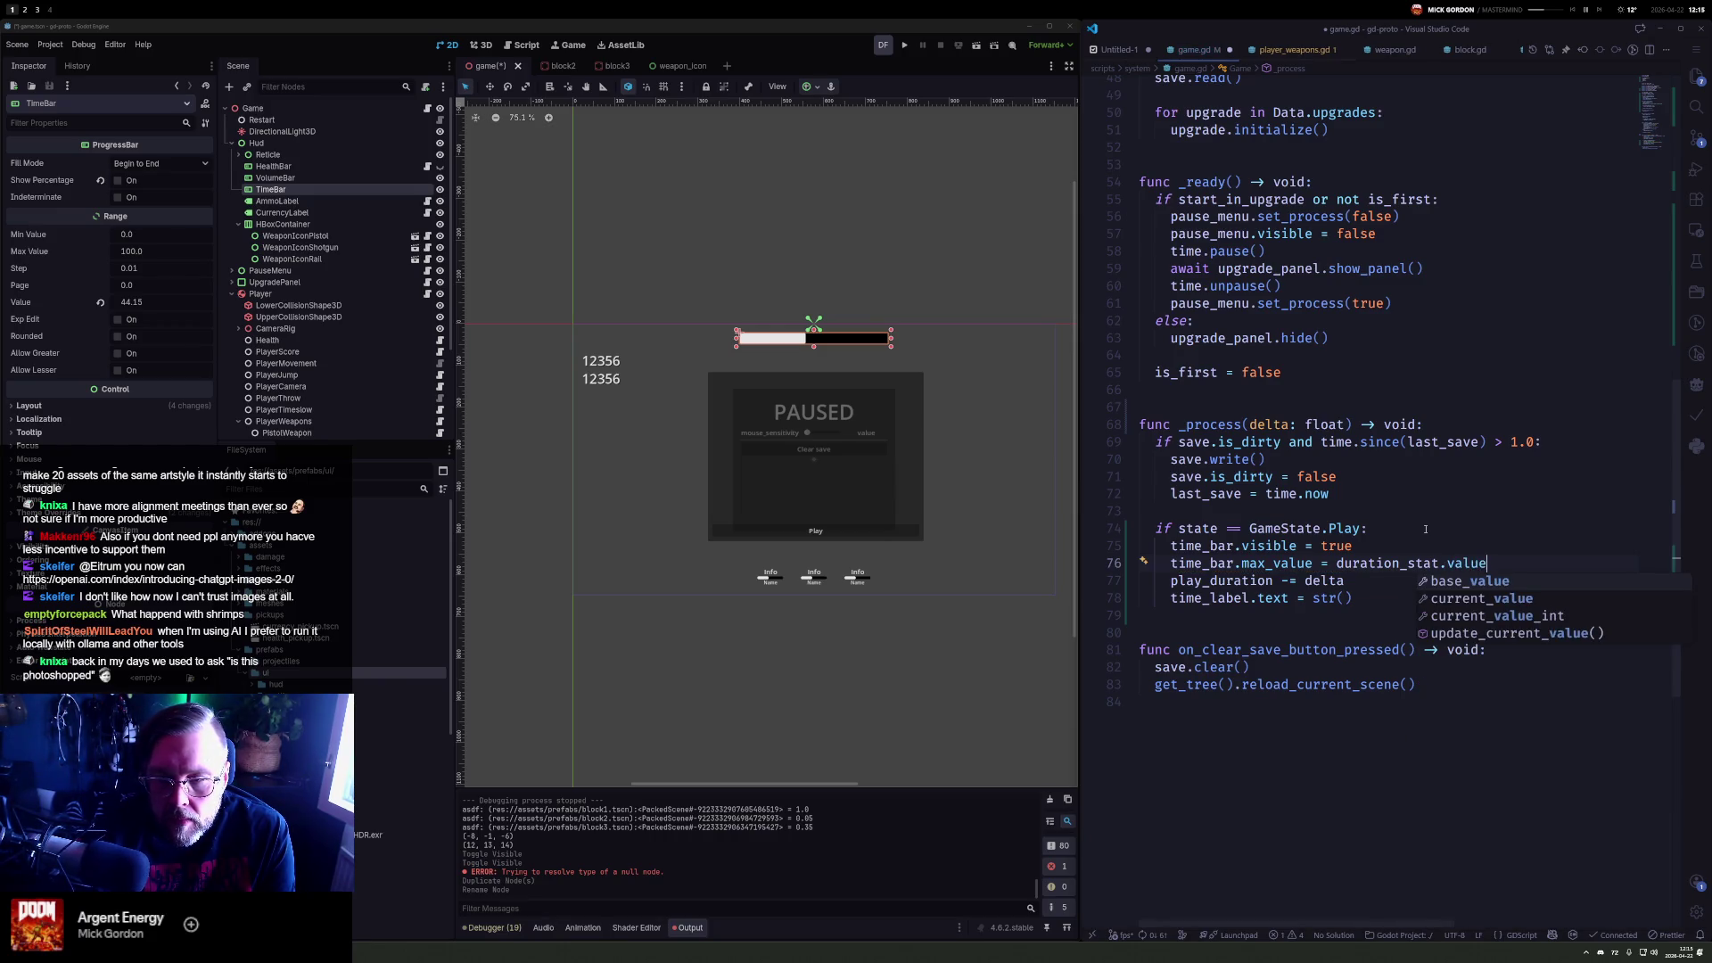
key(Tab)
- Set time_bar.value to play_duration and tidy the blank lines around it
key(Return)
text(time)
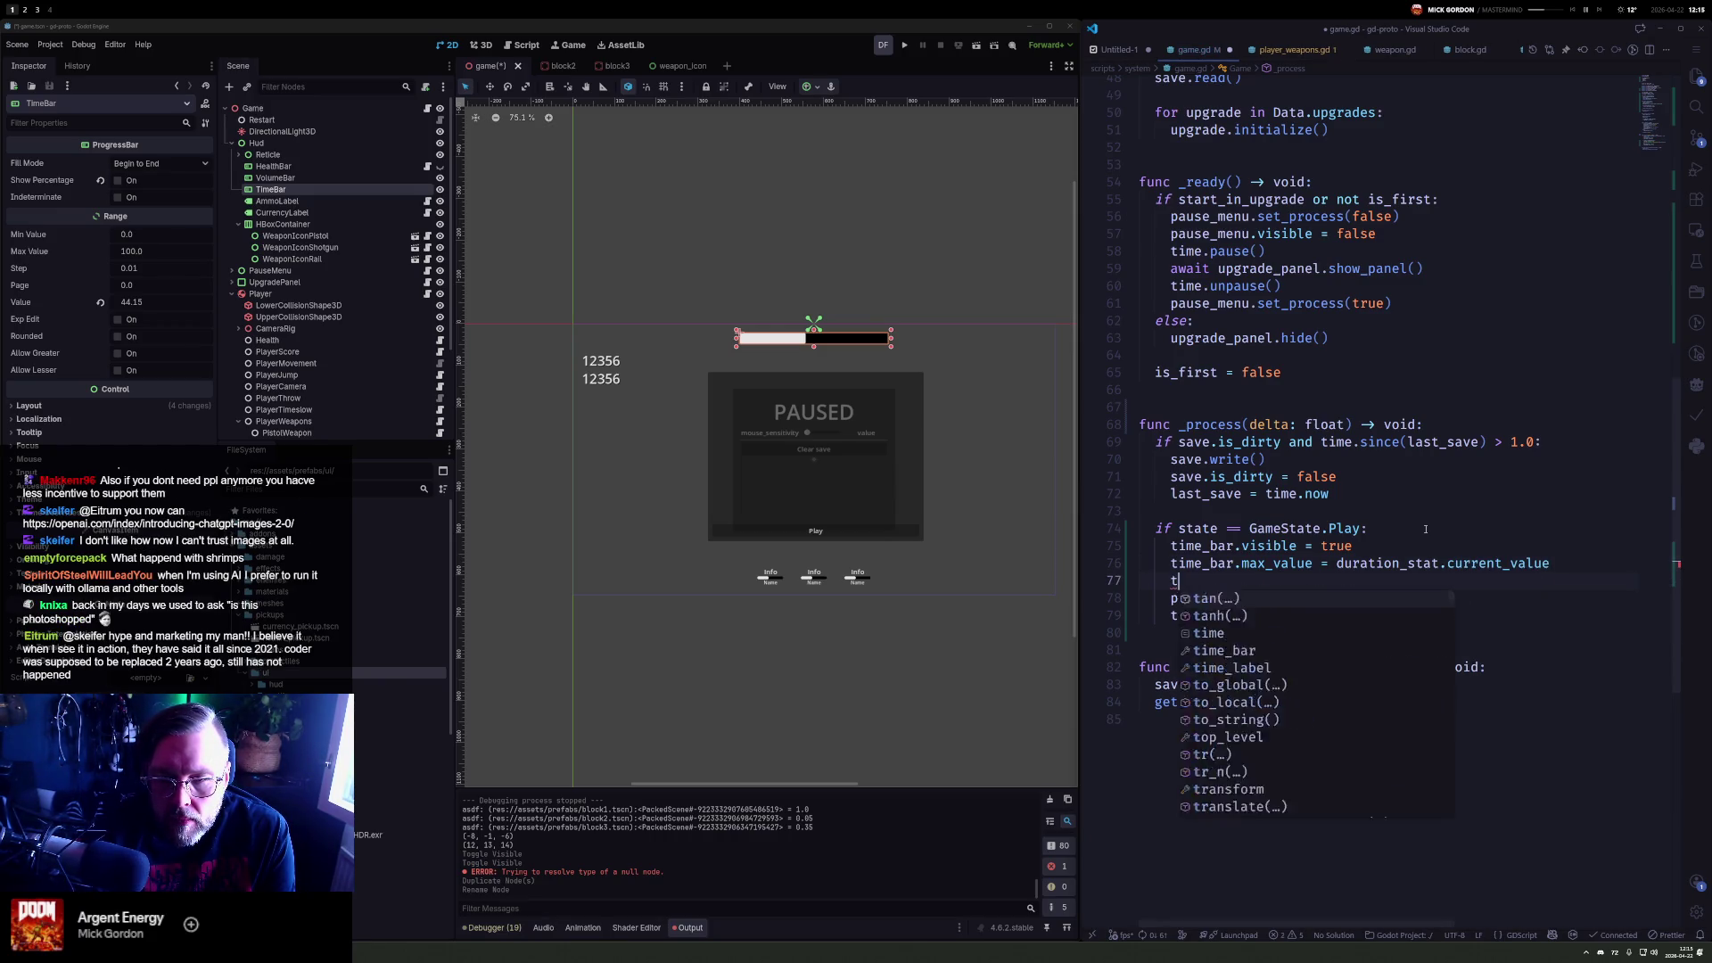
text(_bar.value = )
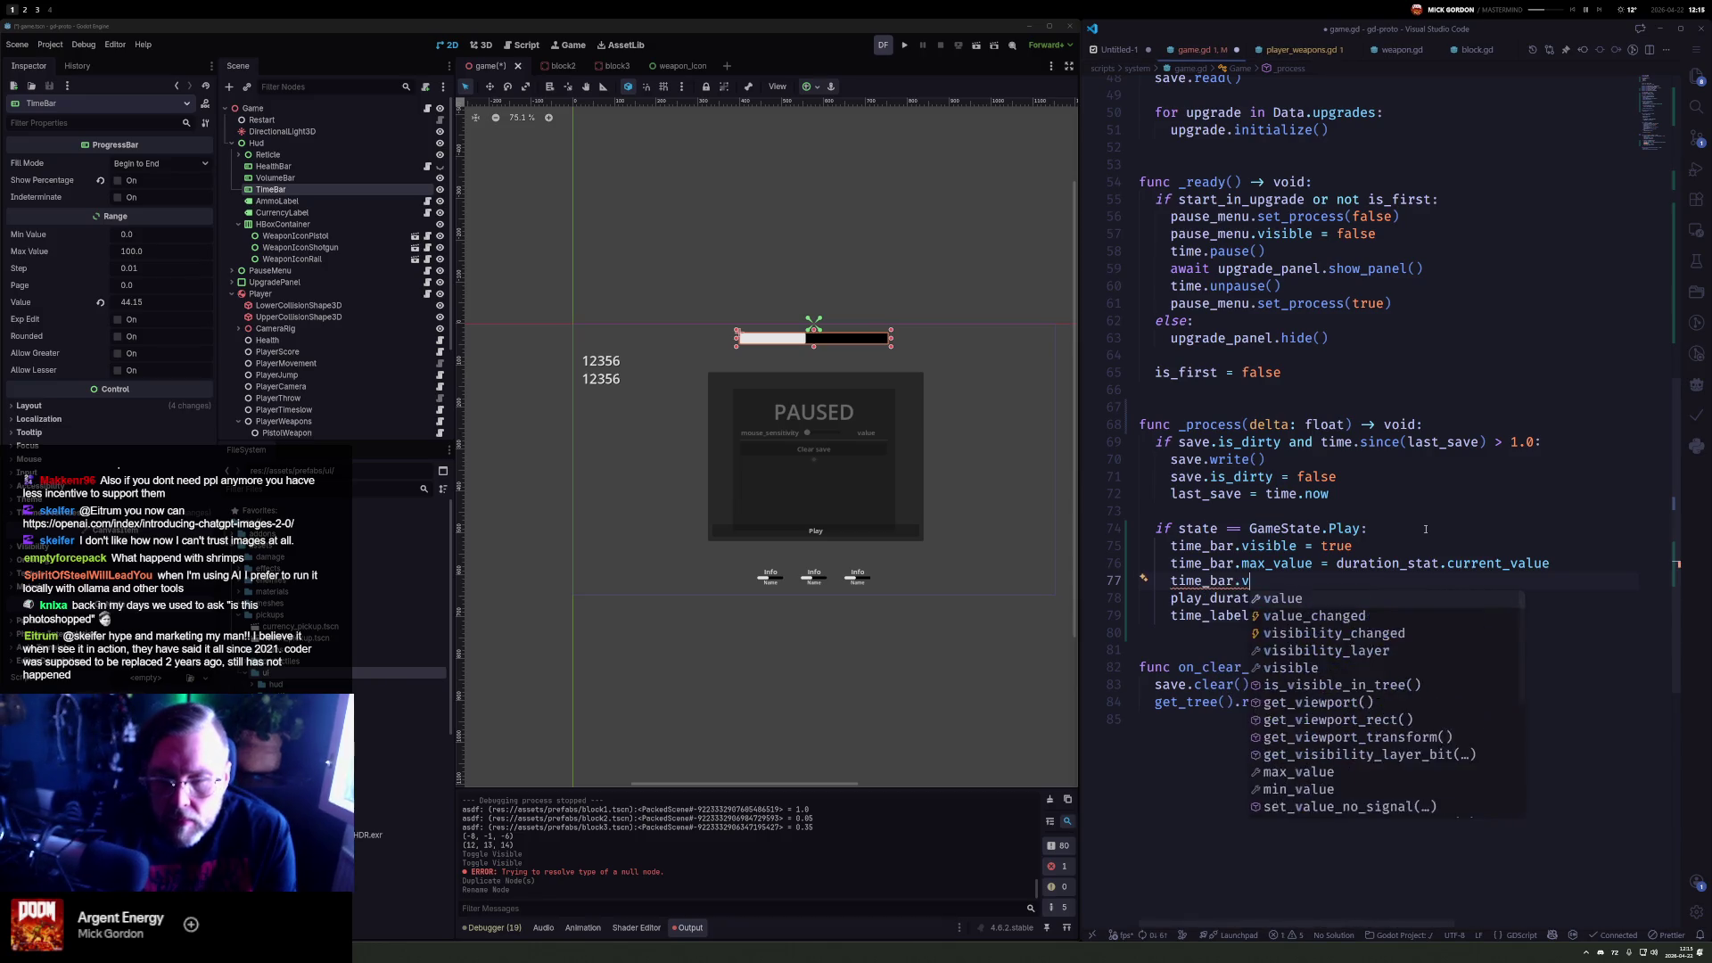
text(play_duration)
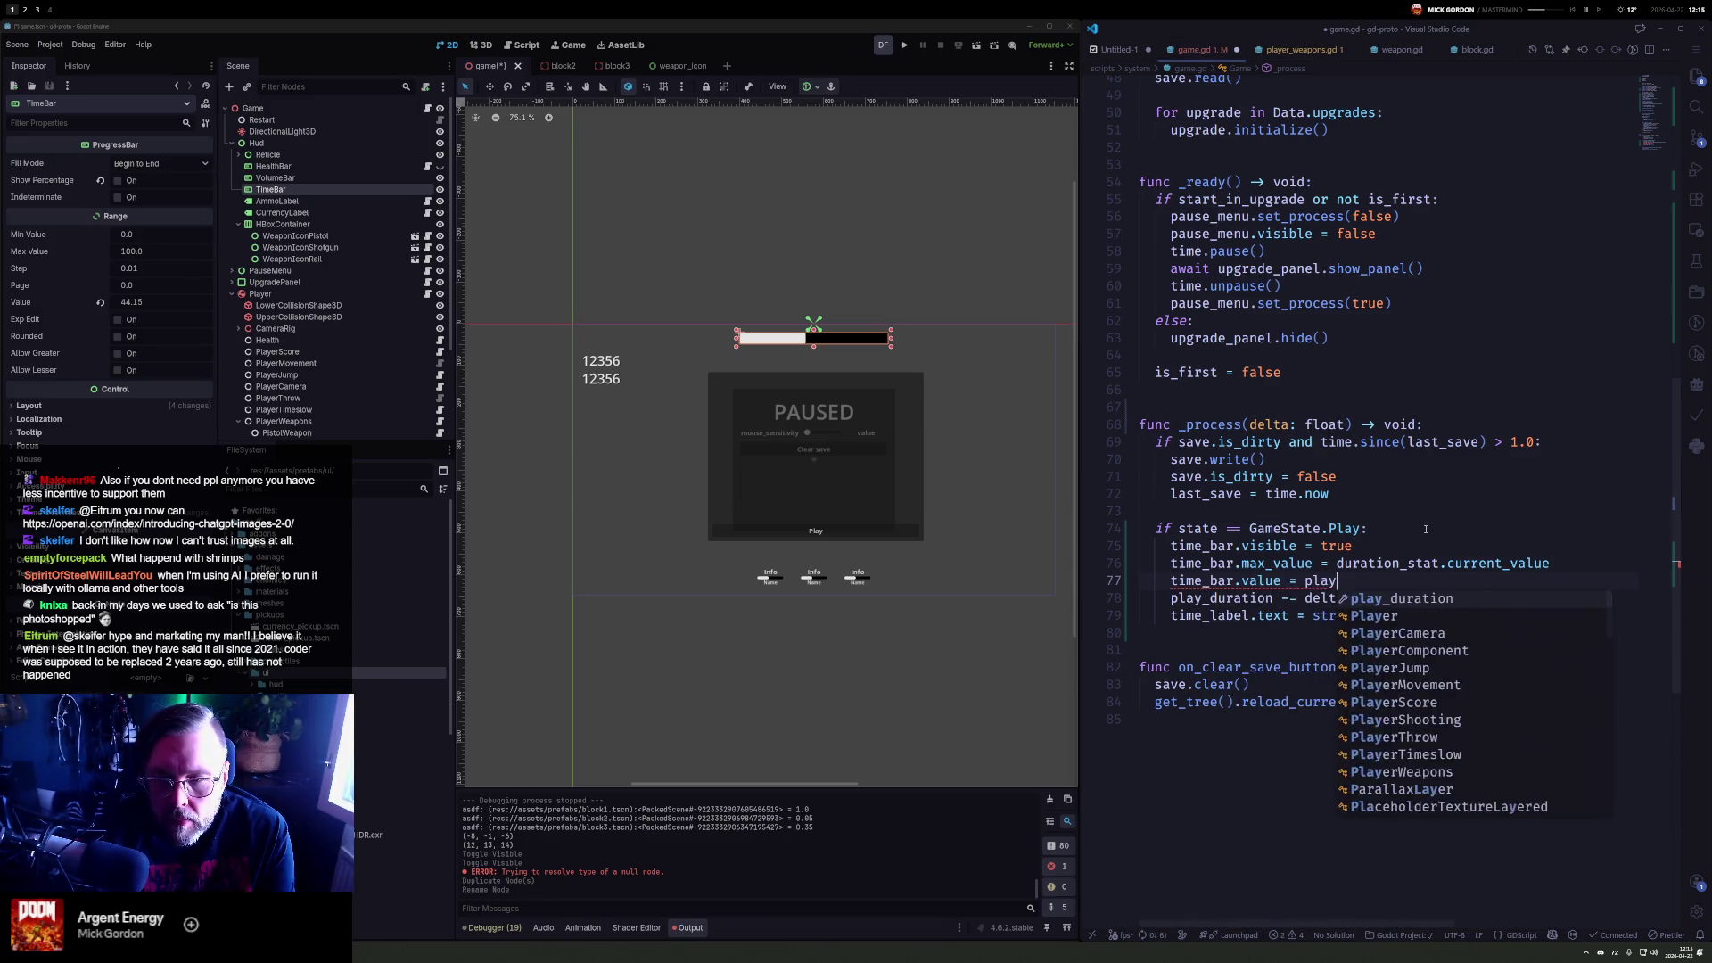
key(Up)
key(Down)
key(End)
key(Return)
key(Up)
key(Up)
key(Down)
key(Down)
key(BackSpace)
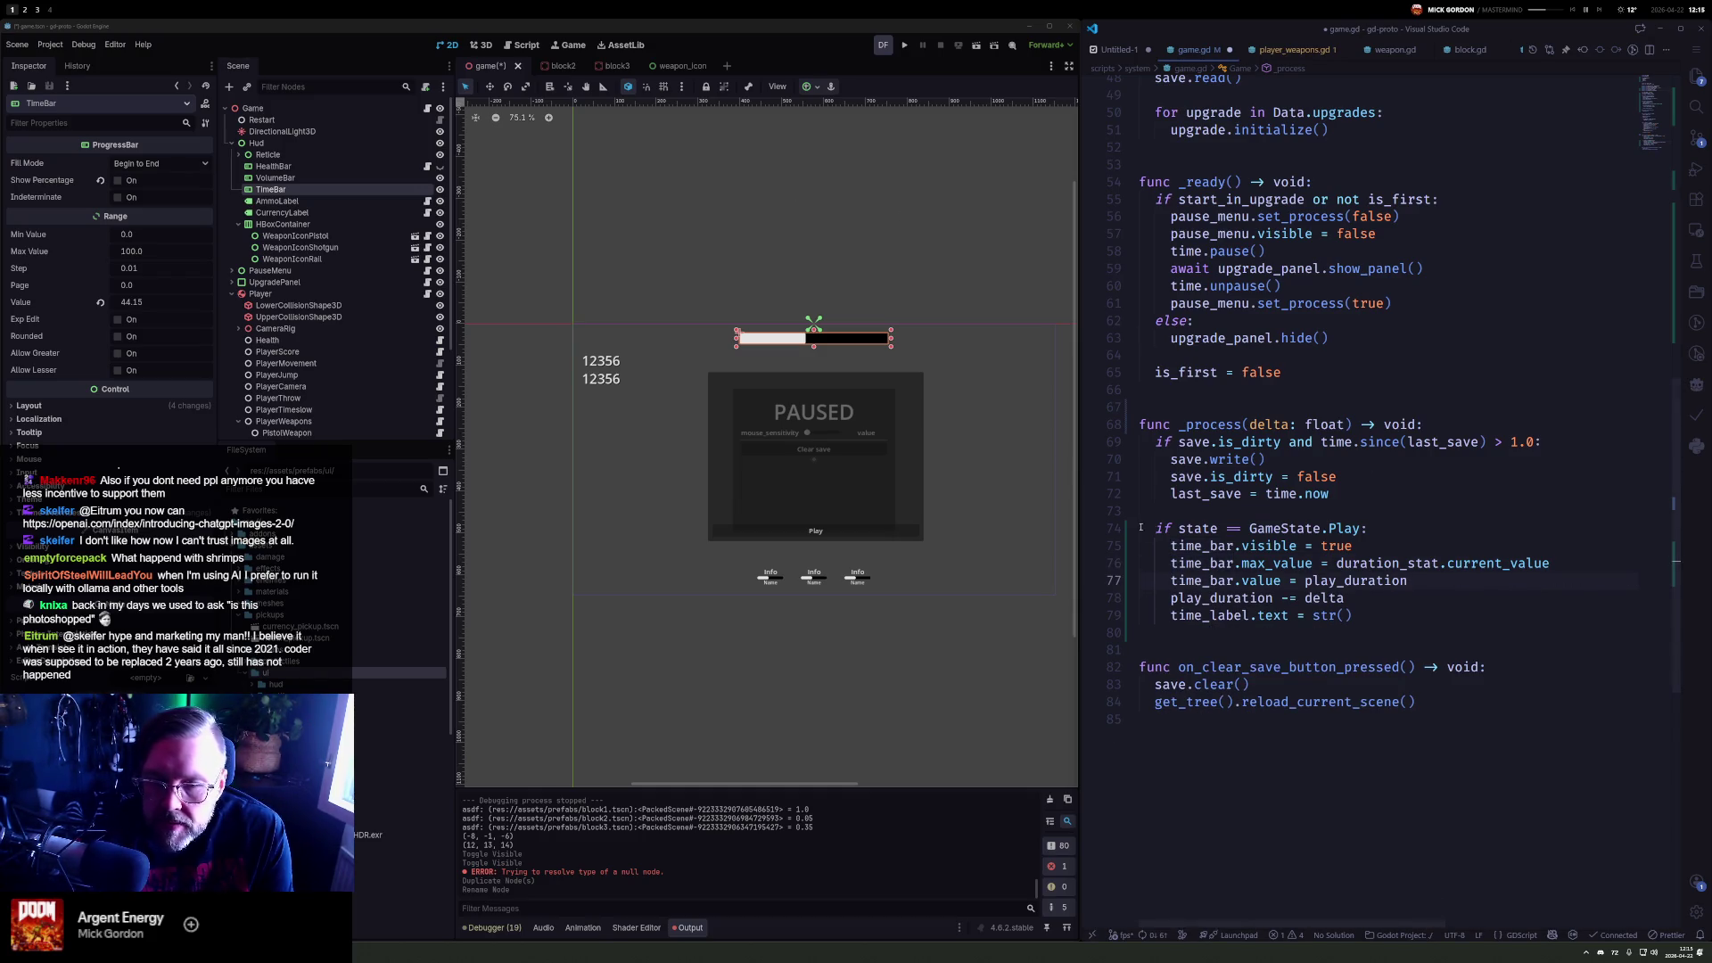
- Show play_duration in the time label's str() call, wrapped in floori()
click(1337, 617)
text(play)
key(Tab)
key(ctrl+Left)
key(ctrl+Left)
click(1346, 617)
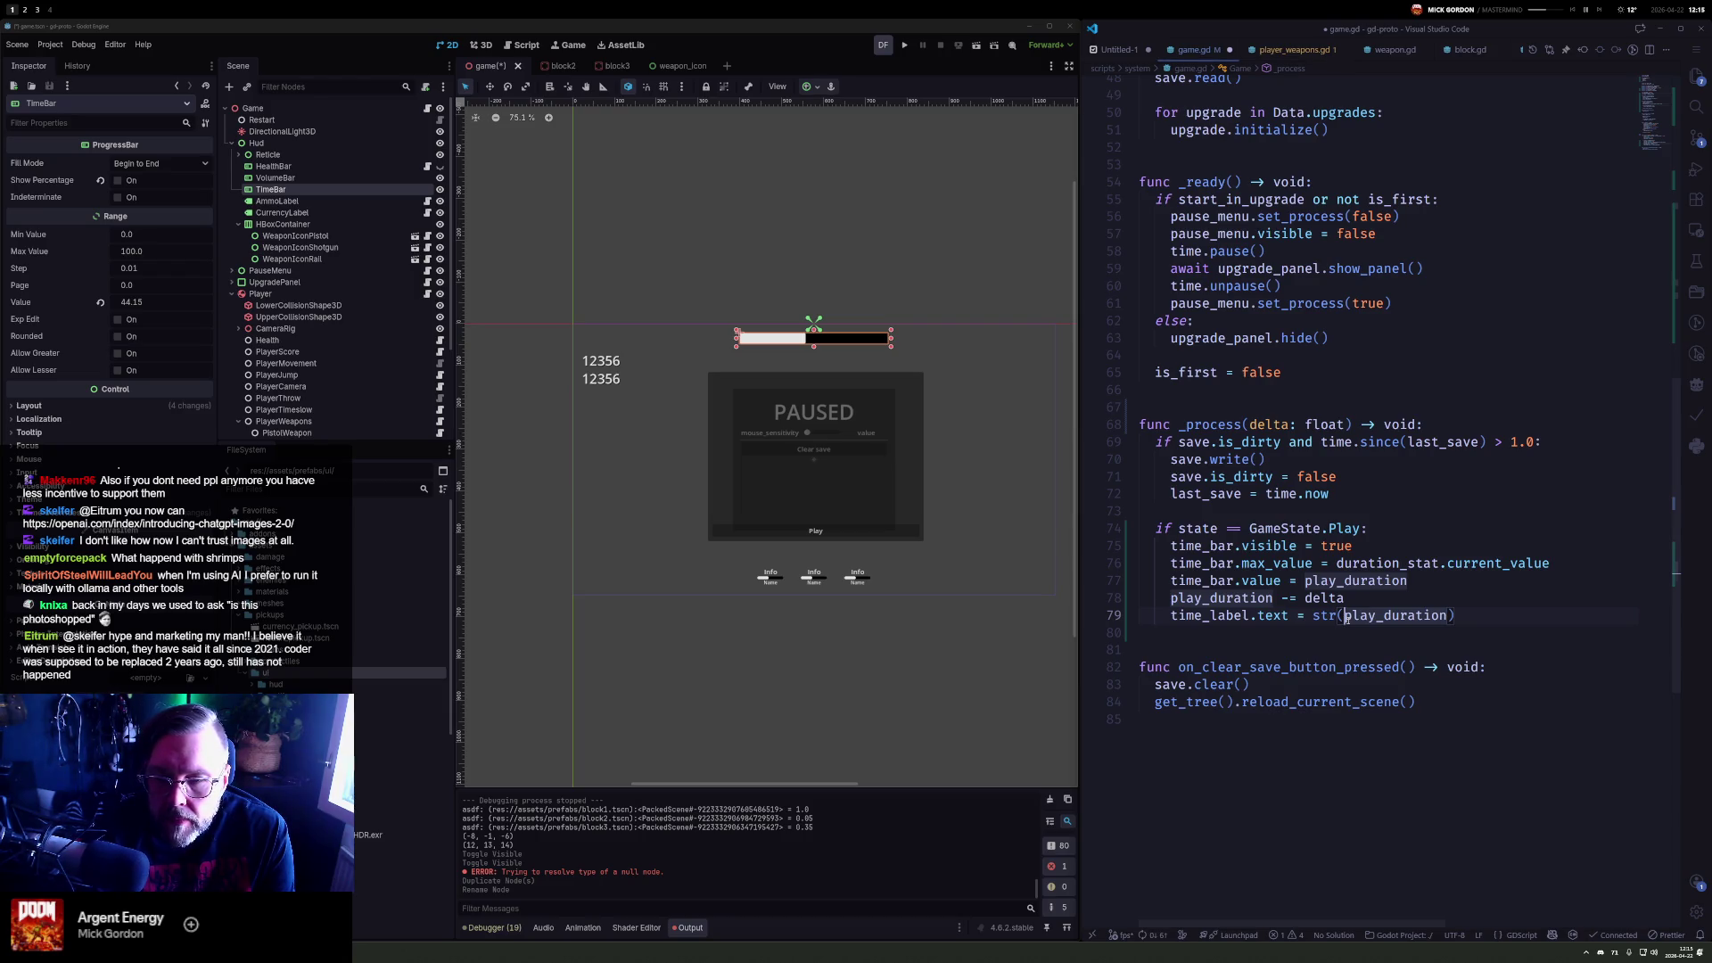
text(floor)
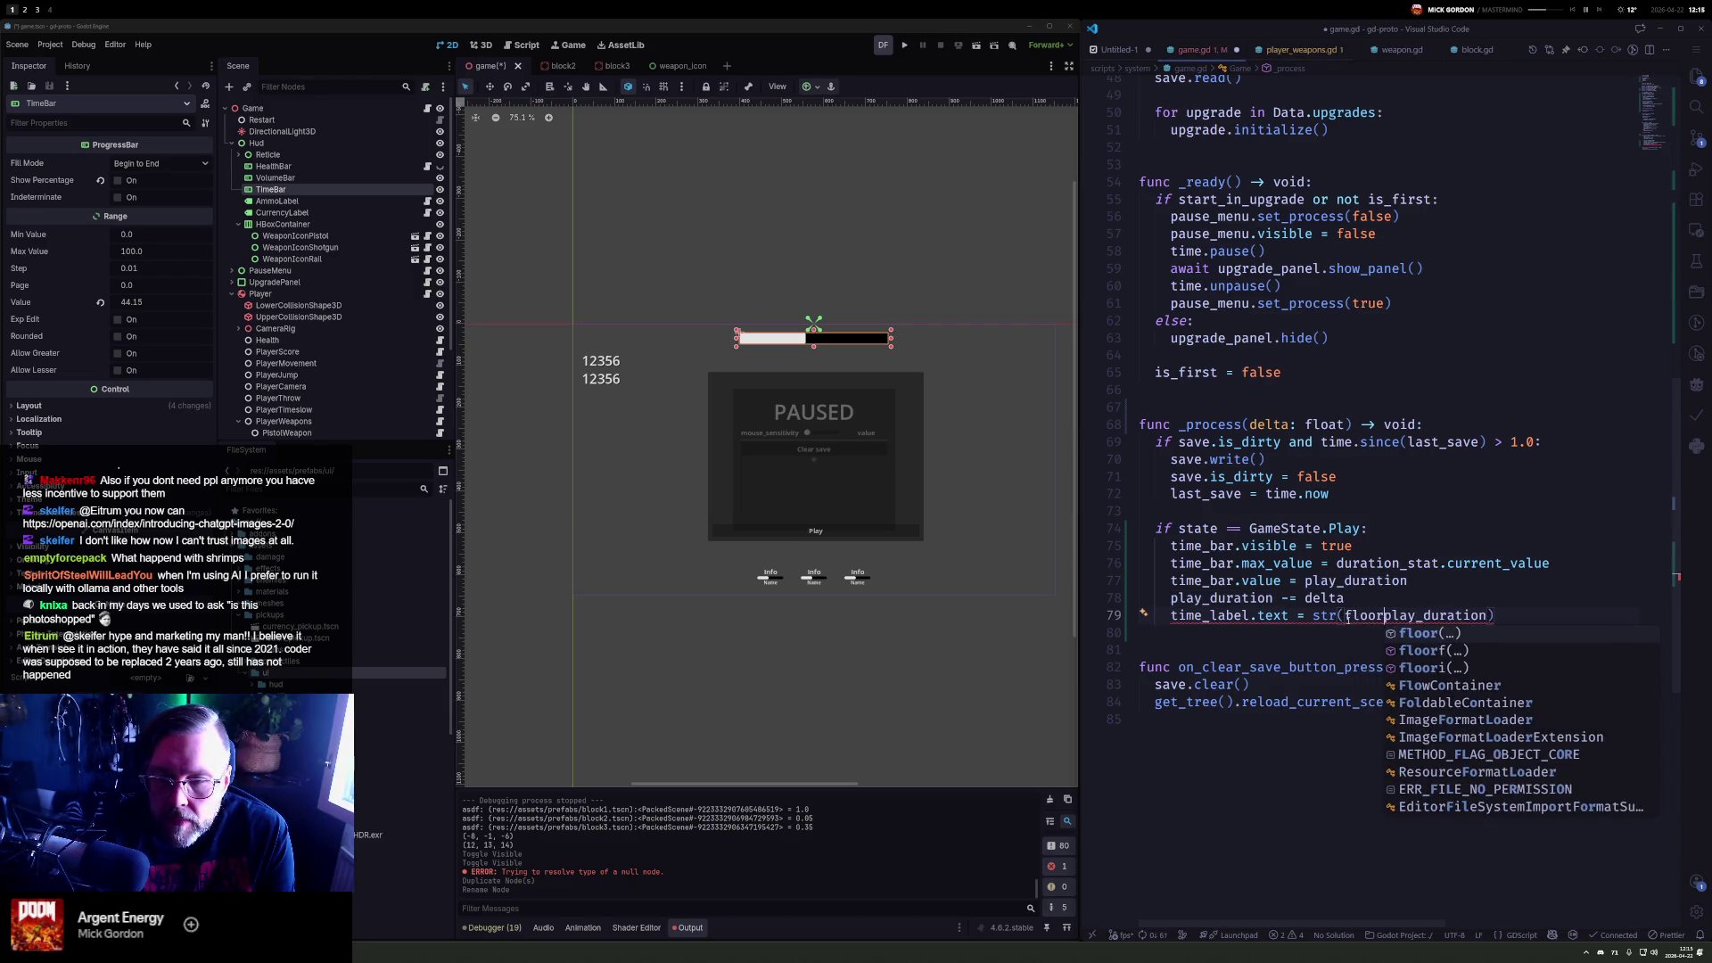
key(Down)
key(Down)
key(Tab)
key(ctrl+Right)
text())
- Change floori to ceili so the time label rounds up, and save game.gd
click(1347, 618)
key(Delete)
key(Delete)
key(Delete)
text(ceil)
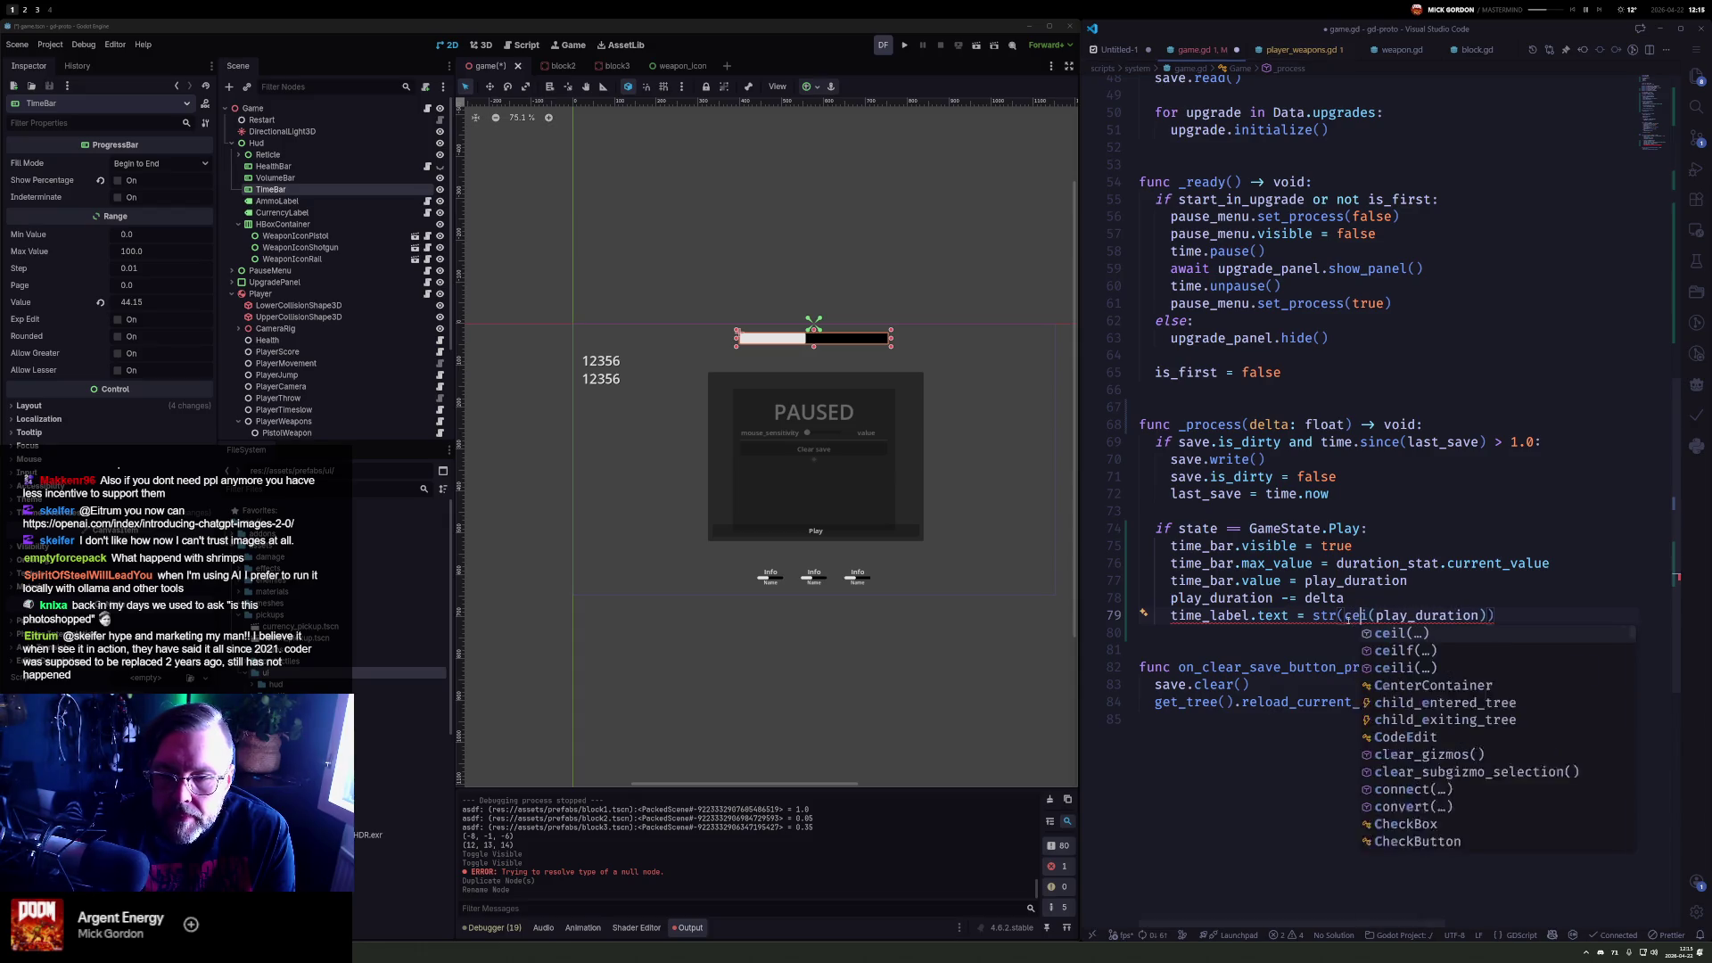
key(Escape)
key(ctrl+s)
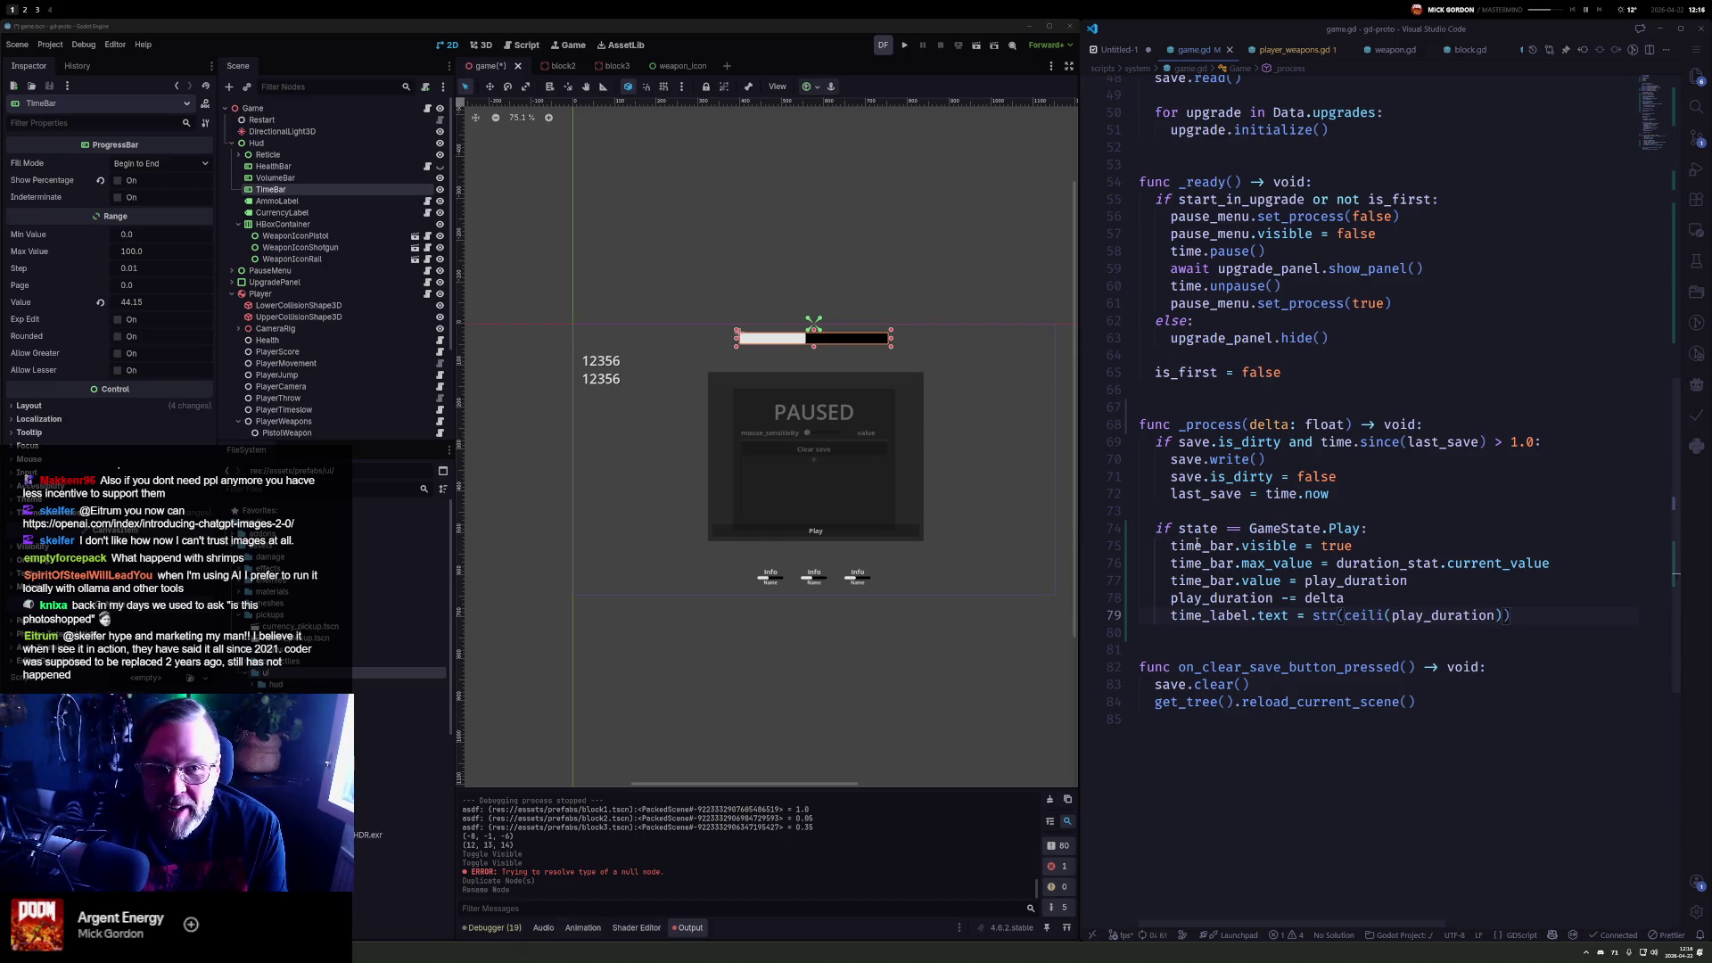
click(838, 339)
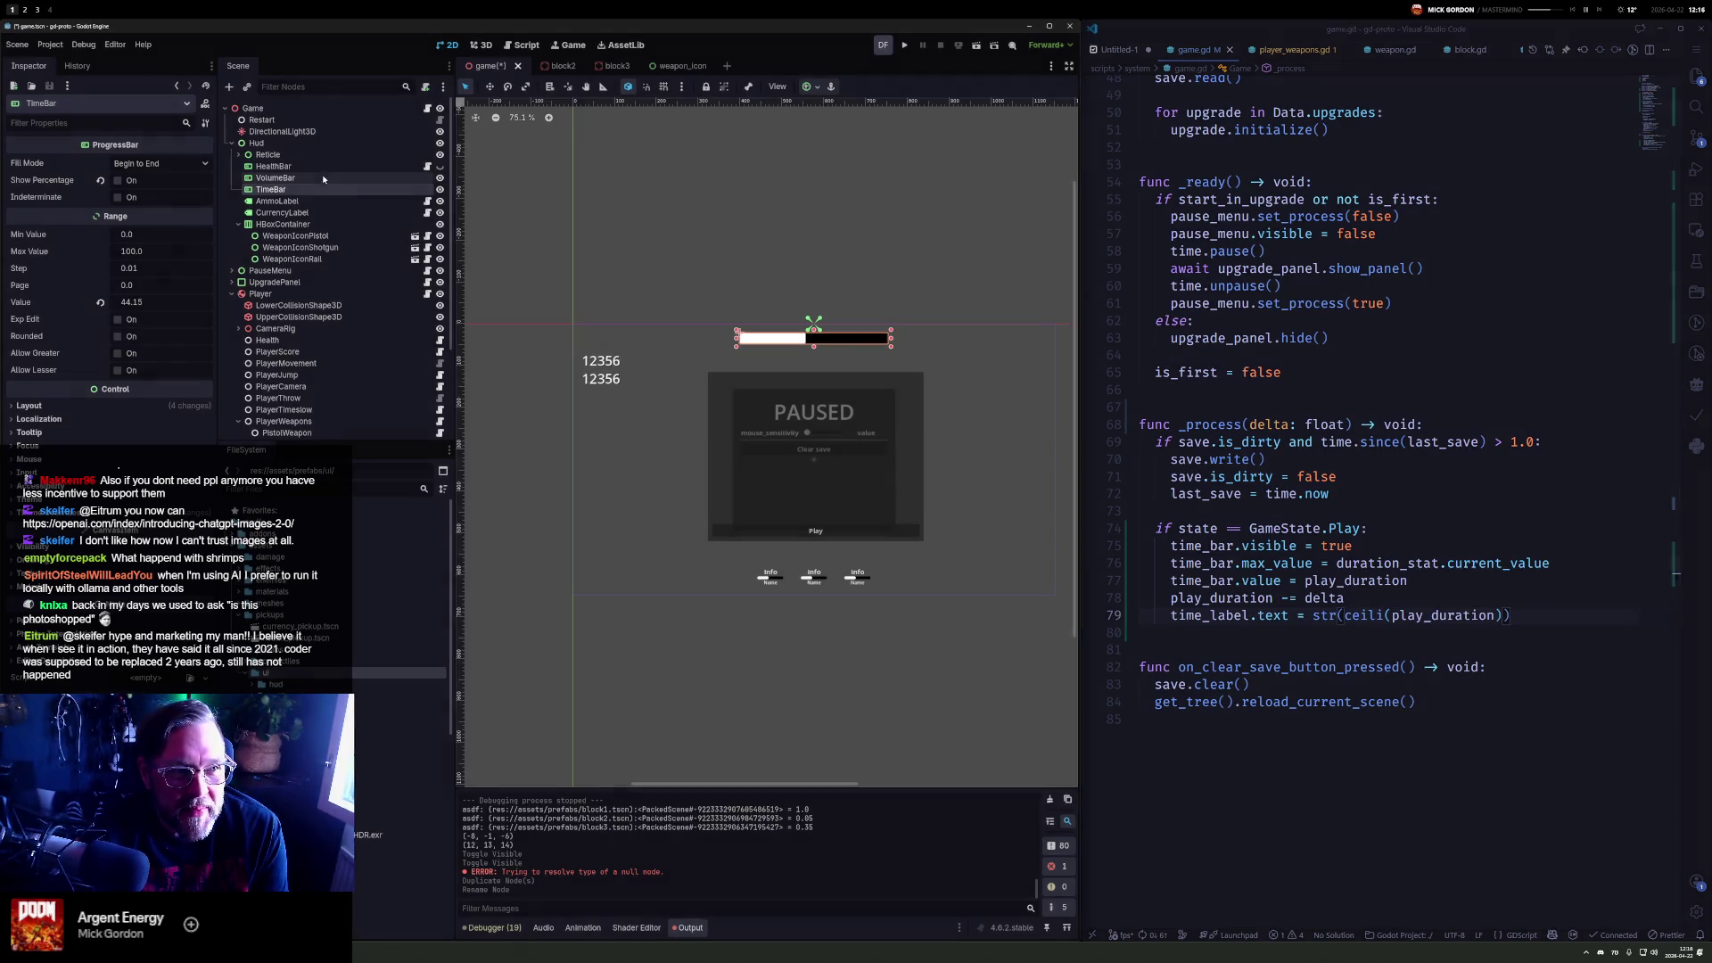
- Move TimeBar below the other bar and duplicate AmmoLabel as TimeLabel
drag(838, 339, 838, 354)
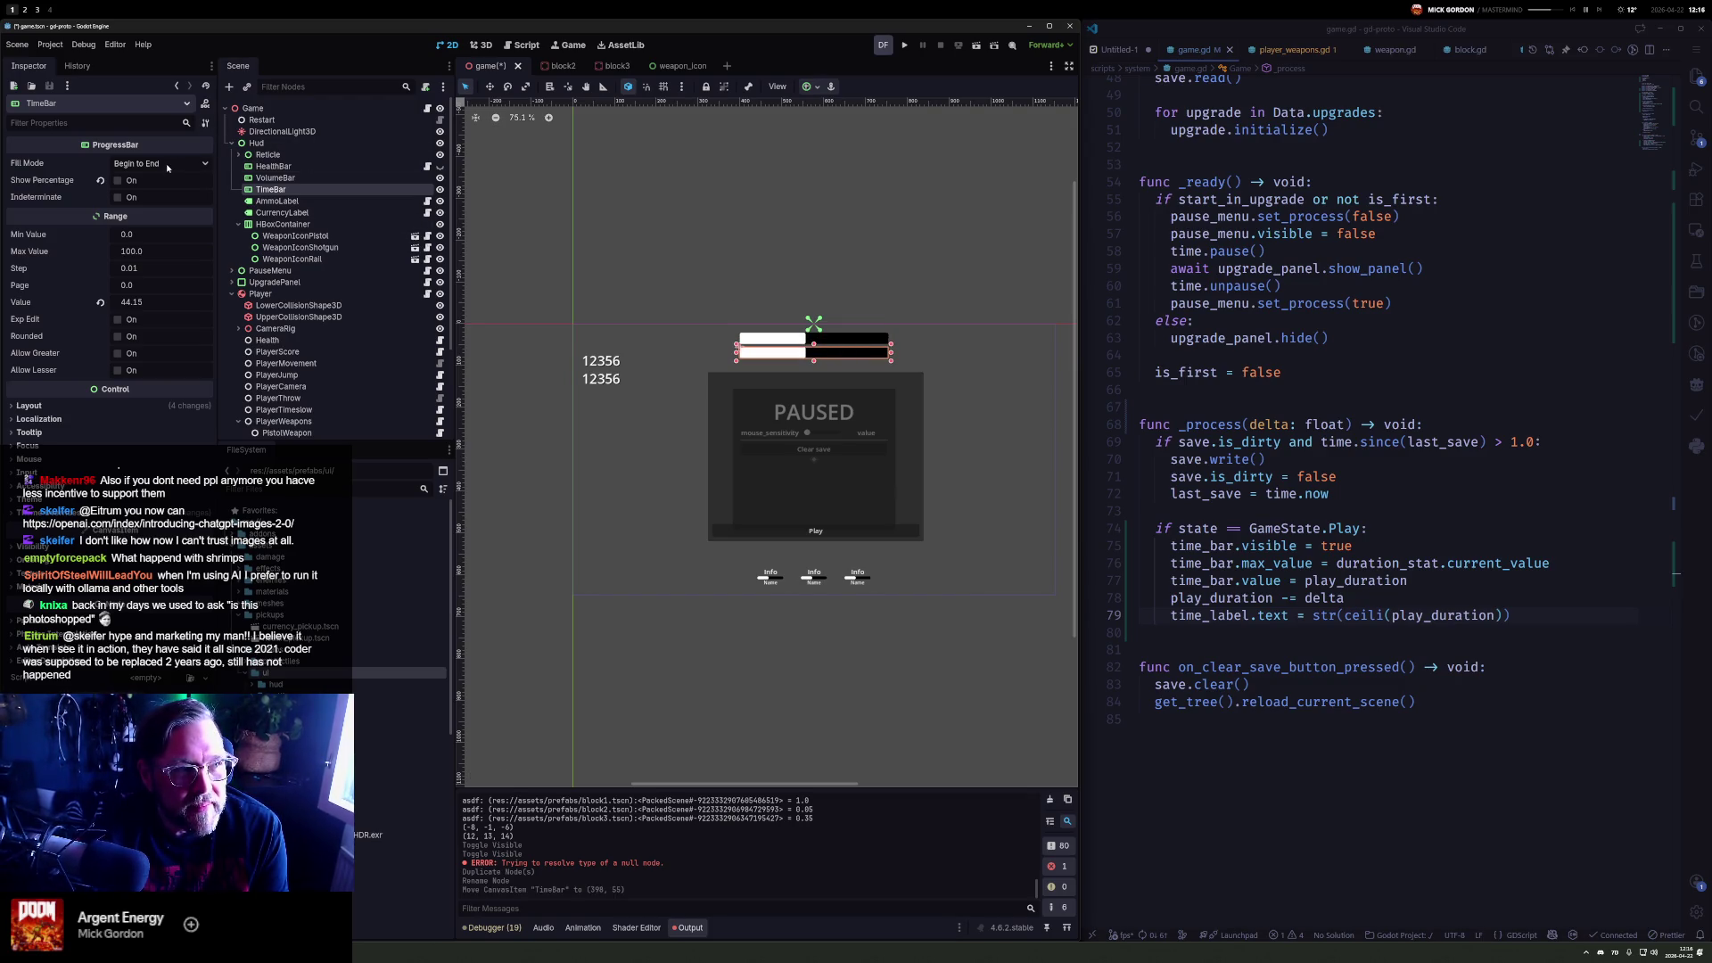
click(279, 111)
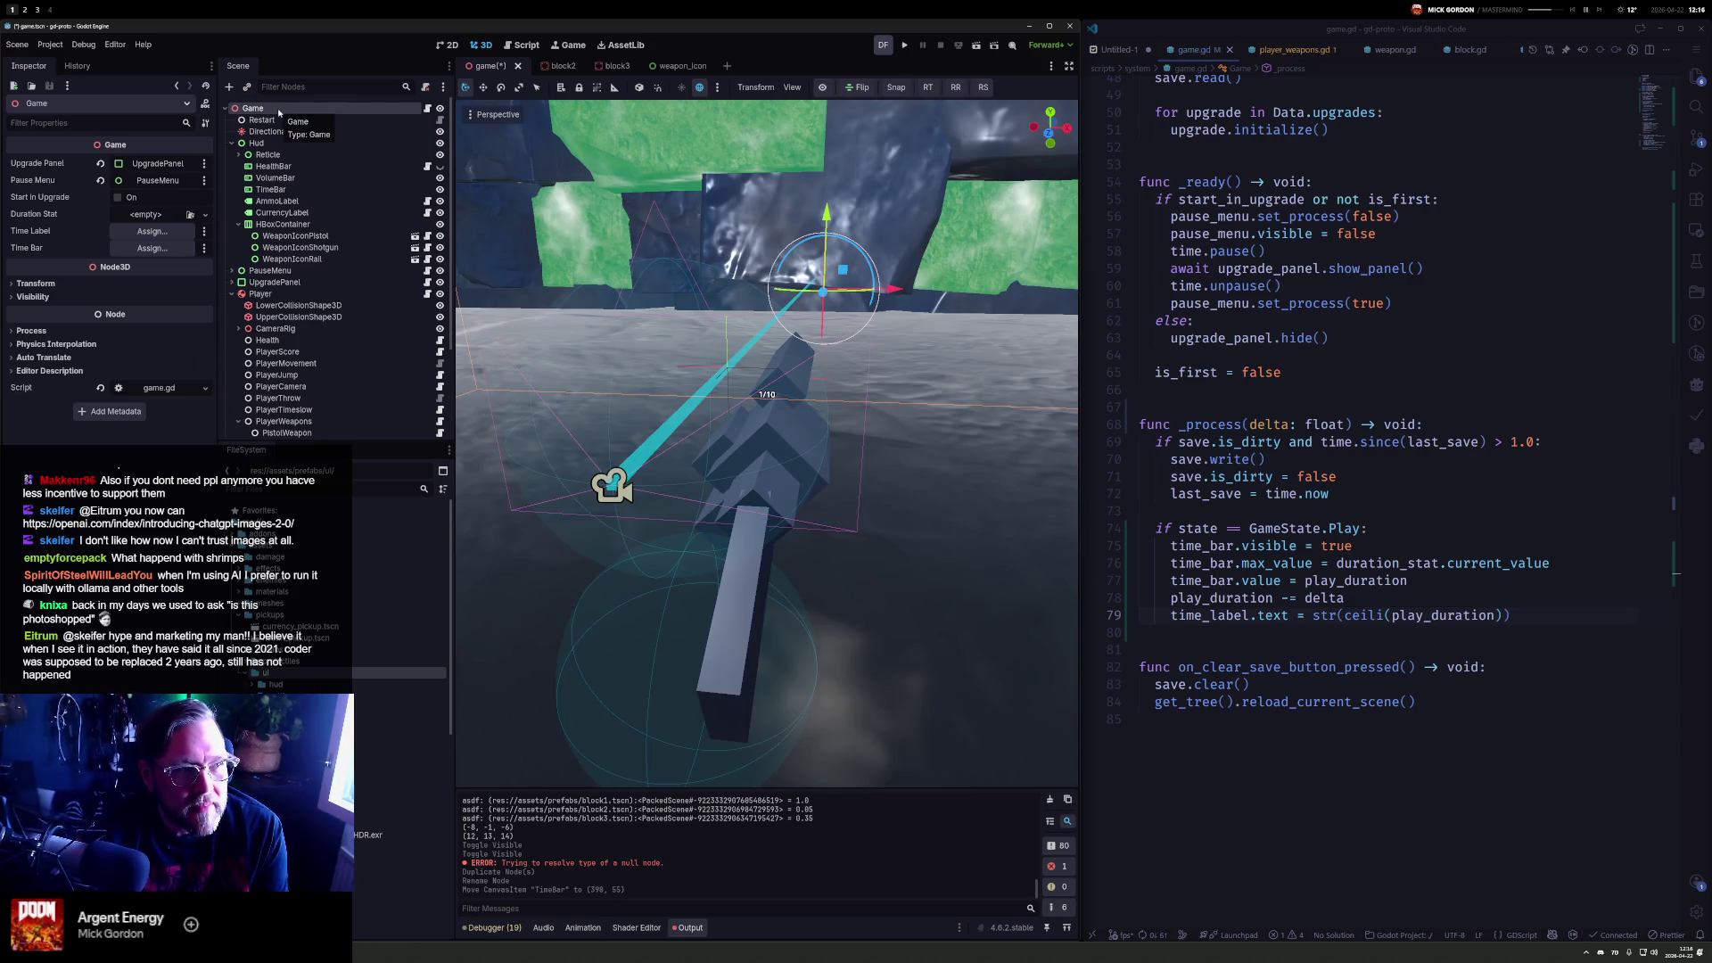
click(276, 200)
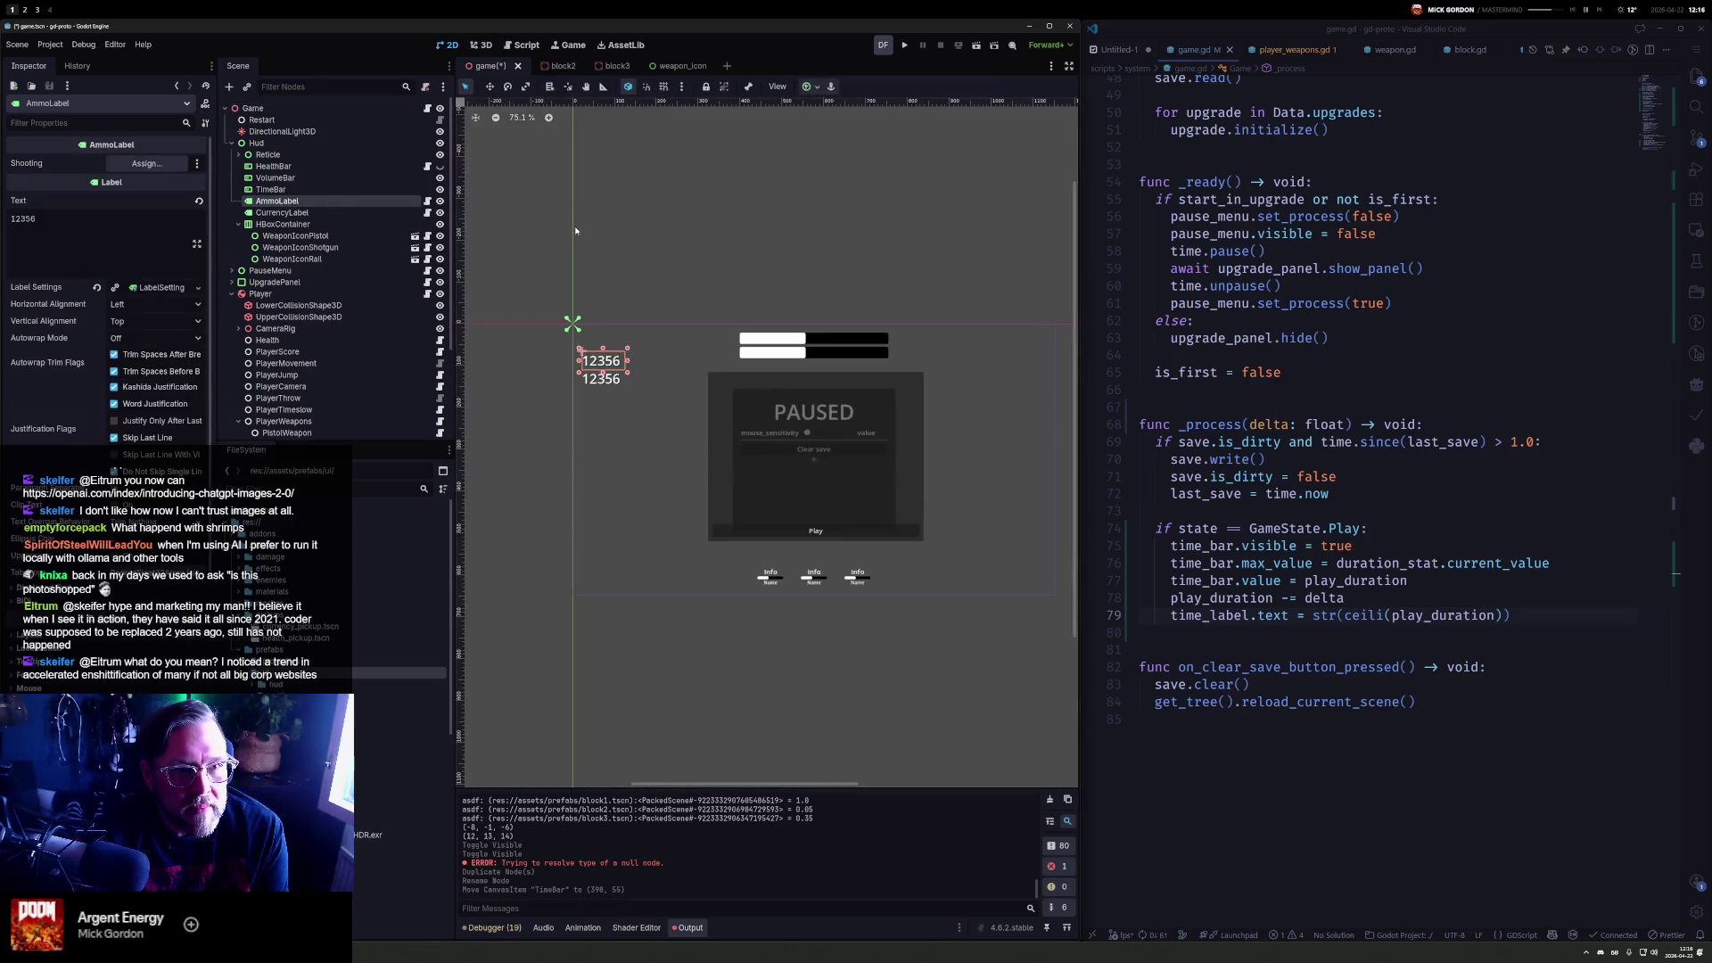
key(ctrl+d)
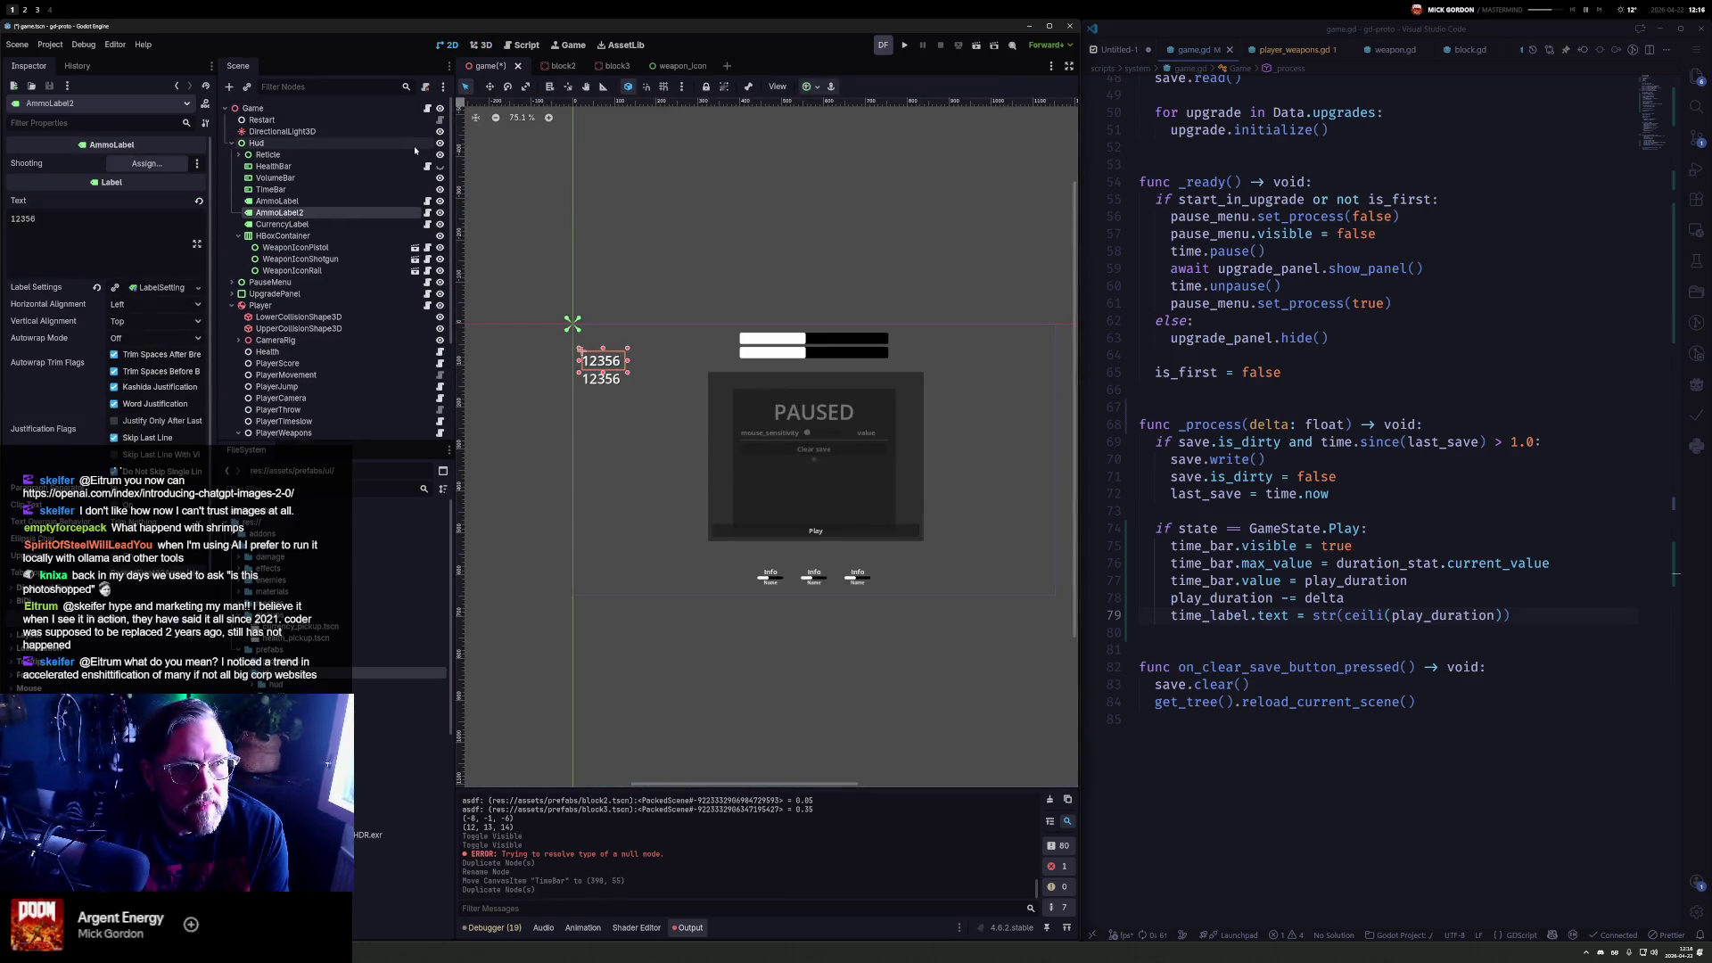
key(F2)
text(TimeLab)
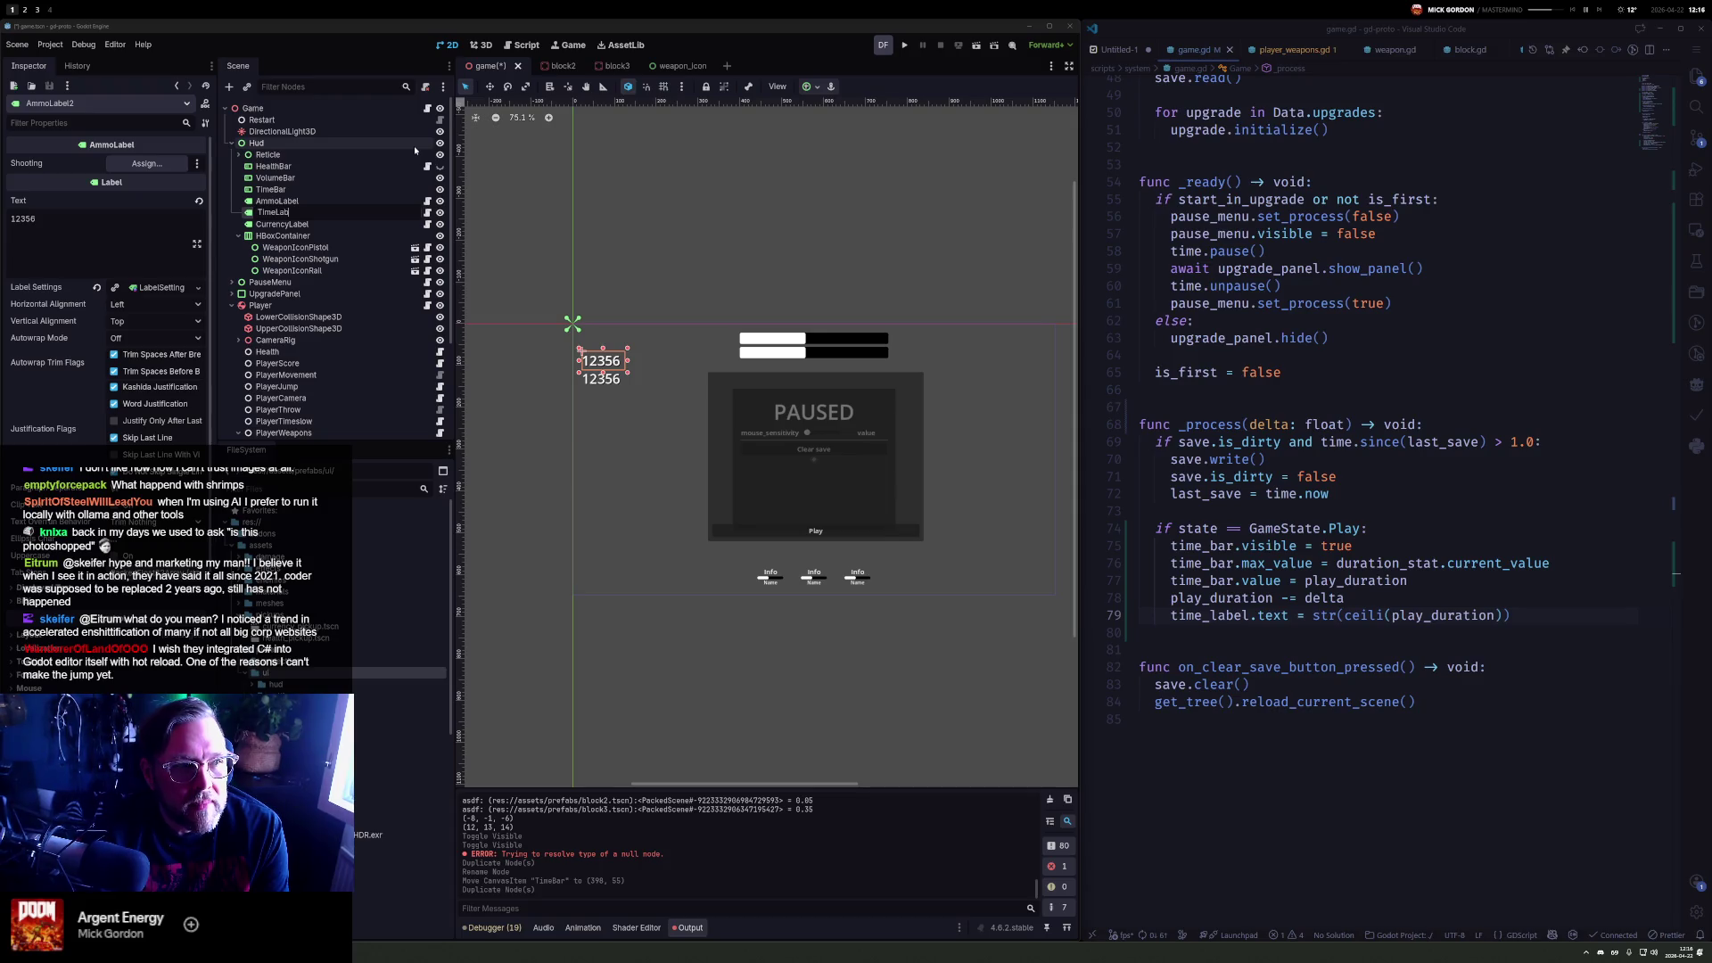
text(el)
key(Return)
- Anchor TimeLabel top-centre, move it below the bars, and detach its copied script
click(810, 86)
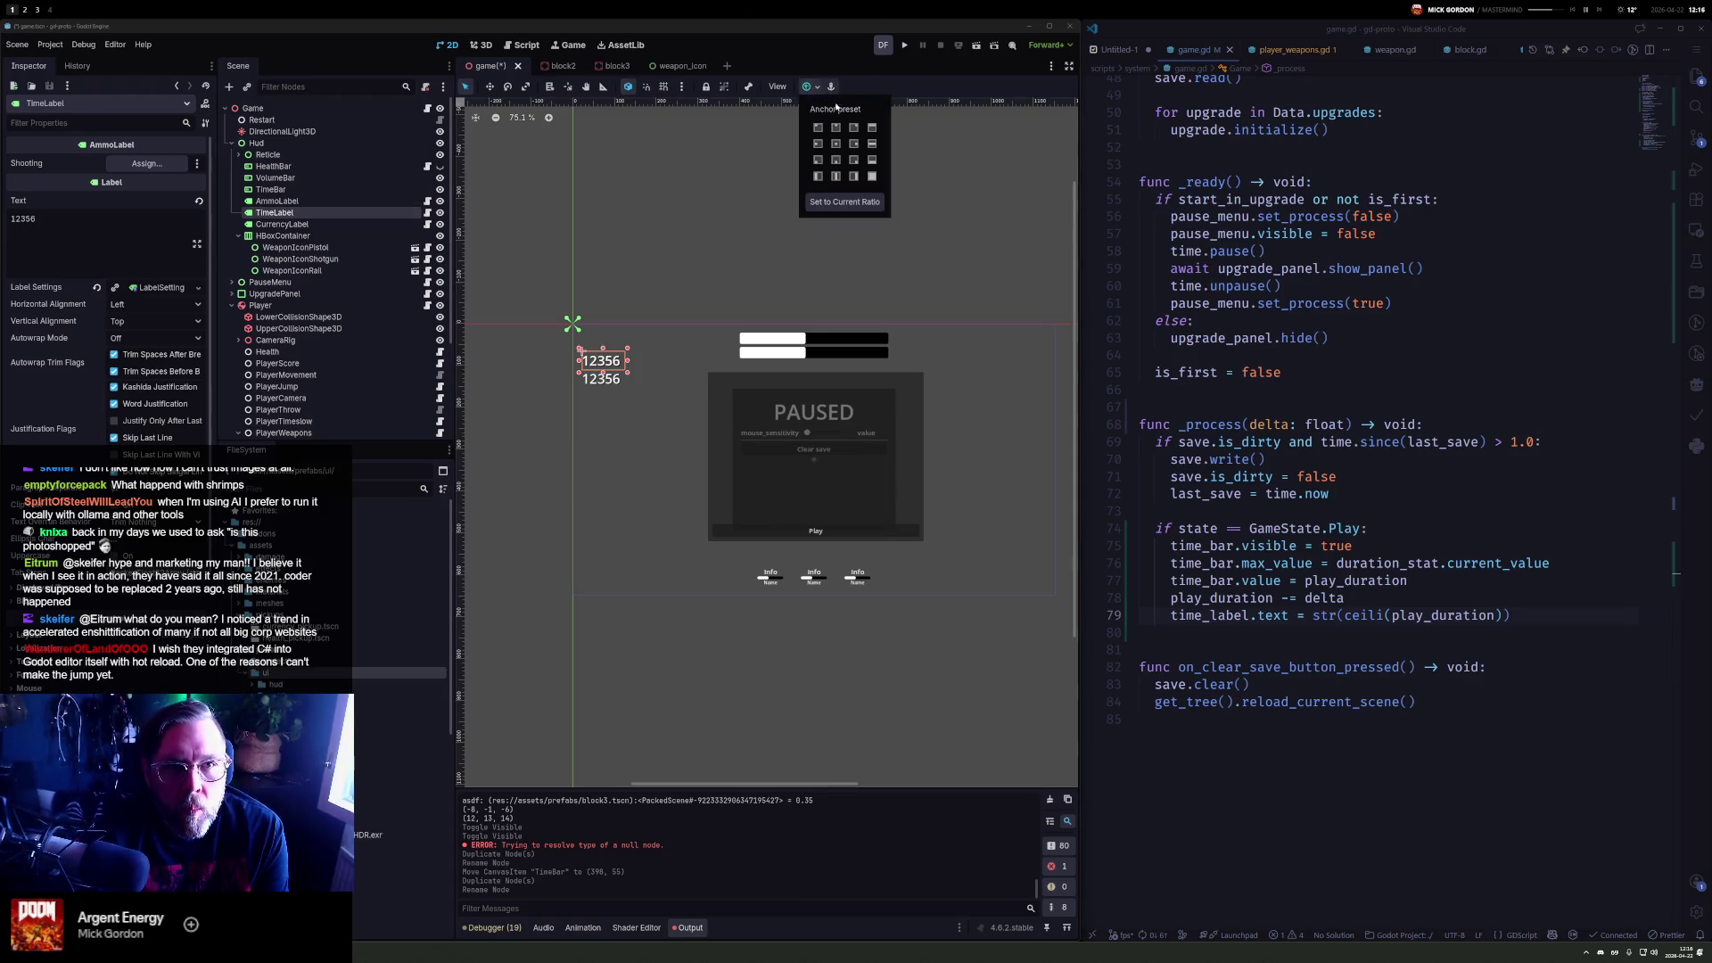
click(836, 127)
click(828, 336)
drag(828, 336, 828, 371)
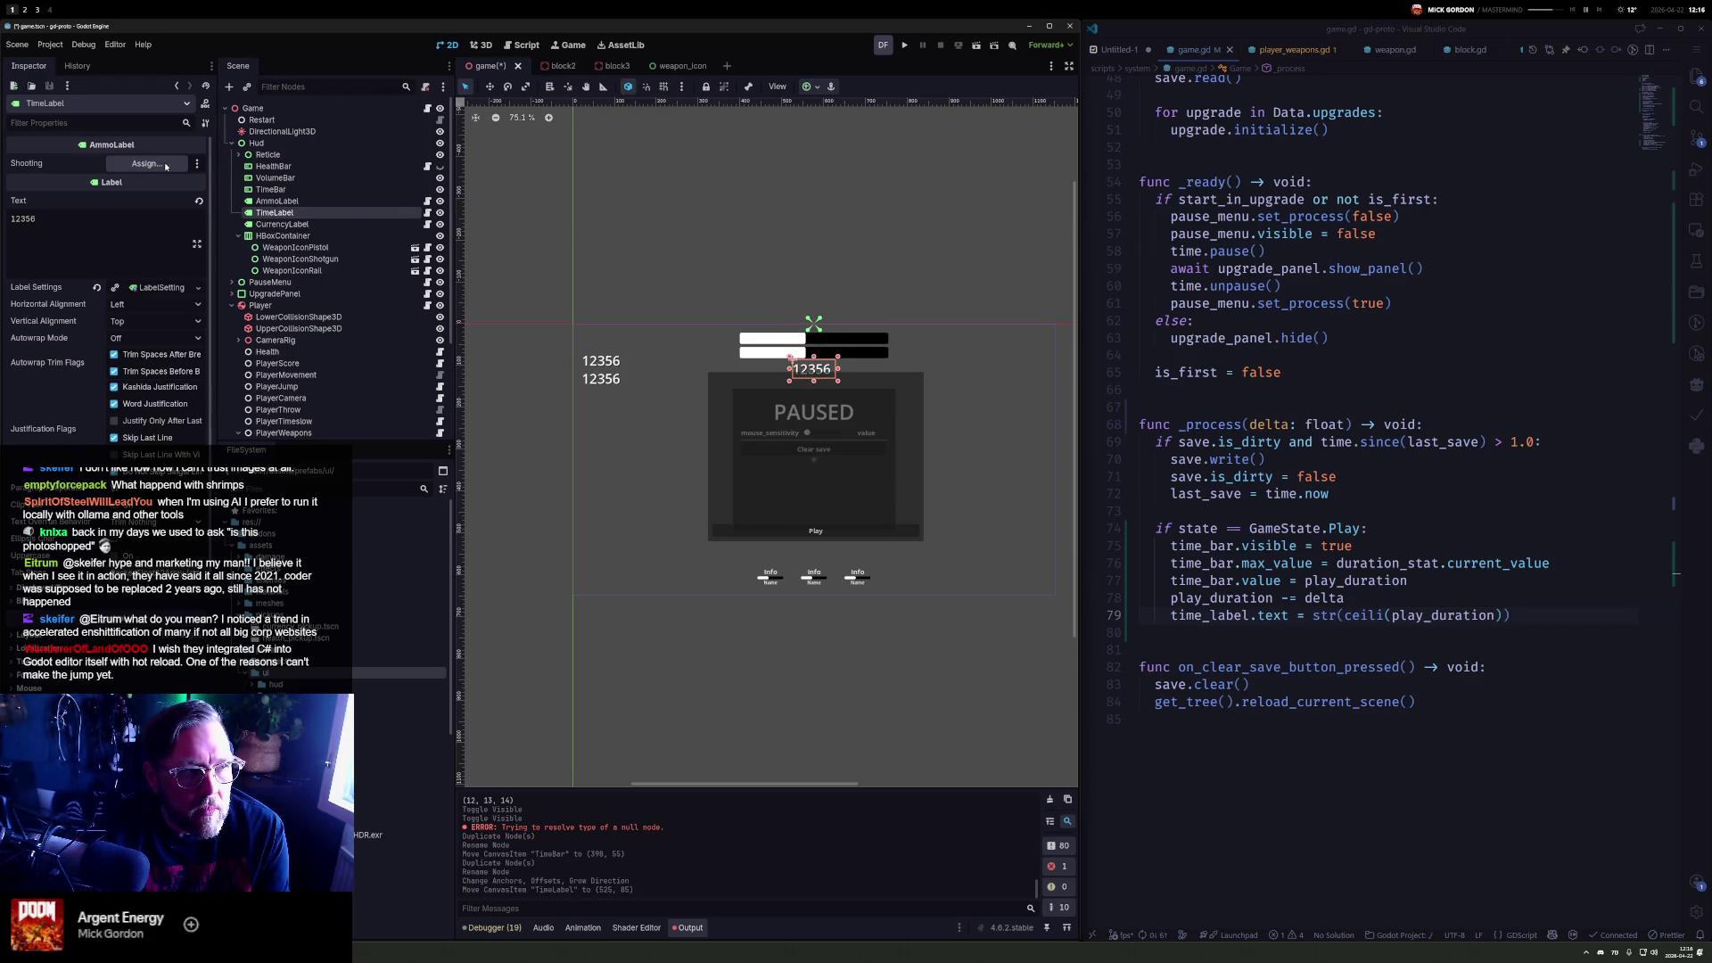
click(425, 86)
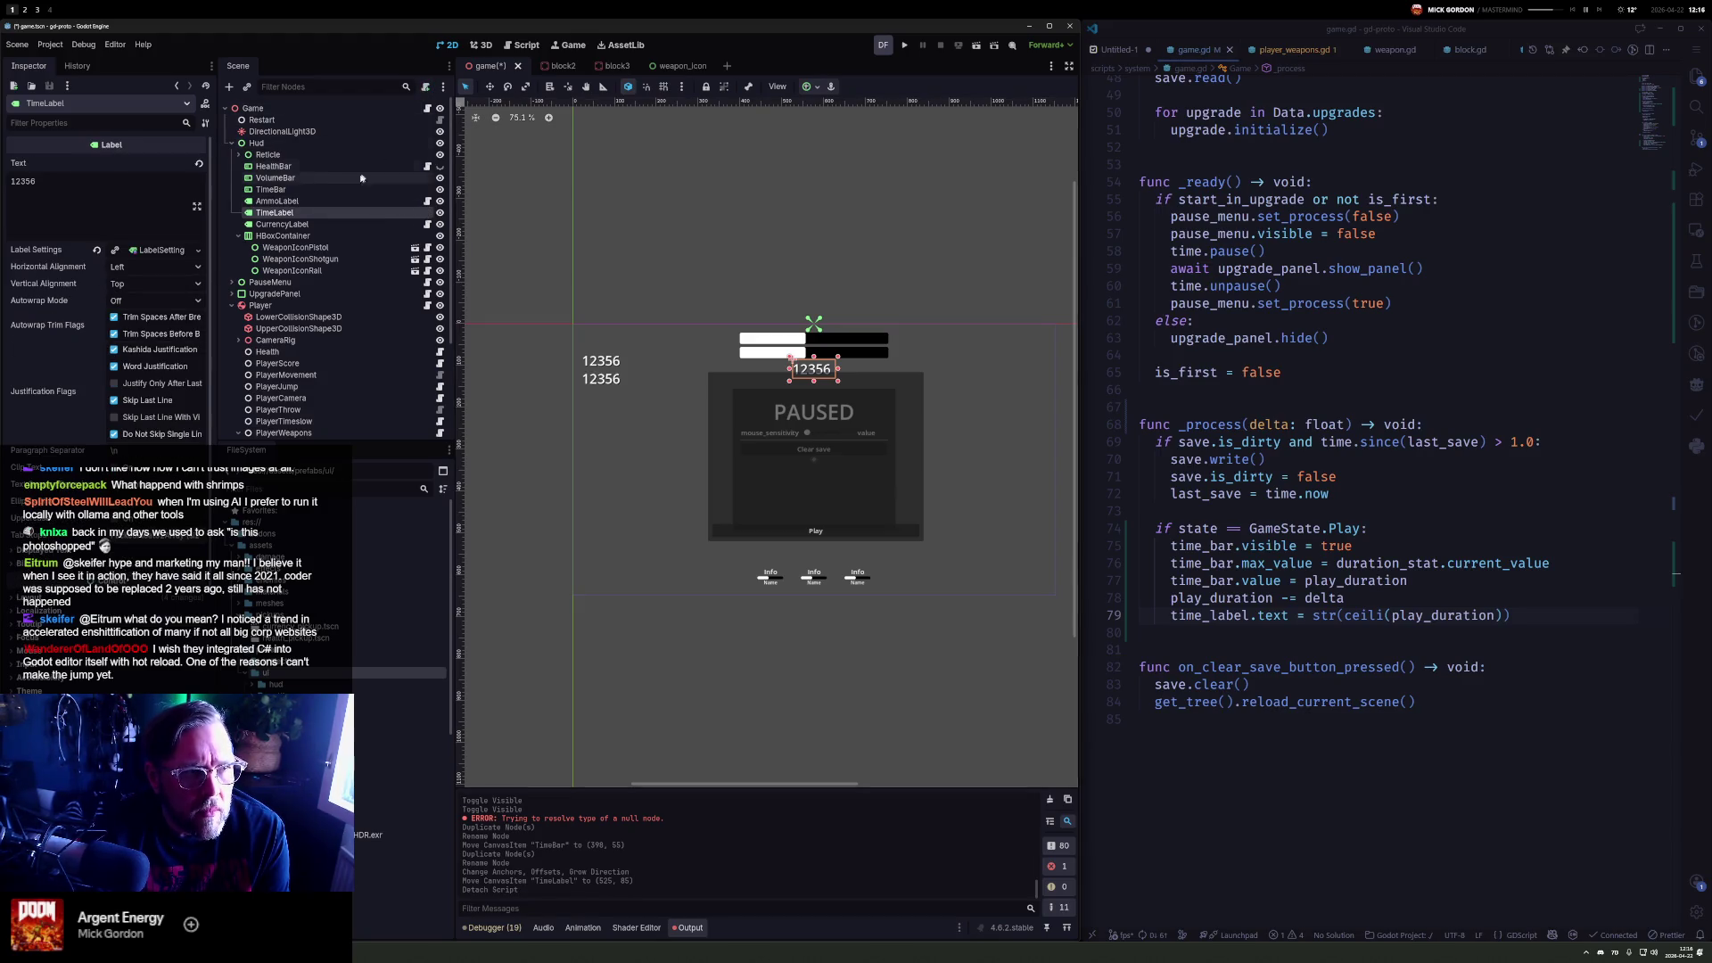
- Link TimeLabel and TimeBar to Game's Time Label and Time Bar, and create a new Duration Stat
click(260, 110)
drag(279, 210, 152, 232)
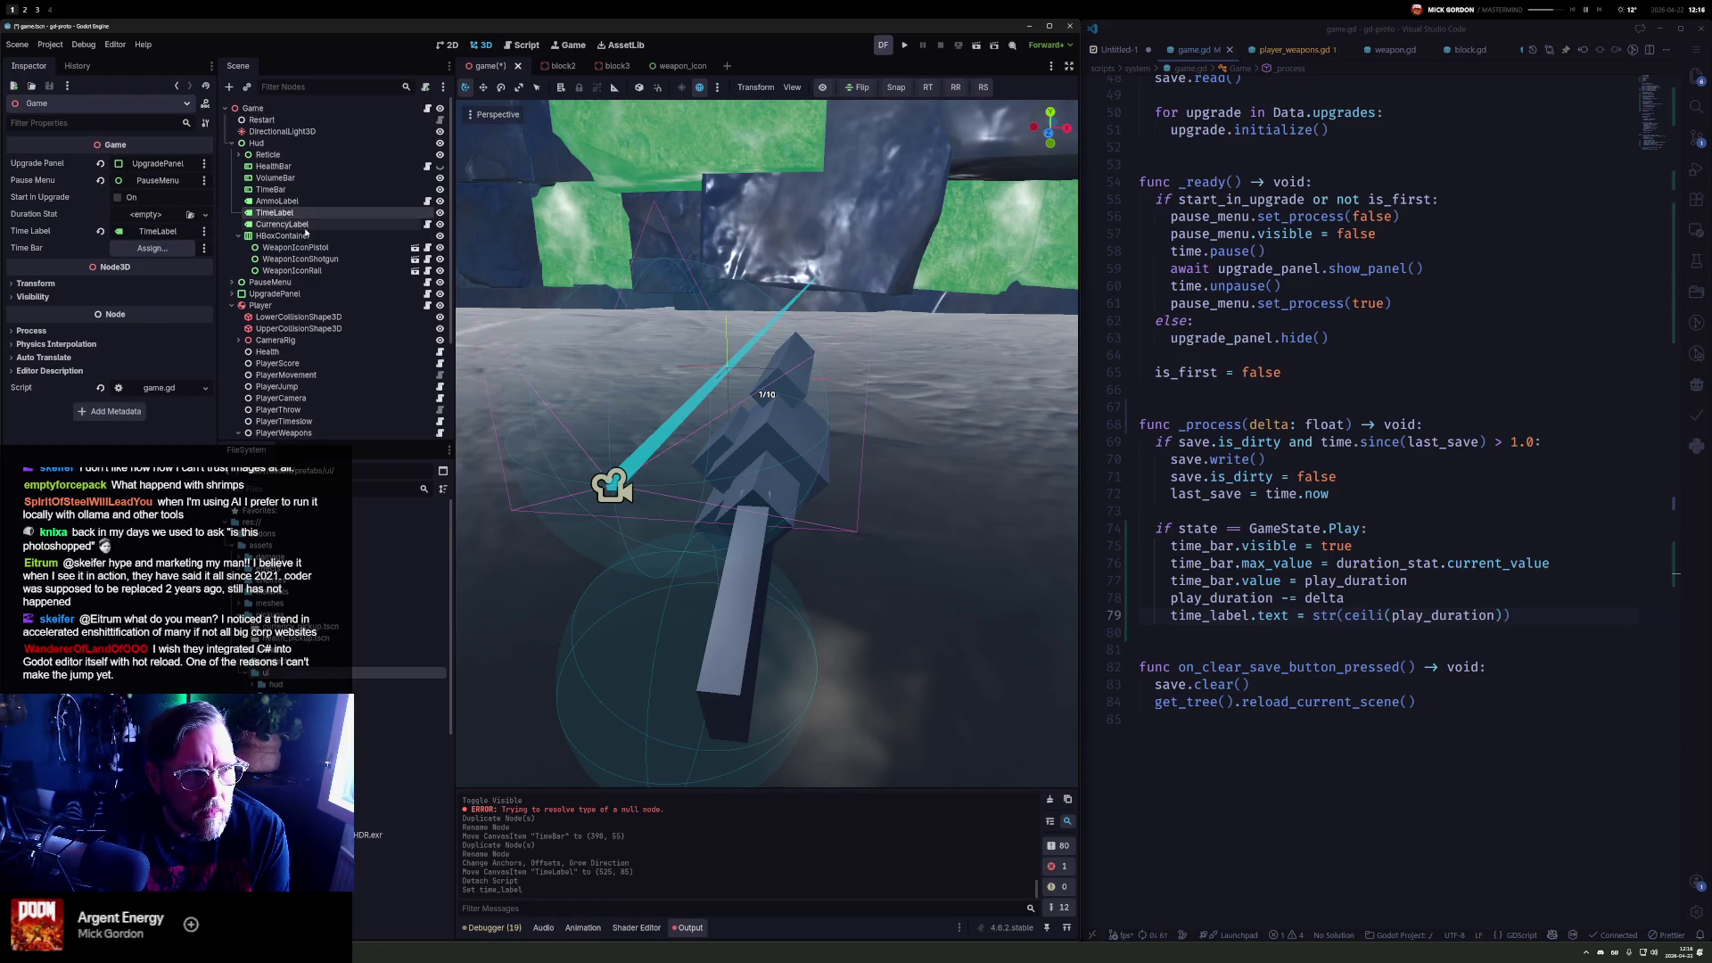
drag(272, 189, 151, 248)
click(163, 216)
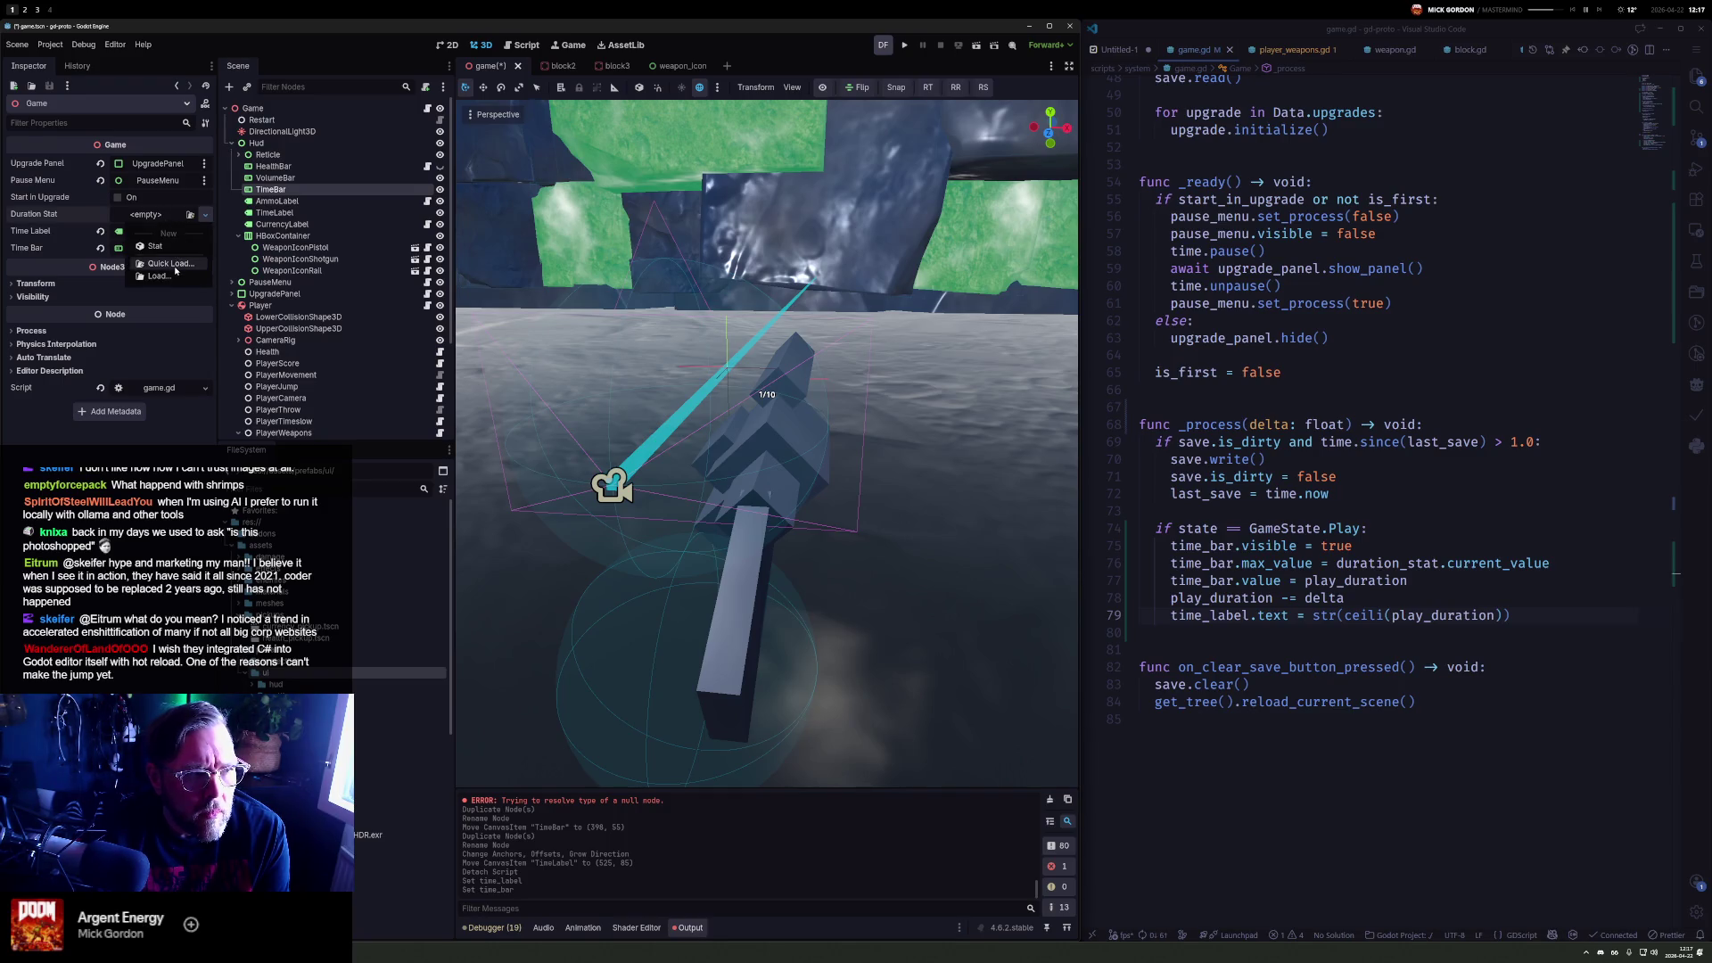
click(178, 248)
- Set the Duration Stat's Base Value to 15
click(147, 233)
text(15)
key(Return)
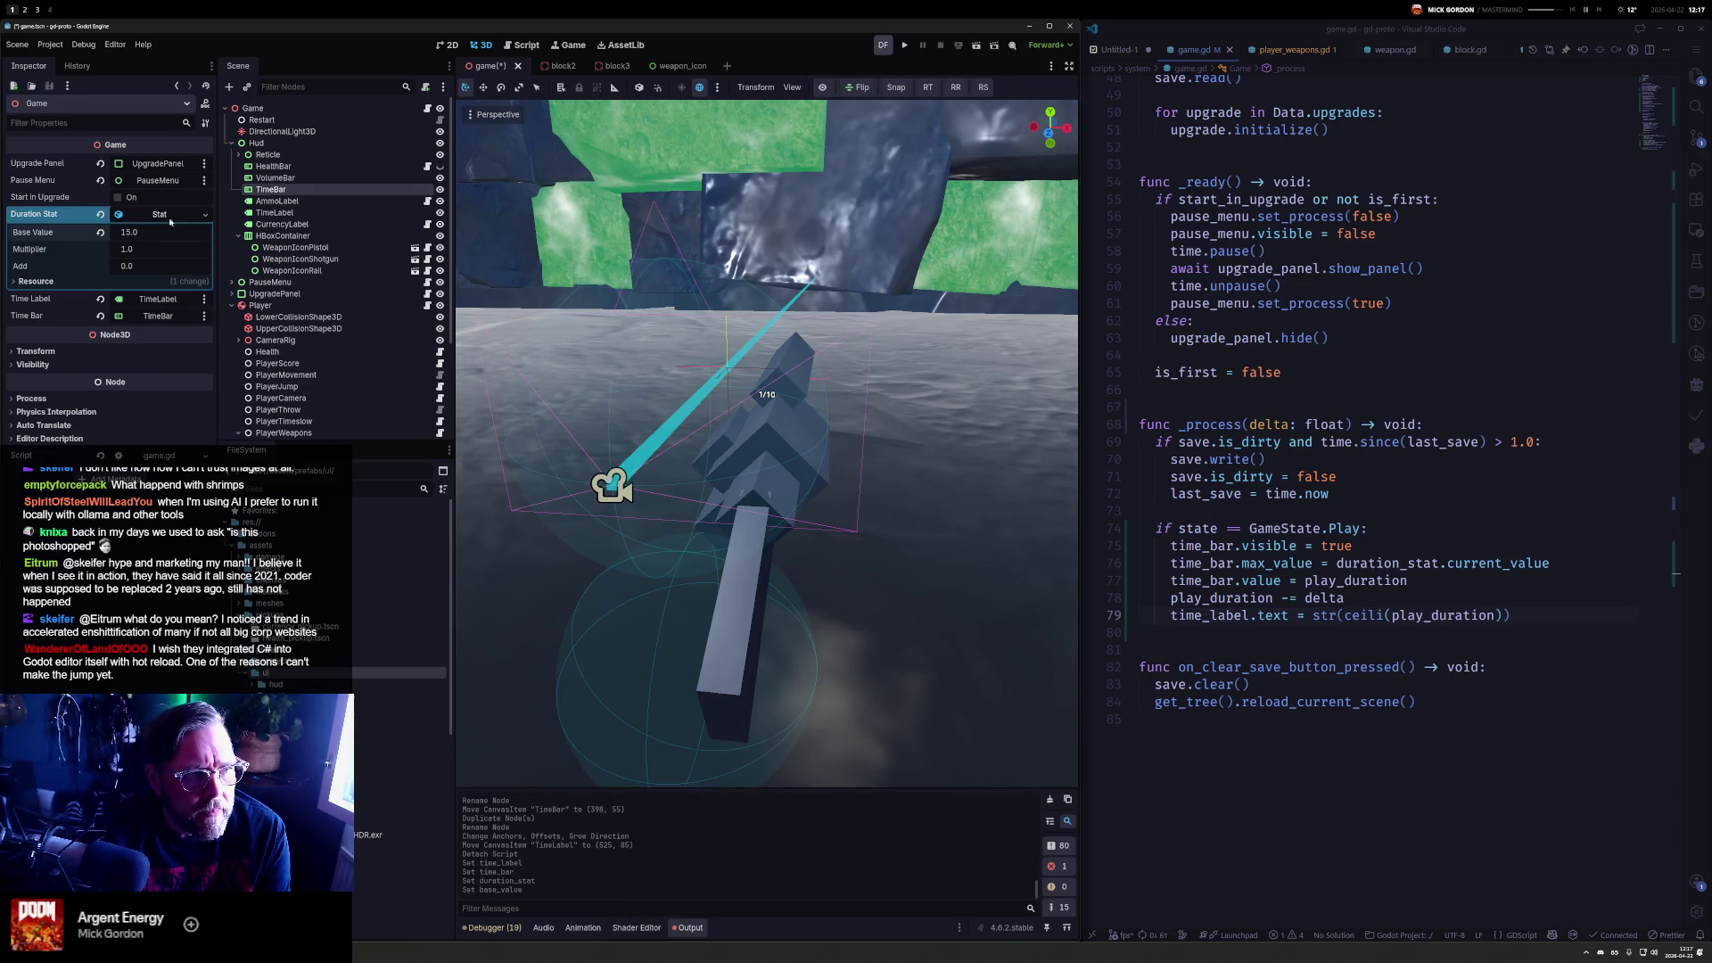
- Save the Duration Stat resource as run_duration in the data/stats folder
click(206, 215)
click(169, 330)
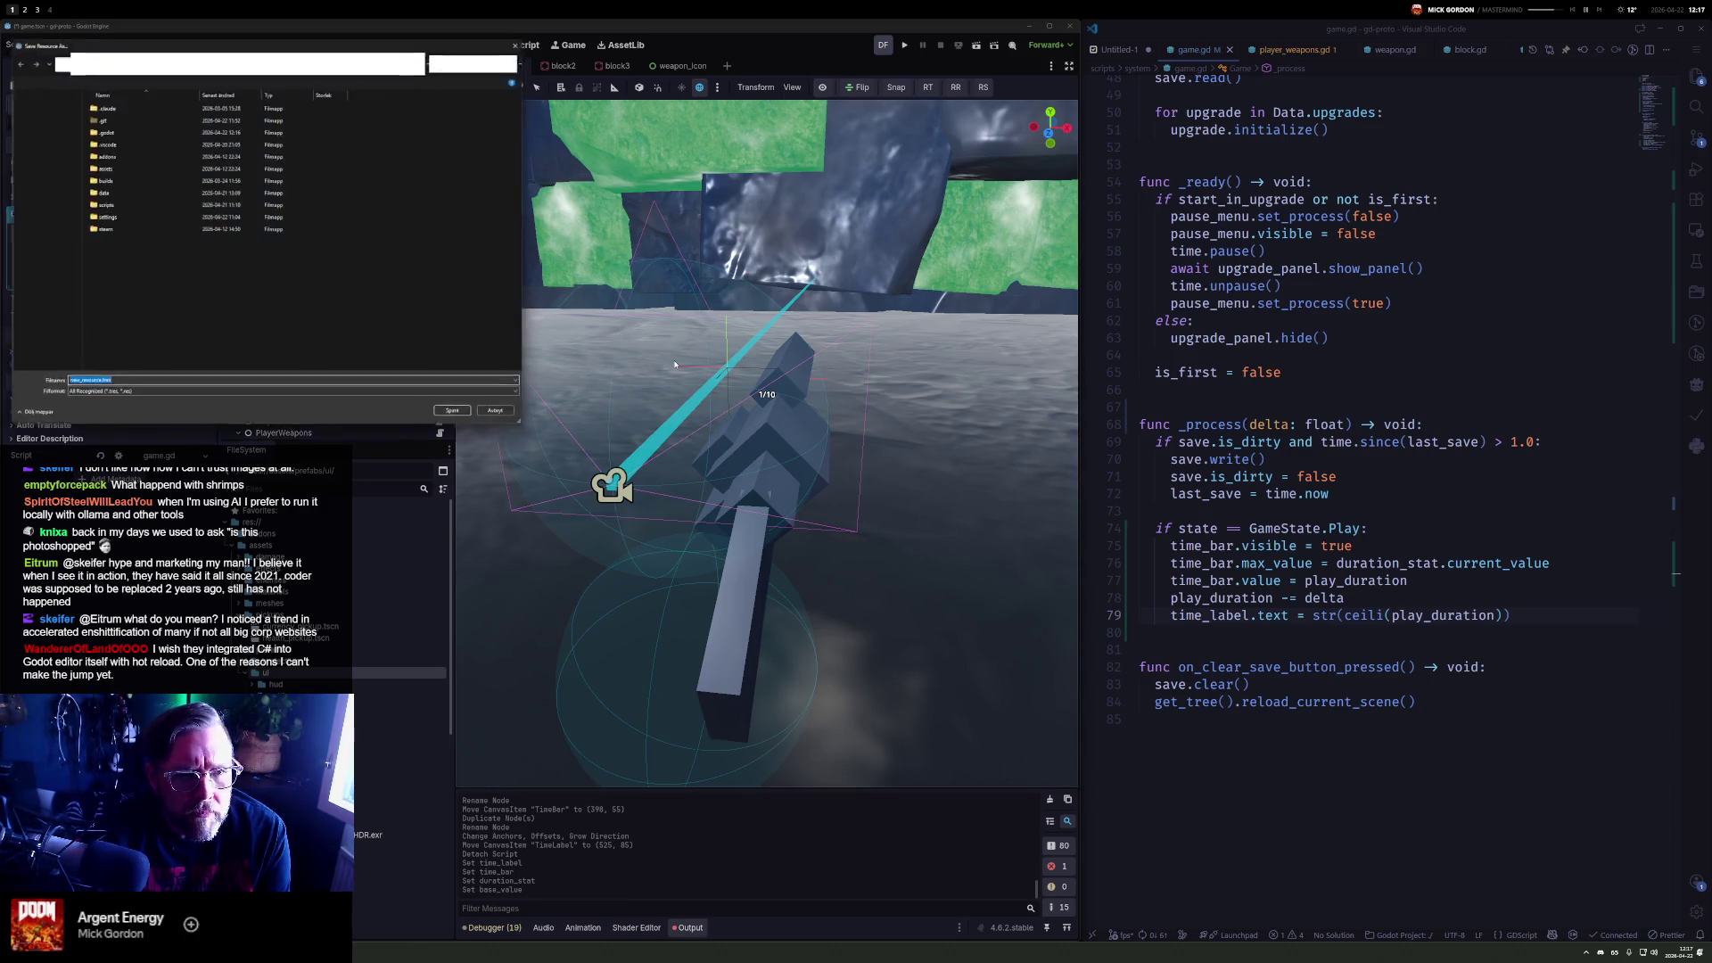
double_click(122, 167)
click(132, 59)
double_click(112, 191)
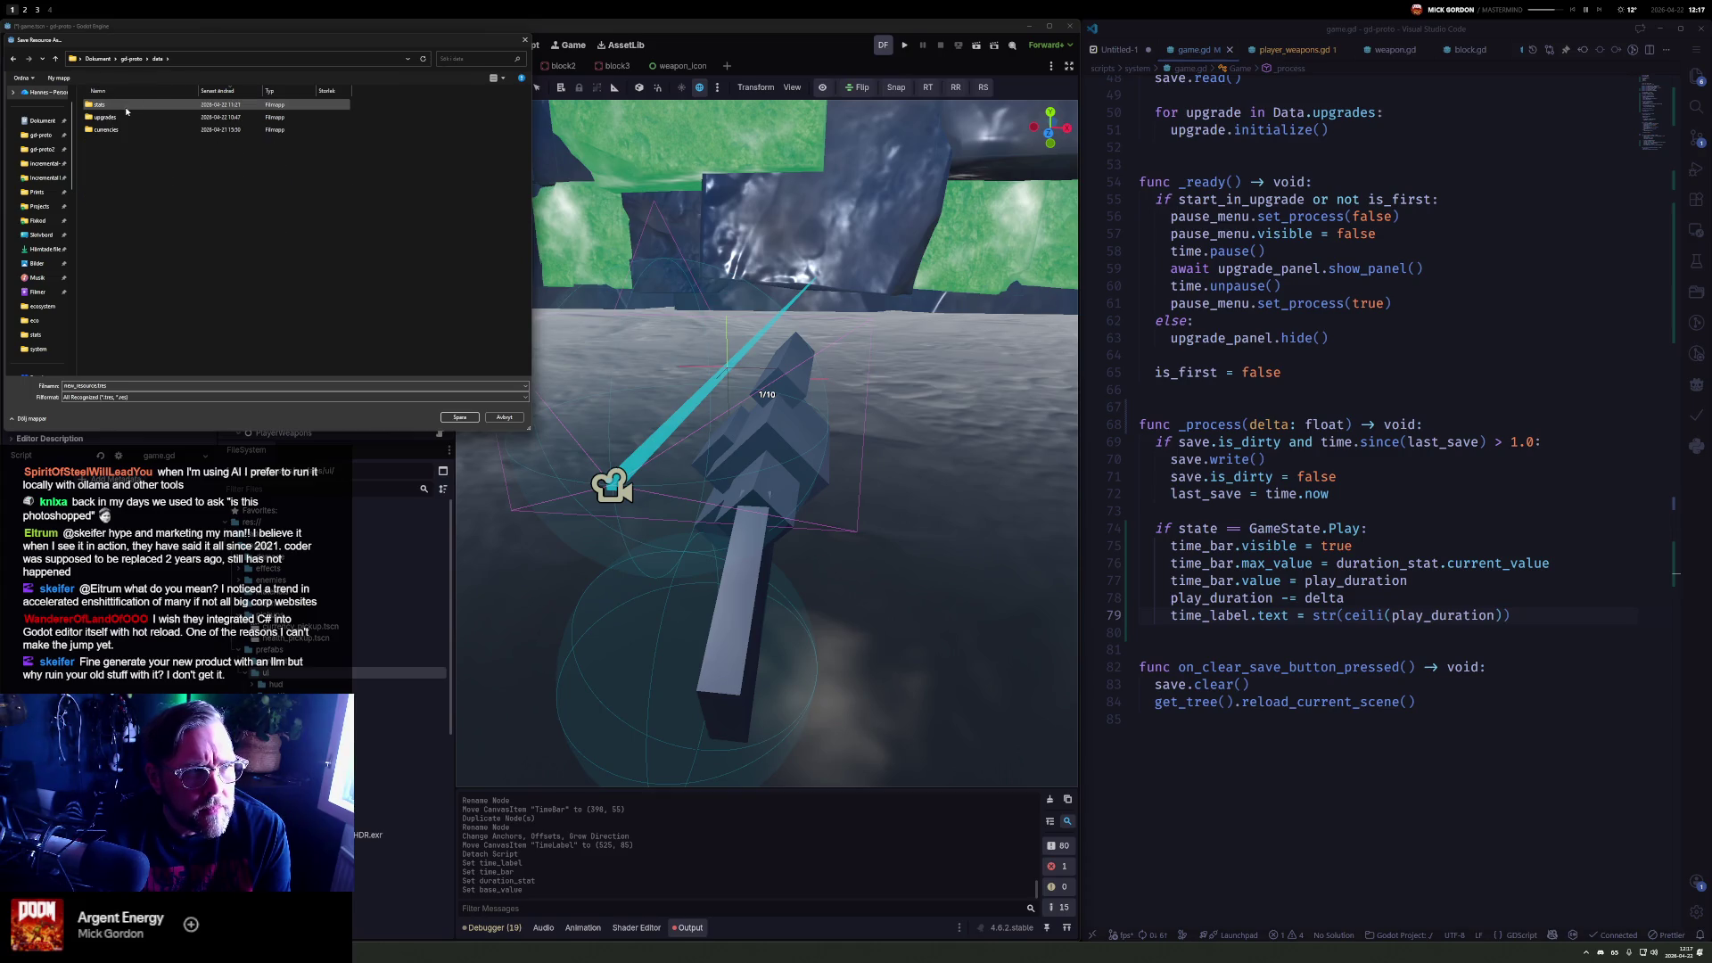
double_click(126, 105)
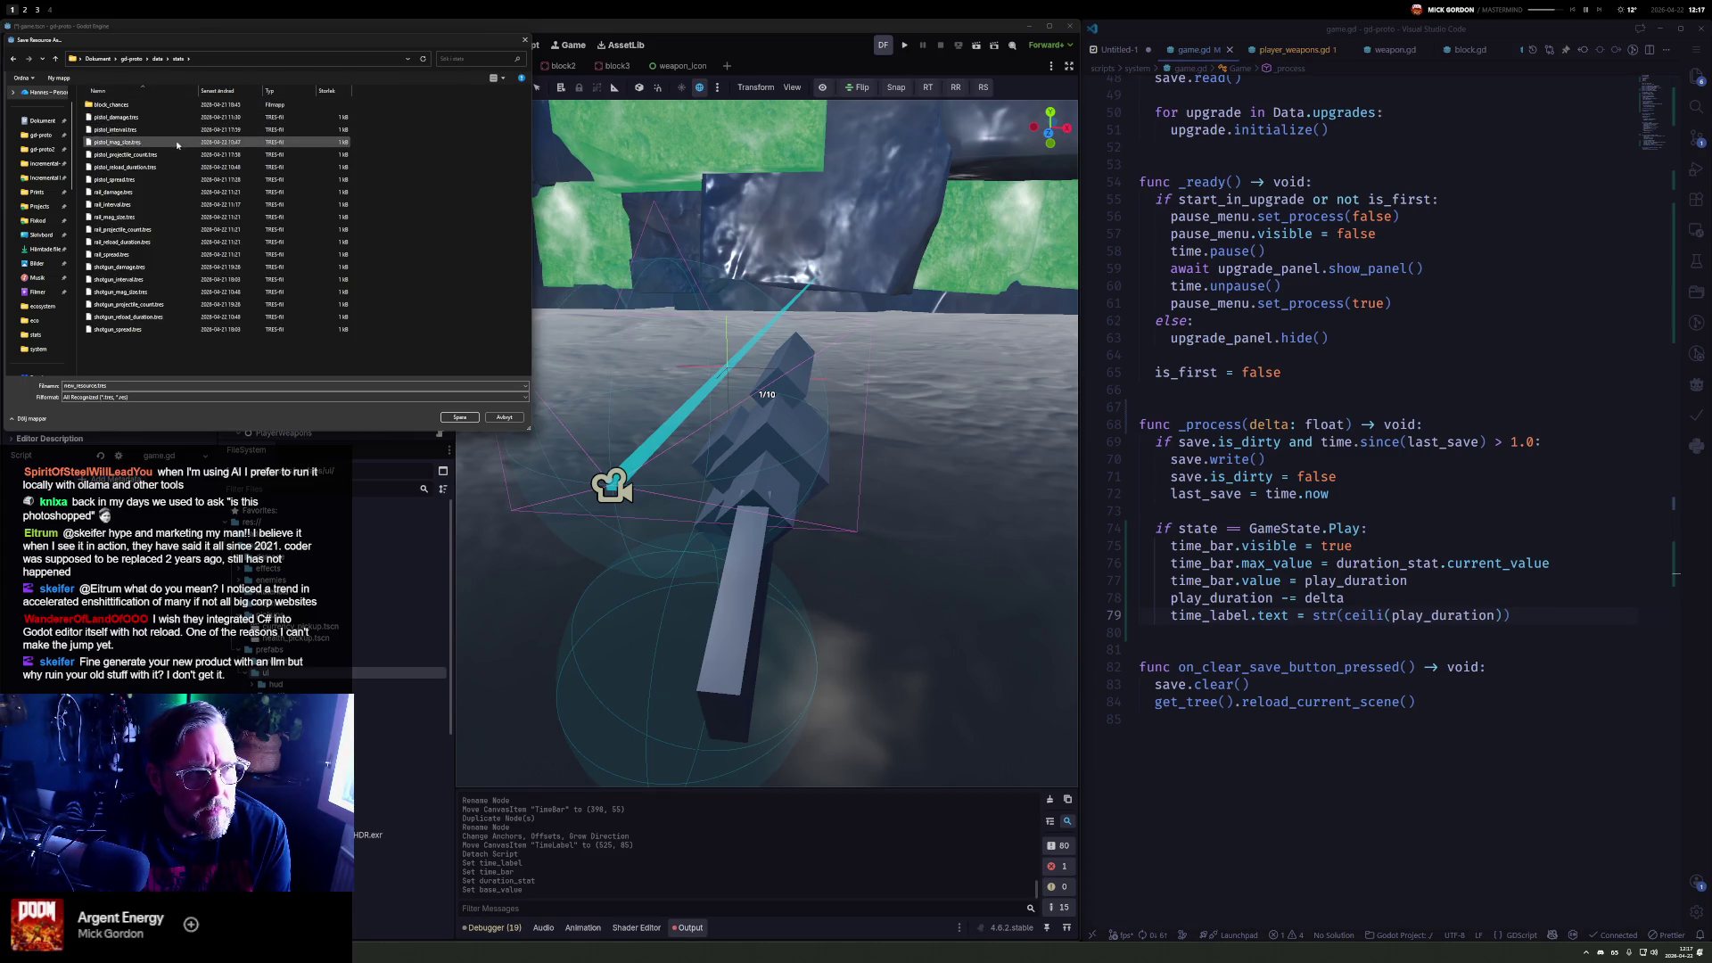
double_click(93, 386)
text(run_duration)
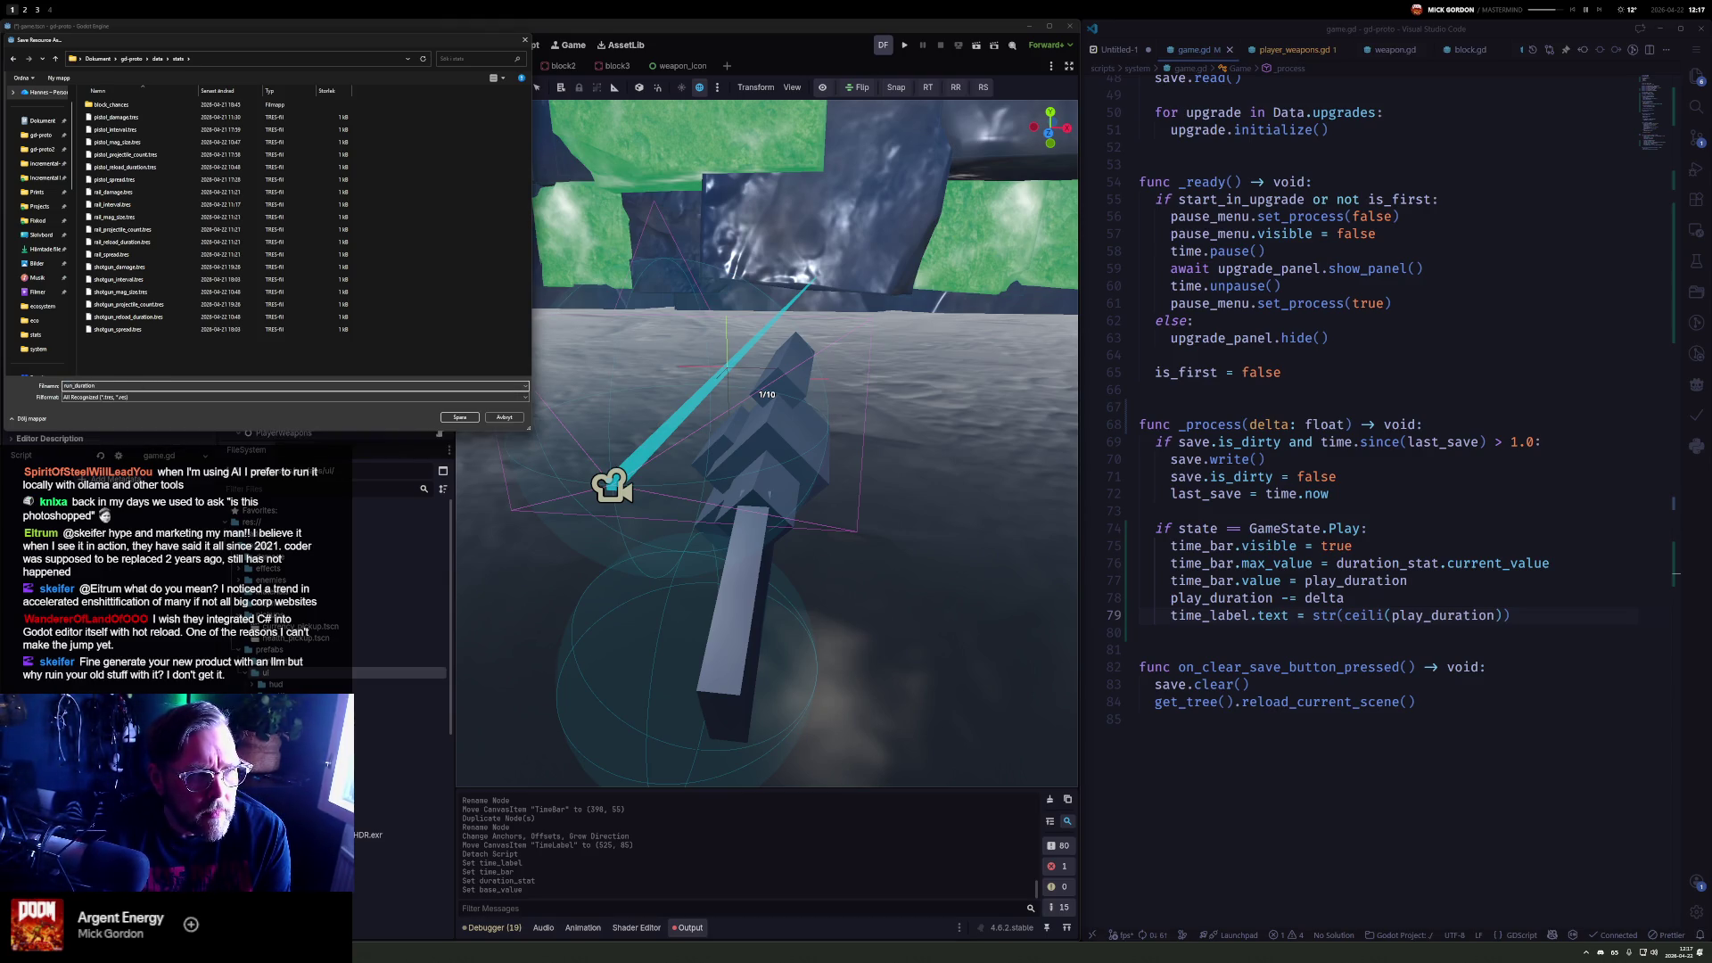
key(Return)
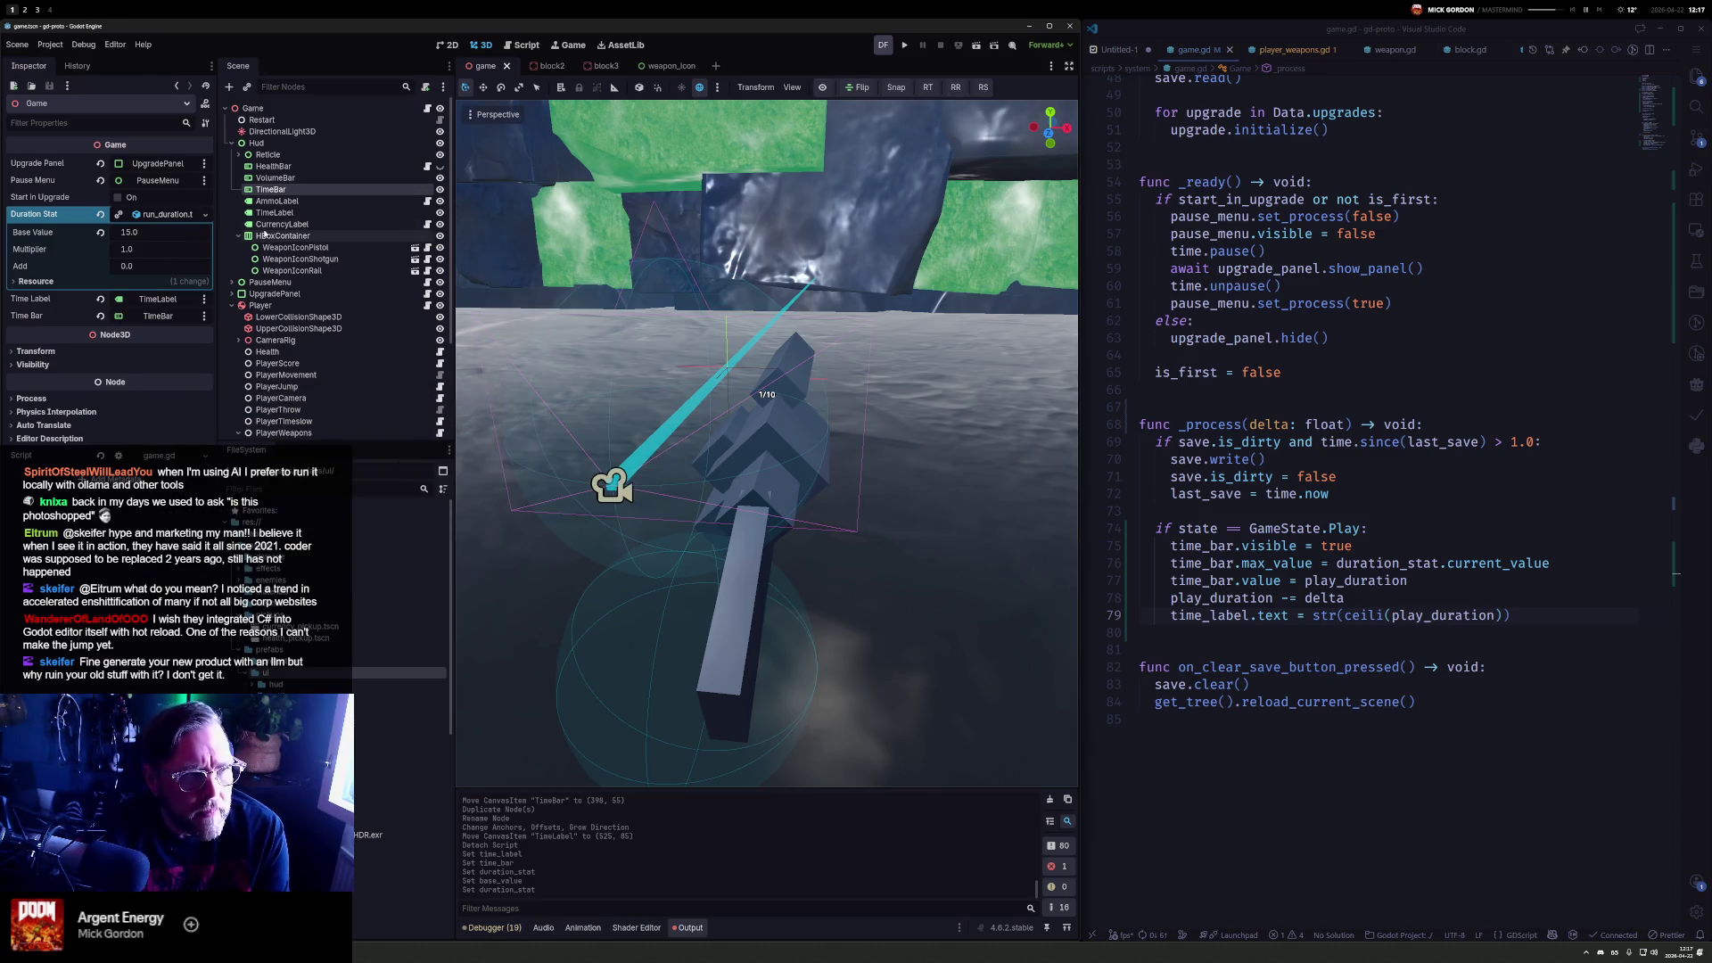
click(194, 210)
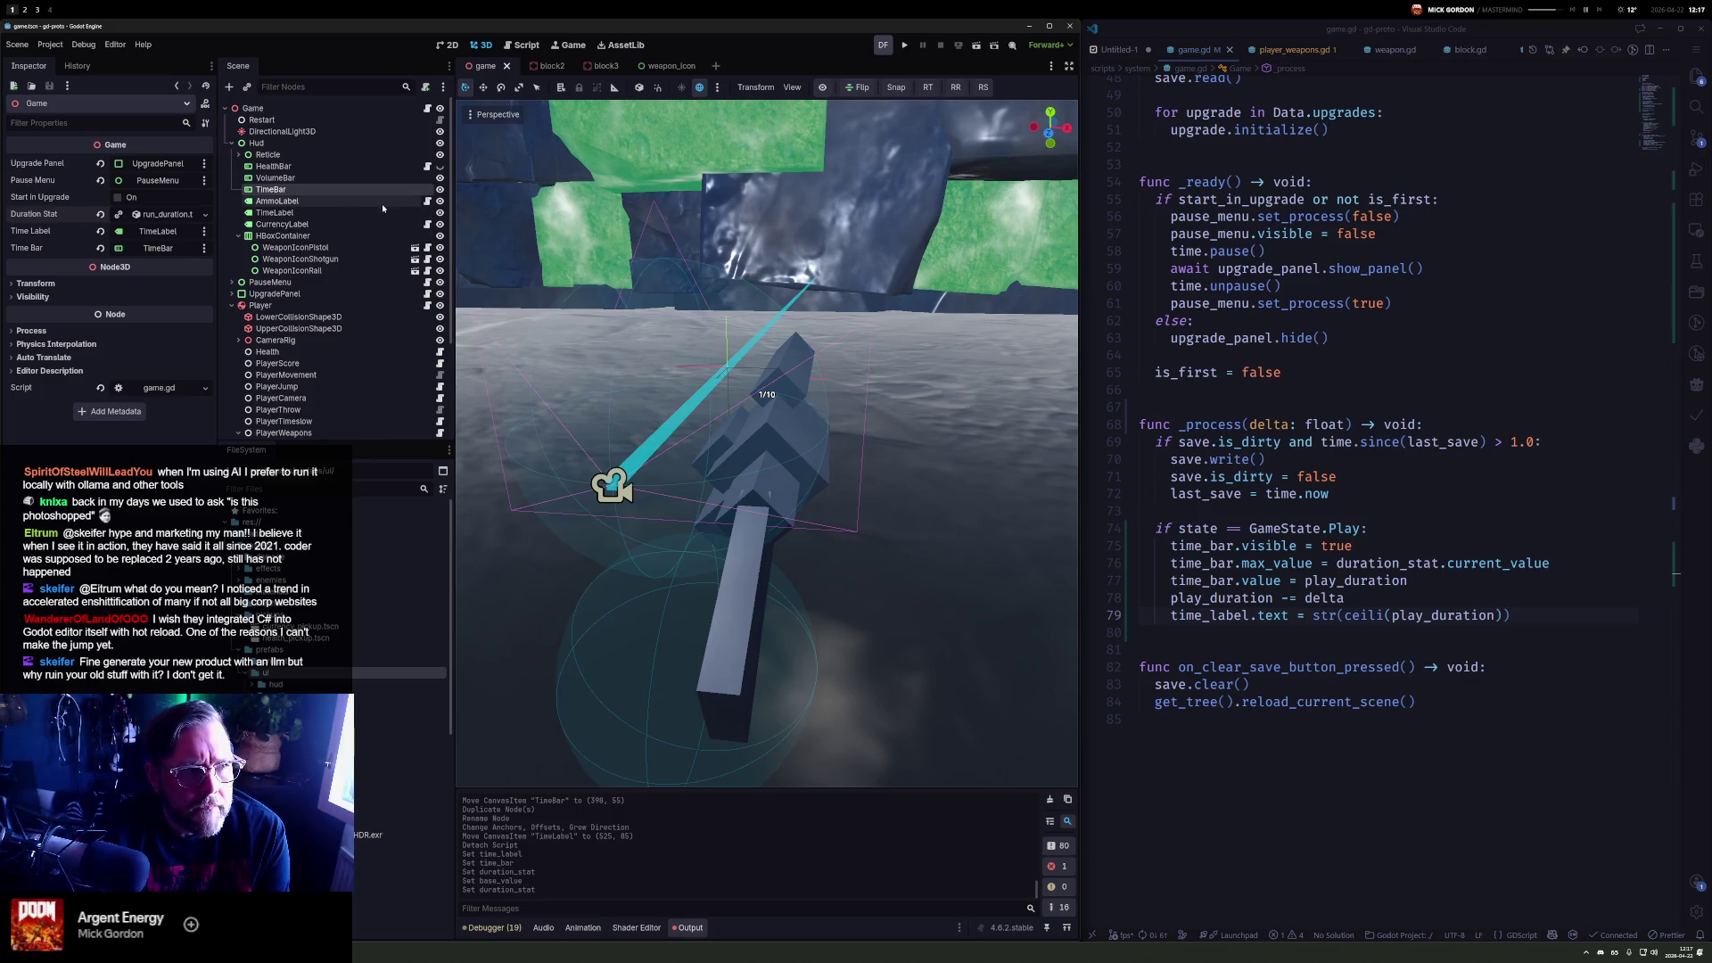
- In game.gd, locate enter_state_results and add a line after time.pause()
click(239, 235)
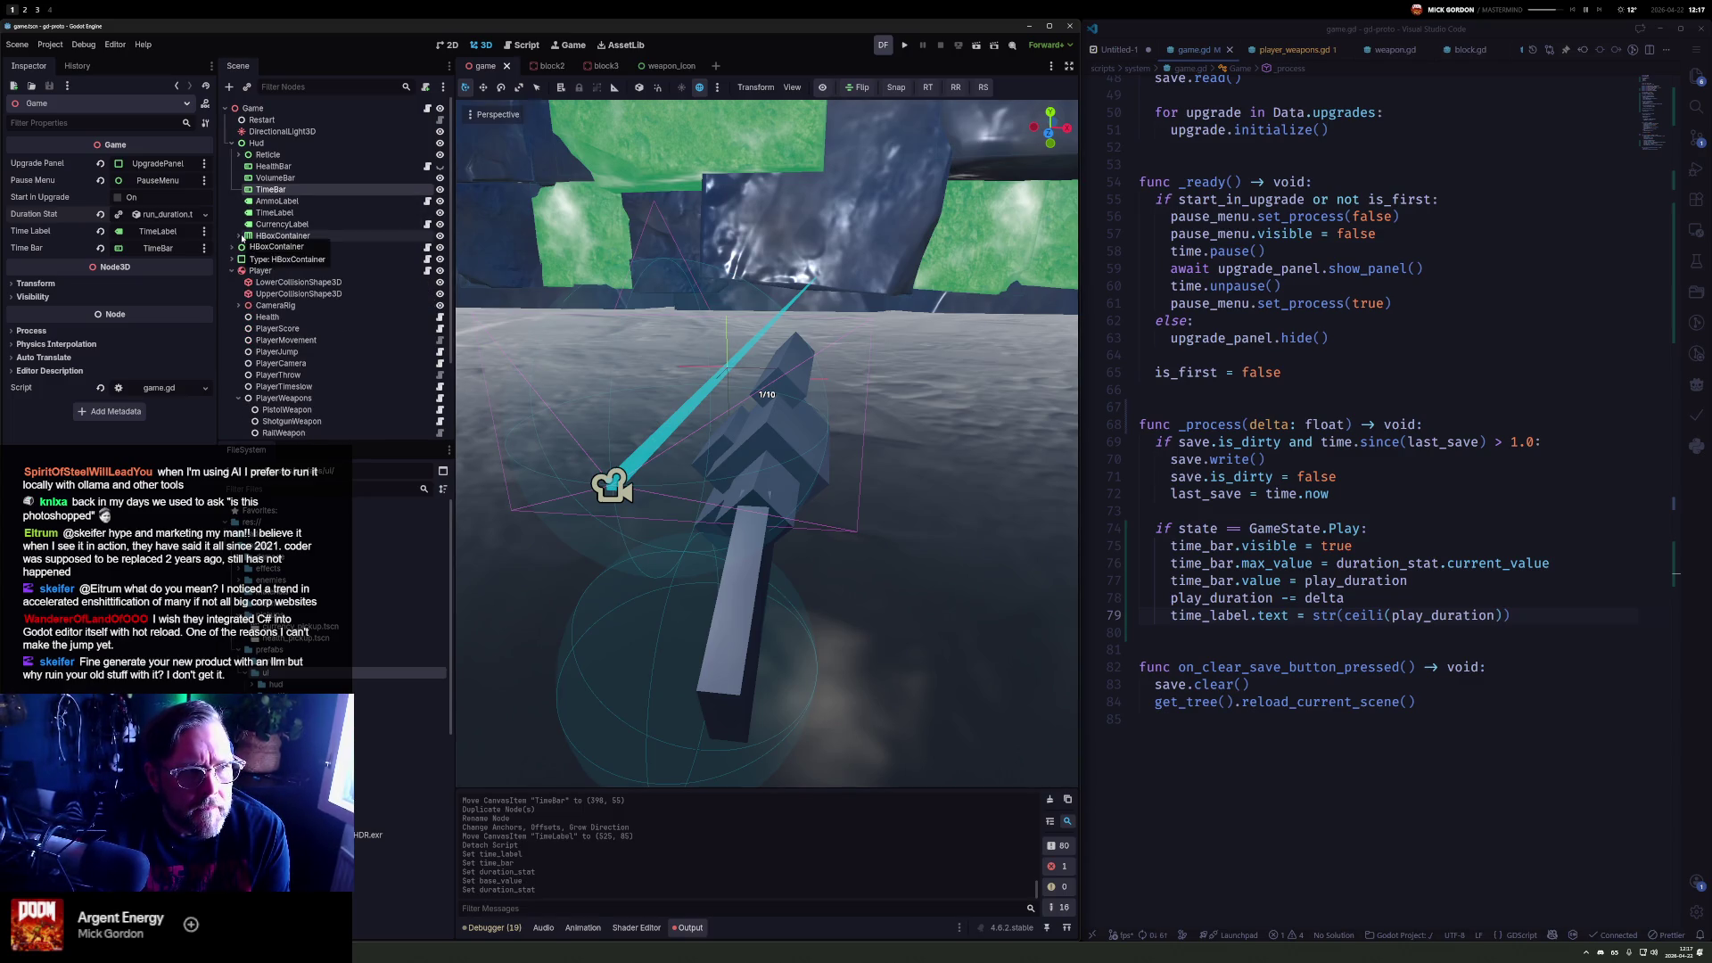
click(239, 236)
click(1329, 424)
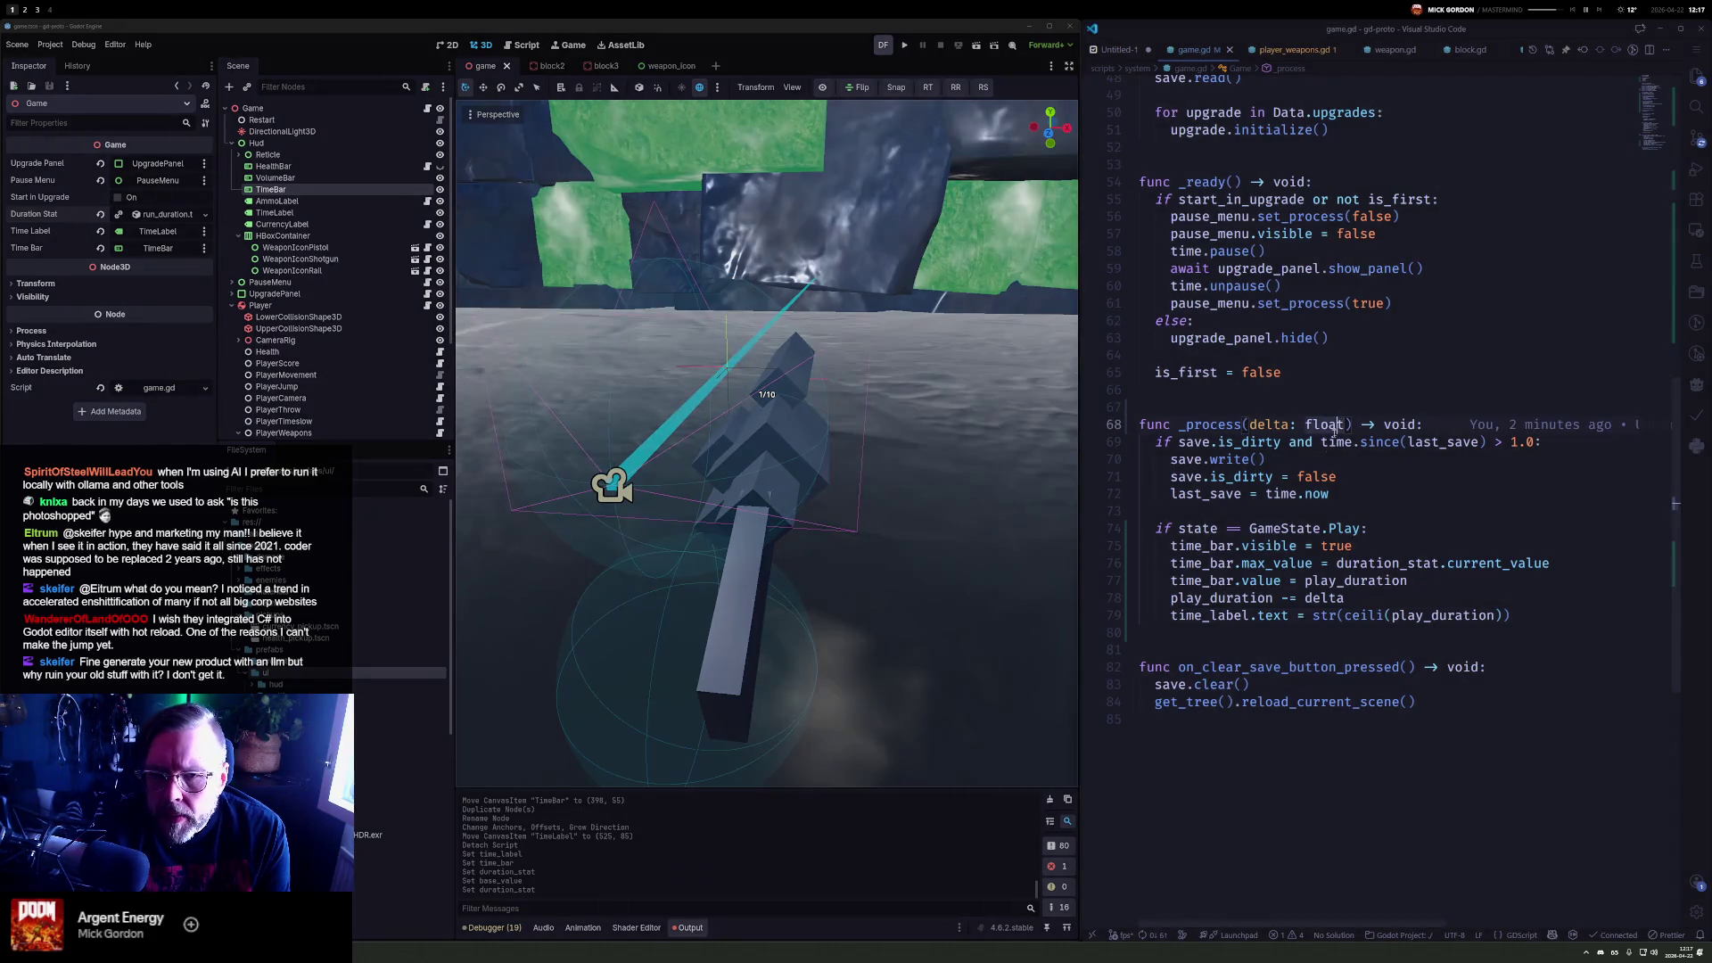
scroll(1242, 638, up, 15)
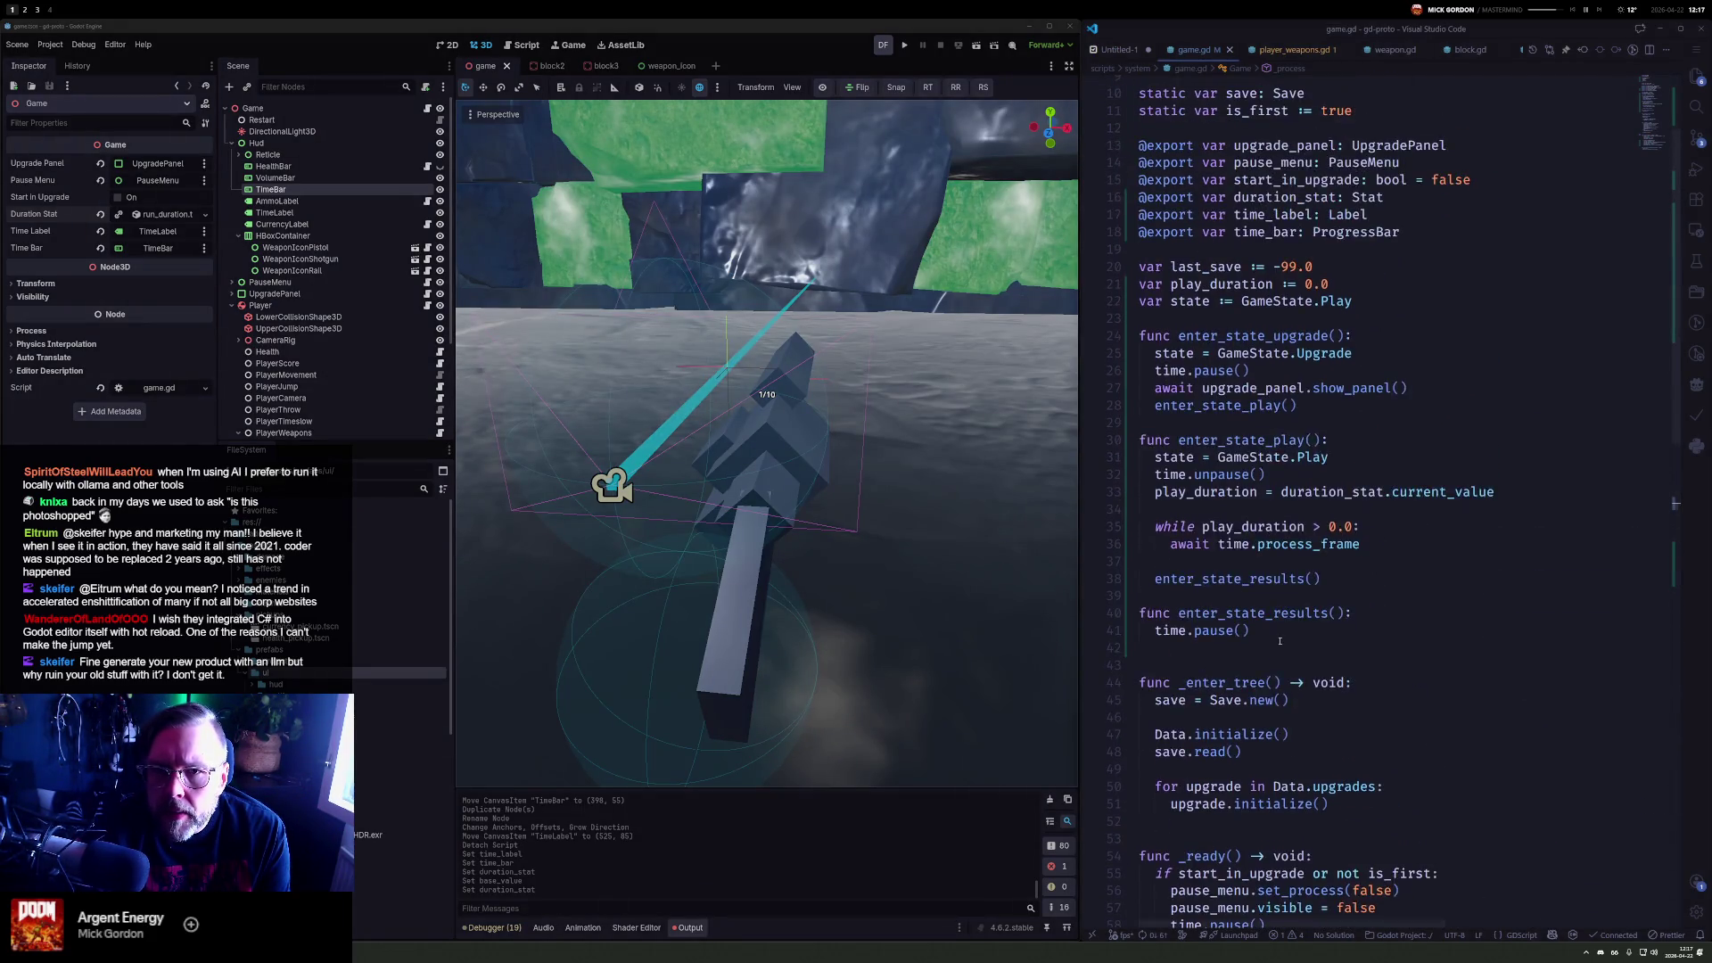
click(1257, 716)
click(1362, 765)
key(Return)
key(Return)
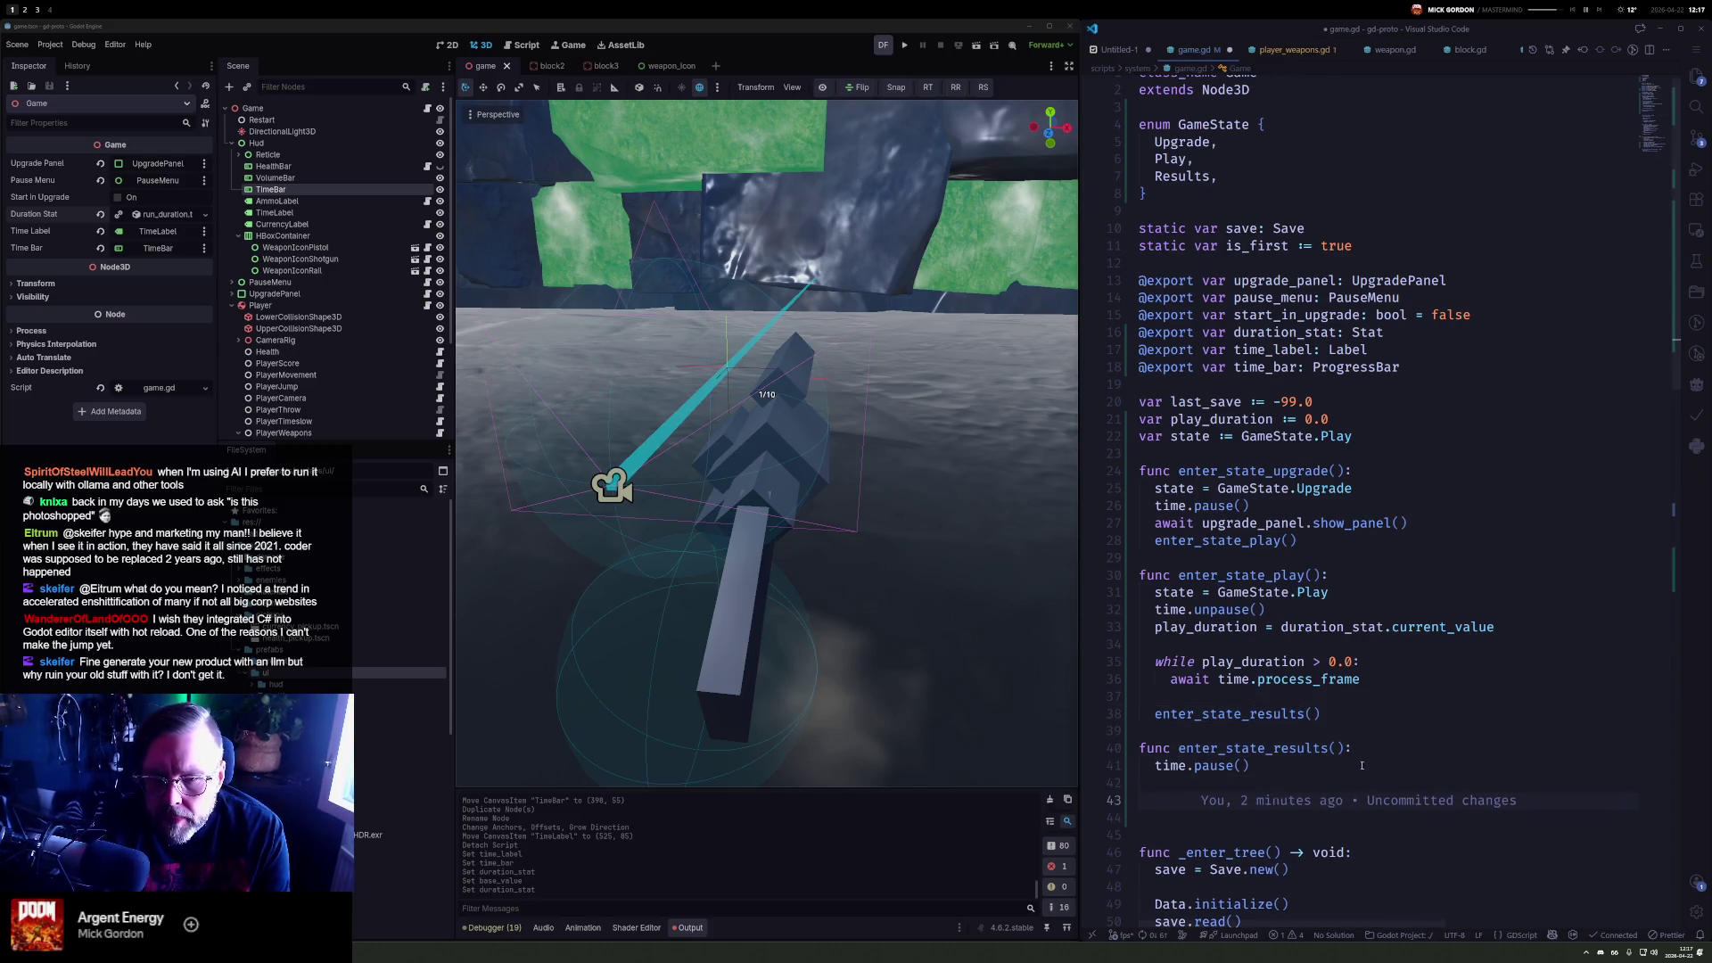
text(go_to)
key(BackSpace)
key(BackSpace)
key(BackSpace)
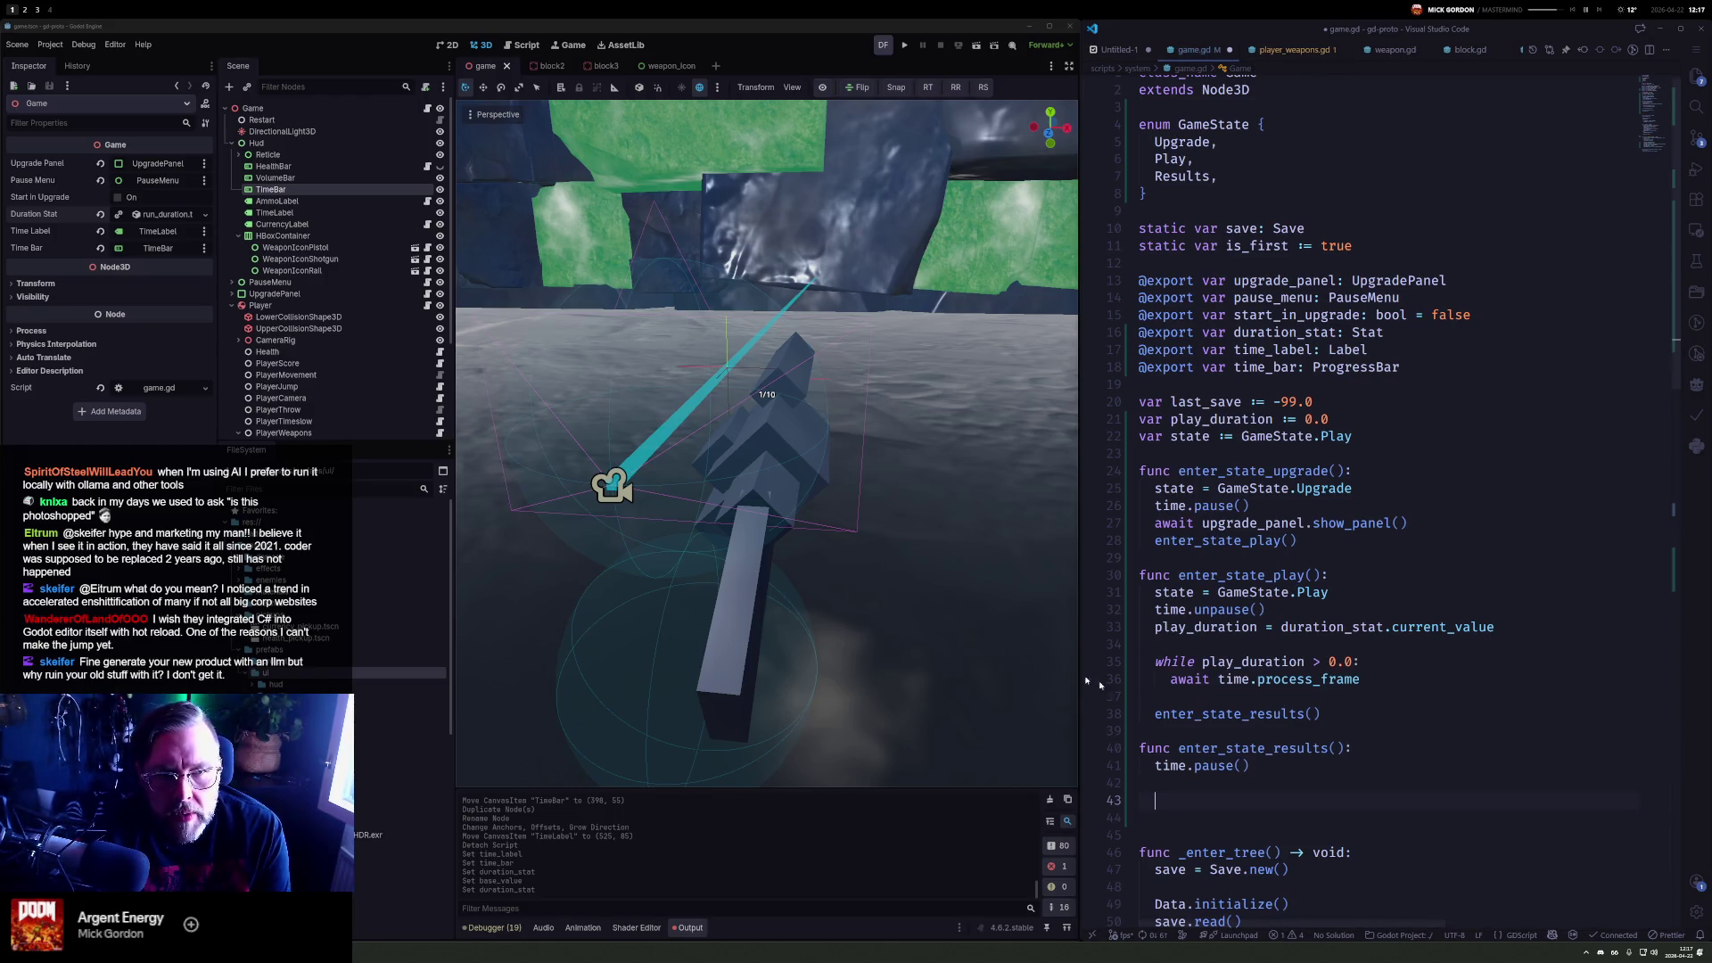
- Replace time.pause() with time.unpause() and add get_tree().reload_current_scene() below it
click(1351, 714)
click(1271, 767)
key(BackSpace)
key(BackSpace)
key(BackSpace)
text(unp)
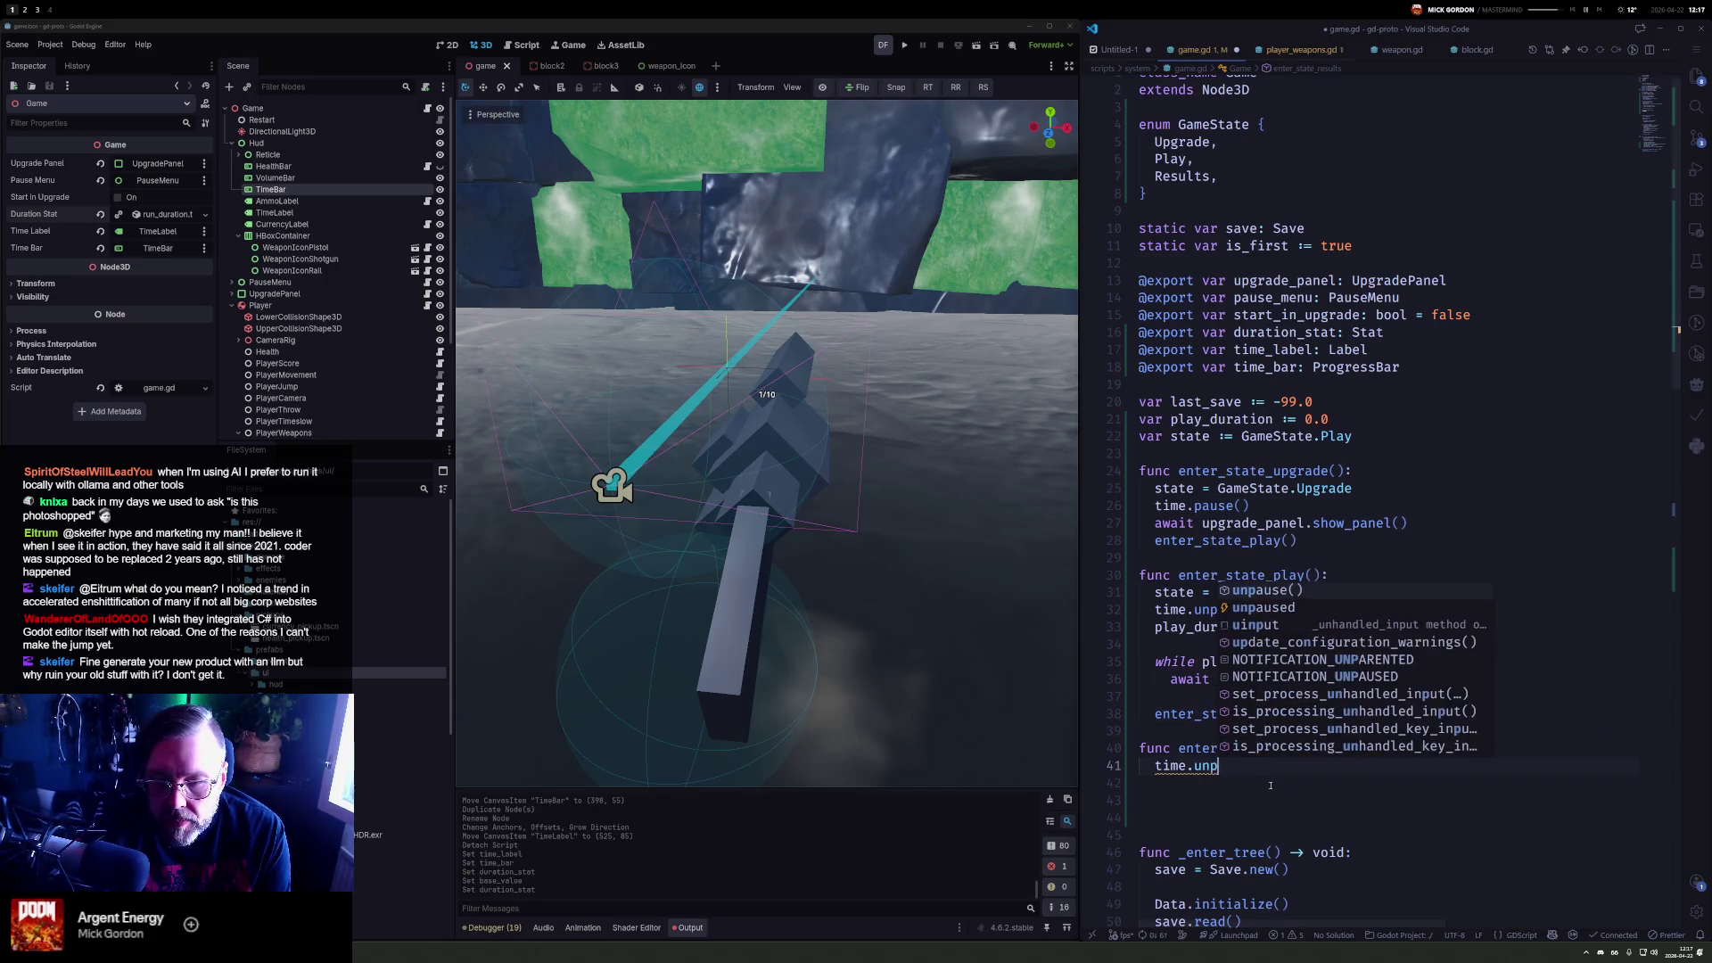
key(Tab)
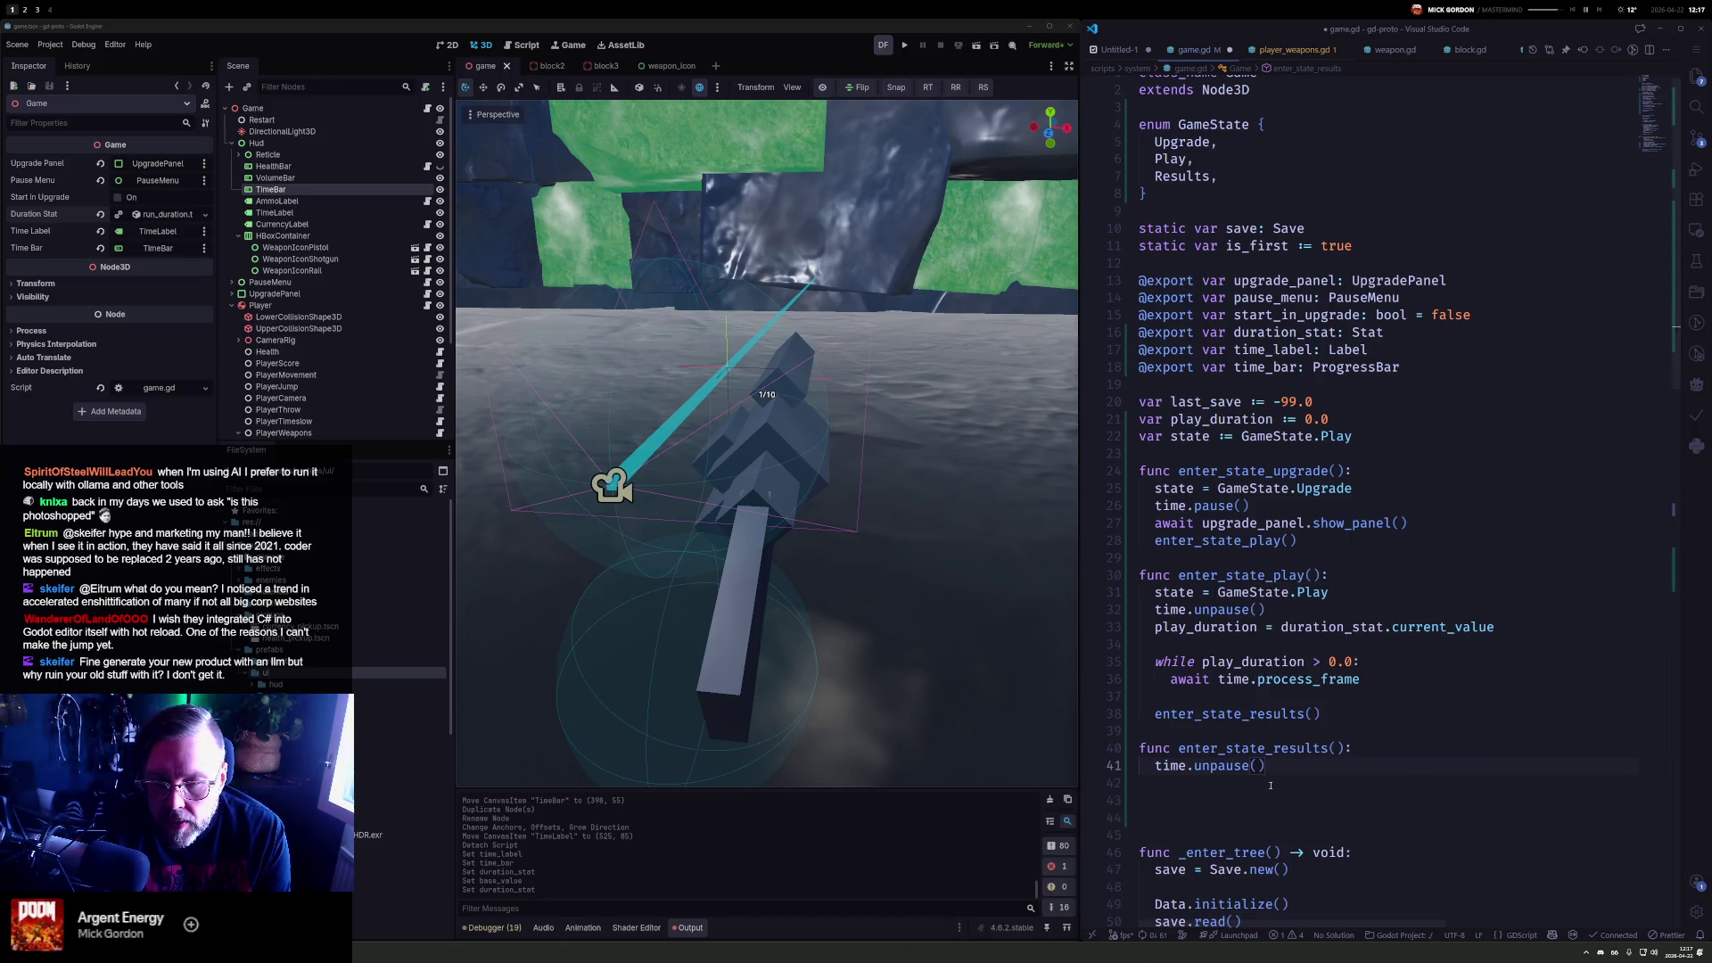
key(Return)
text(get_t)
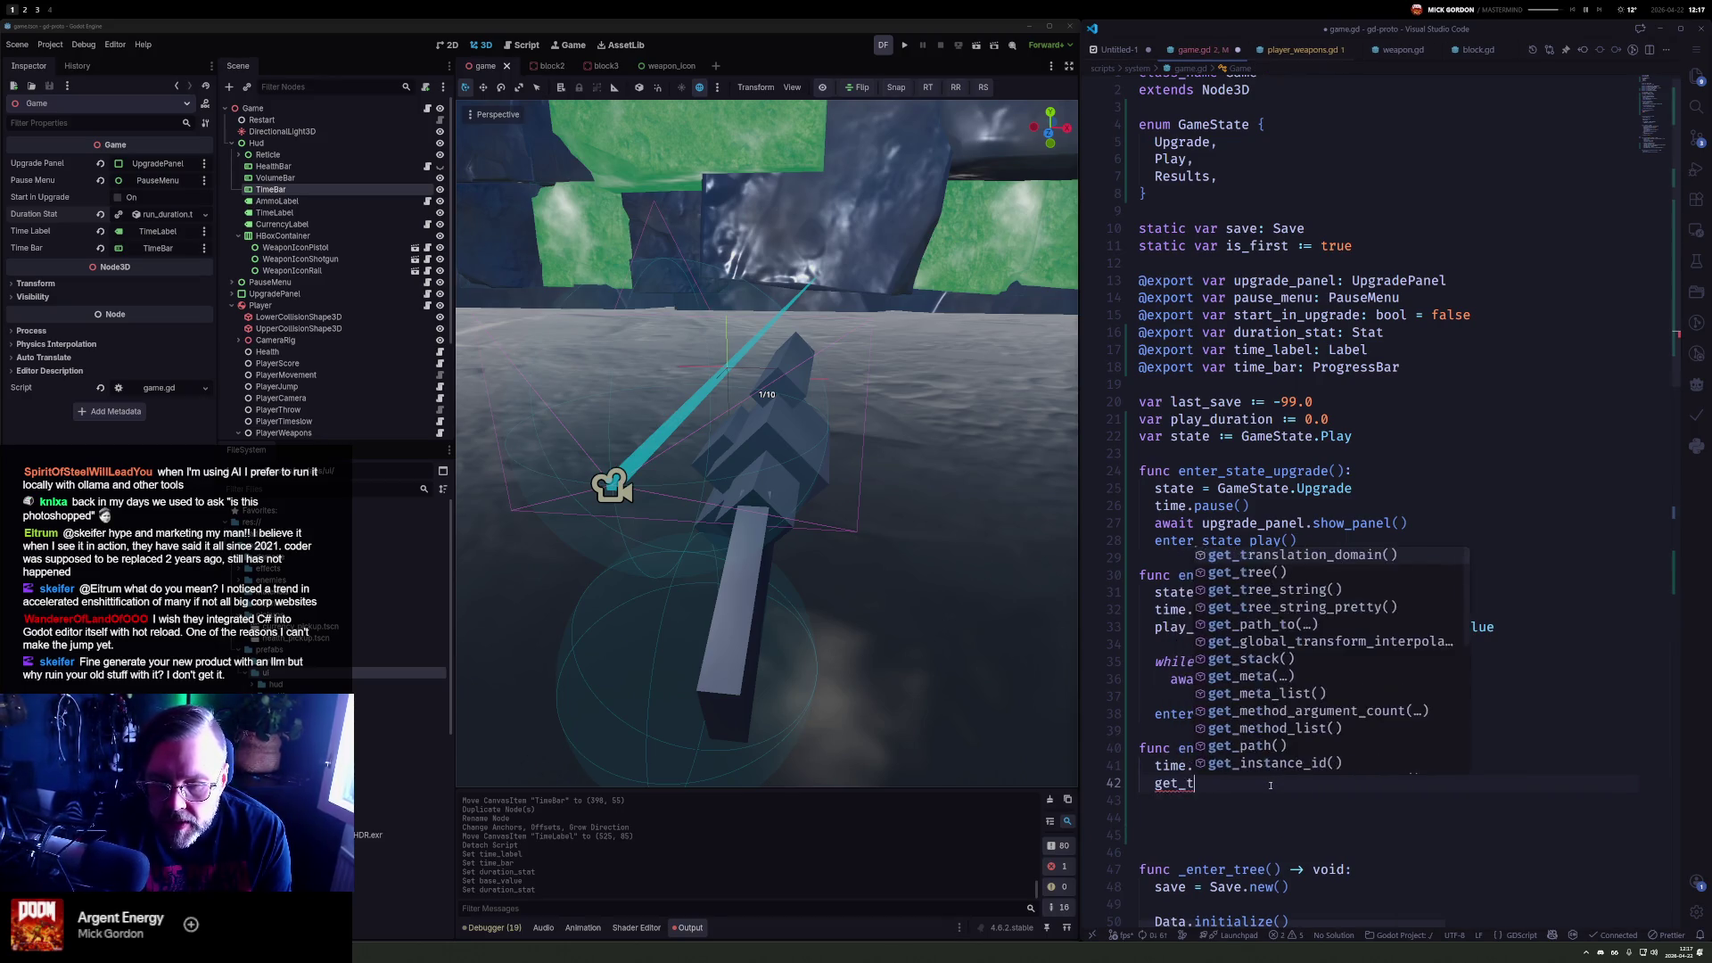
text(ree().reload)
key(Tab)
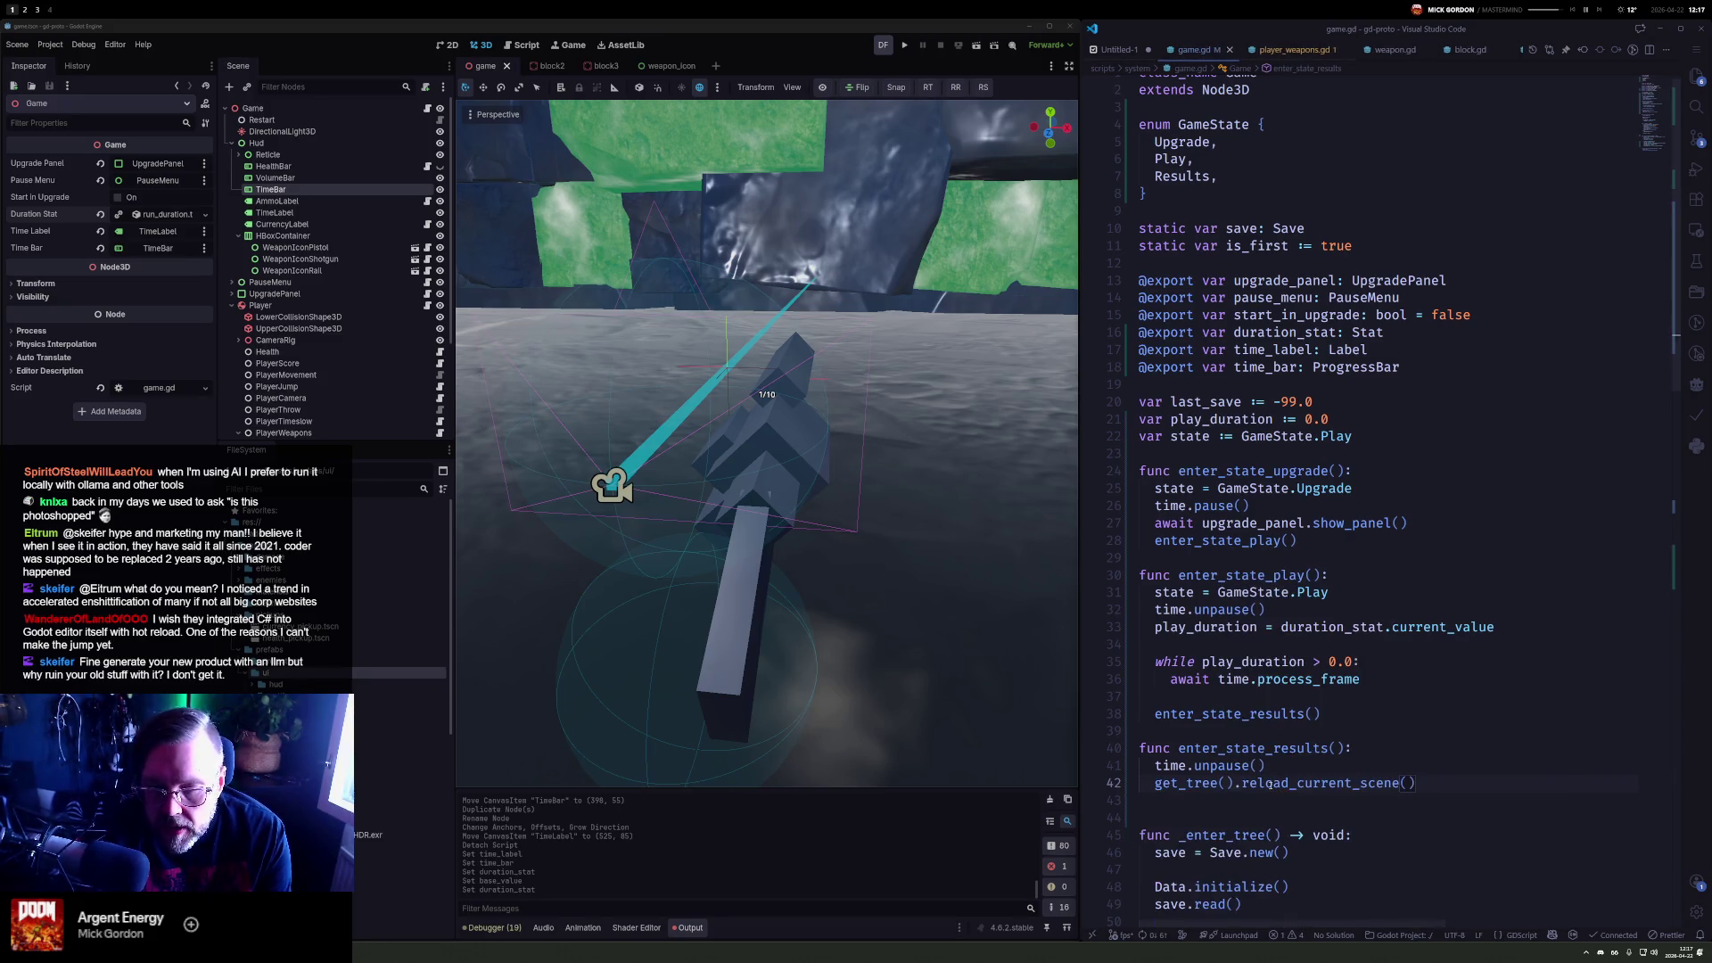
click(904, 45)
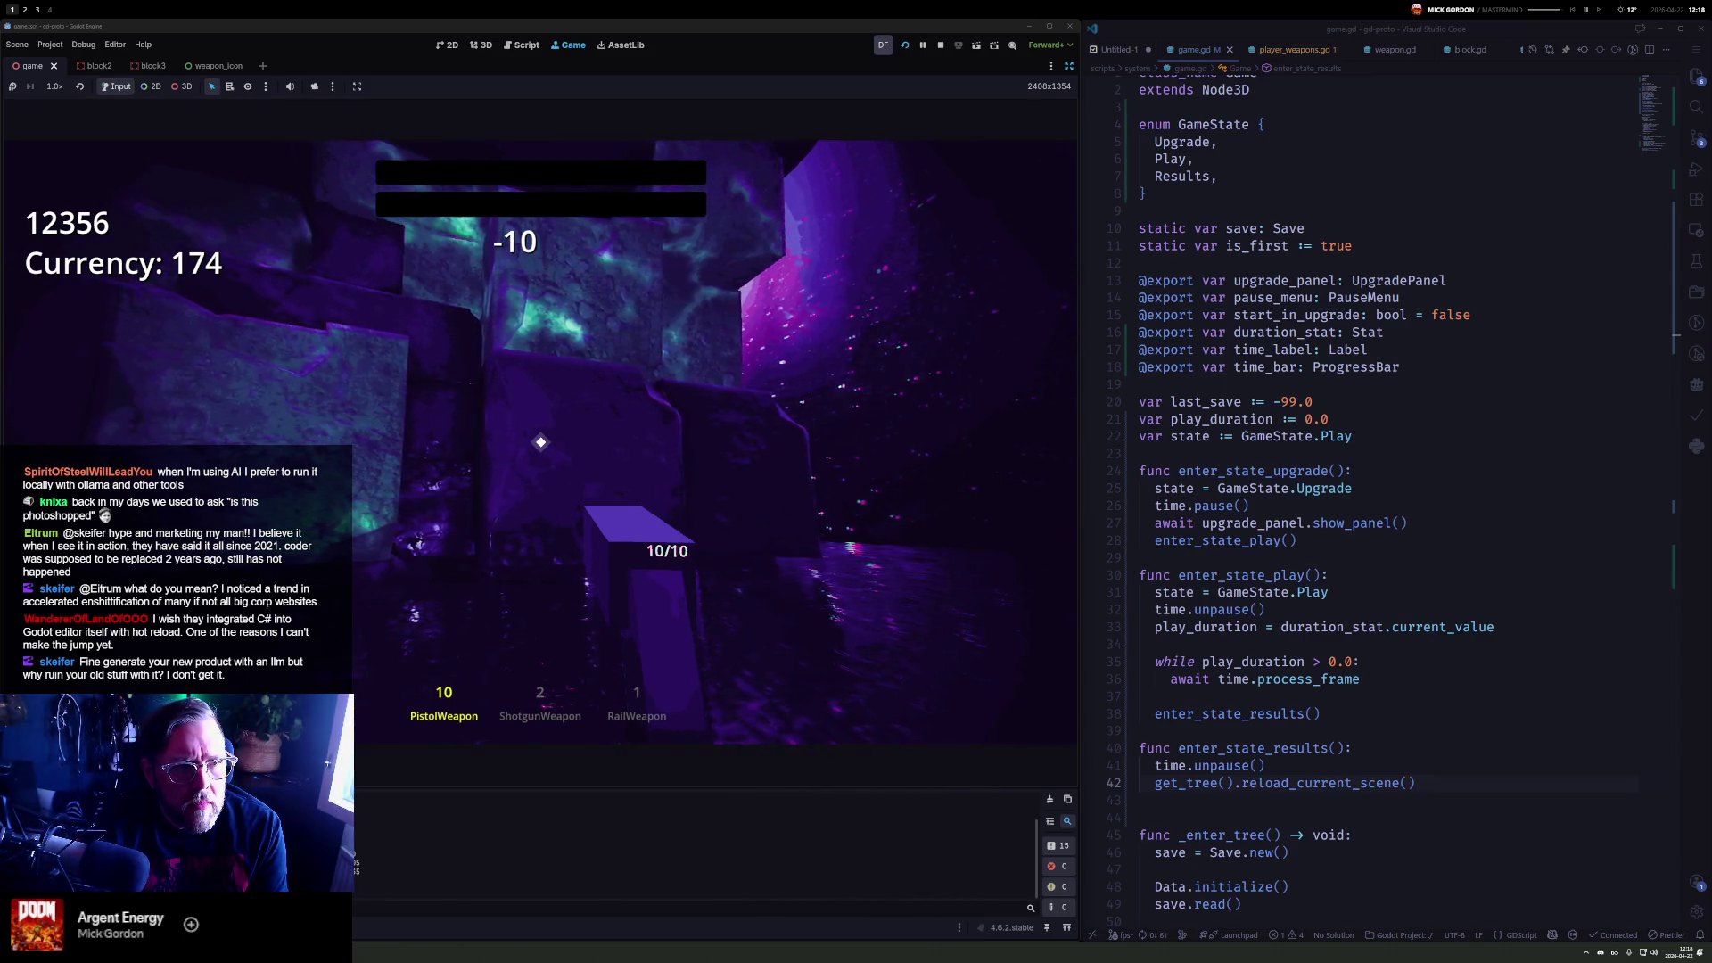
key(Escape)
click(941, 45)
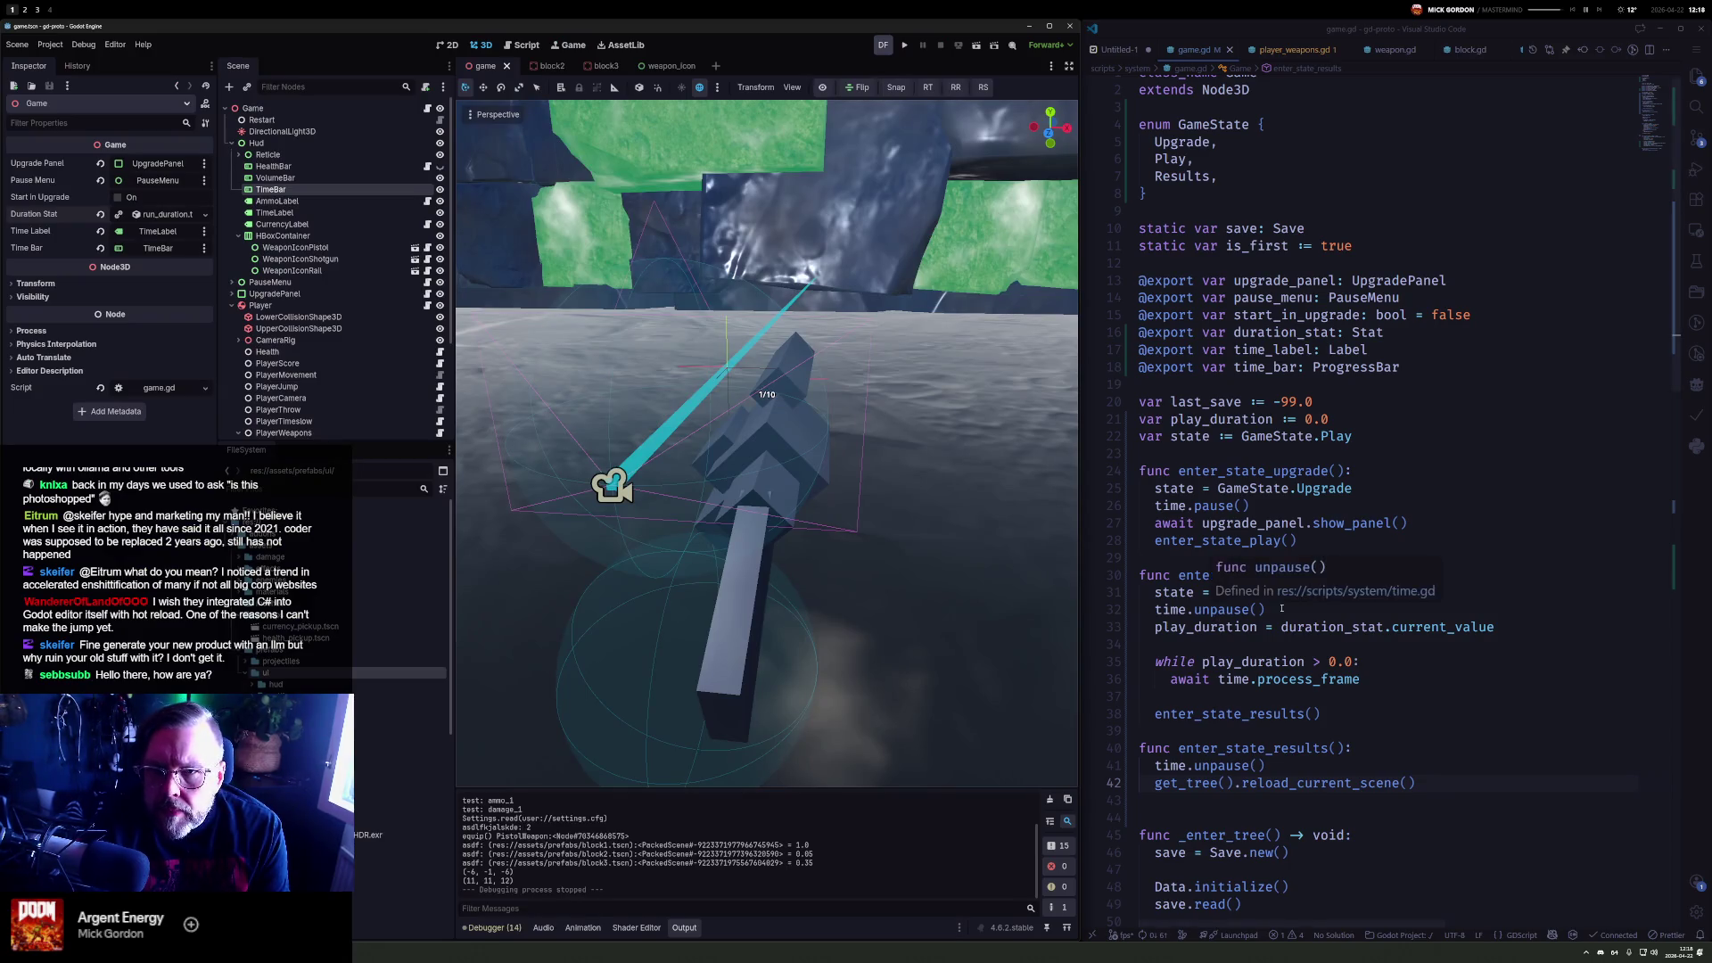
click(1206, 423)
click(1218, 627)
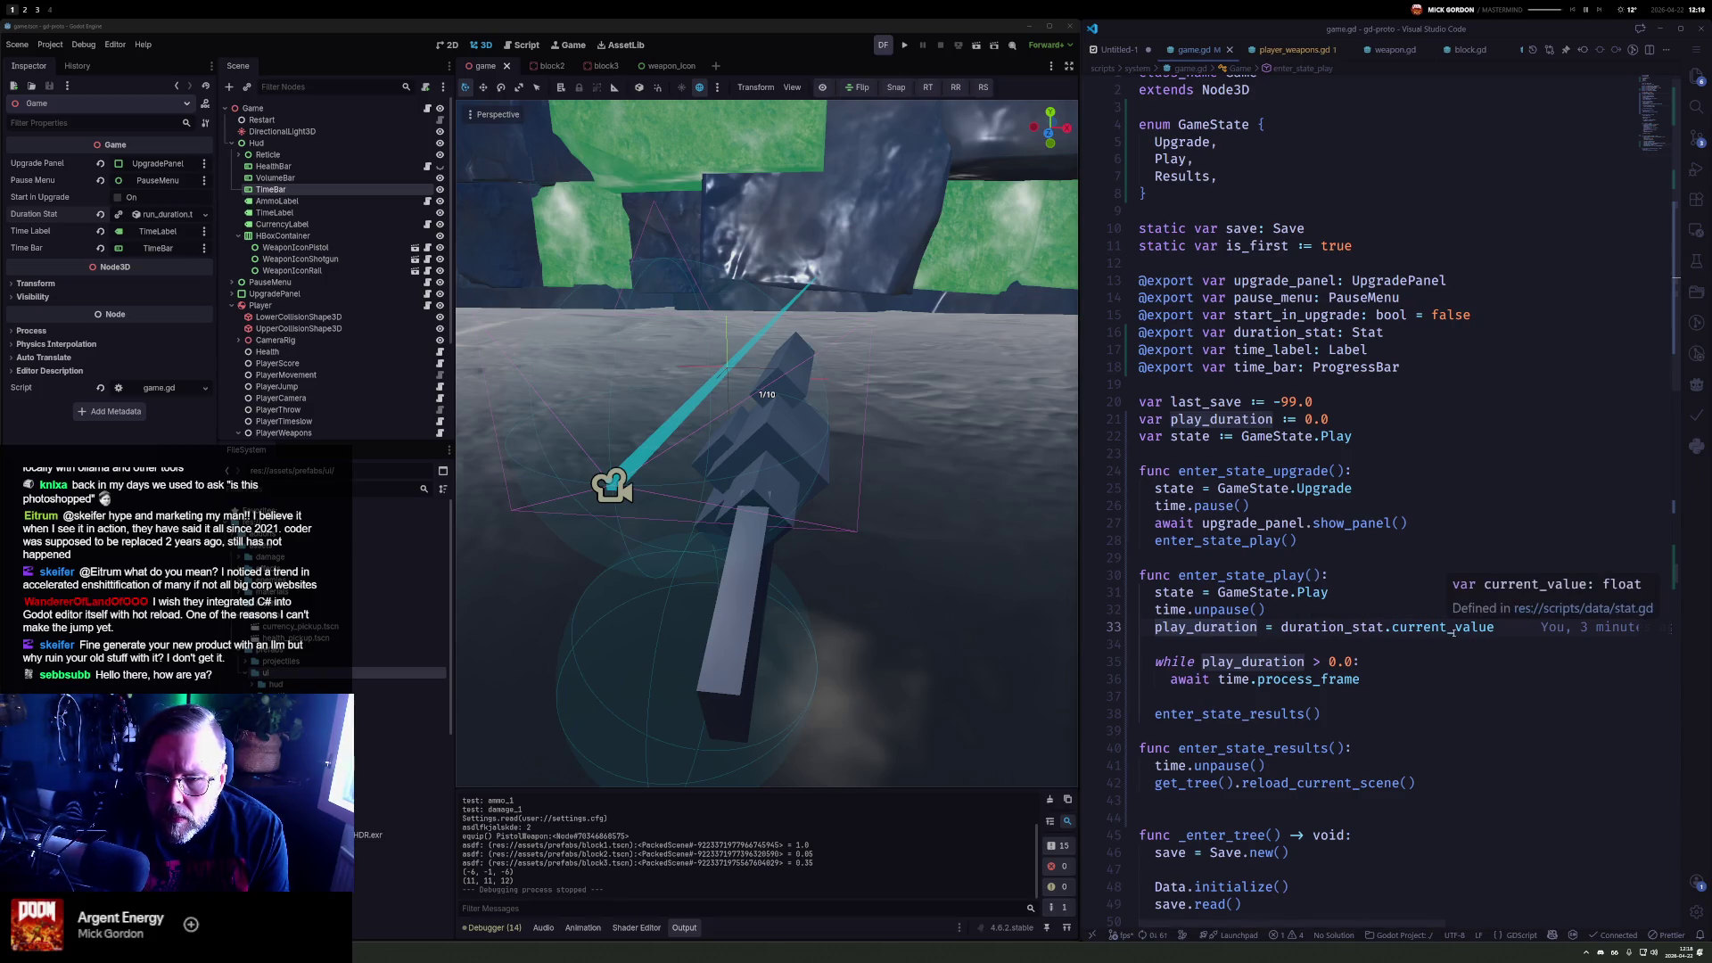
click(289, 110)
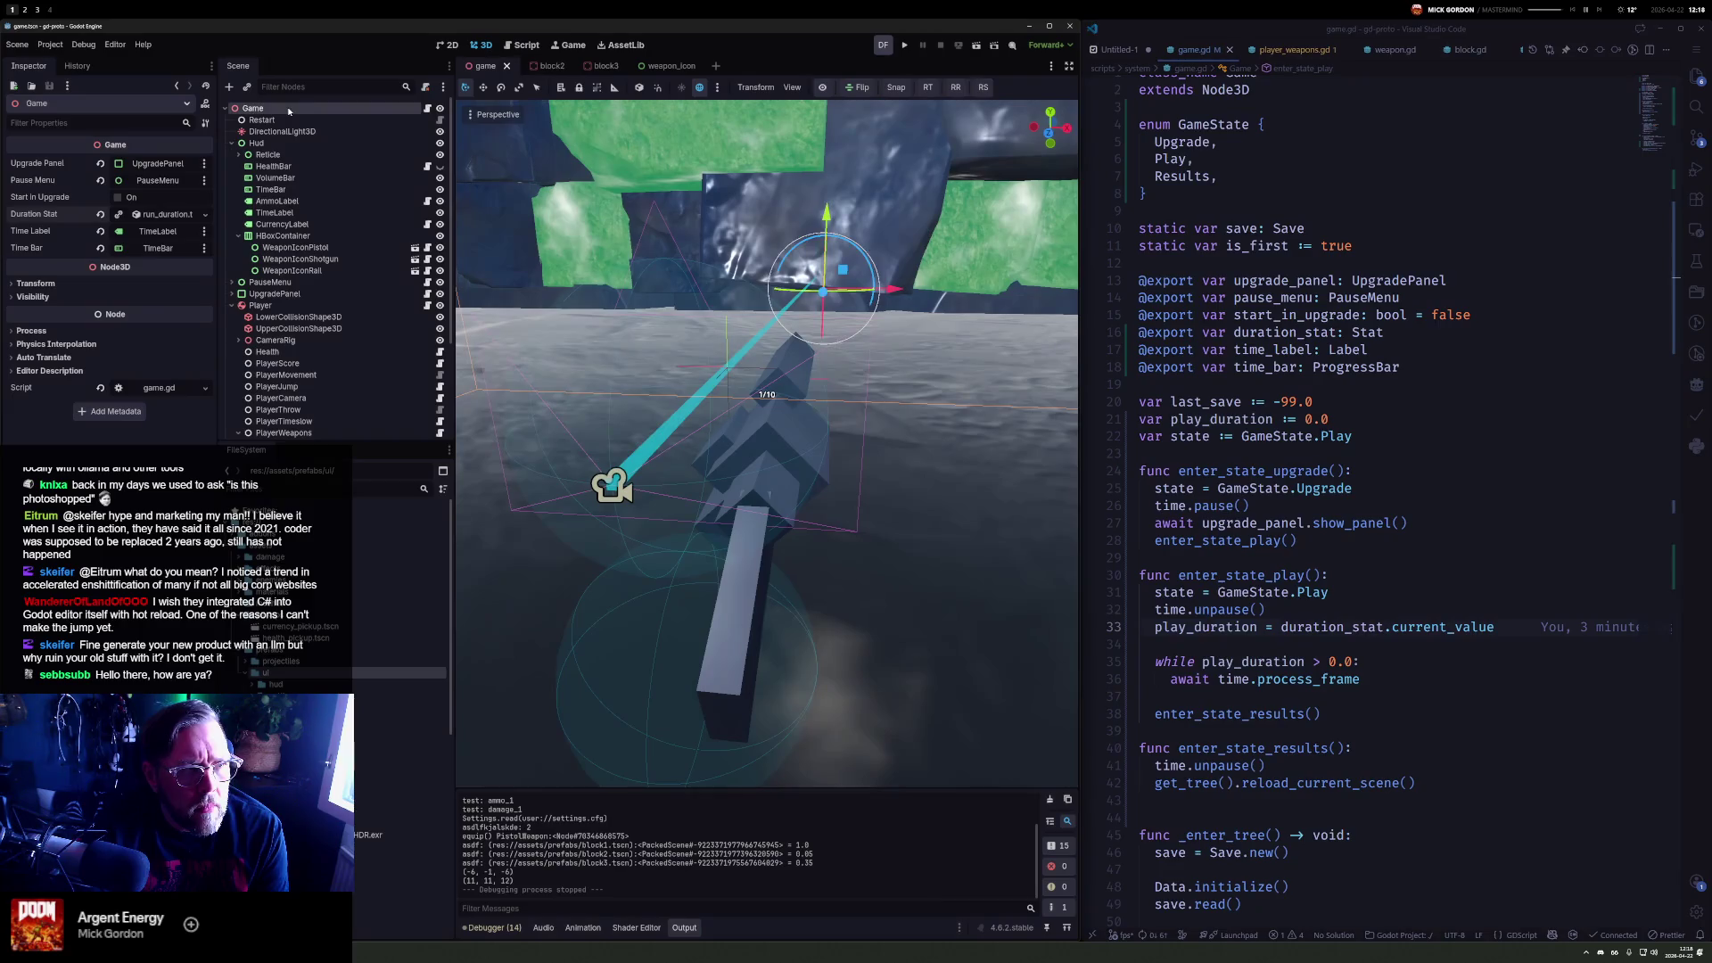
- Expand Duration Stat to show base value 15.0, then find play_duration's decrement line in game.gd
click(154, 215)
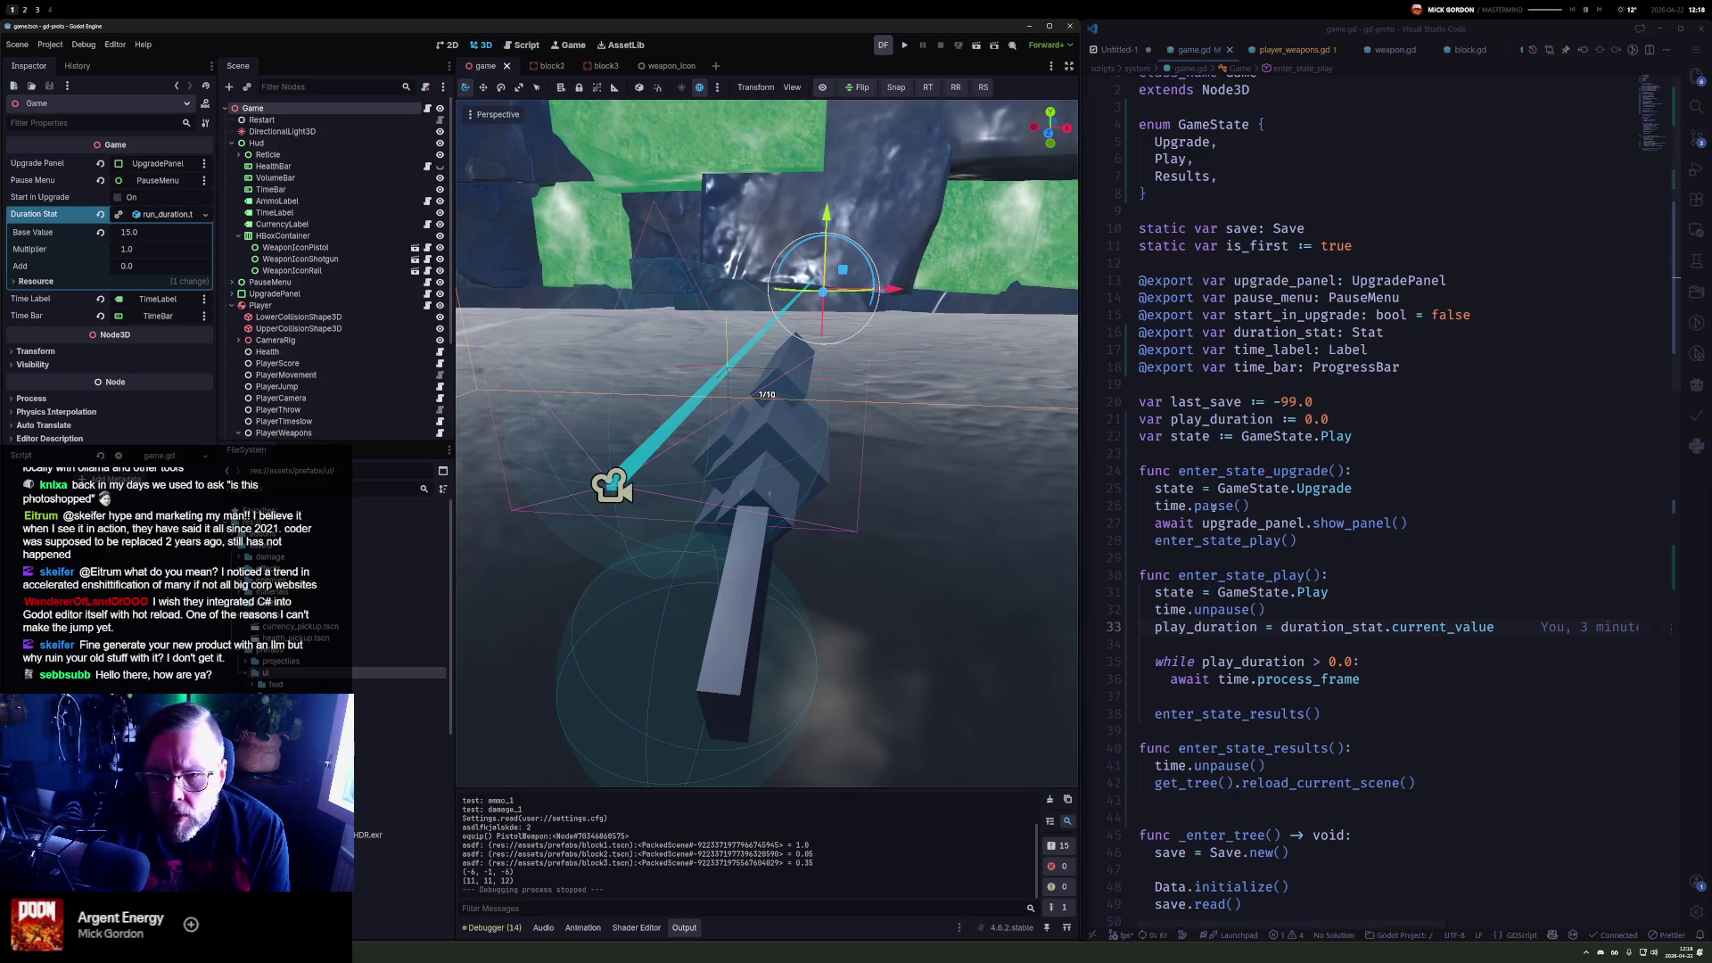
click(1326, 626)
click(1257, 627)
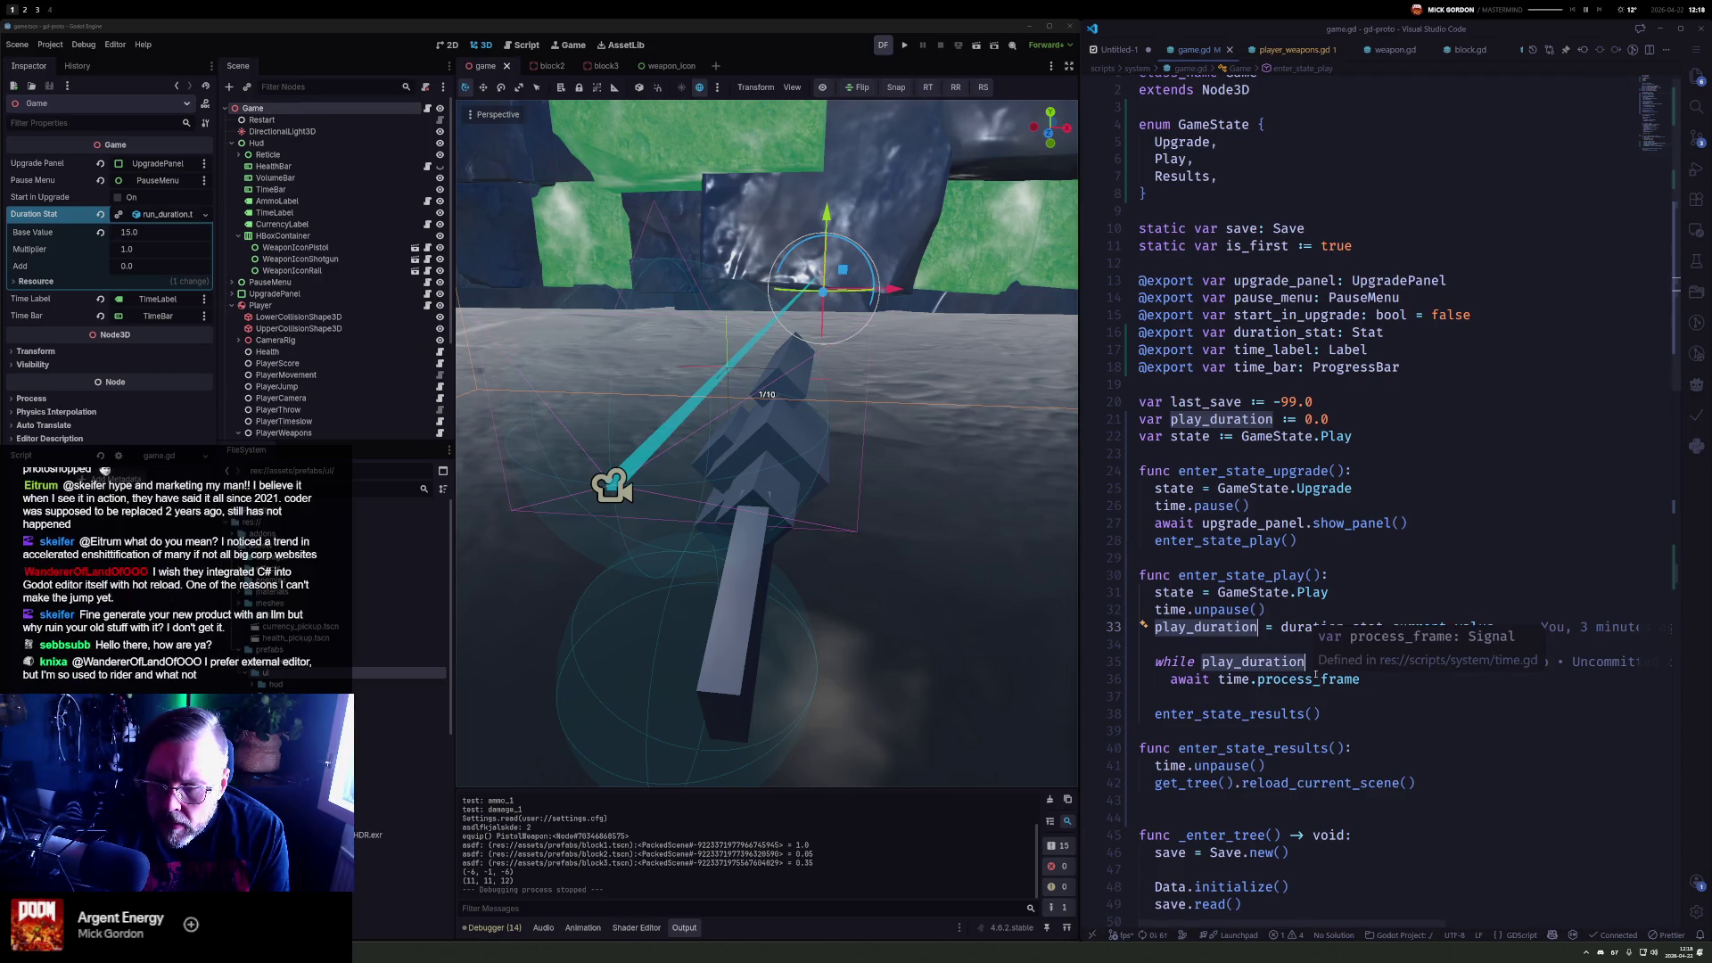
key(ctrl+d)
key(ctrl+d)
key(ctrl+d)
double_click(1235, 527)
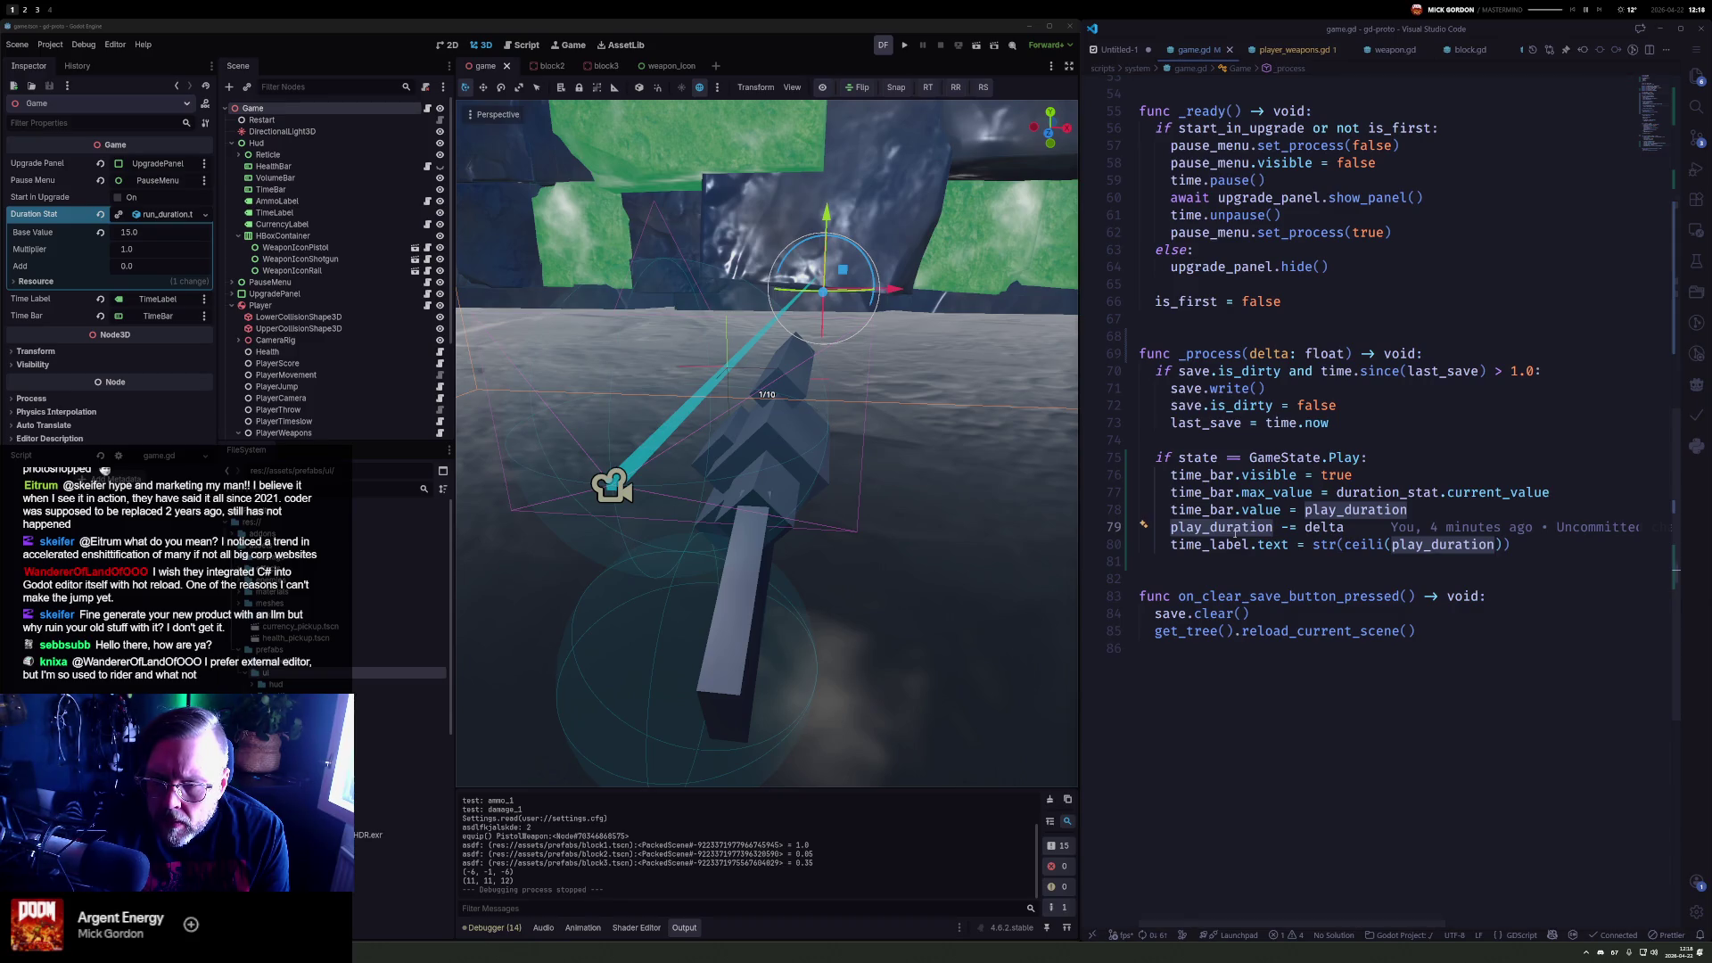
mouse_move(1235, 527)
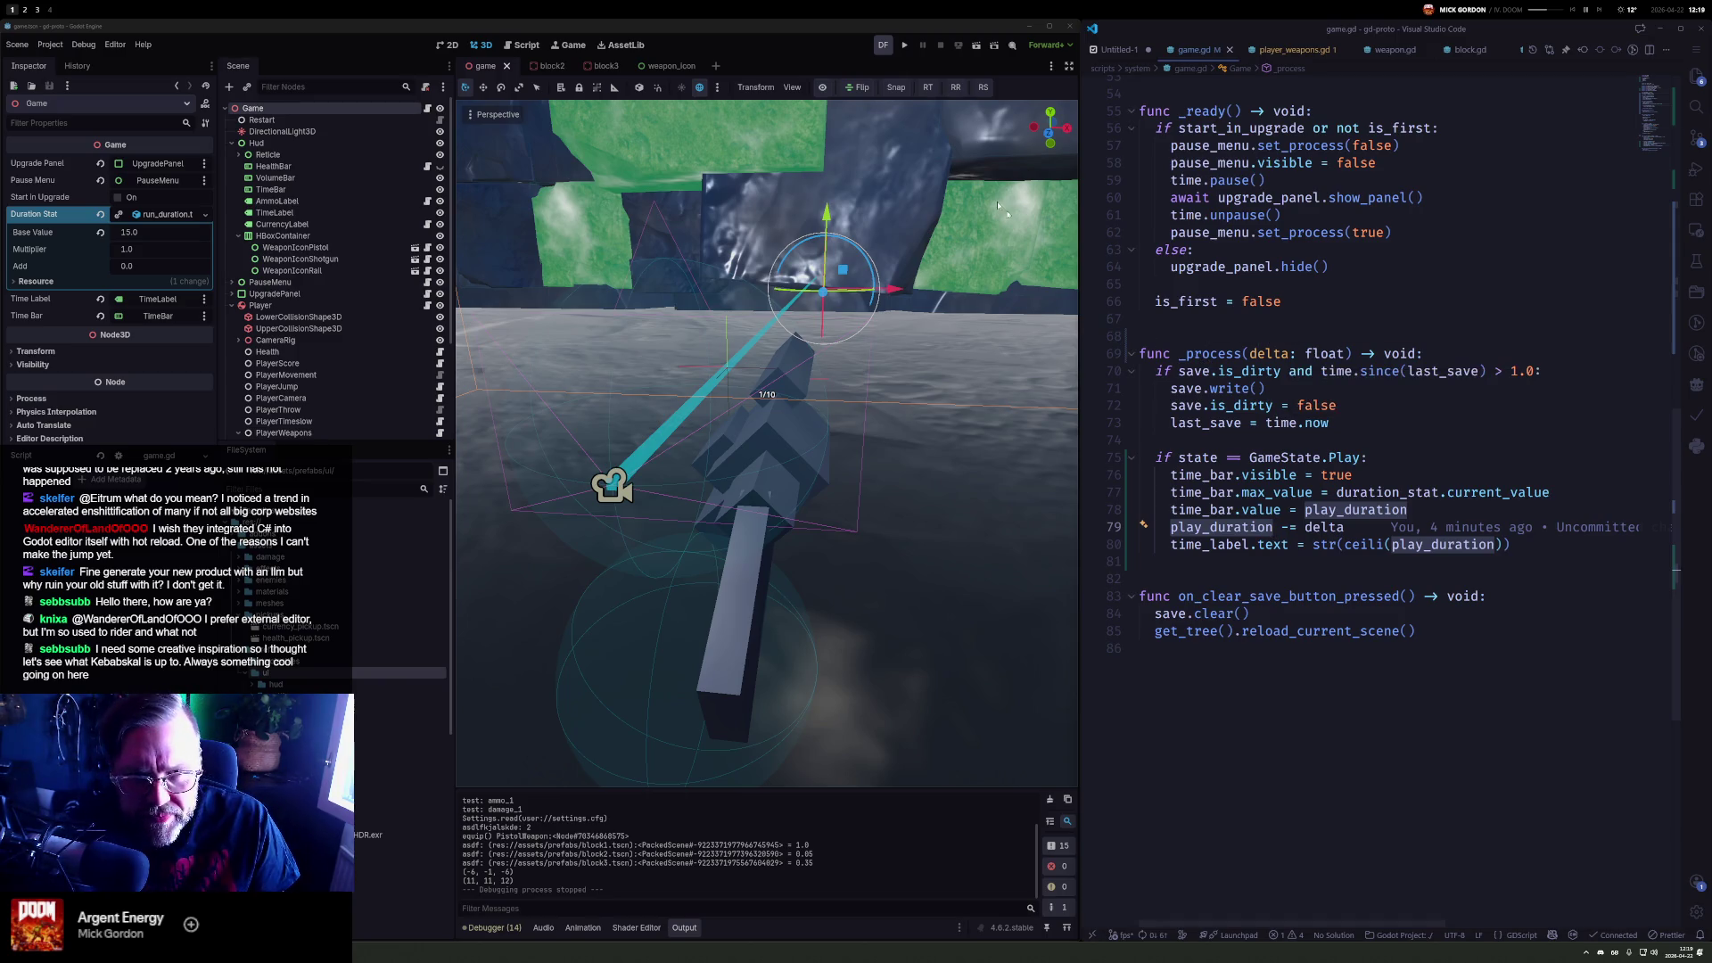
- Run the project and fire the pistol, shotgun and rail weapon at the blocks
click(904, 45)
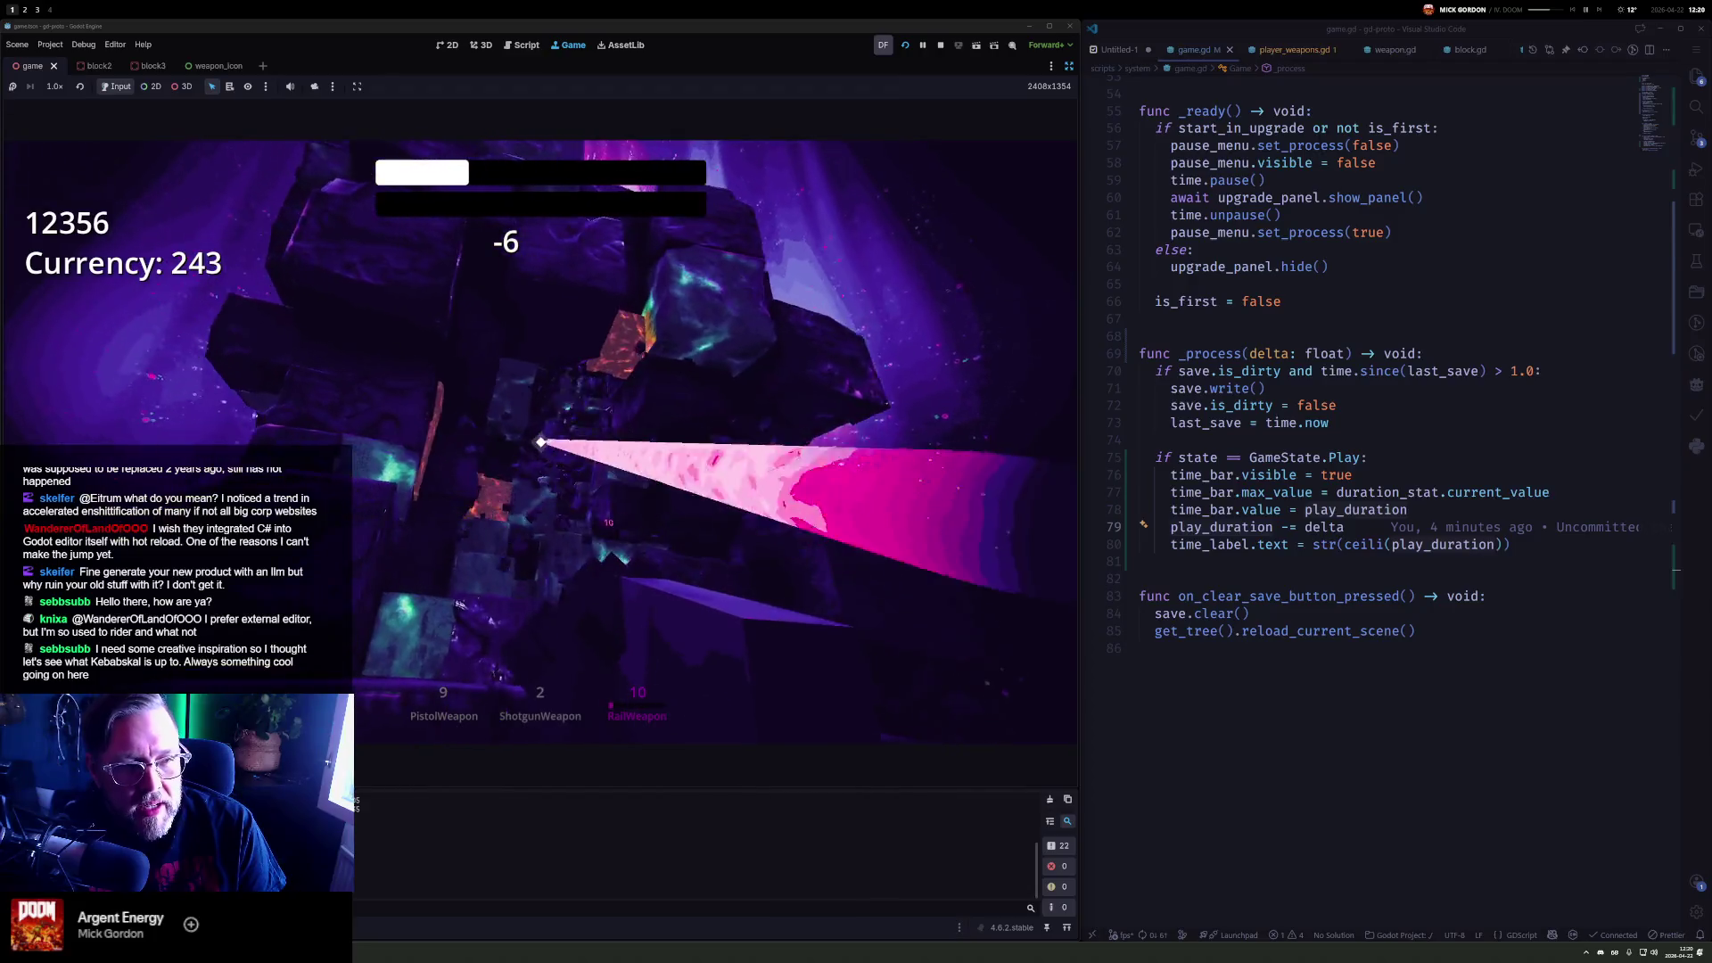
click(540, 442)
drag(541, 443, 541, 442)
key(2)
click(540, 442)
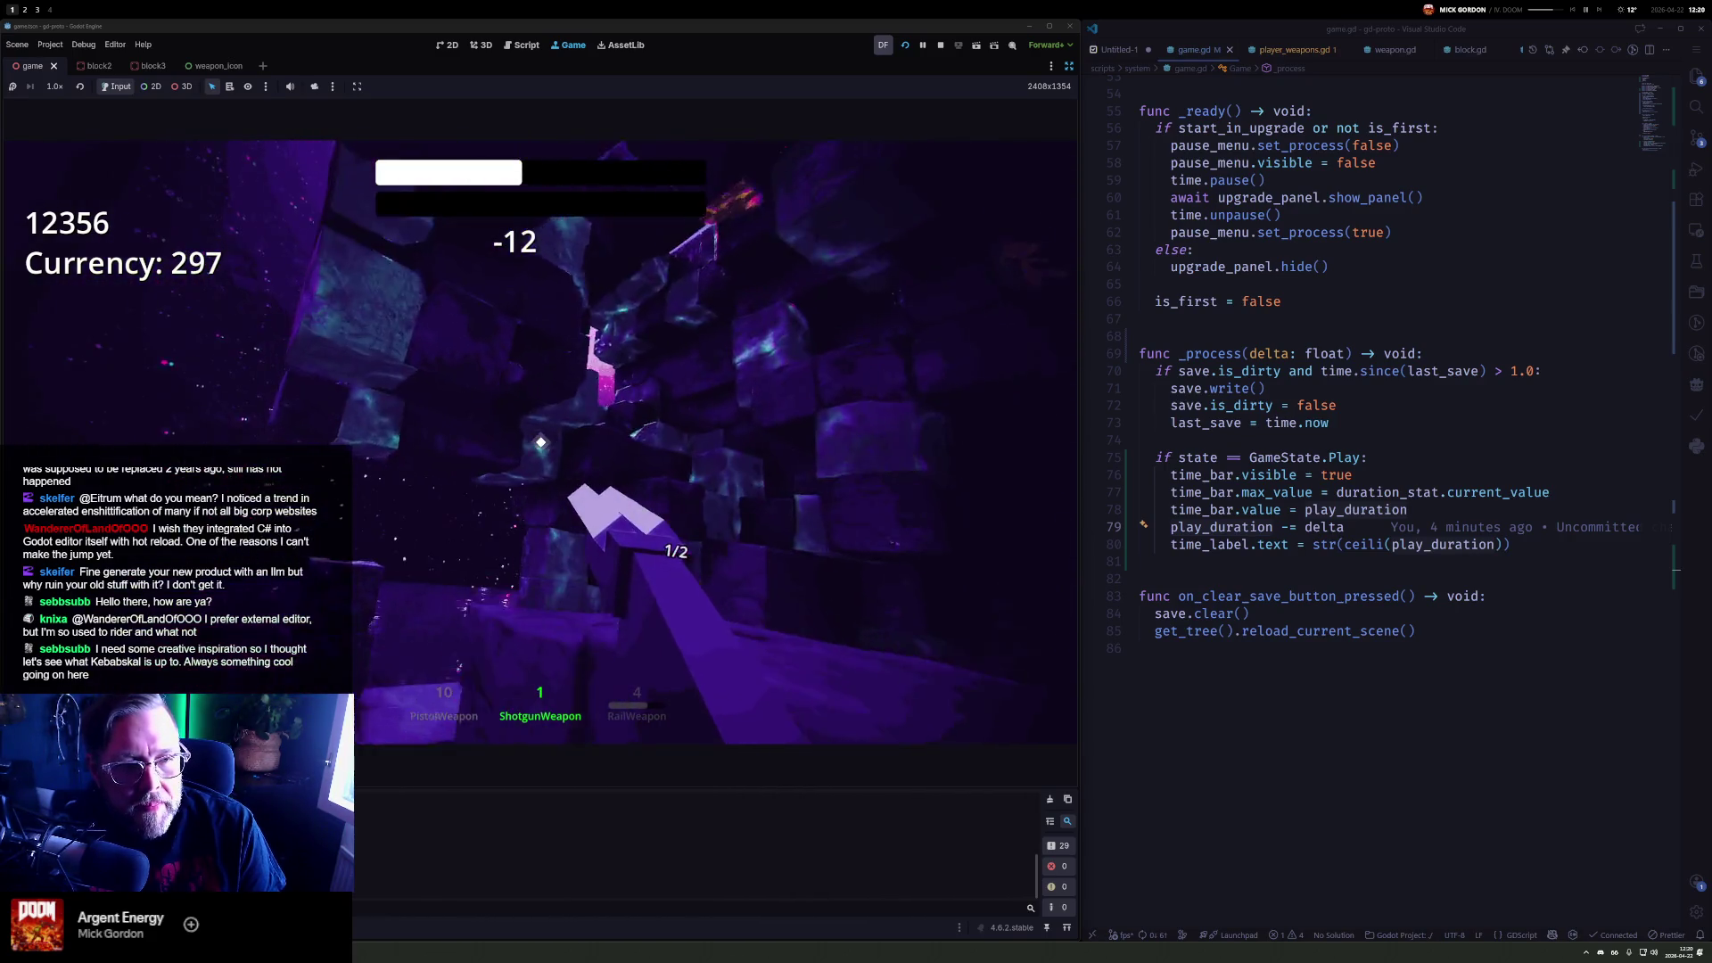
key(3)
click(540, 442)
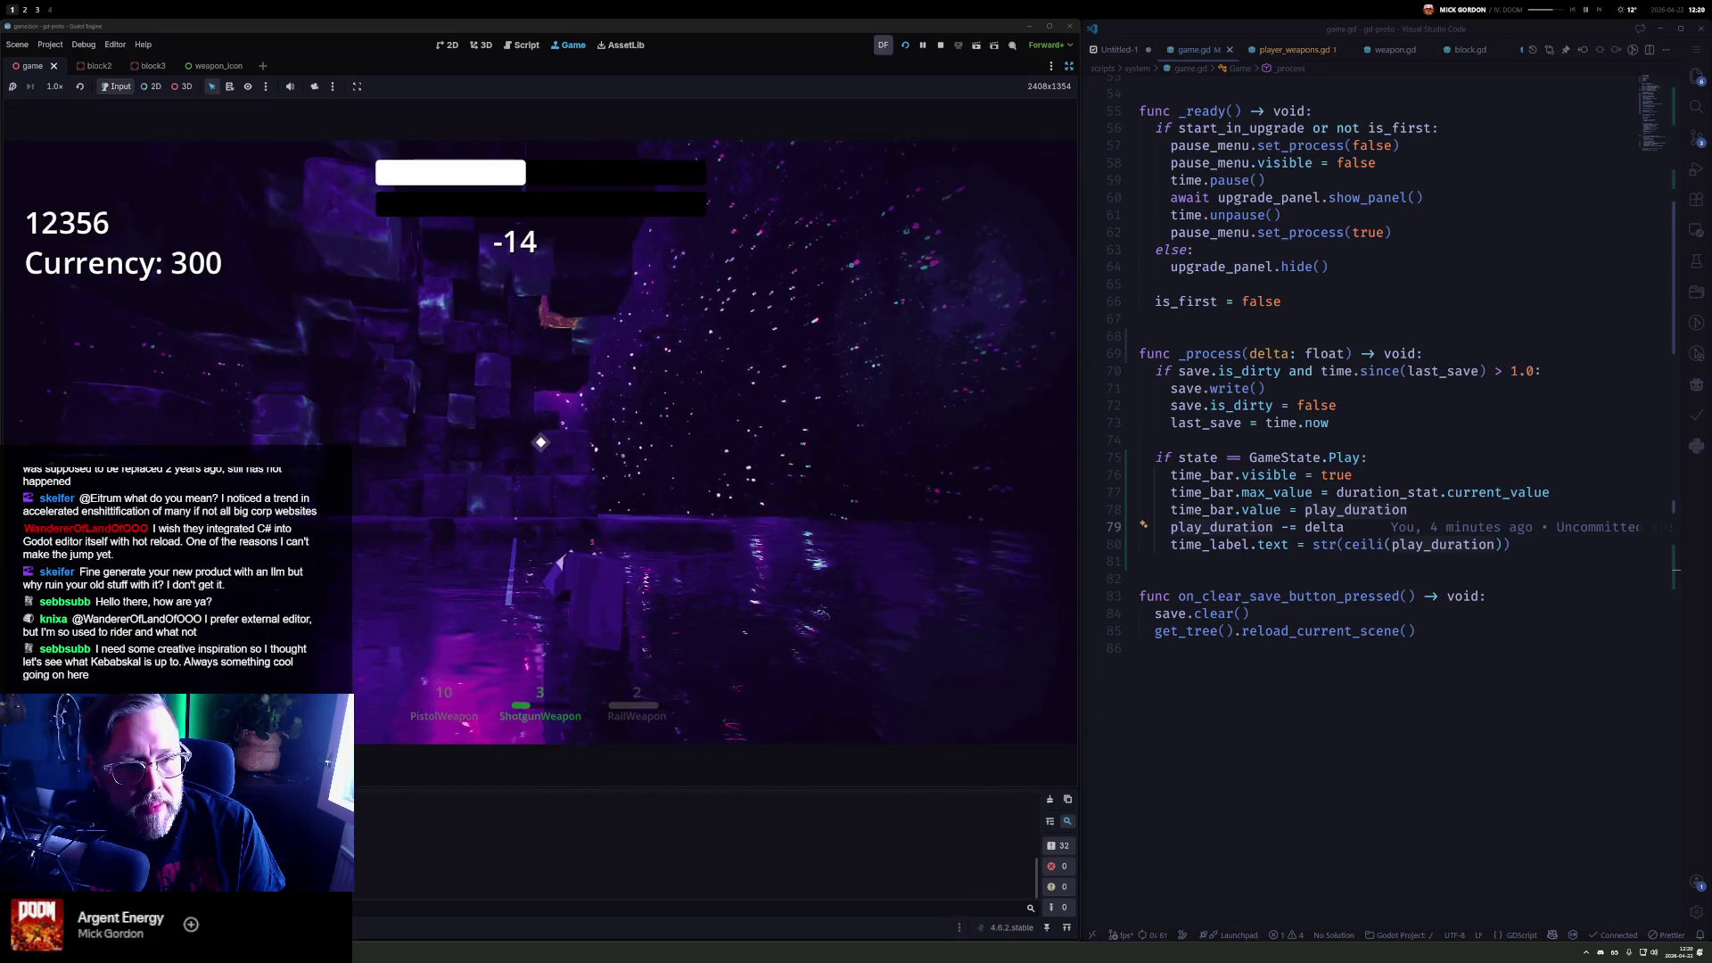
click(540, 442)
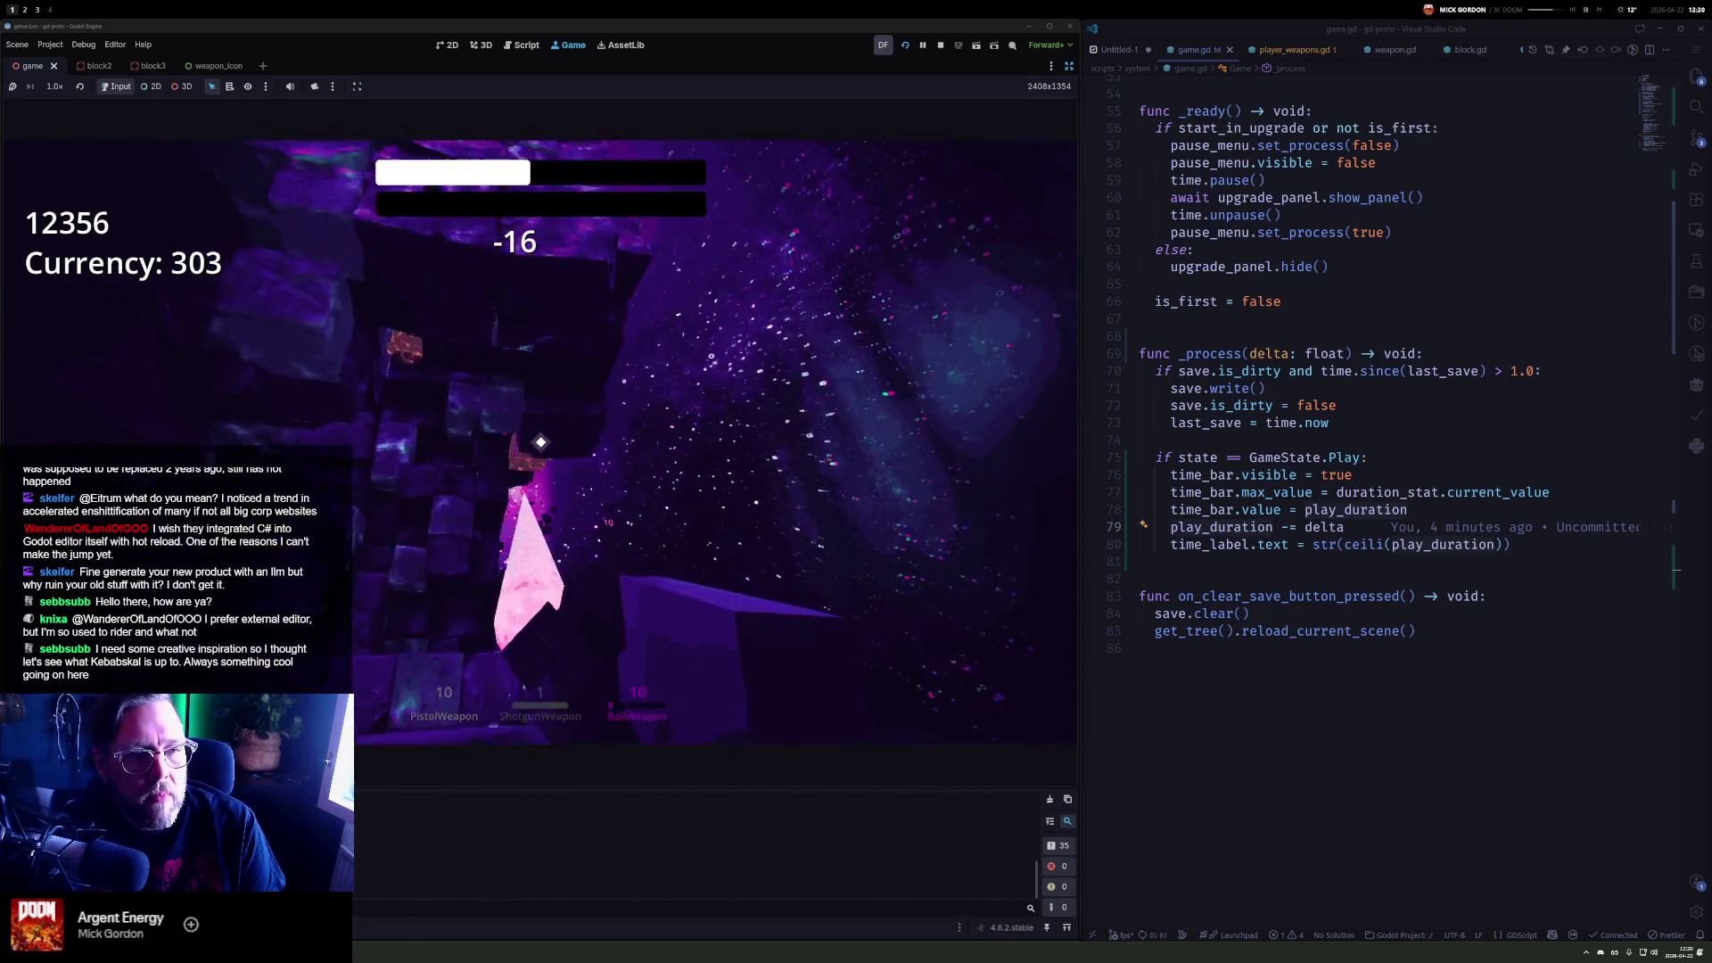
- Keep firing until the countdown reads -30, pause the game, and select play_duration in game.gd
key(1)
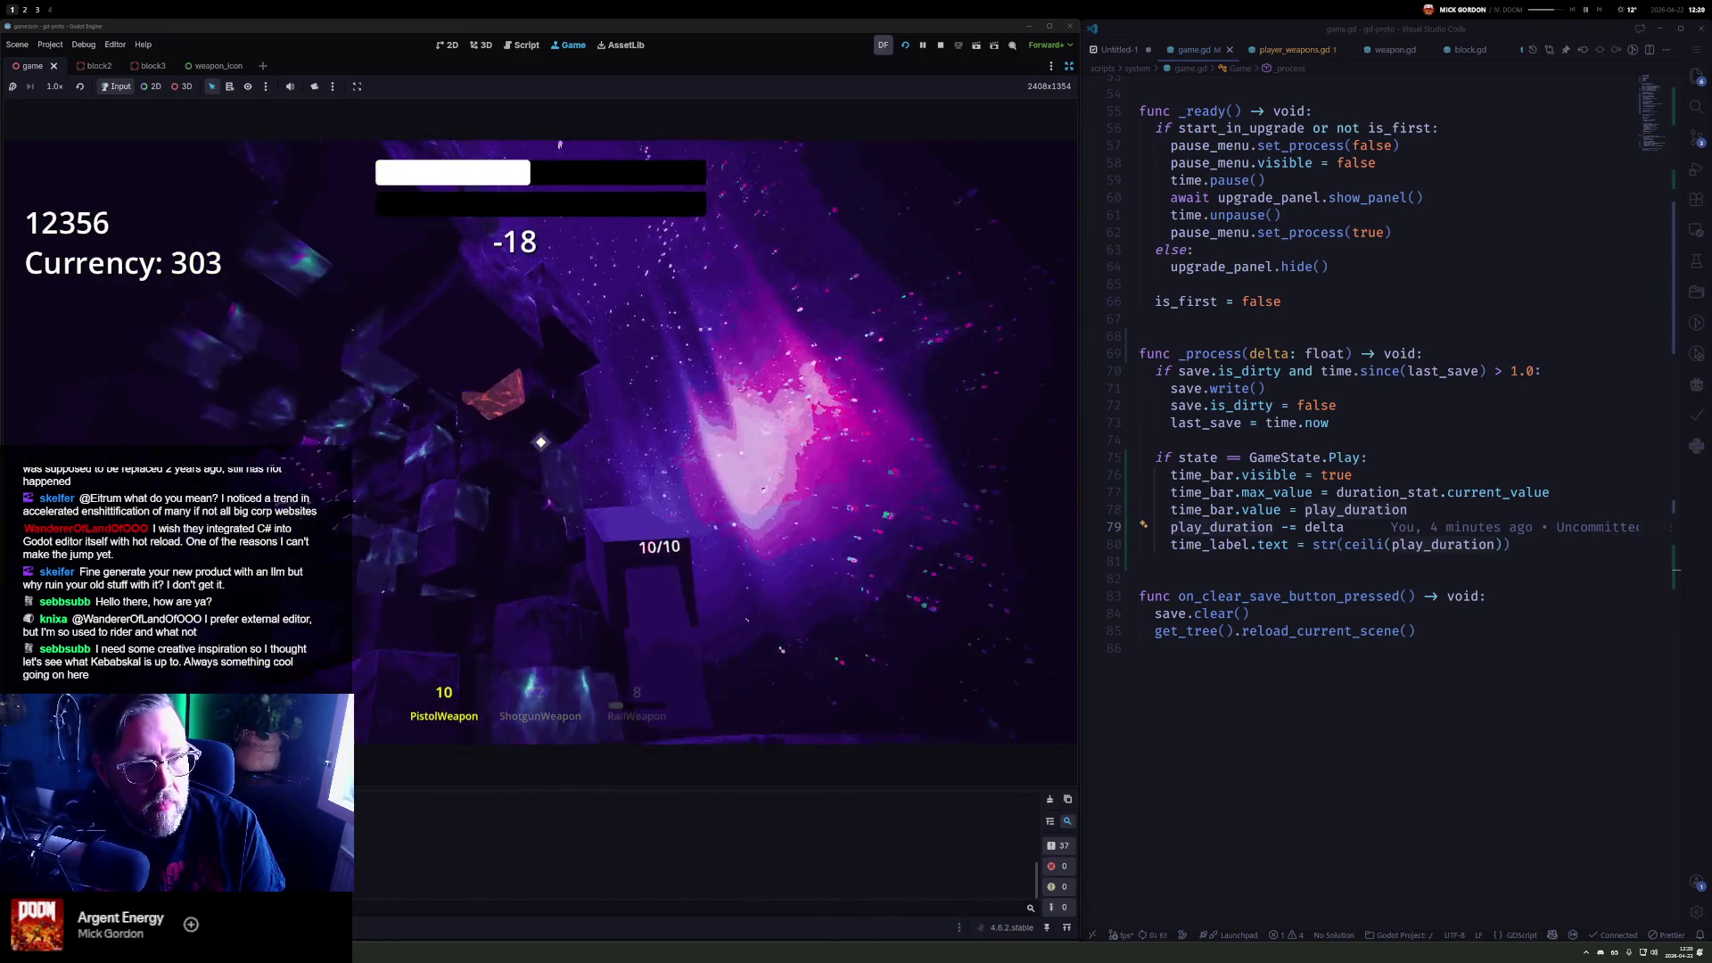
click(541, 442)
click(540, 442)
click(540, 442)
click(540, 442)
click(540, 442)
click(540, 443)
click(540, 442)
click(540, 442)
key(2)
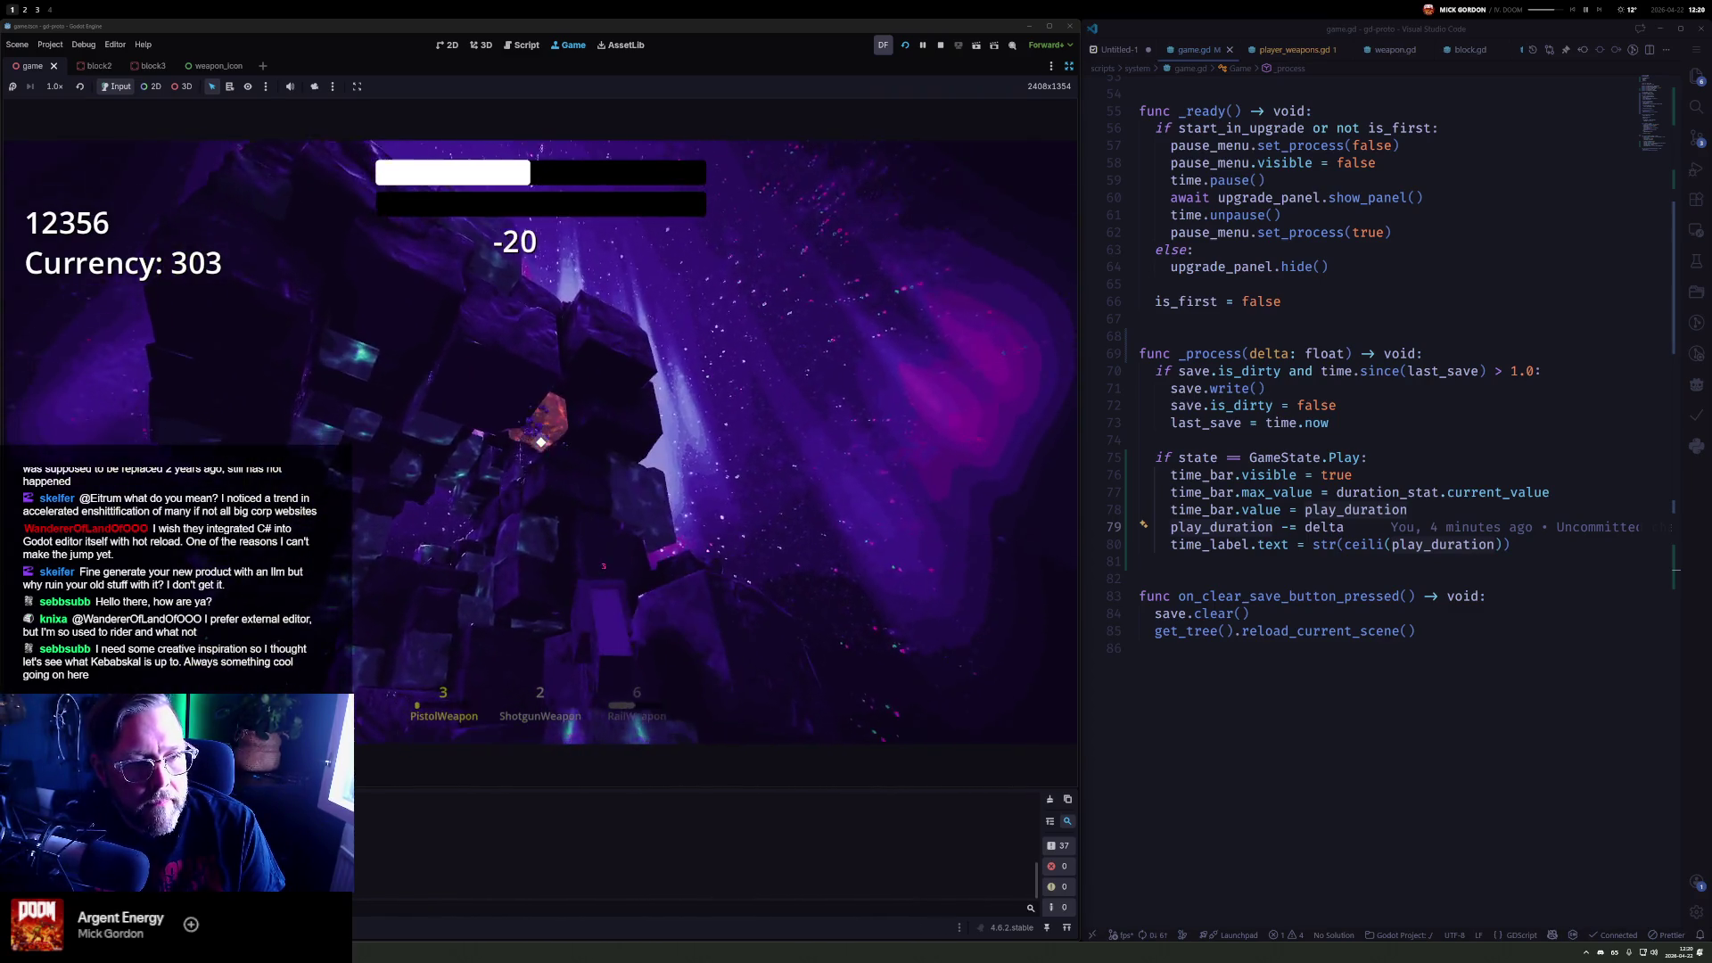
click(541, 443)
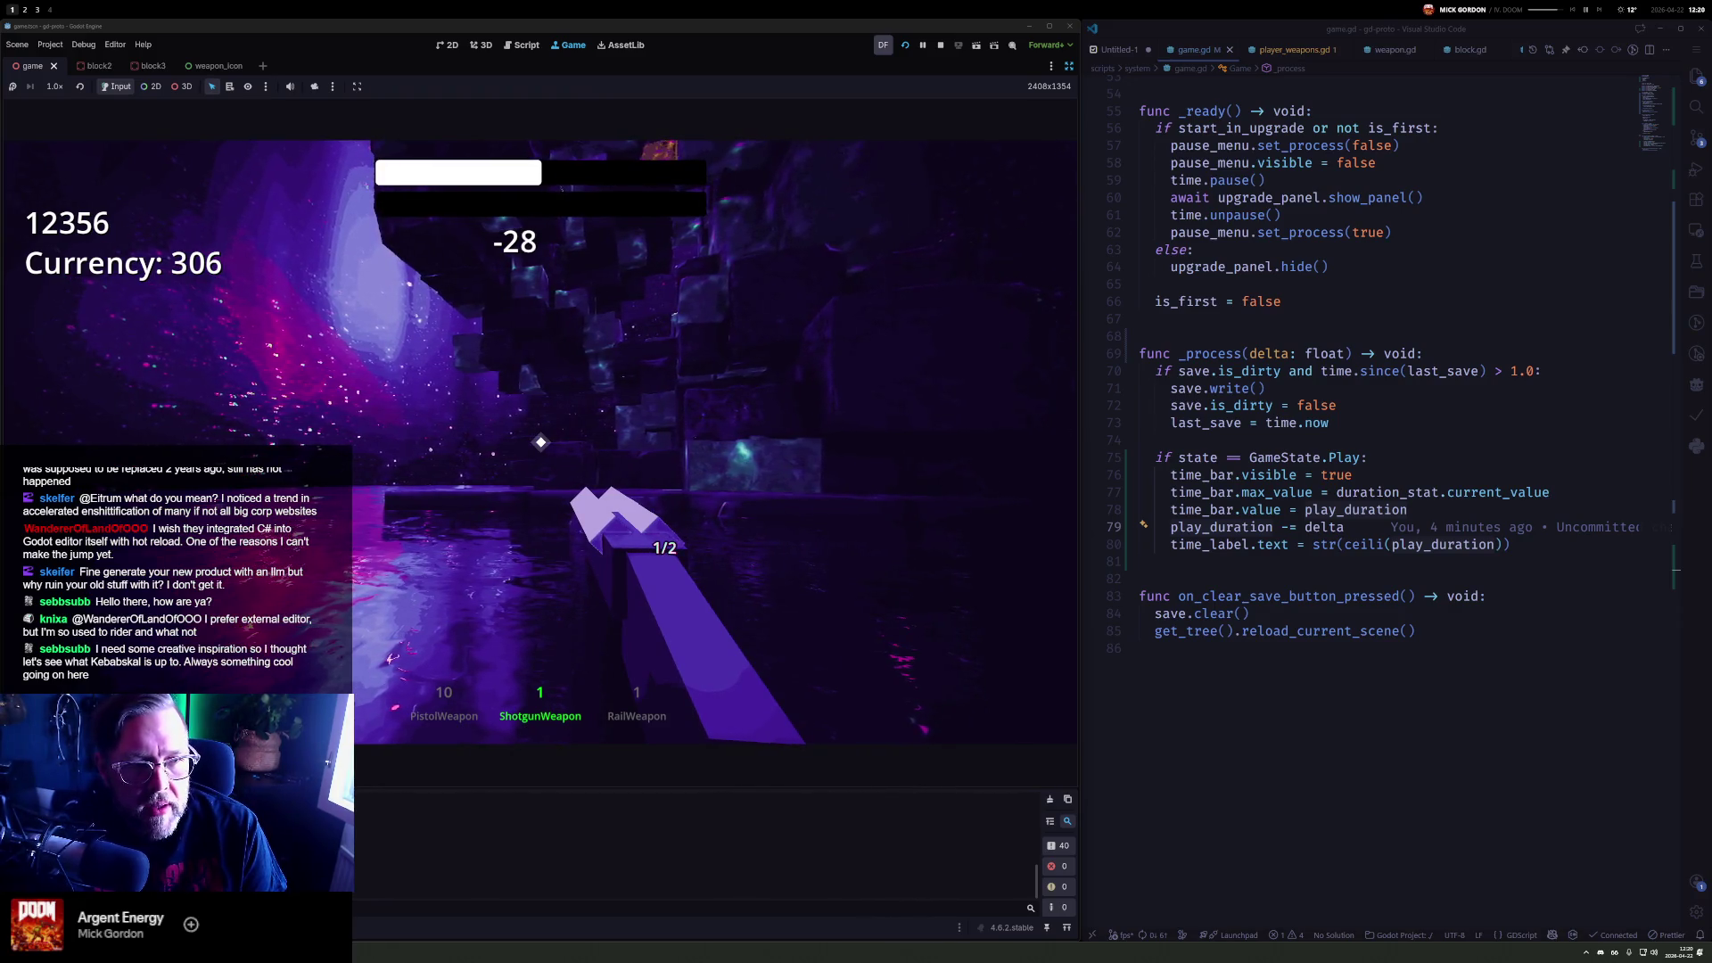
key(Escape)
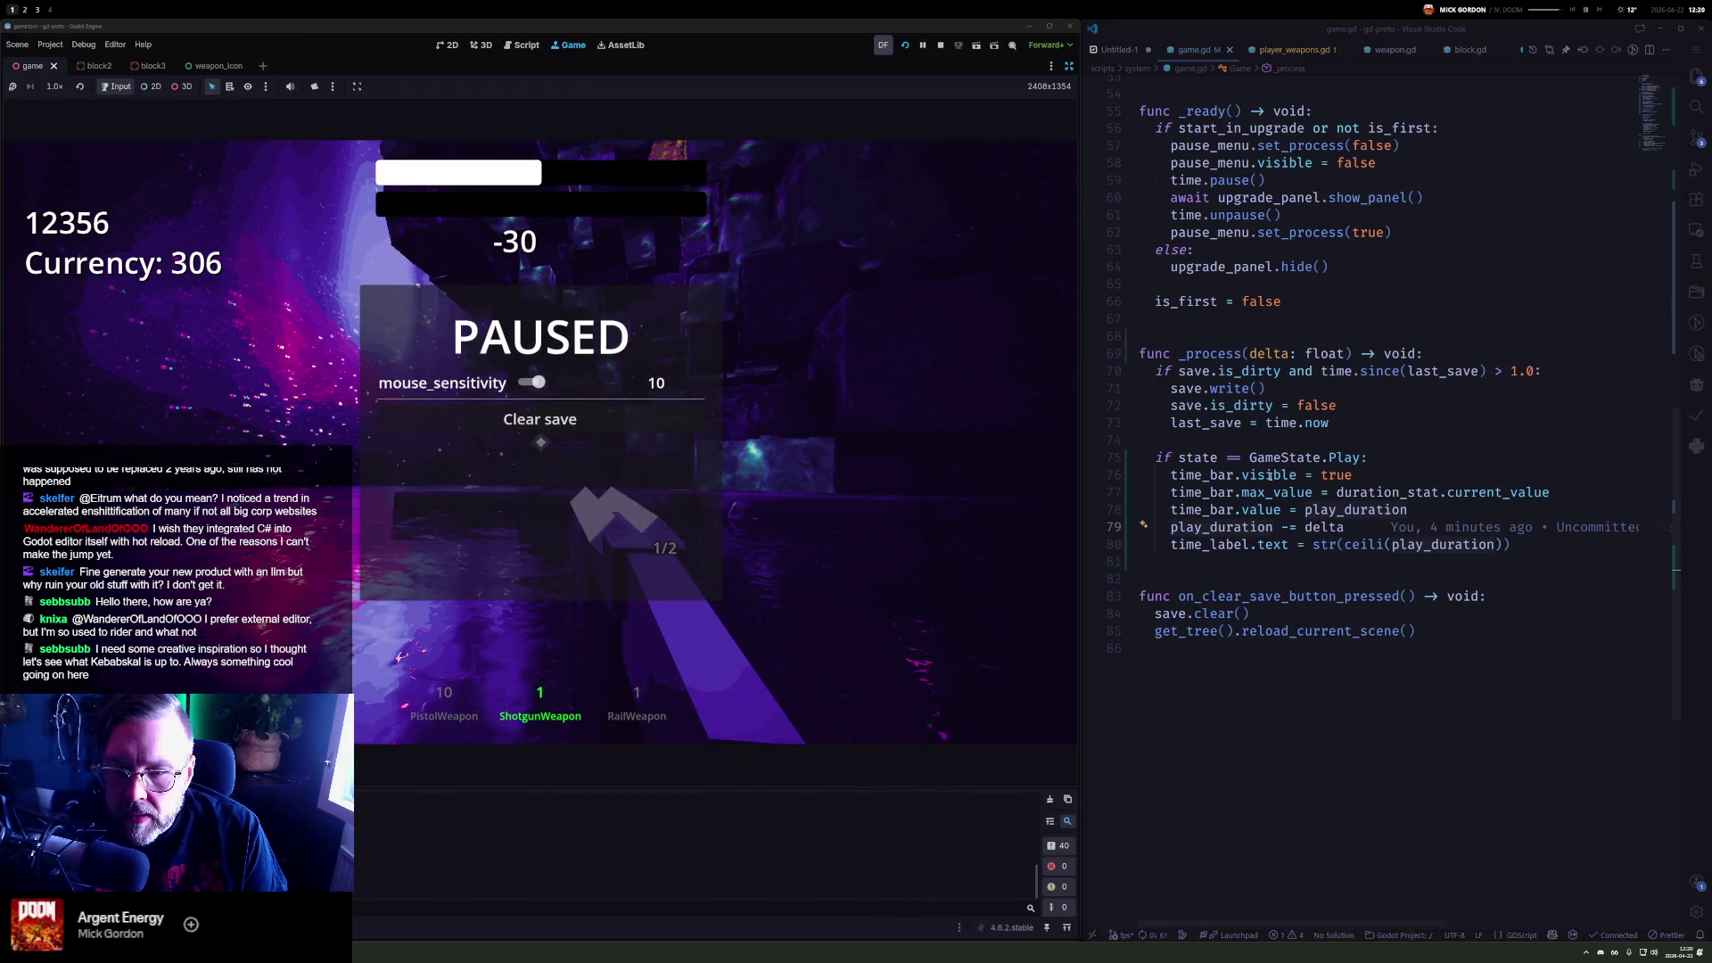
double_click(1231, 532)
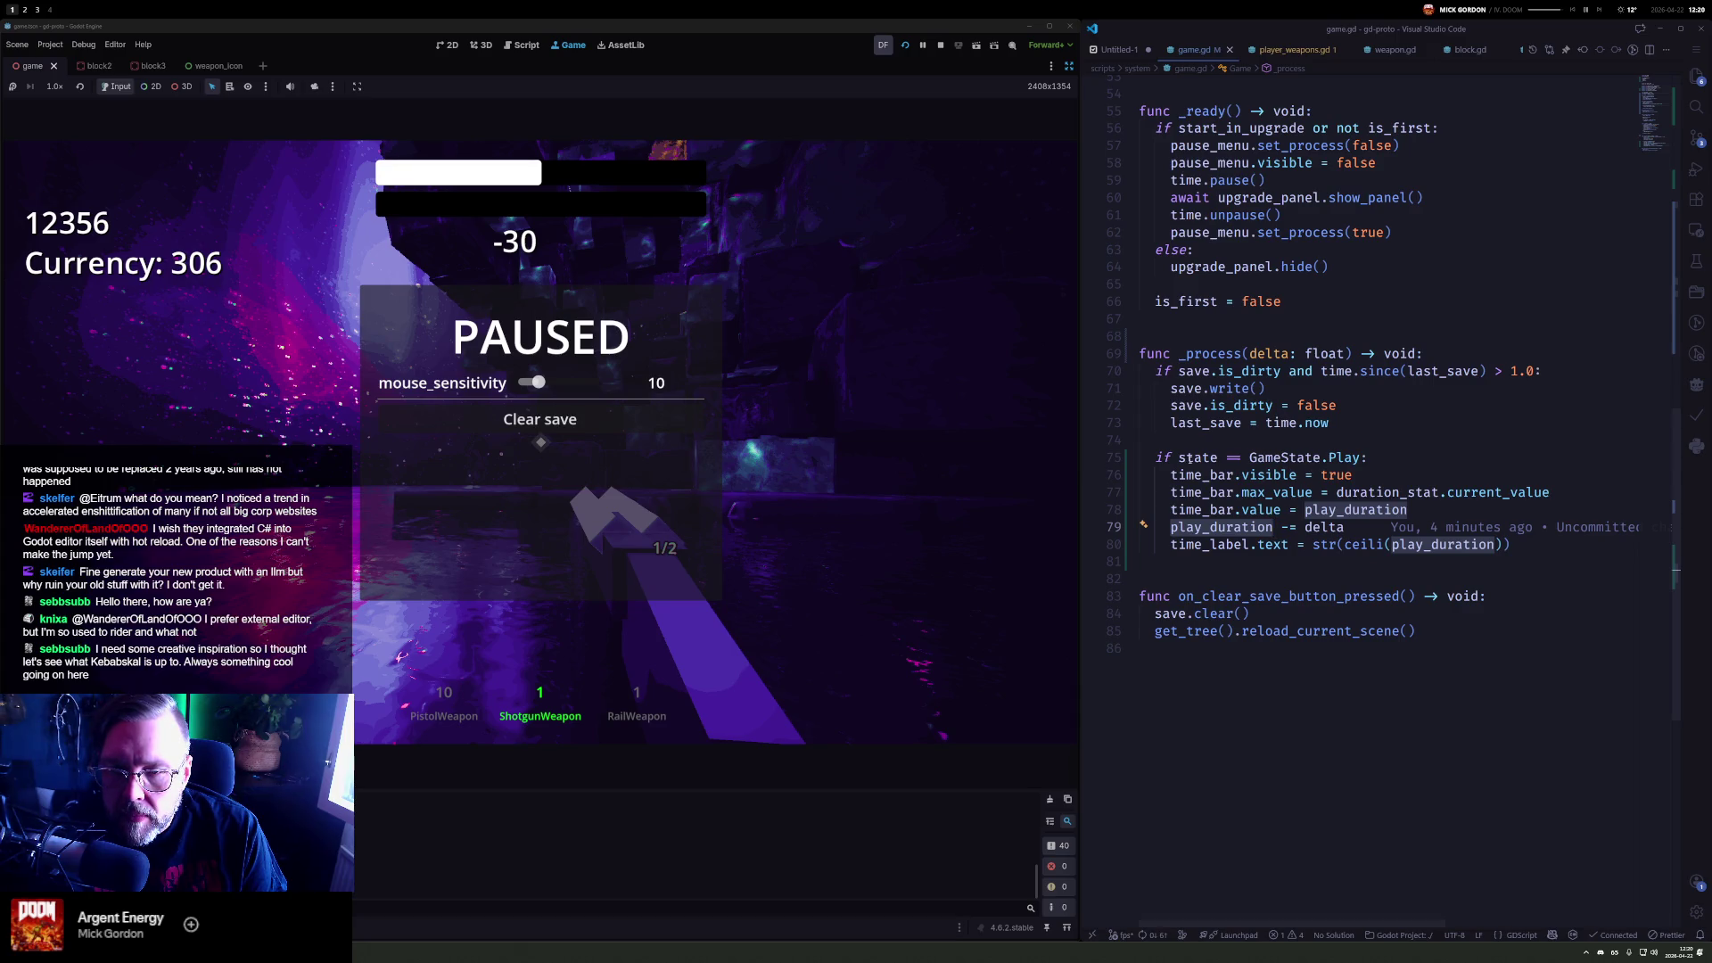
double_click(1346, 509)
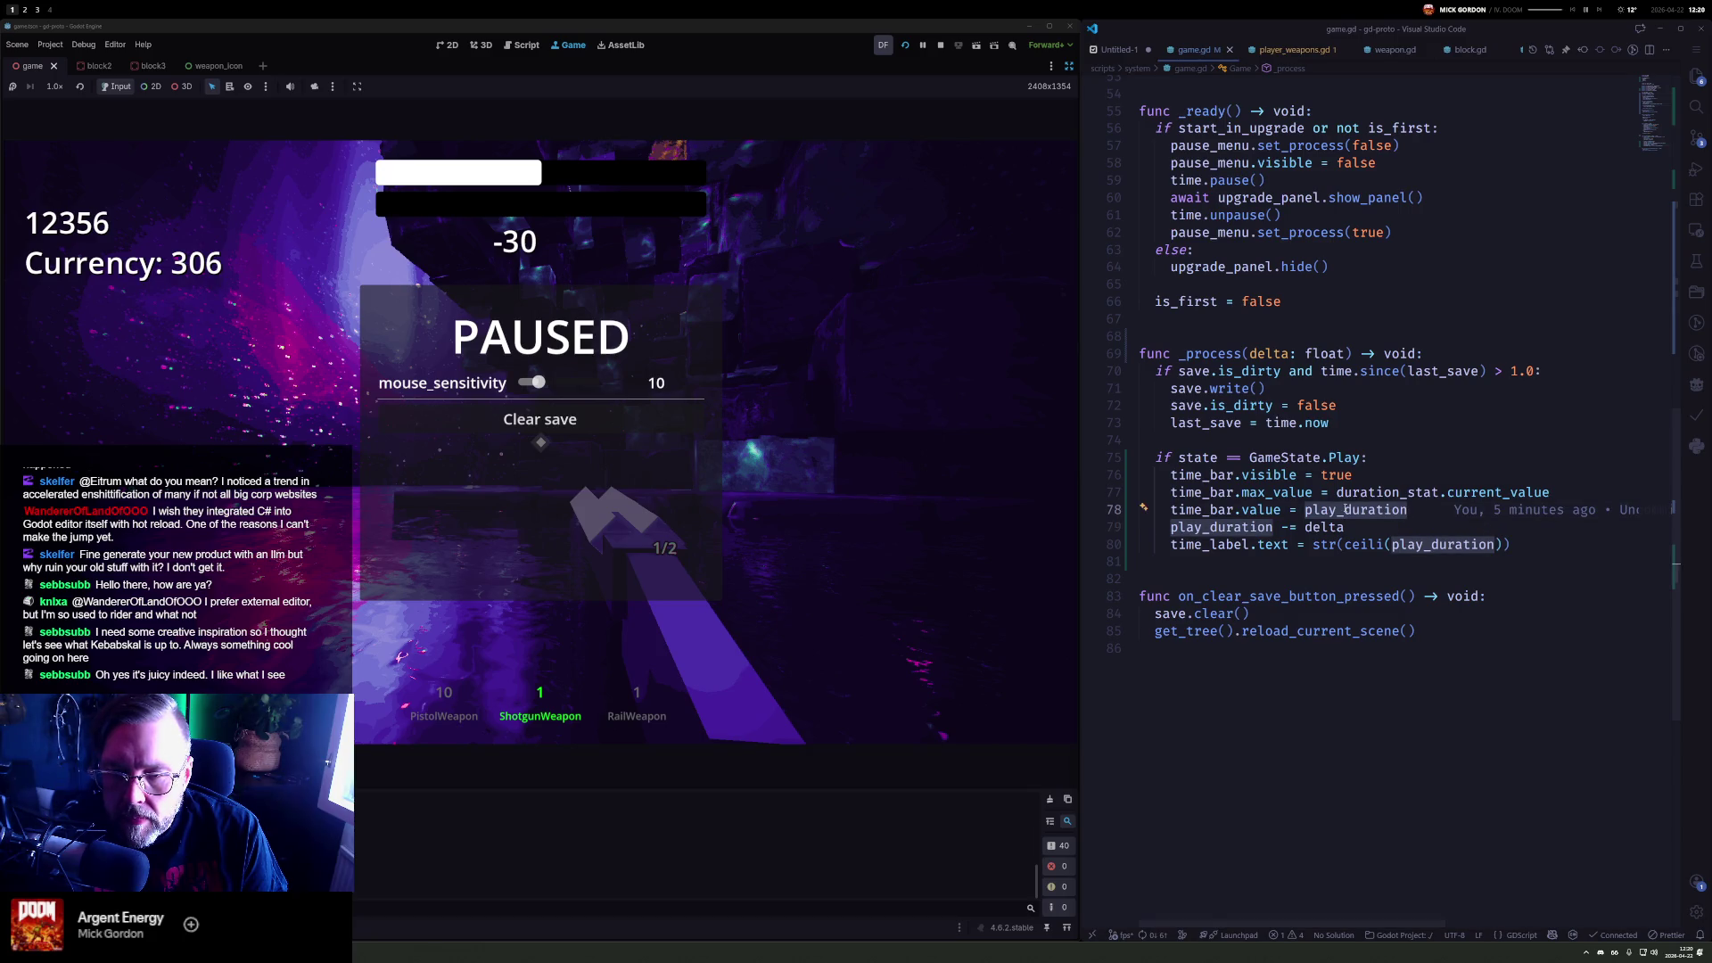
- Move 'play_duration -= delta' to the top of the GameState.Play block with a blank line after it
click(1356, 527)
key(alt+Up)
key(alt+Up)
key(alt+Up)
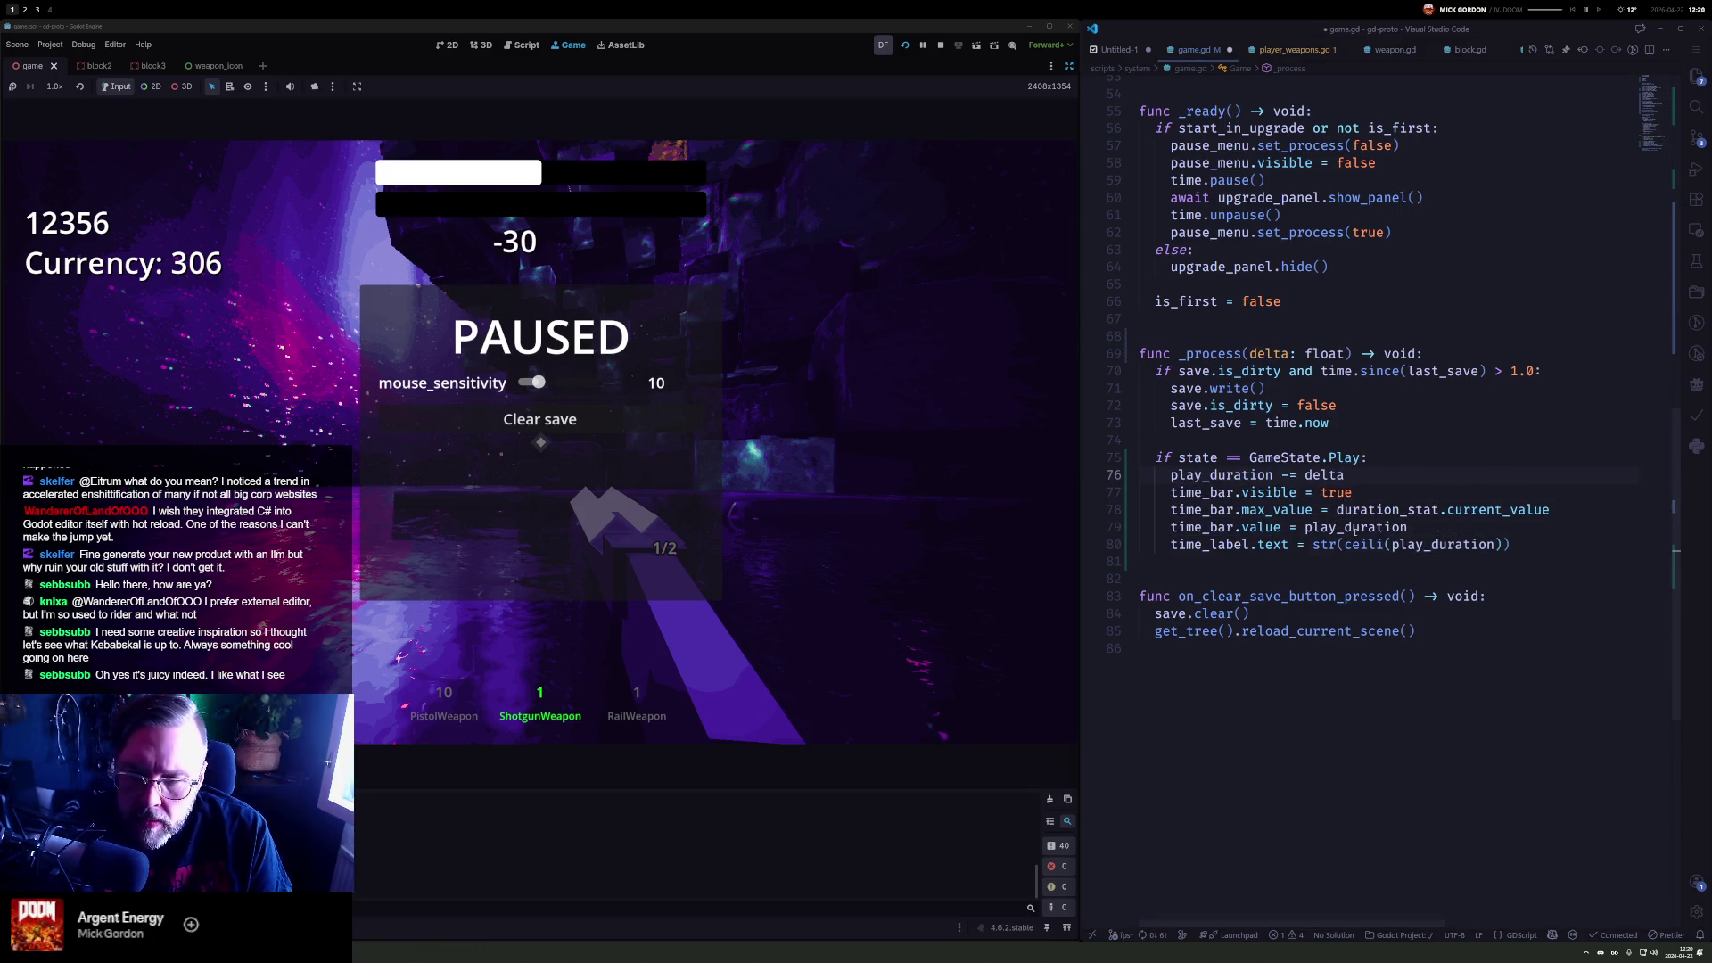
key(Return)
key(Down)
key(Down)
key(Down)
key(Up)
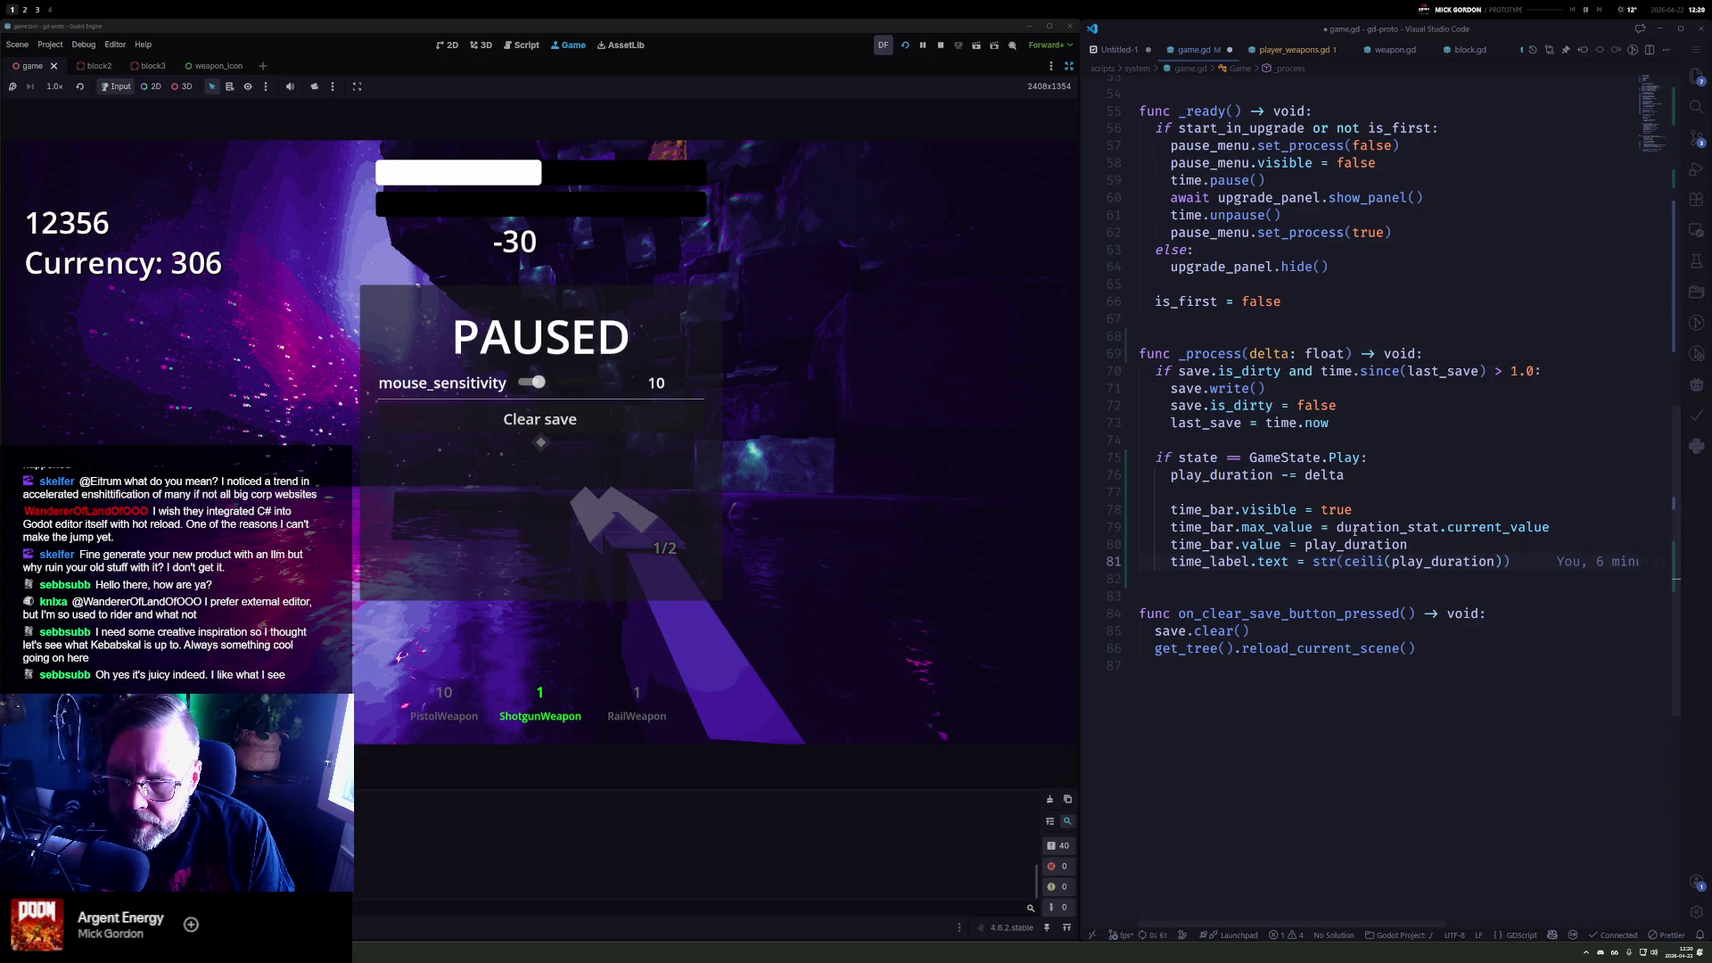
- Start a new line after the play_duration assignment in enter_state_play
click(1496, 560)
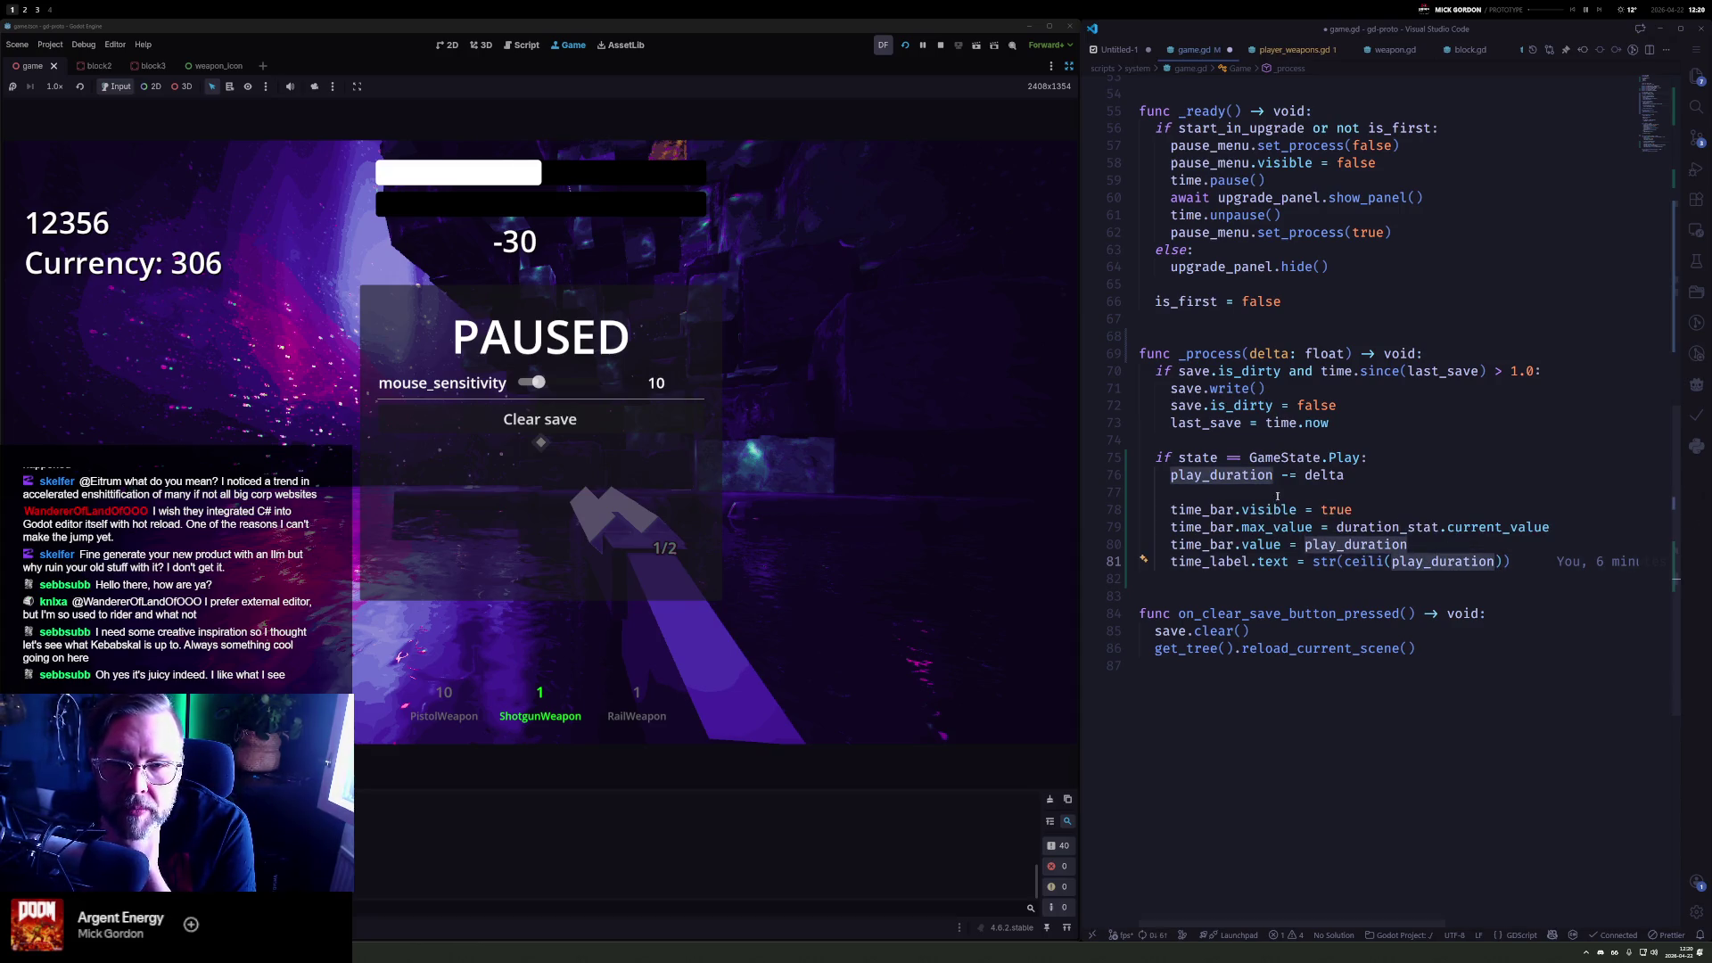
scroll(1277, 495, up, 12)
click(1550, 335)
mouse_move(1551, 331)
key(Return)
- Add print("play_duration: ", play_duration) to enter_state_play and save game.gd
text(print(play)
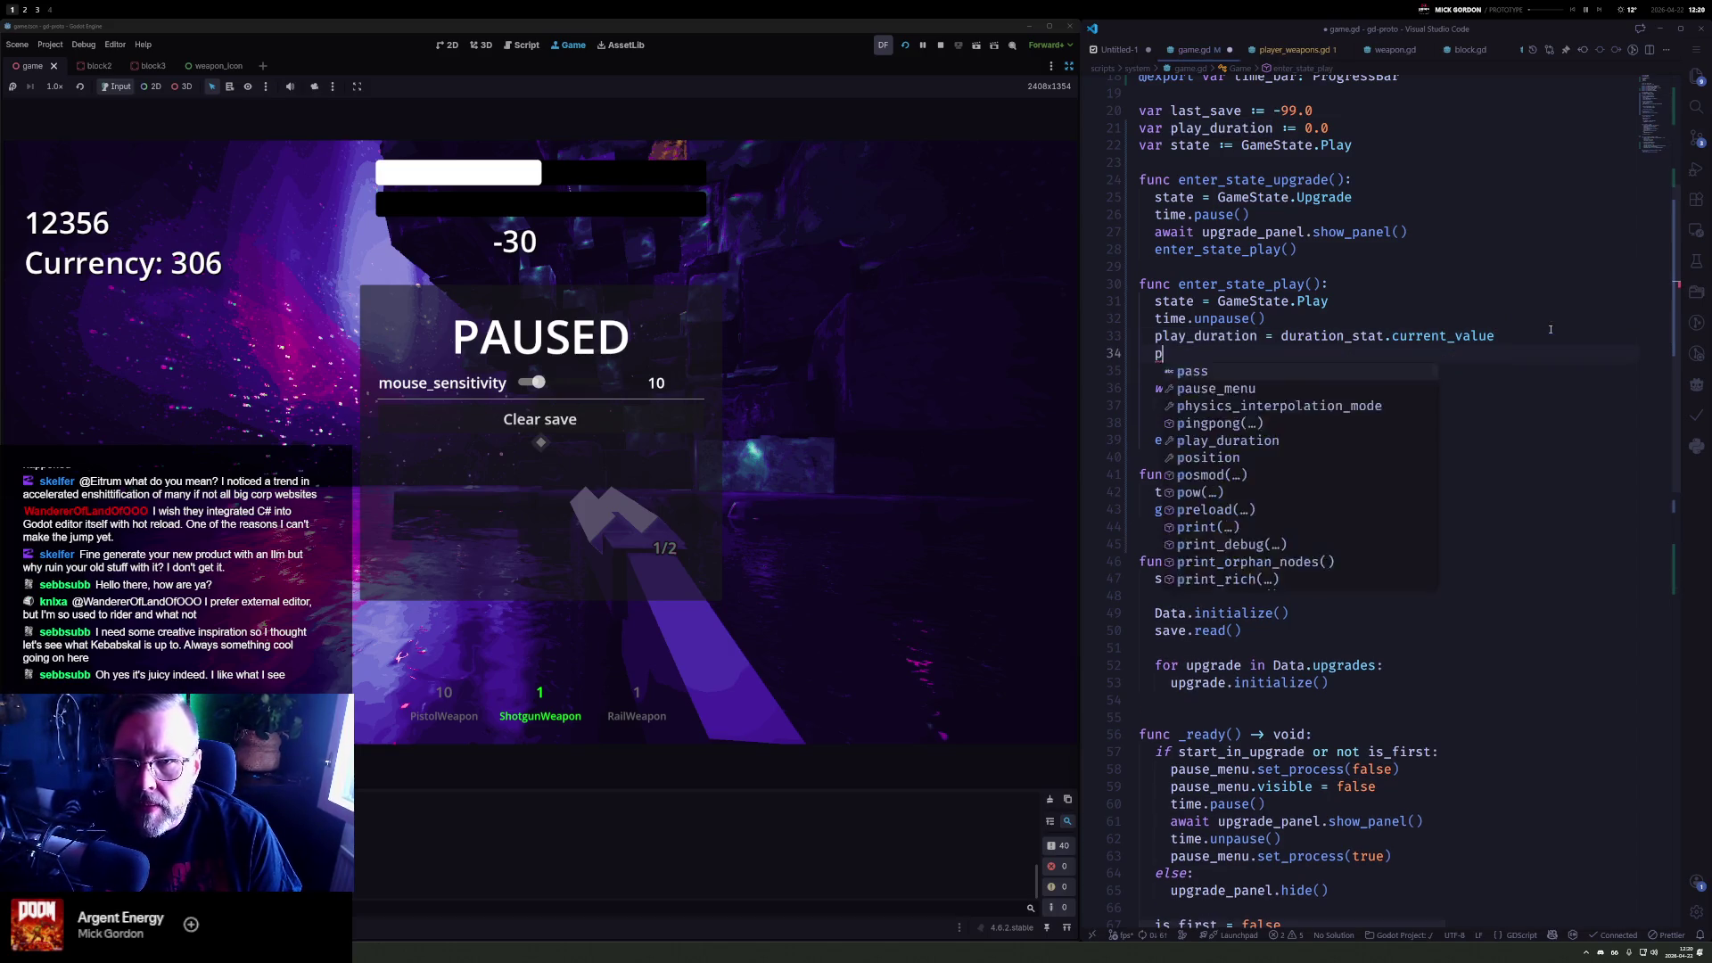
key(Tab)
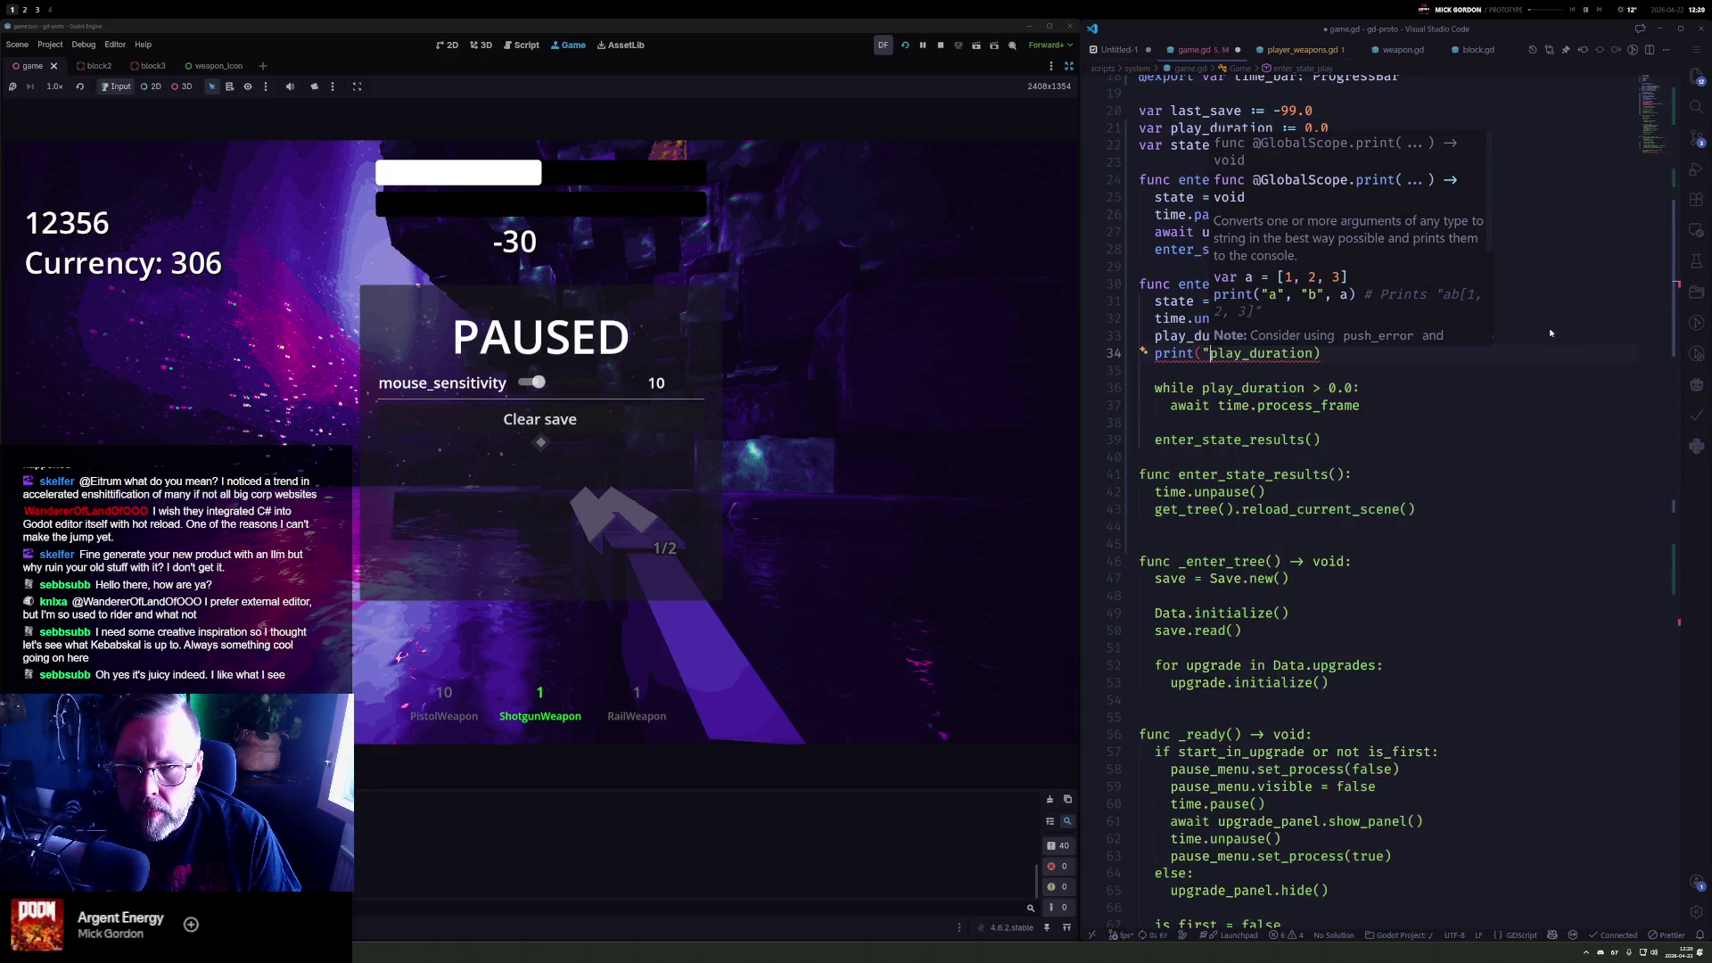
text("play_duration: " ,)
key(ctrl+s)
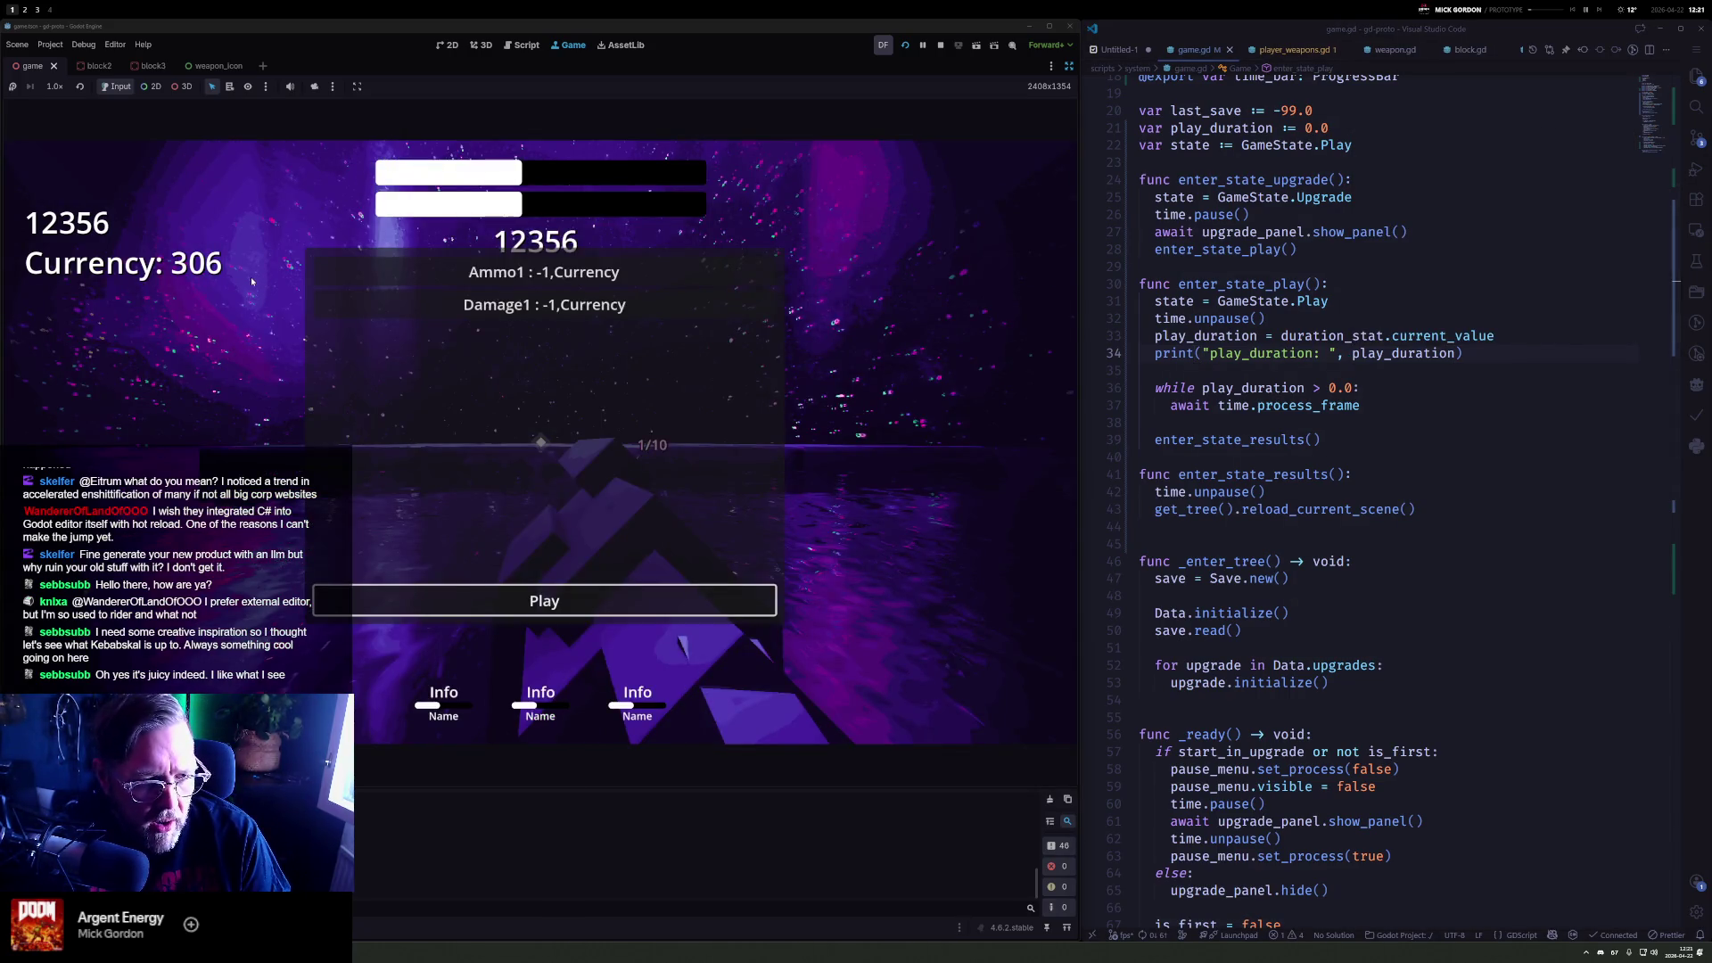
- Start a test run from the upgrade panel, pause it, and return to game.gd
key(Return)
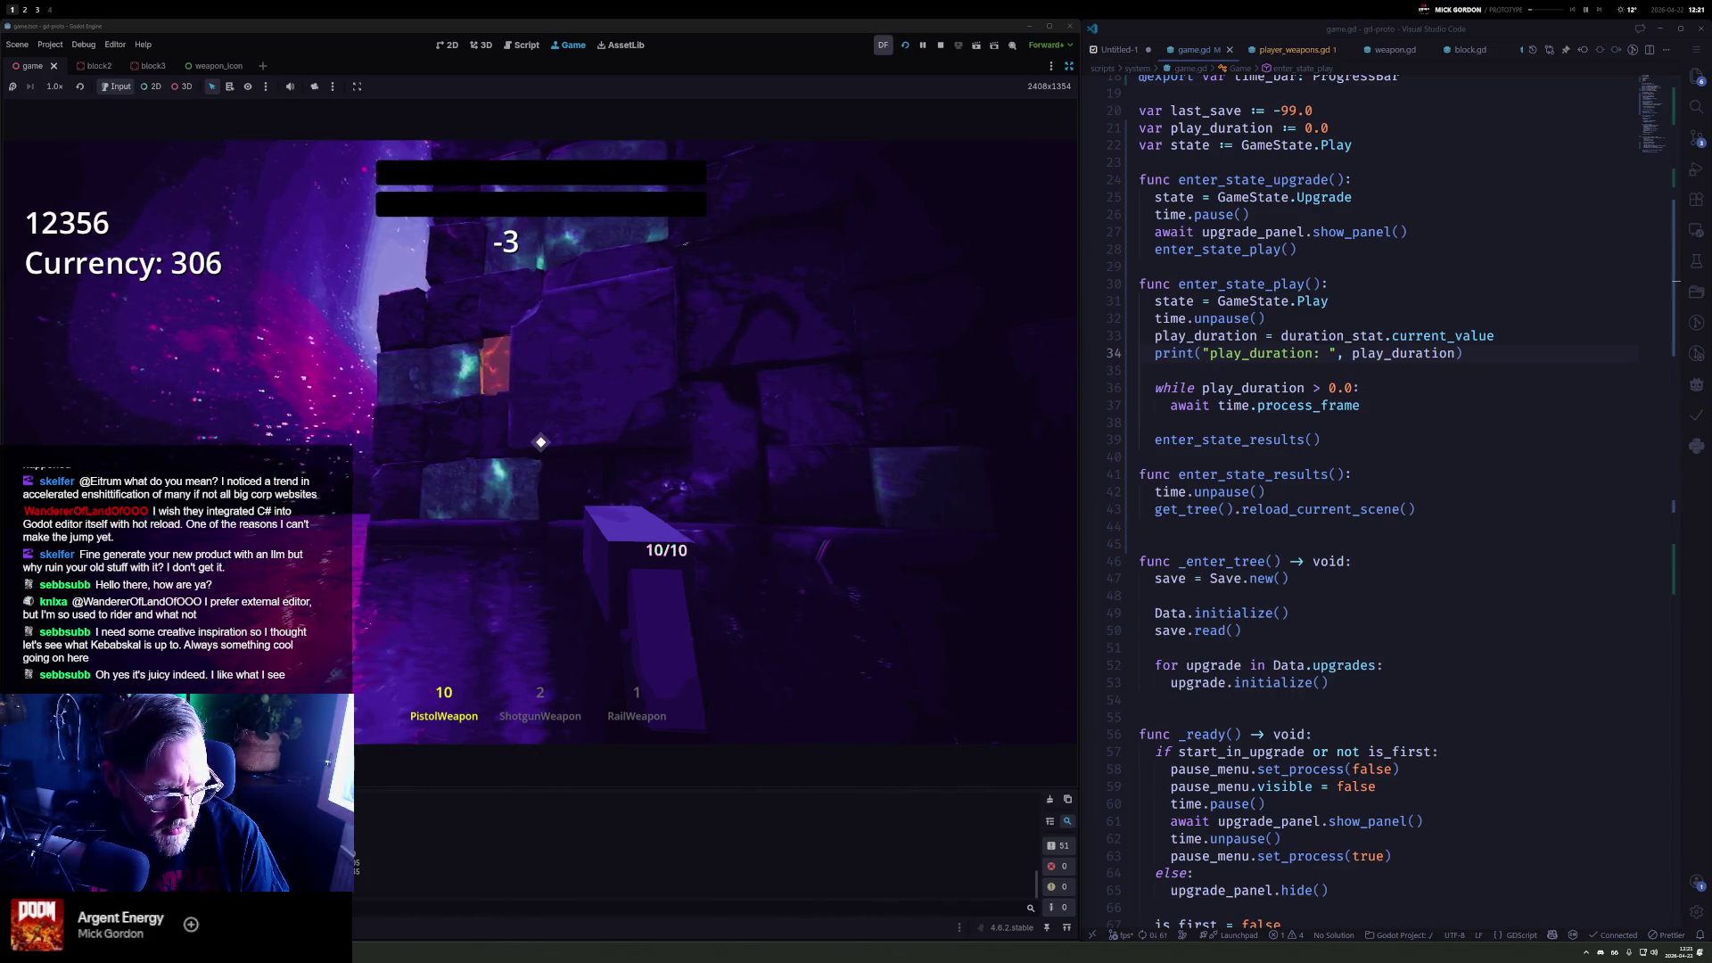
key(Escape)
click(1297, 510)
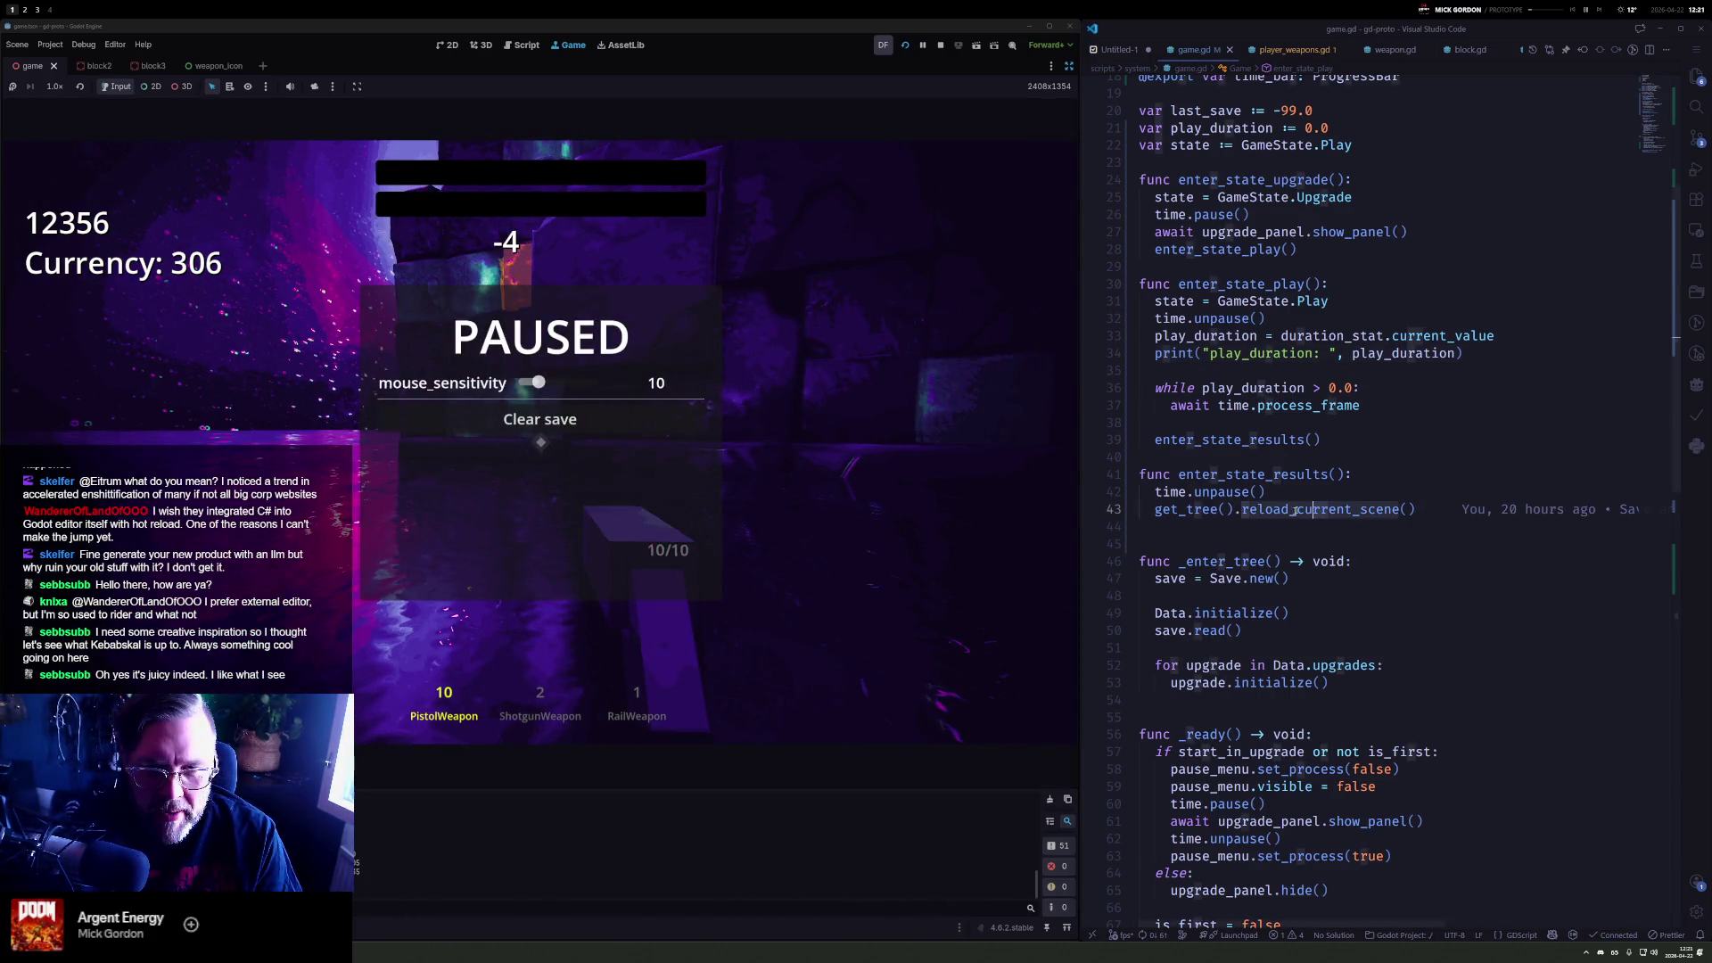
- Search game.gd for 'asdfkjalskde' and insert a blank line before enter_state_results
key(ctrl+f)
text(asdfkjalskde)
click(1281, 423)
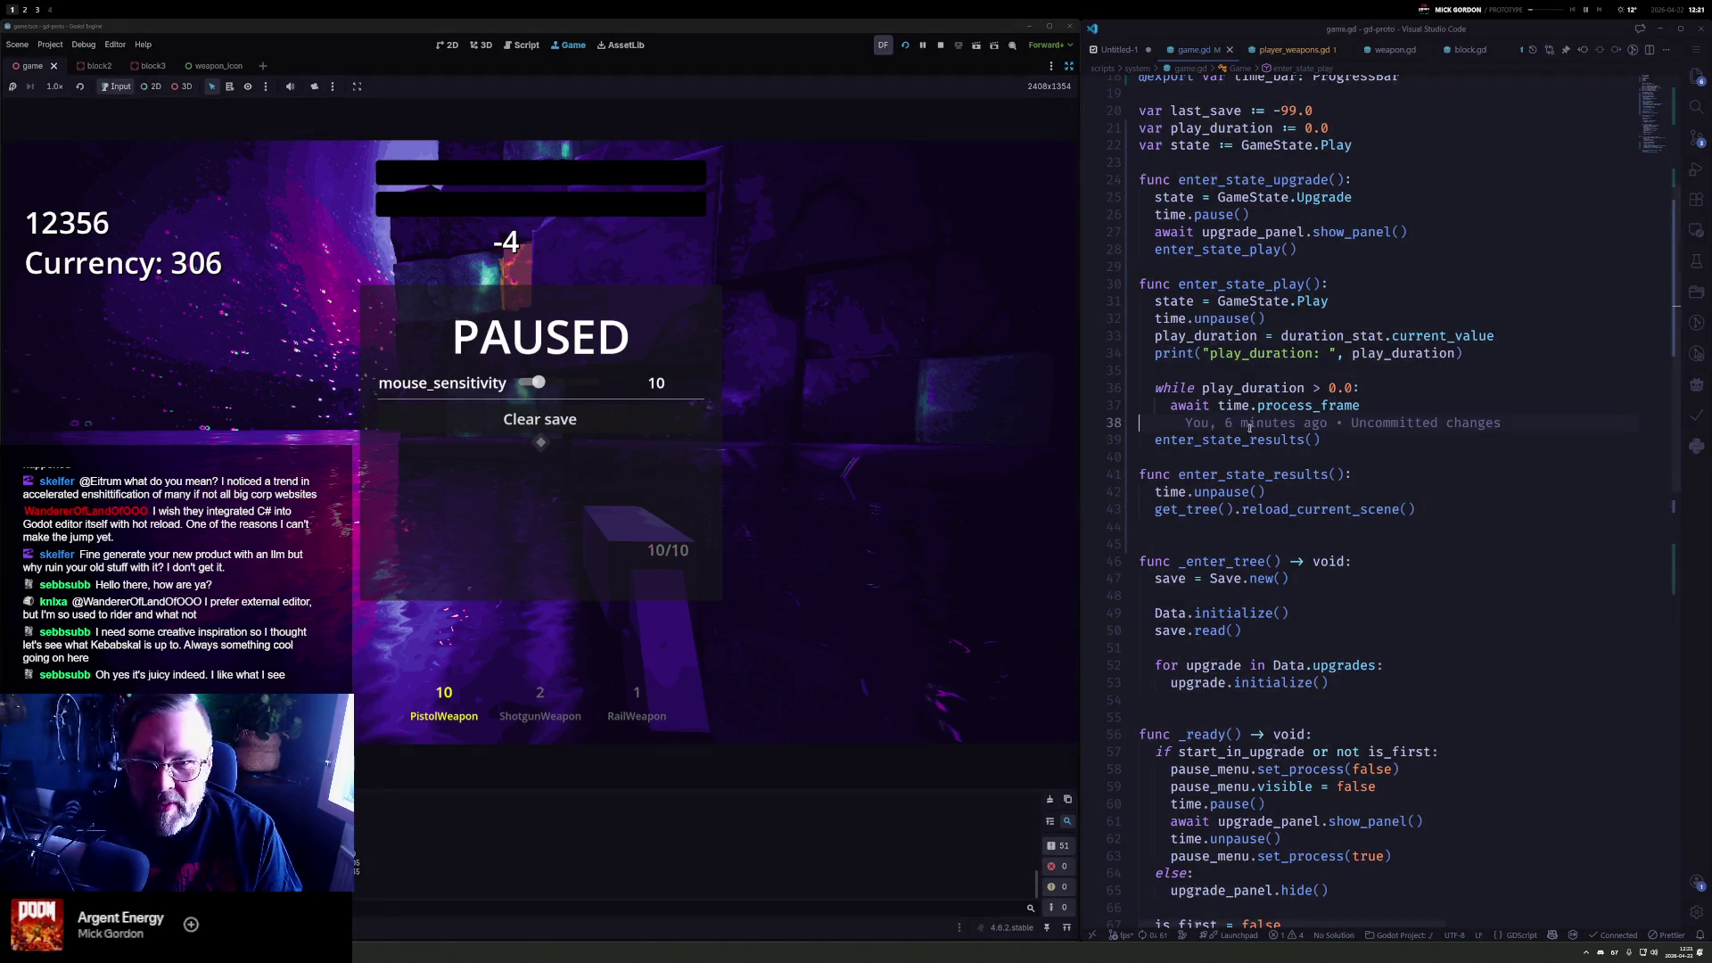
key(Return)
- Find the debug marker project-wide and delete its print line in upgrade_list.gd
key(ctrl+shift+f)
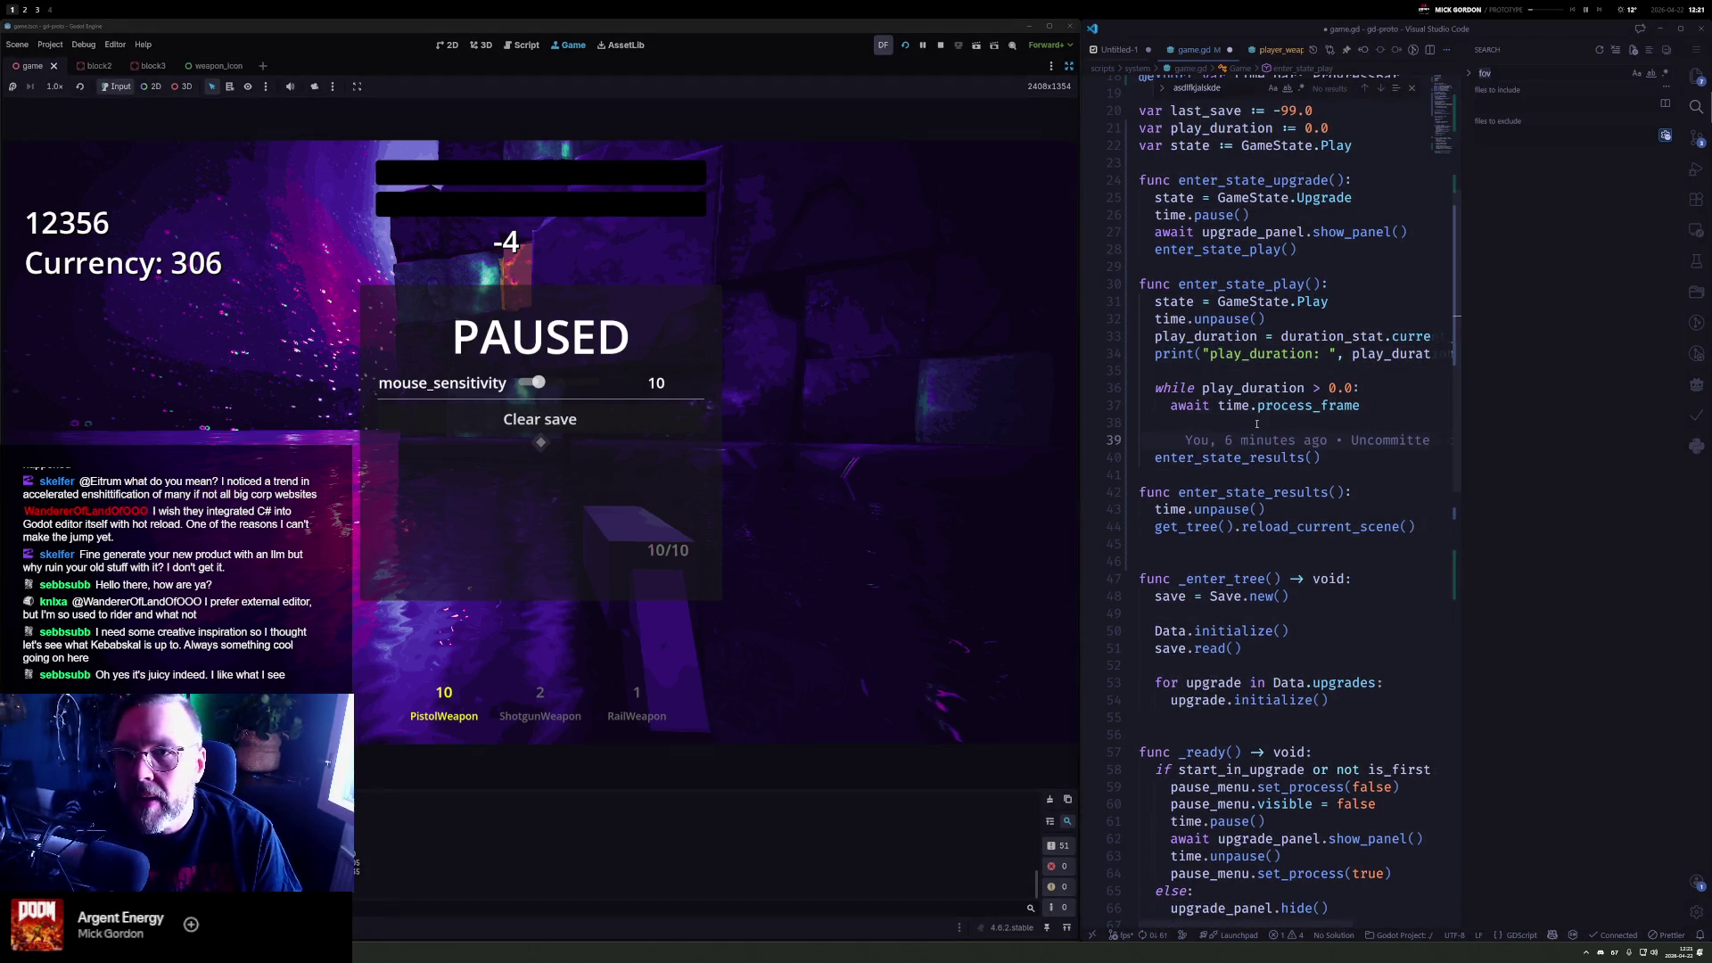
text("asdlfkjalskde)
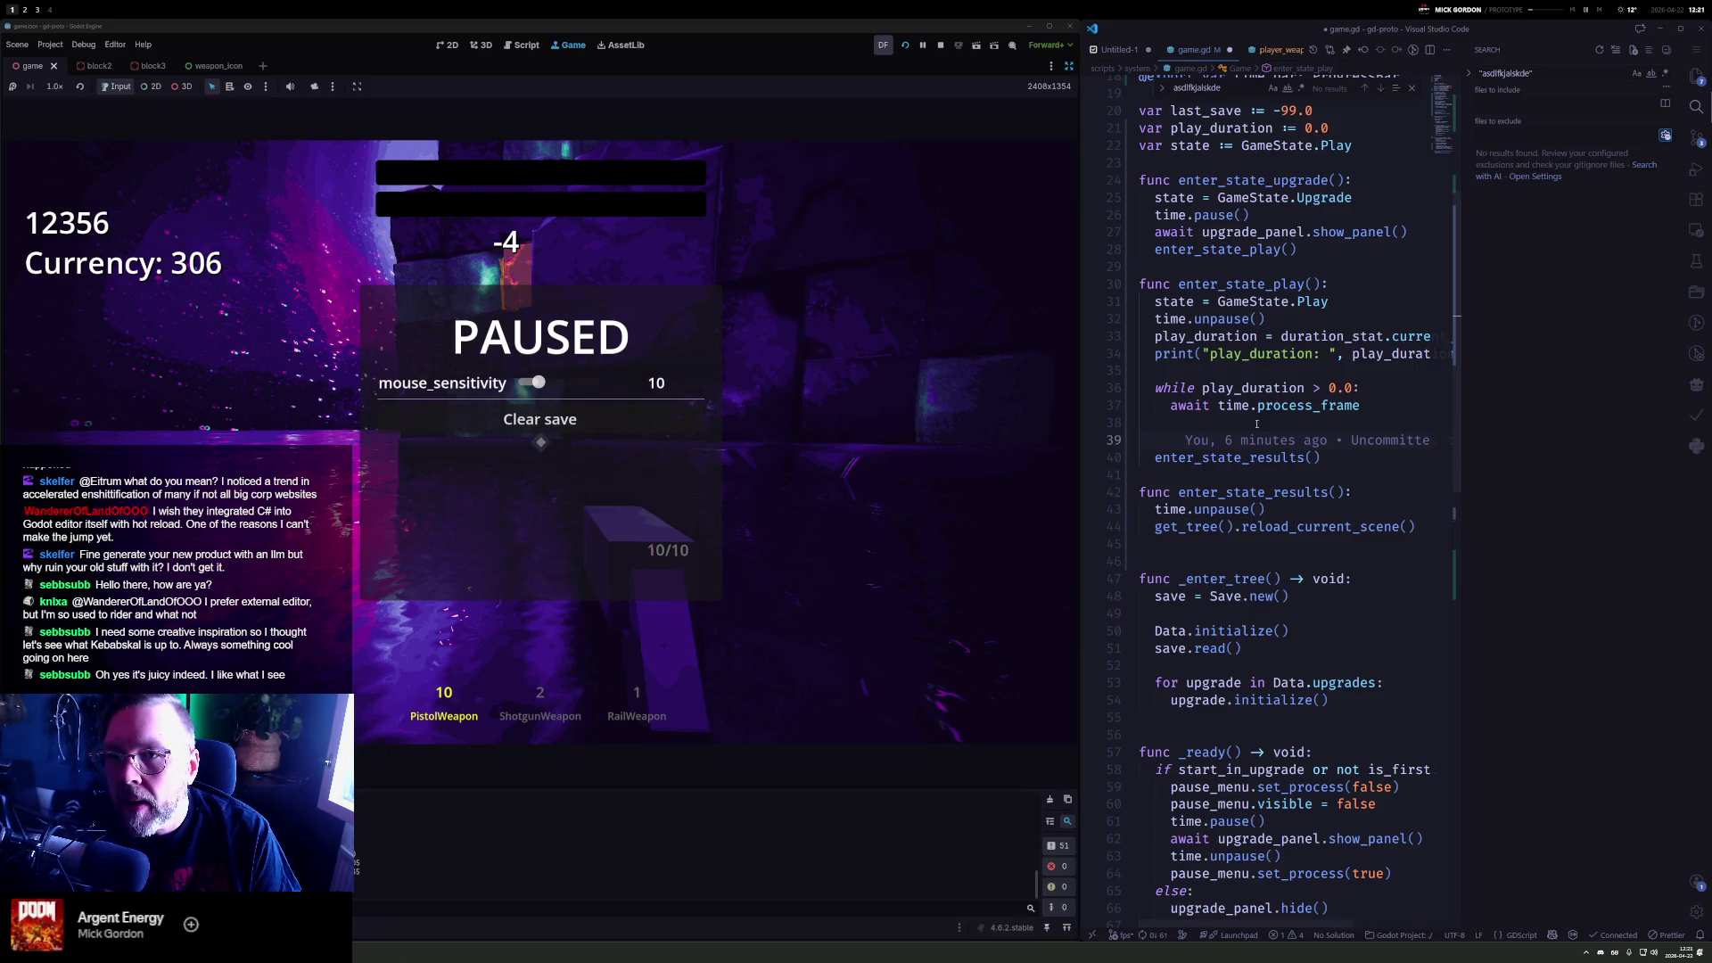
key(BackSpace)
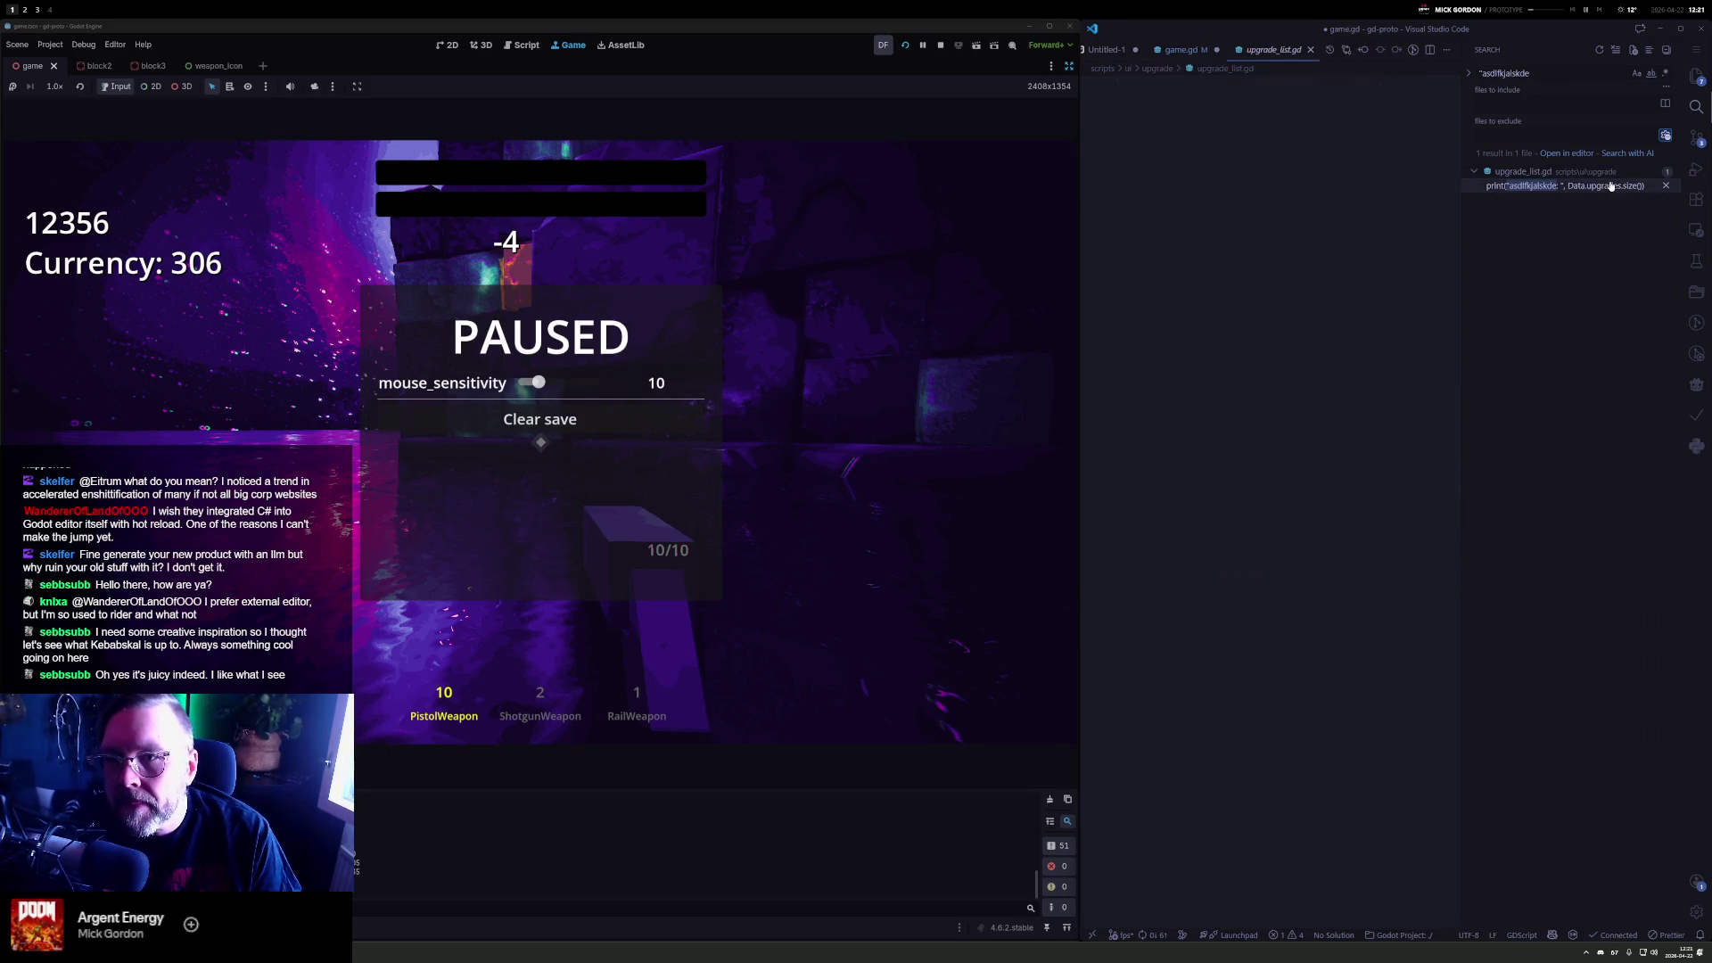
key(F4)
click(1151, 153)
key(ctrl+shift+k)
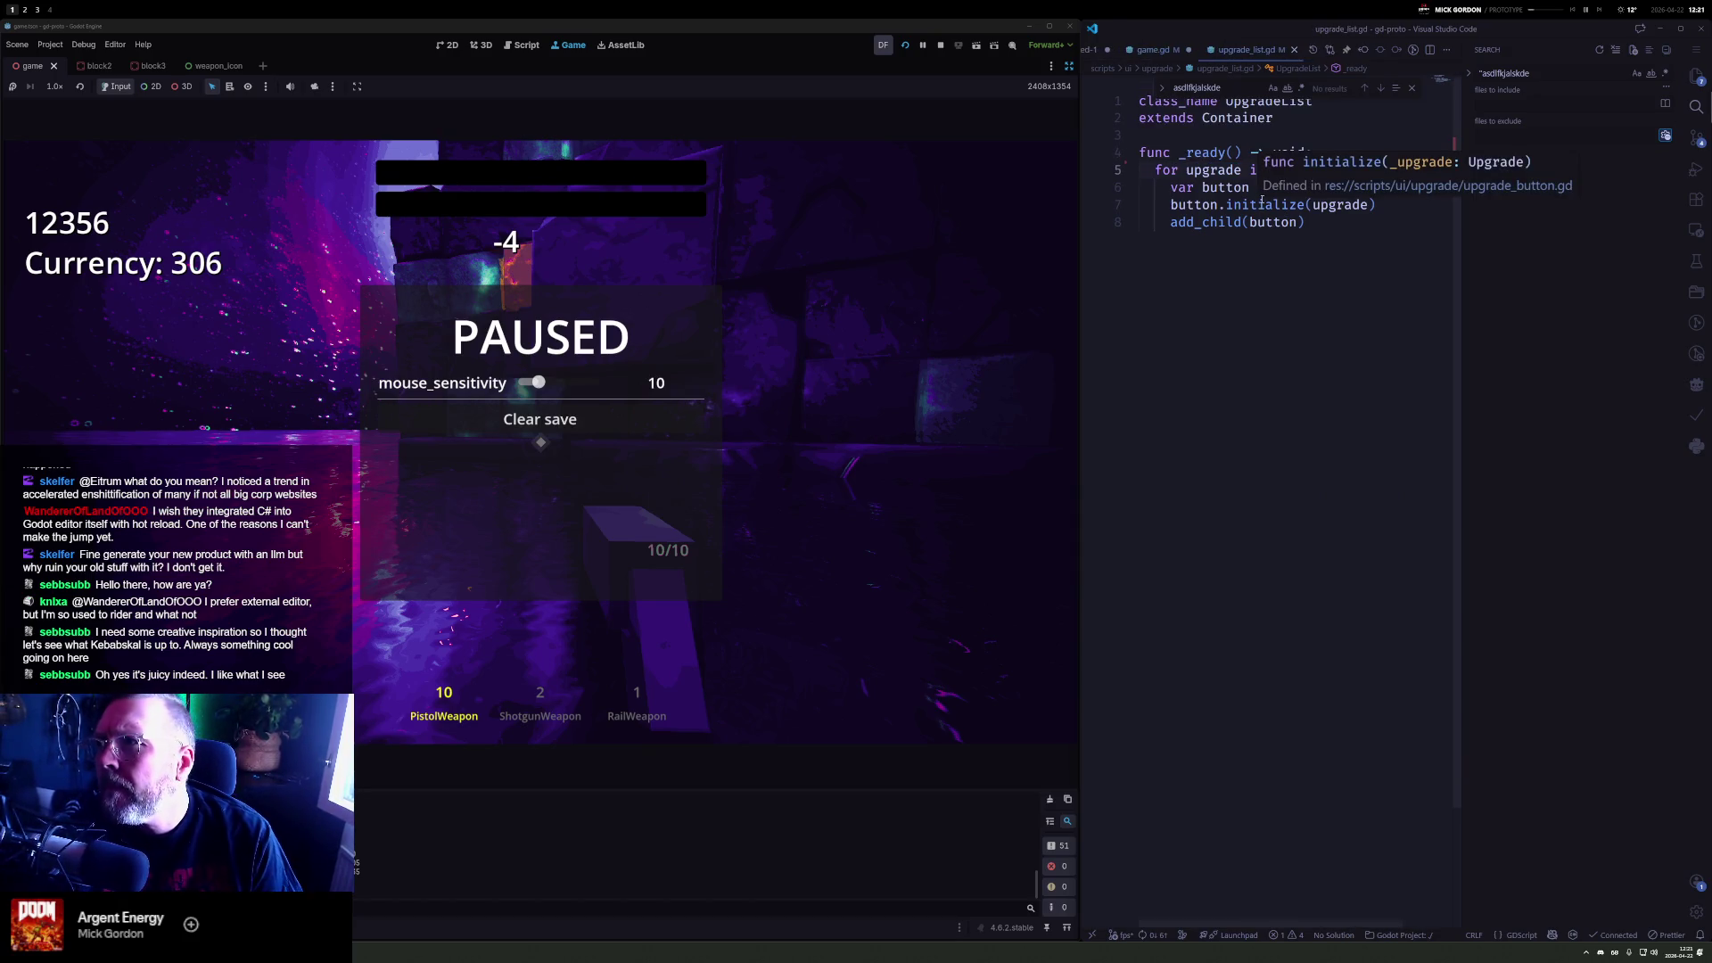
- Delete the 'test' print line from upgrade.gd, then restart and pause the game
click(1355, 293)
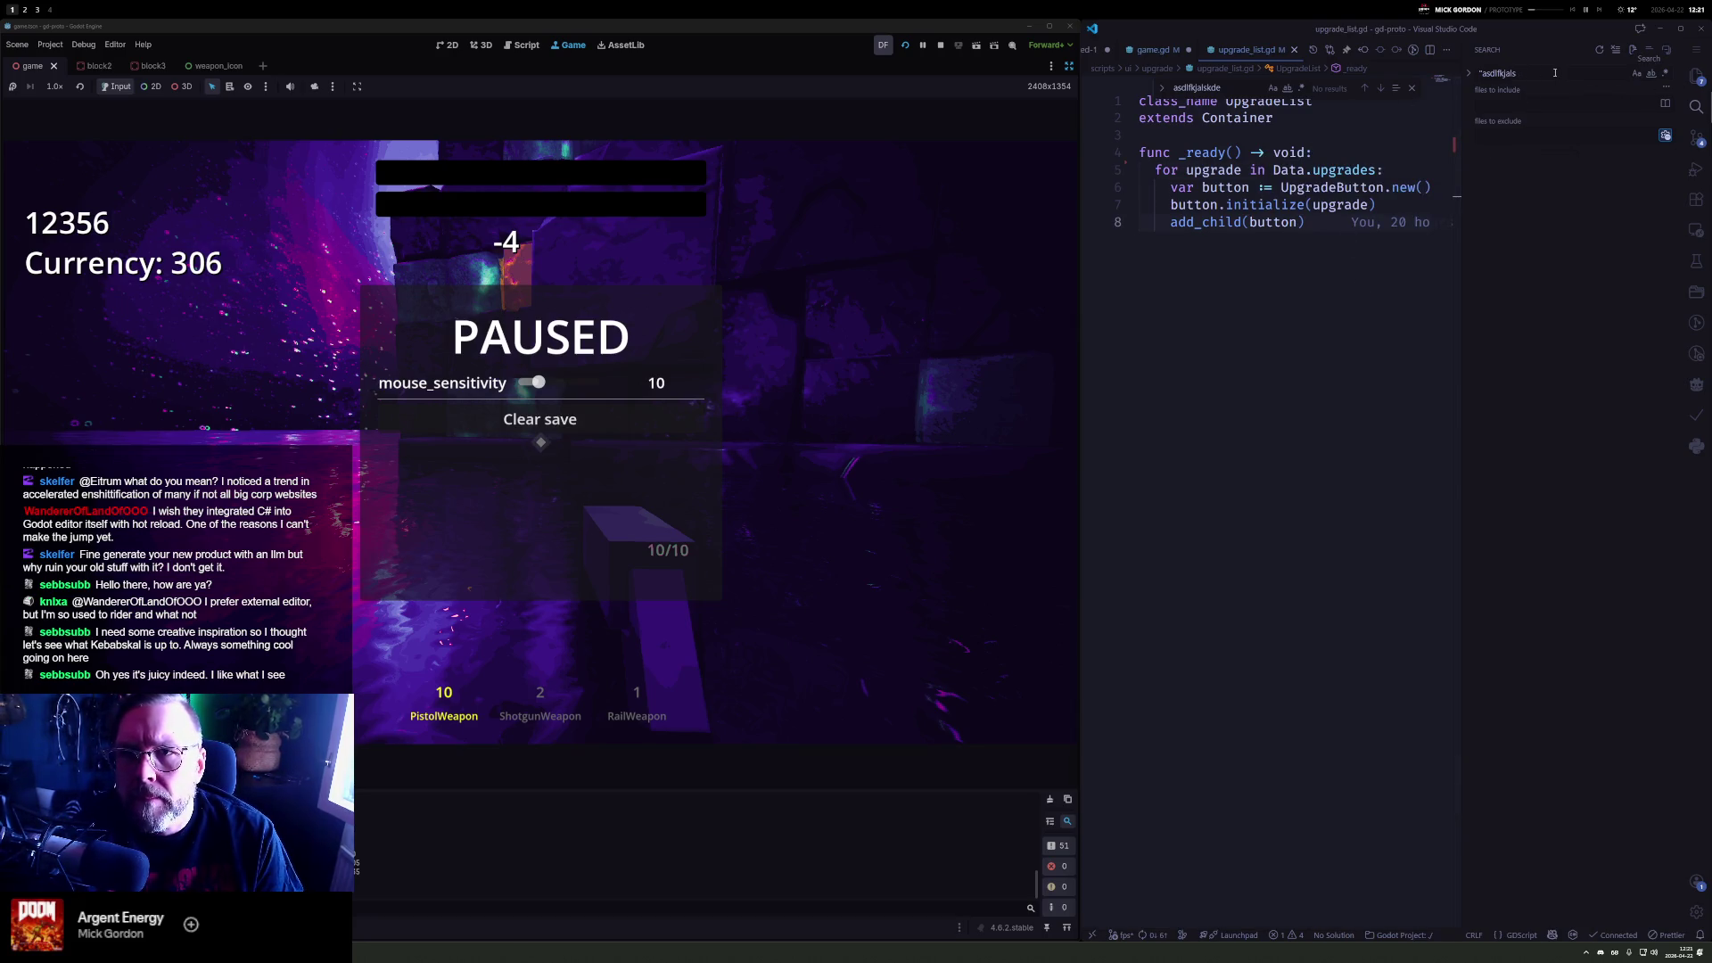
key(BackSpace)
key(BackSpace)
key(BackSpace)
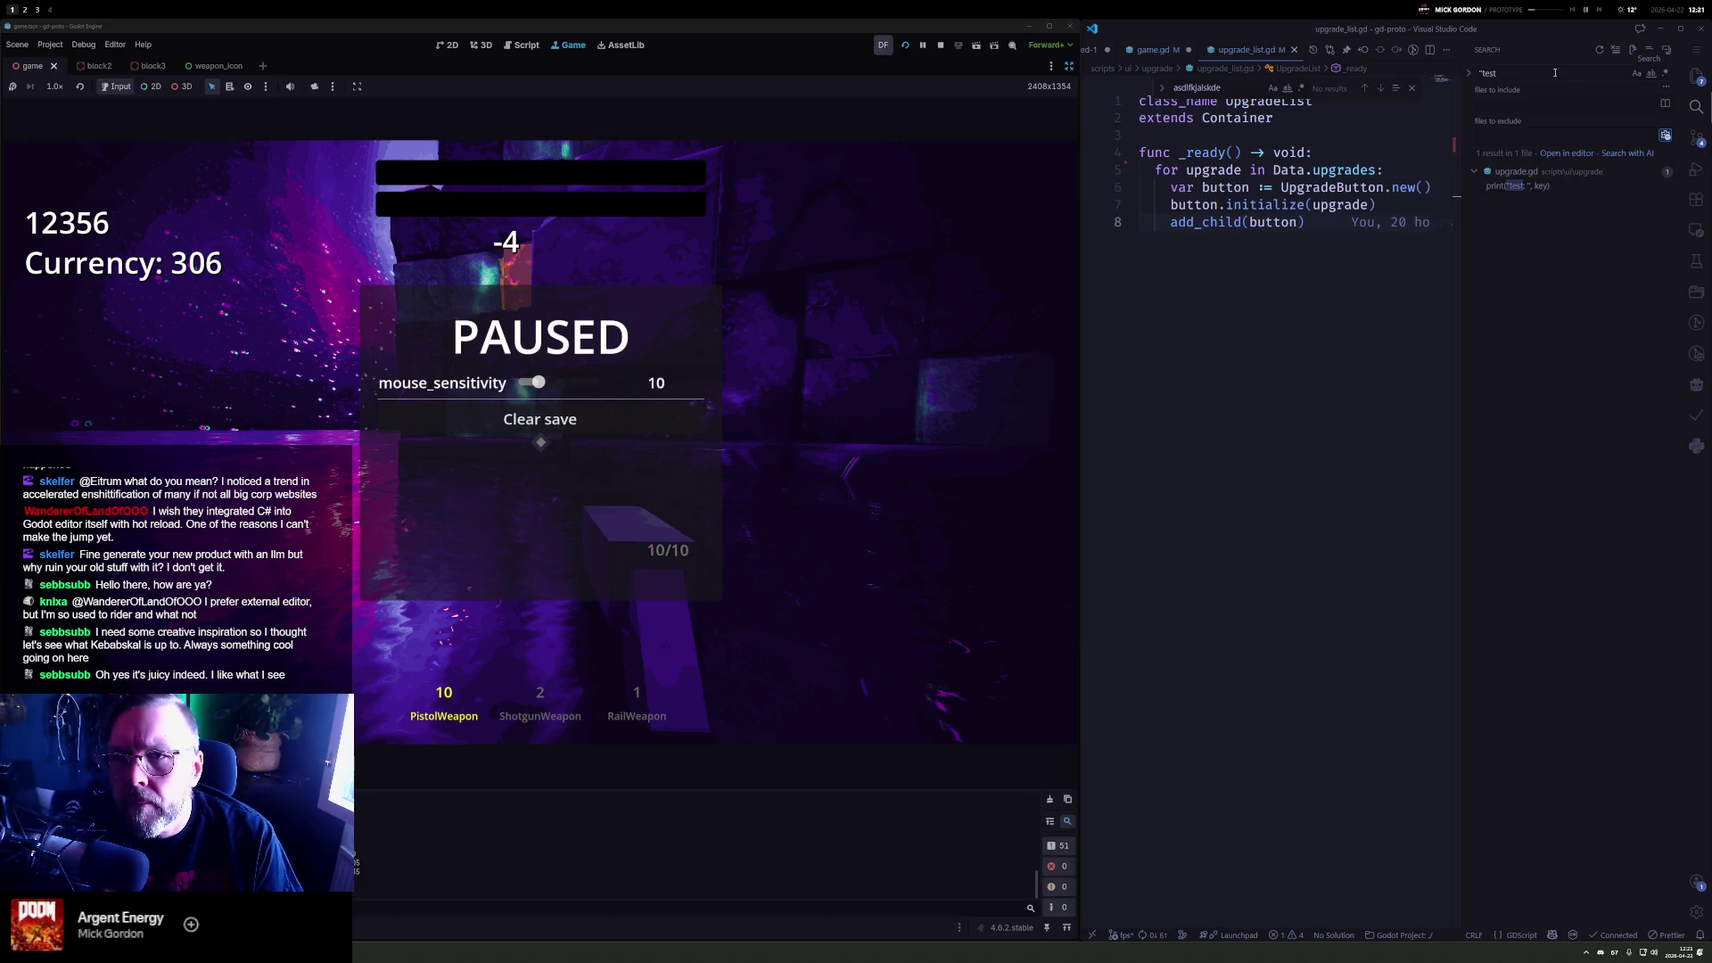
click(1513, 183)
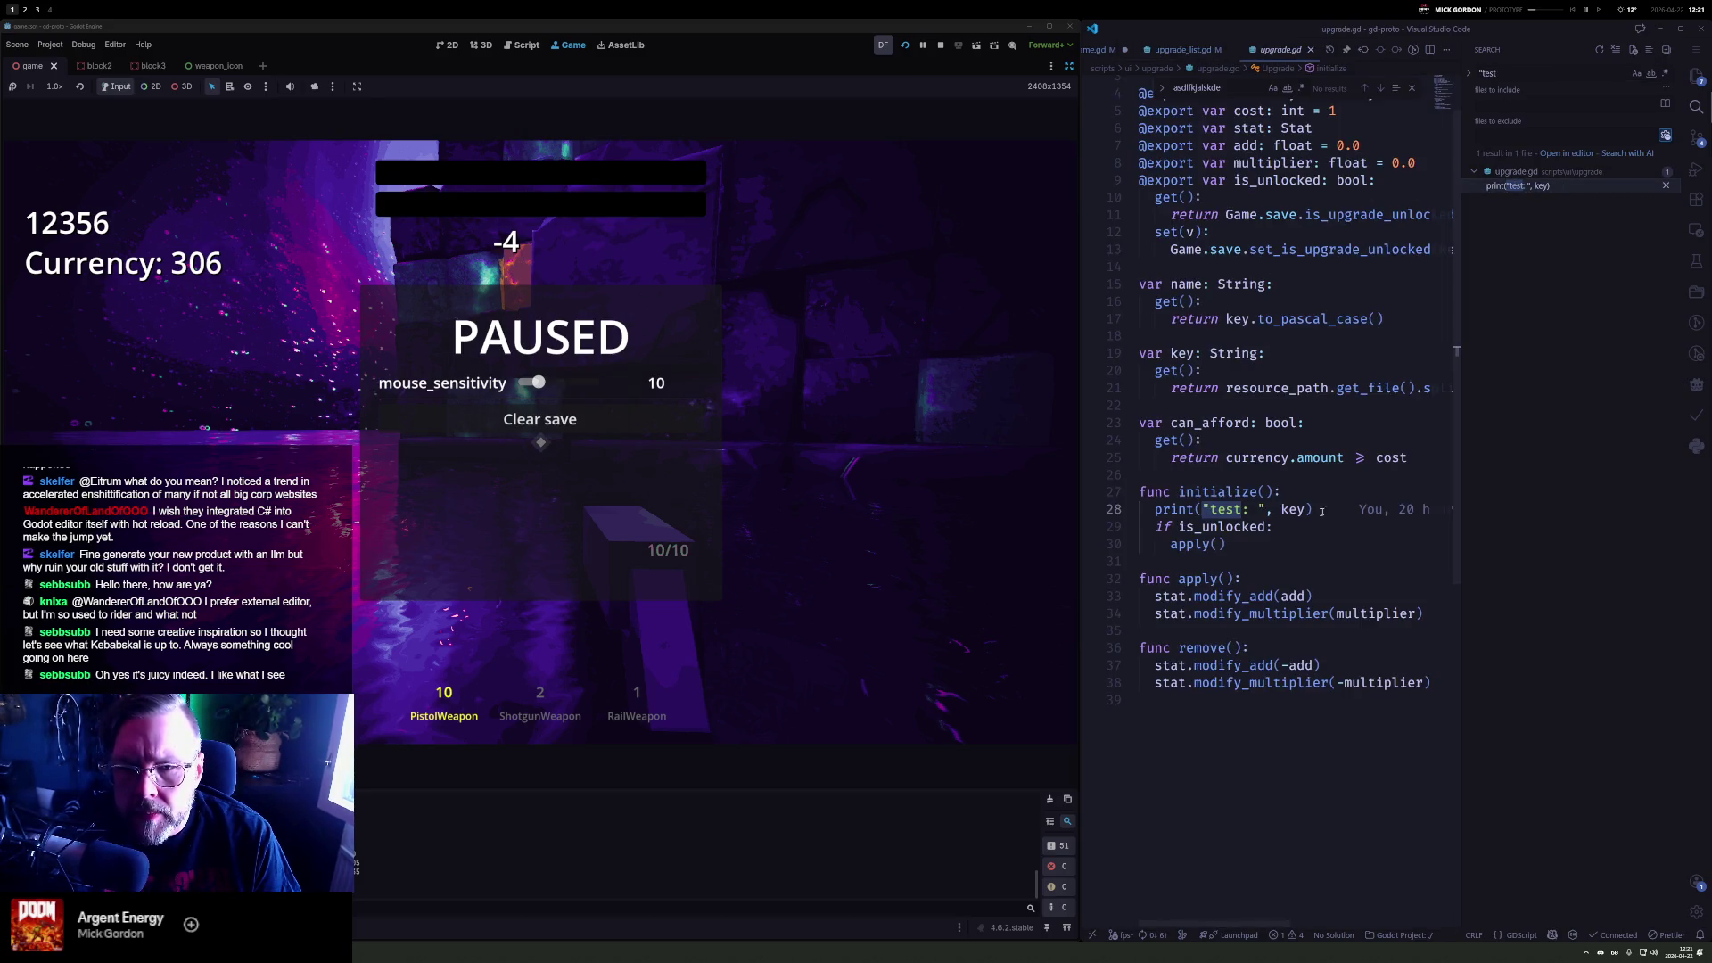
key(ctrl+shift+k)
click(906, 45)
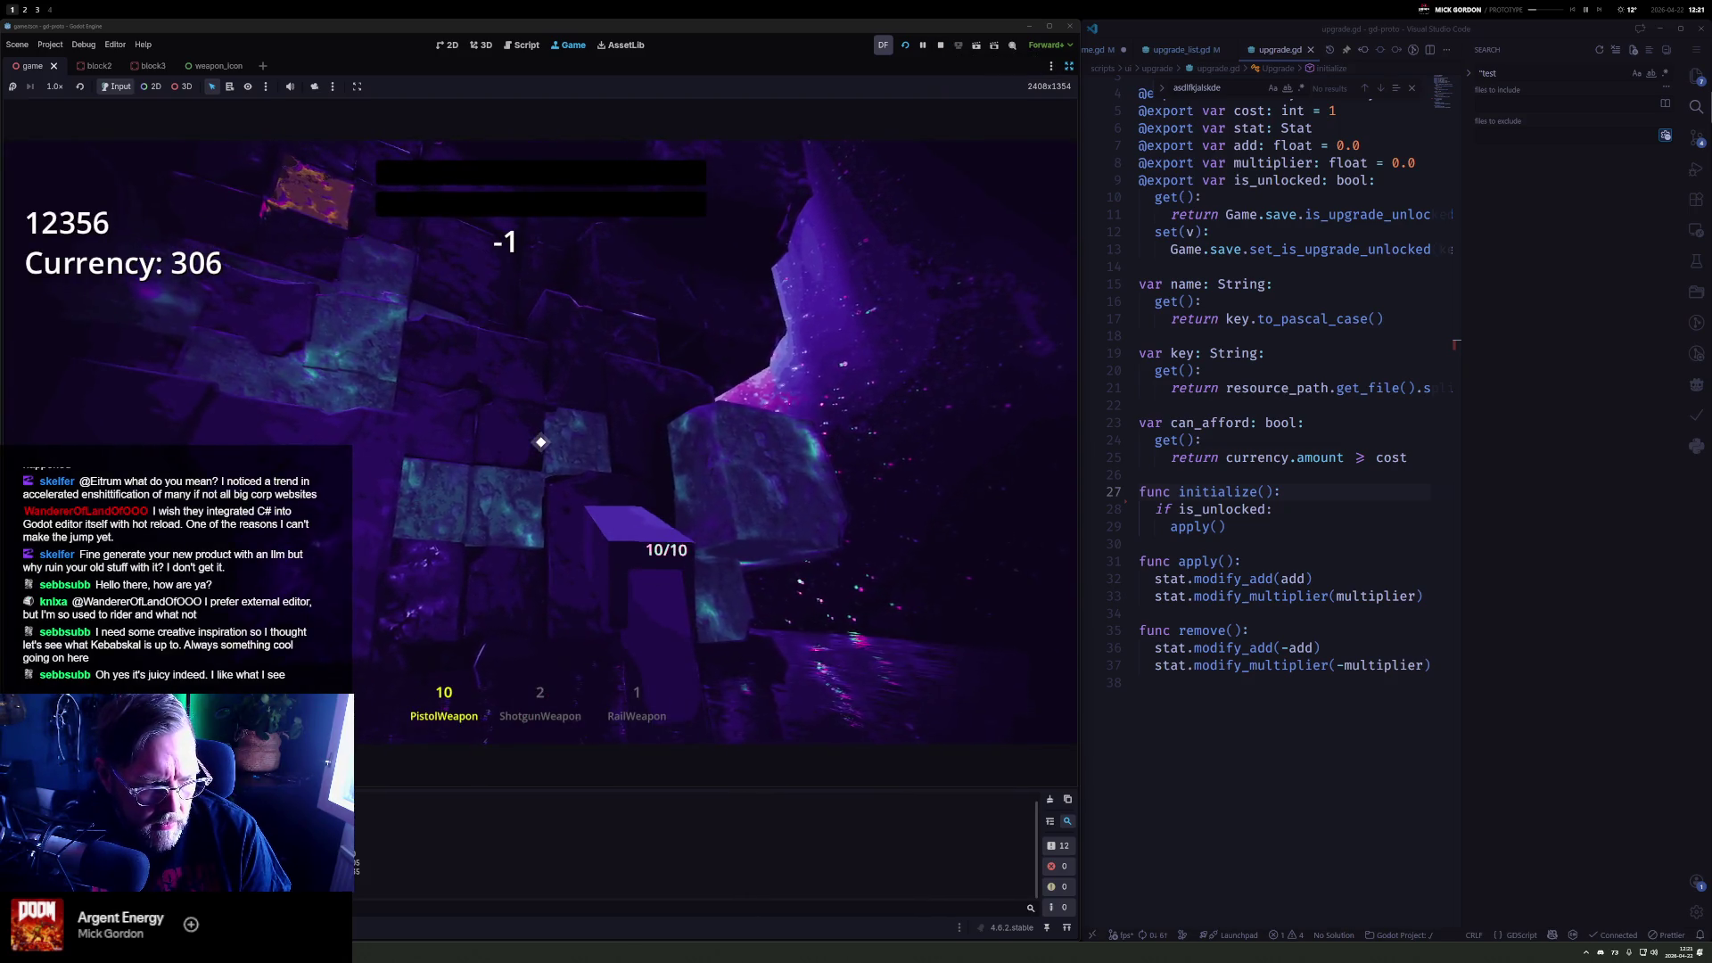
key(Escape)
- Delete the 'asdf' debug print from generator.gd and stop the running game
click(1510, 69)
key(ctrl+a)
key(BackSpace)
text(f)
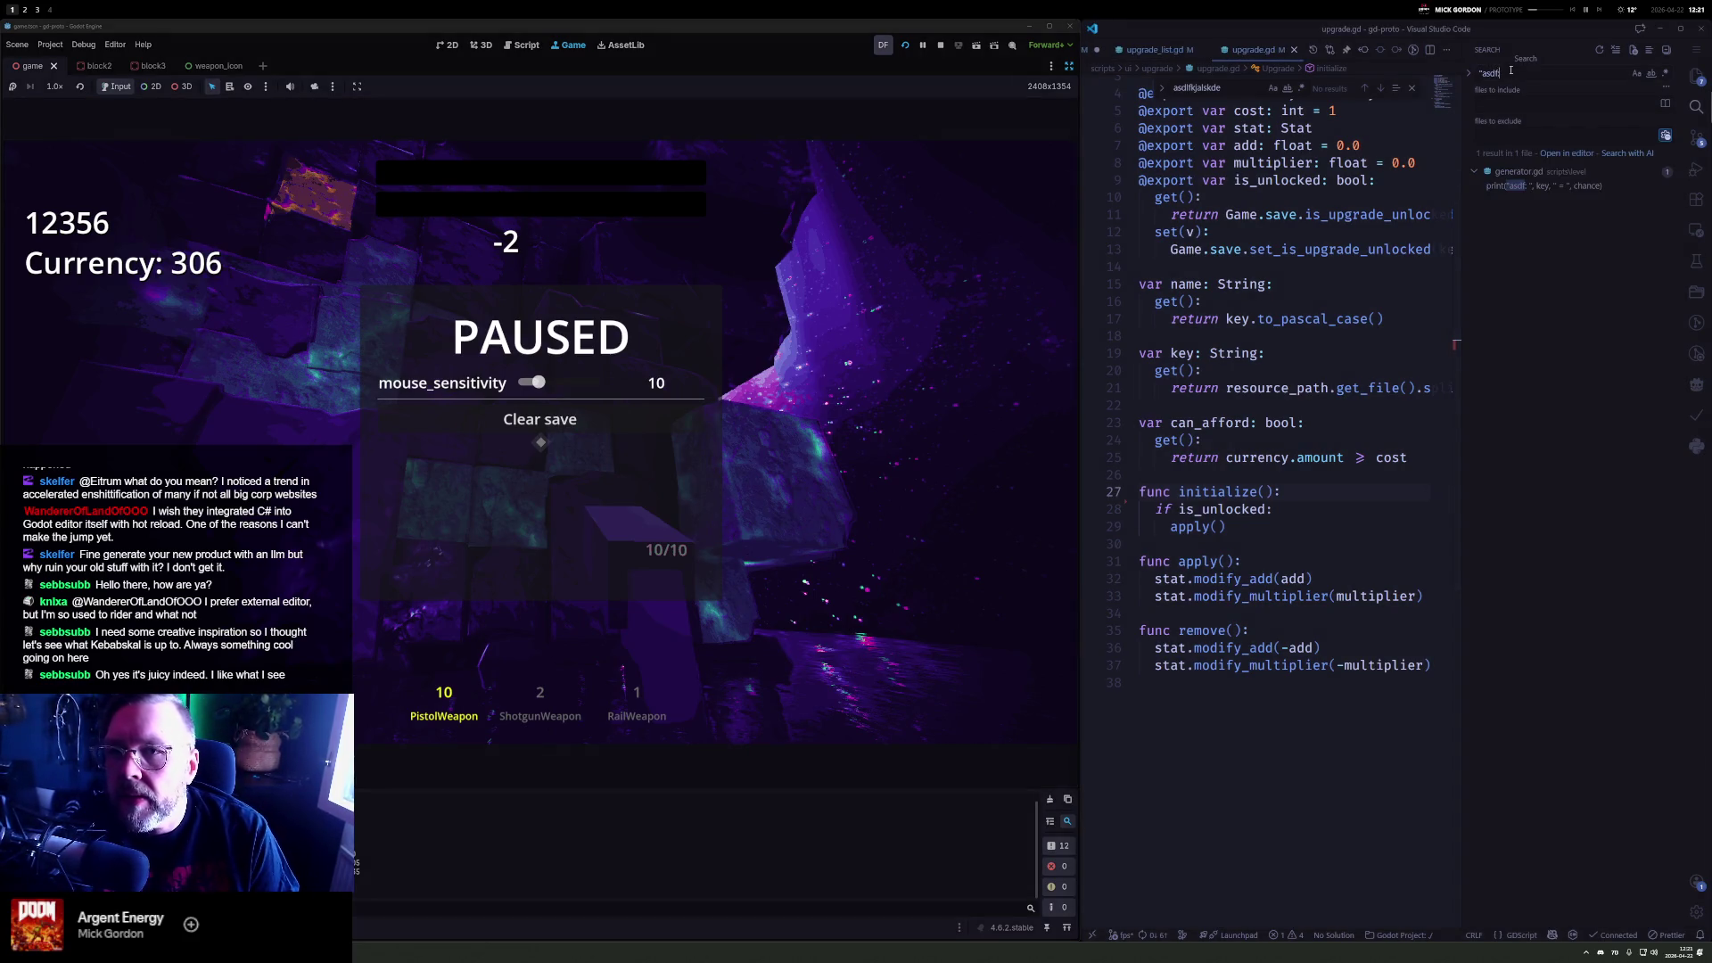
click(1574, 186)
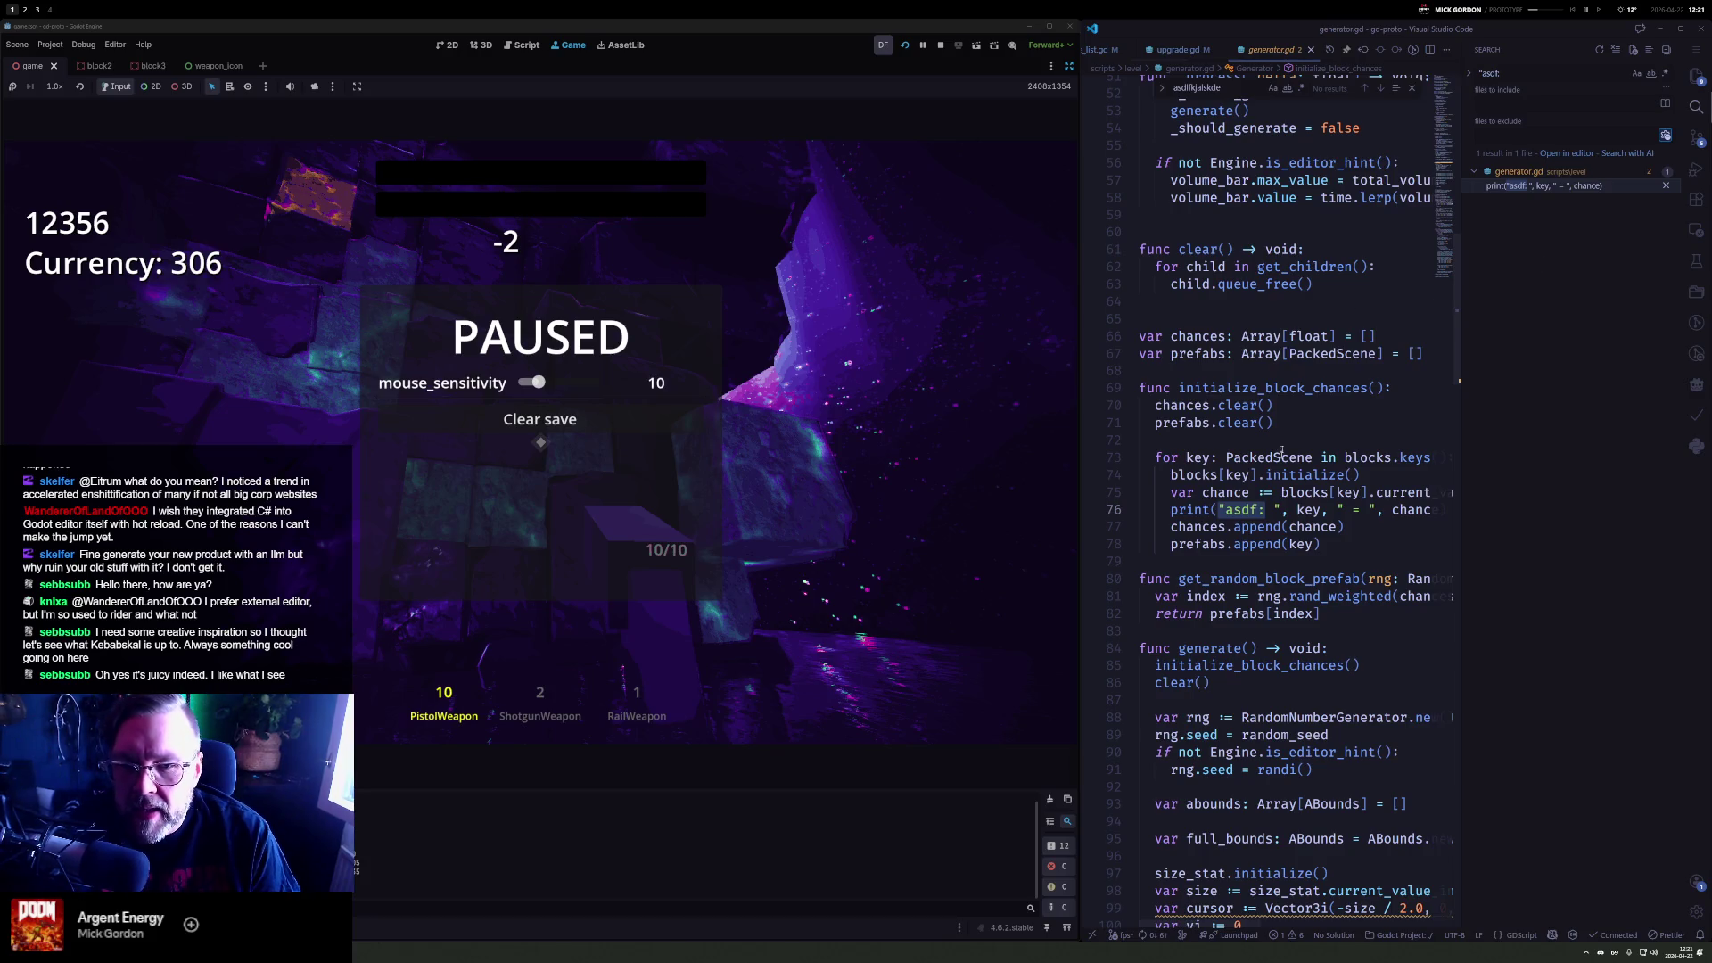
key(ctrl+shift+k)
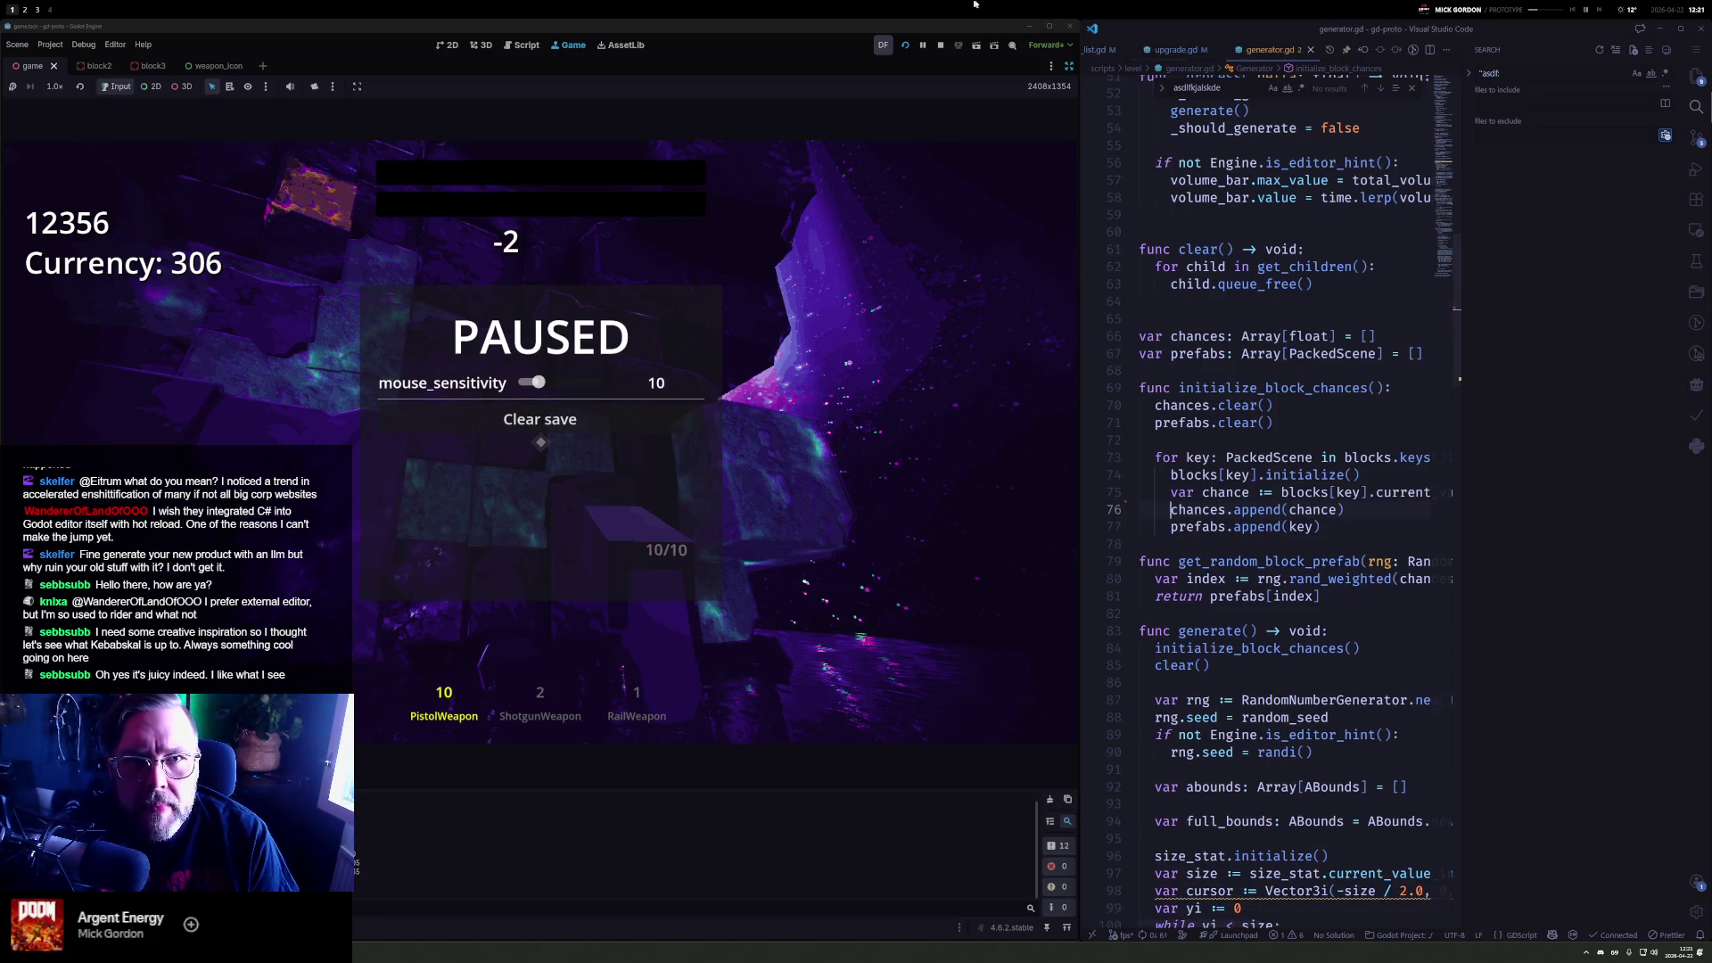
click(903, 45)
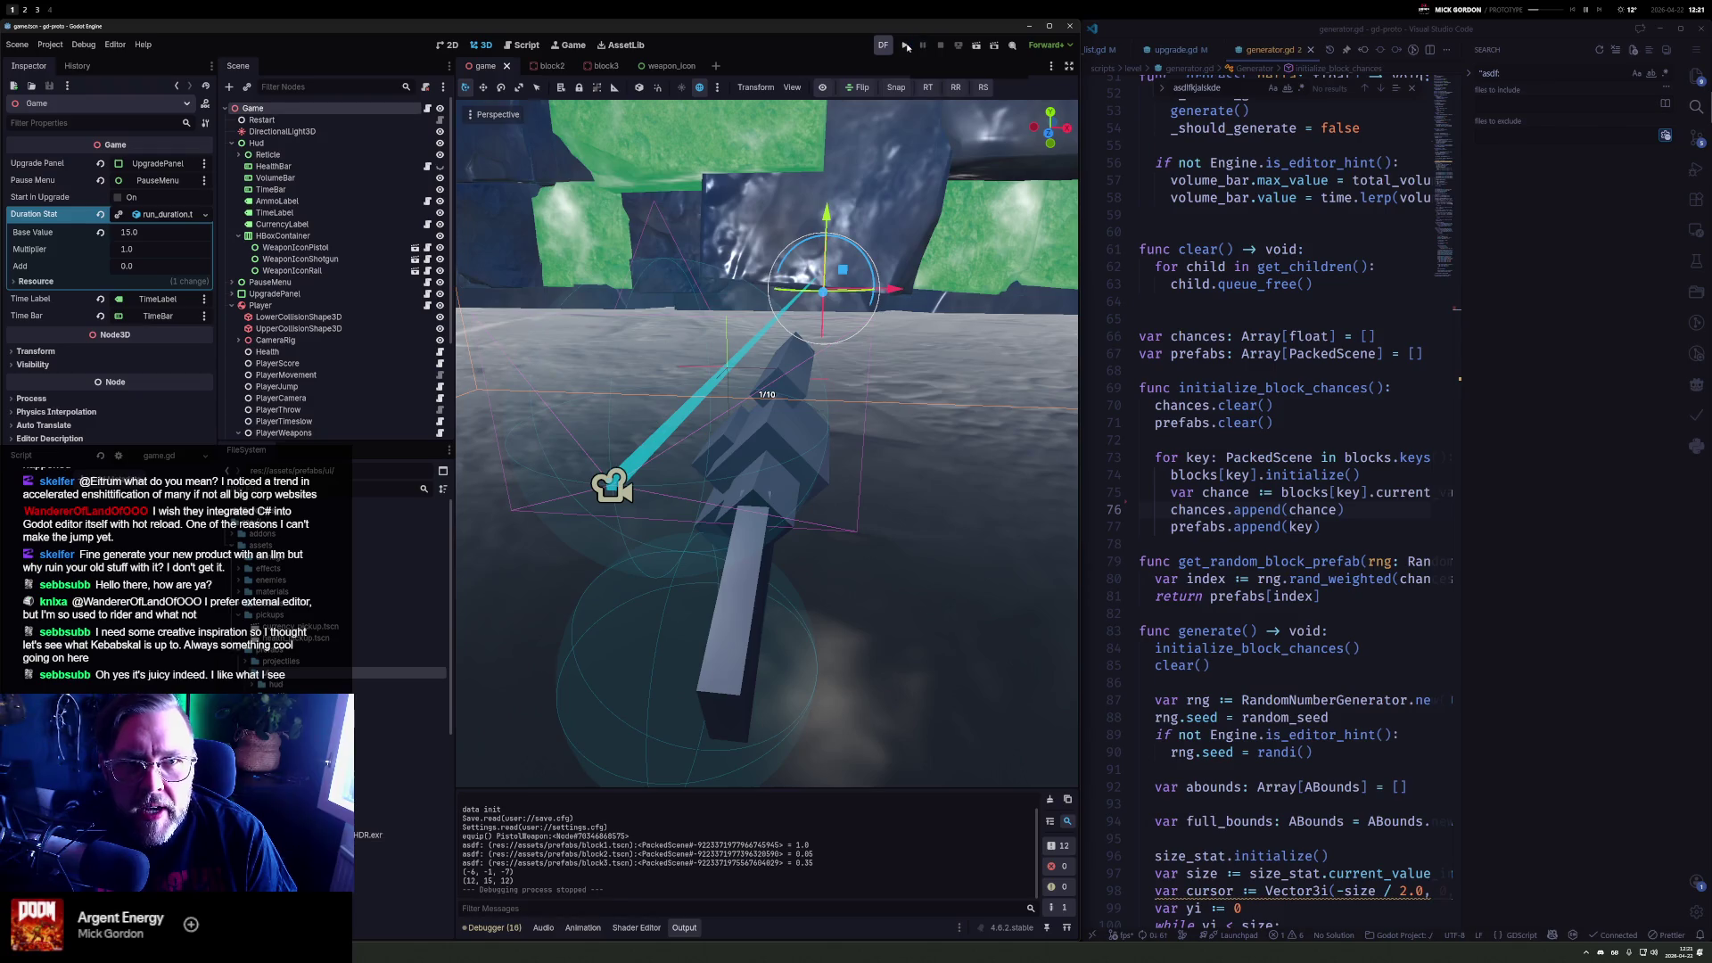
- Run the project, pause it, and stop it
click(905, 46)
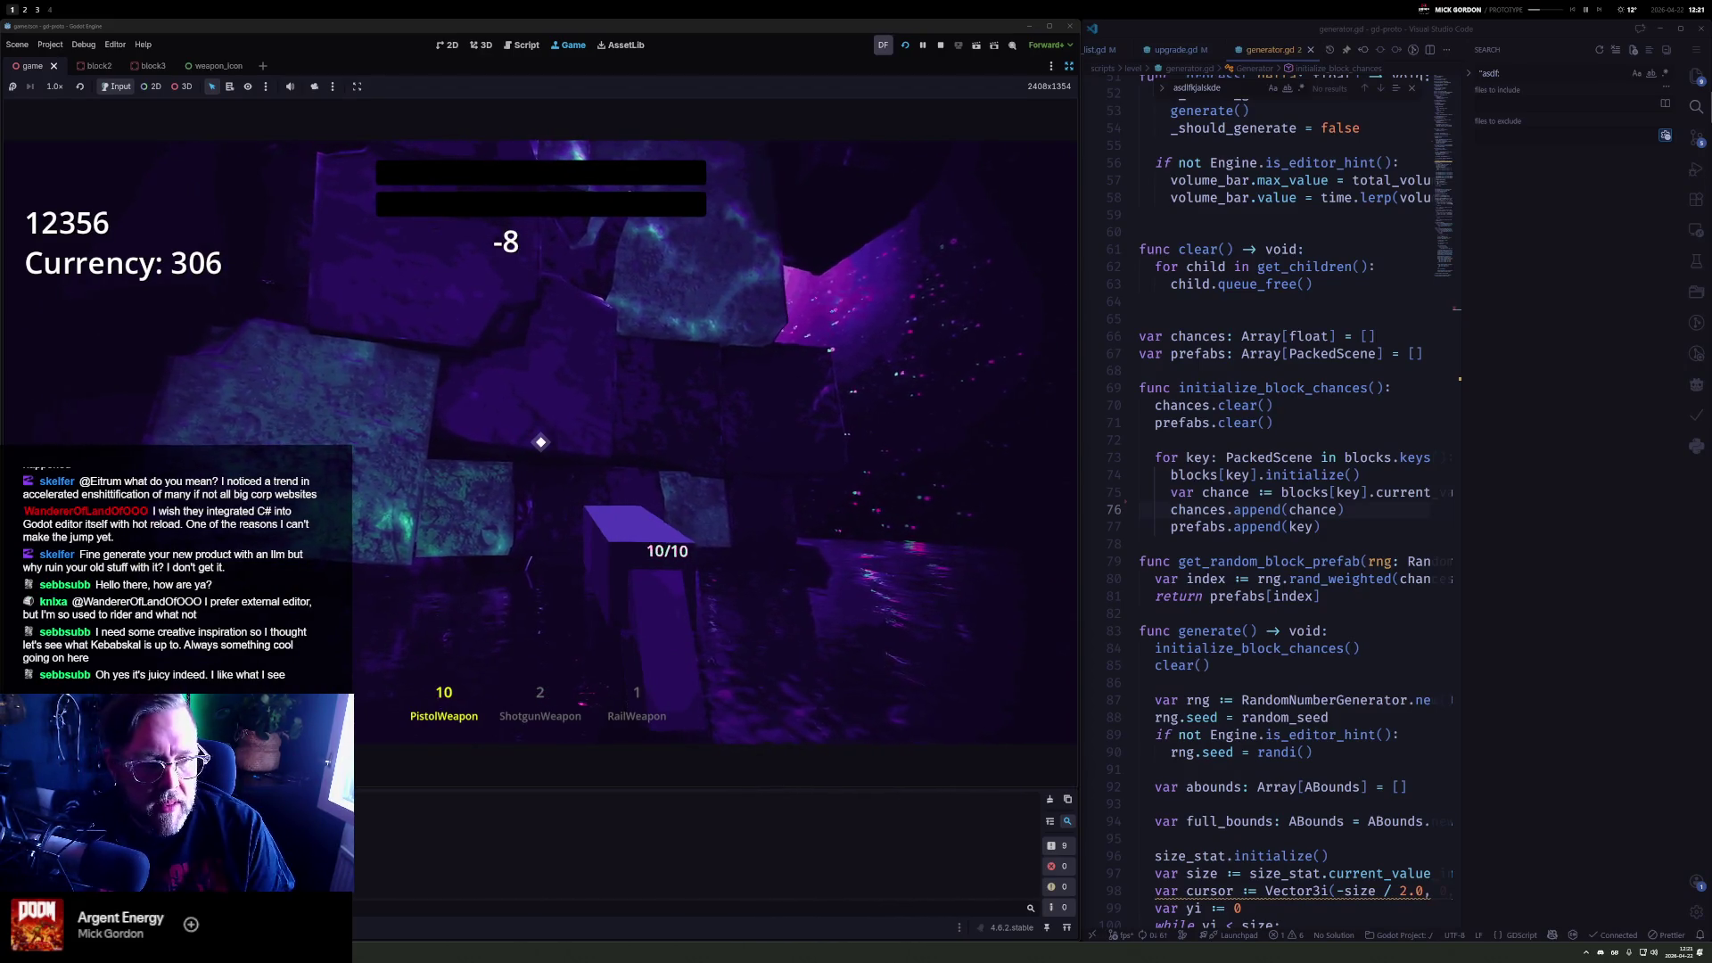
key(Escape)
click(941, 43)
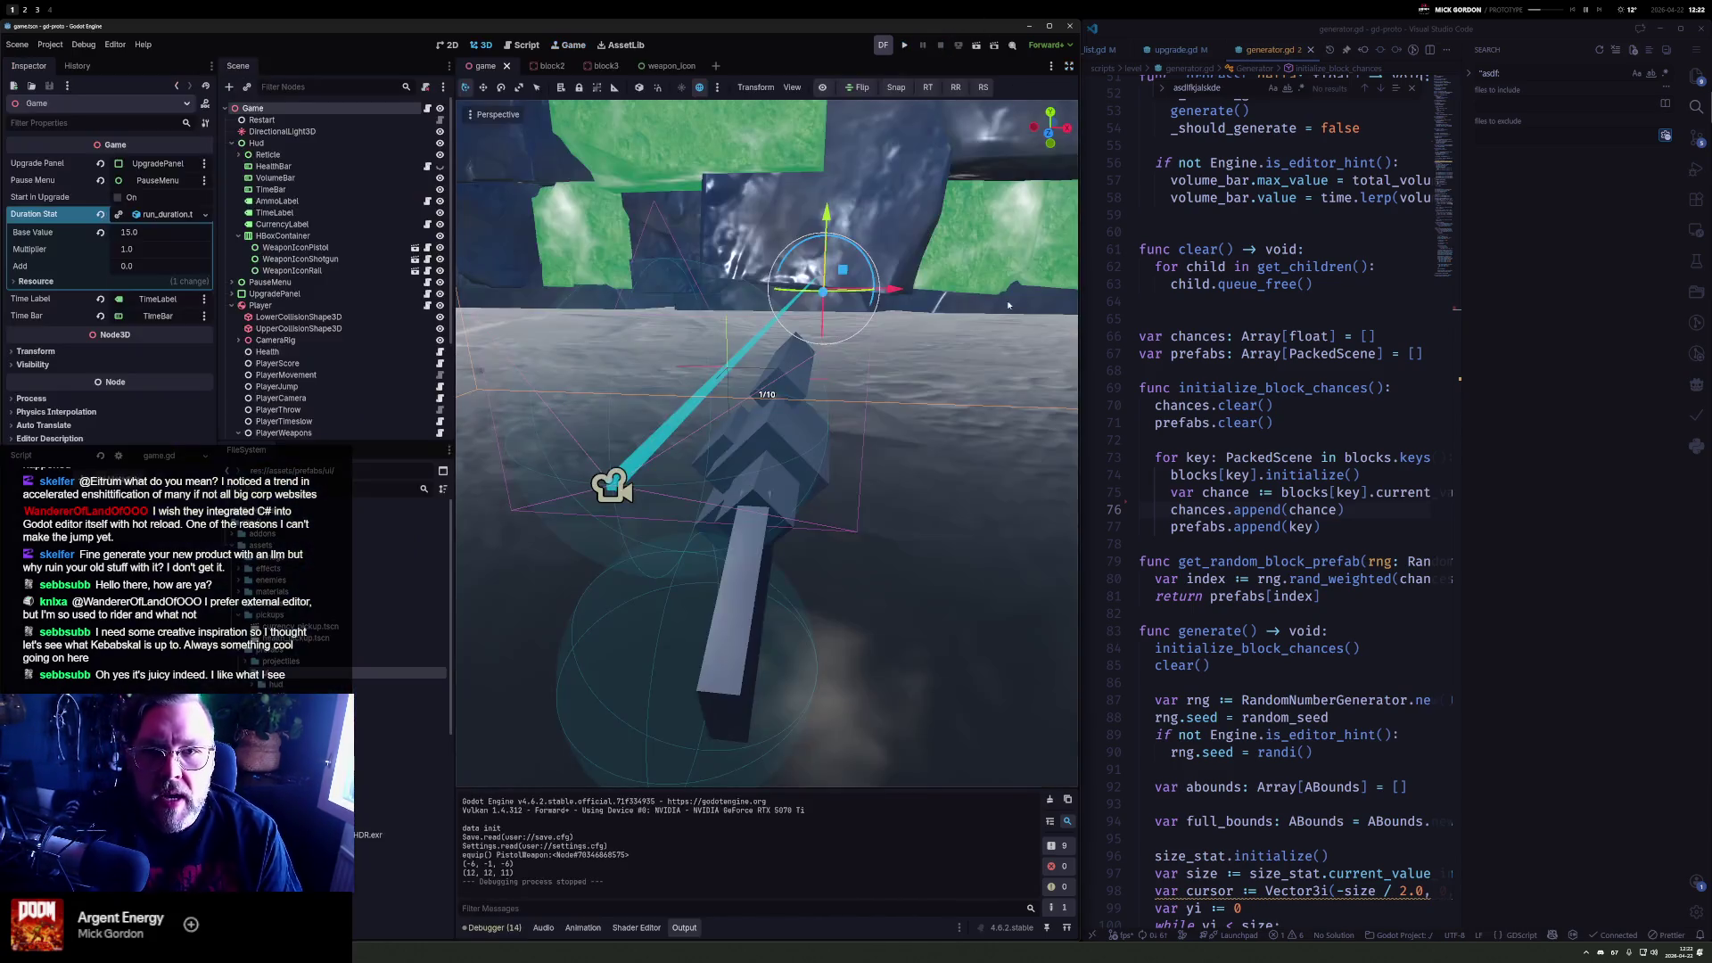
- Review the generator.gd code and close its tab
click(1233, 318)
scroll(1229, 417, down, 3)
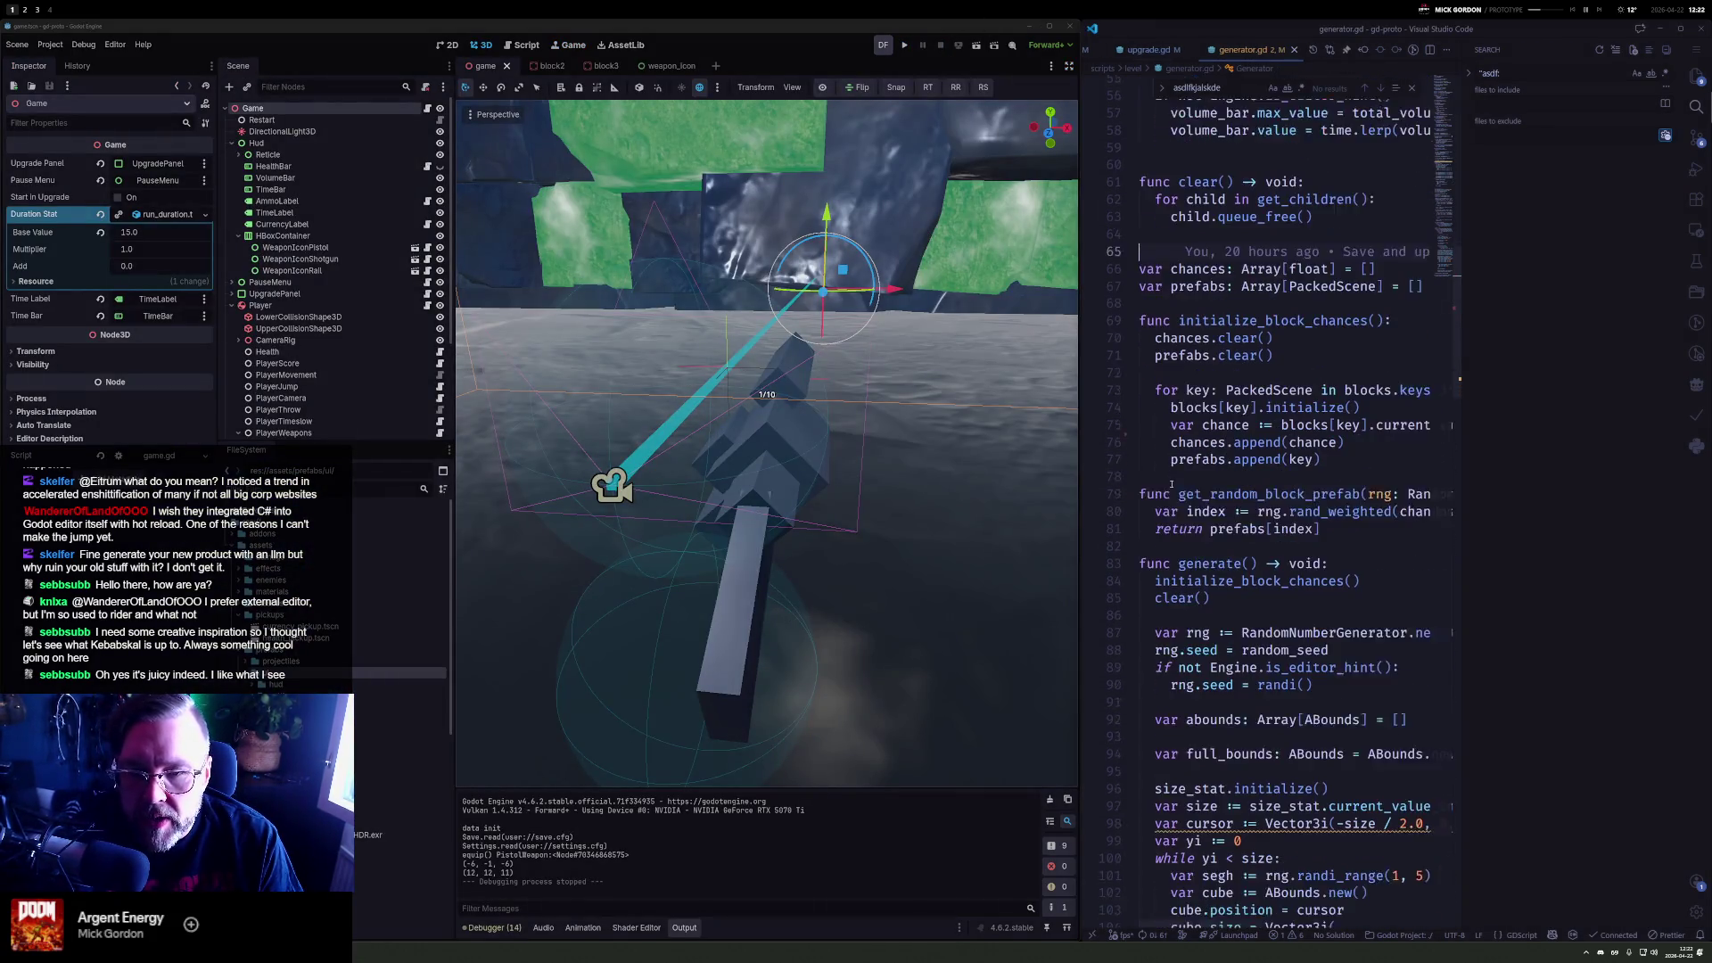
scroll(1159, 502, up, 10)
scroll(1159, 502, up, 10)
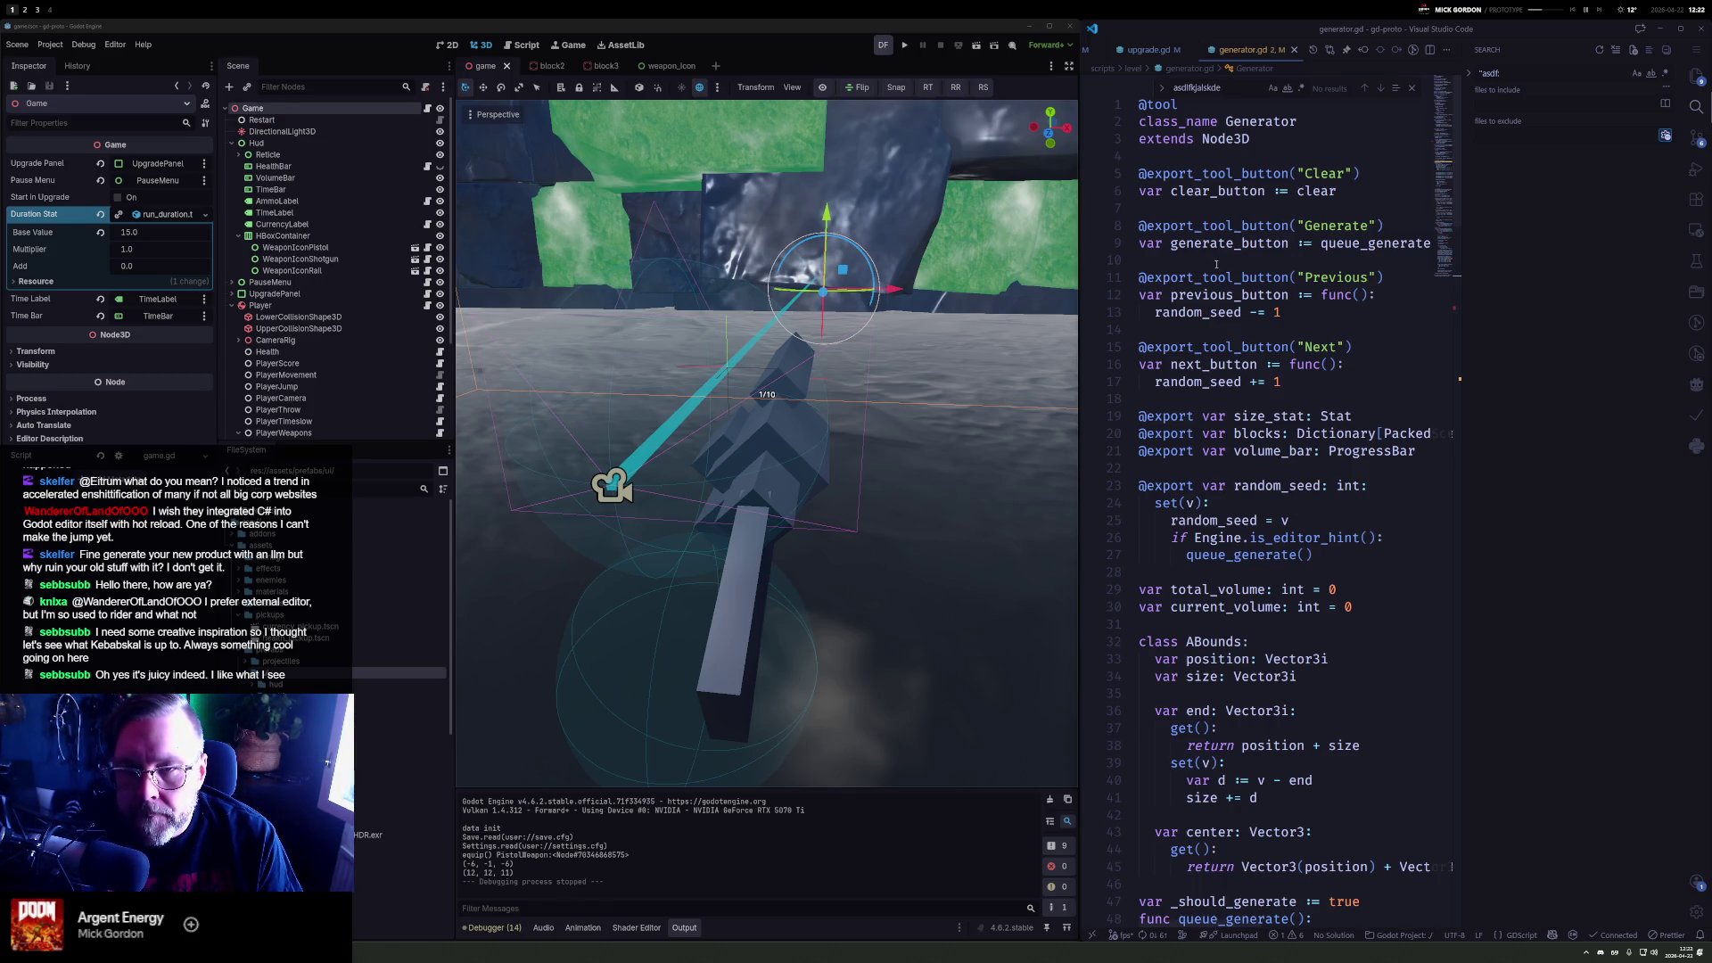
scroll(1215, 593, down, 7)
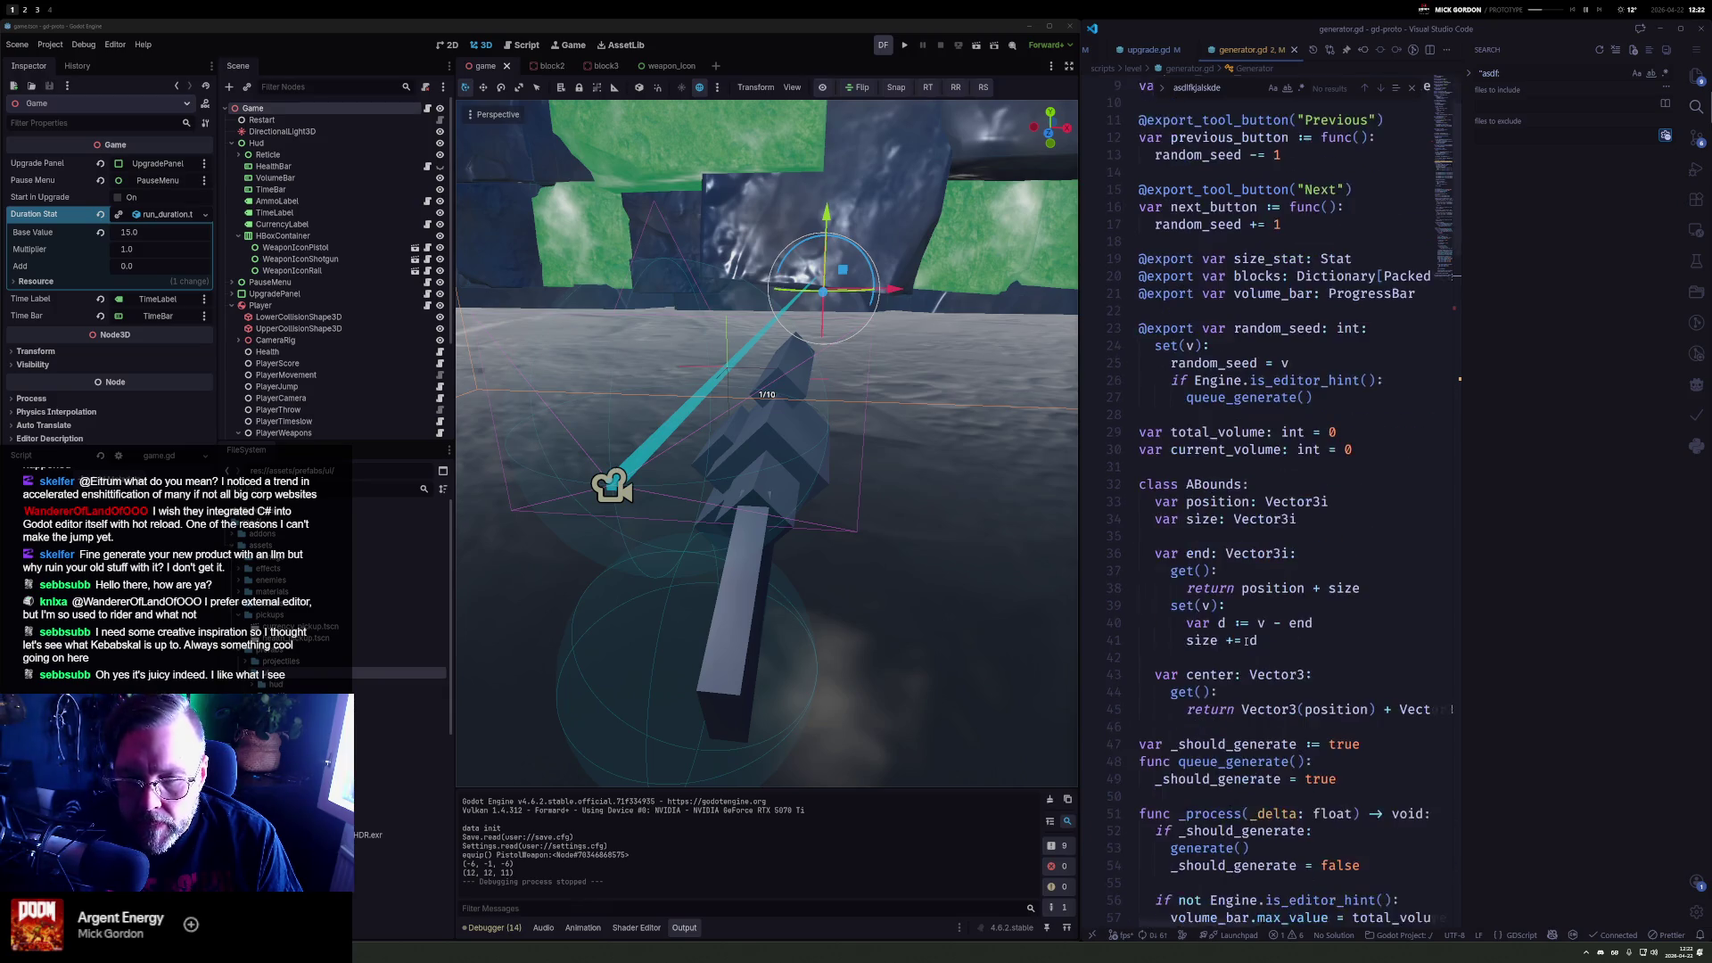
click(1292, 50)
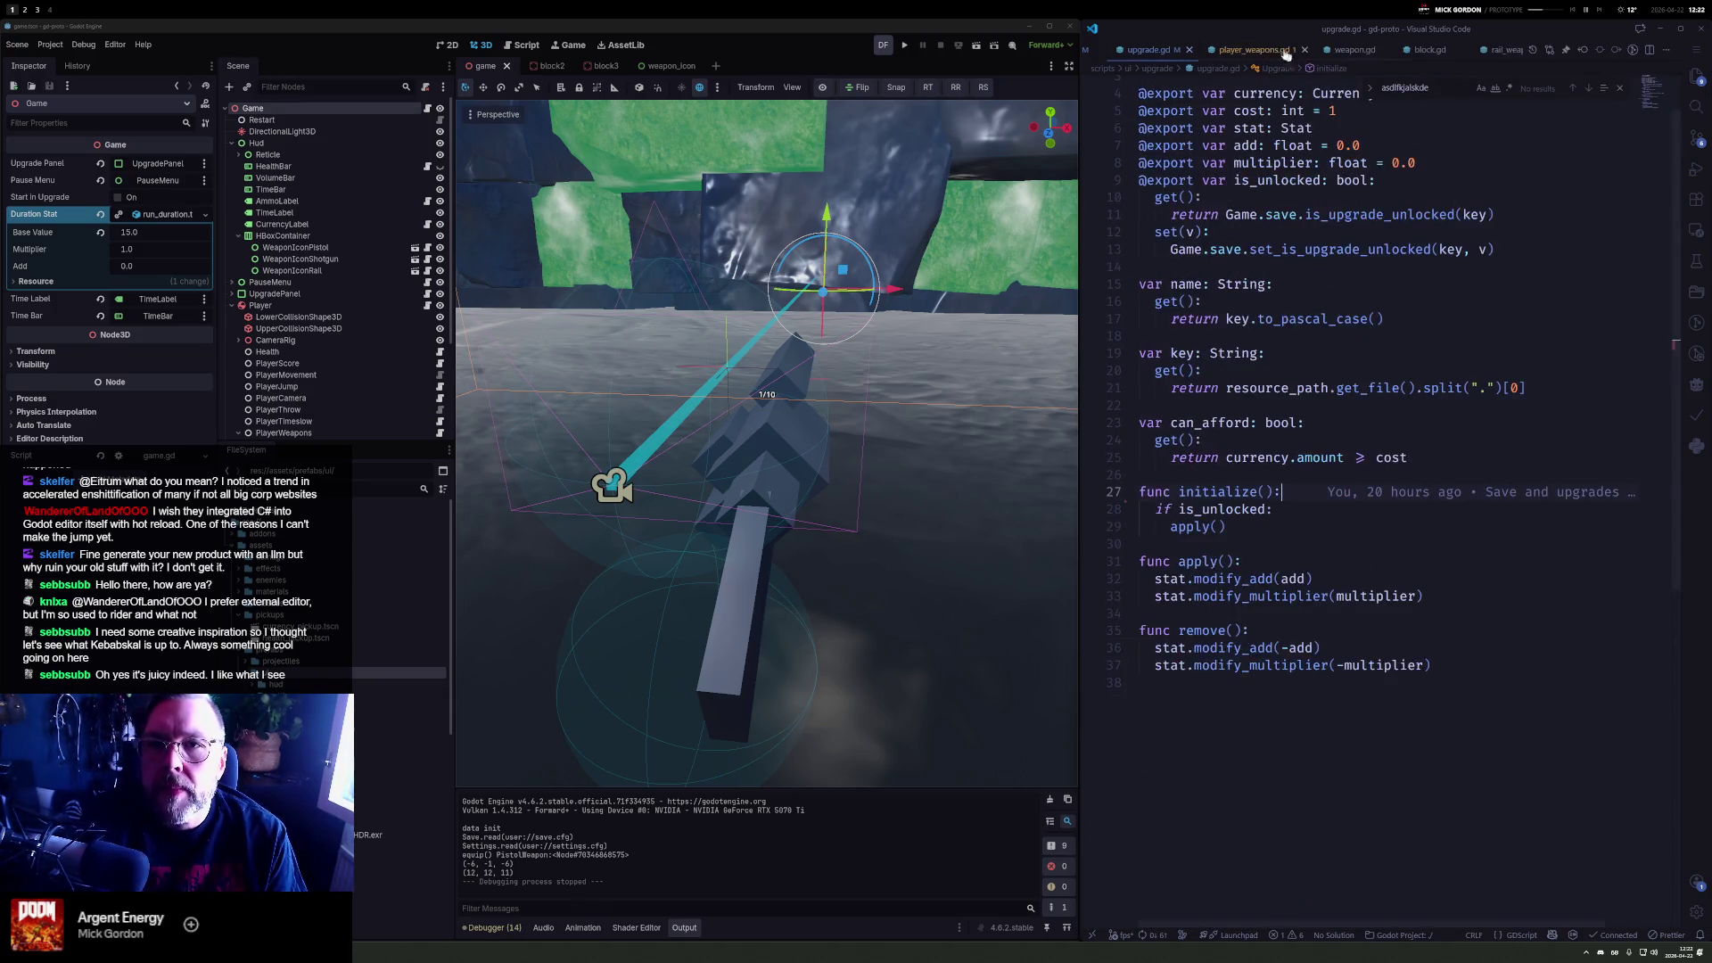
- Close the extra script tabs and go to the startup code in game.gd's _ready()
click(1188, 51)
click(1191, 52)
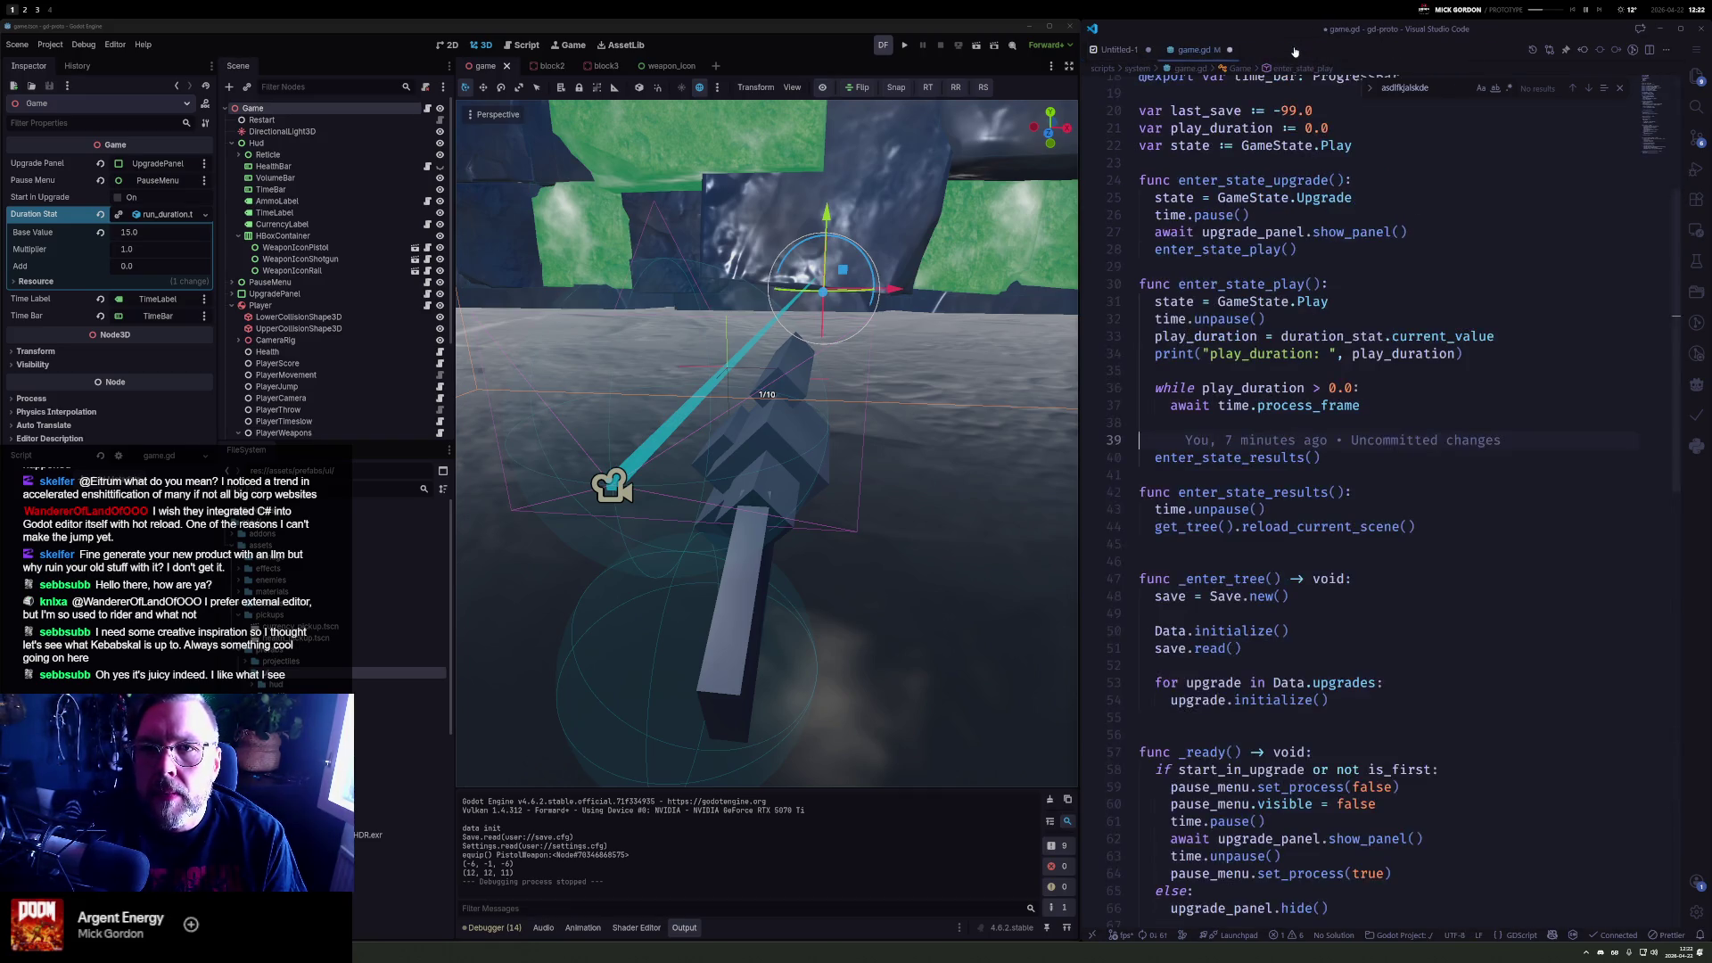
click(1441, 267)
key(Down)
key(Down)
key(Down)
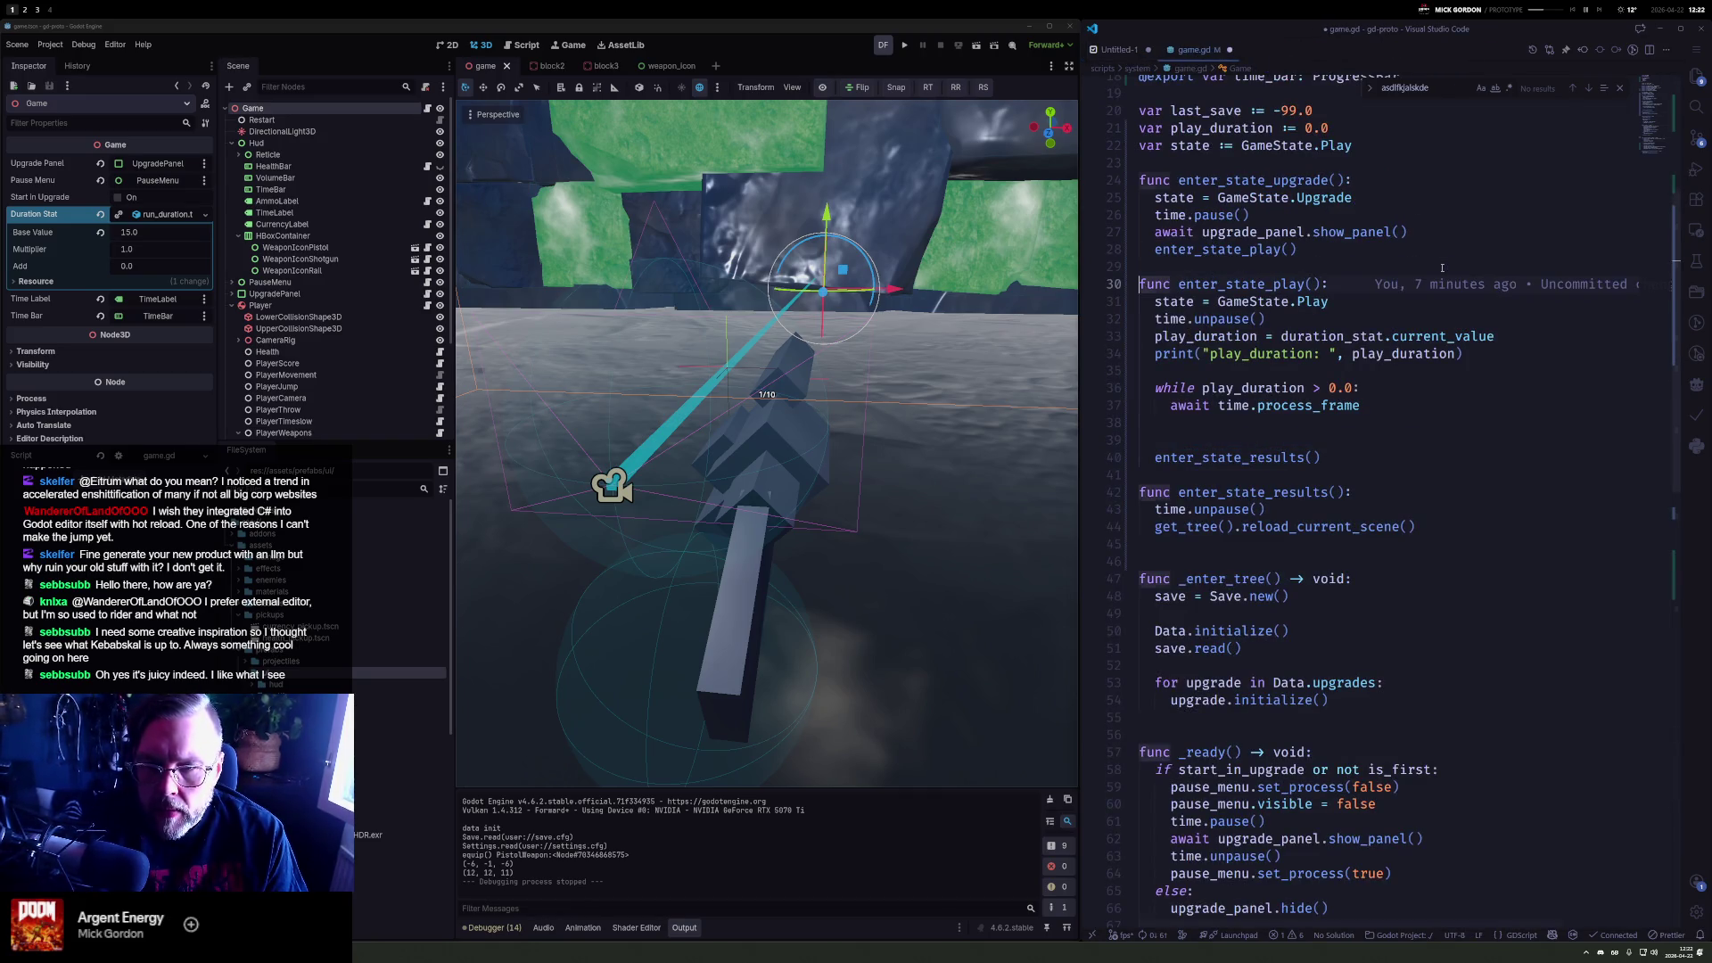
key(Down)
key(Down)
key(Down)
scroll(1442, 268, down, 5)
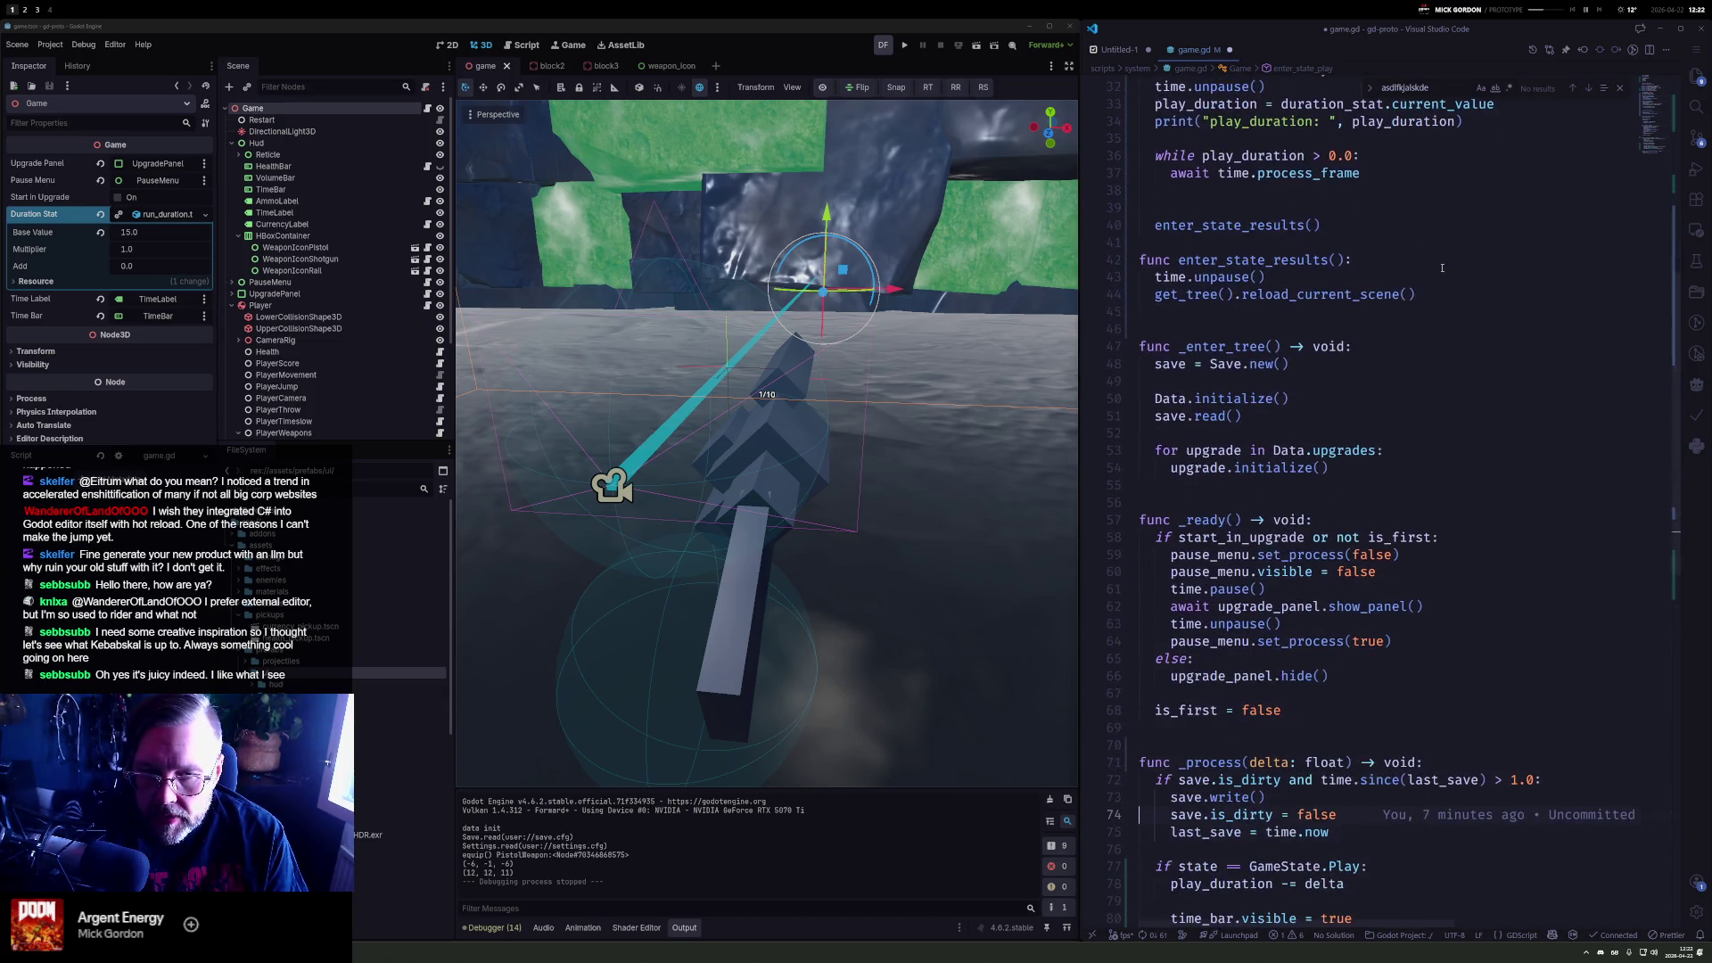
key(Down)
key(Down)
key(Down)
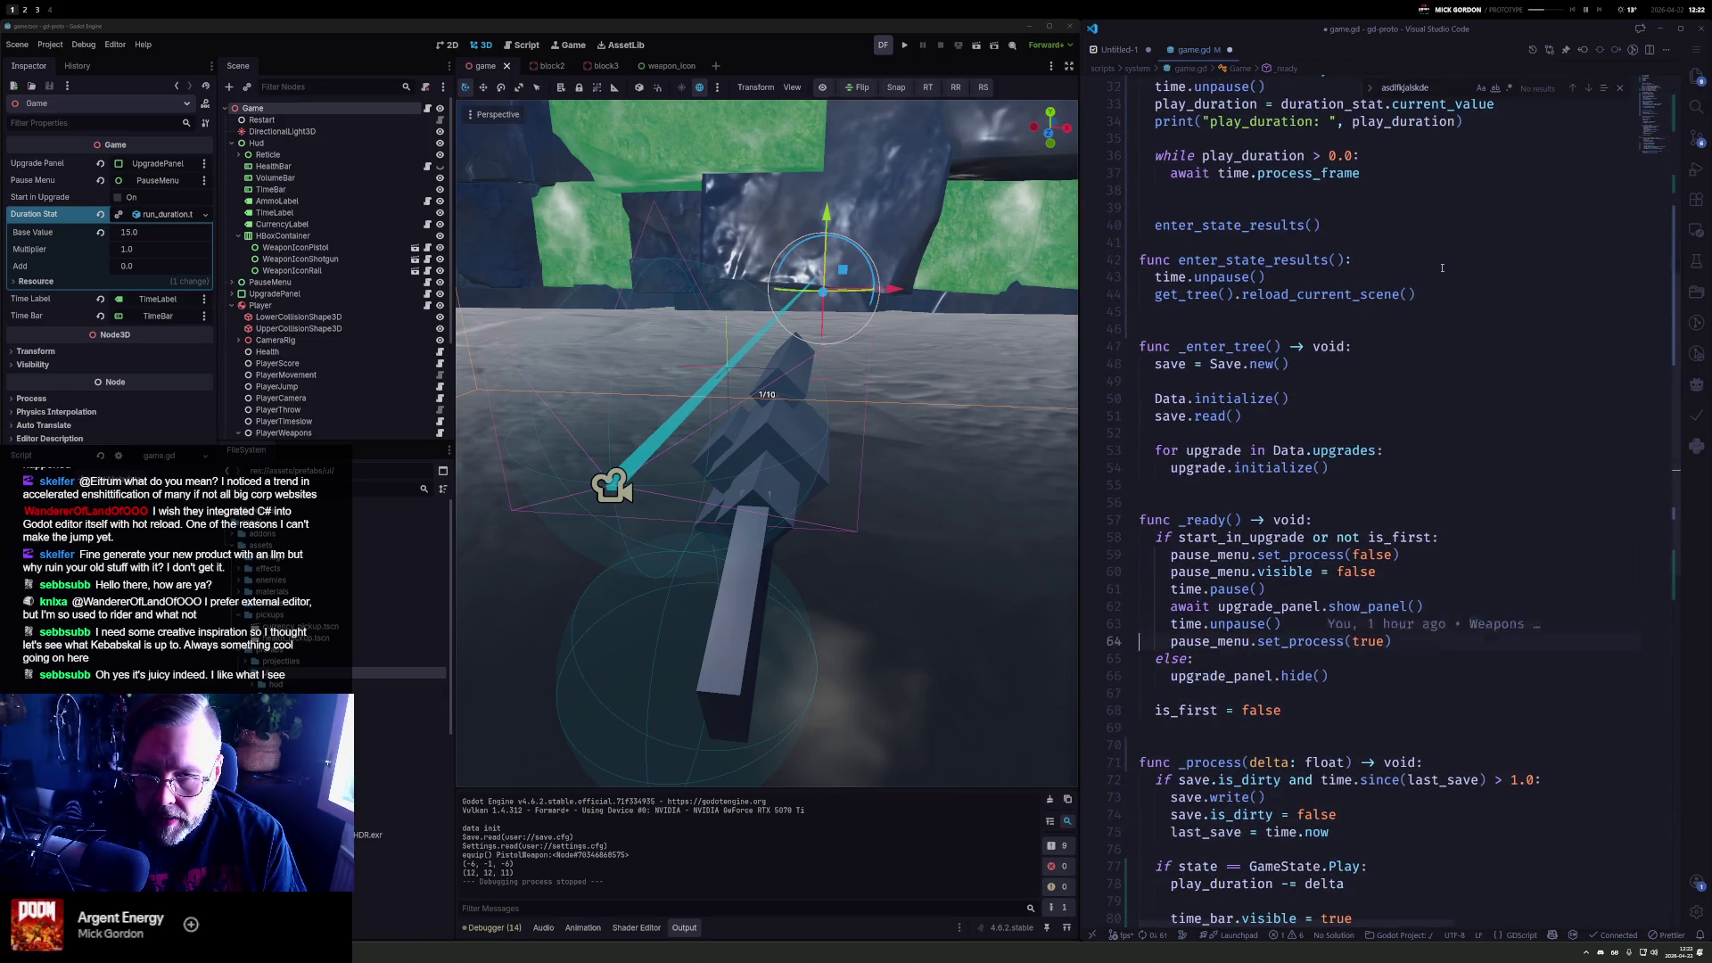
key(Up)
key(Up)
key(Up)
key(Up)
key(Up)
key(Up)
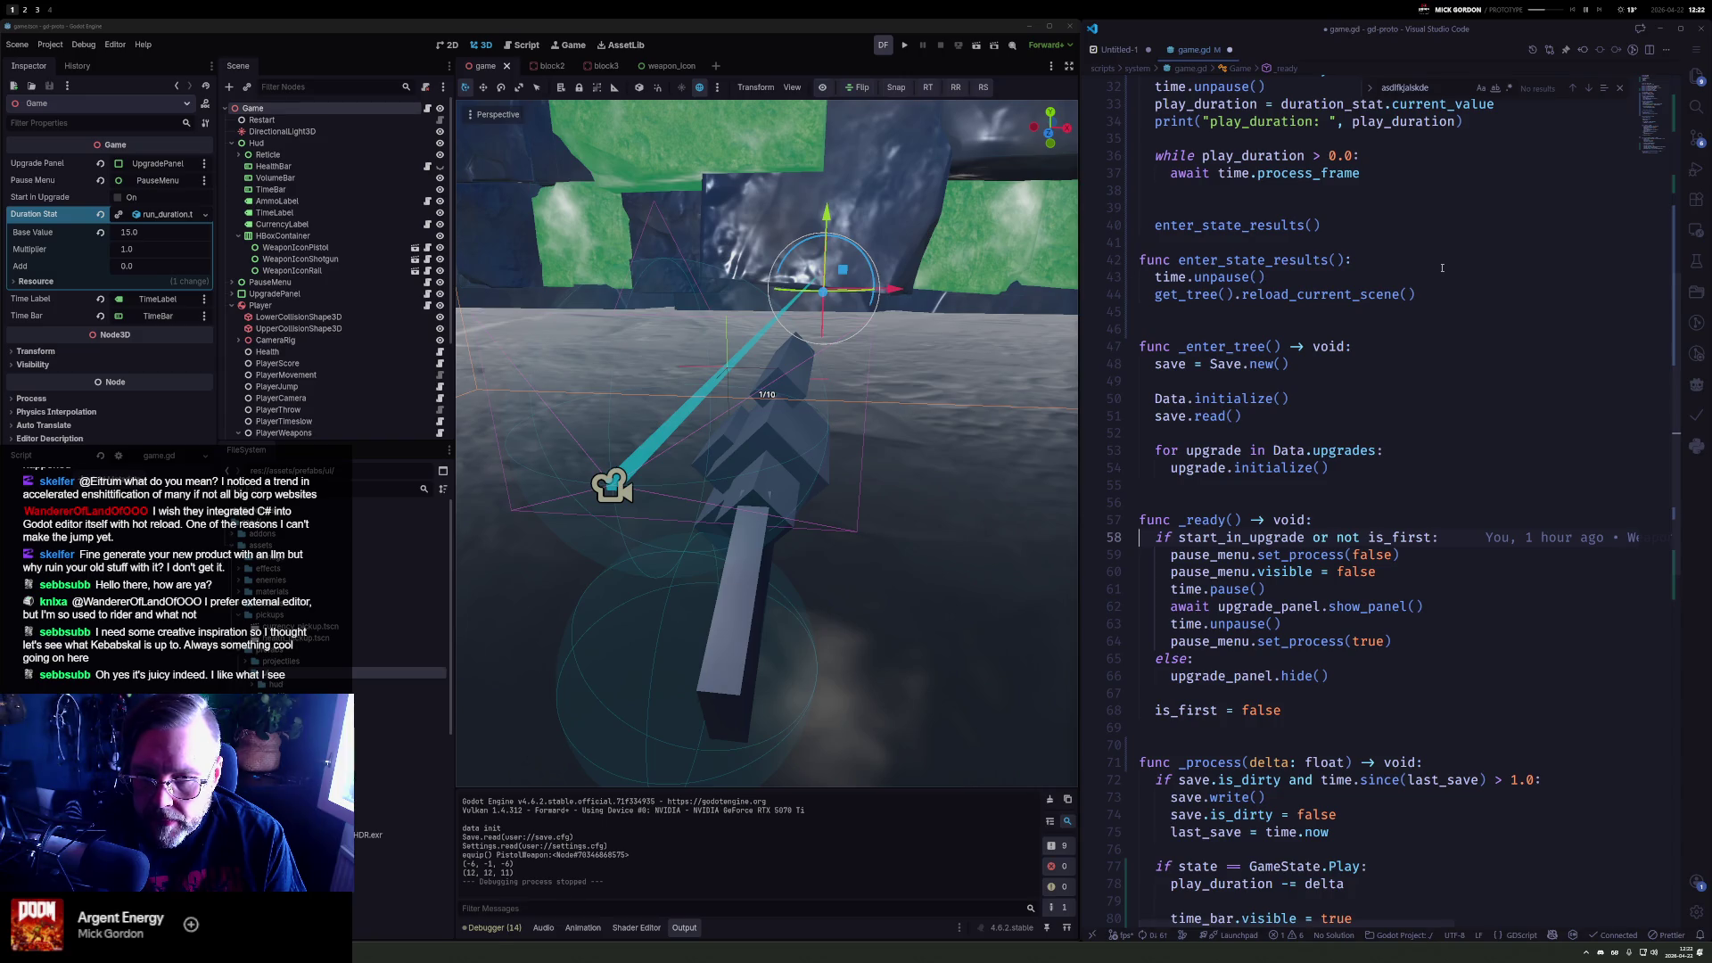
- Comment out the old upgrade-panel startup block and add enter_state_play() above it
key(shift+Down)
key(shift+Down)
key(shift+Down)
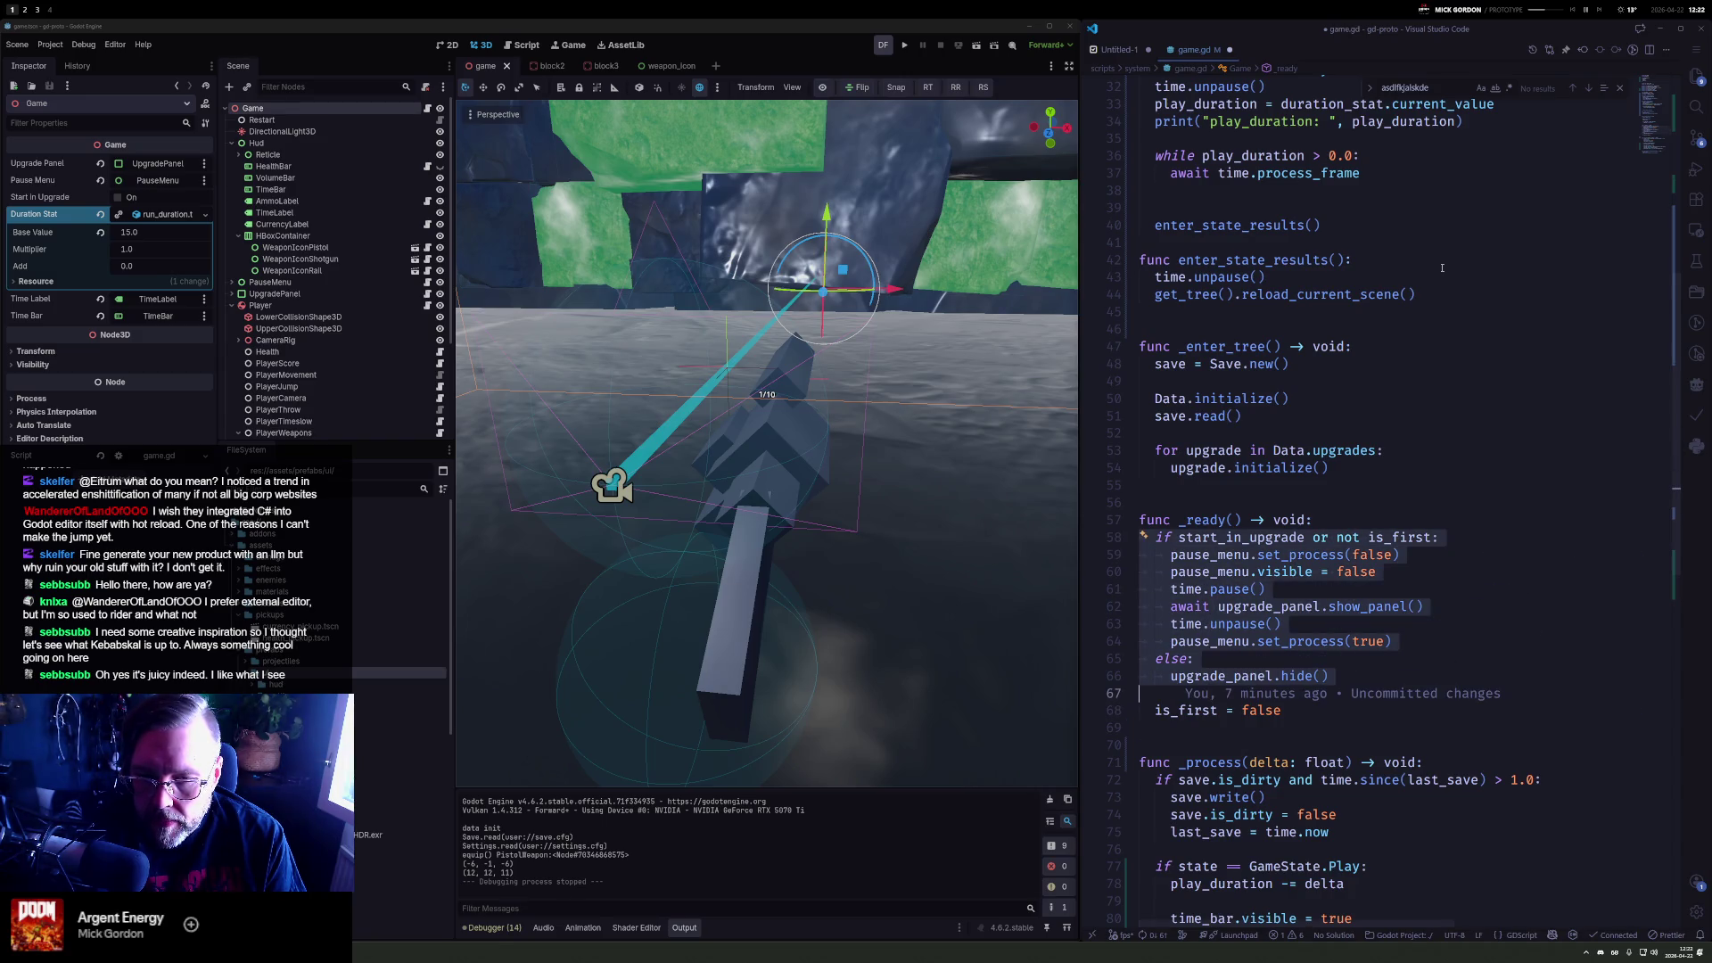
key(ctrl+slash)
key(Up)
key(Up)
key(Up)
key(ctrl+shift+Return)
text(upgra)
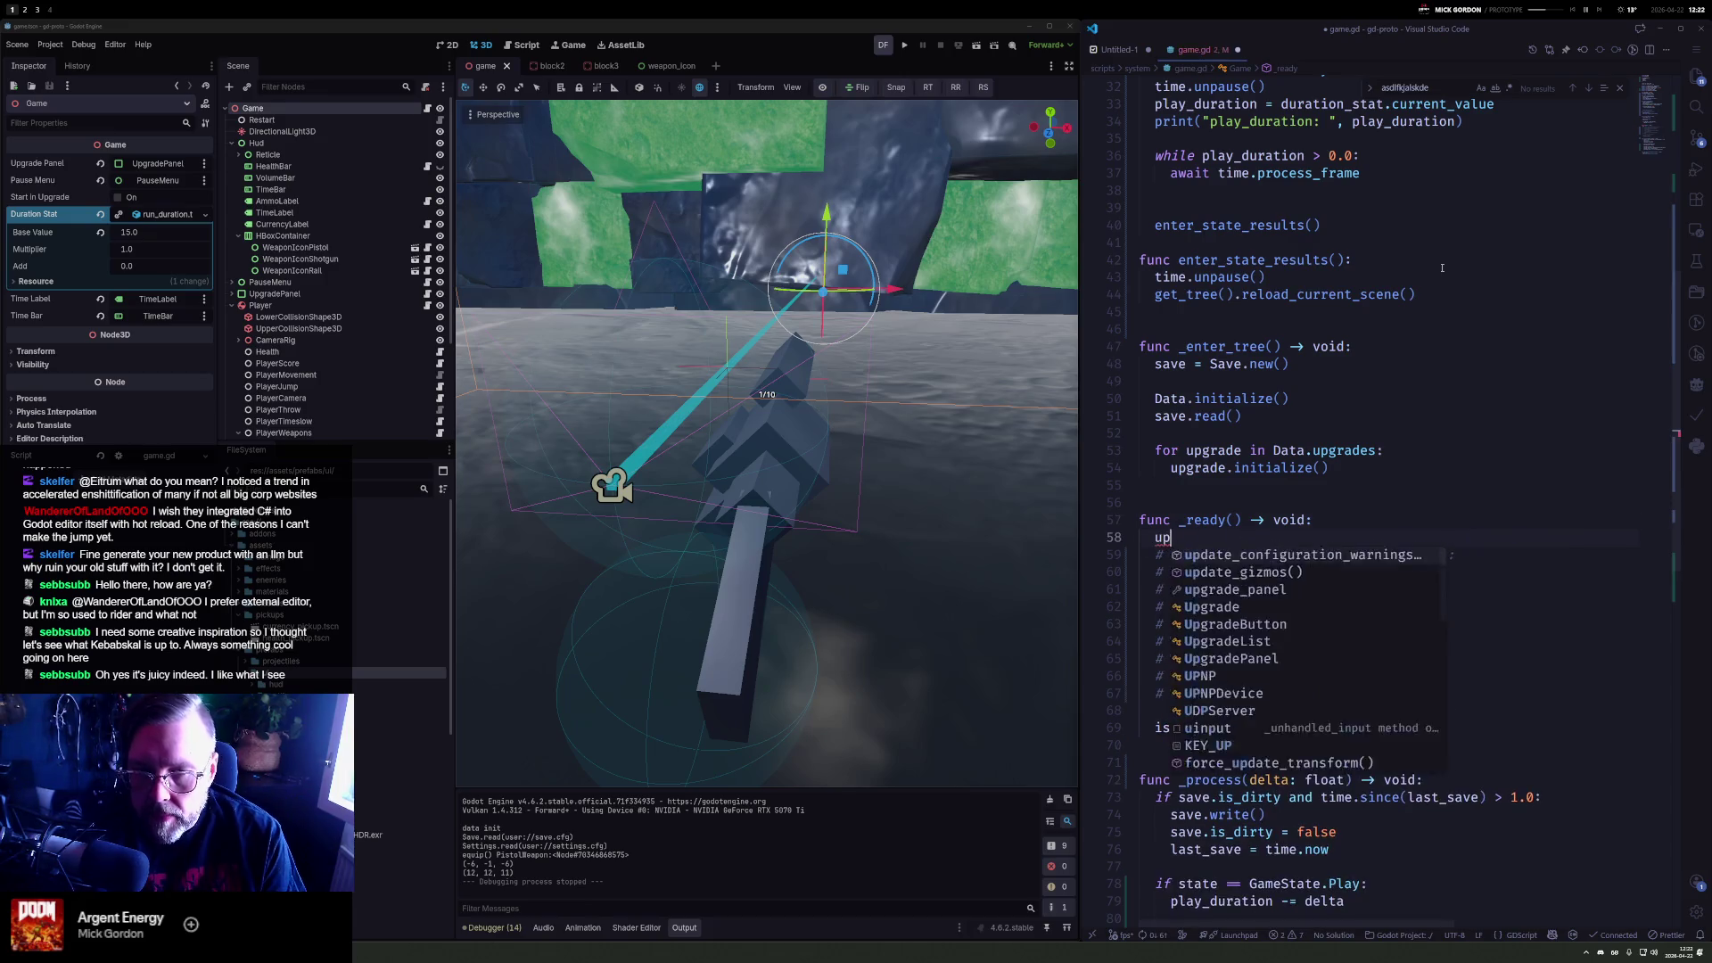
key(BackSpace)
key(BackSpace)
key(BackSpace)
text(enter_state_pl)
key(Return)
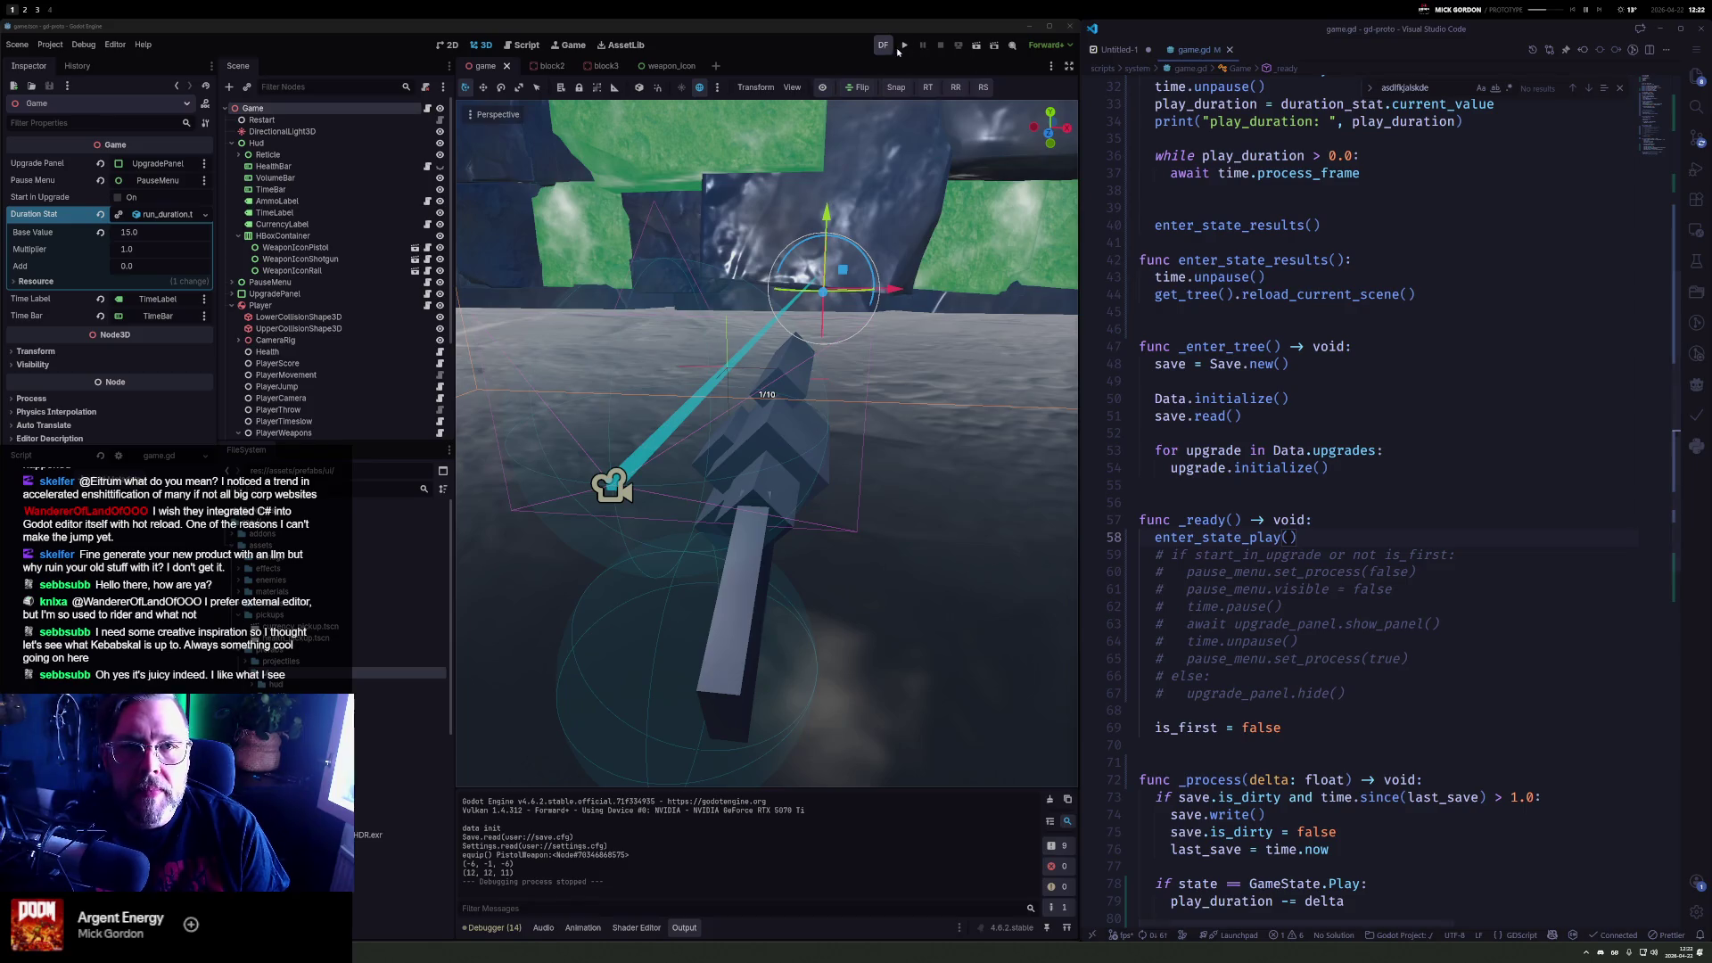
- Run the project to test the change, pause it, and return to the script
click(902, 46)
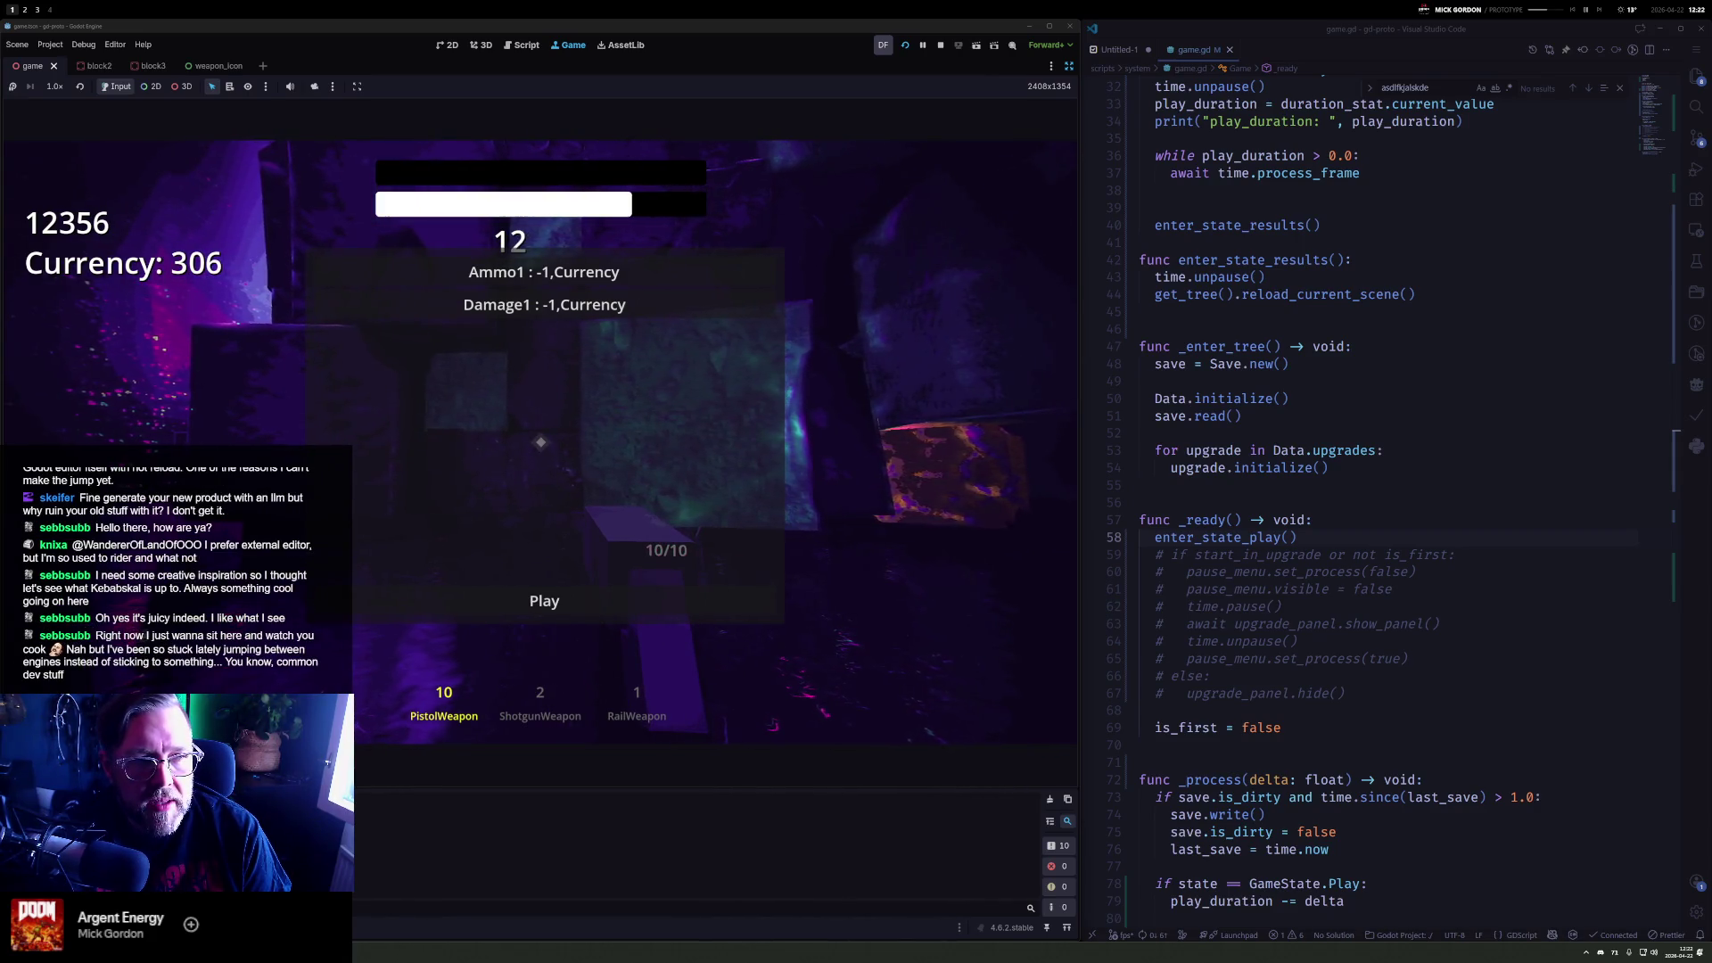
key(Escape)
click(1319, 537)
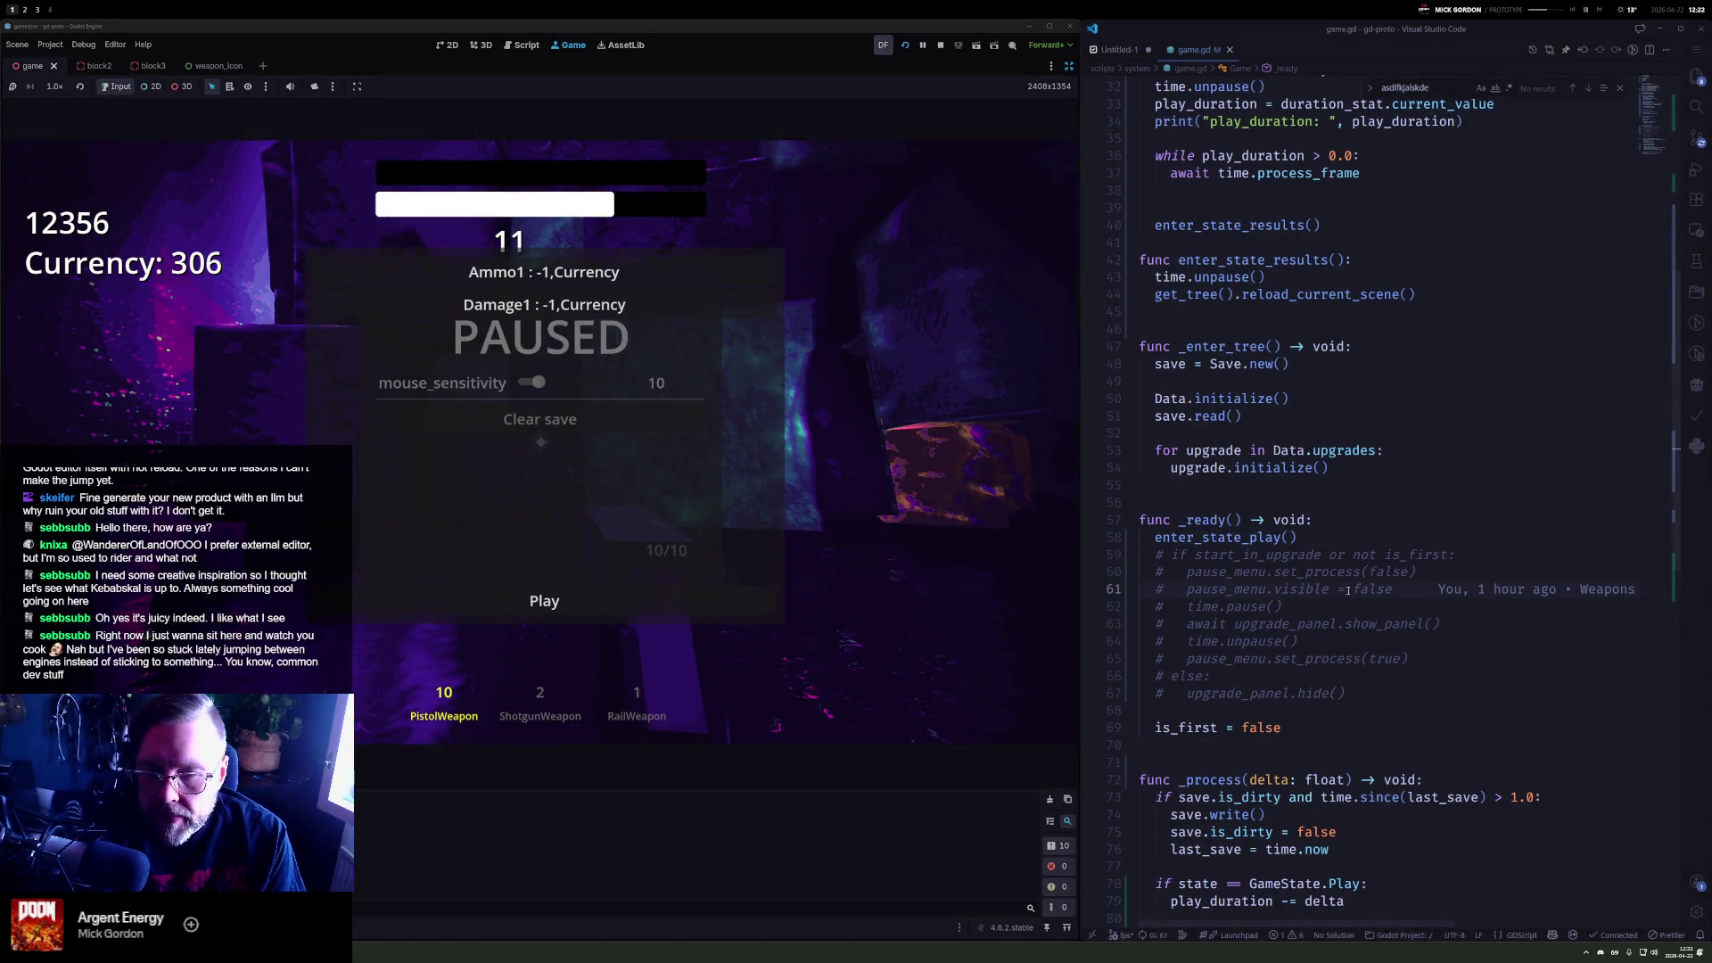
- Try adding upgrade_panel.visible = false in enter_state_play, undo it, and save
key(Up)
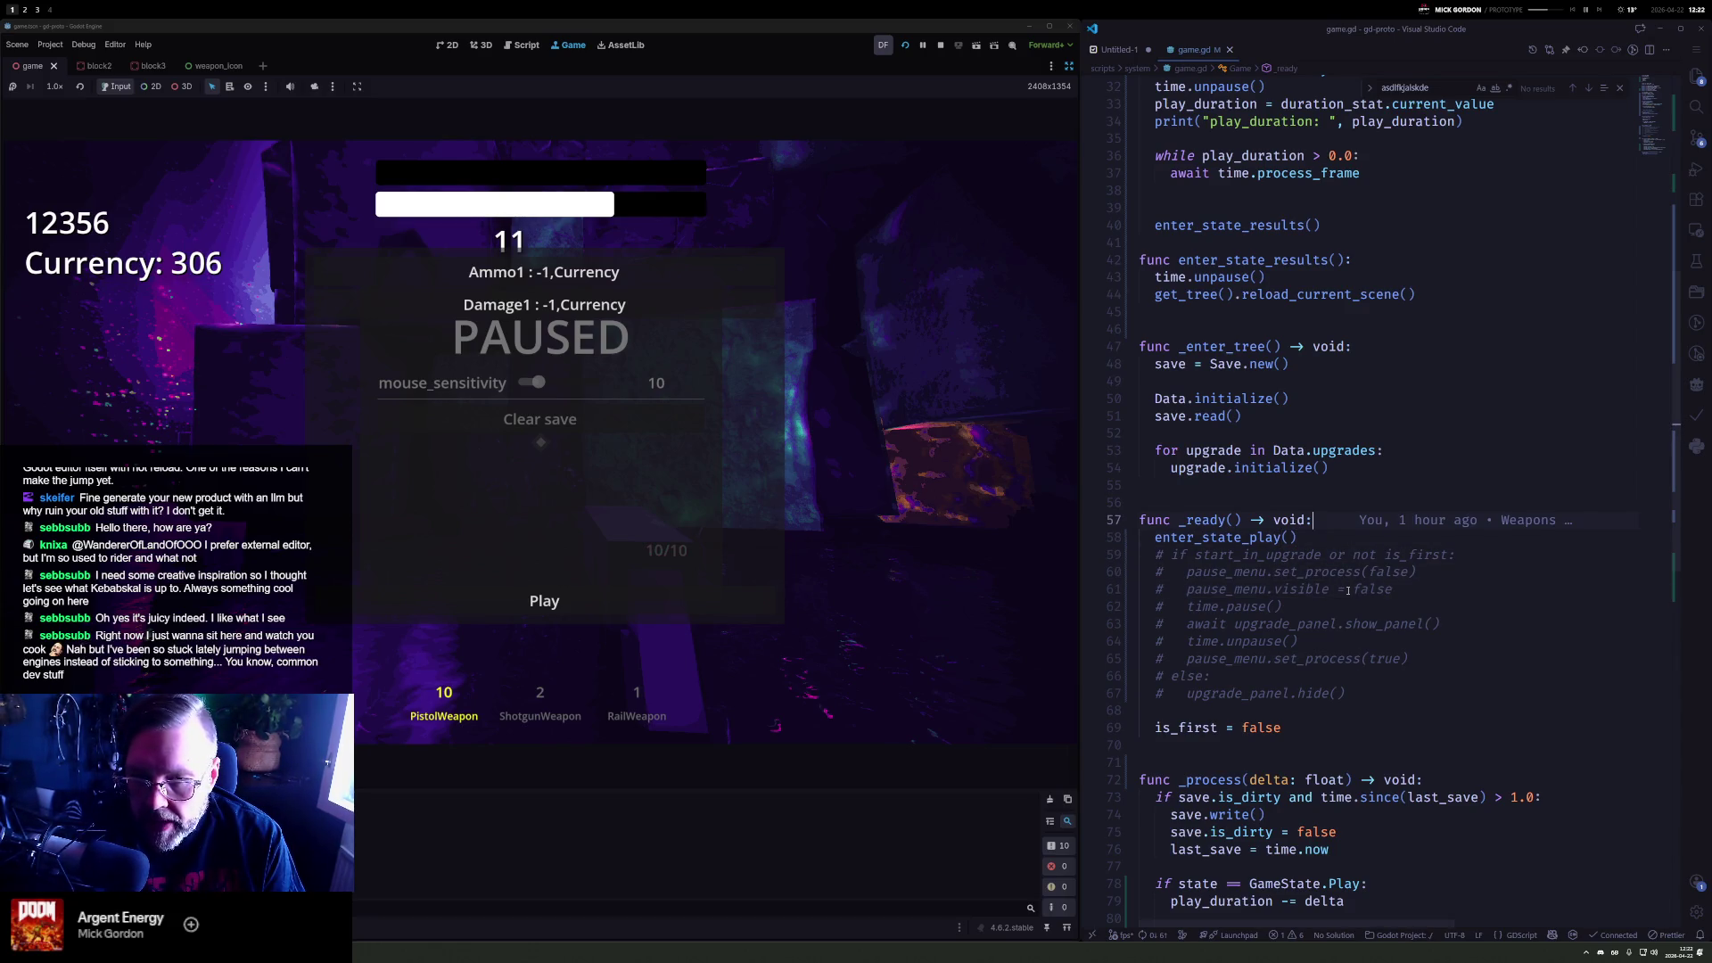
key(Down)
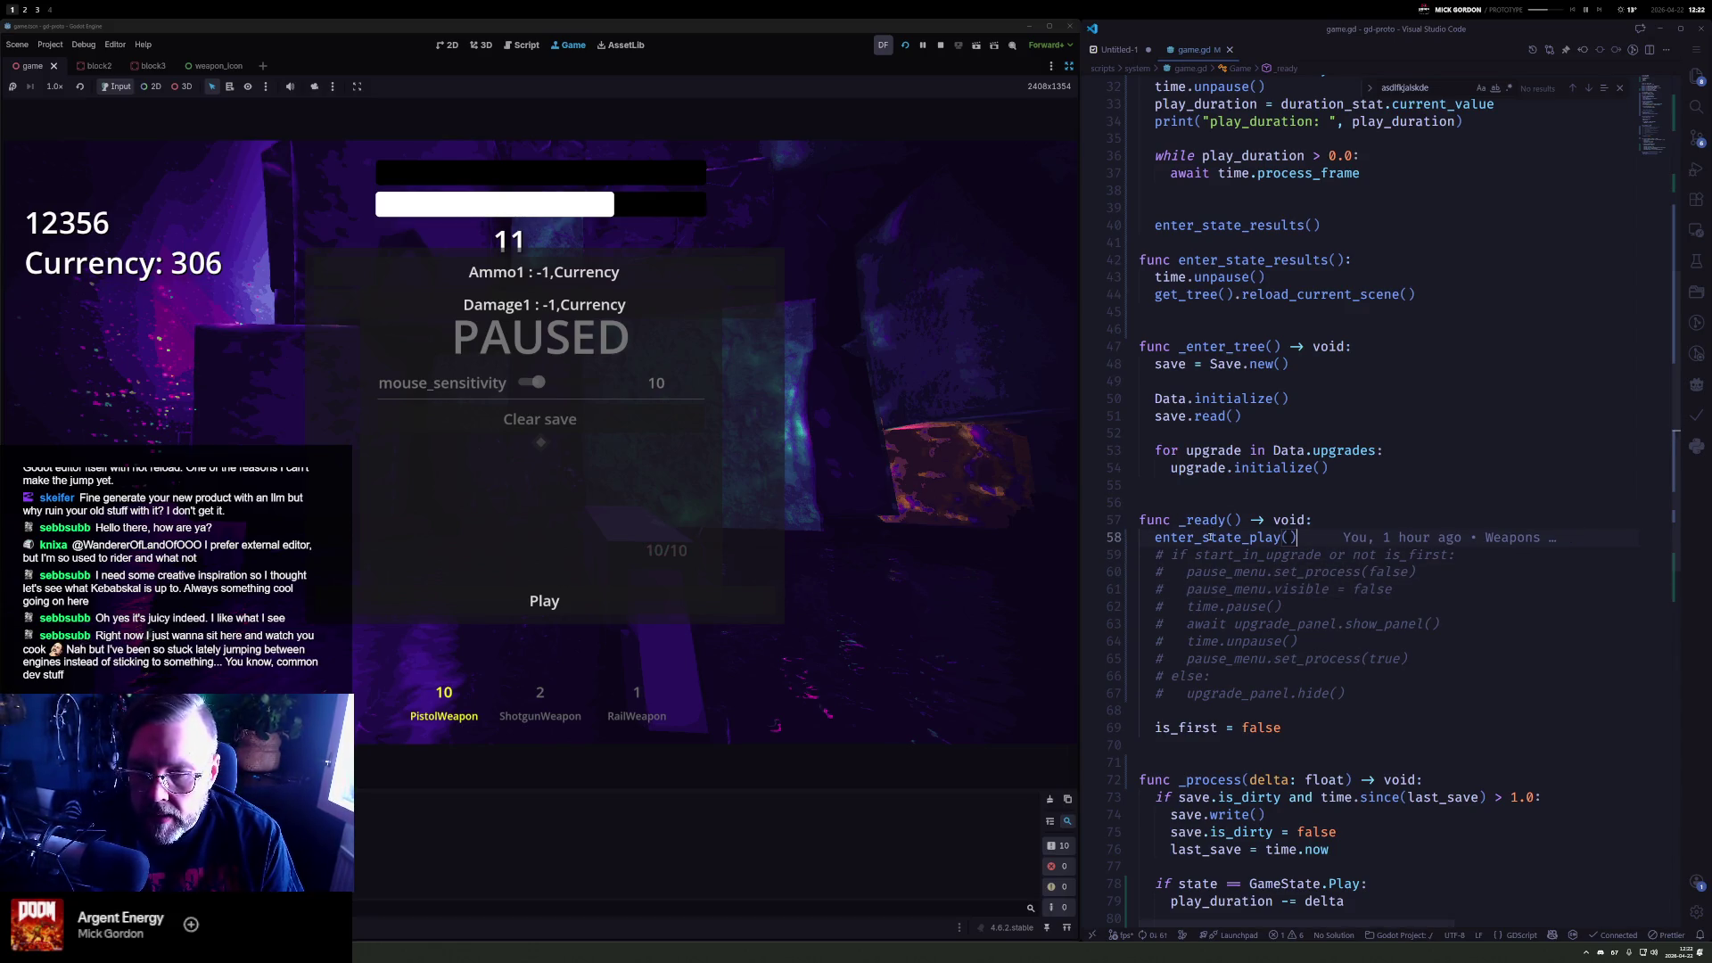
ctrl+click(1205, 539)
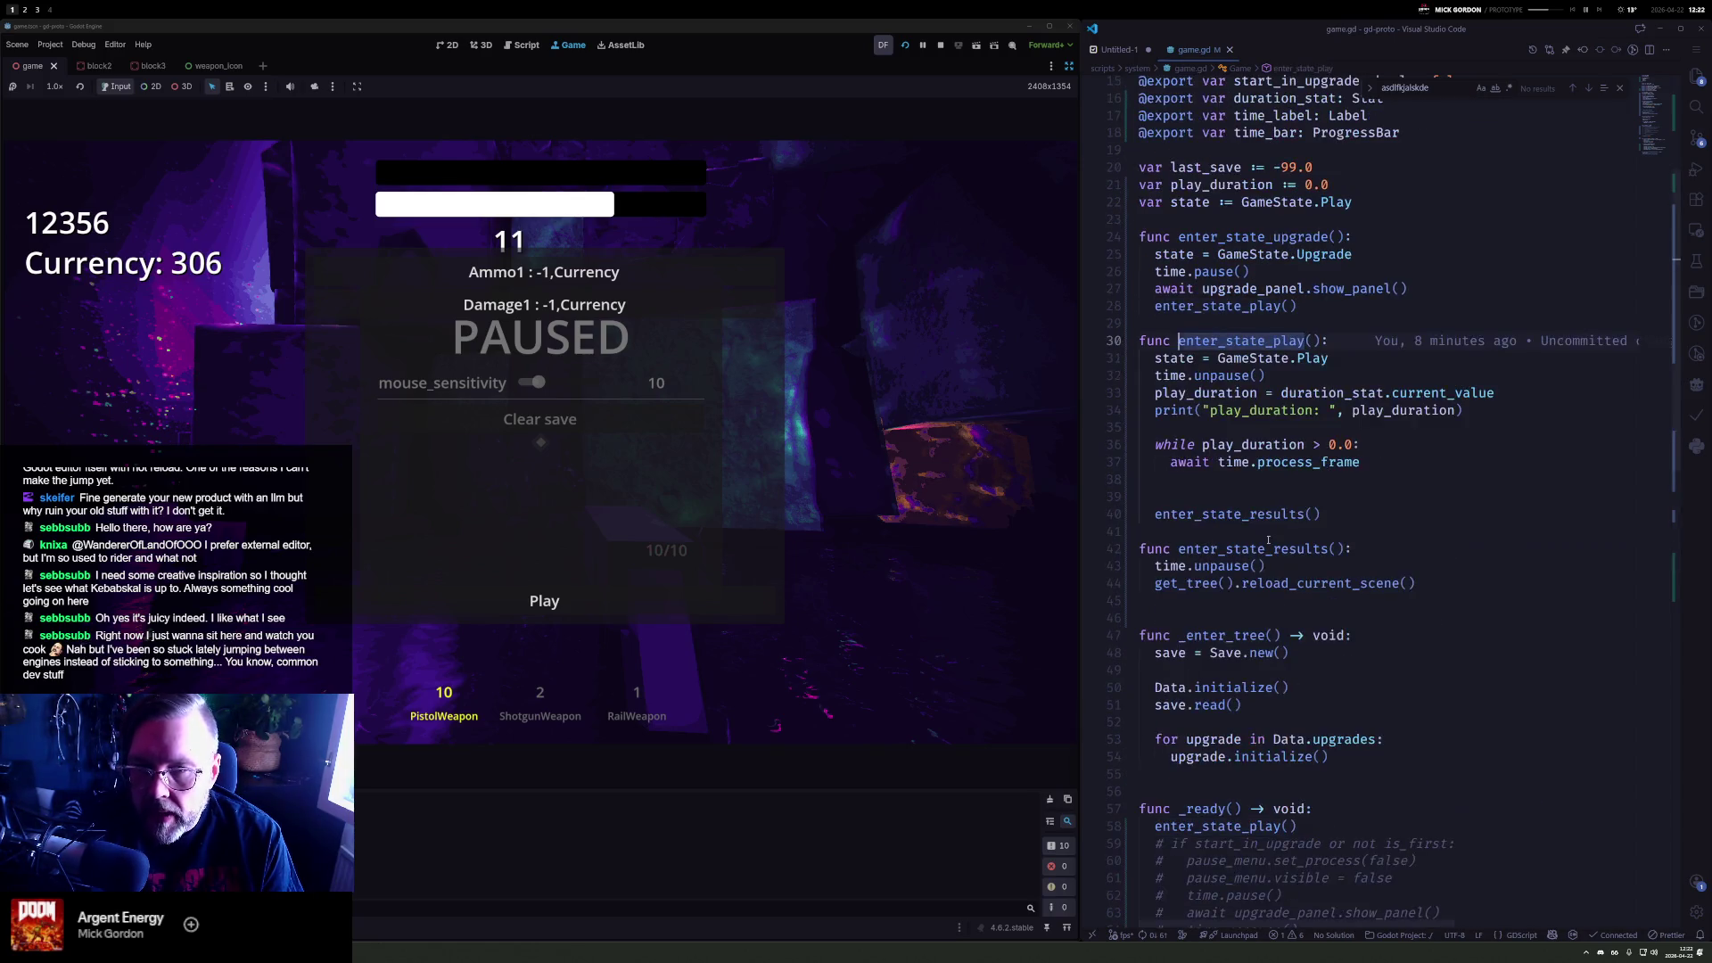
key(Return)
key(Return)
text(upgrade_panel.)
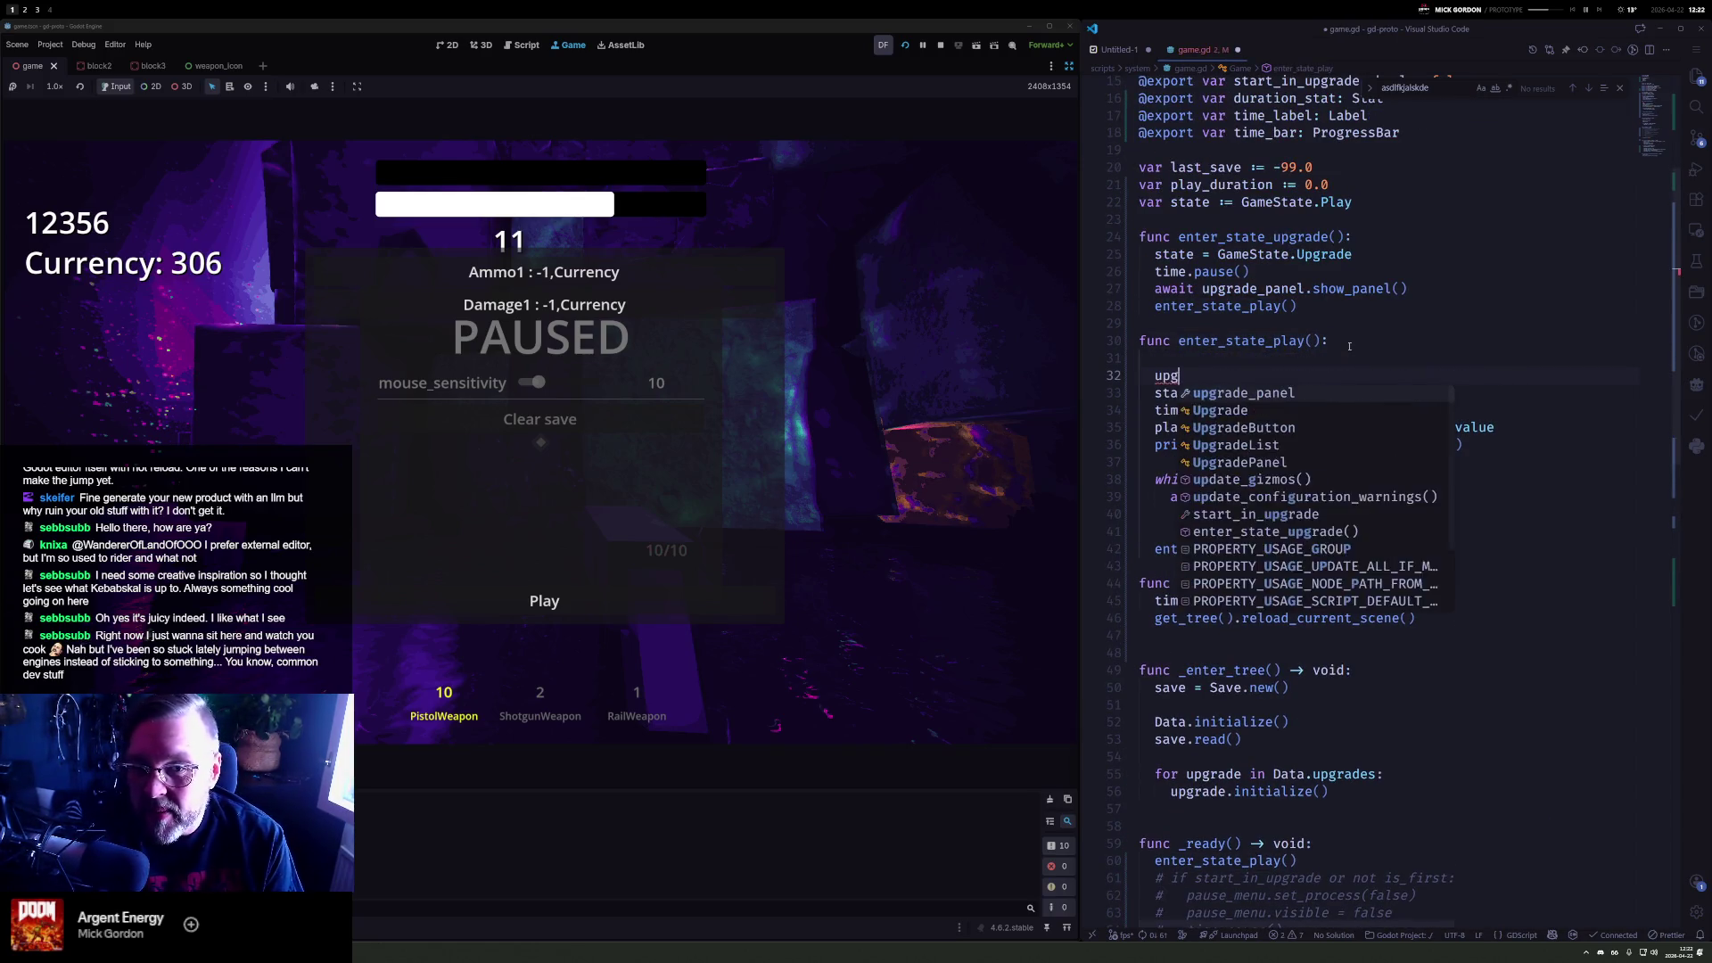
text(visible = fal)
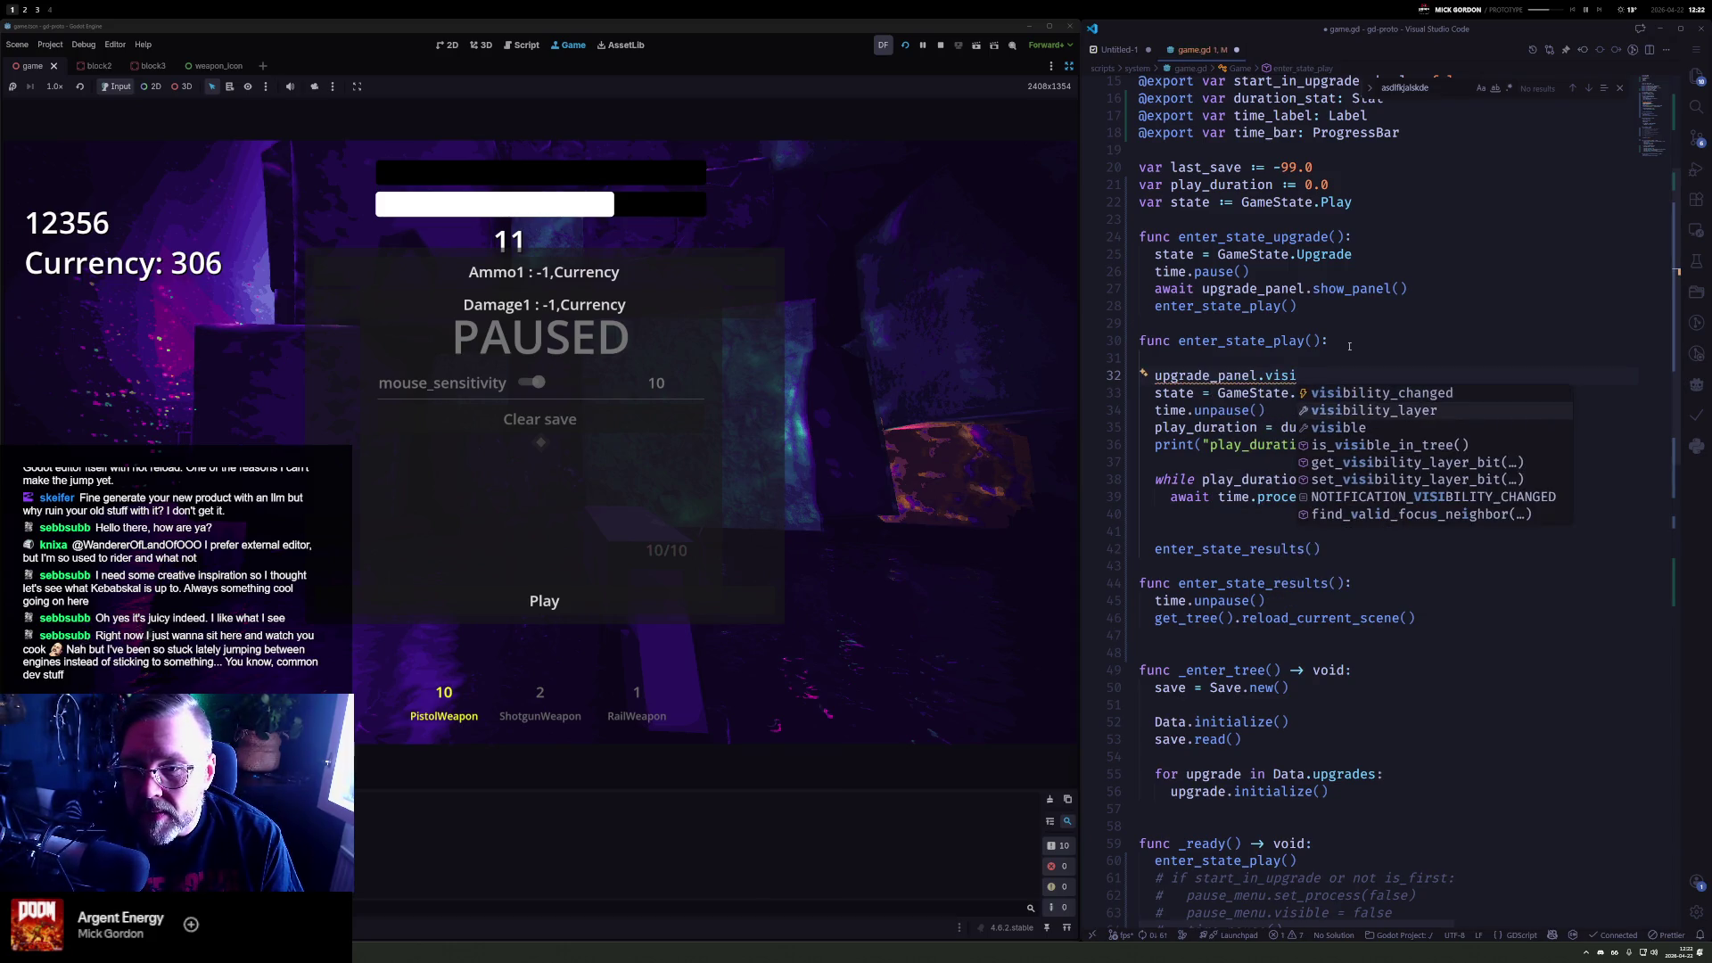
text(se)
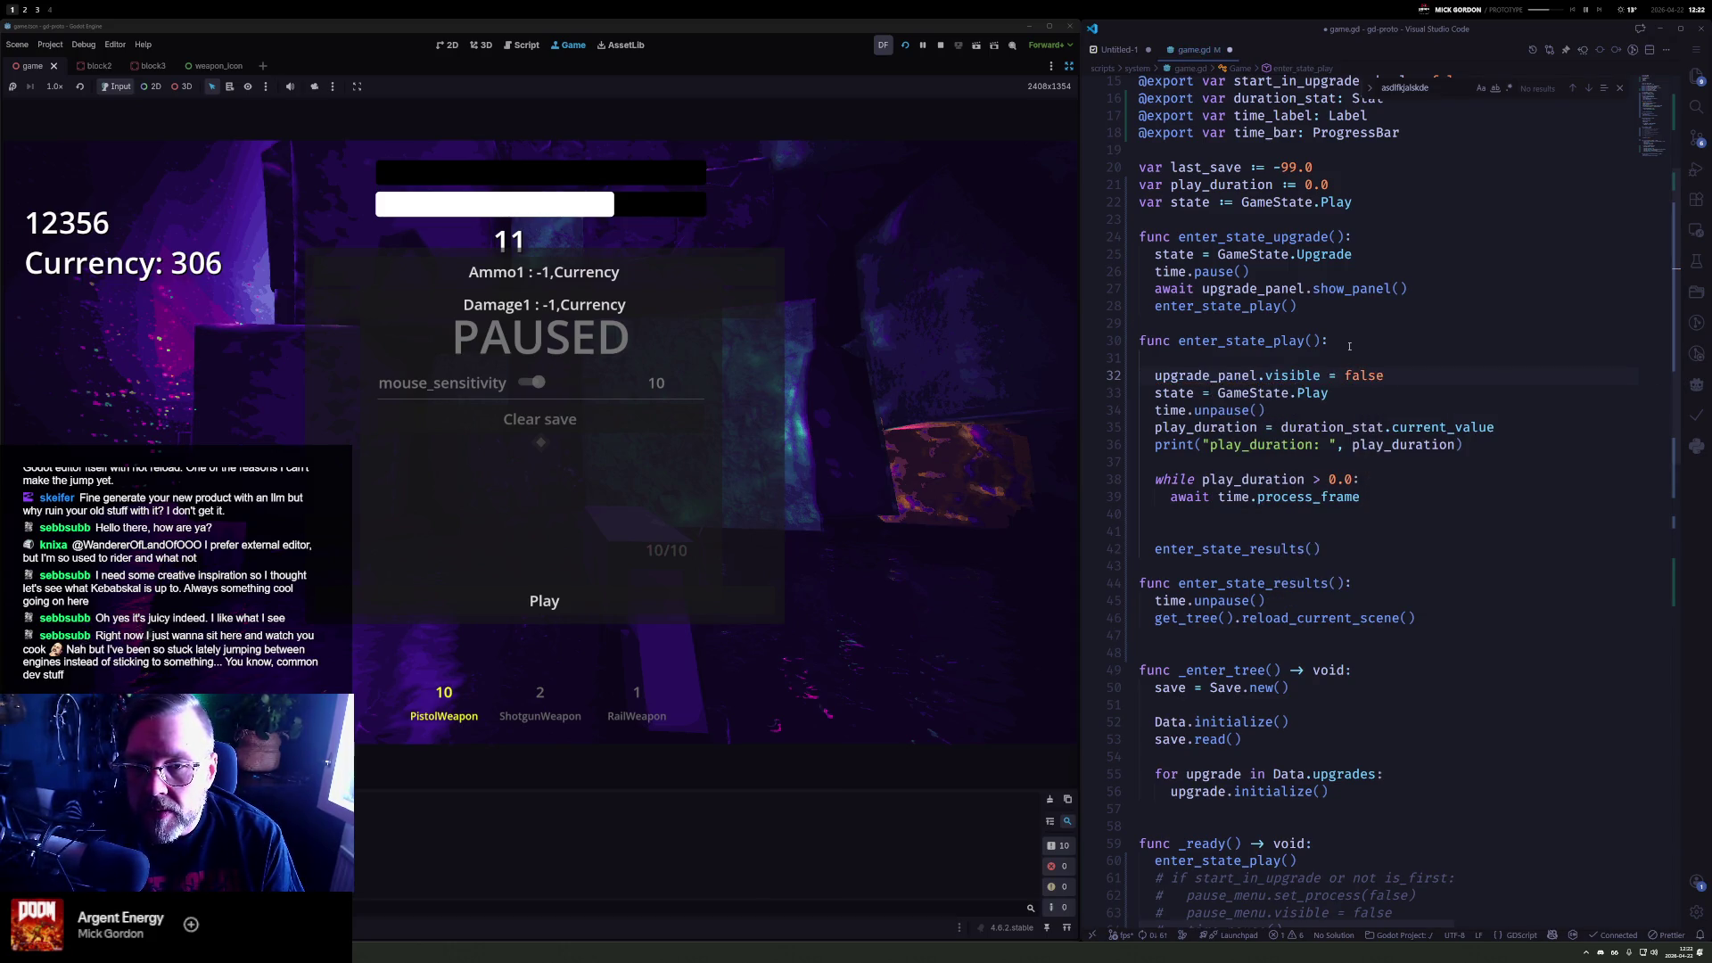
key(alt+Up)
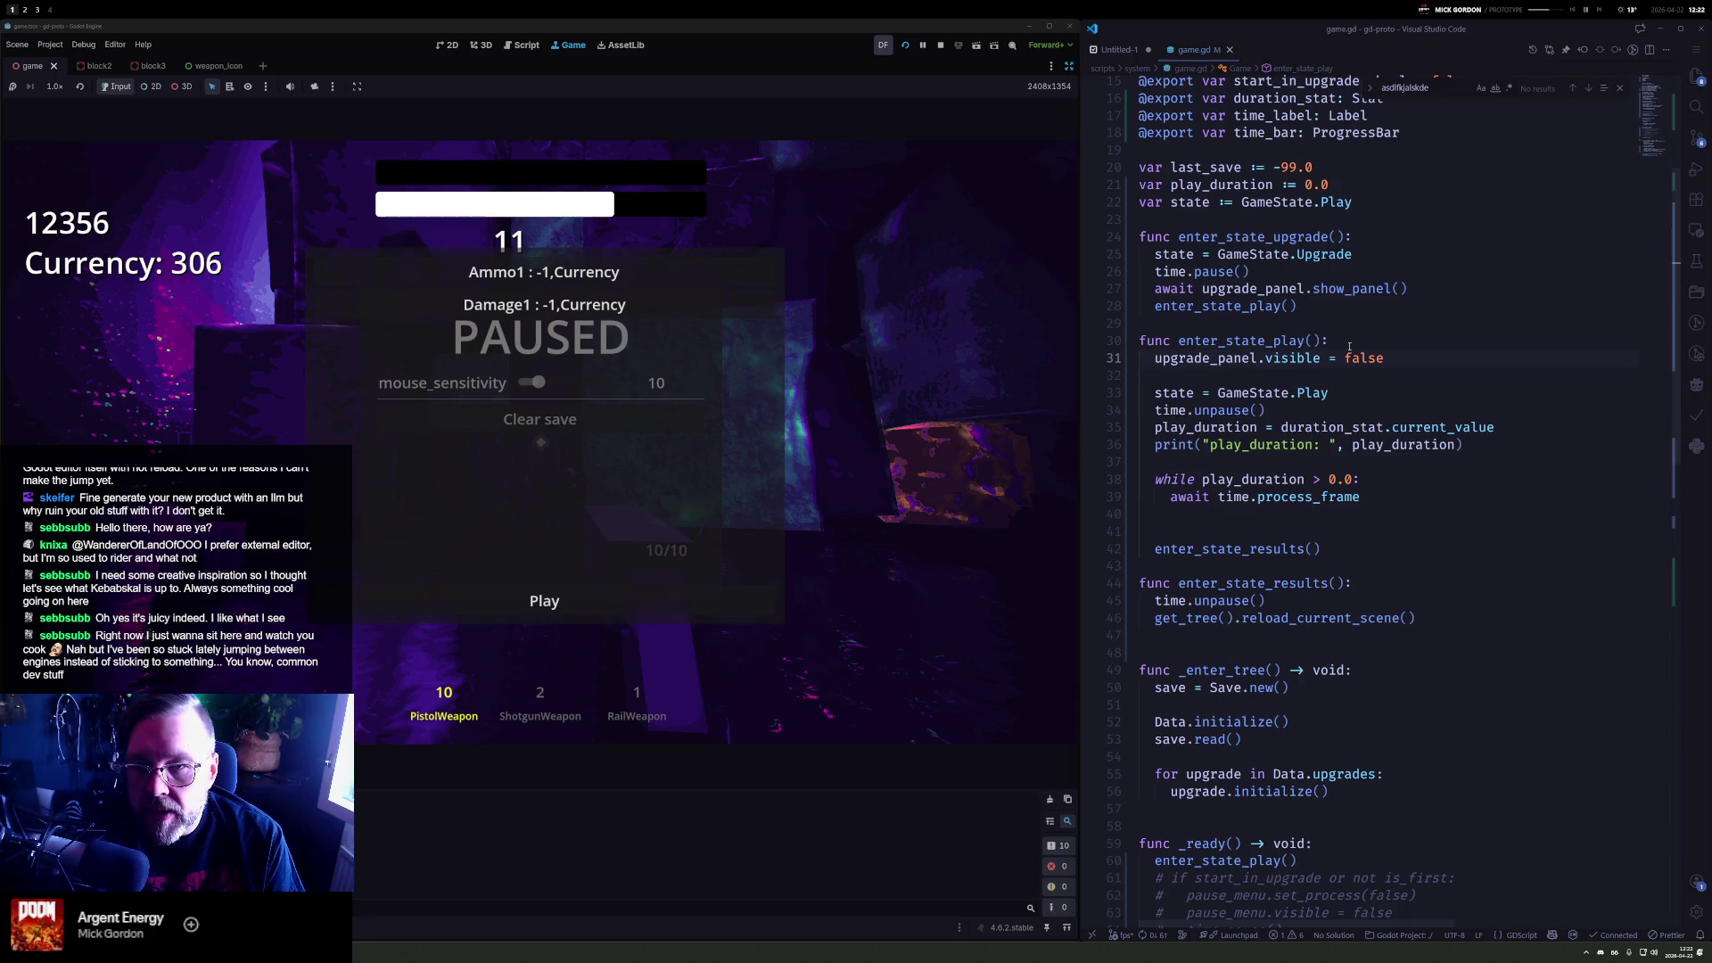
key(ctrl+z)
key(ctrl+z)
key(ctrl+z)
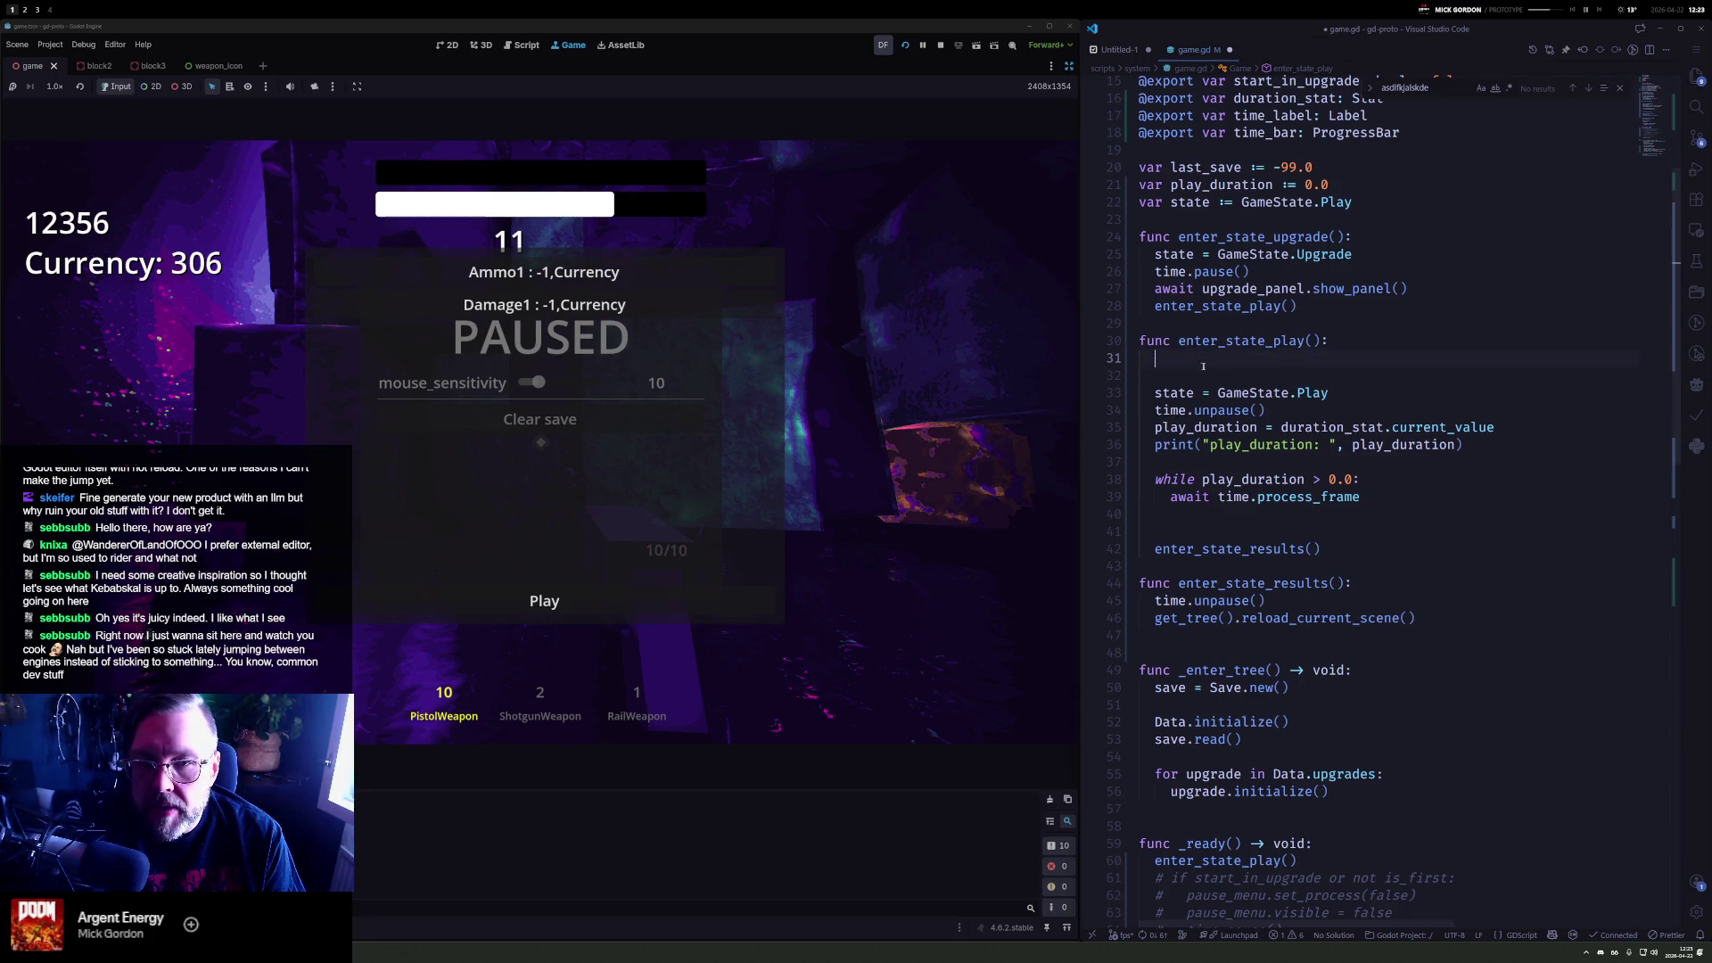
key(ctrl+s)
- Add upgrade_panel.visible = false at the start of _ready()
scroll(1380, 506, down, 6)
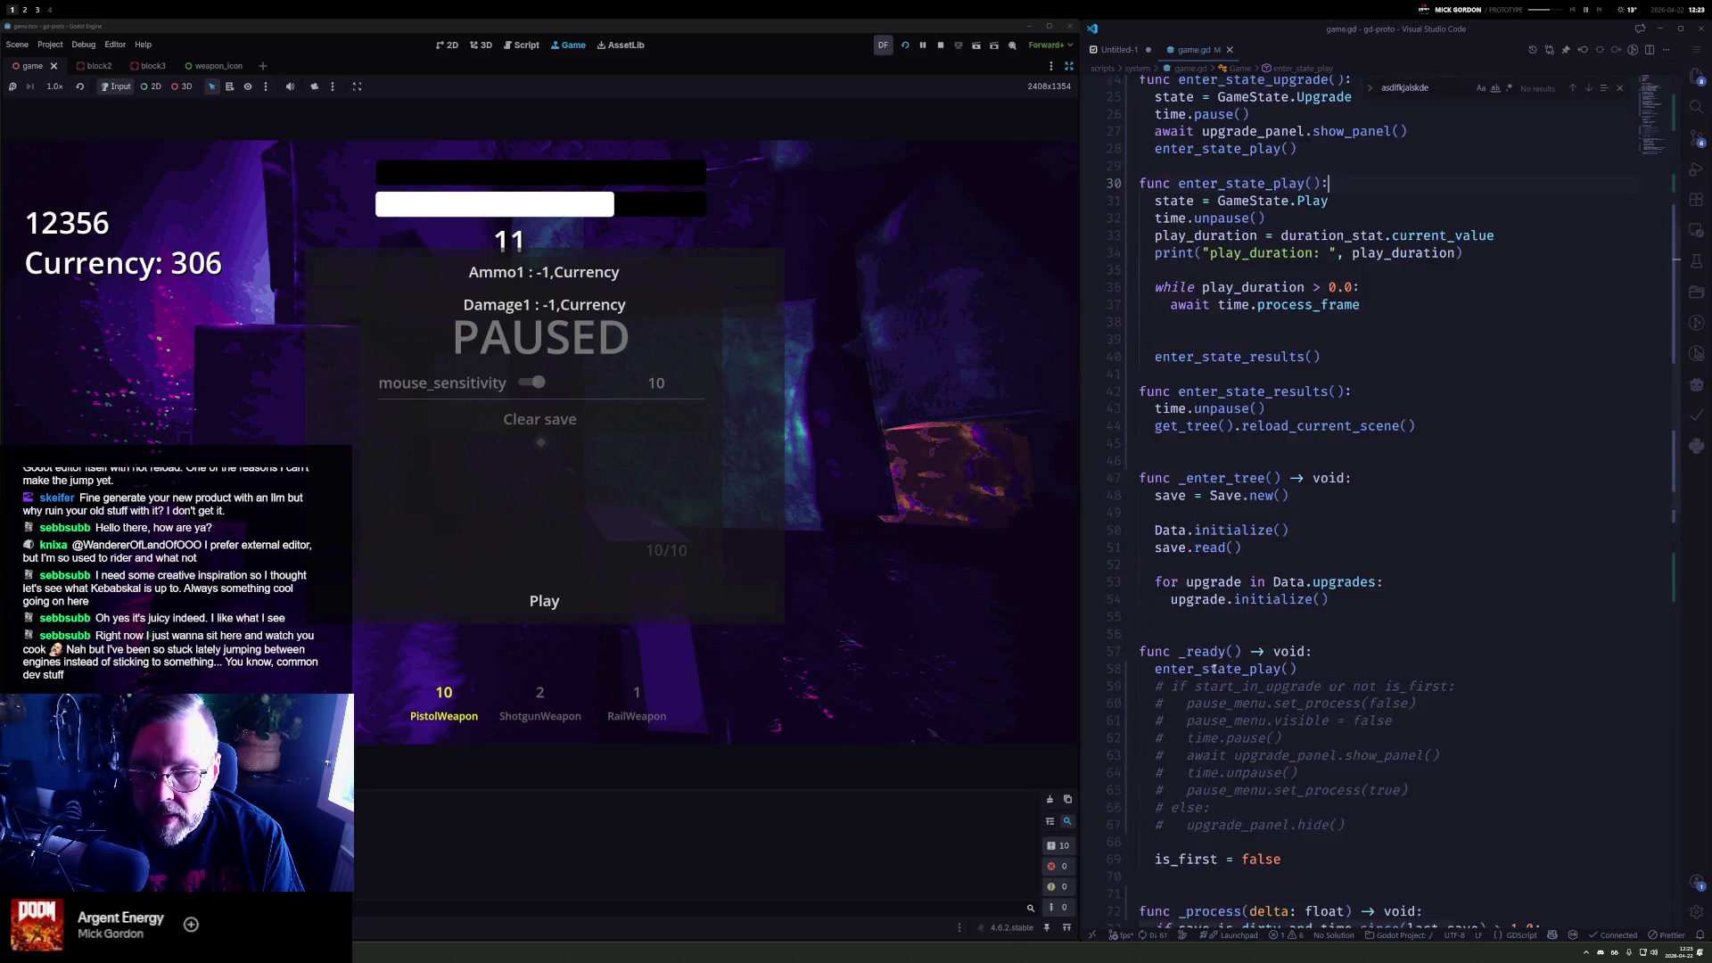
click(1380, 505)
key(Down)
key(End)
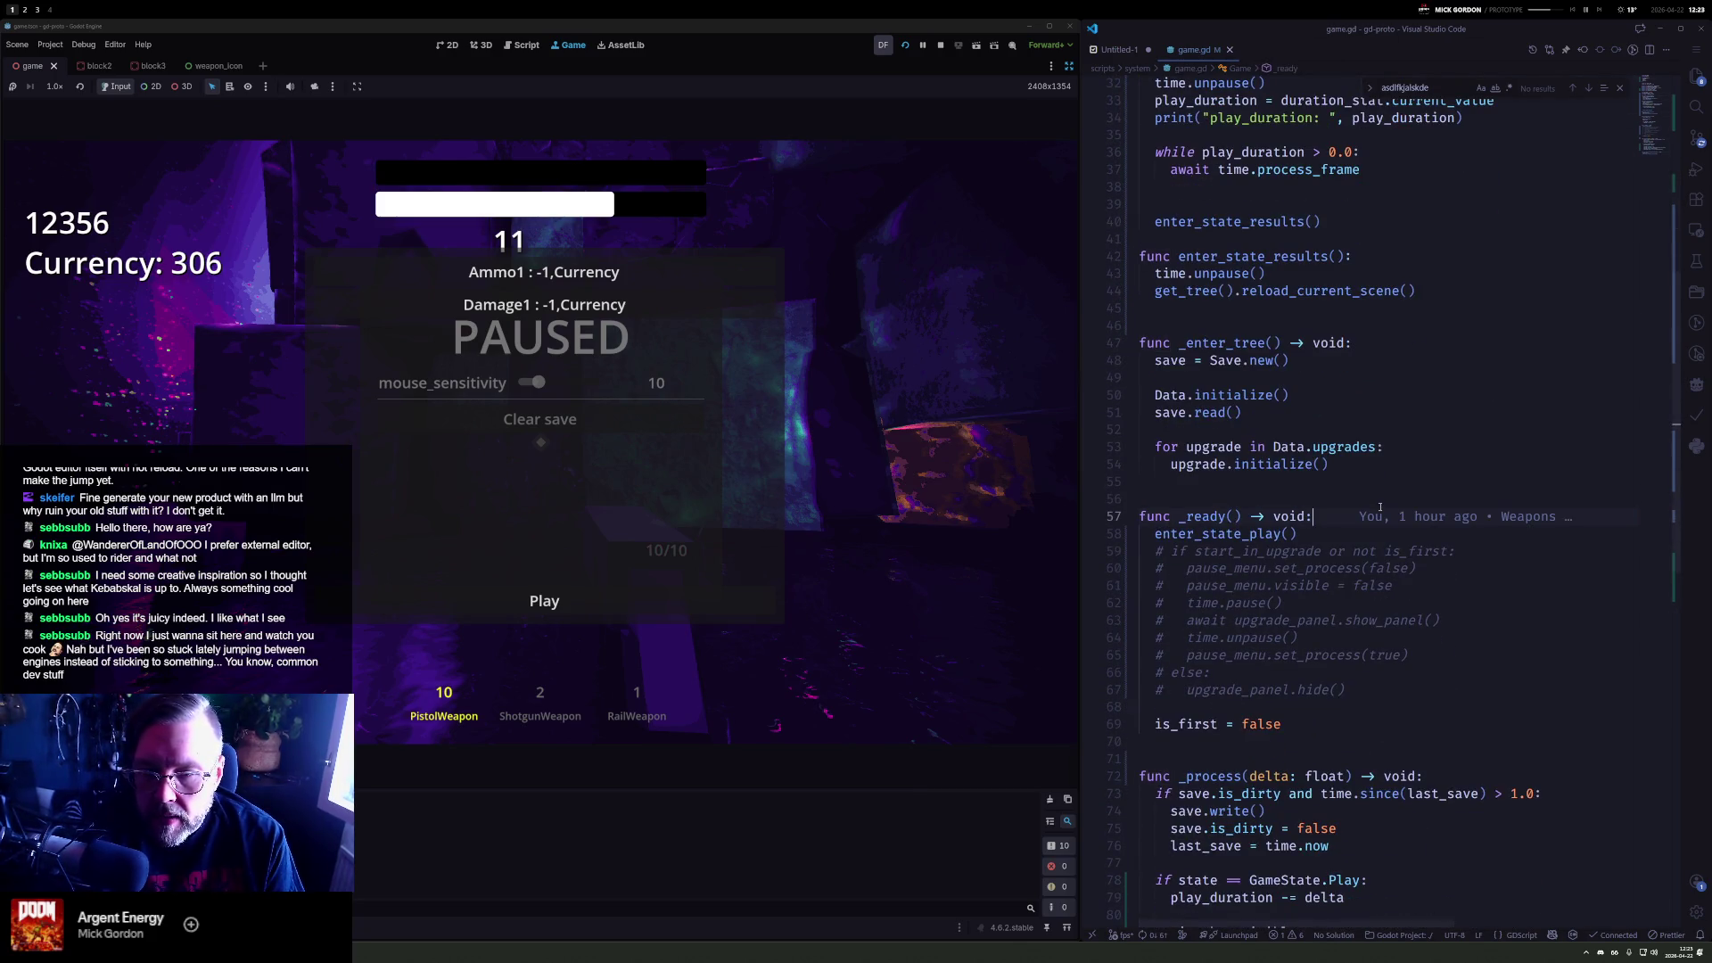
key(Return)
key(Tab)
- Duplicate that line as pause_menu.visible = false and save the script
key(shift+alt+Down)
key(Home)
key(ctrl+shift+Right)
text(pasu)
key(Tab)
key(ctrl+s)
- Launch the game and shoot targets with the pistol, shotgun and rail weapon
click(906, 45)
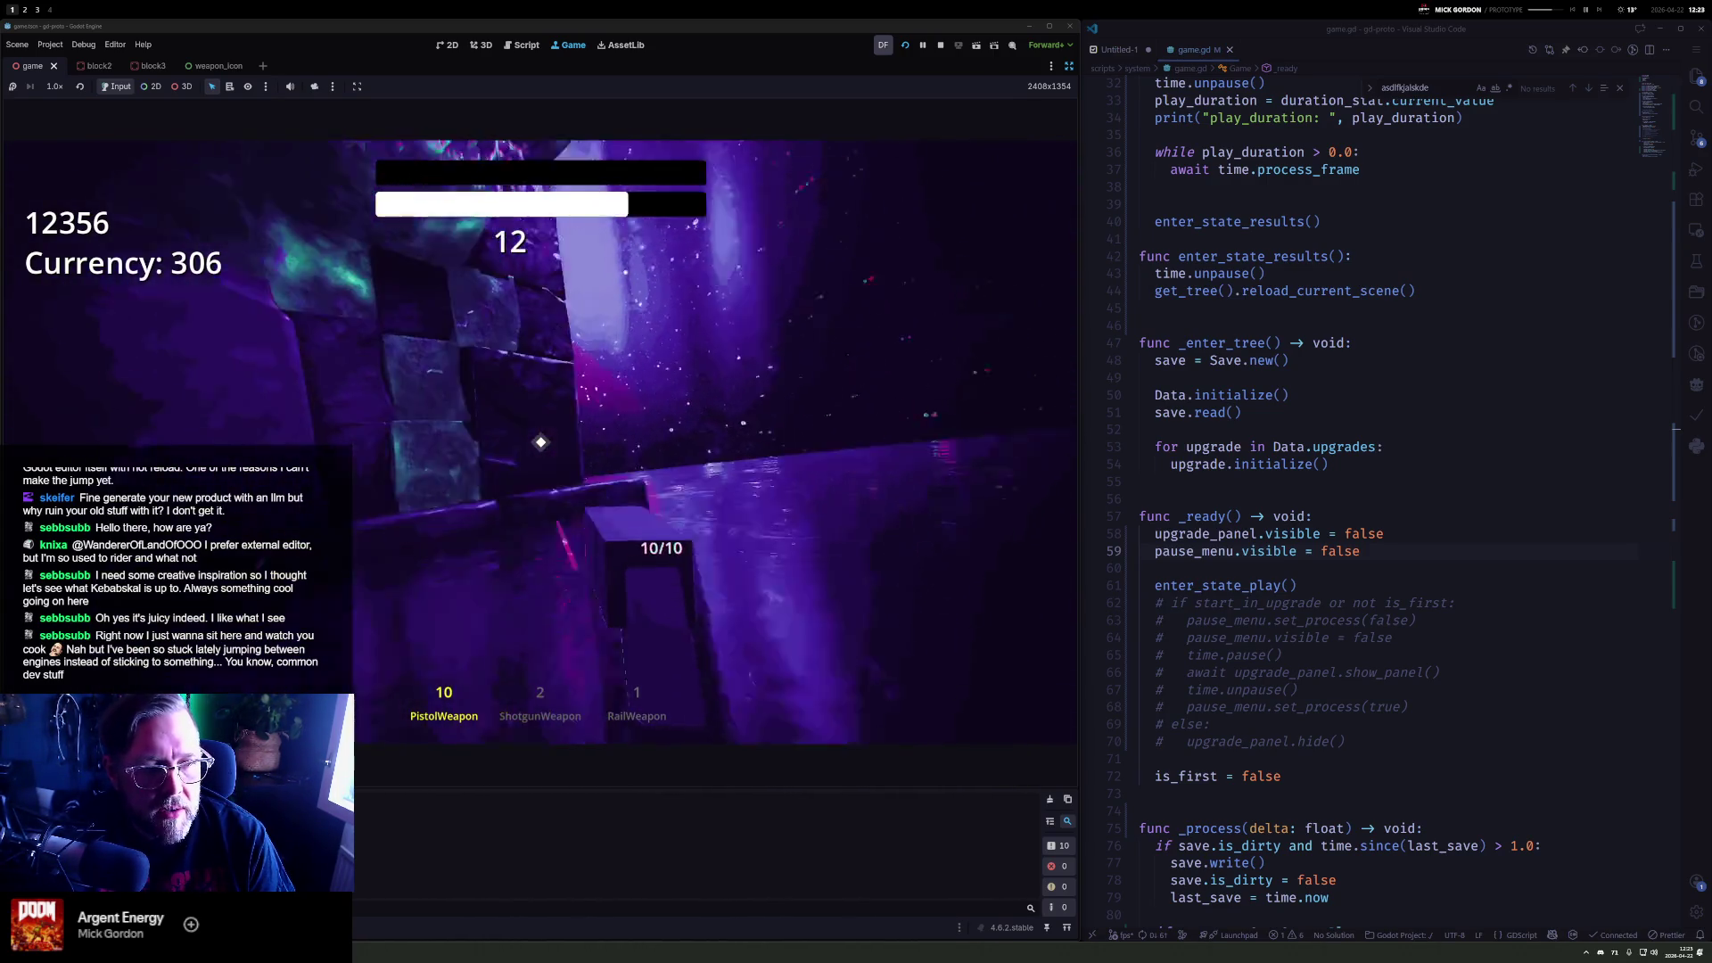
click(540, 441)
click(541, 442)
click(541, 441)
click(541, 441)
click(541, 441)
click(541, 441)
click(540, 441)
click(540, 442)
key(2)
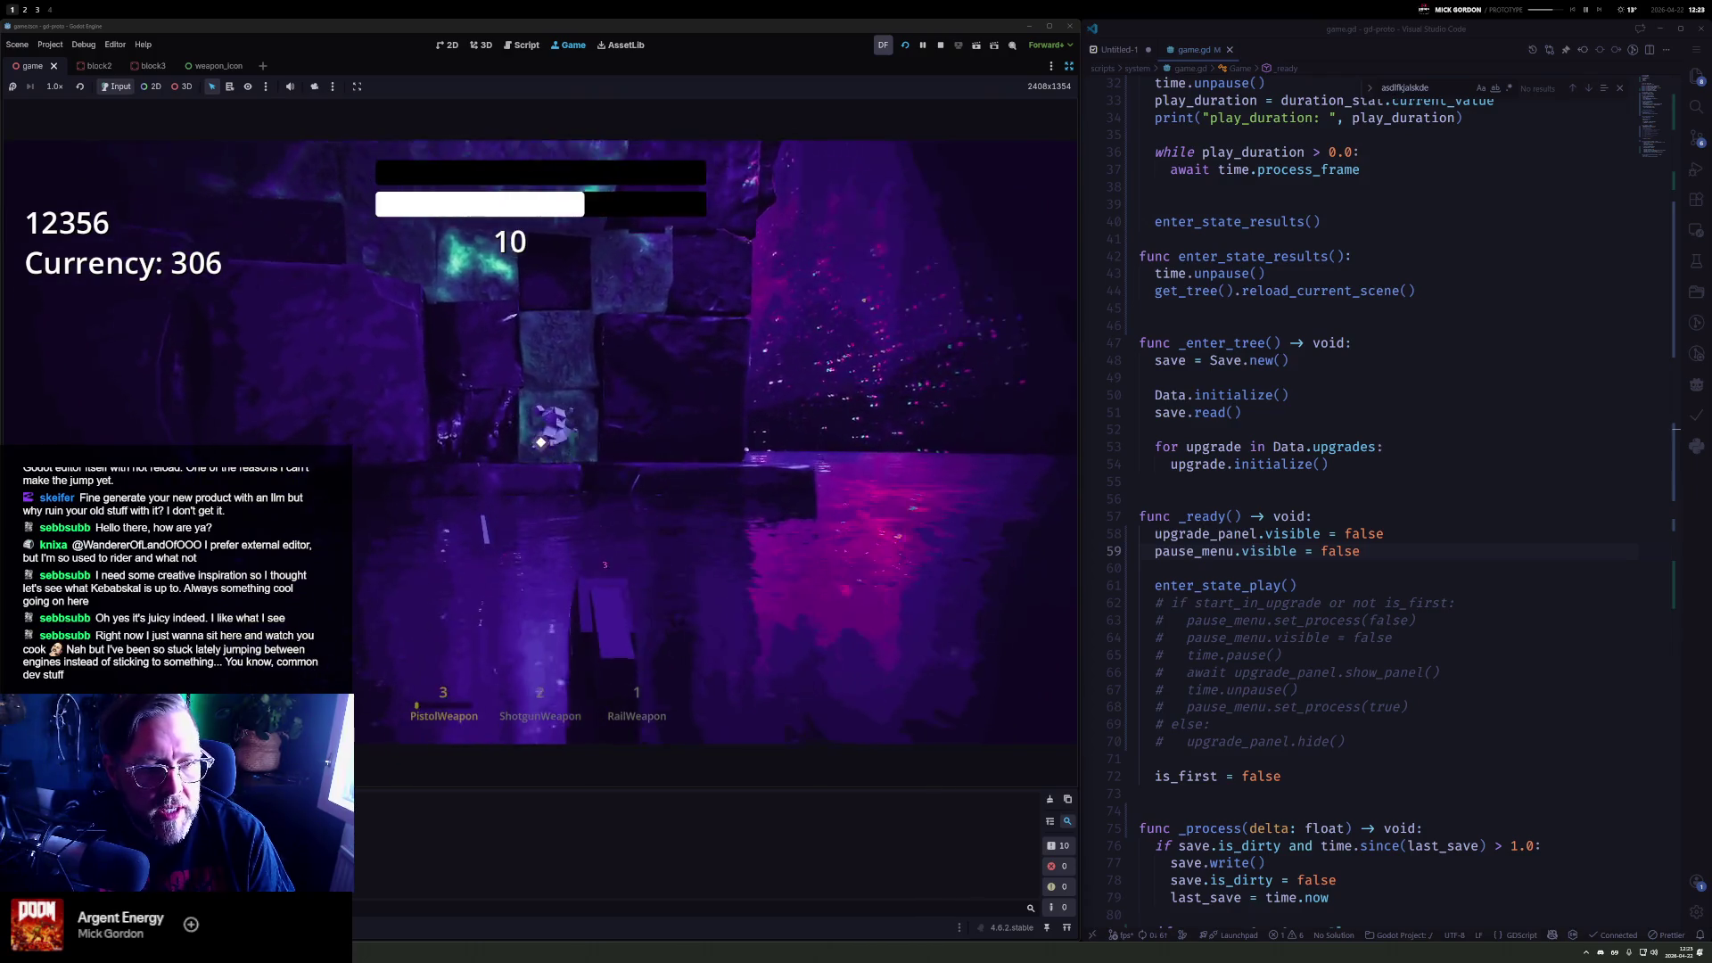
click(540, 441)
click(540, 442)
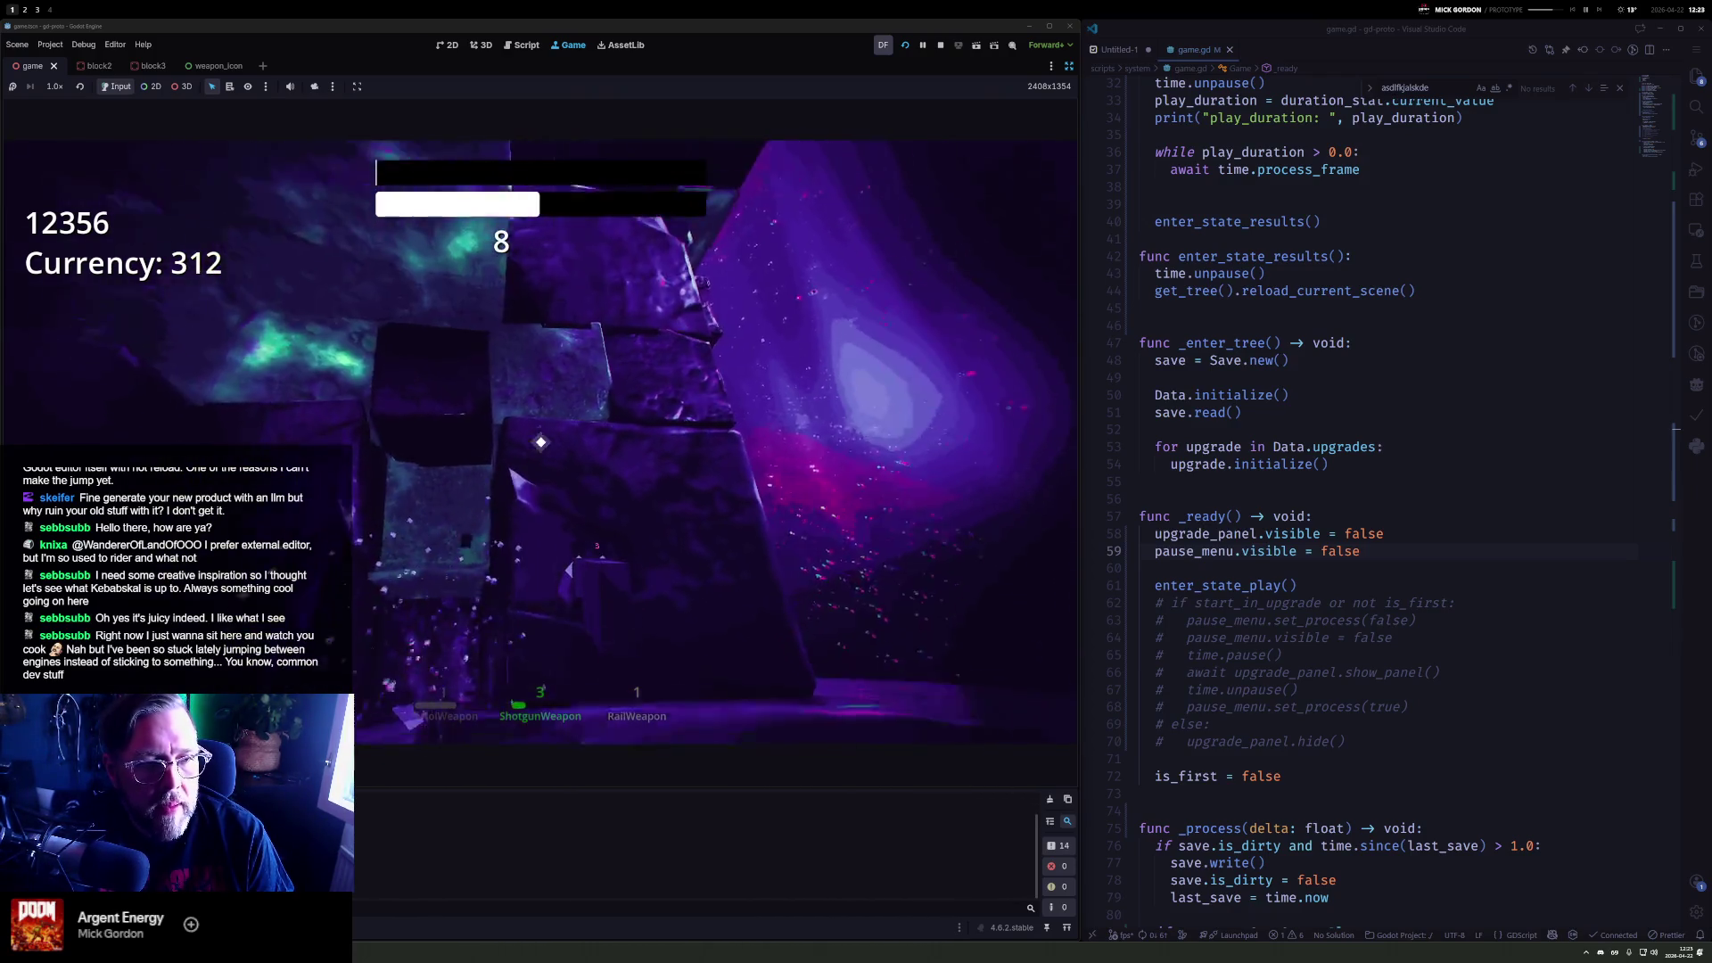
key(3)
click(541, 441)
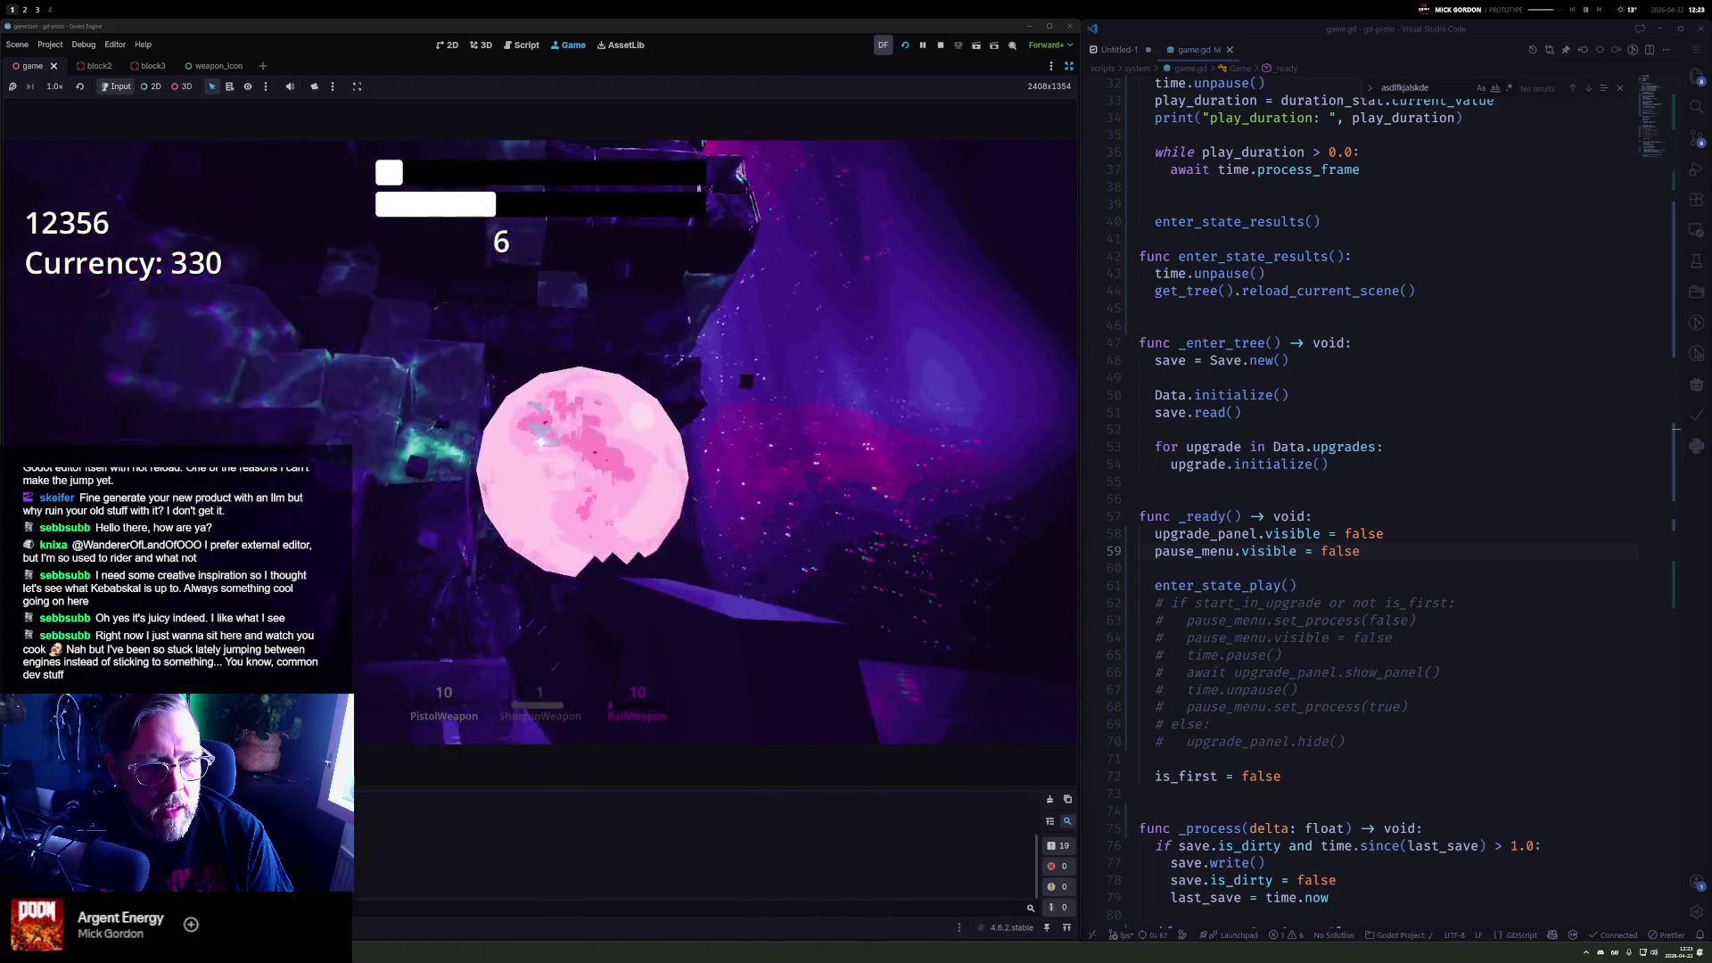
click(540, 441)
click(540, 441)
key(1)
click(540, 441)
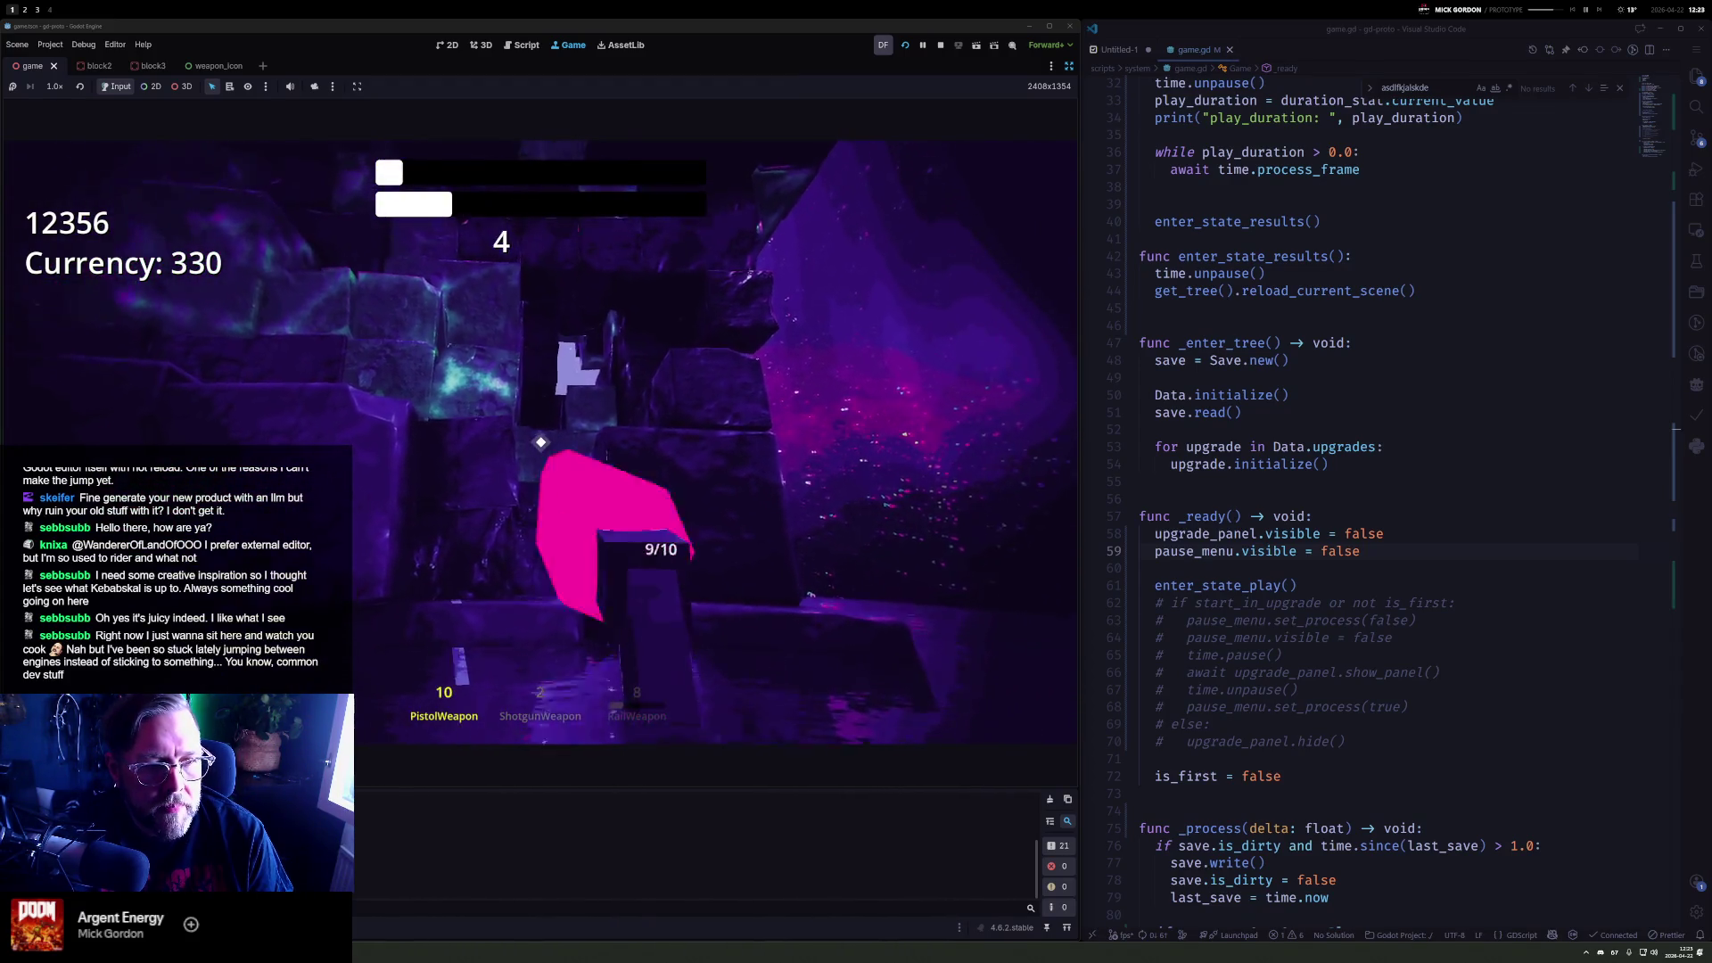
click(540, 442)
click(541, 441)
click(540, 442)
click(540, 442)
click(540, 441)
click(540, 442)
click(541, 441)
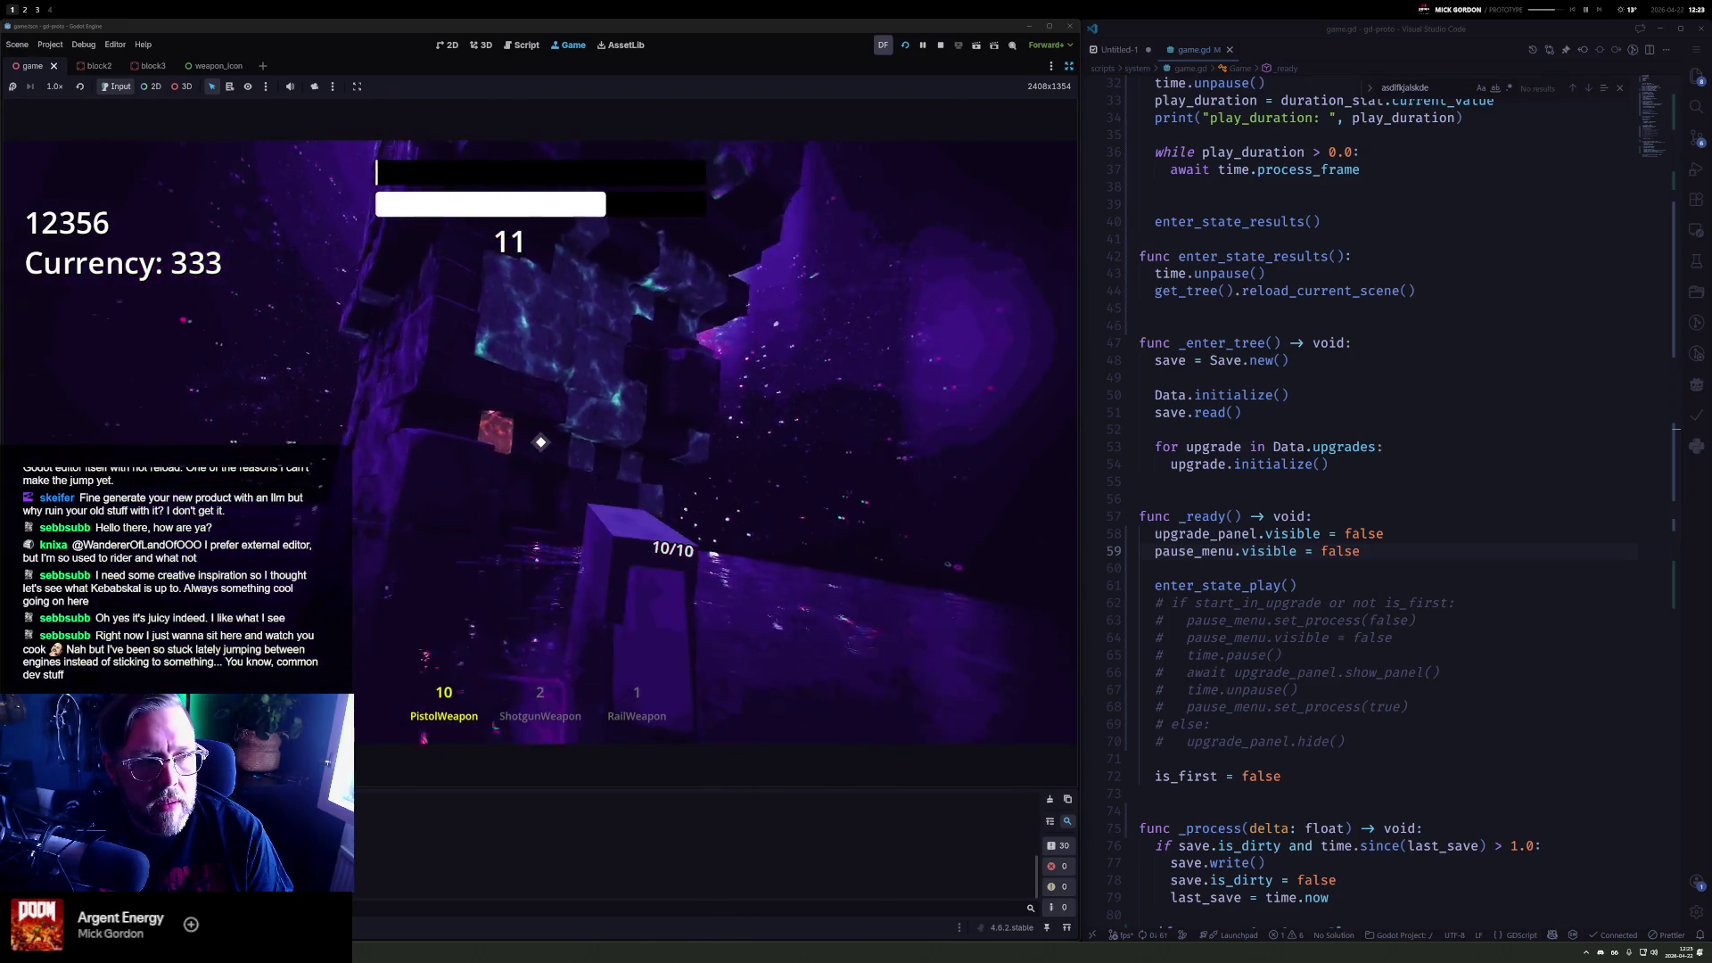
- Keep shooting until the countdown reloads the level at 15, then pause and stop
click(540, 441)
click(540, 441)
click(541, 442)
click(540, 441)
click(540, 441)
click(541, 441)
click(540, 441)
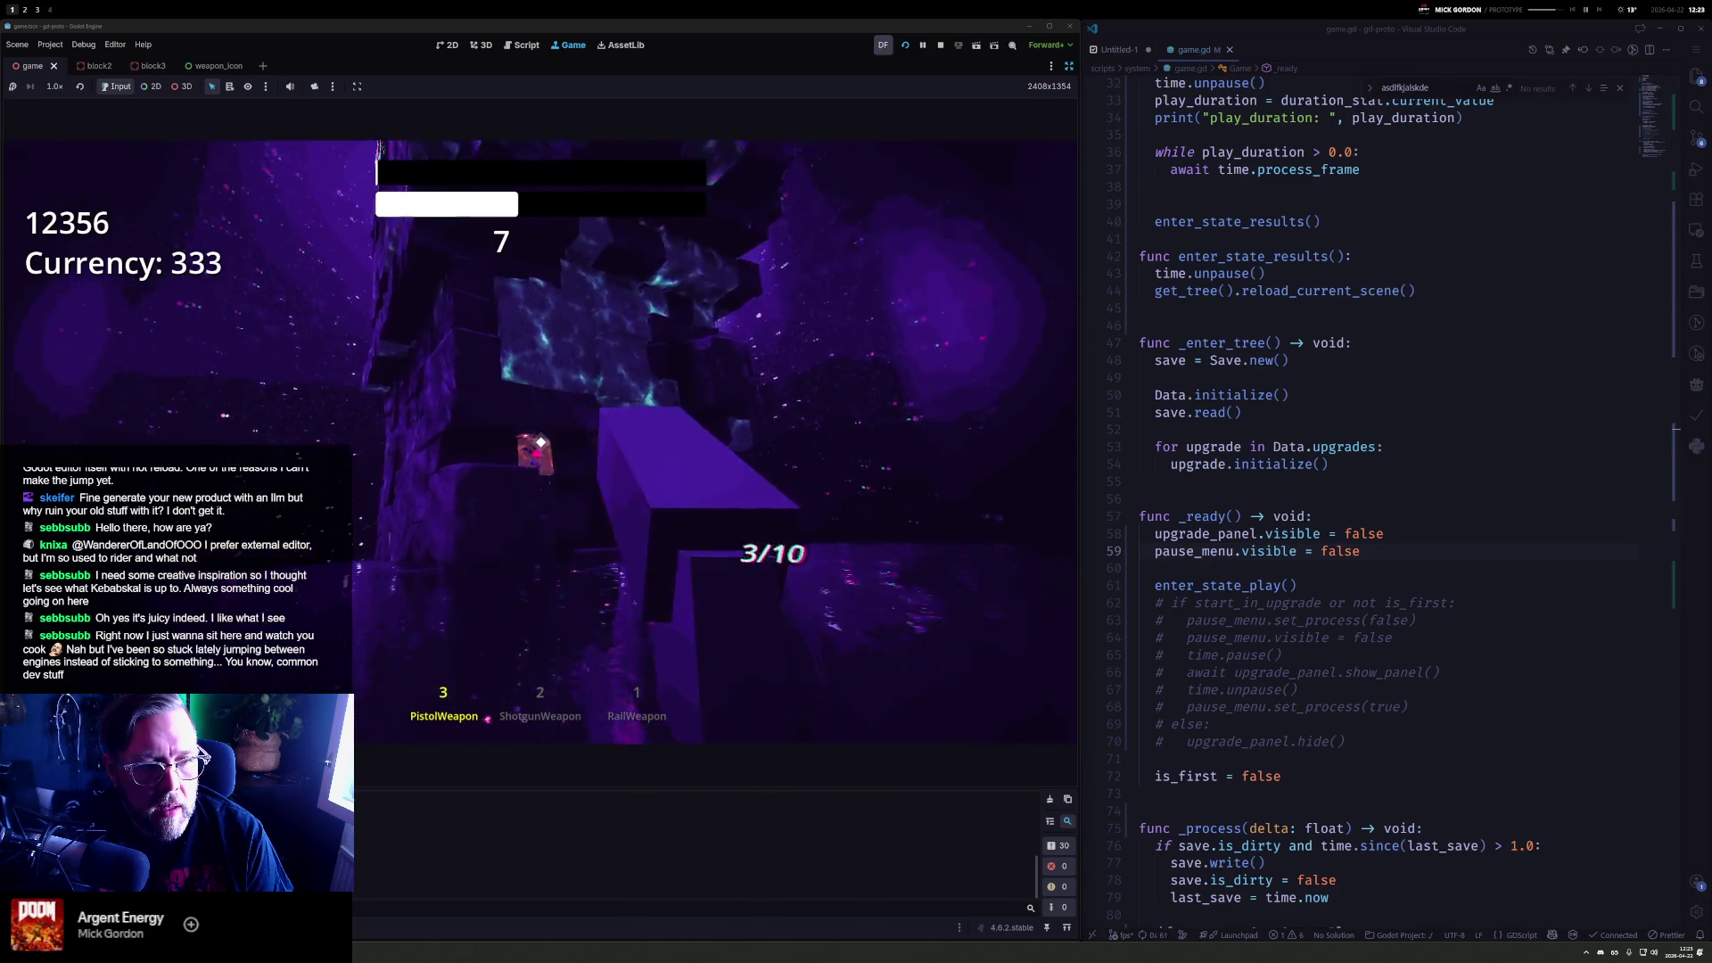
click(541, 441)
click(540, 442)
click(540, 441)
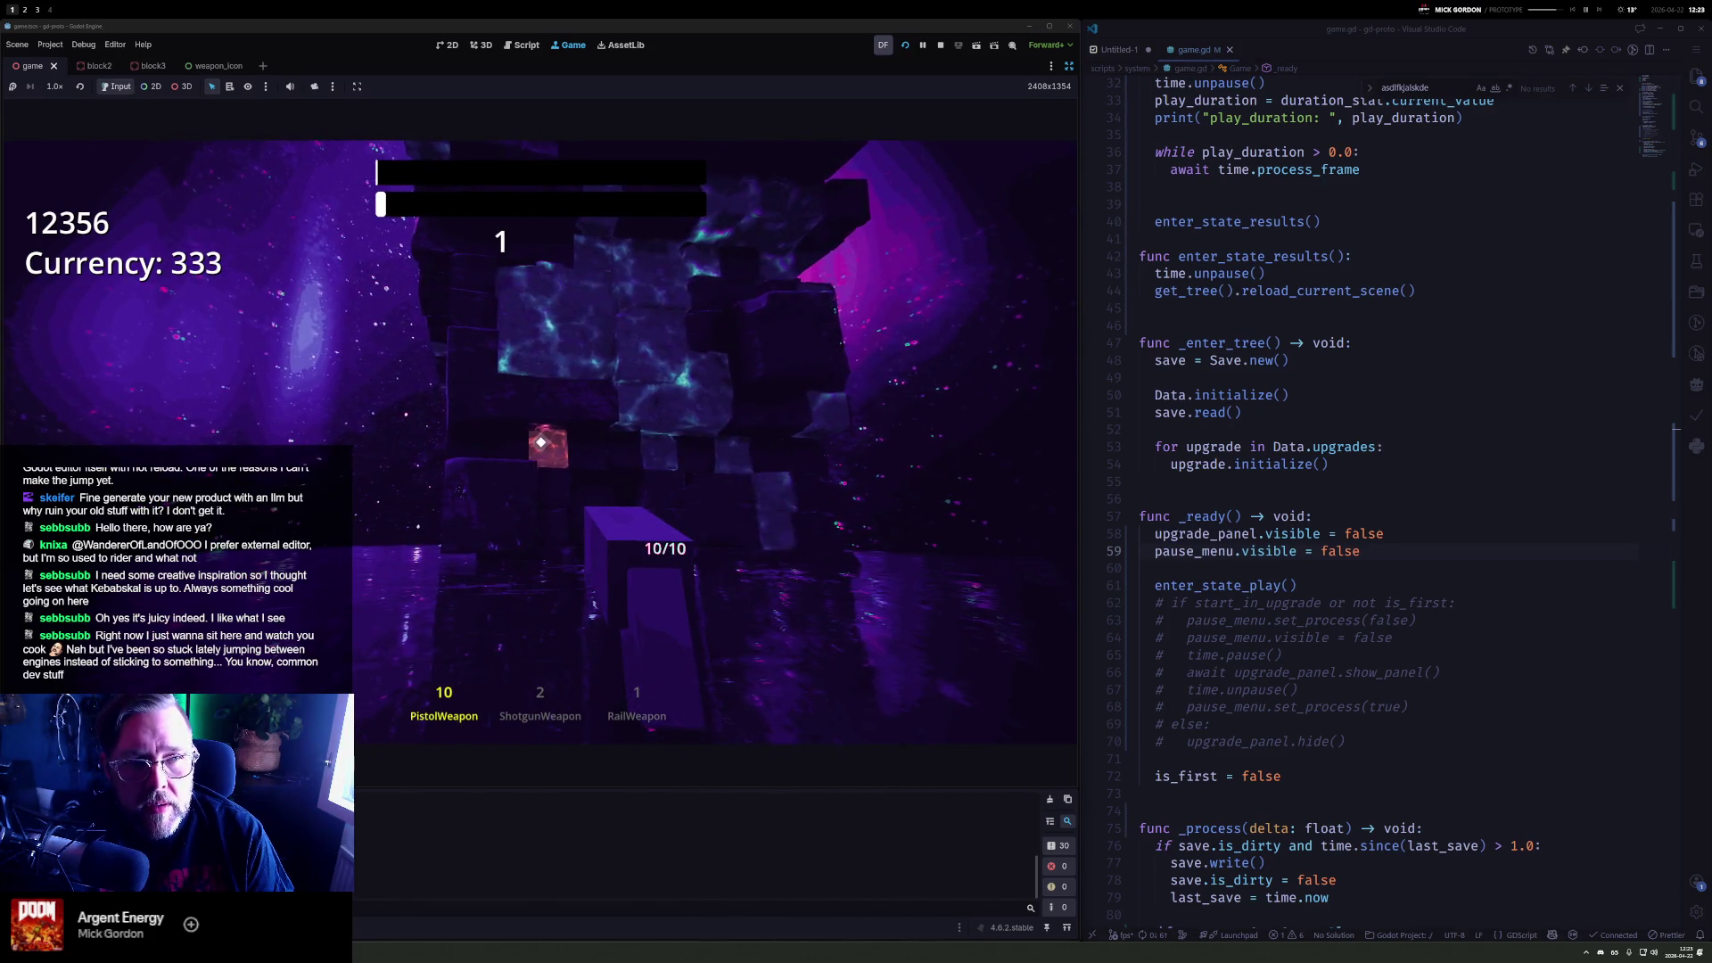
key(Escape)
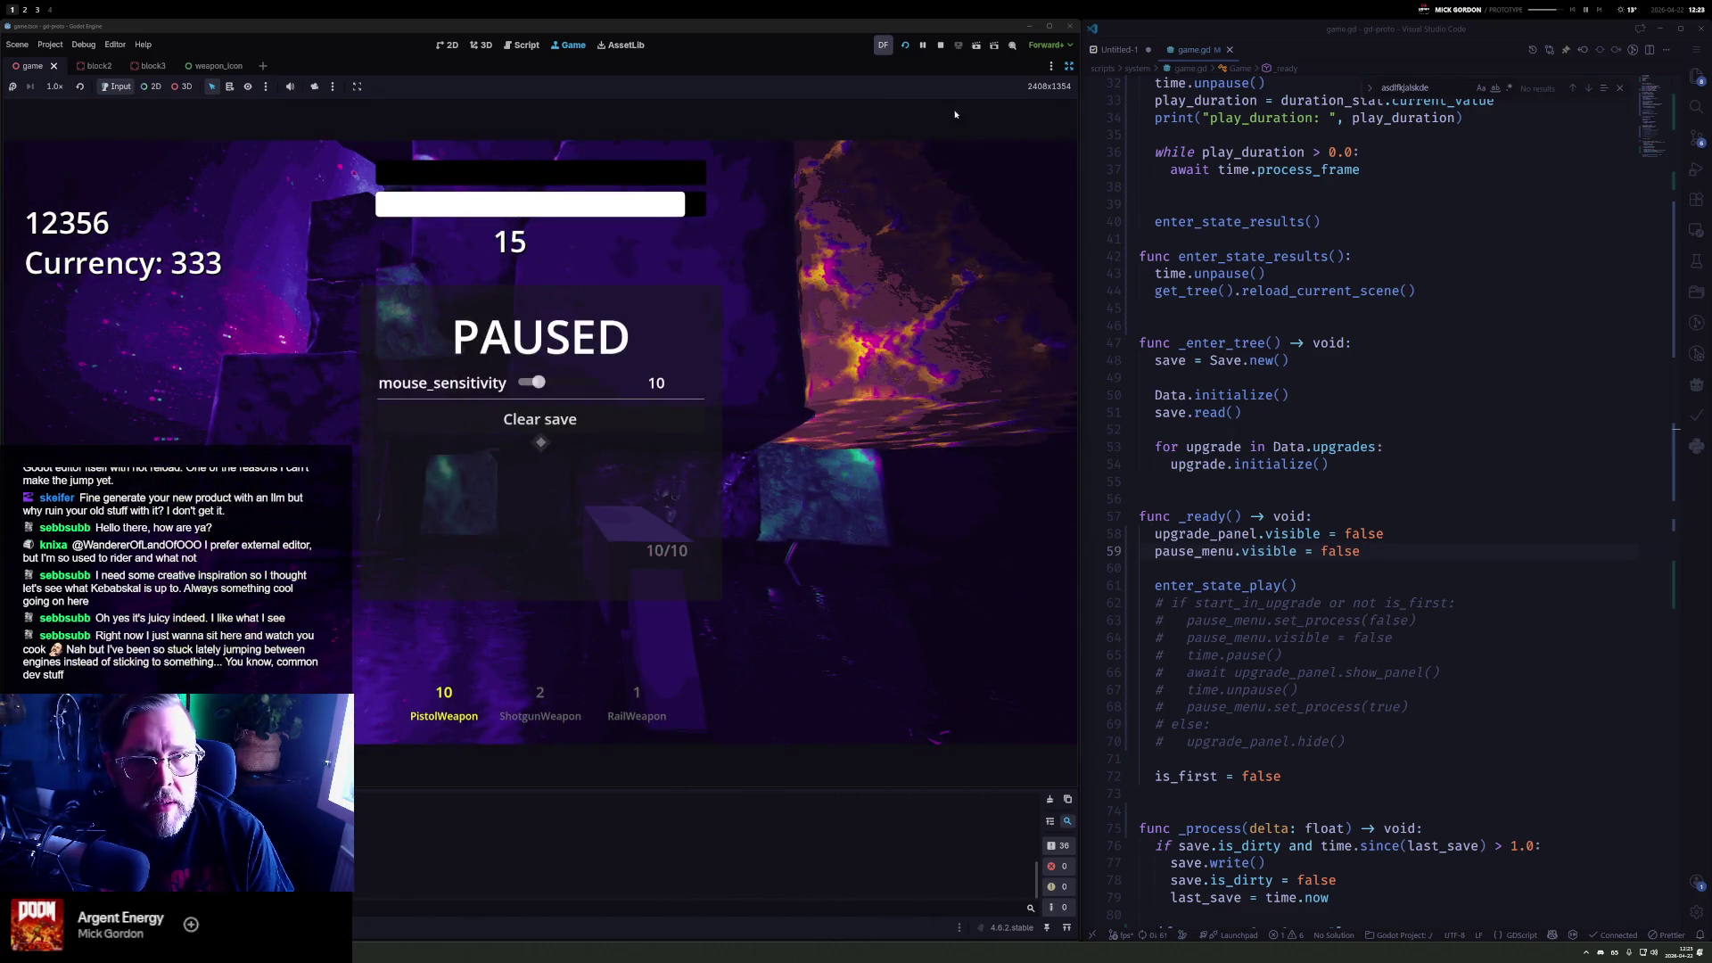
click(939, 45)
- Inspect where enter_state_results is called and its scene reload in game.gd
click(1328, 412)
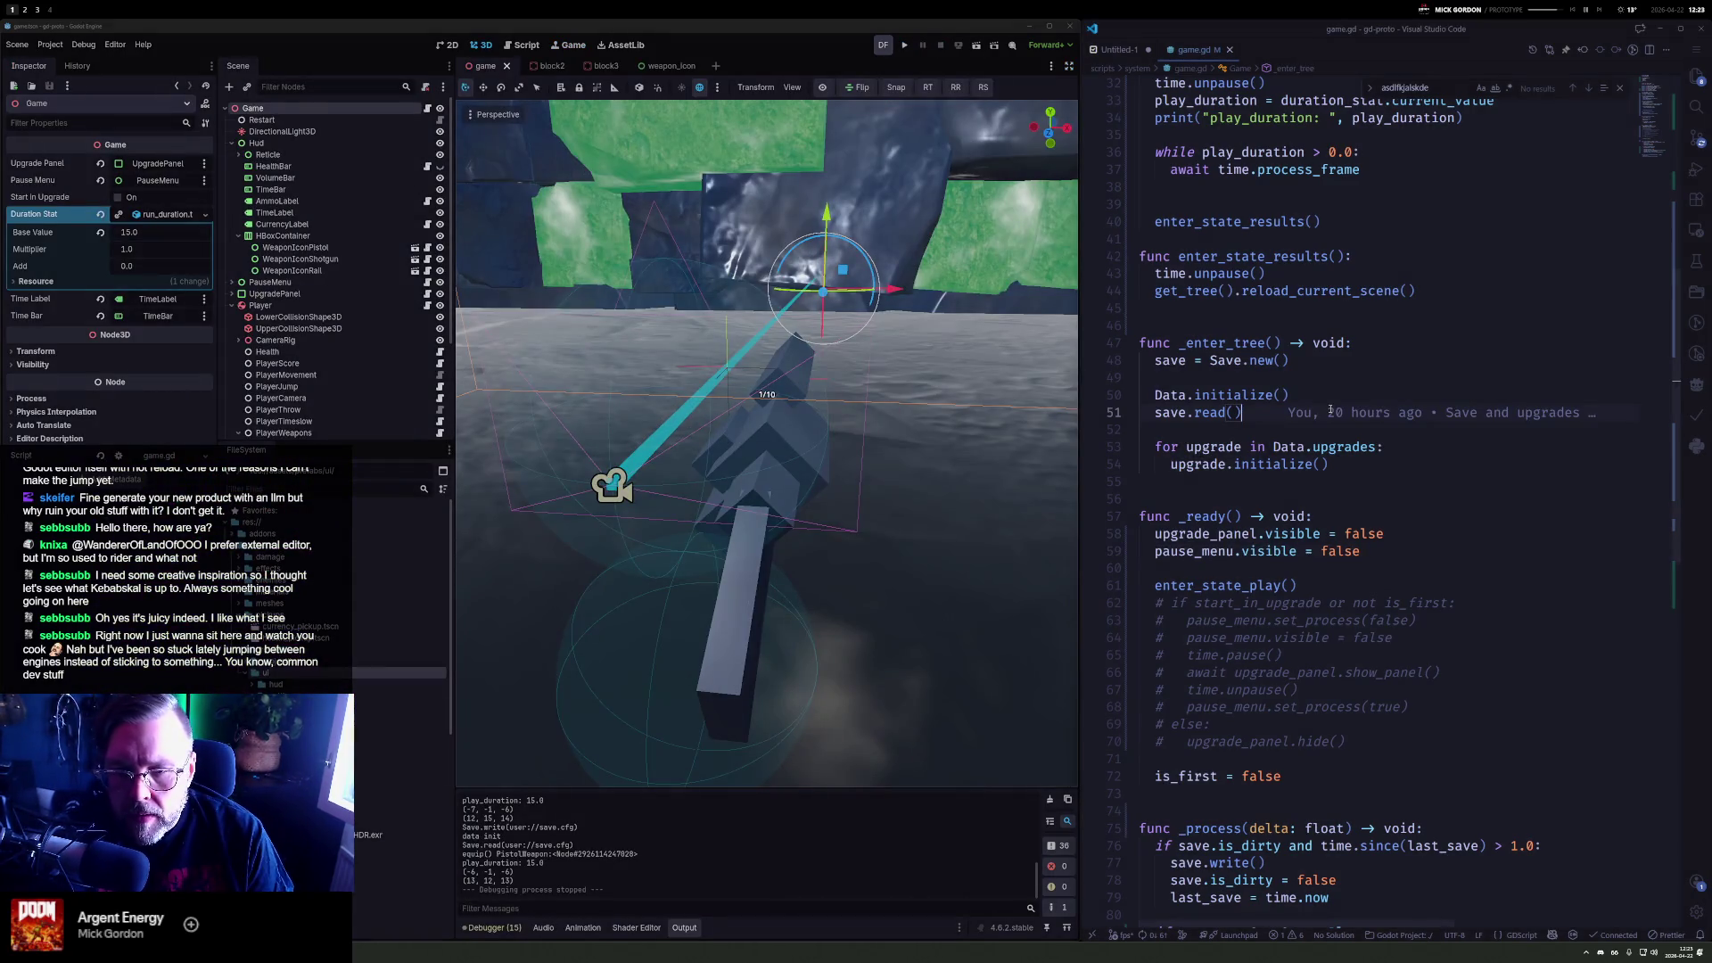
scroll(1257, 533, up, 9)
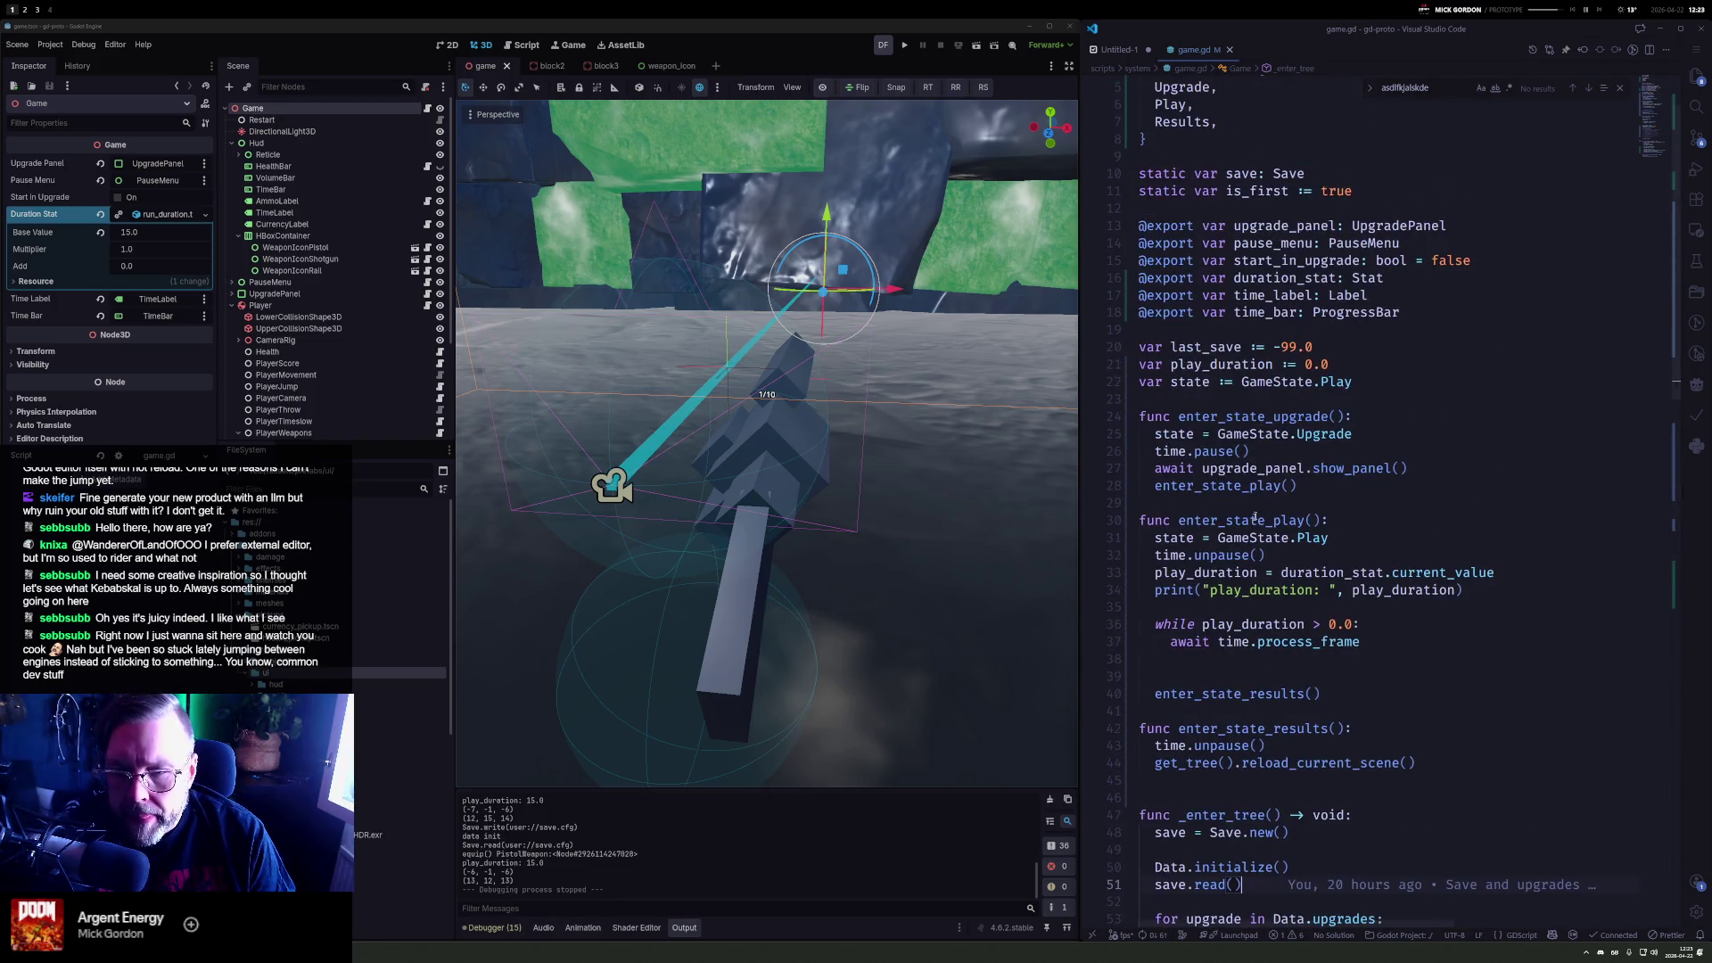
double_click(1267, 694)
click(1474, 764)
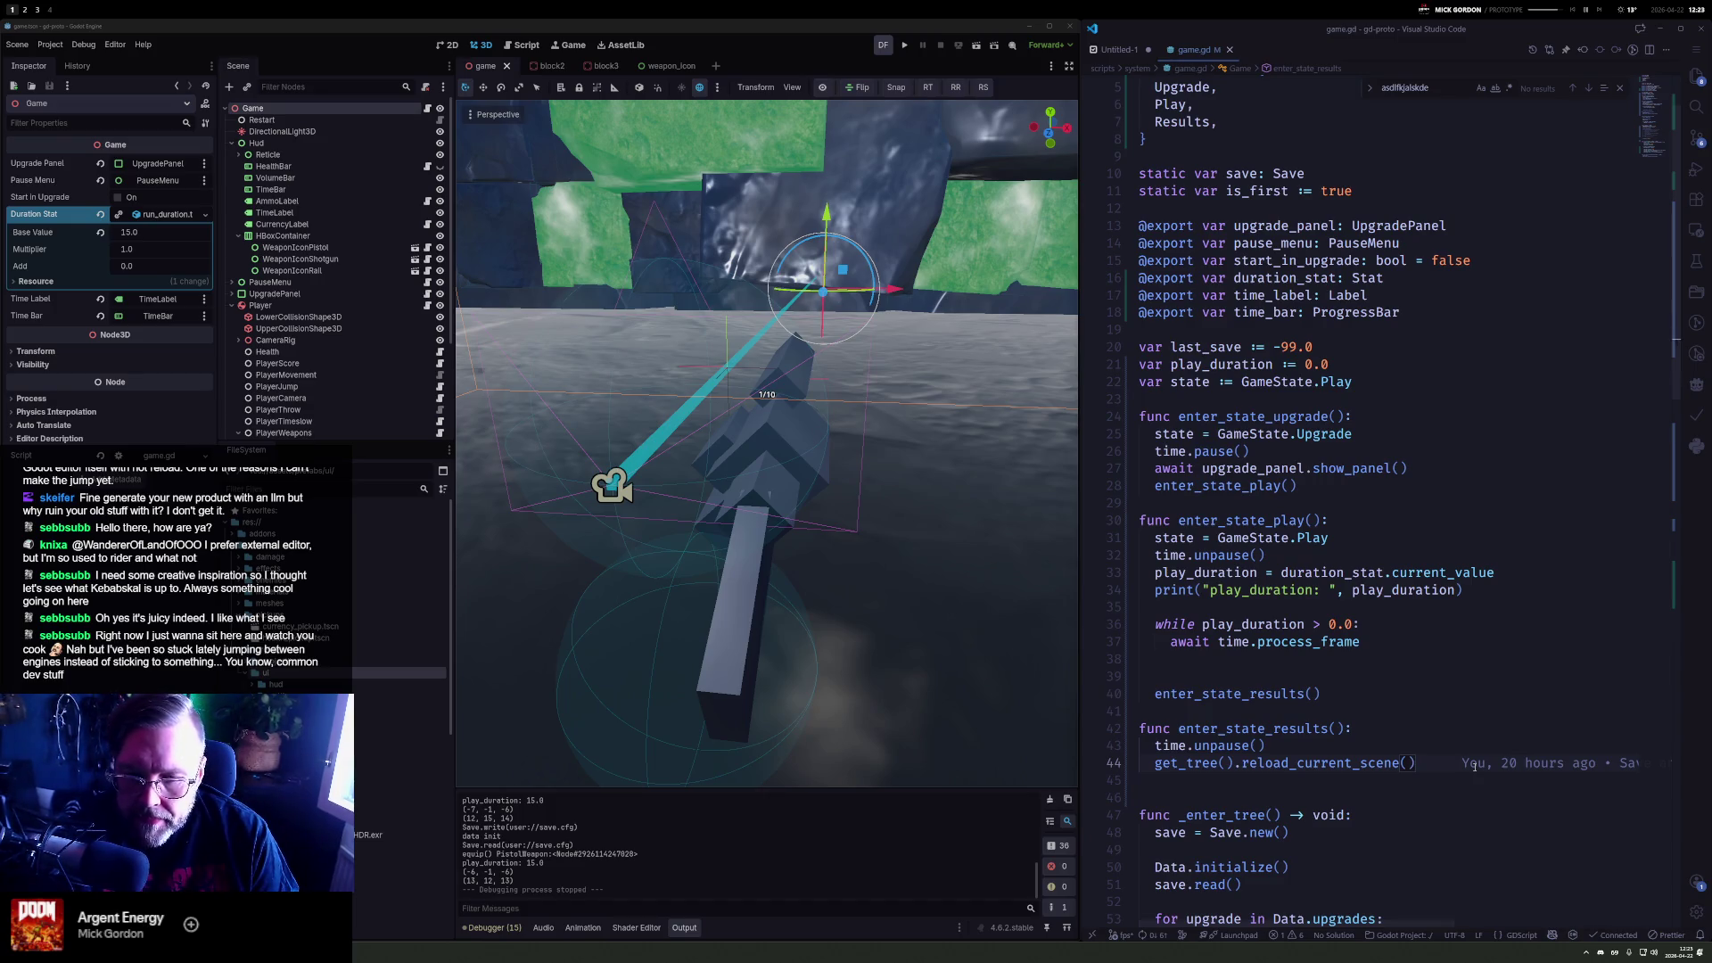
scroll(1559, 737, down, 9)
- Uncomment the start_in_upgrade condition, move it above enter_state_play(), and indent the call
click(1304, 610)
key(Down)
key(Home)
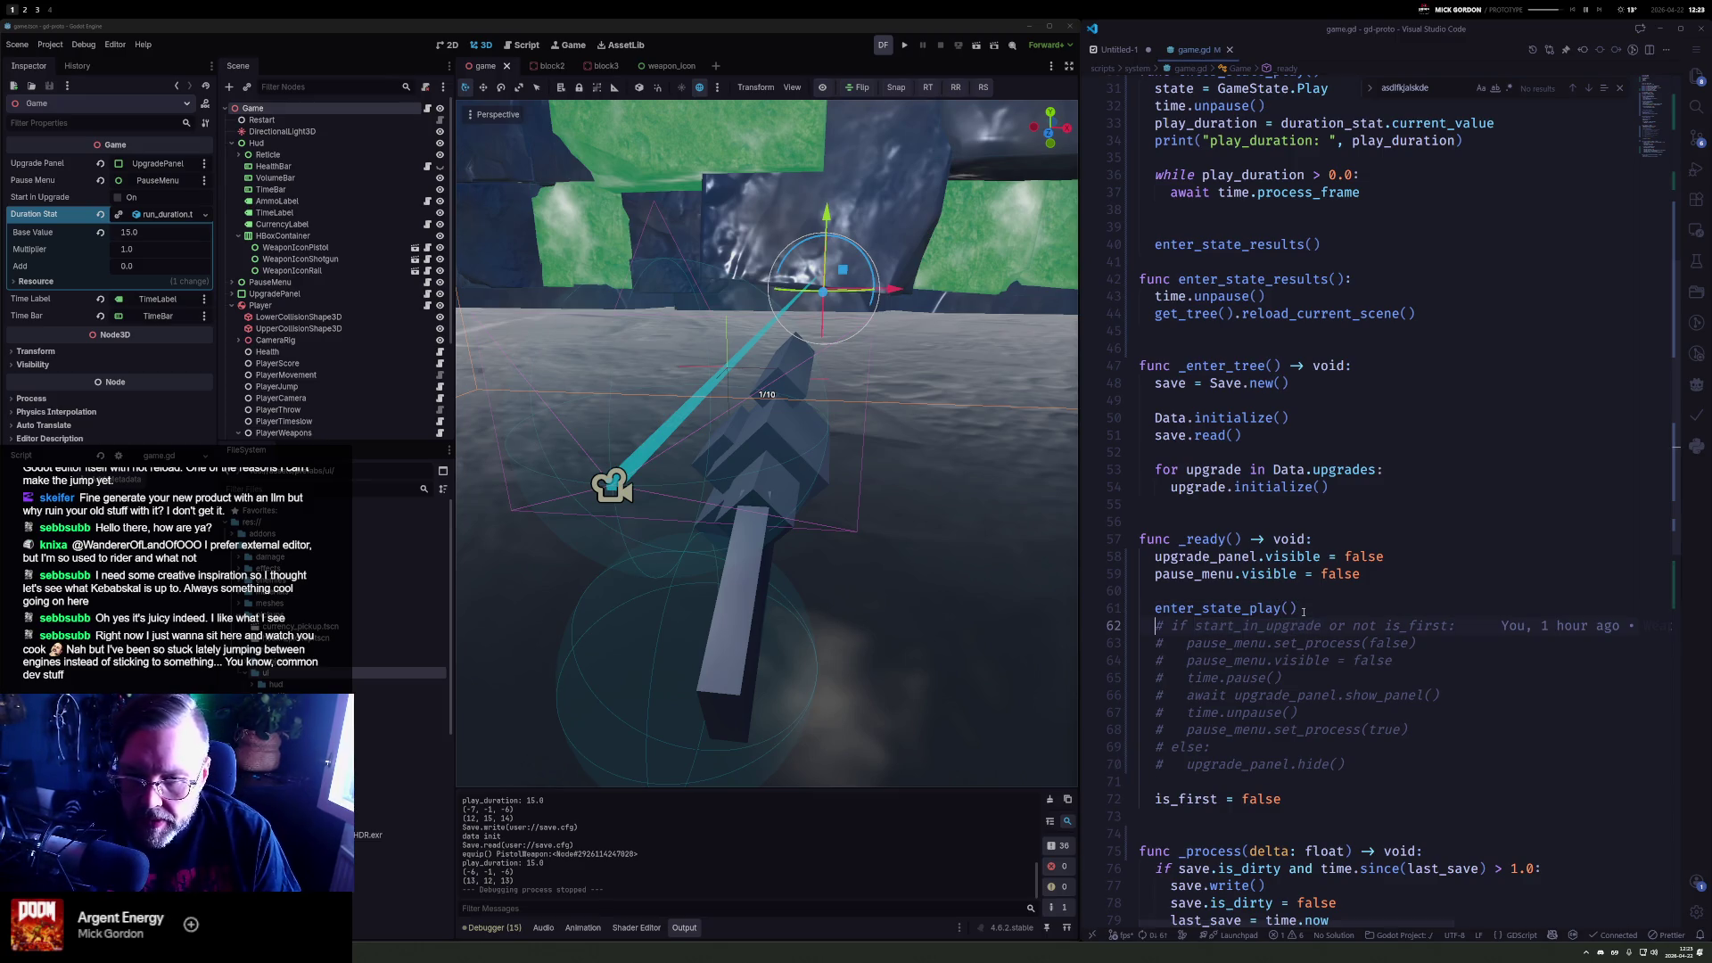
key(shift+alt+Down)
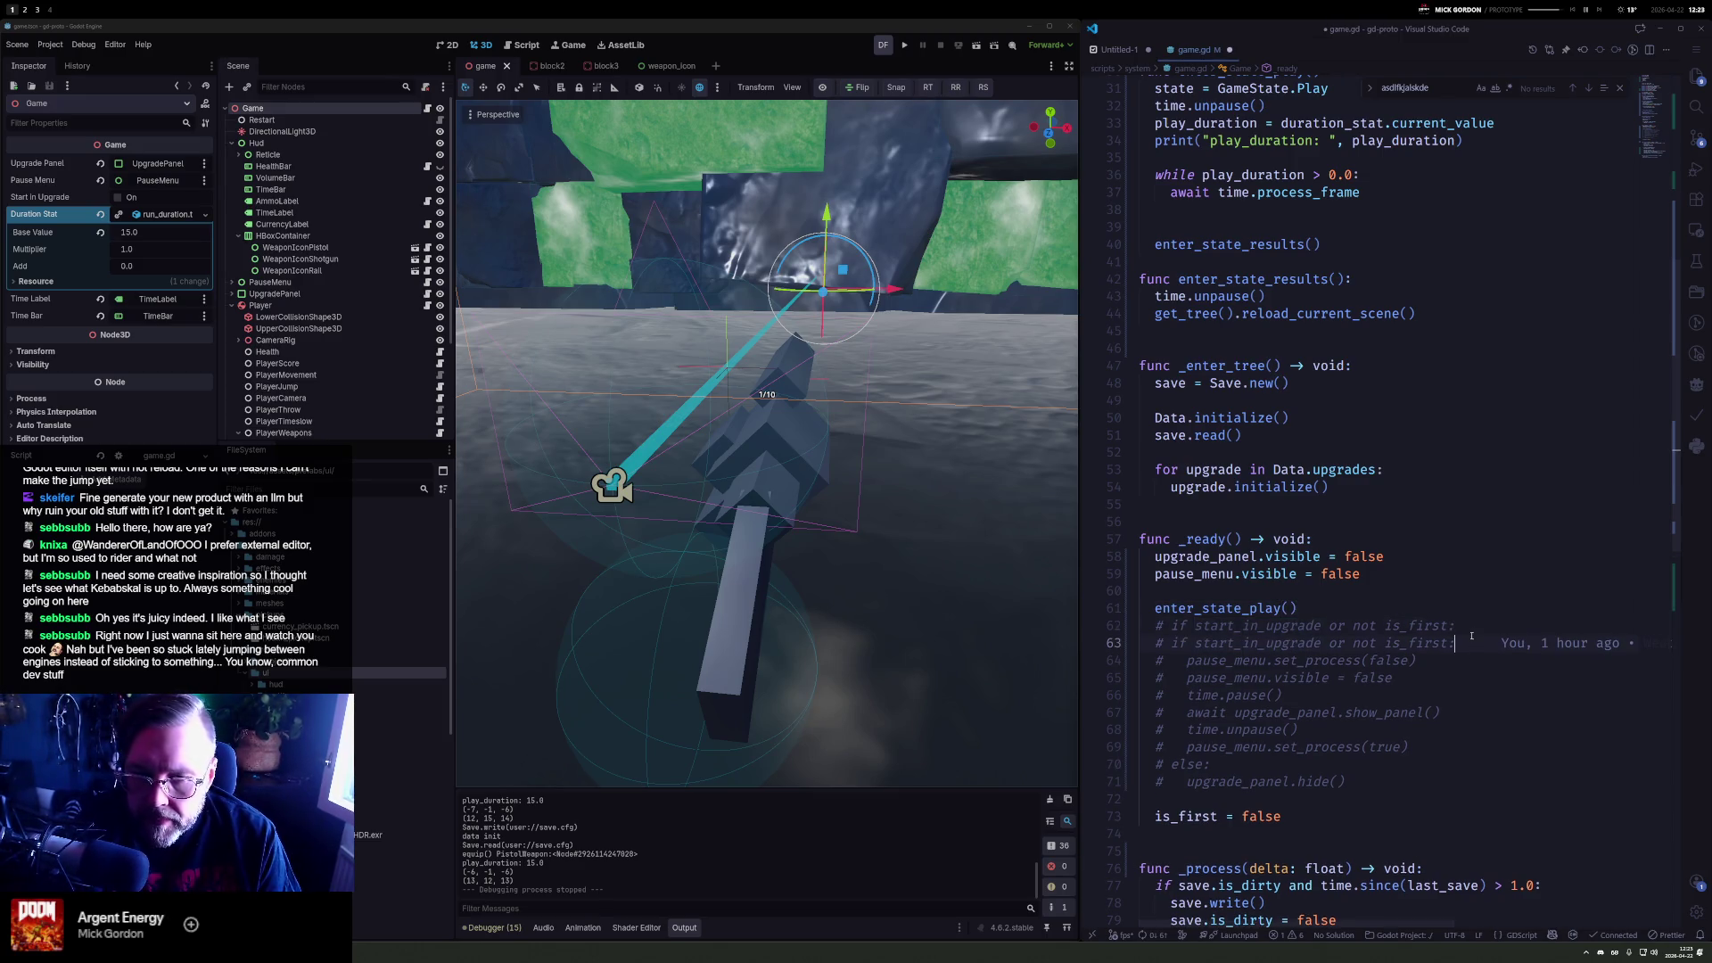
key(ctrl+z)
key(ctrl+slash)
key(End)
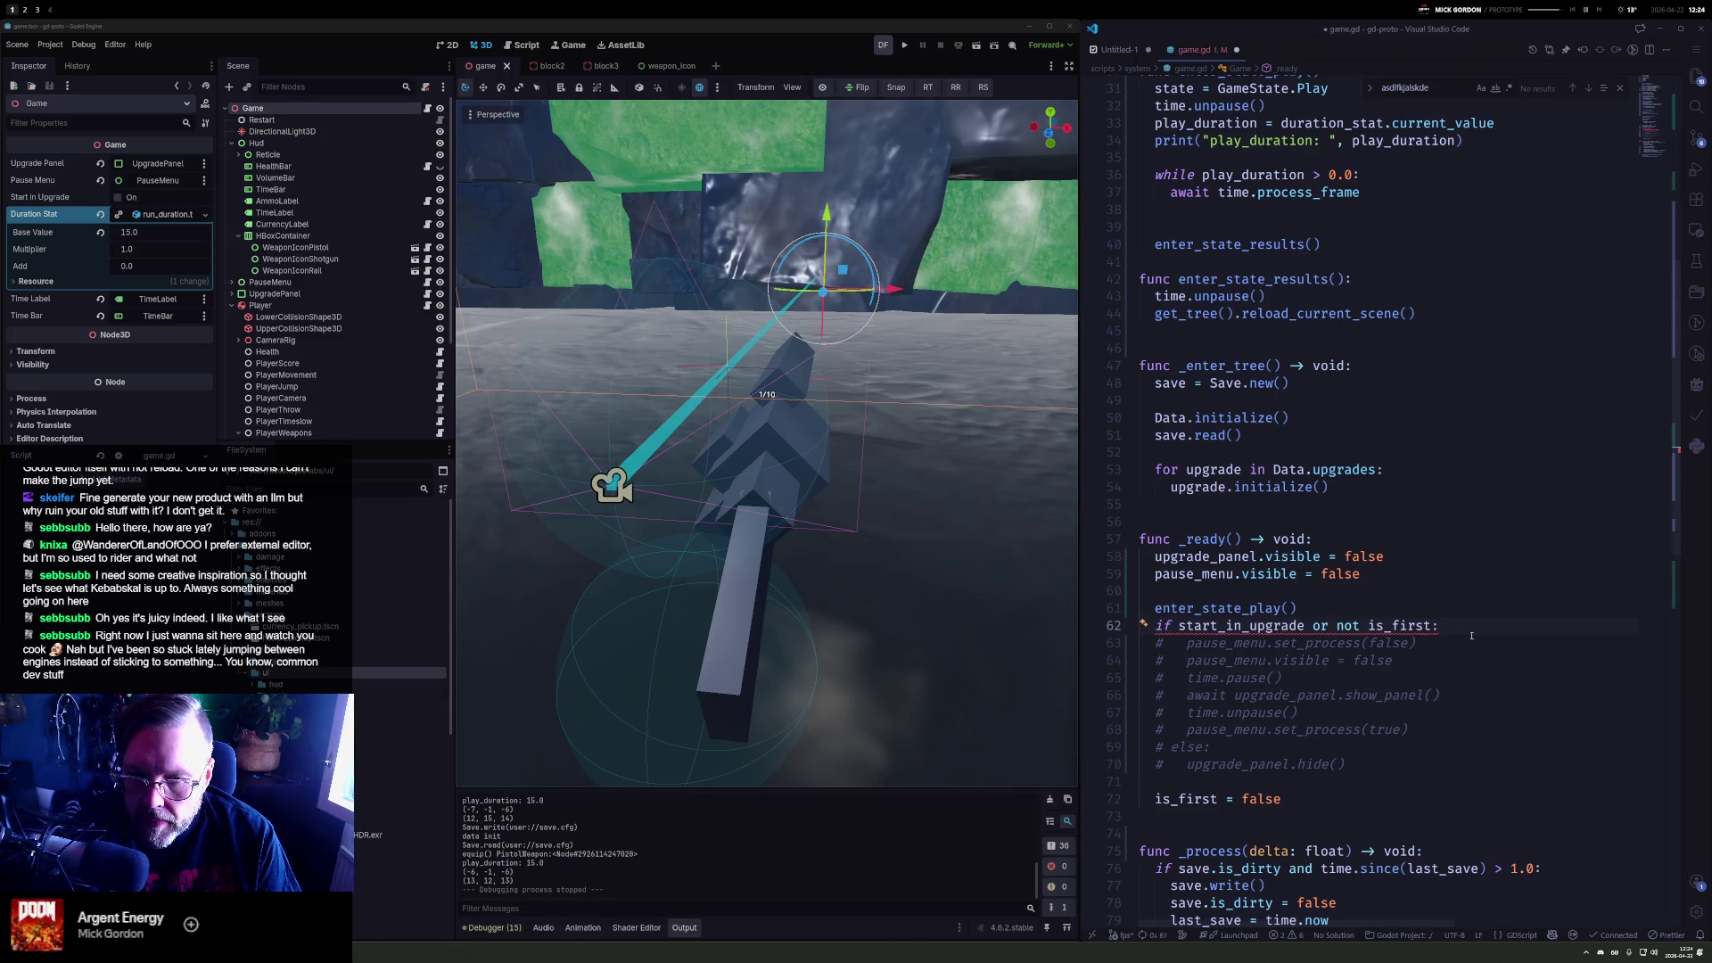
key(alt+Up)
key(Down)
key(Home)
key(Tab)
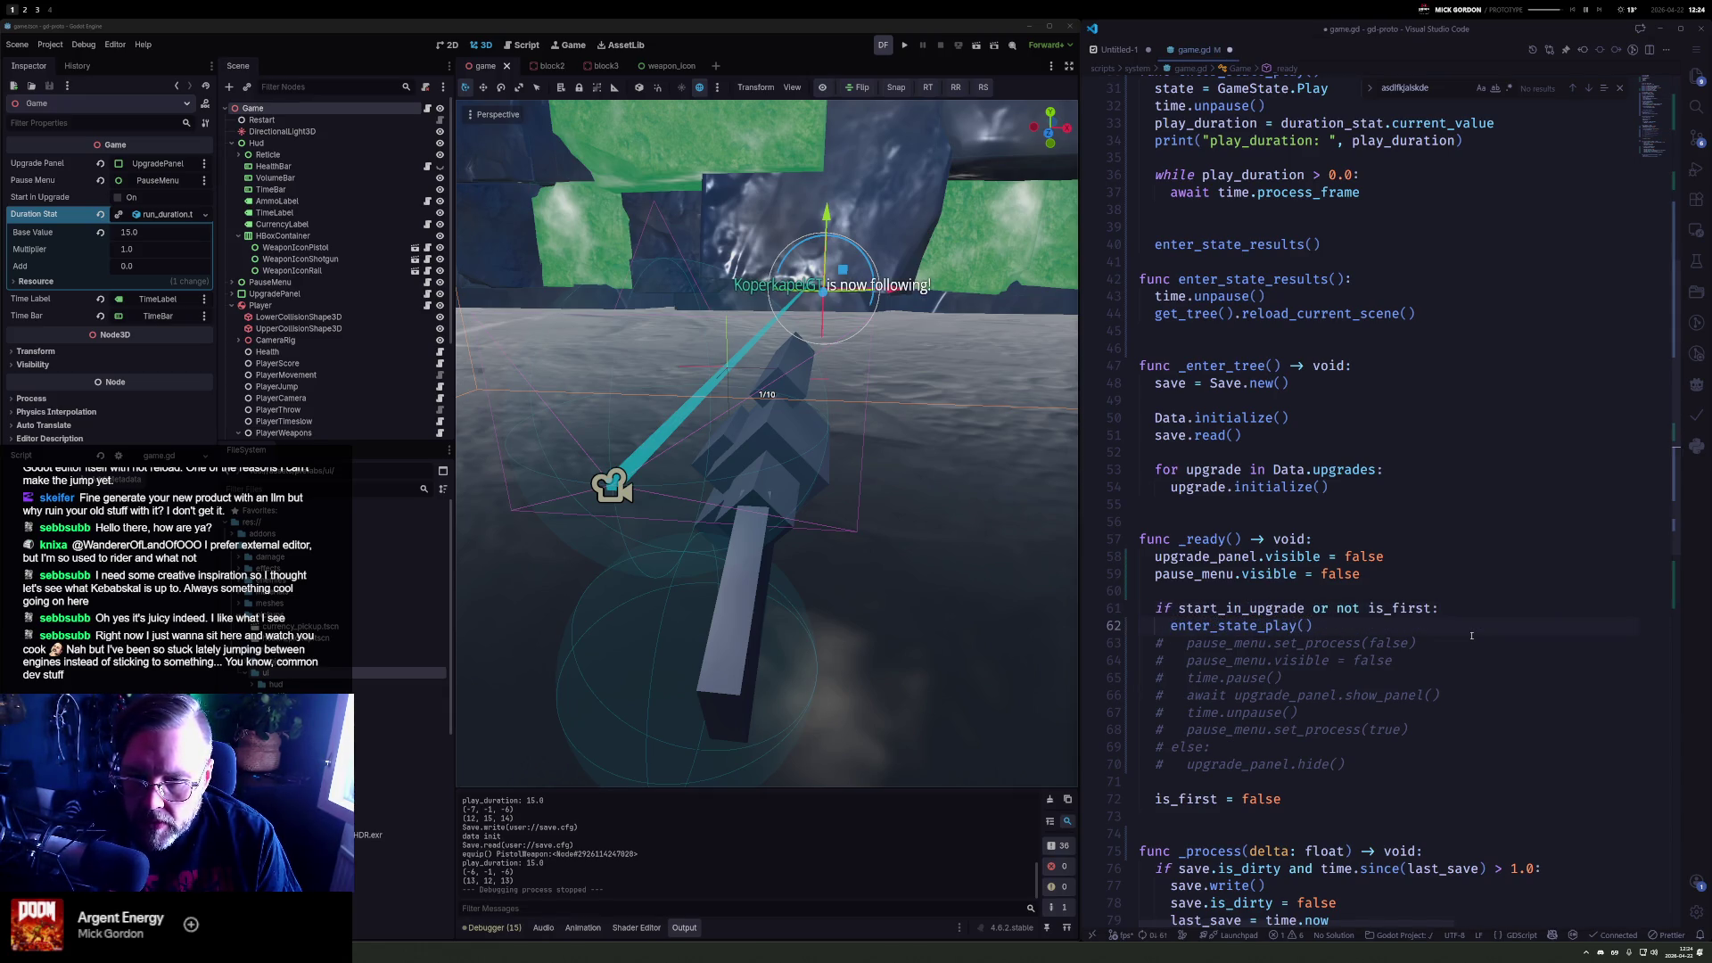
- Add enter_state_upgrade() under the condition and an else branch, then run the project
text(else:)
key(Return)
key(Up)
key(End)
key(Return)
text(enter_state_up)
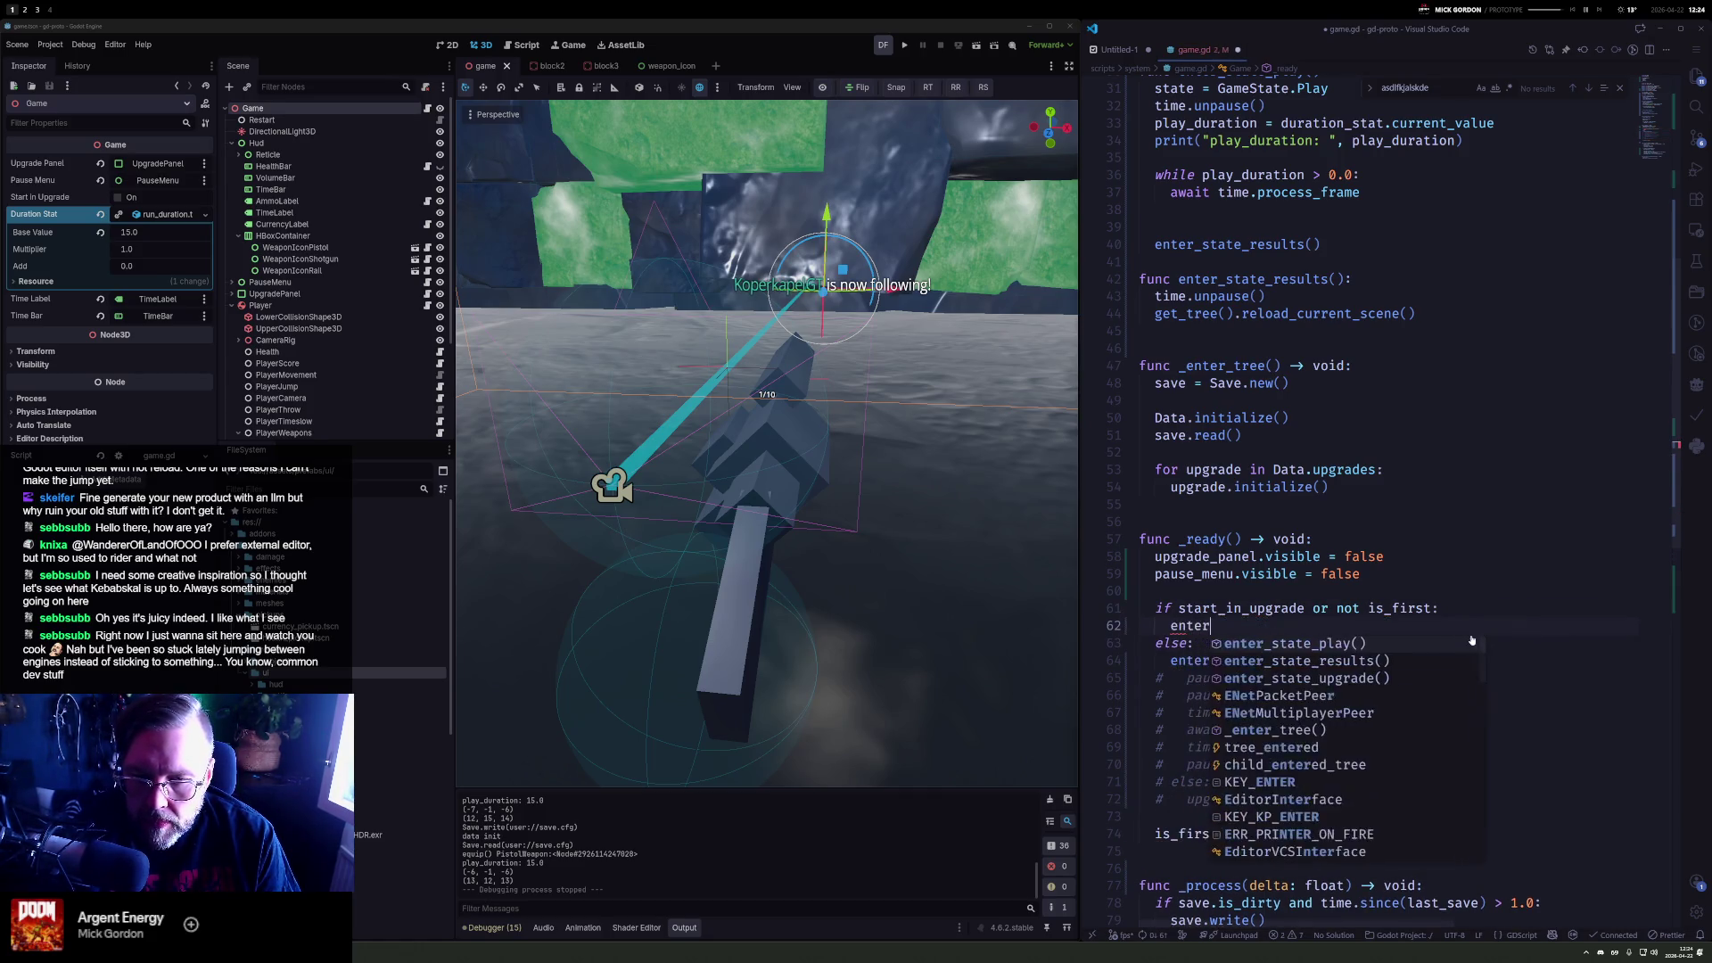
key(Return)
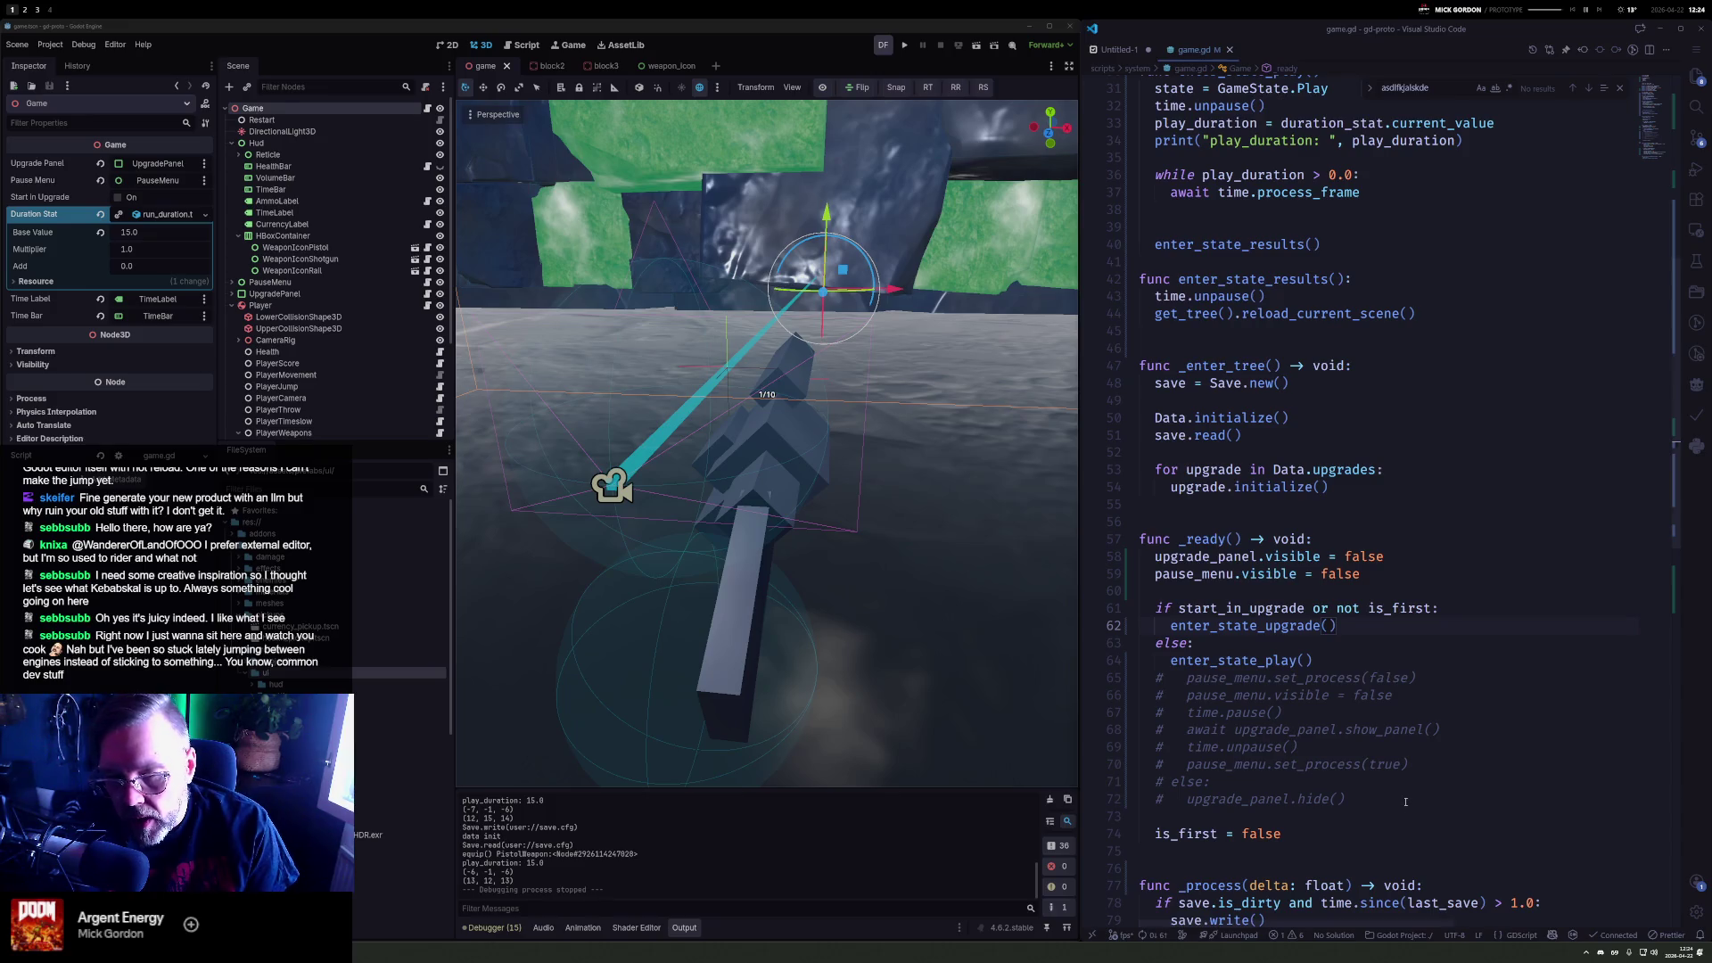
click(906, 50)
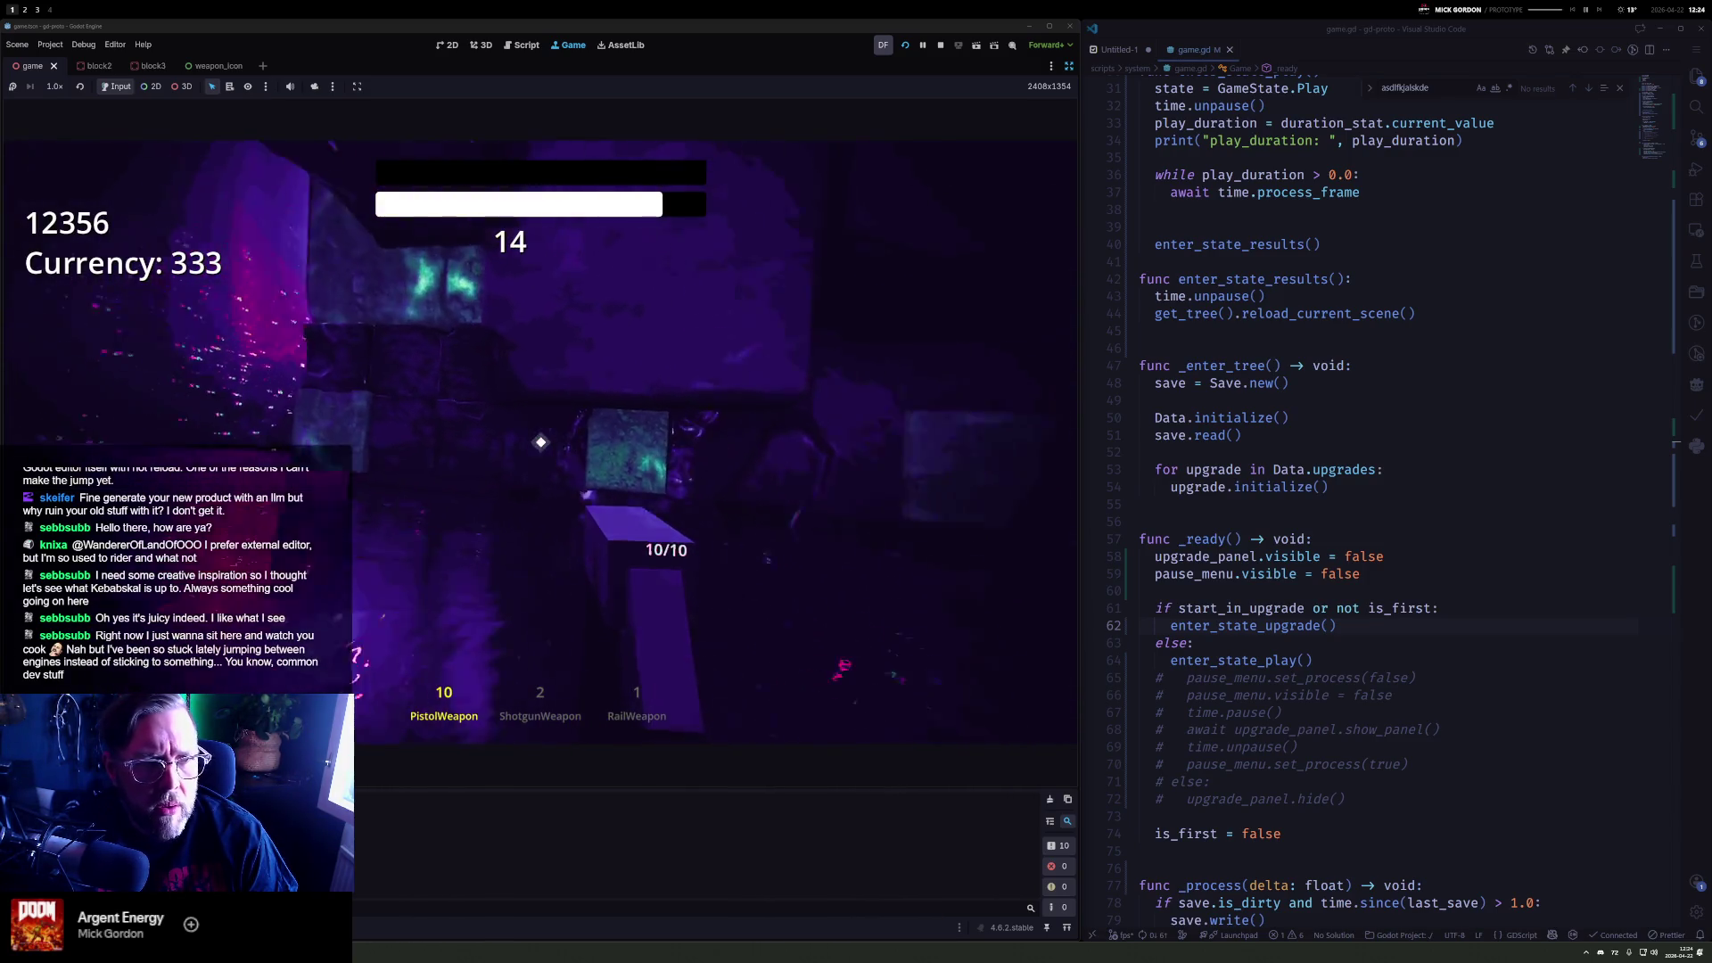
- Fire the pistol, switch to the shotgun and shoot cubes, then pause with Esc
drag(540, 441, 540, 441)
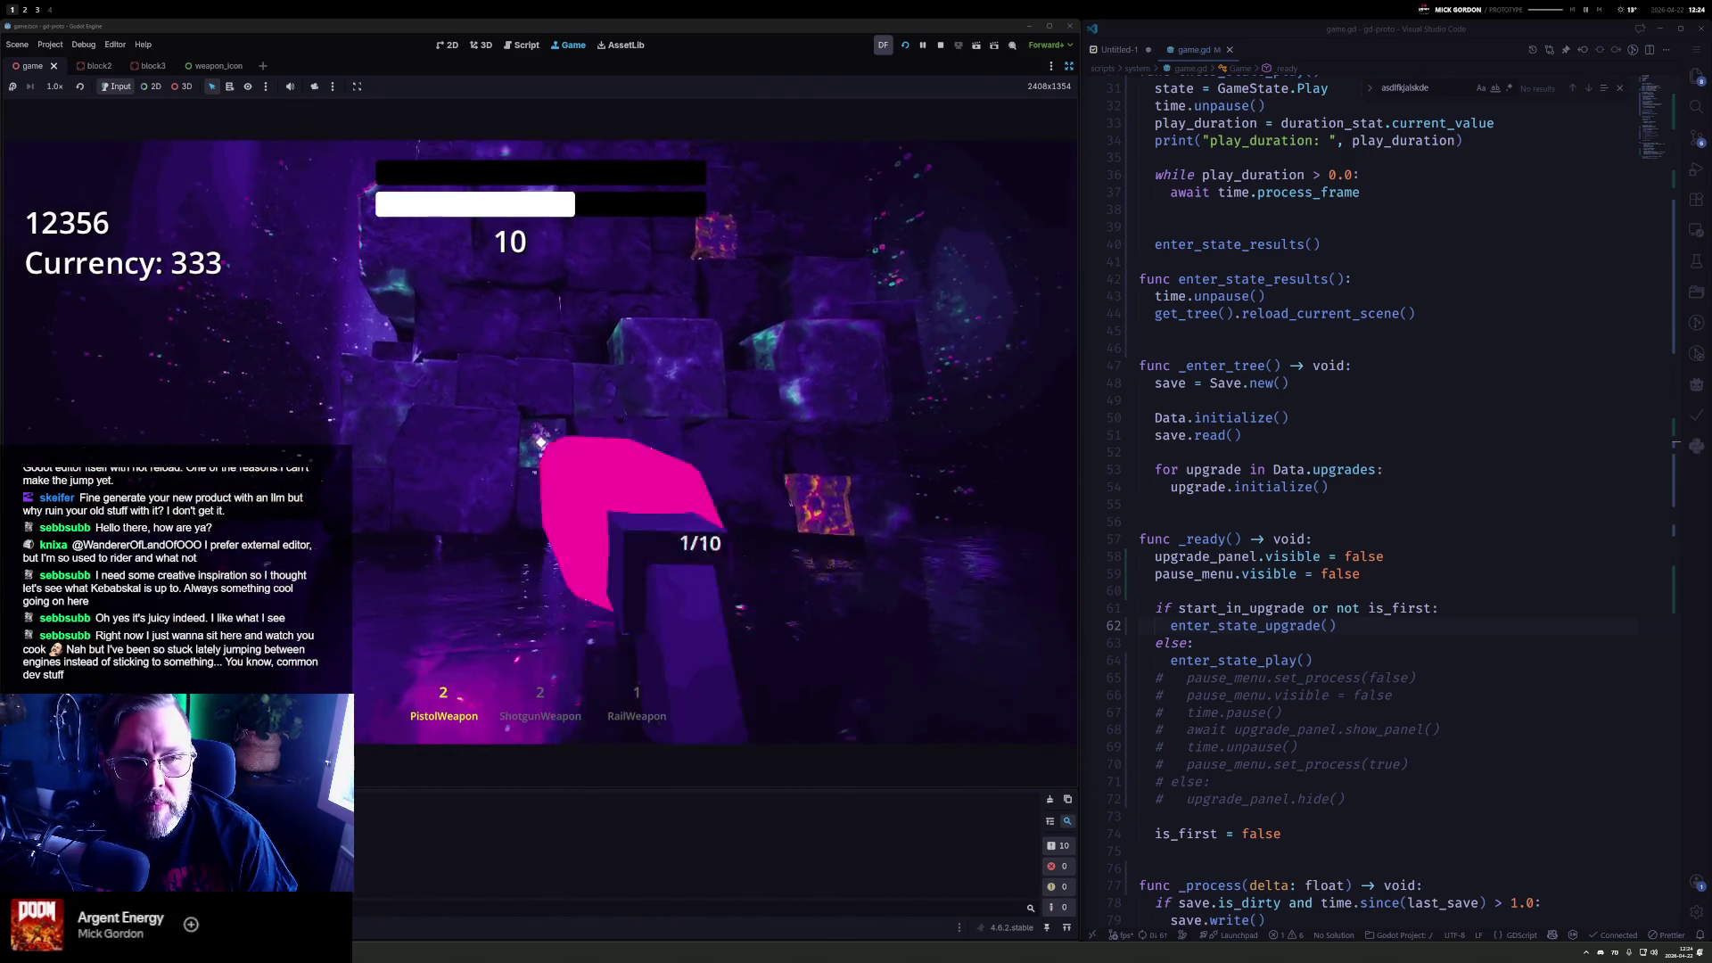
key(2)
click(540, 442)
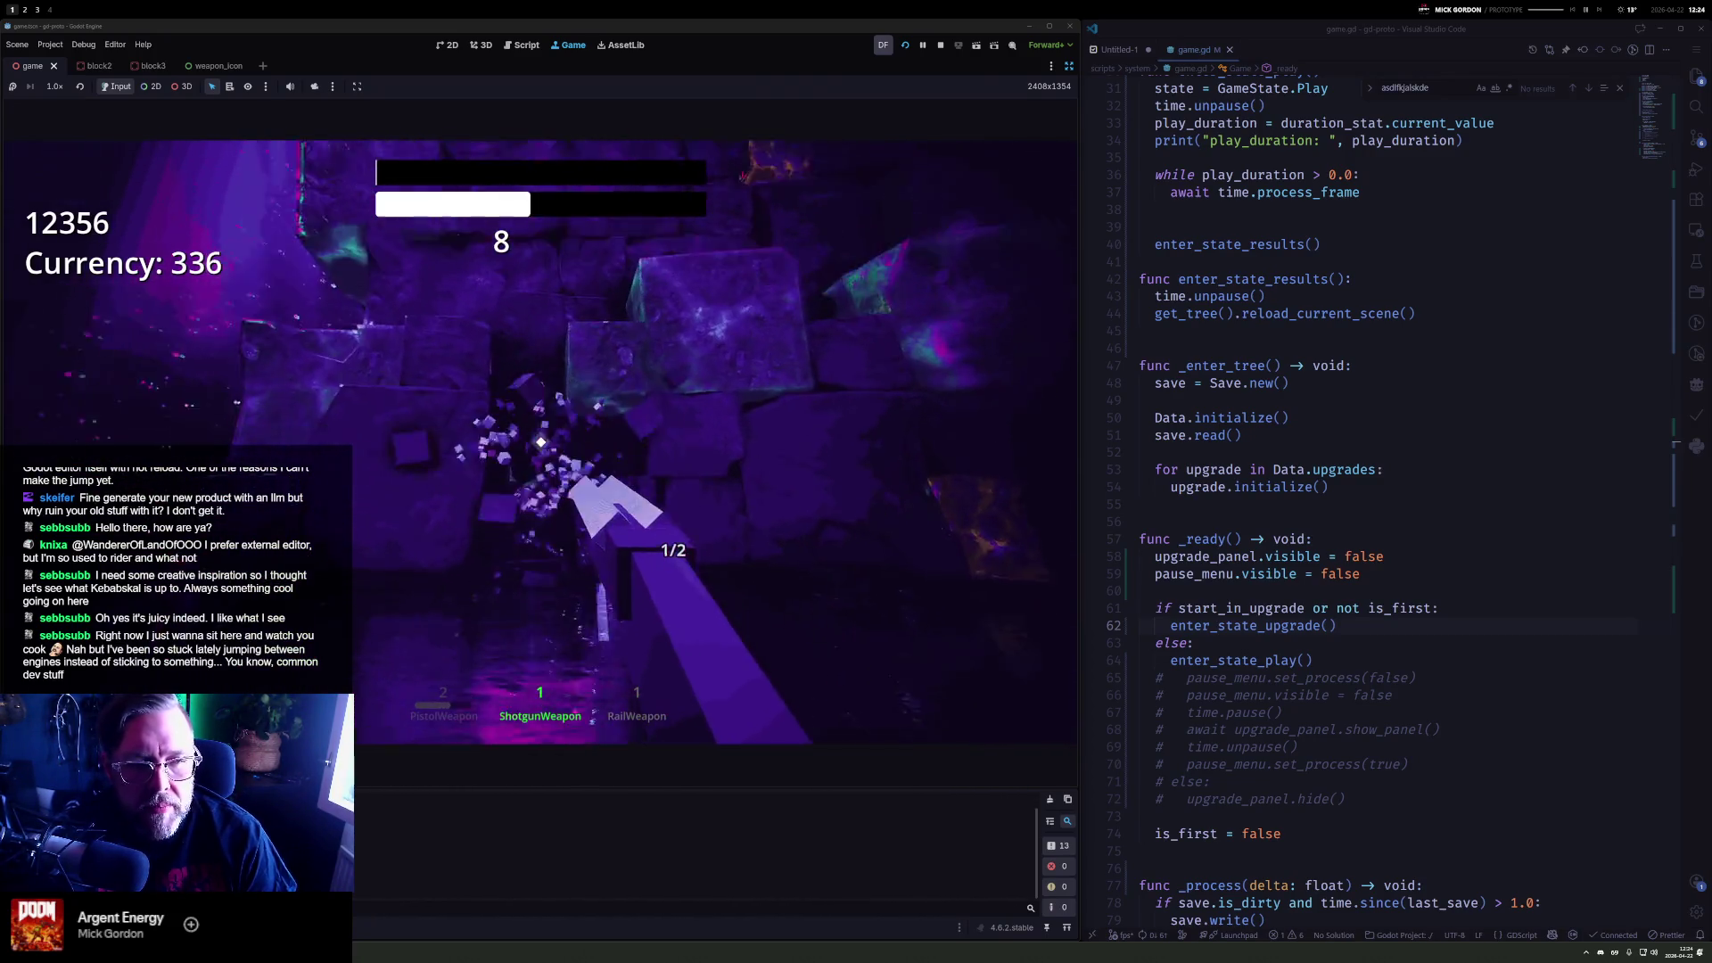
click(540, 441)
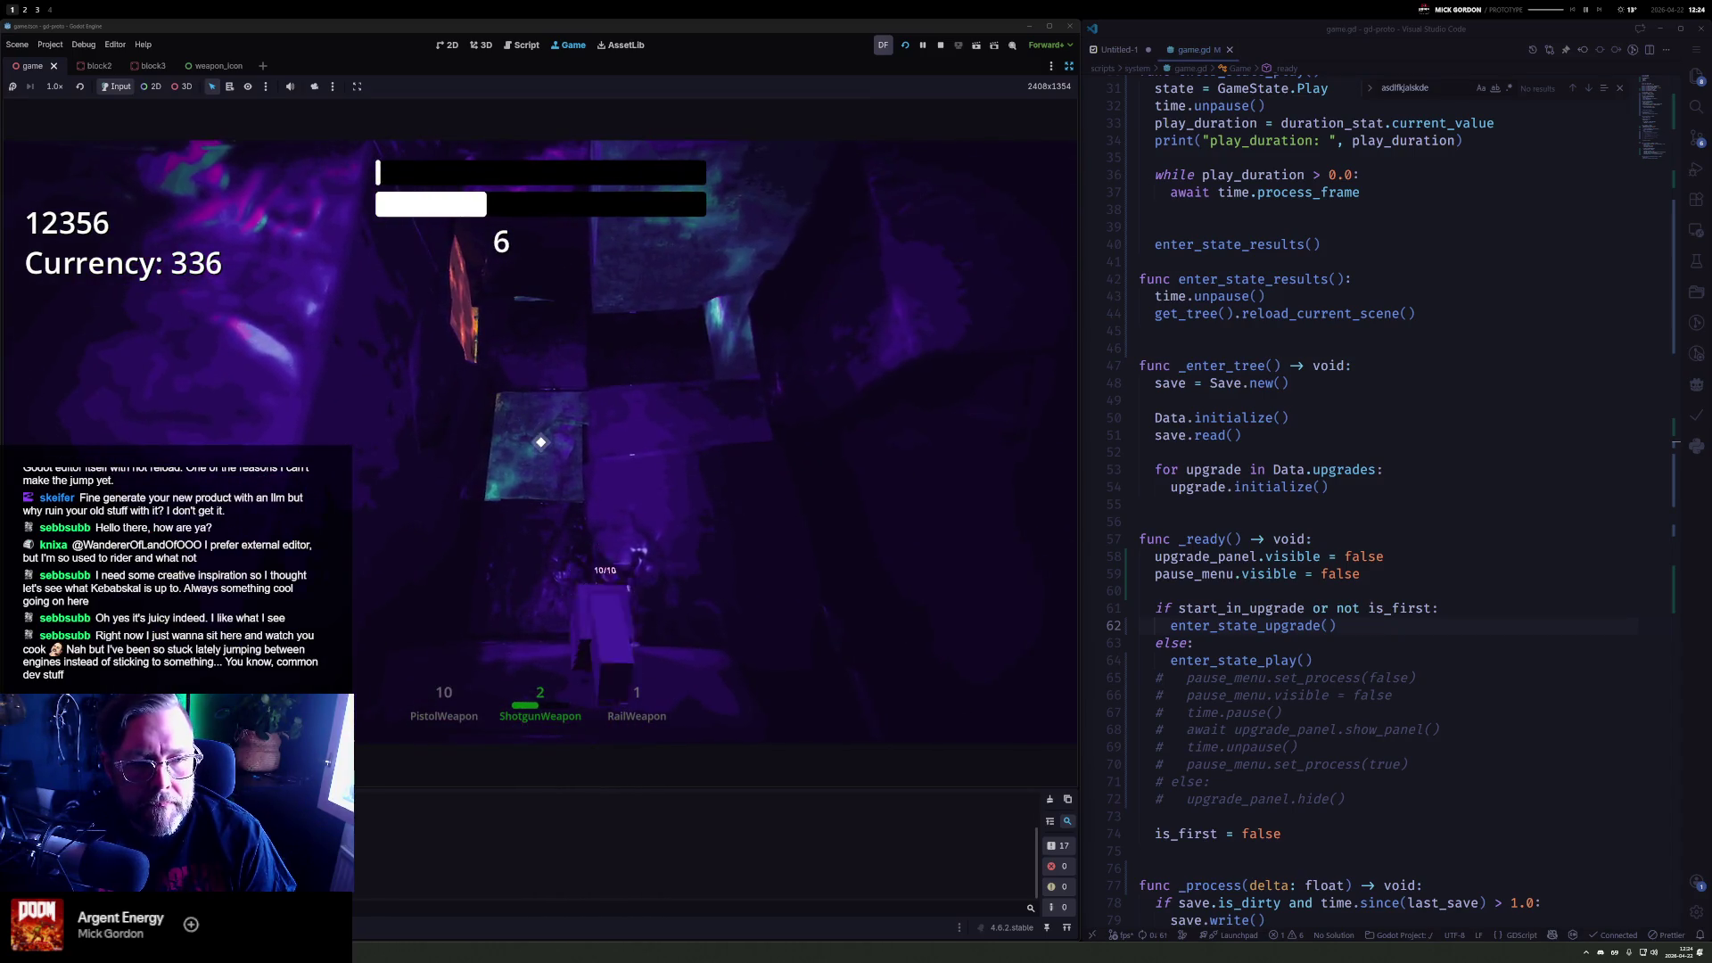
drag(540, 441, 540, 441)
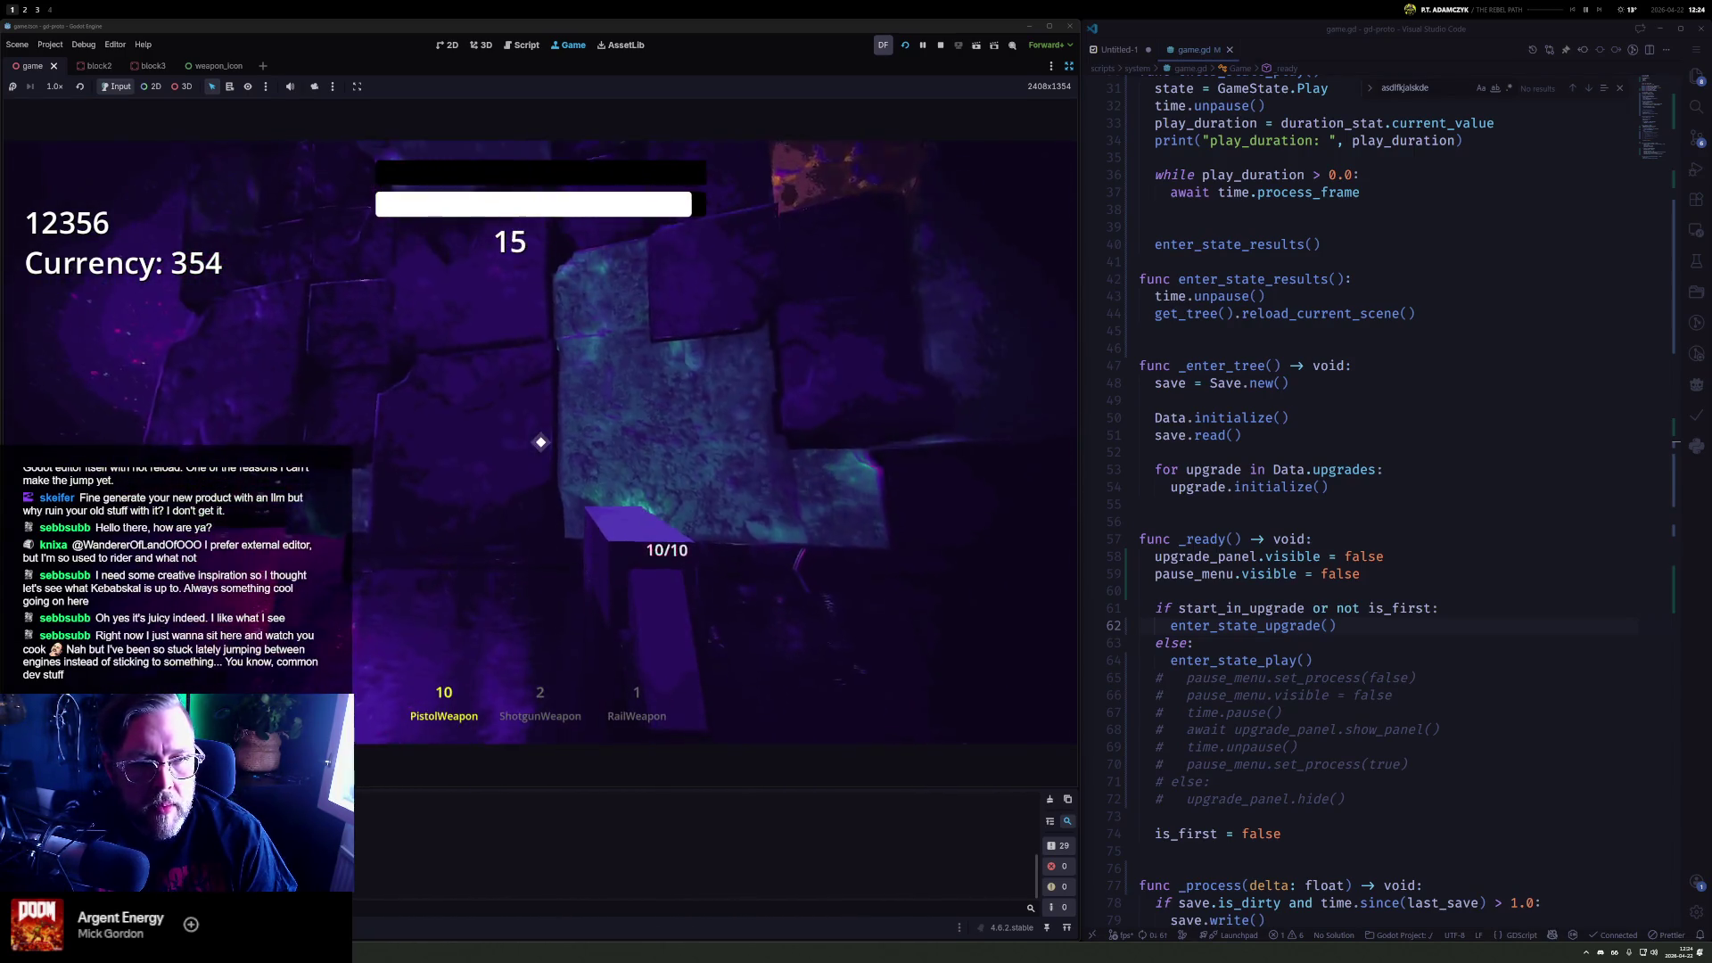
key(Escape)
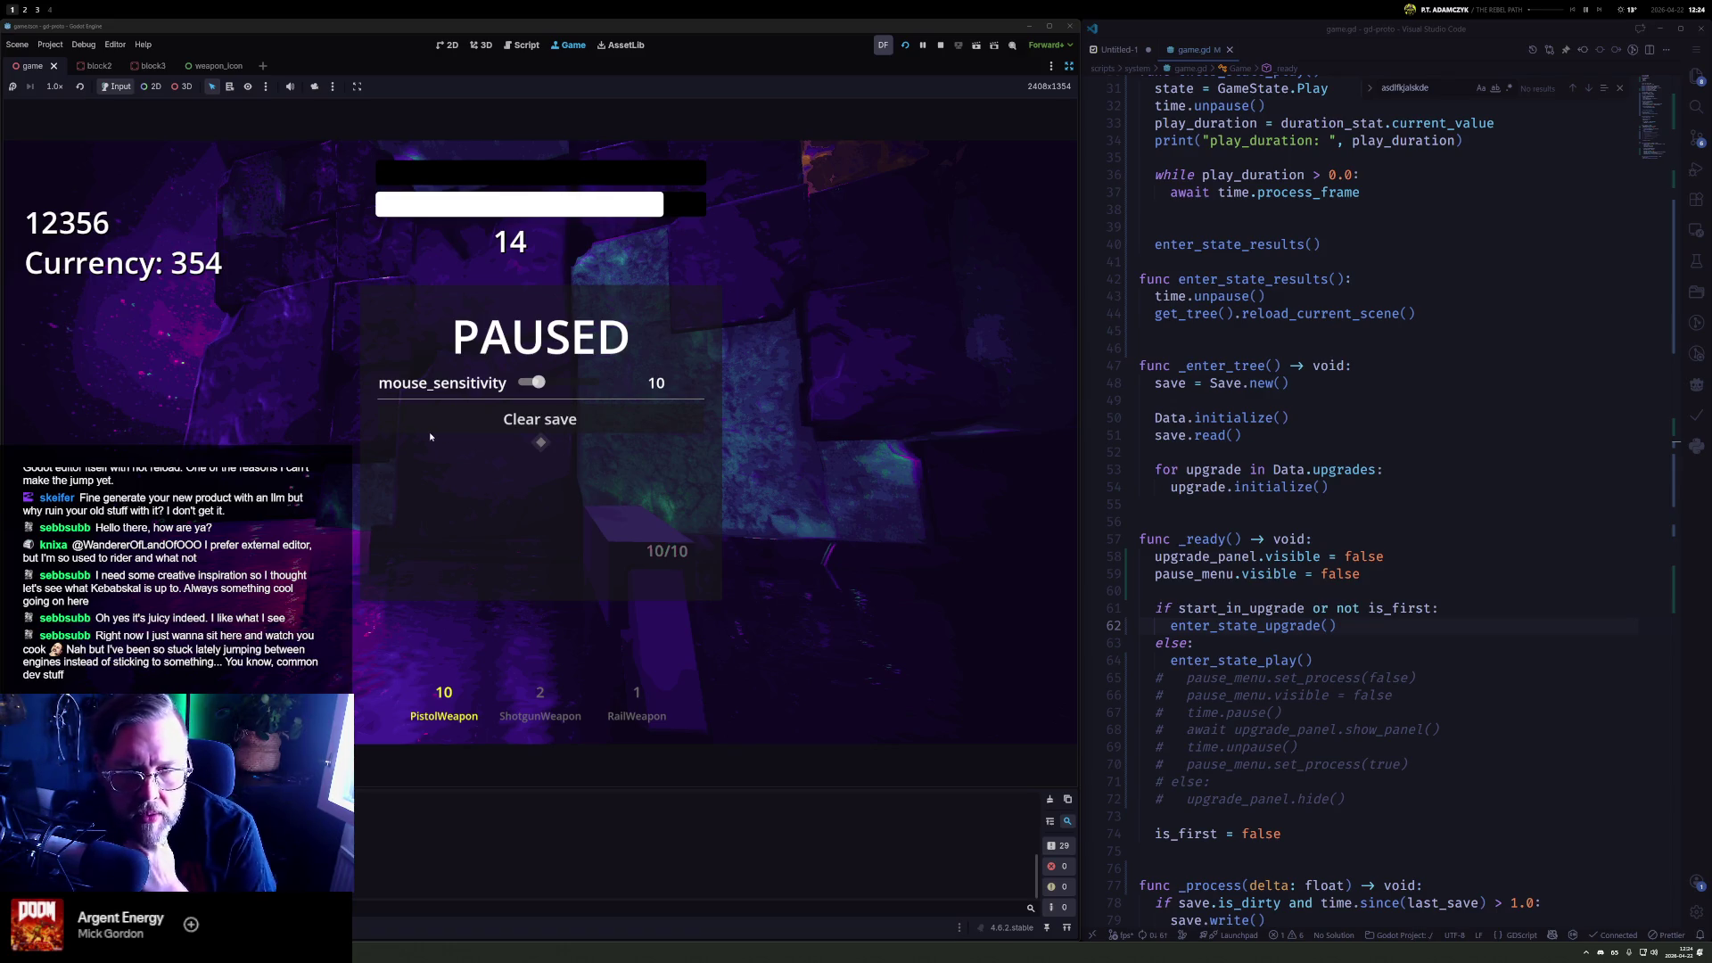
- Select the commented pause_menu lines, then place the caret after the Upgrade state assignment
click(1424, 687)
key(shift+Home)
text(c)
key(ctrl+z)
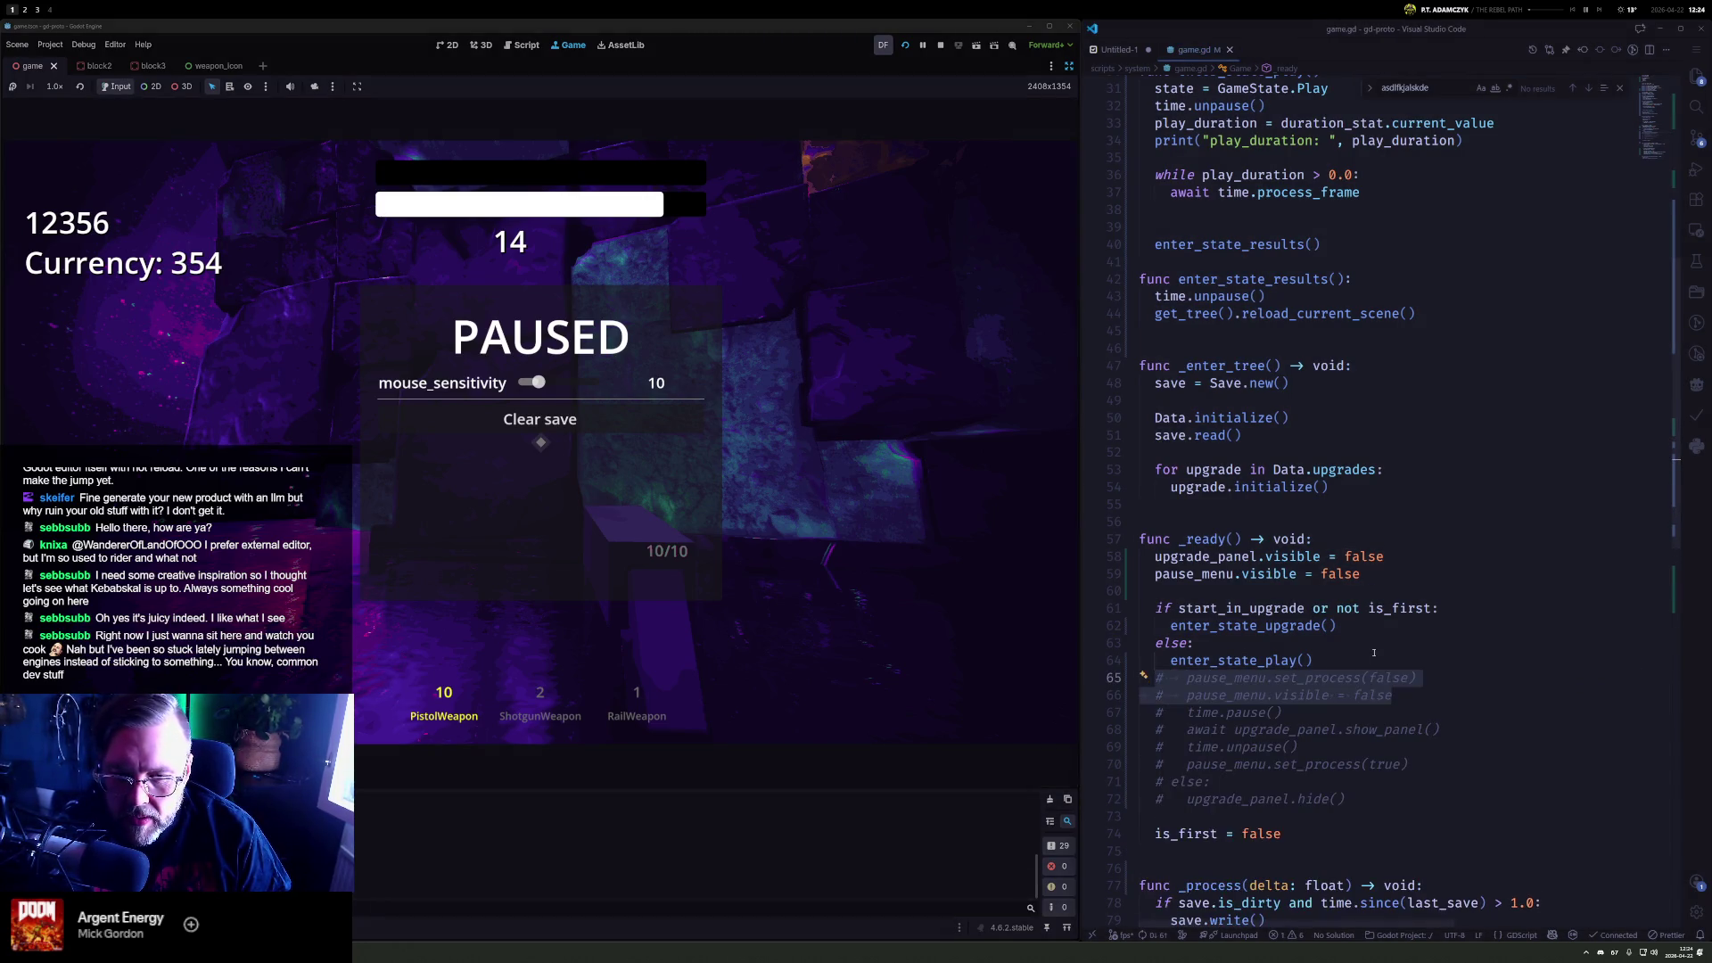
scroll(1277, 628, up, 9)
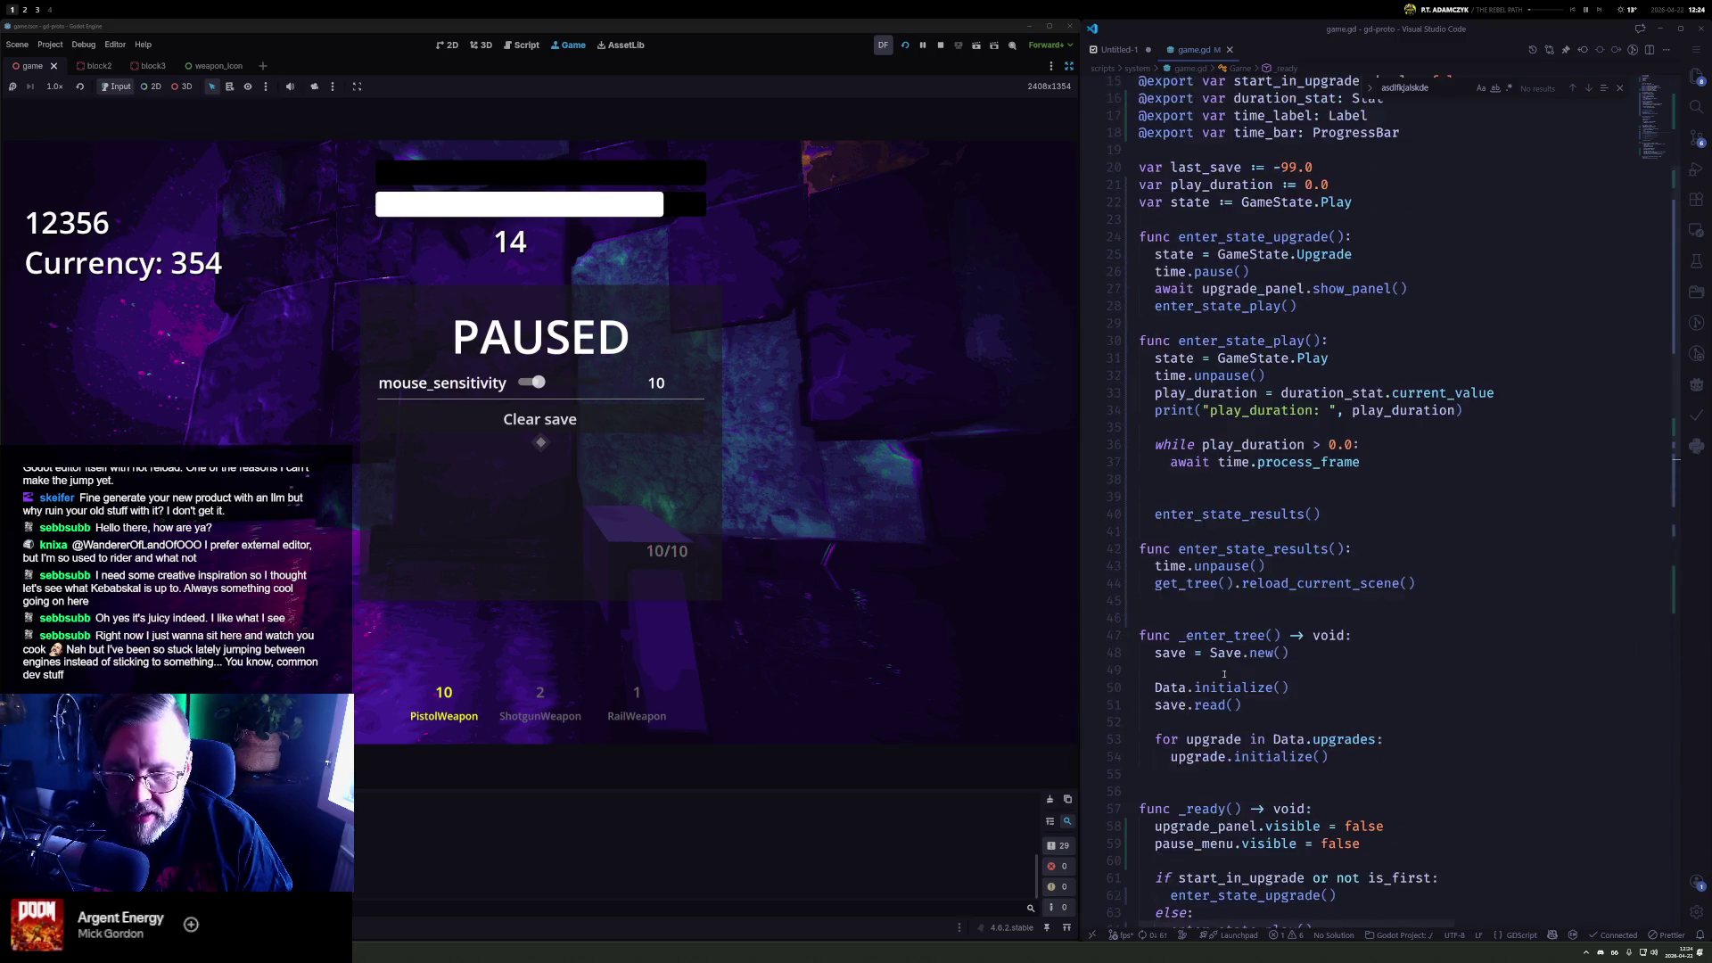
click(1447, 457)
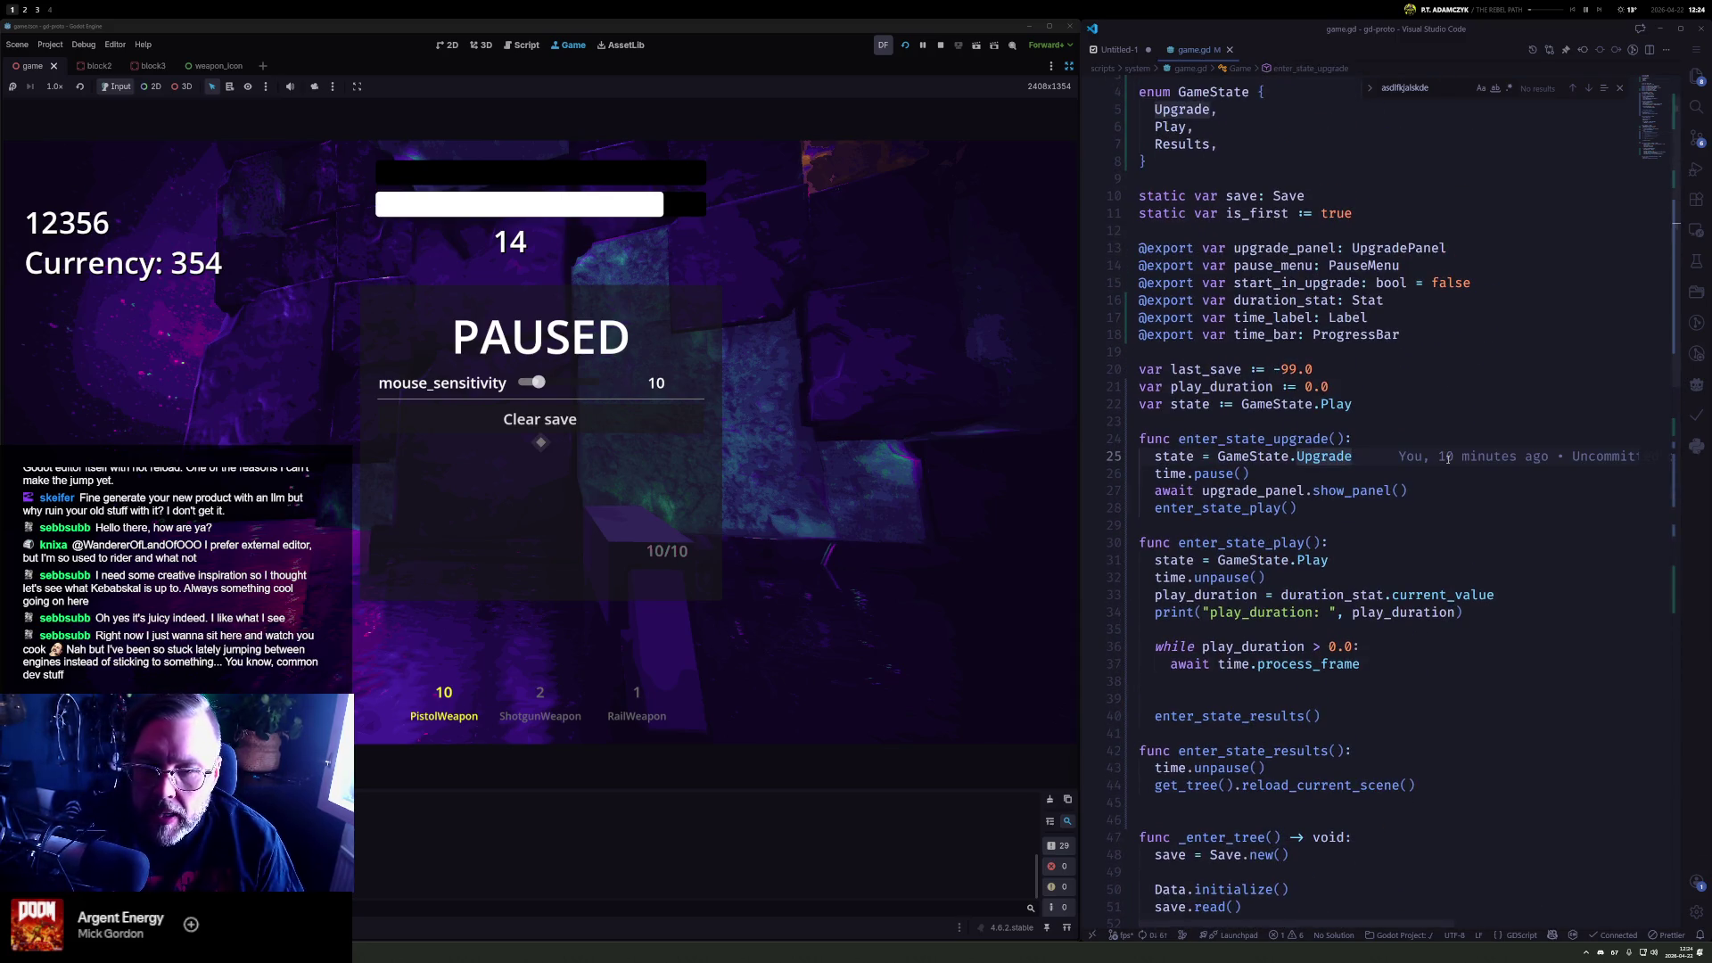
- Paste the pause_menu lines into enter_state_upgrade and uncomment them
key(ctrl+v)
key(shift+Up)
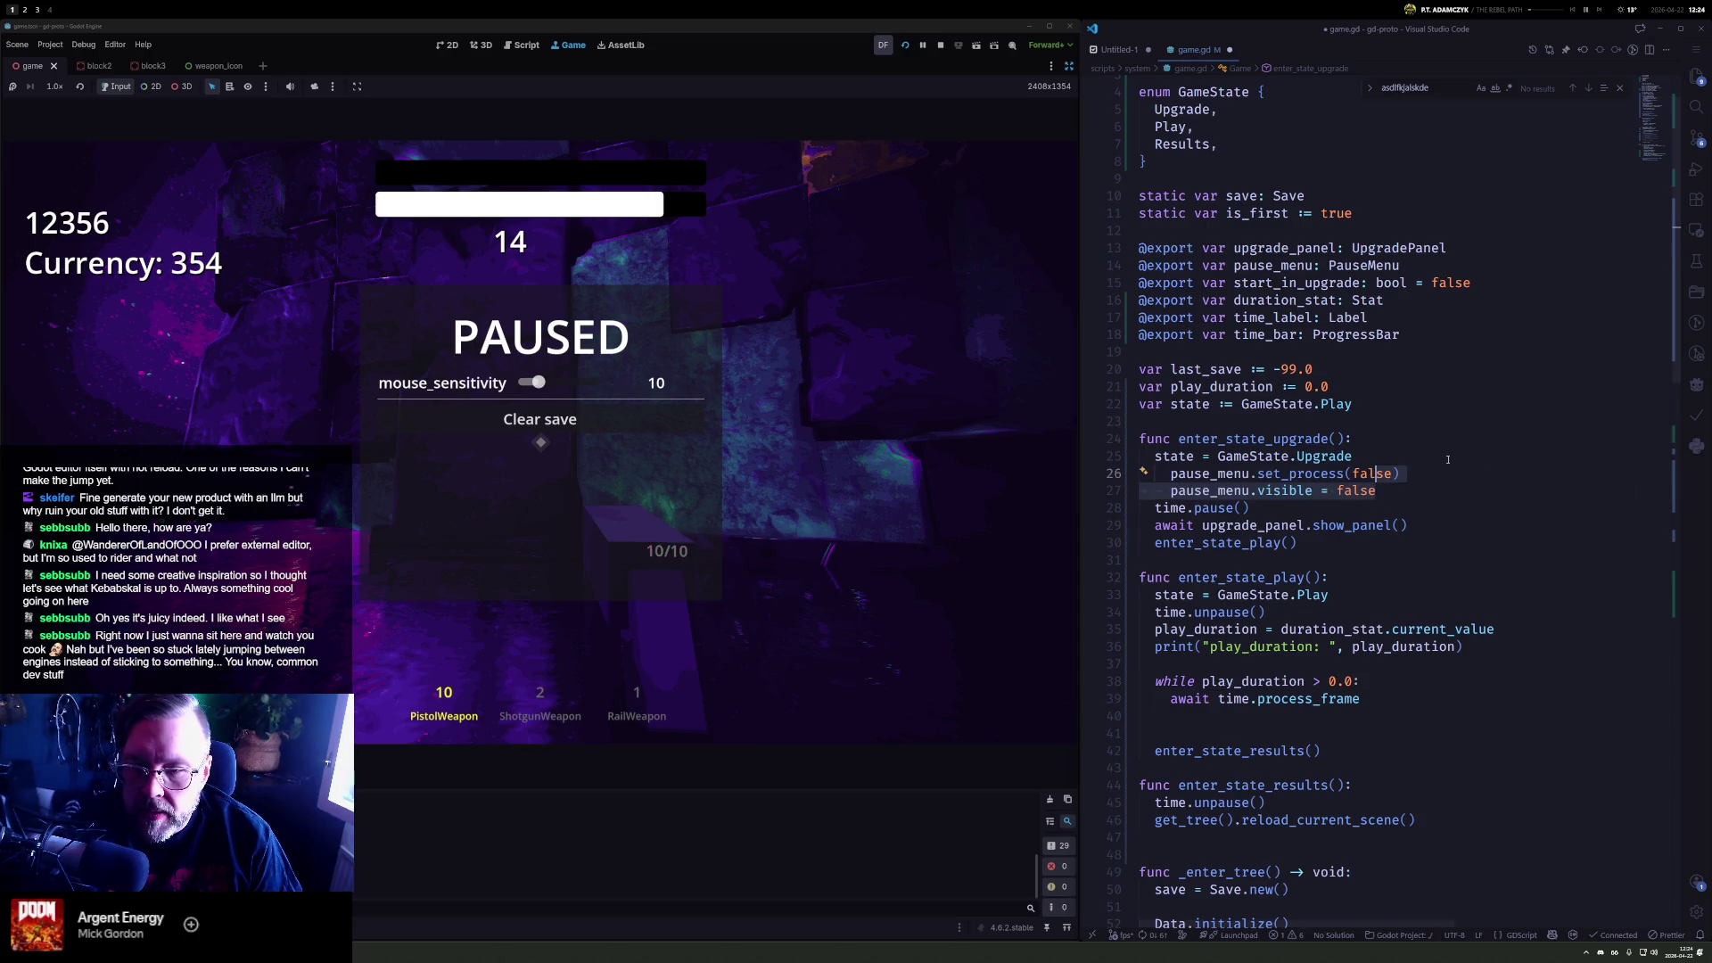
key(ctrl+slash)
key(Down)
key(Down)
key(End)
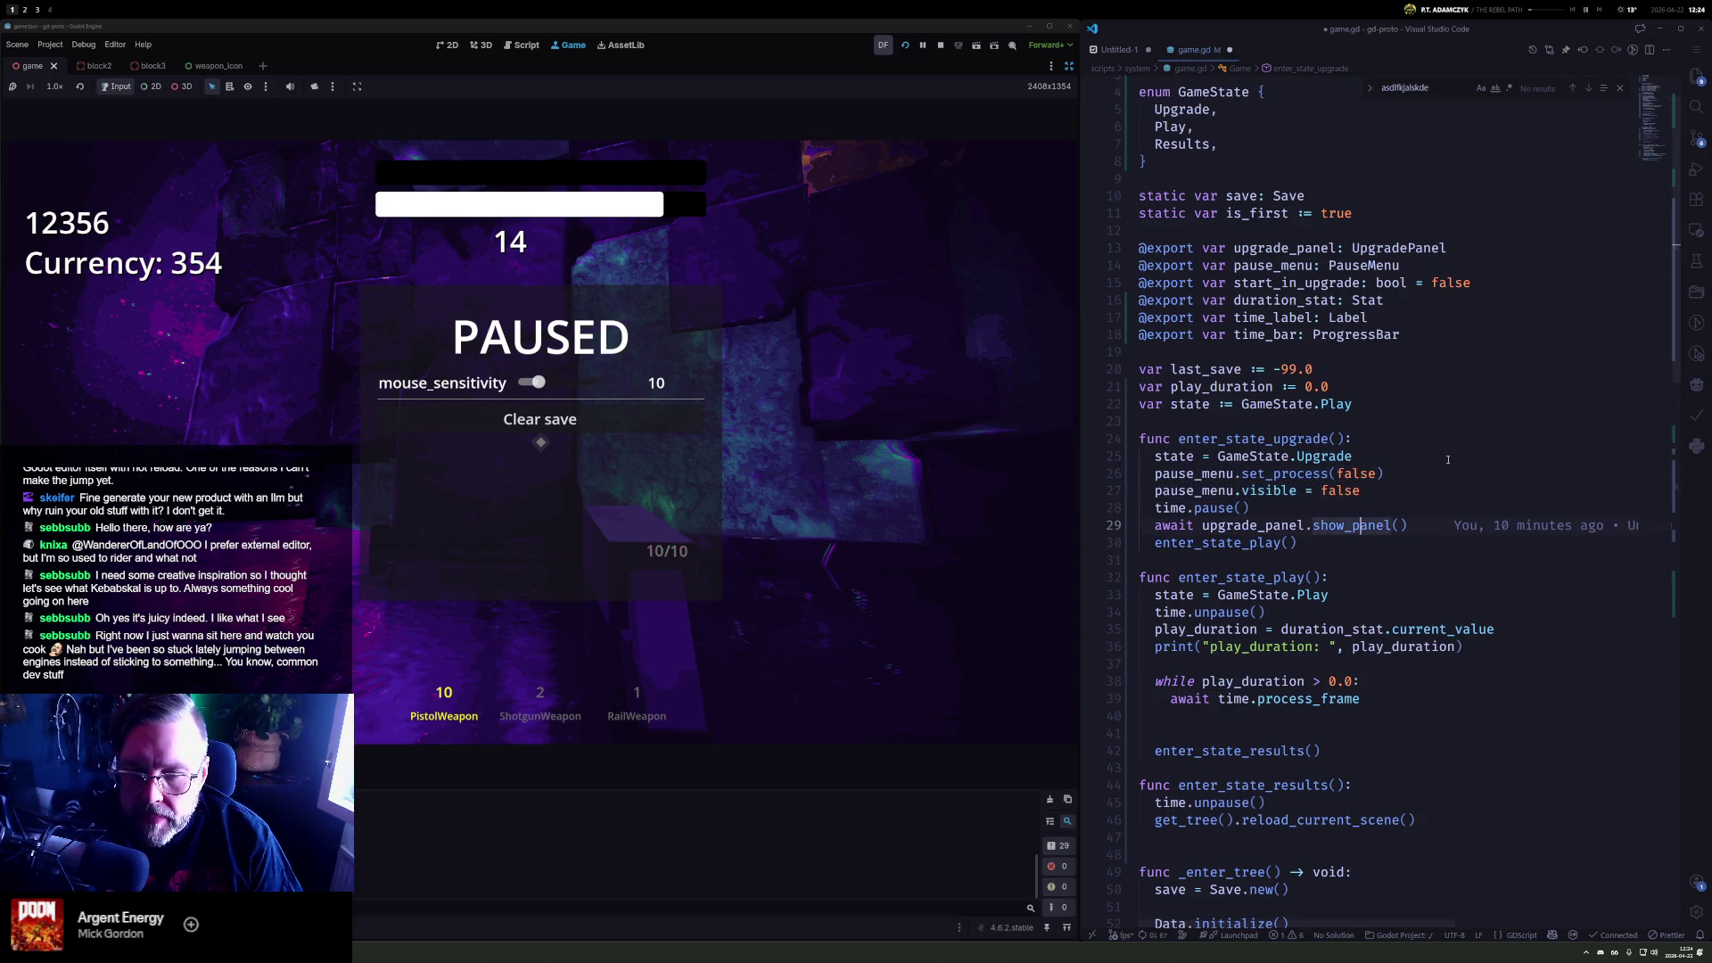
key(Return)
key(Return)
- Add pause_menu.set_process(true) and time.unpause() after show_panel, then save the script
text(pause_menu.setpr)
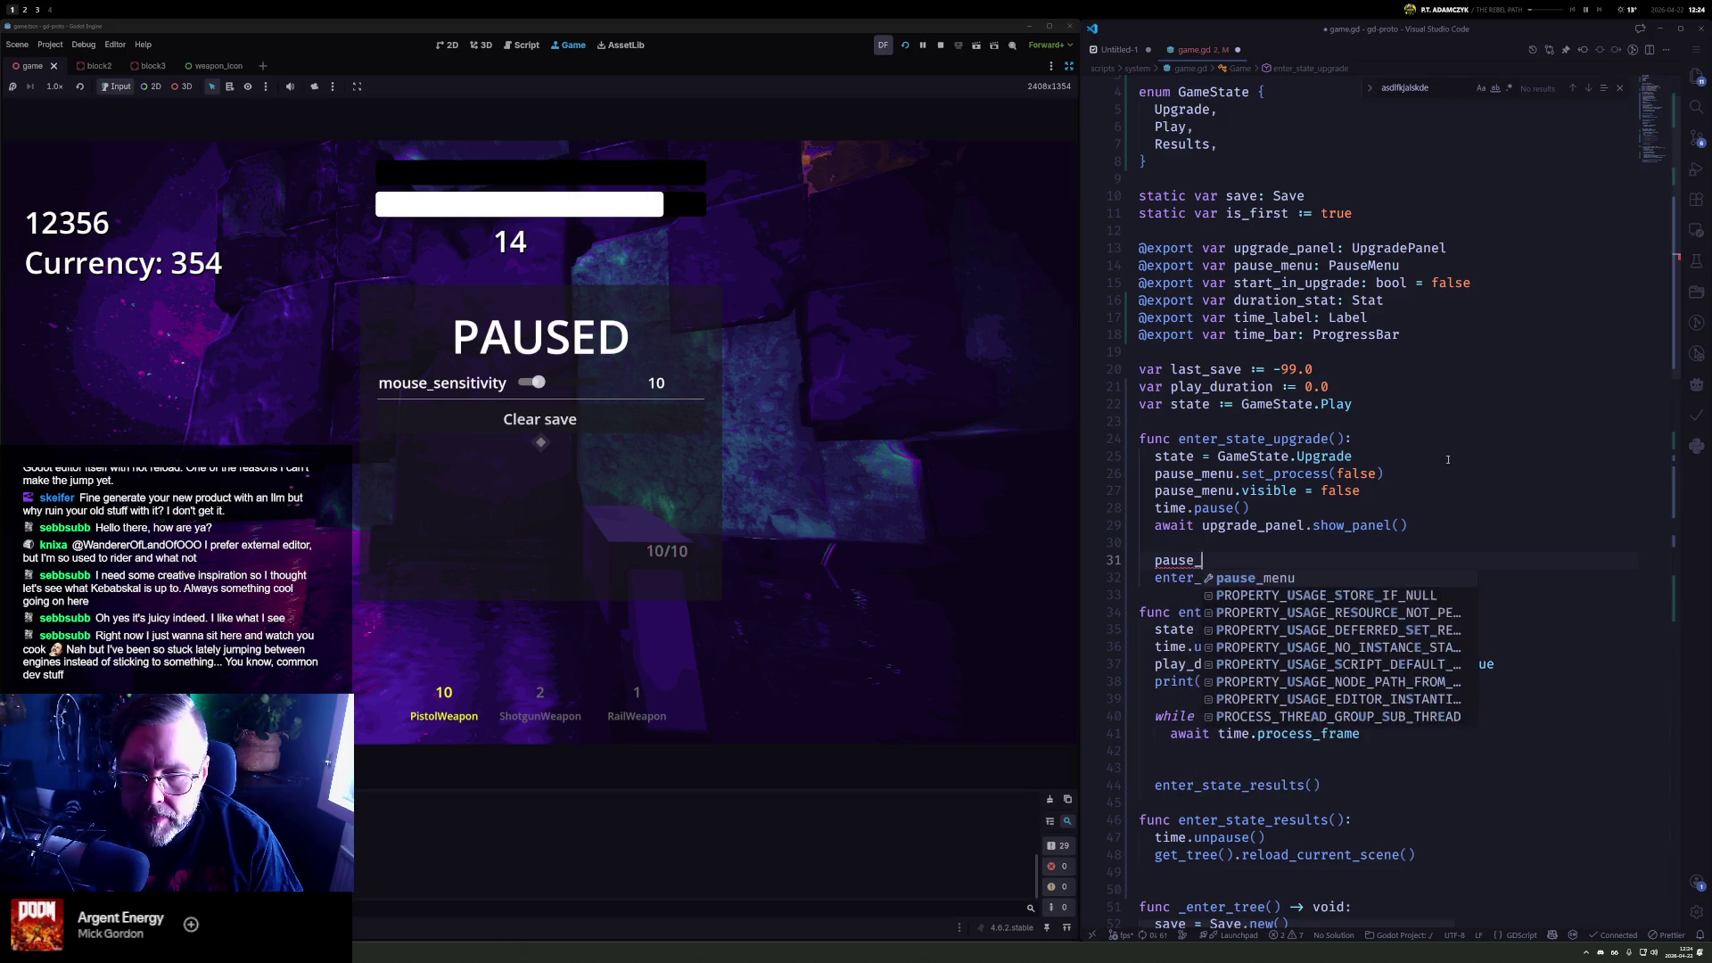
key(Return)
text(true))
key(Return)
key(ctrl+z)
key(Return)
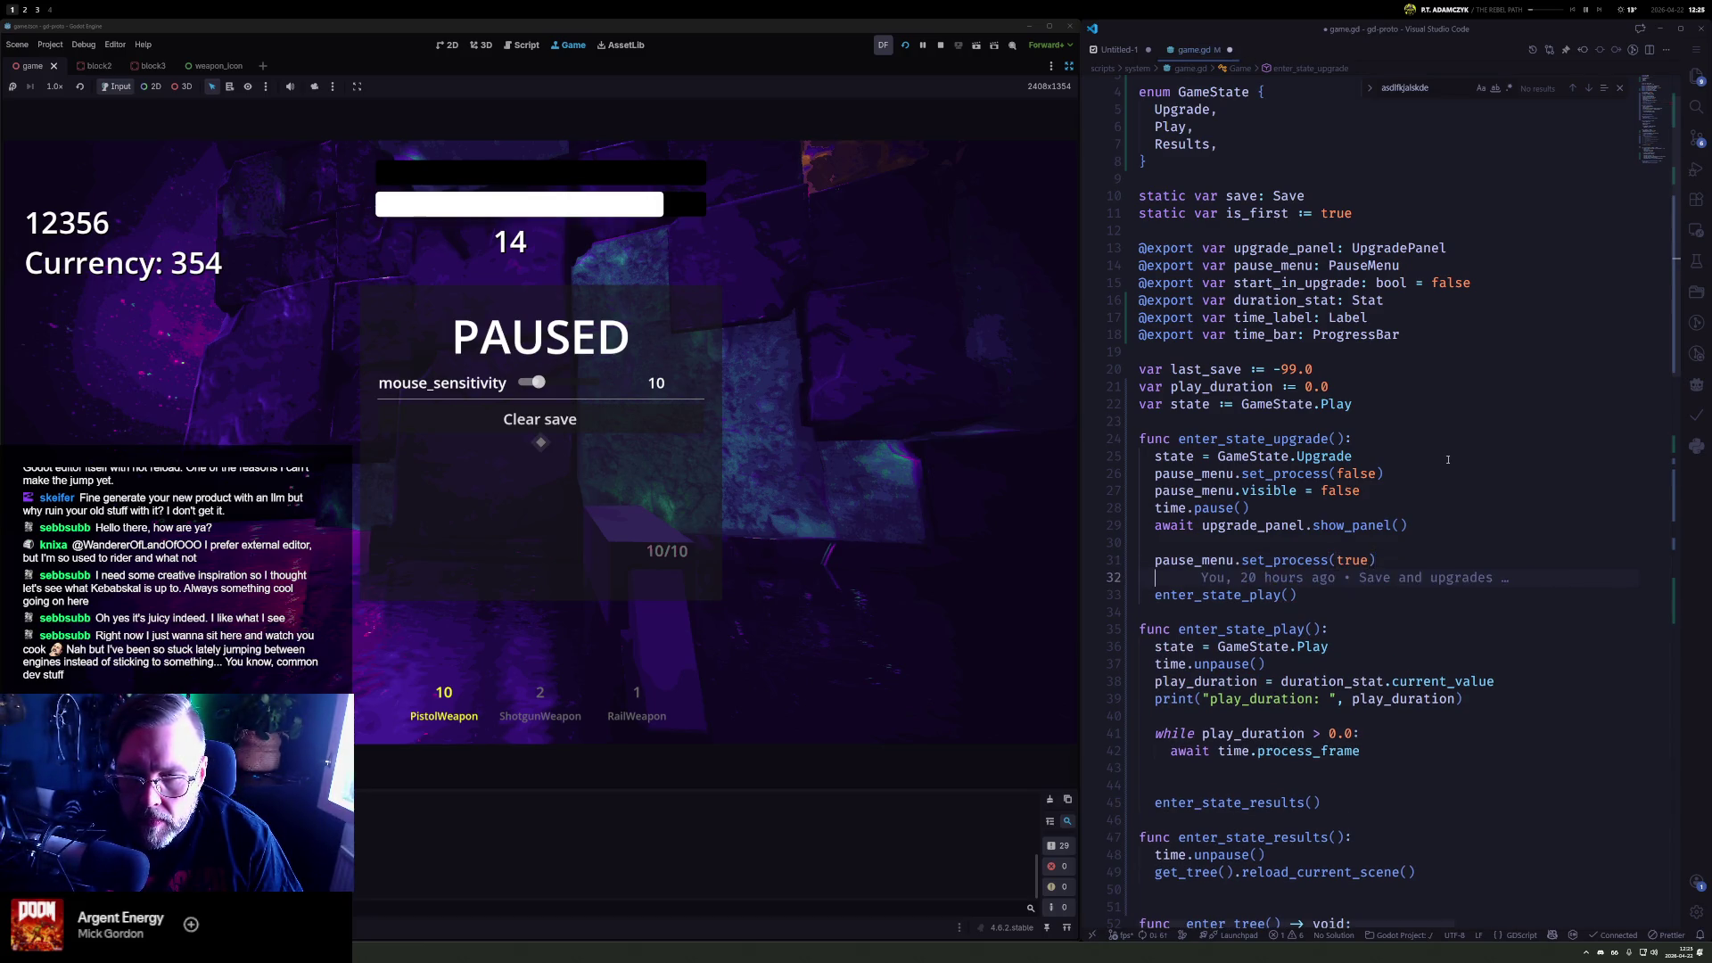
text(time.unpause())
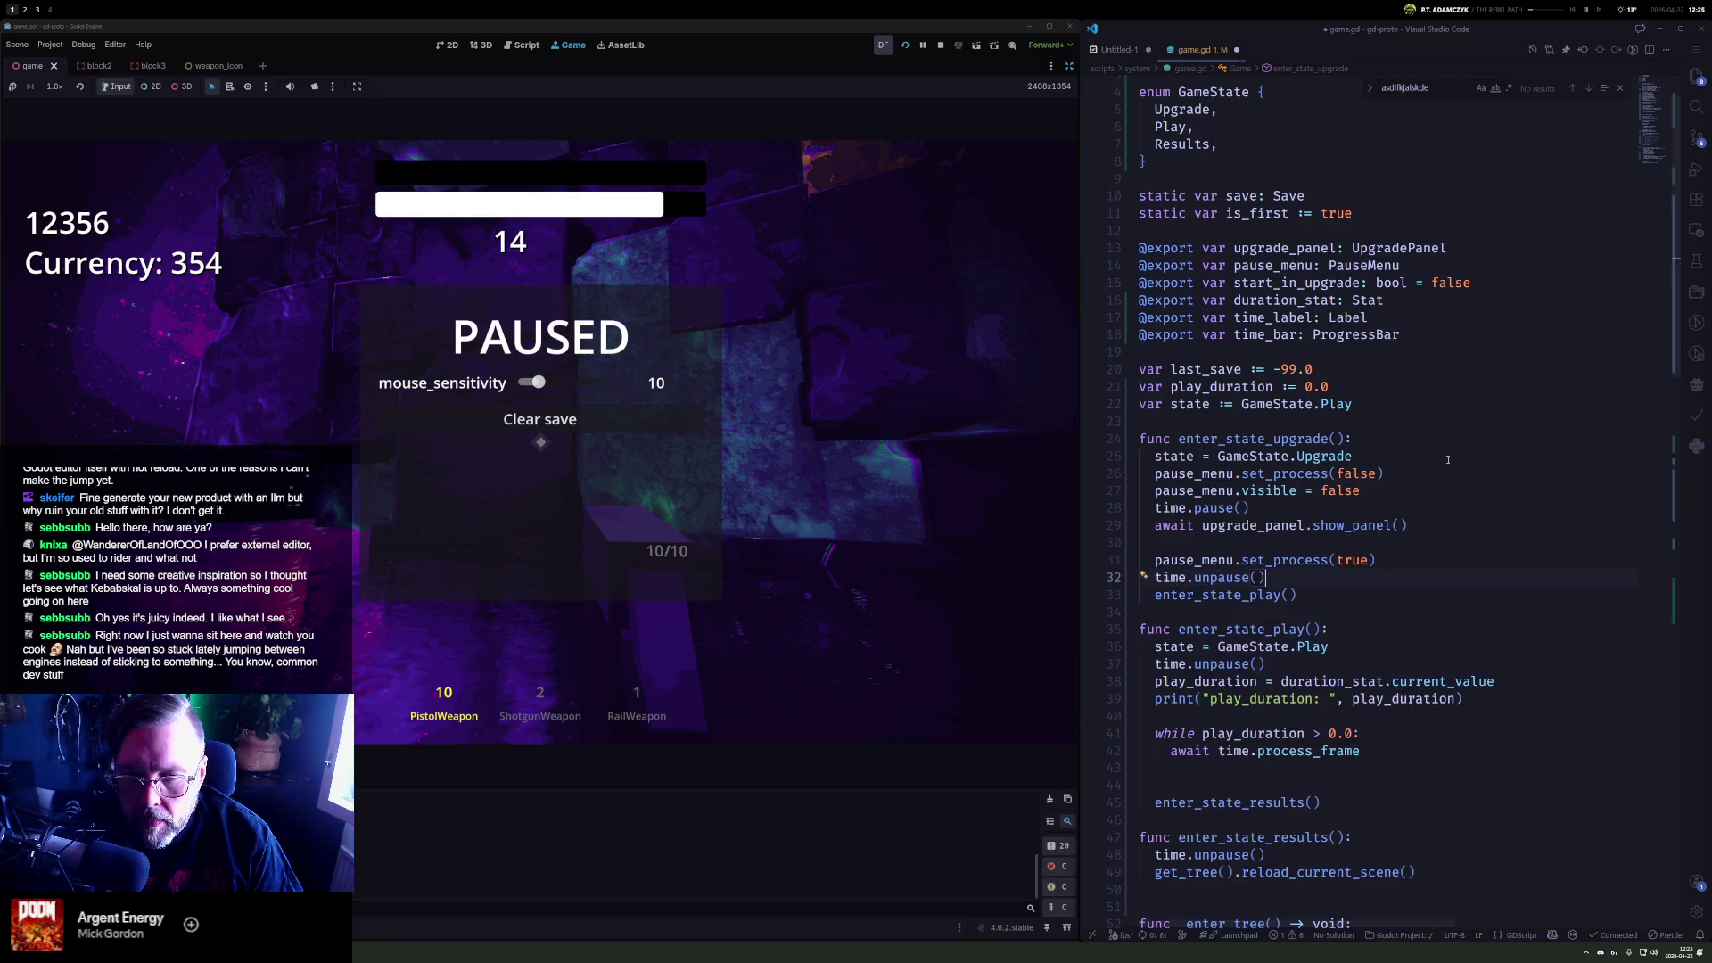
key(Return)
key(ctrl+s)
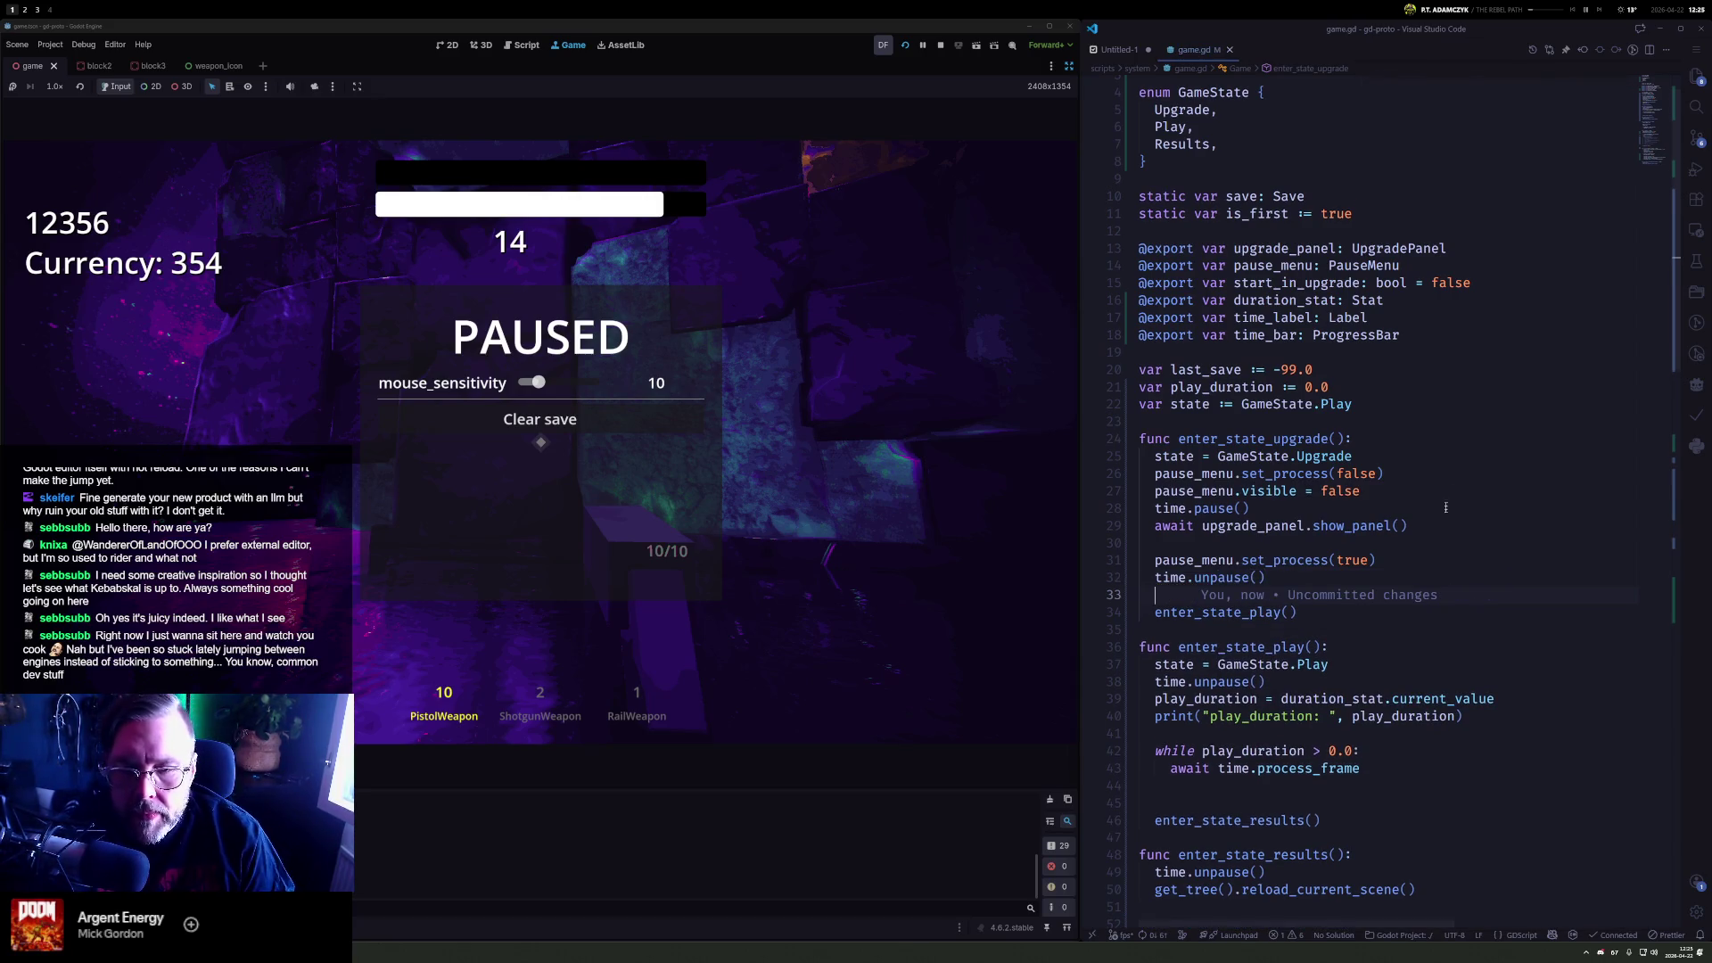
- Remove the redundant time.unpause() from enter_state_play and relaunch the game
click(1353, 680)
key(shift+Home)
key(BackSpace)
key(BackSpace)
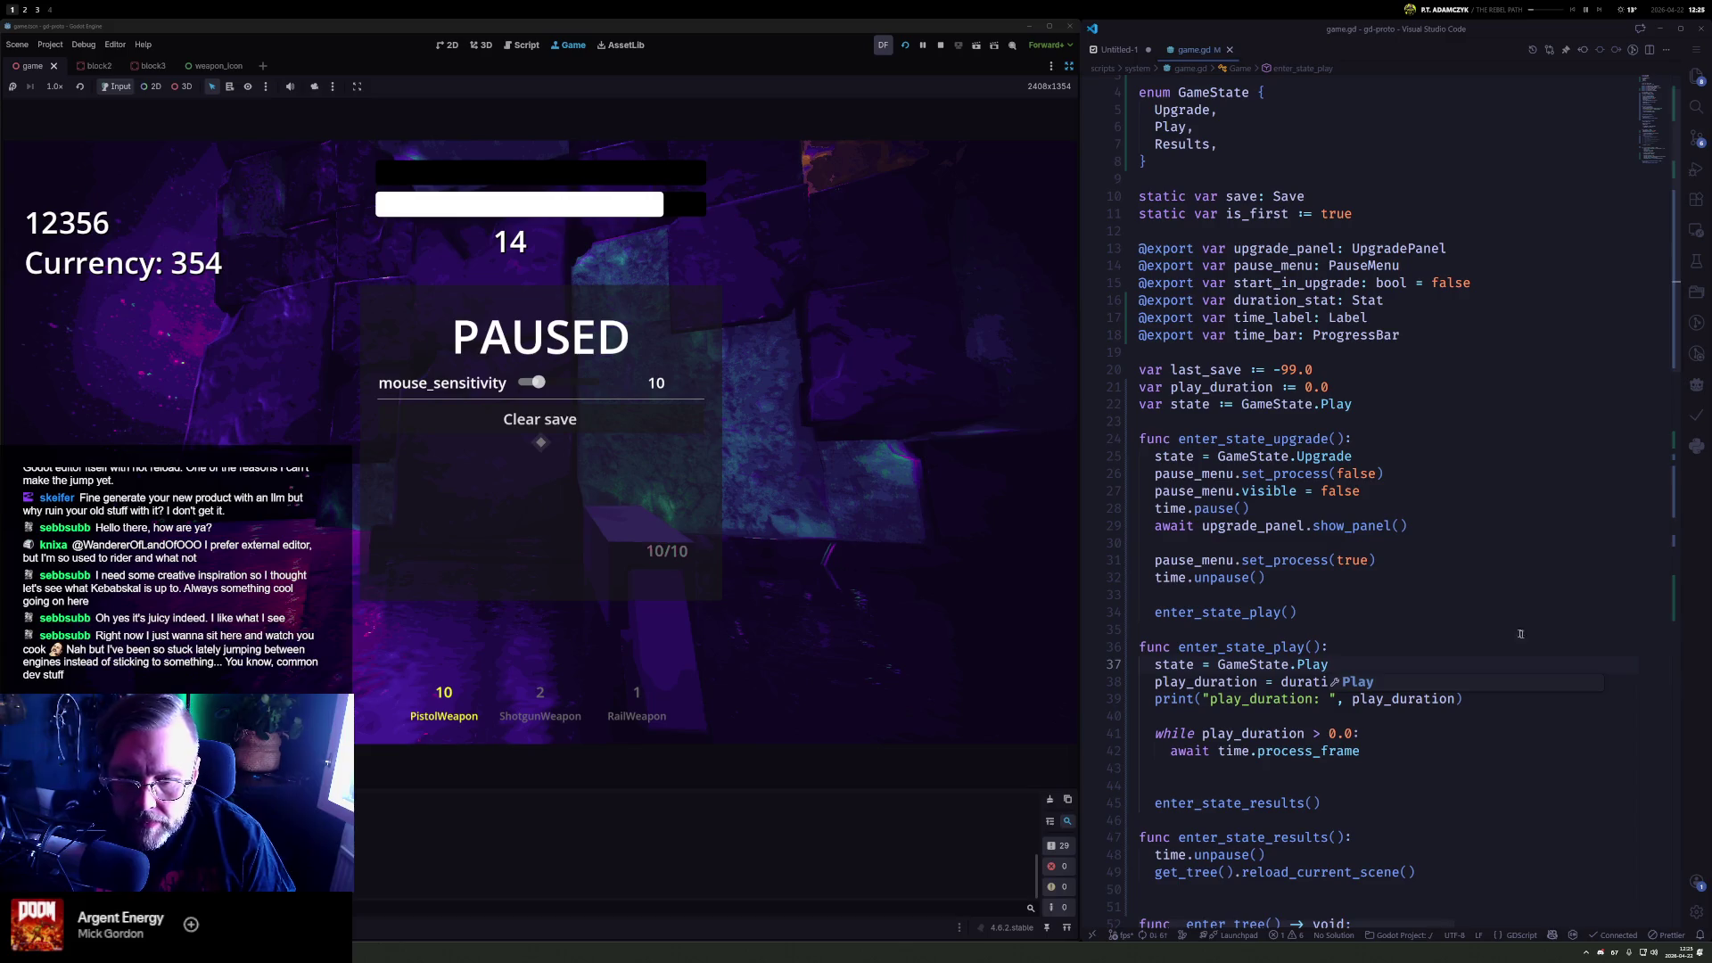
click(789, 353)
click(905, 45)
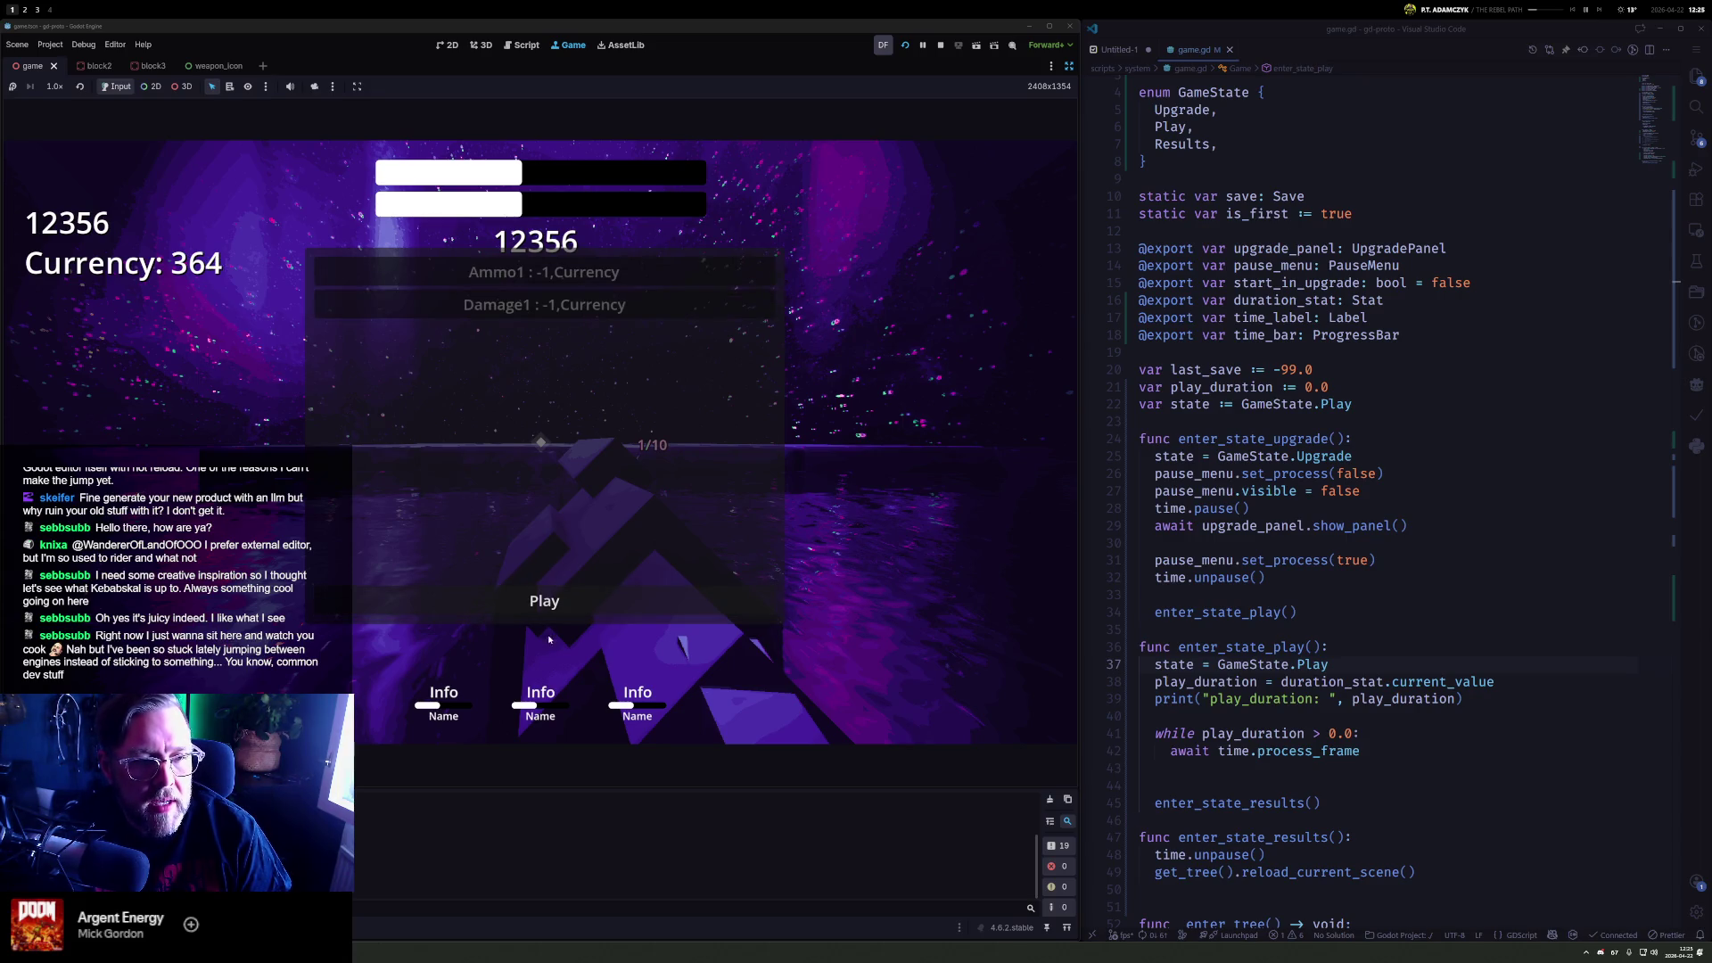
- Start a run from the upgrade panel, shoot blocks with shotgun and pistol, then stop the game
click(544, 600)
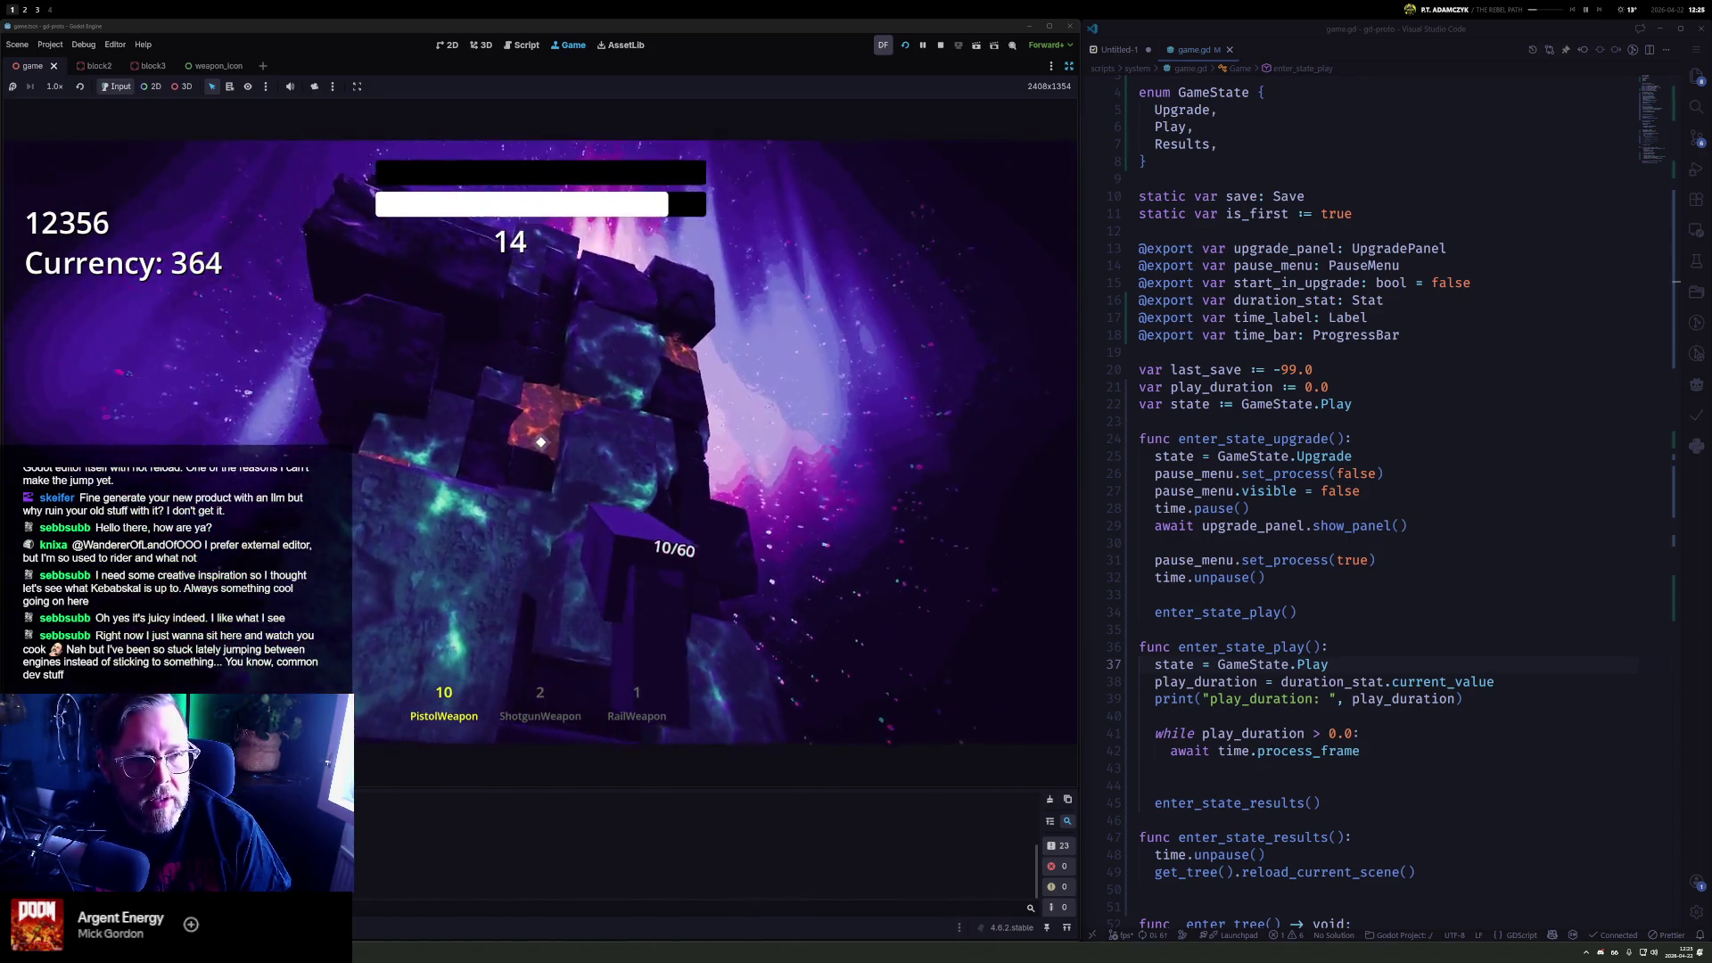
key(2)
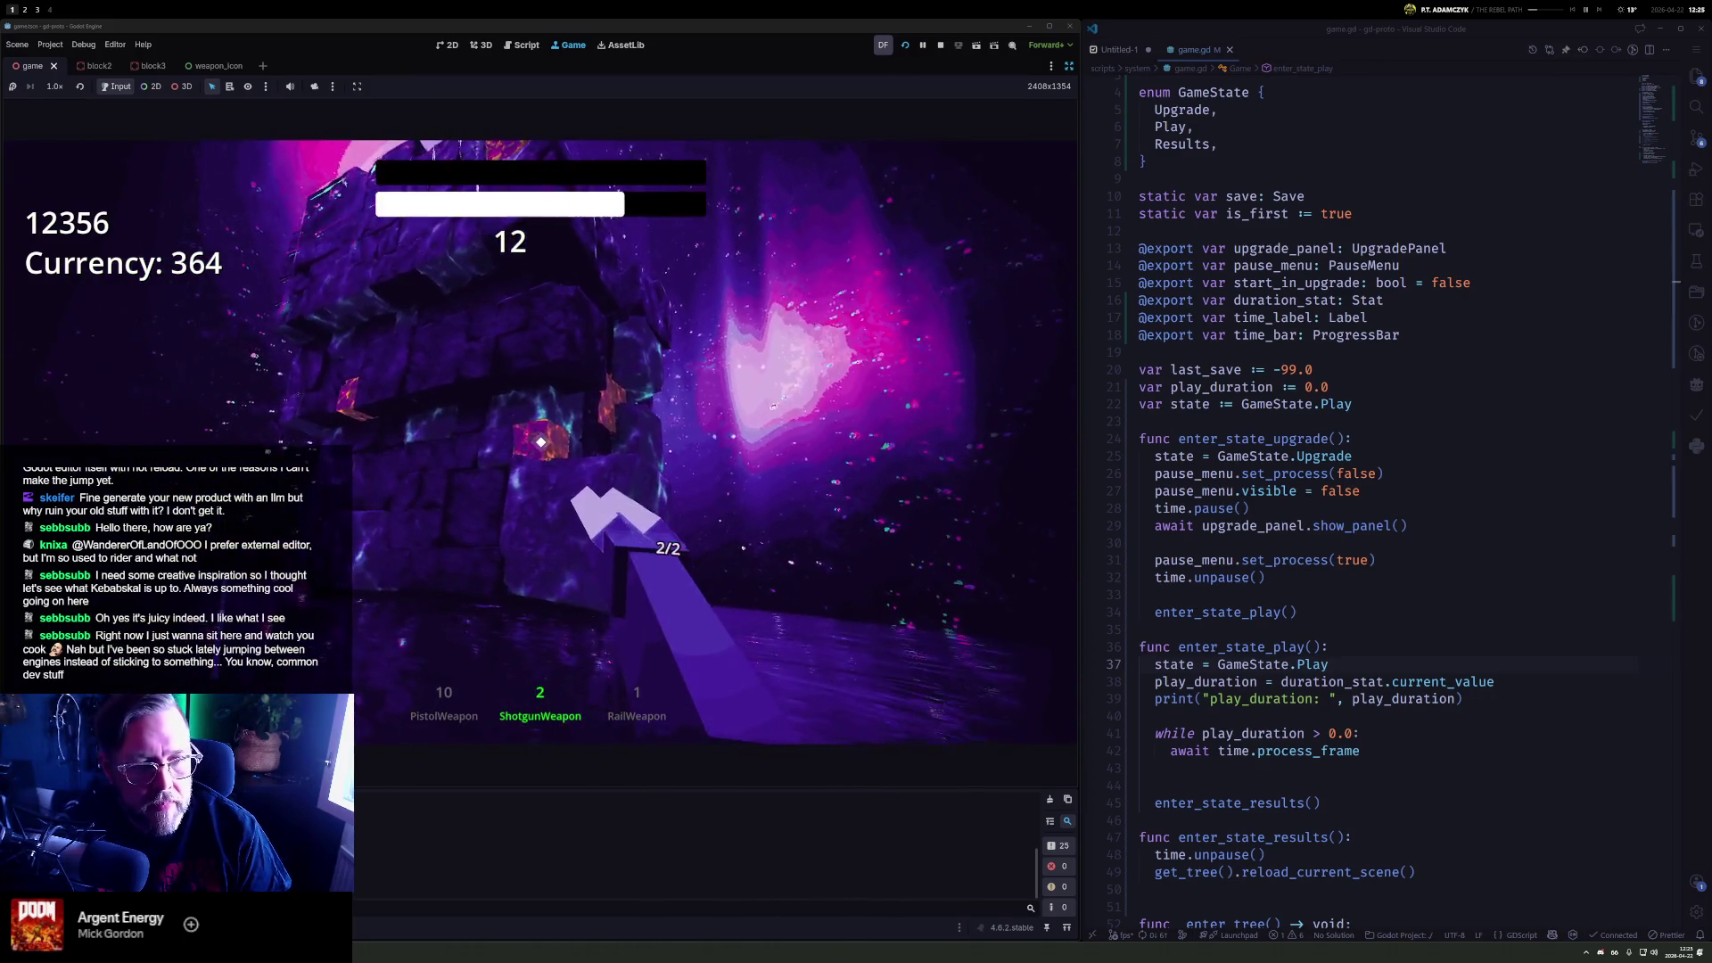
click(541, 442)
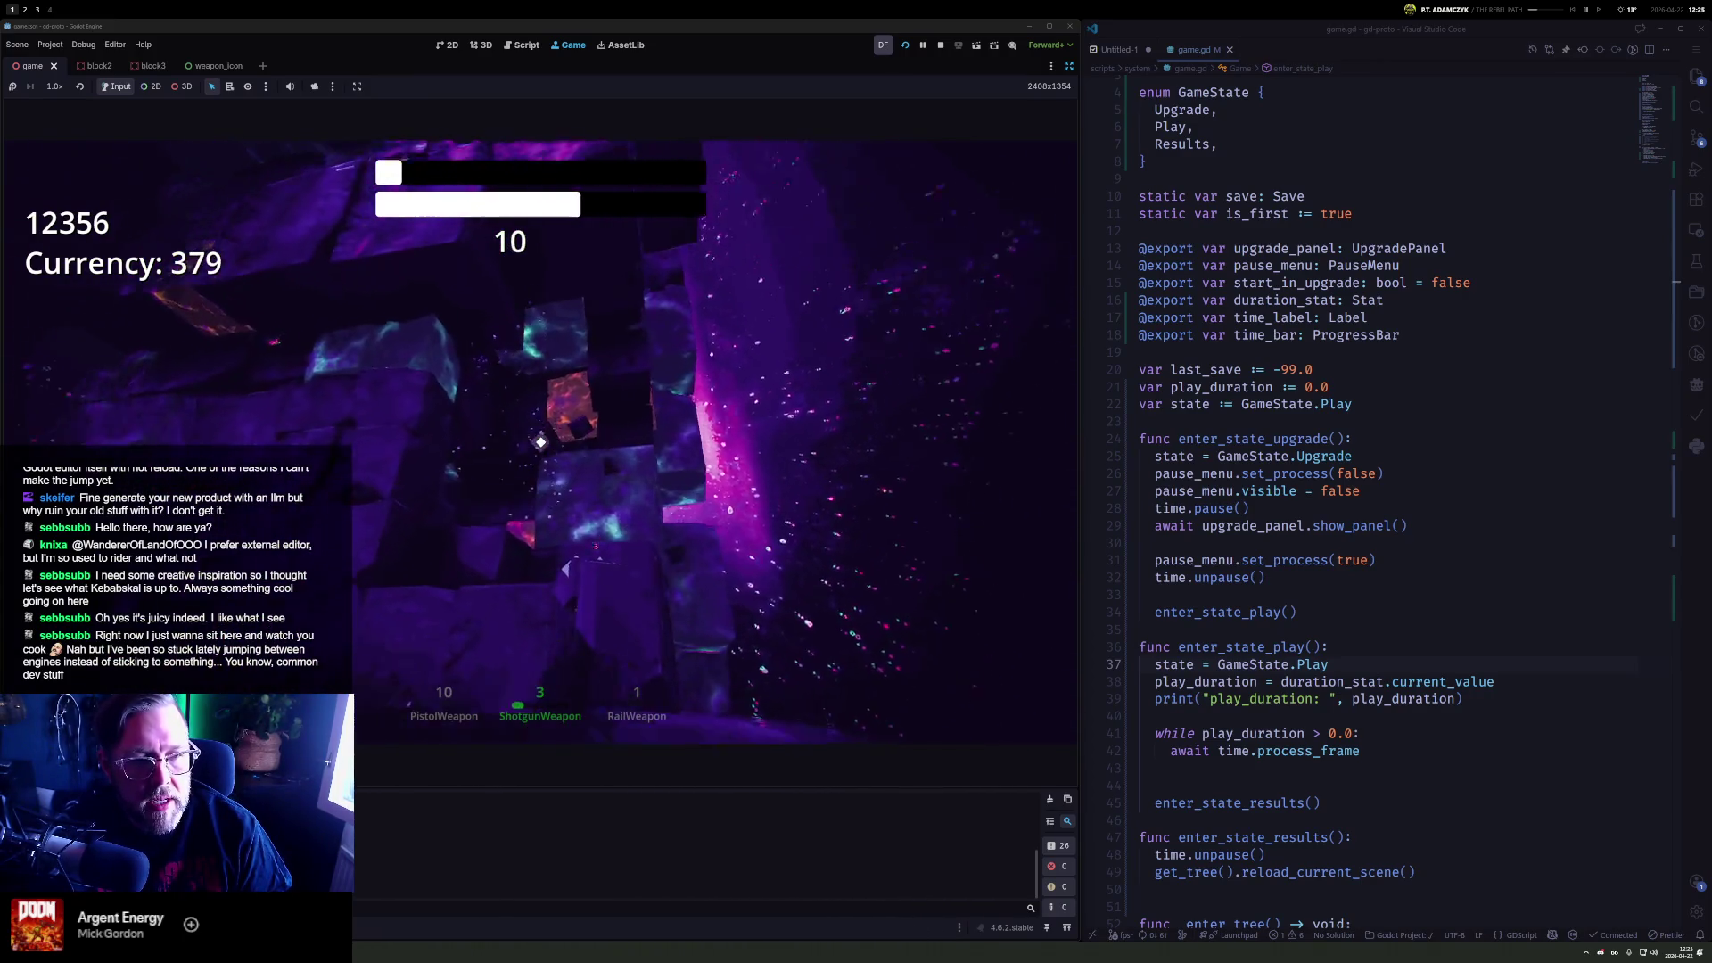
click(540, 441)
click(541, 441)
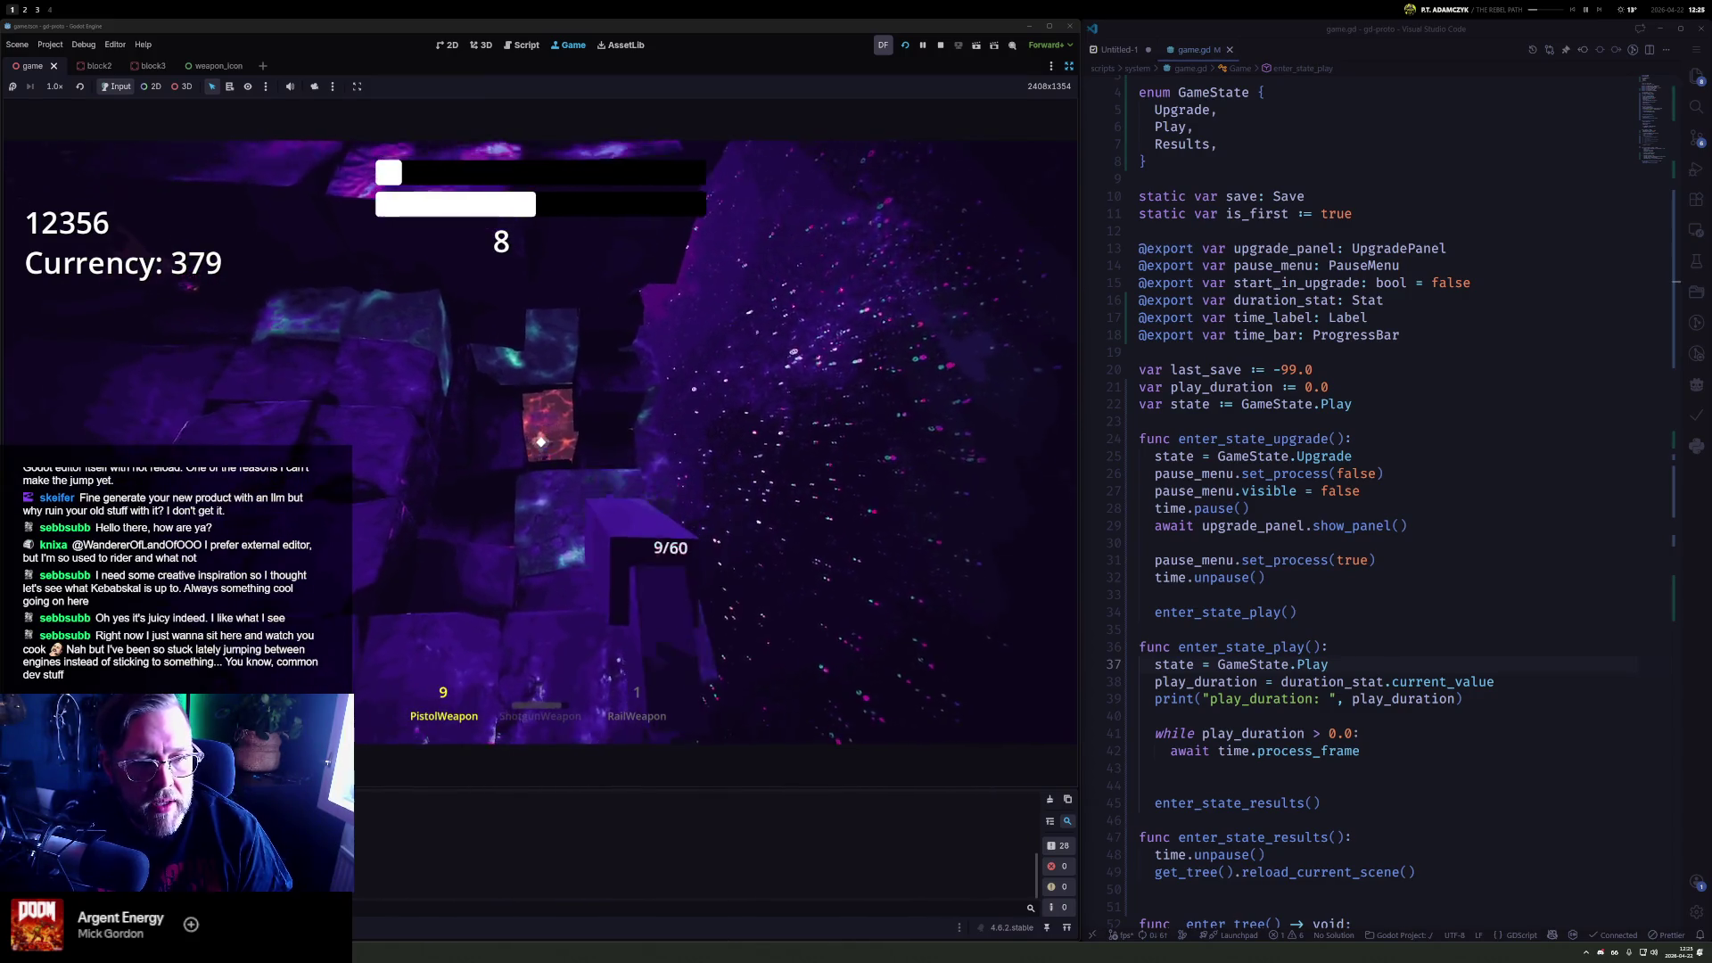
click(541, 441)
click(540, 442)
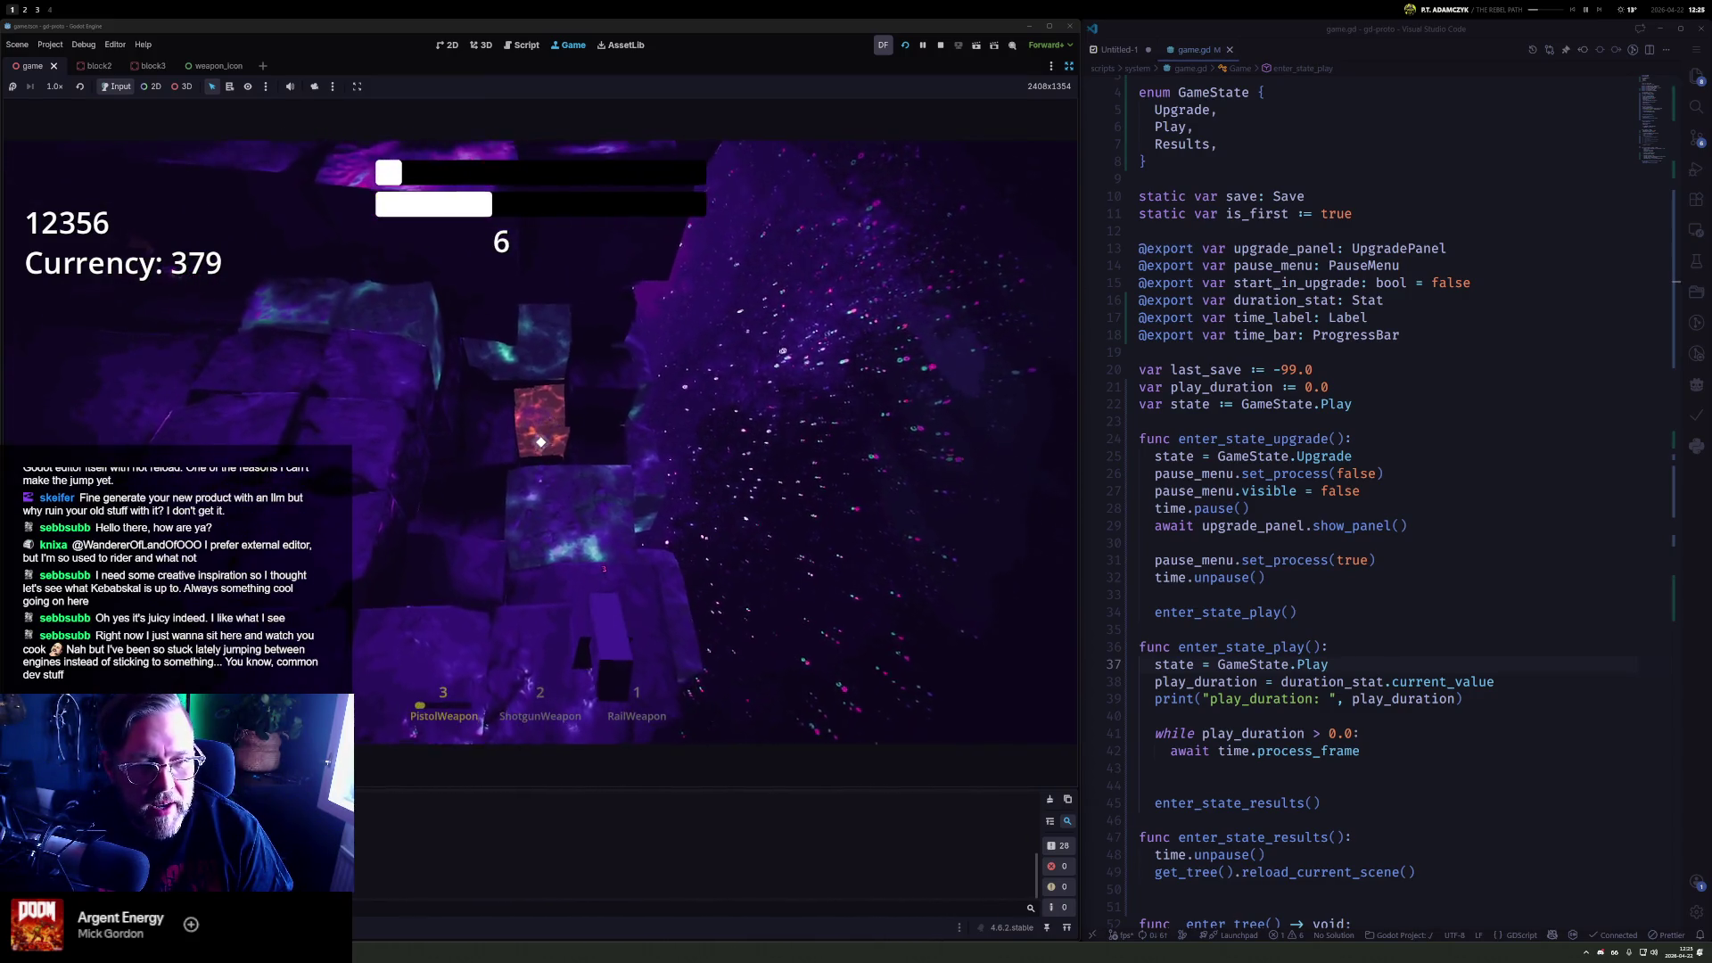
click(541, 441)
click(541, 441)
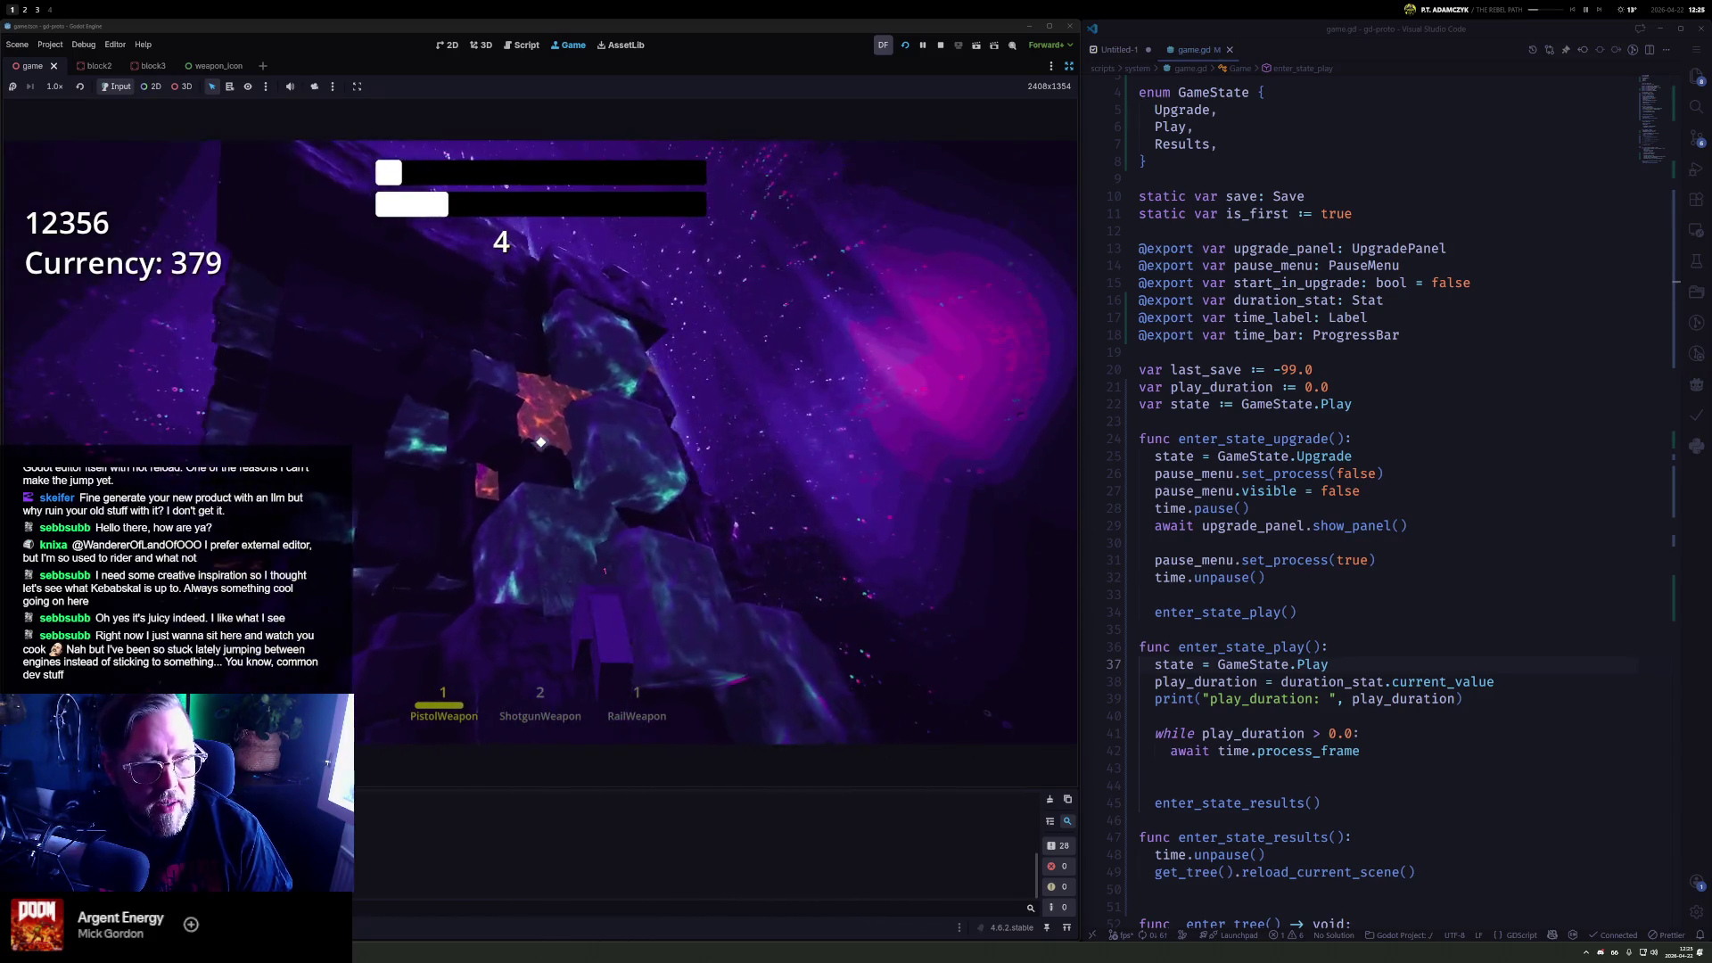
click(541, 441)
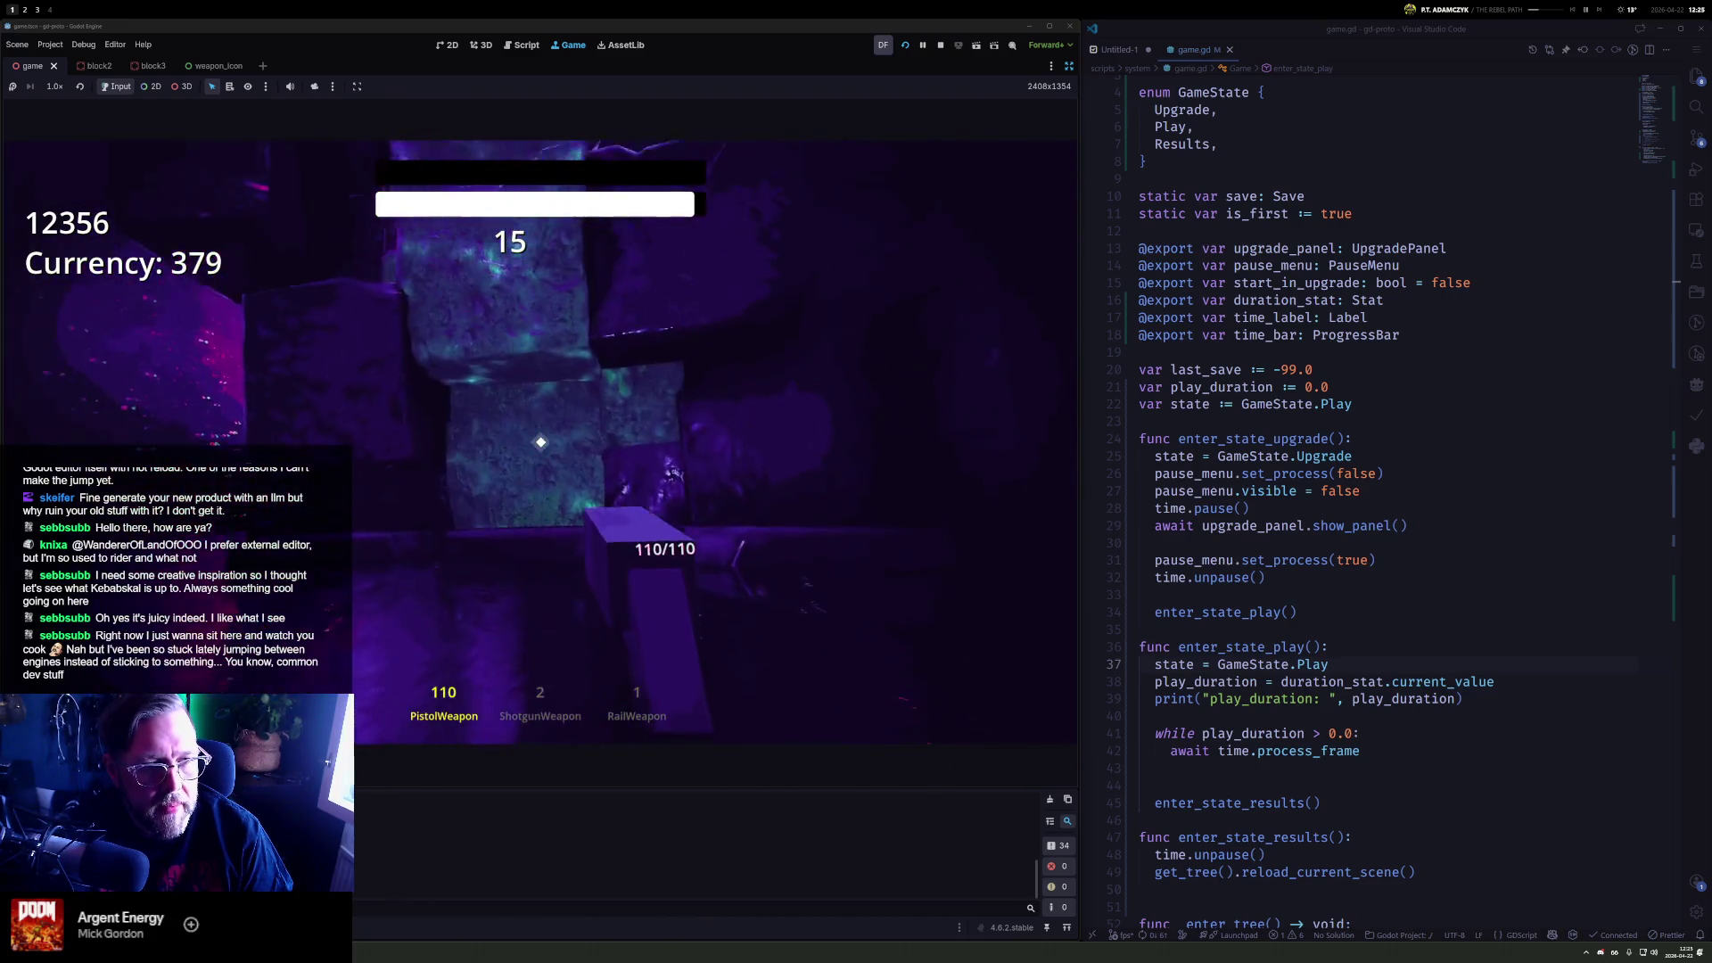
key(Escape)
click(940, 45)
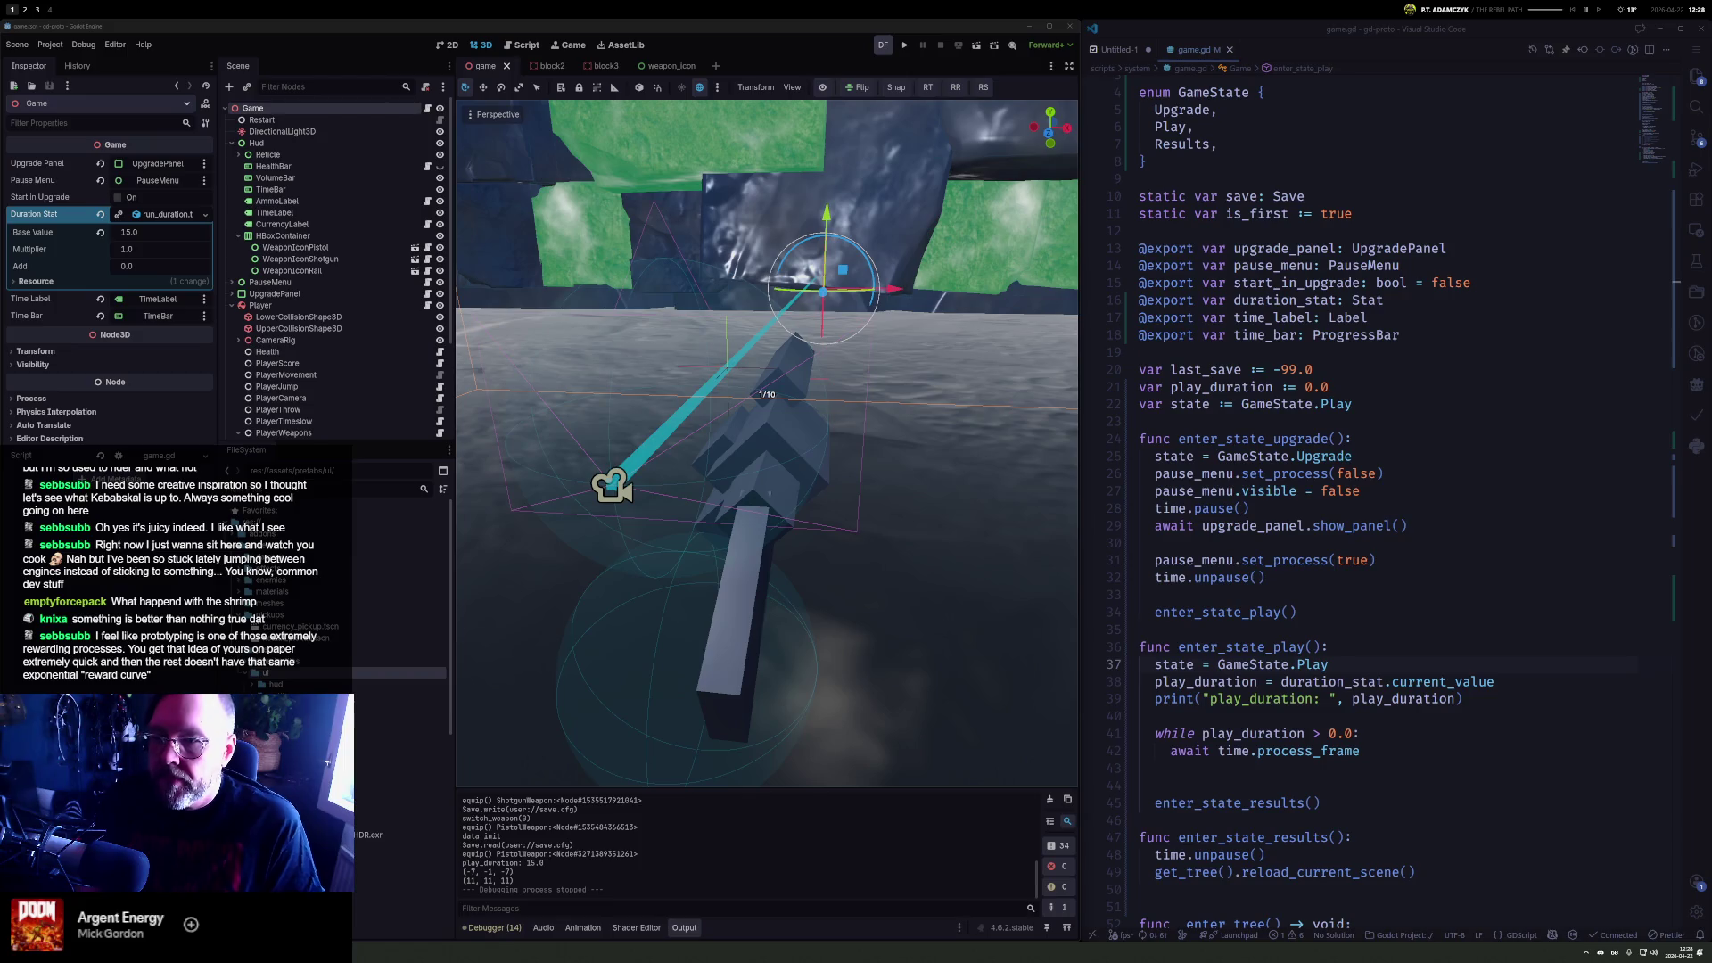
- Launch the game and fire the pistol at the blocks
click(904, 46)
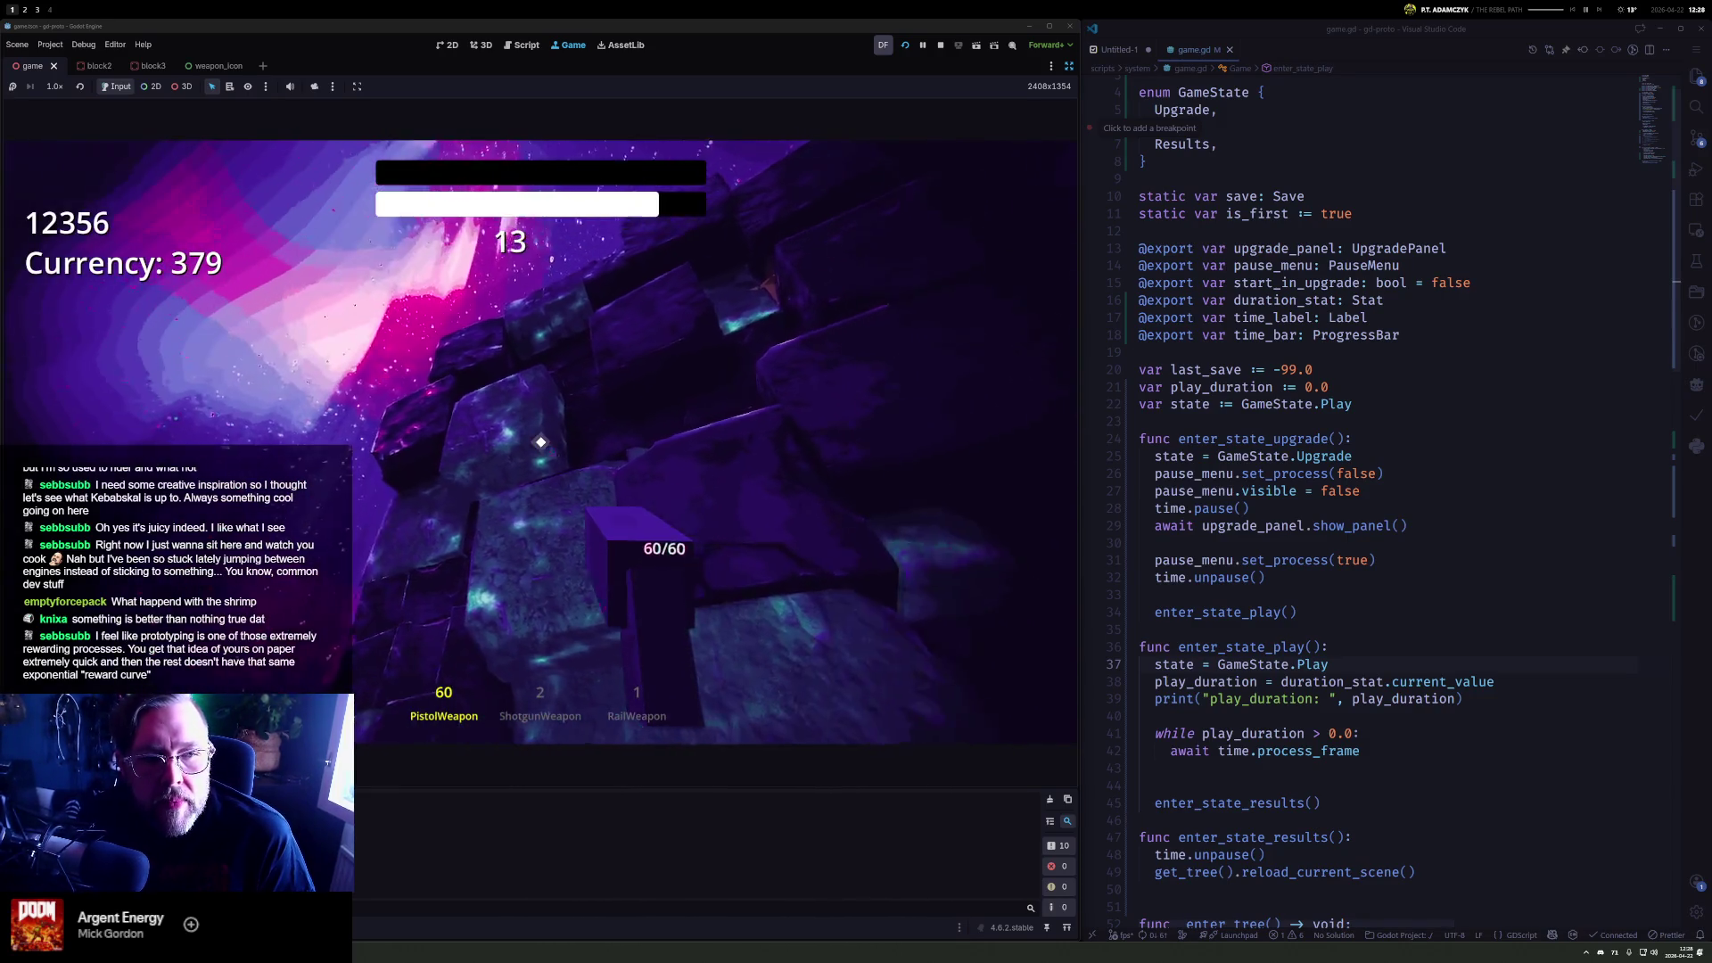
click(540, 442)
click(540, 443)
click(540, 442)
- Shoot blocks with the rail weapon and pistol until currency reaches 400
click(540, 442)
key(3)
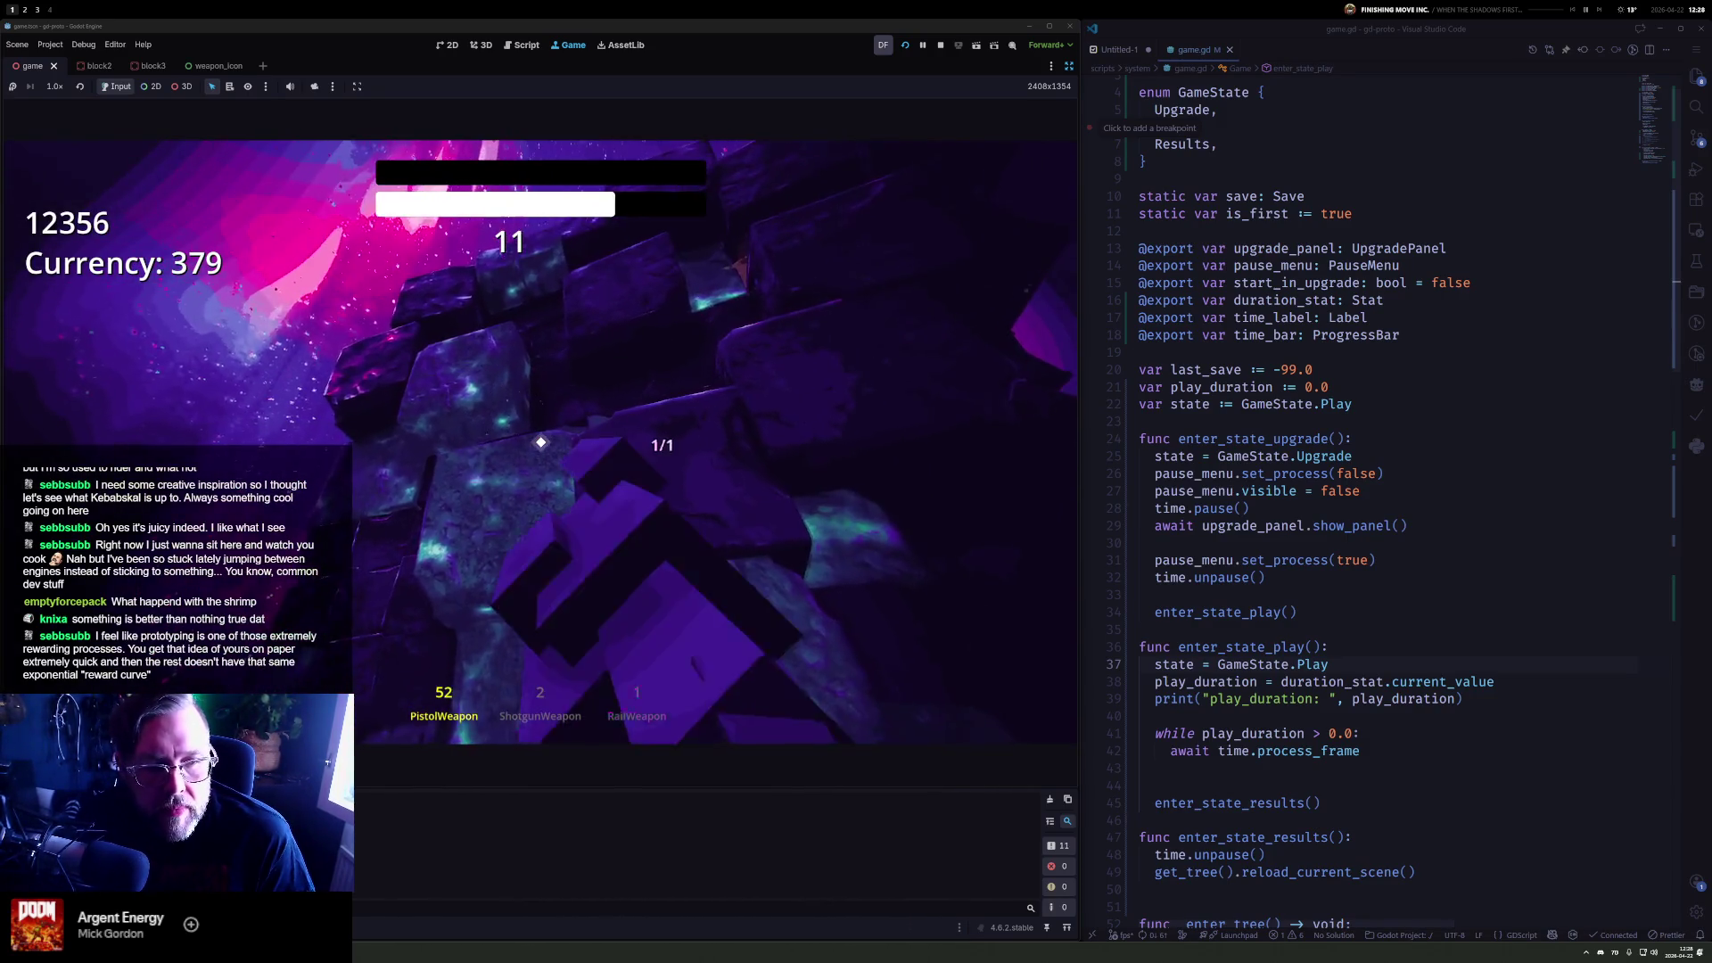
click(540, 442)
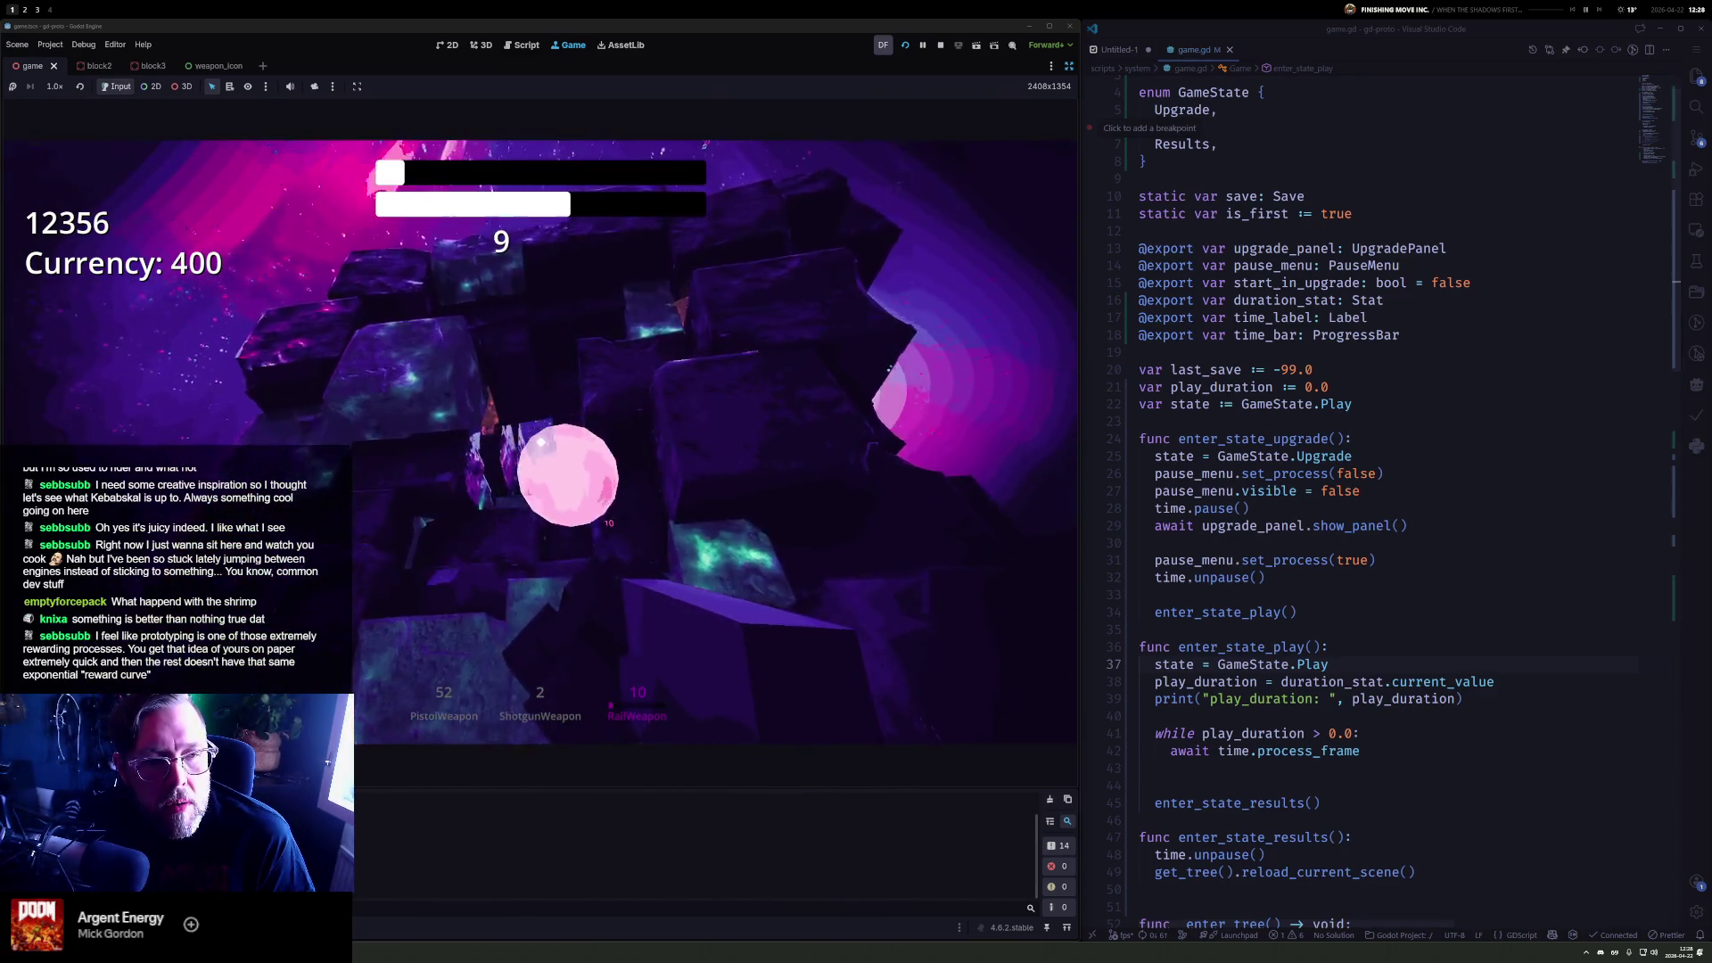
key(1)
click(540, 442)
click(540, 443)
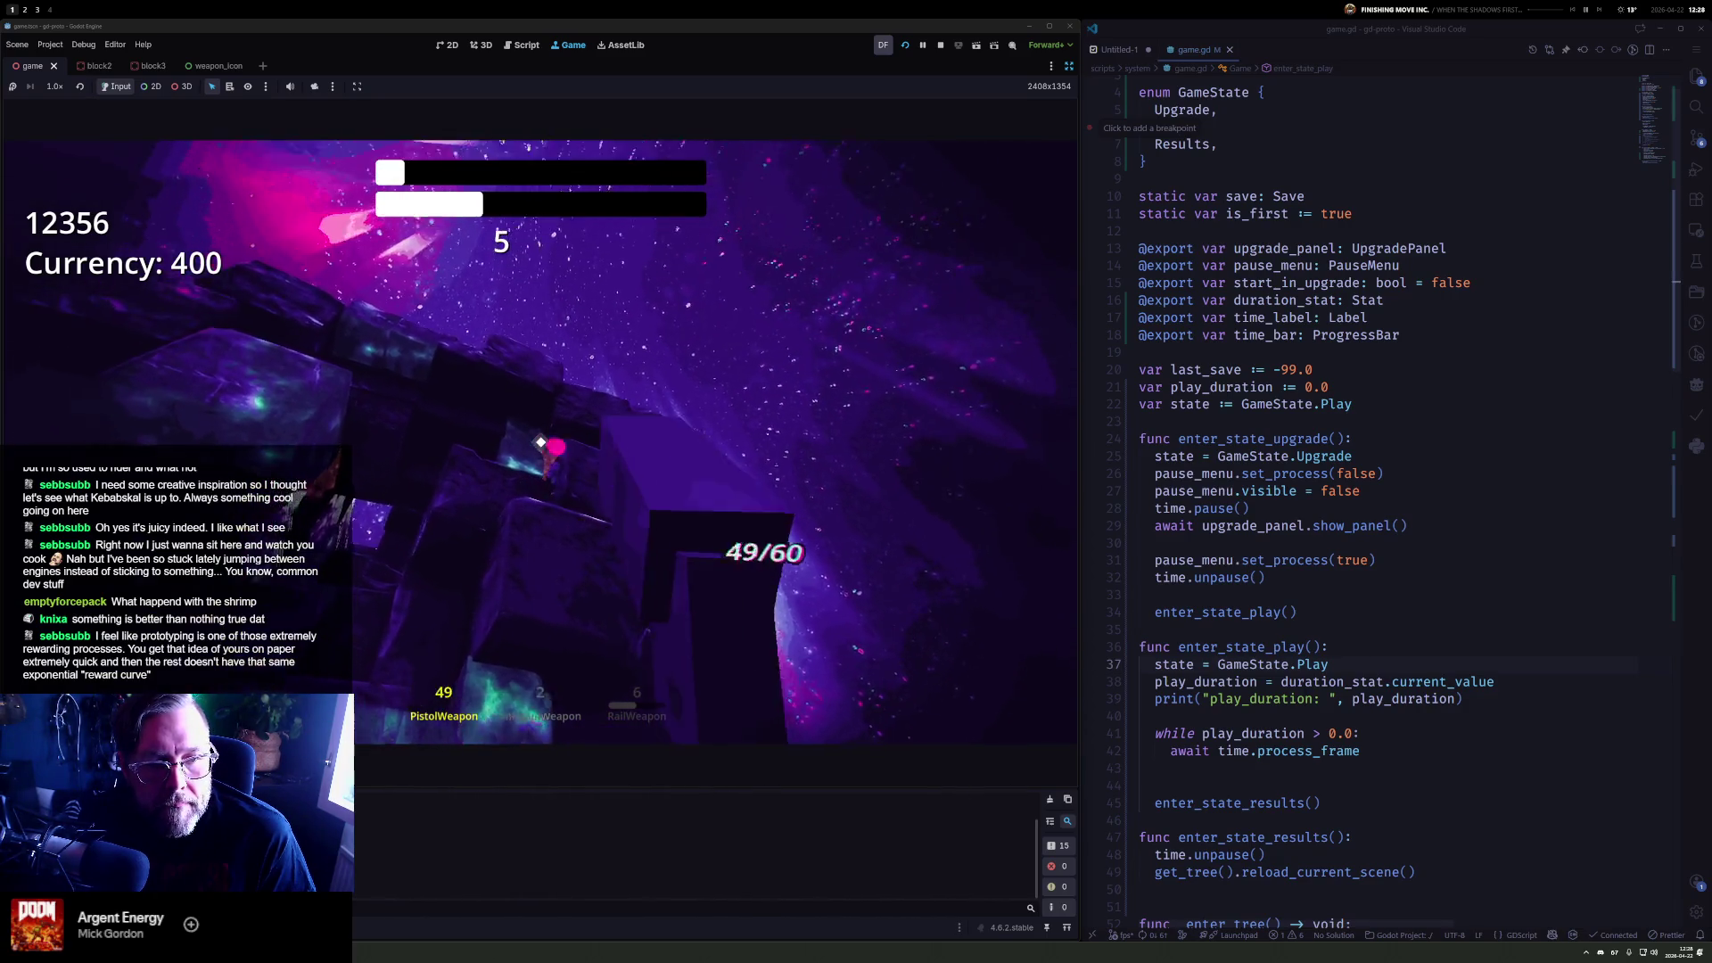
click(541, 442)
click(540, 442)
click(540, 442)
click(540, 442)
click(540, 442)
click(540, 442)
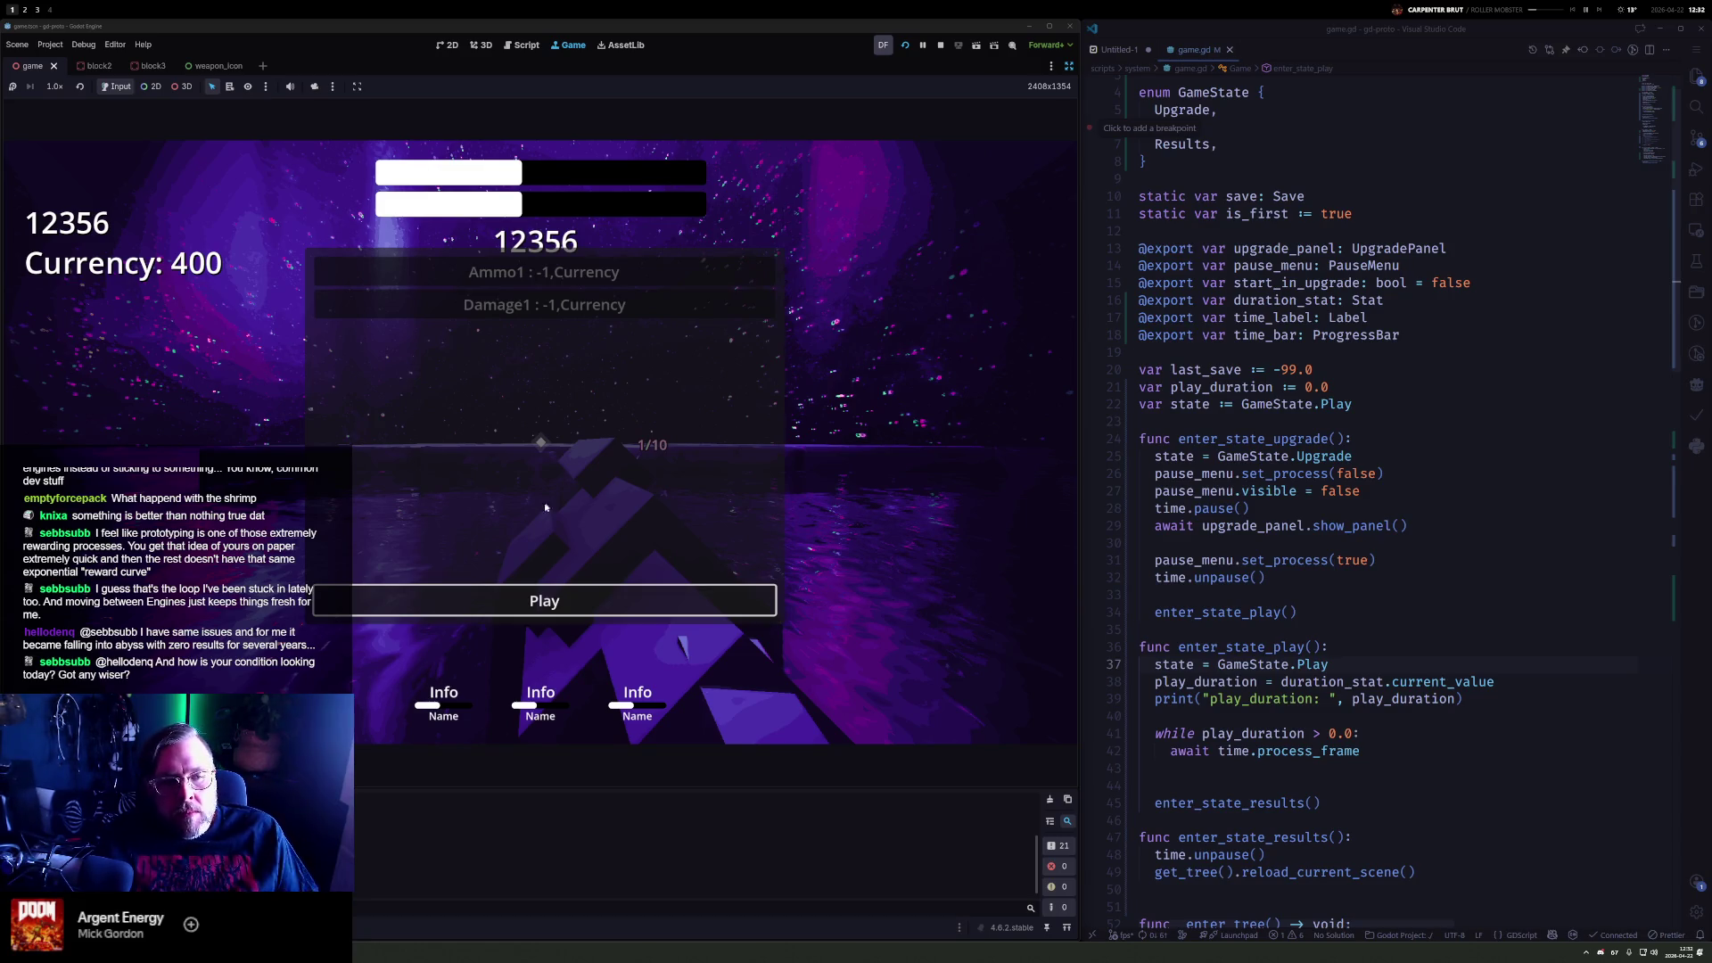
- Start a new timed run from the upgrade panel's Play option with 400 currency
click(544, 601)
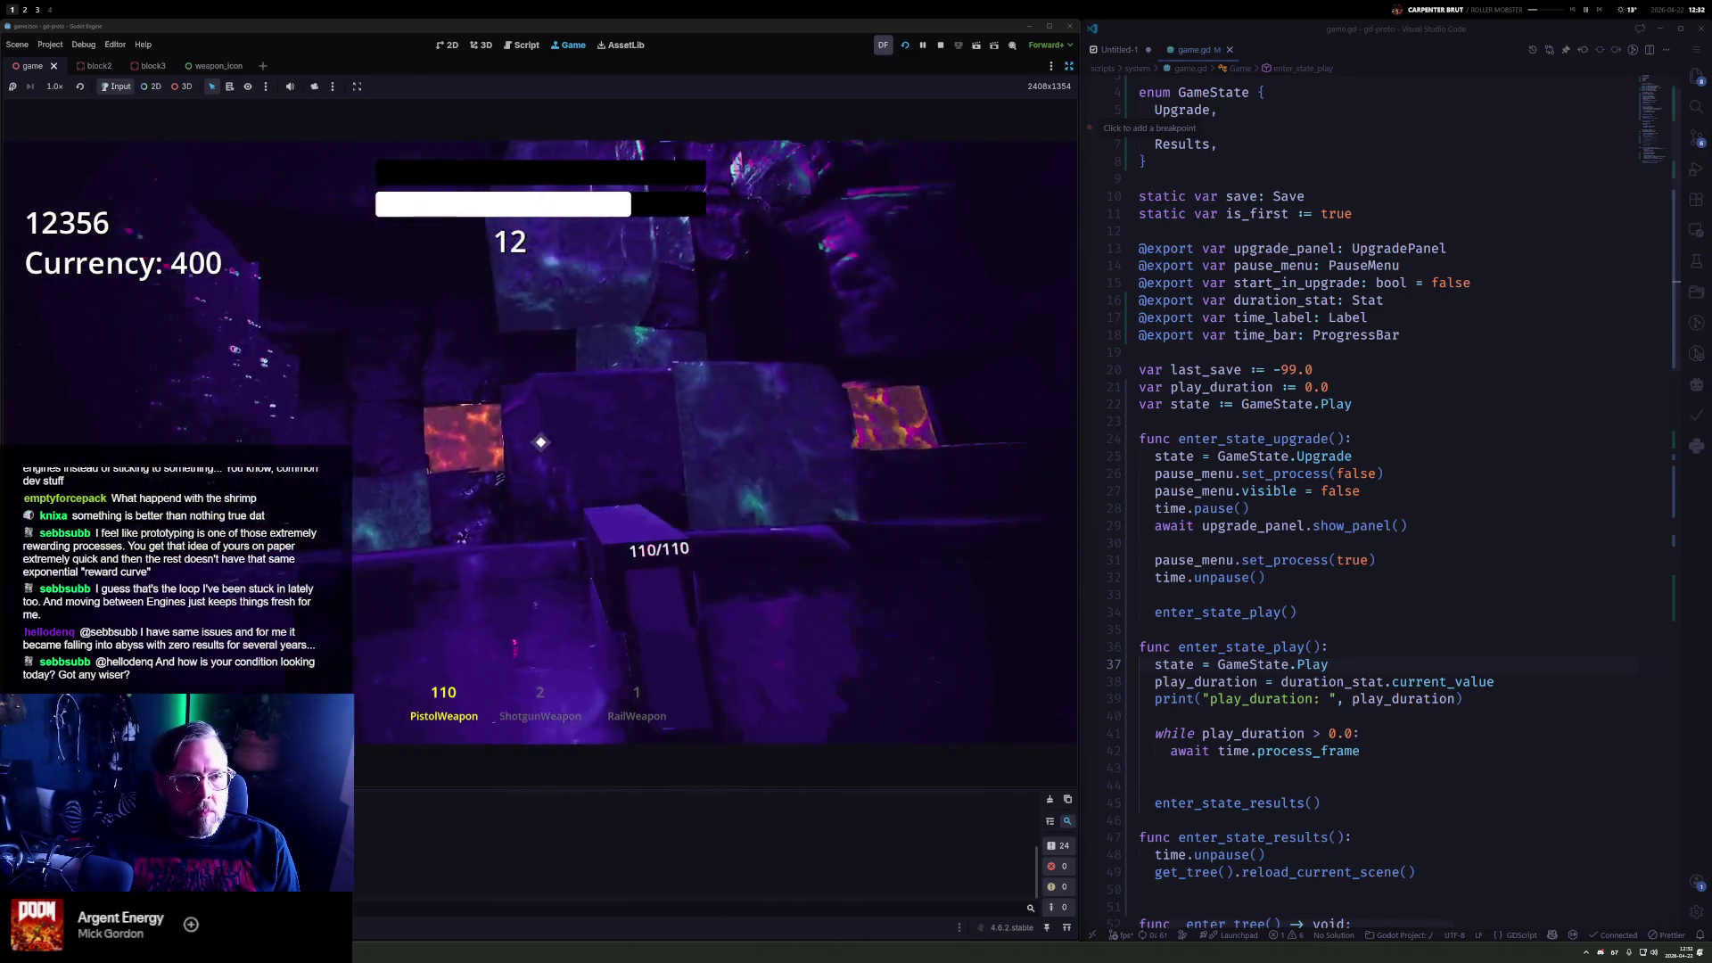
- Shoot blocks with the pistol, then the shotgun, switching to the rail weapon, reaching 475 currency
click(541, 442)
click(540, 441)
click(540, 442)
click(540, 442)
click(541, 442)
click(540, 441)
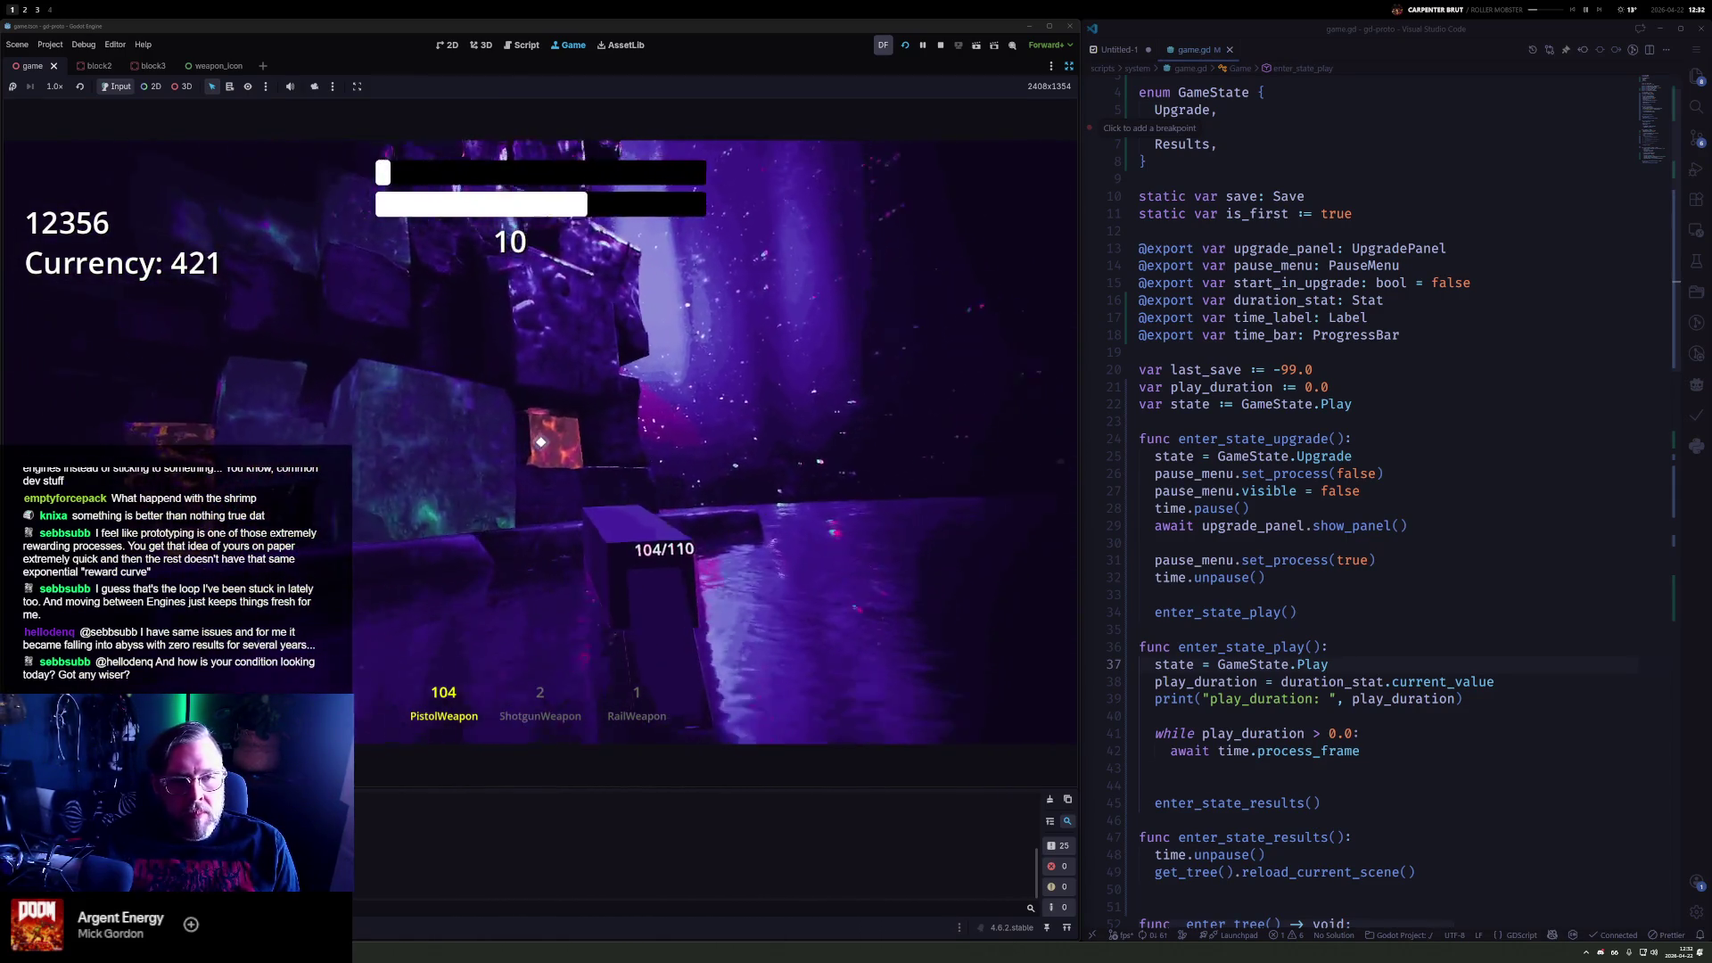
click(540, 441)
click(541, 442)
click(540, 441)
click(541, 441)
click(540, 441)
click(540, 441)
click(540, 441)
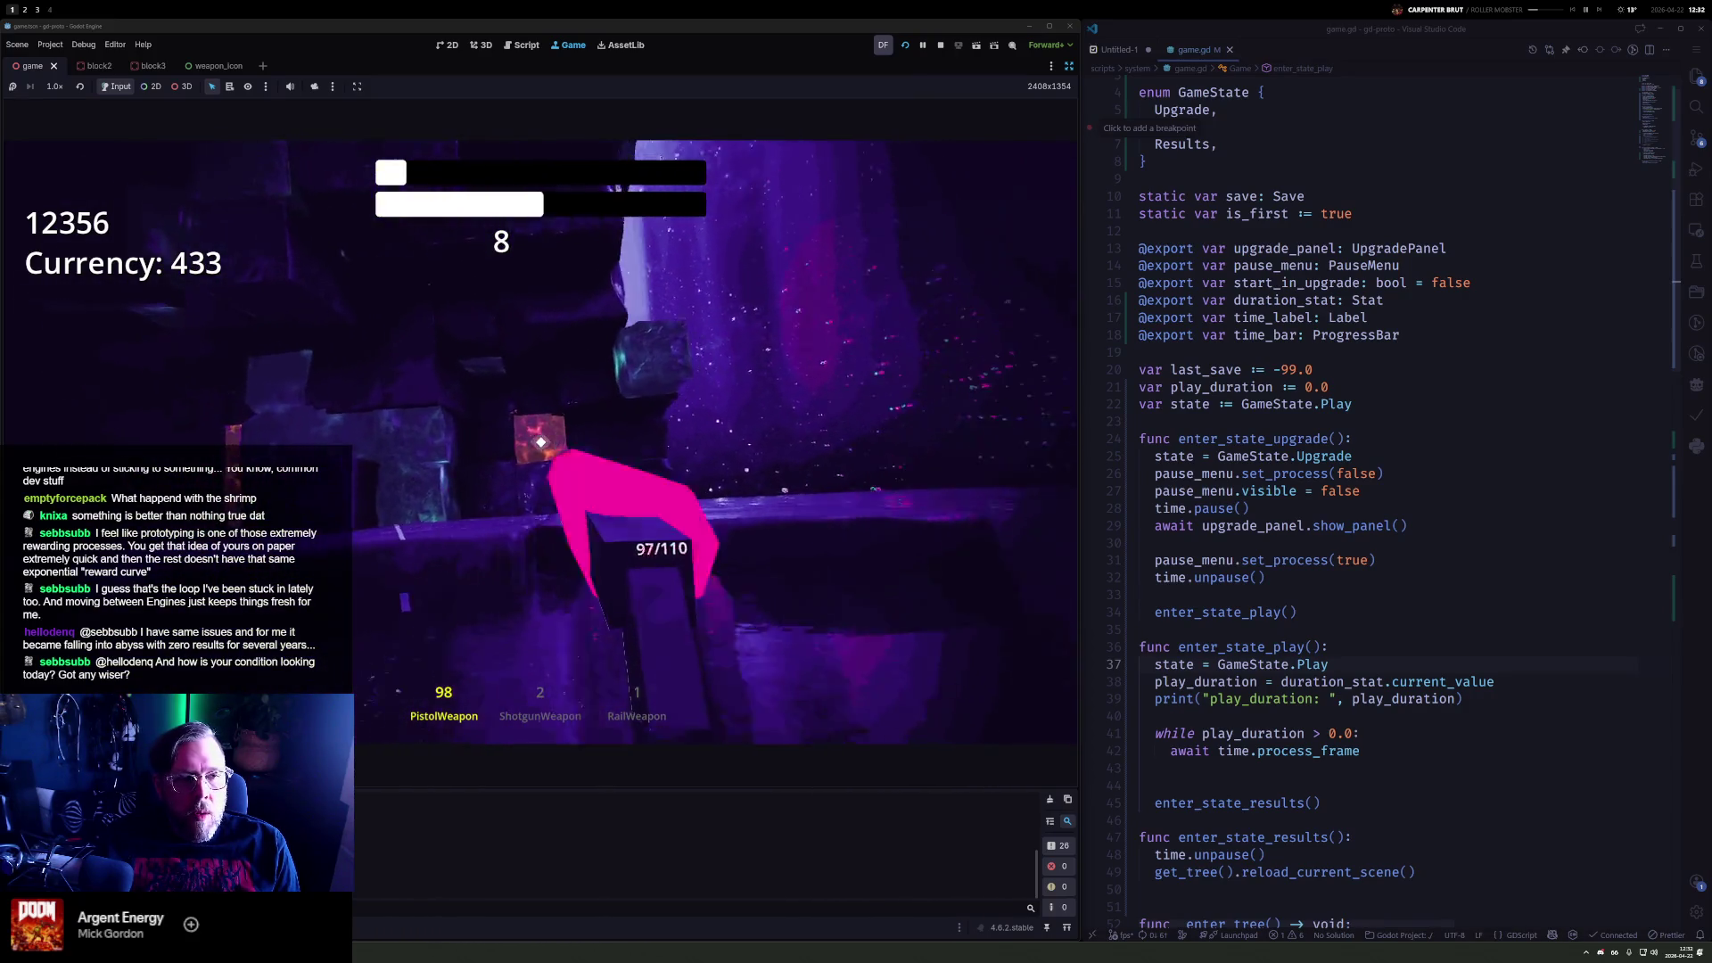
click(540, 441)
click(540, 441)
click(540, 441)
click(541, 442)
click(541, 442)
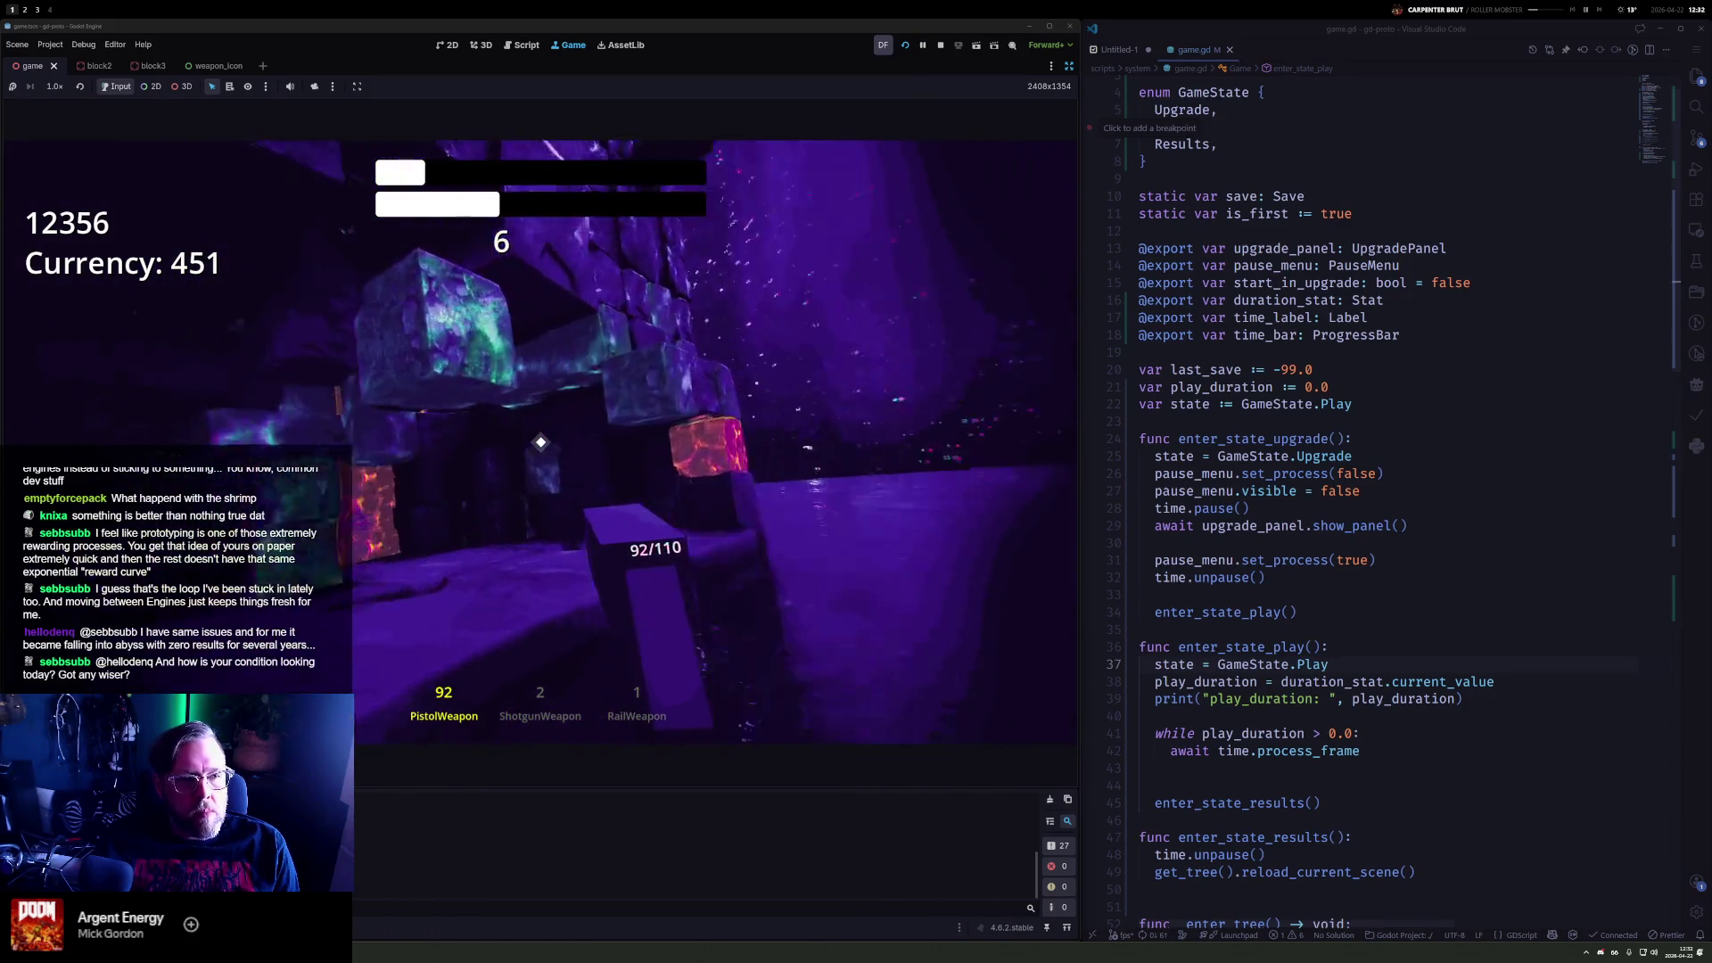
key(2)
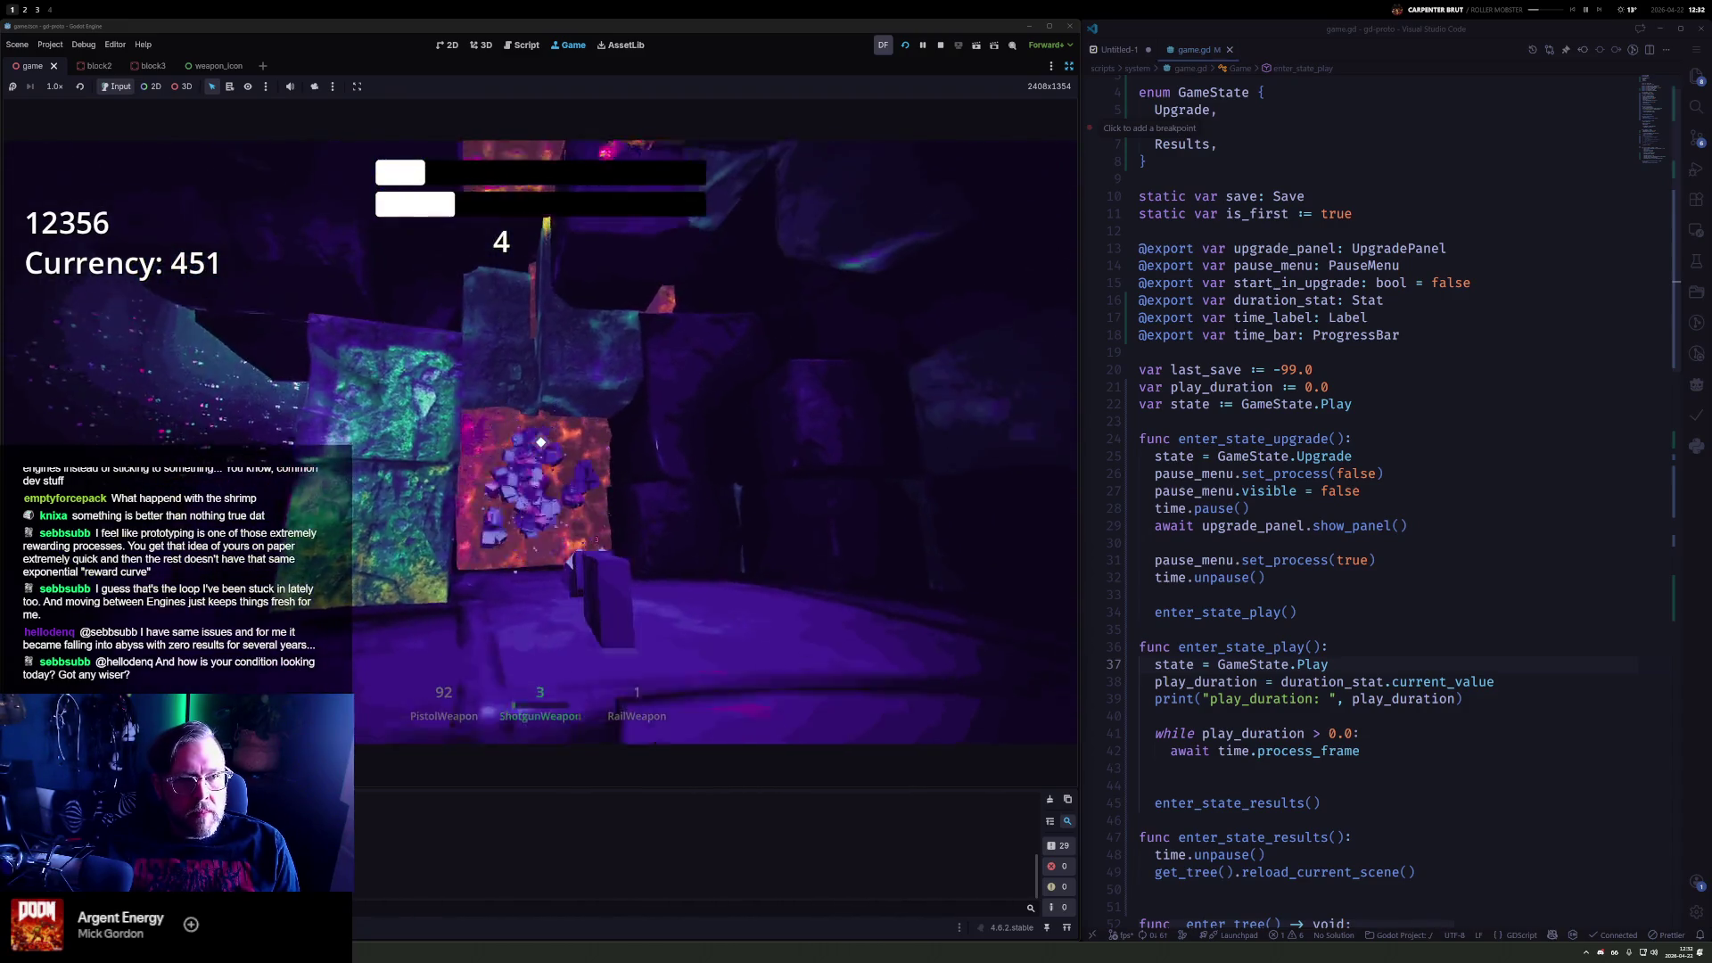
click(540, 442)
click(540, 442)
key(3)
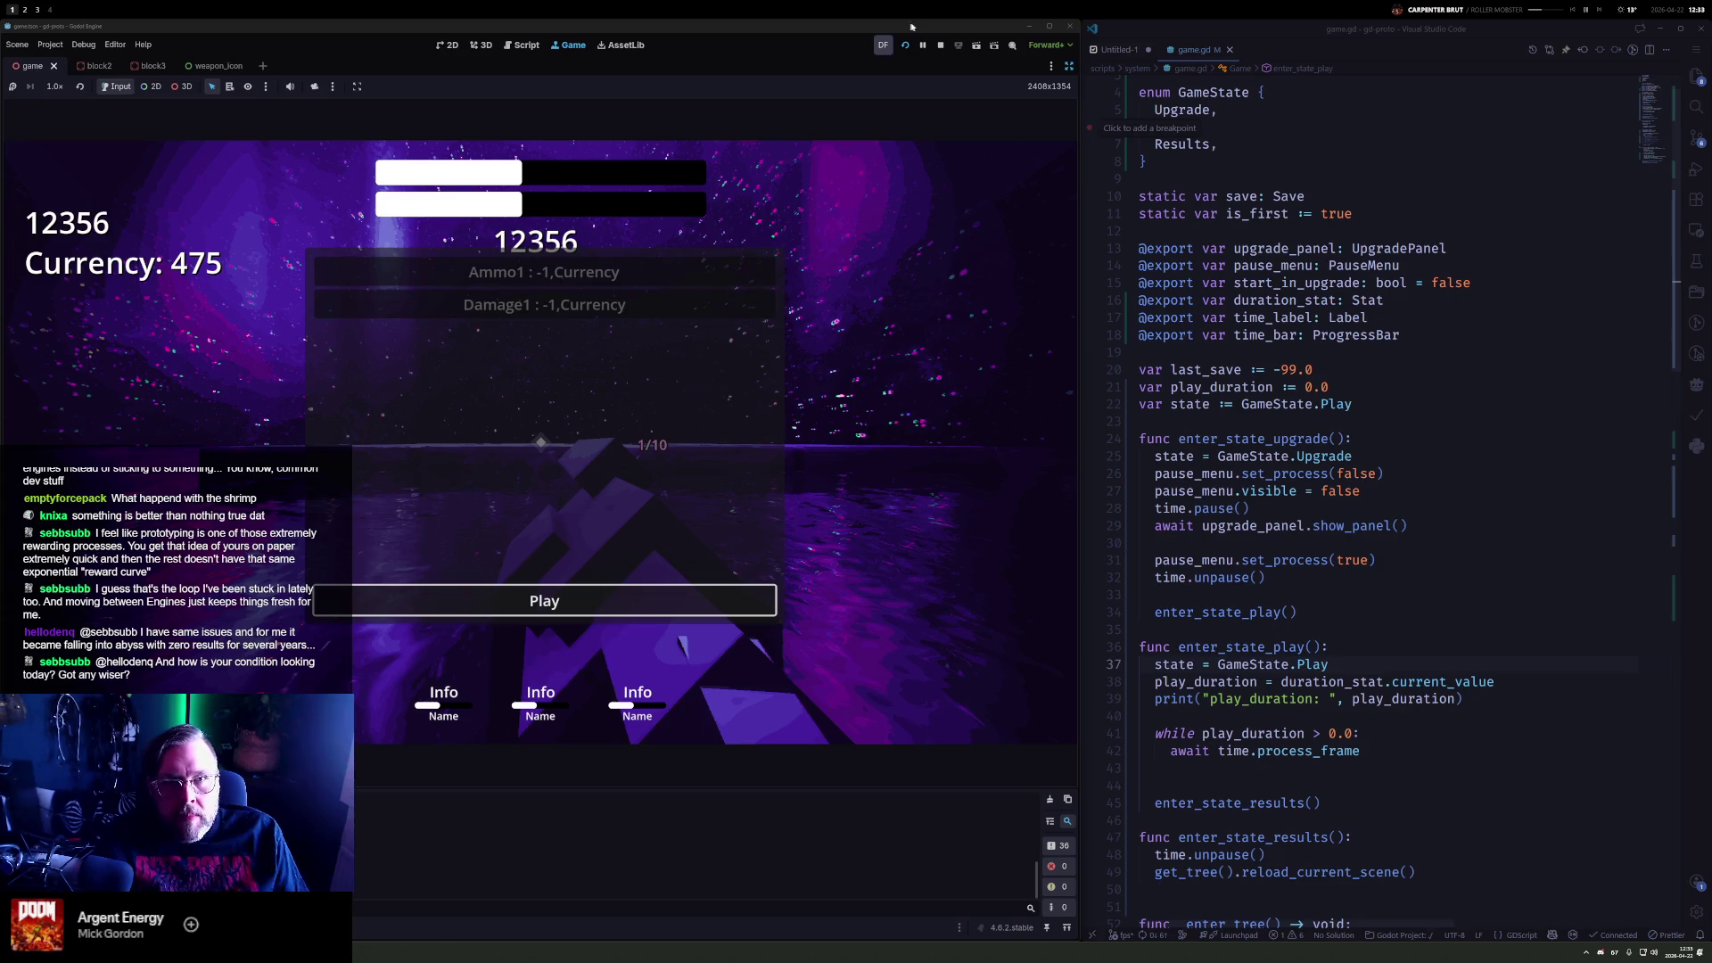
- Stop the game, give the Generator node's Size Stat base value 5.0 in the Inspector, and relaunch
click(940, 45)
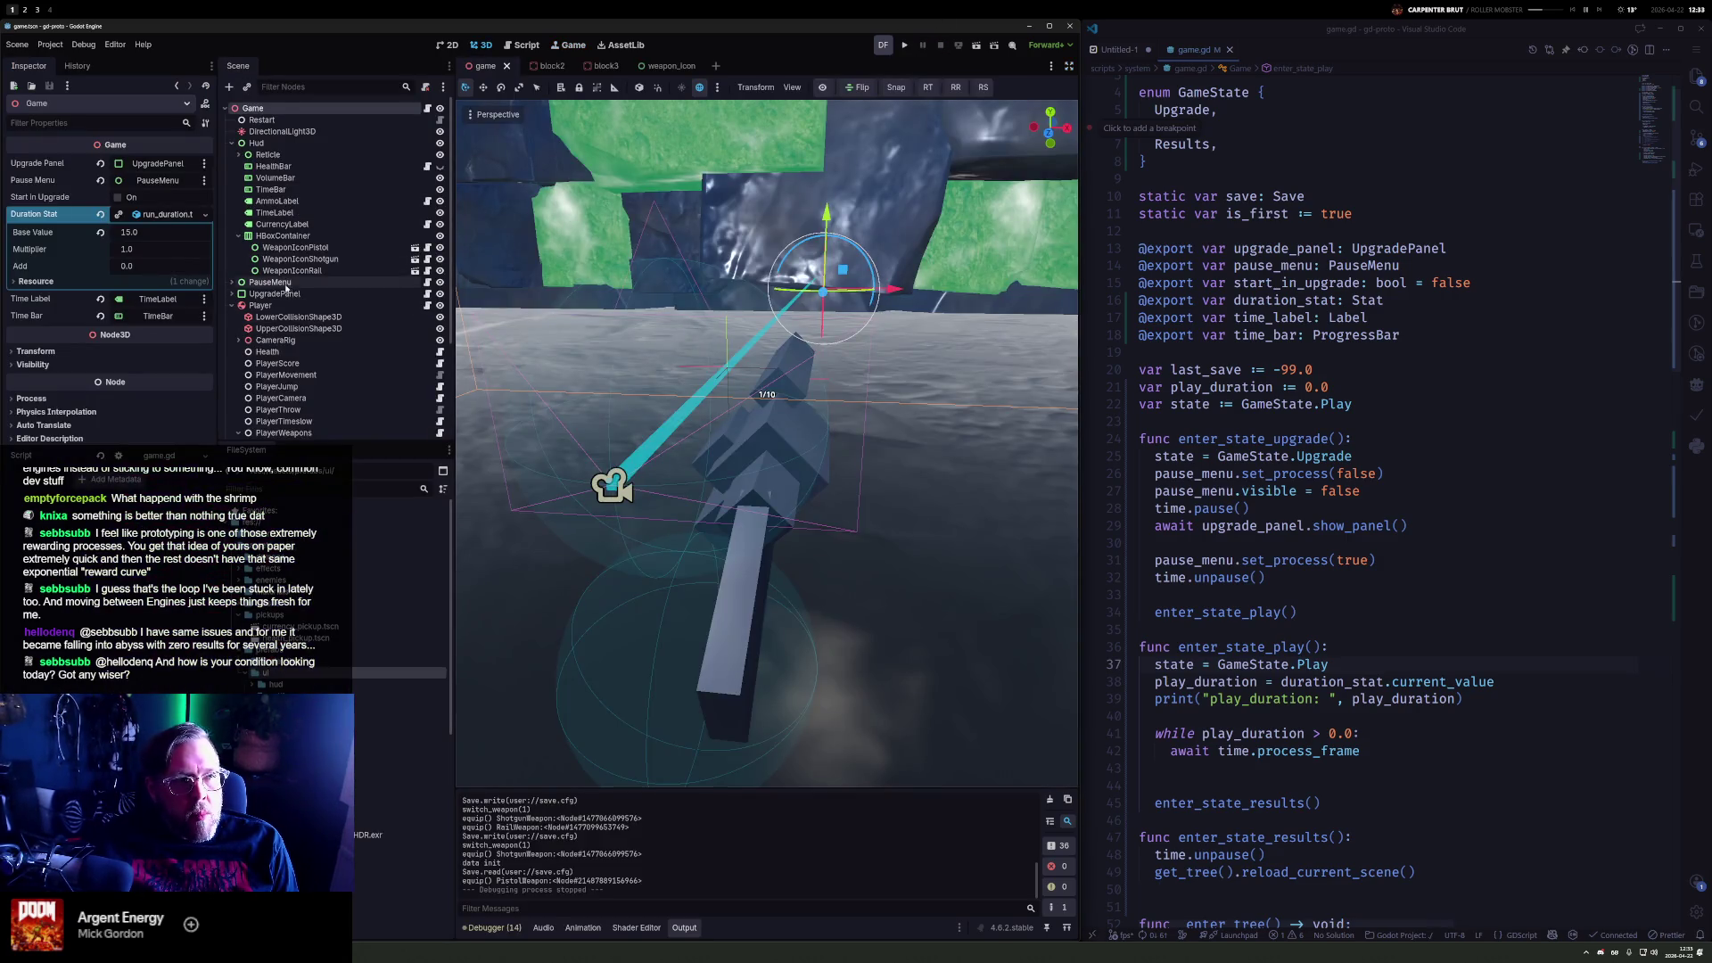
click(232, 305)
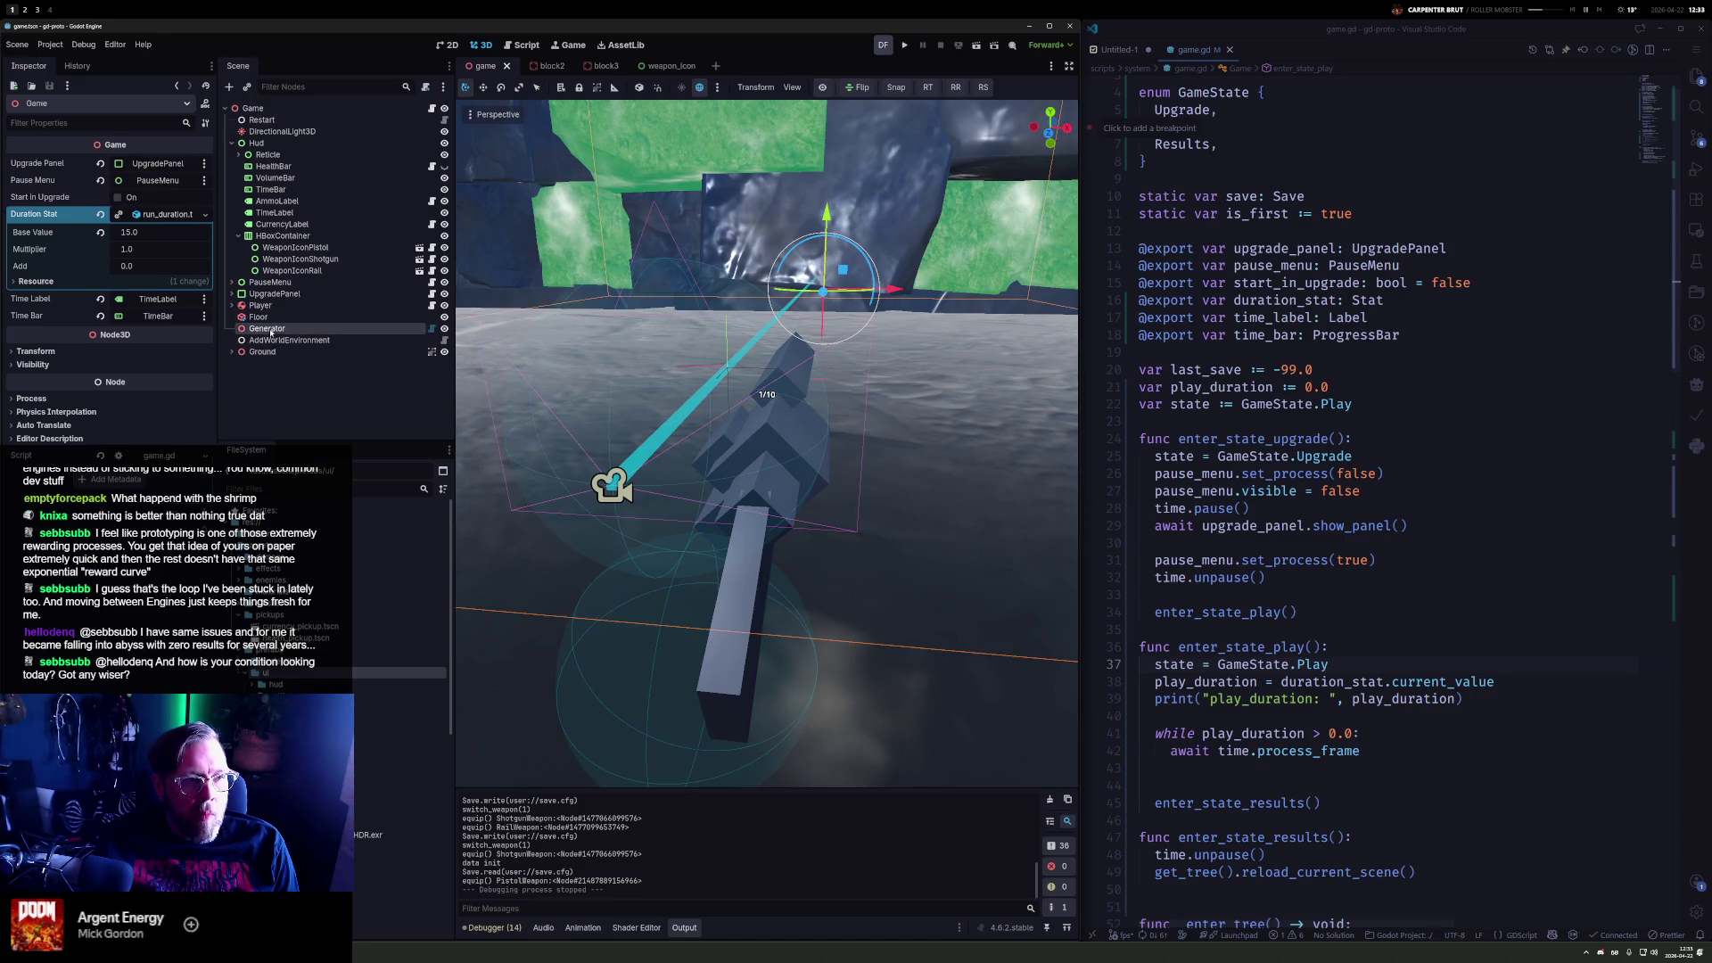
click(267, 329)
click(156, 259)
text(1)
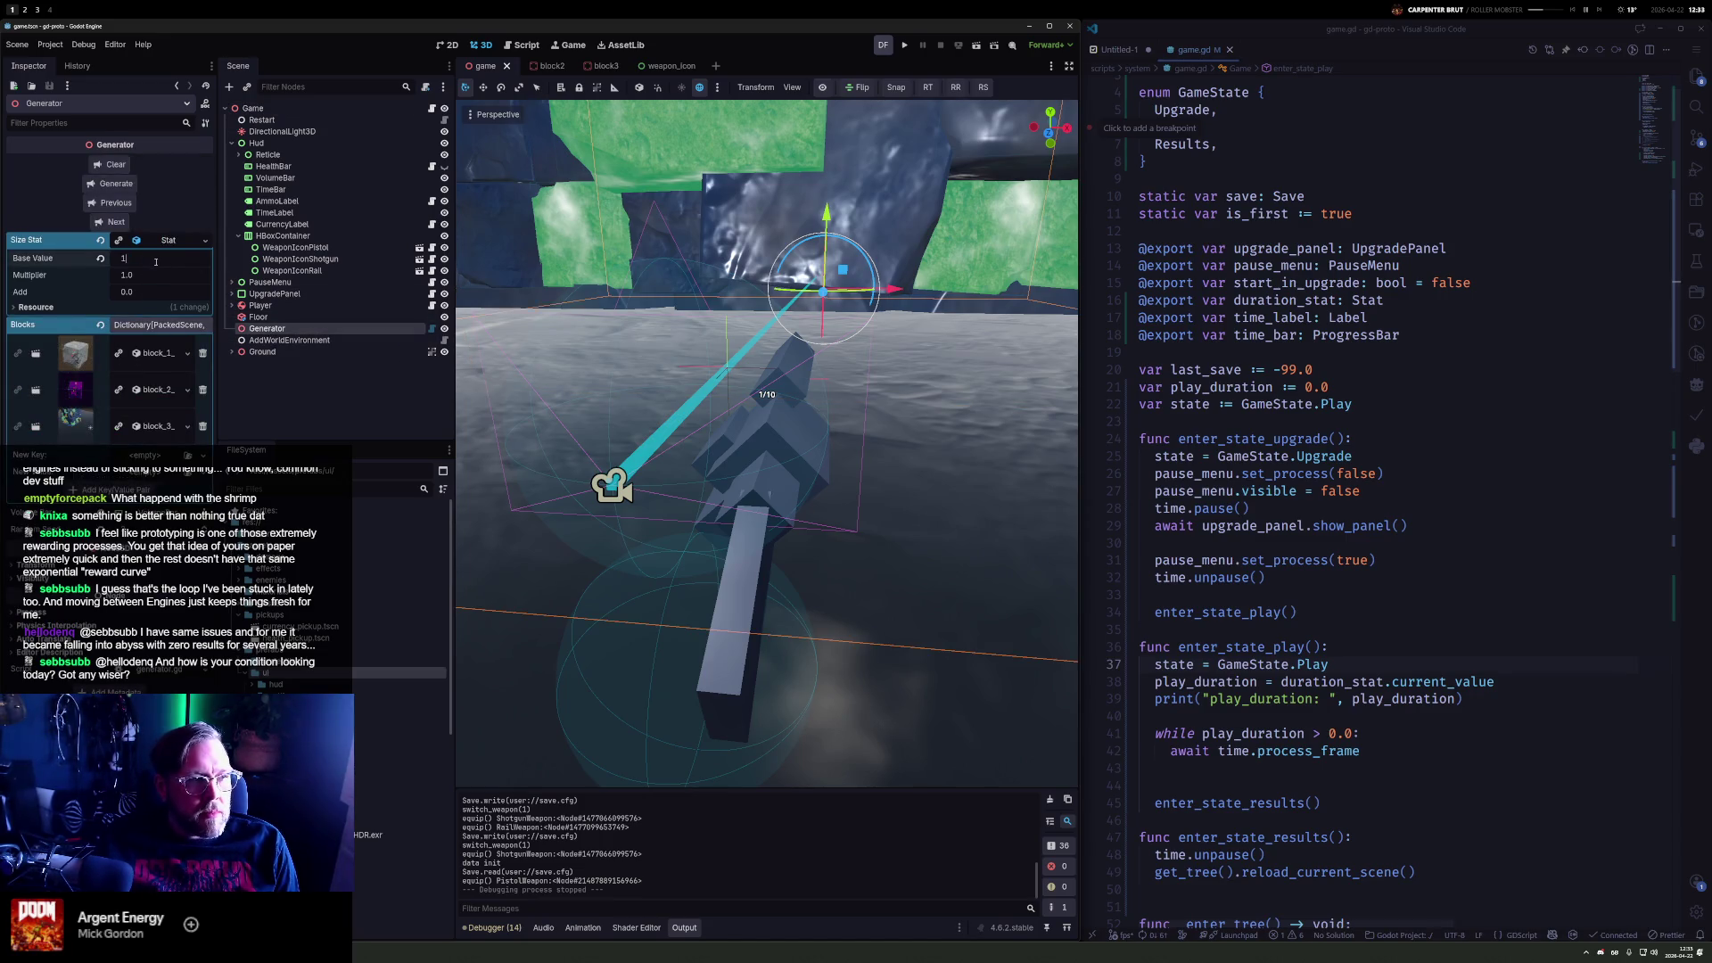
key(Tab)
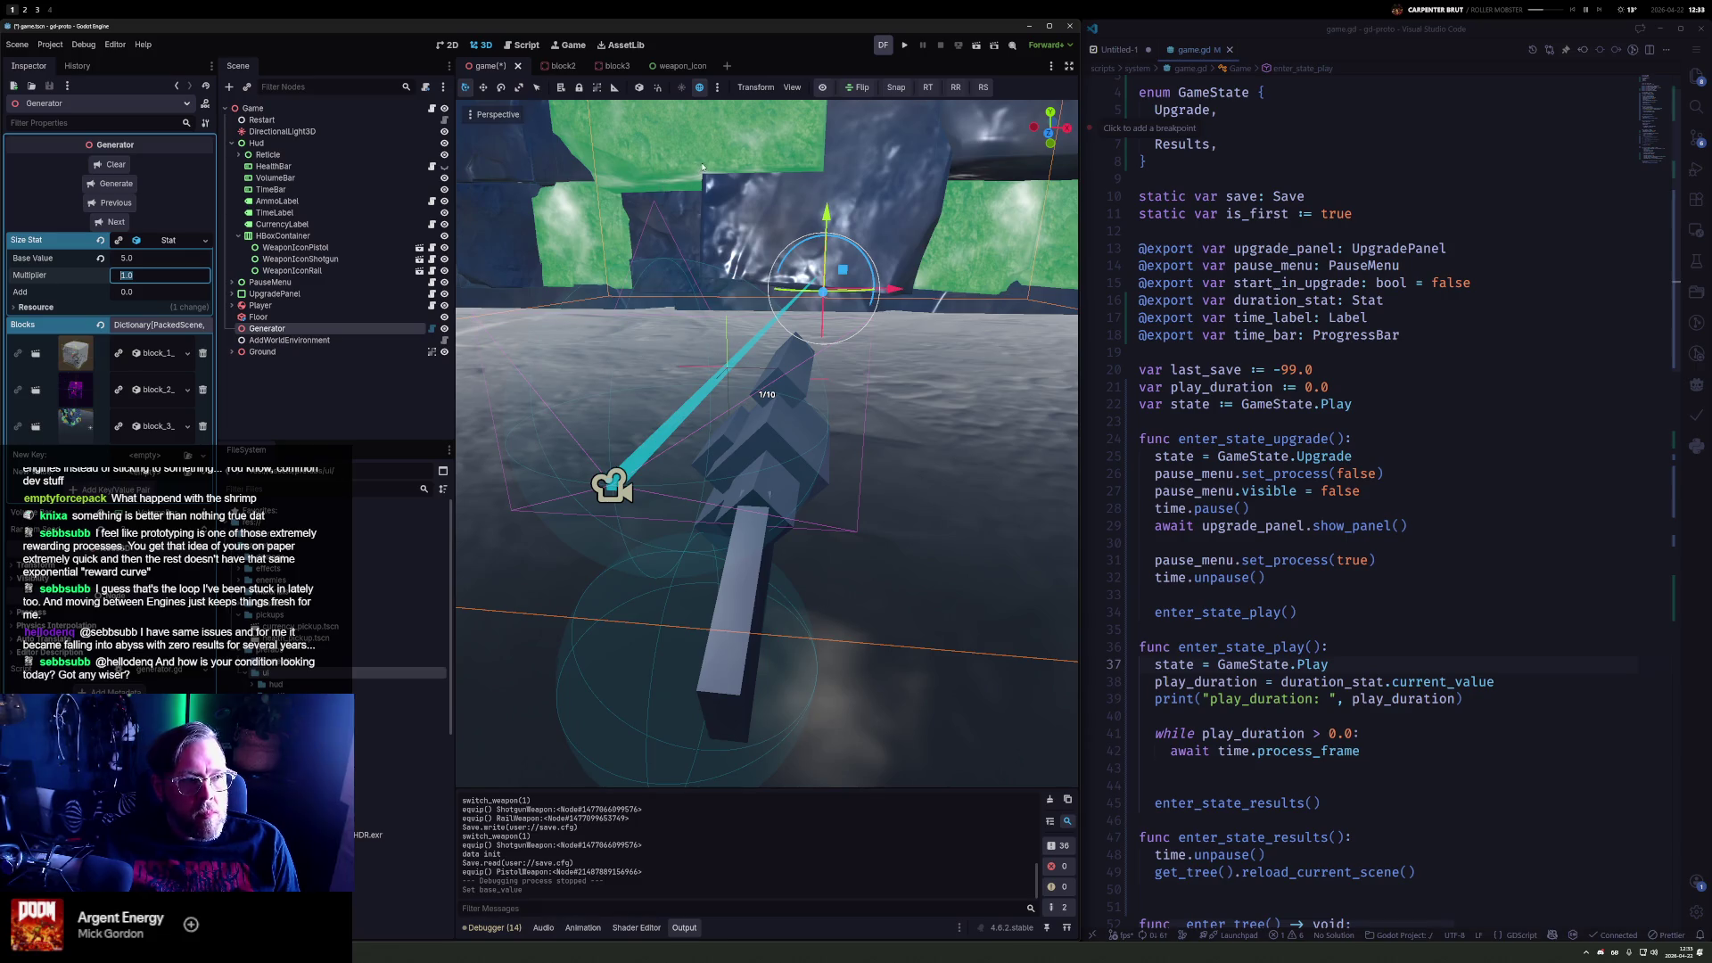
click(902, 46)
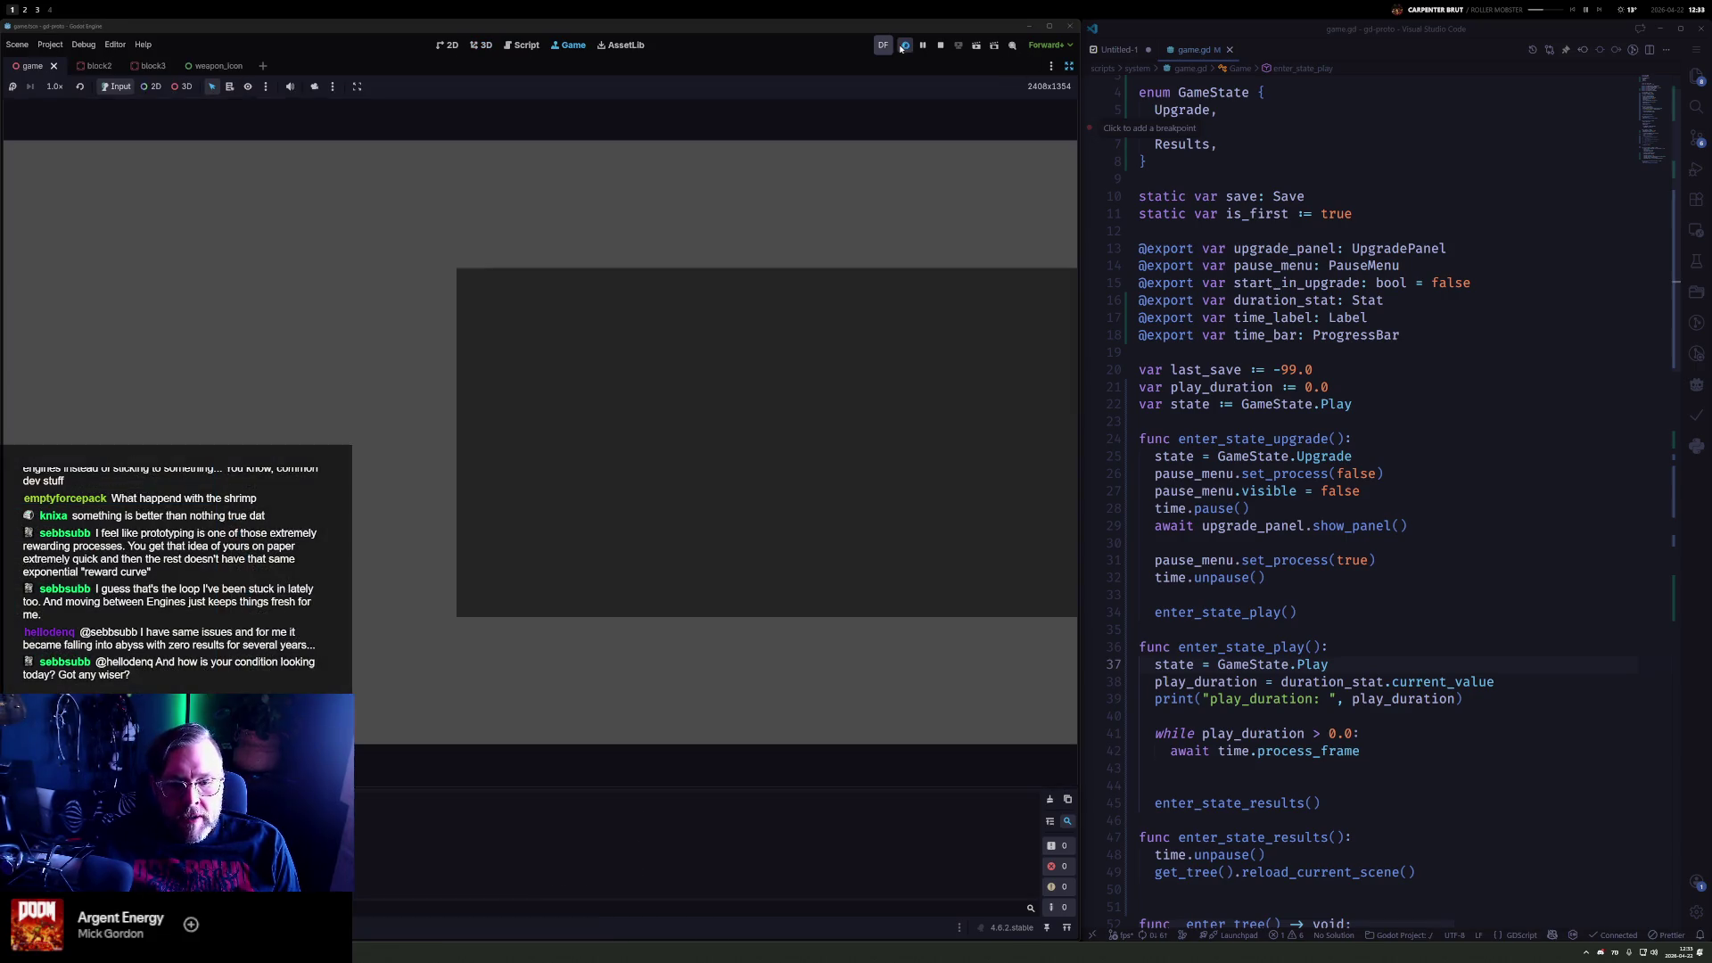